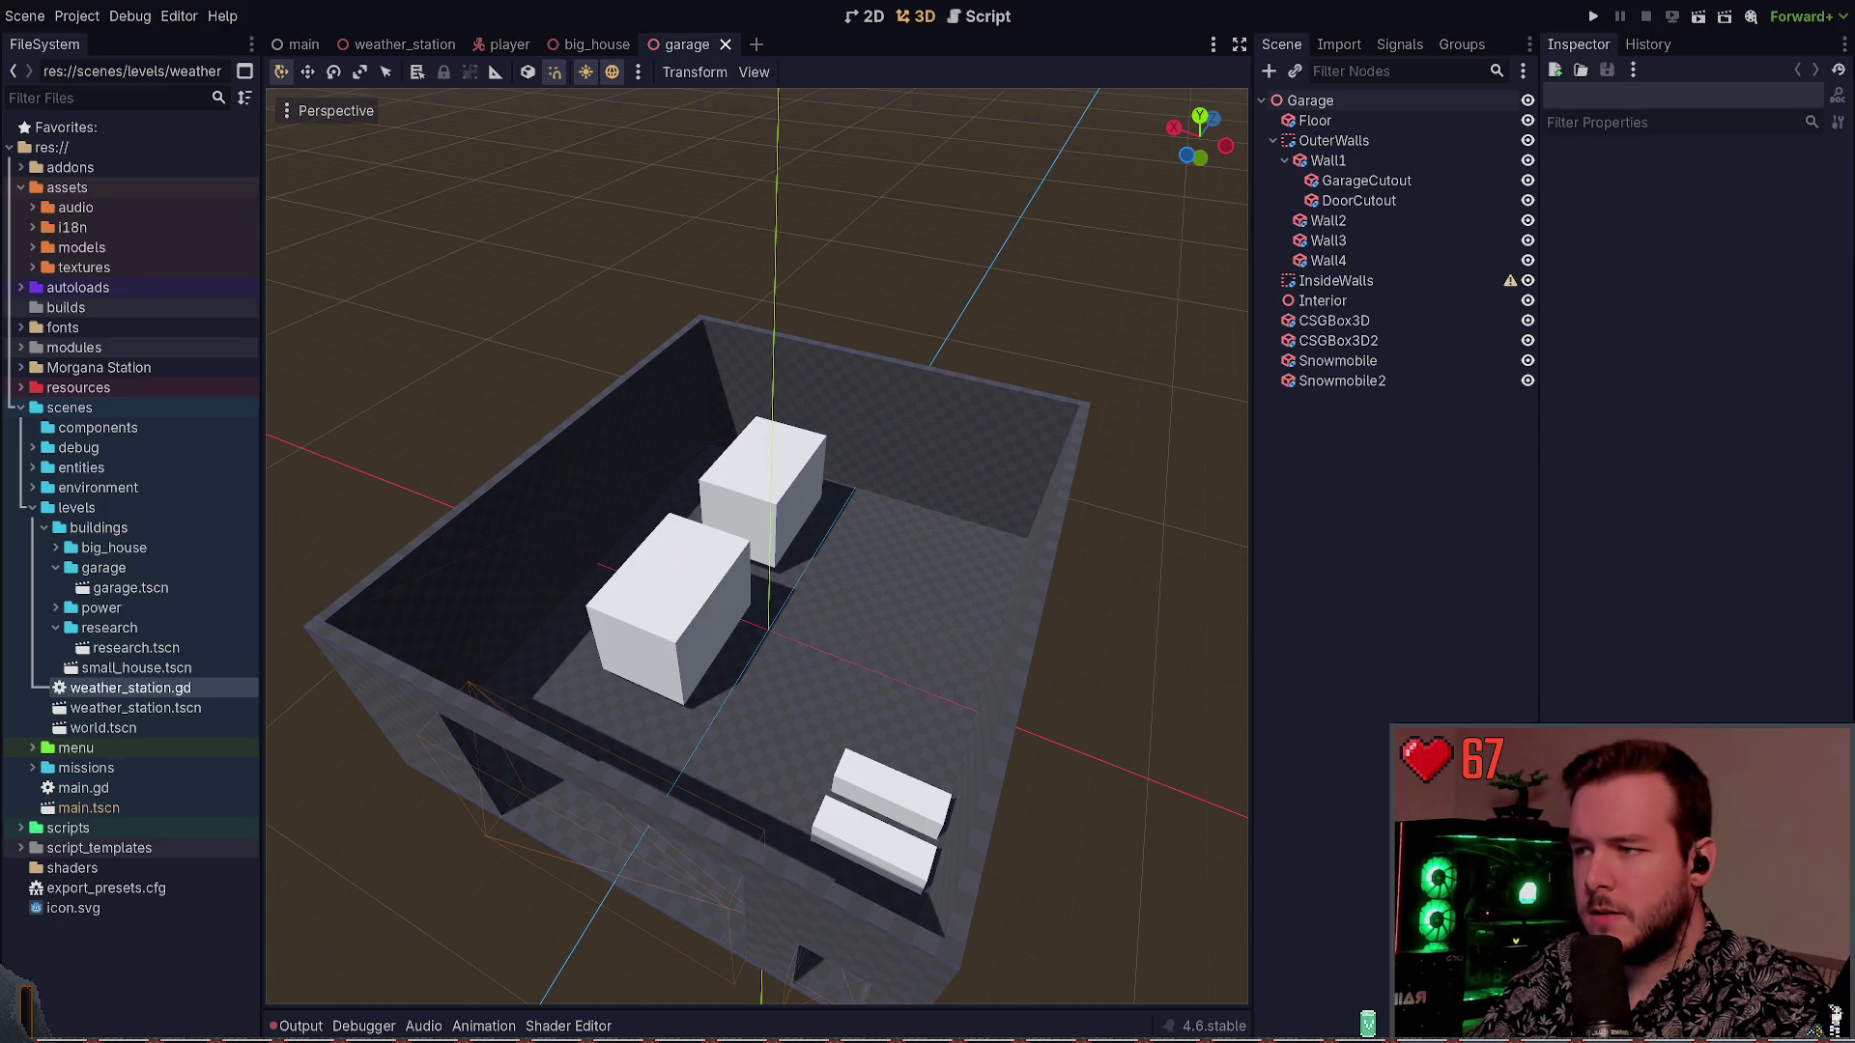
Switch from the Godot editor to the Terrain3D documentation in the browser
key("alt+Tab")
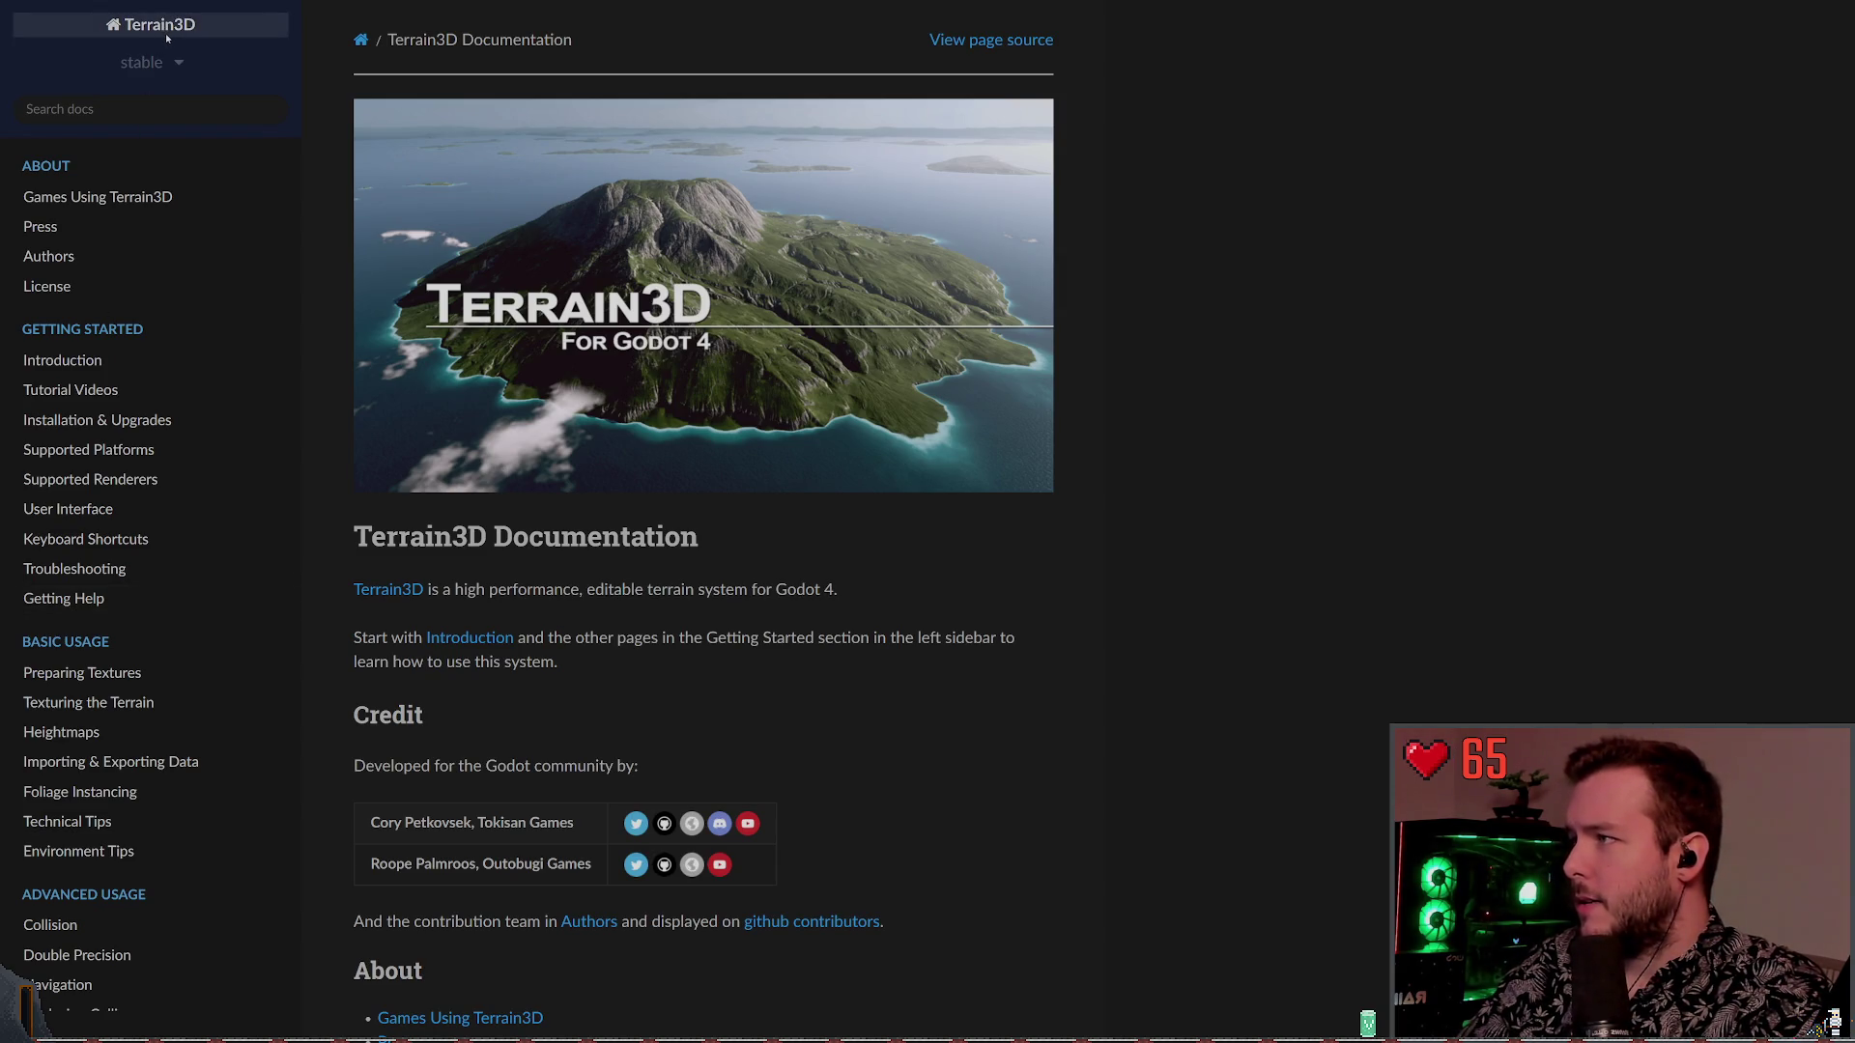
Open the Terrain3D repository on GitHub from the docs and enlarge the page text two steps
left_click(589, 633)
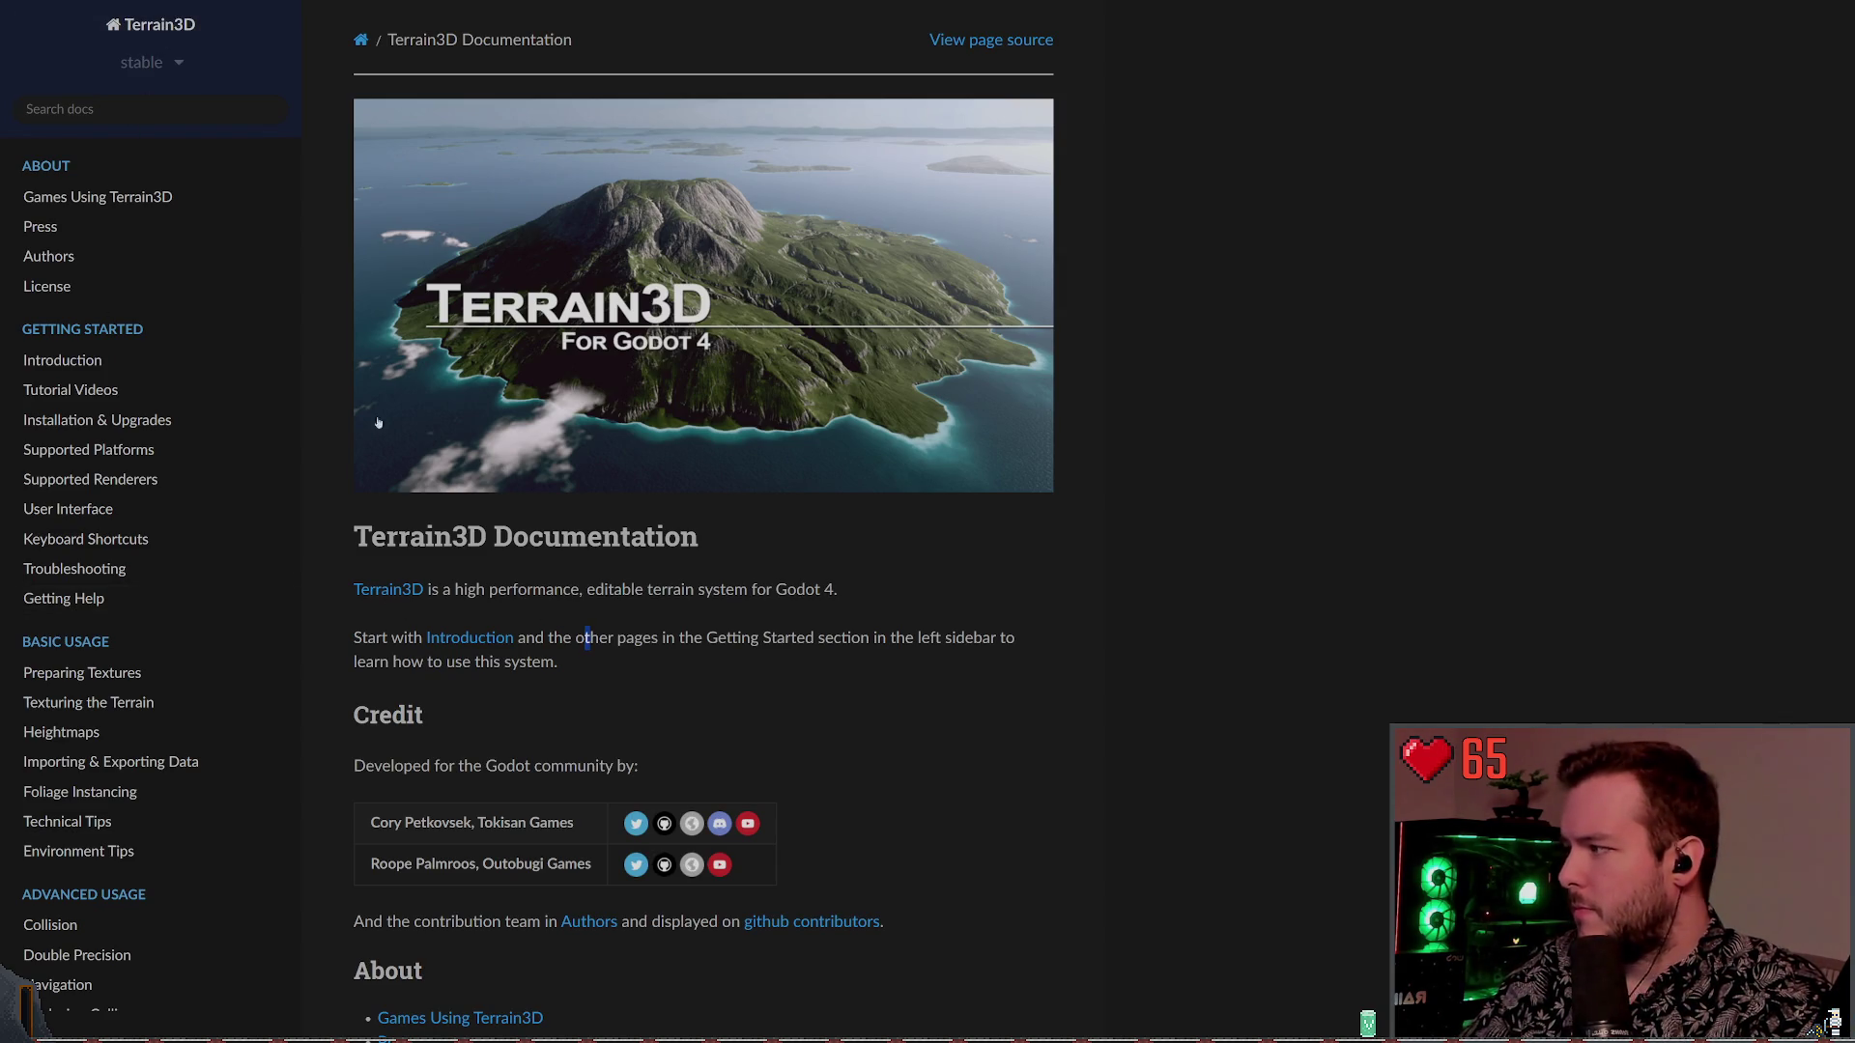
left_click(381, 375)
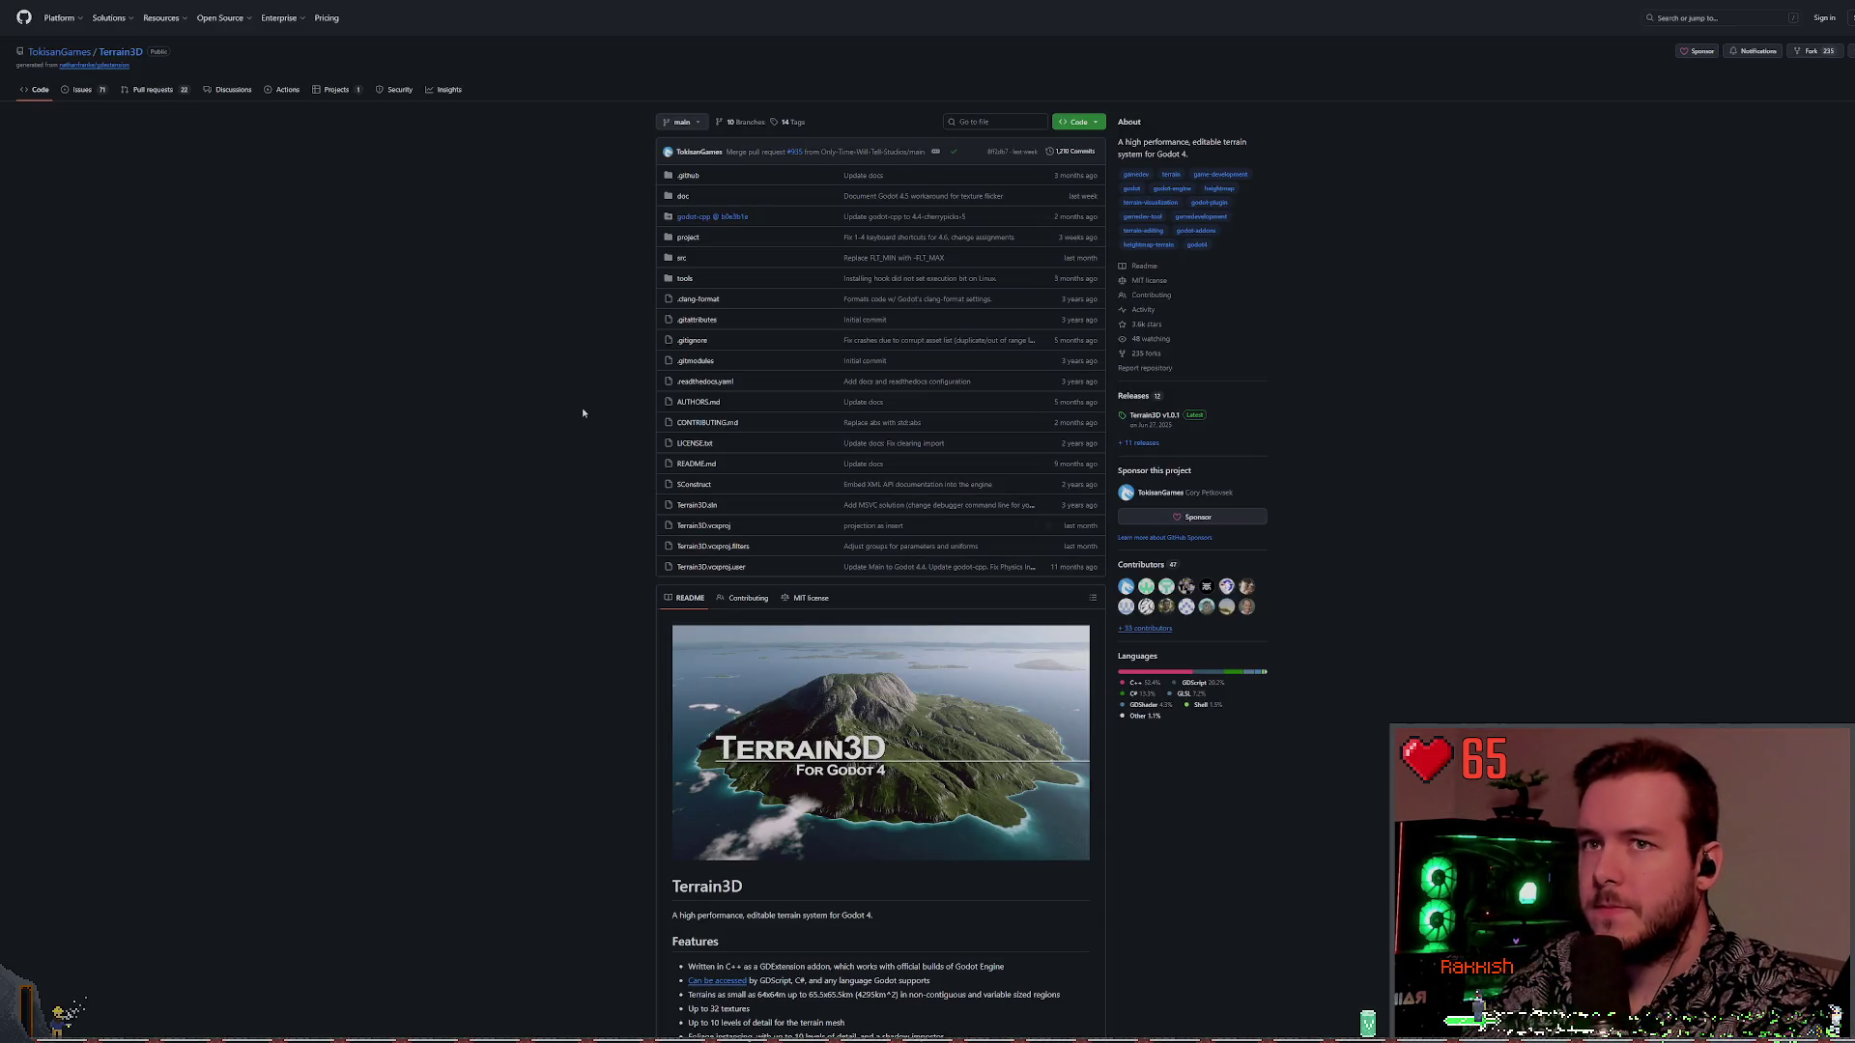
key("ctrl+plus")
key("ctrl+plus")
key("ctrl+plus")
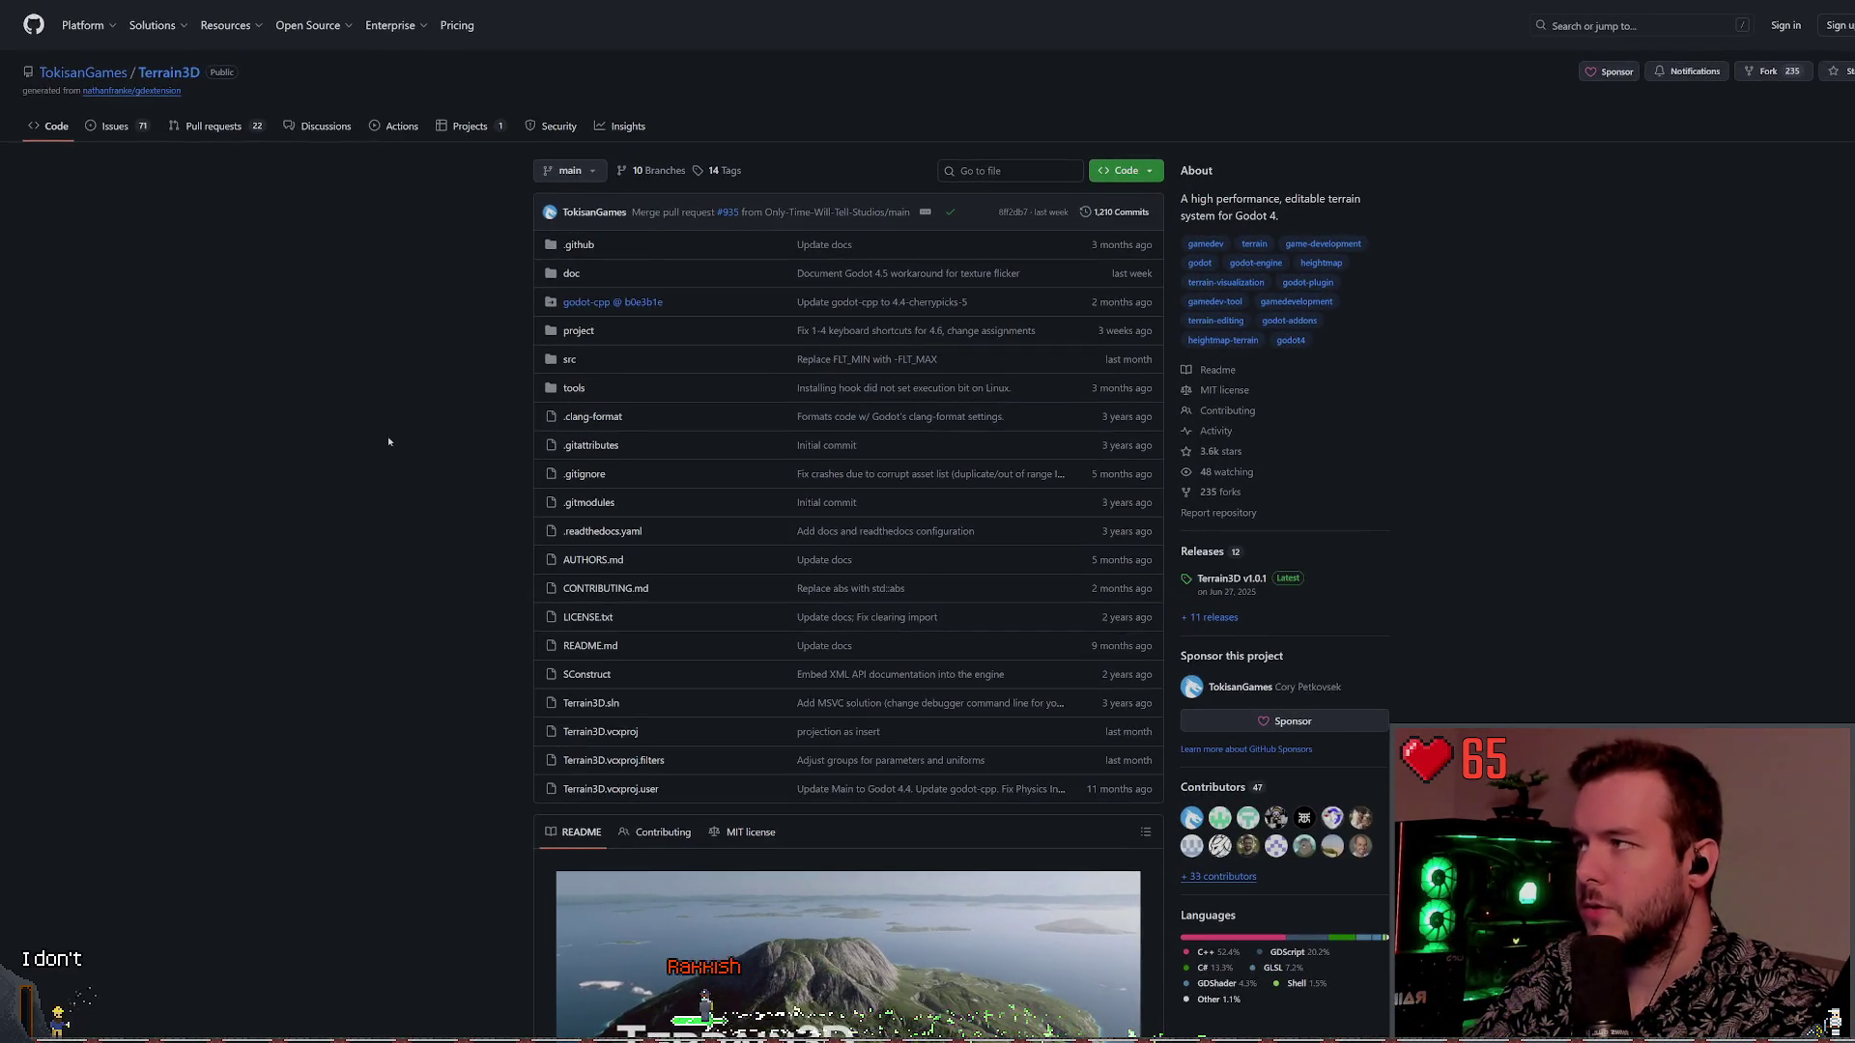
key("ctrl+plus")
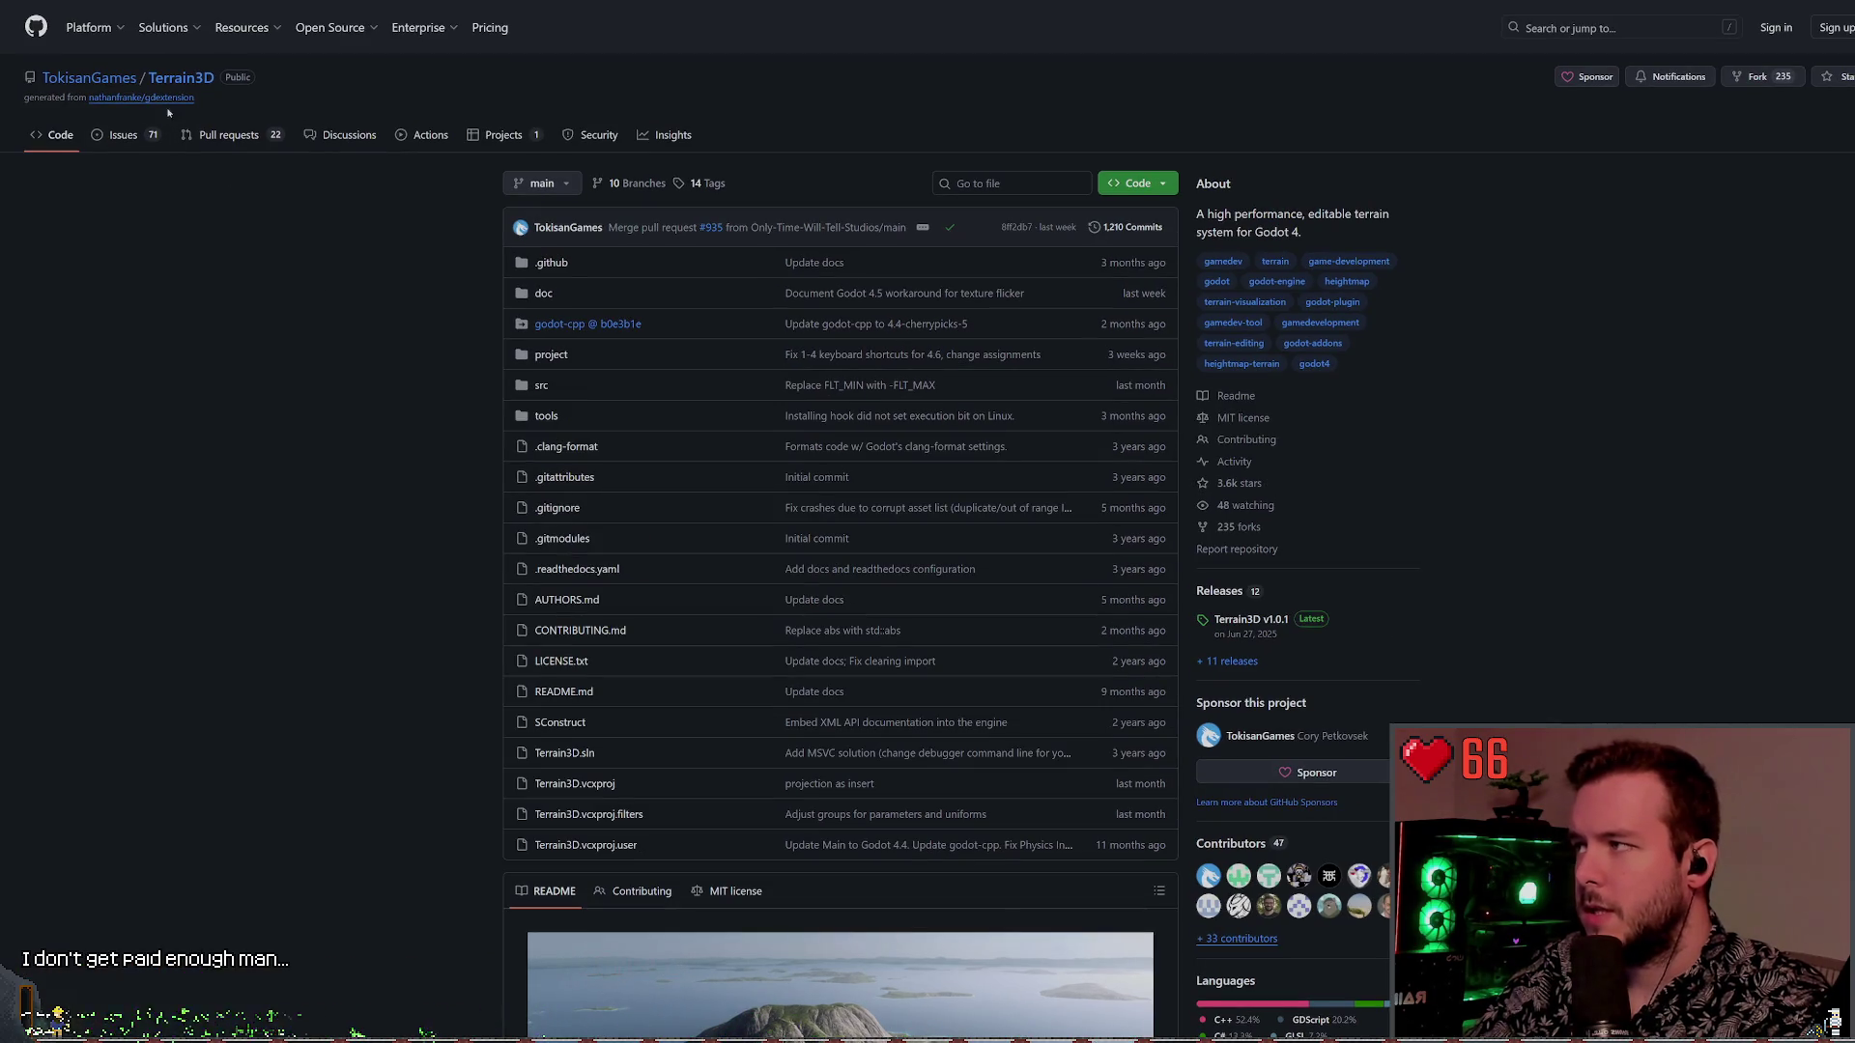
Open the gdextension template repository Terrain3D was generated from and skim its README
left_click(160, 98)
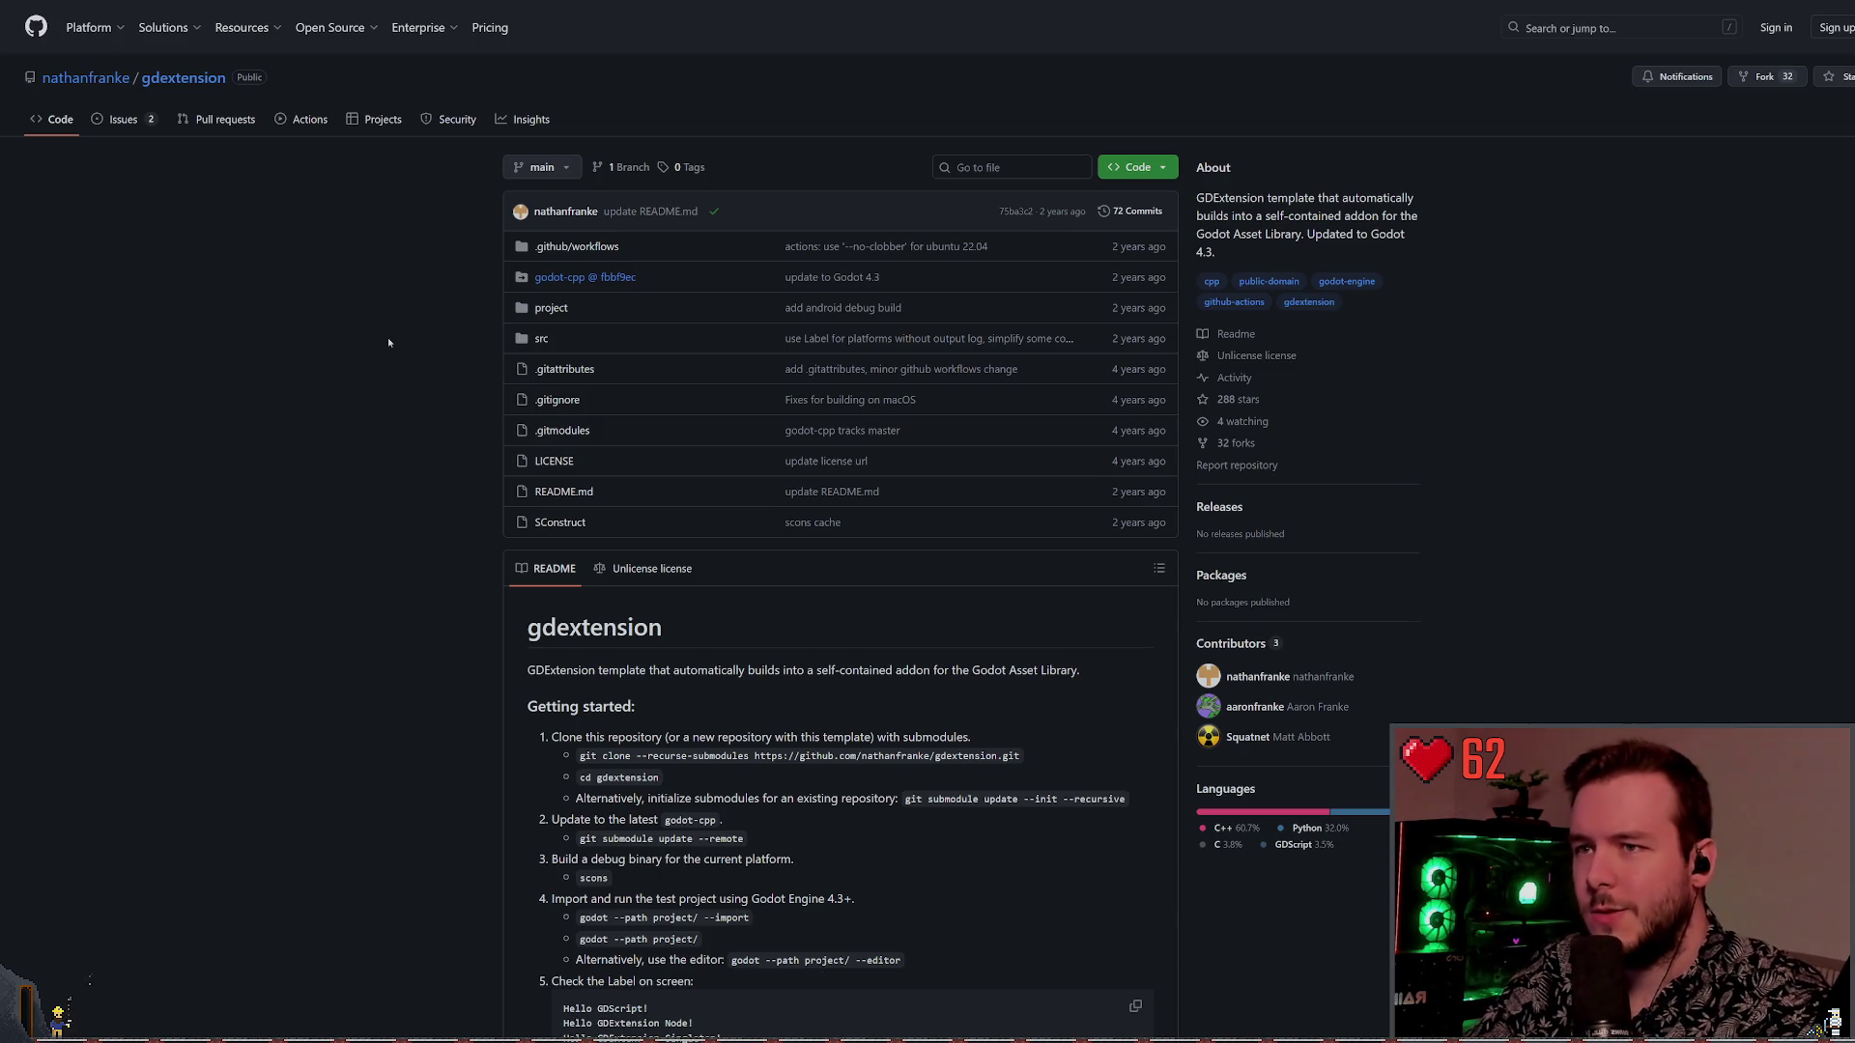
scroll(362, 379, "down", 2)
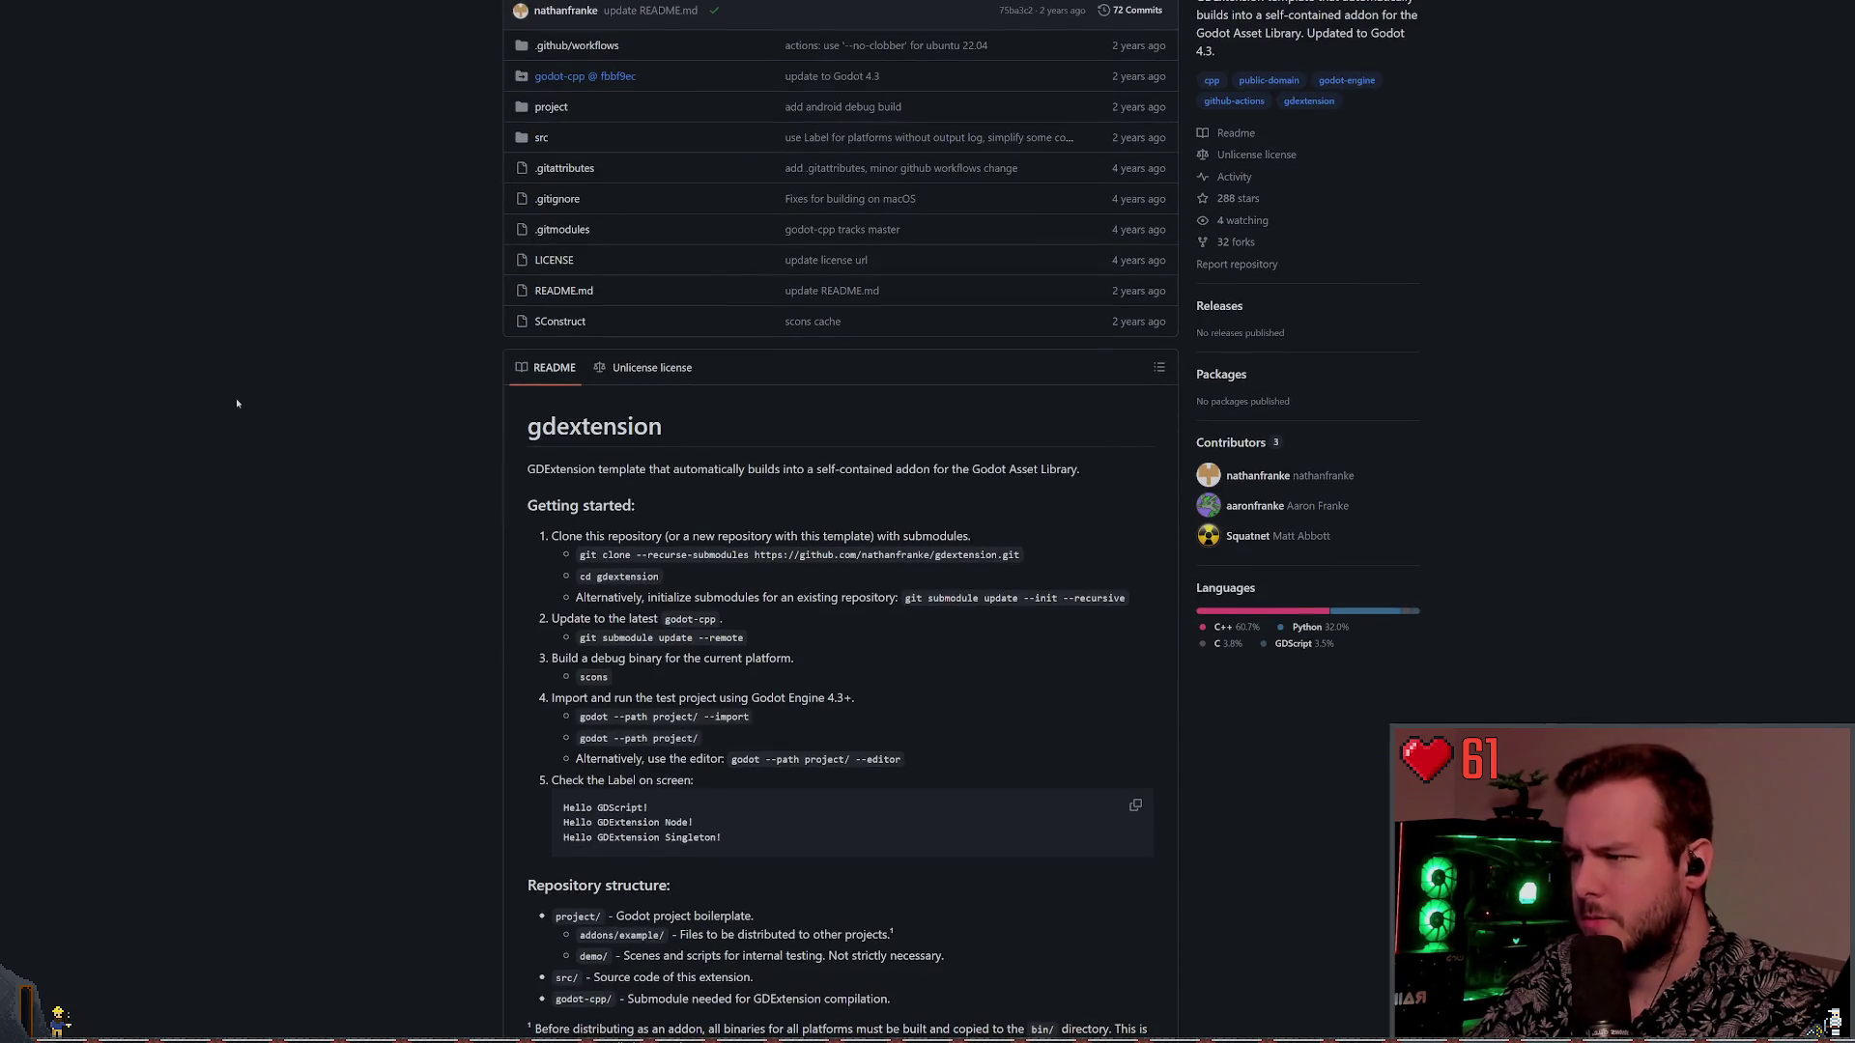
scroll(236, 402, "down", 2)
scroll(242, 405, "down", 6)
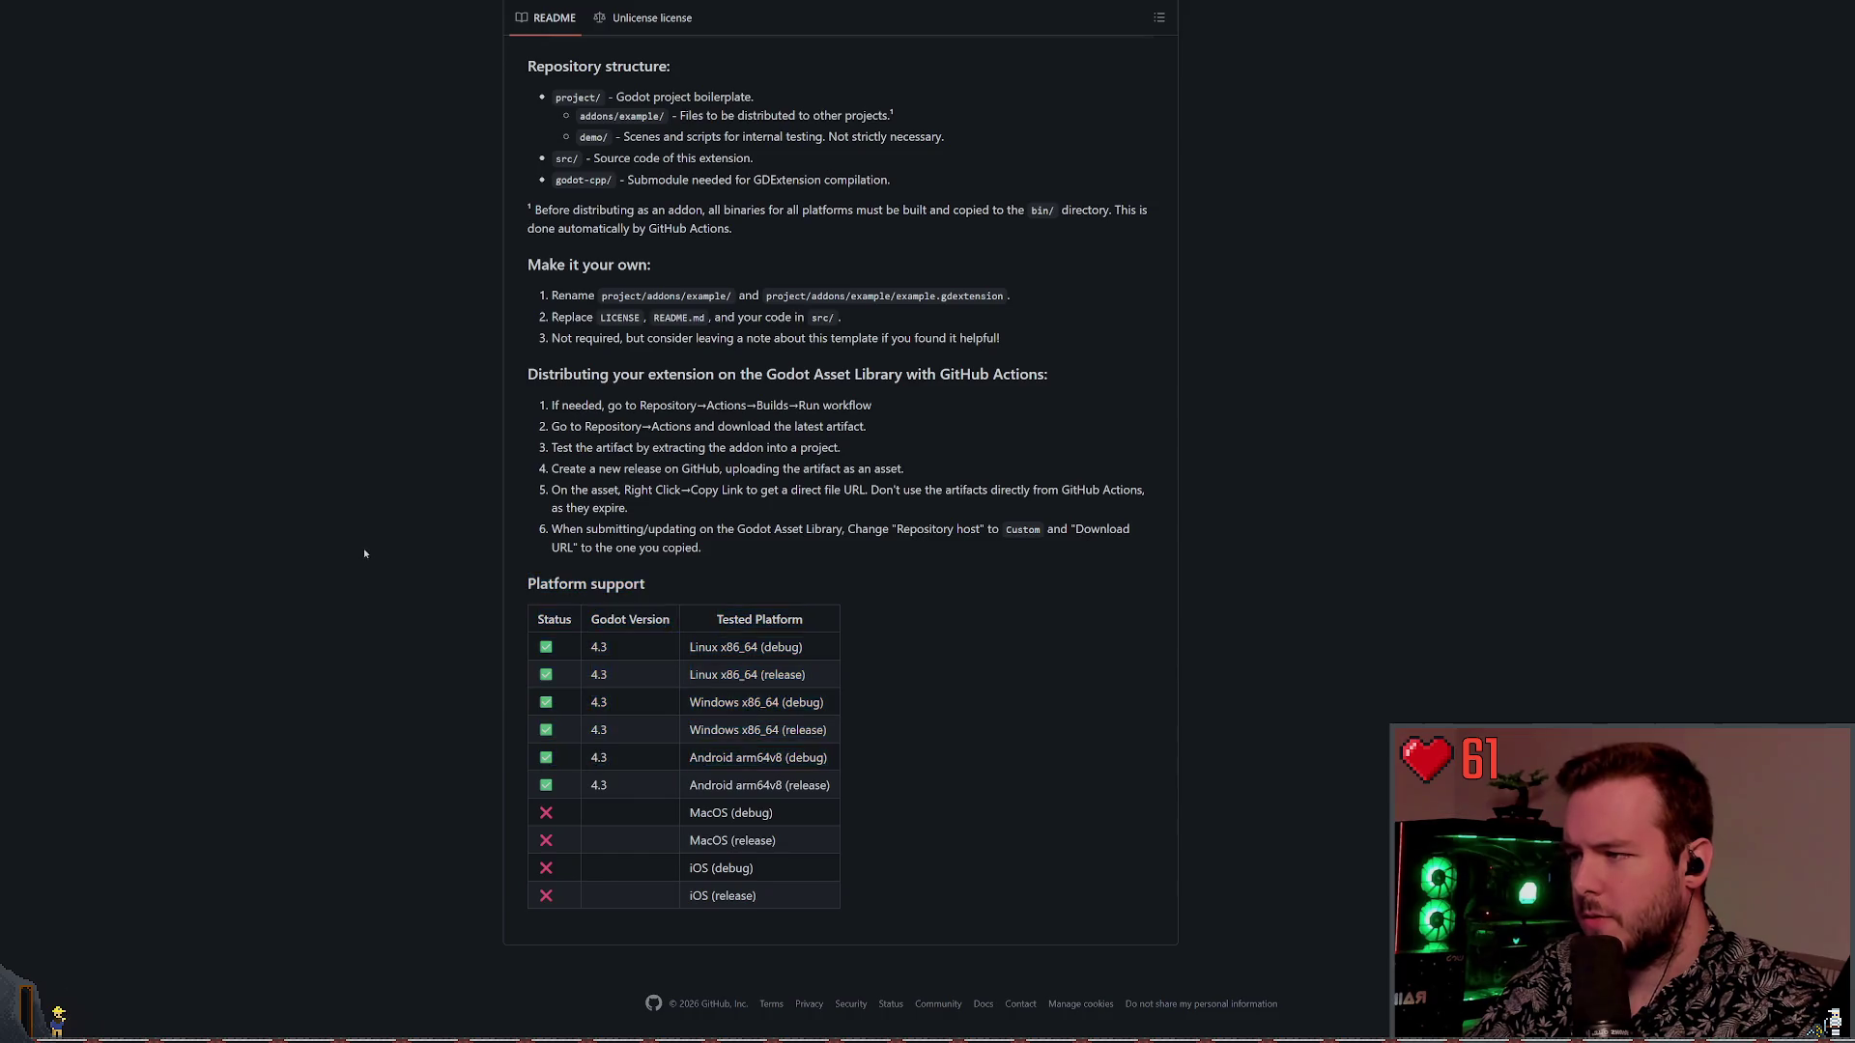
scroll(363, 548, "up", 8)
scroll(303, 554, "up", 2)
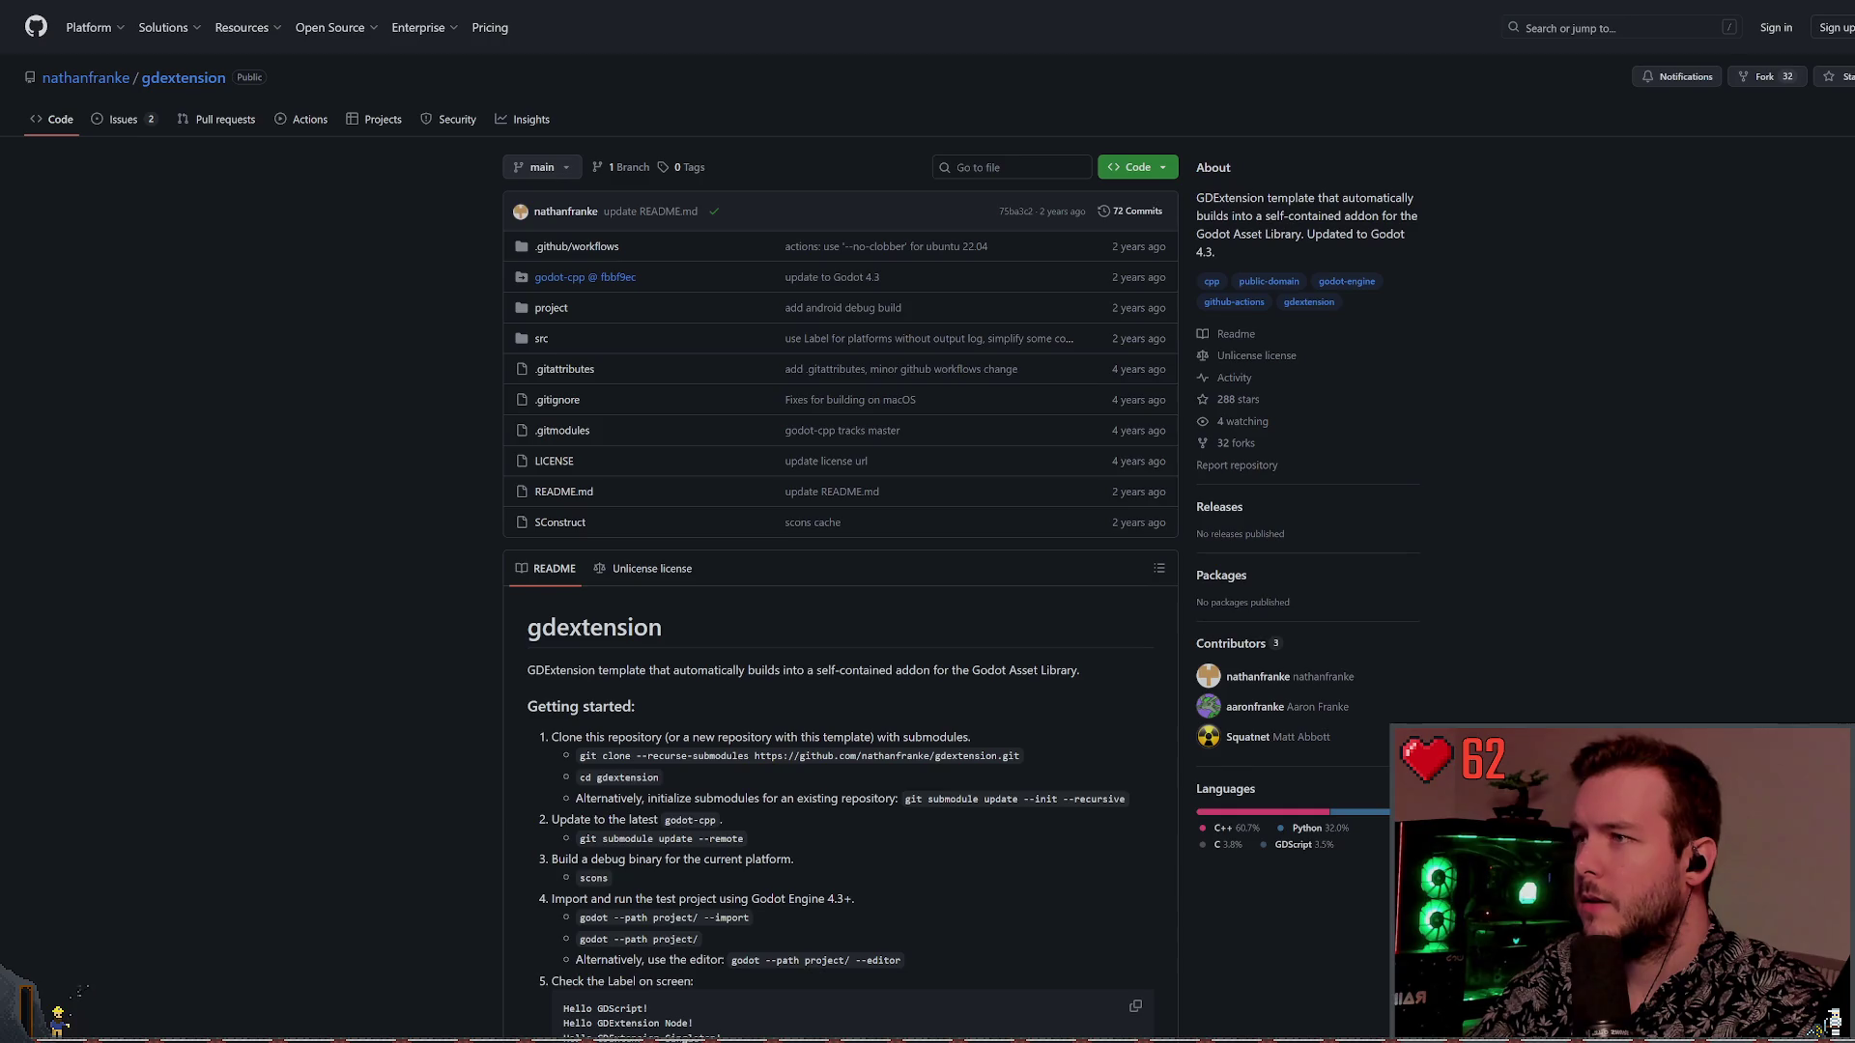
key("ctrl+Tab")
Scroll the Terrain3D README and highlight its tagline and first feature line
scroll(304, 493, "down", 6)
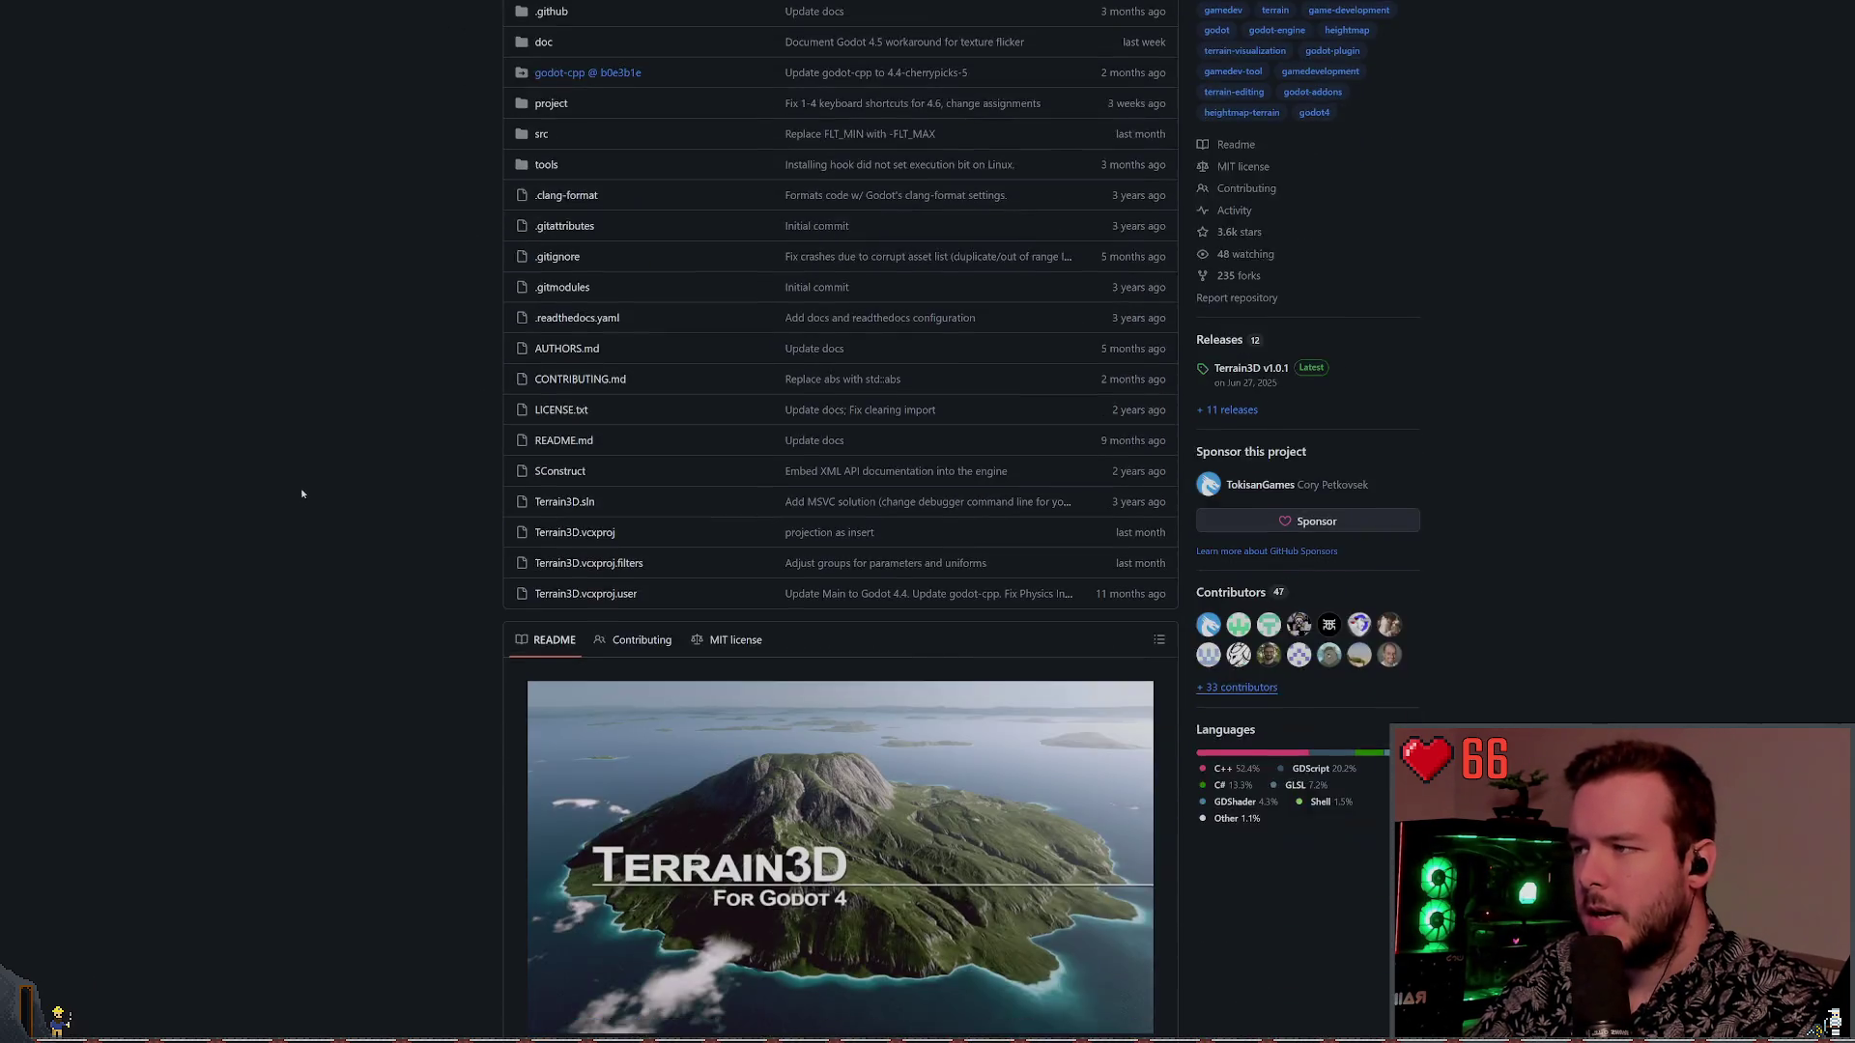
scroll(846, 596, "down", 1)
scroll(361, 408, "down", 3)
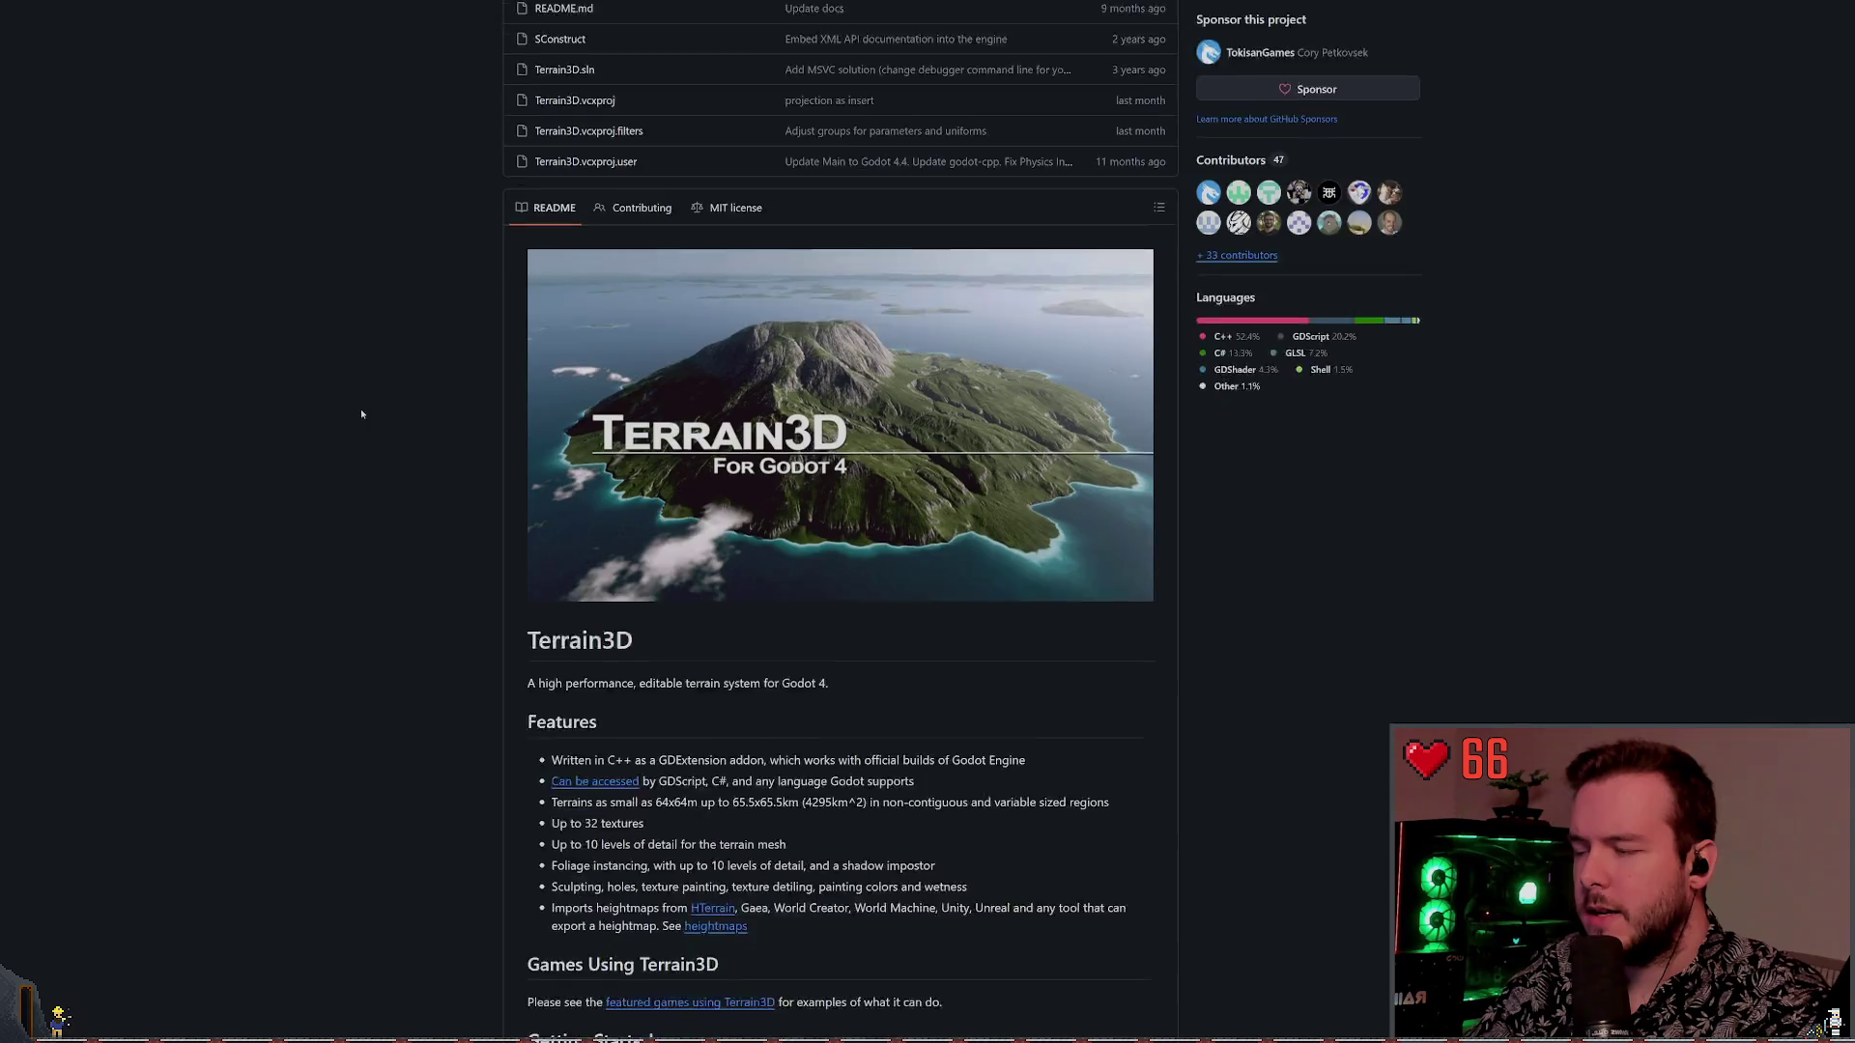
scroll(372, 499, "down", 2)
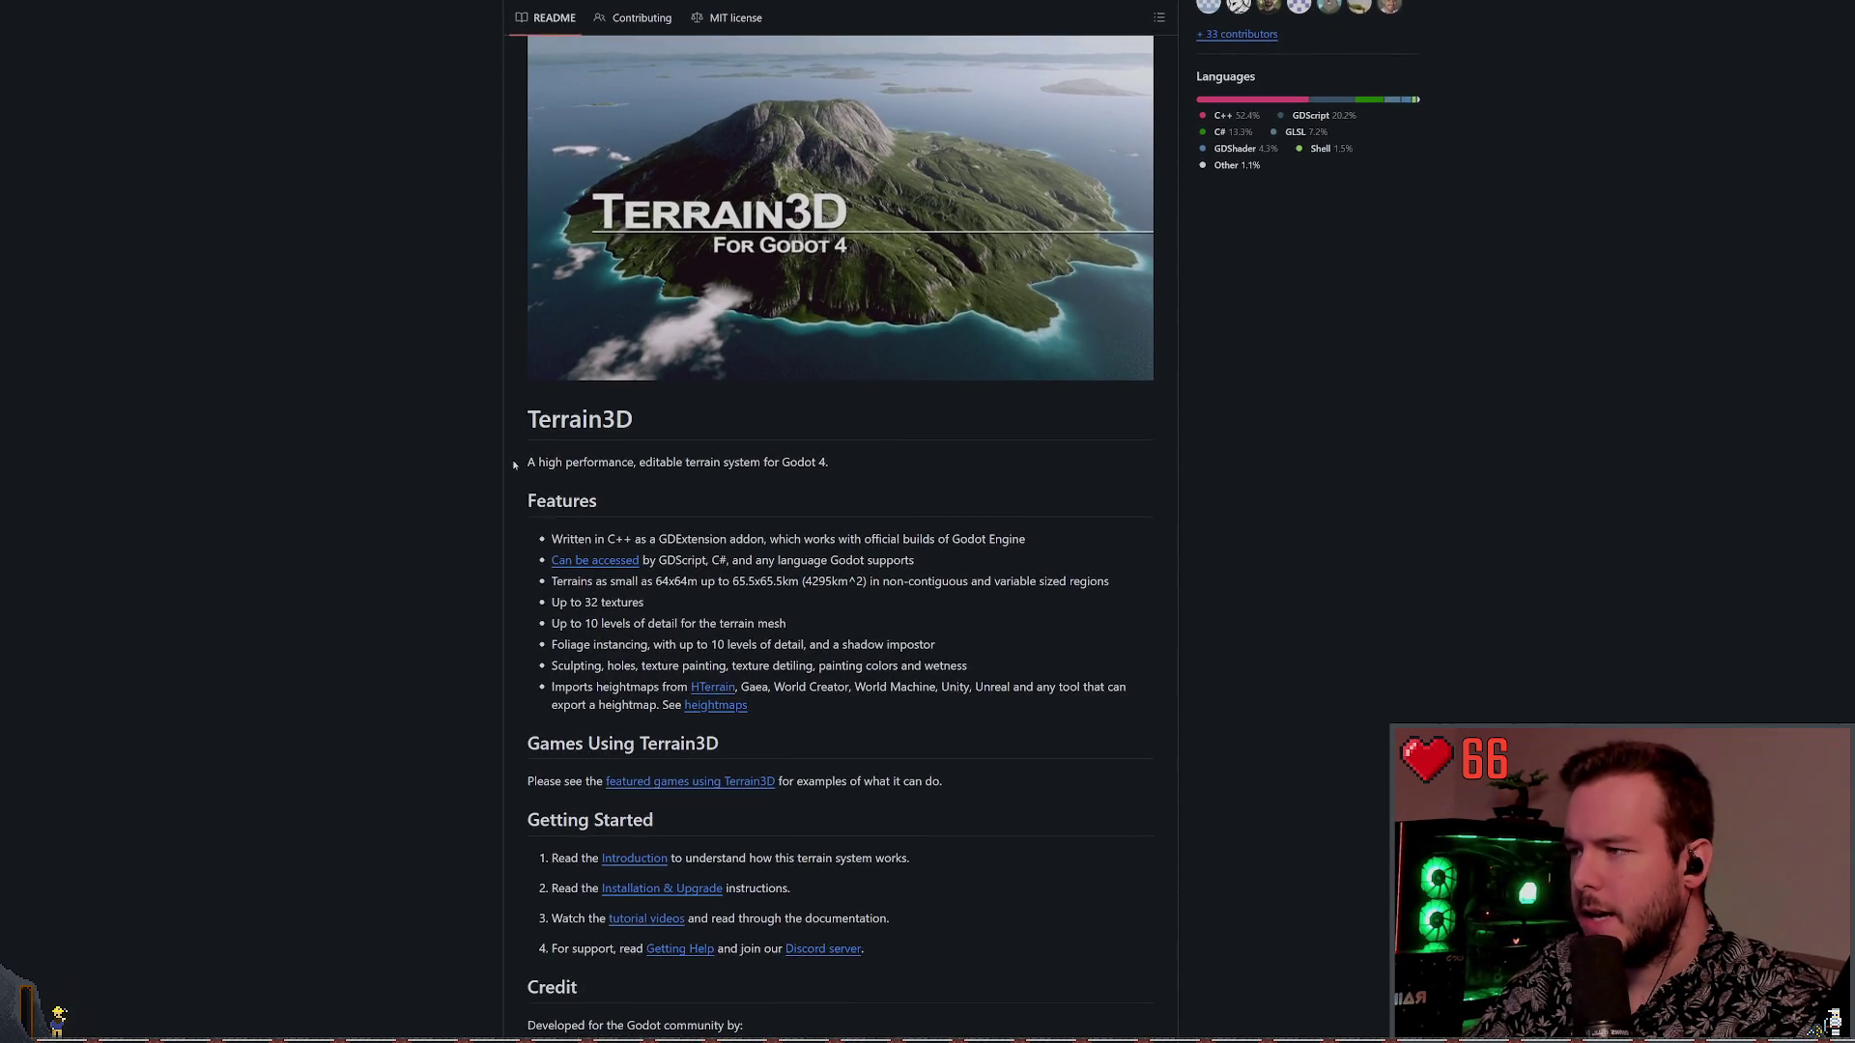
mouse_move(528, 461)
left_mouse_down()
mouse_move(794, 462)
mouse_move(884, 487)
left_mouse_up()
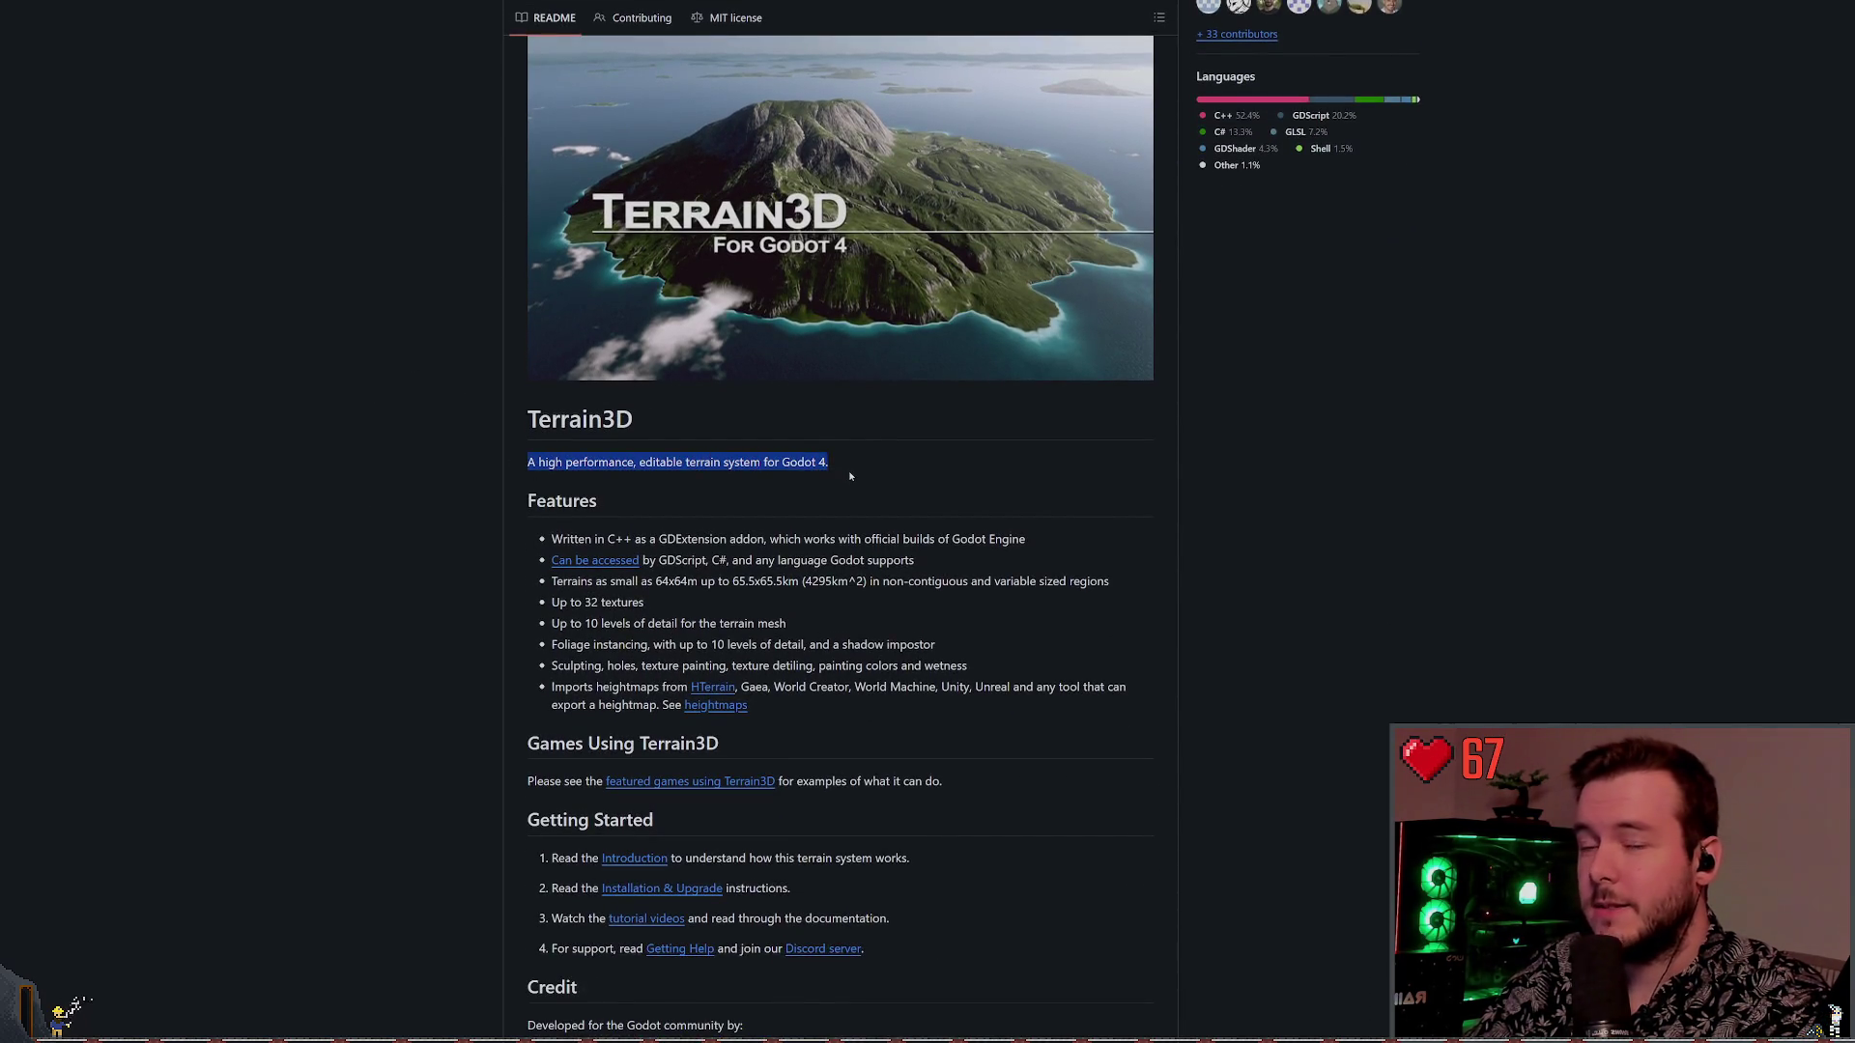
left_click(906, 483)
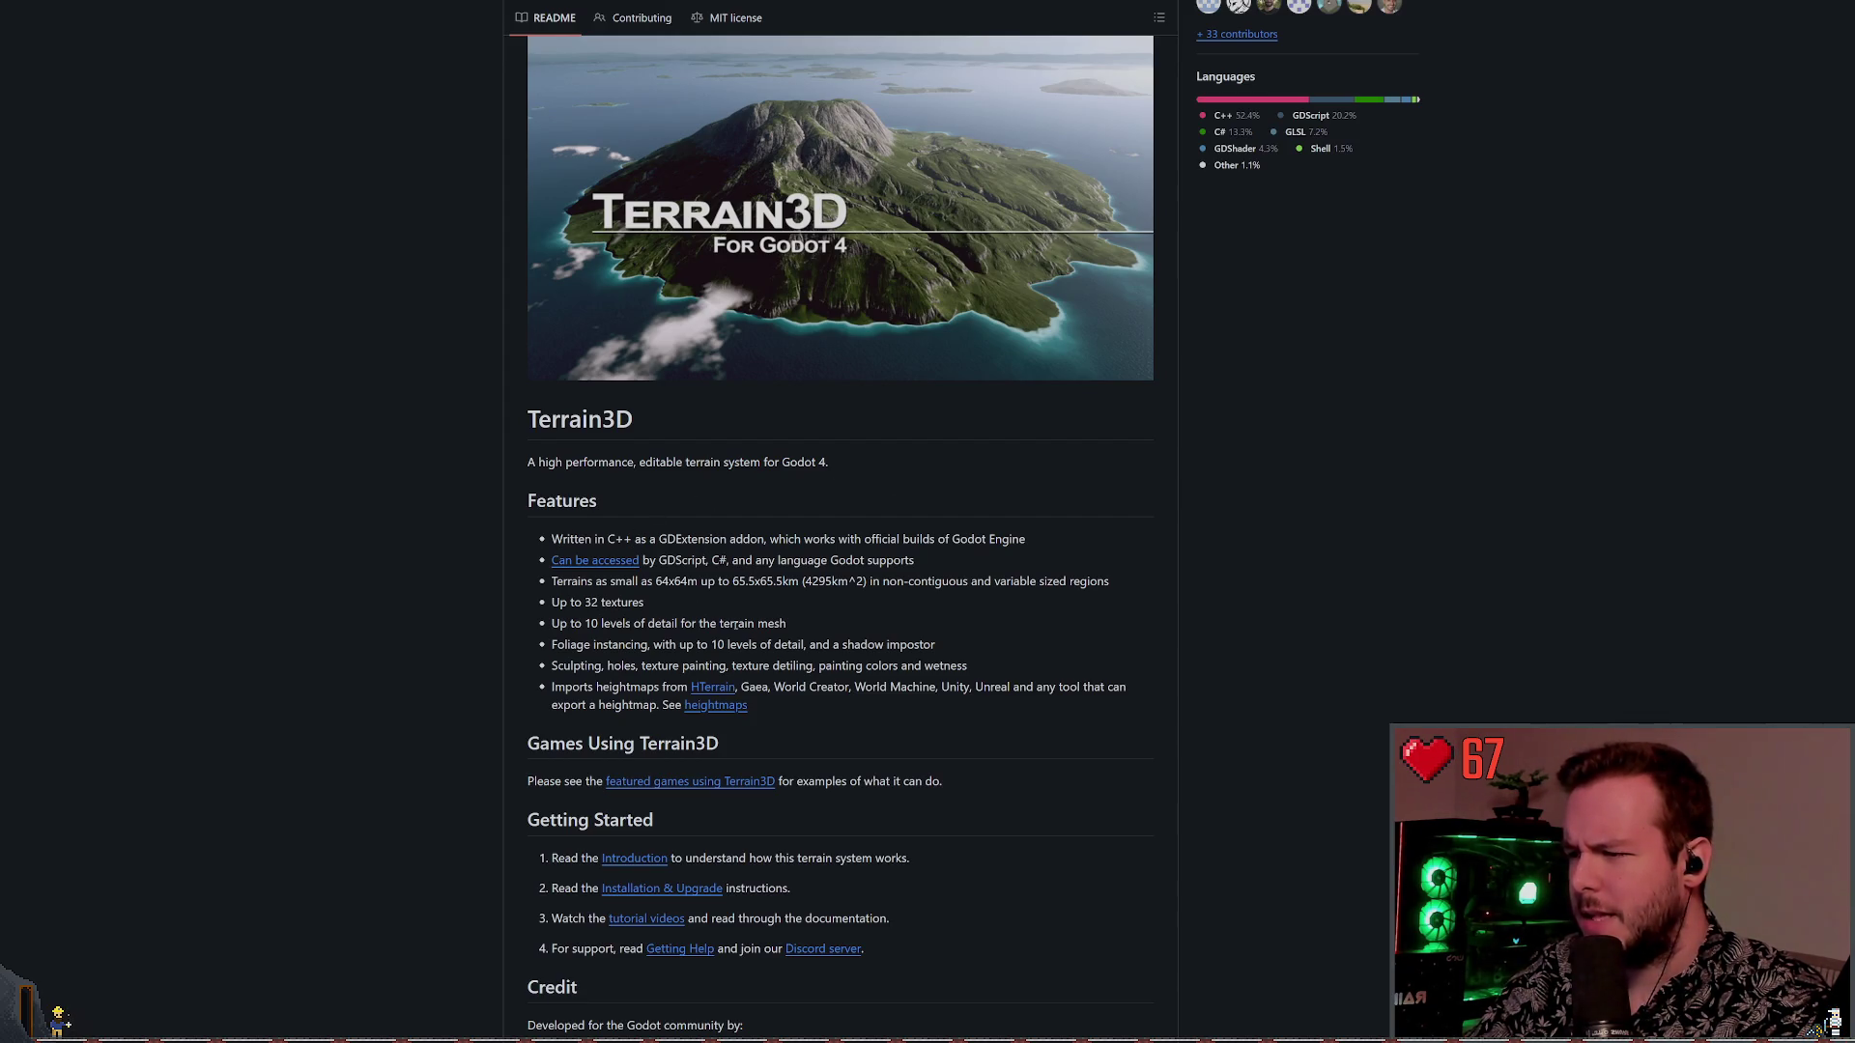
scroll(661, 704, "down", 4)
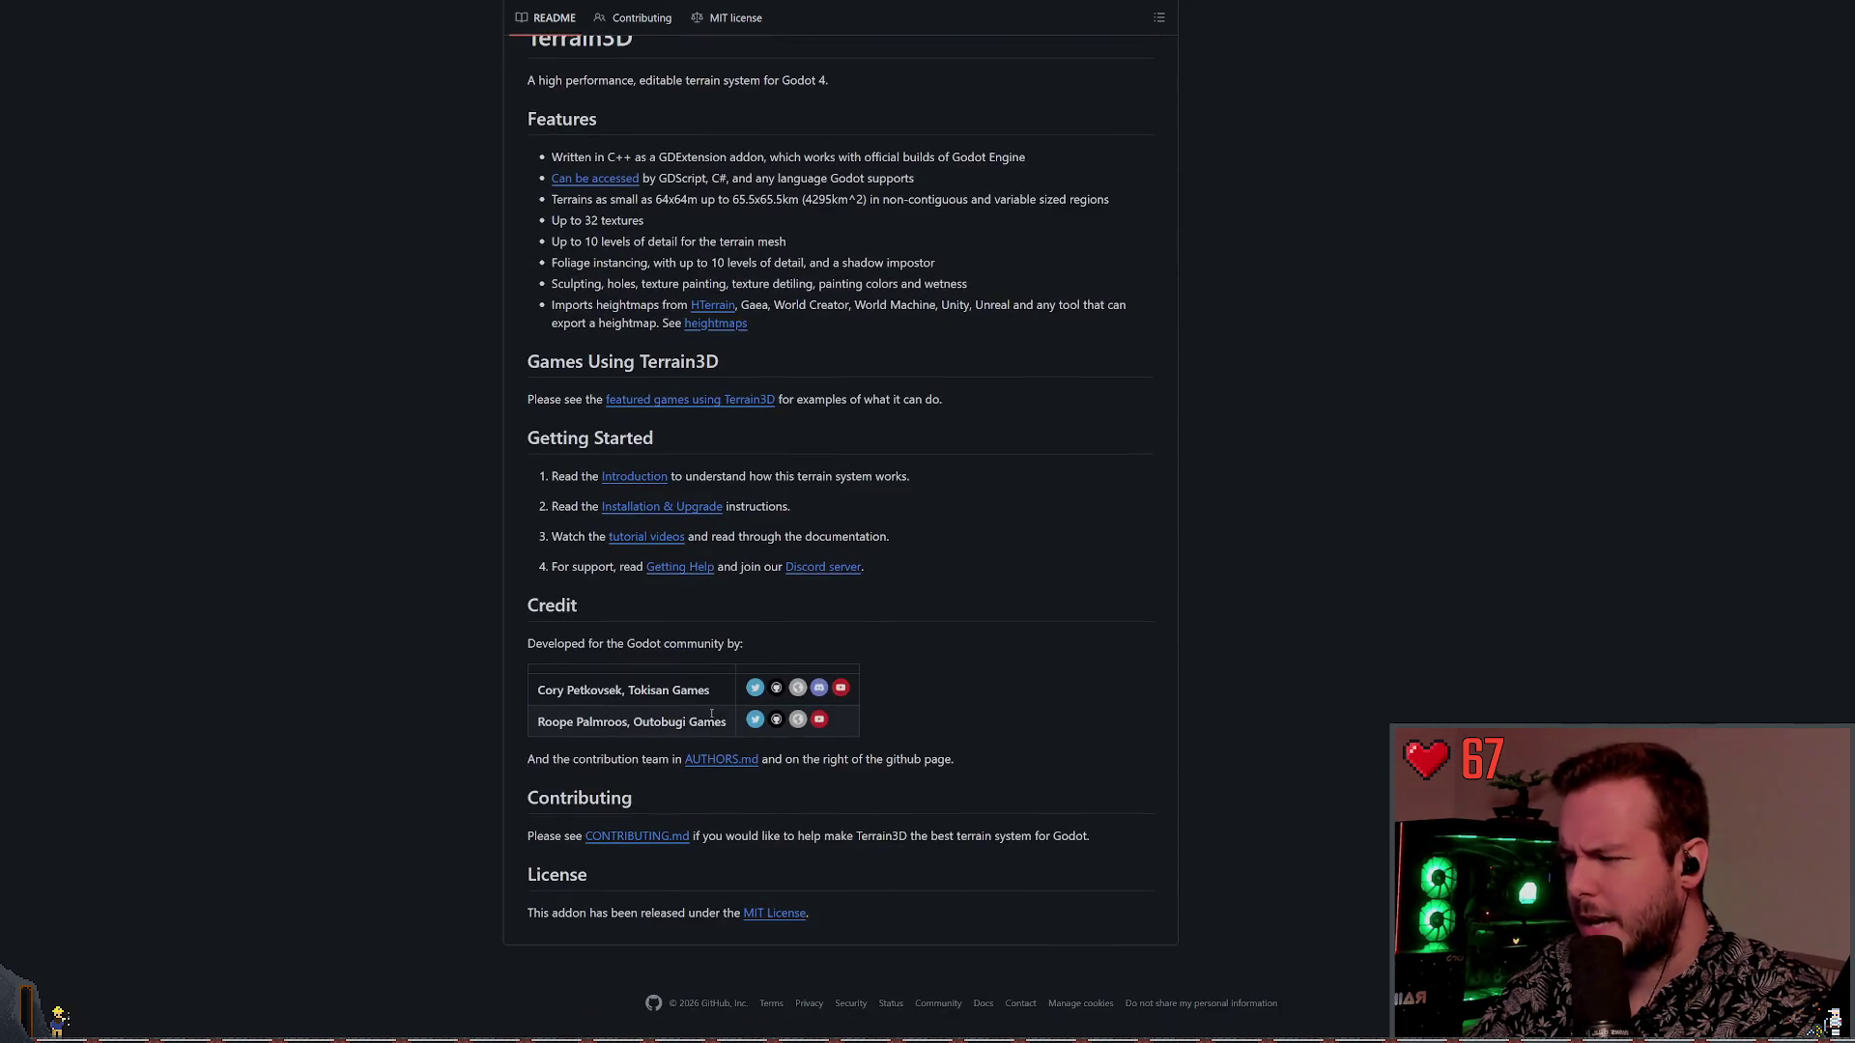
scroll(710, 765, "up", 4)
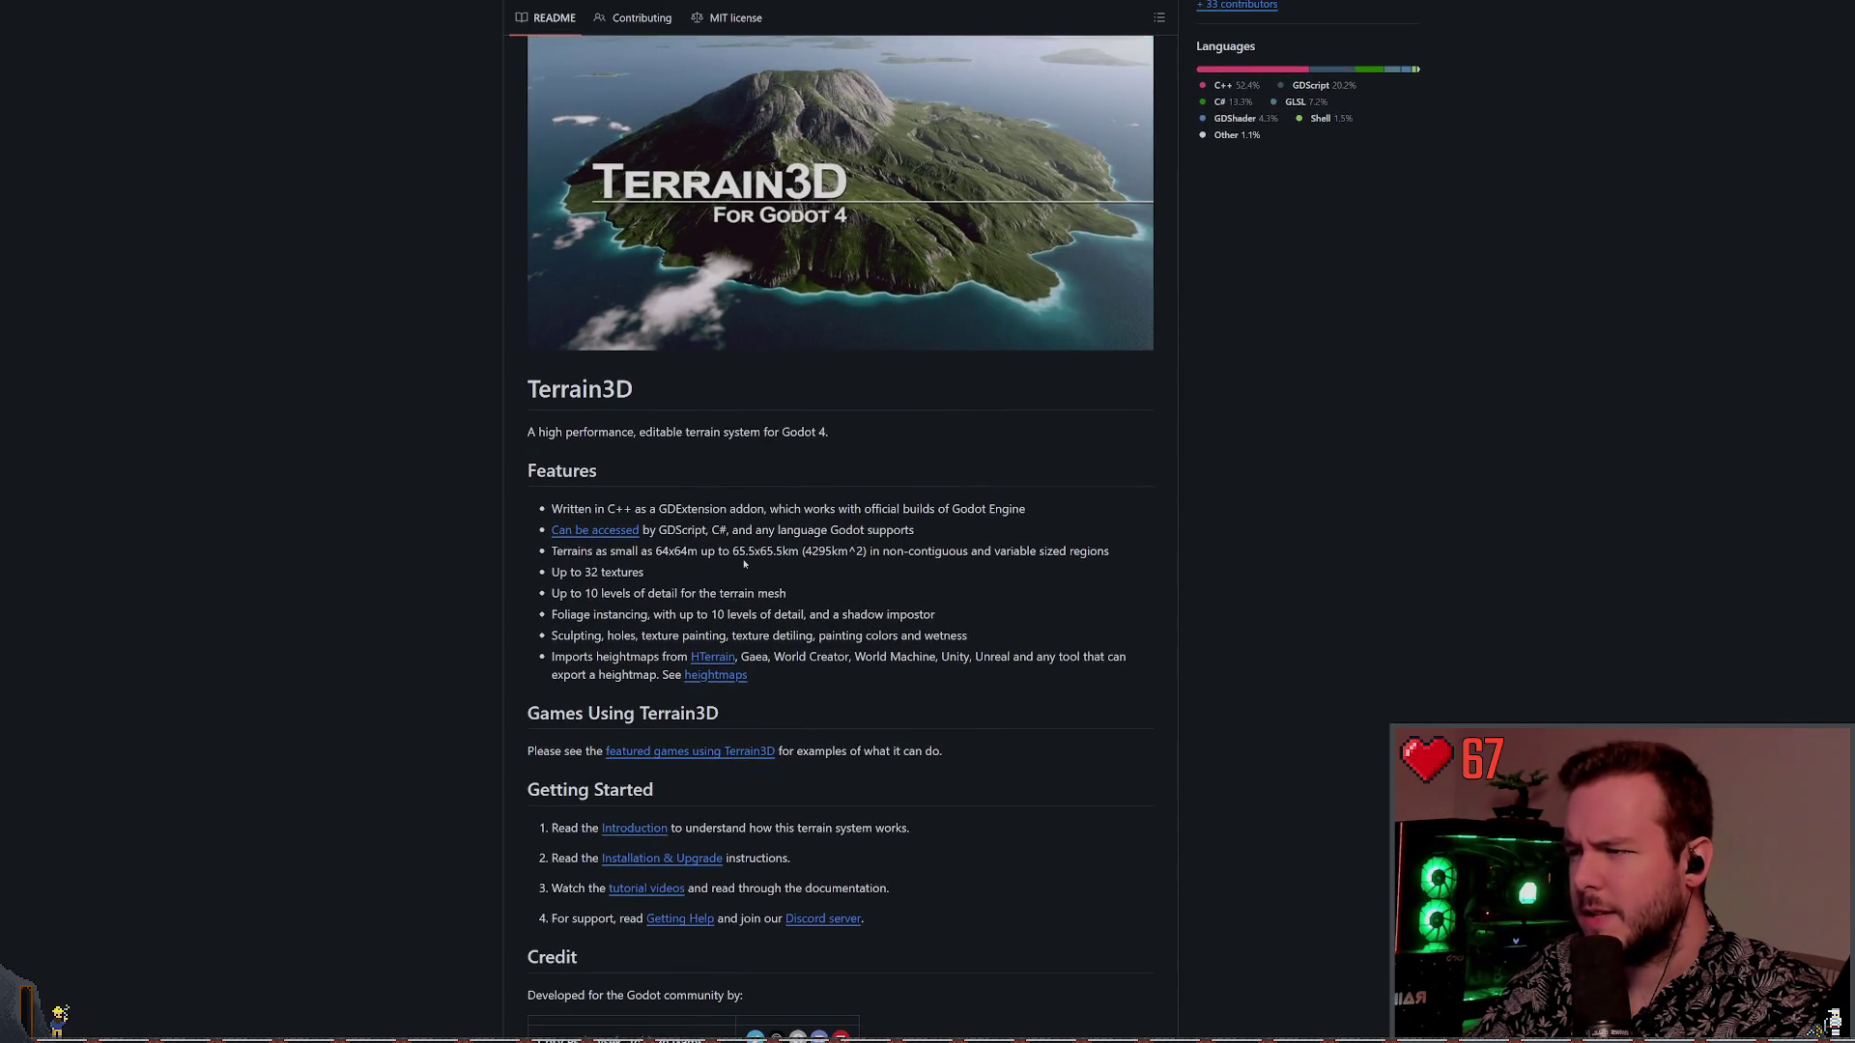
left_click_drag(574, 504, 710, 509)
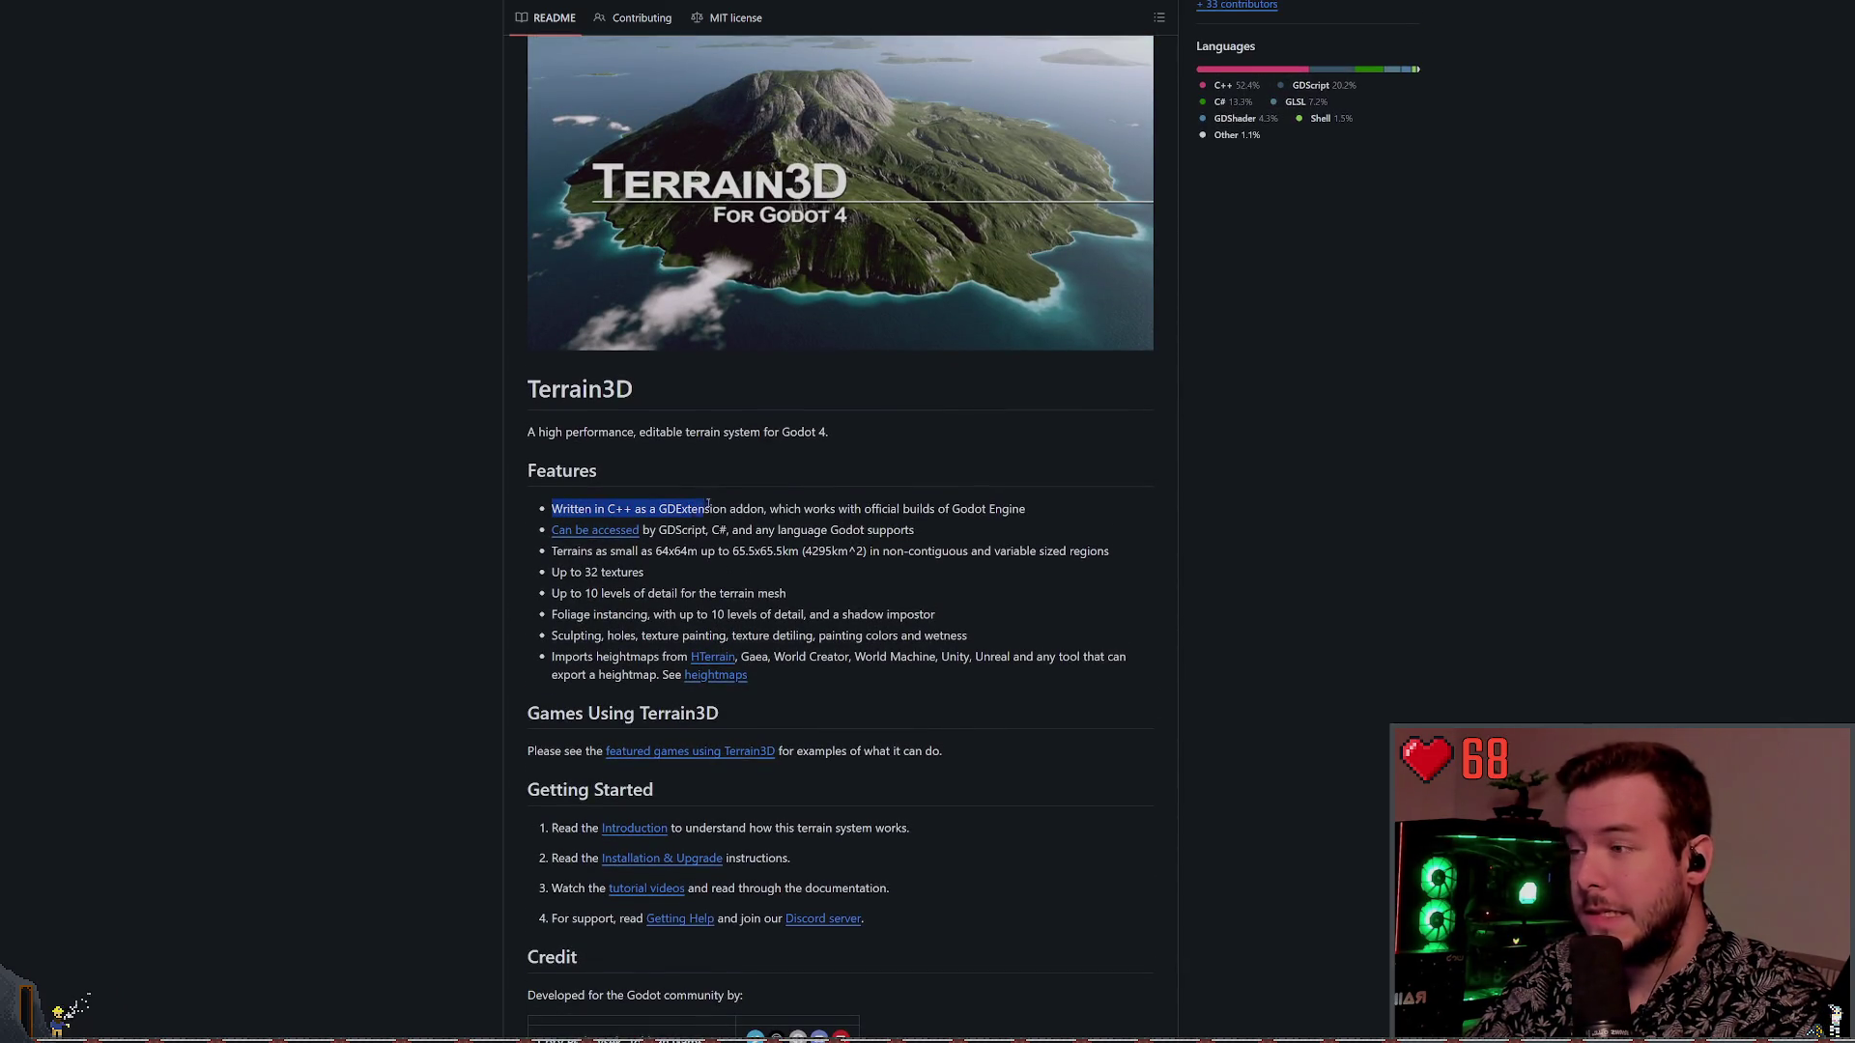
left_click(514, 468)
Scroll back through the README and highlight the tagline and Features heading
scroll(1010, 350, "up", 6)
scroll(1010, 350, "up", 3)
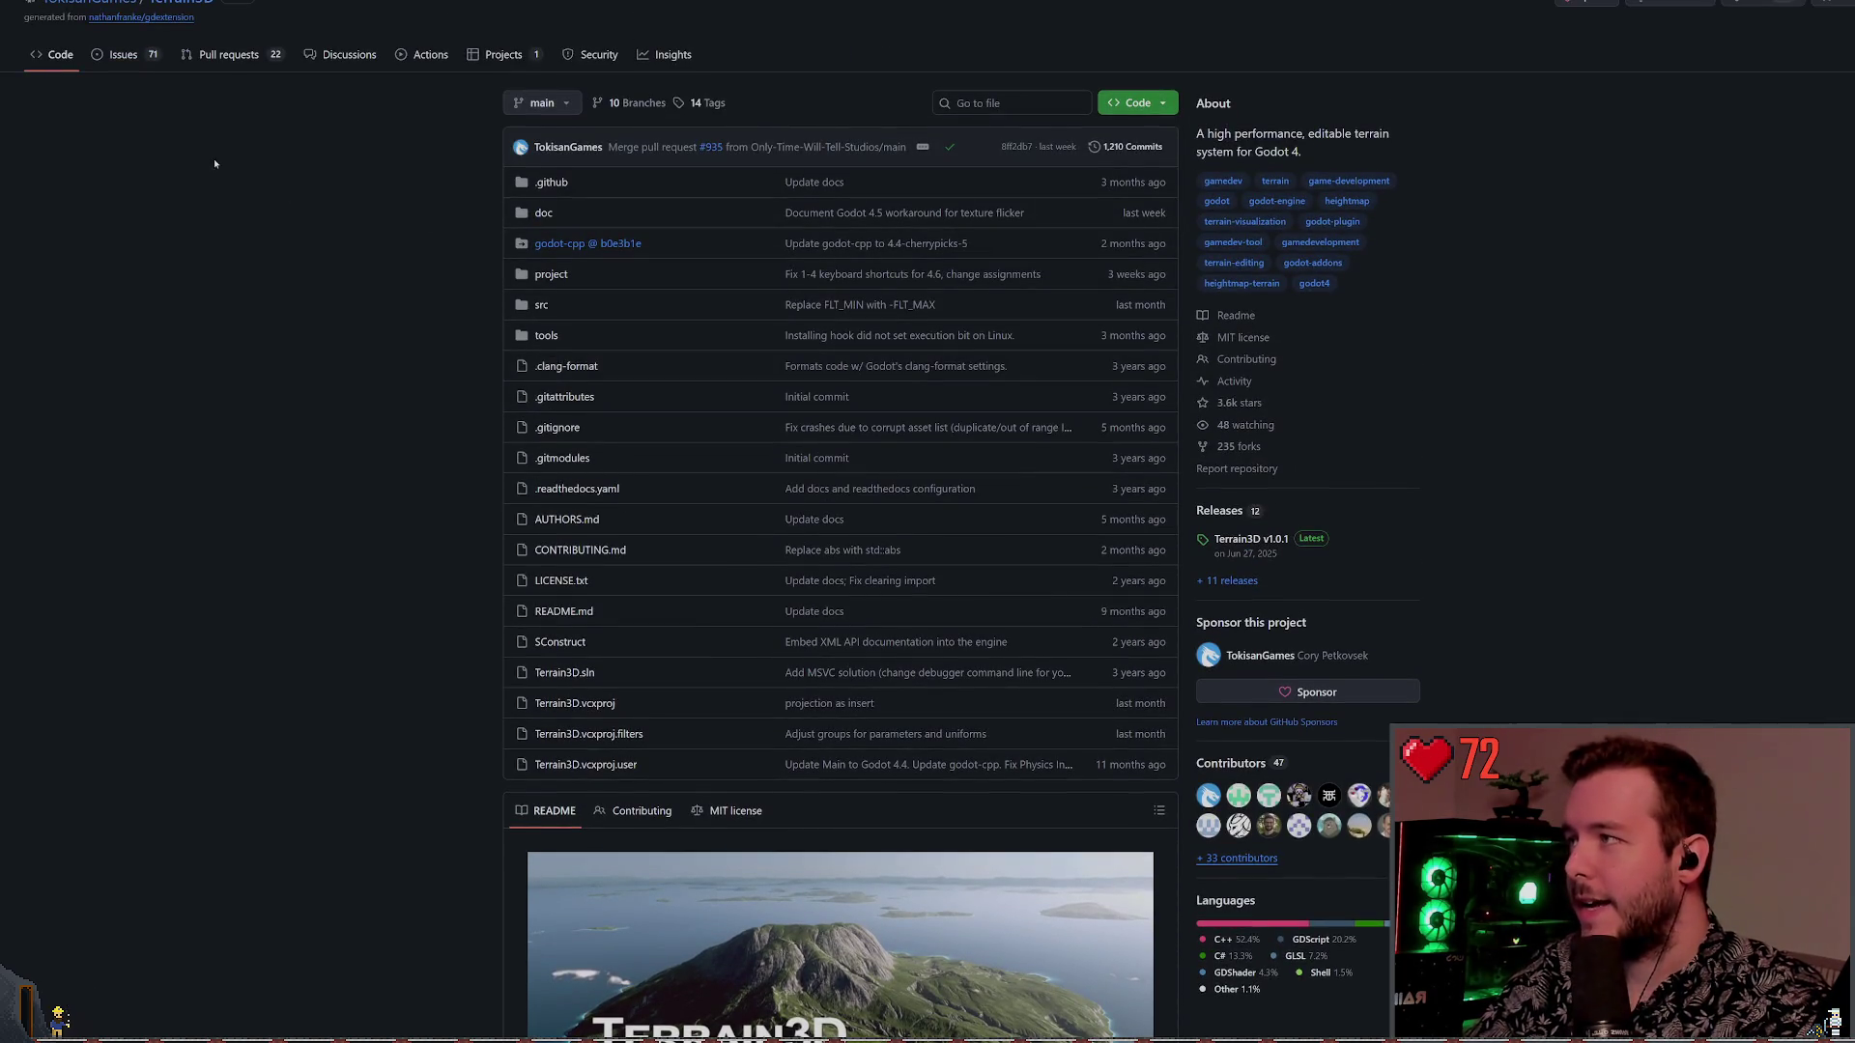
scroll(217, 125, "up", 1)
scroll(426, 401, "down", 7)
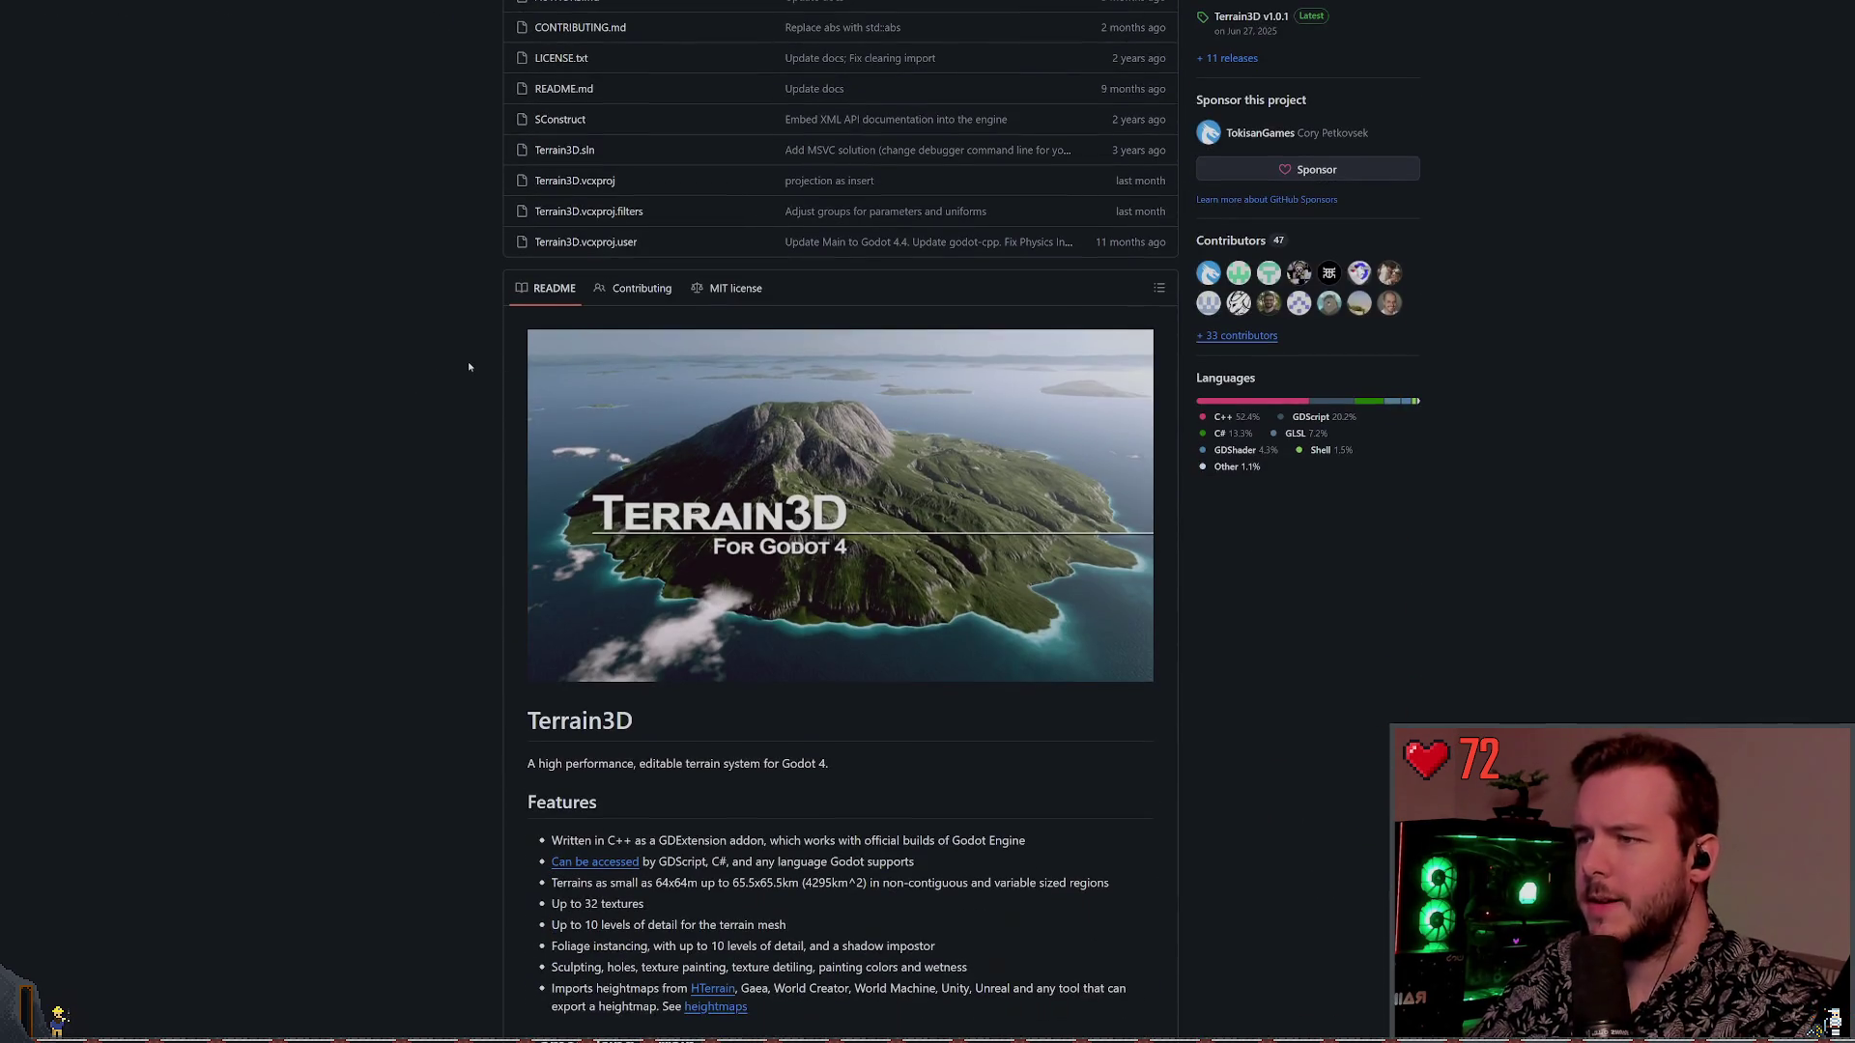
scroll(419, 355, "down", 2)
scroll(449, 364, "down", 2)
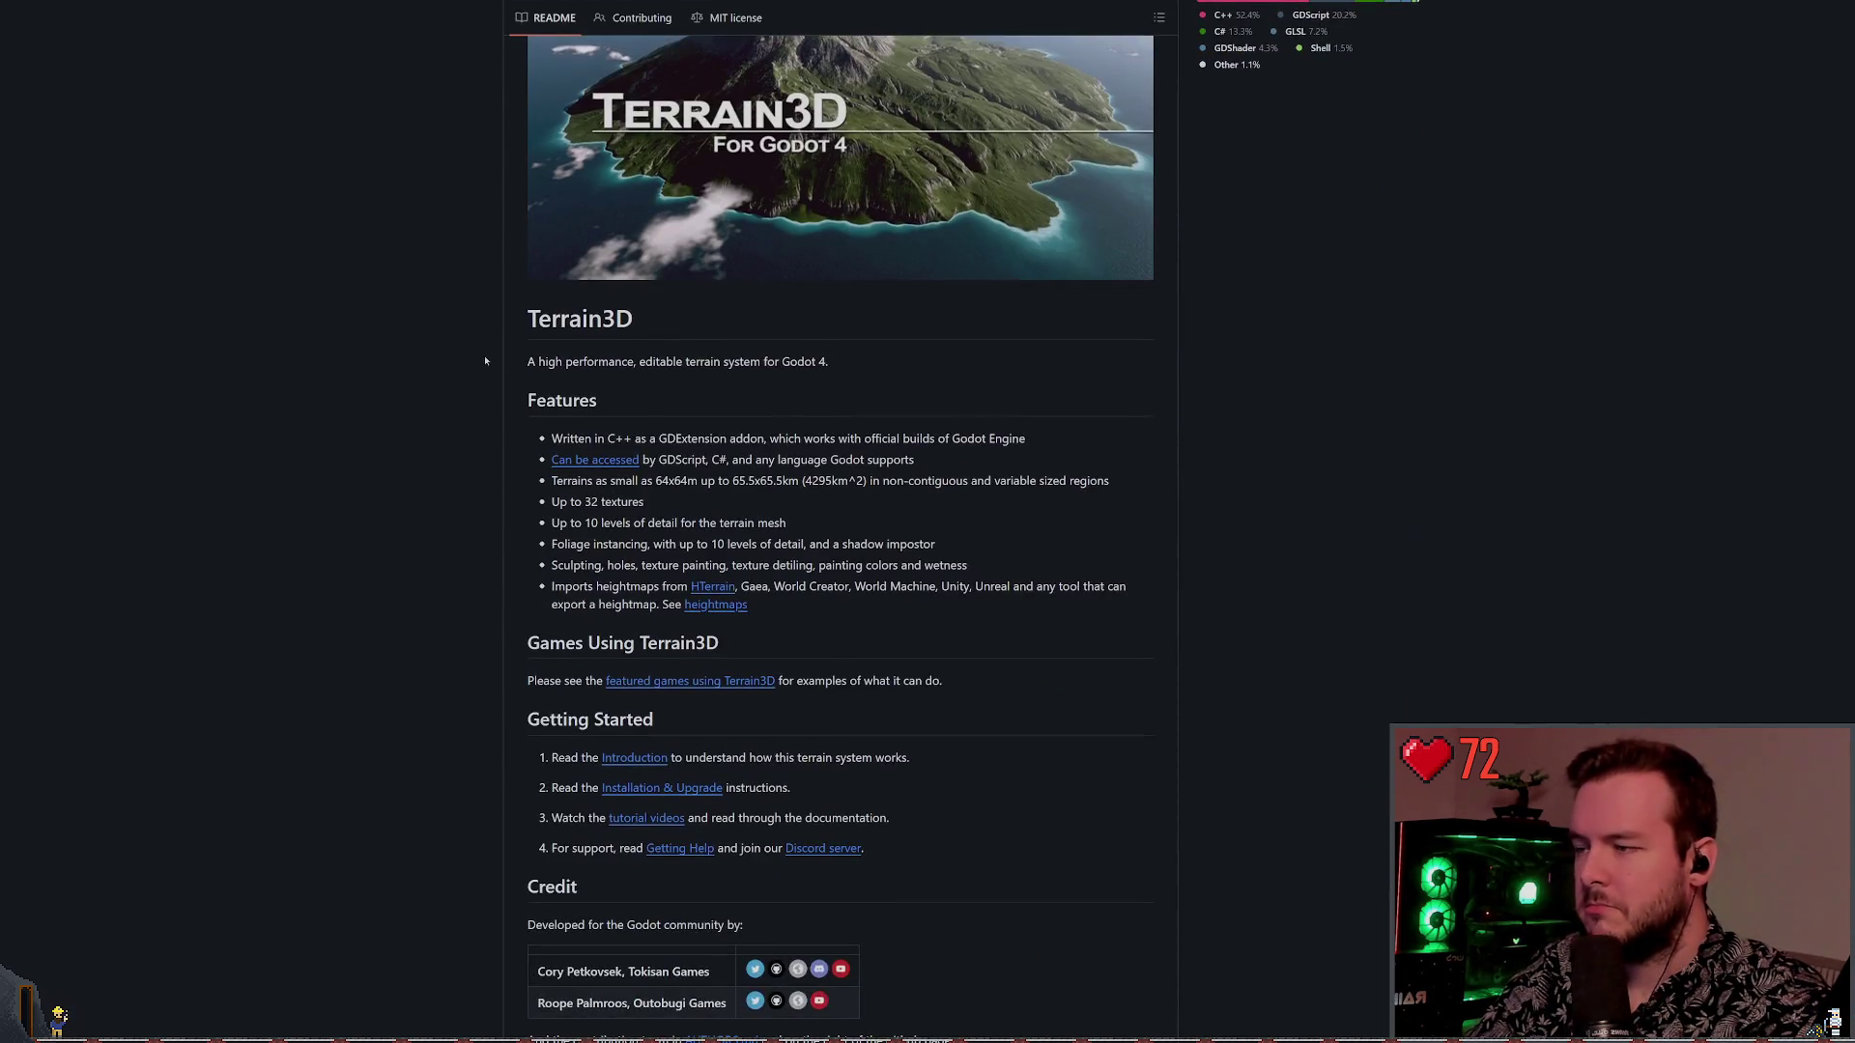
scroll(437, 445, "up", 6)
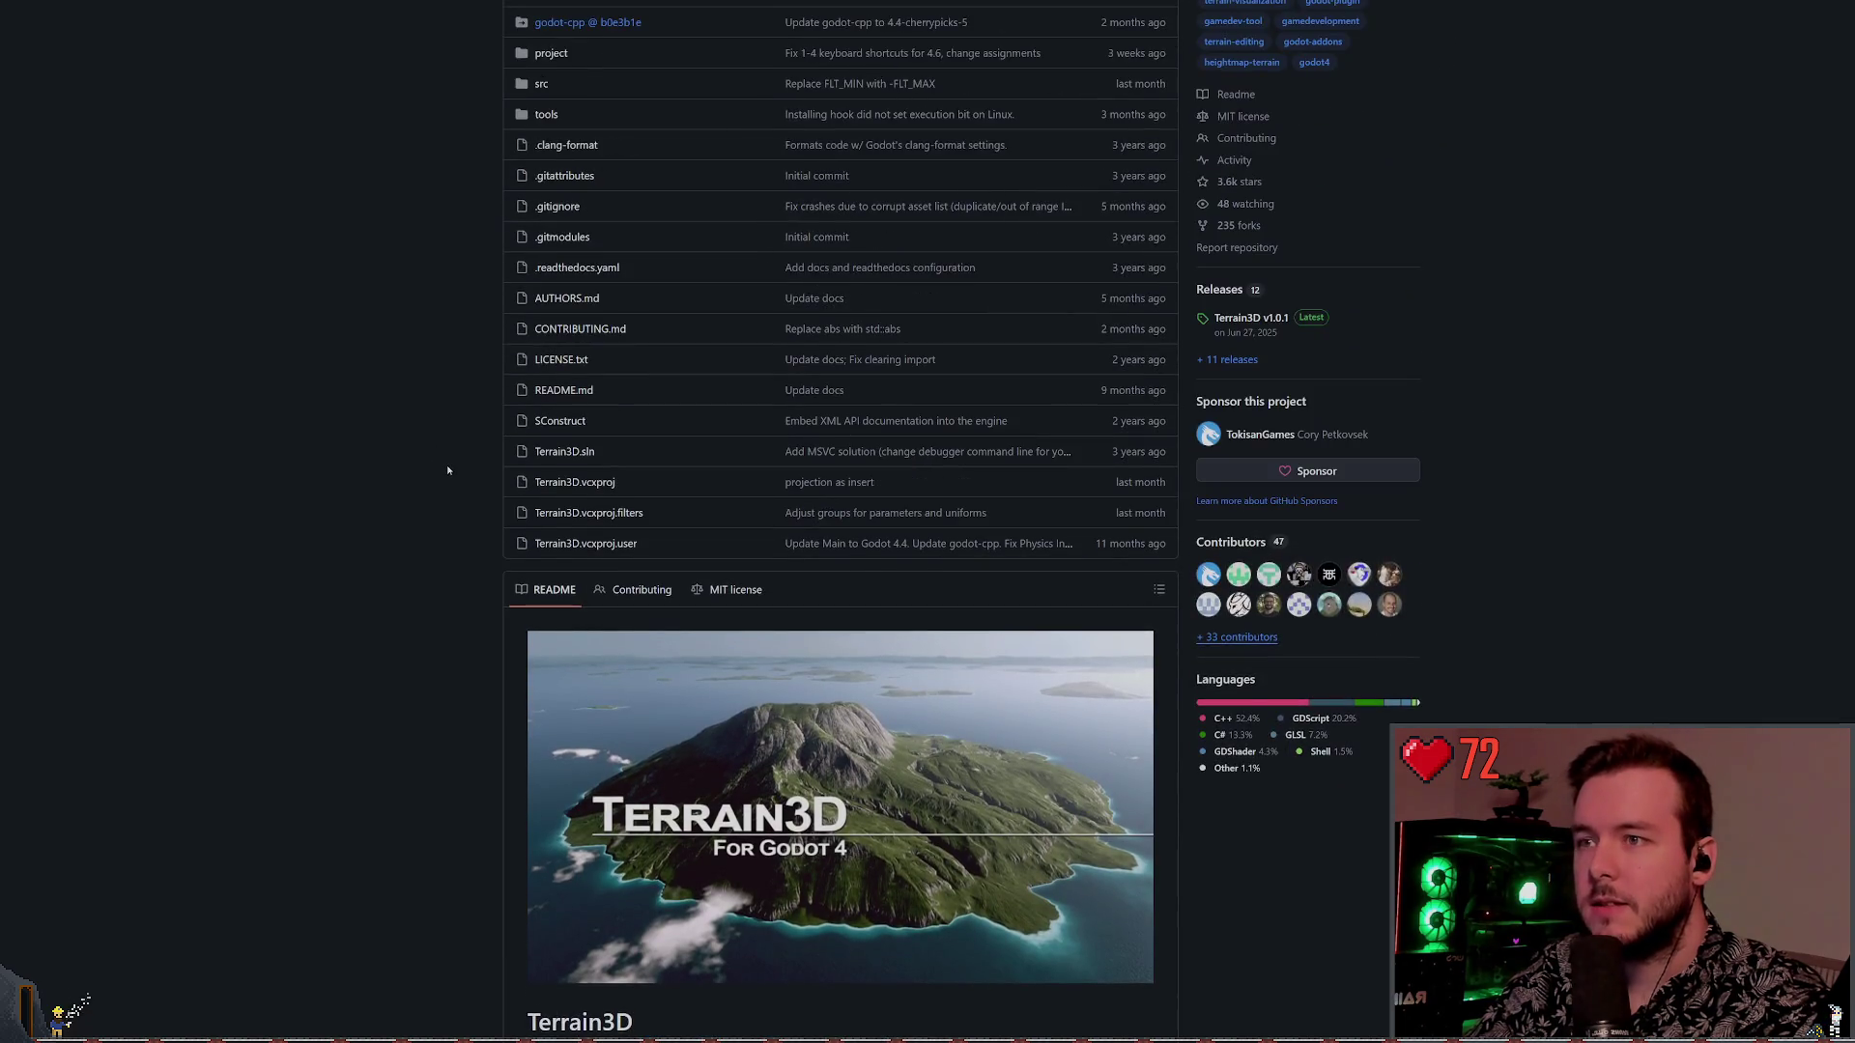
scroll(444, 461, "down", 8)
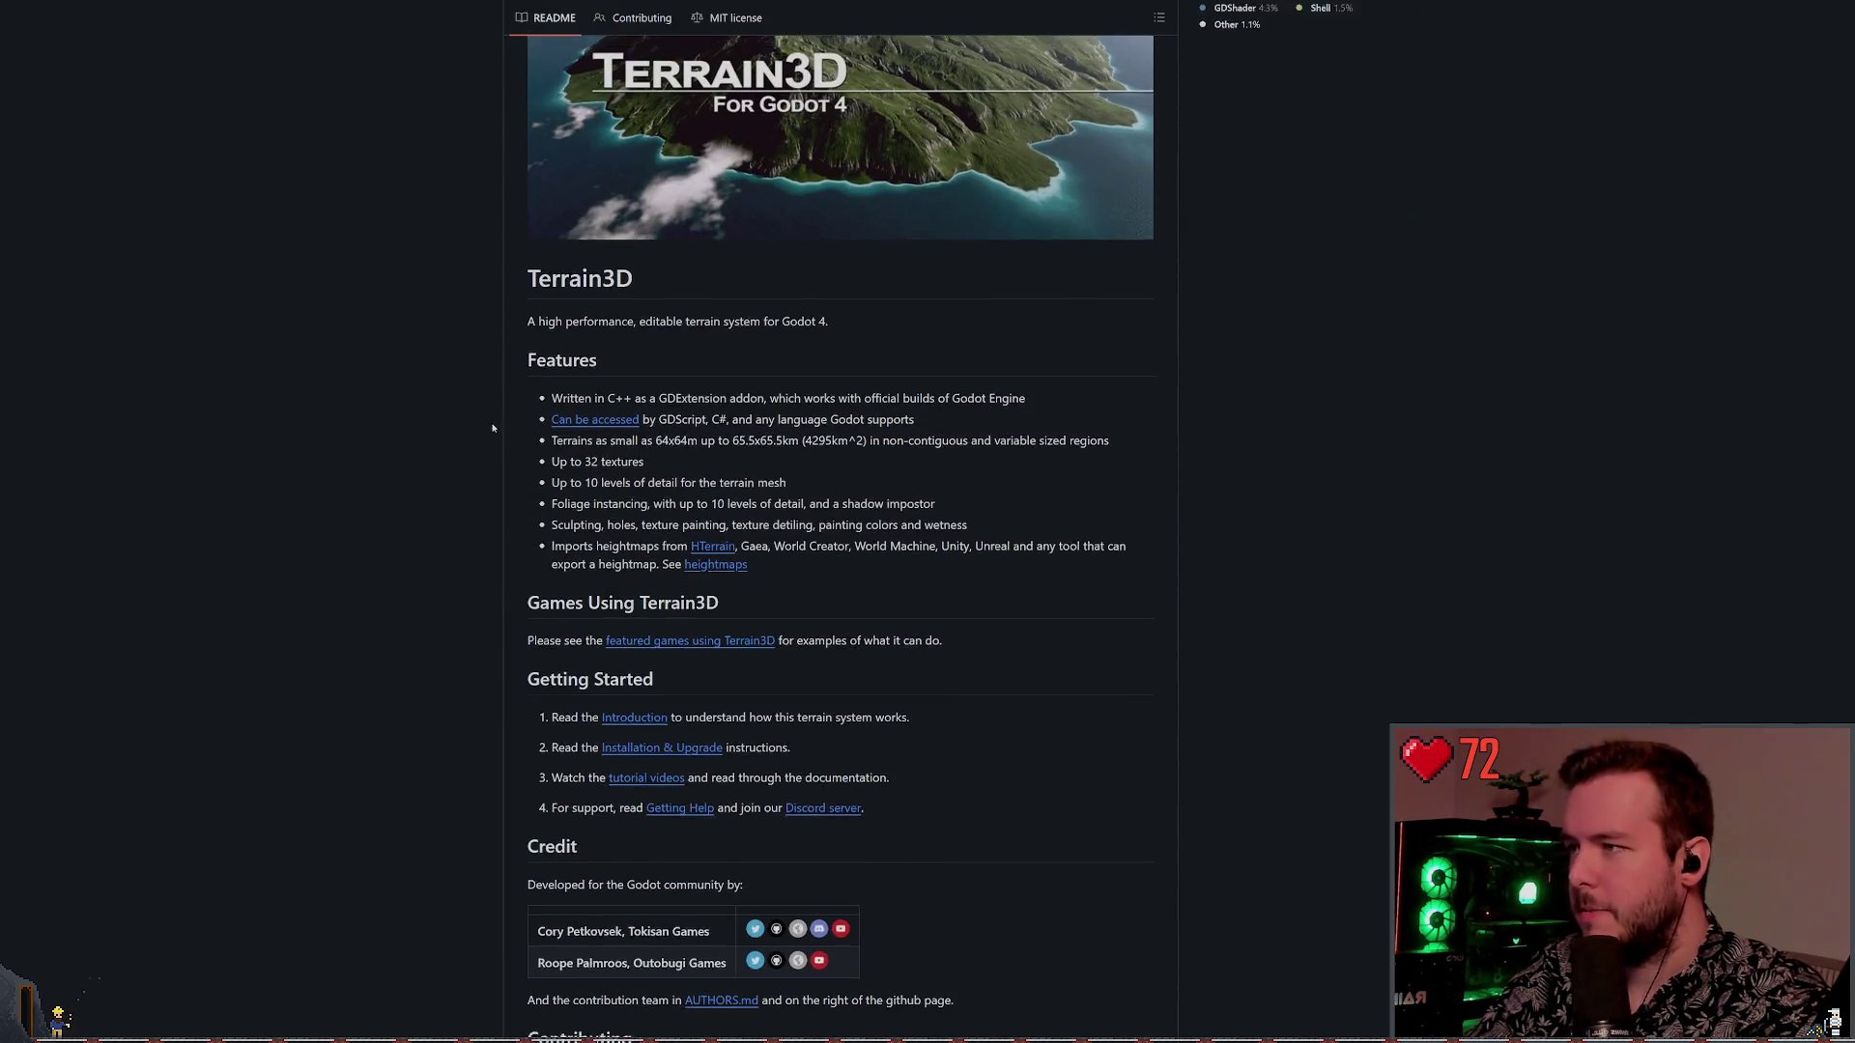
scroll(458, 461, "up", 1)
left_click_drag(527, 359, 749, 387)
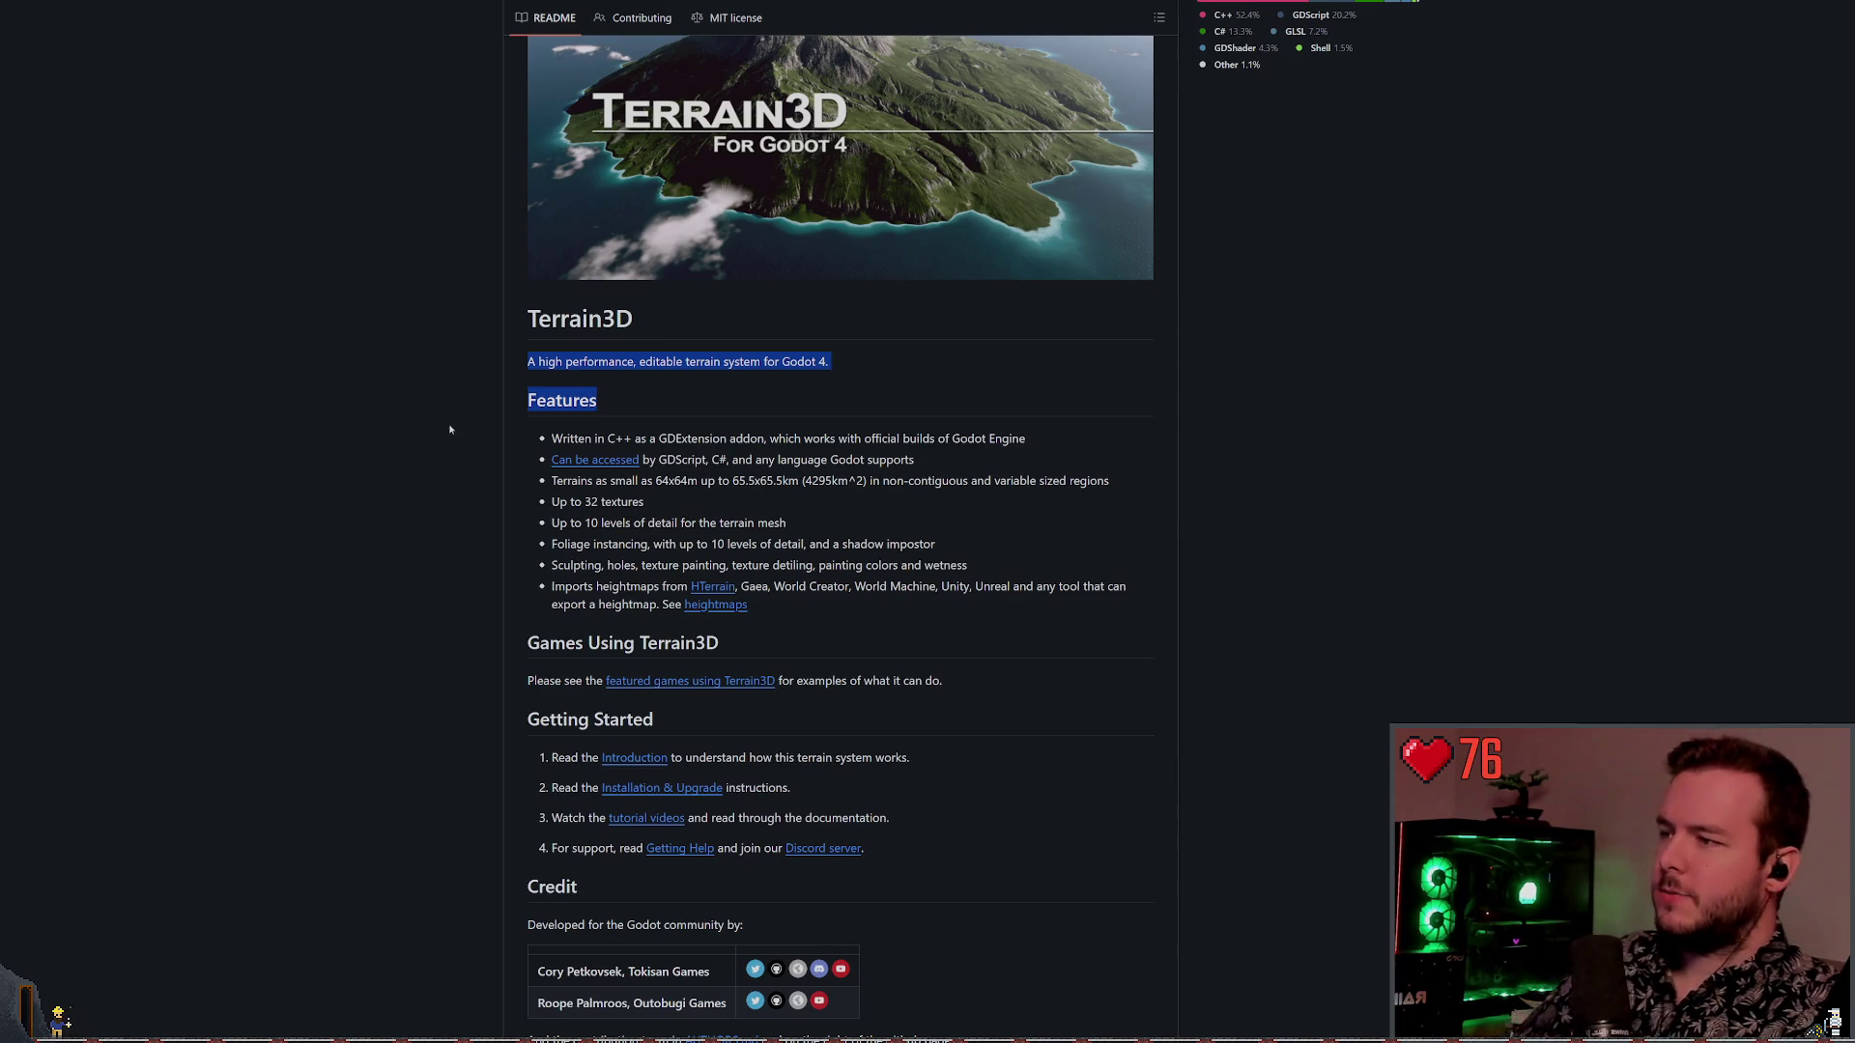
left_click(781, 398)
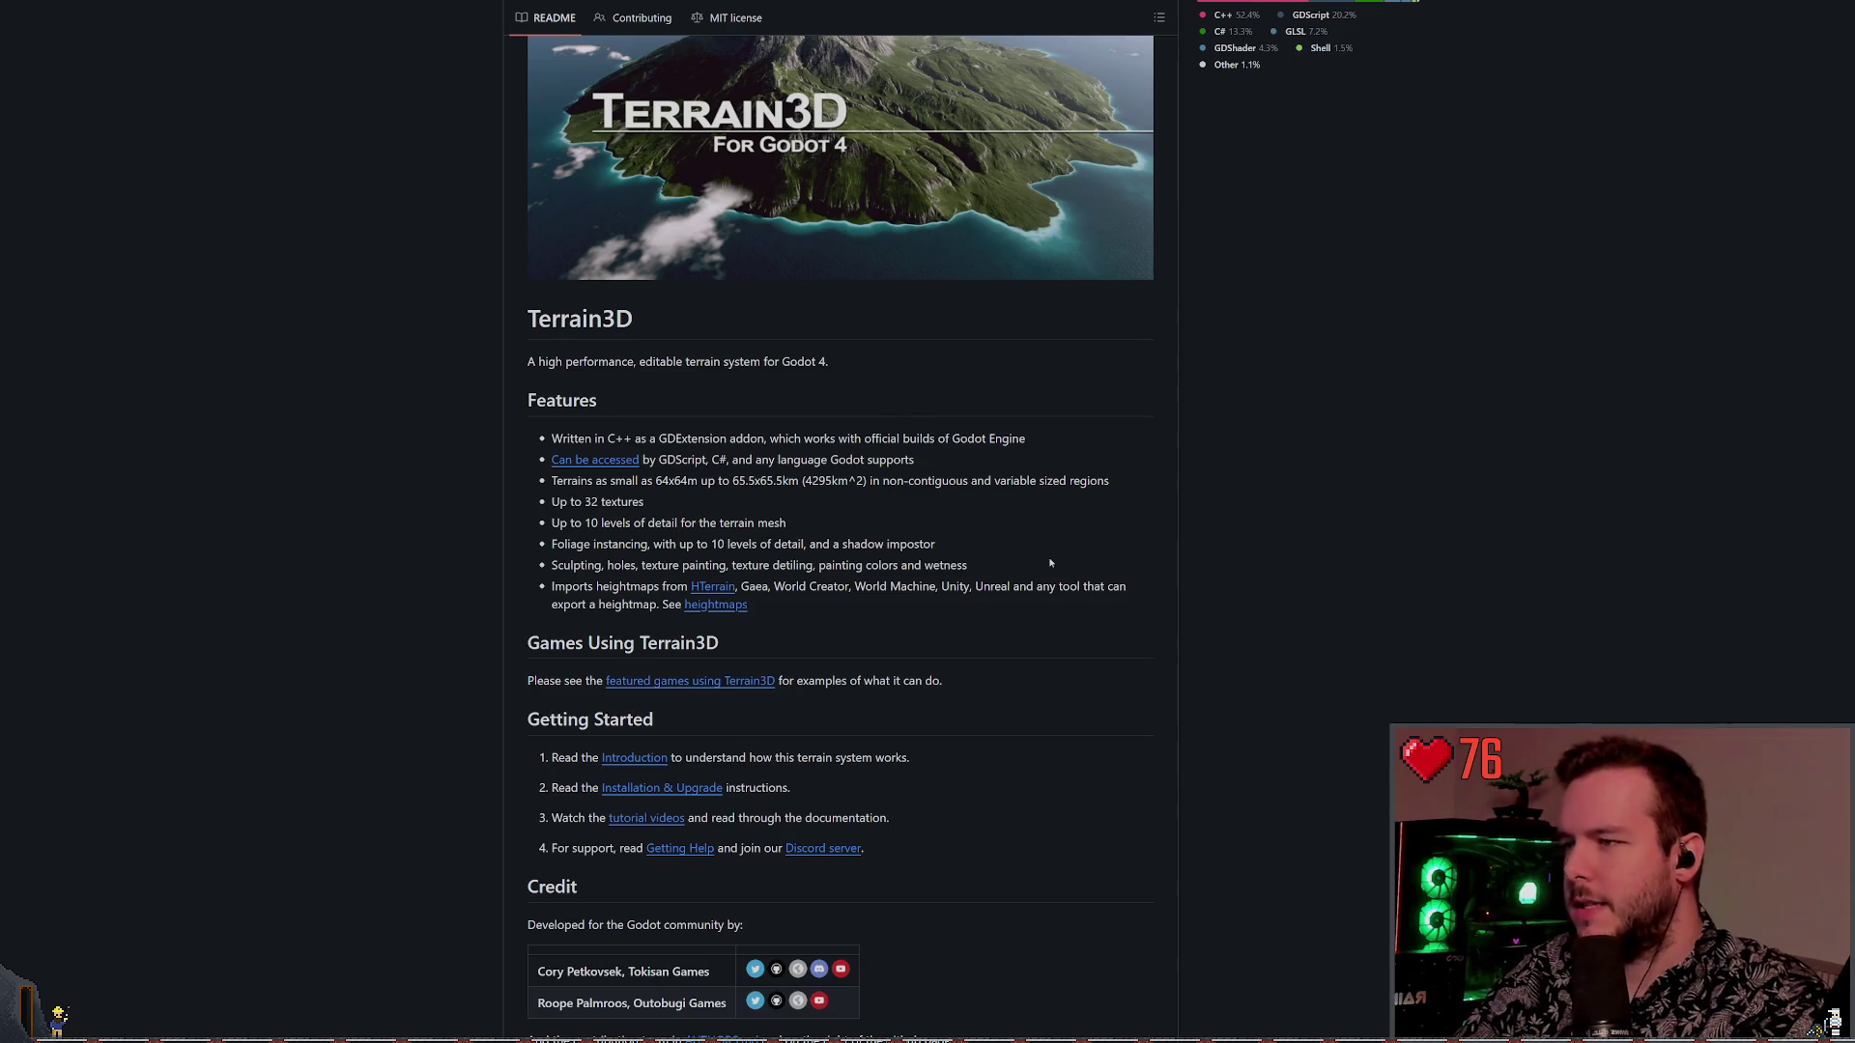
Highlight the supported scripting languages feature line in the README
left_click_drag(660, 460, 928, 462)
left_click(381, 478)
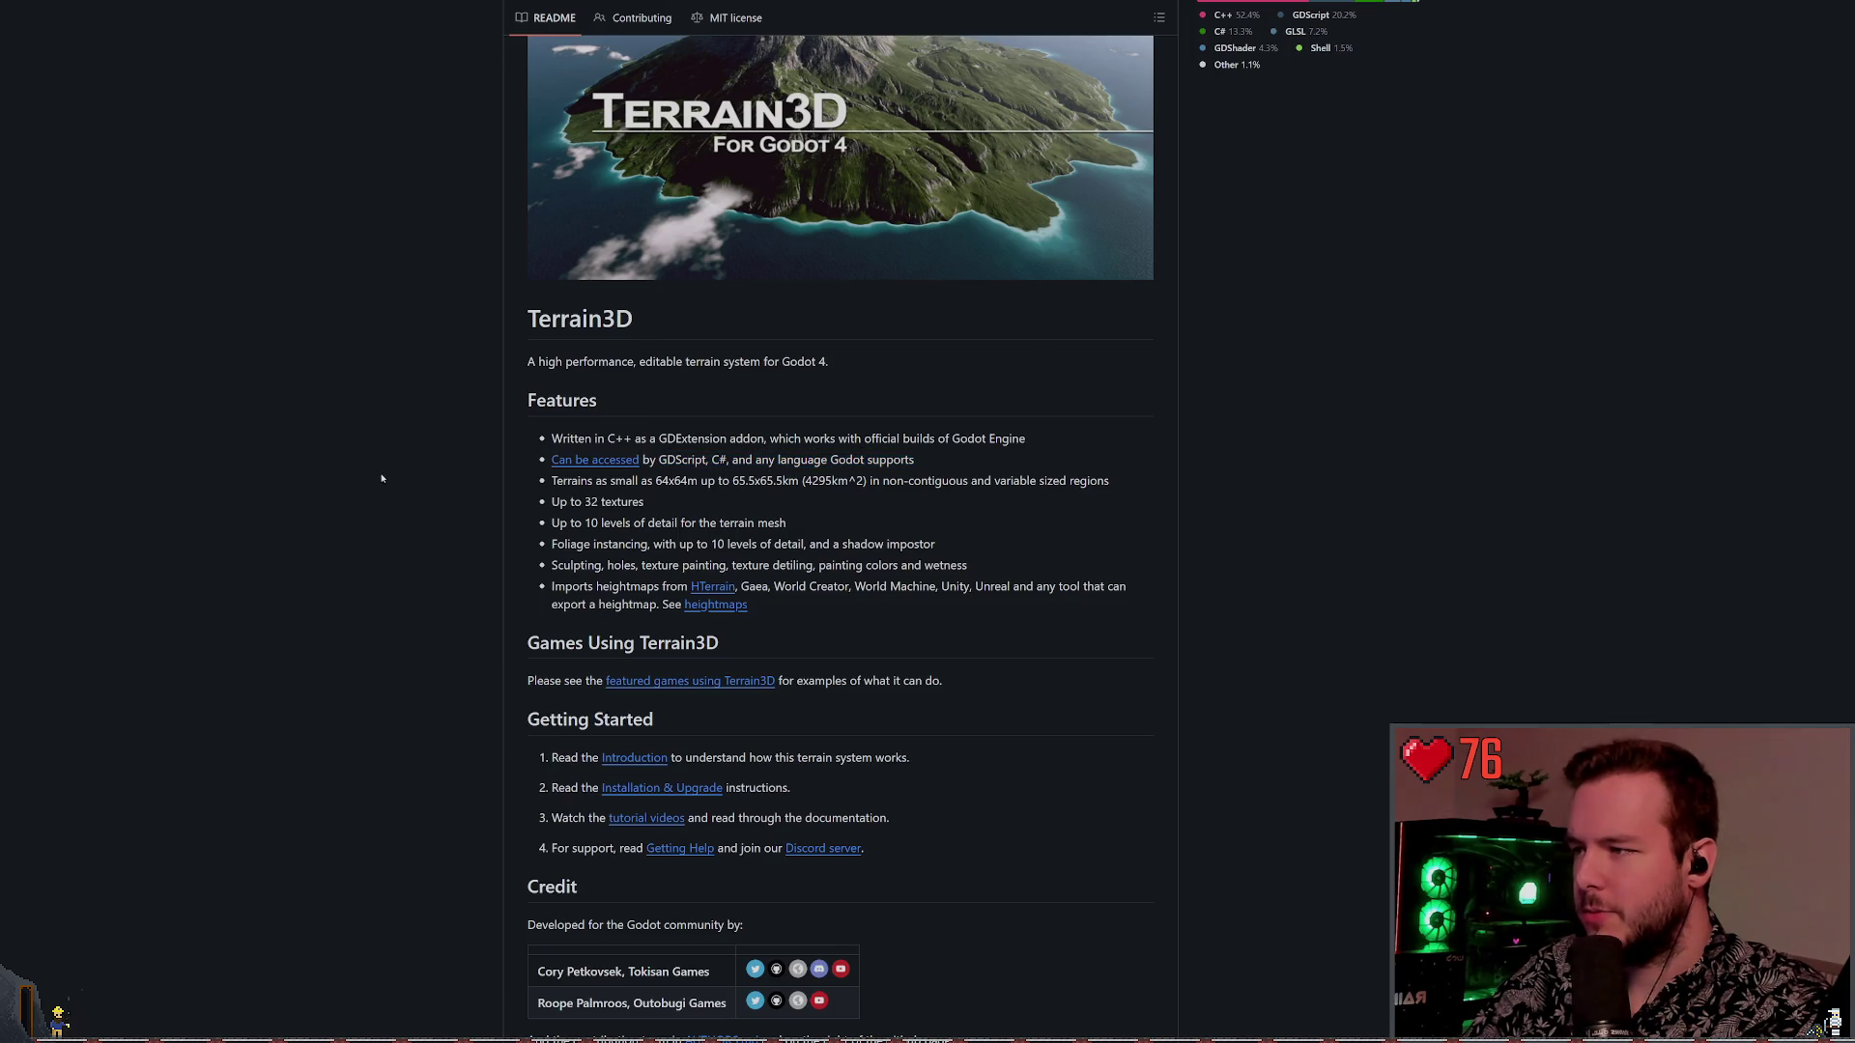
scroll(754, 486, "down", 1)
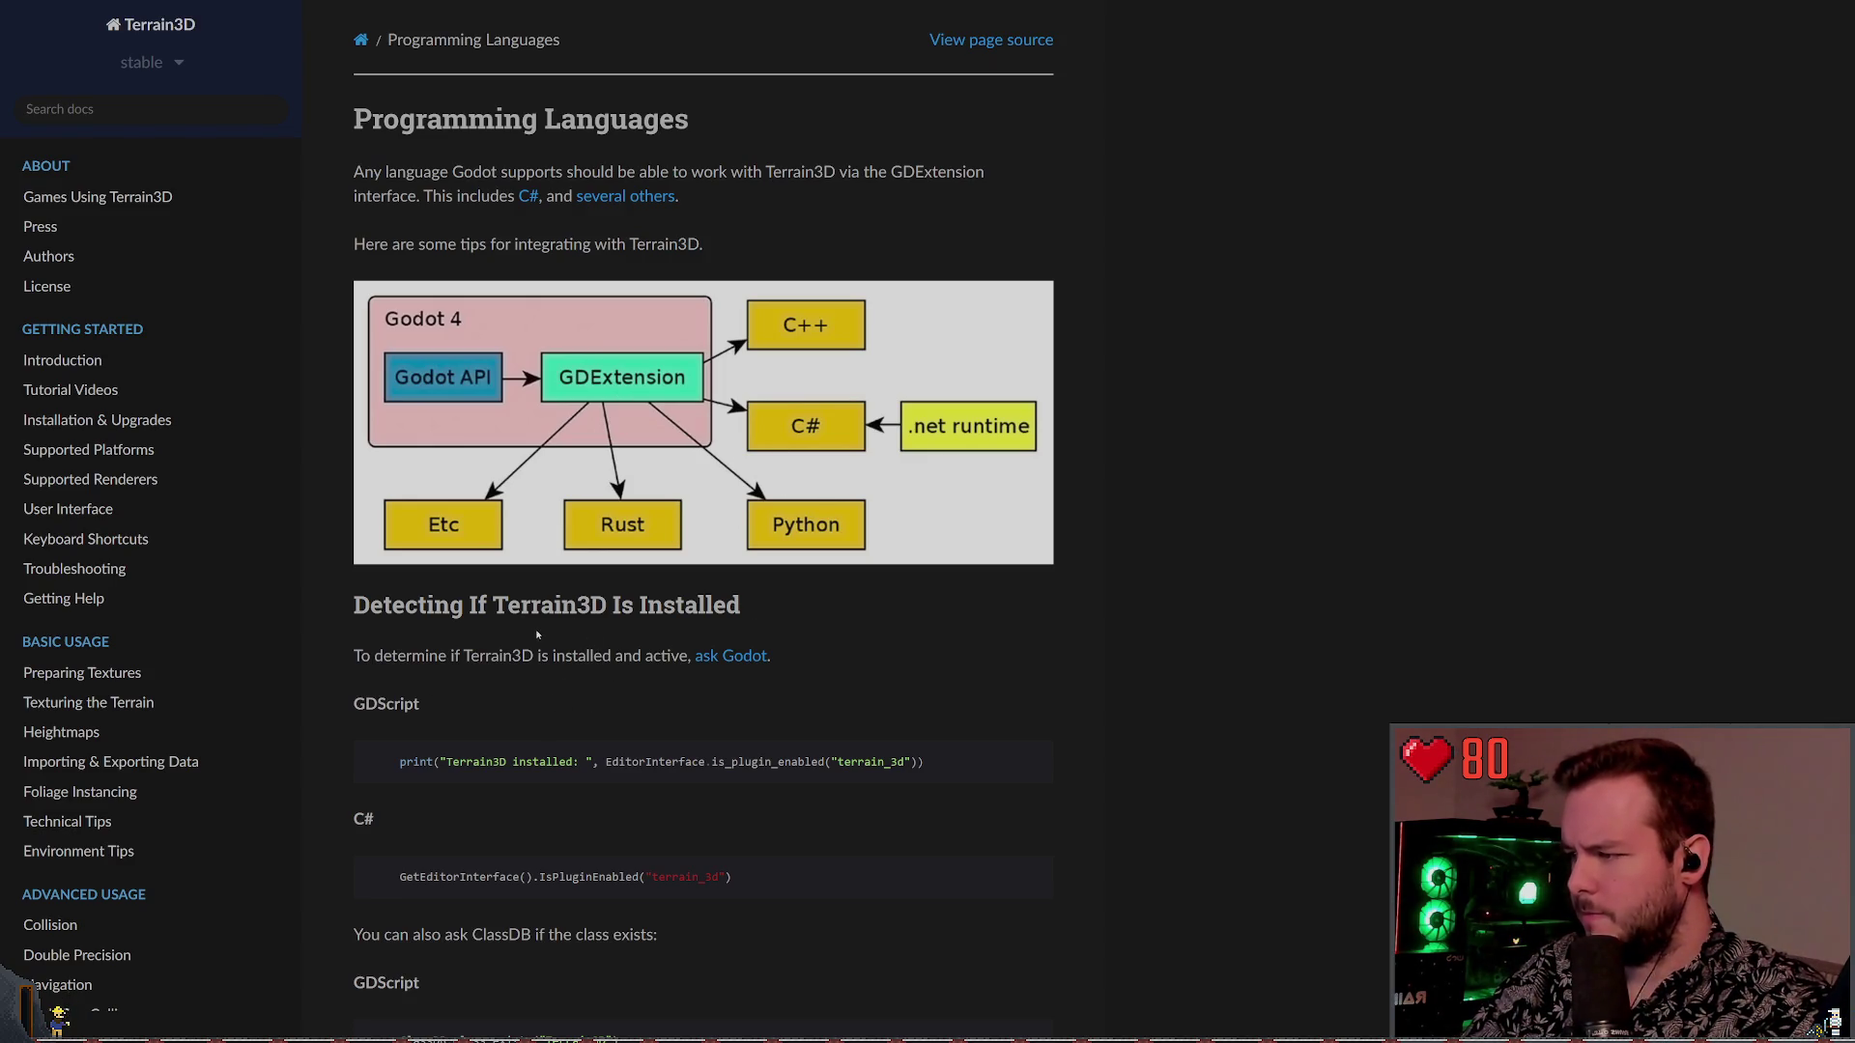
scroll(548, 661, "down", 5)
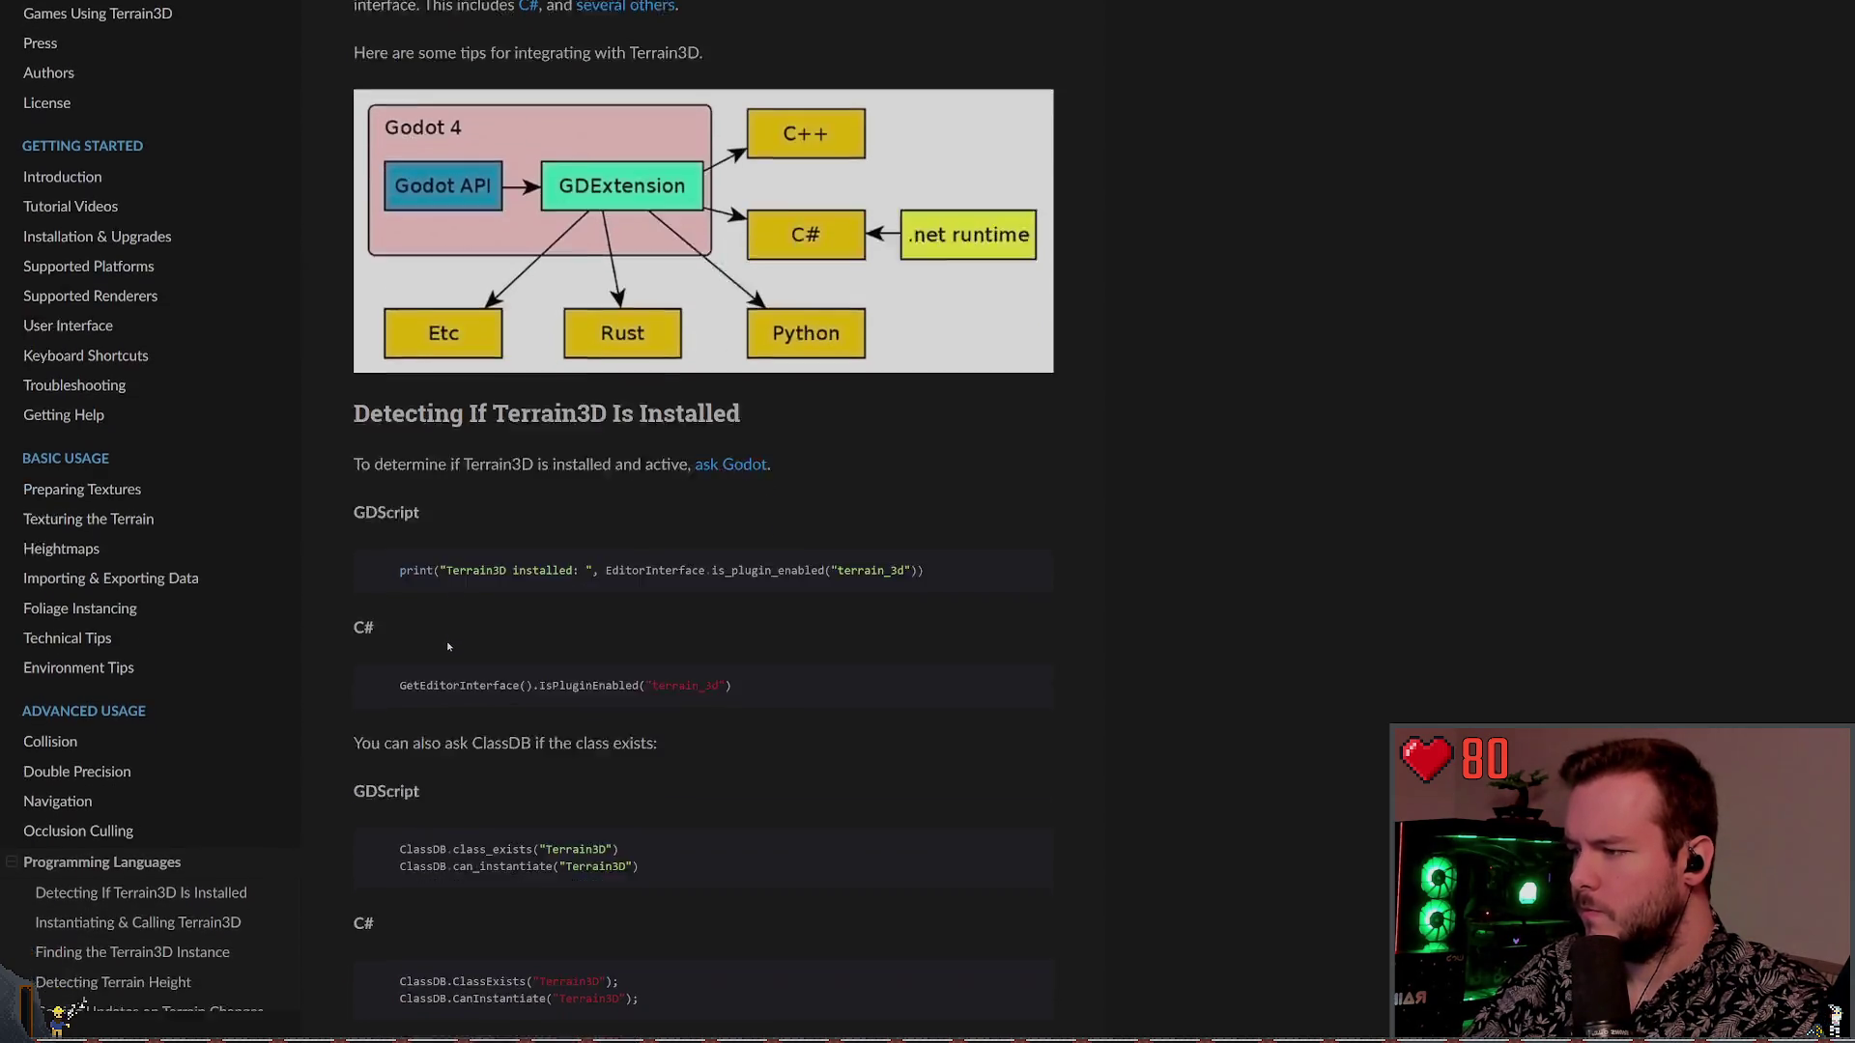
scroll(547, 512, "down", 2)
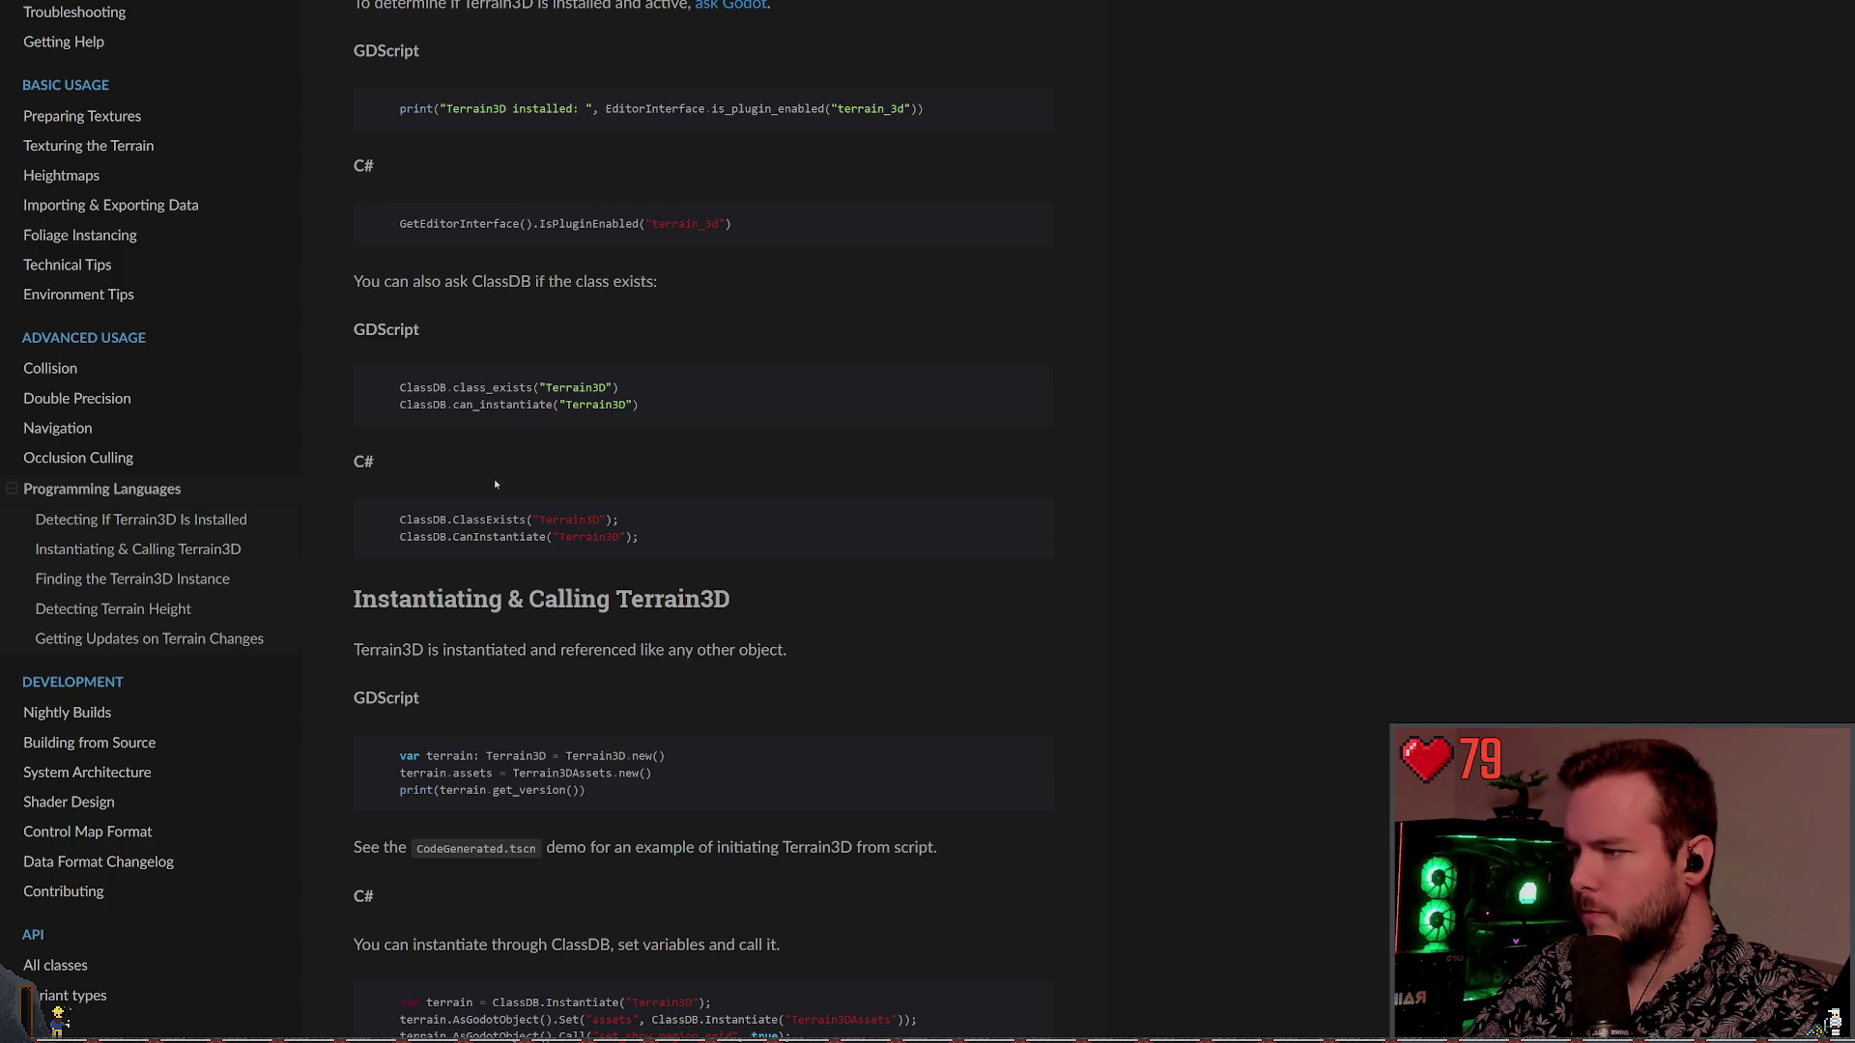
scroll(495, 484, "down", 3)
scroll(469, 512, "down", 5)
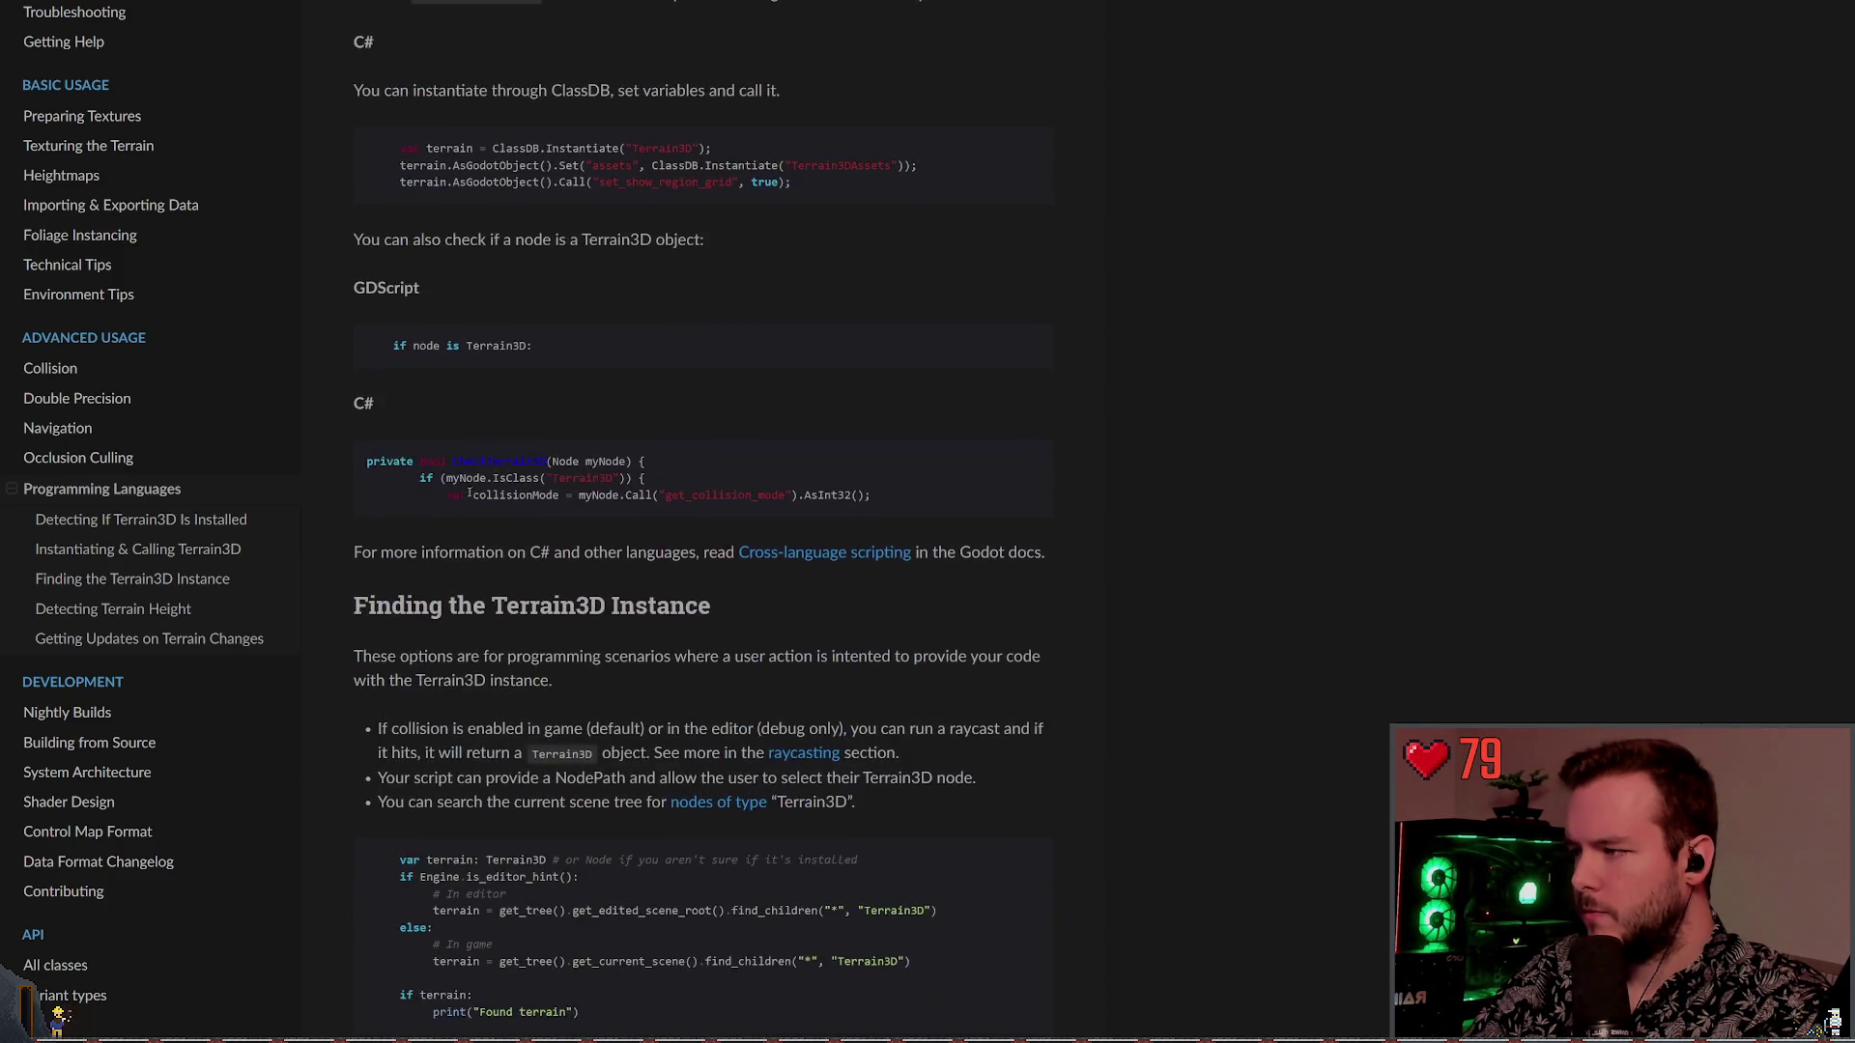
scroll(512, 466, "down", 4)
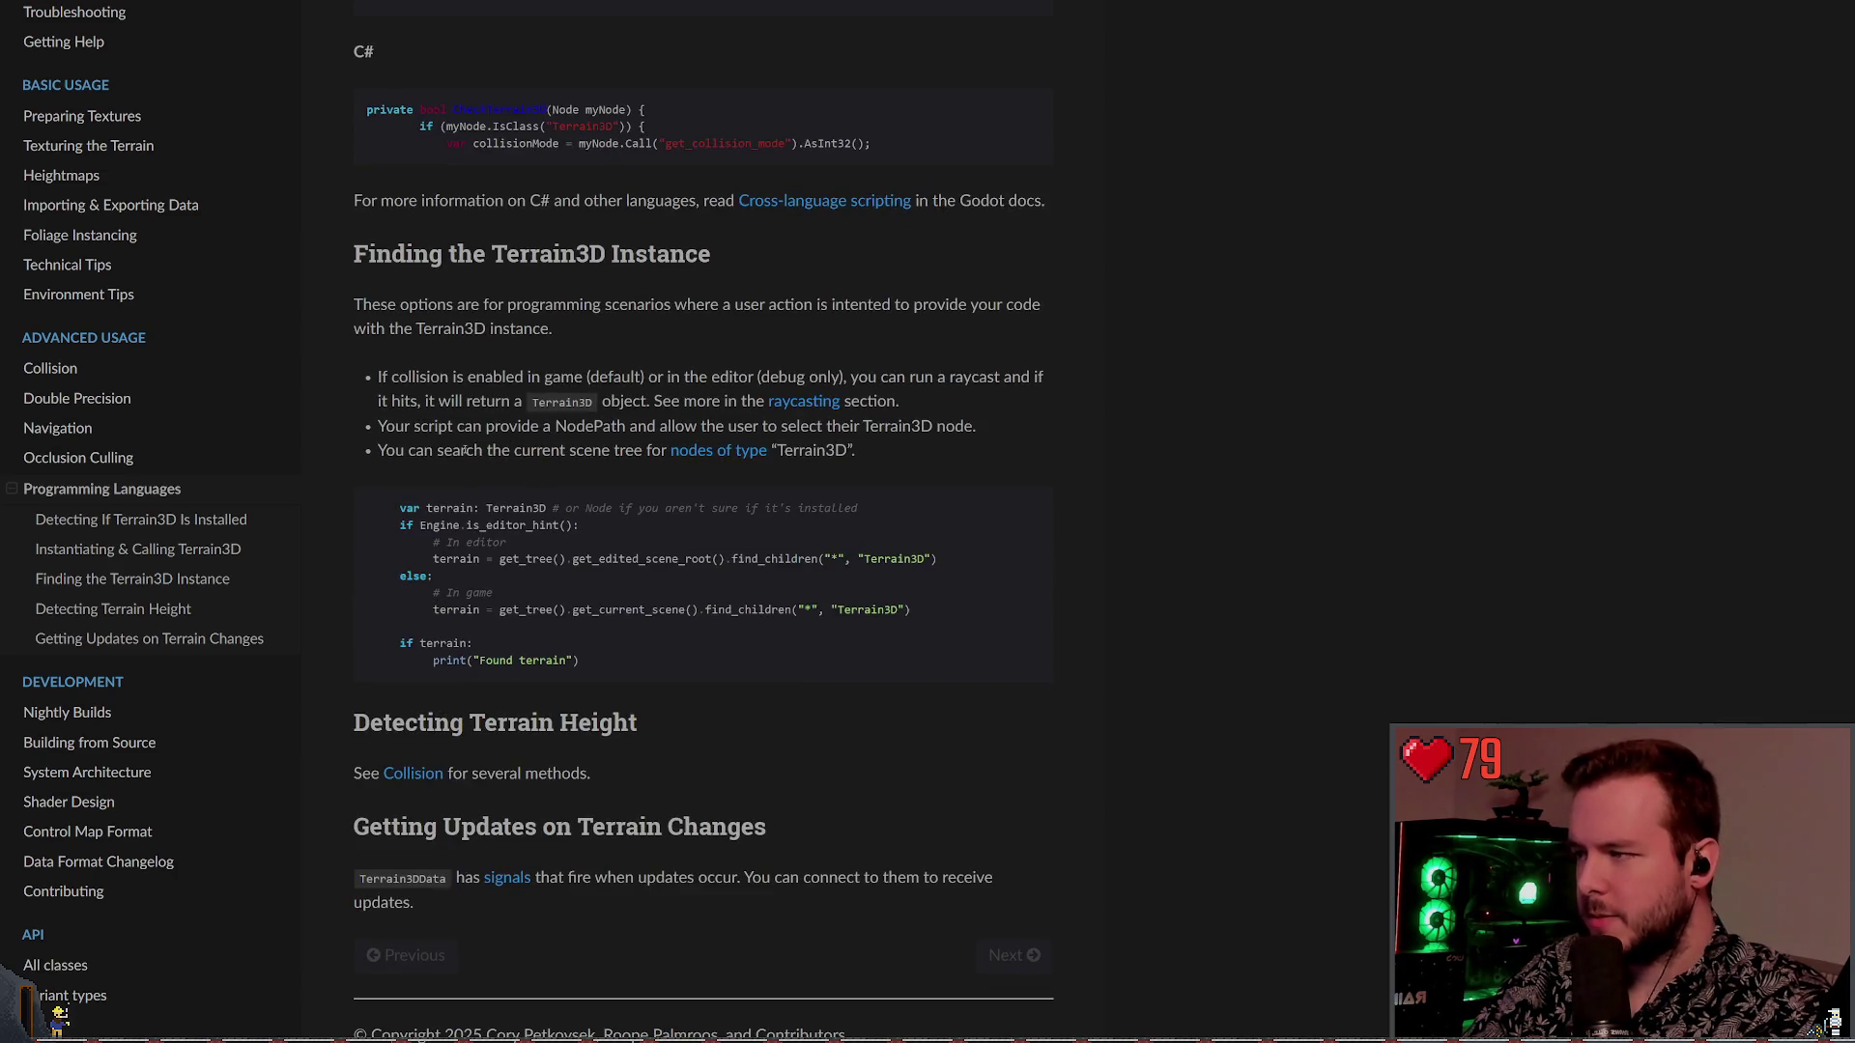
scroll(515, 496, "up", 2)
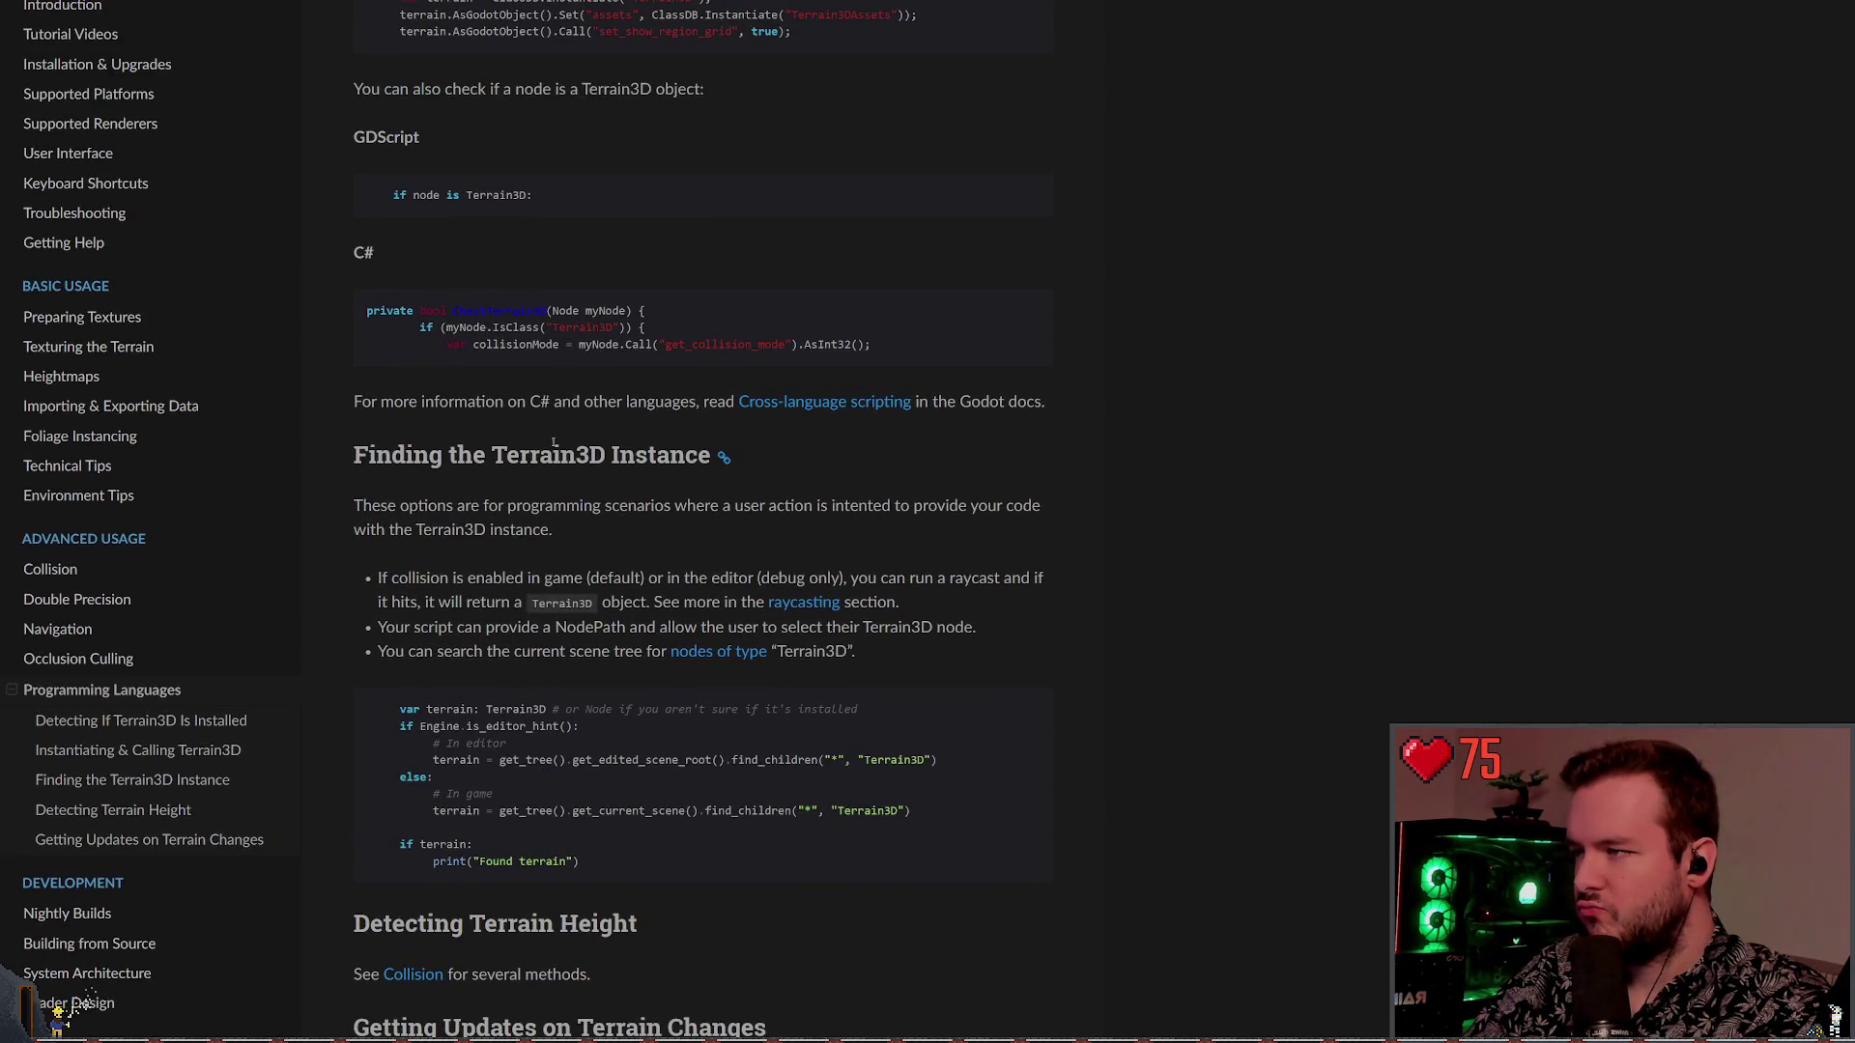
scroll(553, 439, "down", 3)
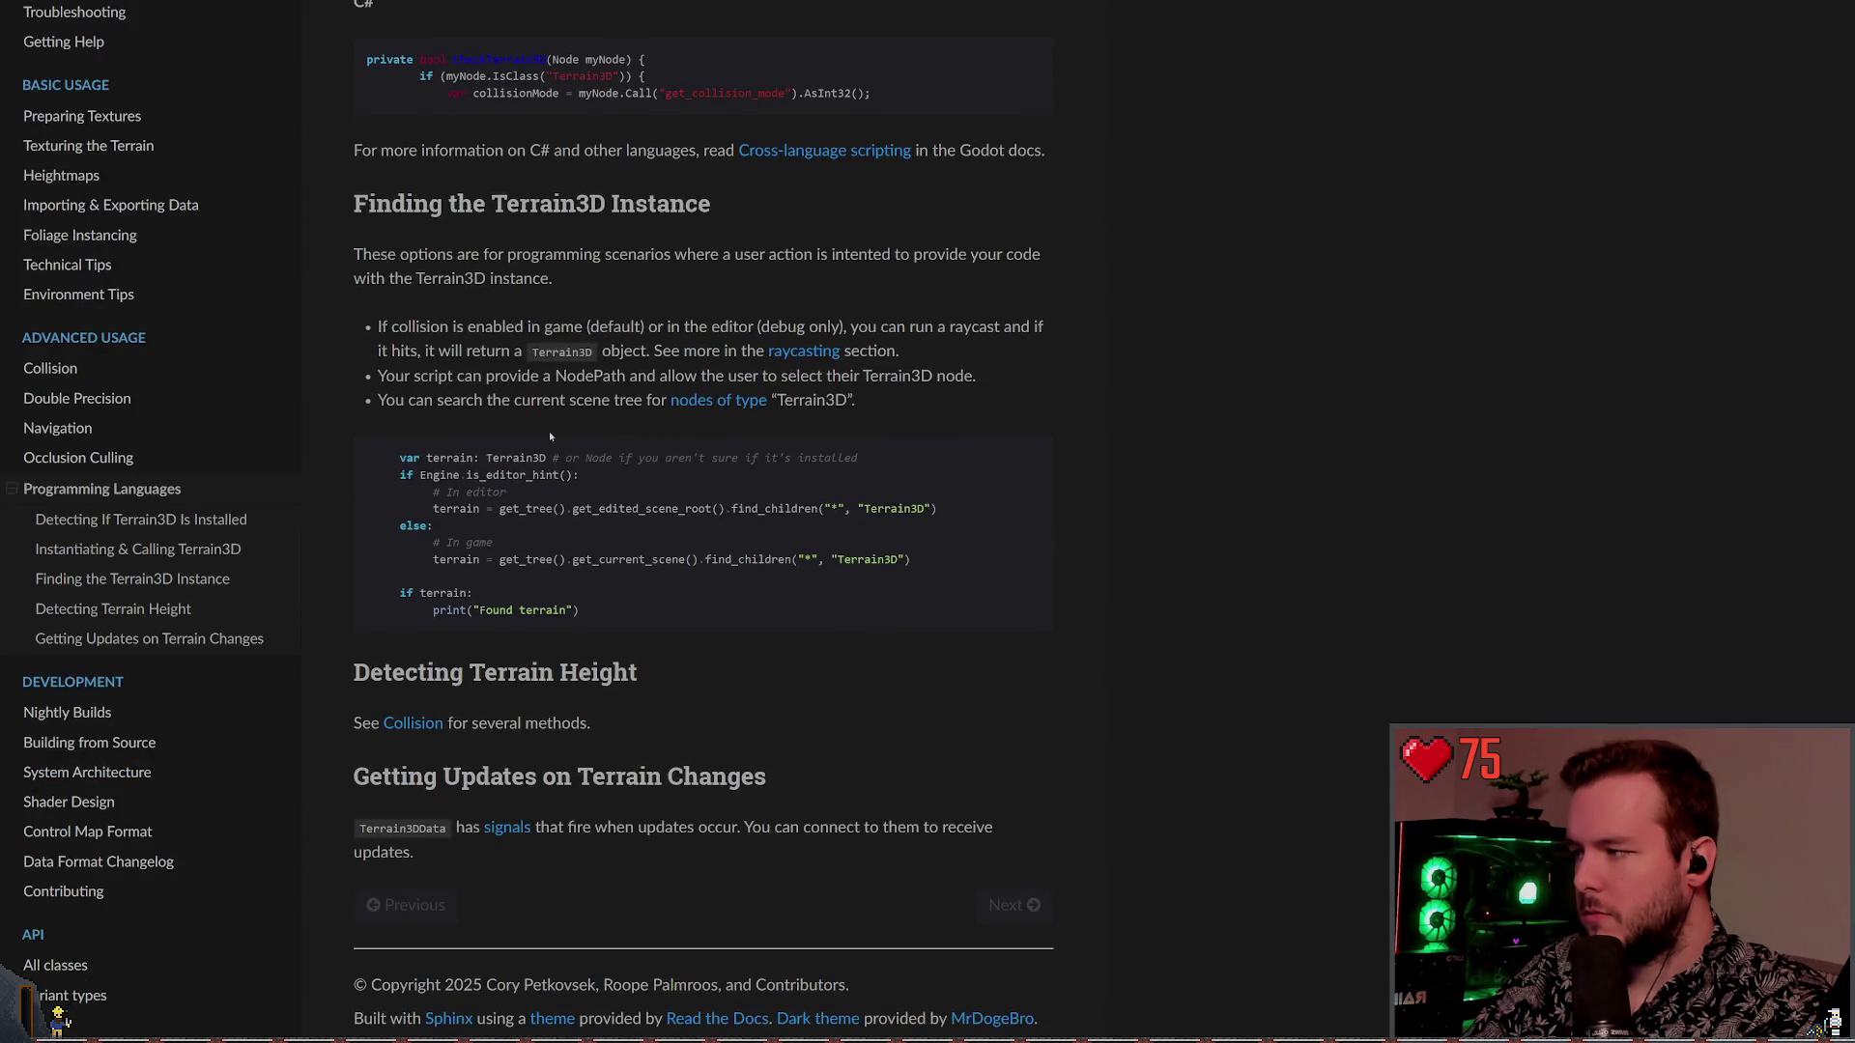
scroll(601, 427, "up", 12)
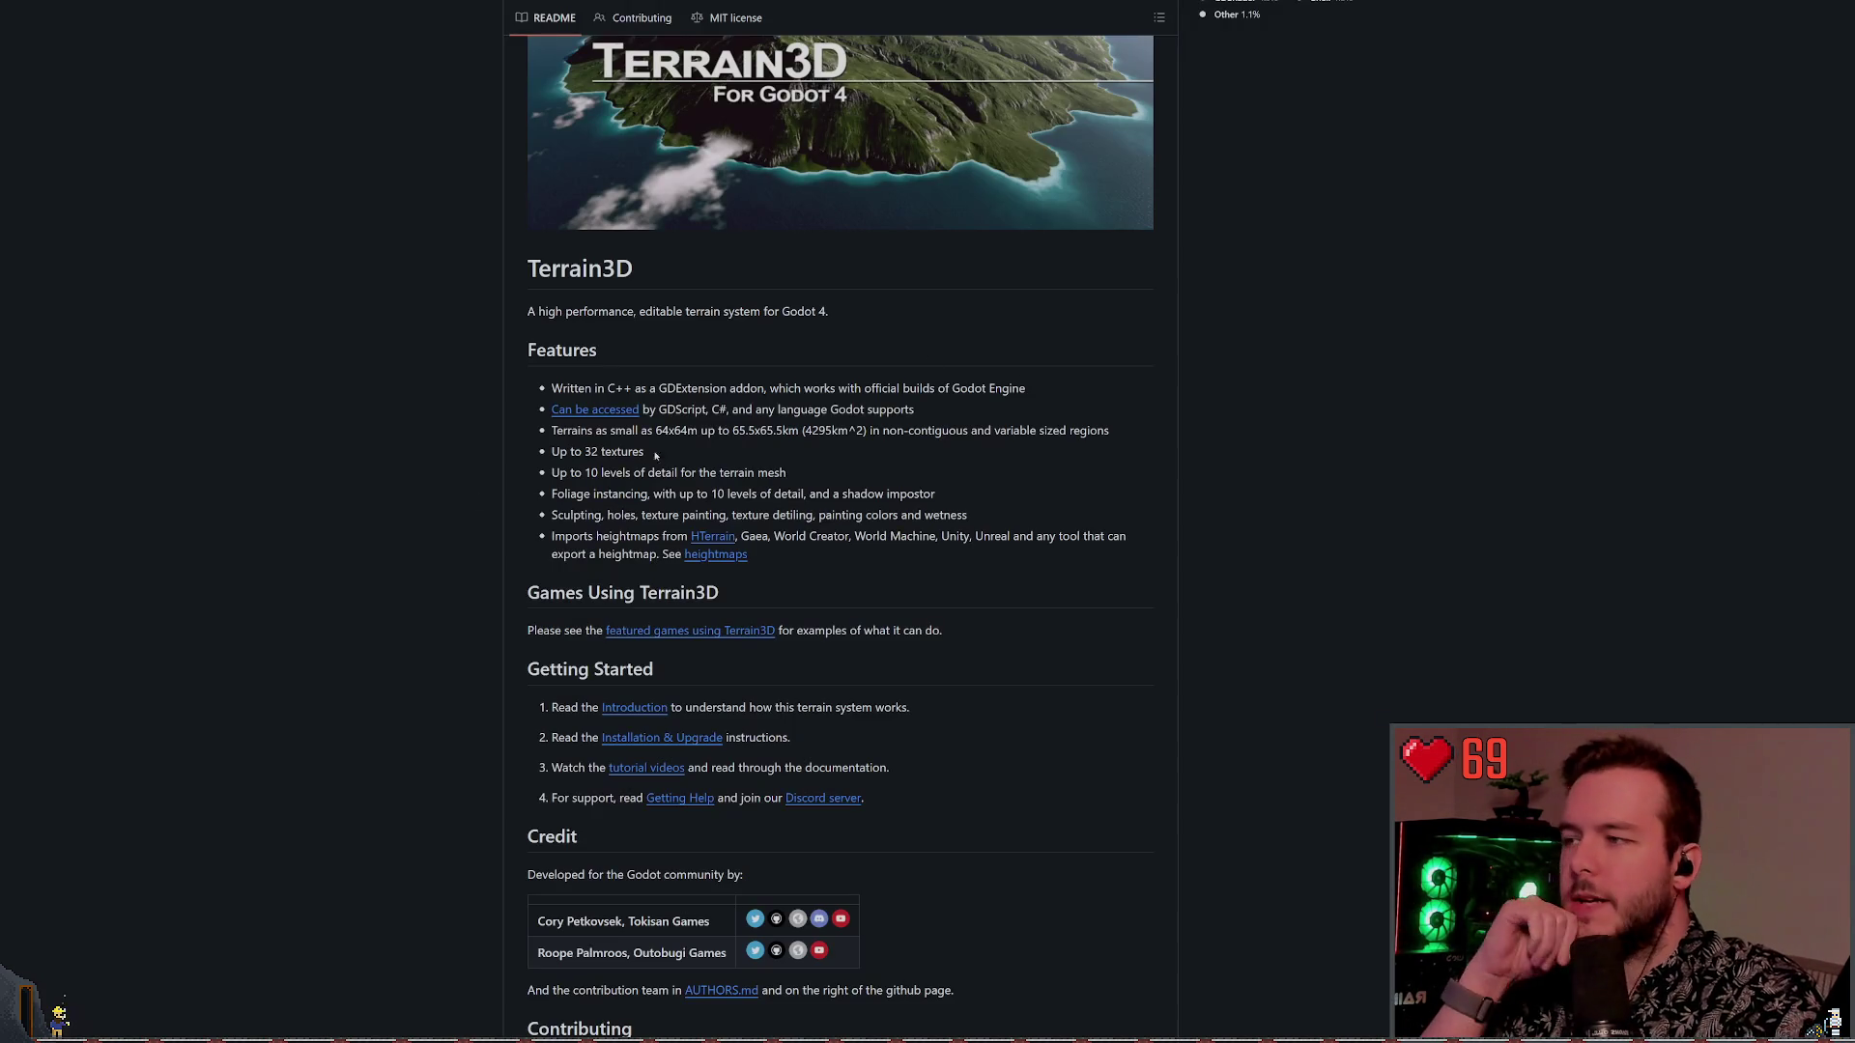
left_click_drag(600, 432, 695, 432)
left_click(692, 432)
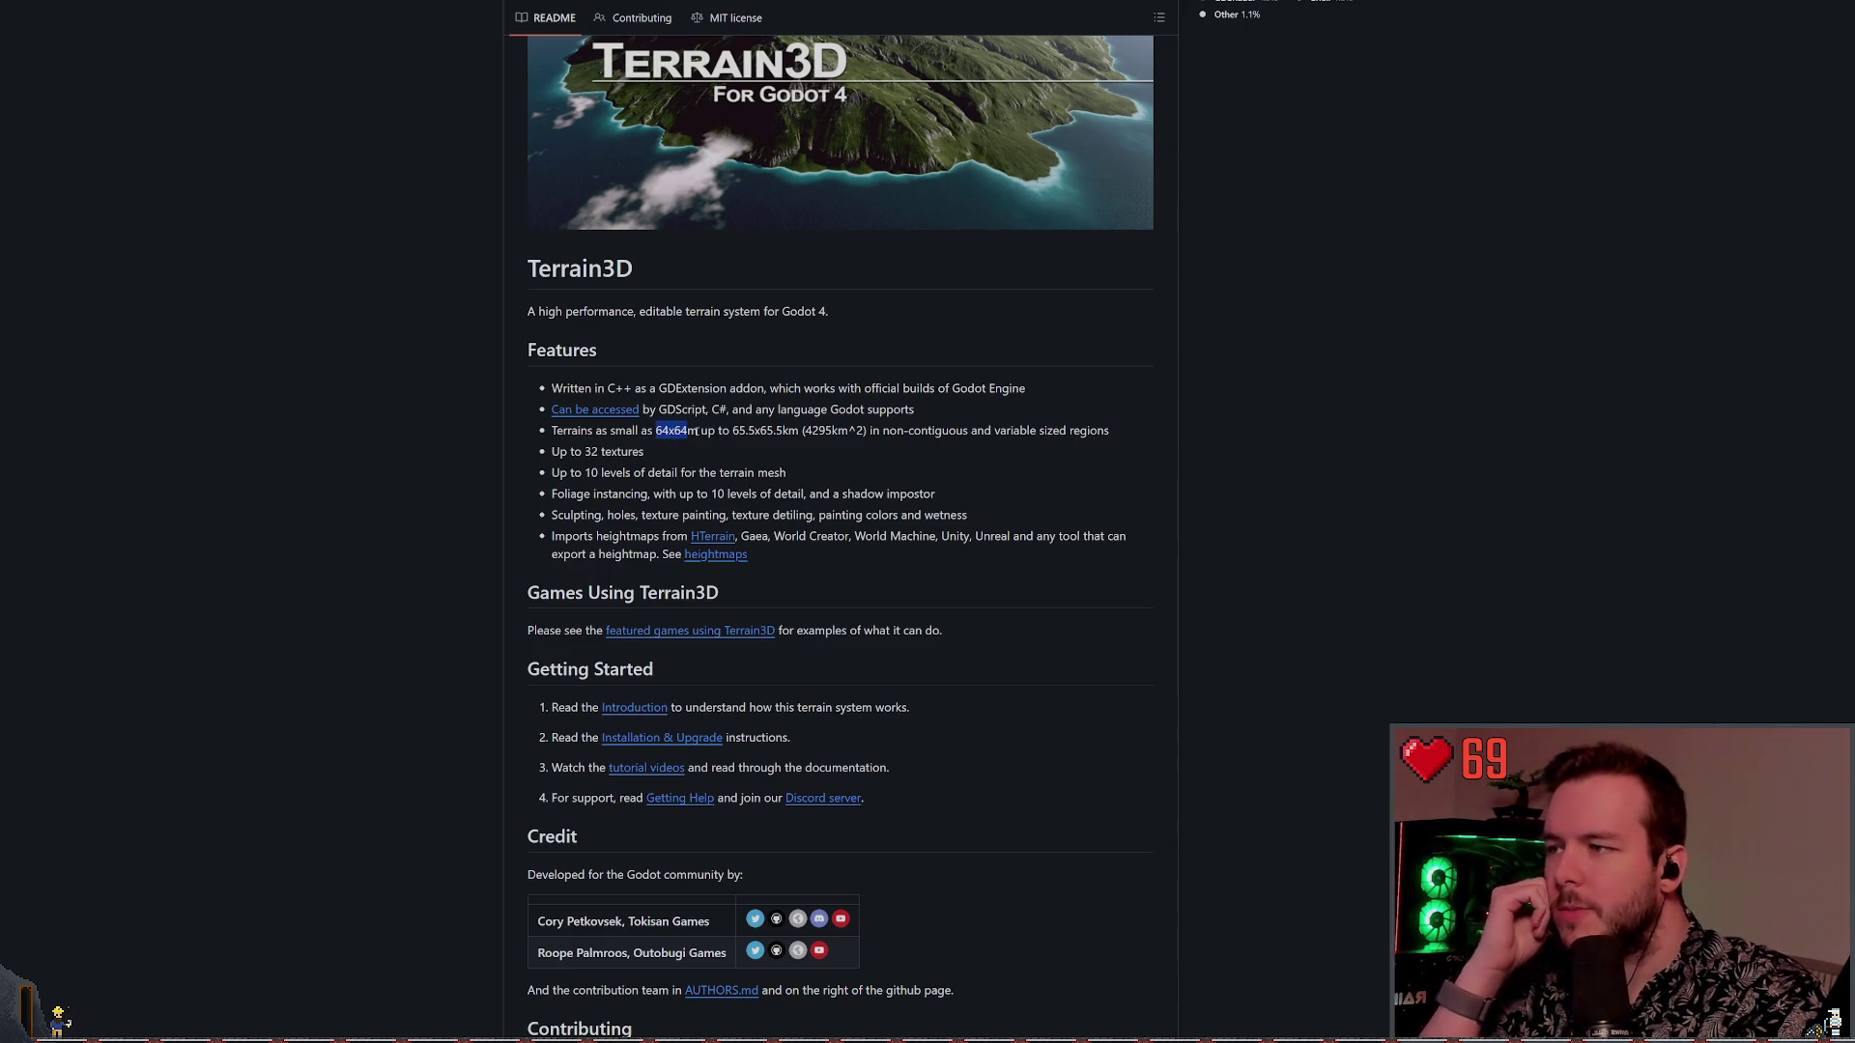
left_click(703, 432)
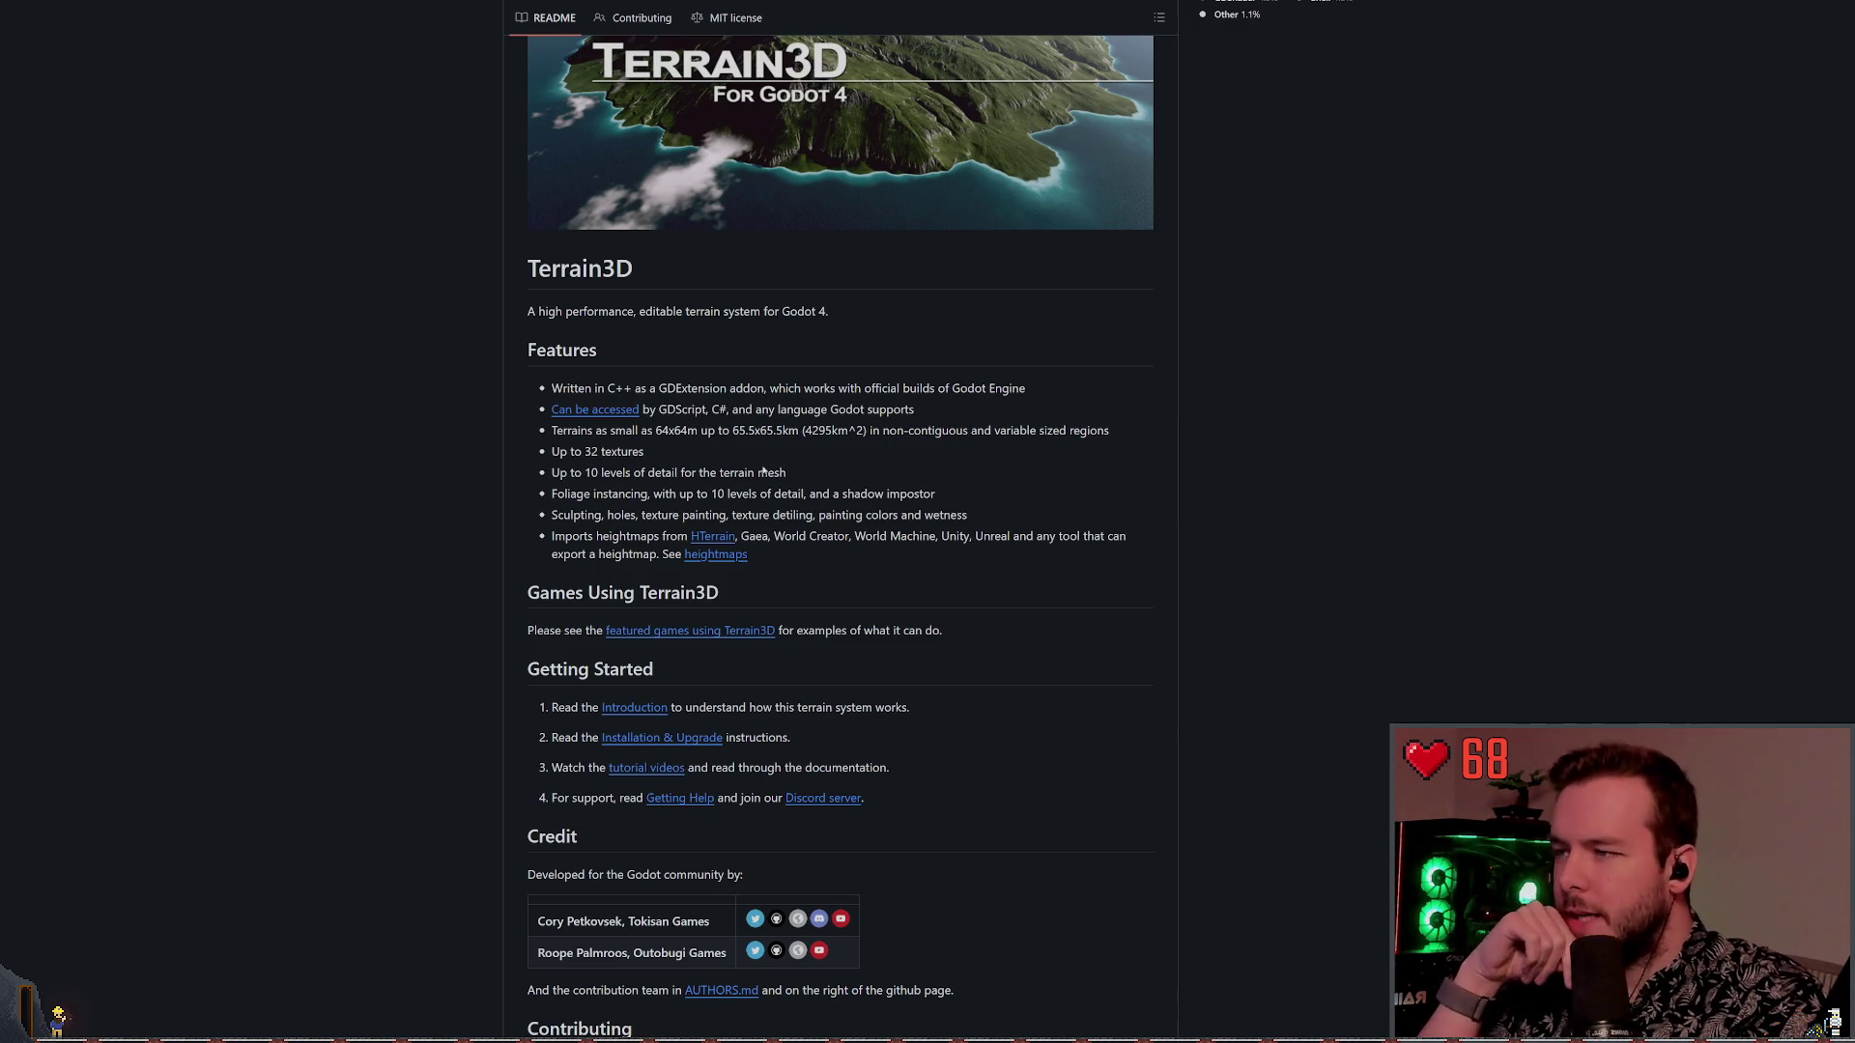
left_click_drag(734, 430, 749, 429)
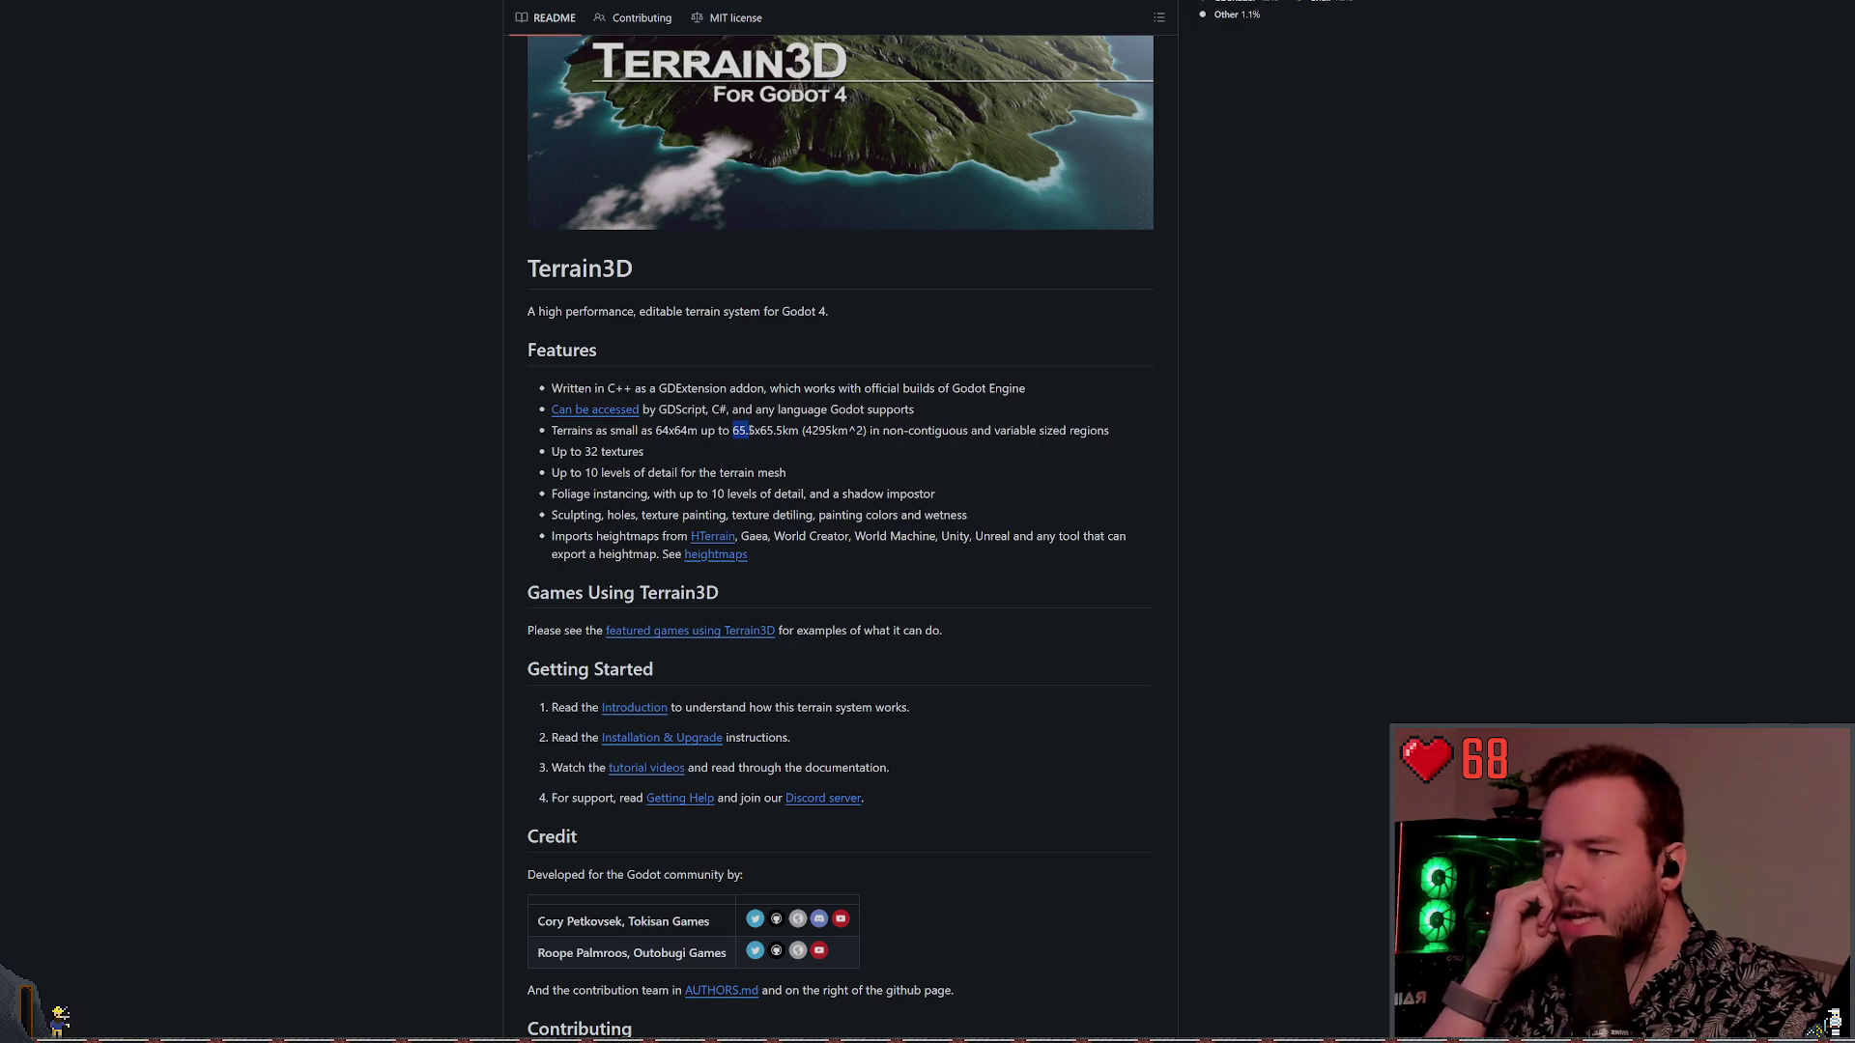
left_click(778, 448)
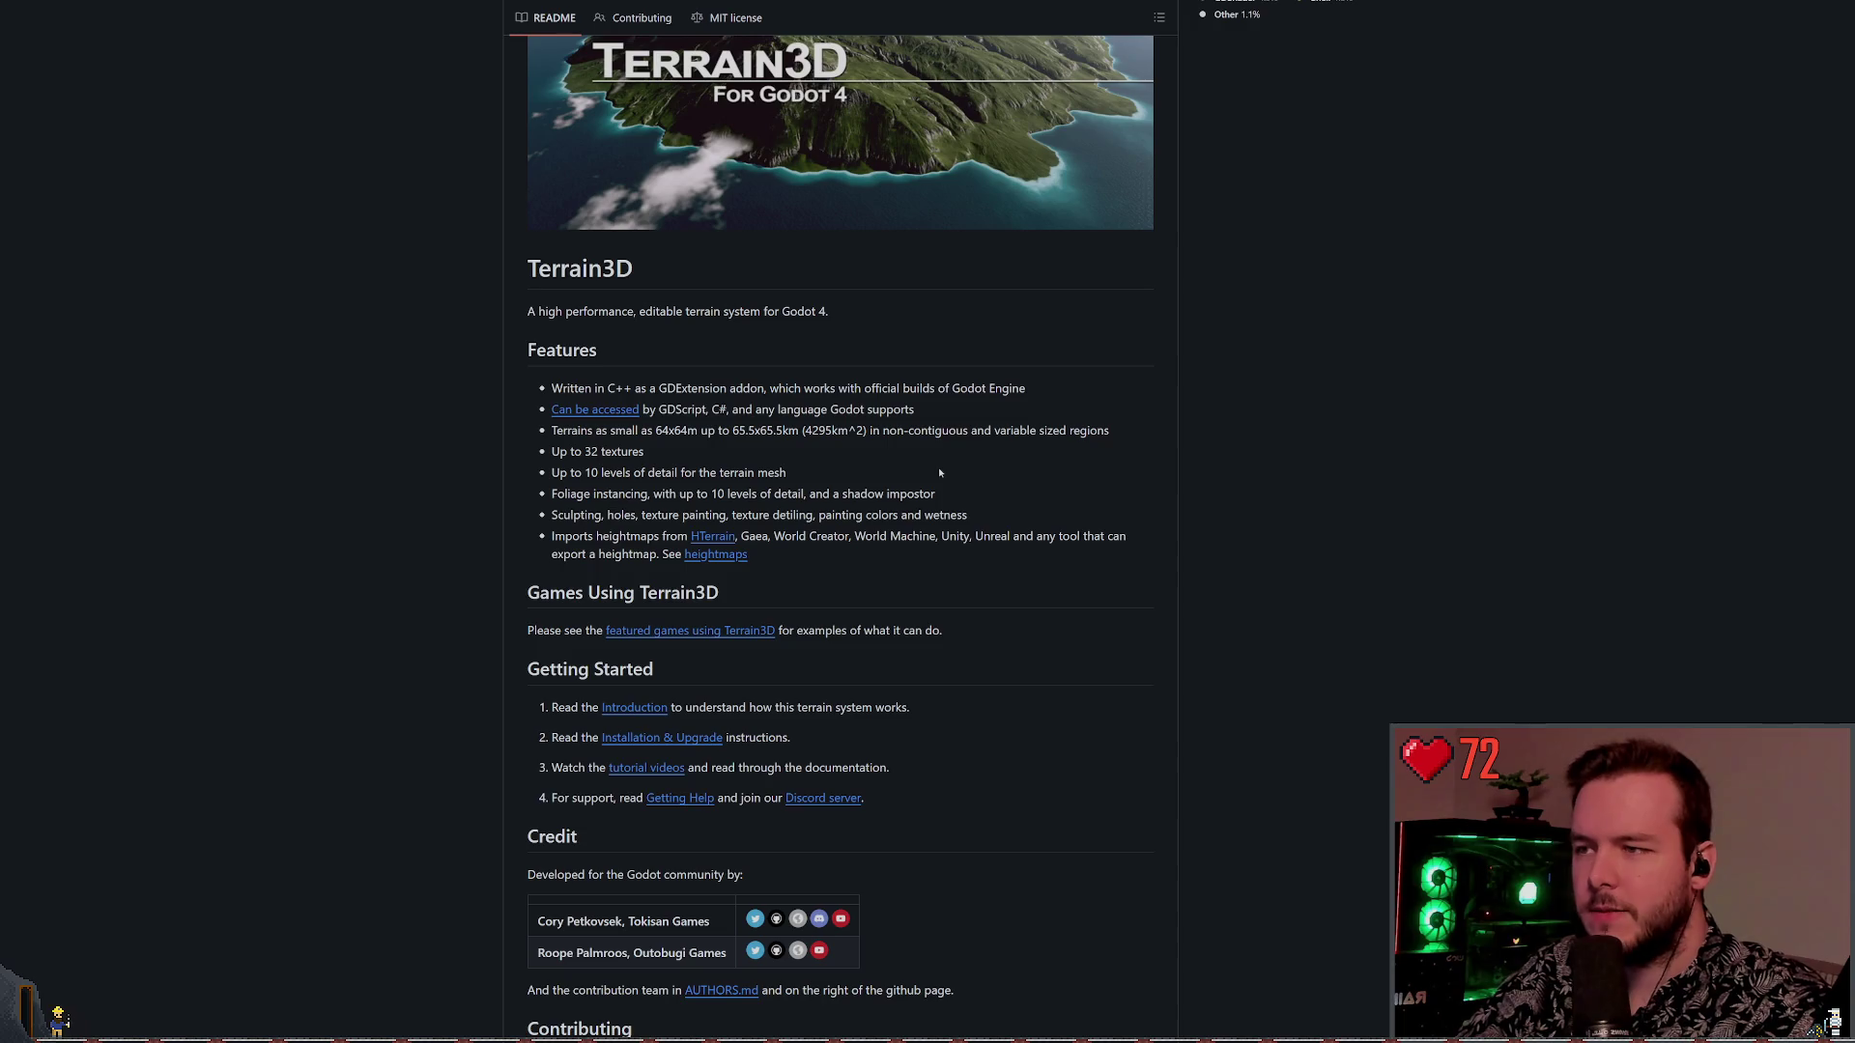
mouse_move(875, 430)
left_mouse_down()
mouse_move(965, 447)
mouse_move(885, 432)
left_mouse_up()
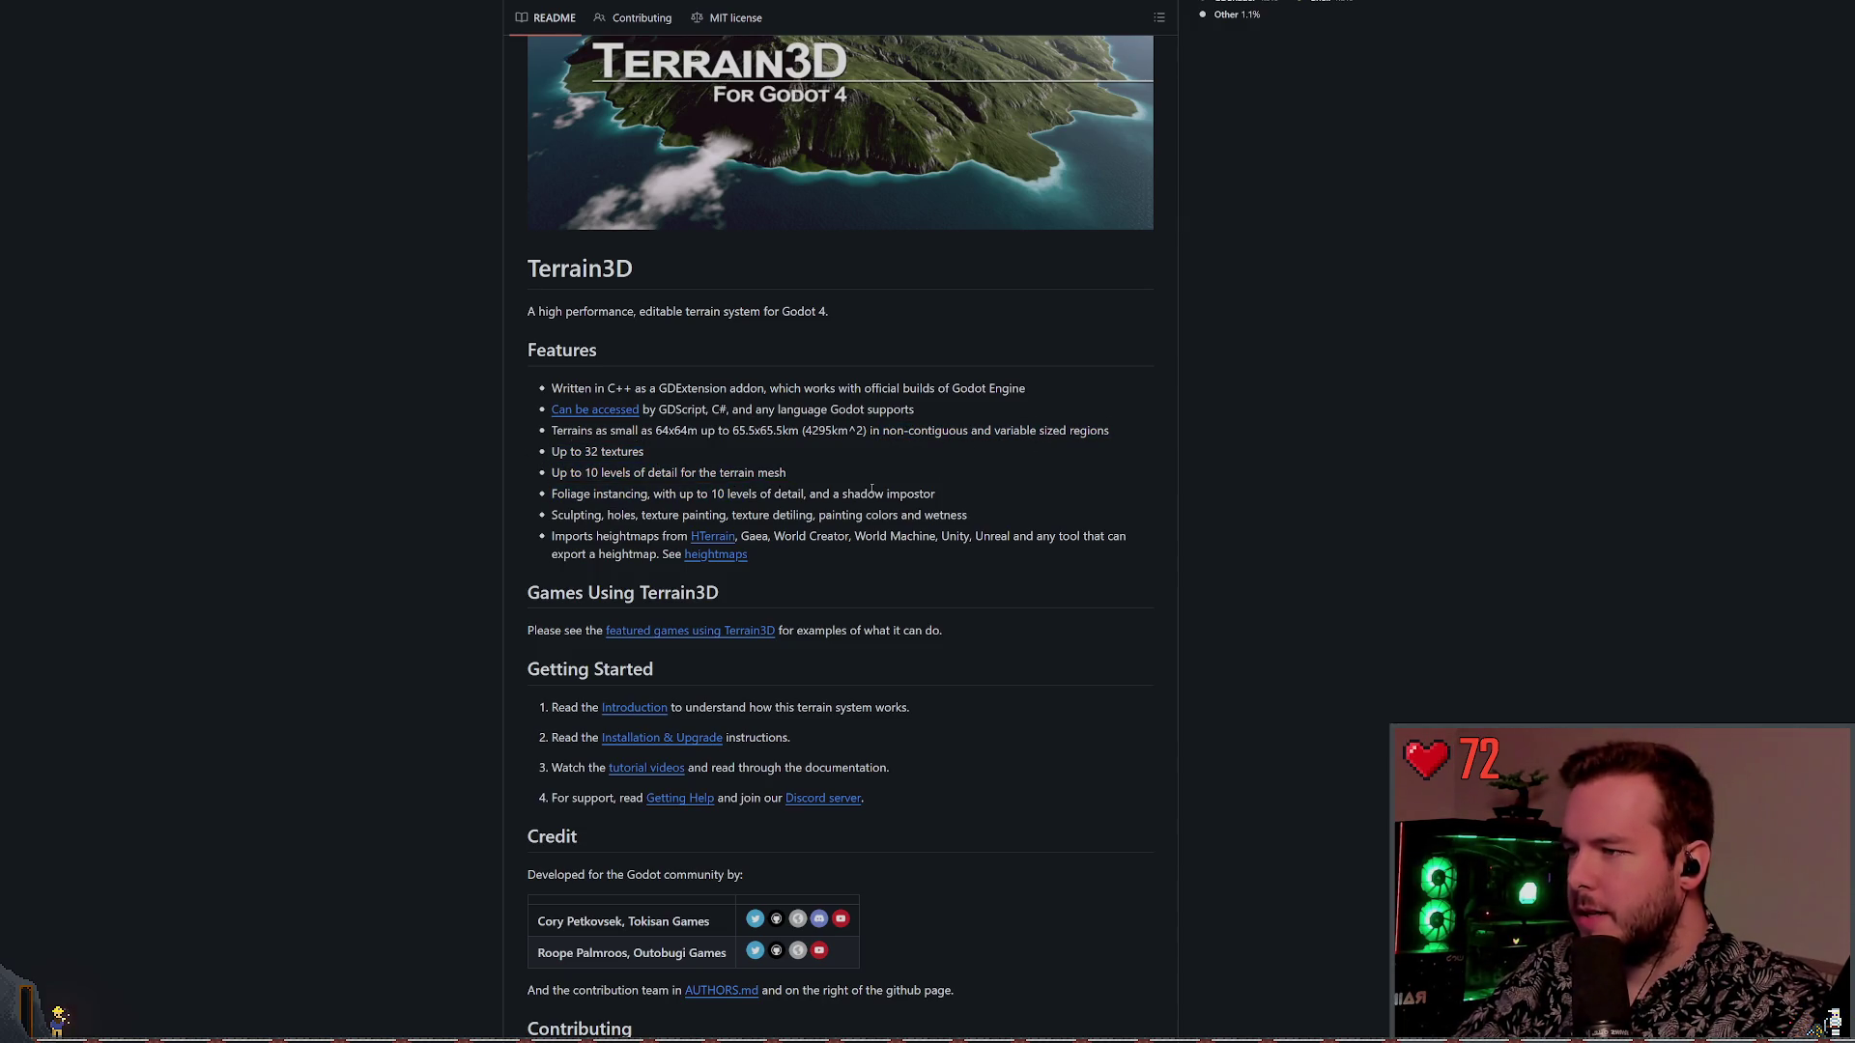
left_click_drag(723, 593, 503, 358)
left_click(883, 573)
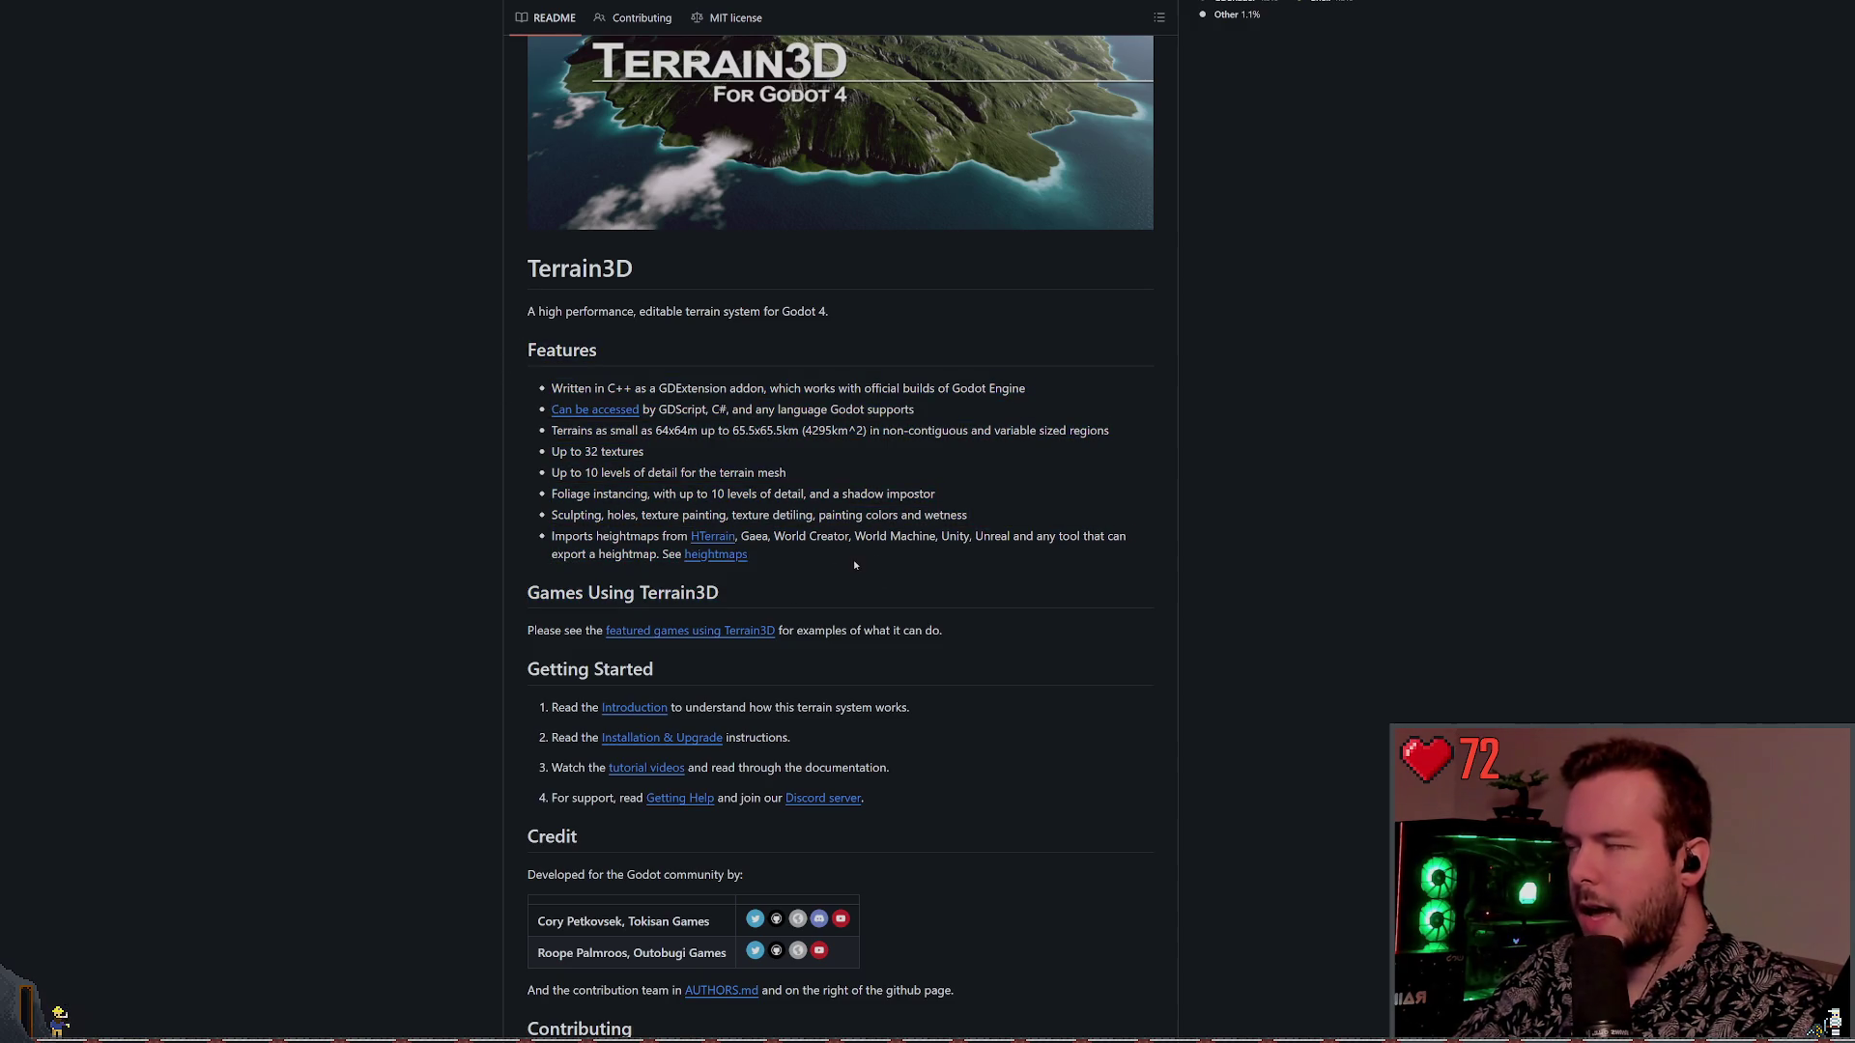
mouse_move(871, 573)
left_mouse_down()
mouse_move(475, 421)
mouse_move(512, 385)
left_mouse_up()
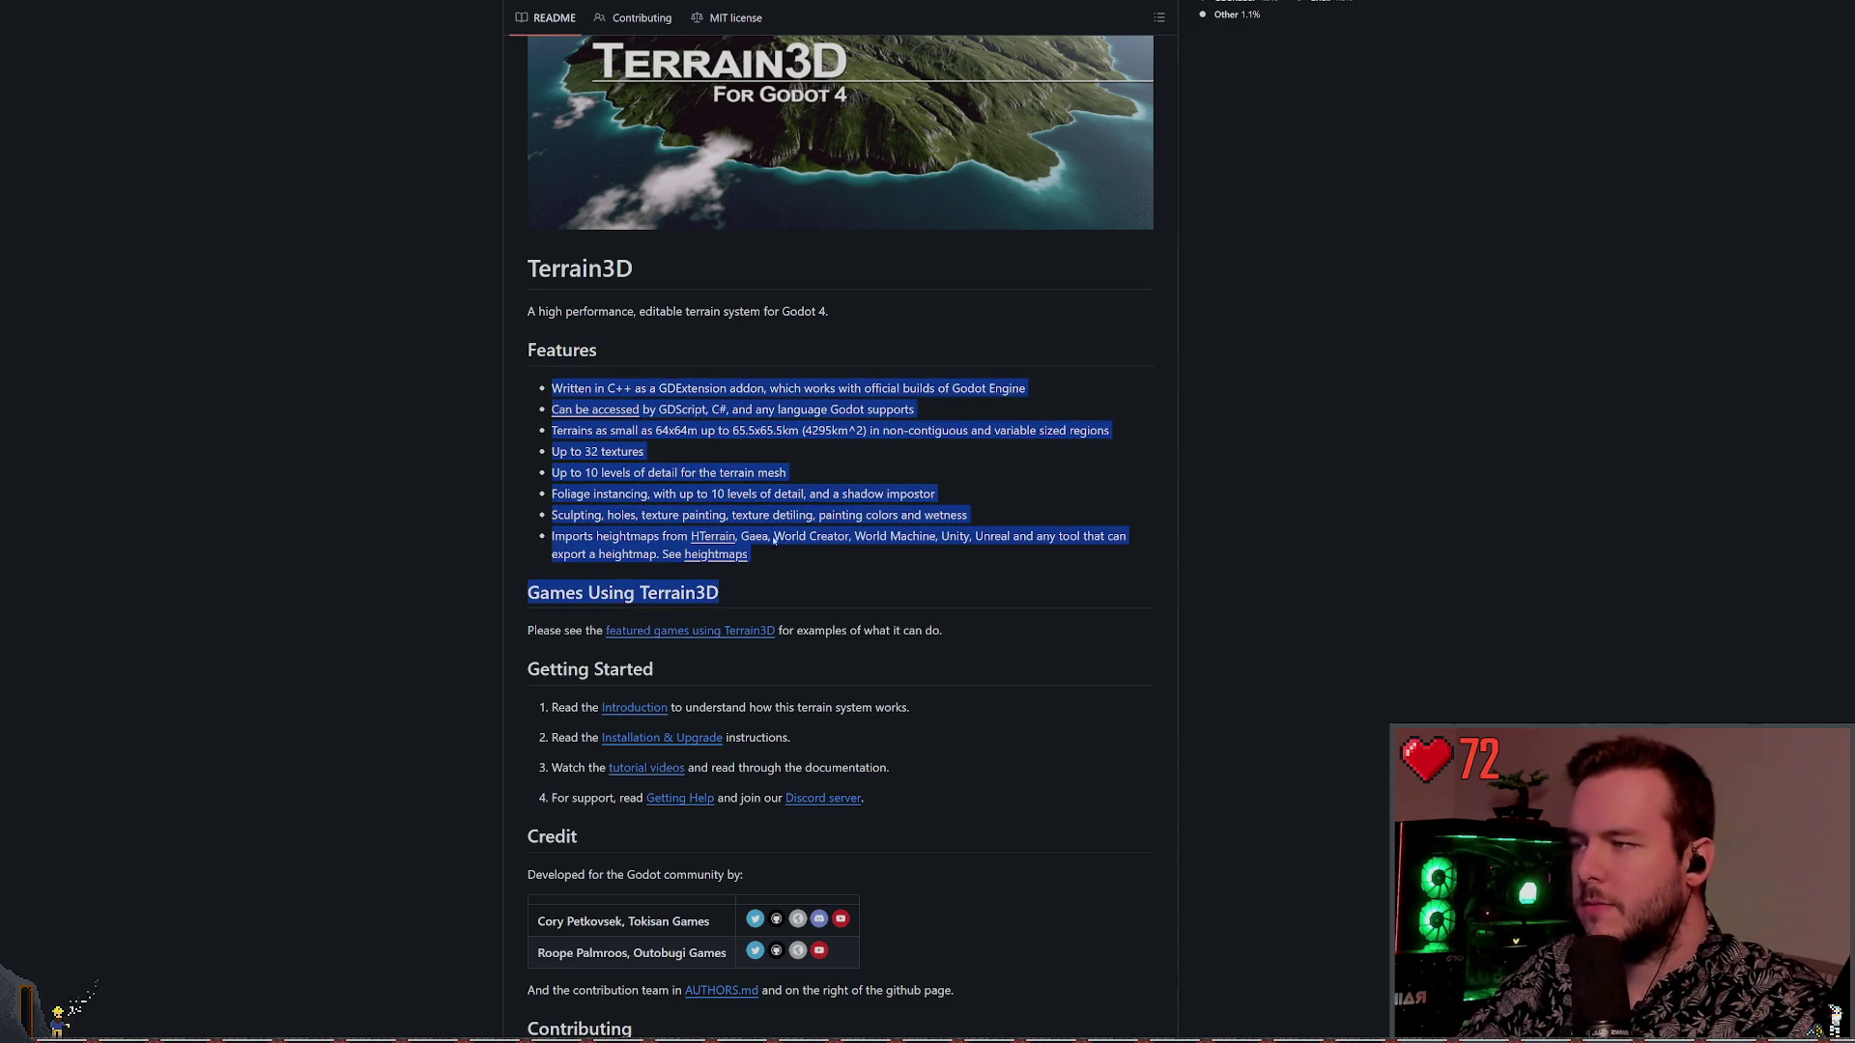
left_click(881, 575)
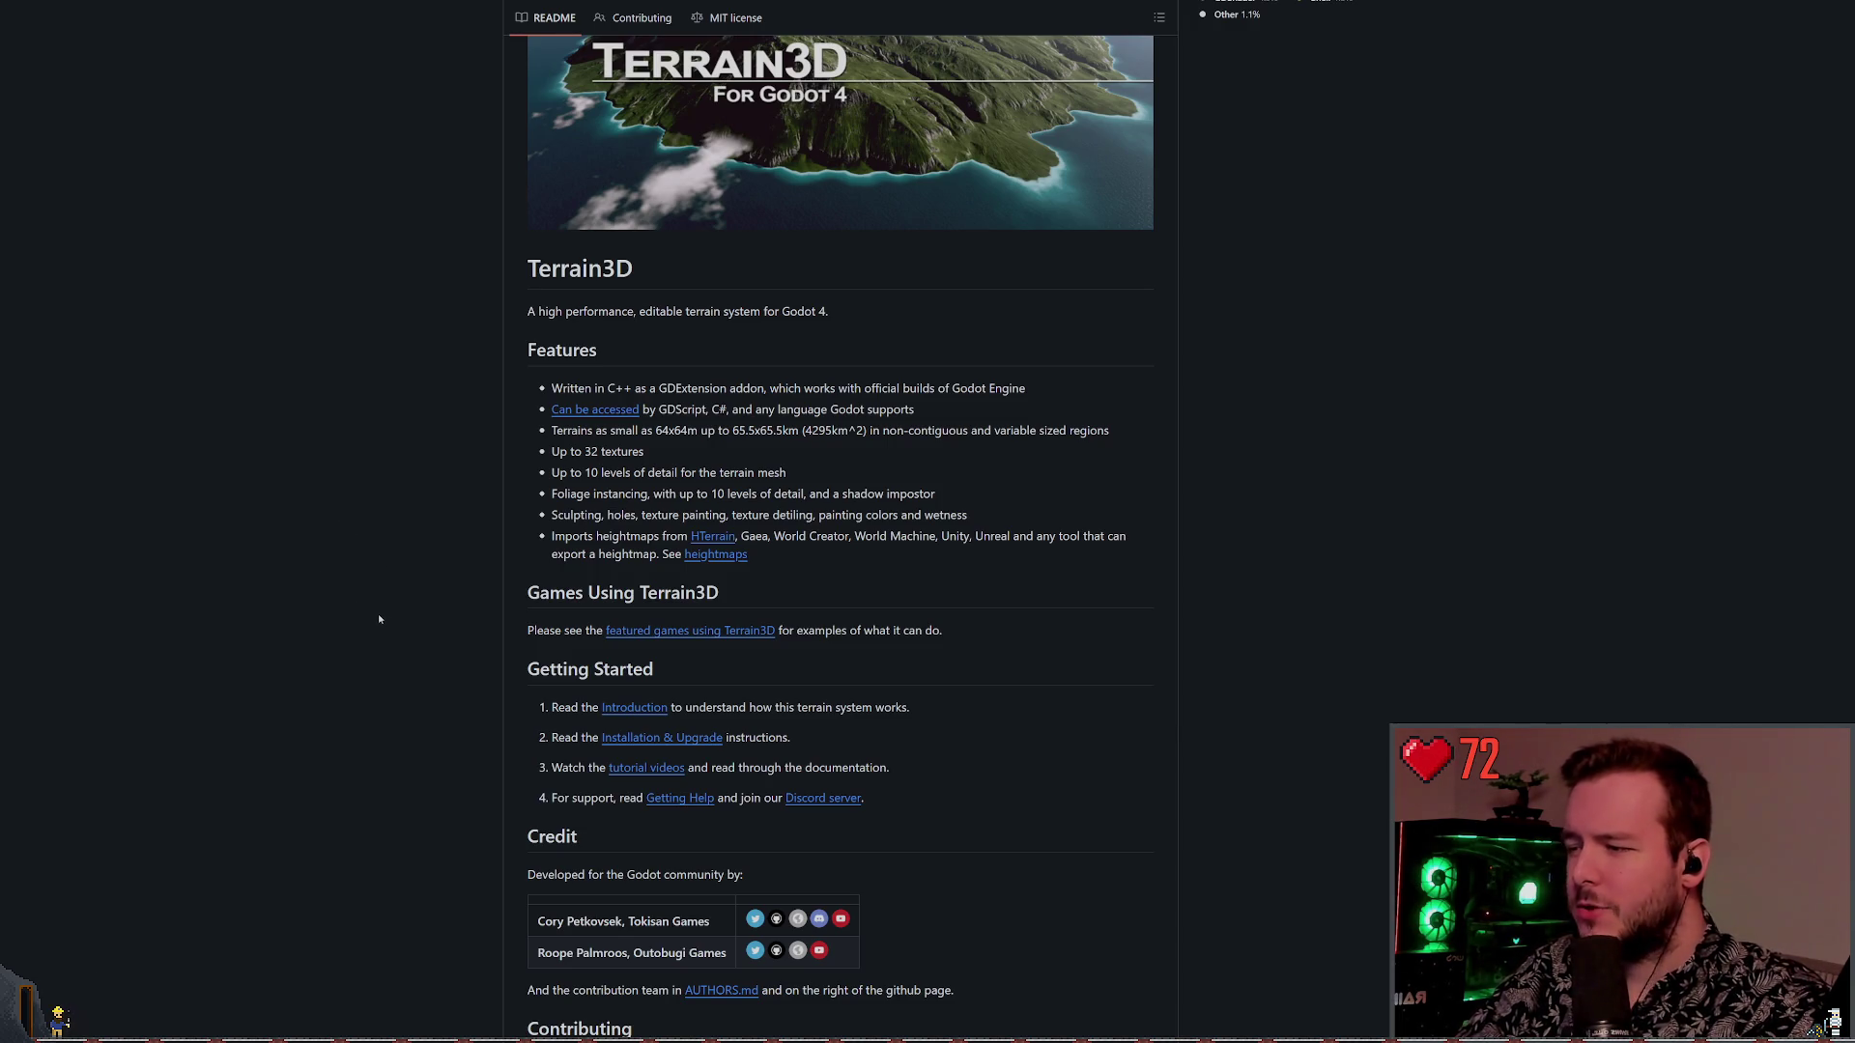
scroll(380, 617, "down", 3)
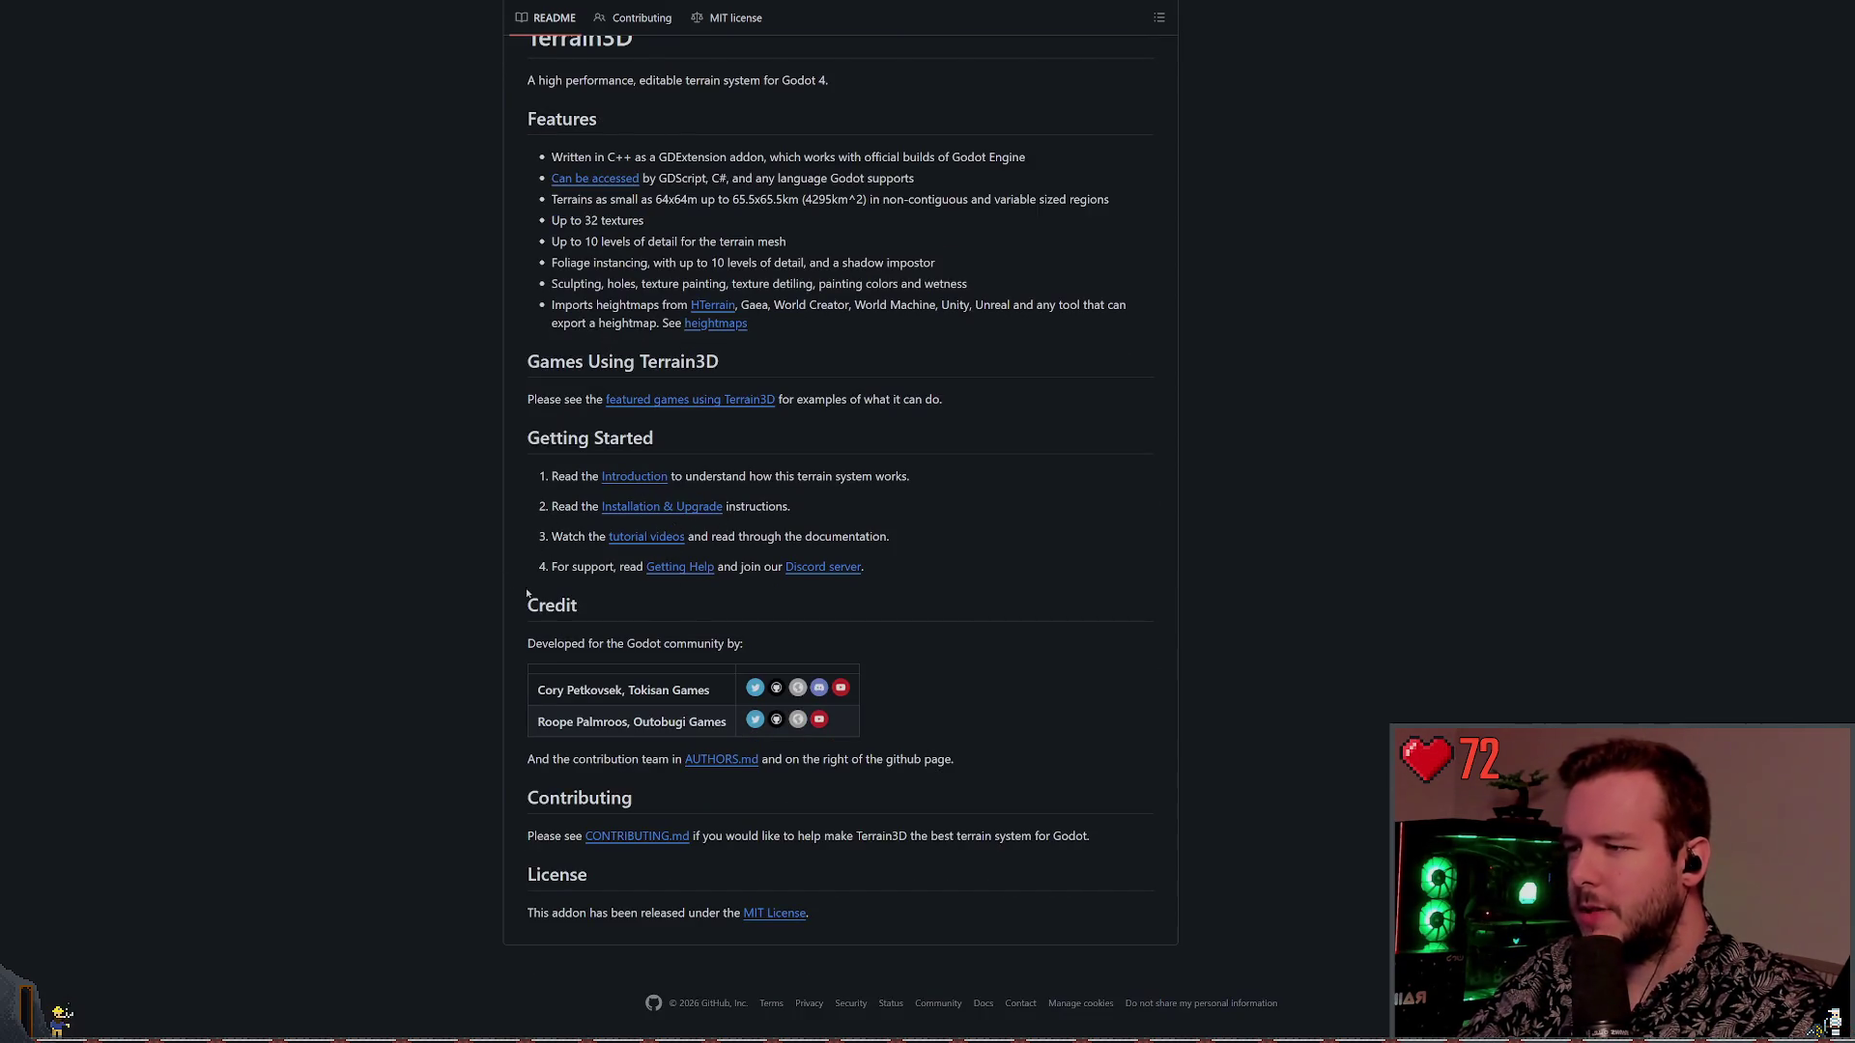
scroll(513, 564, "up", 10)
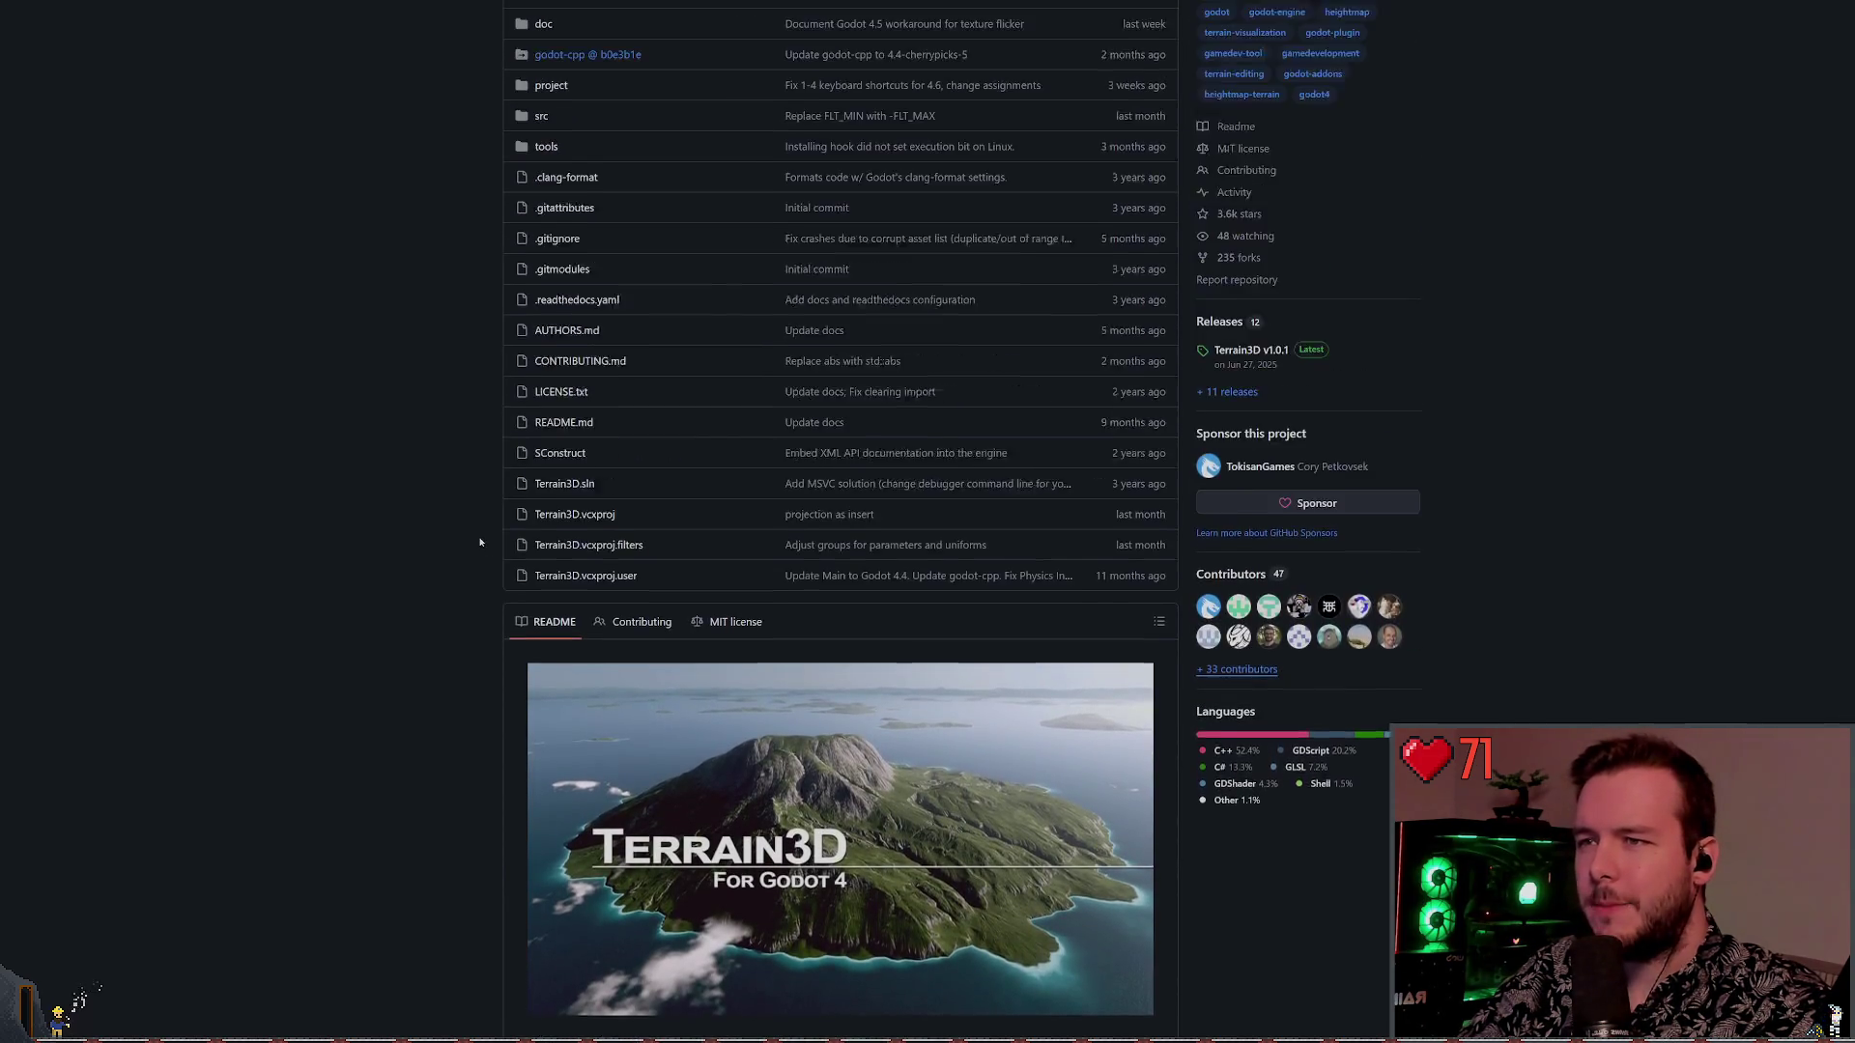
scroll(480, 542, "up", 3)
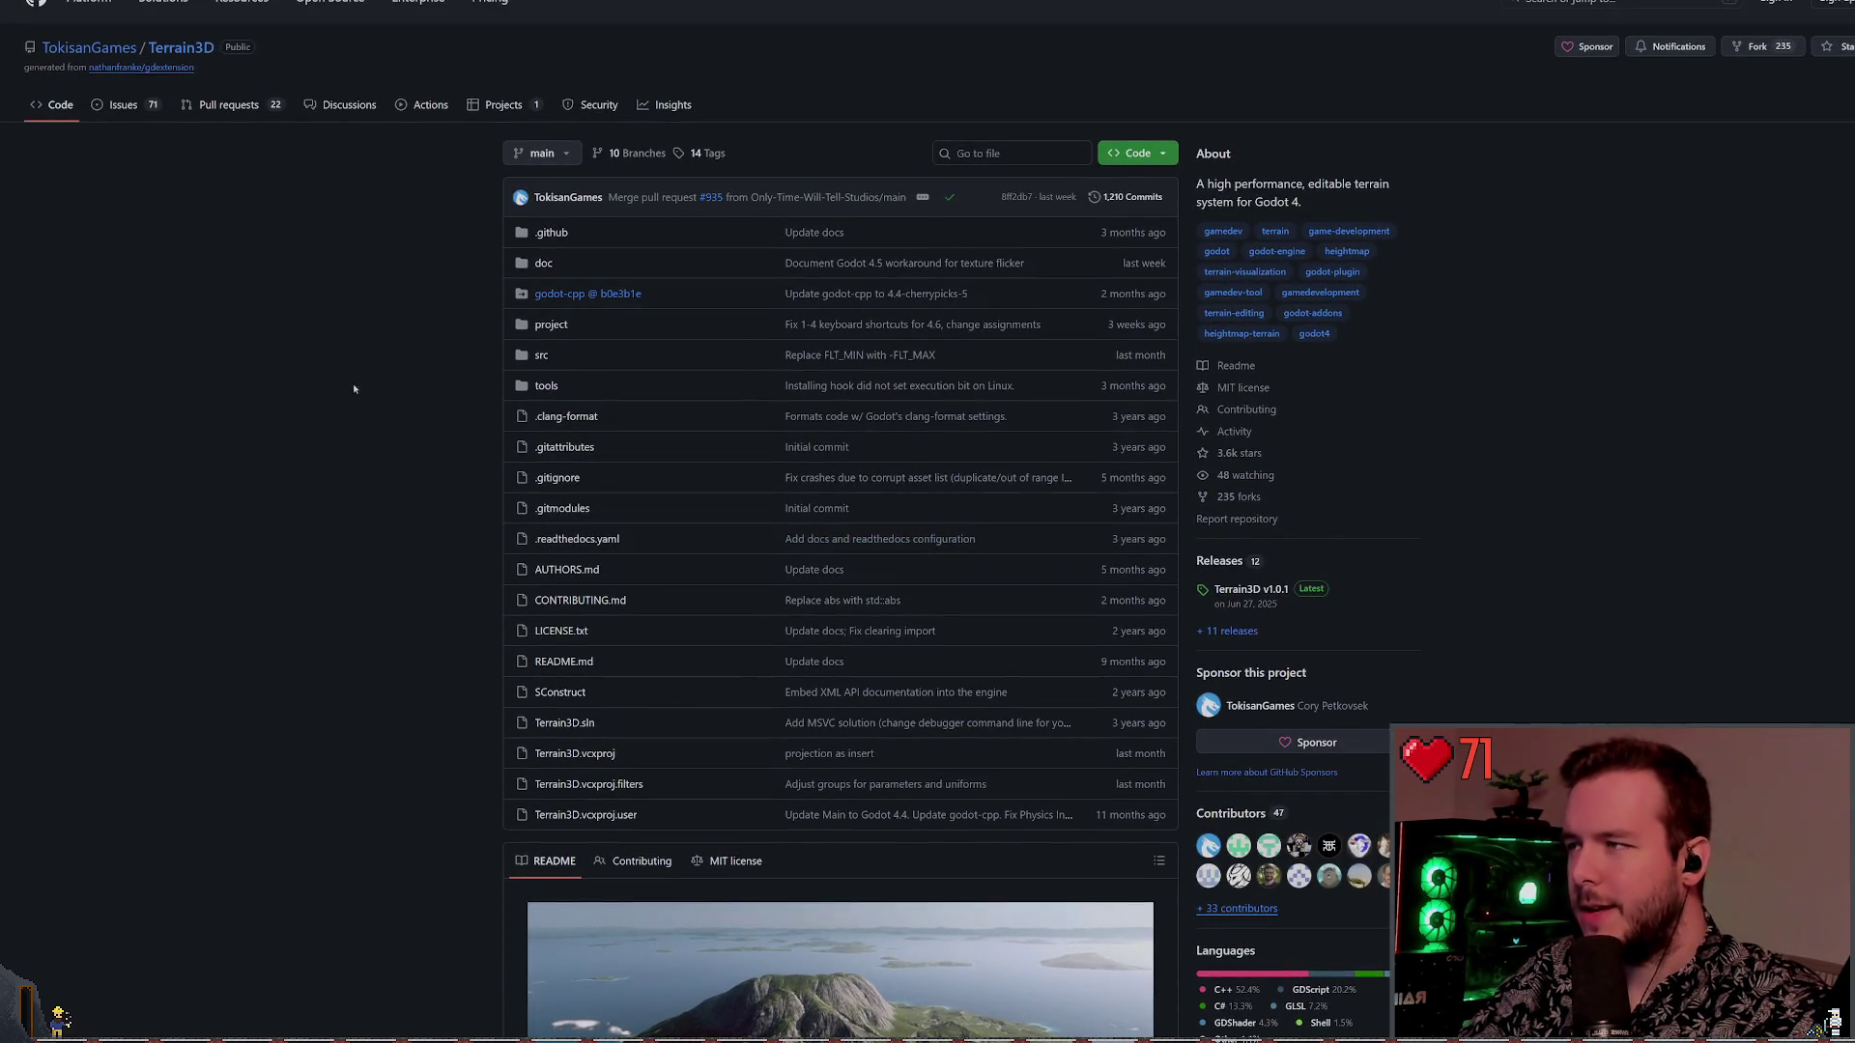
scroll(367, 401, "down", 13)
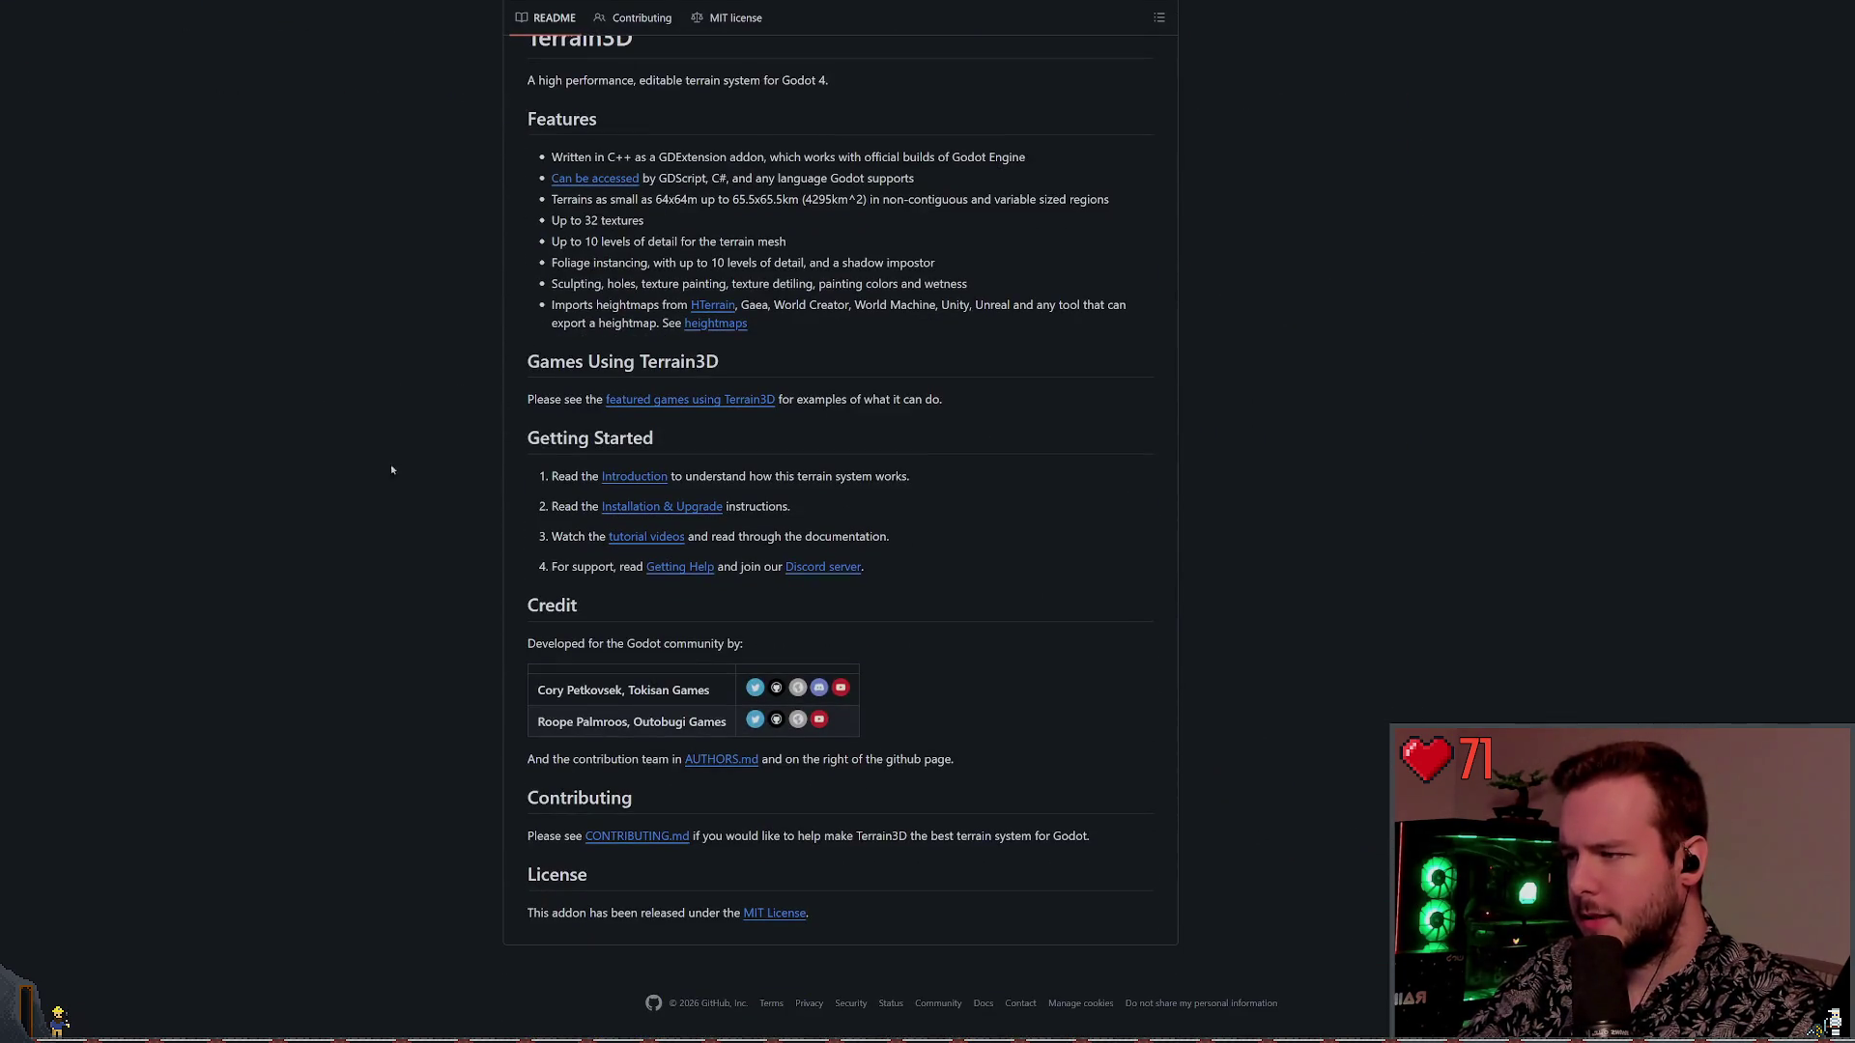
left_click_drag(957, 772, 442, 604)
left_click(442, 604)
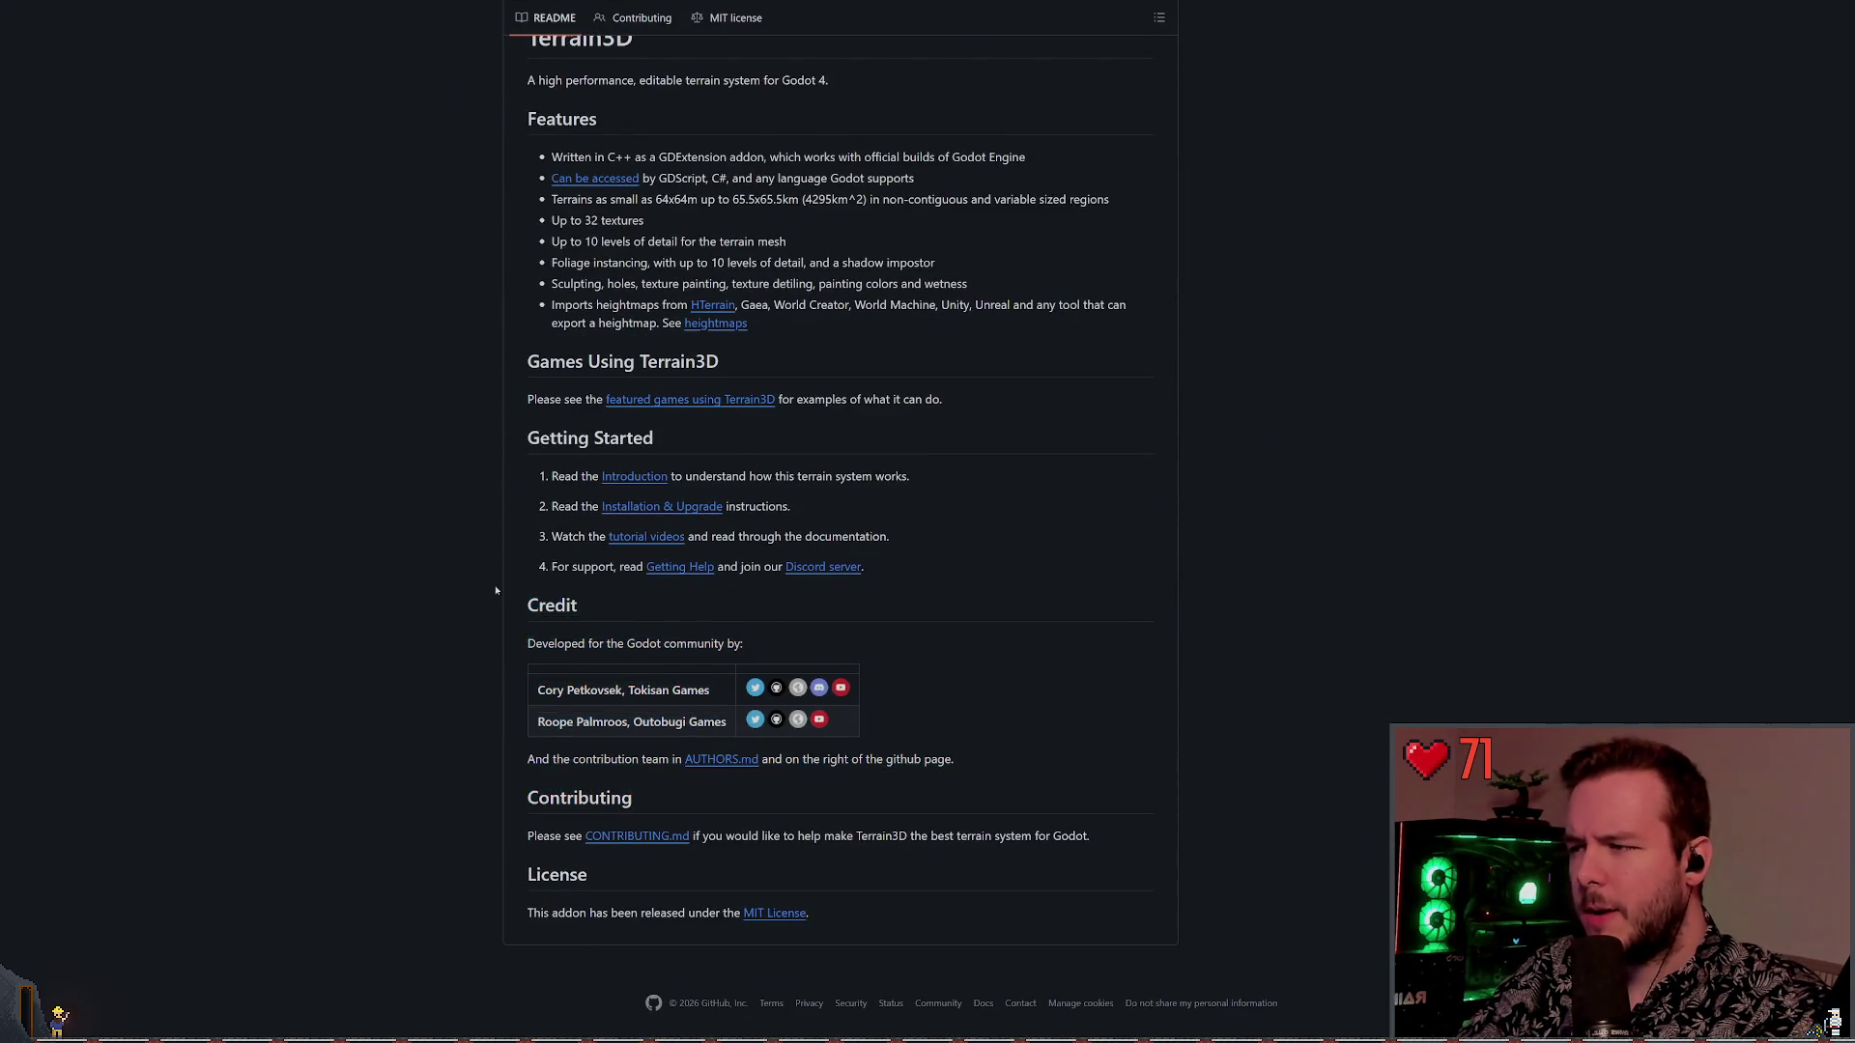
scroll(651, 618, "up", 1)
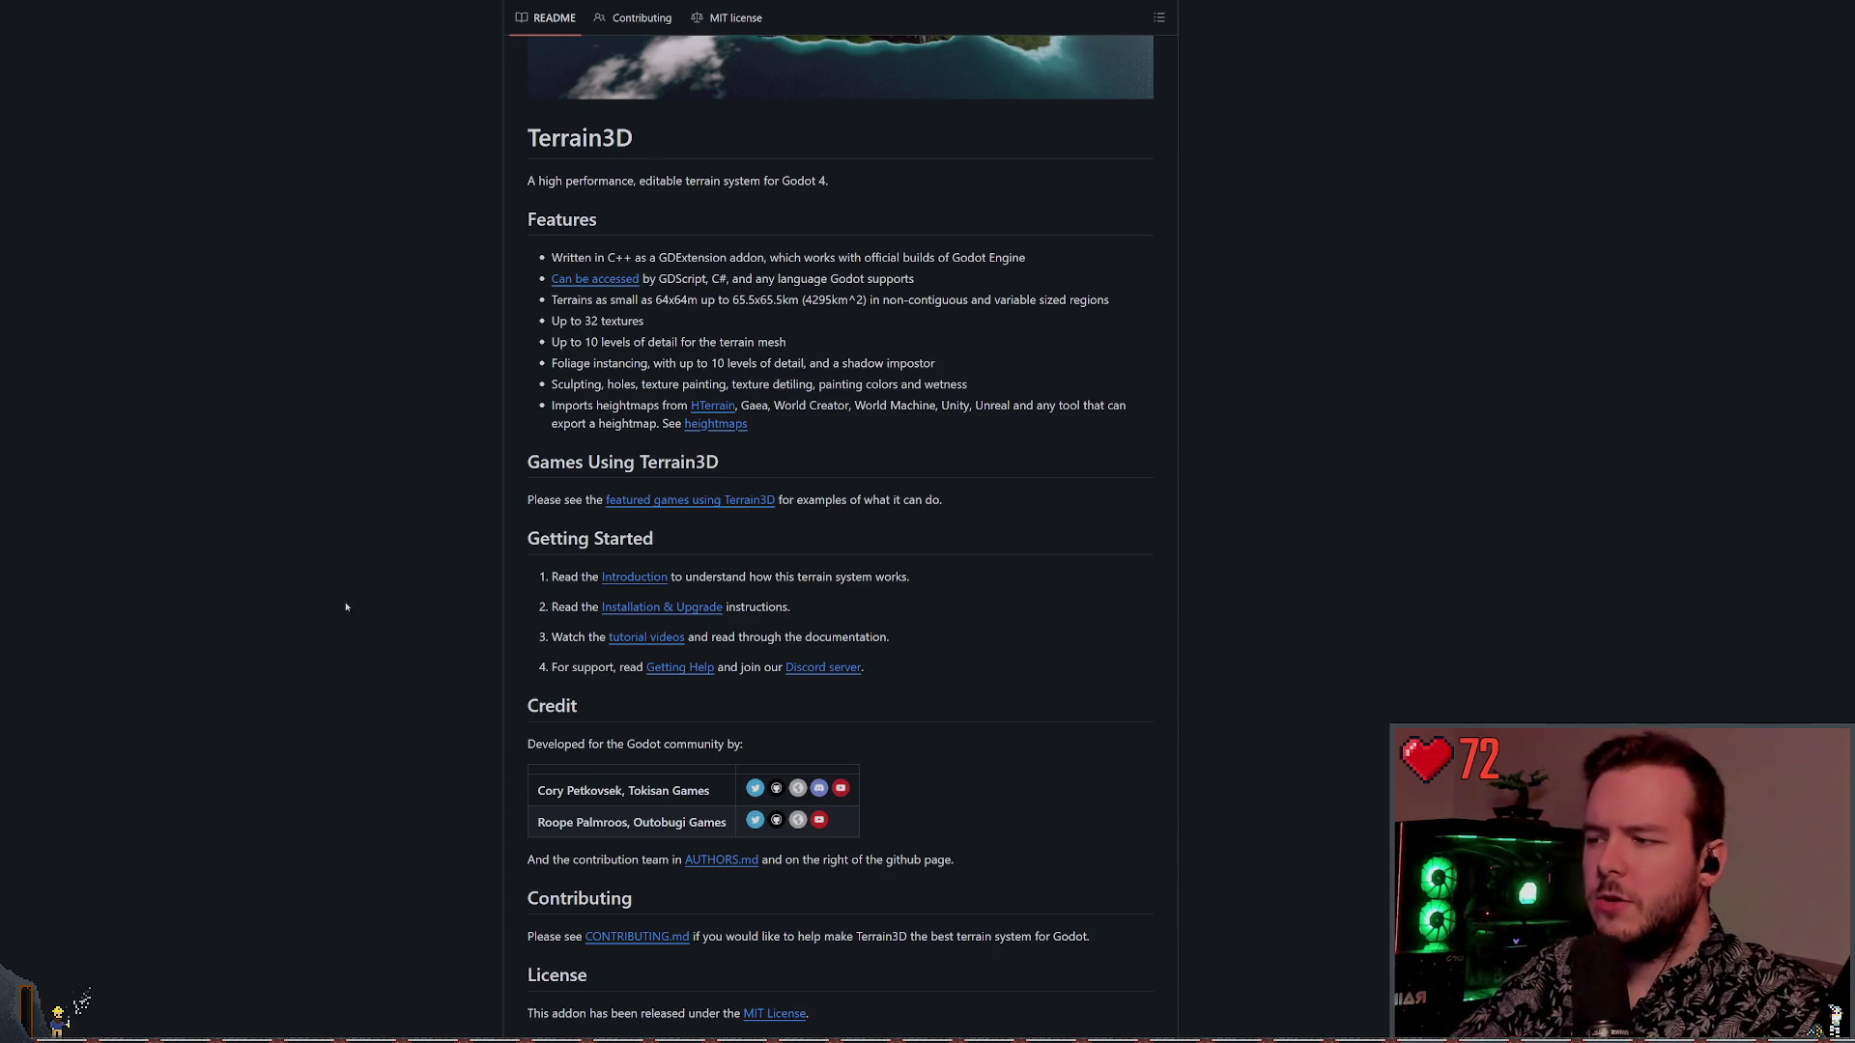
scroll(259, 580, "up", 7)
scroll(259, 579, "up", 2)
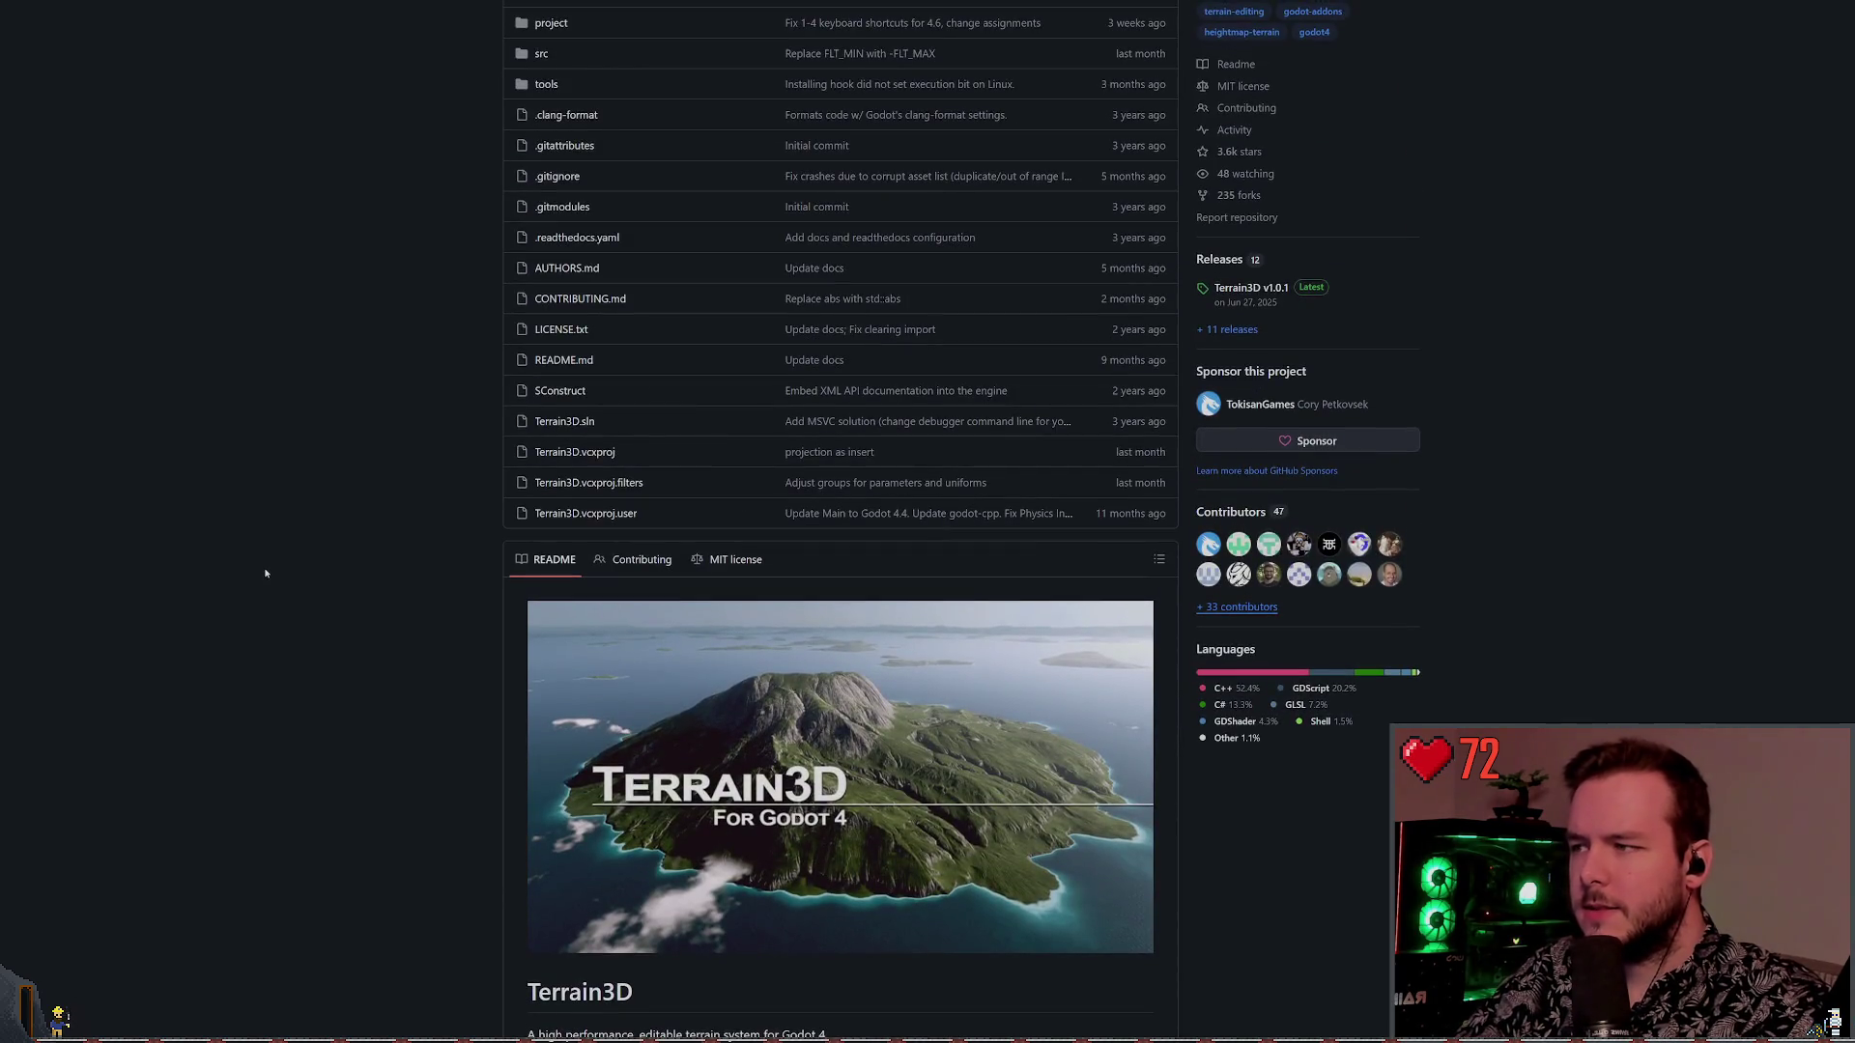
scroll(258, 572, "up", 2)
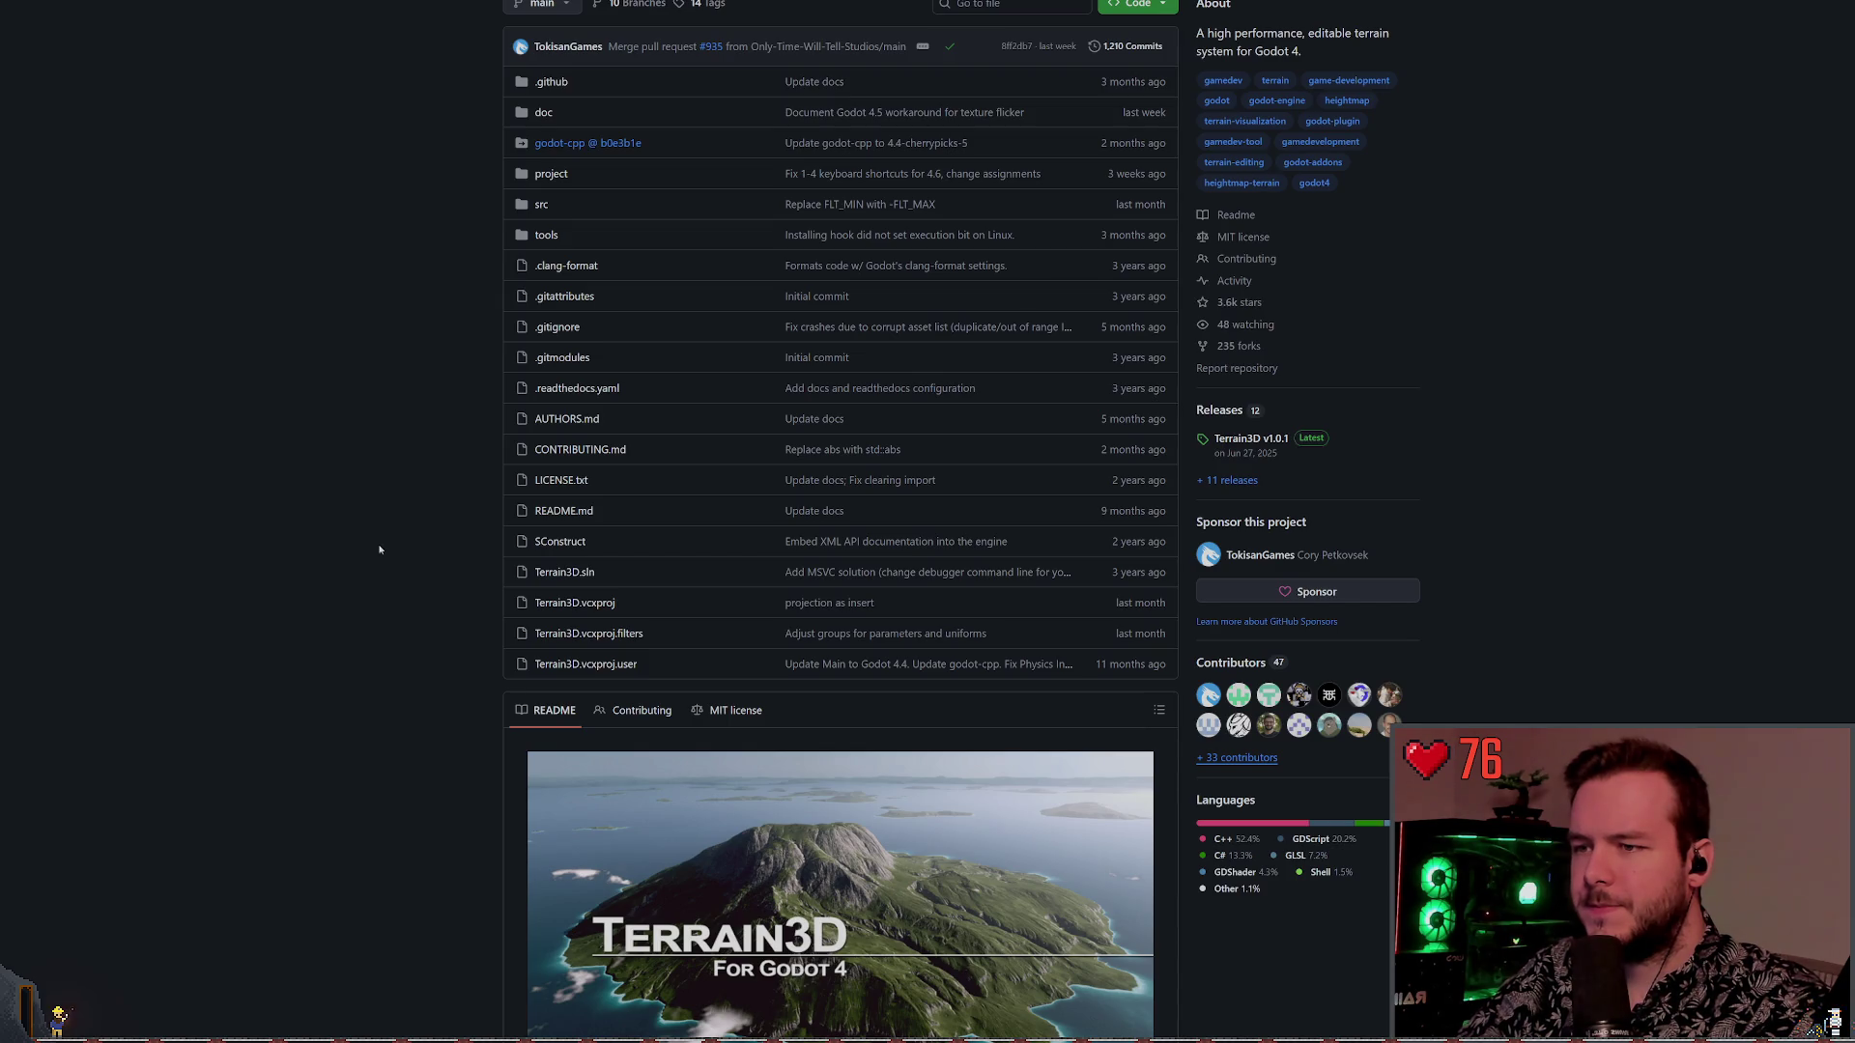
scroll(348, 541, "down", 4)
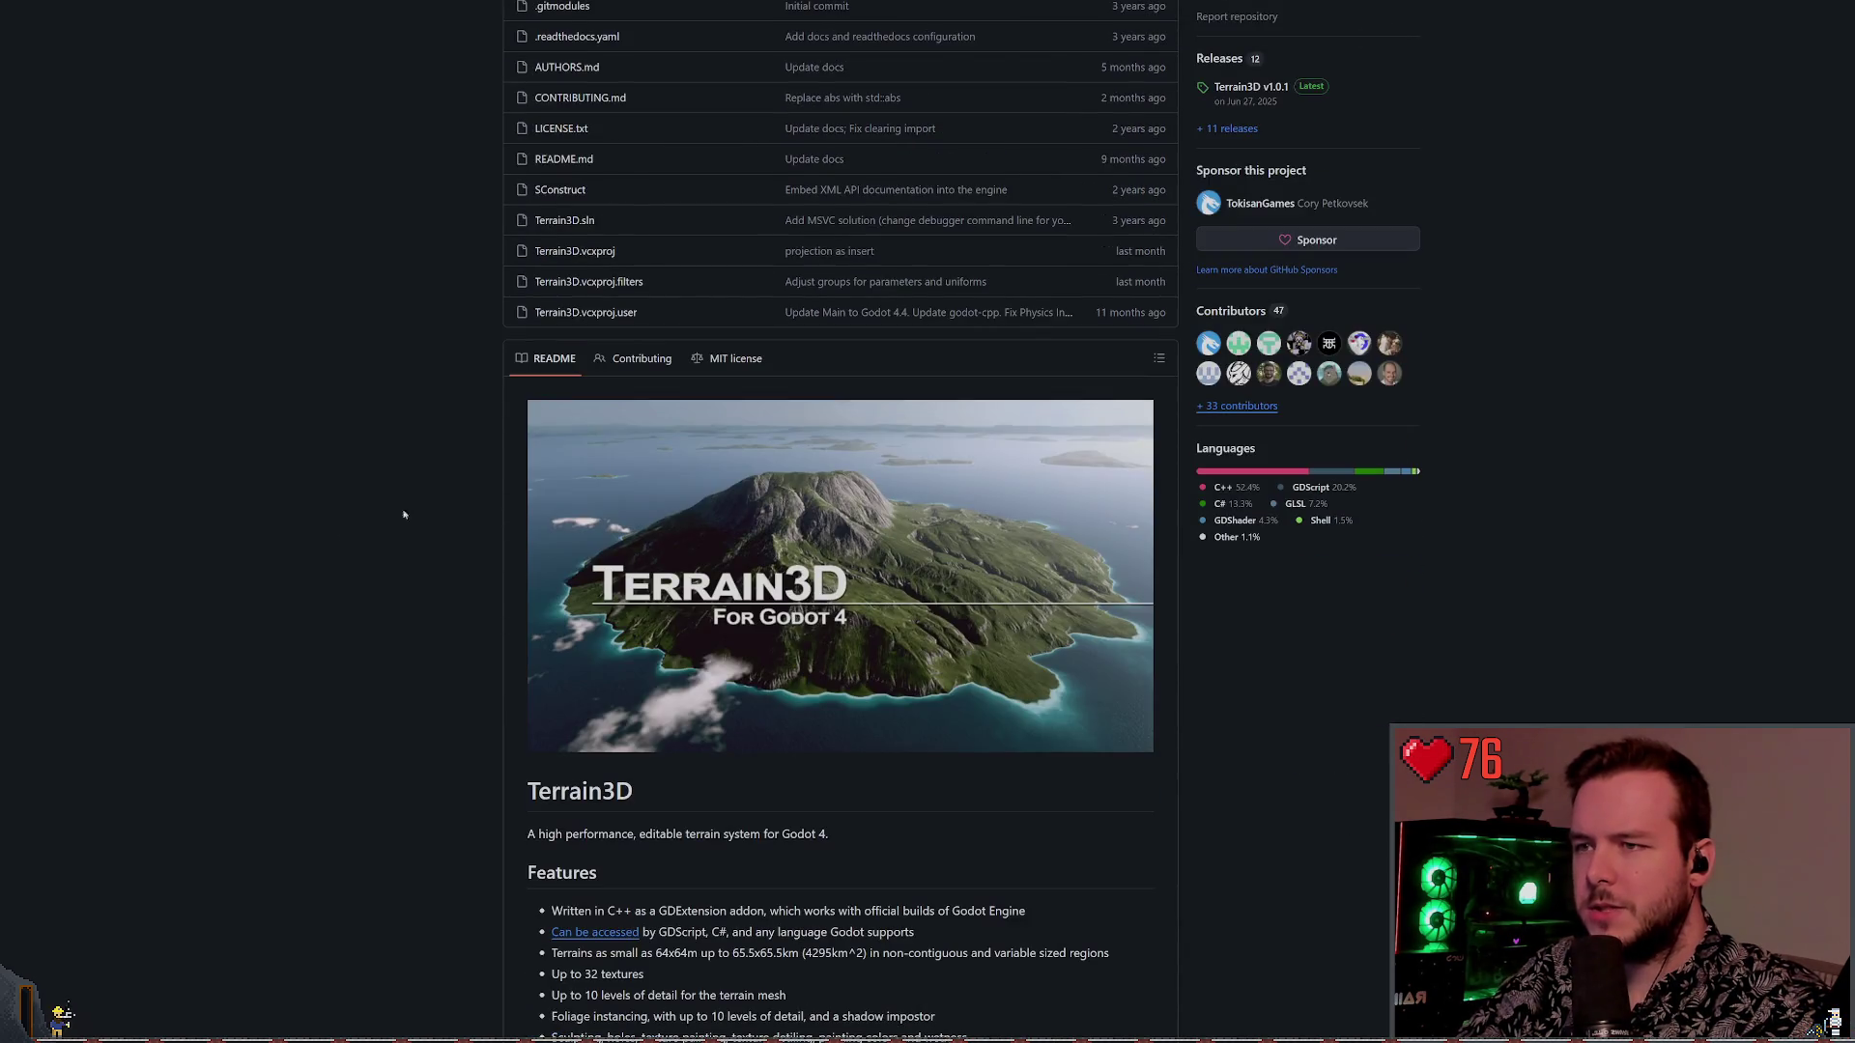
scroll(524, 500, "down", 8)
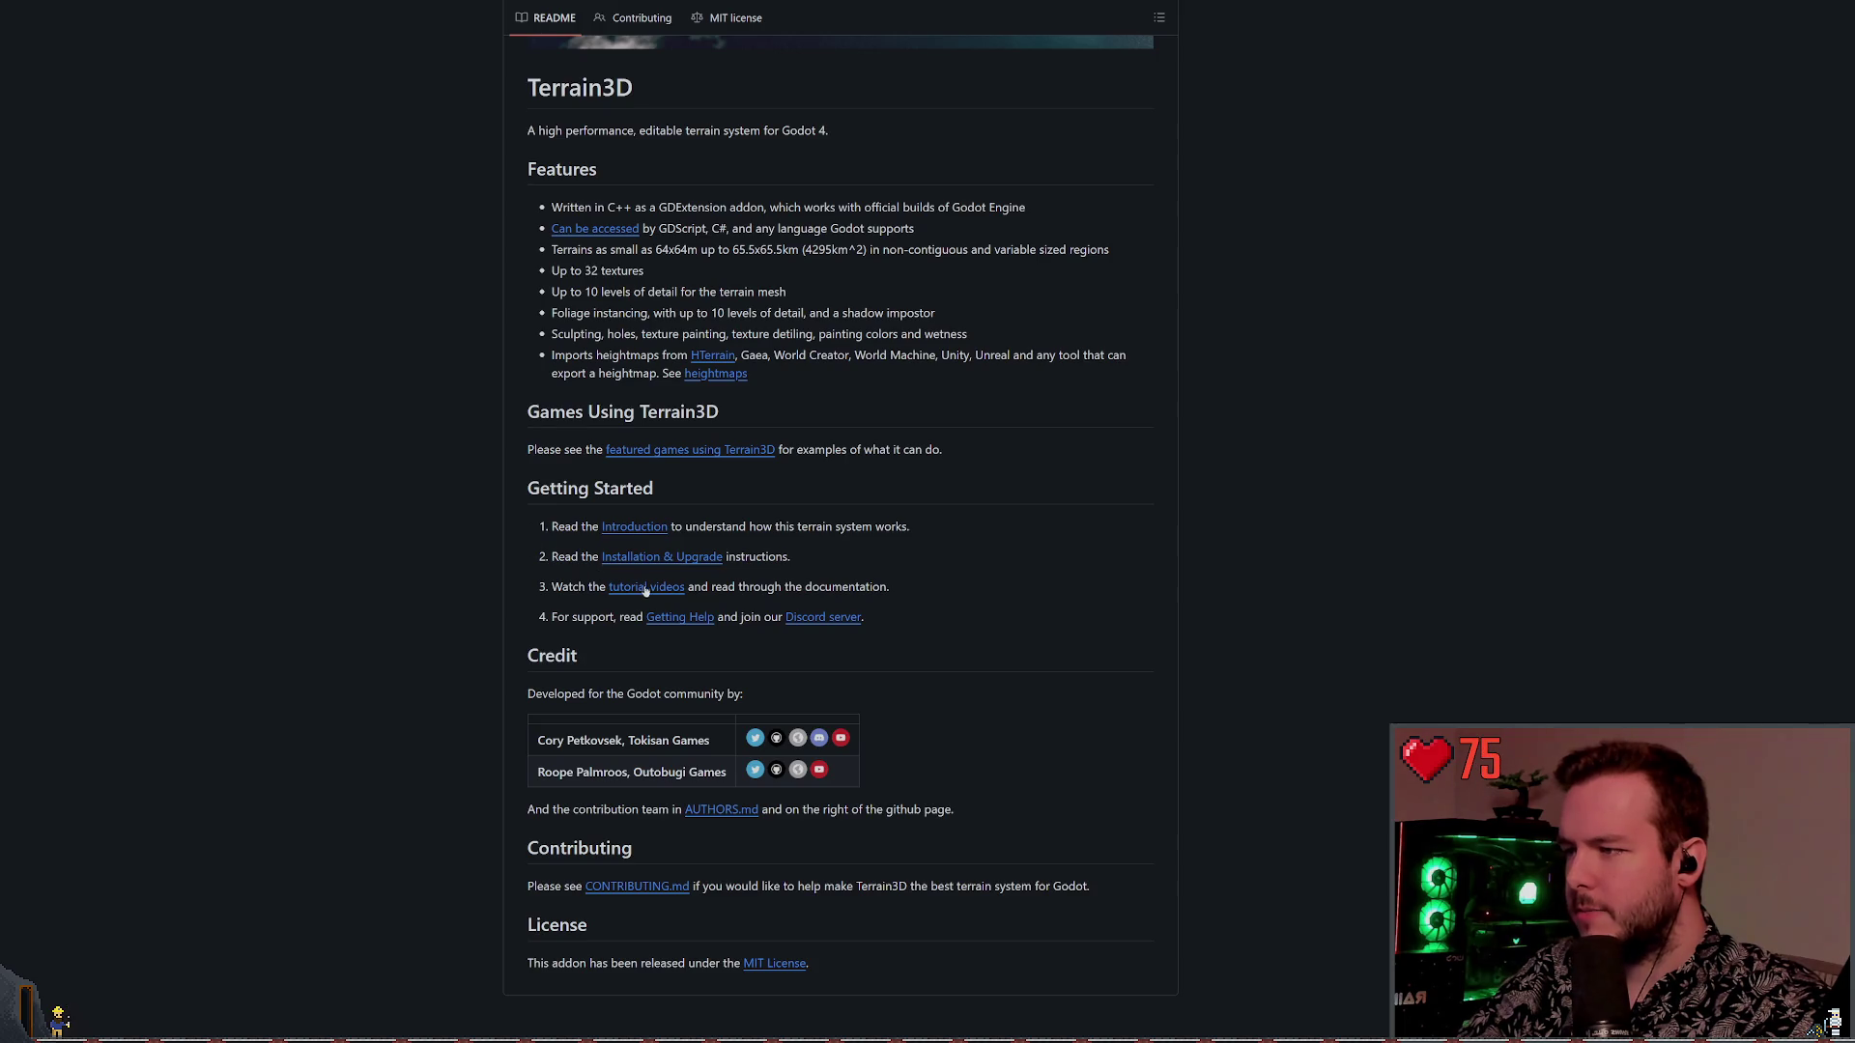
left_click(634, 526)
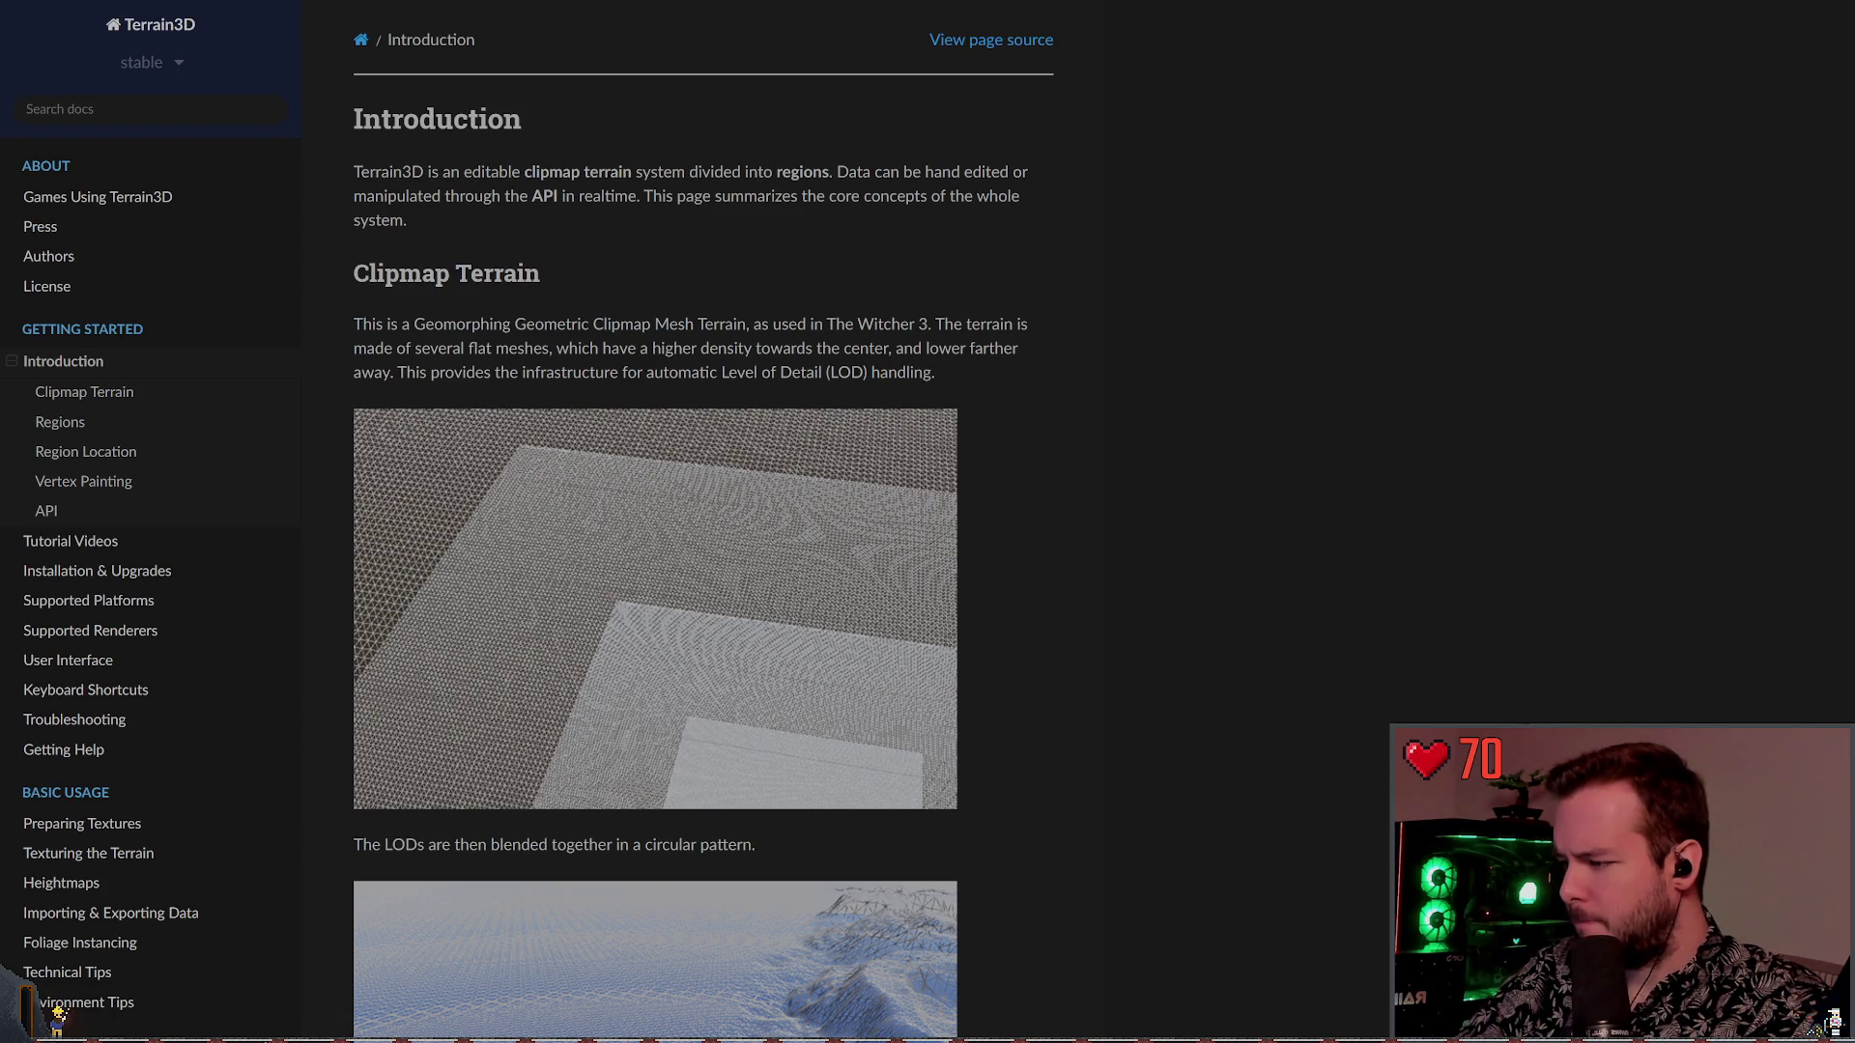
Switch from the Terrain3D Introduction page back to the Godot editor
key("alt+Tab")
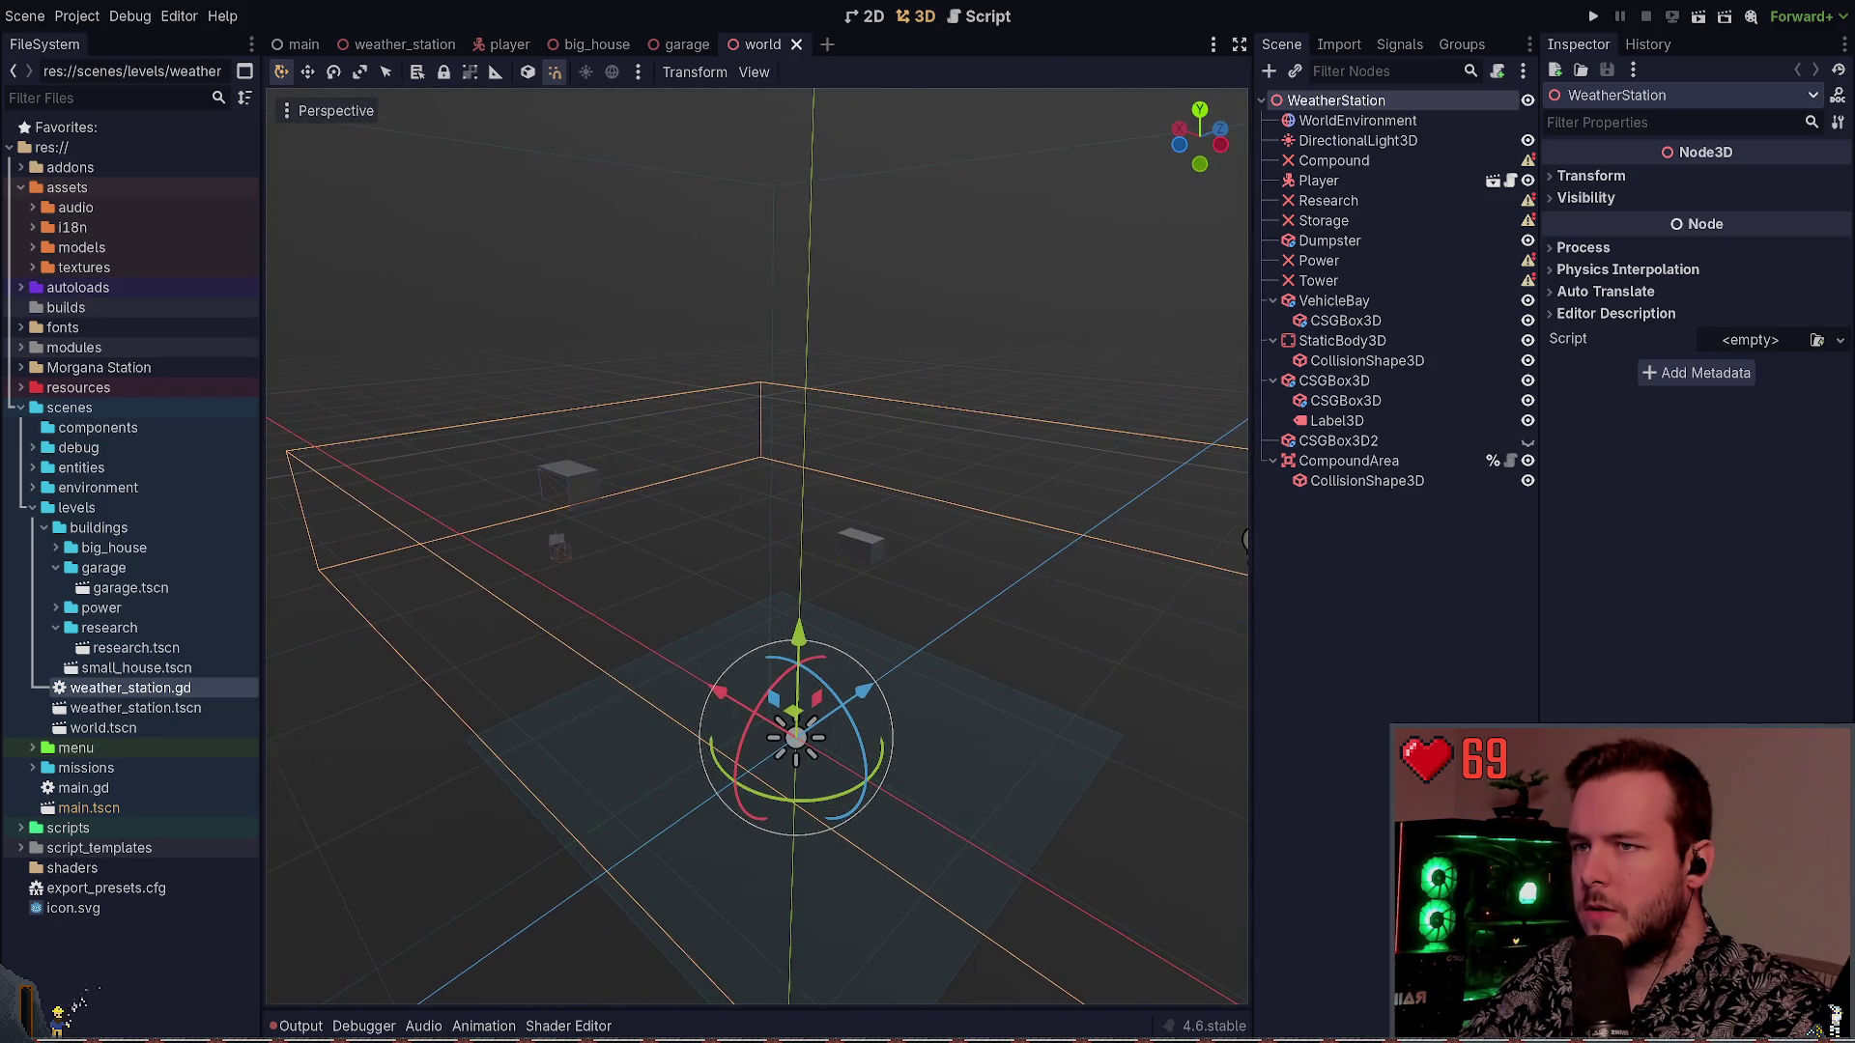
Open the weather_station scene, look over its buildings, then open the world scene
left_click(930, 465)
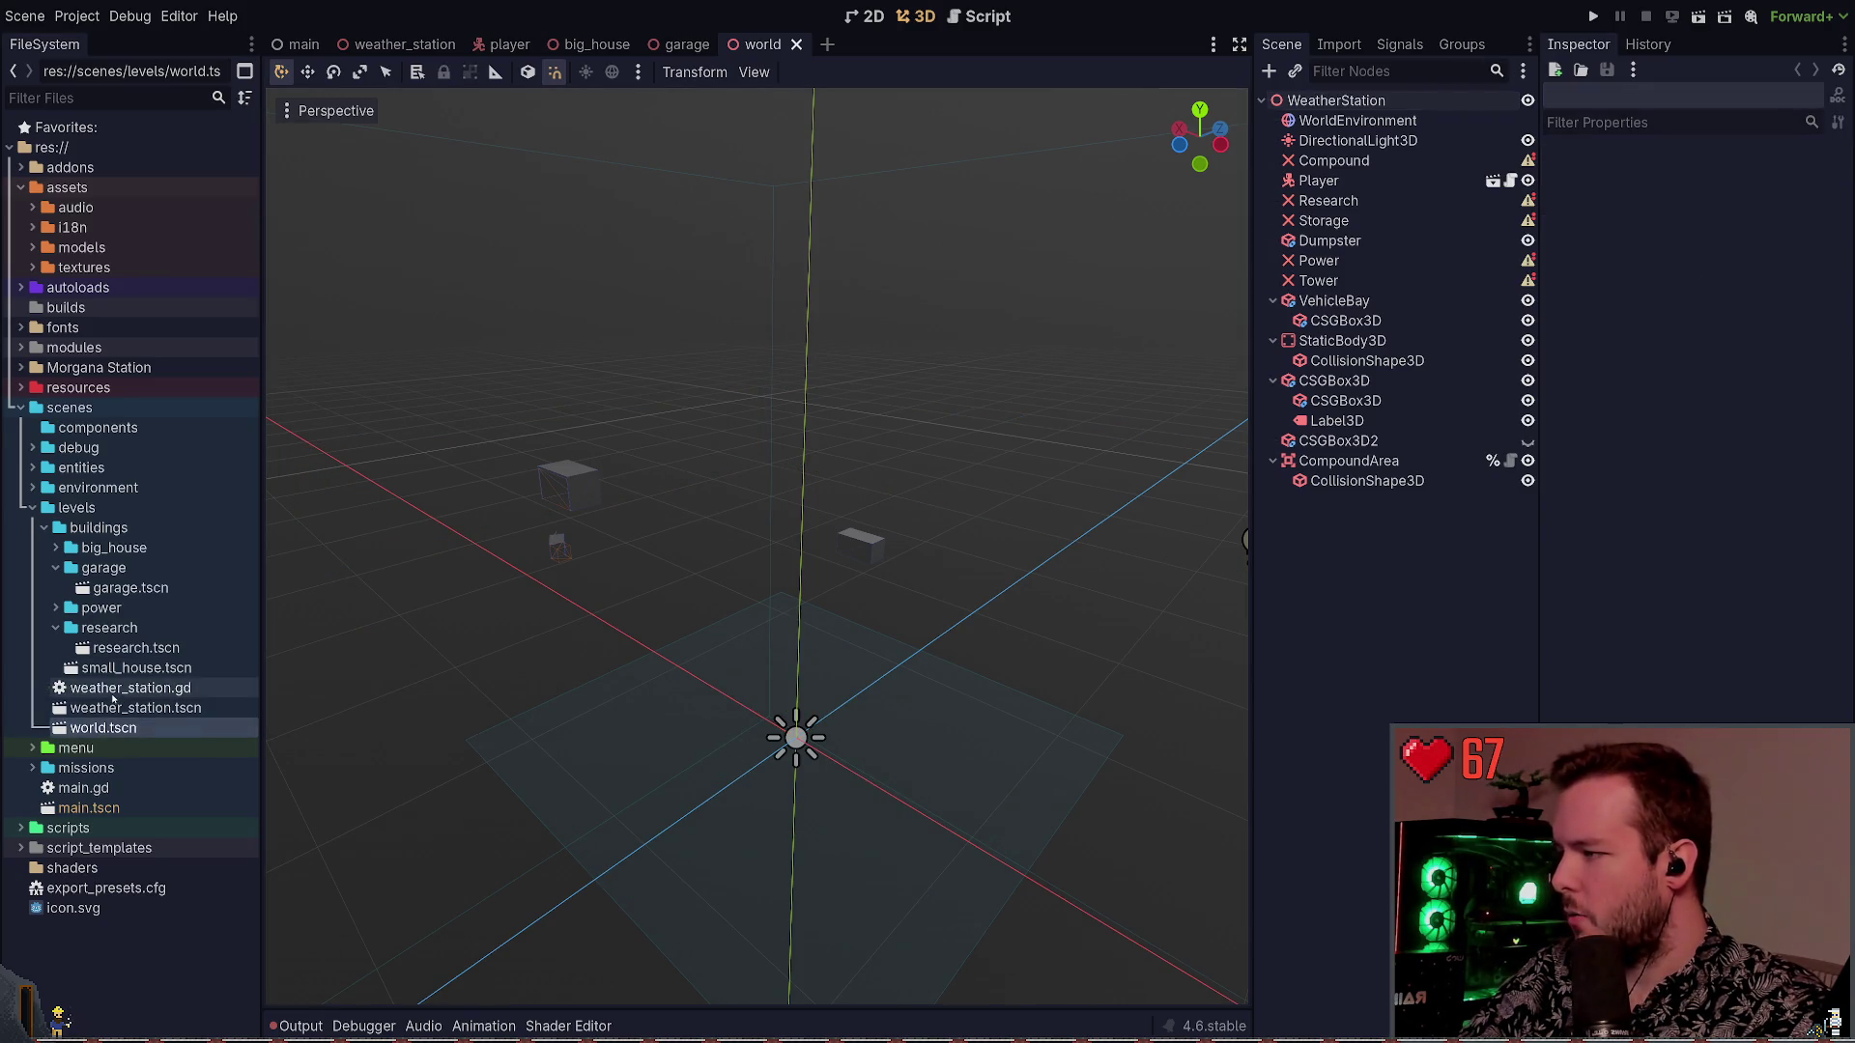
double_click(113, 708)
left_click_drag(865, 505, 723, 463)
double_click(103, 728)
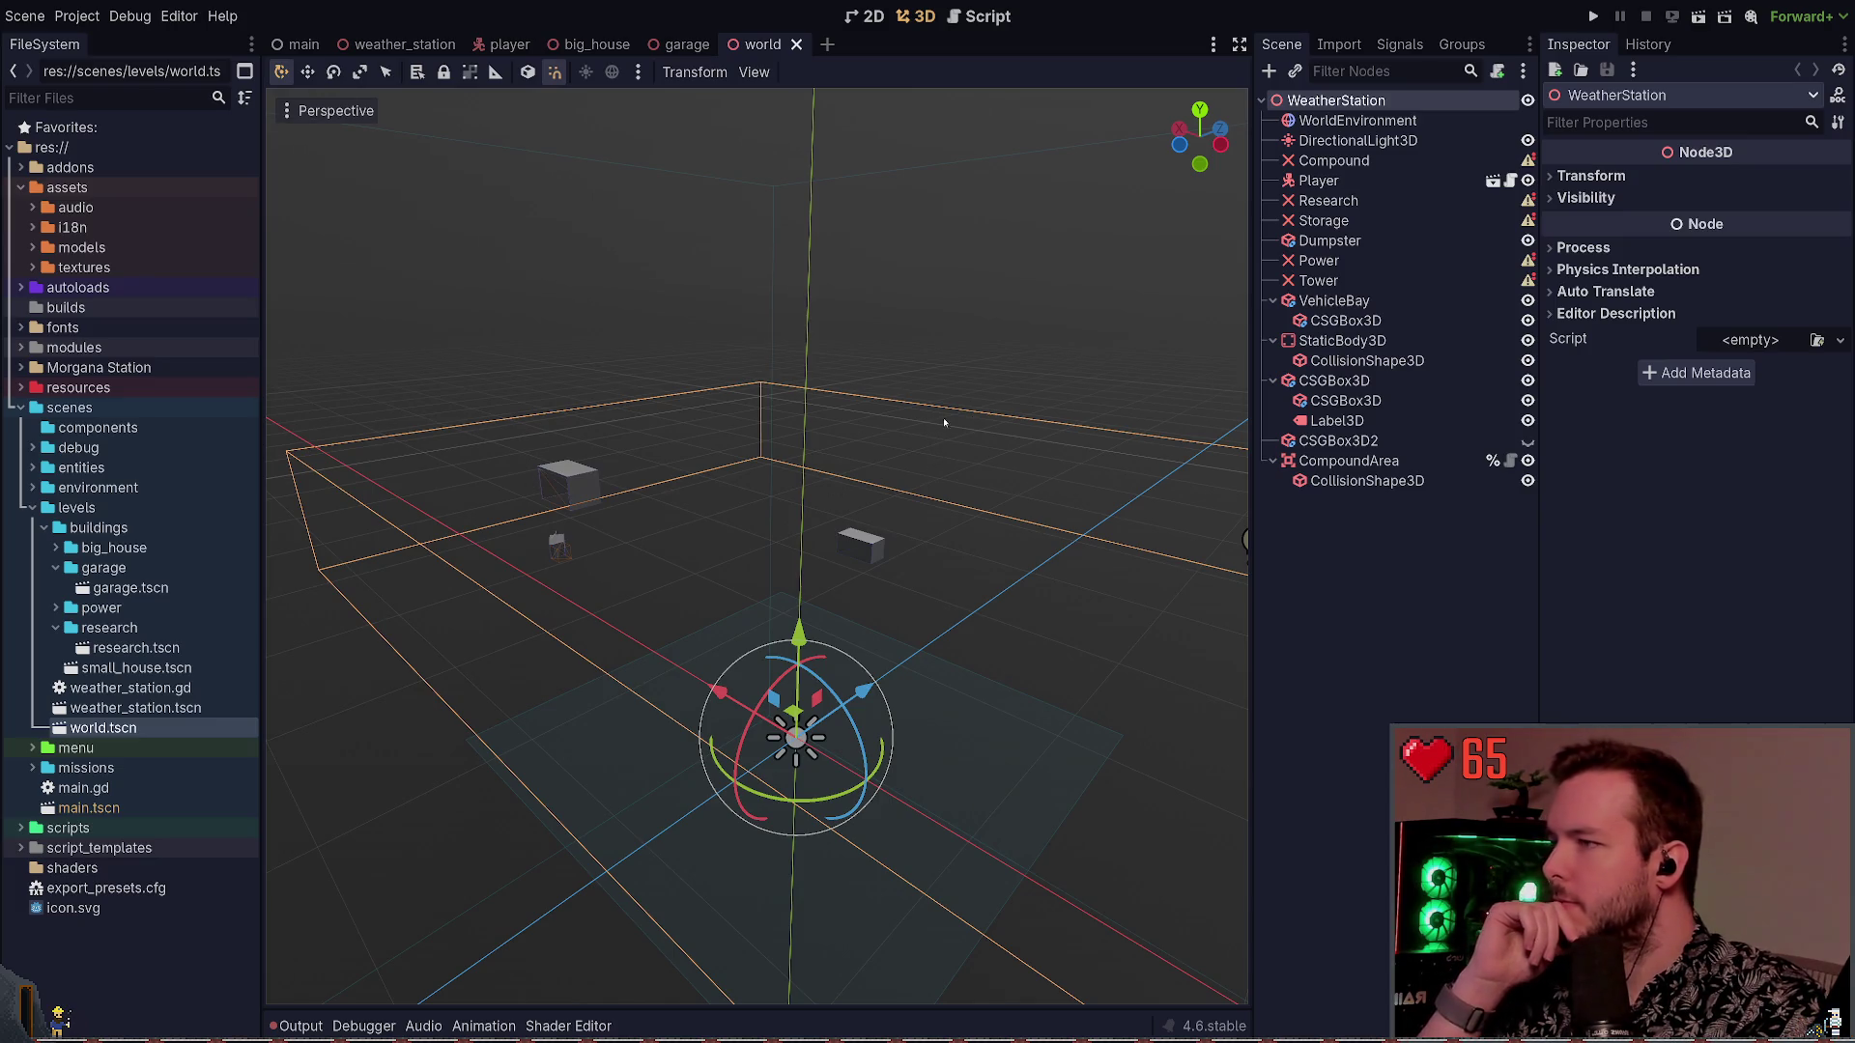
Delete the five missing-scene nodes, including Storage and Tower, from the world scene
left_click(1357, 221)
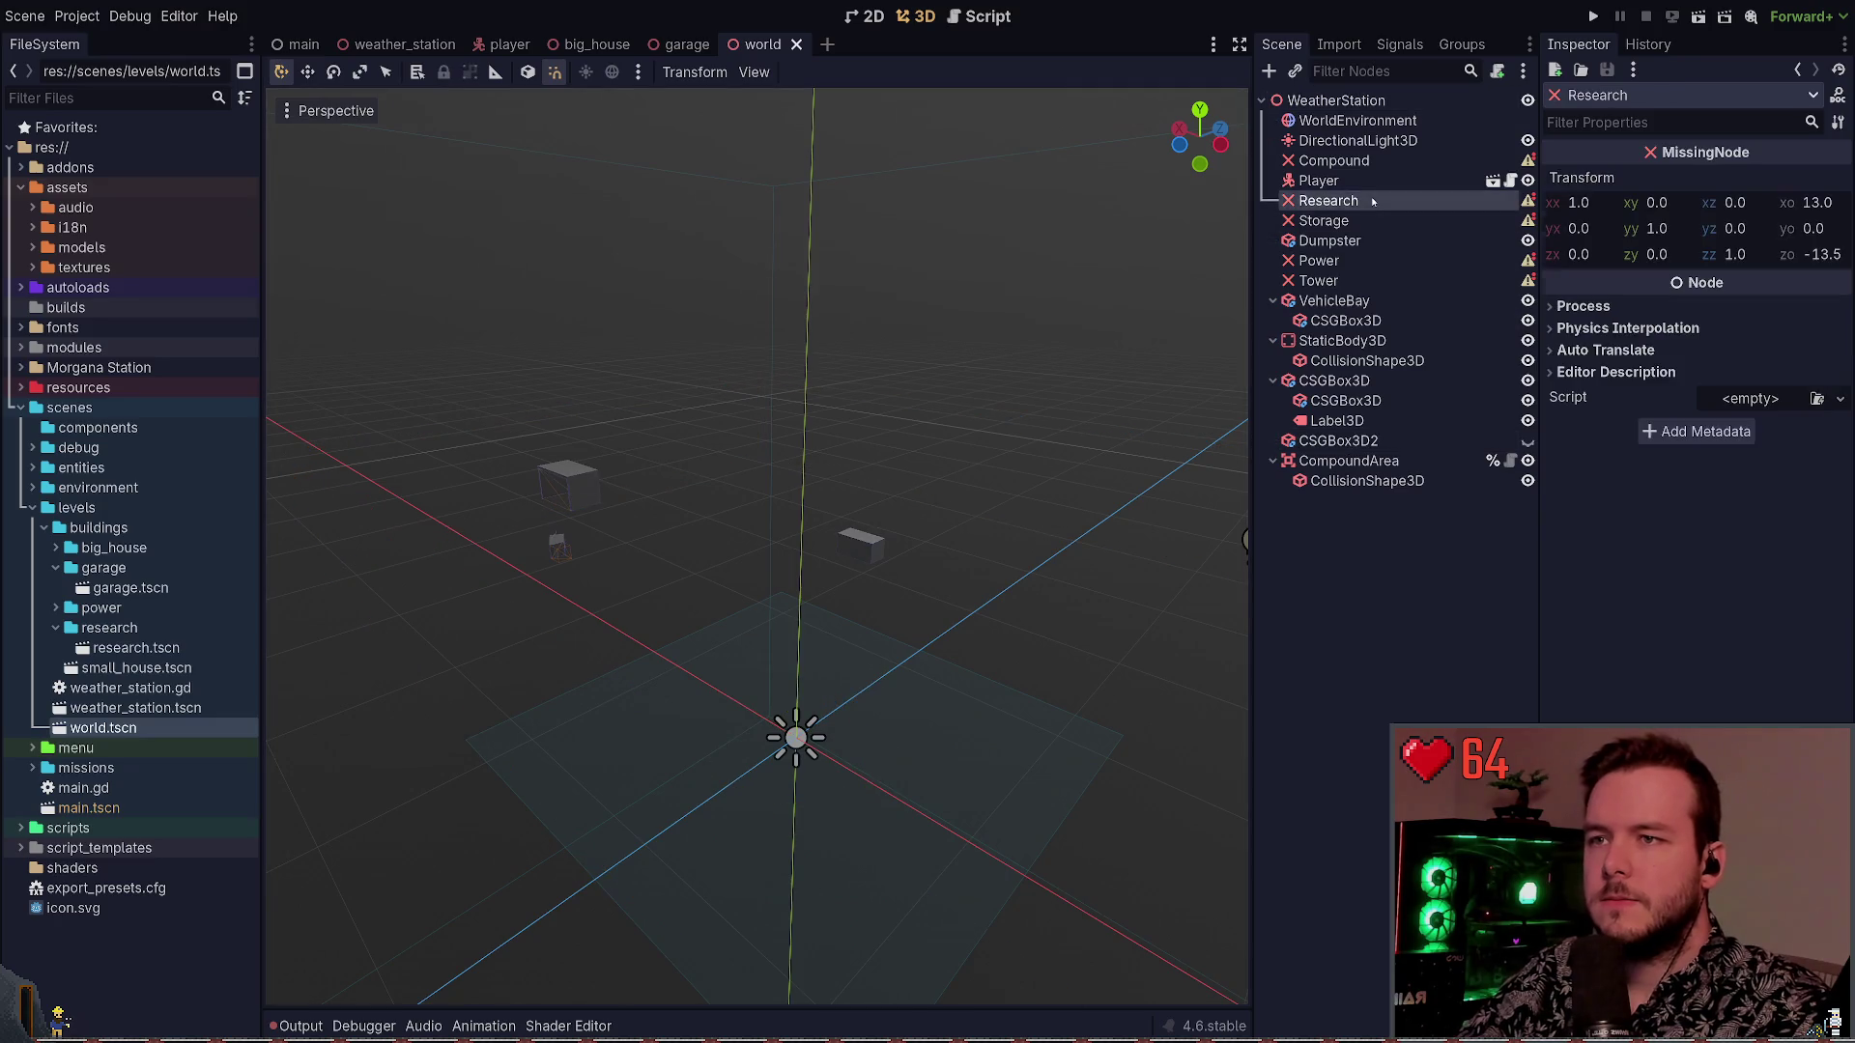
left_click(1343, 161, "ctrl")
left_click(1352, 200, "ctrl")
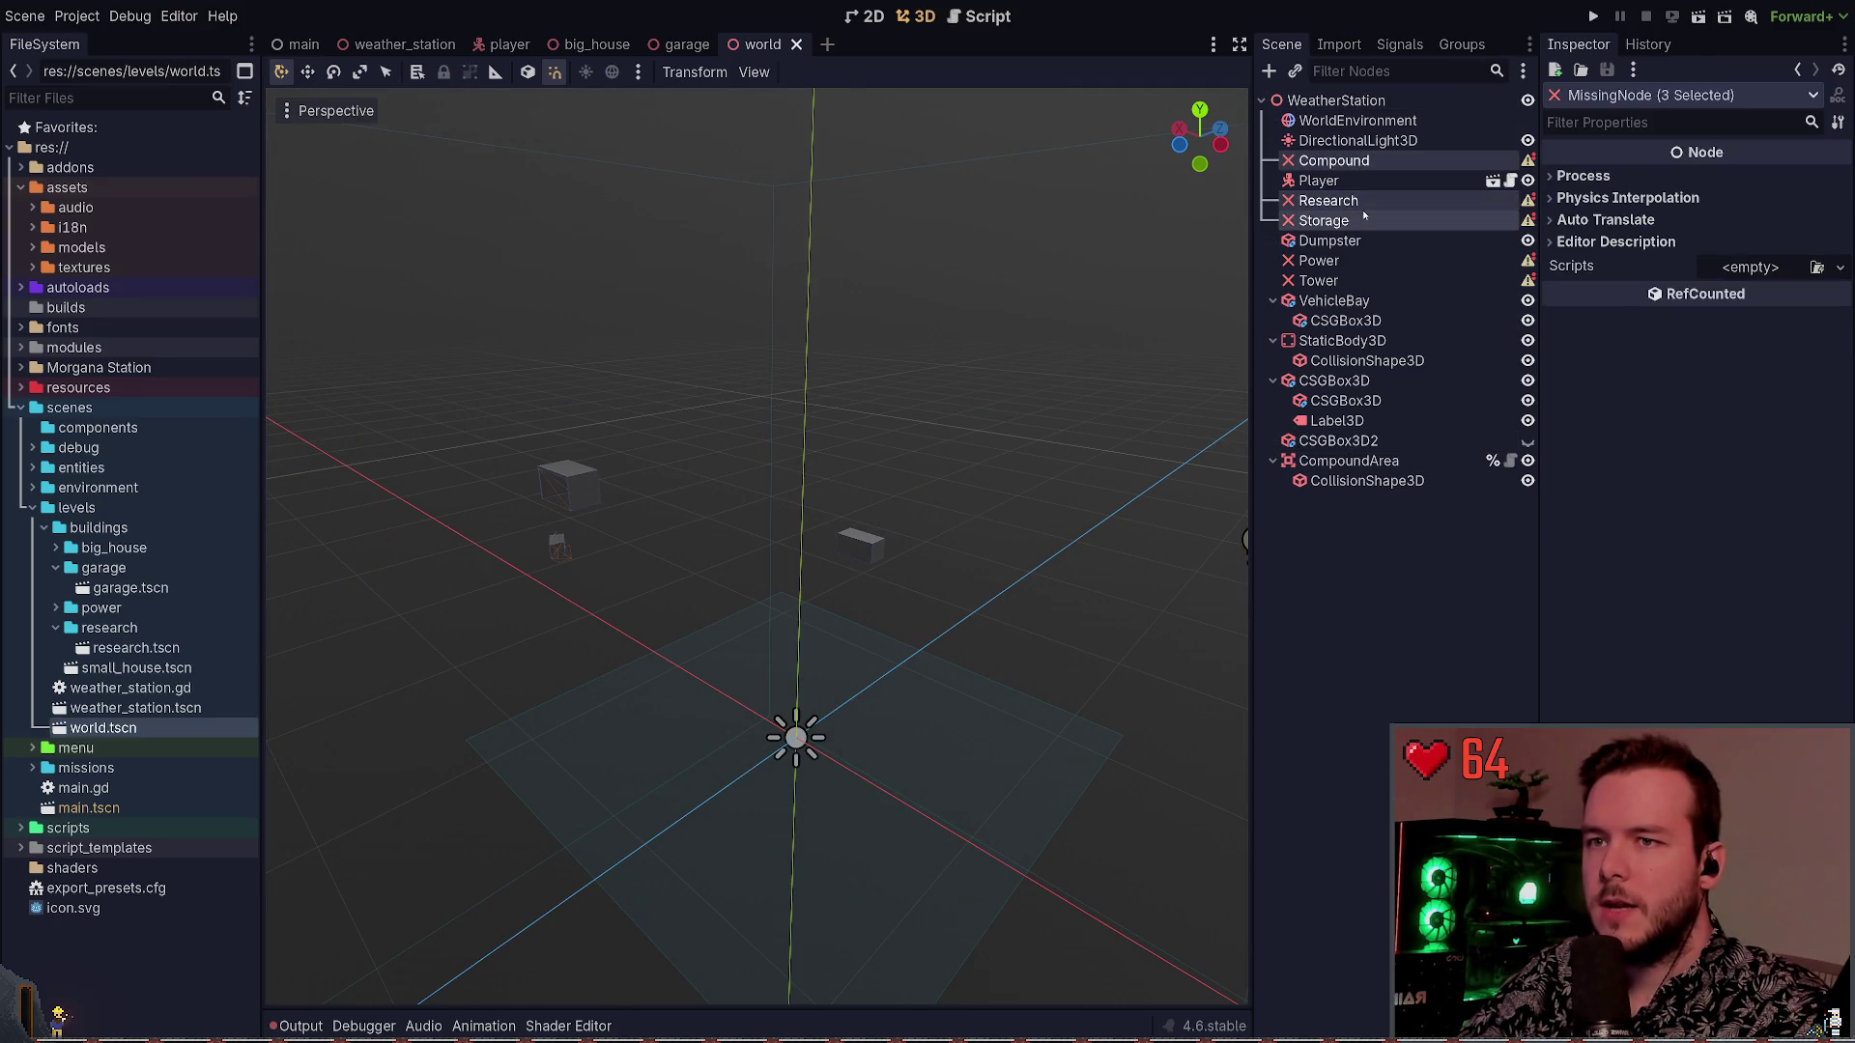
left_click(1362, 261, "ctrl")
left_click(1360, 276, "ctrl")
key("Delete")
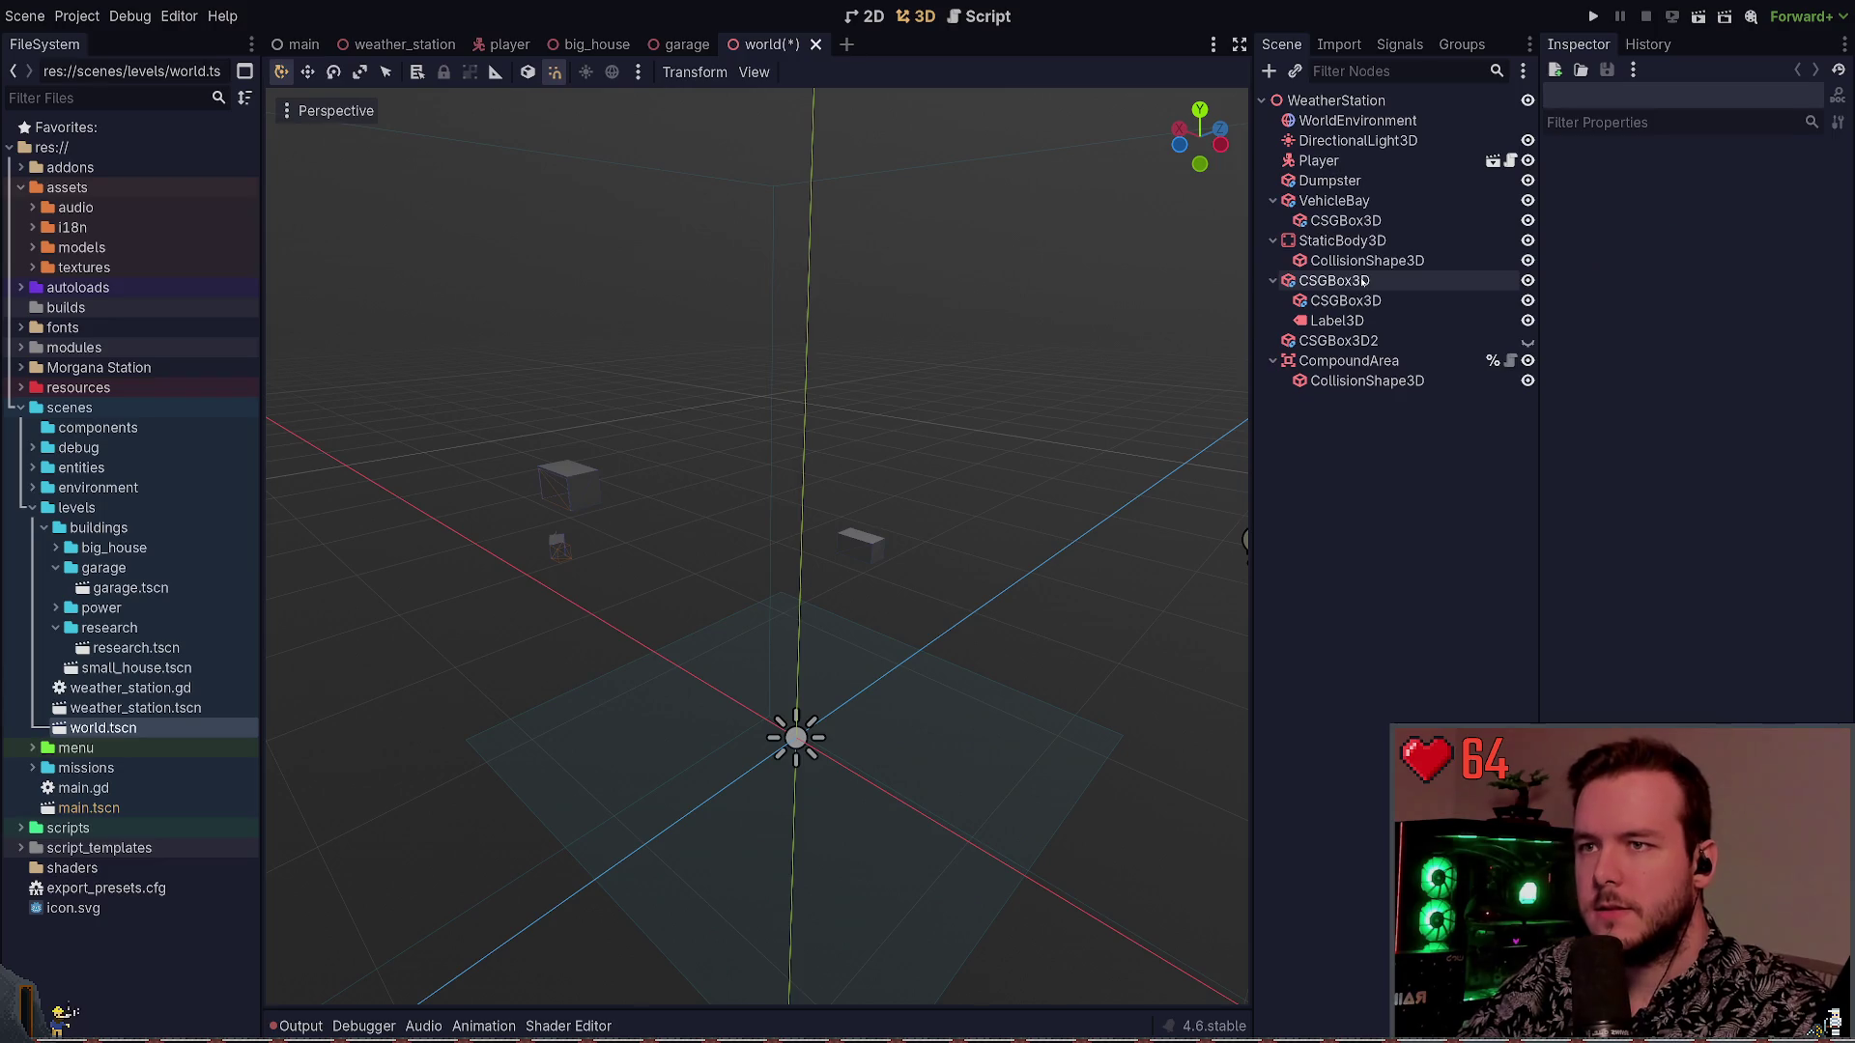
Move StaticBody3D directly under WeatherStation and WorldEnvironment to the top of the tree
left_click(1336, 202)
left_click(1345, 240)
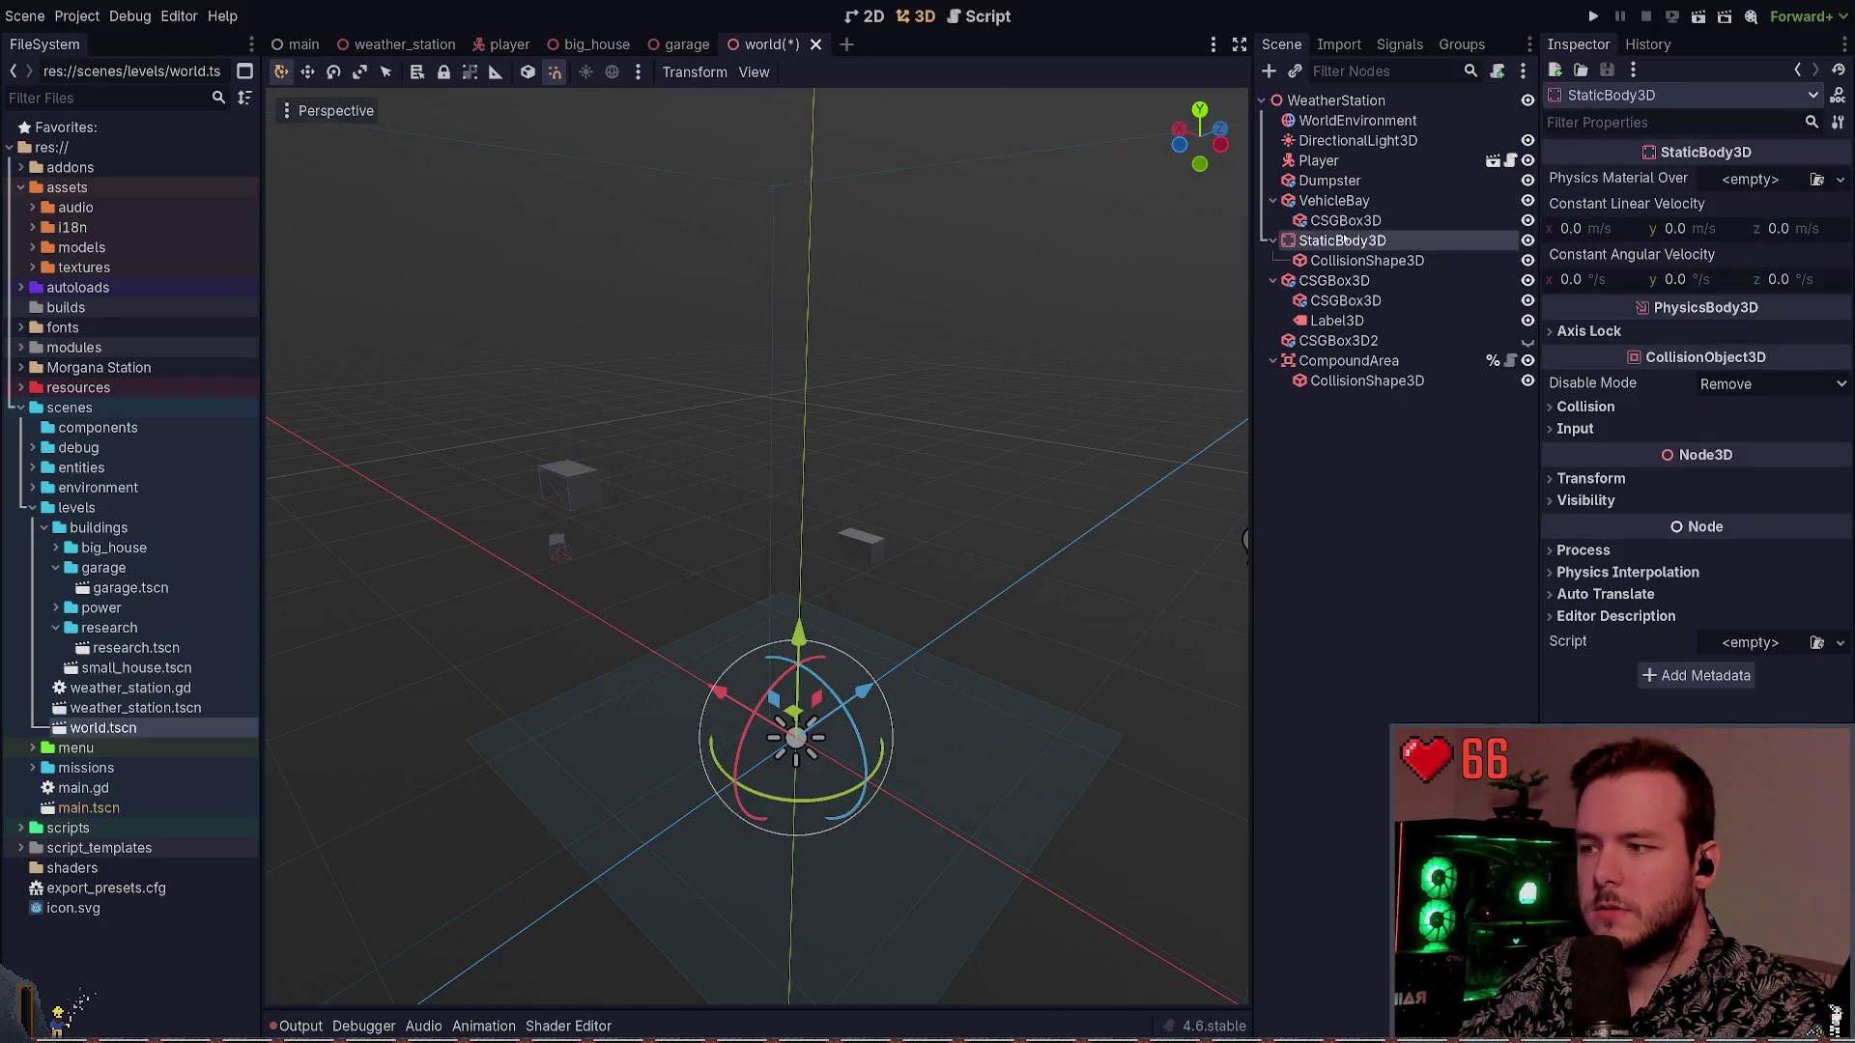
left_click(1391, 261)
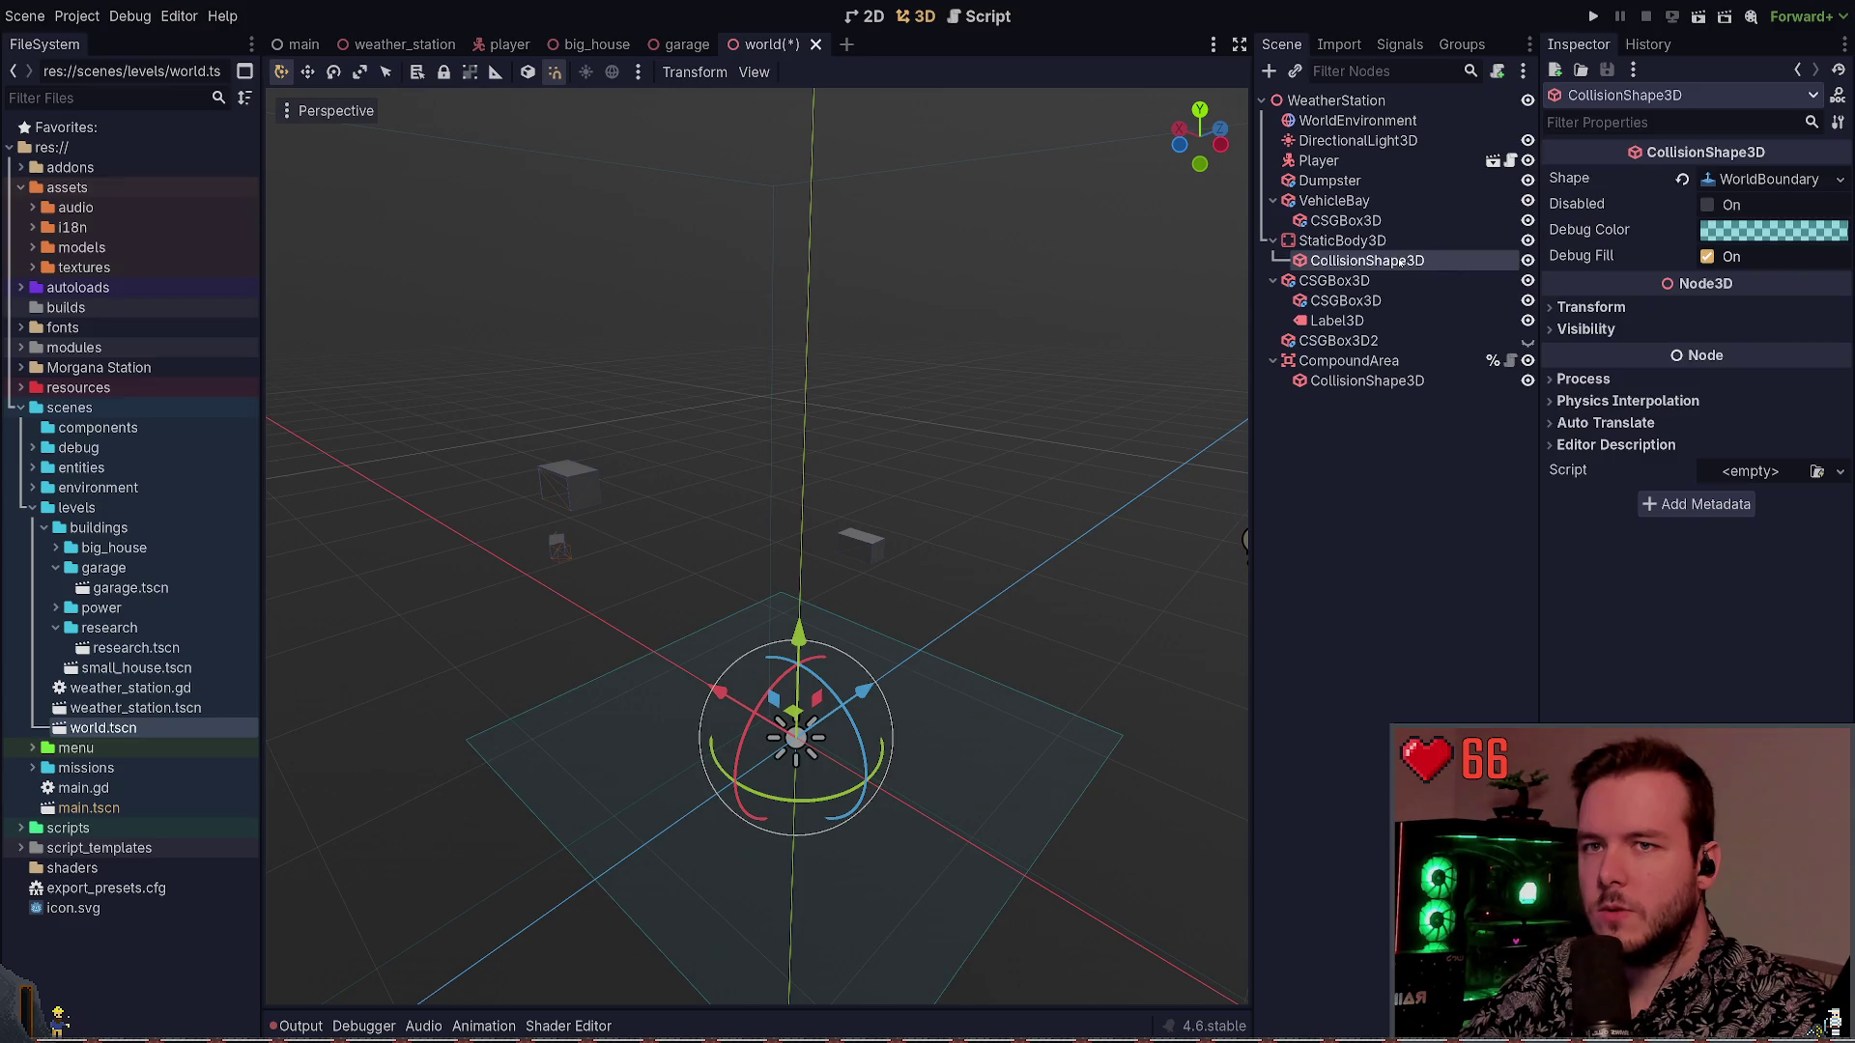
left_click(1332, 240)
left_click_drag(1305, 240, 1346, 117)
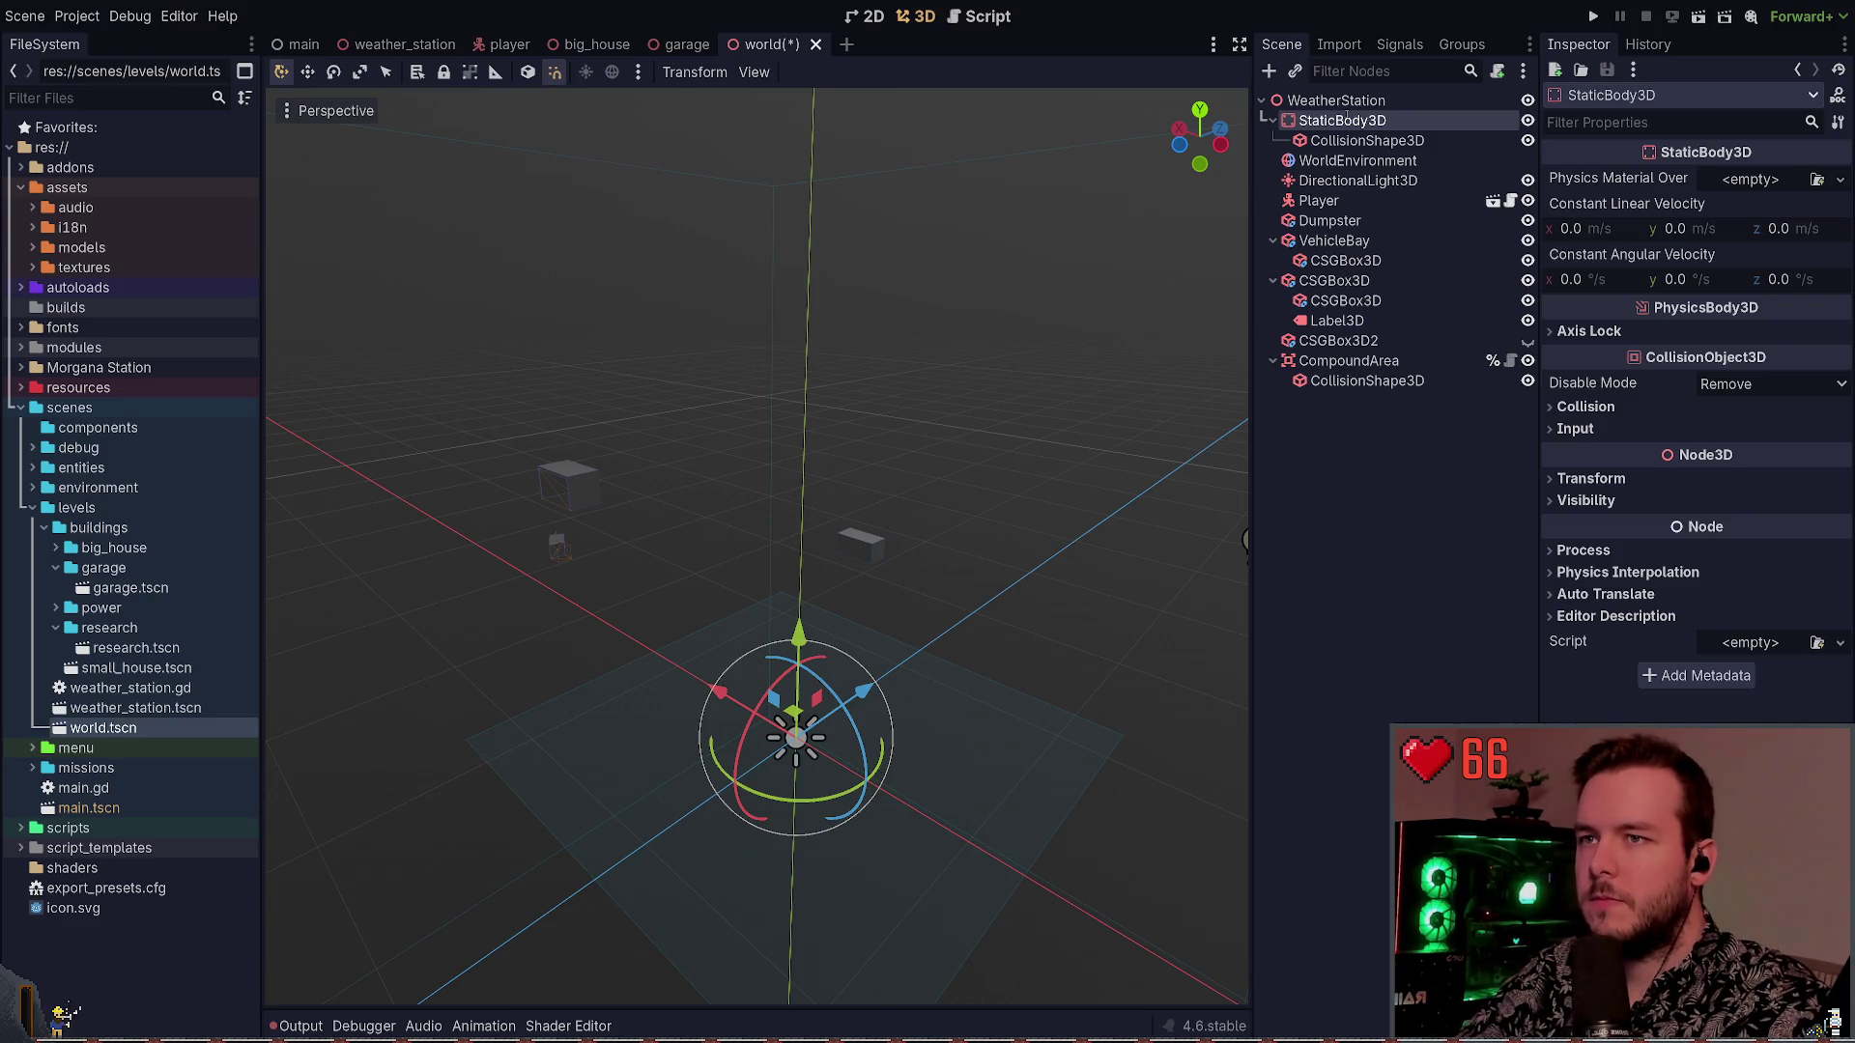
mouse_move(1353, 161)
left_mouse_down()
mouse_move(1333, 116)
mouse_move(1348, 132)
left_mouse_up()
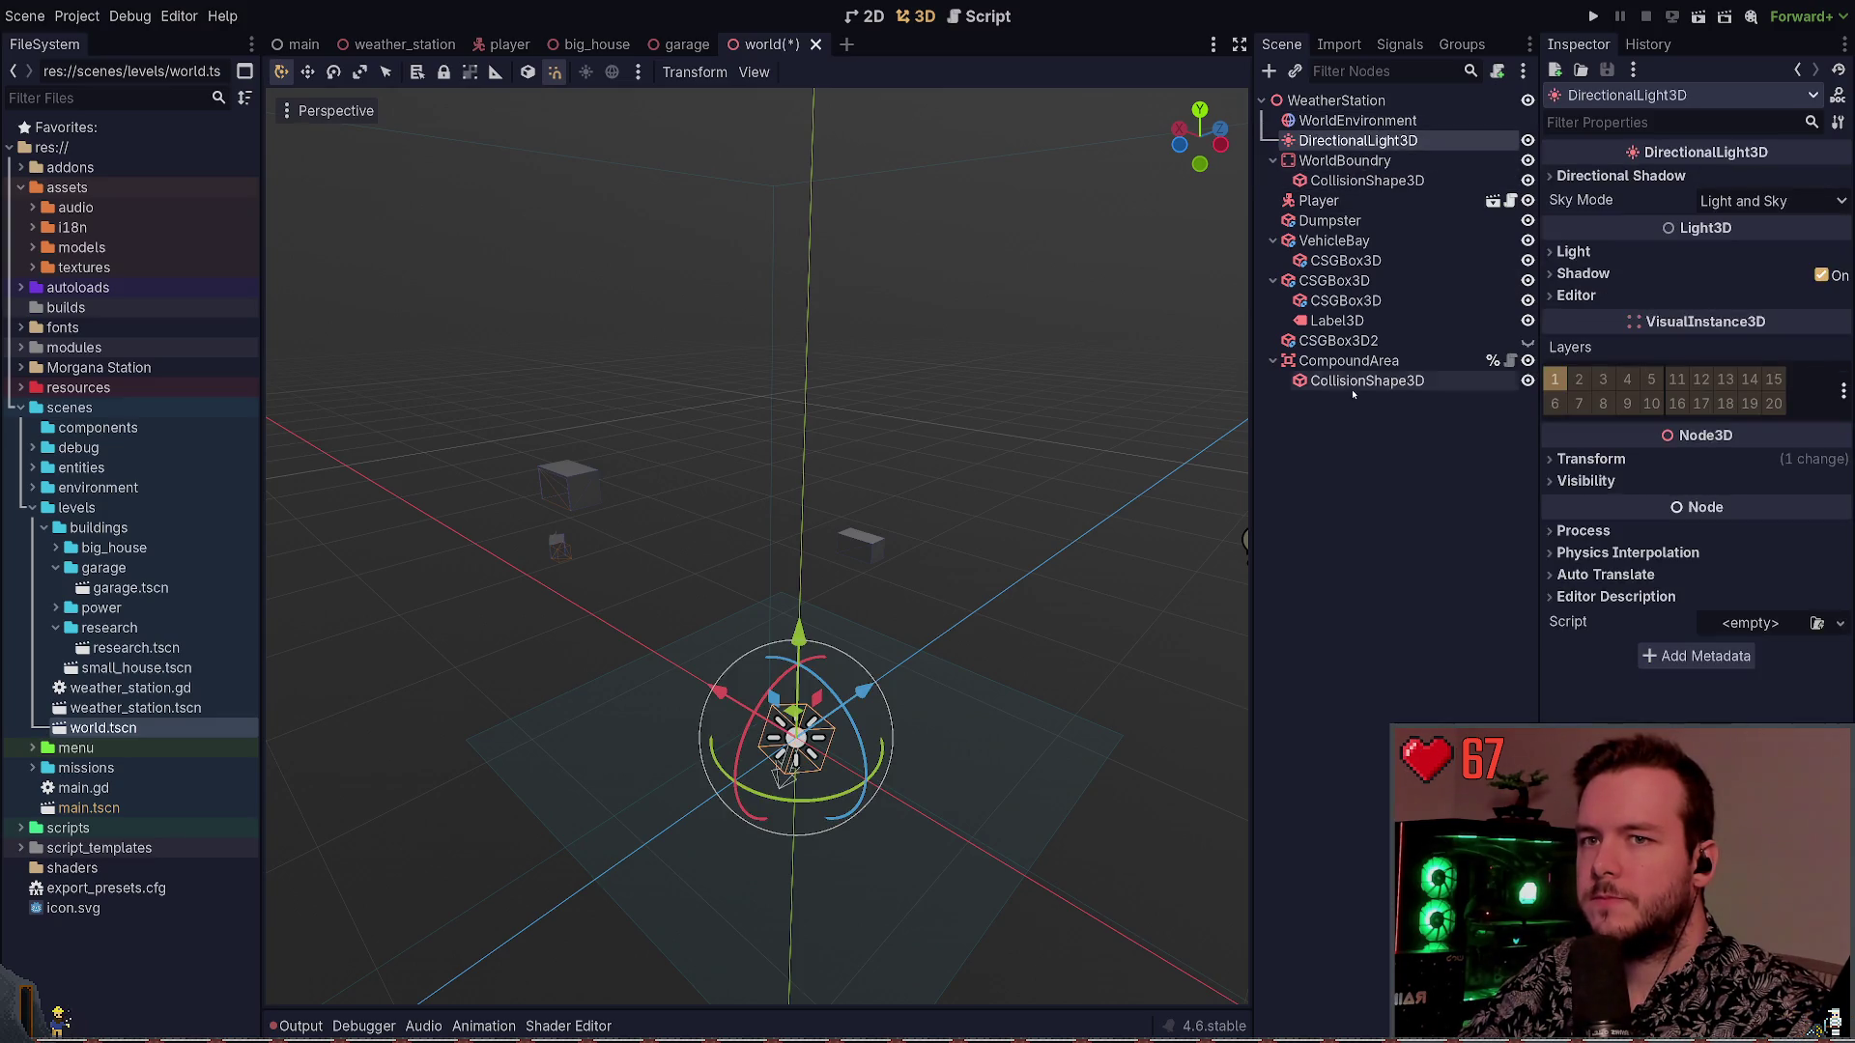
Locate the snowmobile box in the viewport and delete its CSGBox3D with its children
left_click(1372, 415)
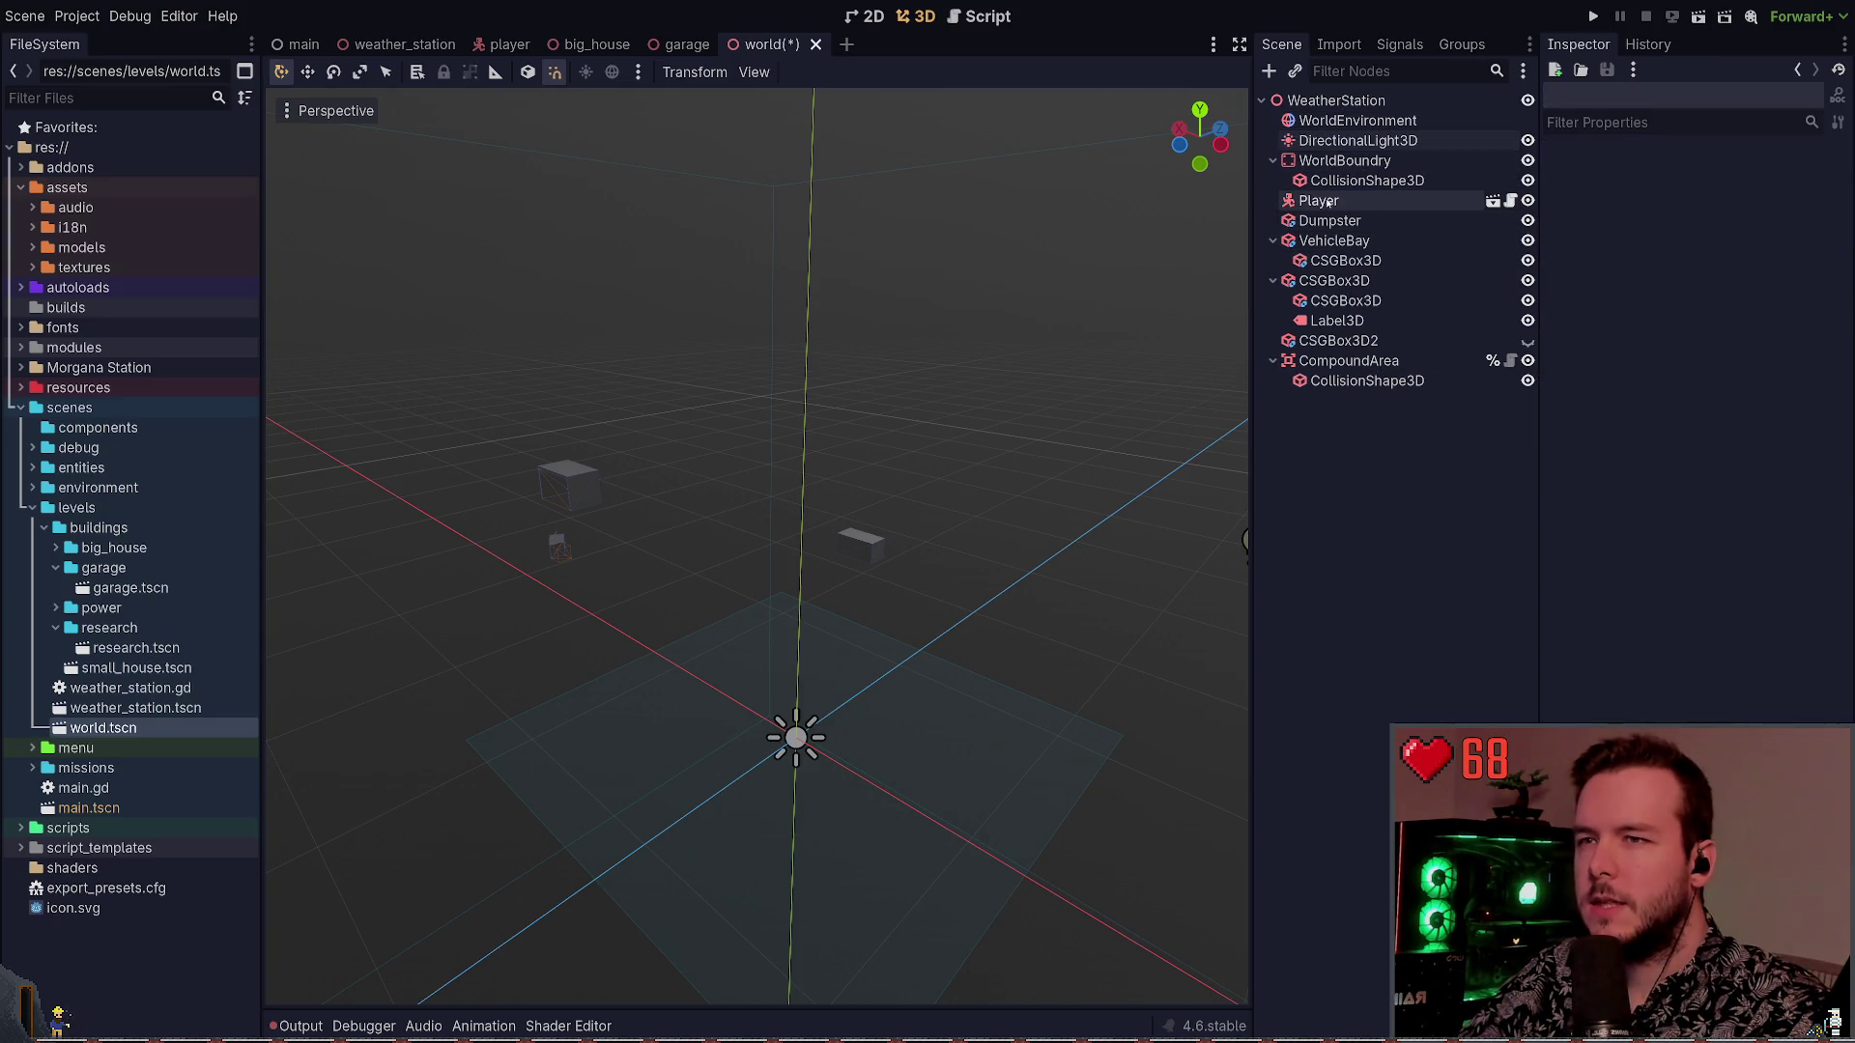
left_click(1330, 221)
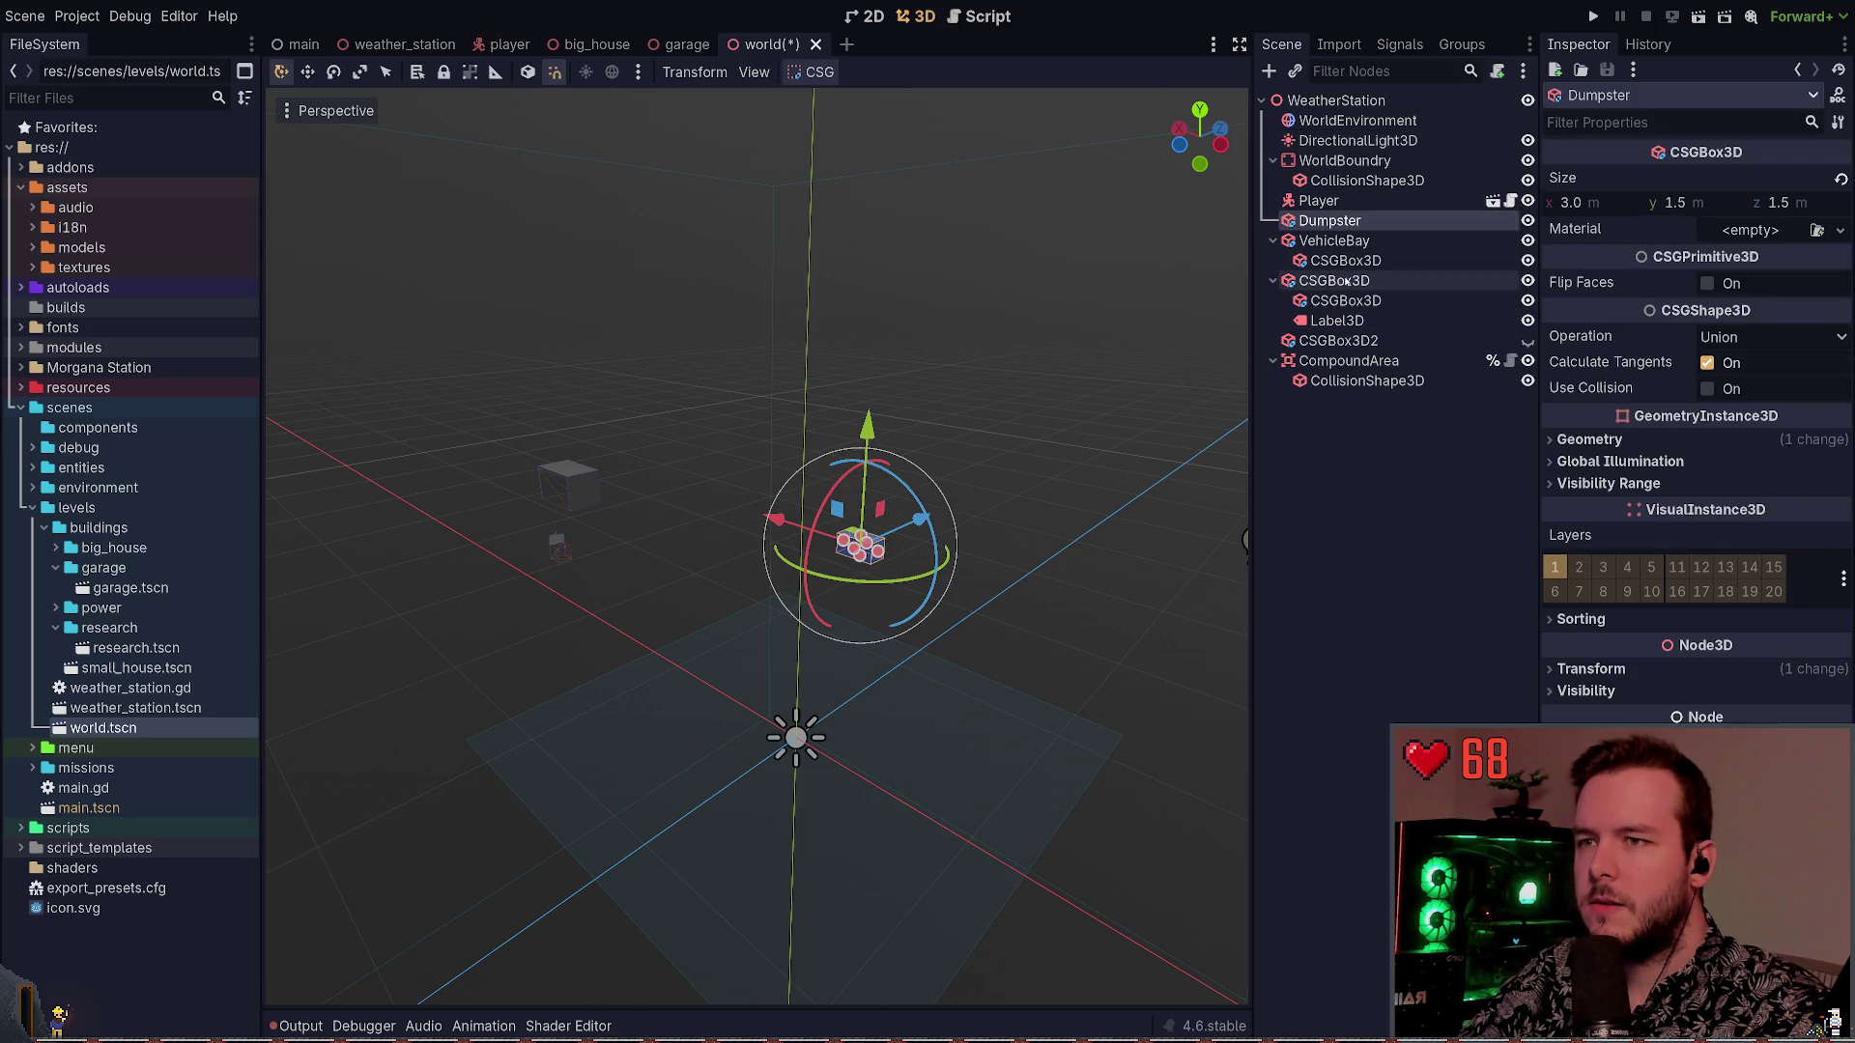
left_click(1346, 281)
left_click(1151, 330)
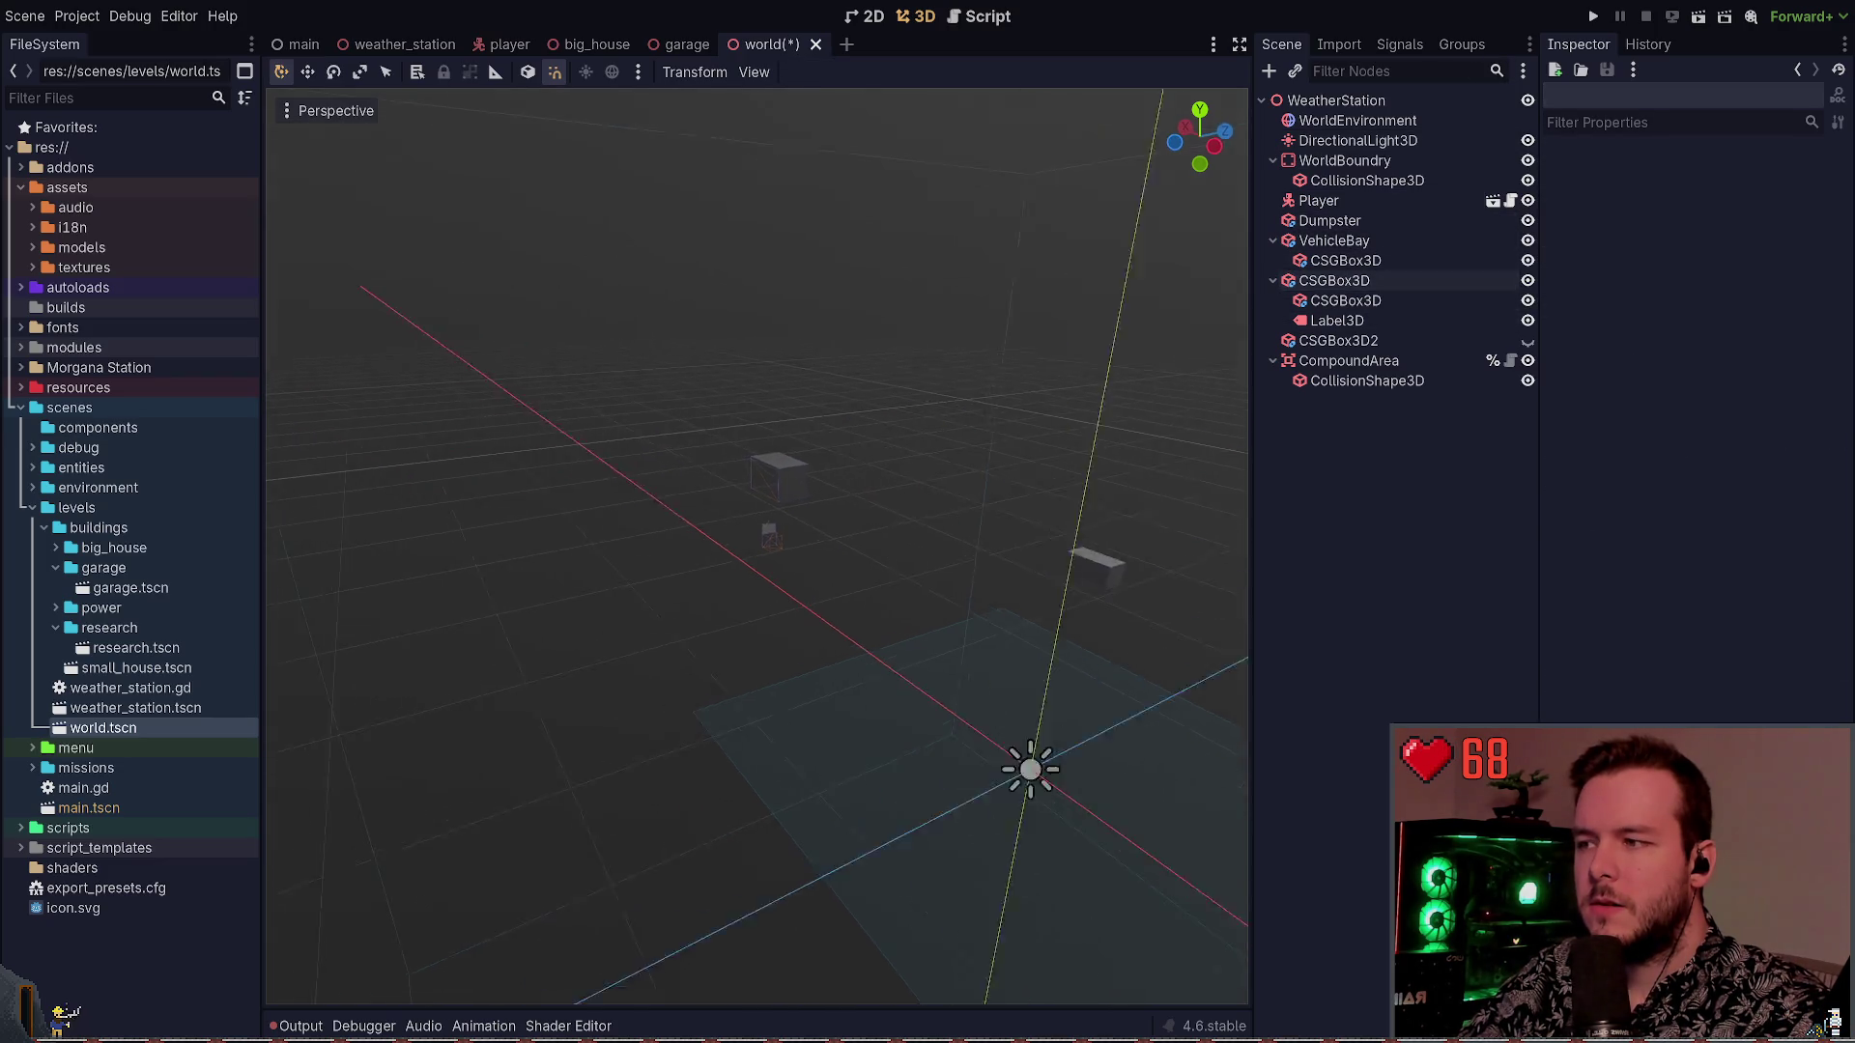
key("w")
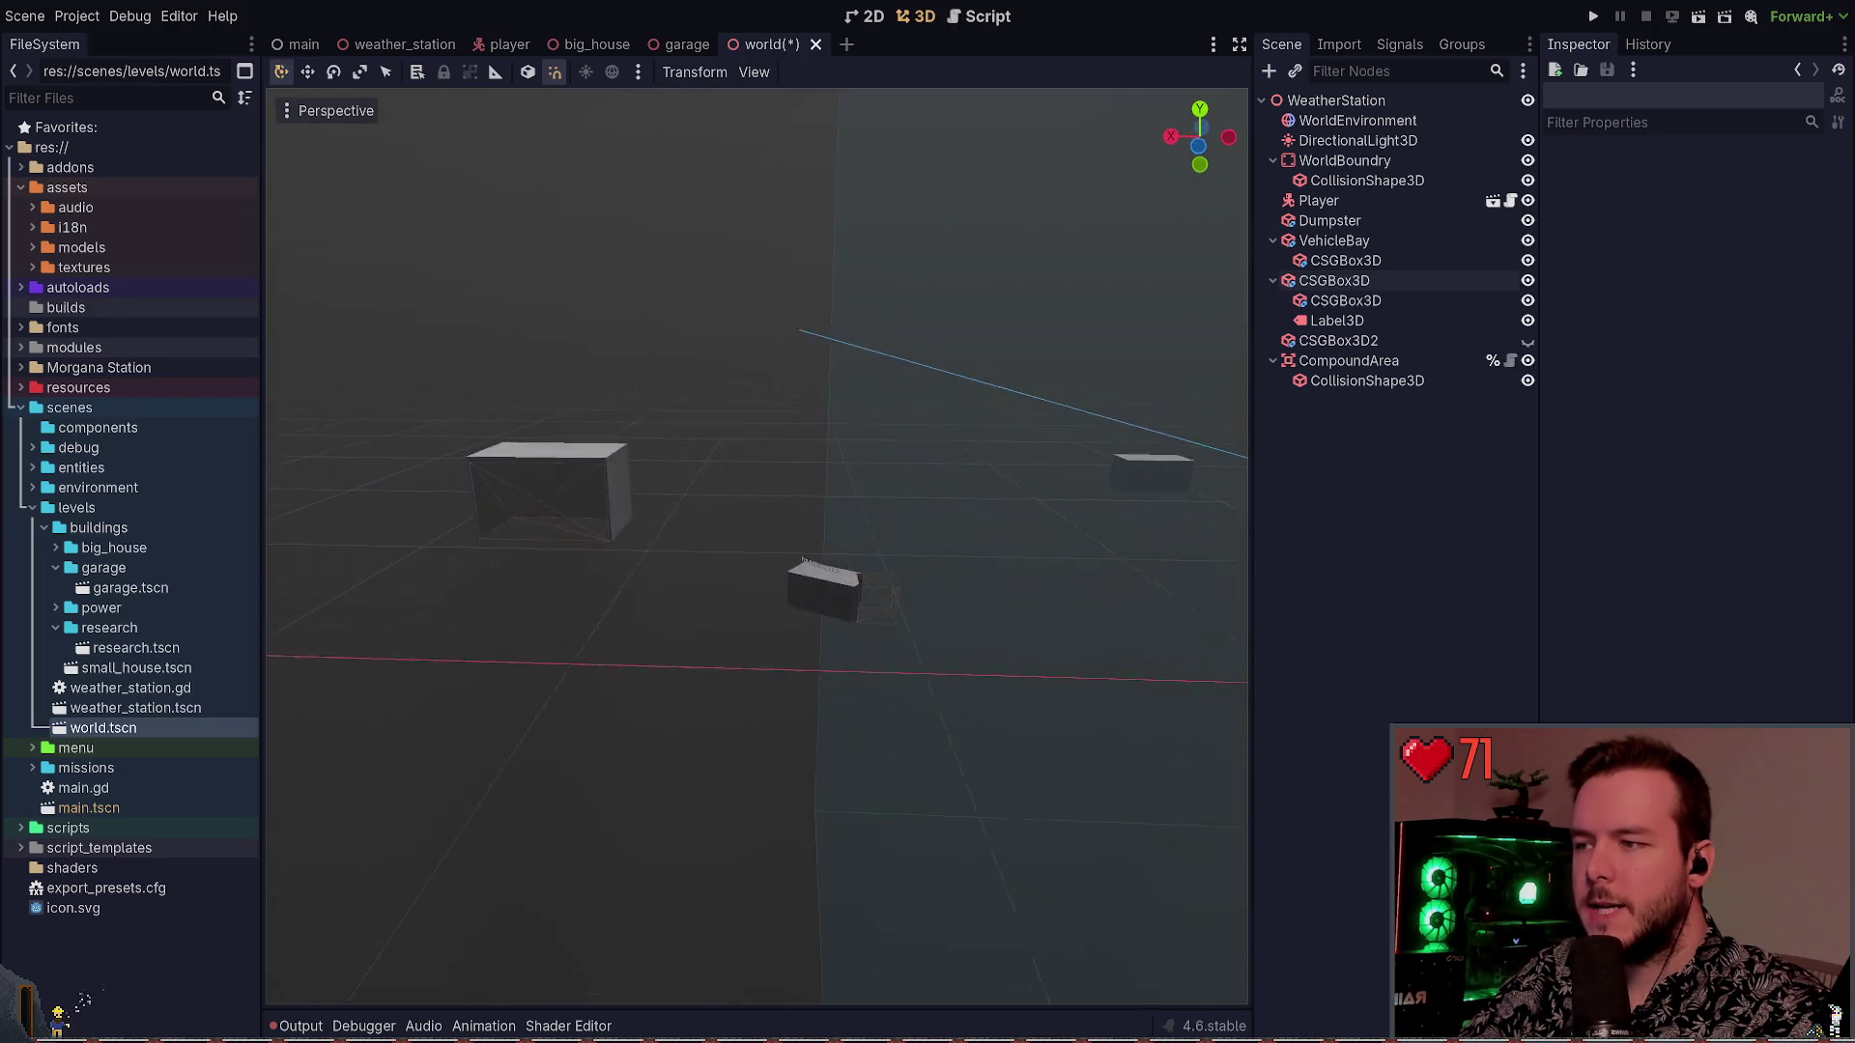
key("s")
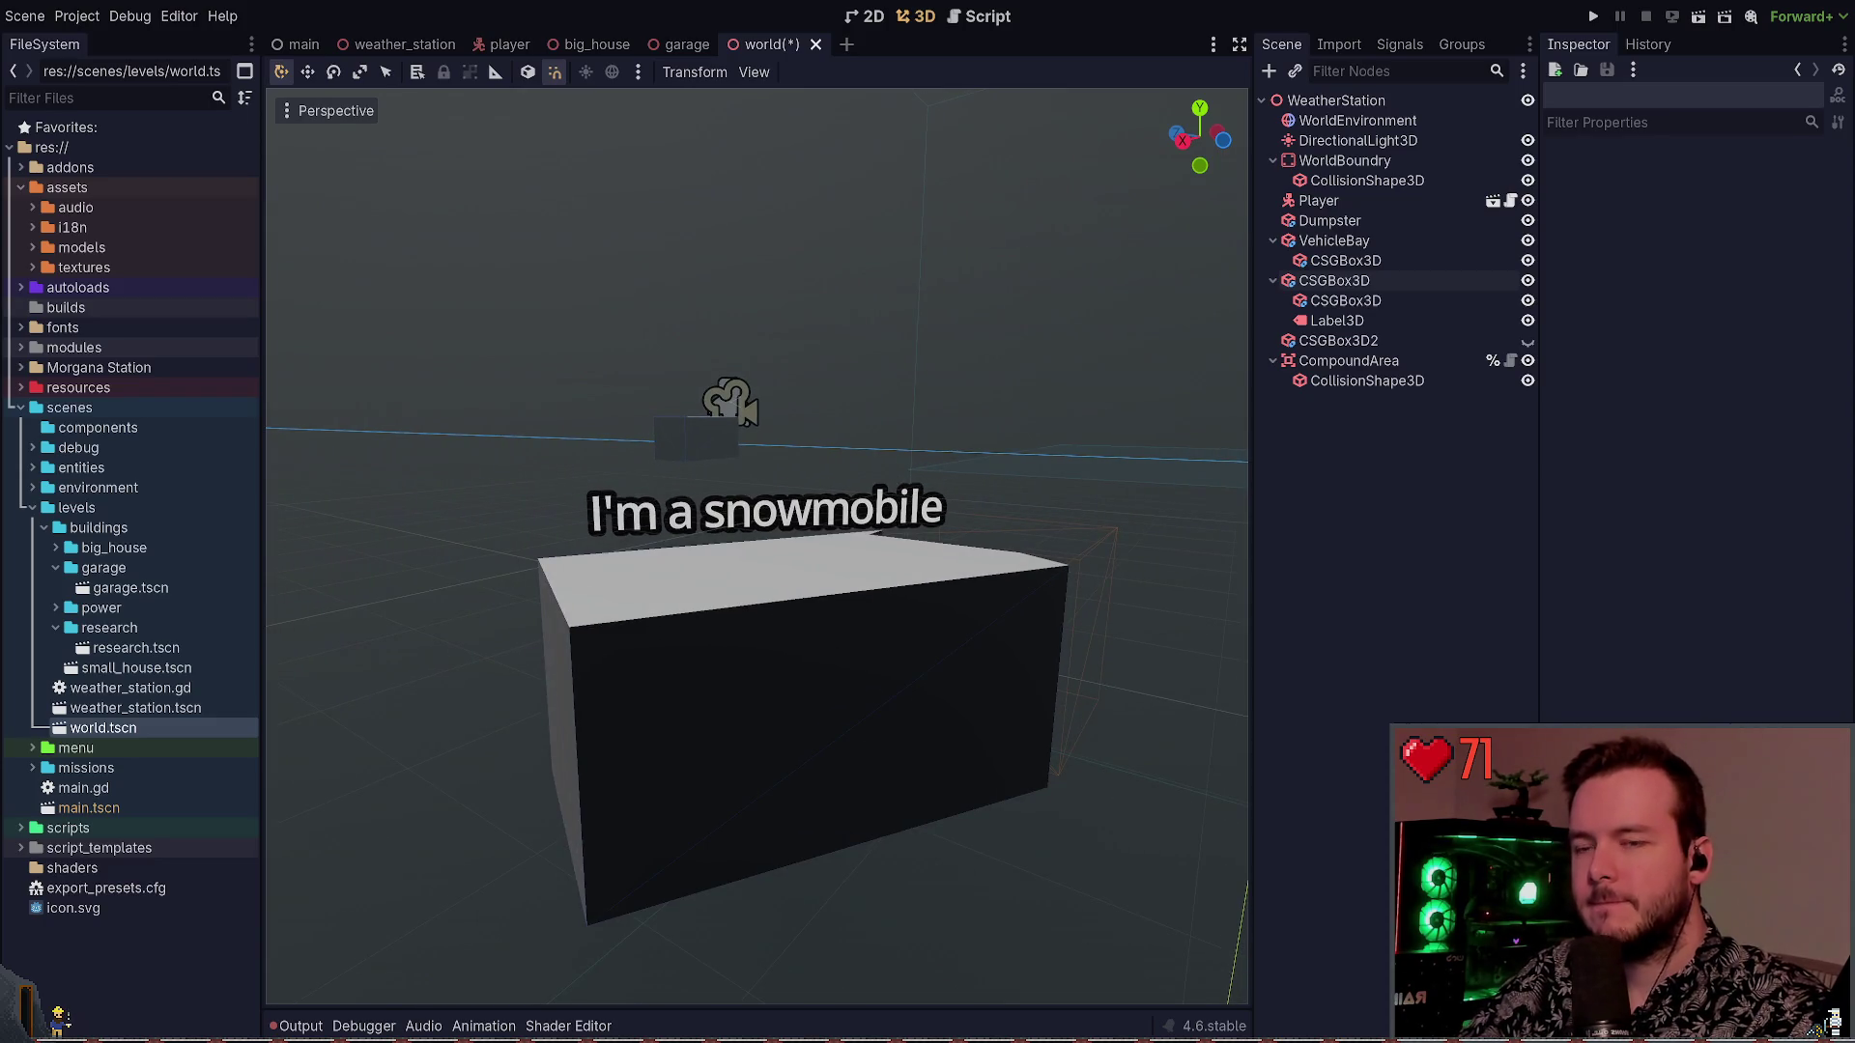
key("q")
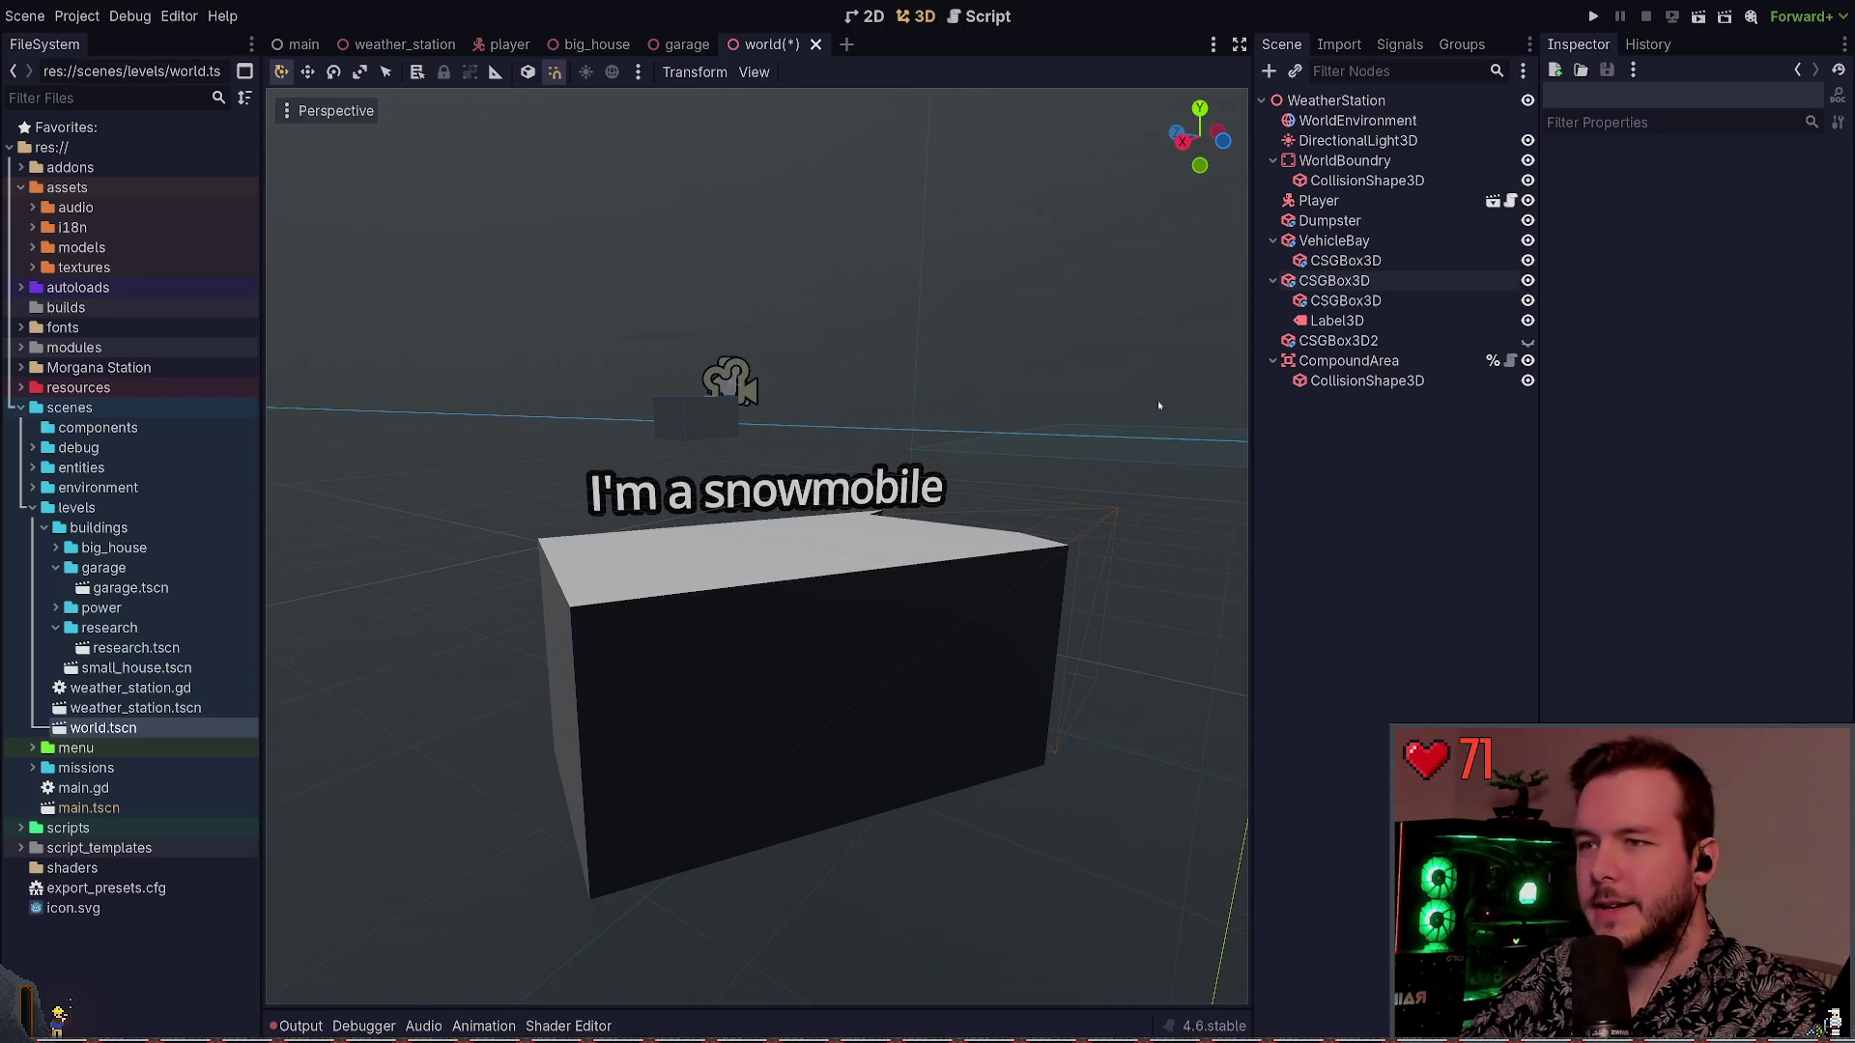
left_click(908, 483)
left_click(1217, 552)
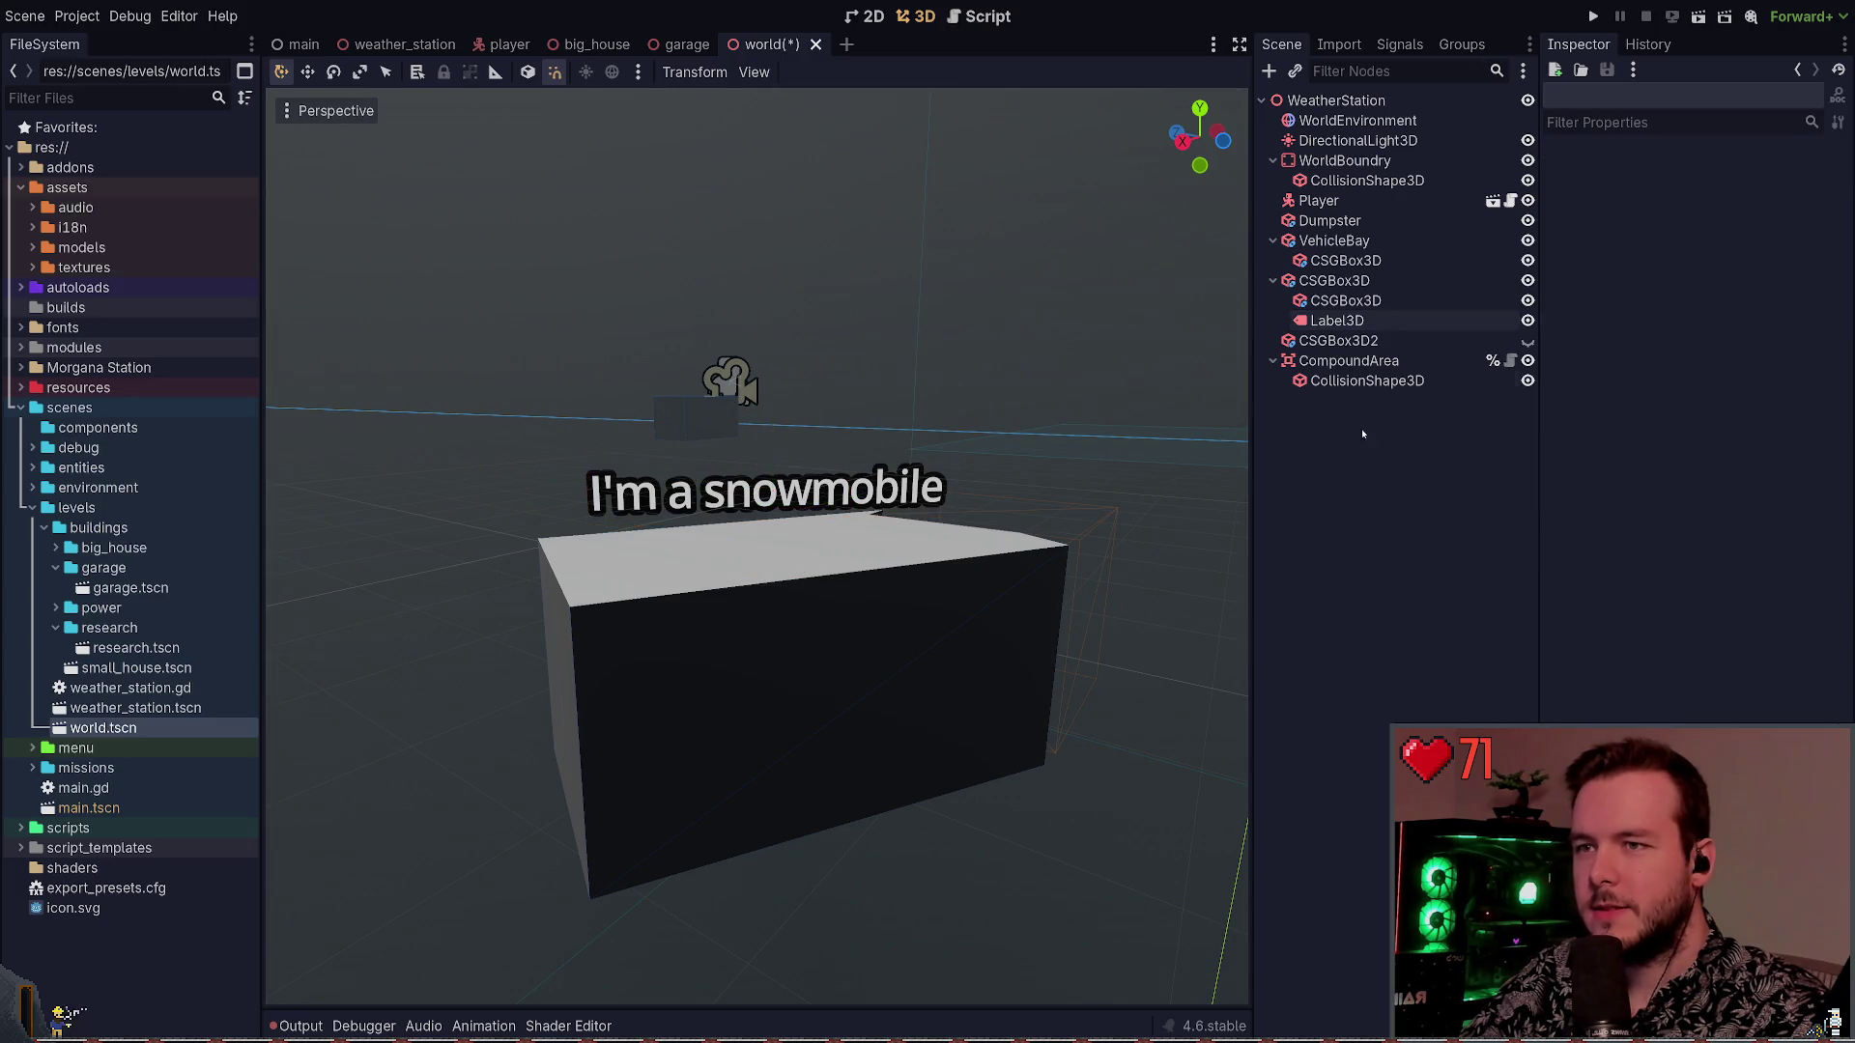
left_click(1345, 300)
left_click(1334, 281)
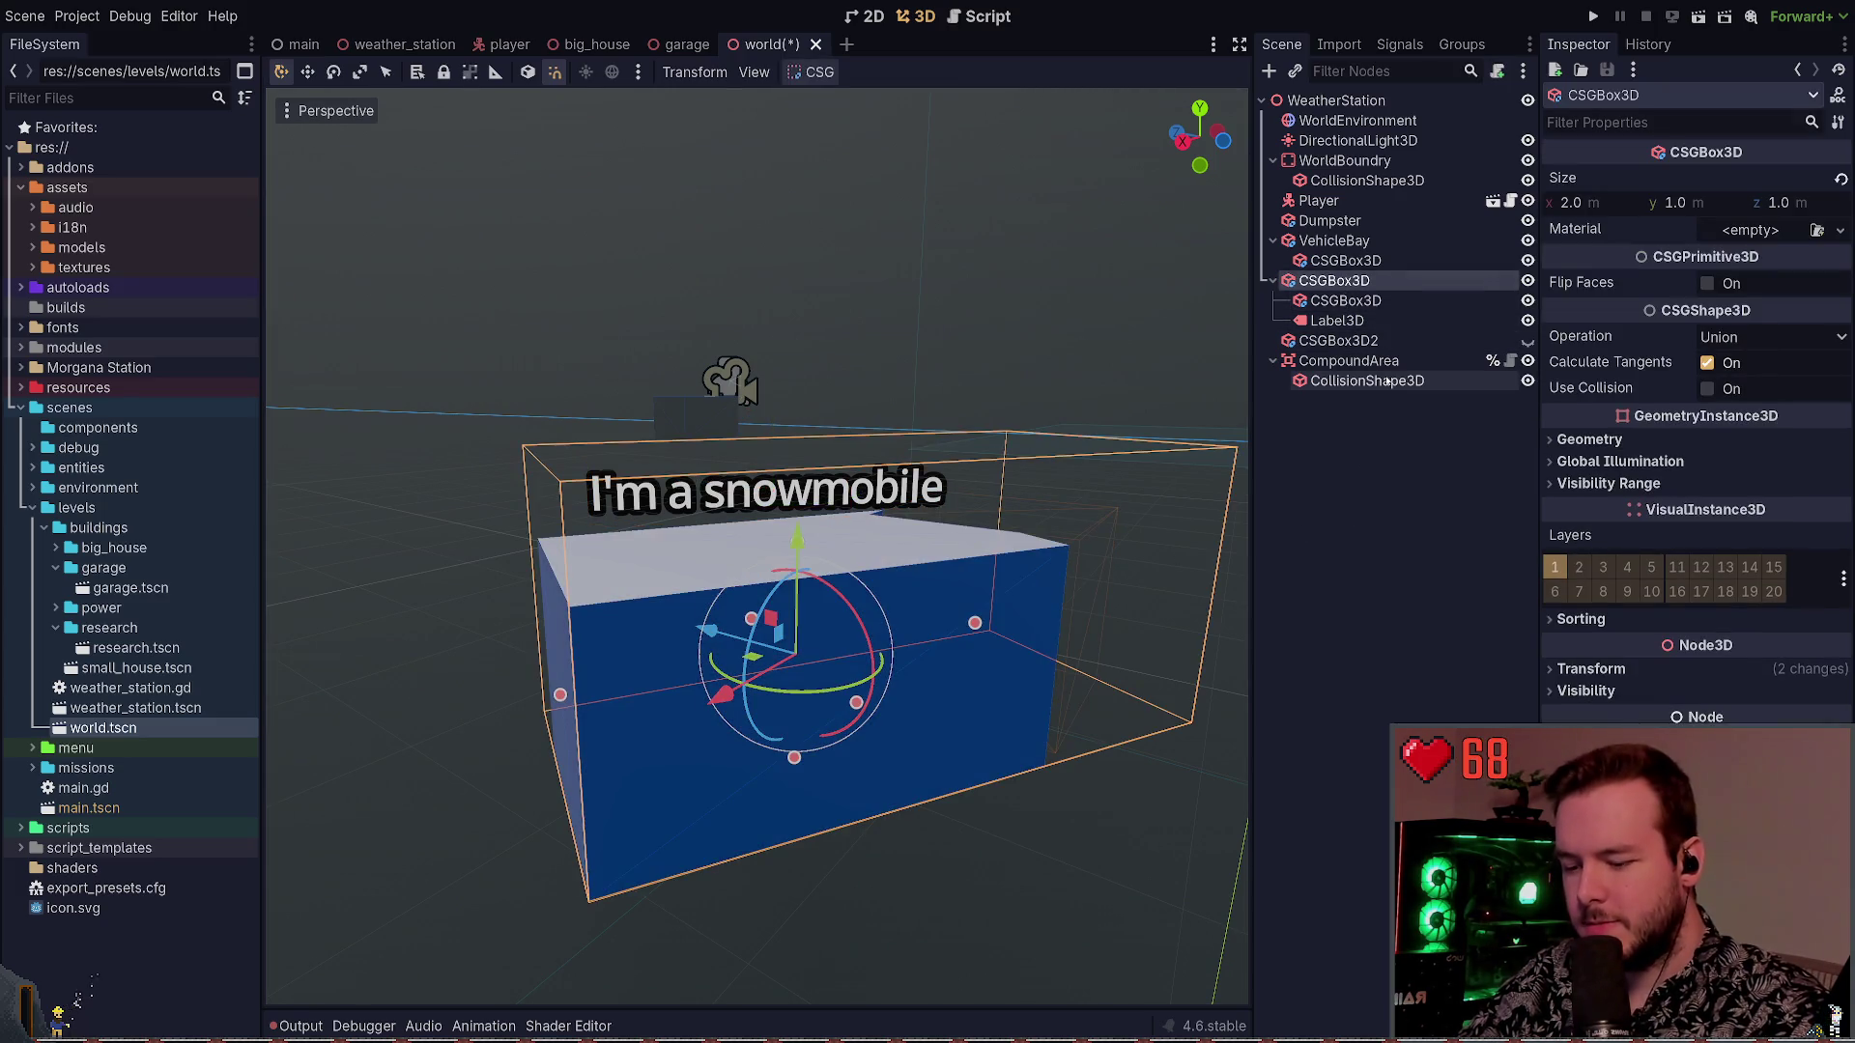
key("Delete")
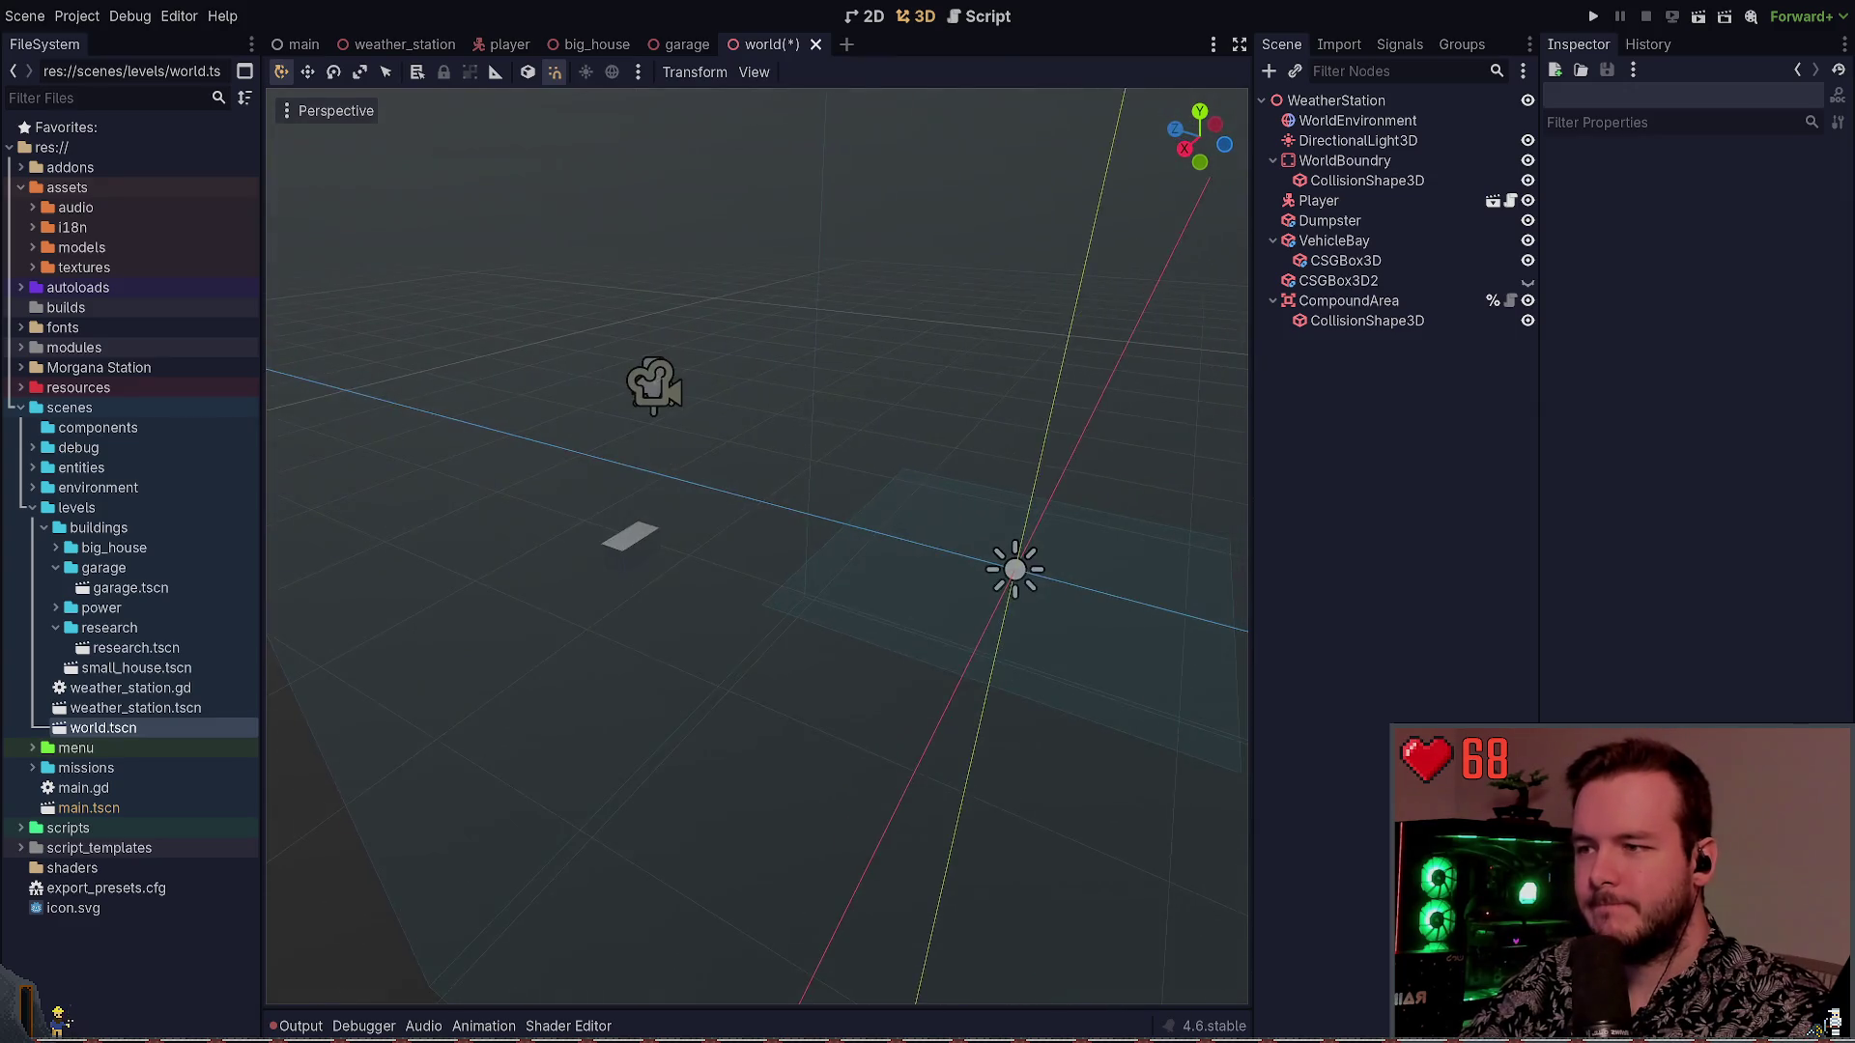
Delete Dumpster, VehicleBay, CSGBox3D2 and CompoundArea, then save the world scene
left_click(592, 578)
key("Escape")
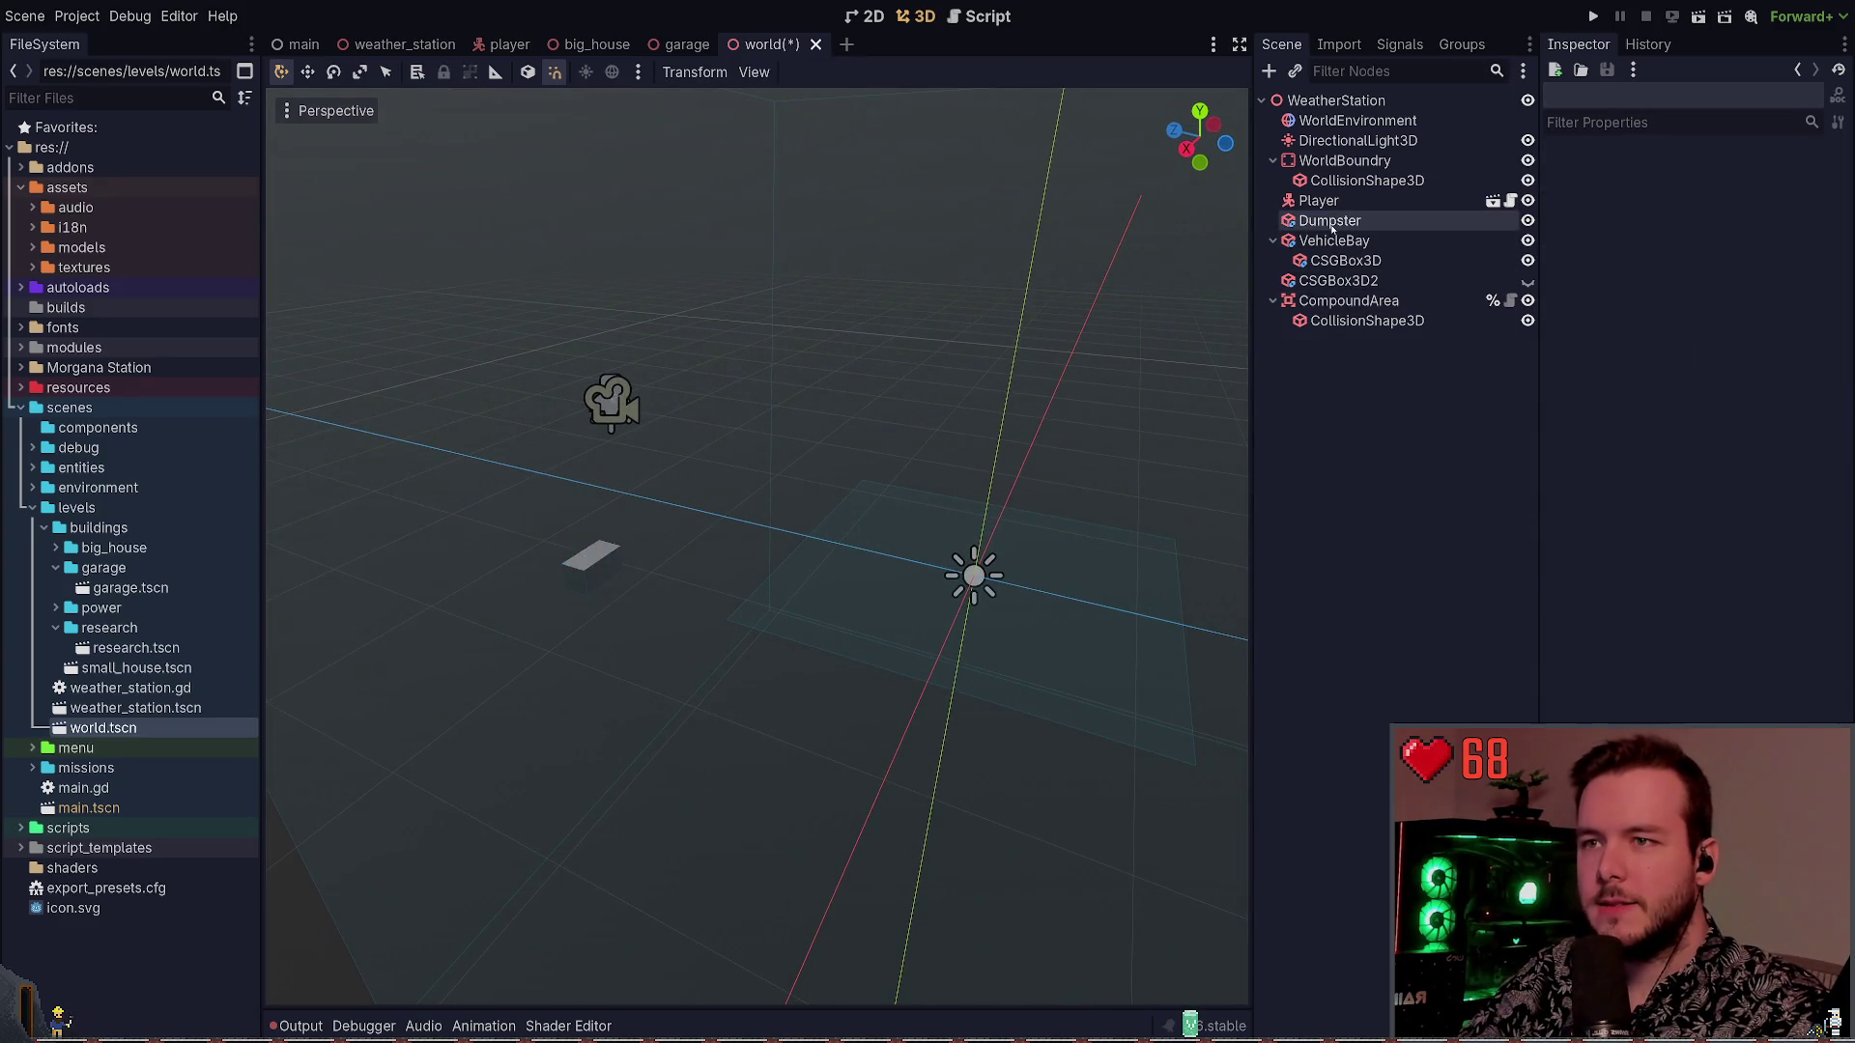
left_click(1330, 222)
key("Delete")
left_click(1331, 221)
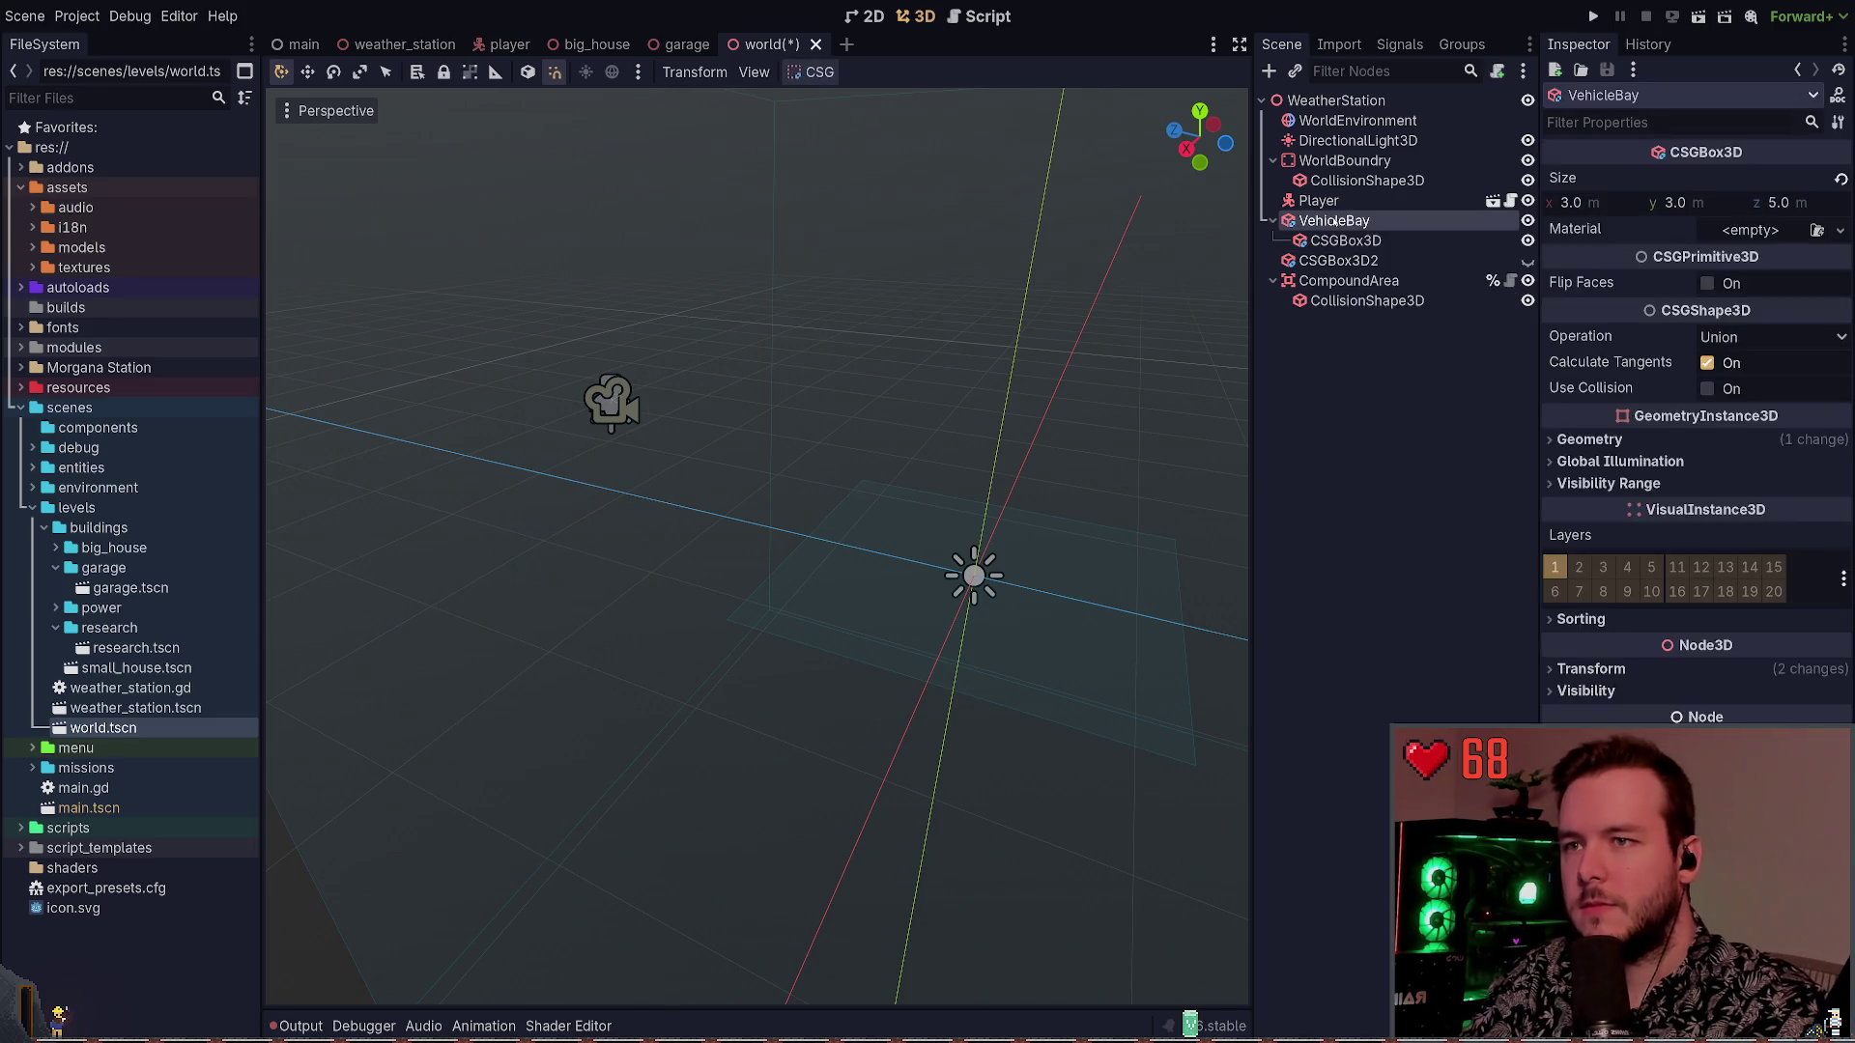
key("Delete")
left_click(1333, 221)
key("Delete")
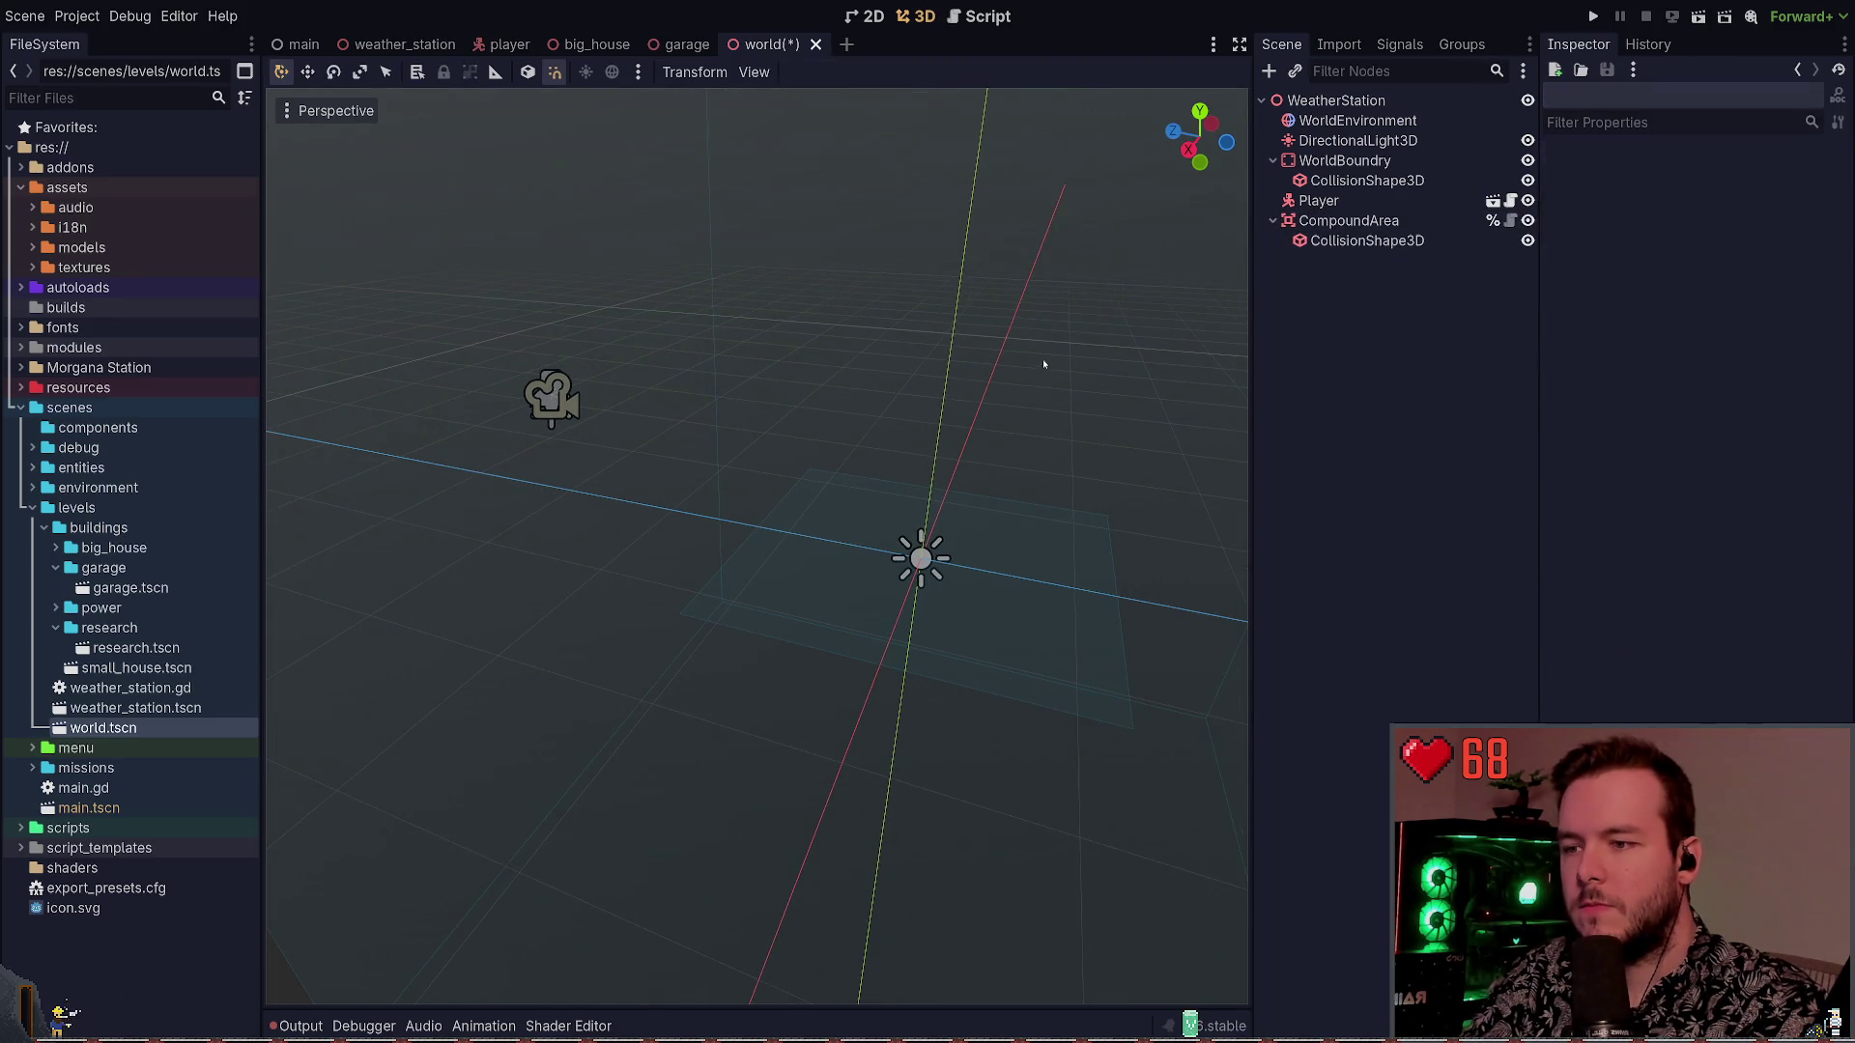
left_click(1324, 222)
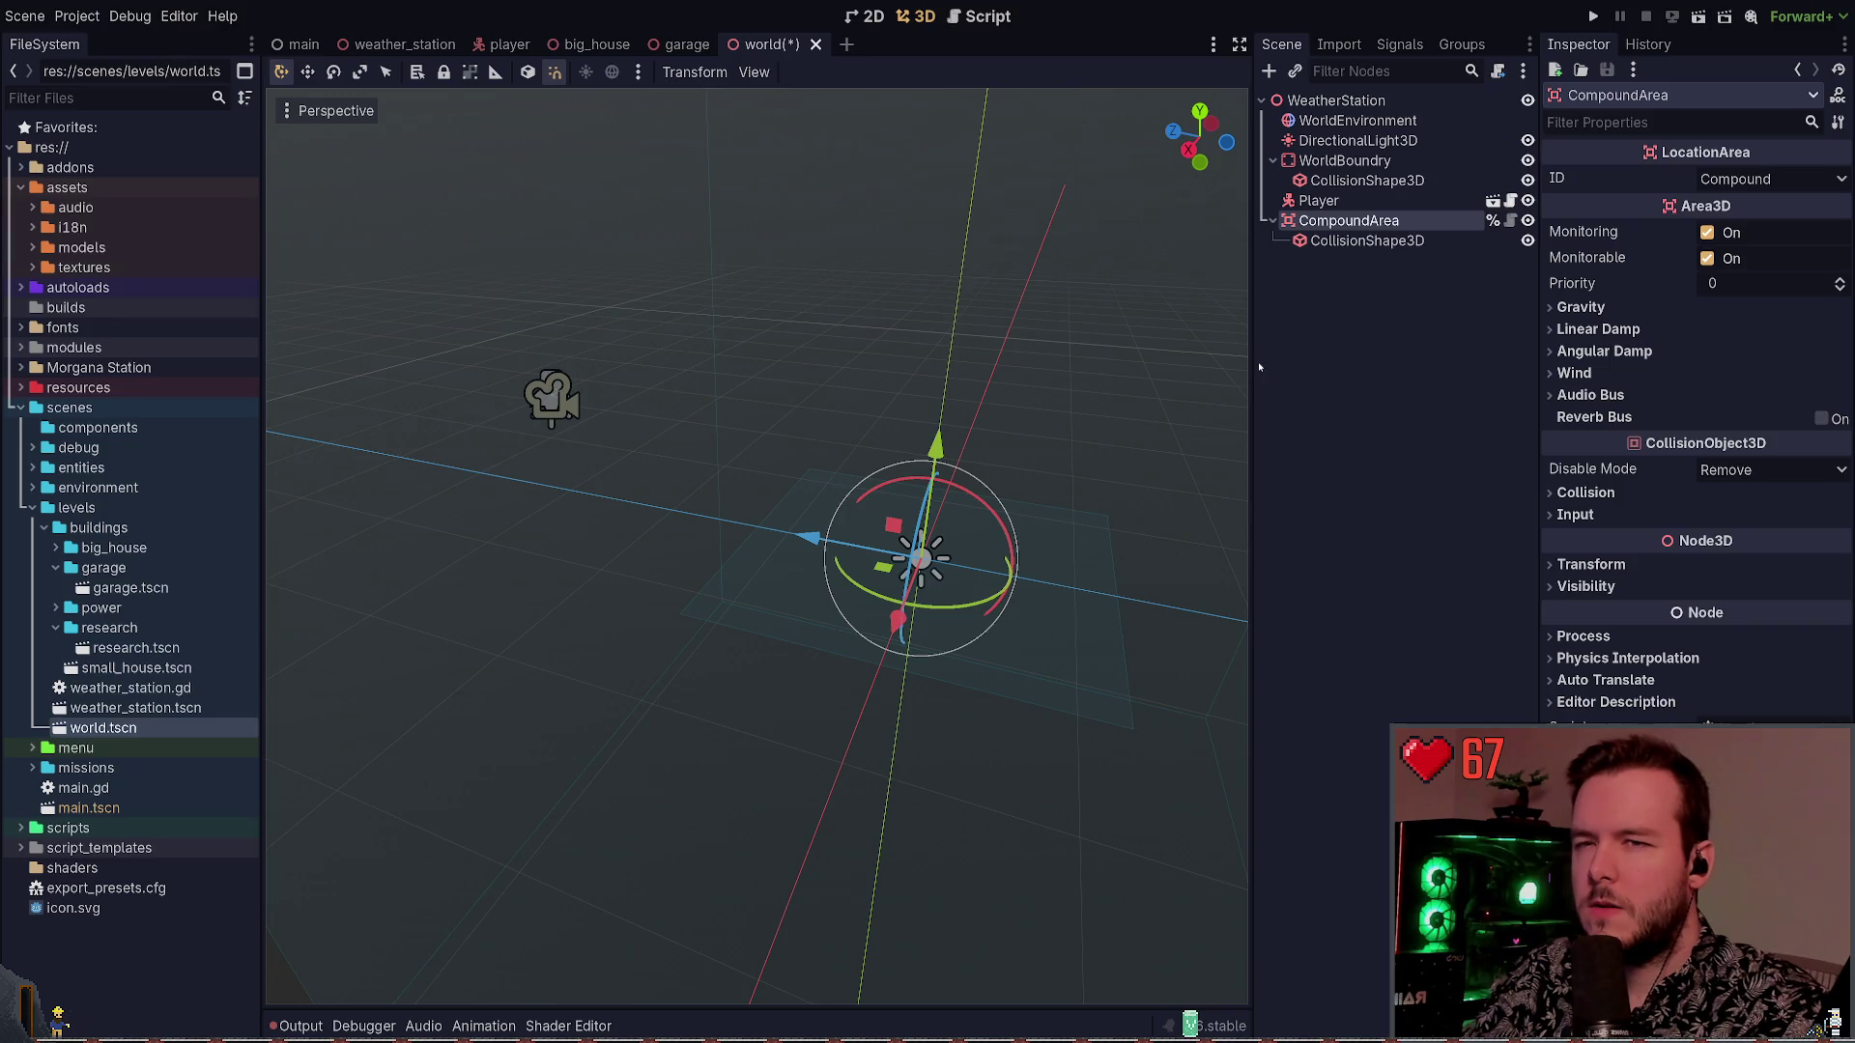
key("Delete")
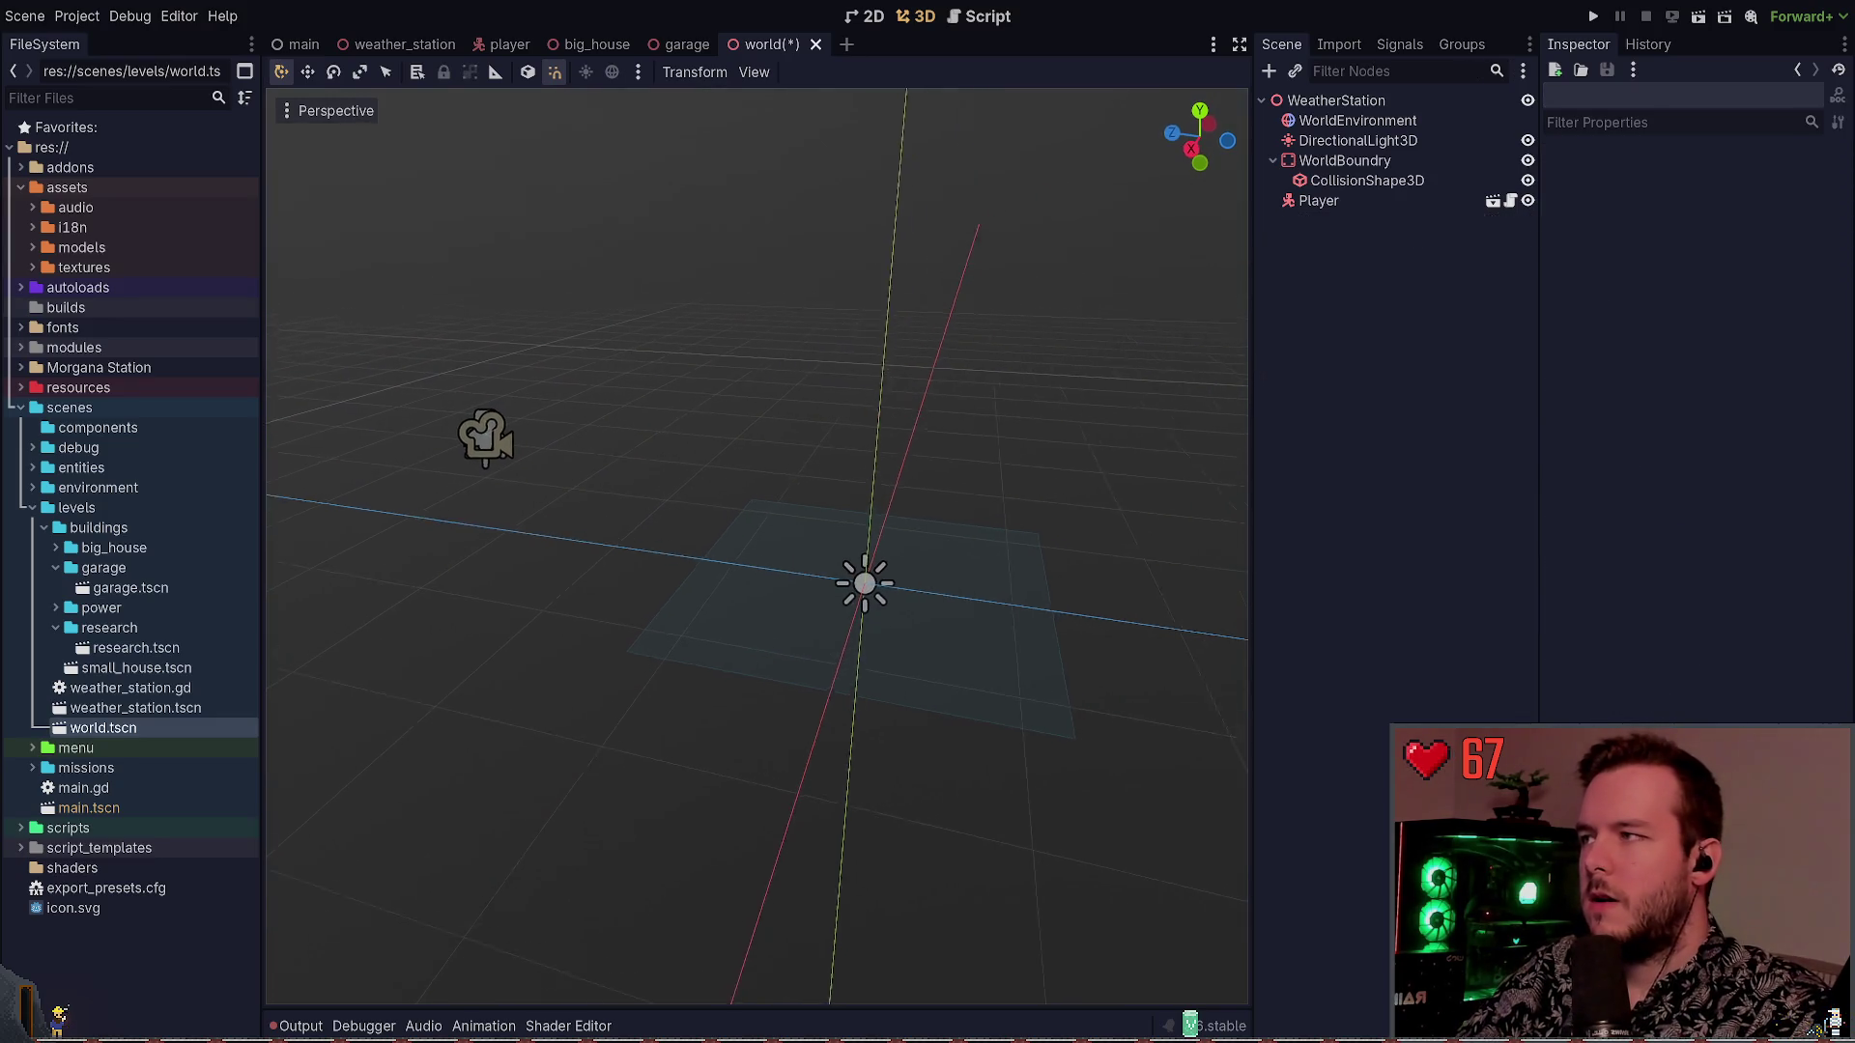
key("ctrl+s")
Load a saved .tres environment file into WorldEnvironment's Environment property
left_click(1357, 120)
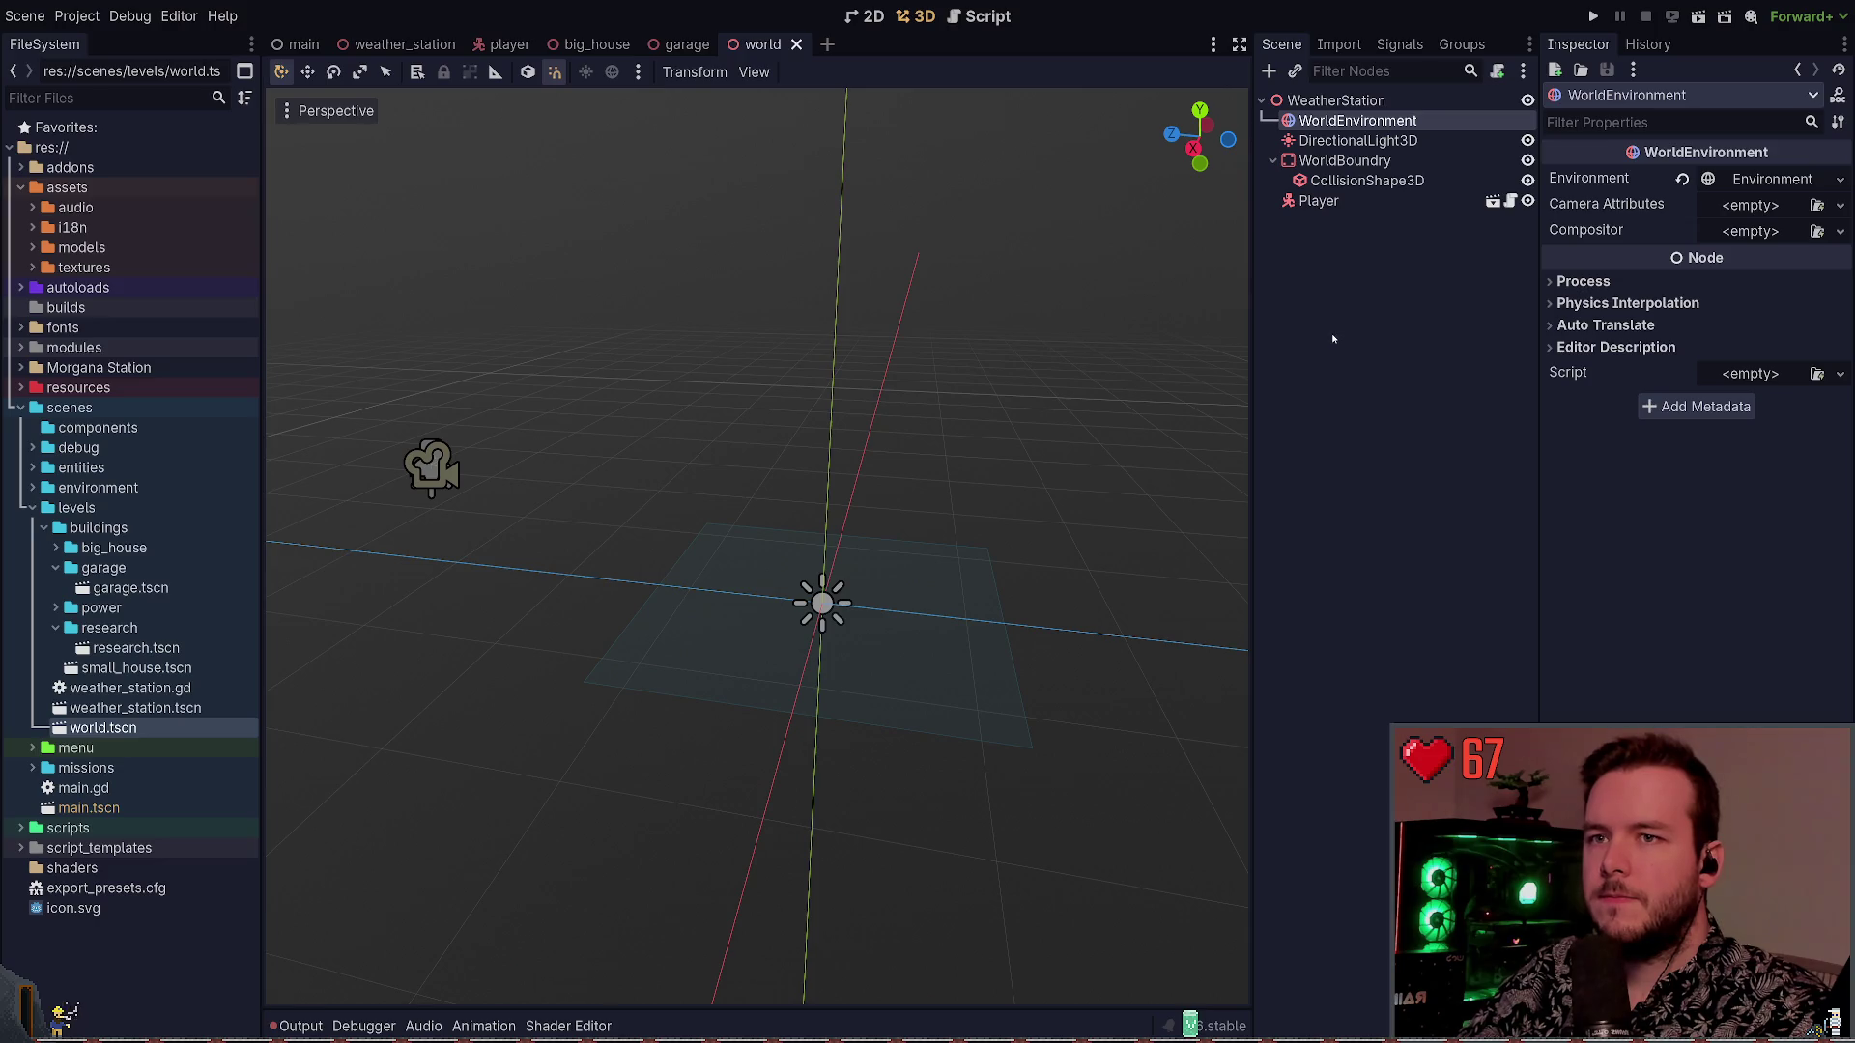
left_click(1217, 262)
left_click(1340, 122)
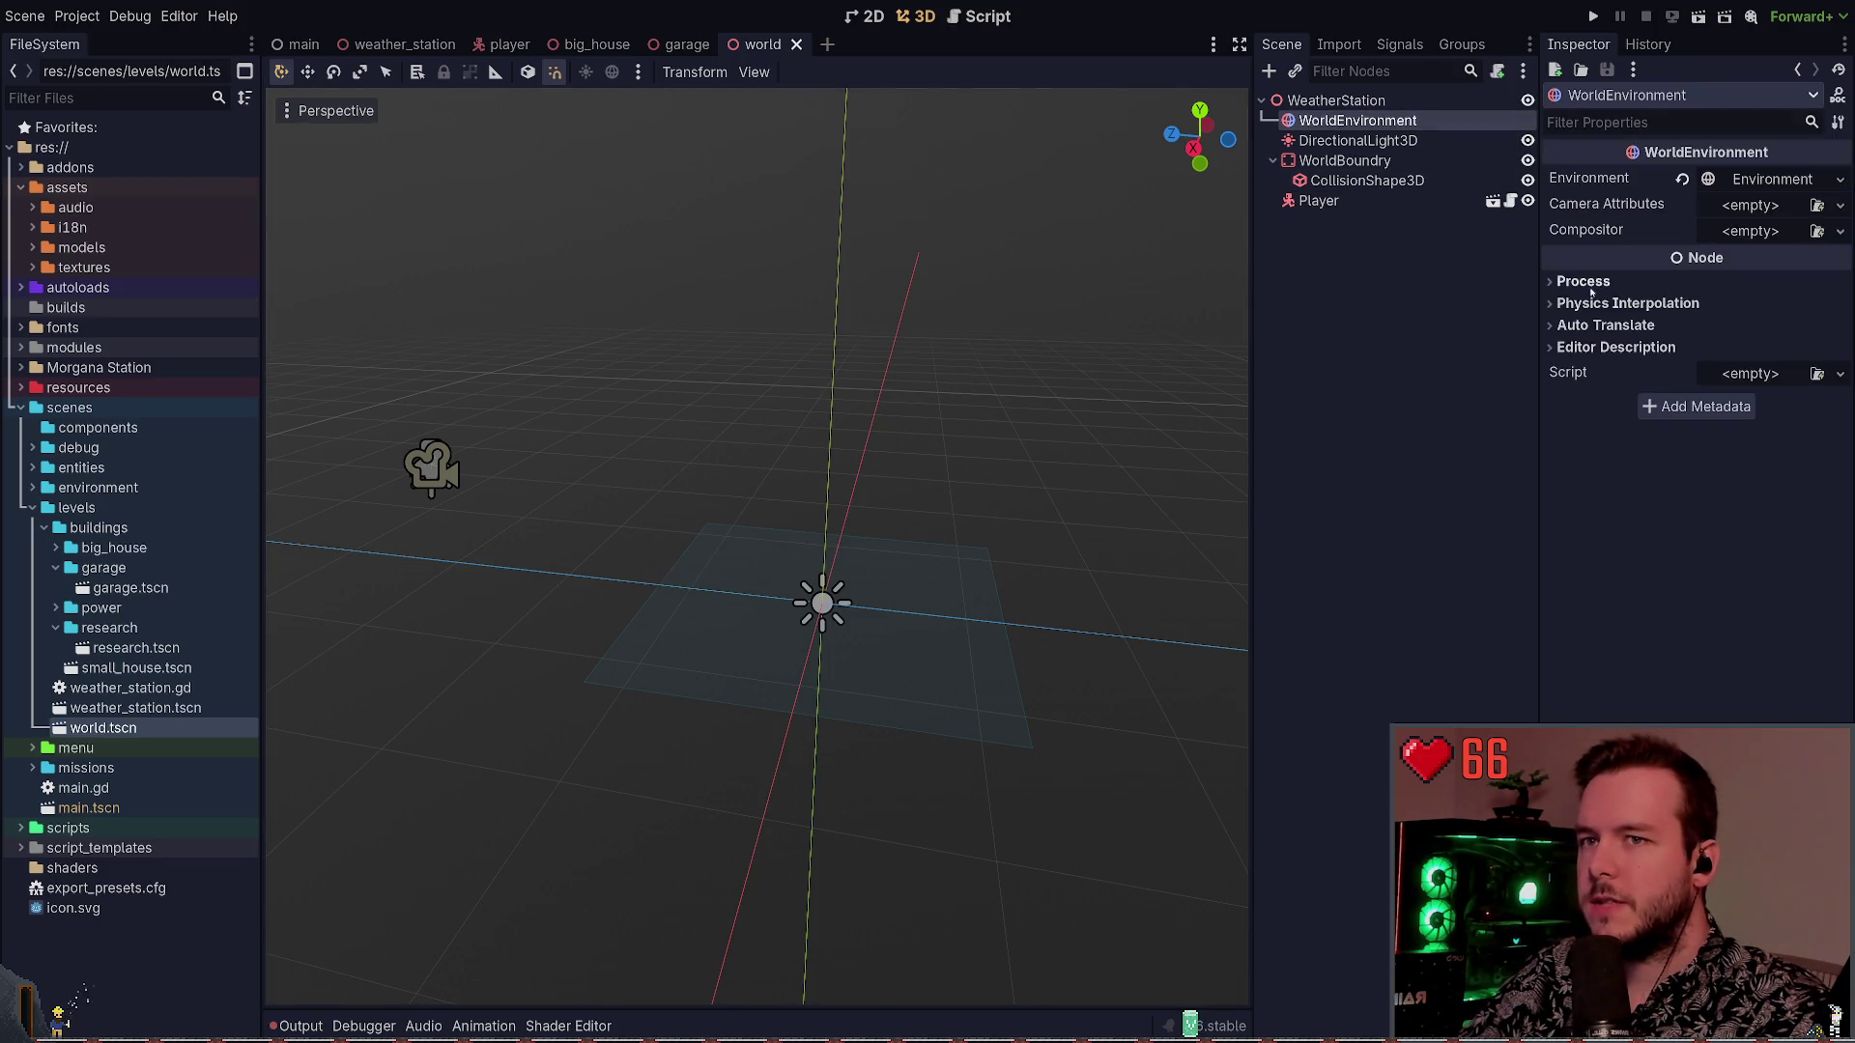
left_click(1772, 178)
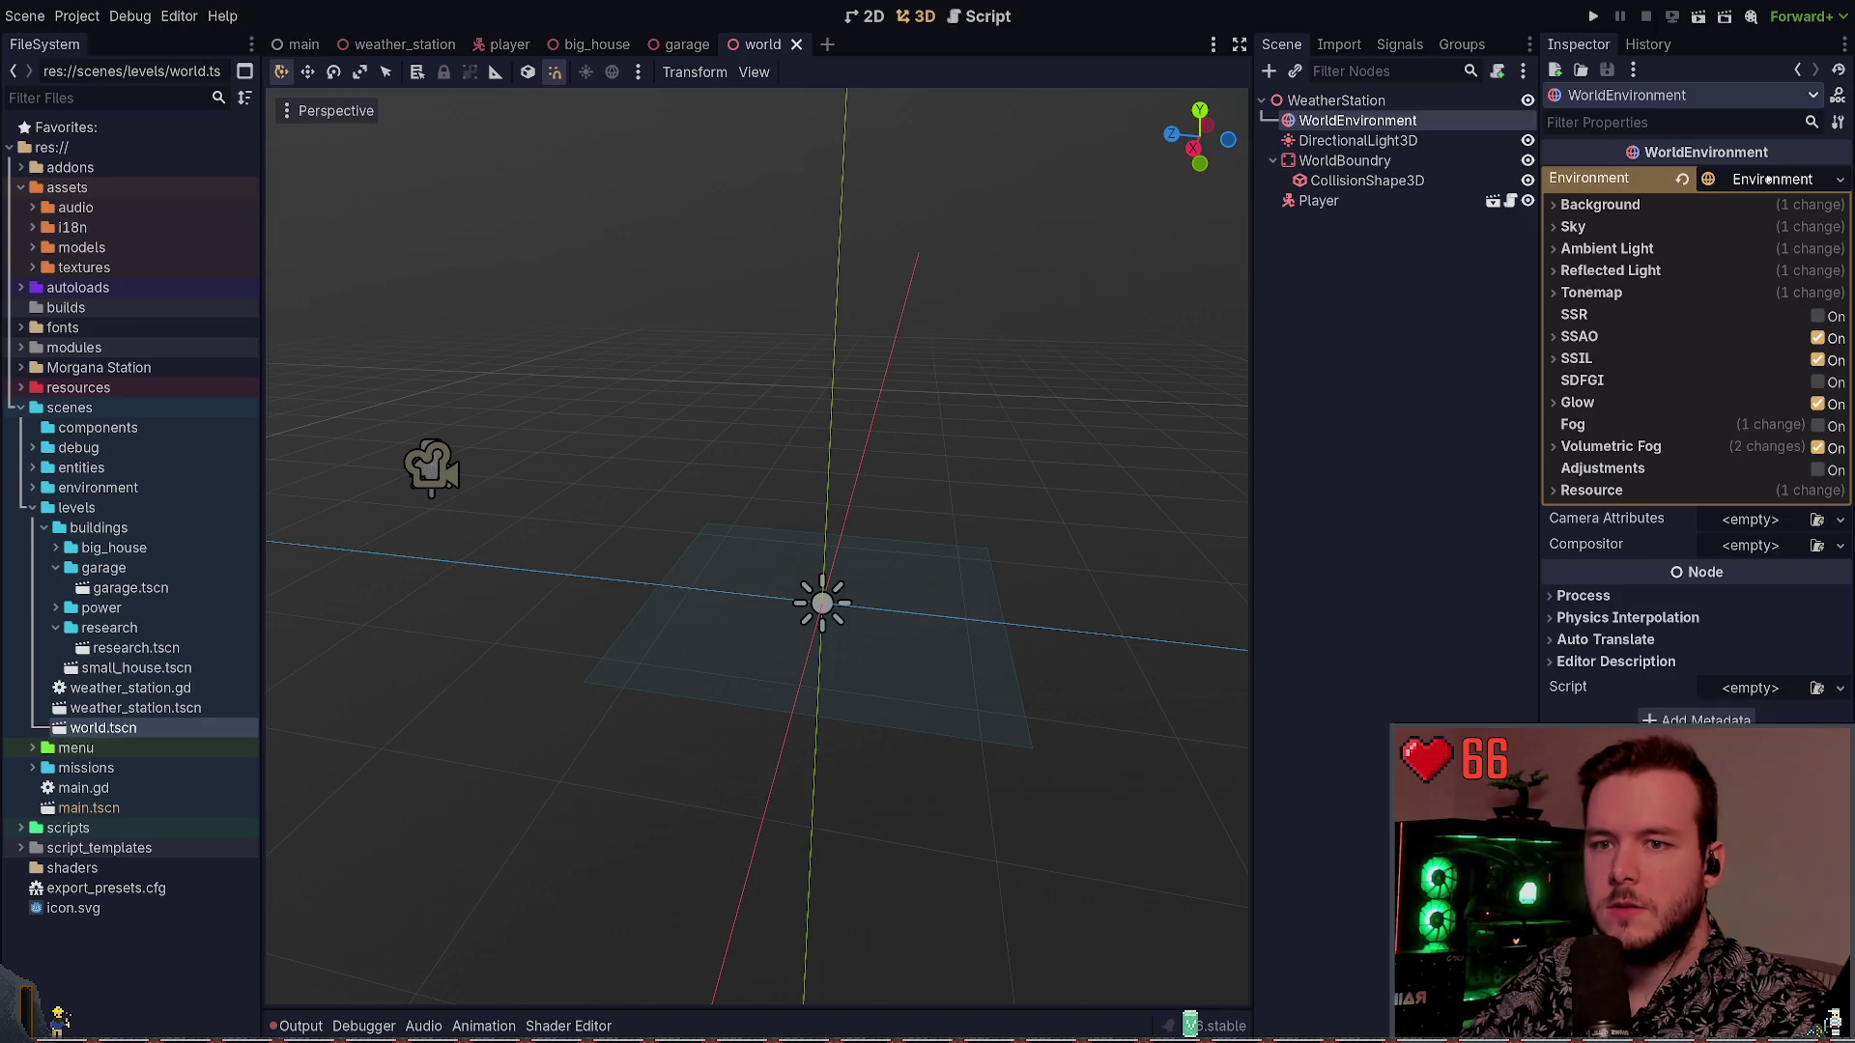
left_click(1772, 179)
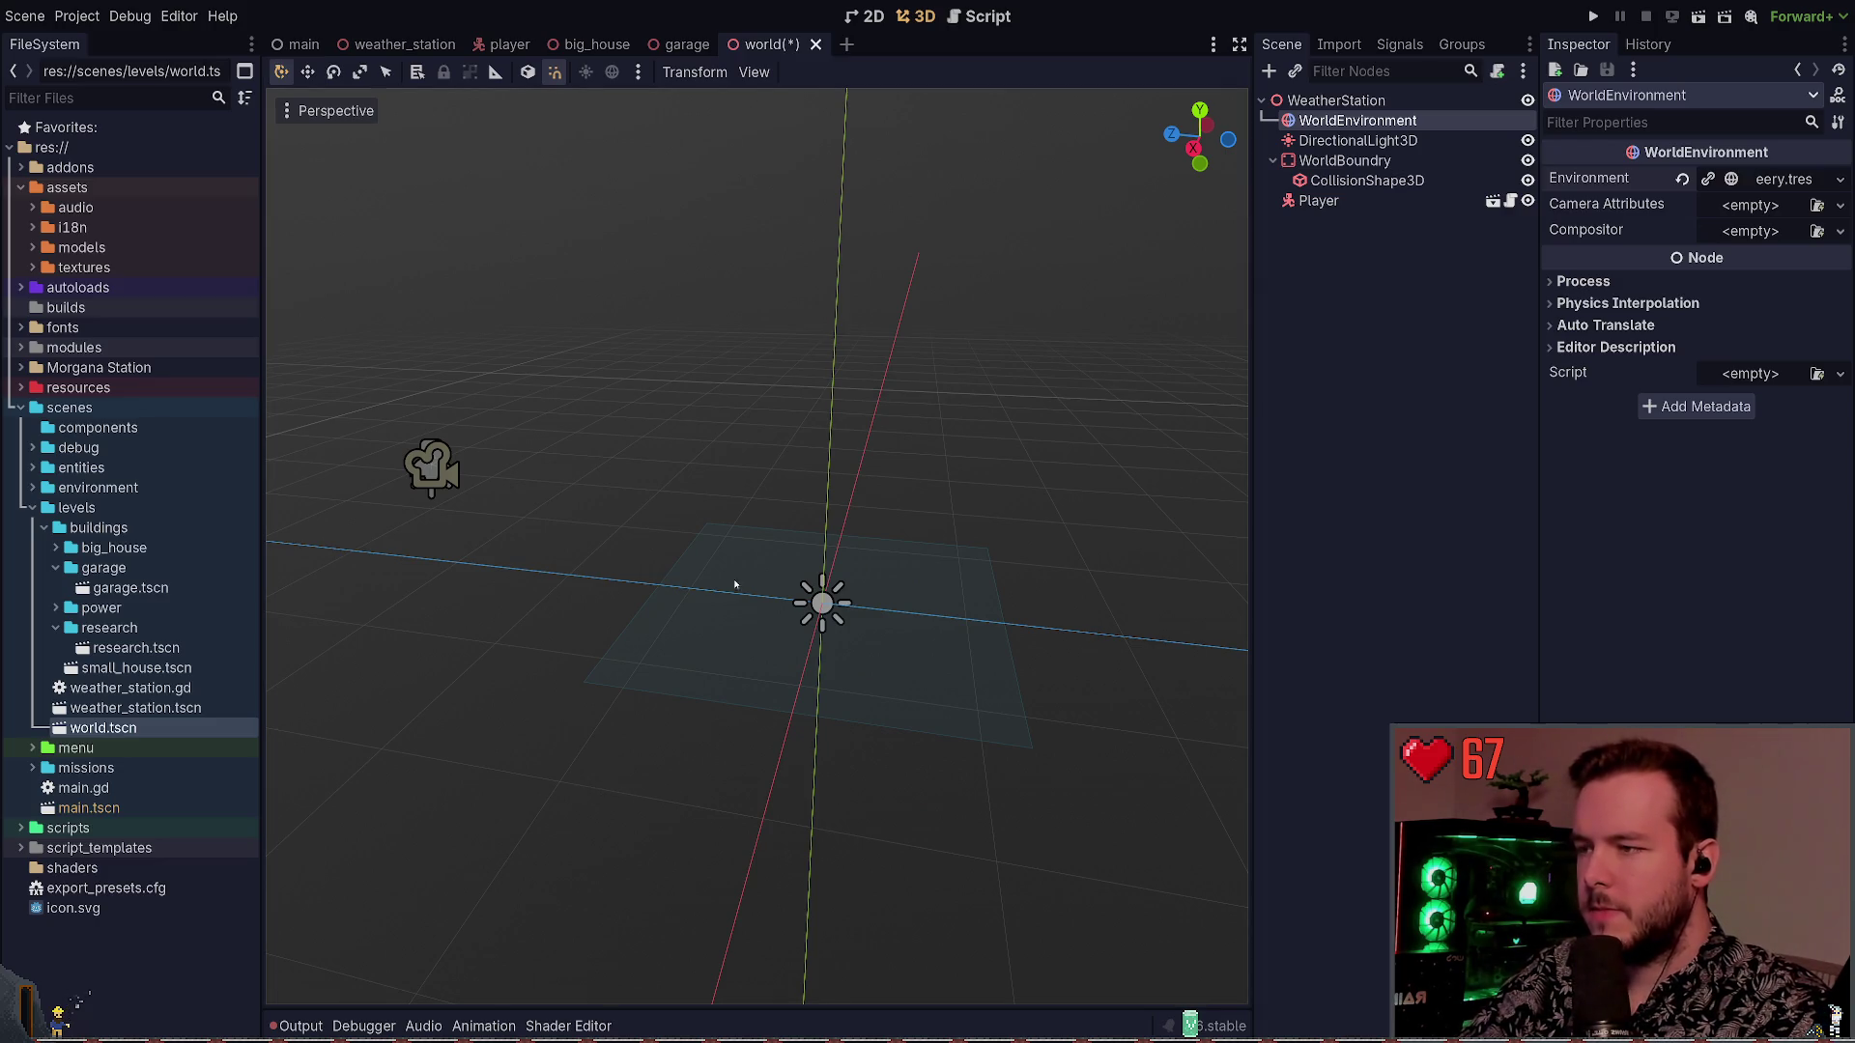
left_click(1782, 179)
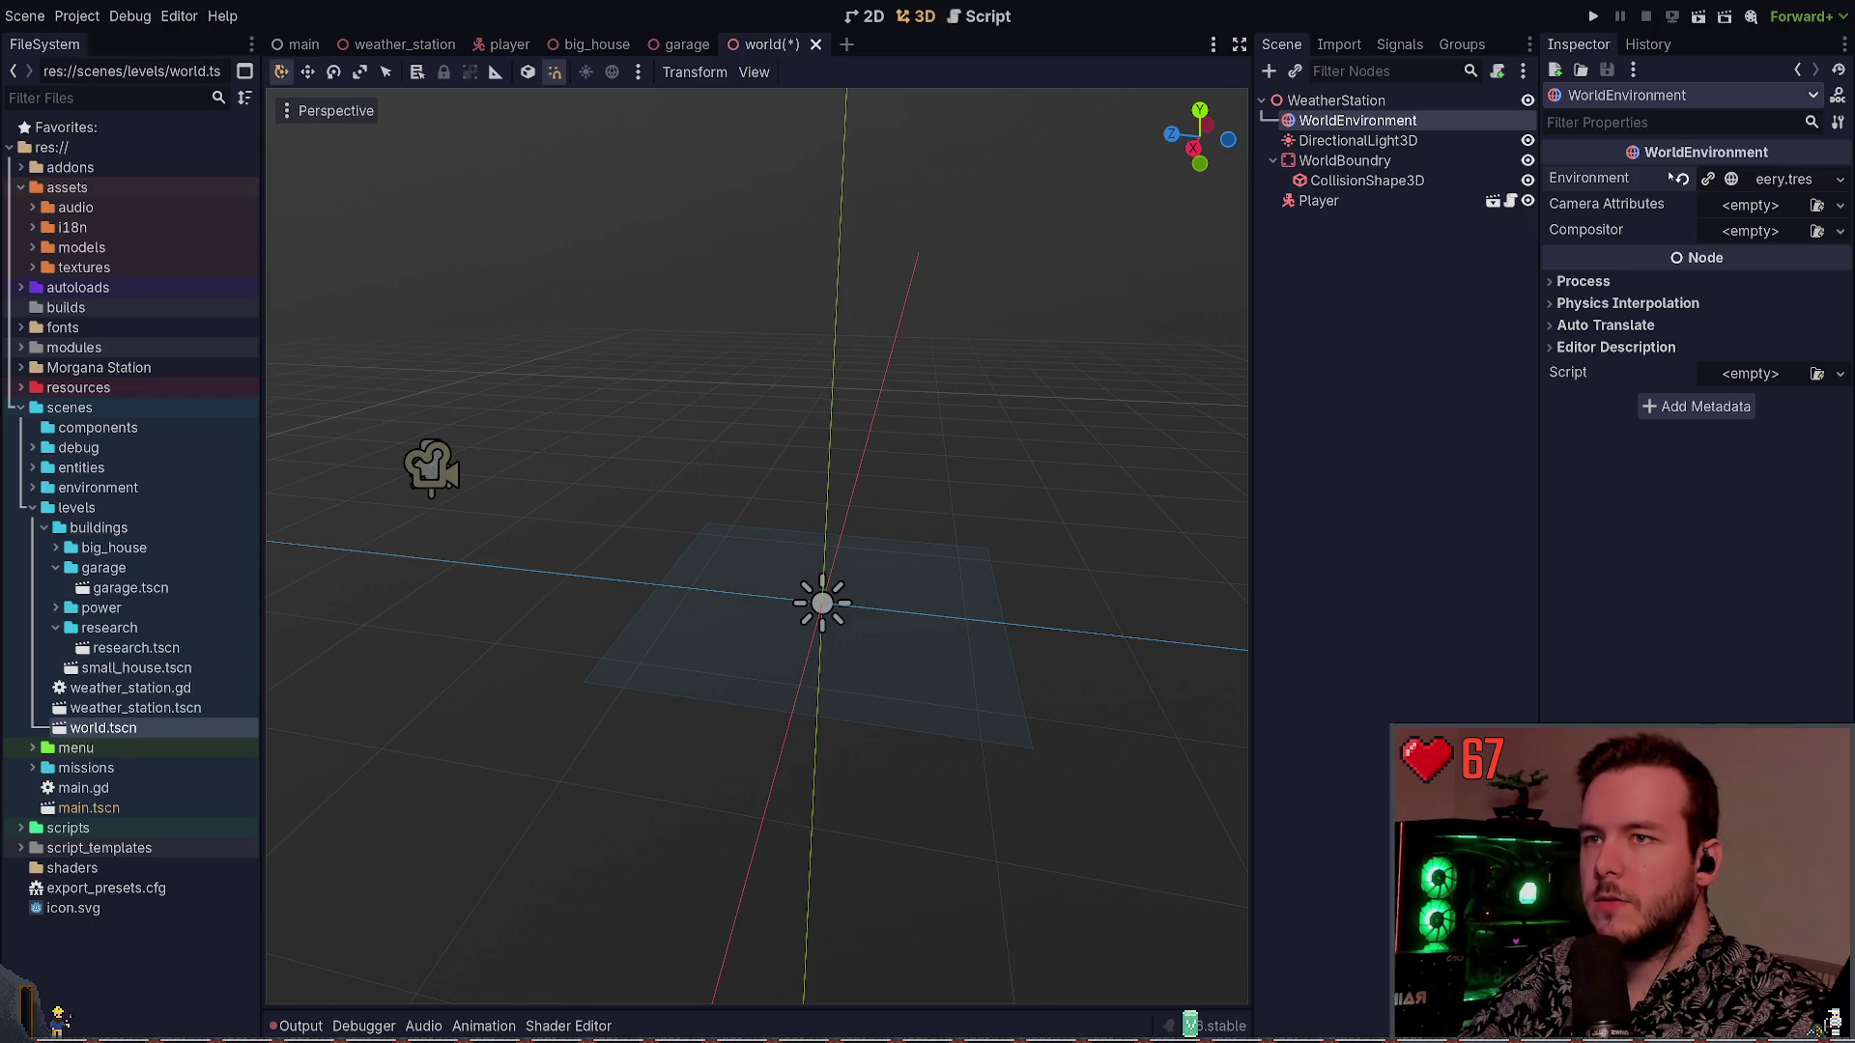
Review DirectionalLight3D's shadow settings and WorldEnvironment, then save the world scene
left_click(1380, 142)
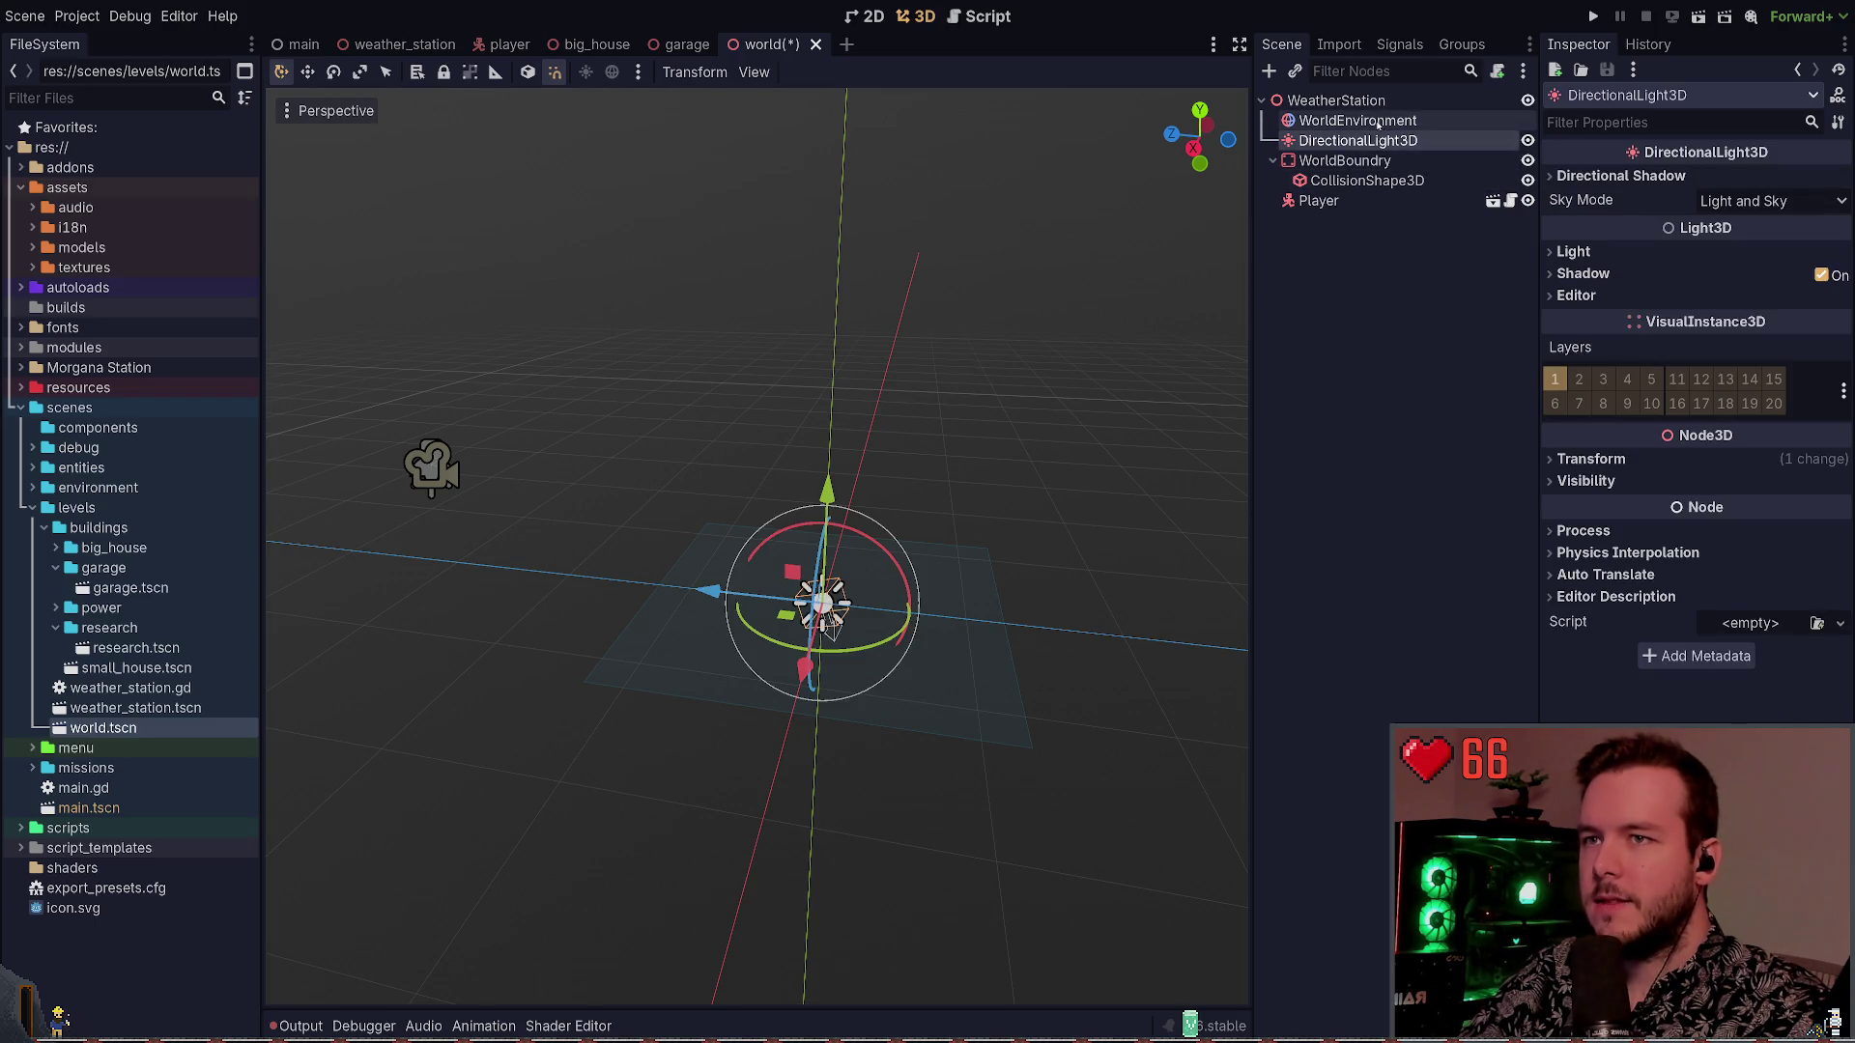
left_click(1626, 176)
left_click(944, 310)
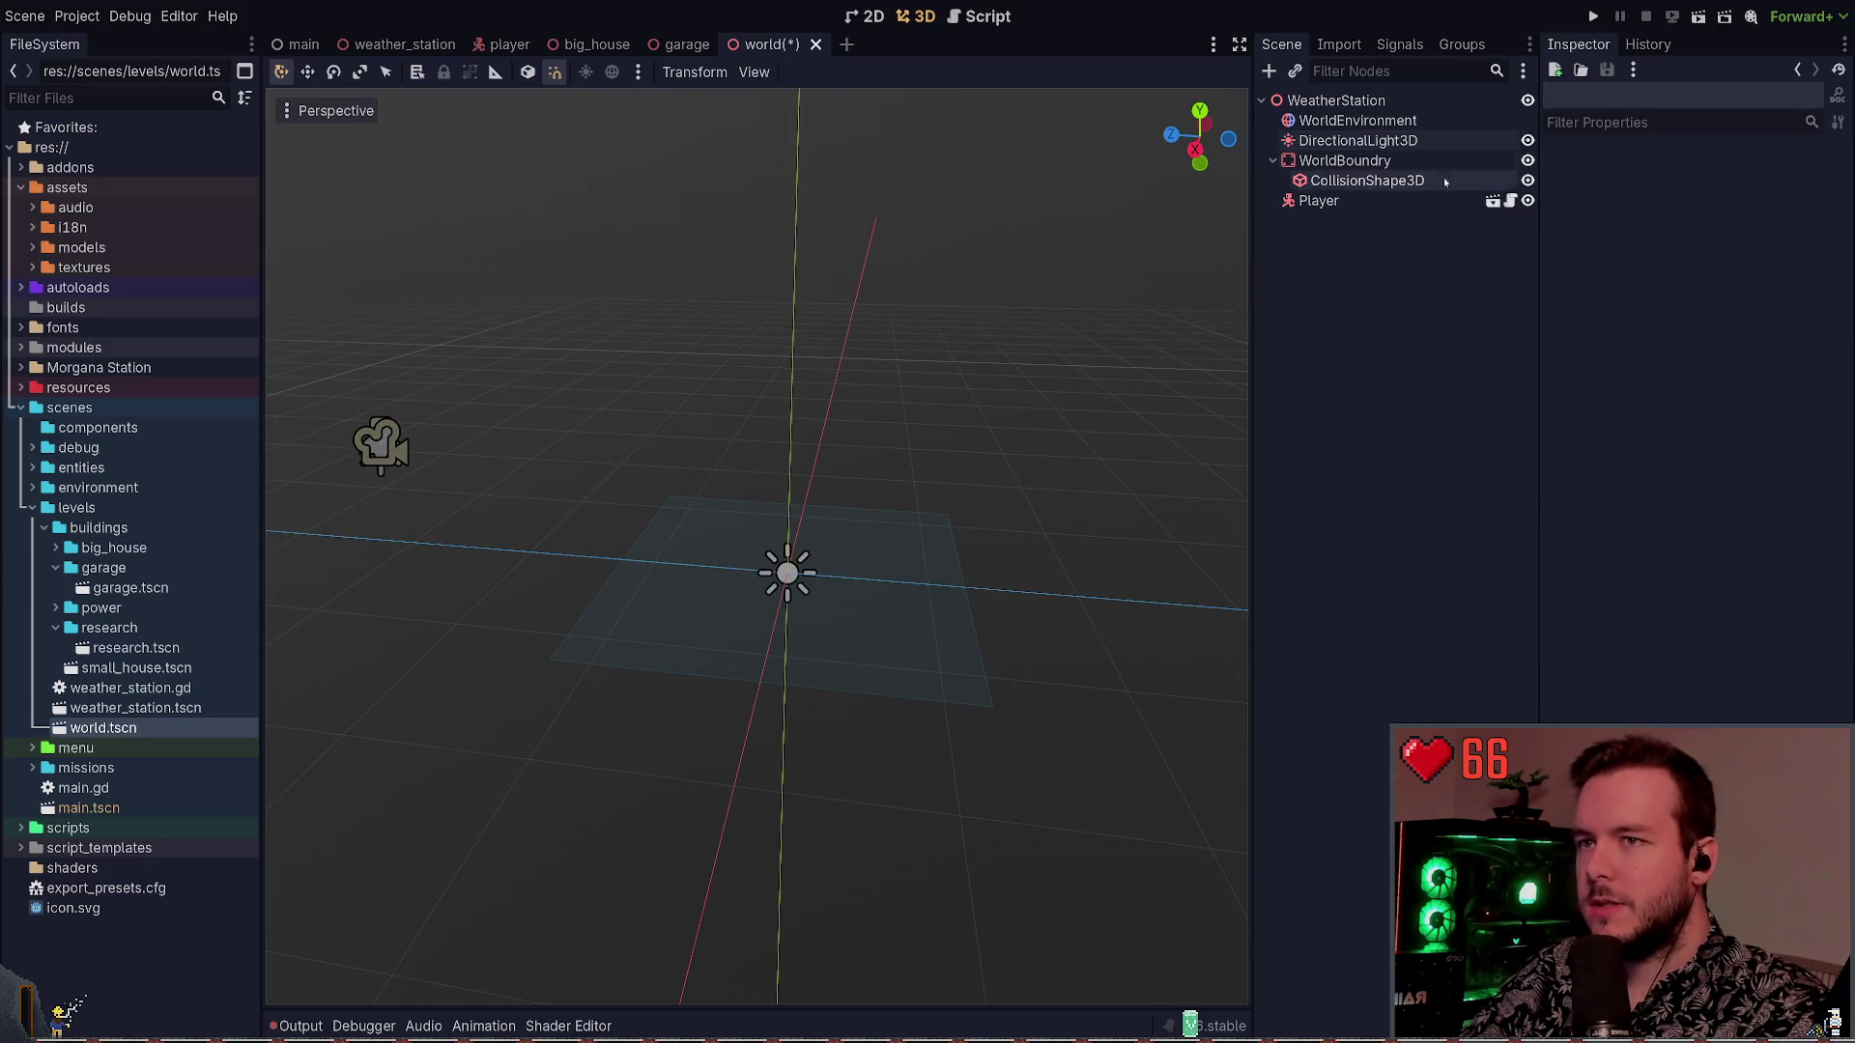
left_click(1357, 120)
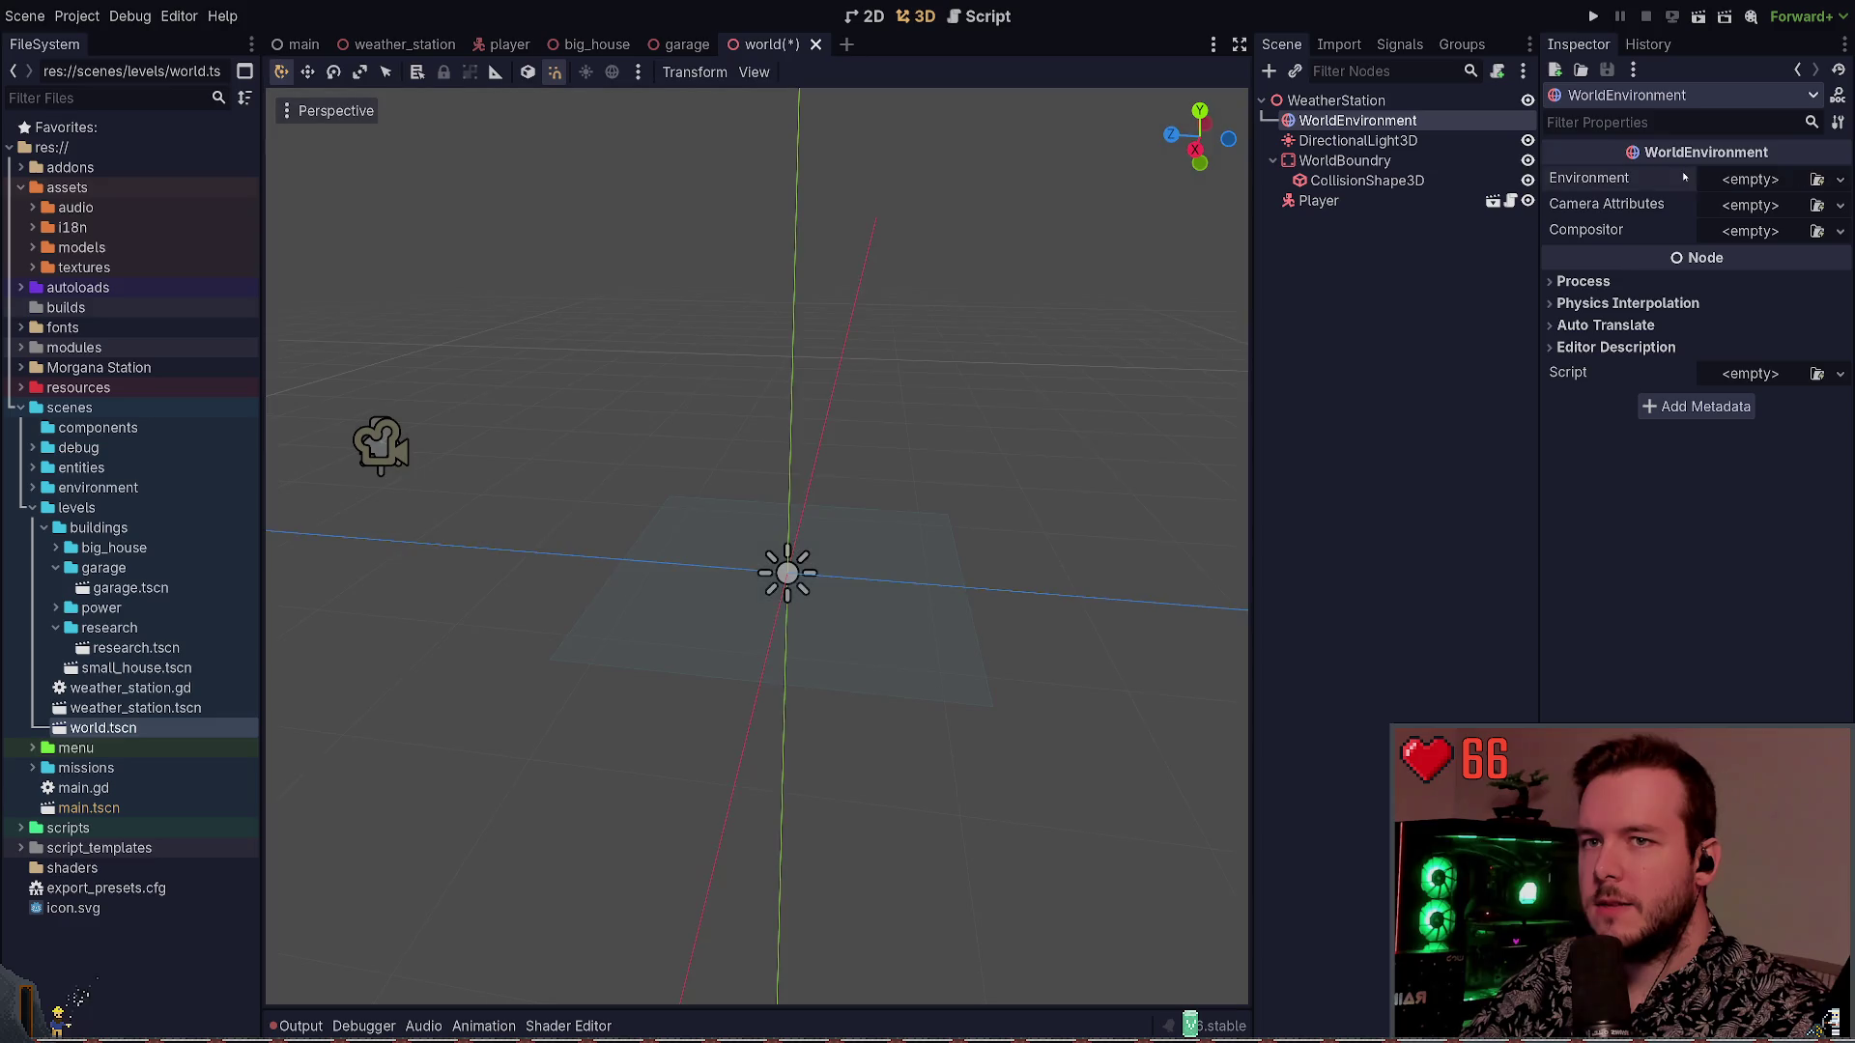
left_click(1354, 375)
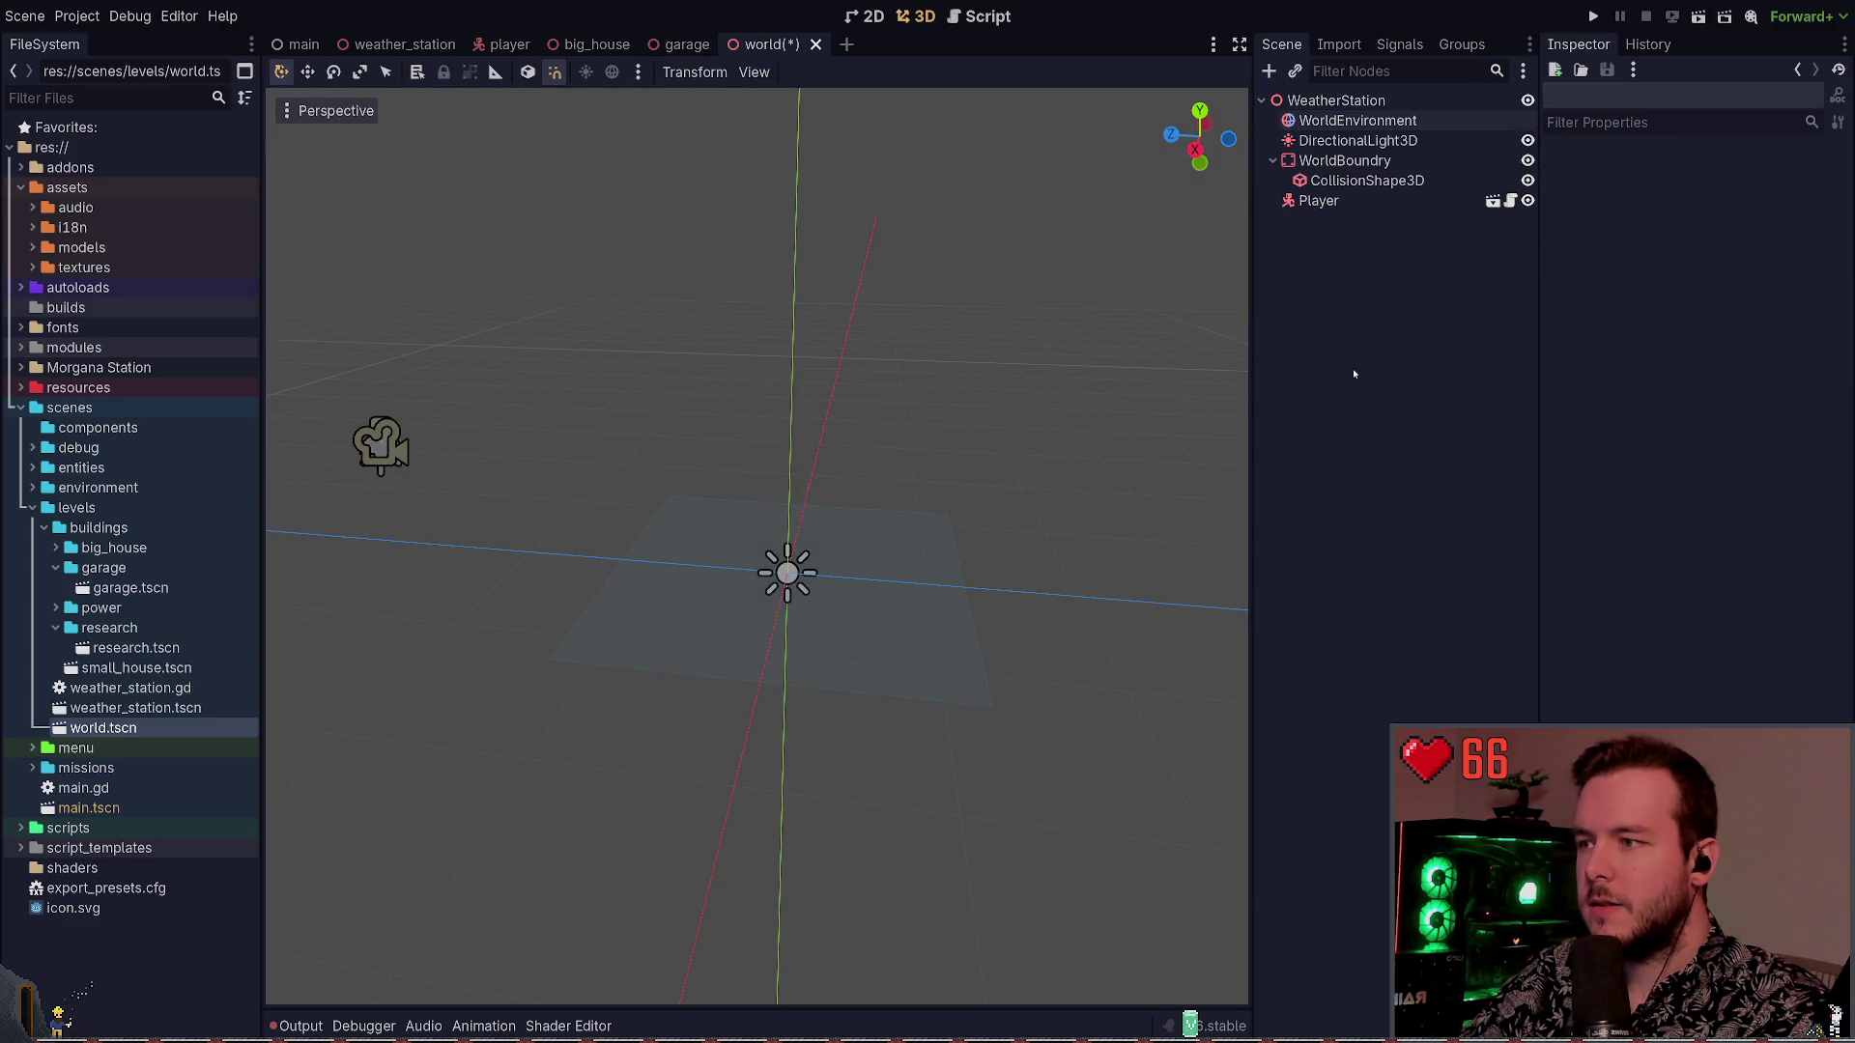
left_click(1357, 140)
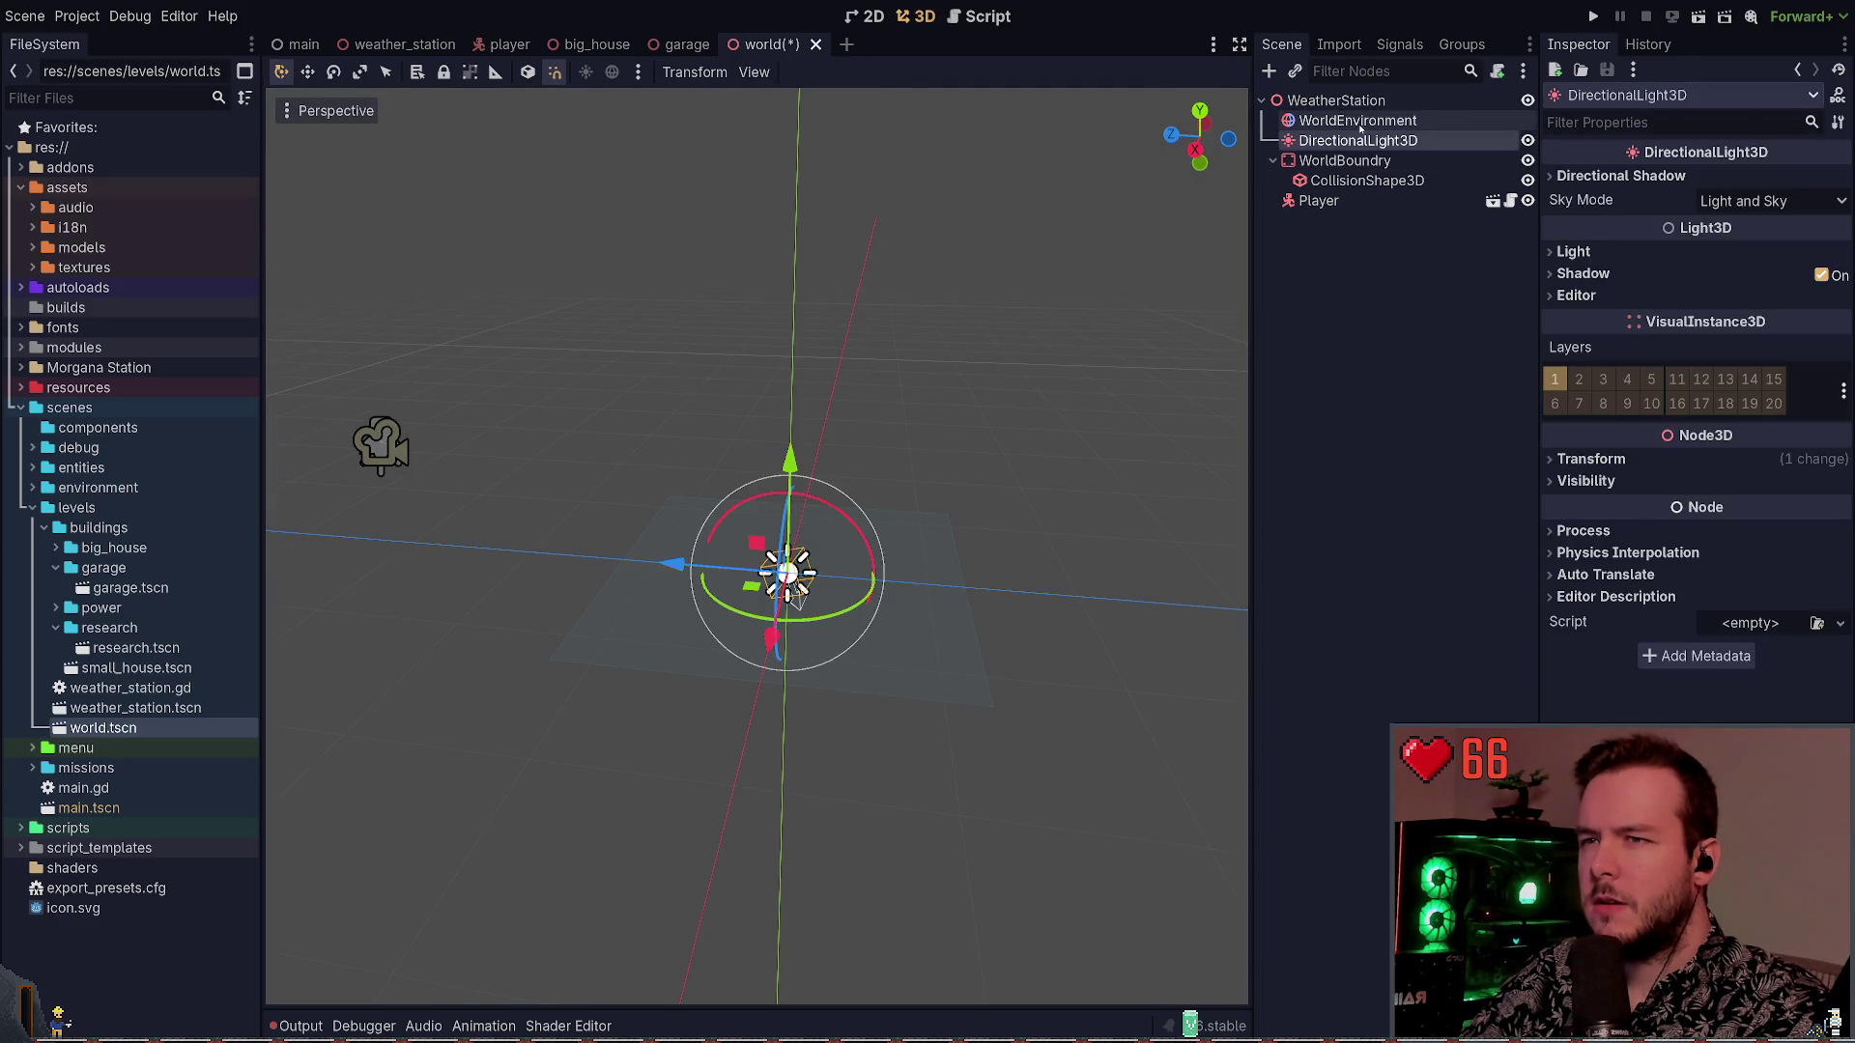
left_click(952, 312)
mouse_move(952, 312)
left_mouse_down()
mouse_move(821, 338)
mouse_move(895, 400)
left_mouse_up()
key("ctrl+s")
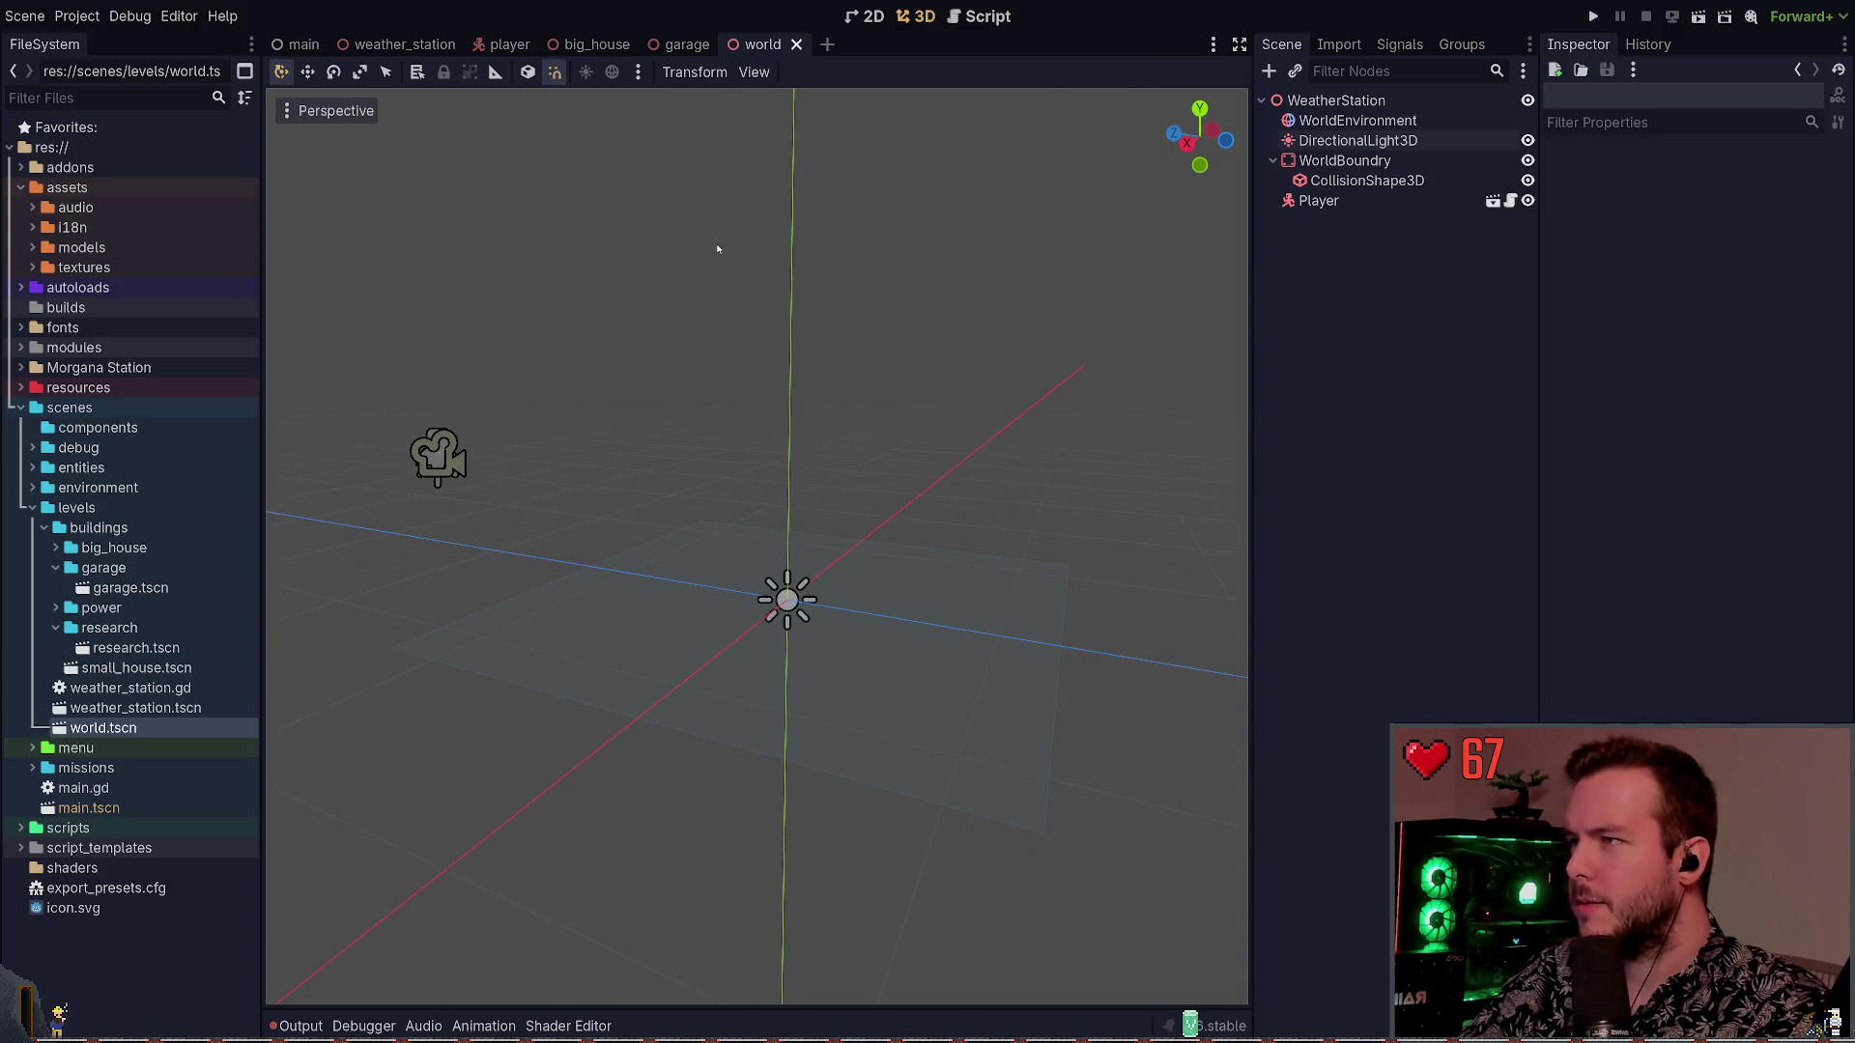
In weather_station, move WorldEnvironmentOld above WorldEnvironment and save the scene
left_click(691, 46)
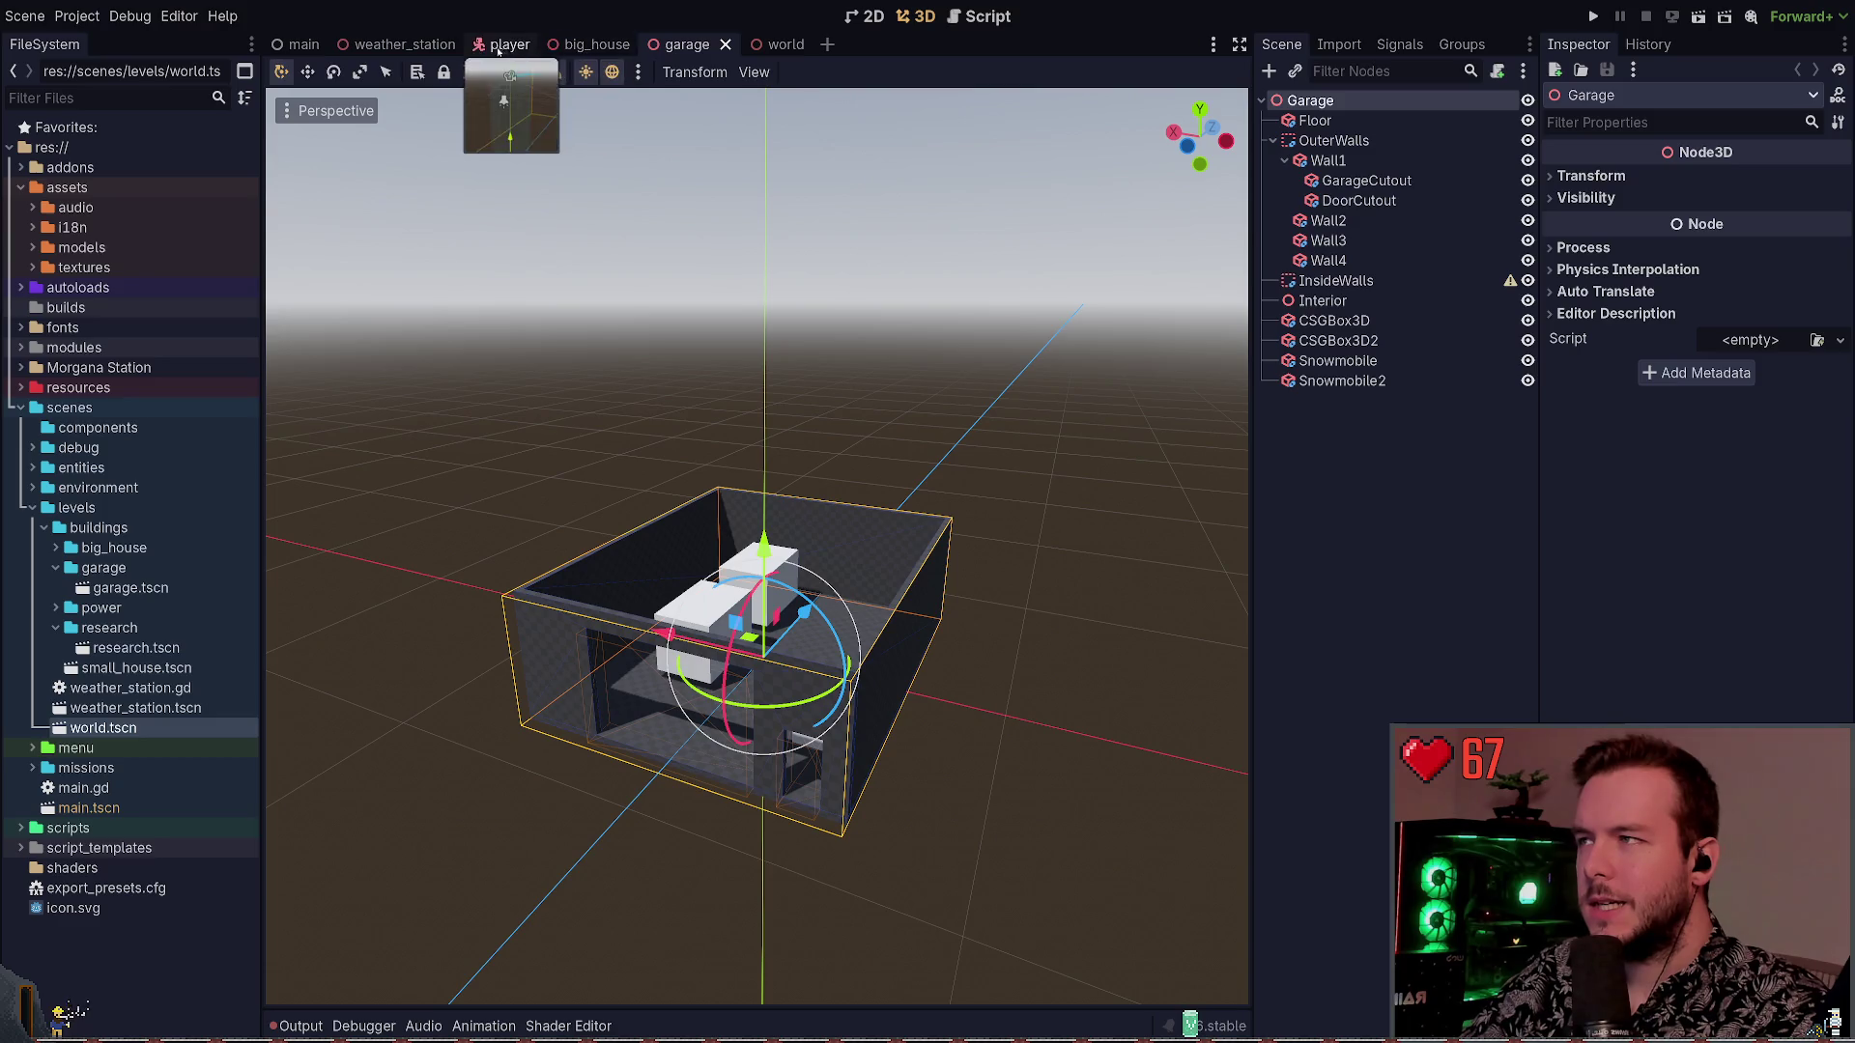
left_click(418, 46)
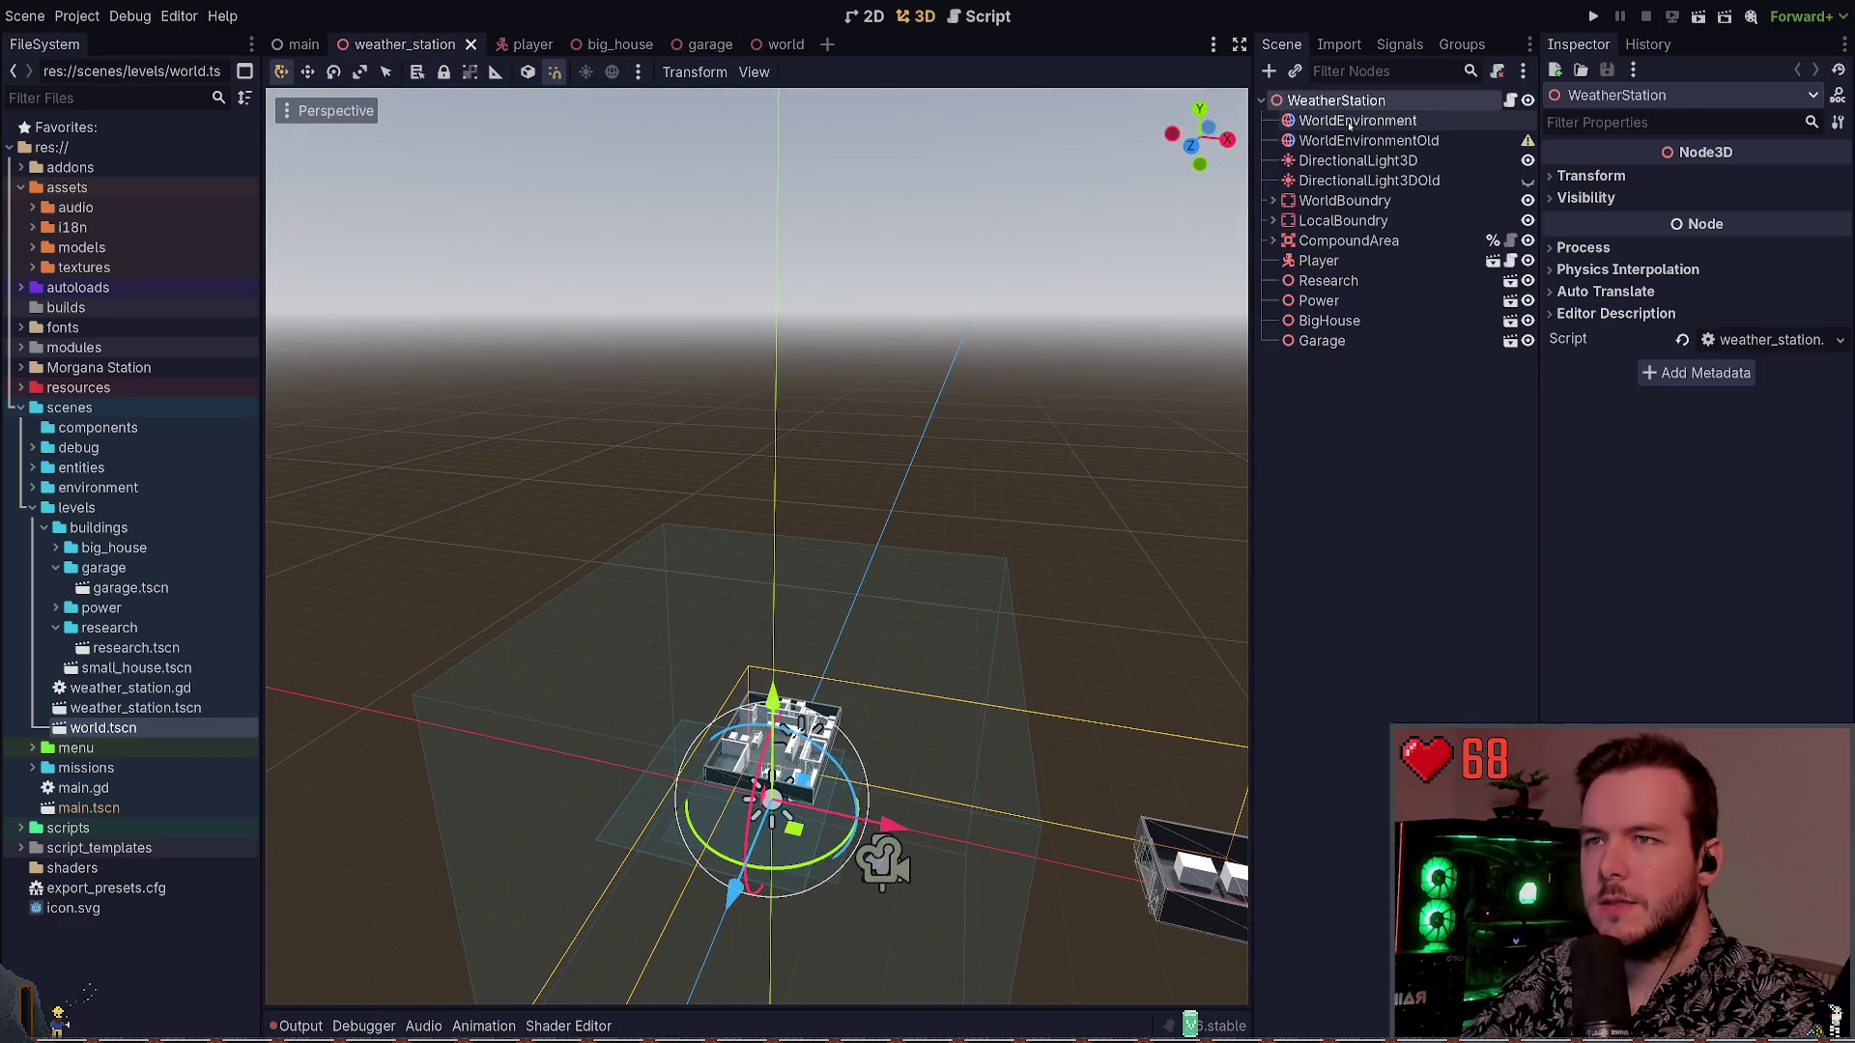
left_click(1360, 122)
left_click(1364, 140)
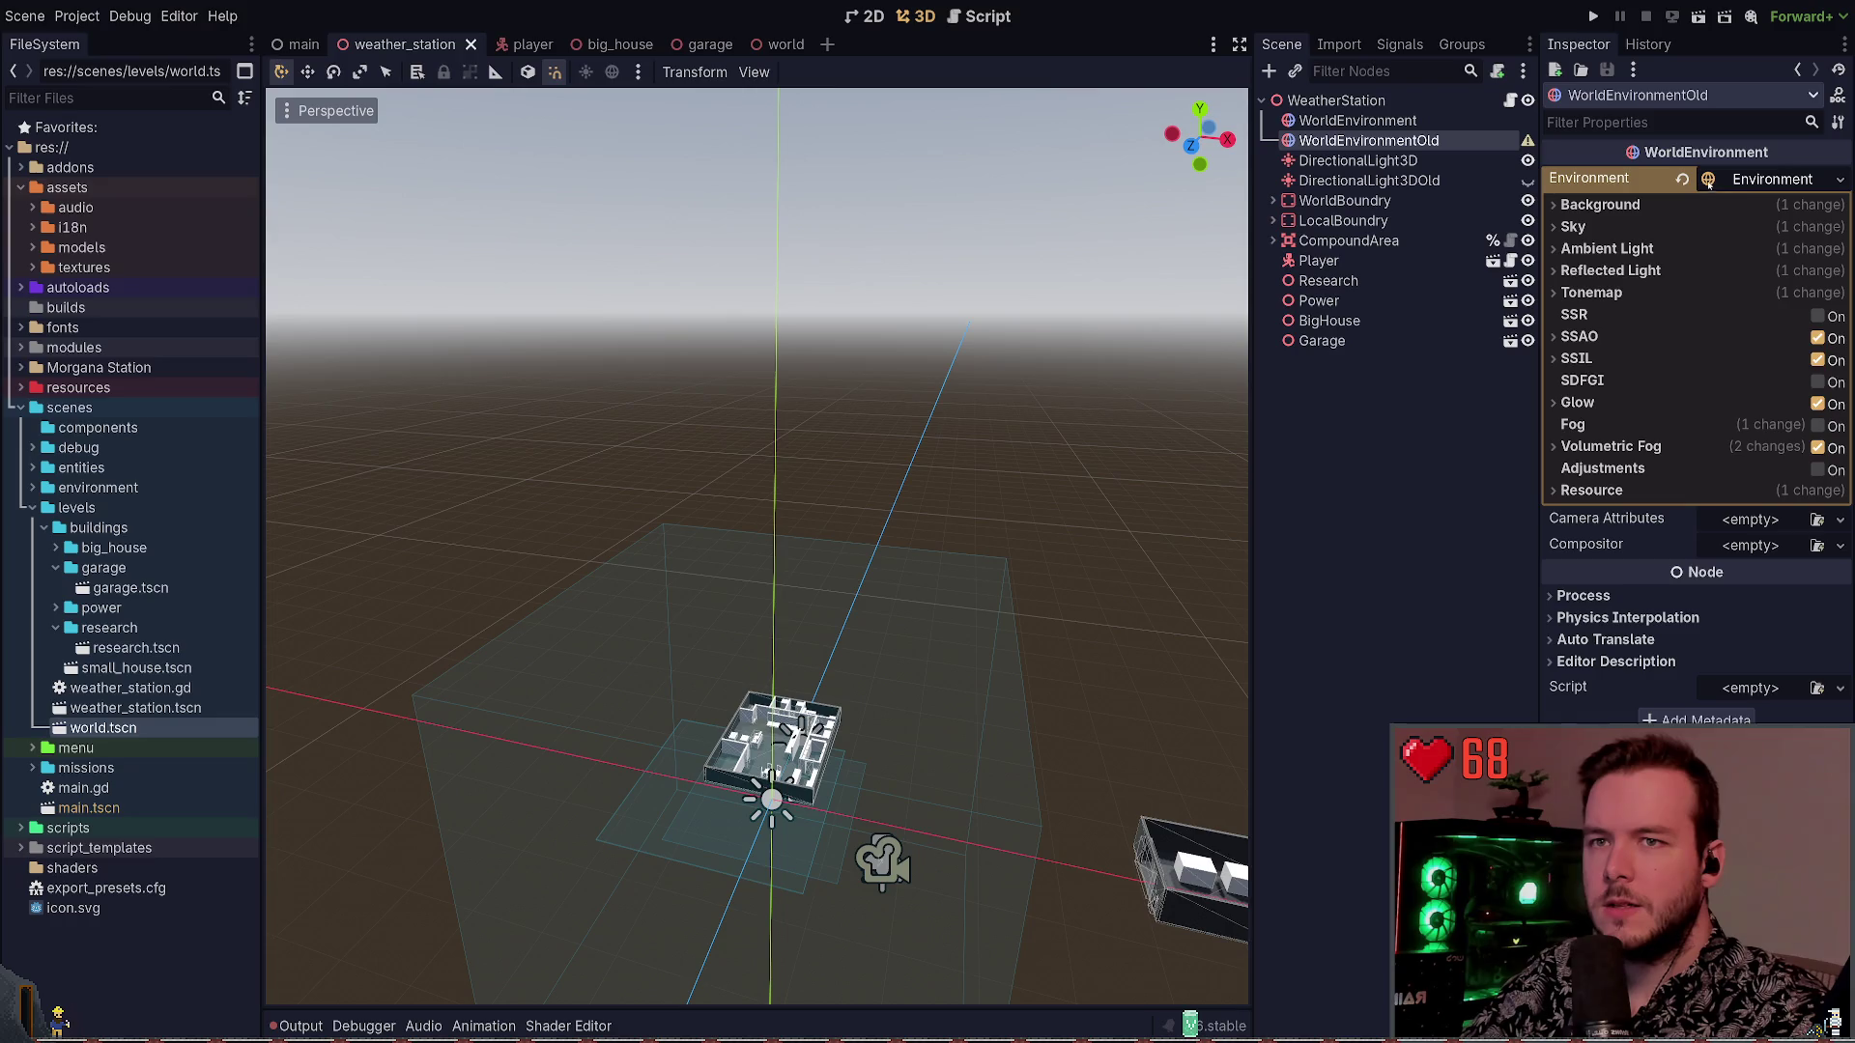
left_click(1756, 179)
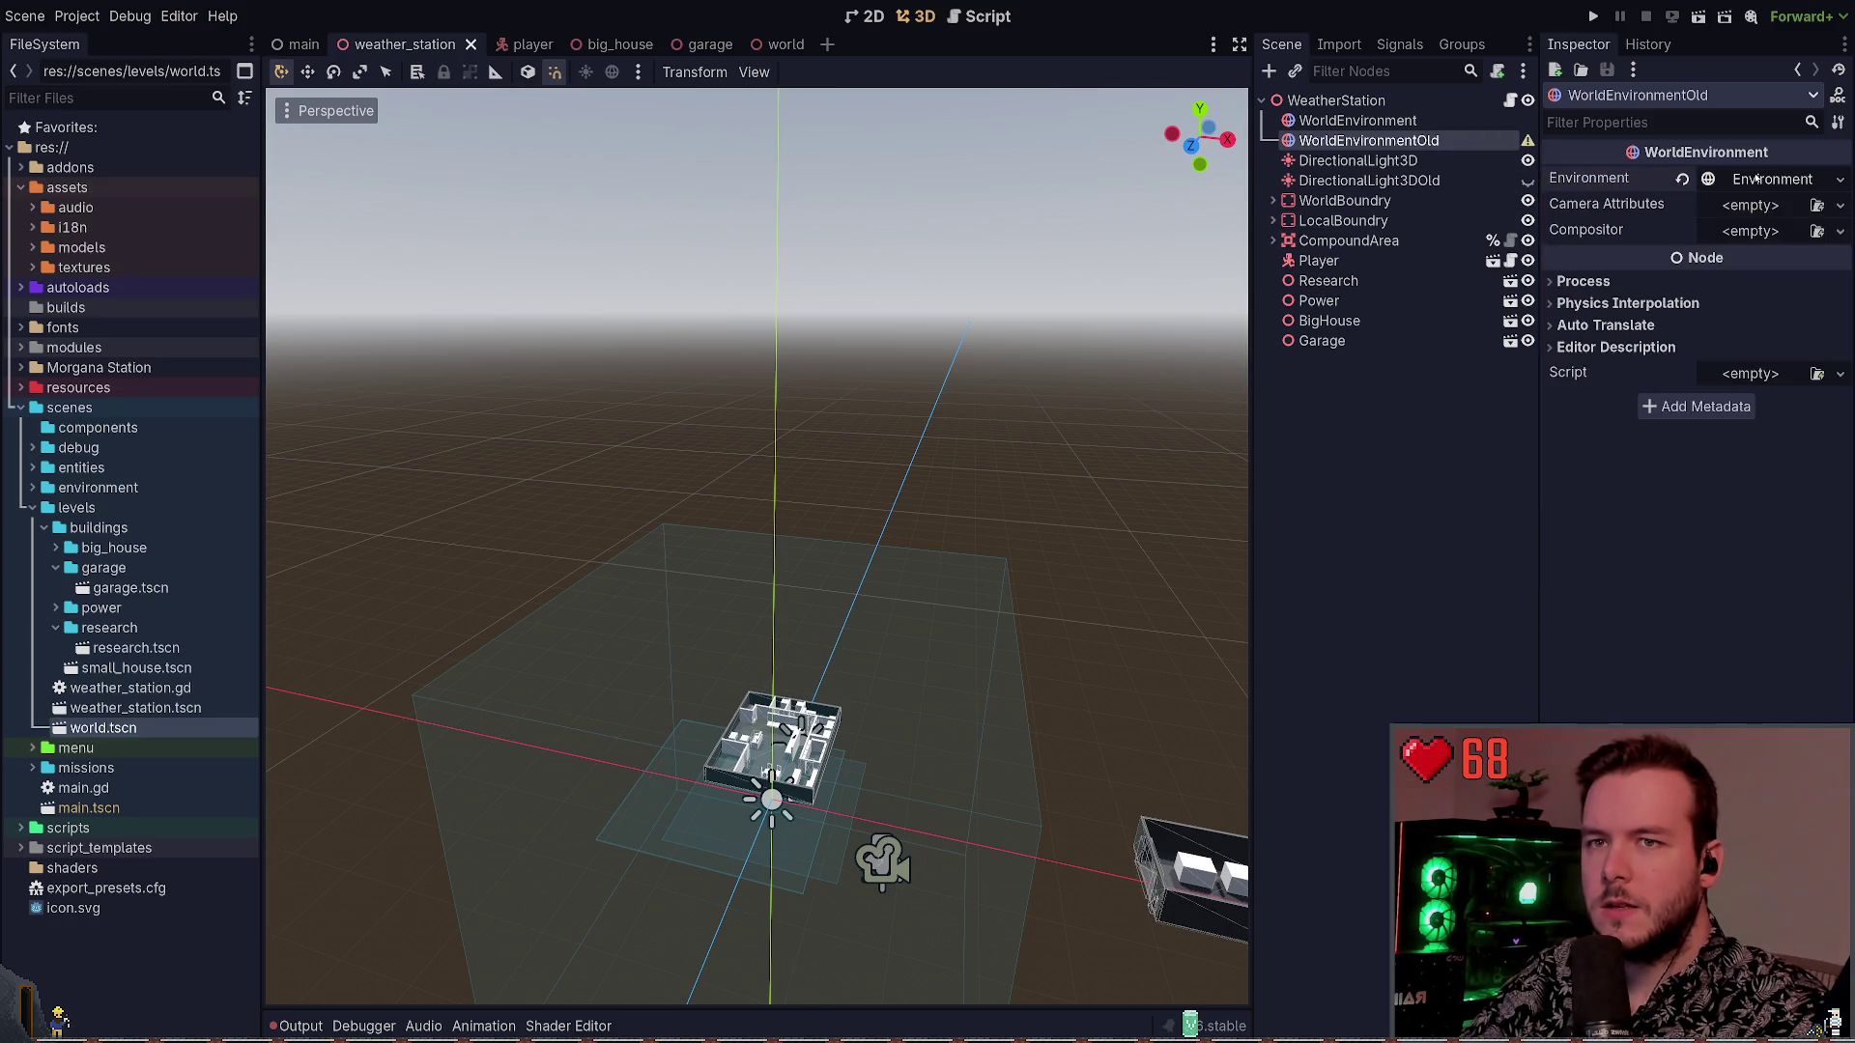
left_click(1758, 180)
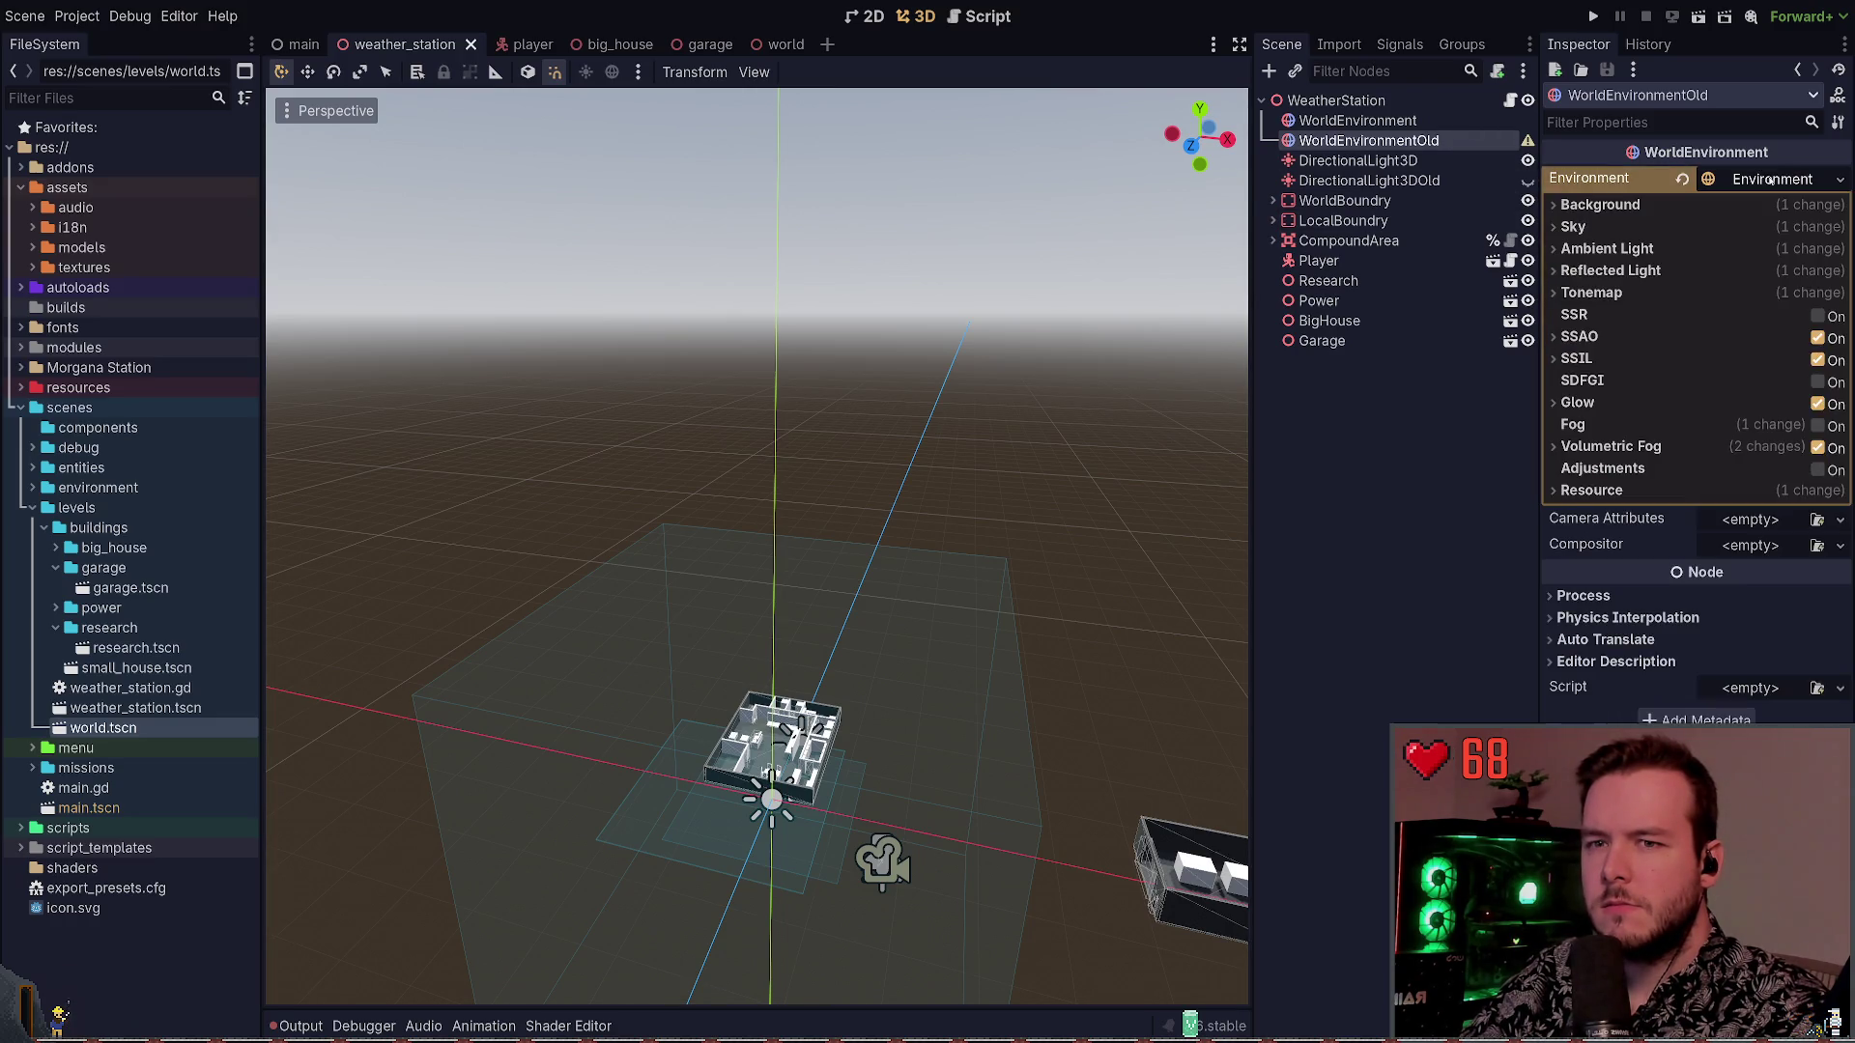
left_click_drag(1421, 142, 1417, 110)
key("ctrl+s")
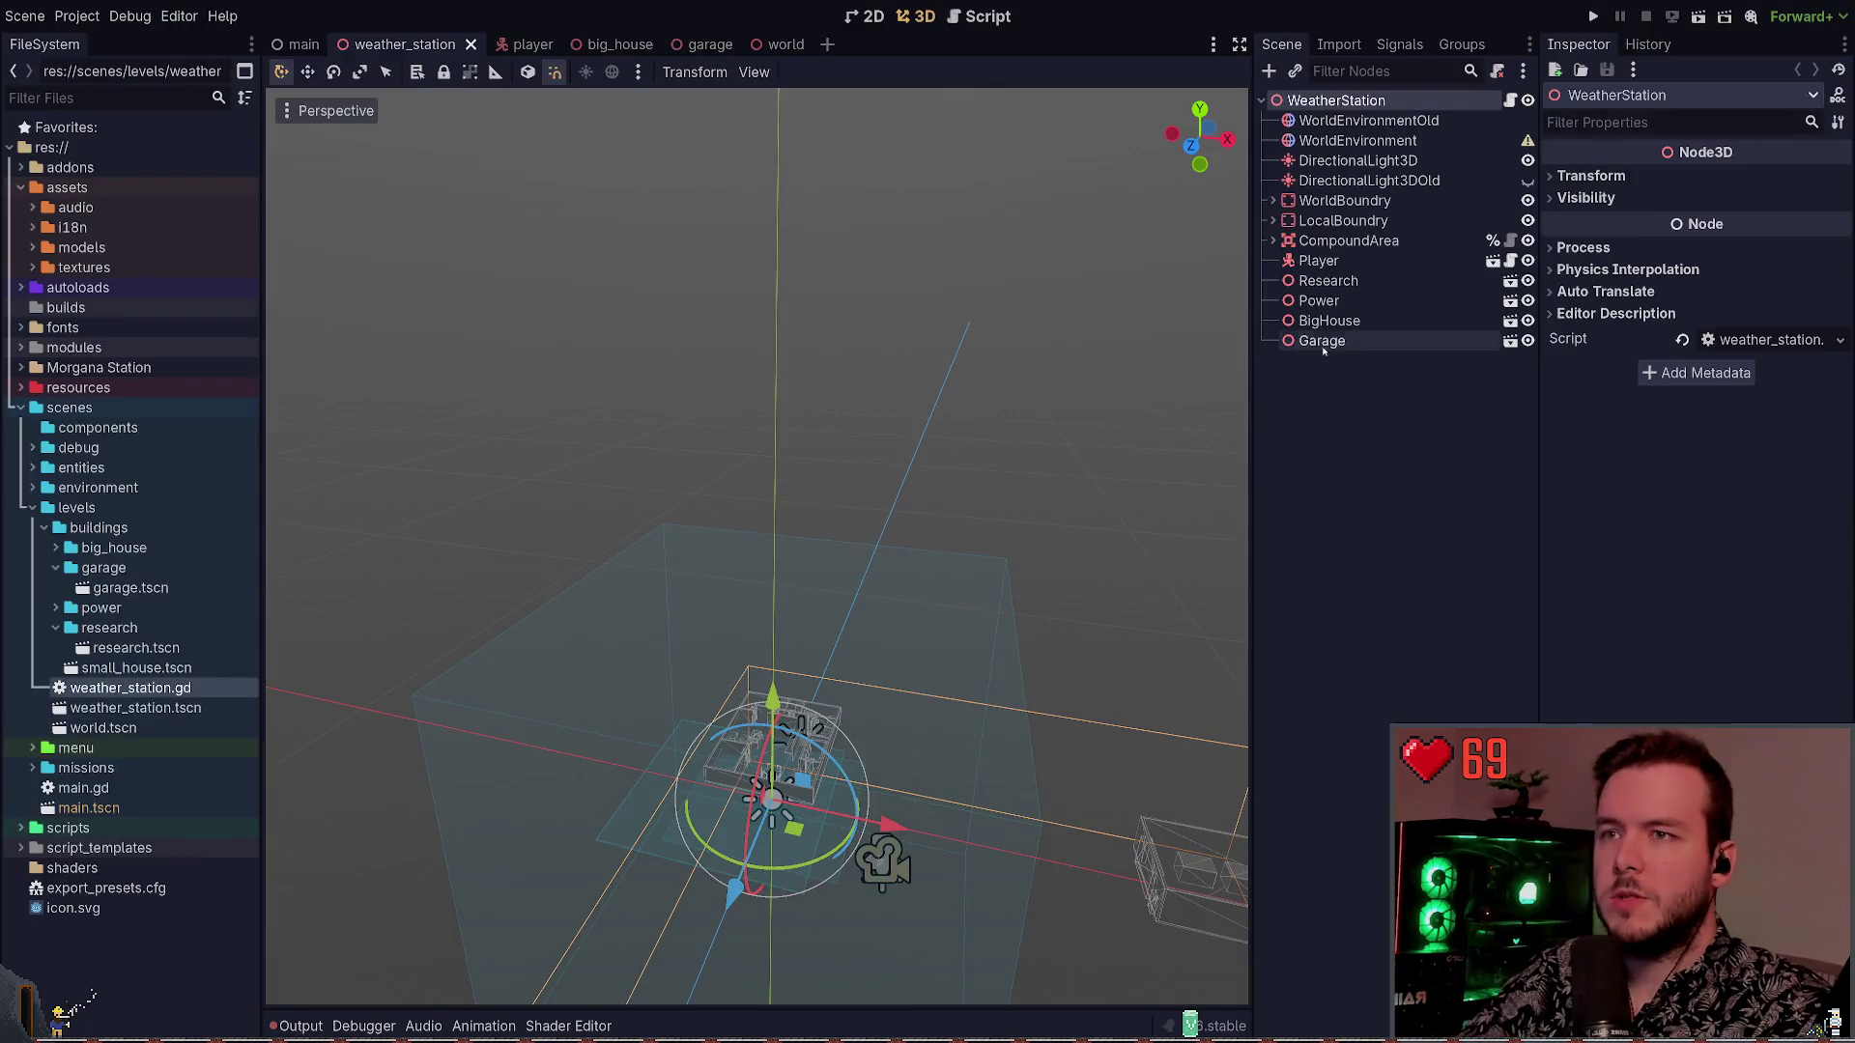
Delete WorldEnvironmentOld from the weather_station scene and save
left_click(1406, 118)
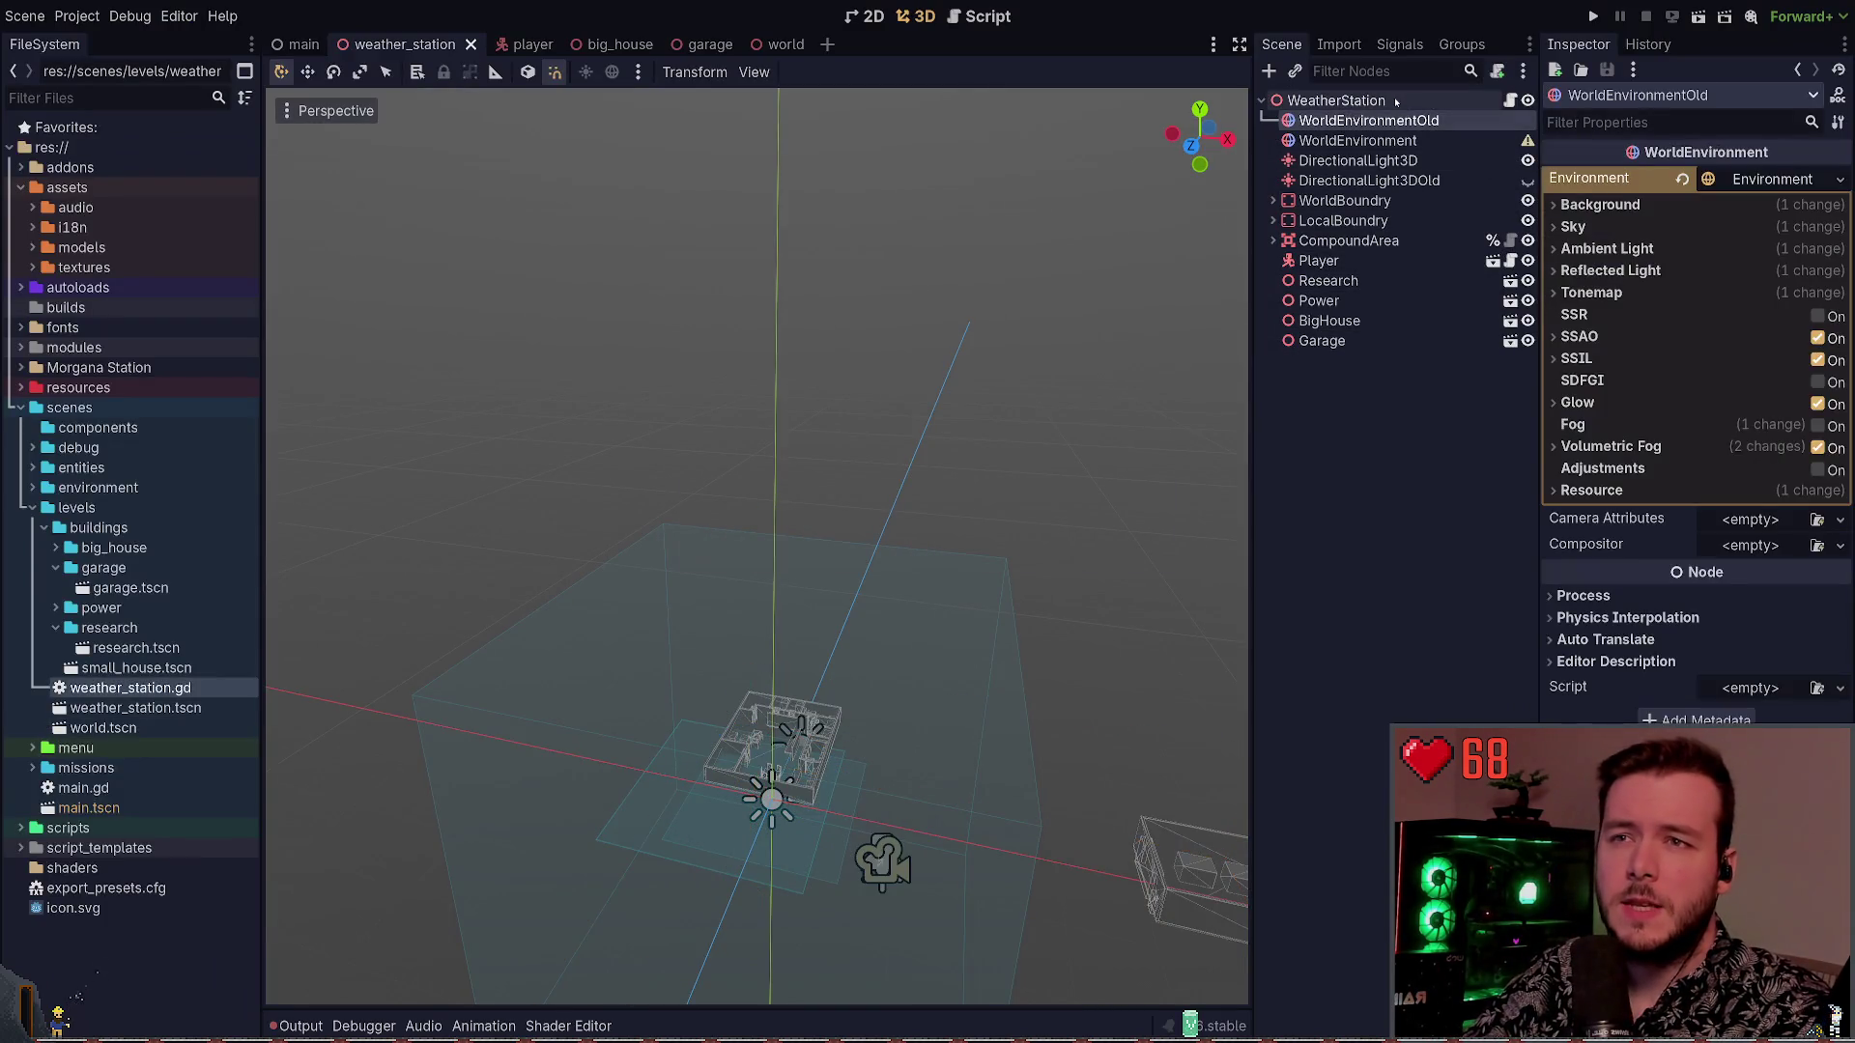
left_click_drag(772, 579, 792, 449)
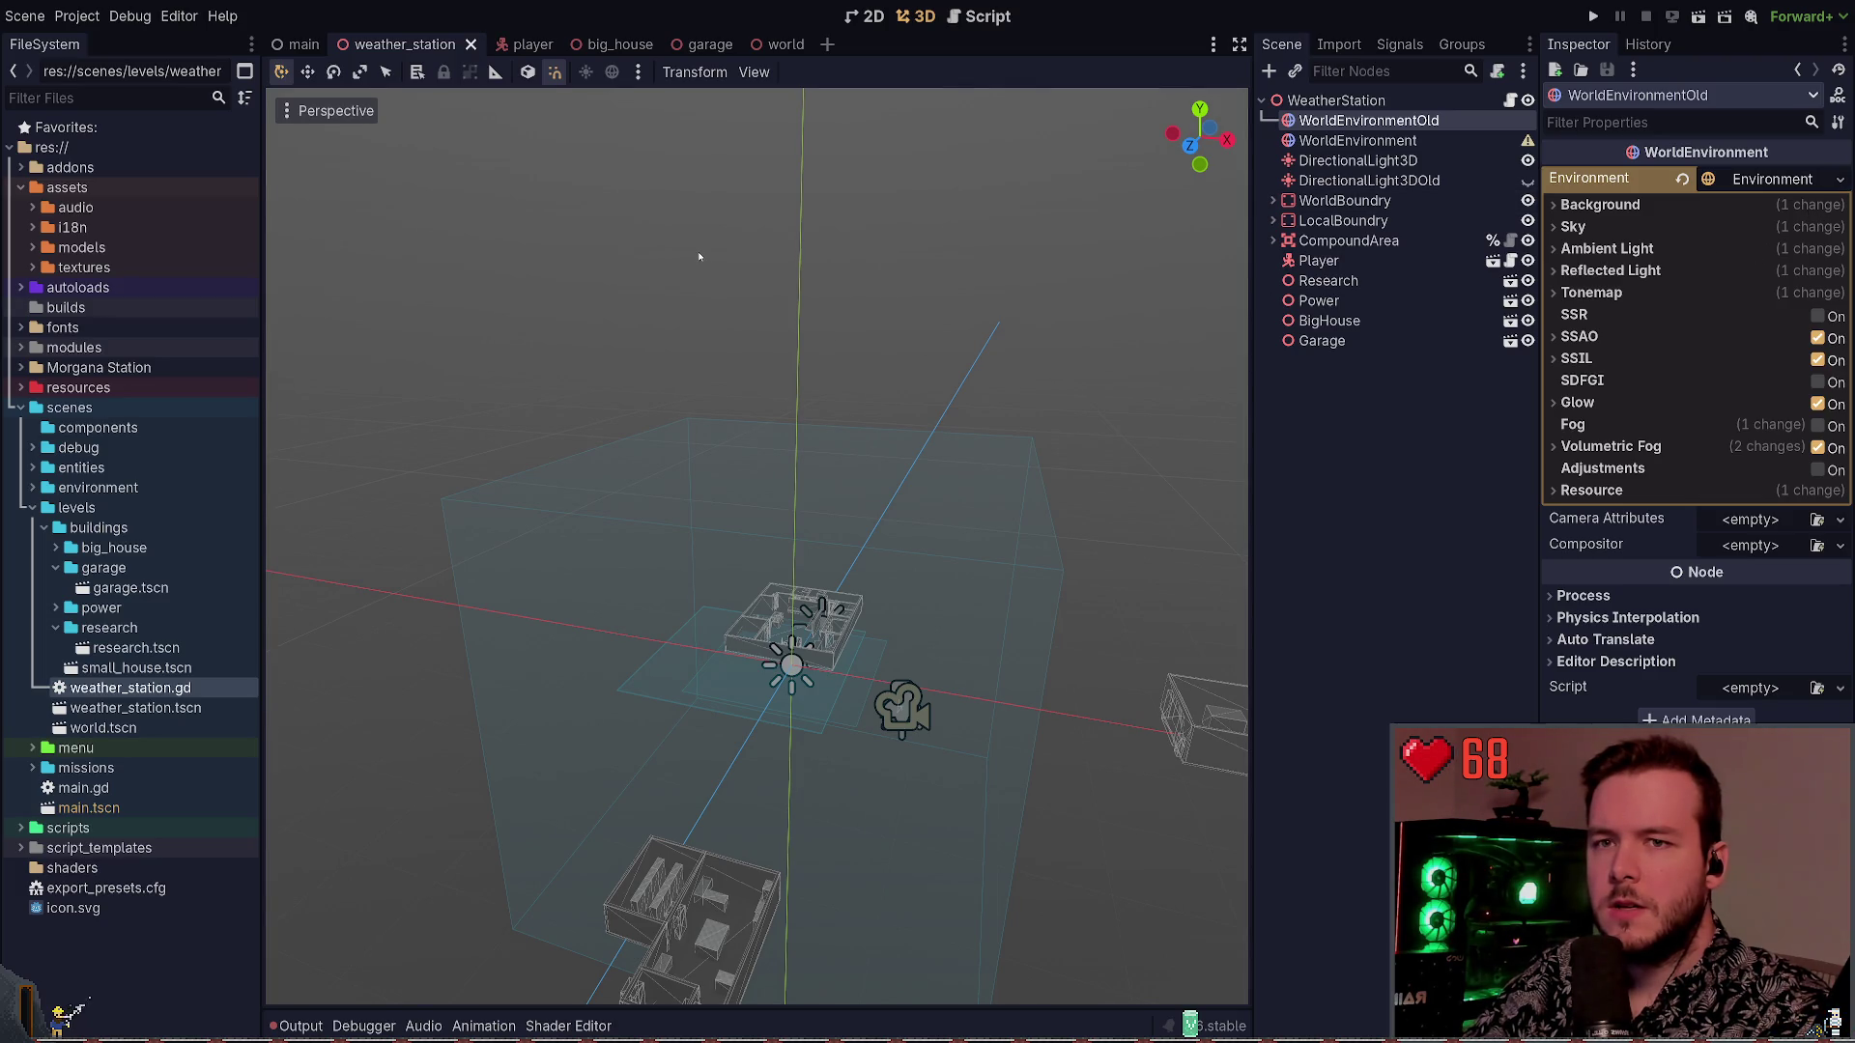
key("ctrl+z")
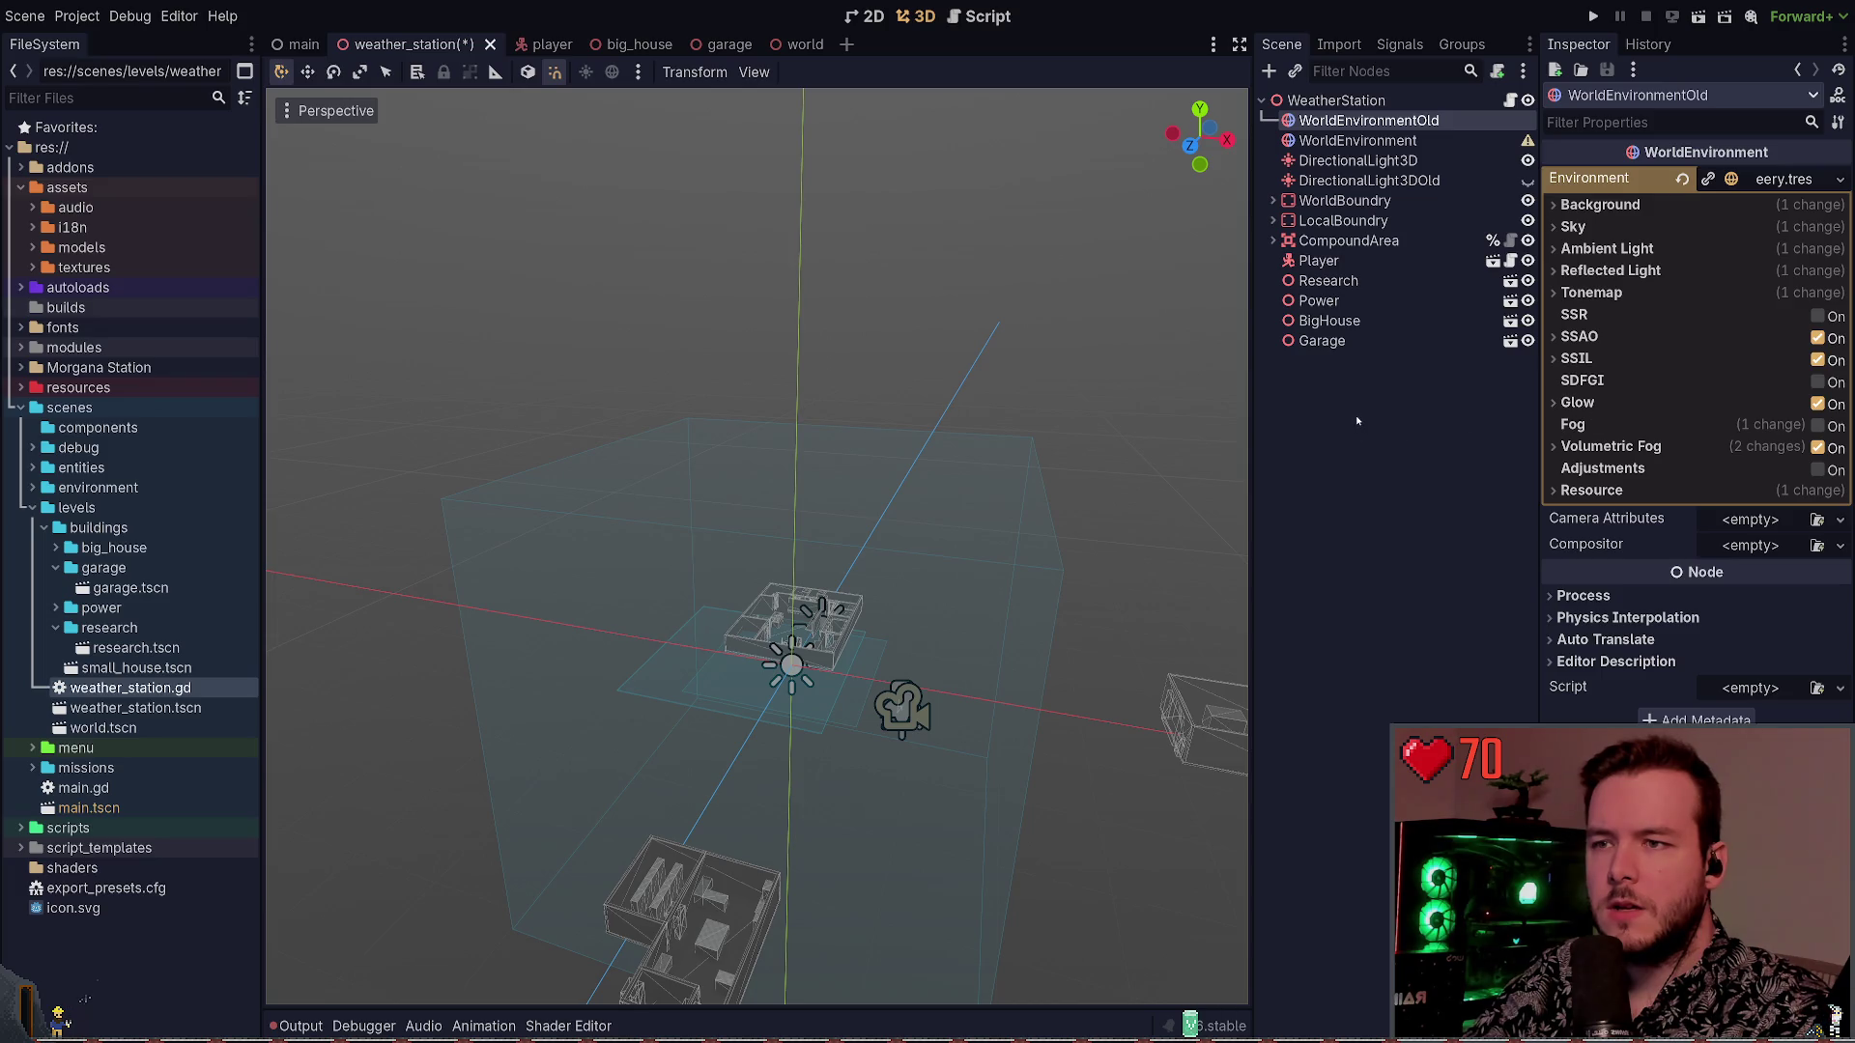
left_click(1220, 407)
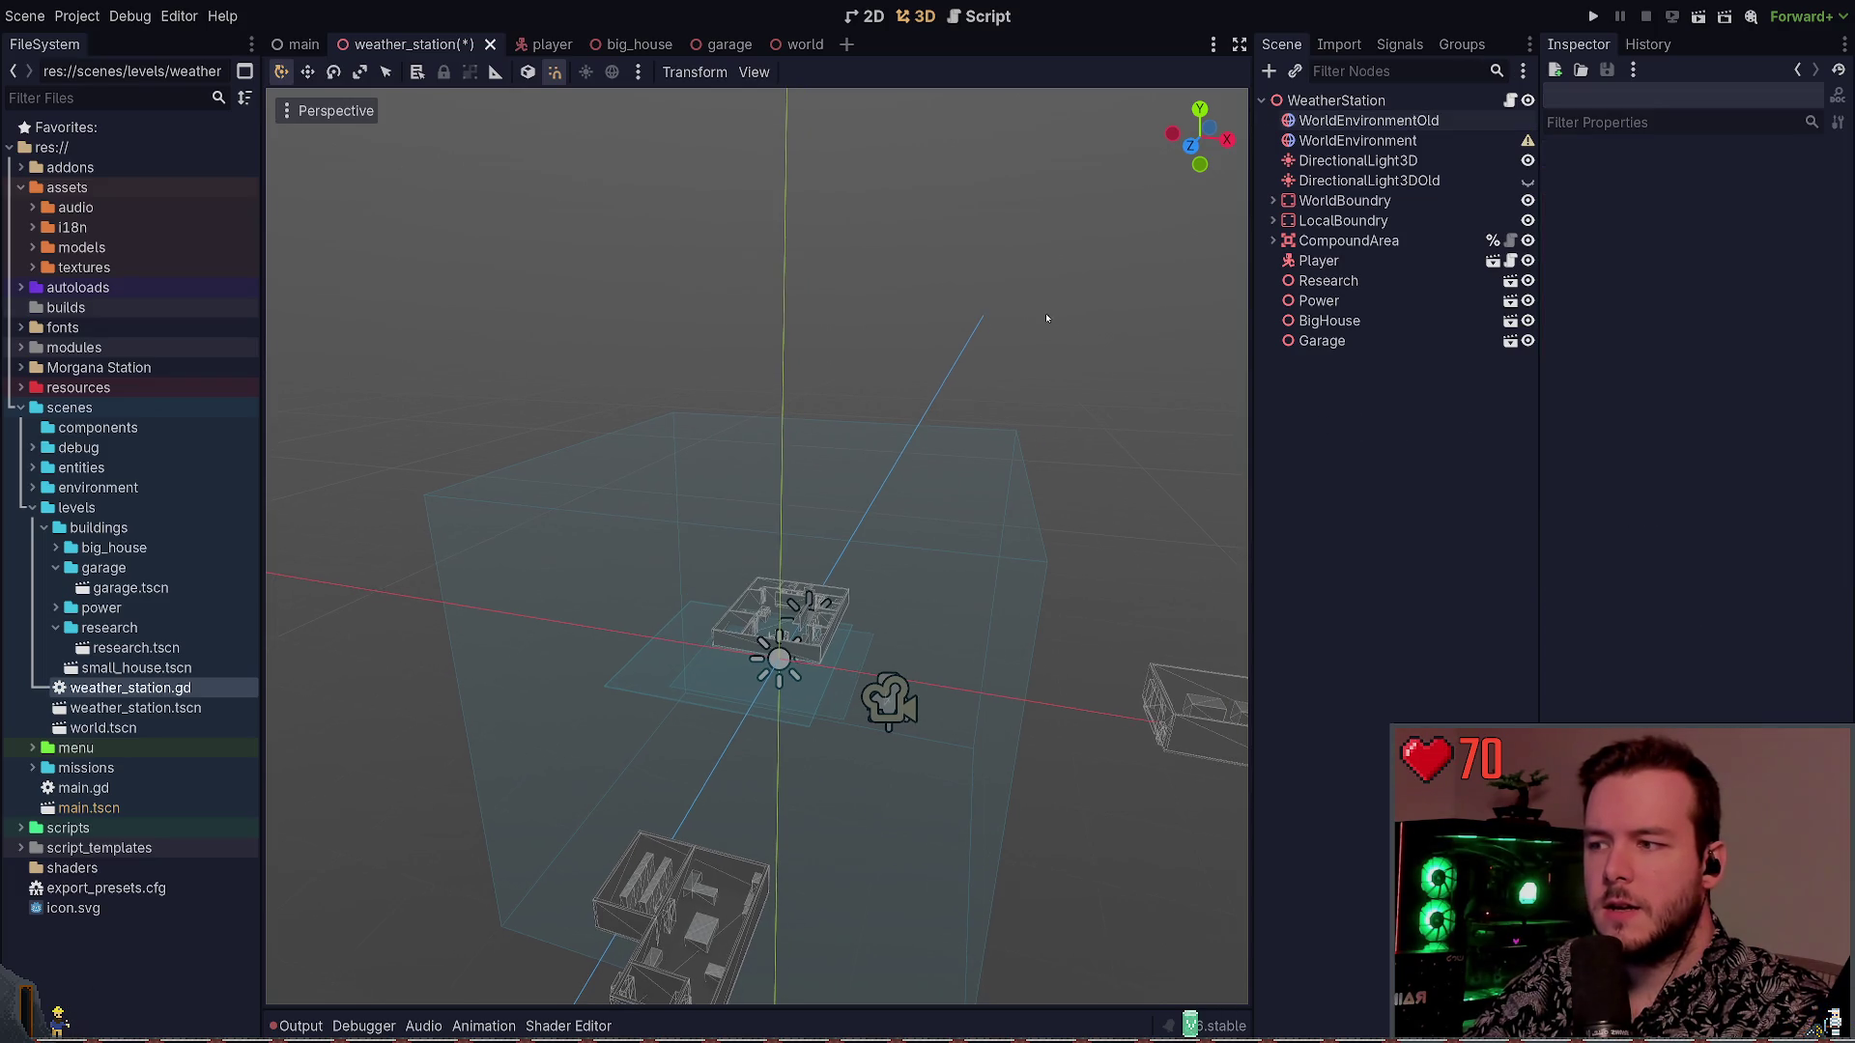
left_click(1401, 123)
key("Delete")
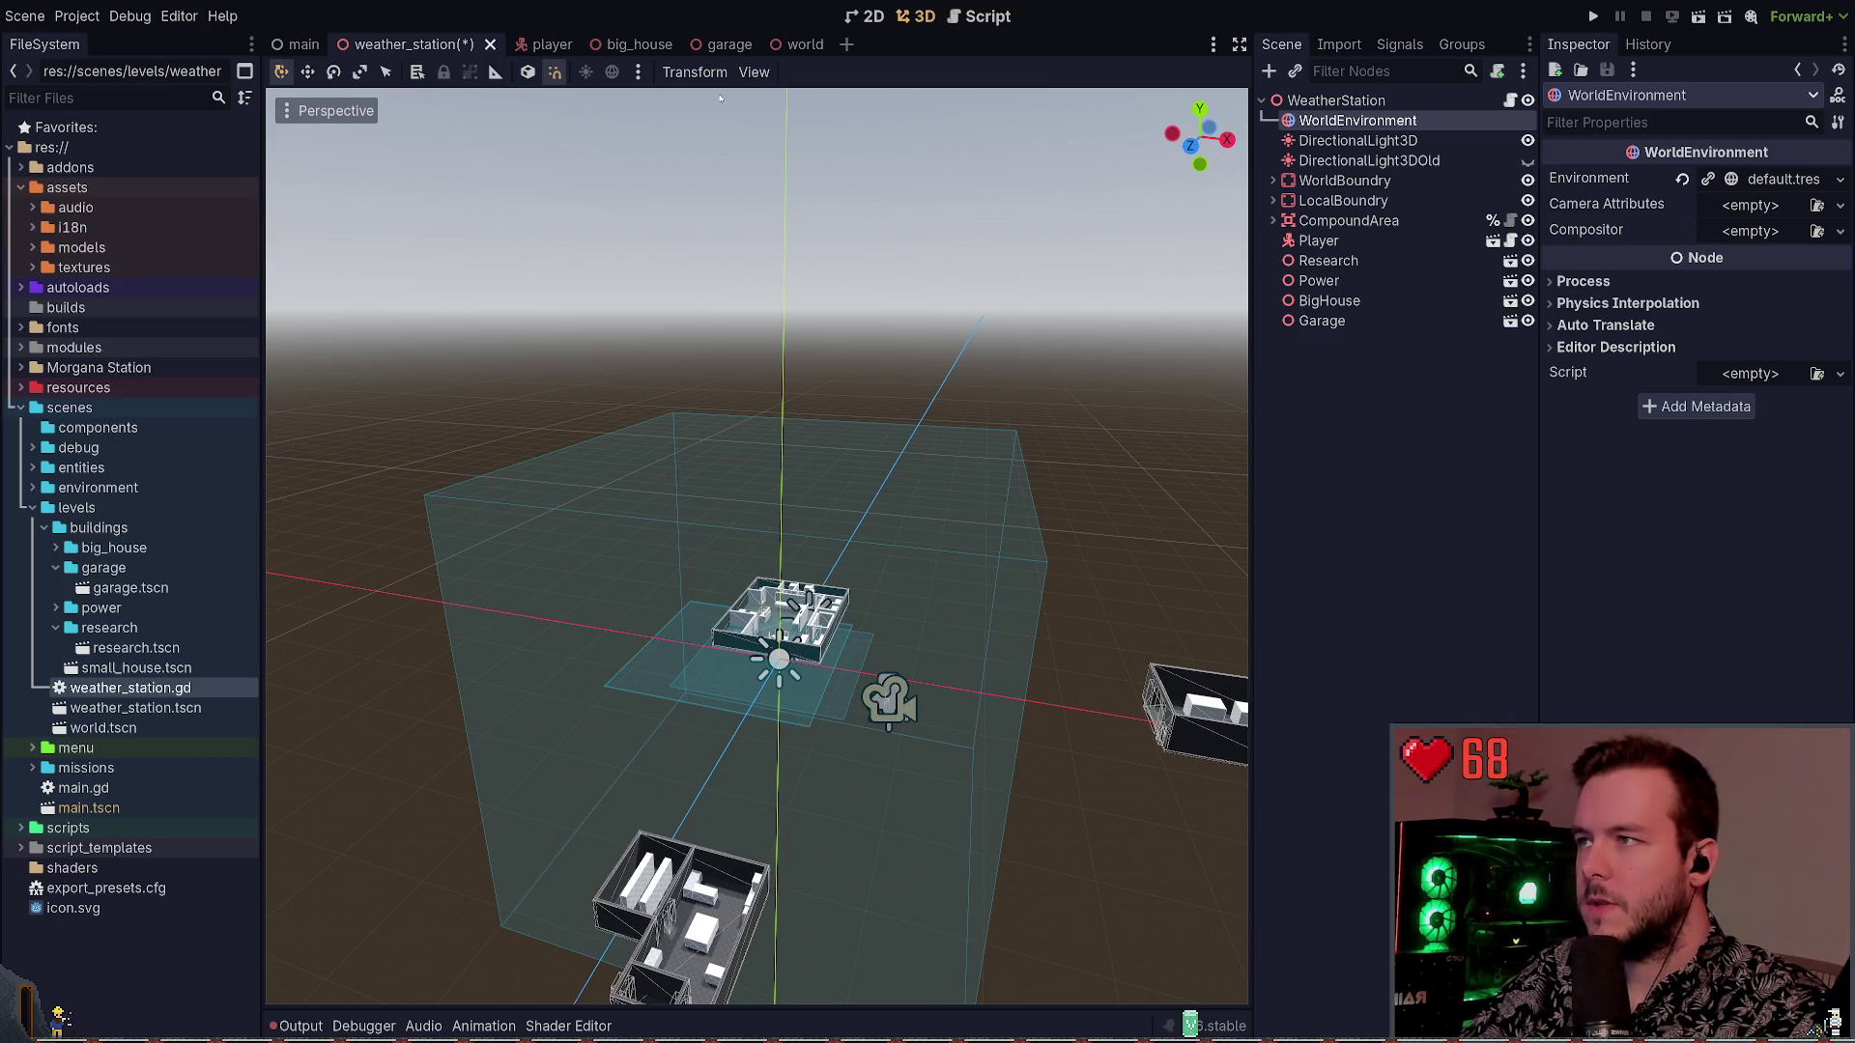
key("ctrl+s")
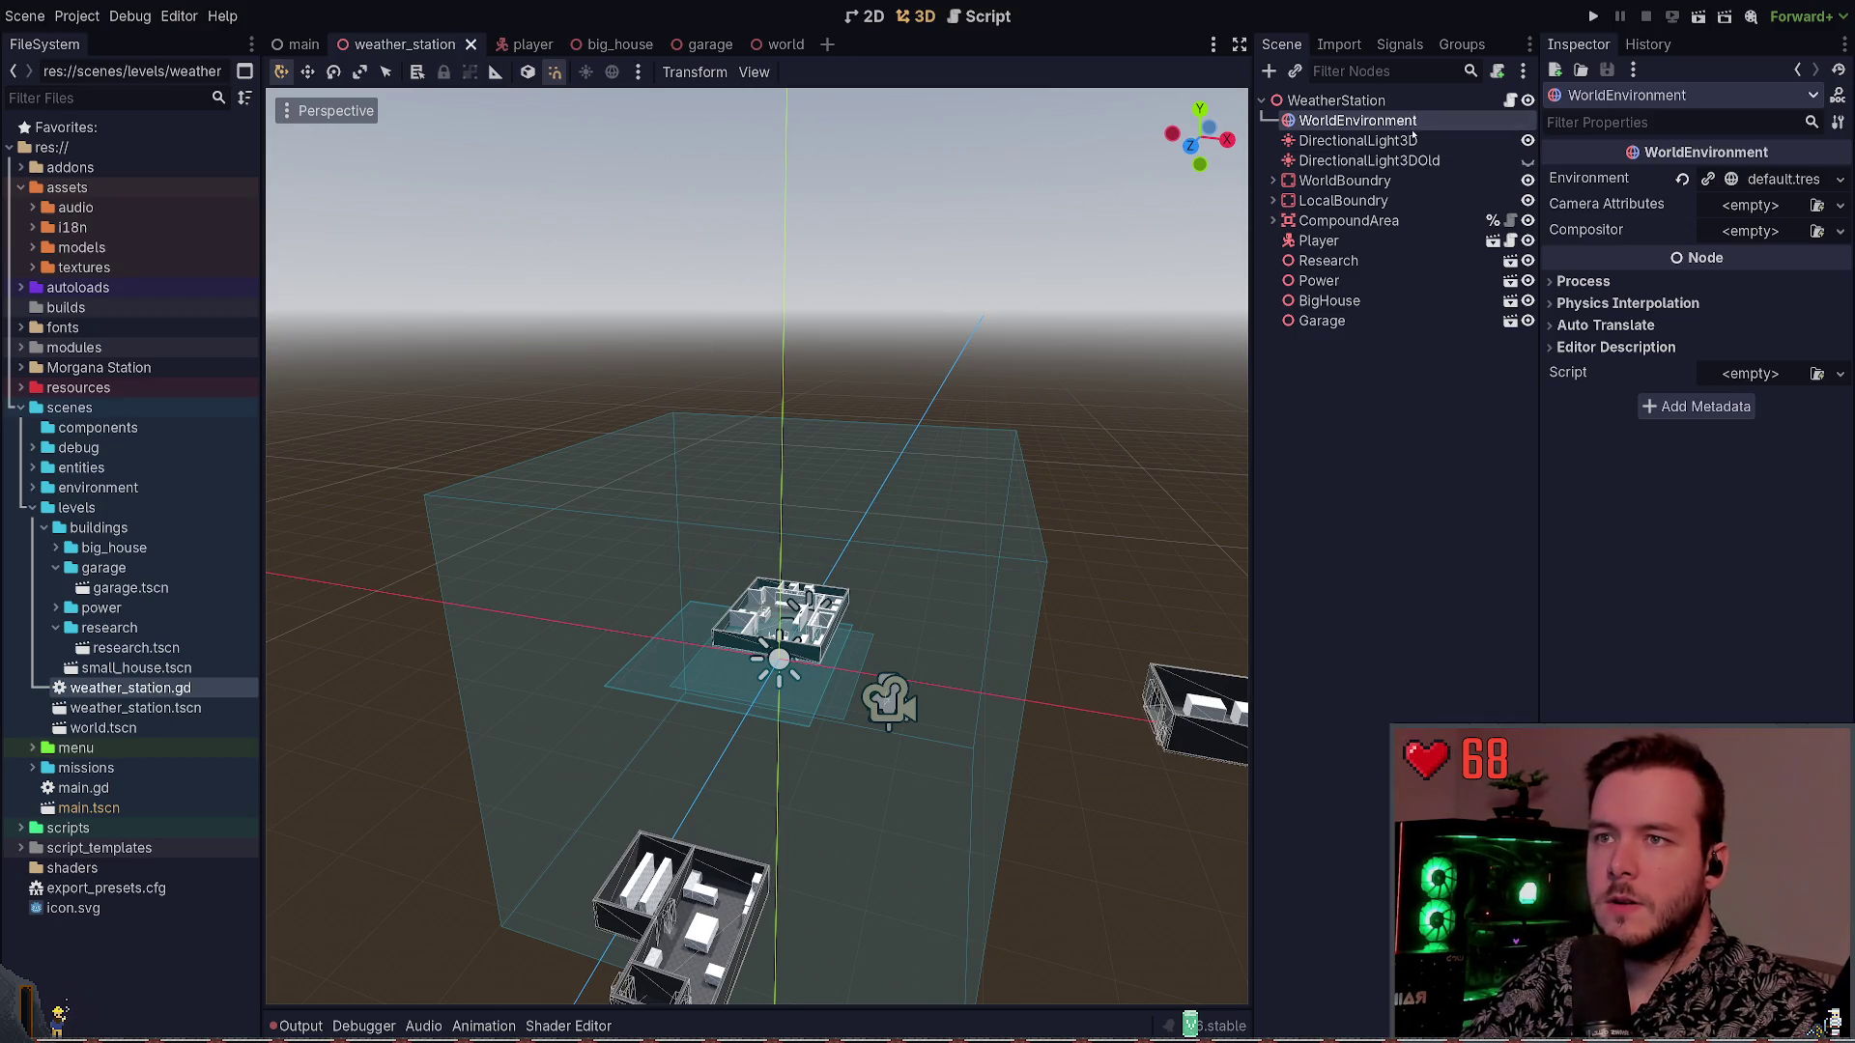
Delete the remaining WorldEnvironment node and save the scene
left_click(1372, 140)
left_click(1372, 120)
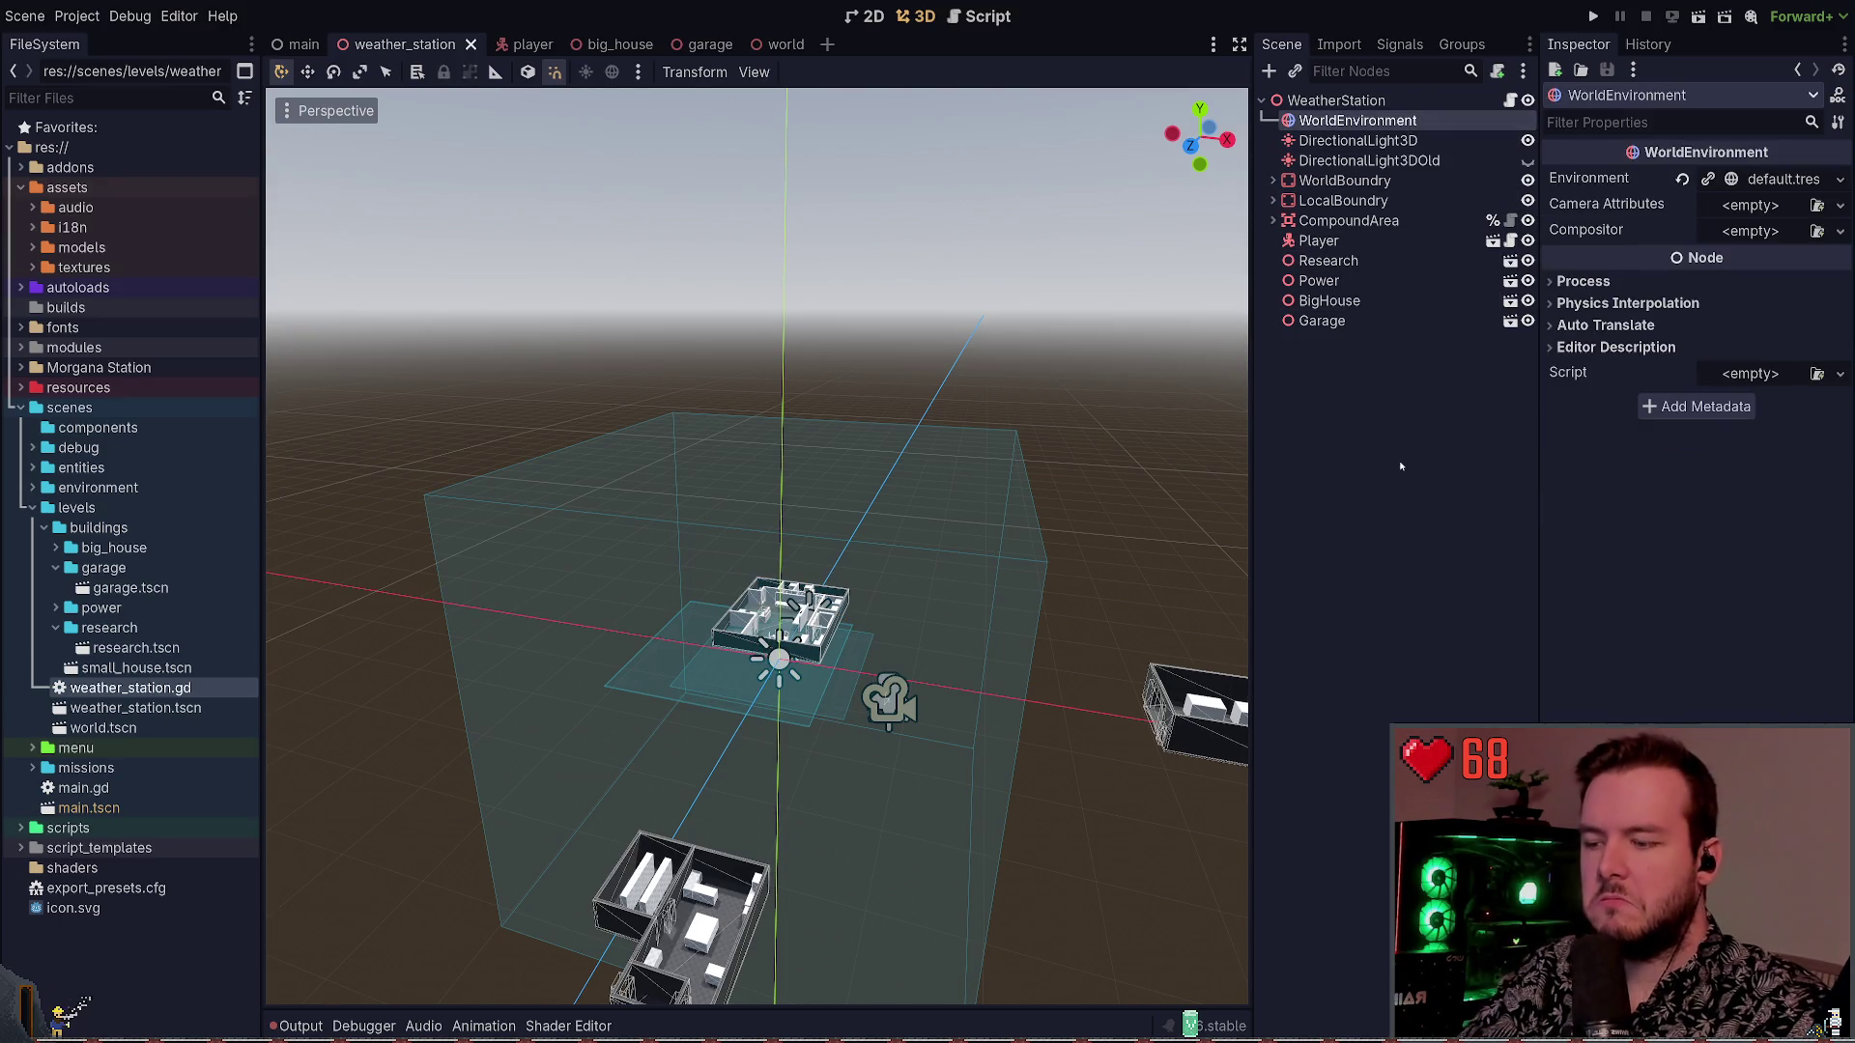
key("Delete")
key("ctrl+s")
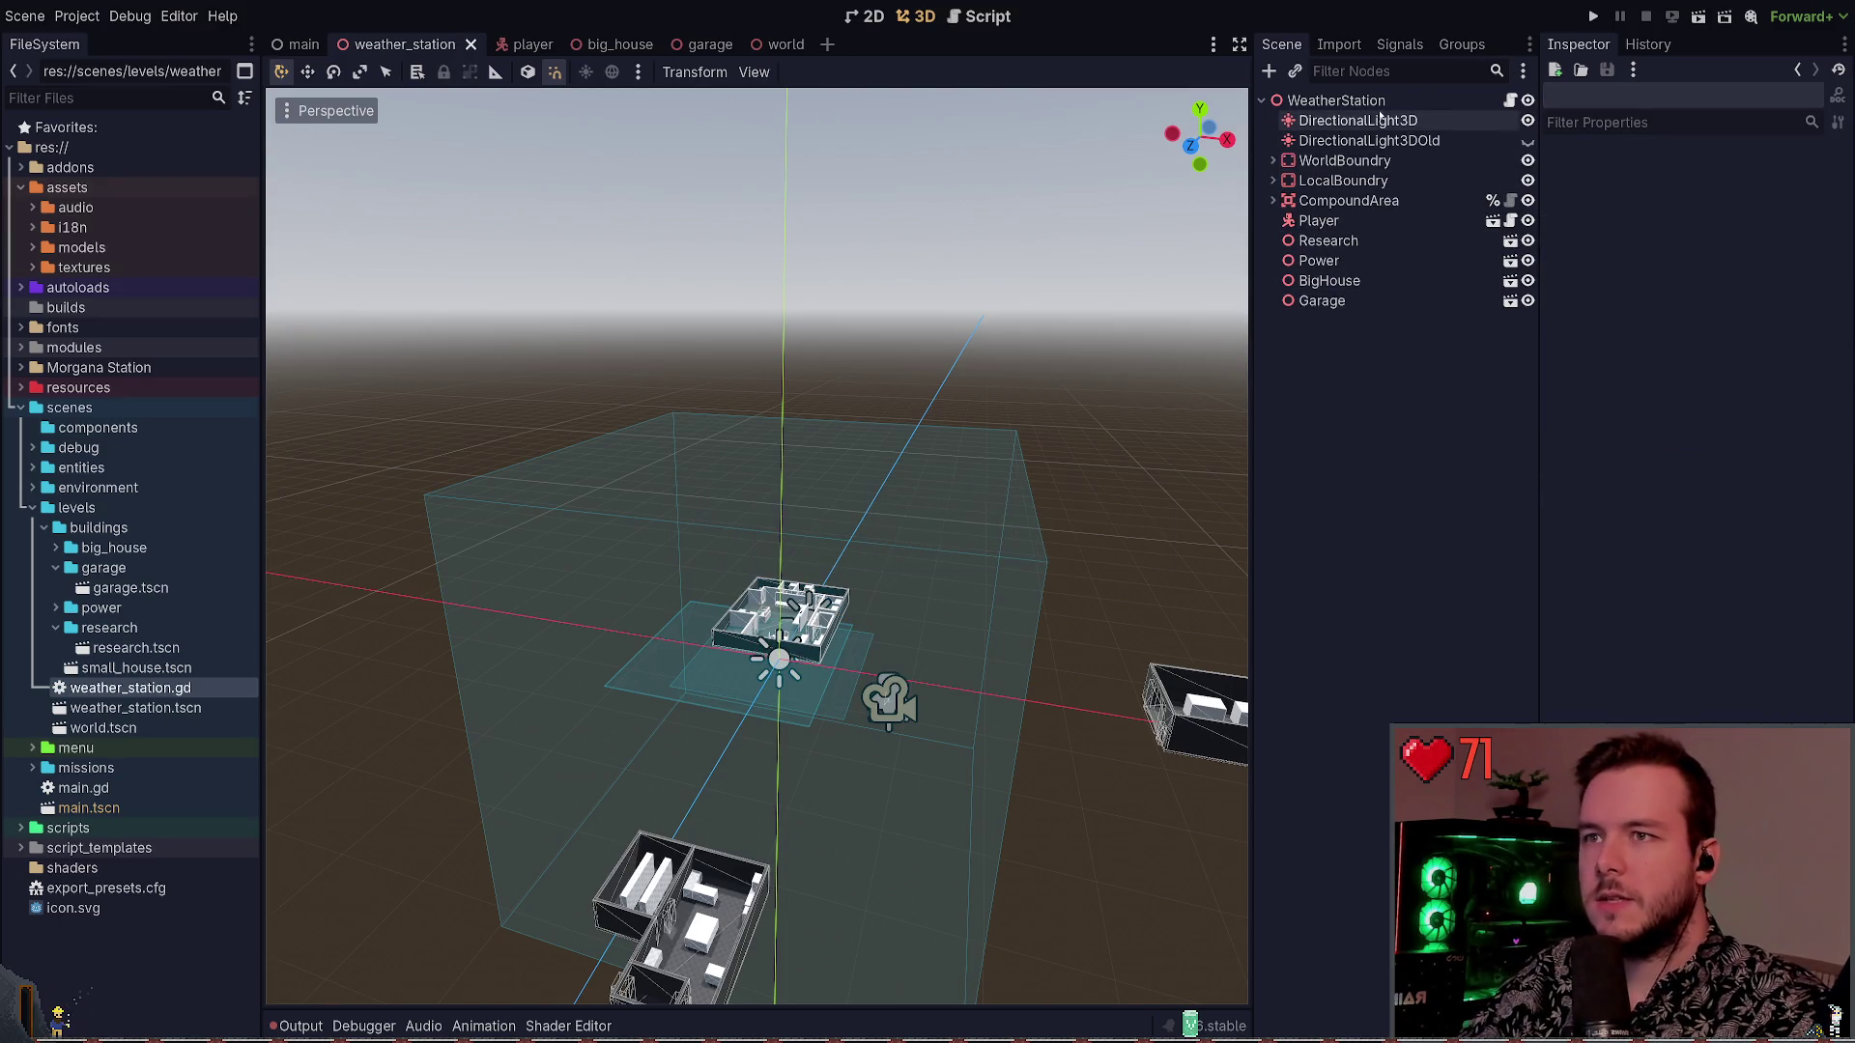
Toggle DirectionalLight3DOld's visibility on and off repeatedly to compare the lighting
left_click(1380, 119)
left_click(1498, 140)
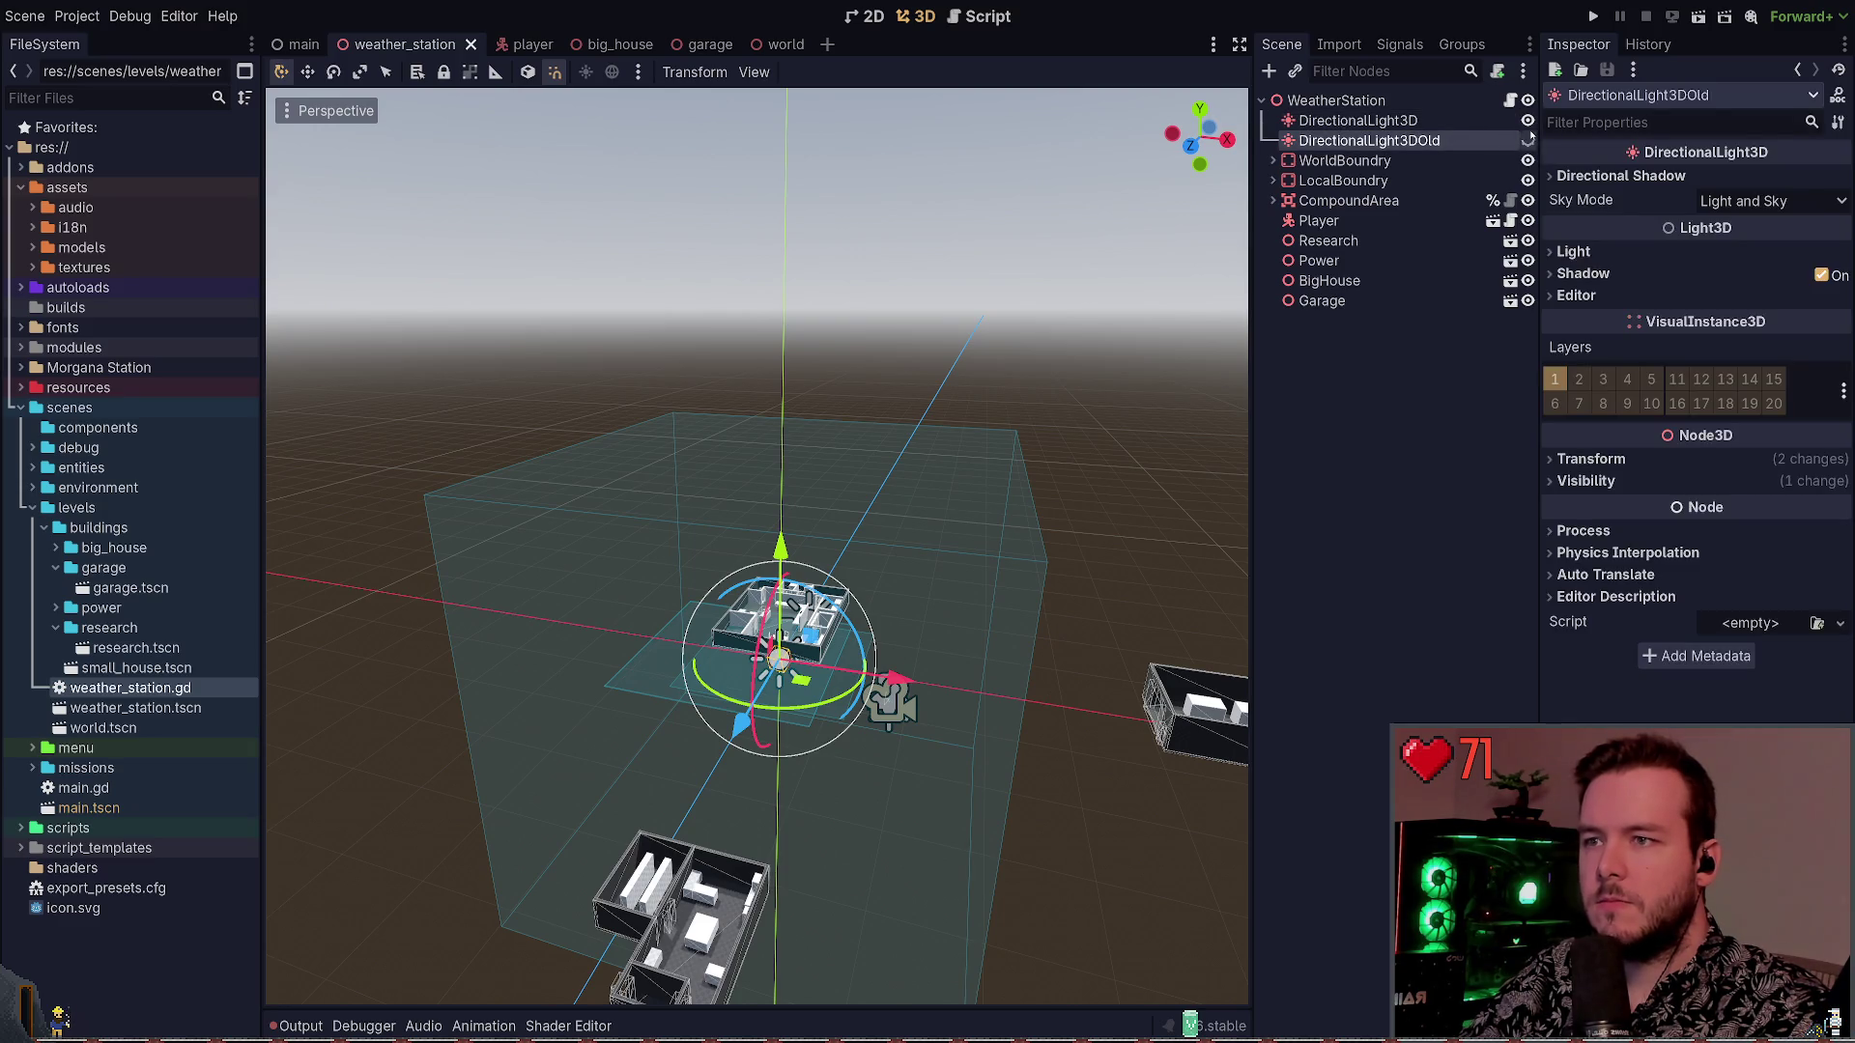
left_click(1528, 140)
scroll(758, 546, "up", 5)
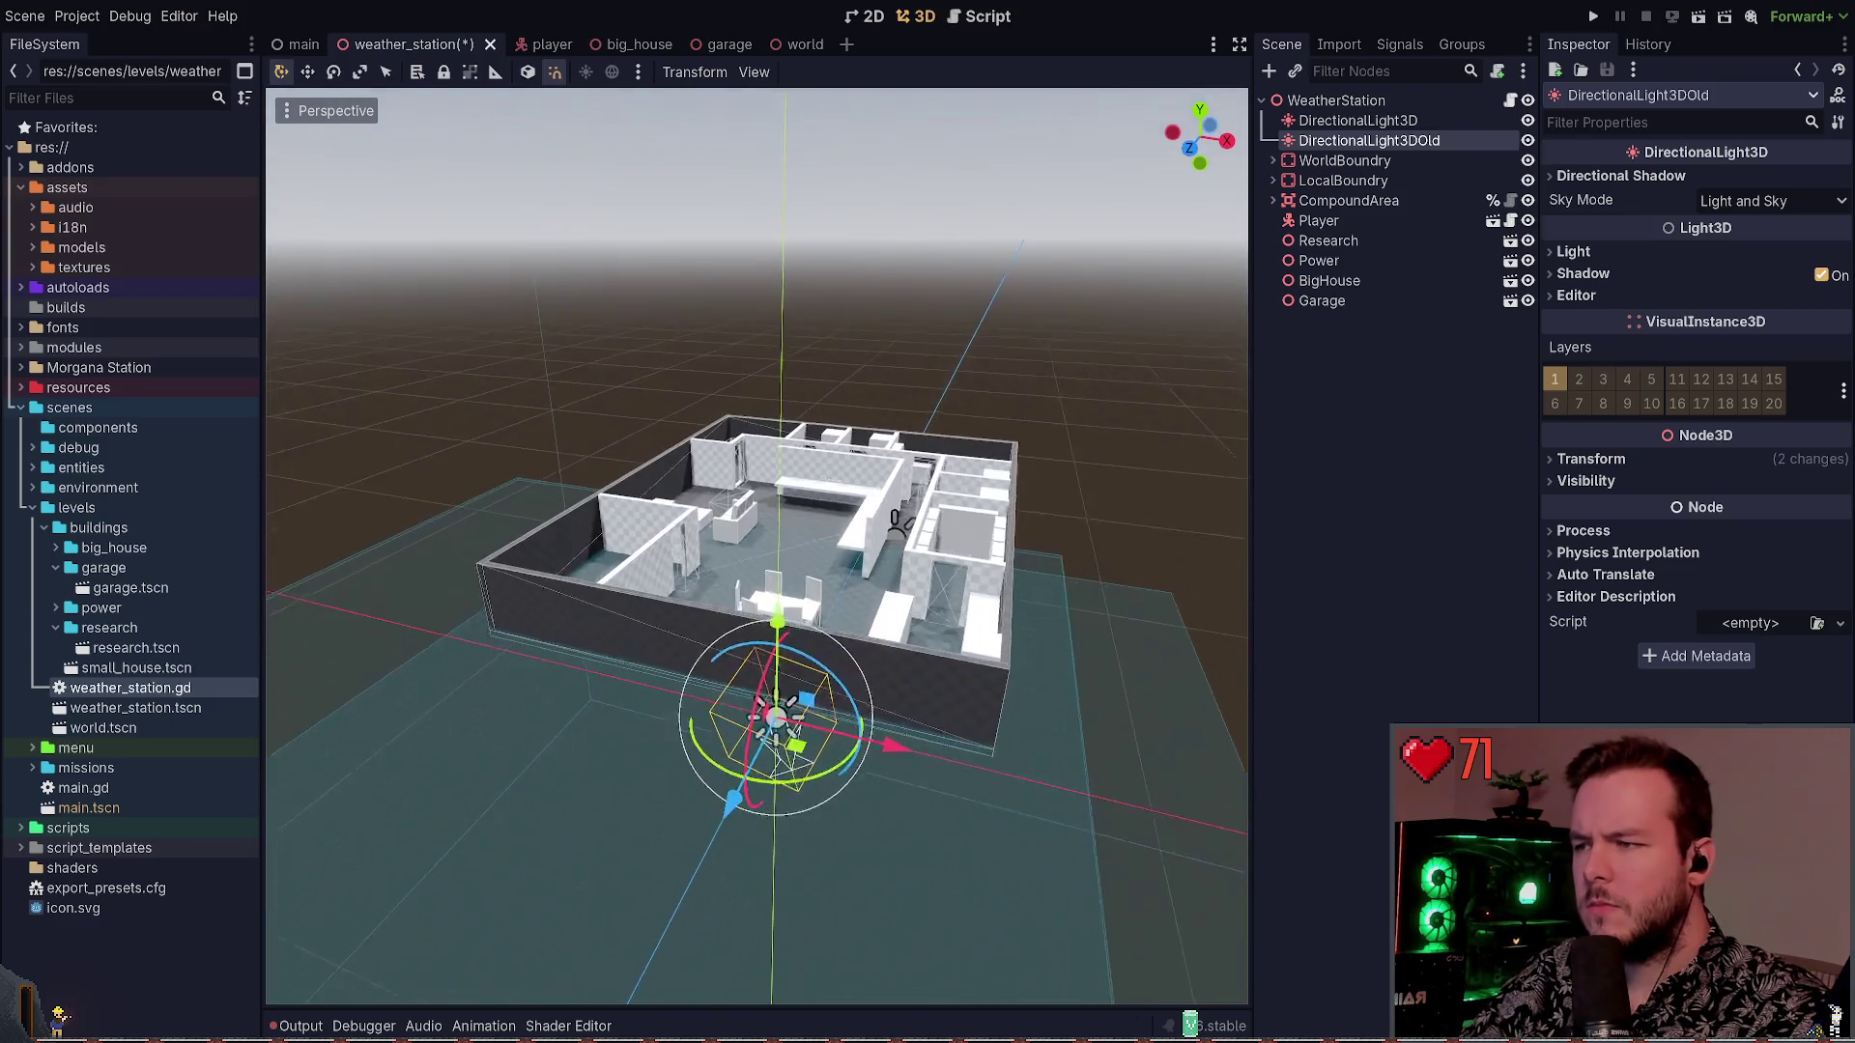
scroll(758, 547, "up", 3)
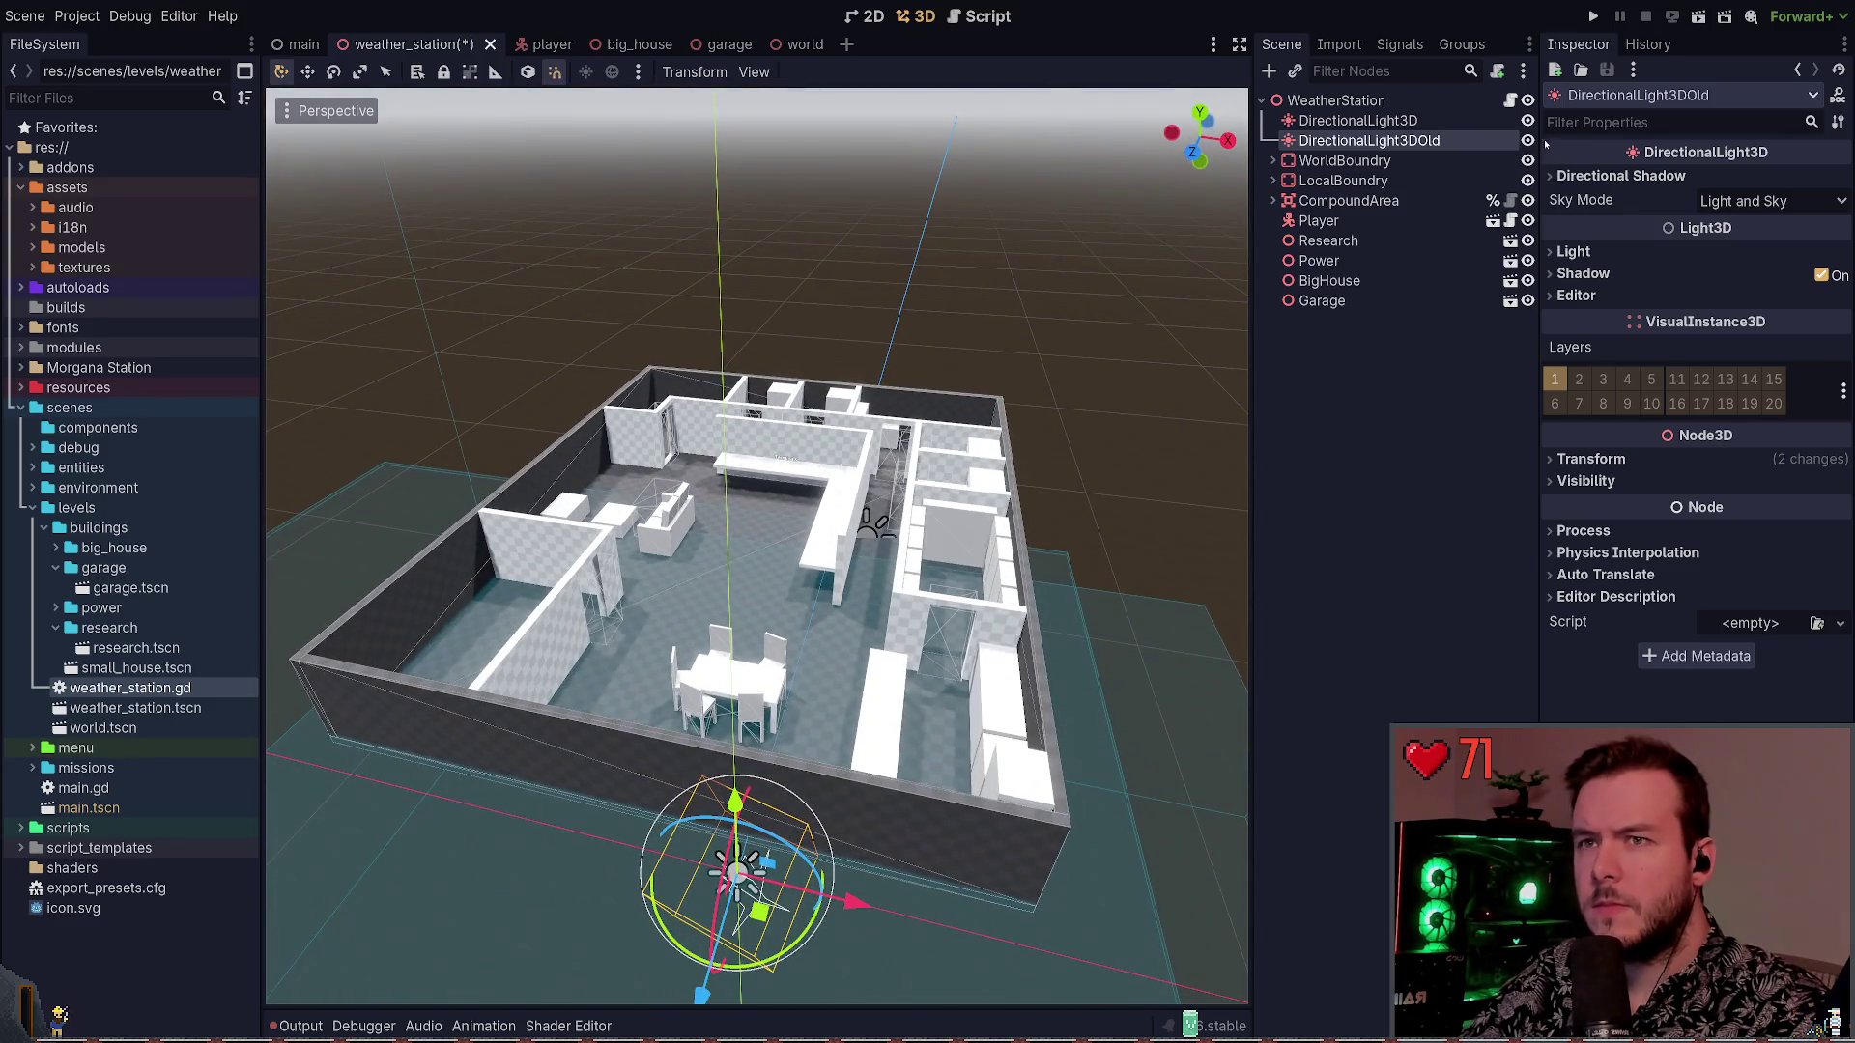
left_click(1527, 140)
left_click(1527, 141)
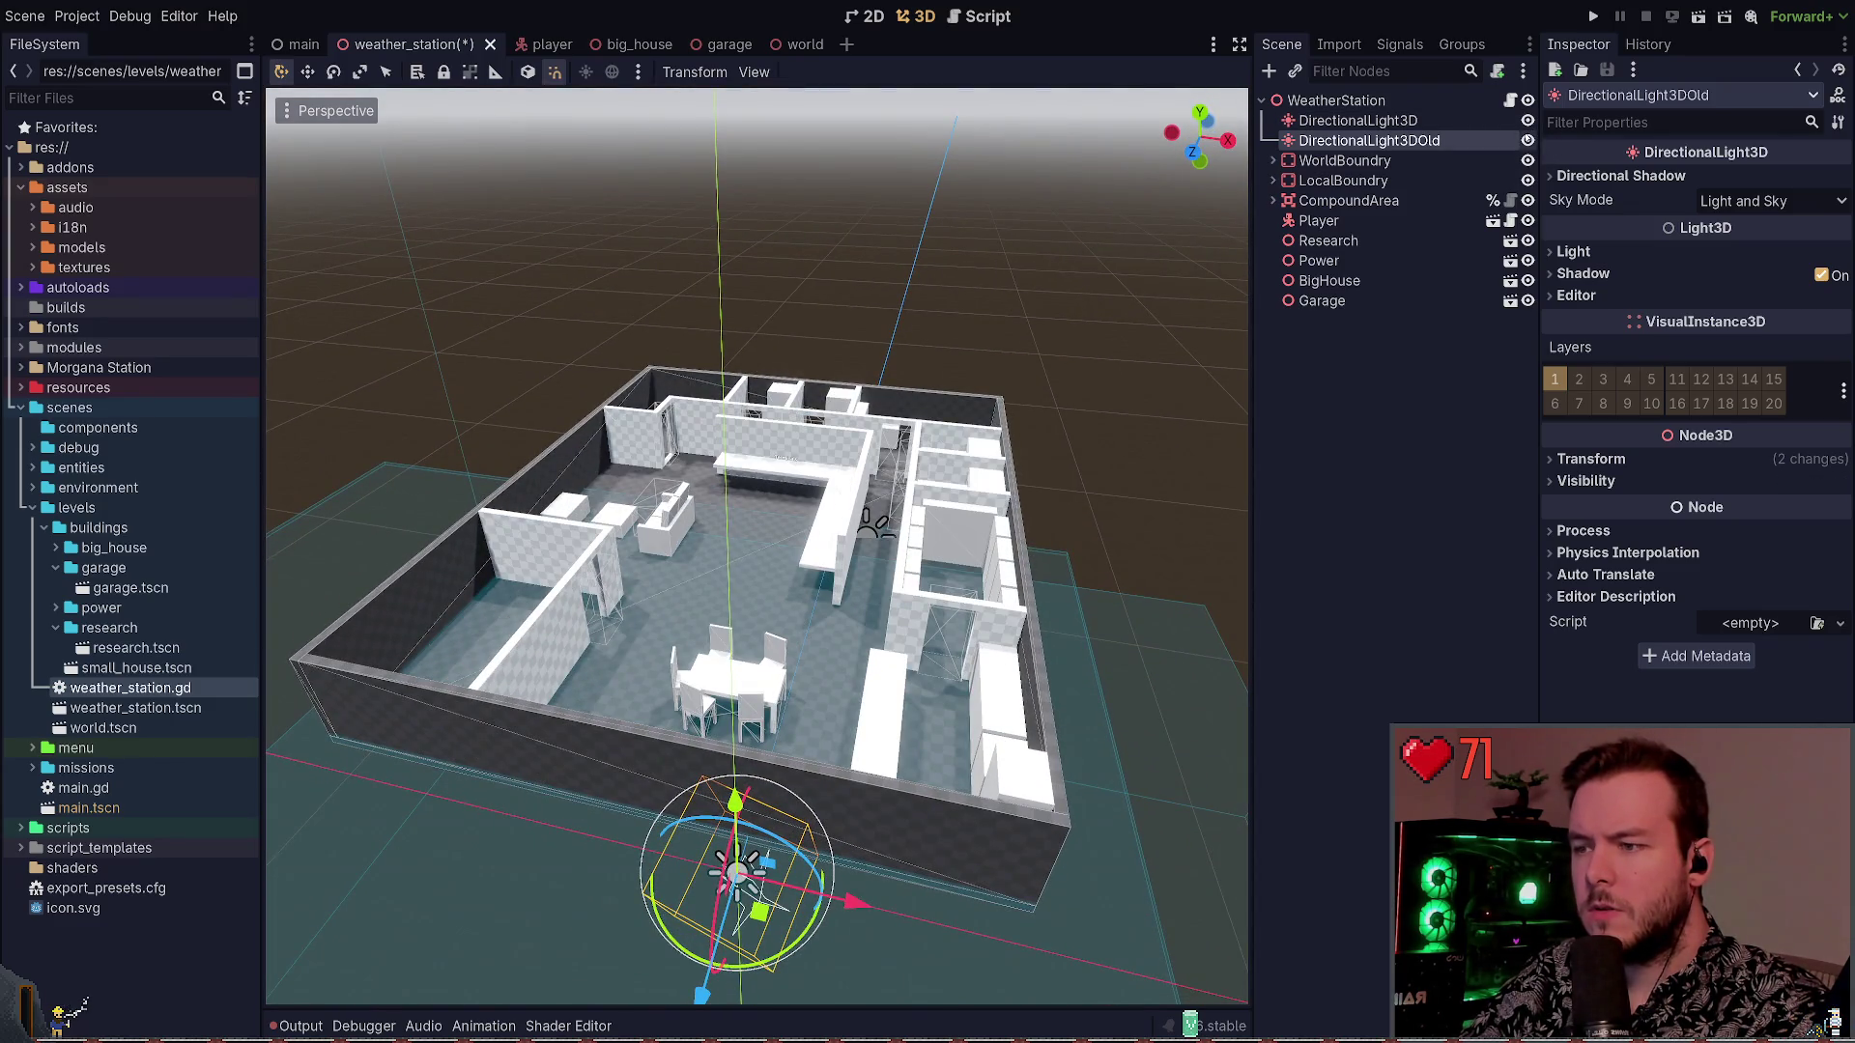
left_click(1527, 141)
left_click(1527, 140)
left_click(1527, 140)
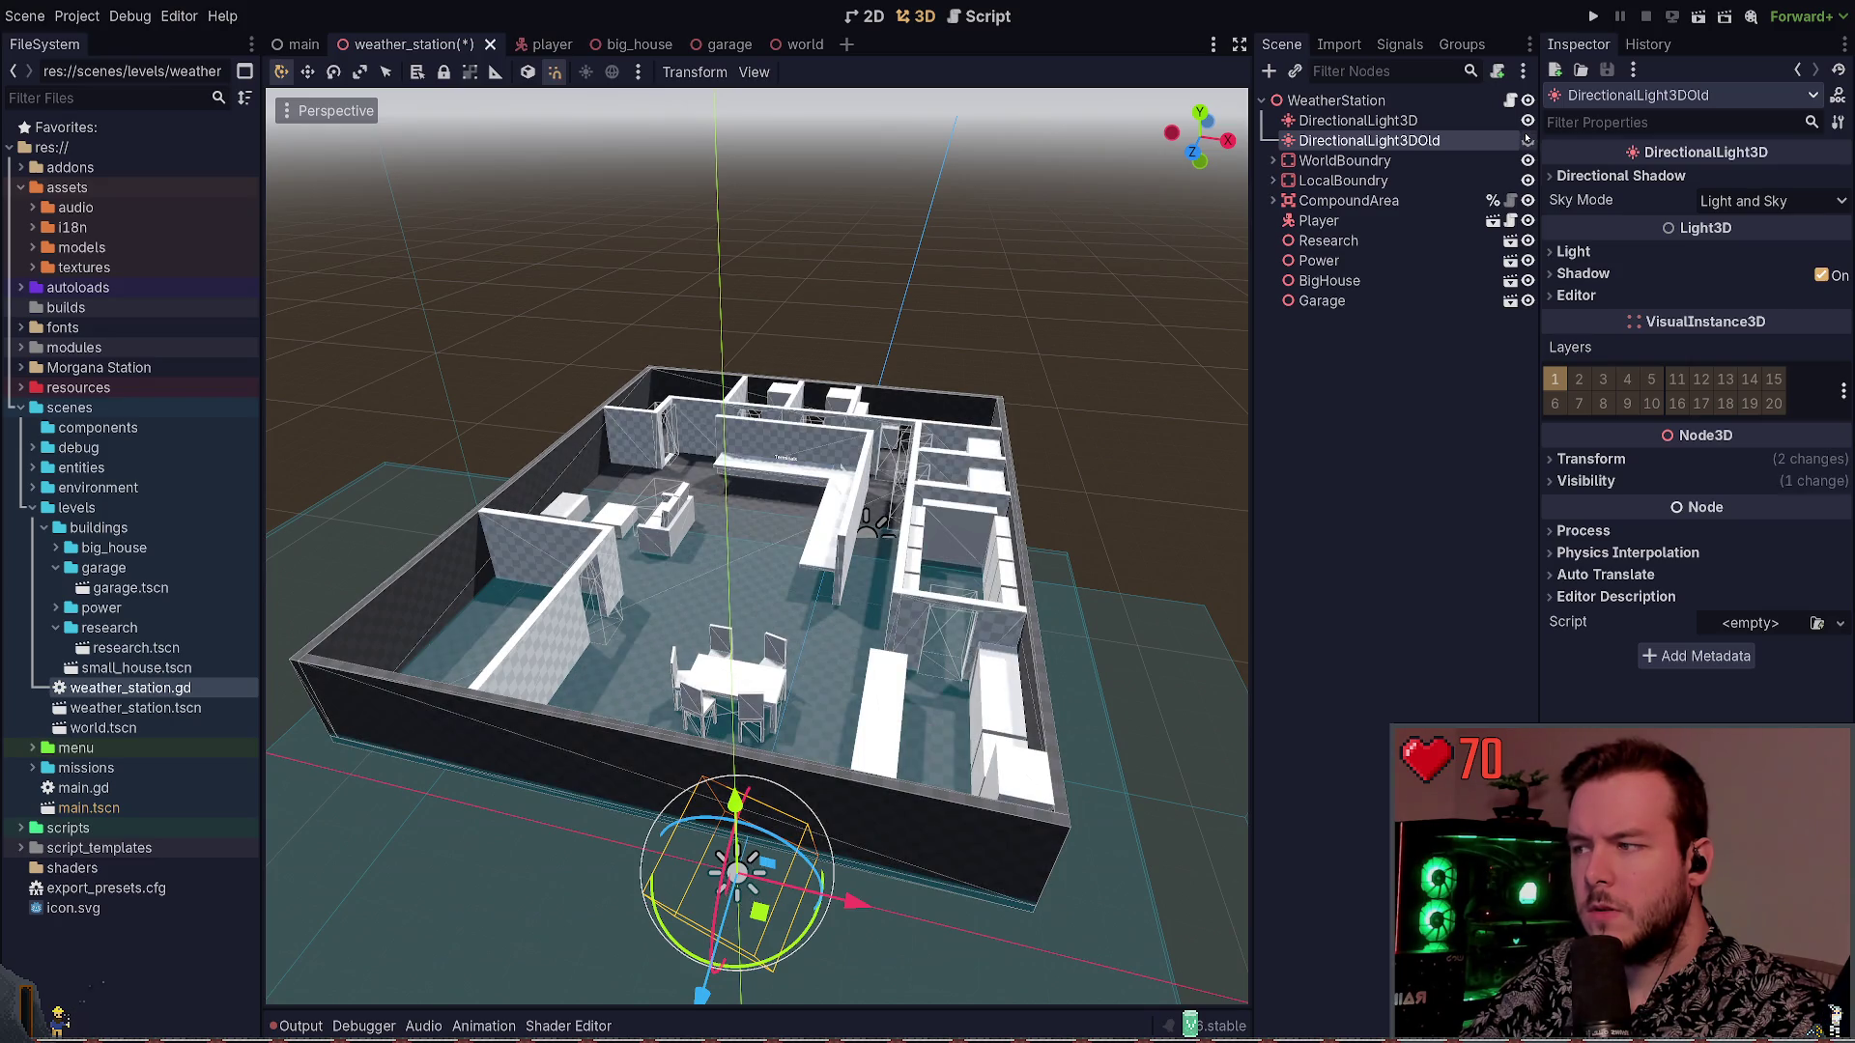
left_click(1527, 140)
left_click(1527, 141)
left_click(1527, 140)
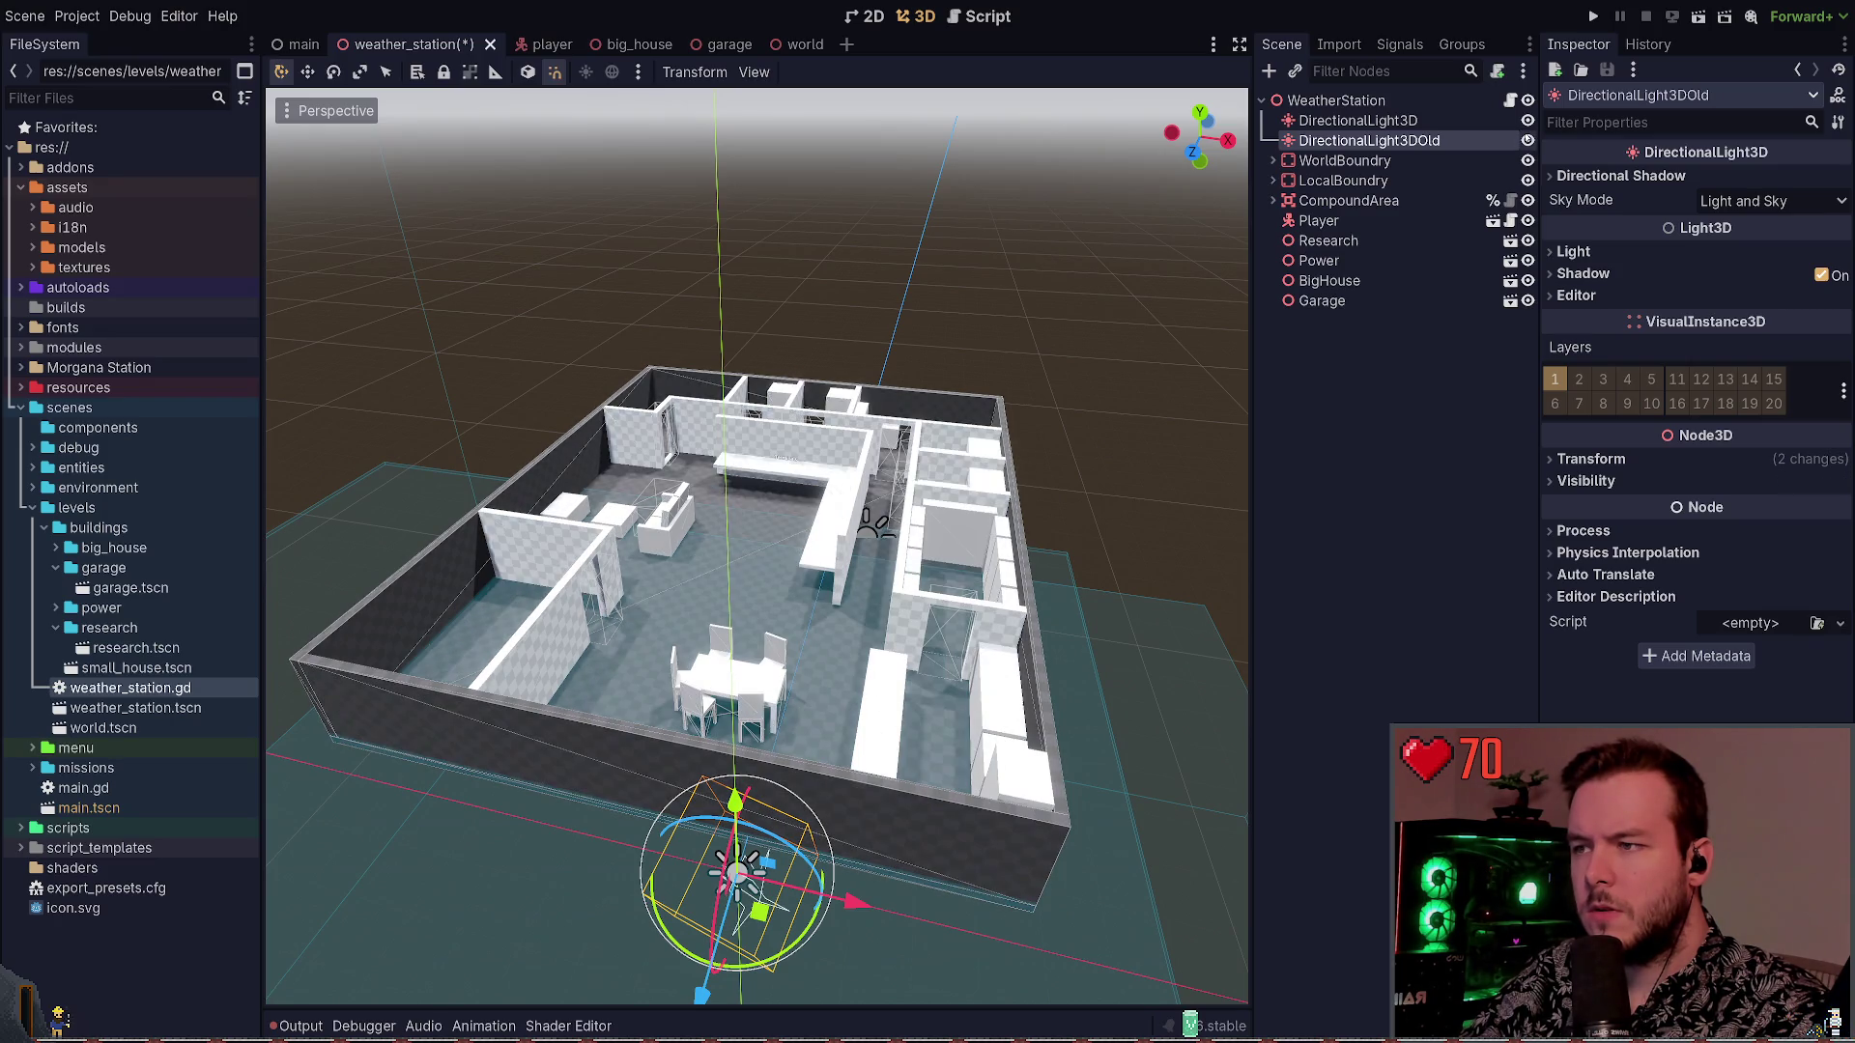
left_click(1527, 140)
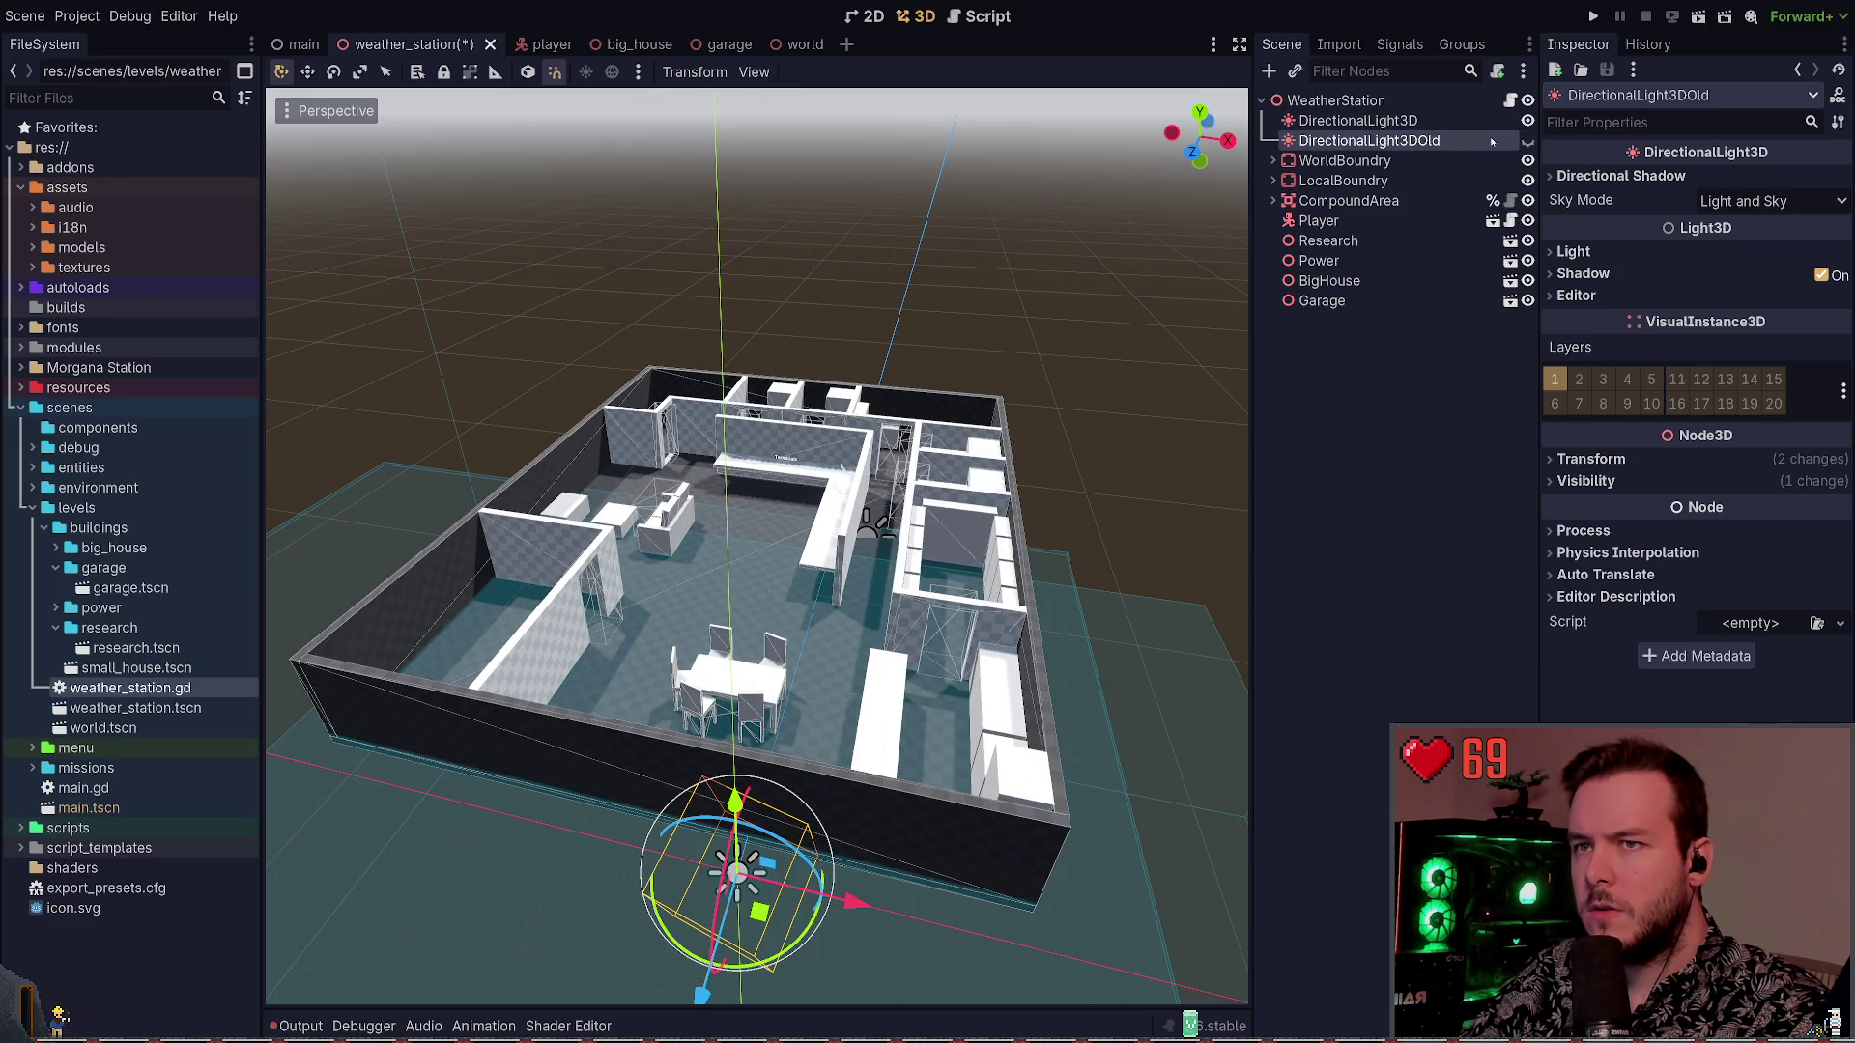
Inspect DirectionalLight3DOld's Transform and Visibility properties
left_click(1430, 120)
left_click(1430, 140)
left_click(1592, 459)
left_click(1592, 459)
left_click(1597, 480)
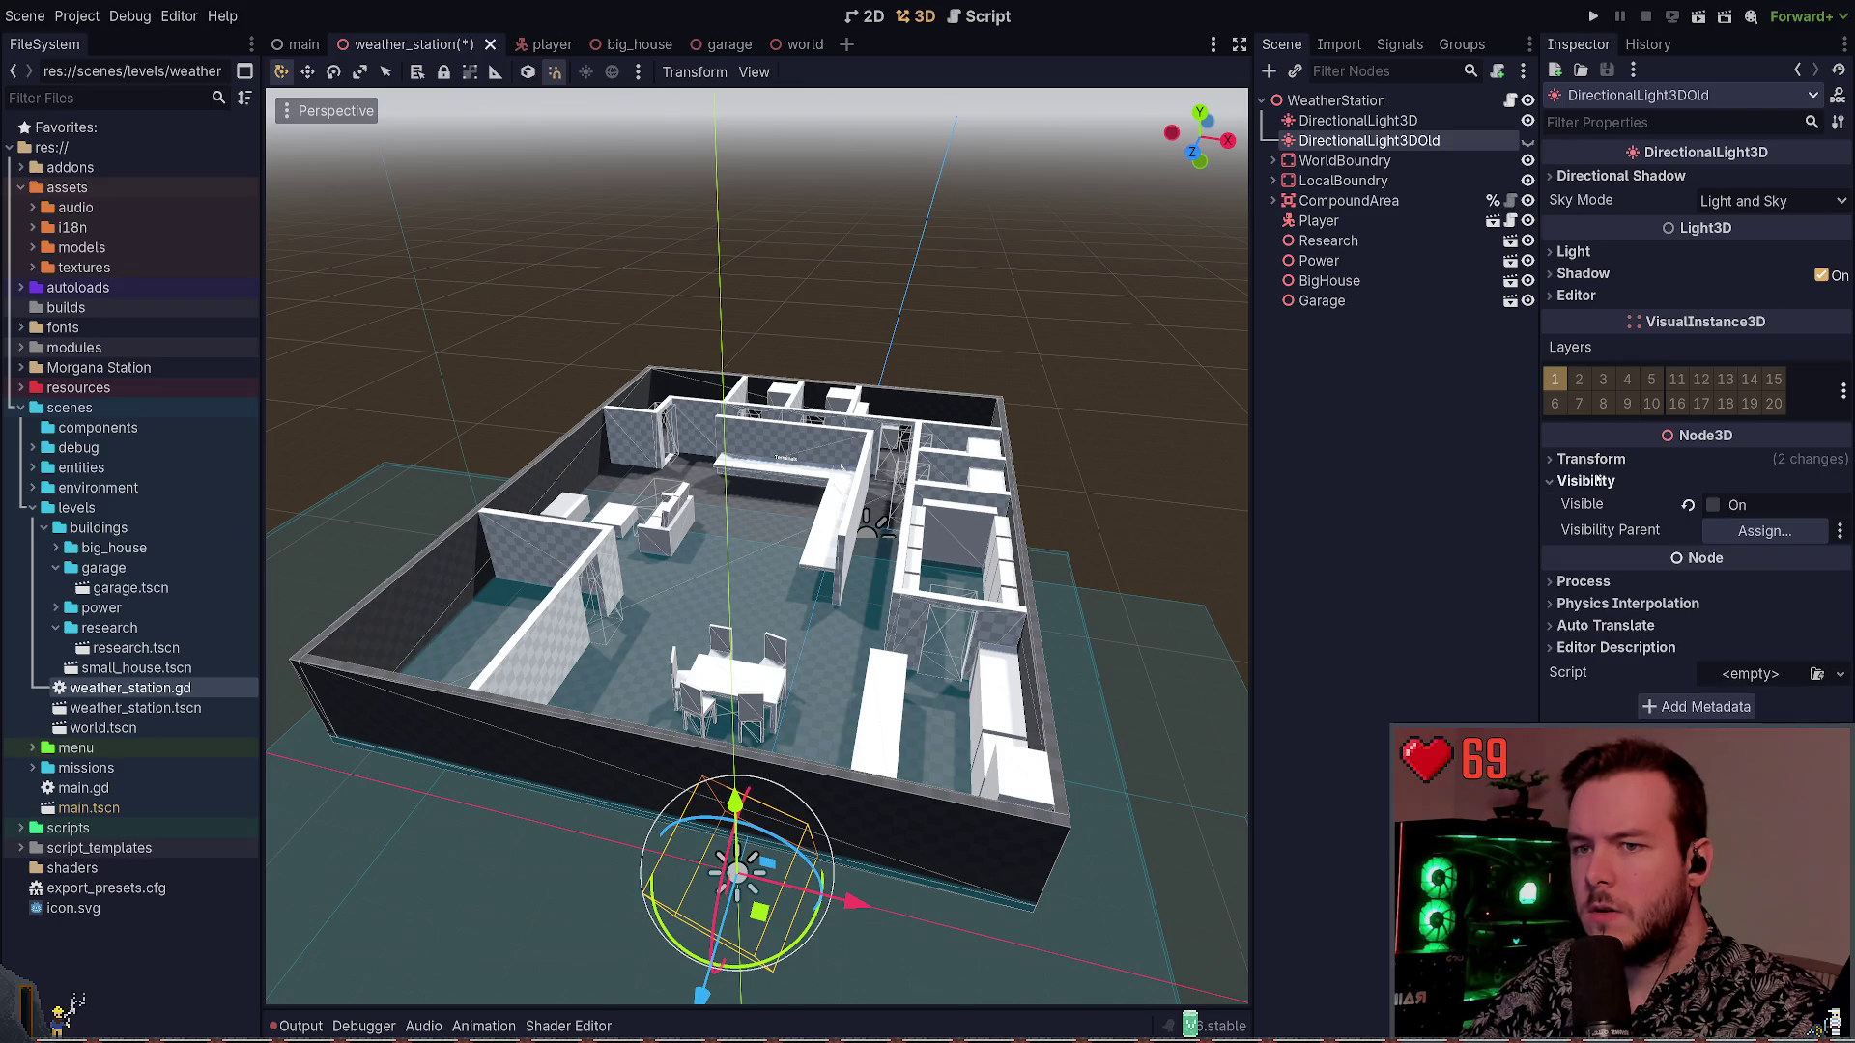
left_click(1597, 480)
Delete DirectionalLight3DOld and save the weather_station scene
left_click(1433, 121)
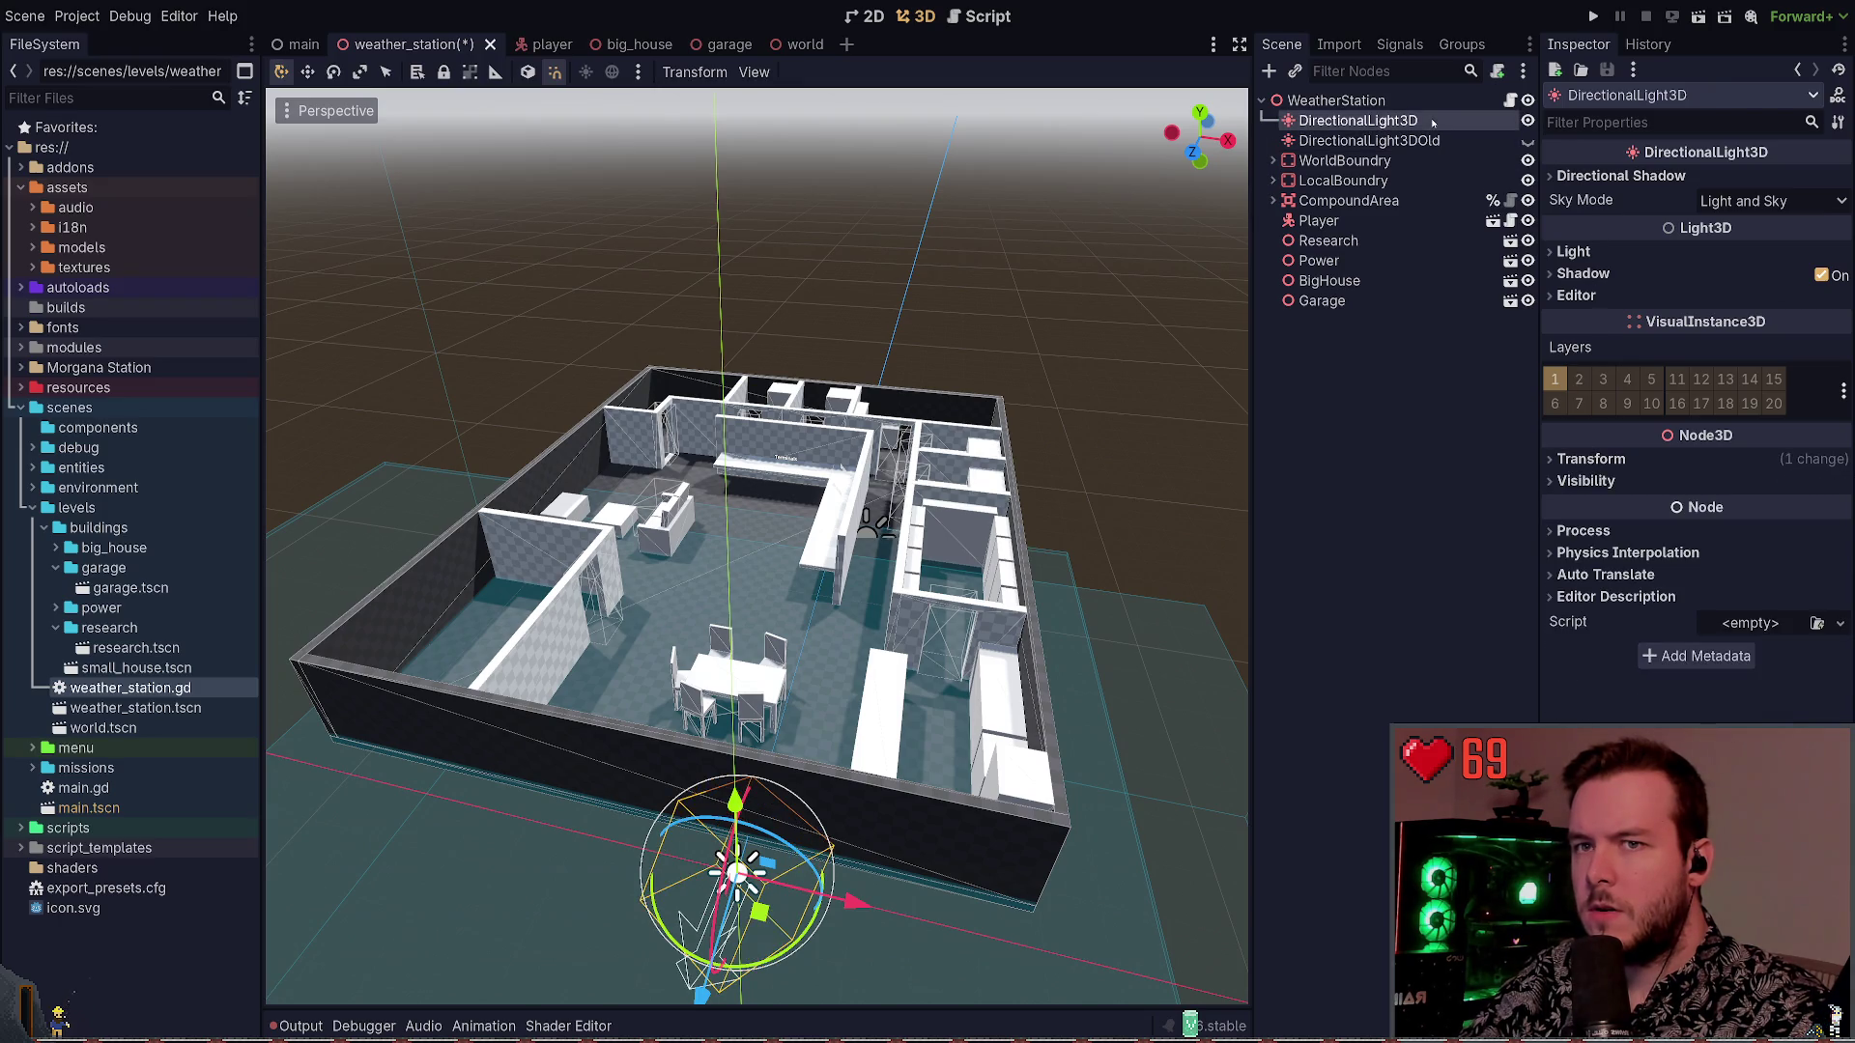
left_click(1455, 141)
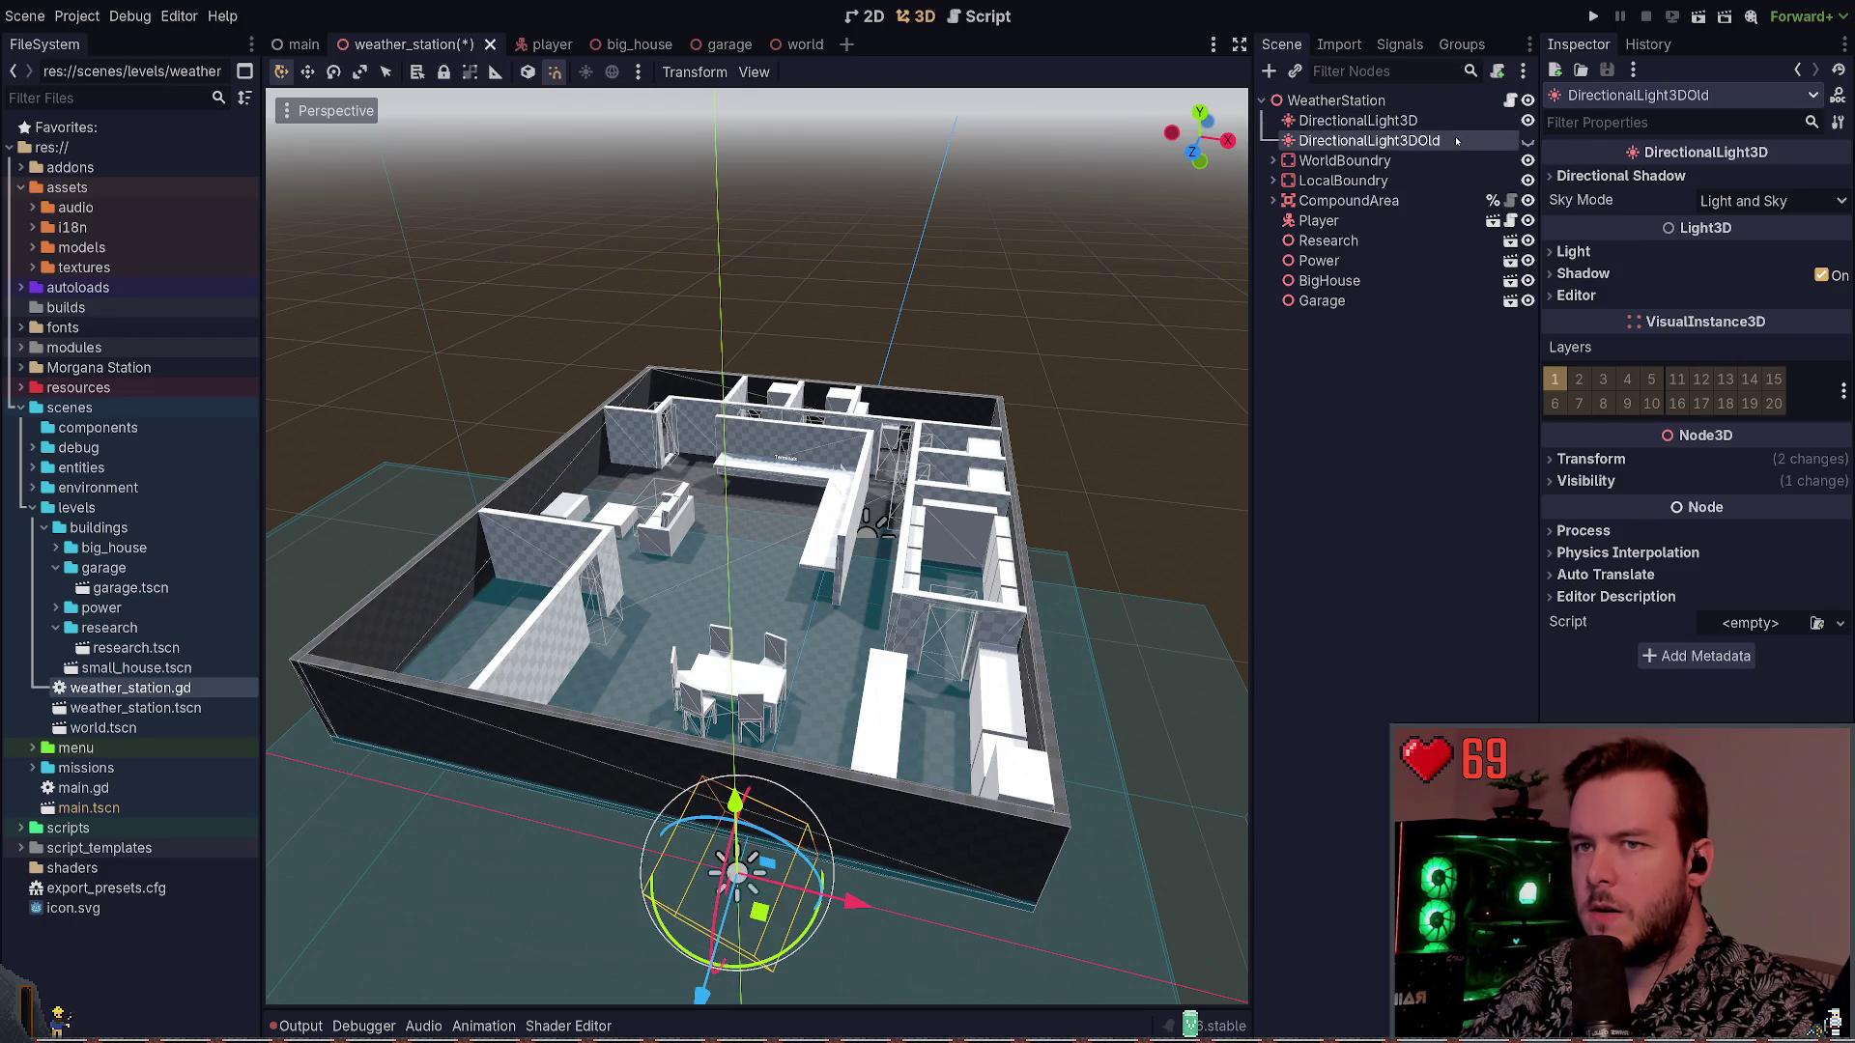
key("Delete")
left_click(1399, 120)
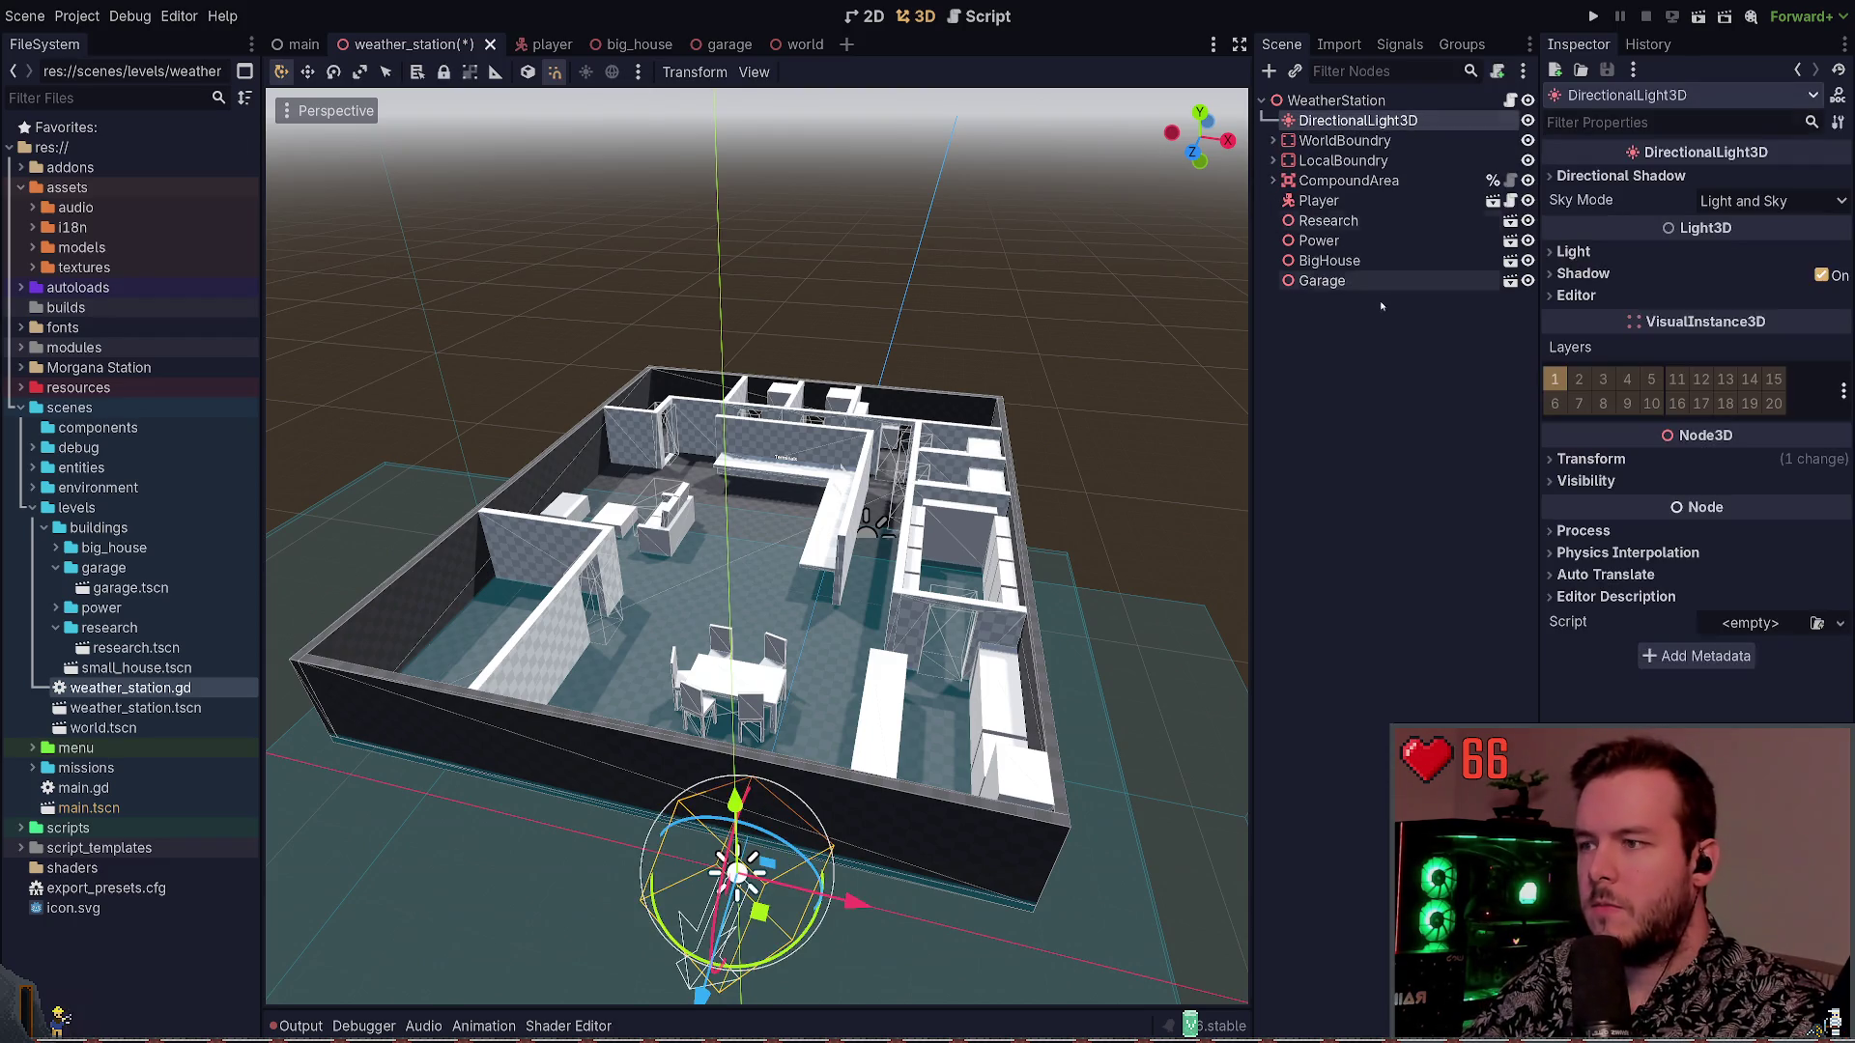
key("ctrl+s")
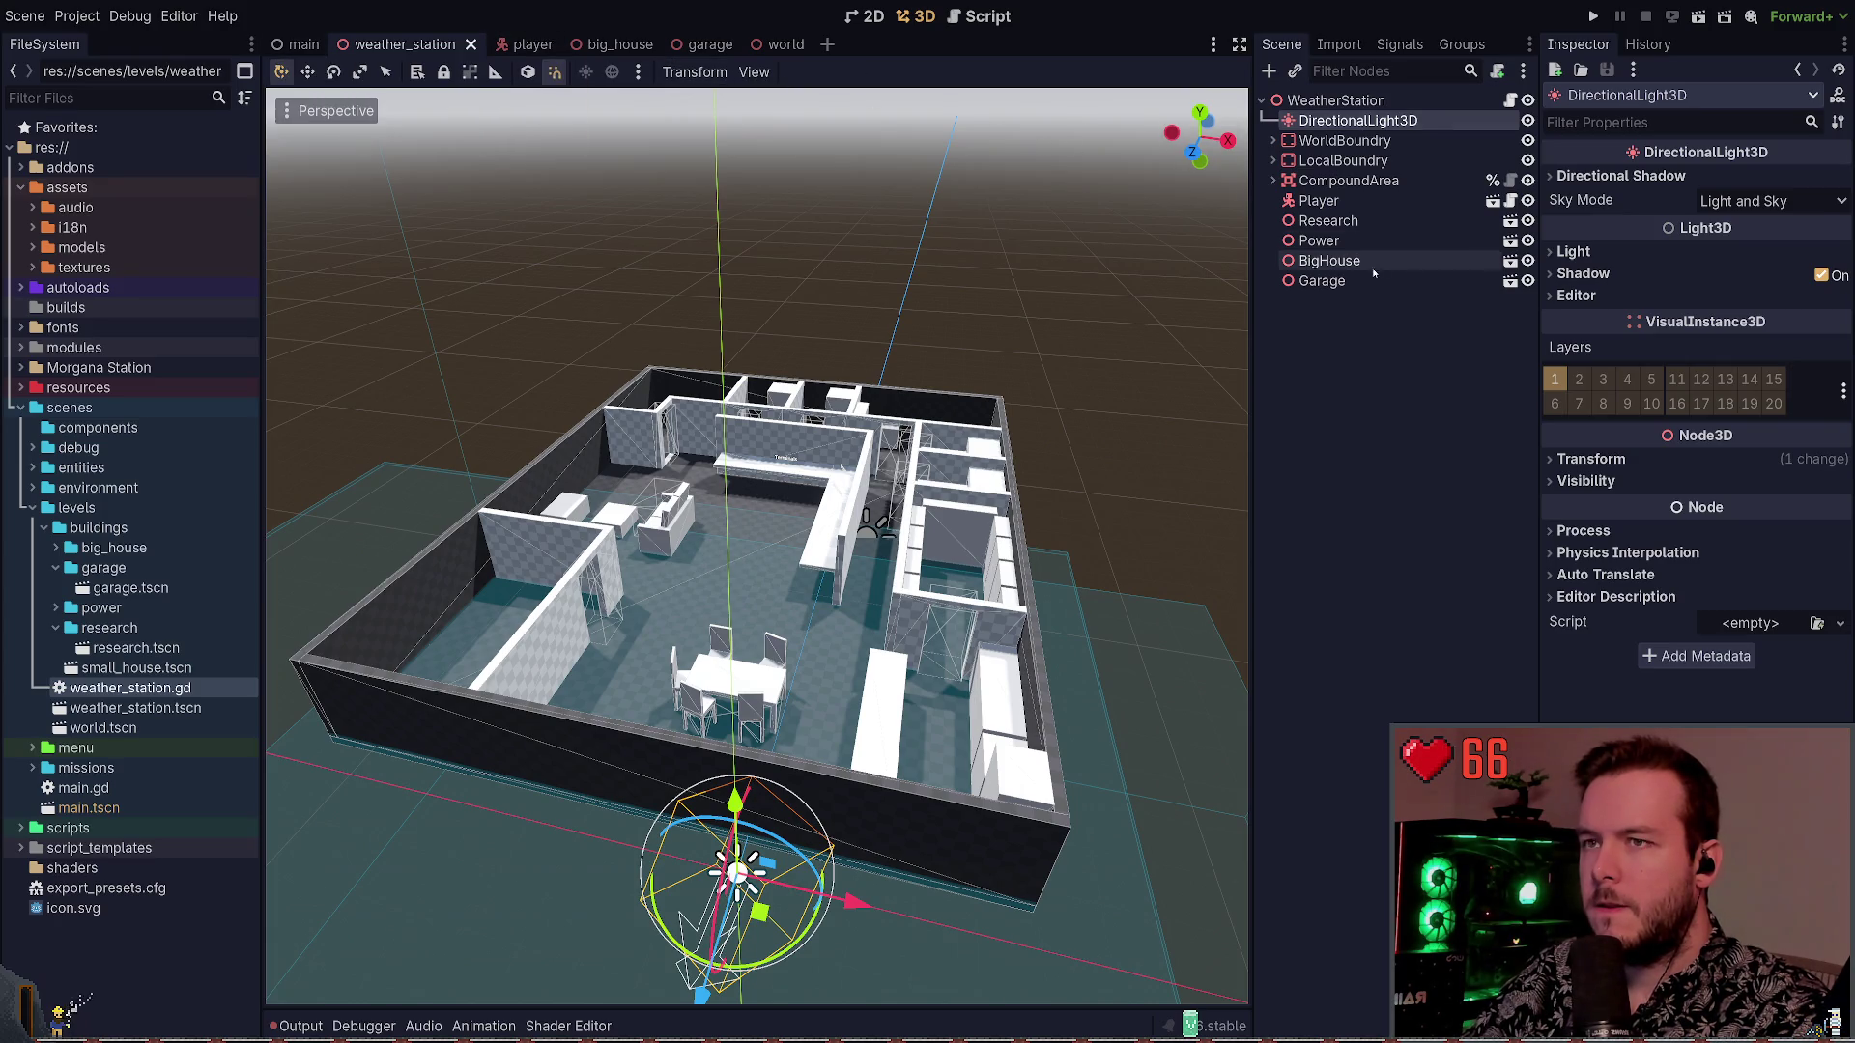
left_click(1387, 308)
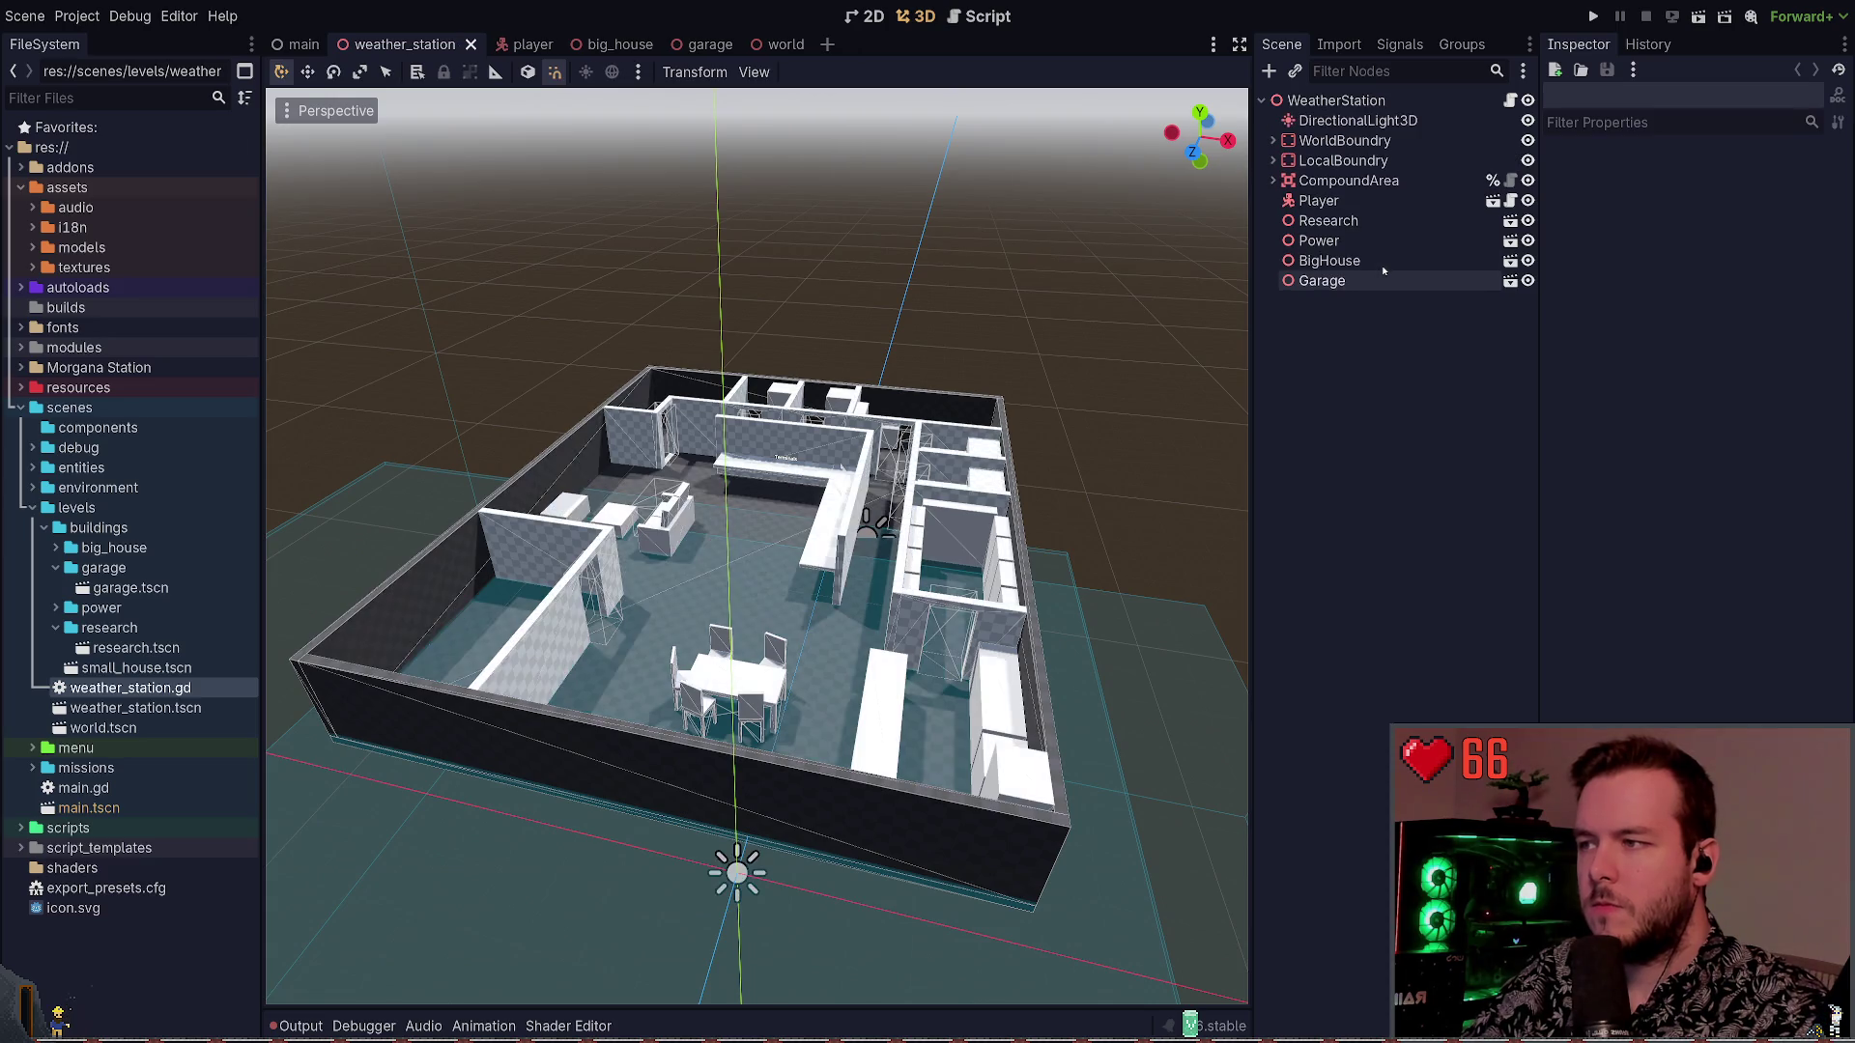
Collapse the research and garage folders in FileSystem, then switch to the world scene tab
left_click_drag(1139, 275, 1133, 237)
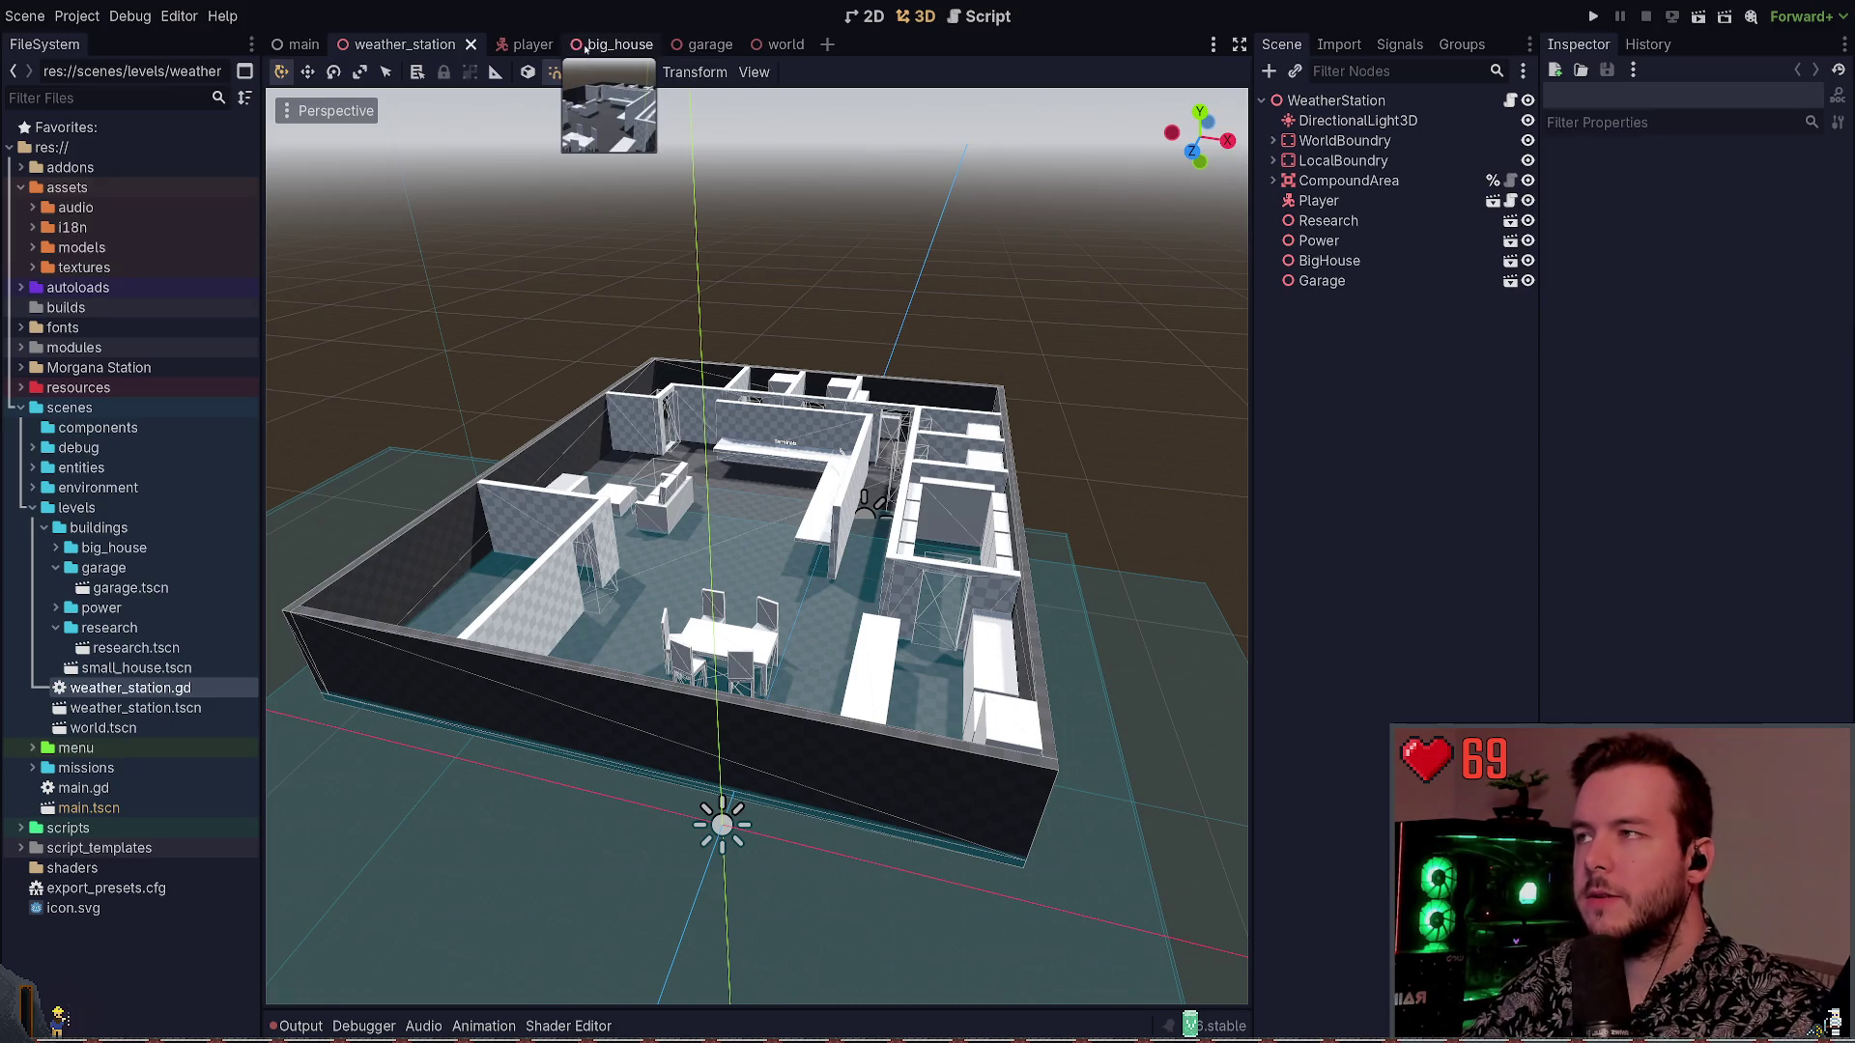
mouse_move(522, 46)
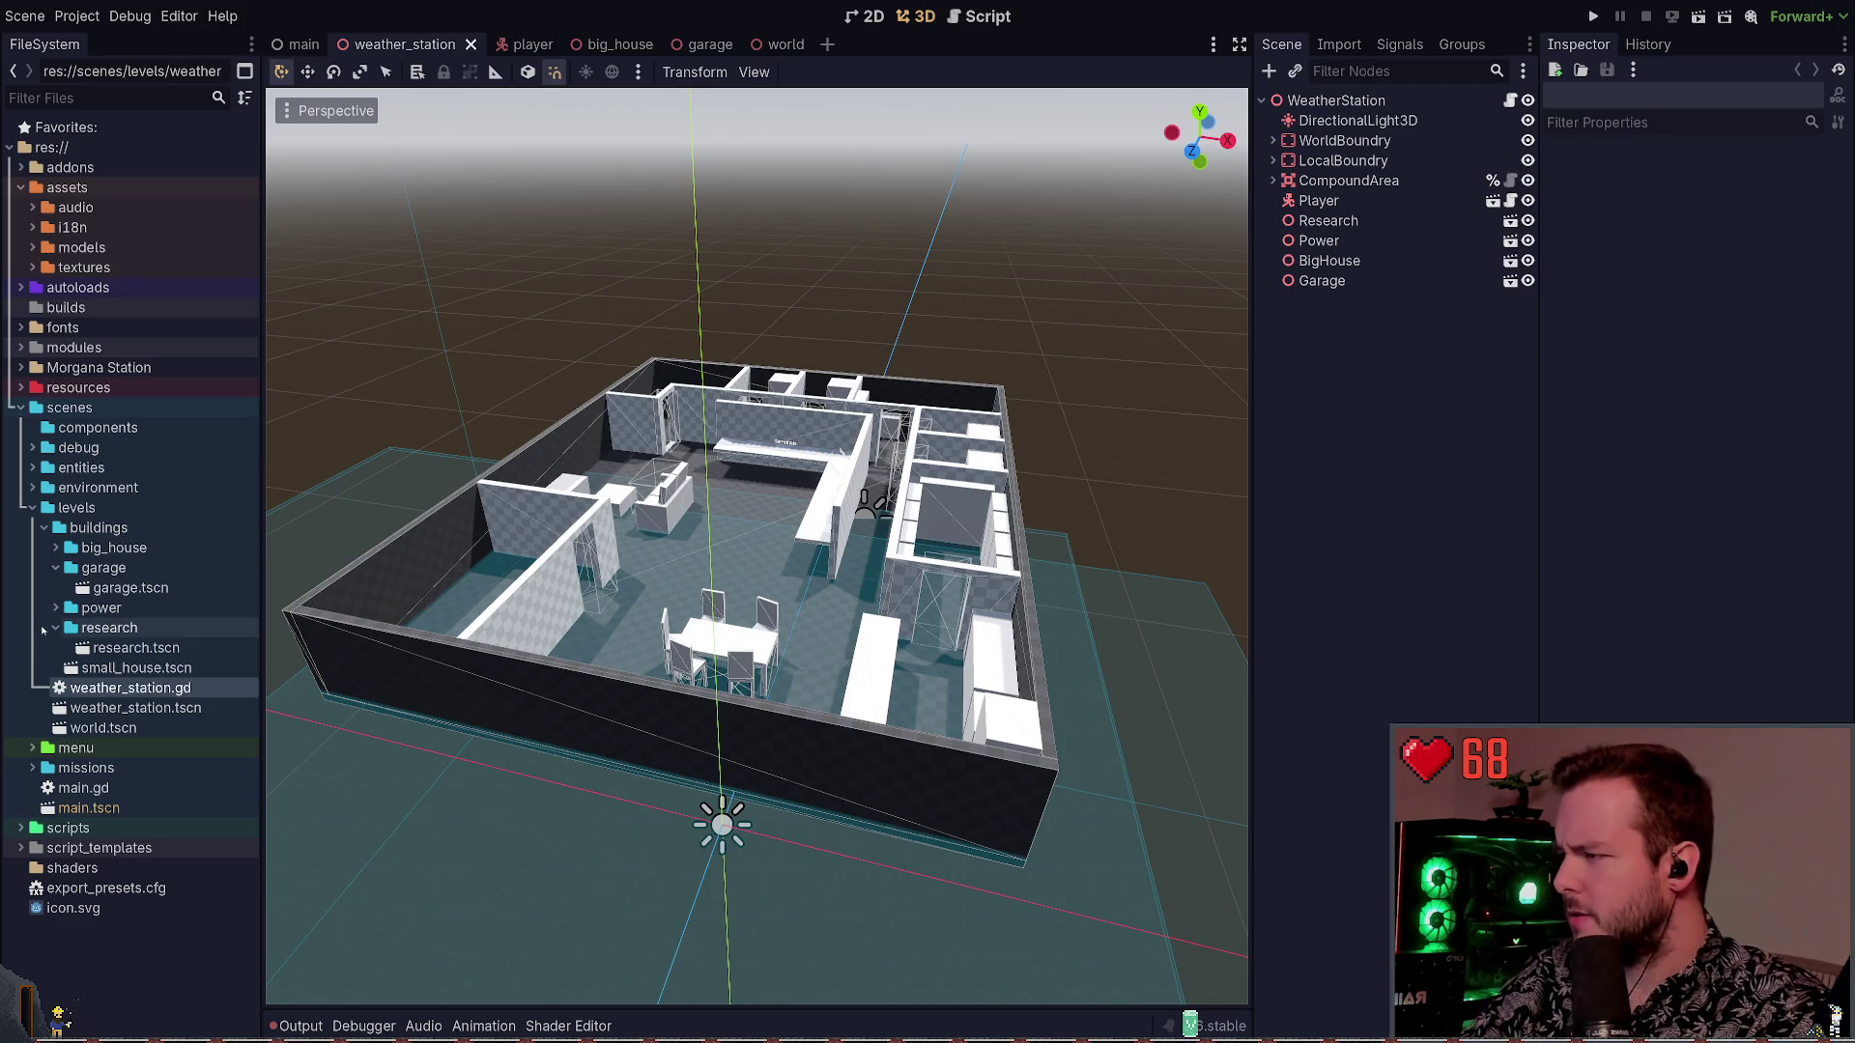
left_click(54, 628)
left_click(56, 568)
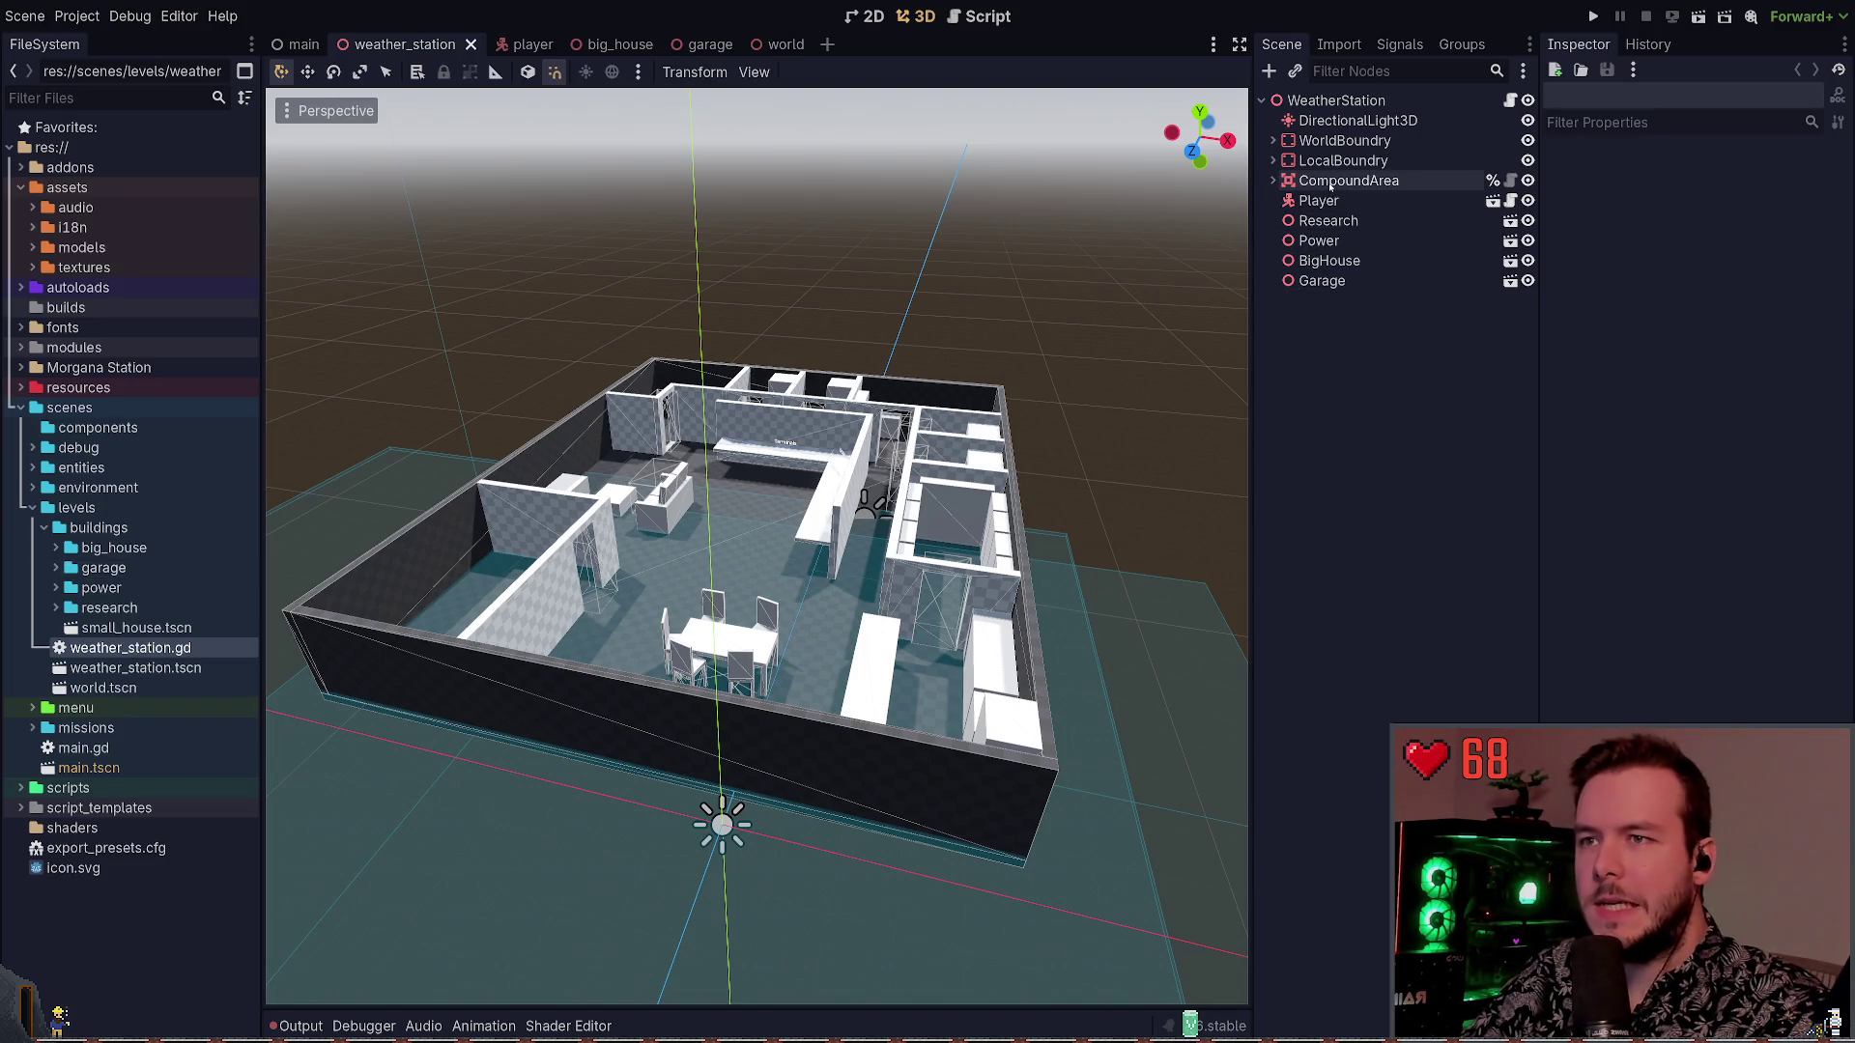
left_click(1272, 181)
left_click(1272, 181)
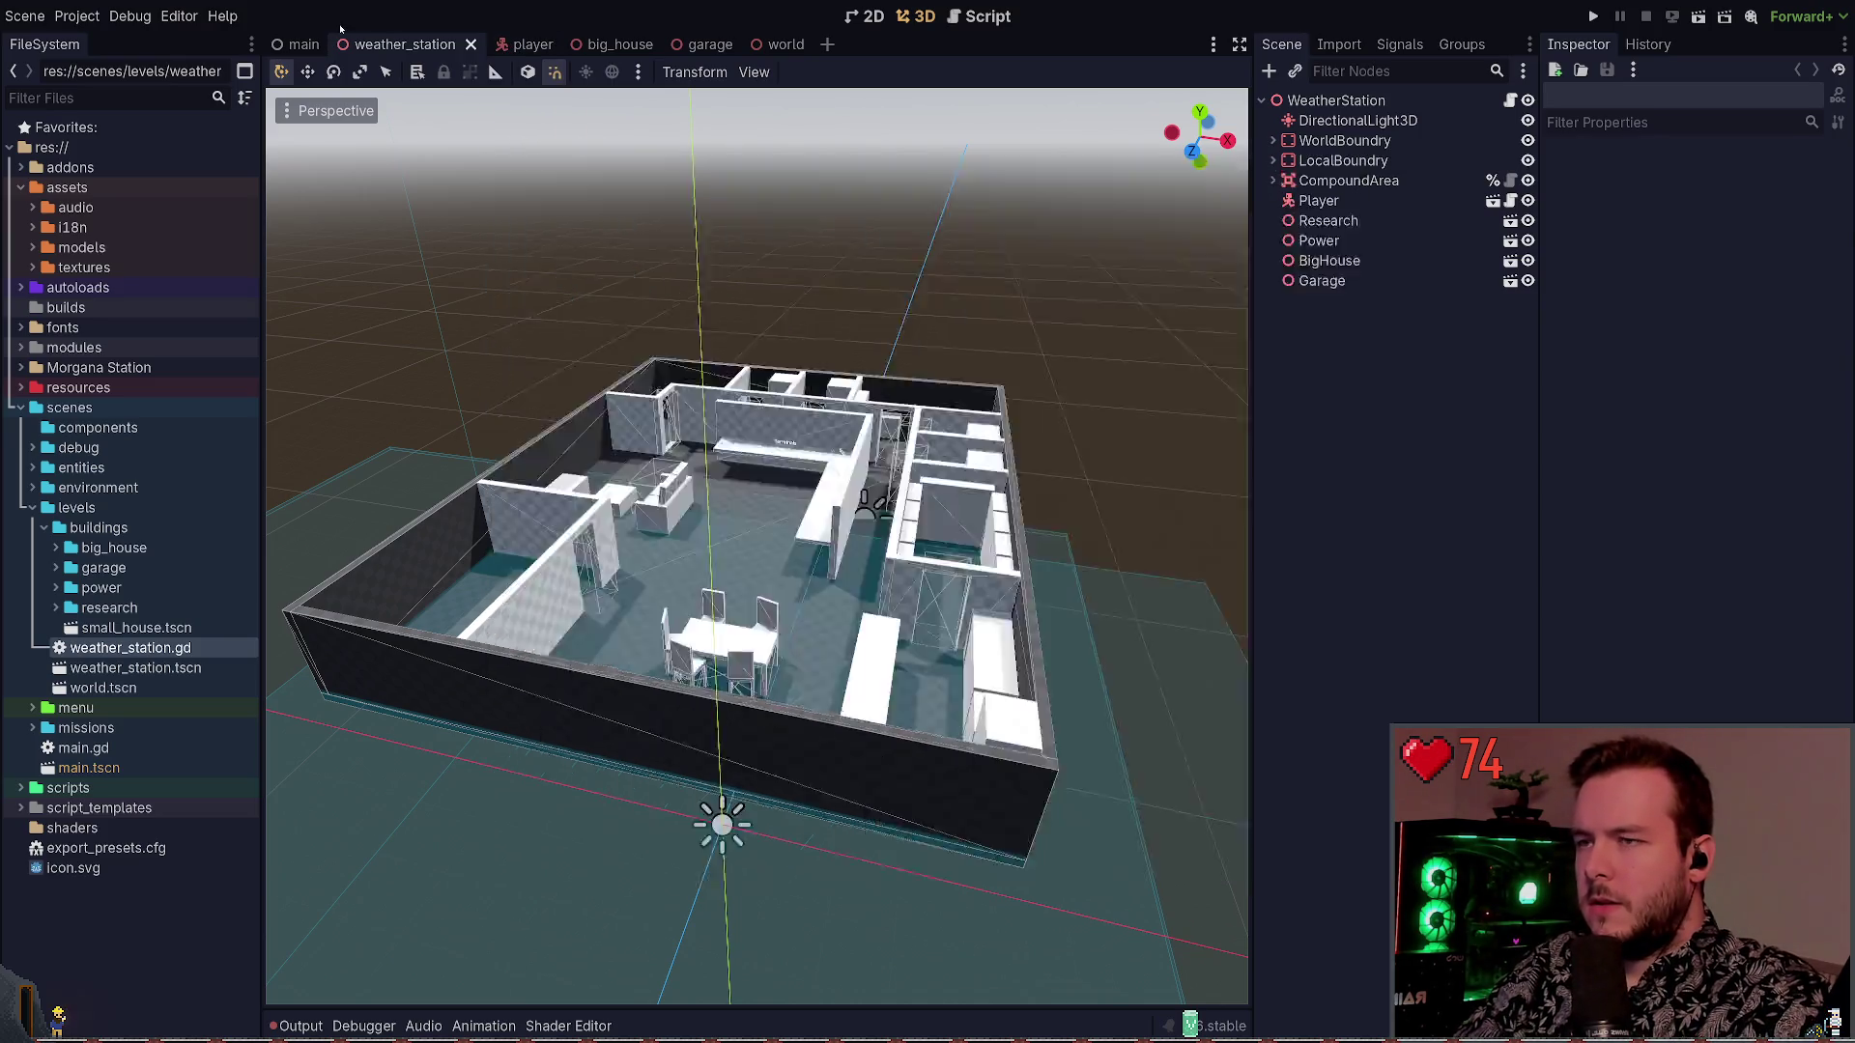
key("ctrl+shift+Tab")
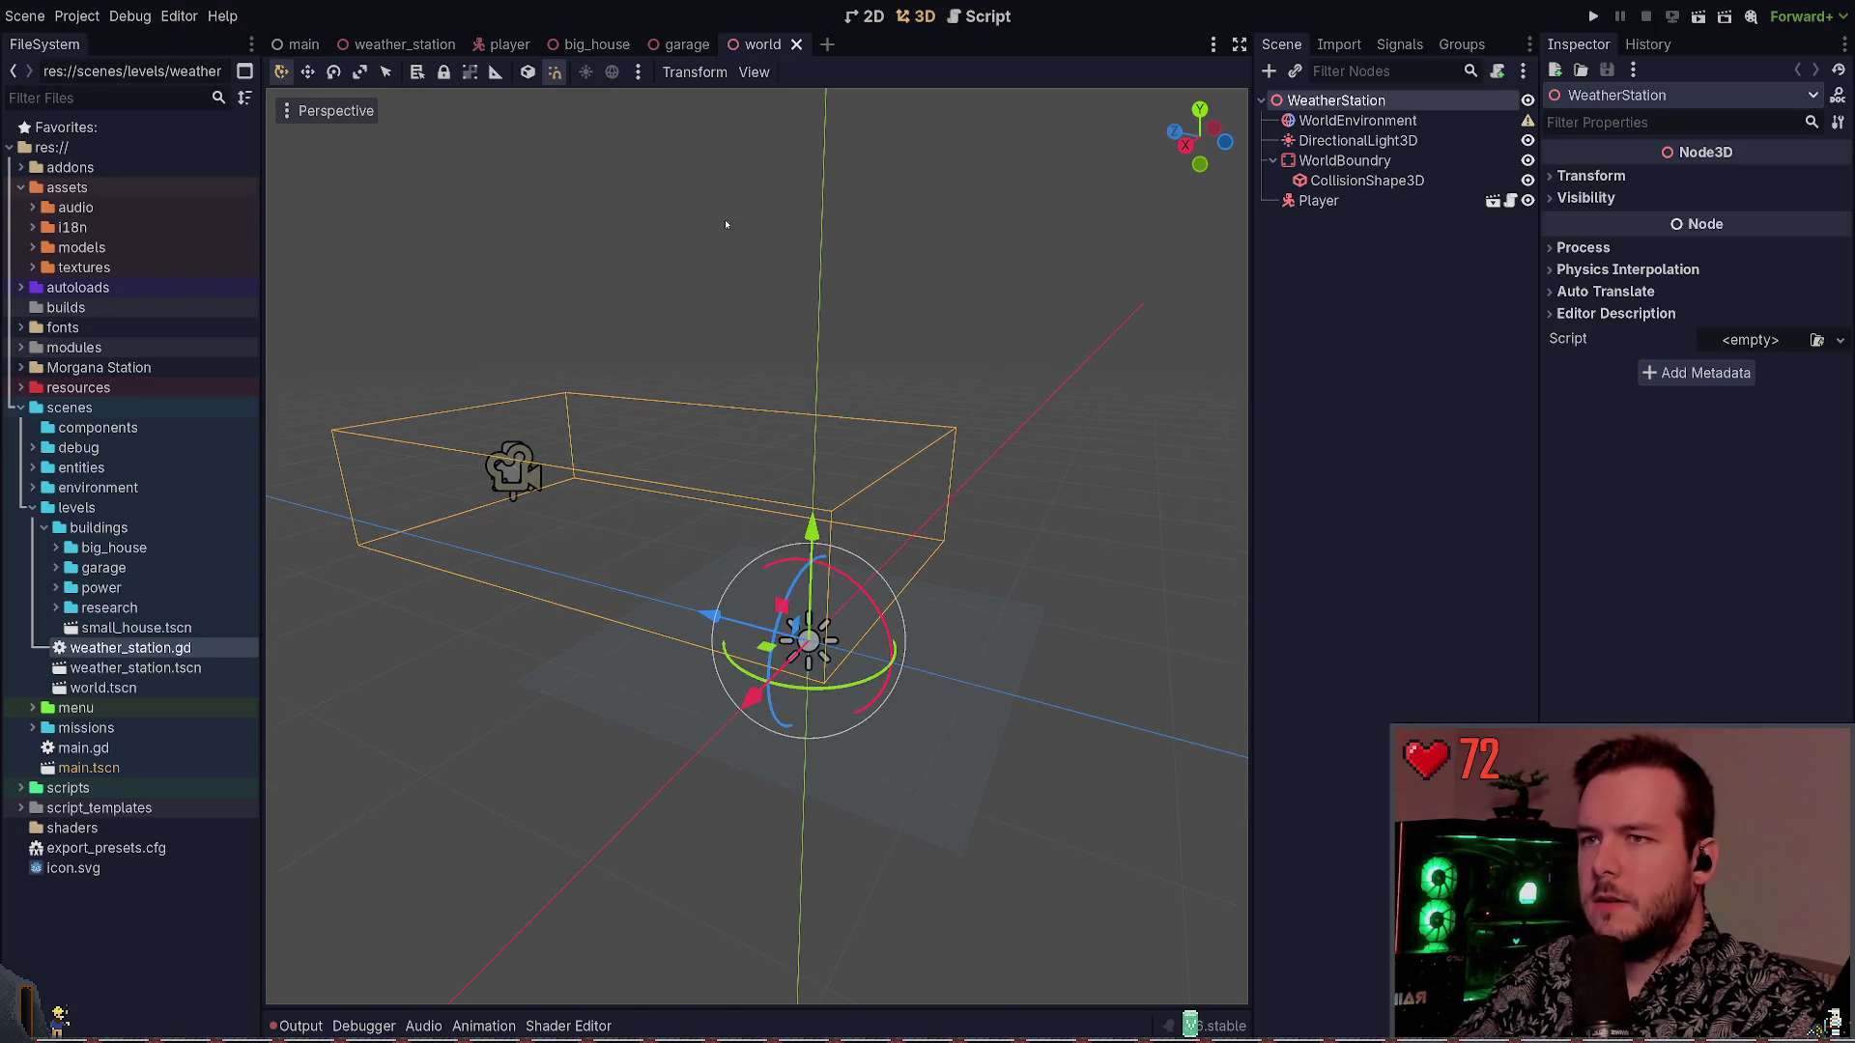
Delete DirectionalLight3D, undo the root rename back to World, and save the world scene
left_click(1352, 142)
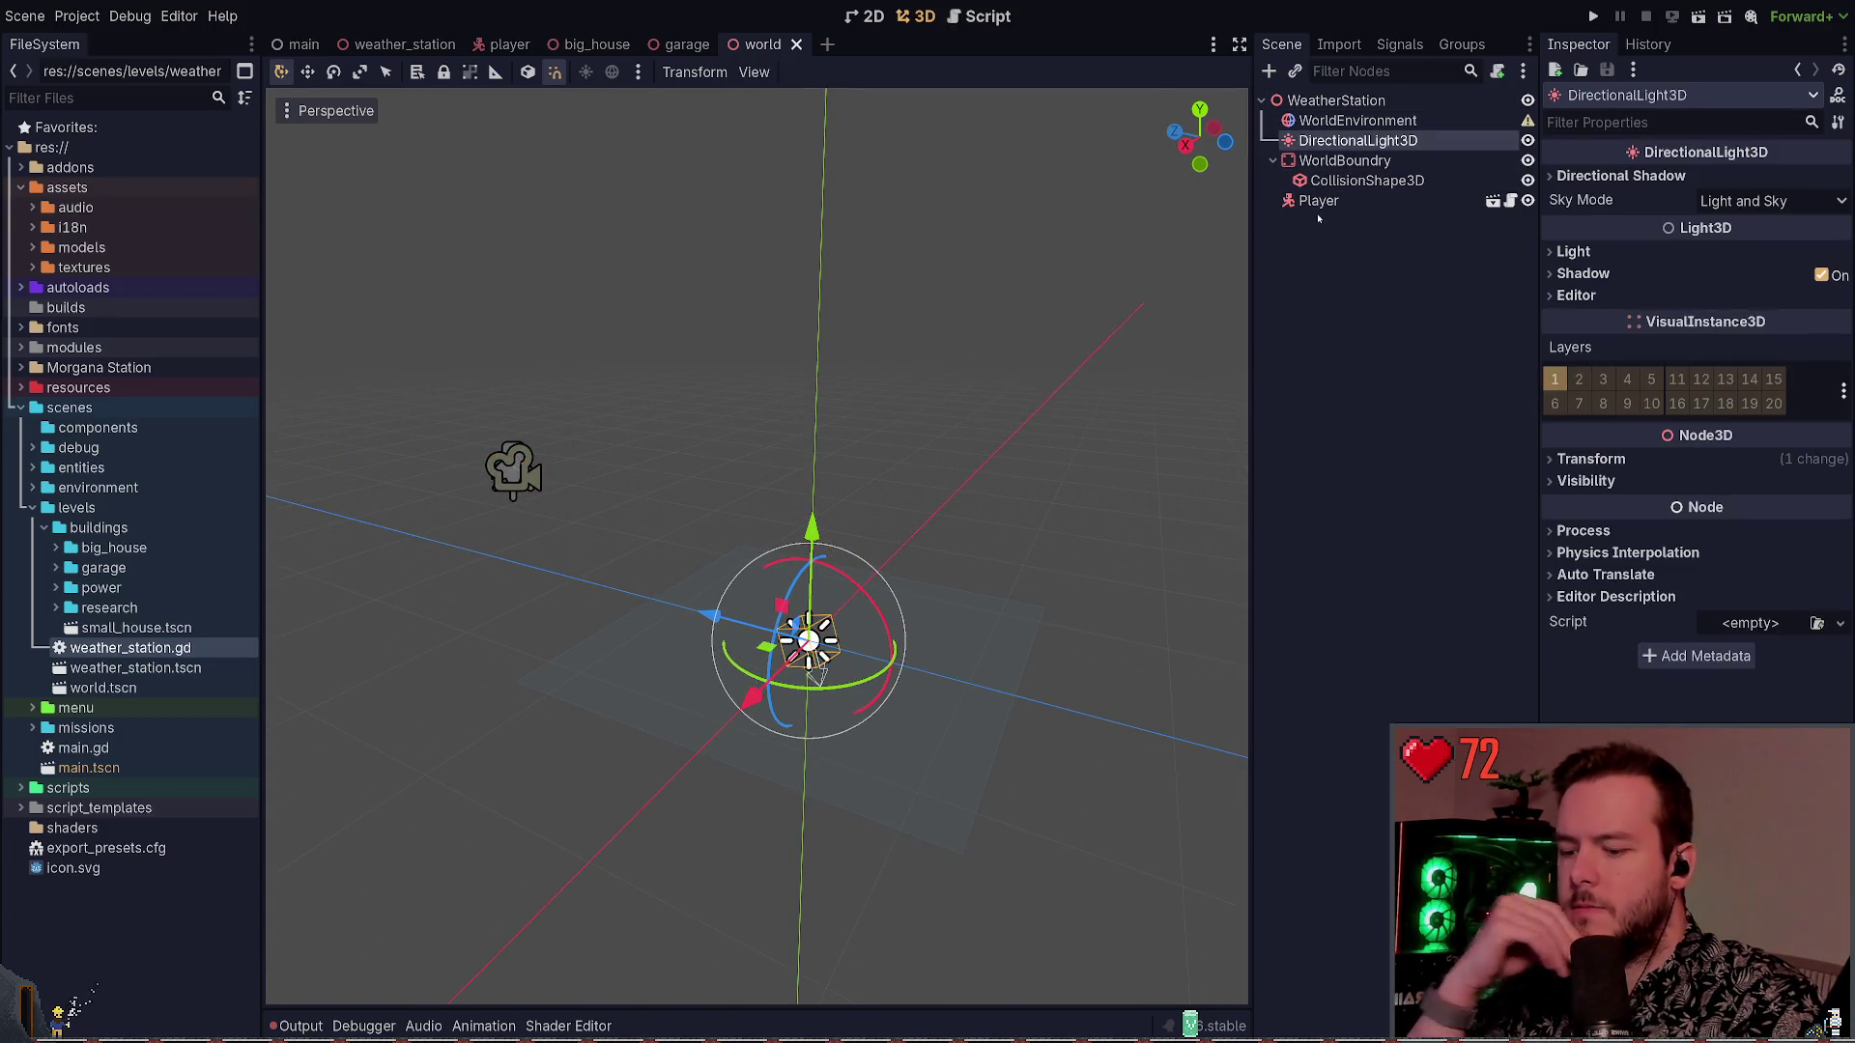
key("Delete")
left_click(1356, 123)
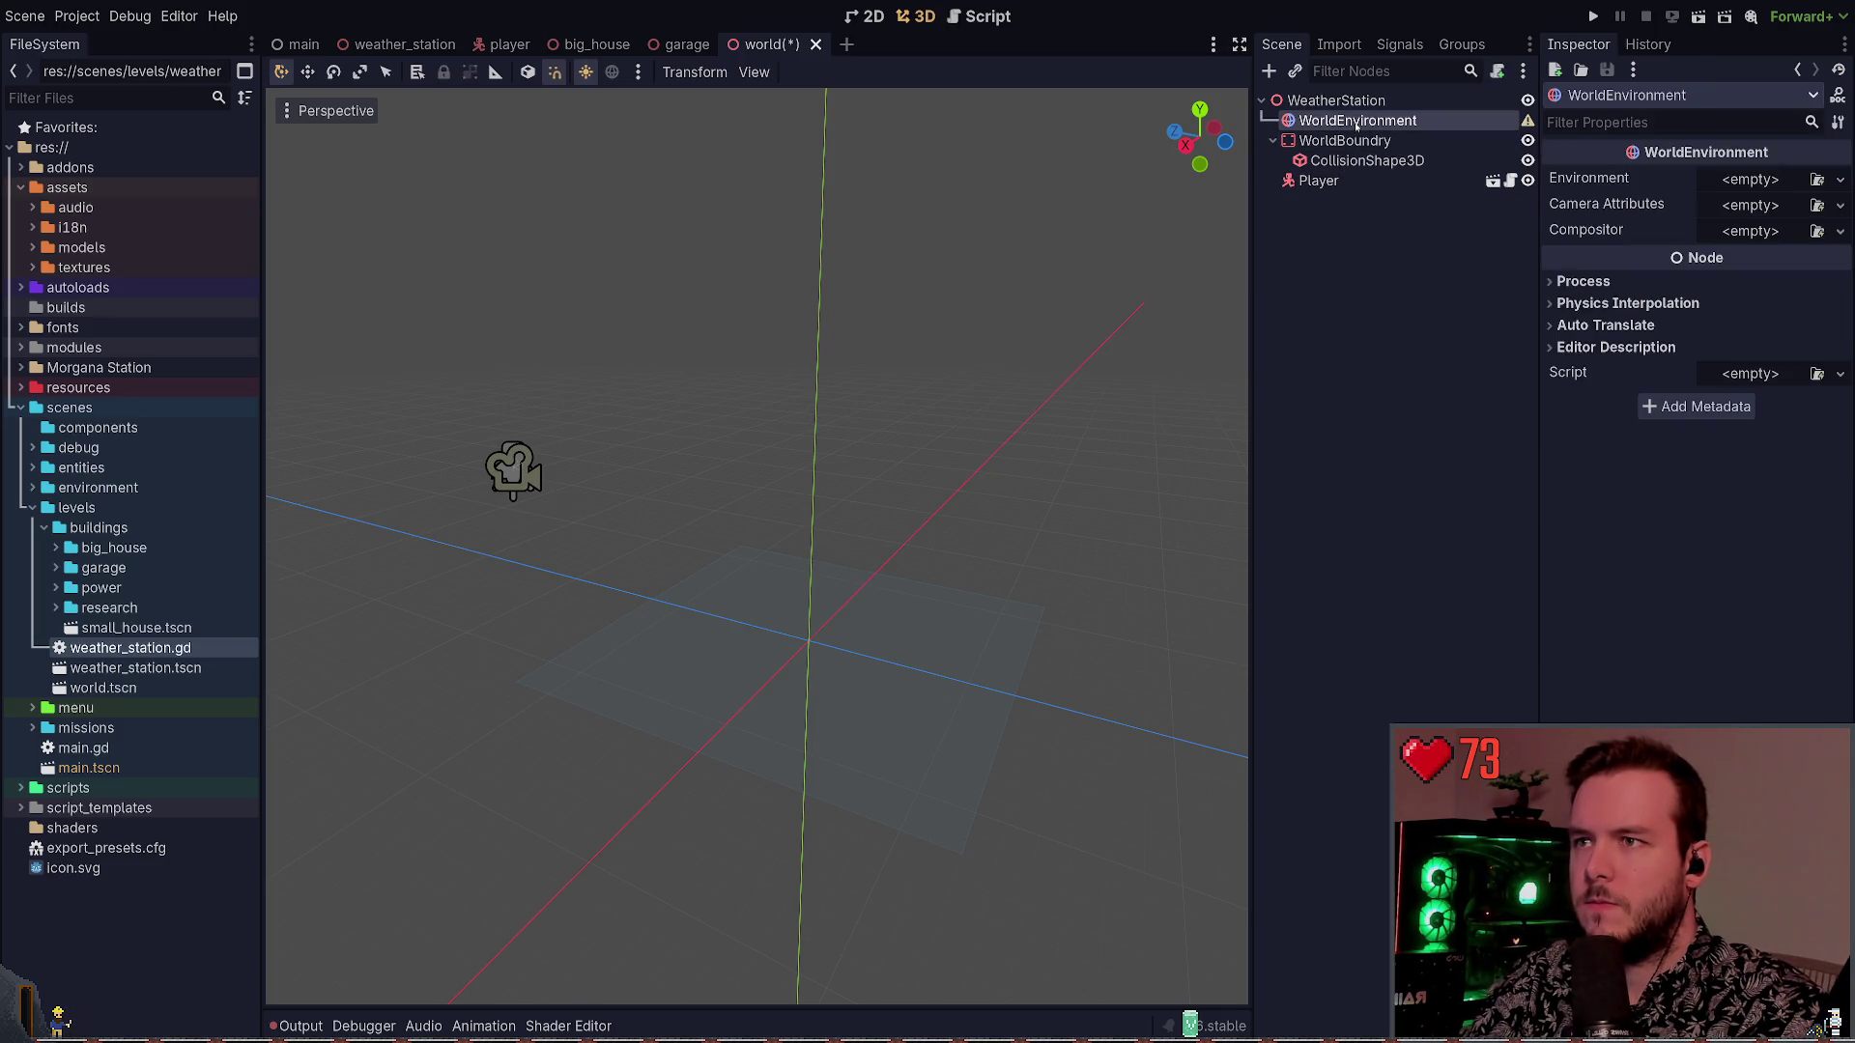
left_click(1338, 100)
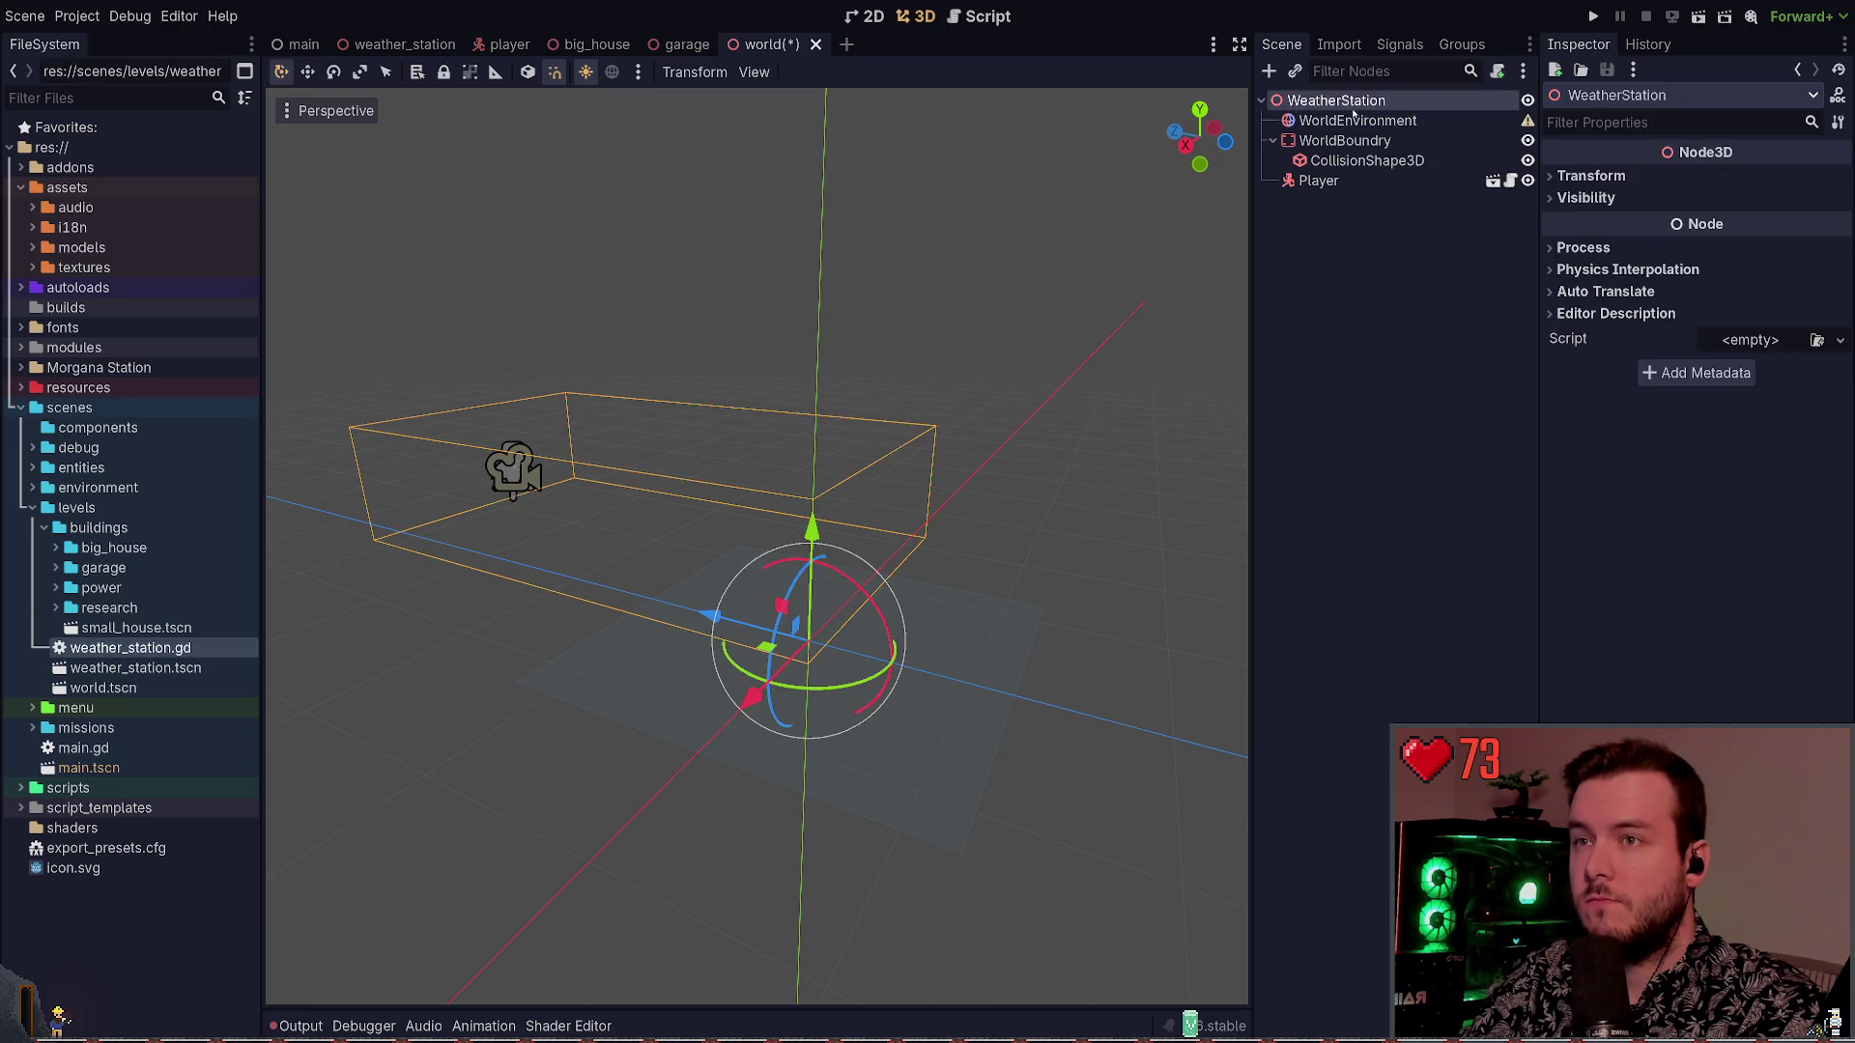
key("ctrl+z")
key("ctrl+s")
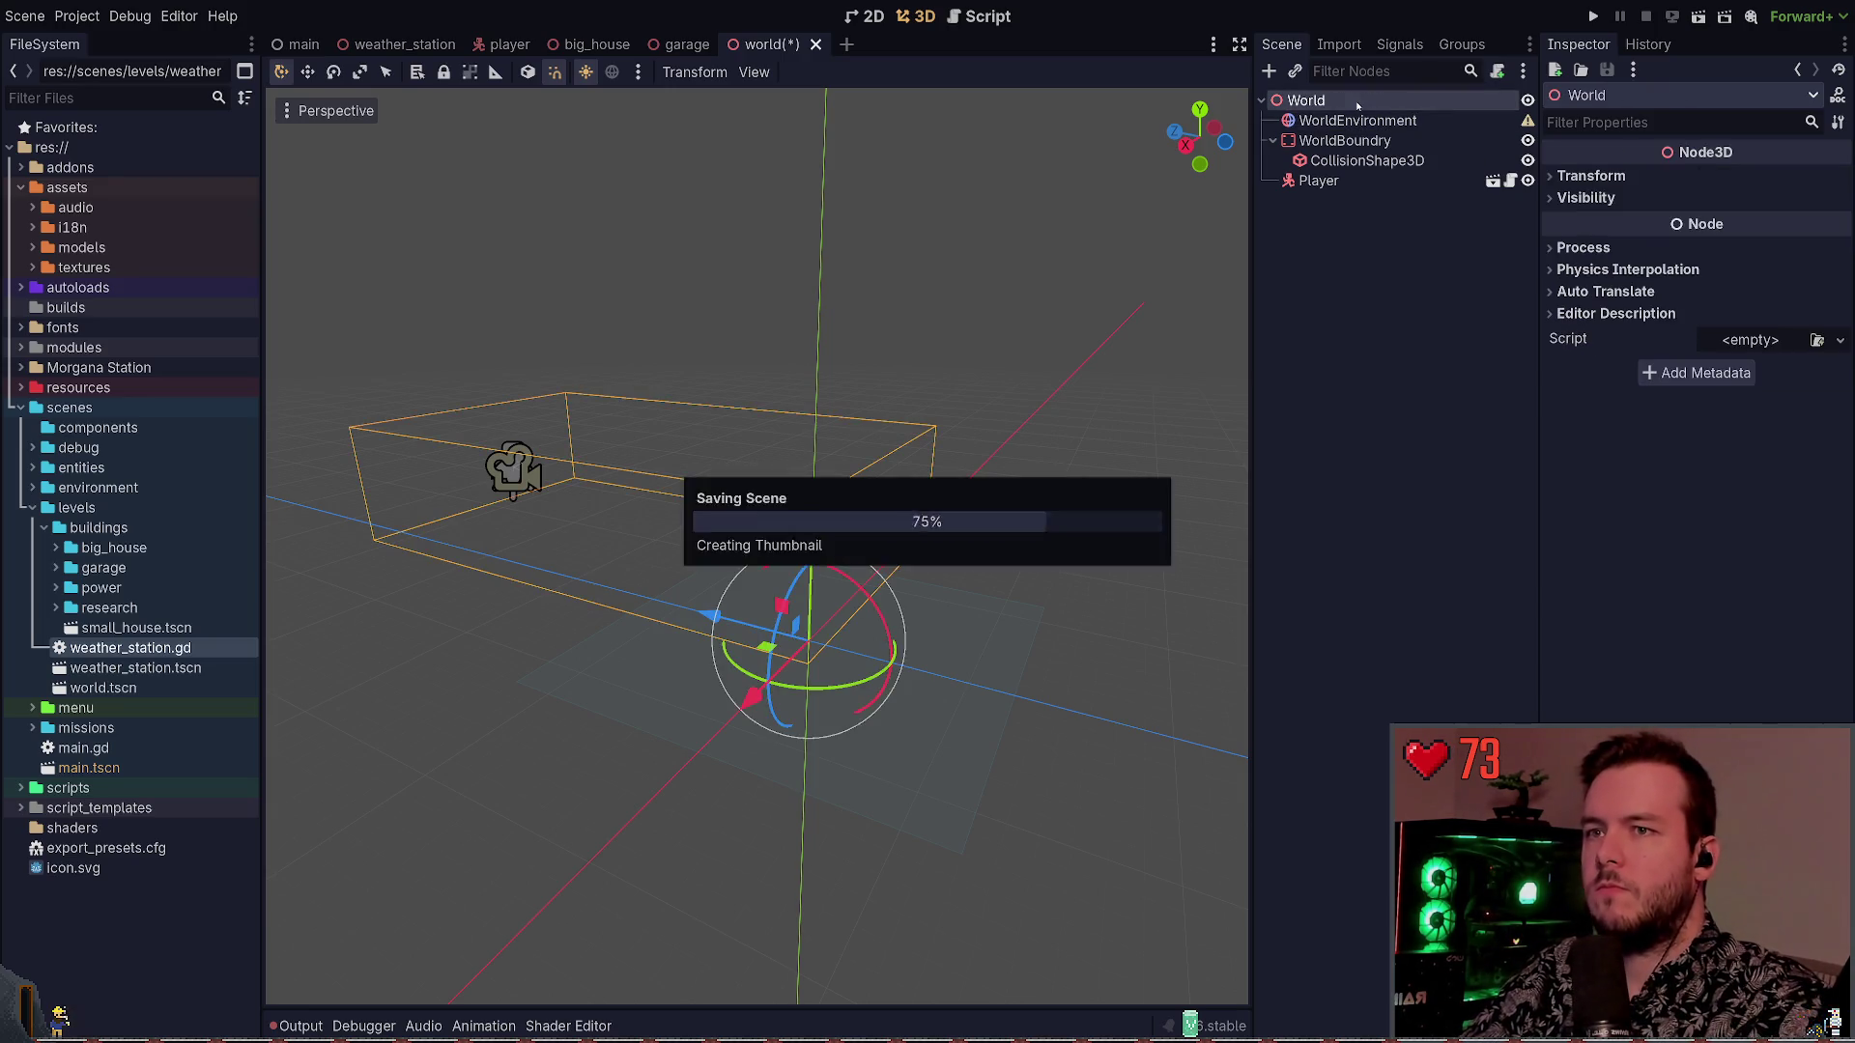
Inspect the WorldBoundry, WorldEnvironment and Player nodes, ending with WorldEnvironment selected
left_click(1387, 141)
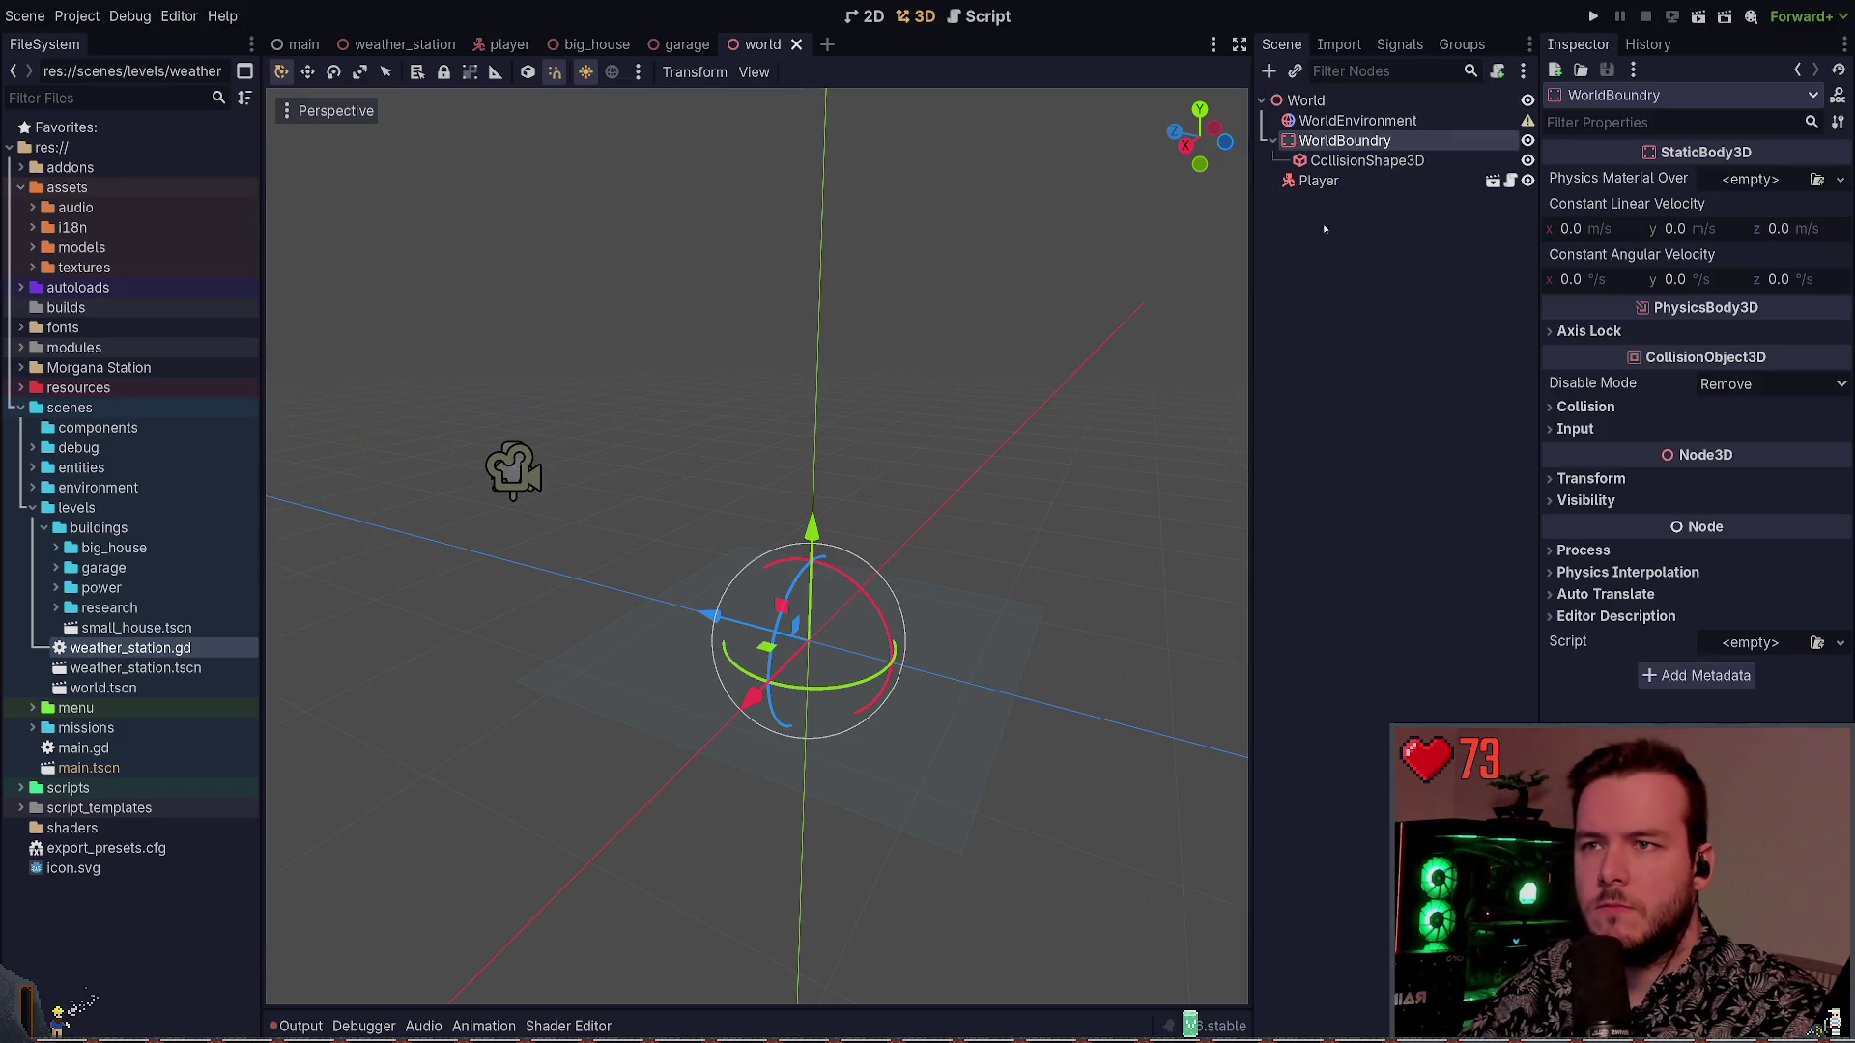
left_click(1358, 121)
left_click(1324, 183)
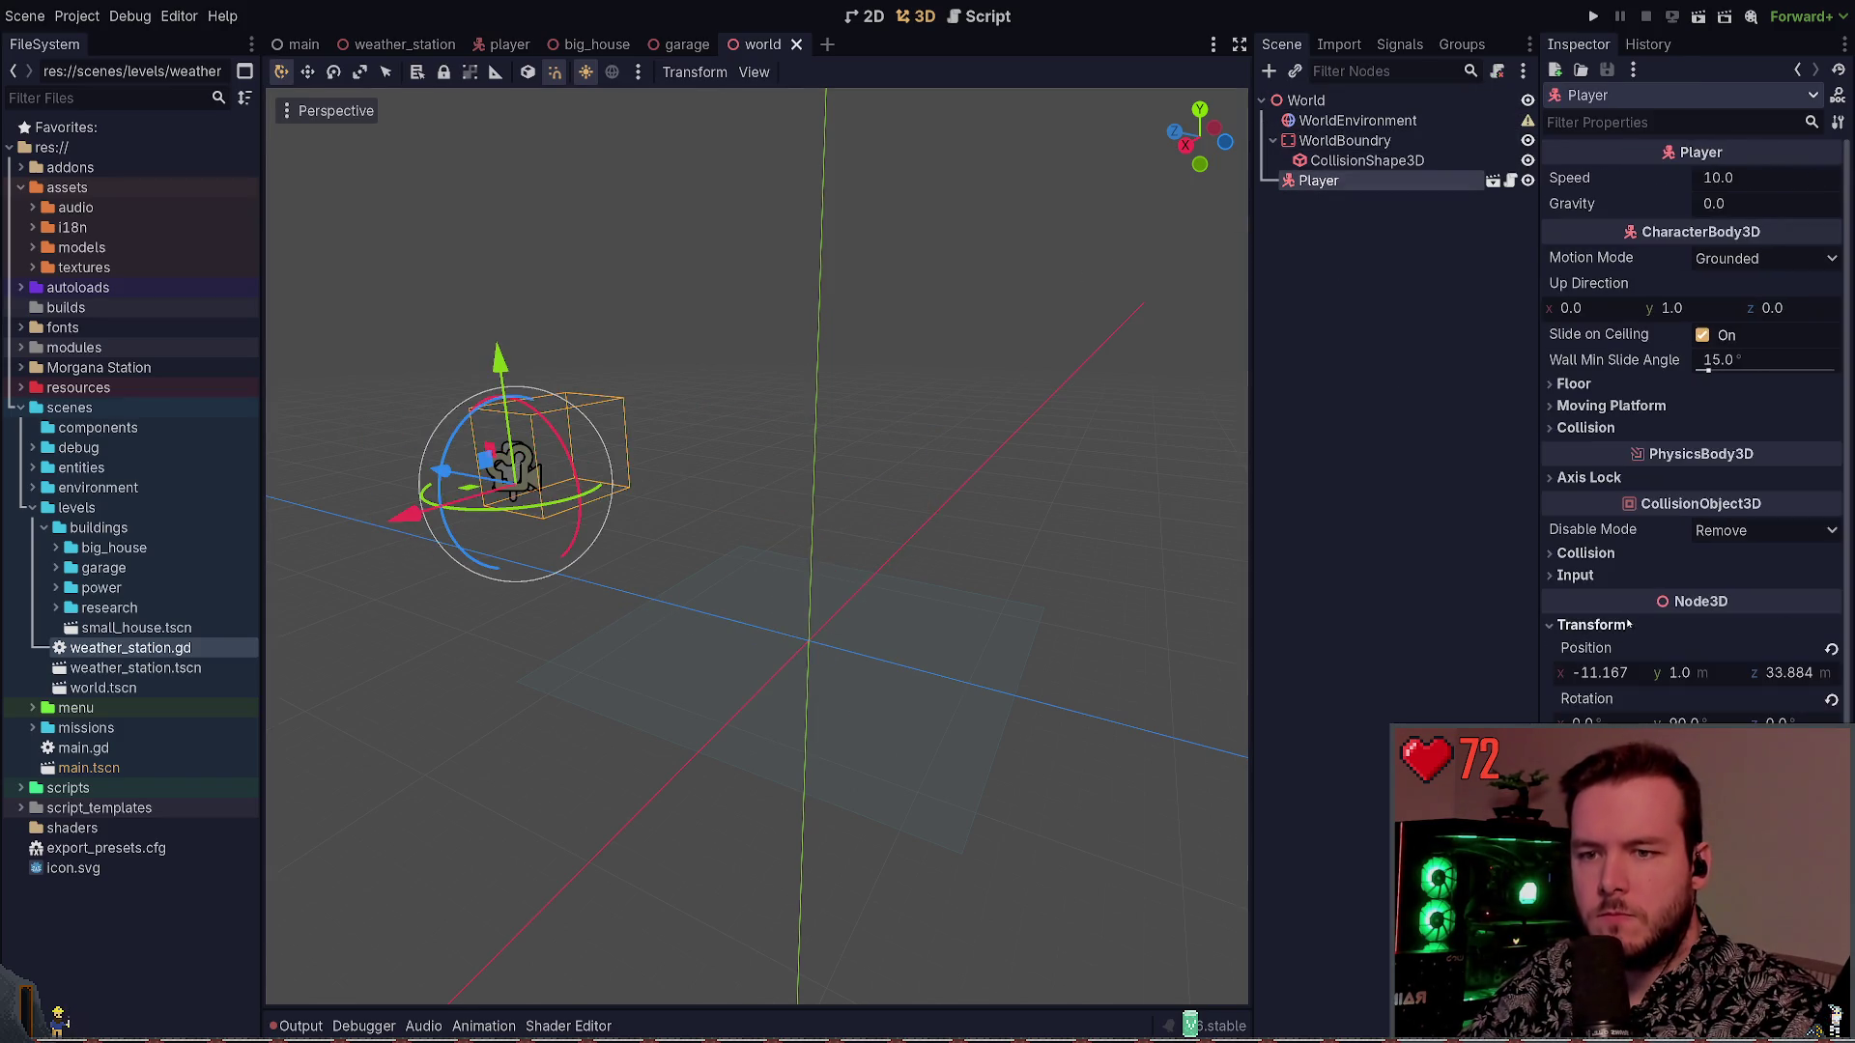
left_click(1027, 493)
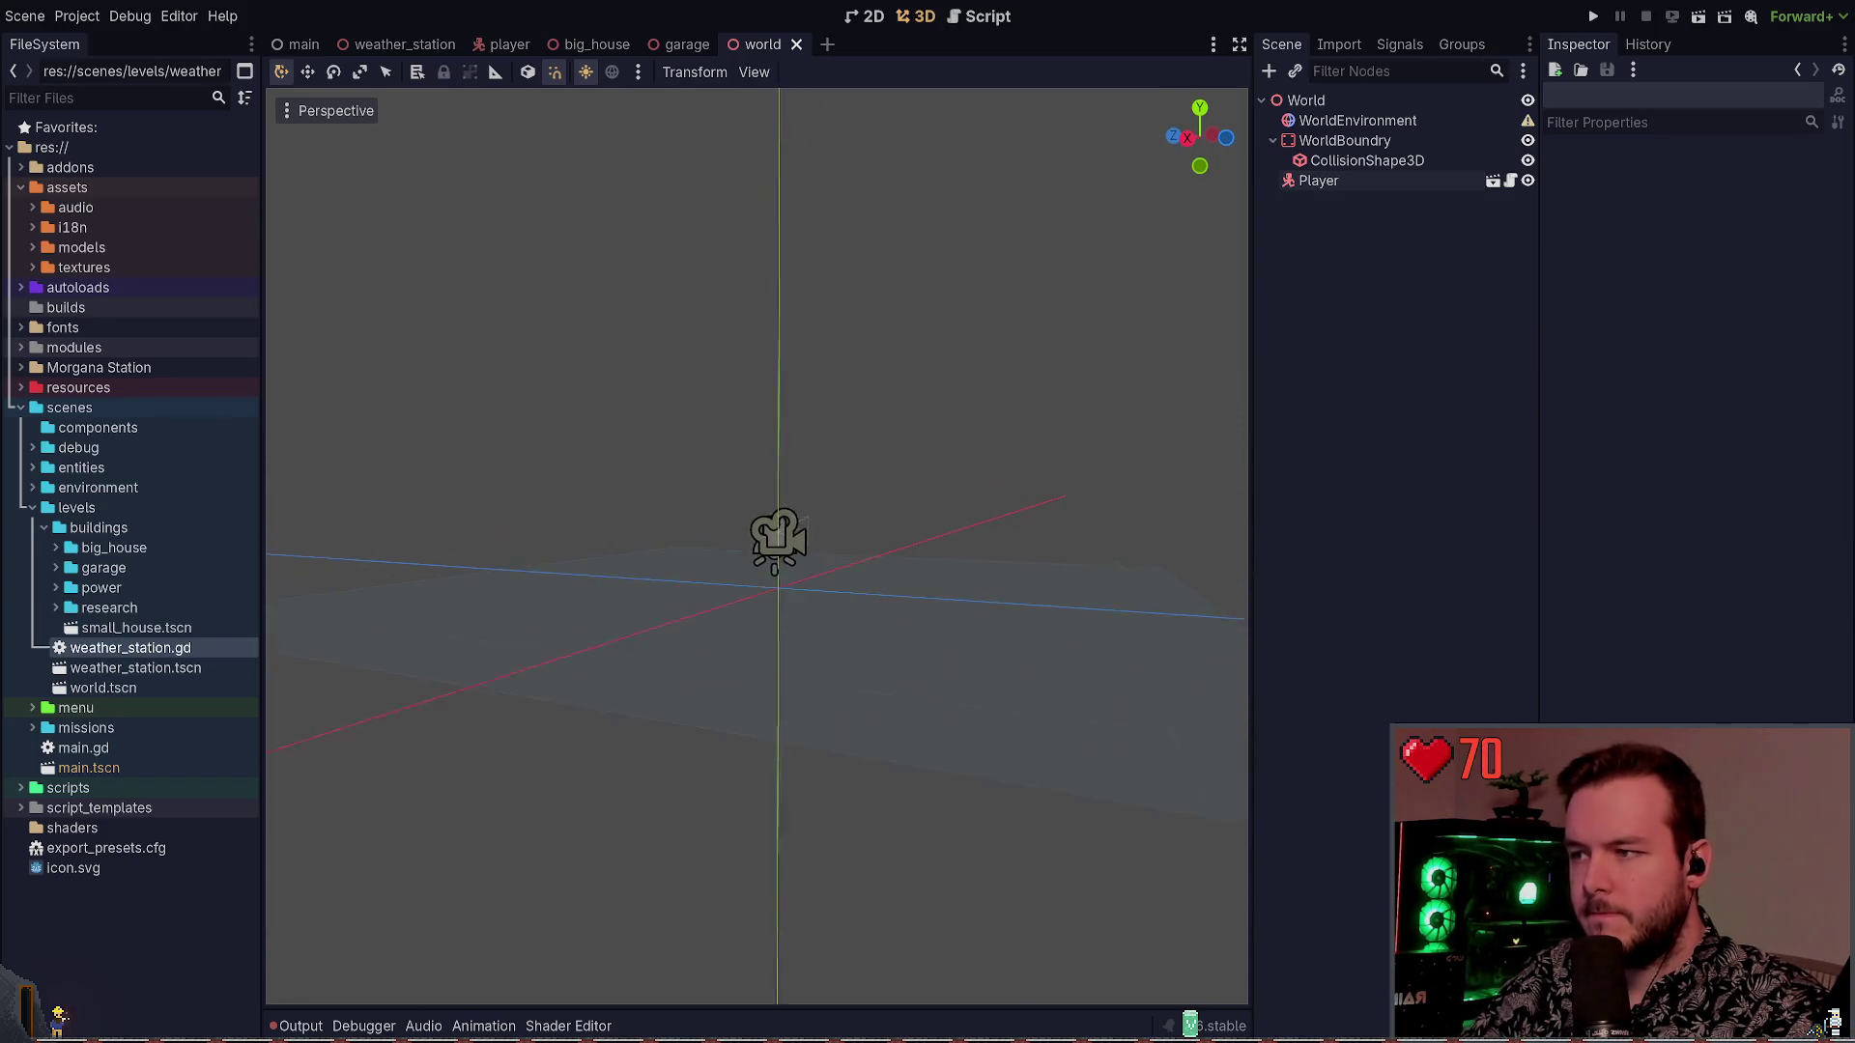
left_click(1370, 140)
left_click(1364, 120)
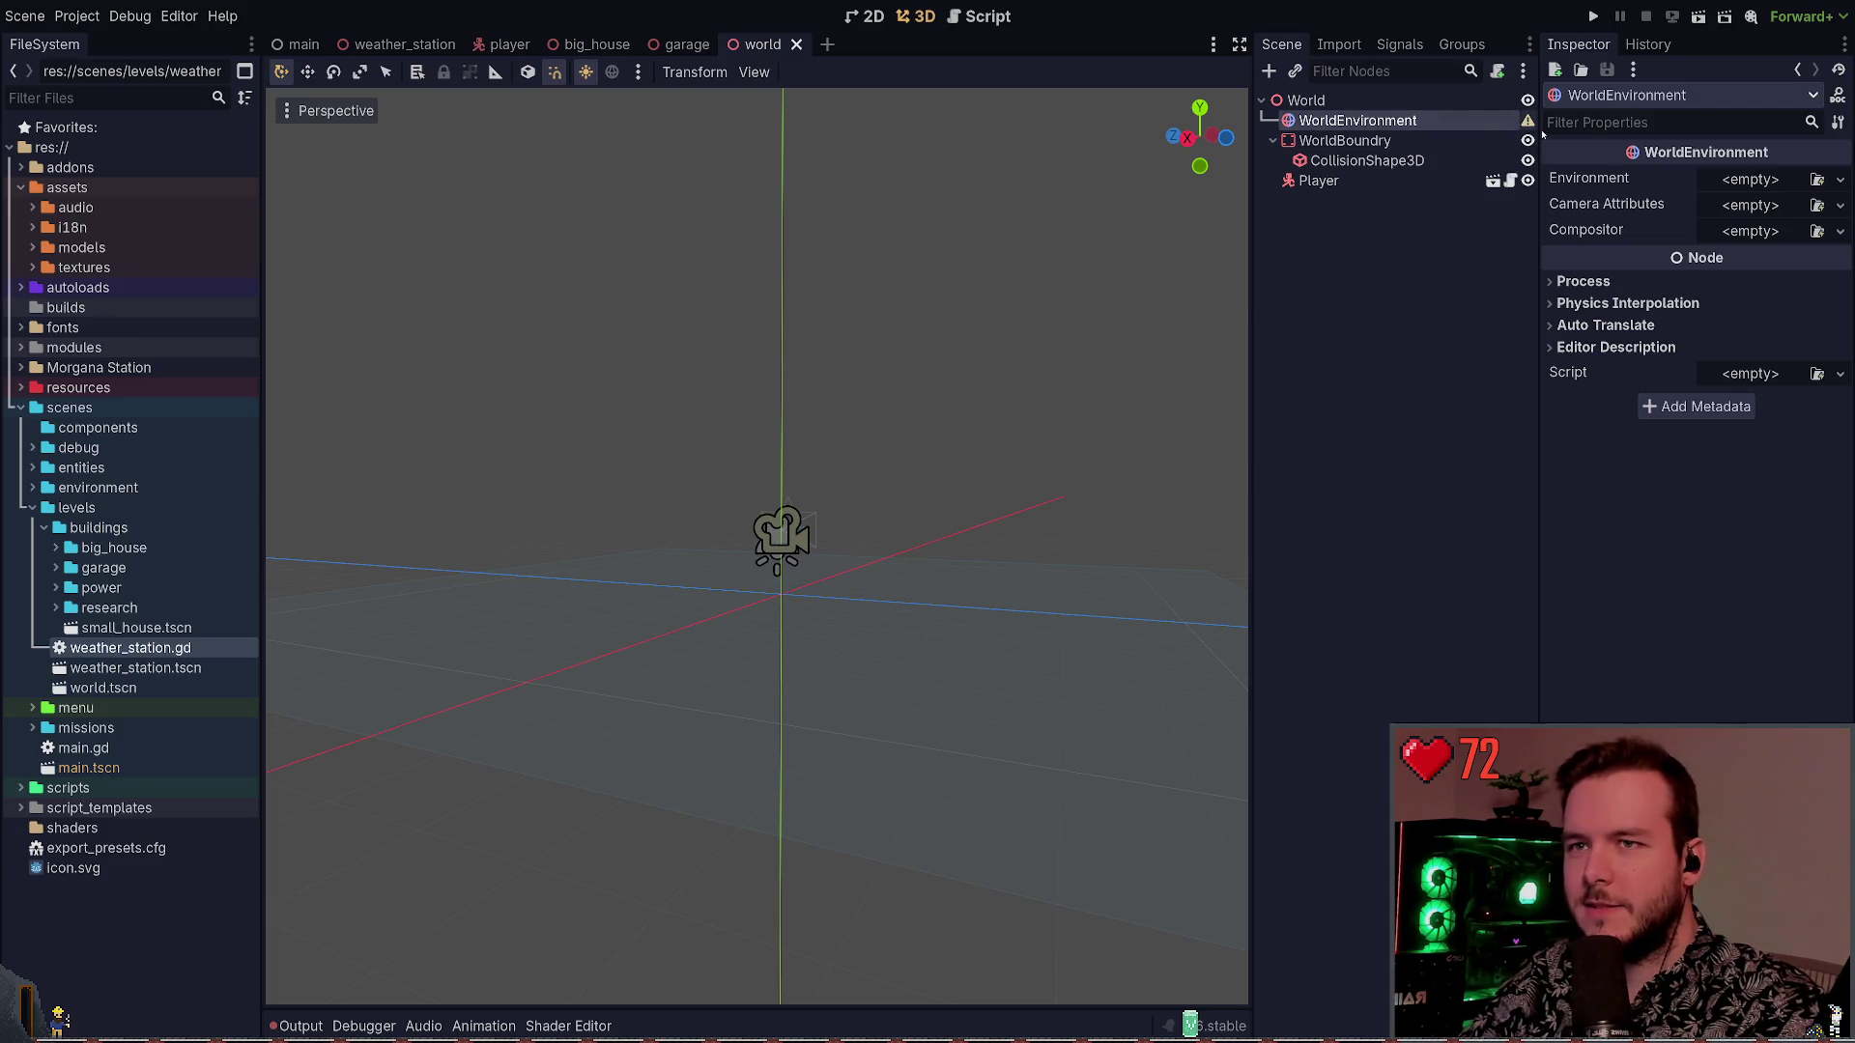
Assign the default environment to WorldEnvironment's Environment property and save the world scene
left_click(1818, 179)
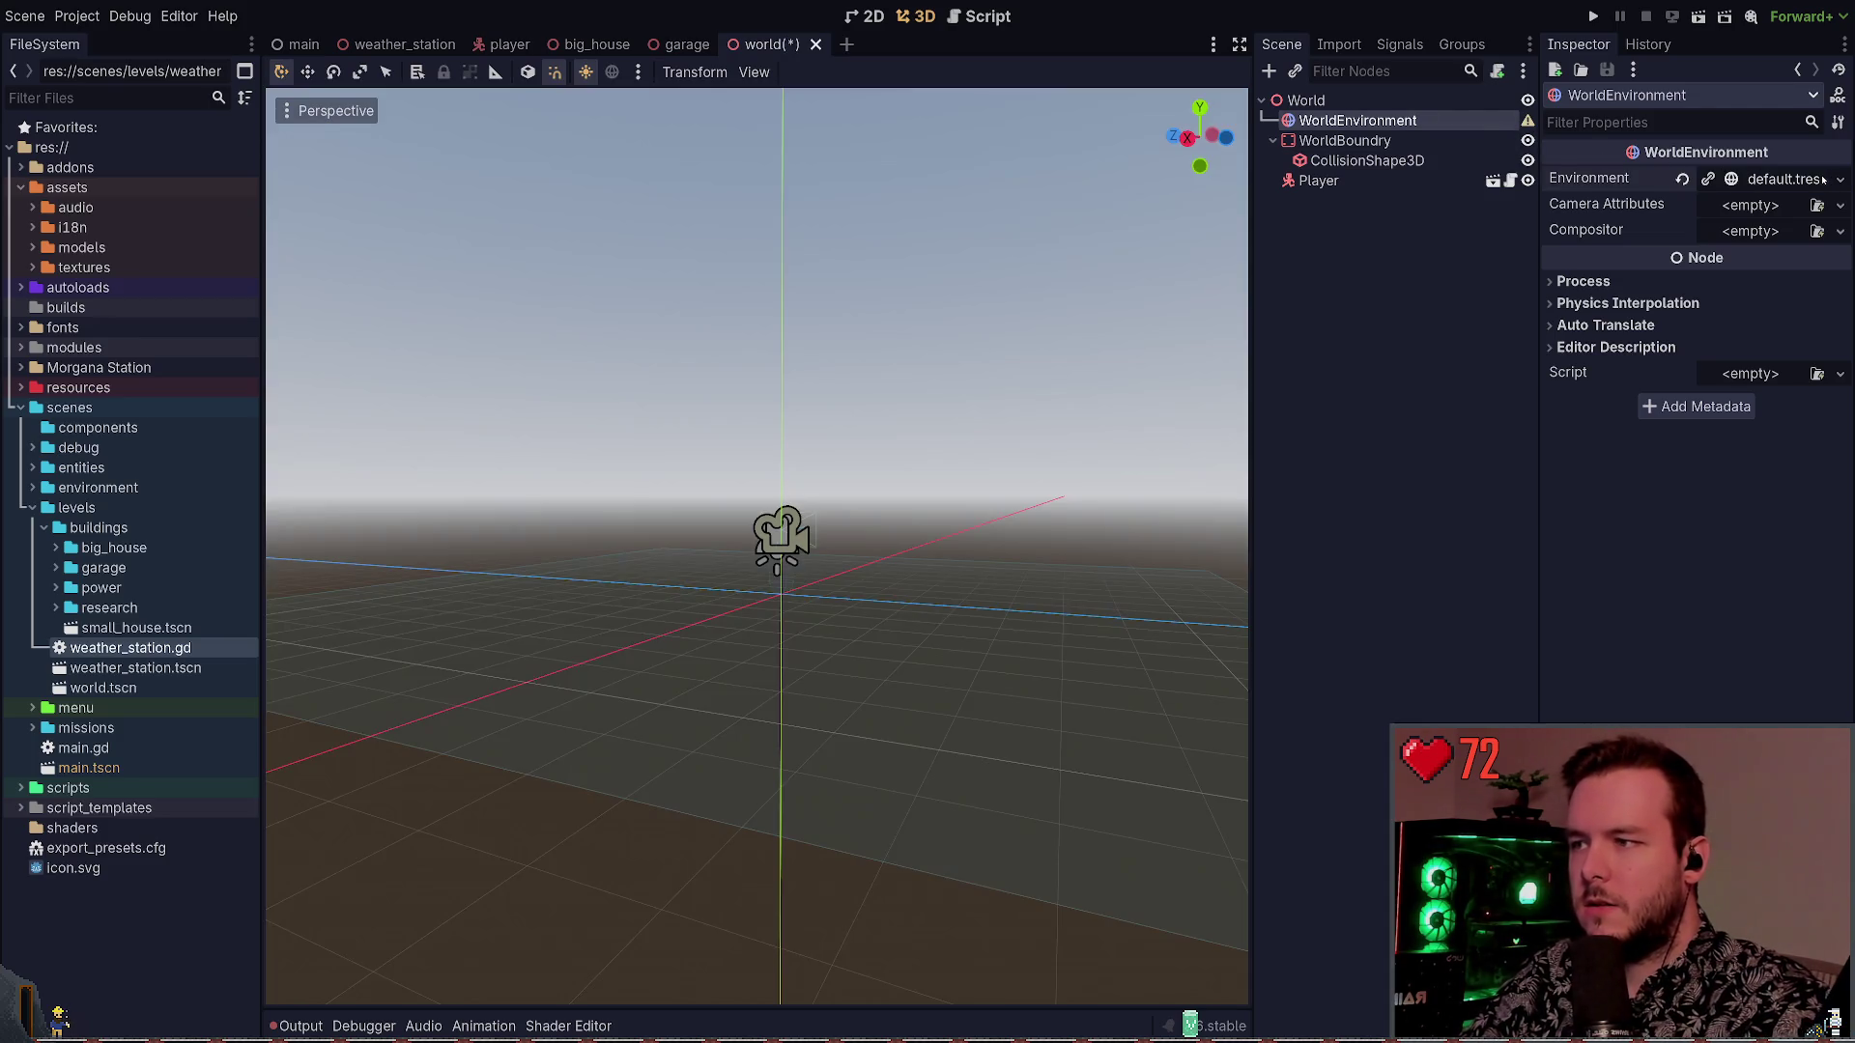
left_click(1025, 350)
left_click_drag(1025, 351, 1051, 317)
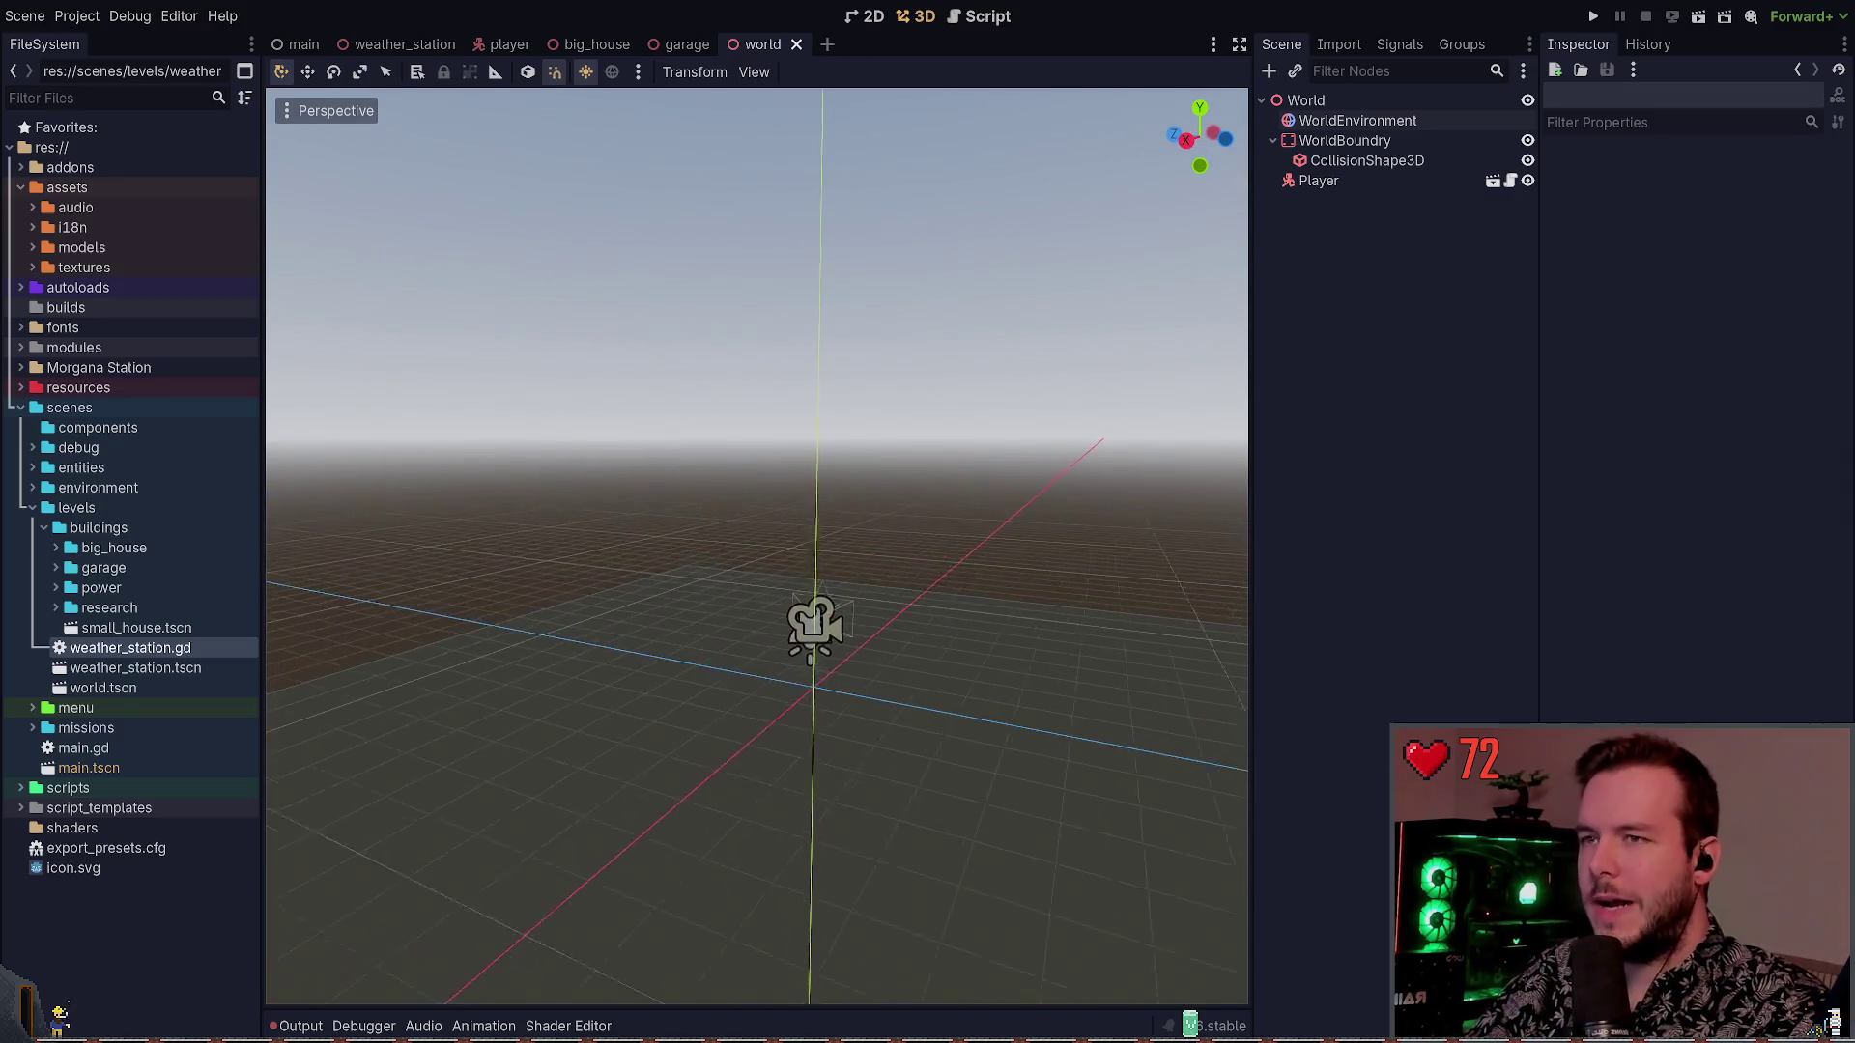
key("ctrl+s")
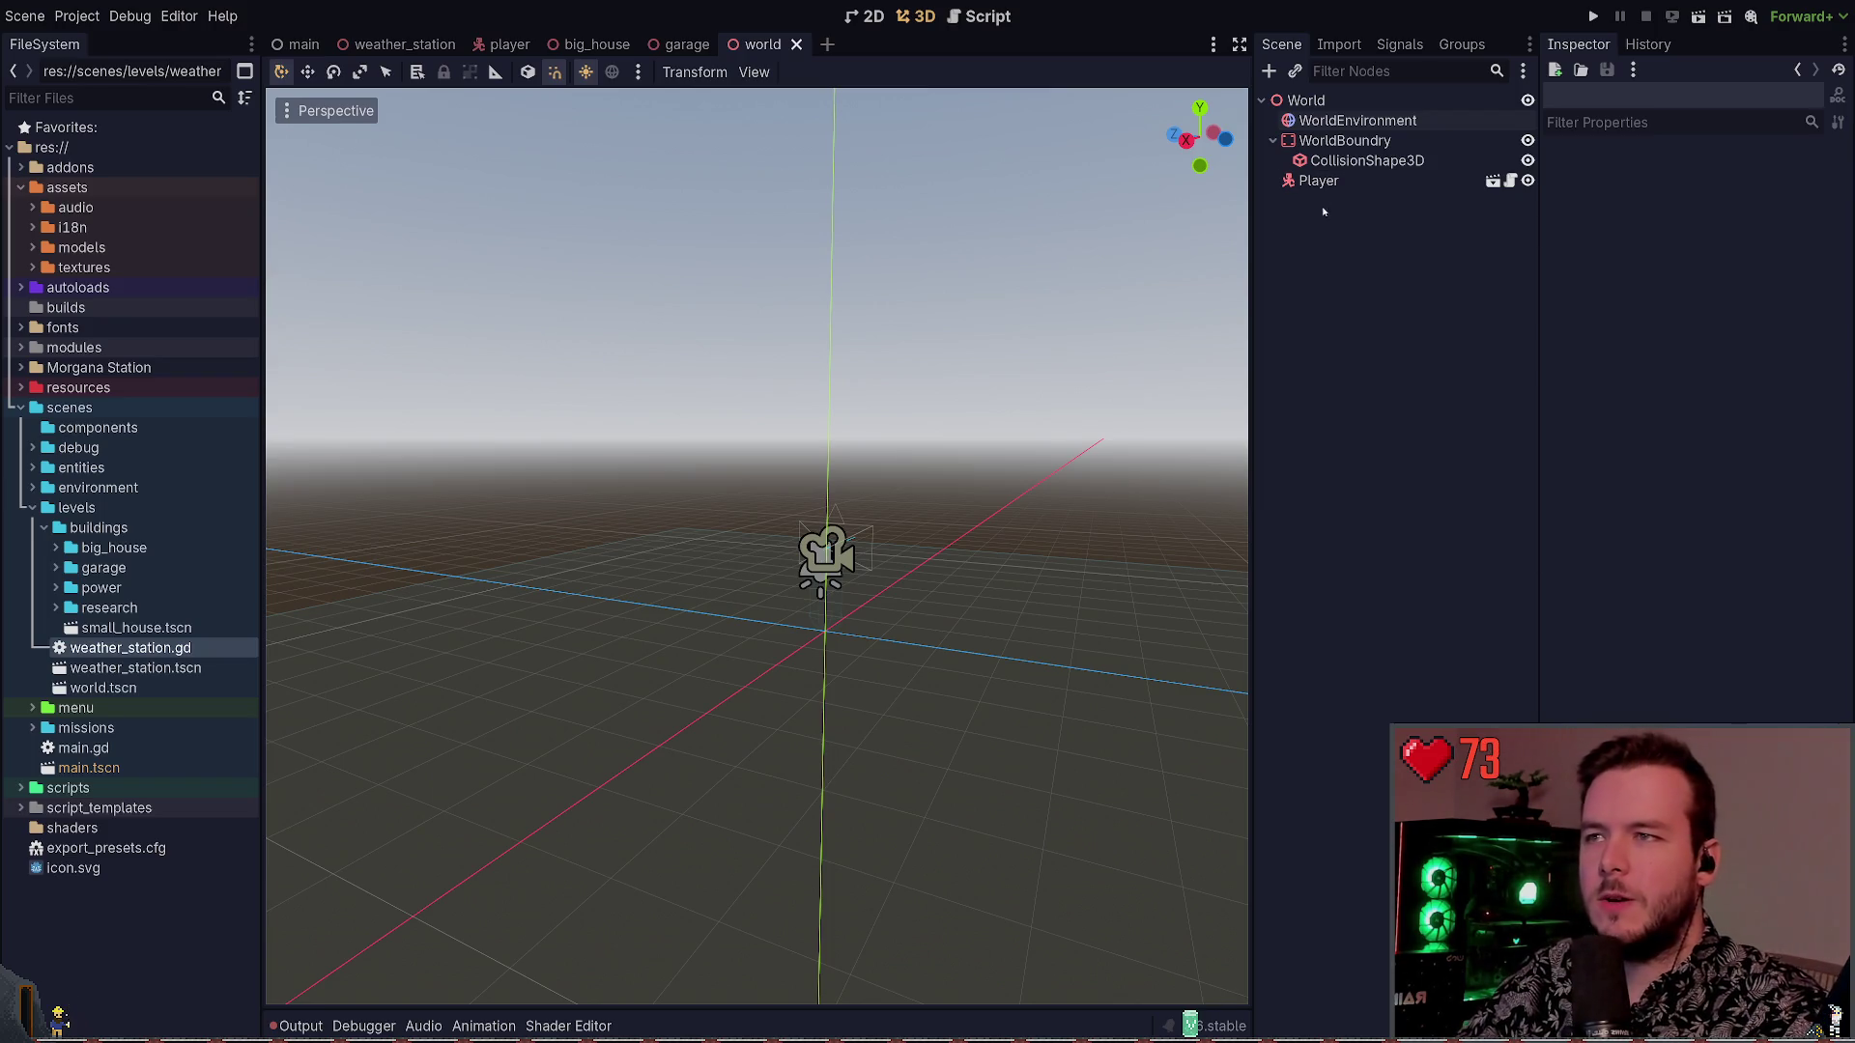
left_click(1342, 120)
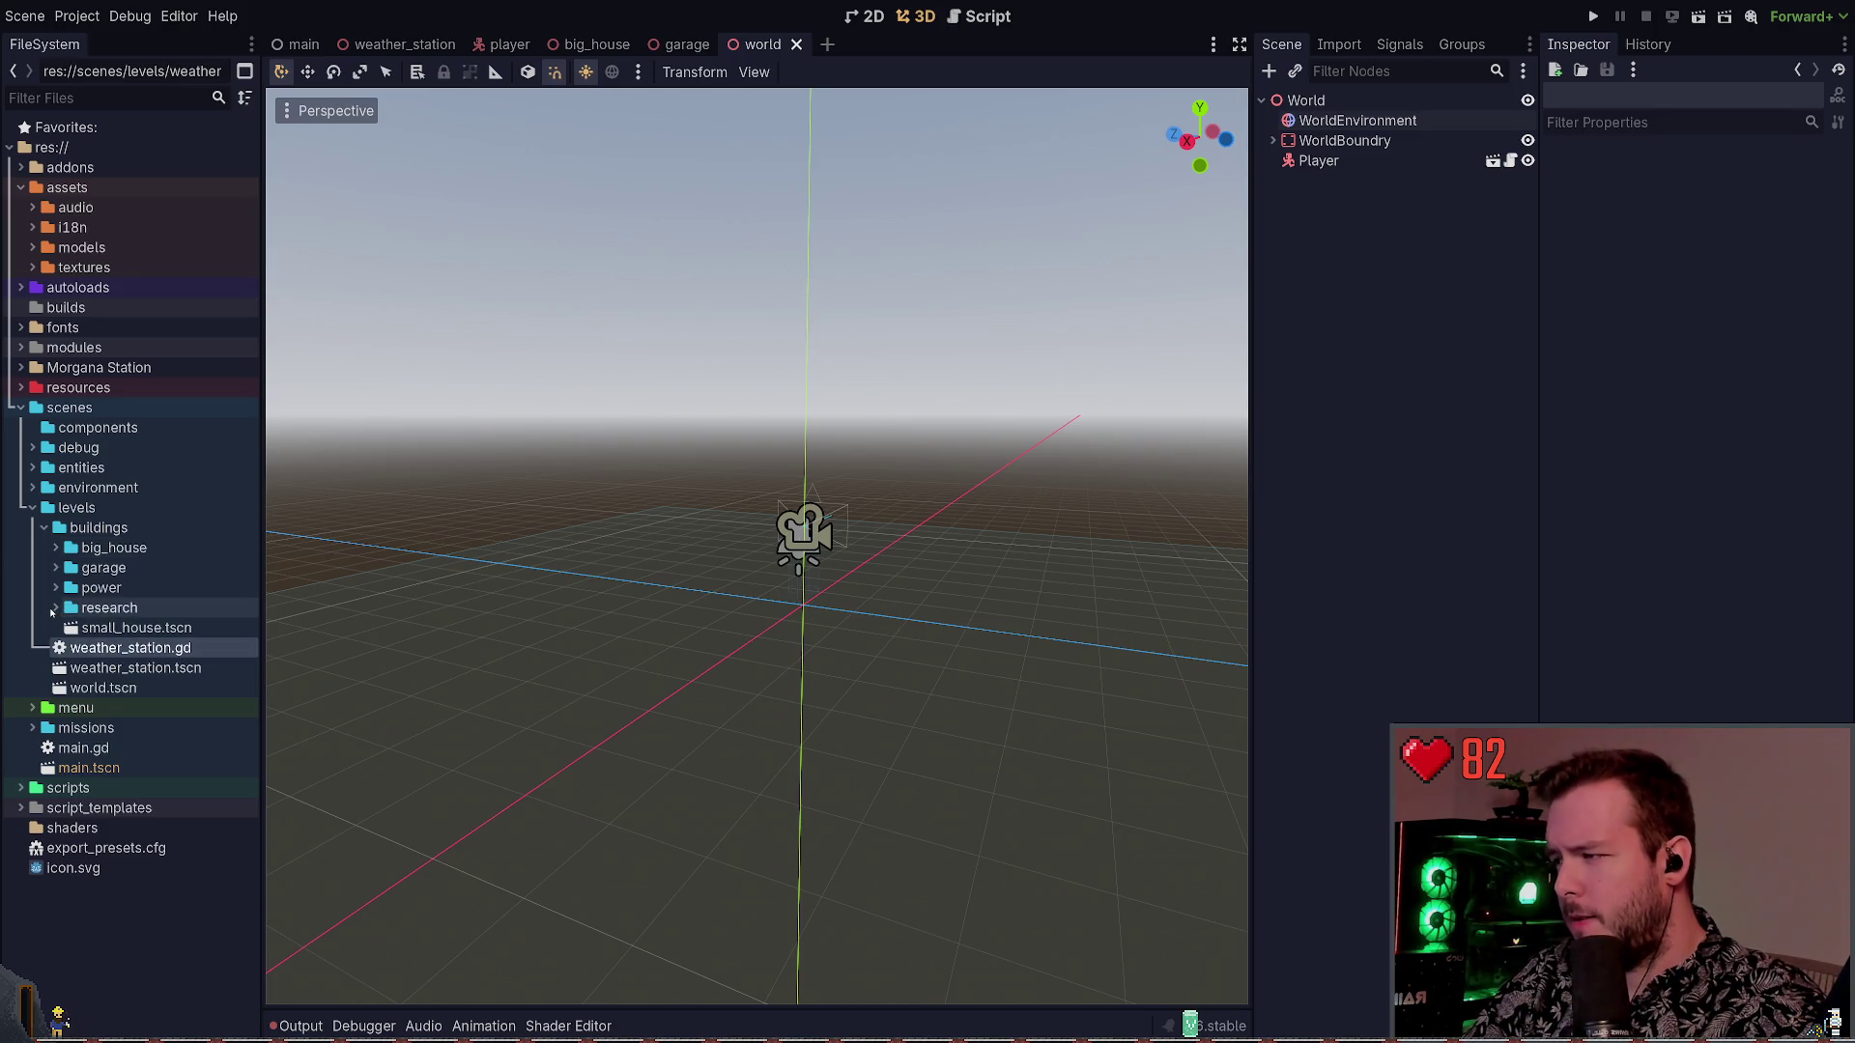
Open small_house.tscn, close its tab again, and clear the node selection
double_click(129, 629)
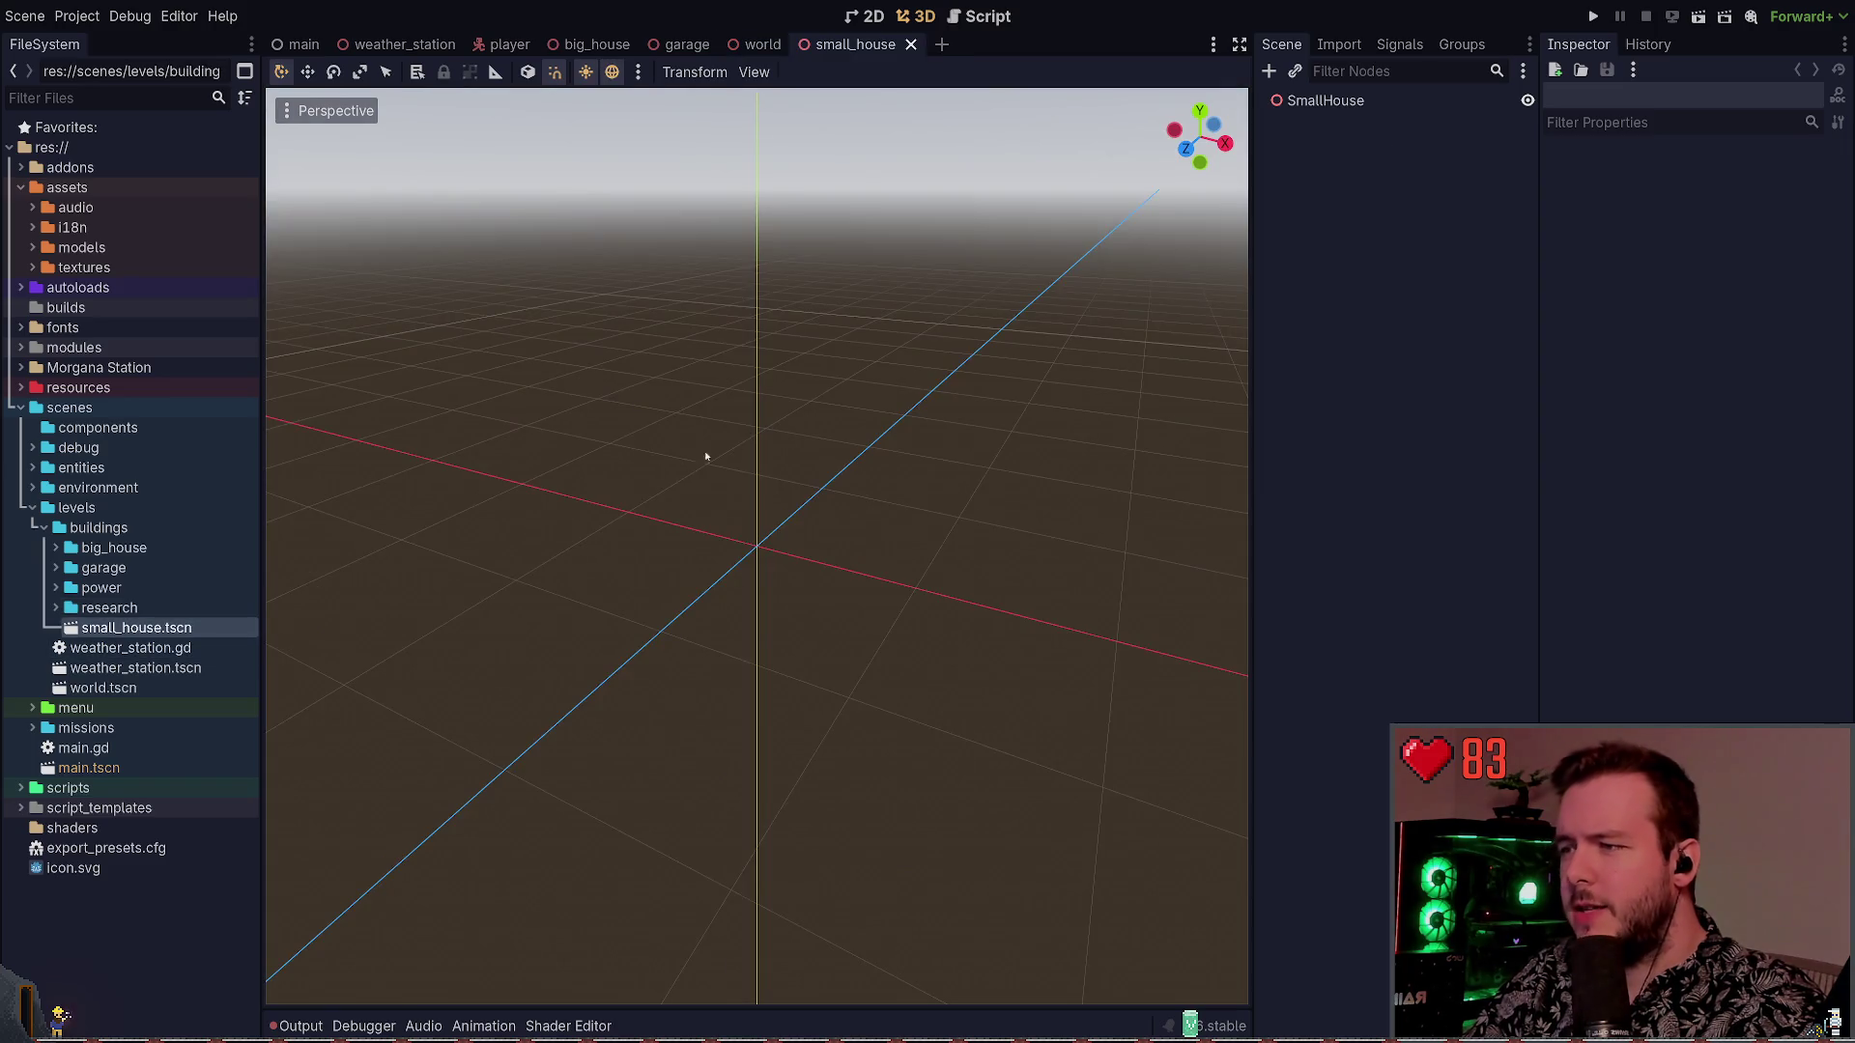
left_click(910, 45)
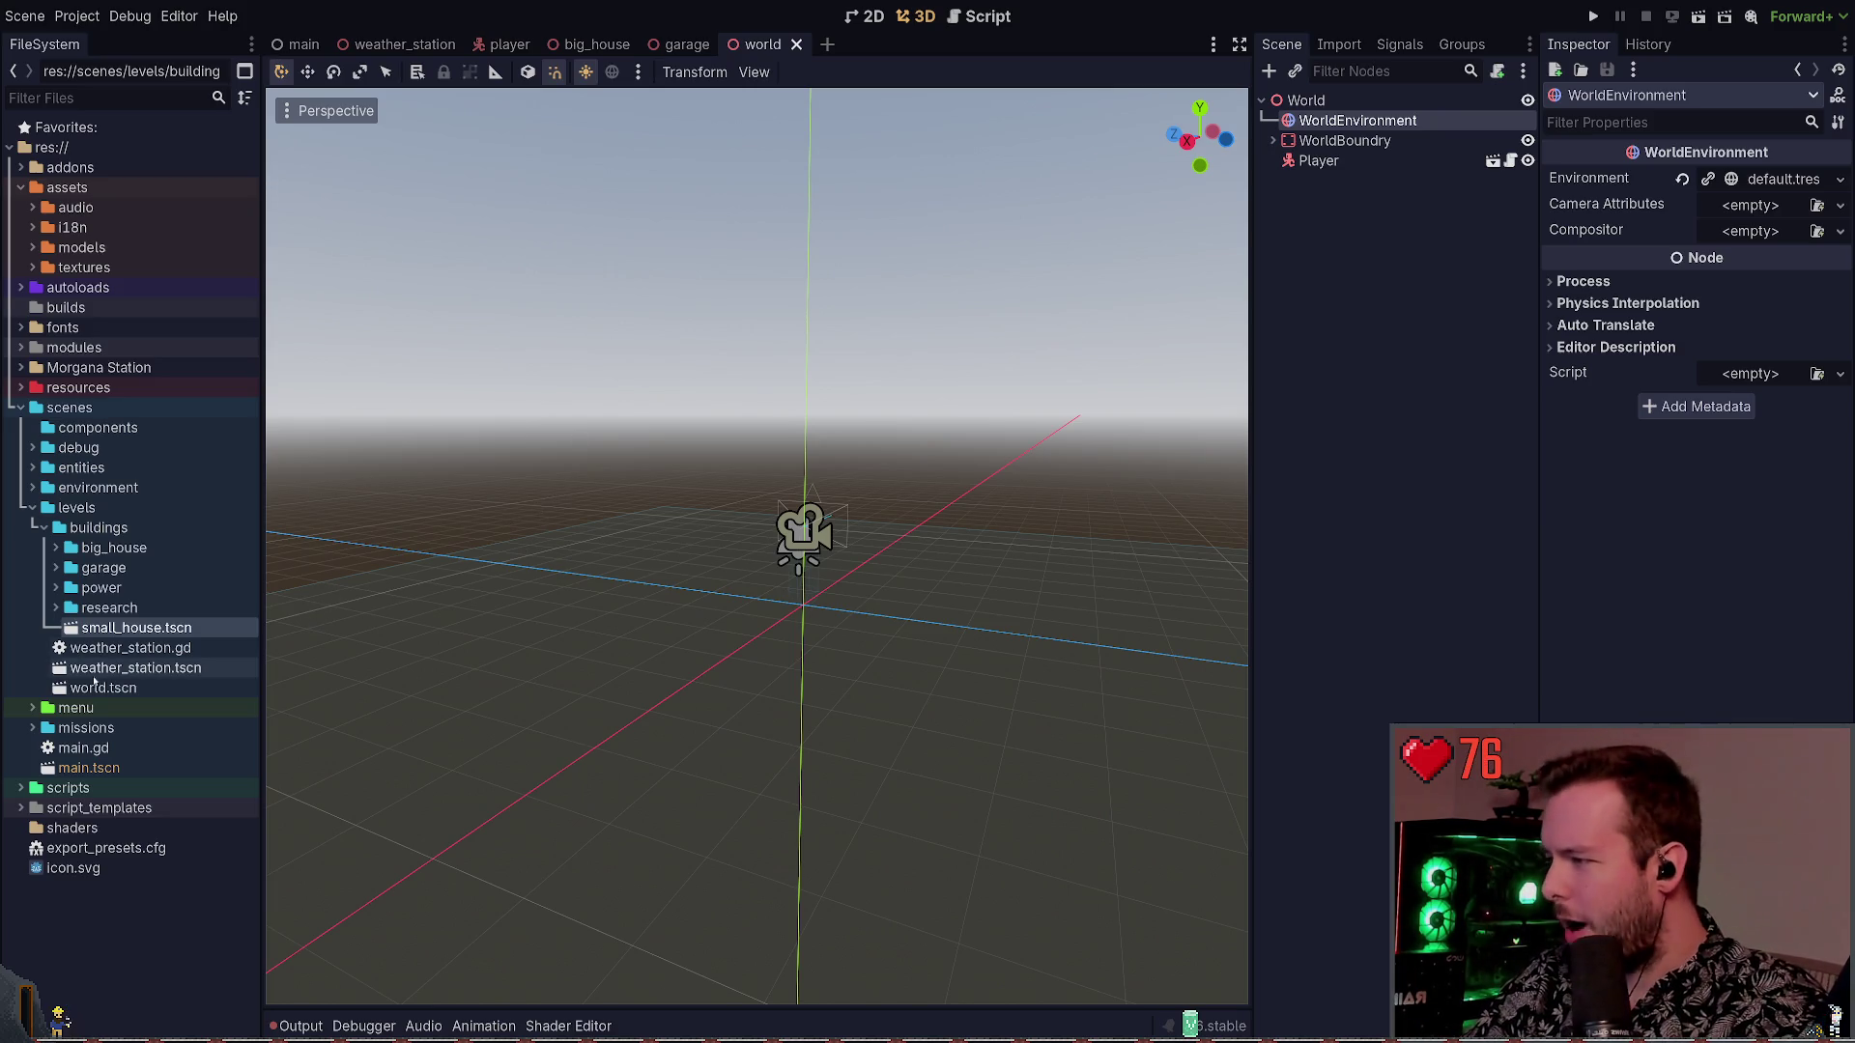
left_click(1337, 260)
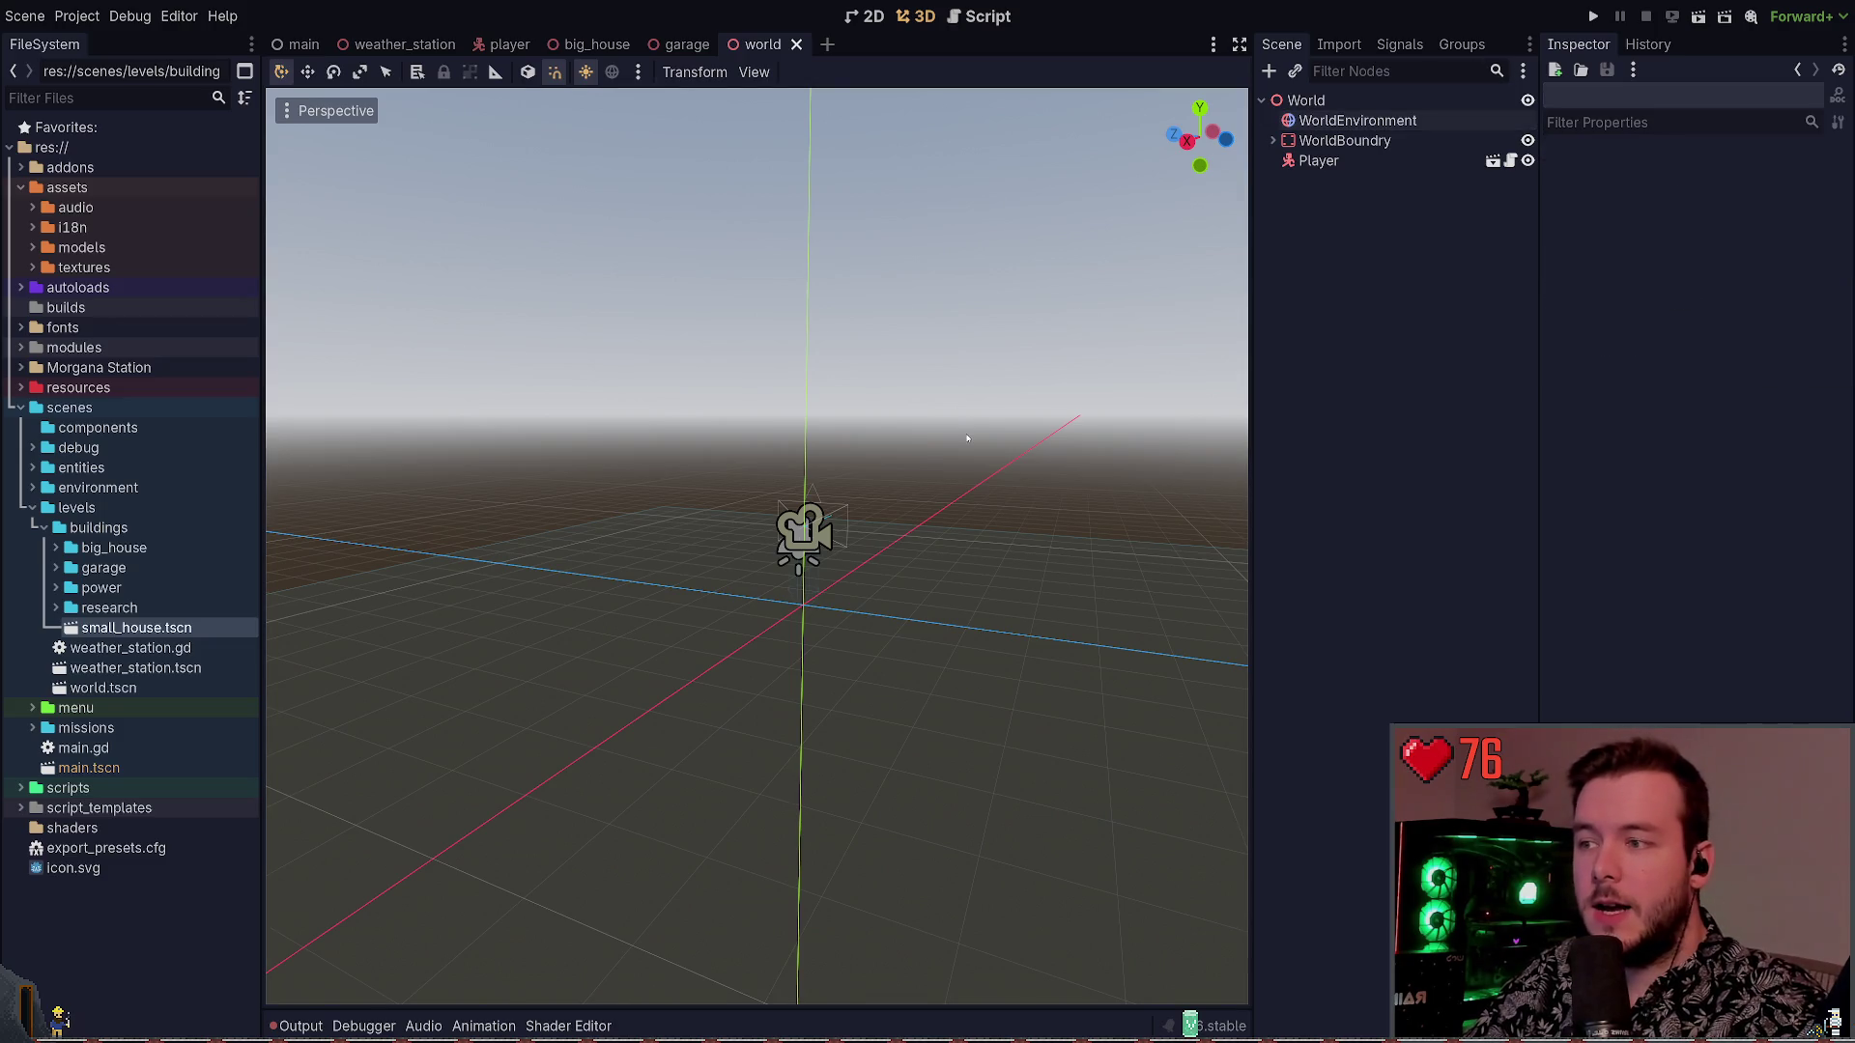
left_click_drag(966, 438, 942, 400)
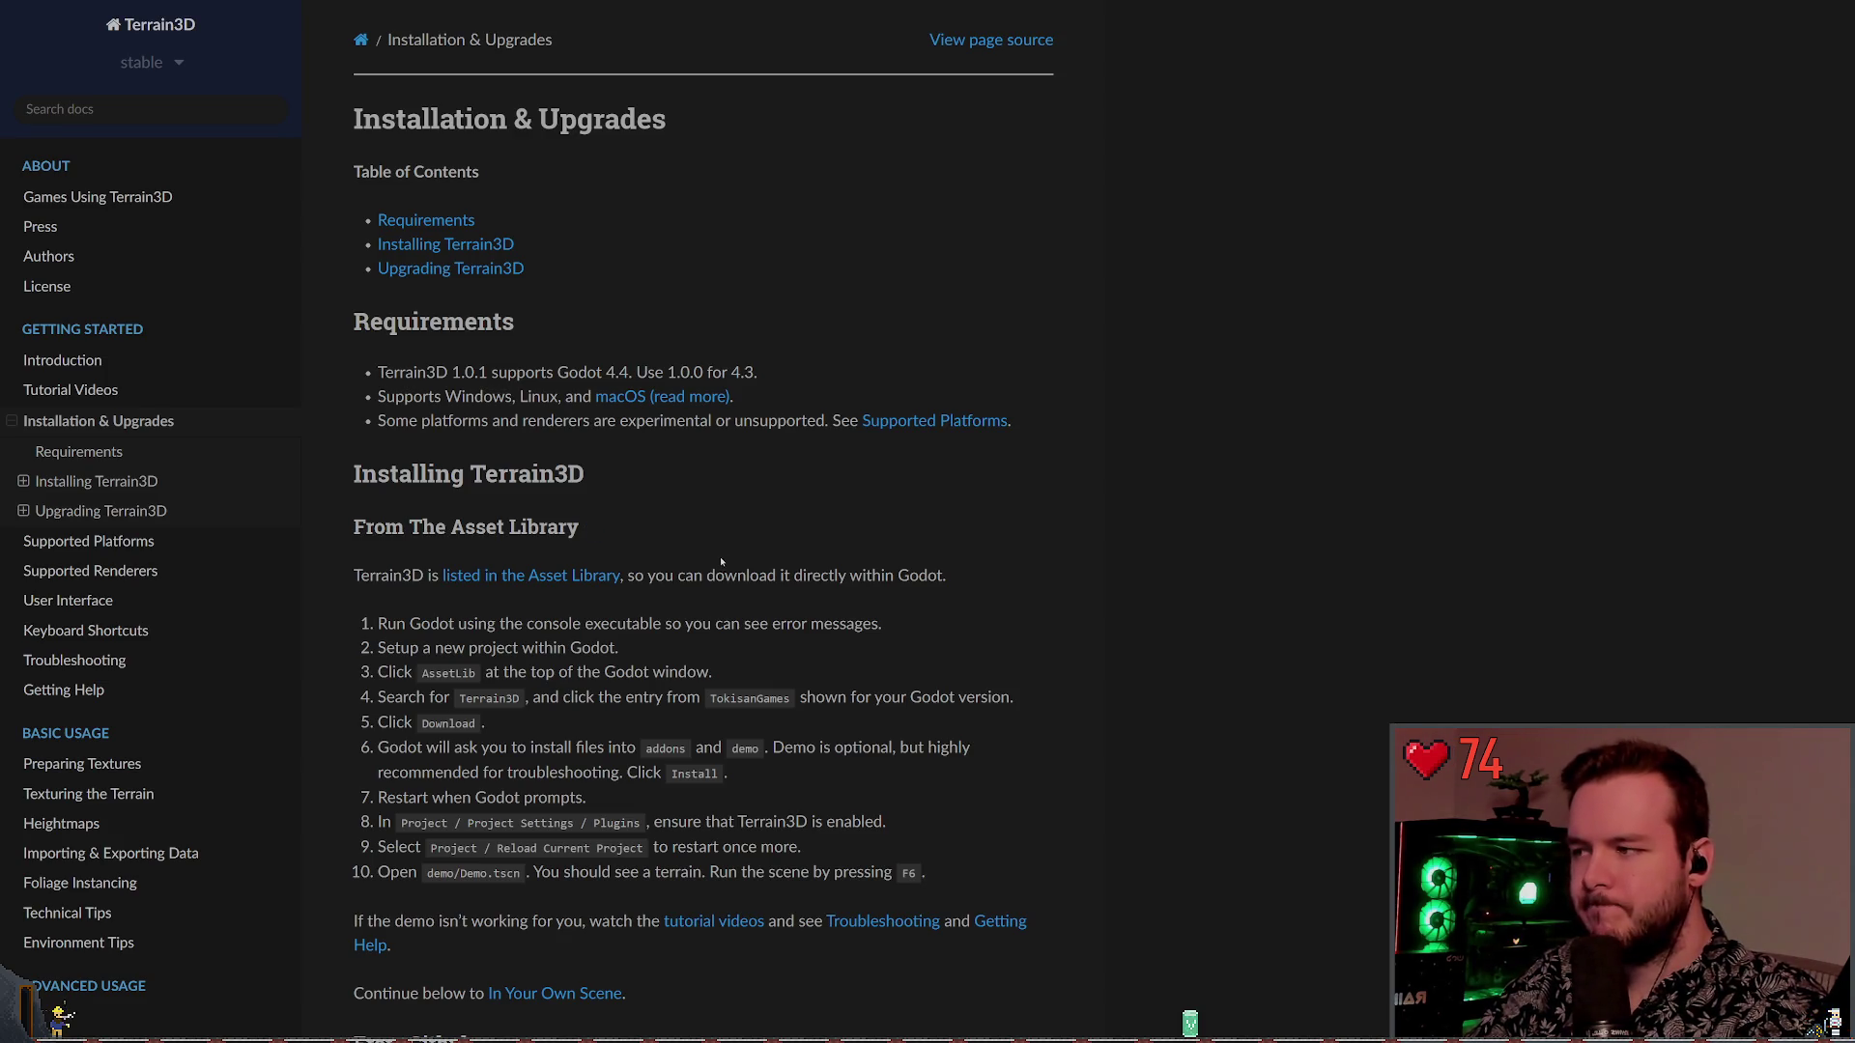
scroll(705, 531, "down", 4)
scroll(682, 522, "down", 2)
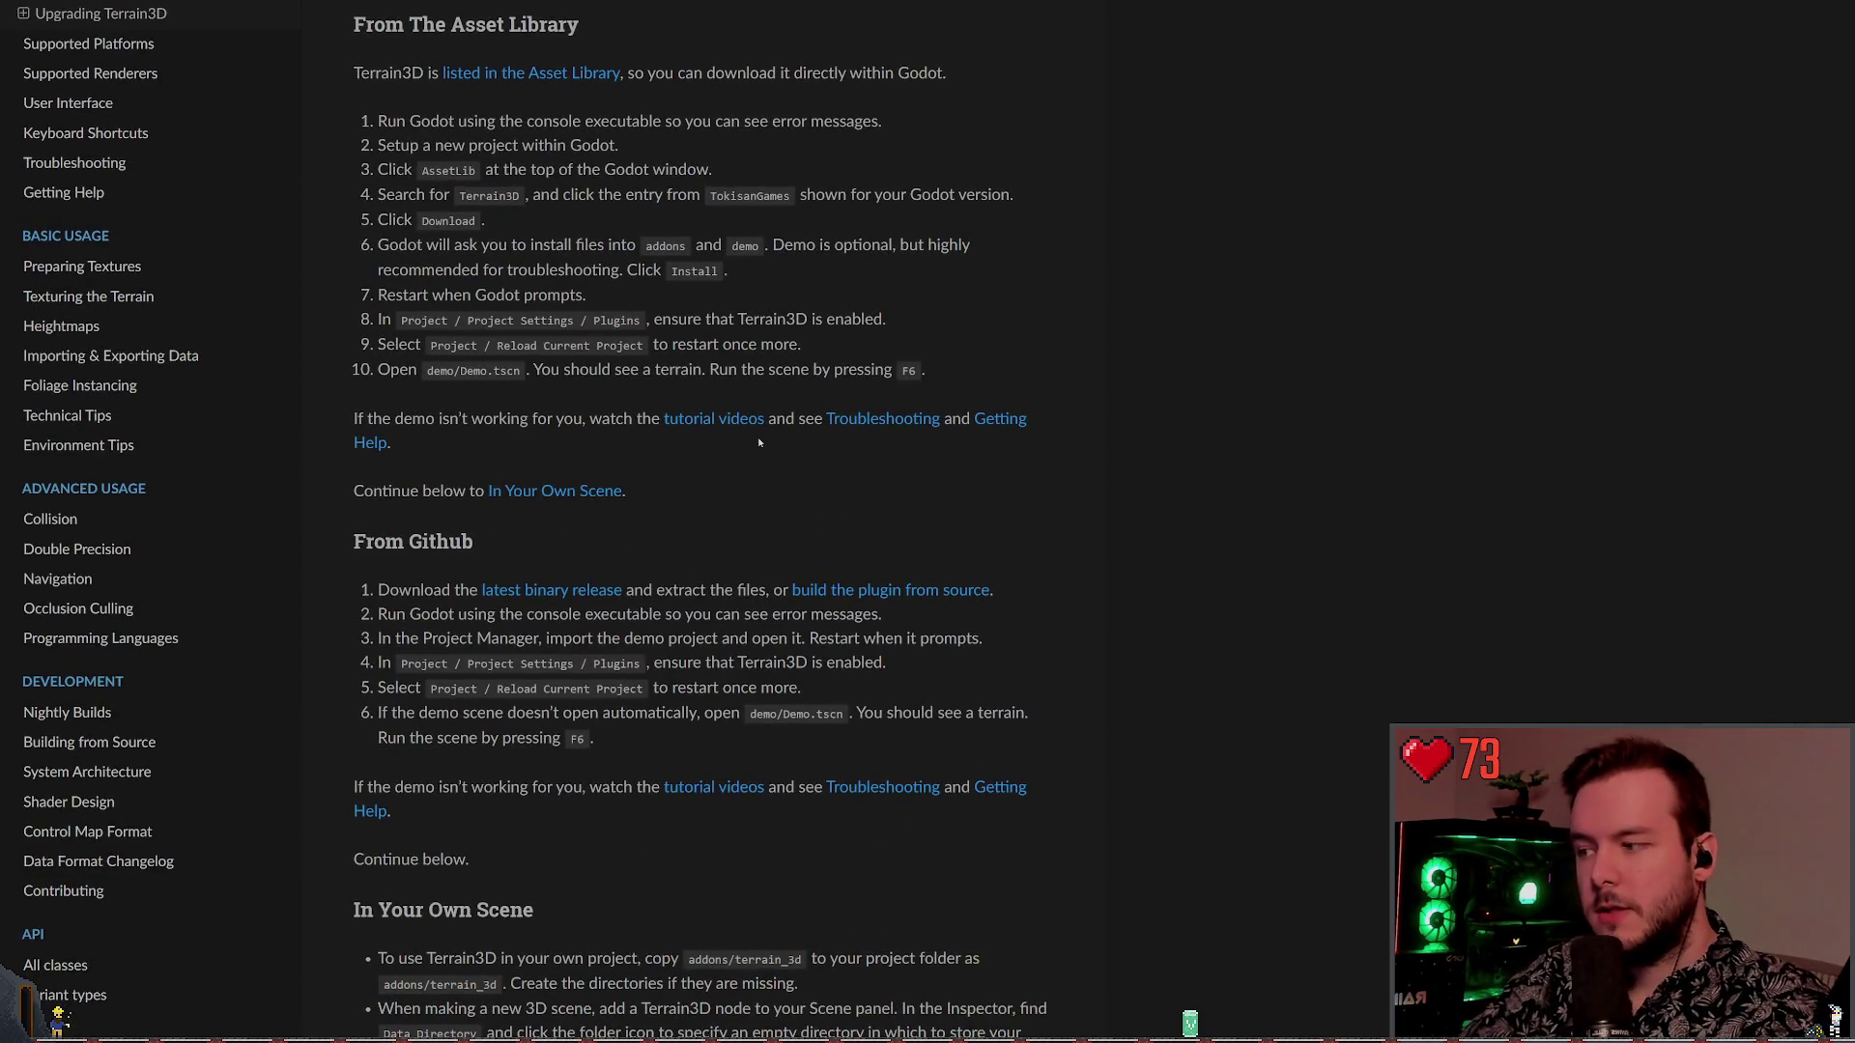
scroll(763, 463, "down", 3)
scroll(776, 494, "down", 10)
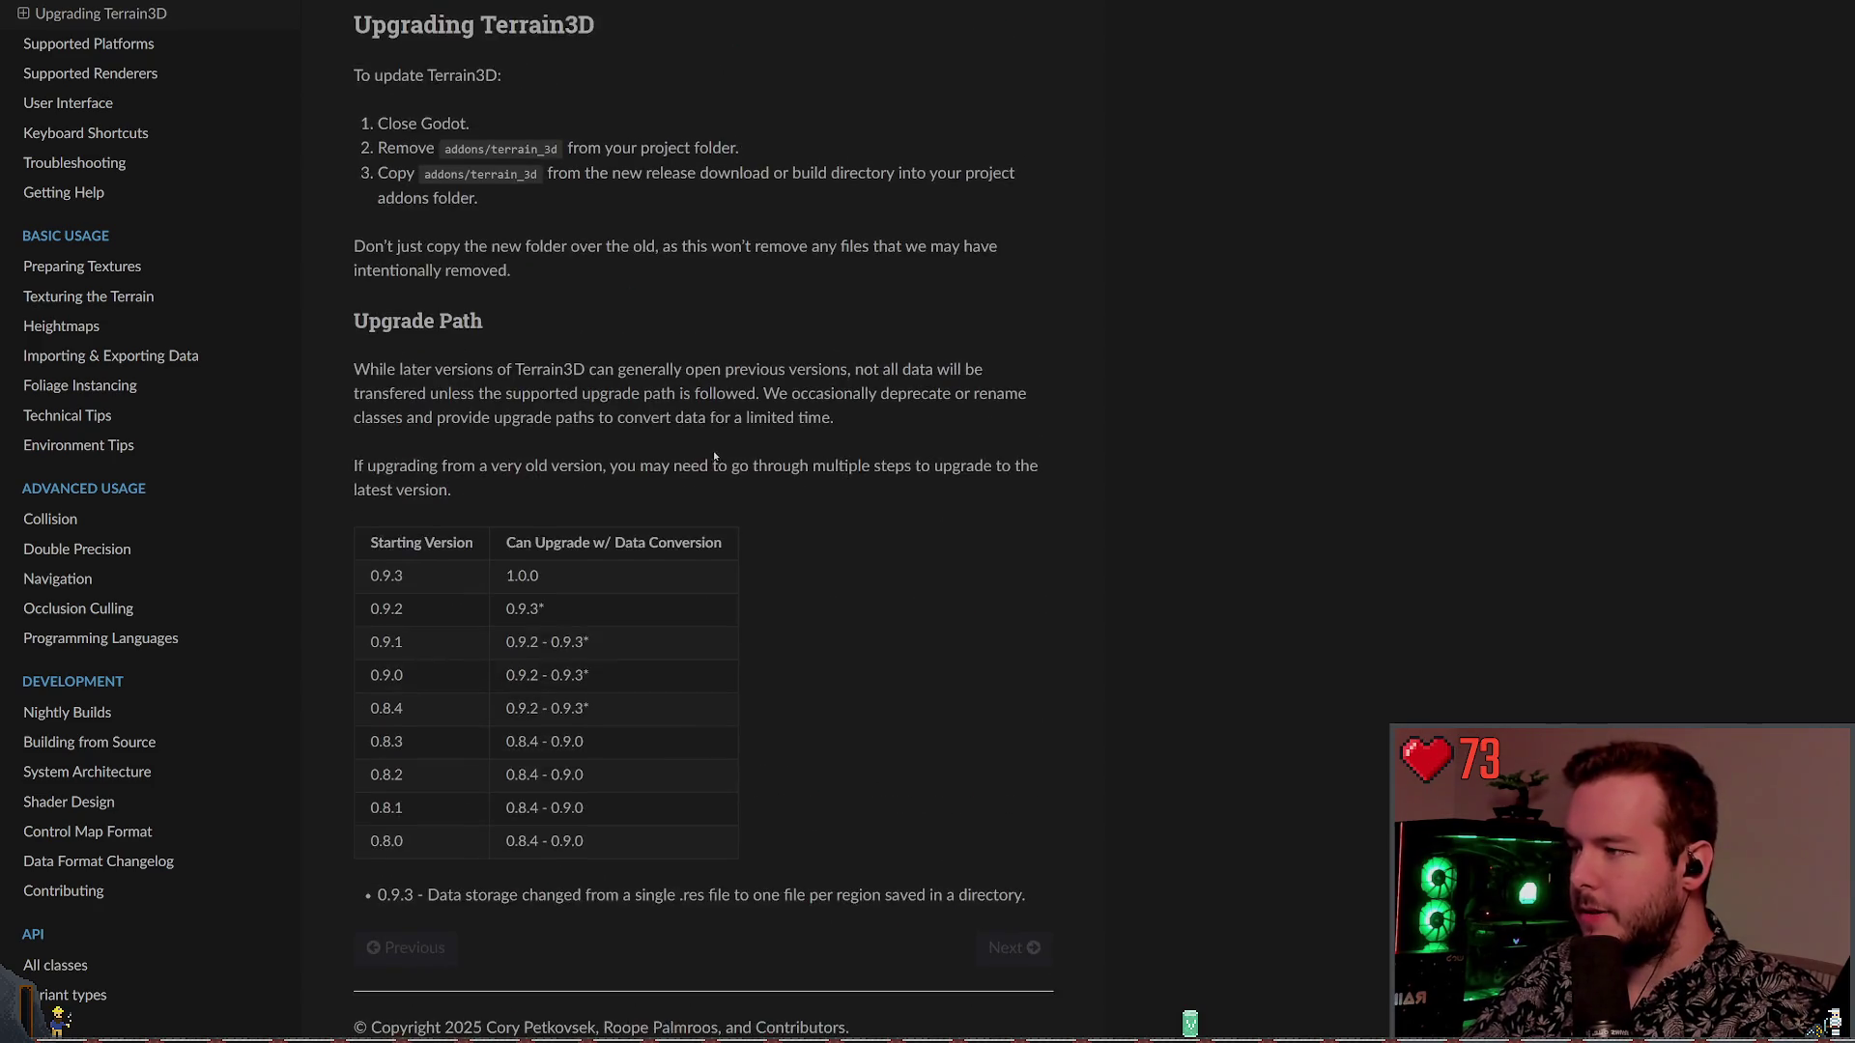
scroll(699, 452, "up", 2)
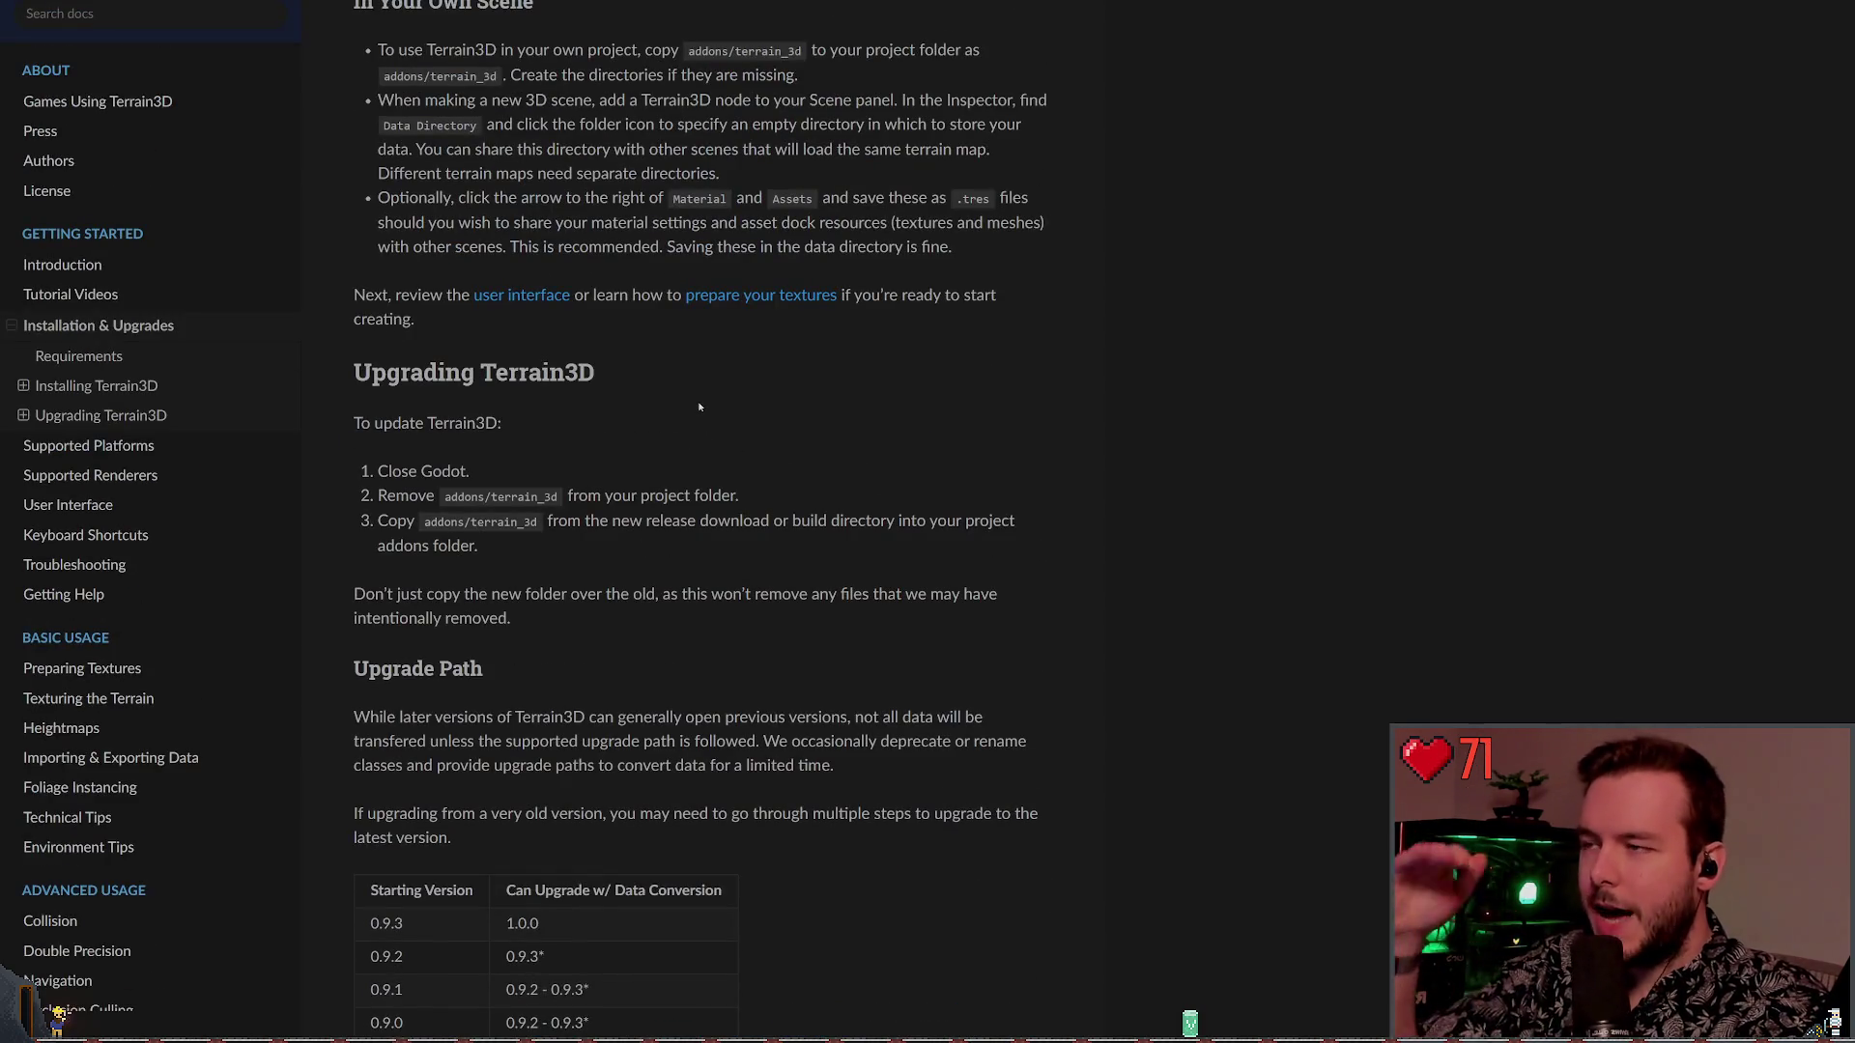
scroll(699, 406, "up", 7)
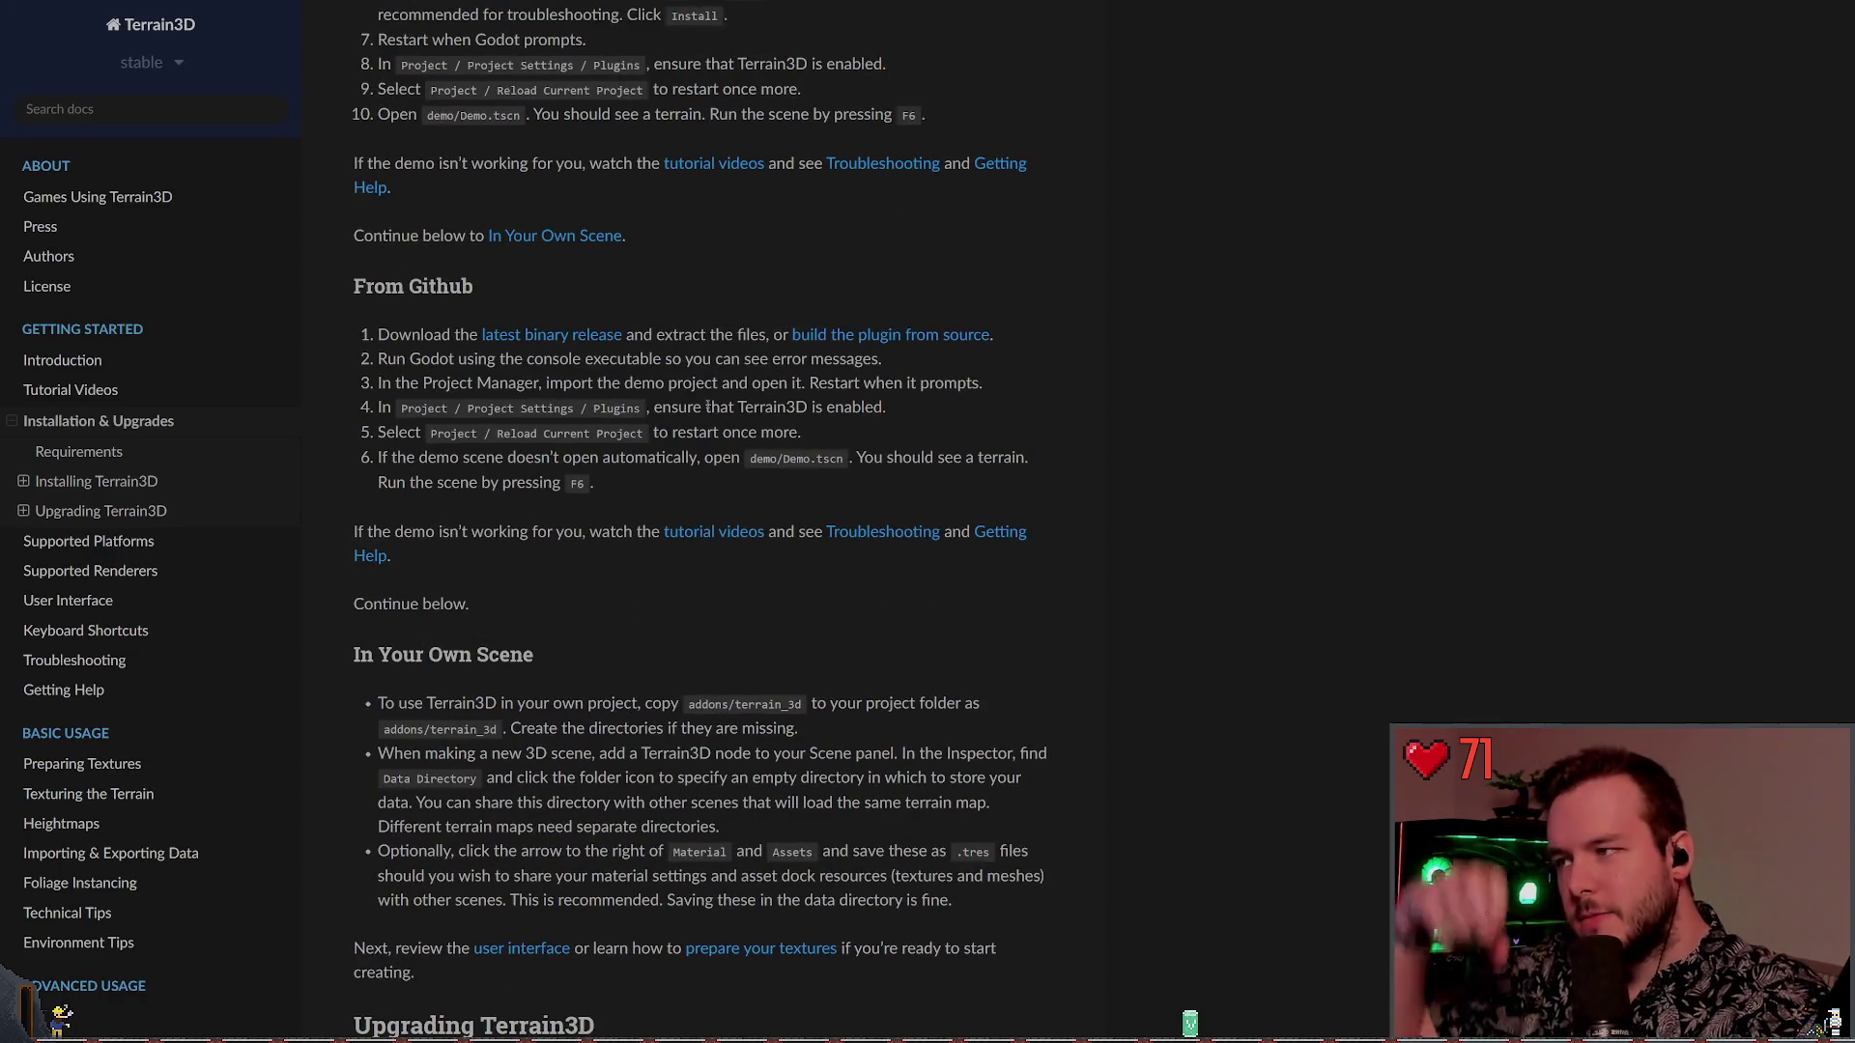
scroll(639, 394, "up", 7)
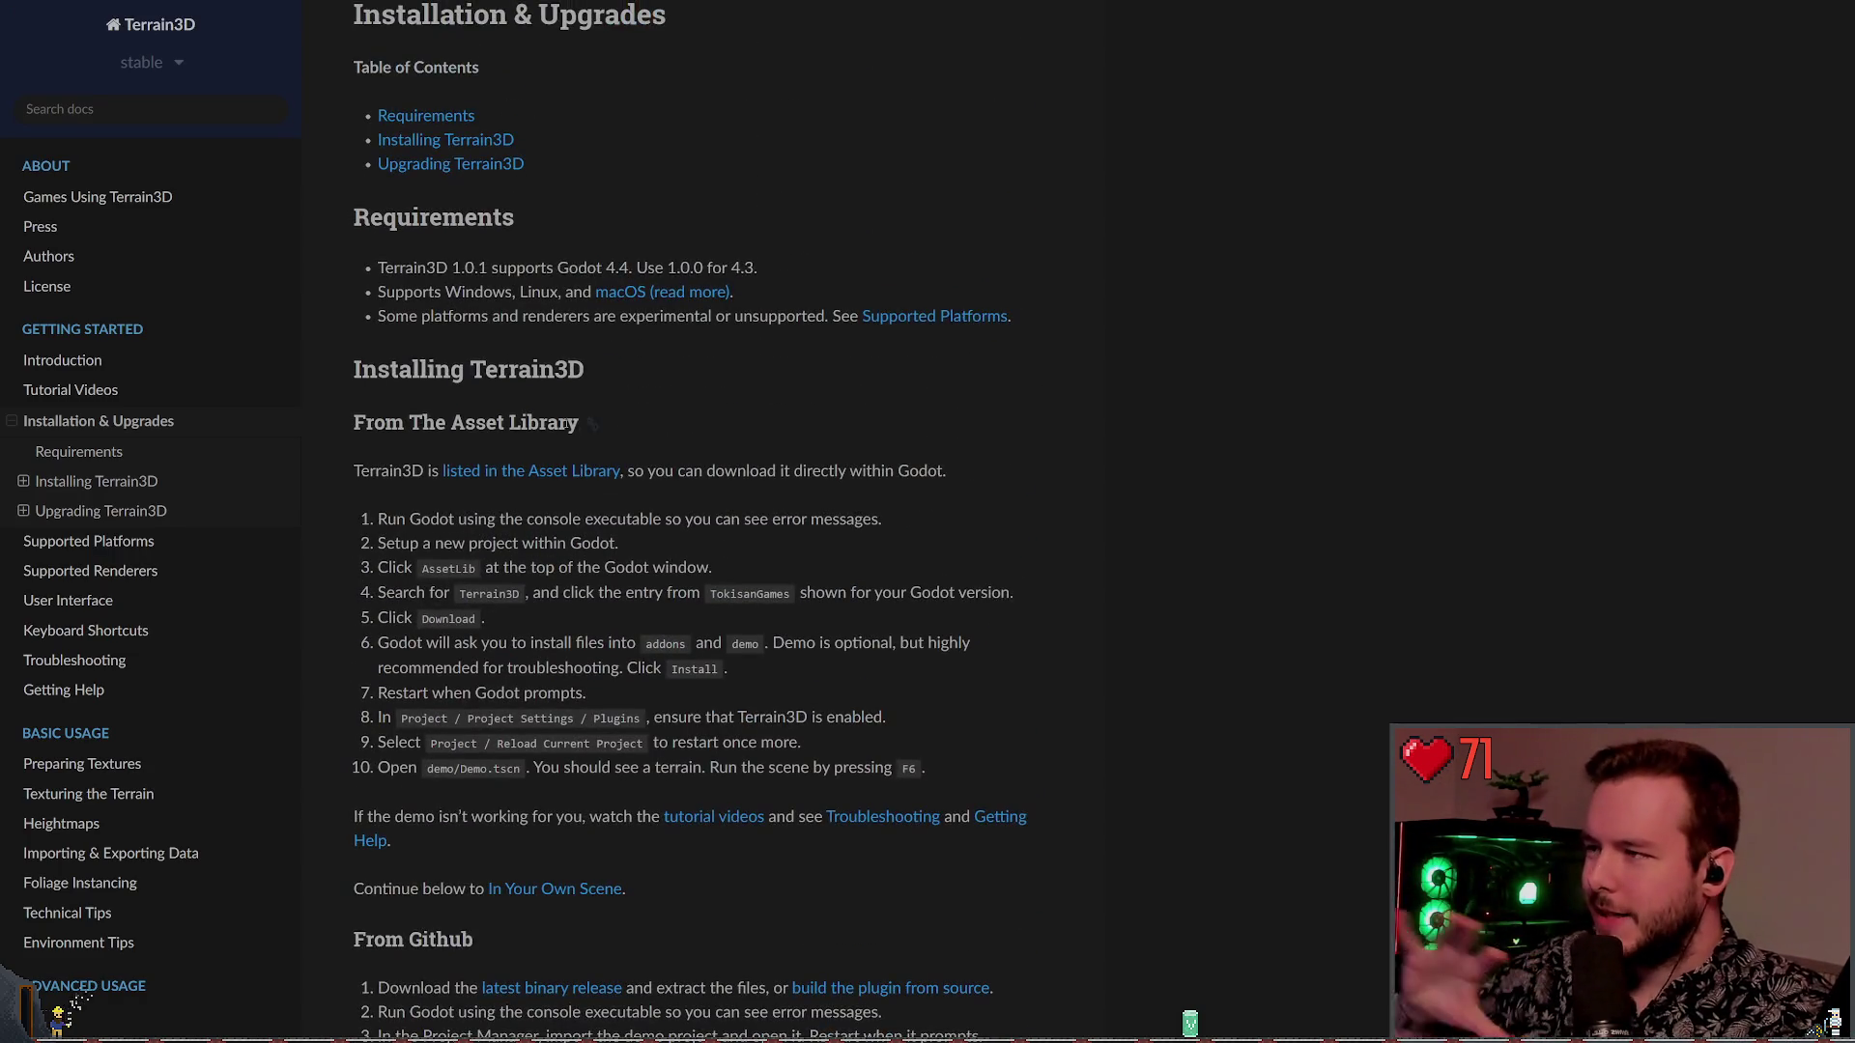
scroll(651, 362, "up", 1)
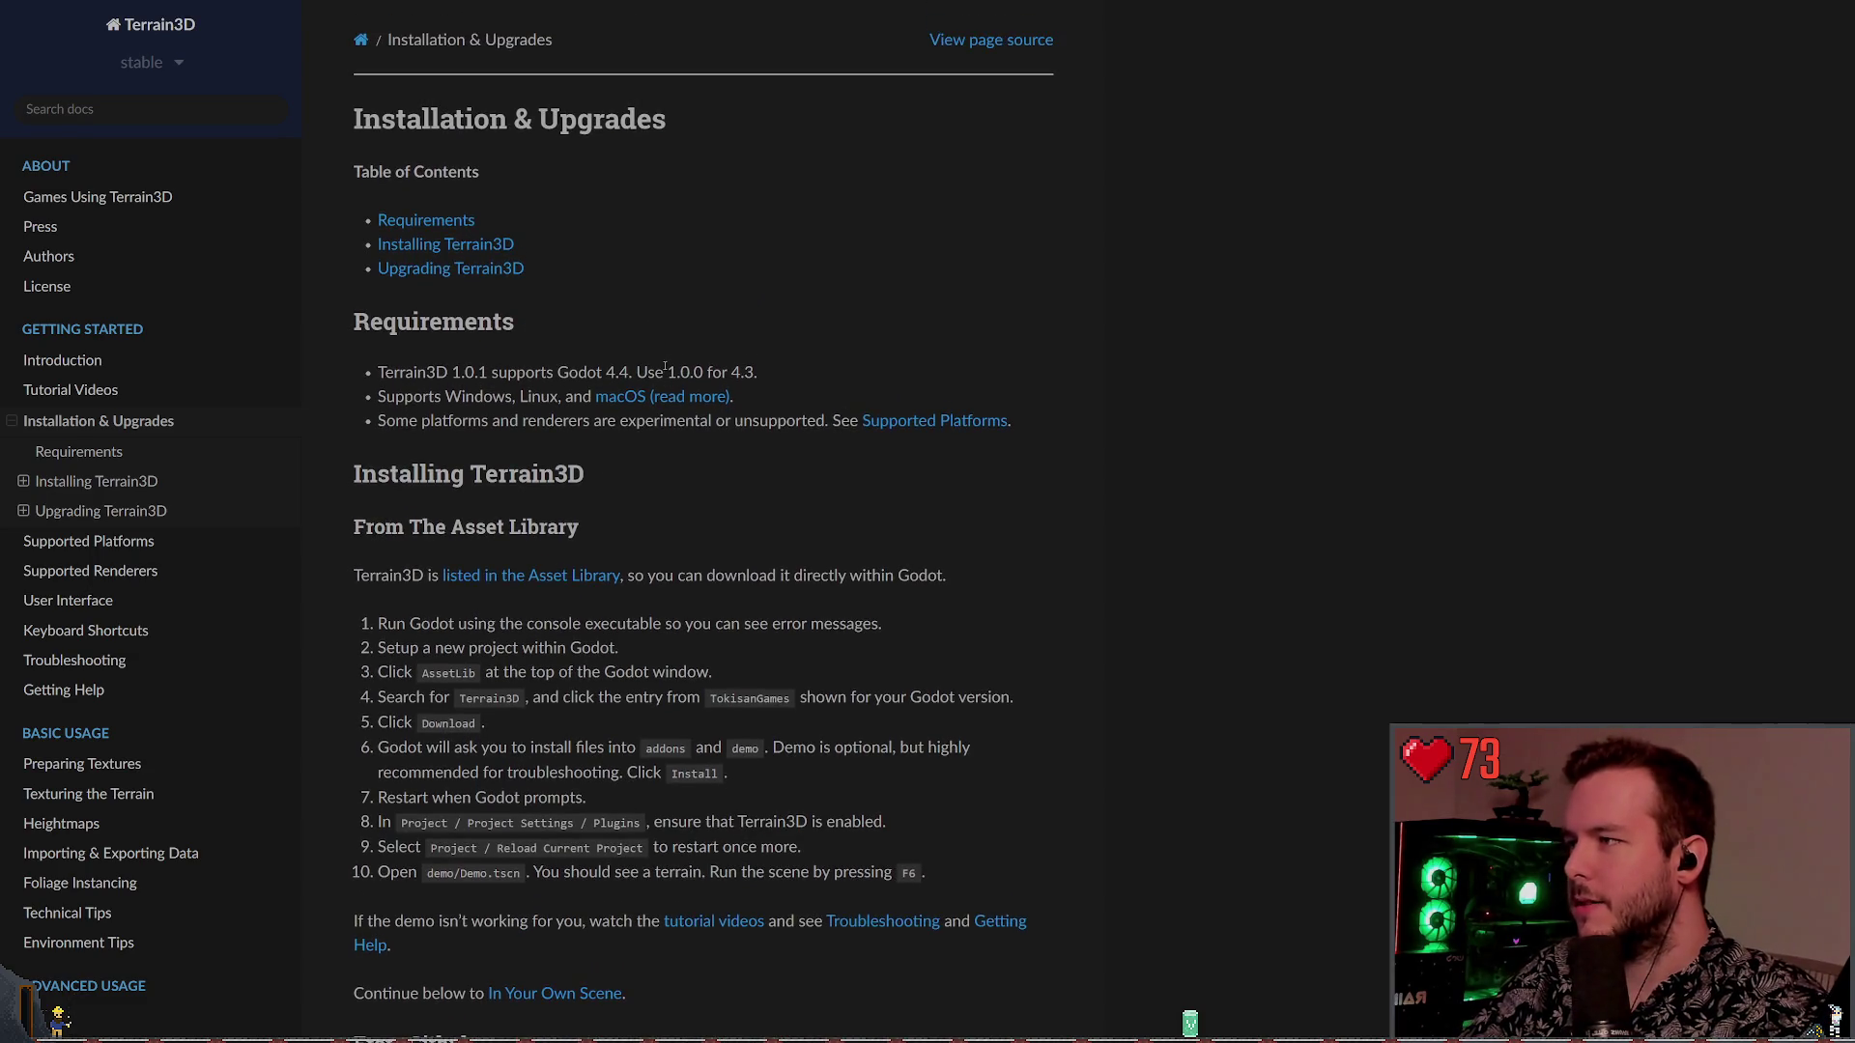
scroll(722, 338, "down", 3)
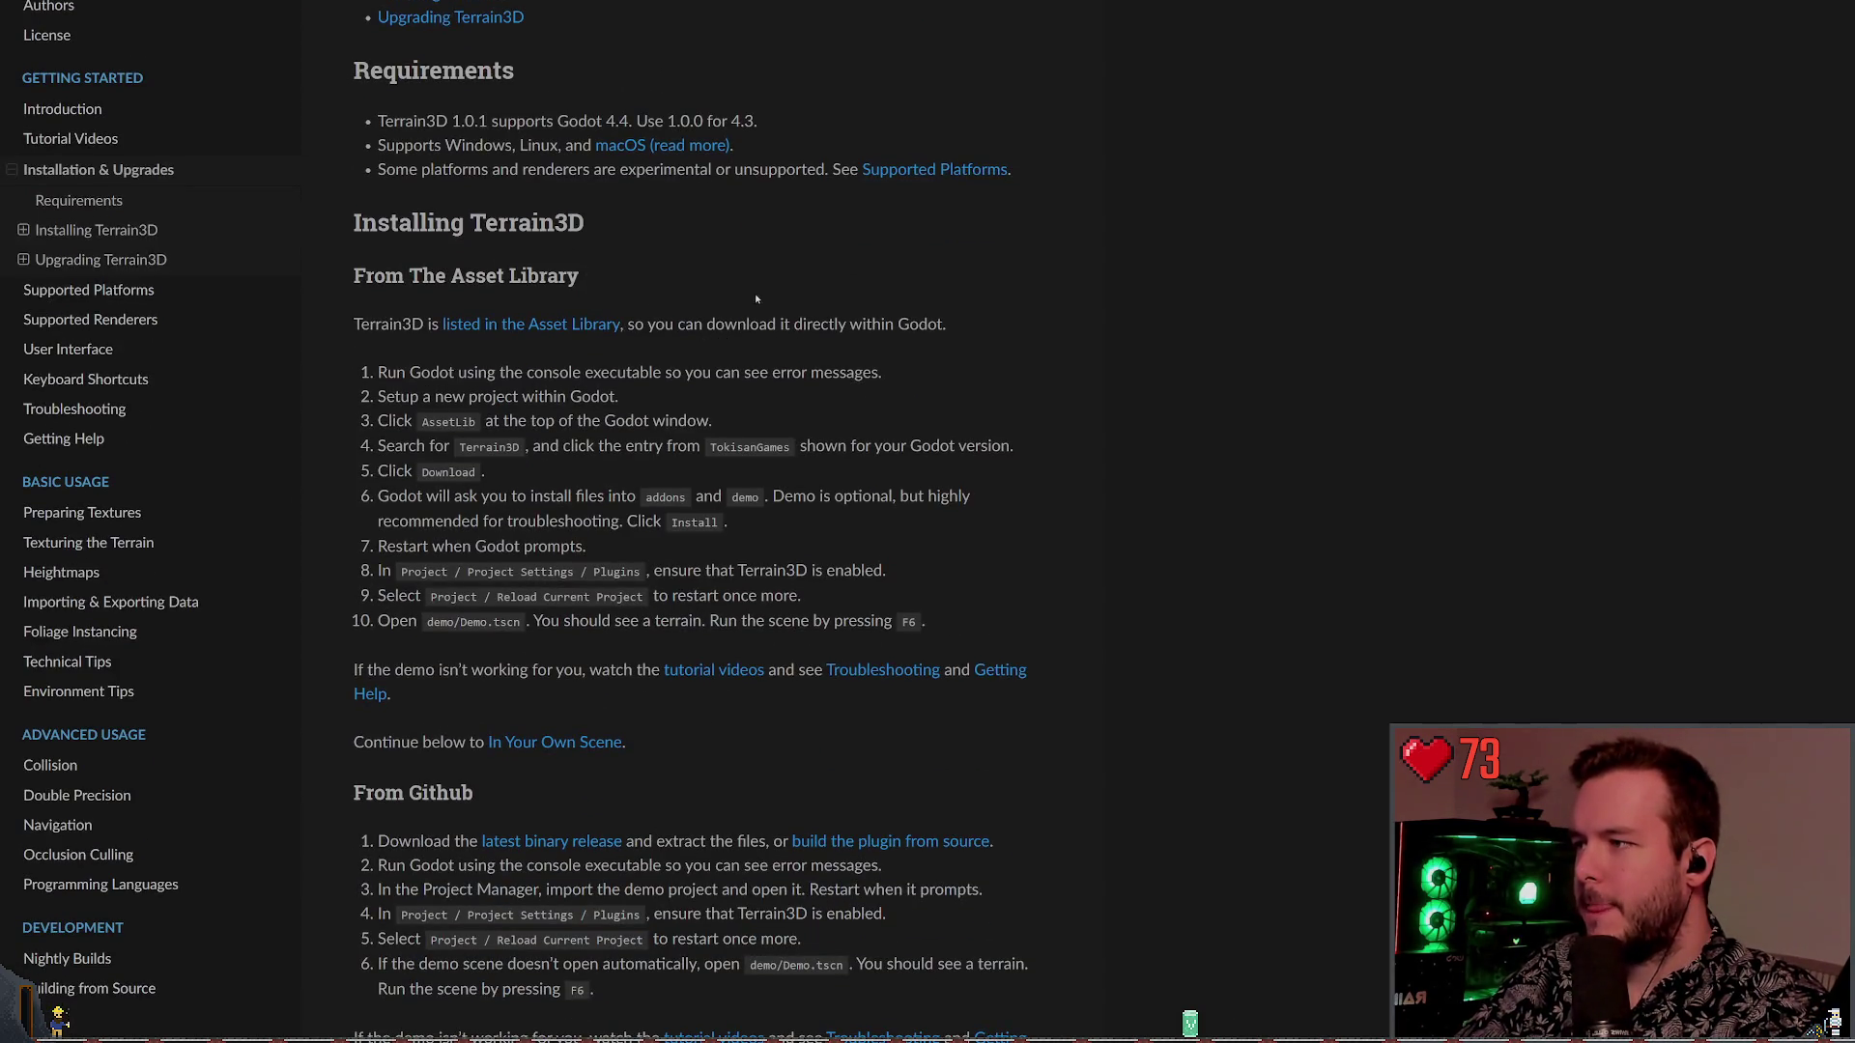
scroll(740, 276, "down", 1)
scroll(830, 278, "down", 1)
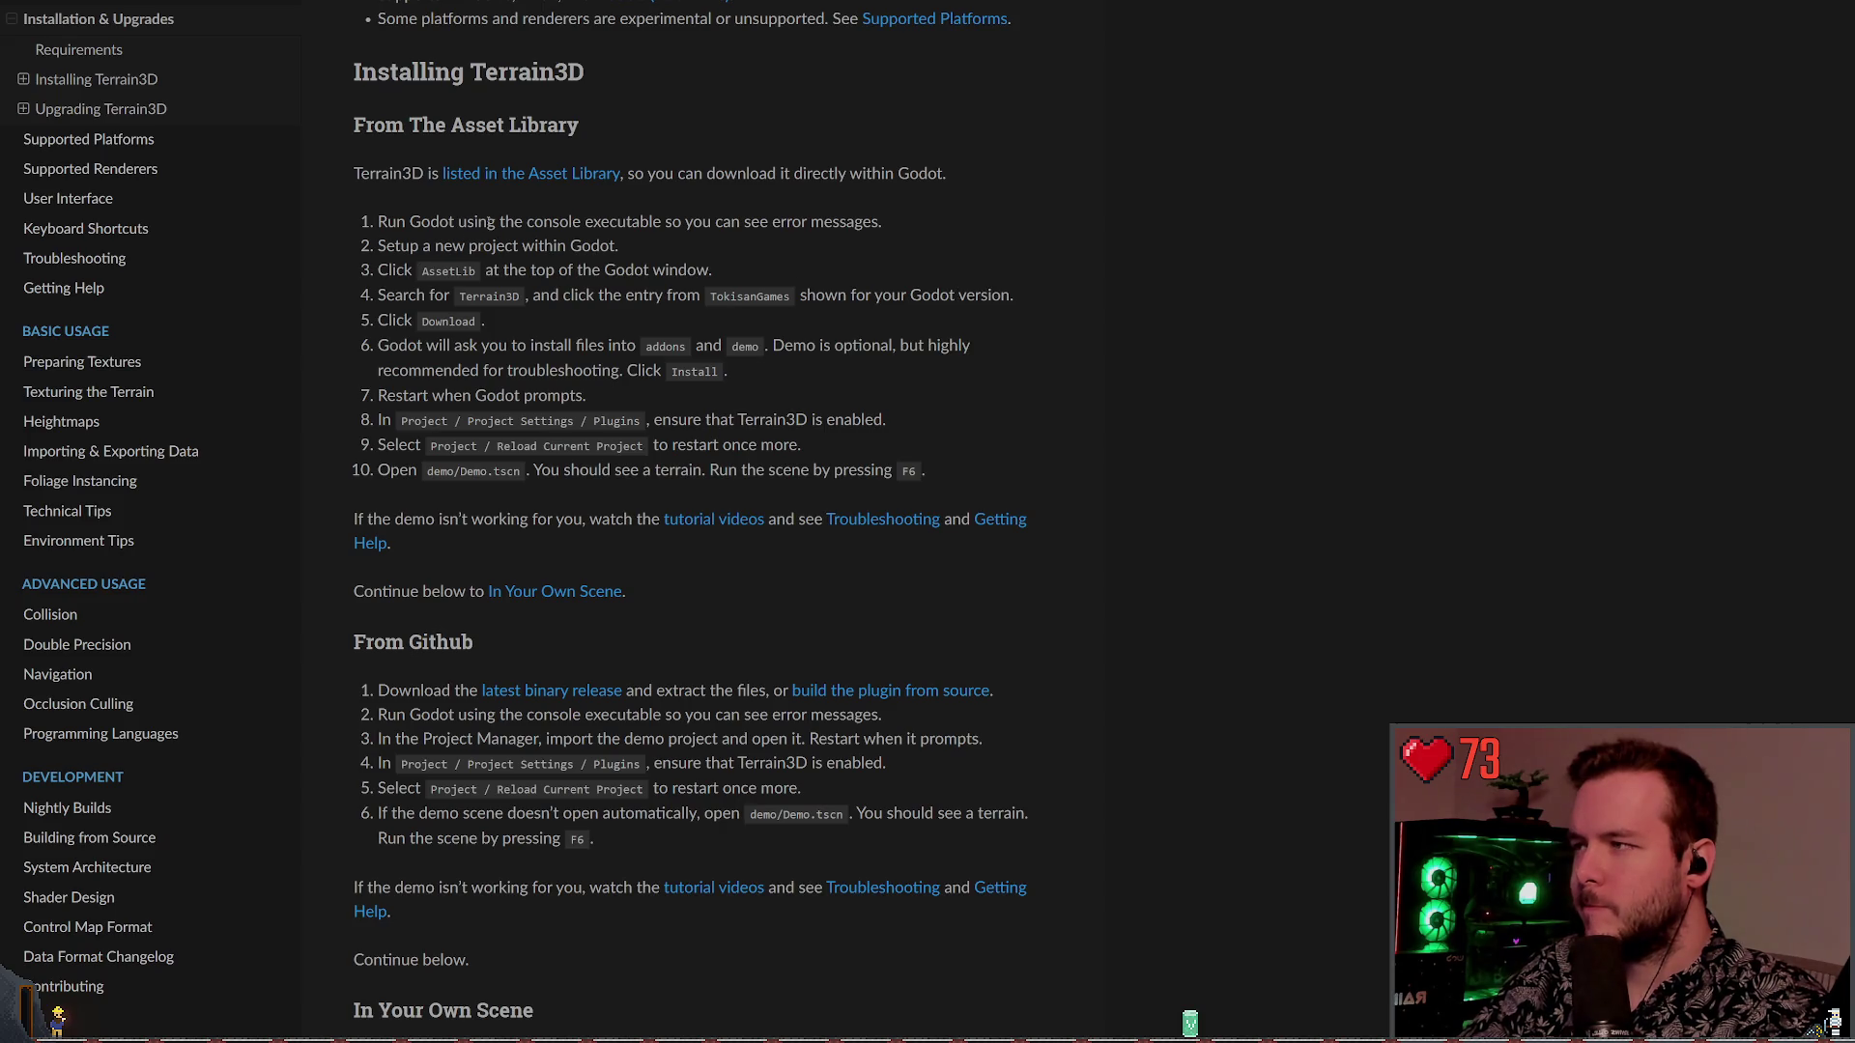
double_click(336, 174)
left_click(337, 173)
triple_click(336, 175)
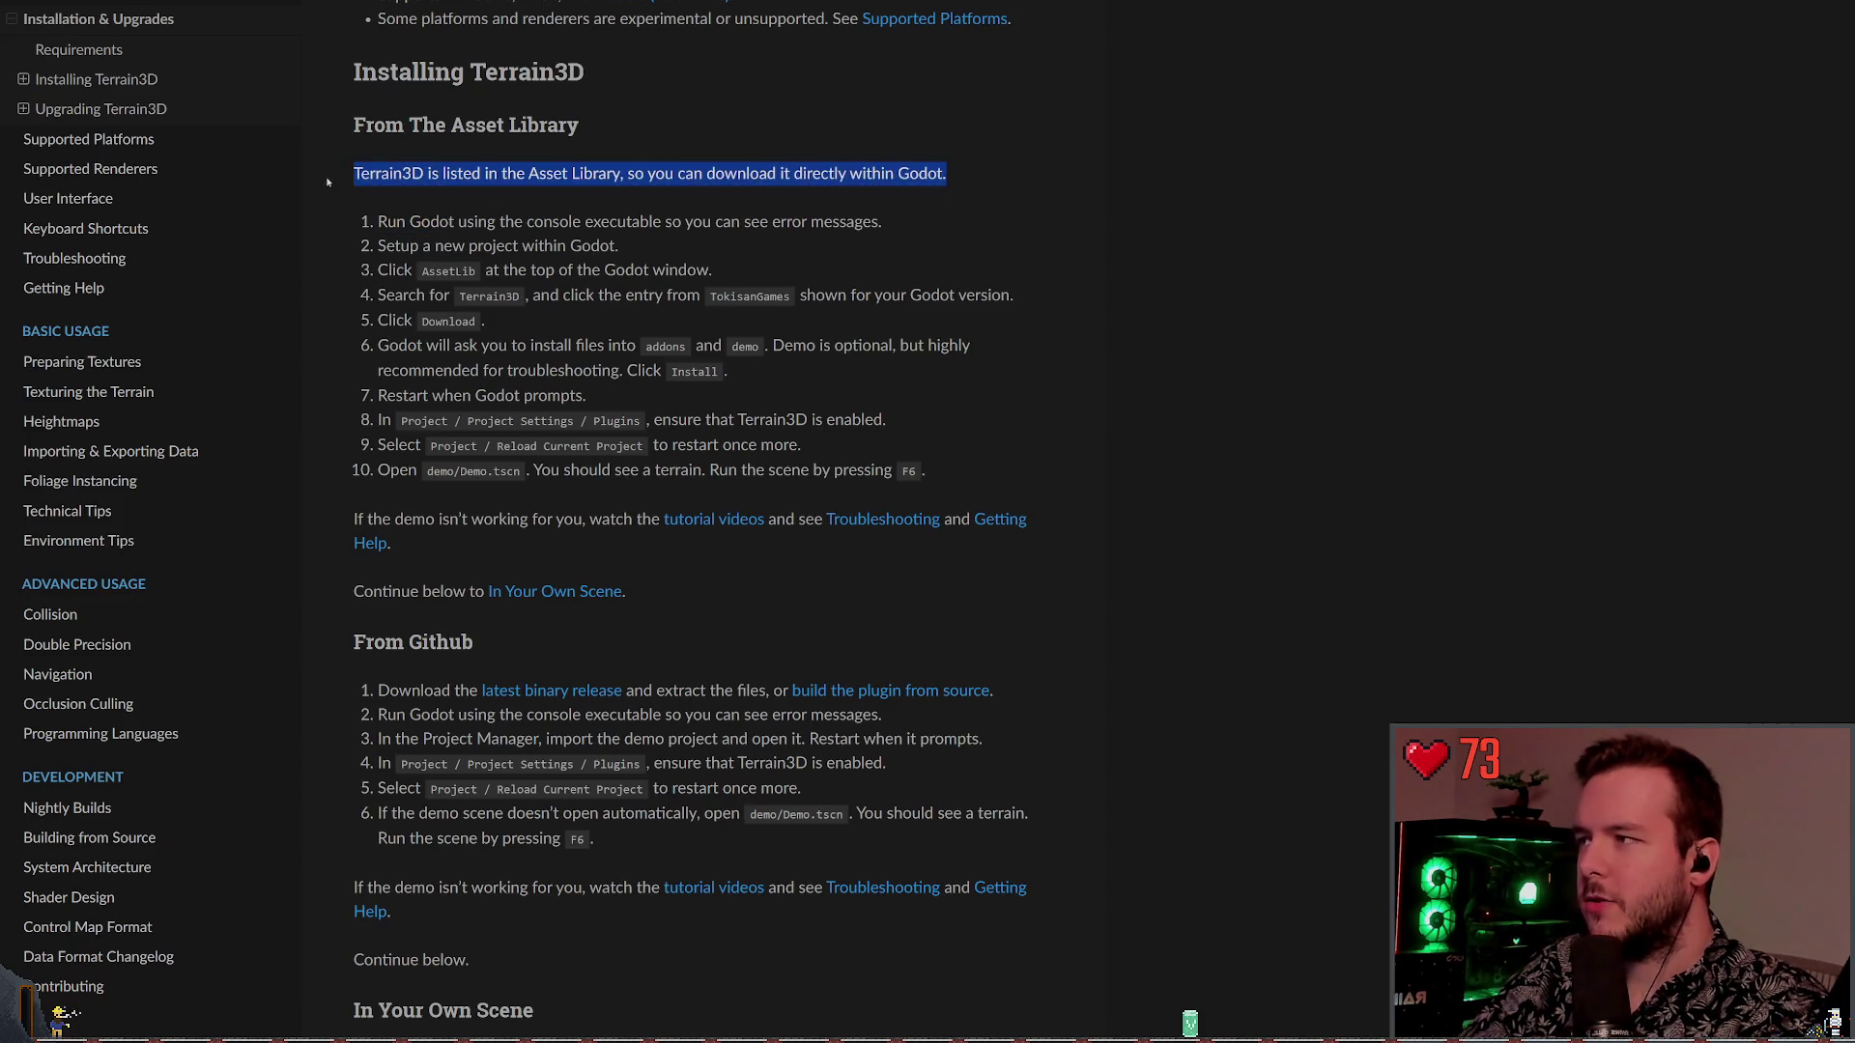
left_click(342, 179)
left_click_drag(342, 179, 894, 174)
left_click(730, 207)
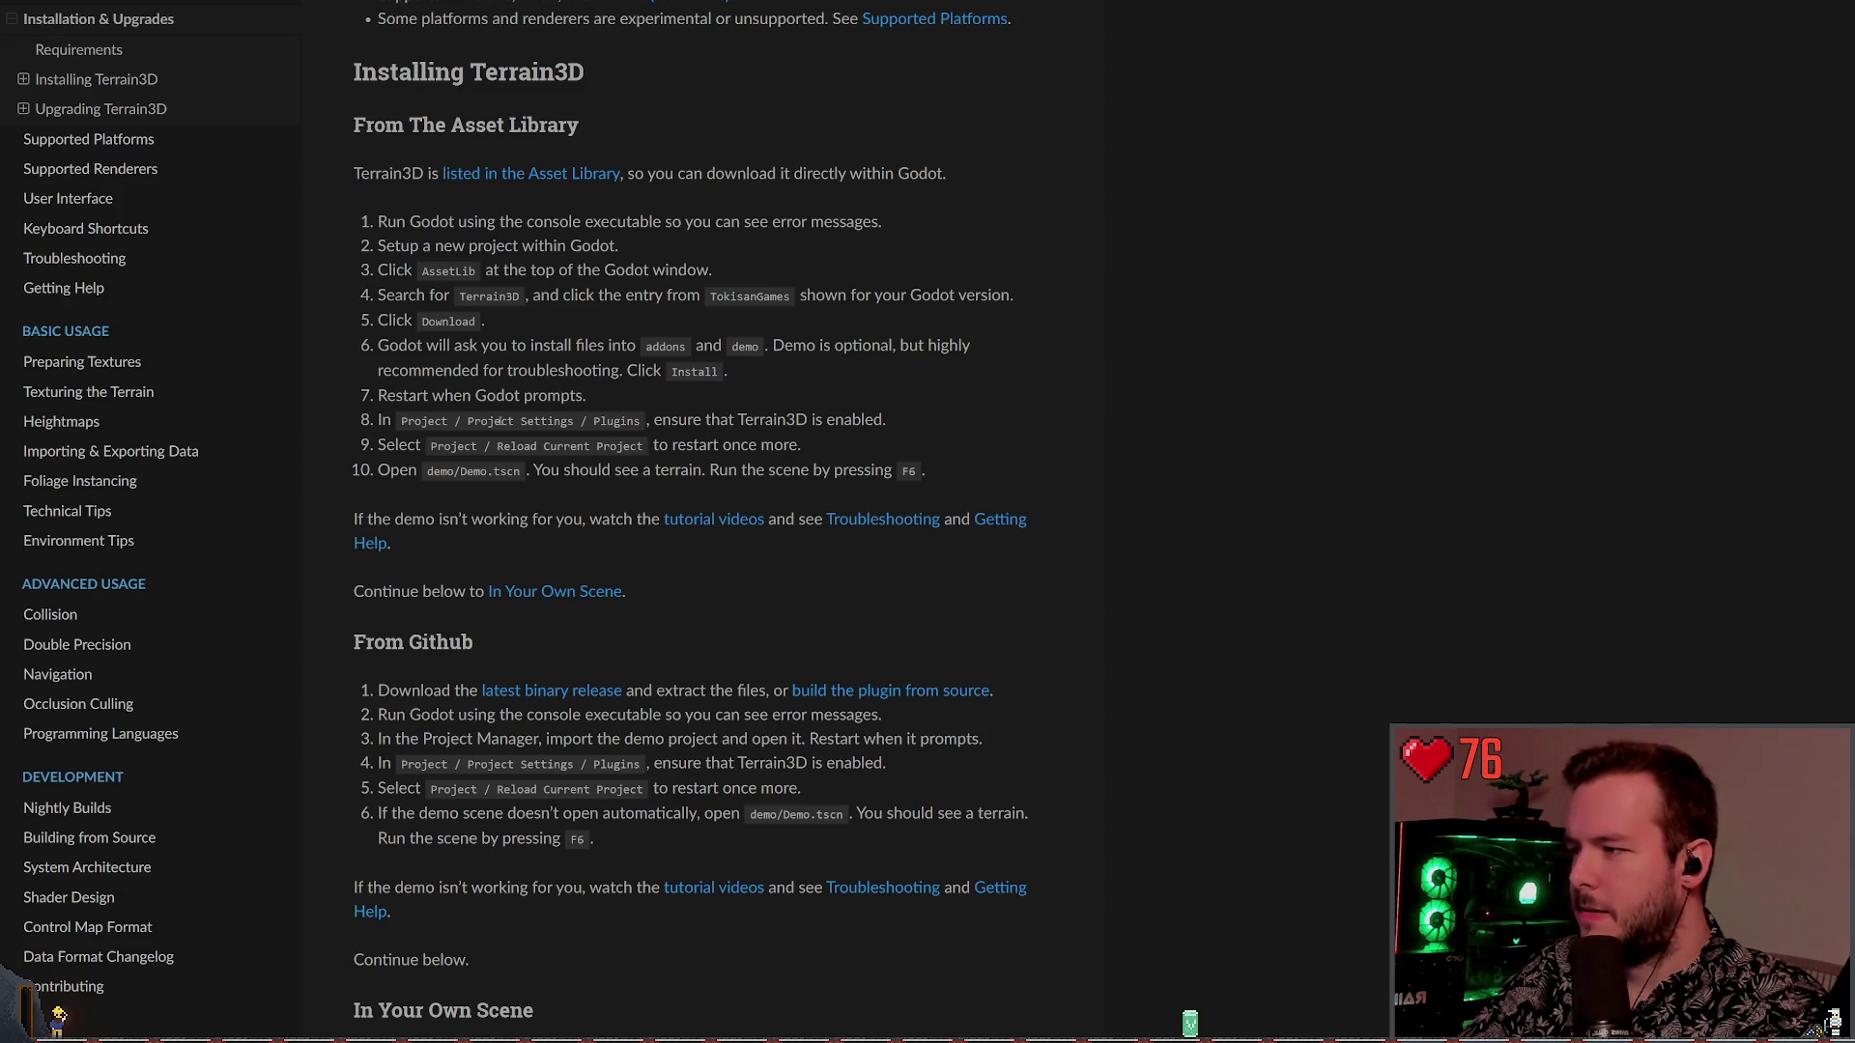
scroll(497, 425, "down", 3)
scroll(501, 416, "up", 1)
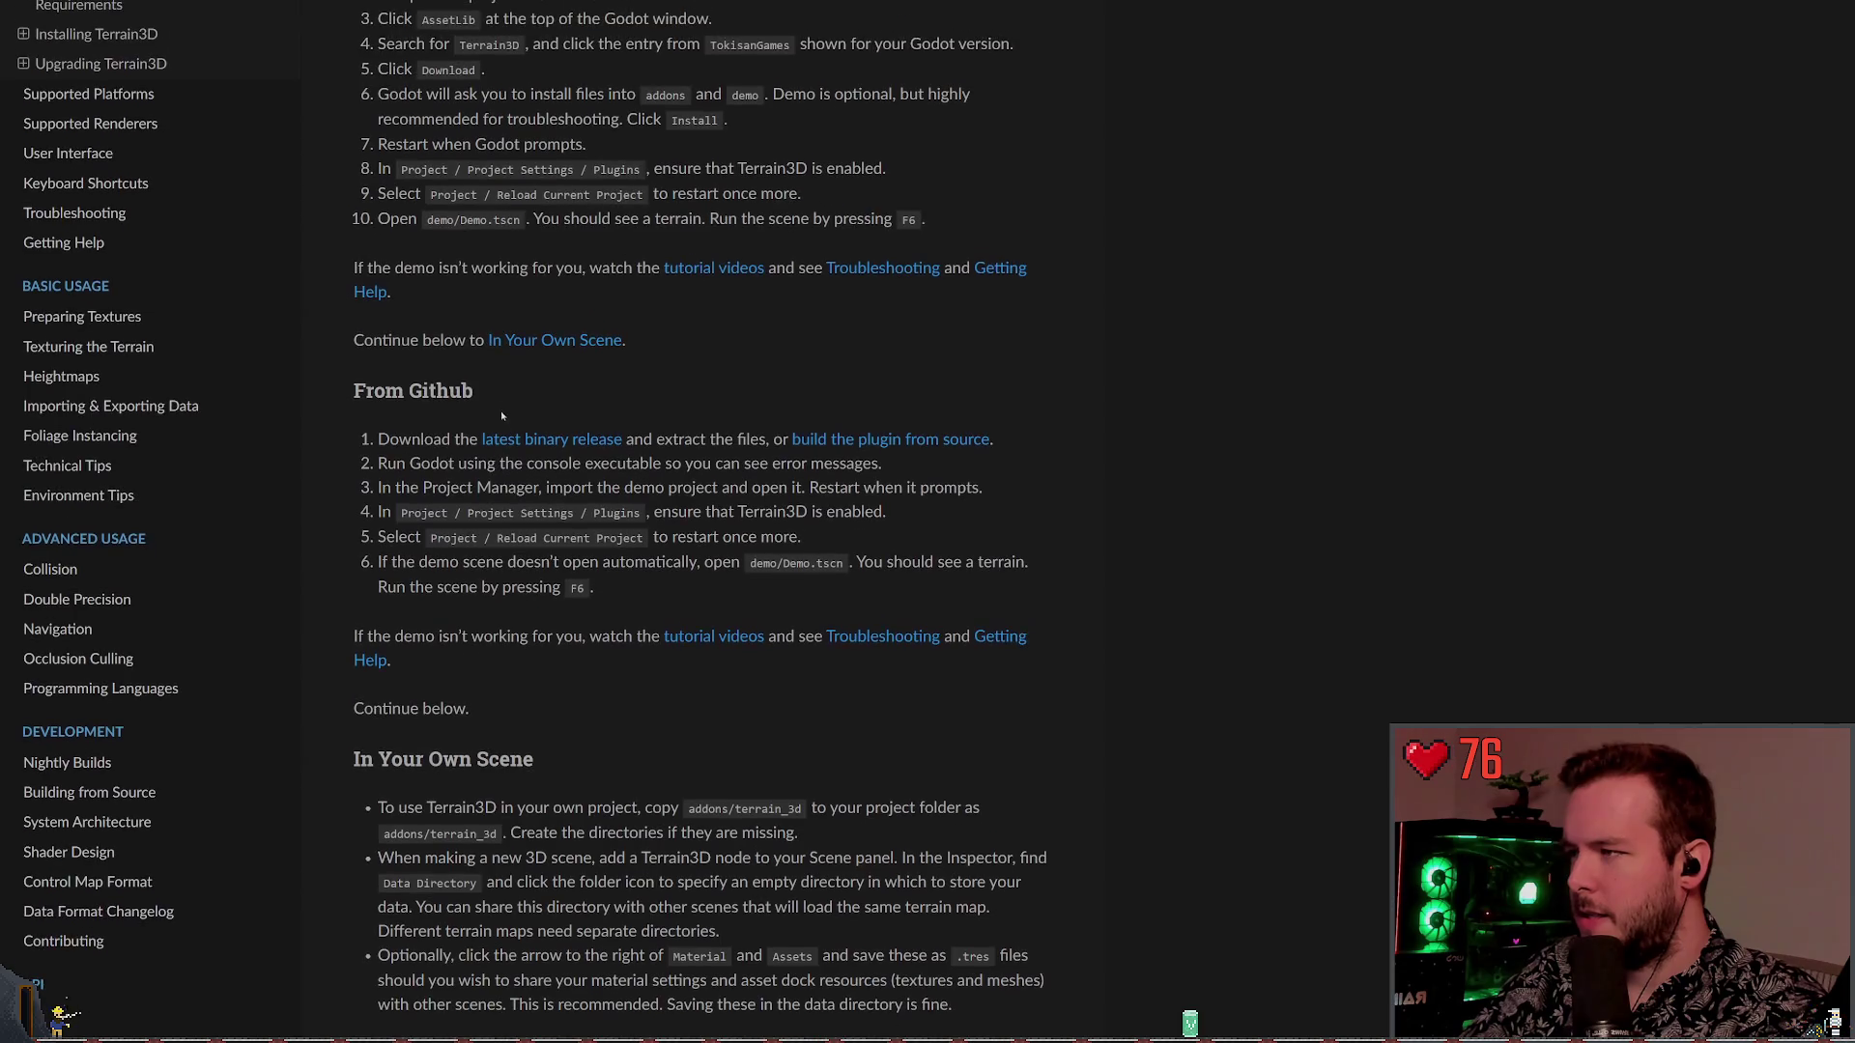
scroll(494, 392, "up", 3)
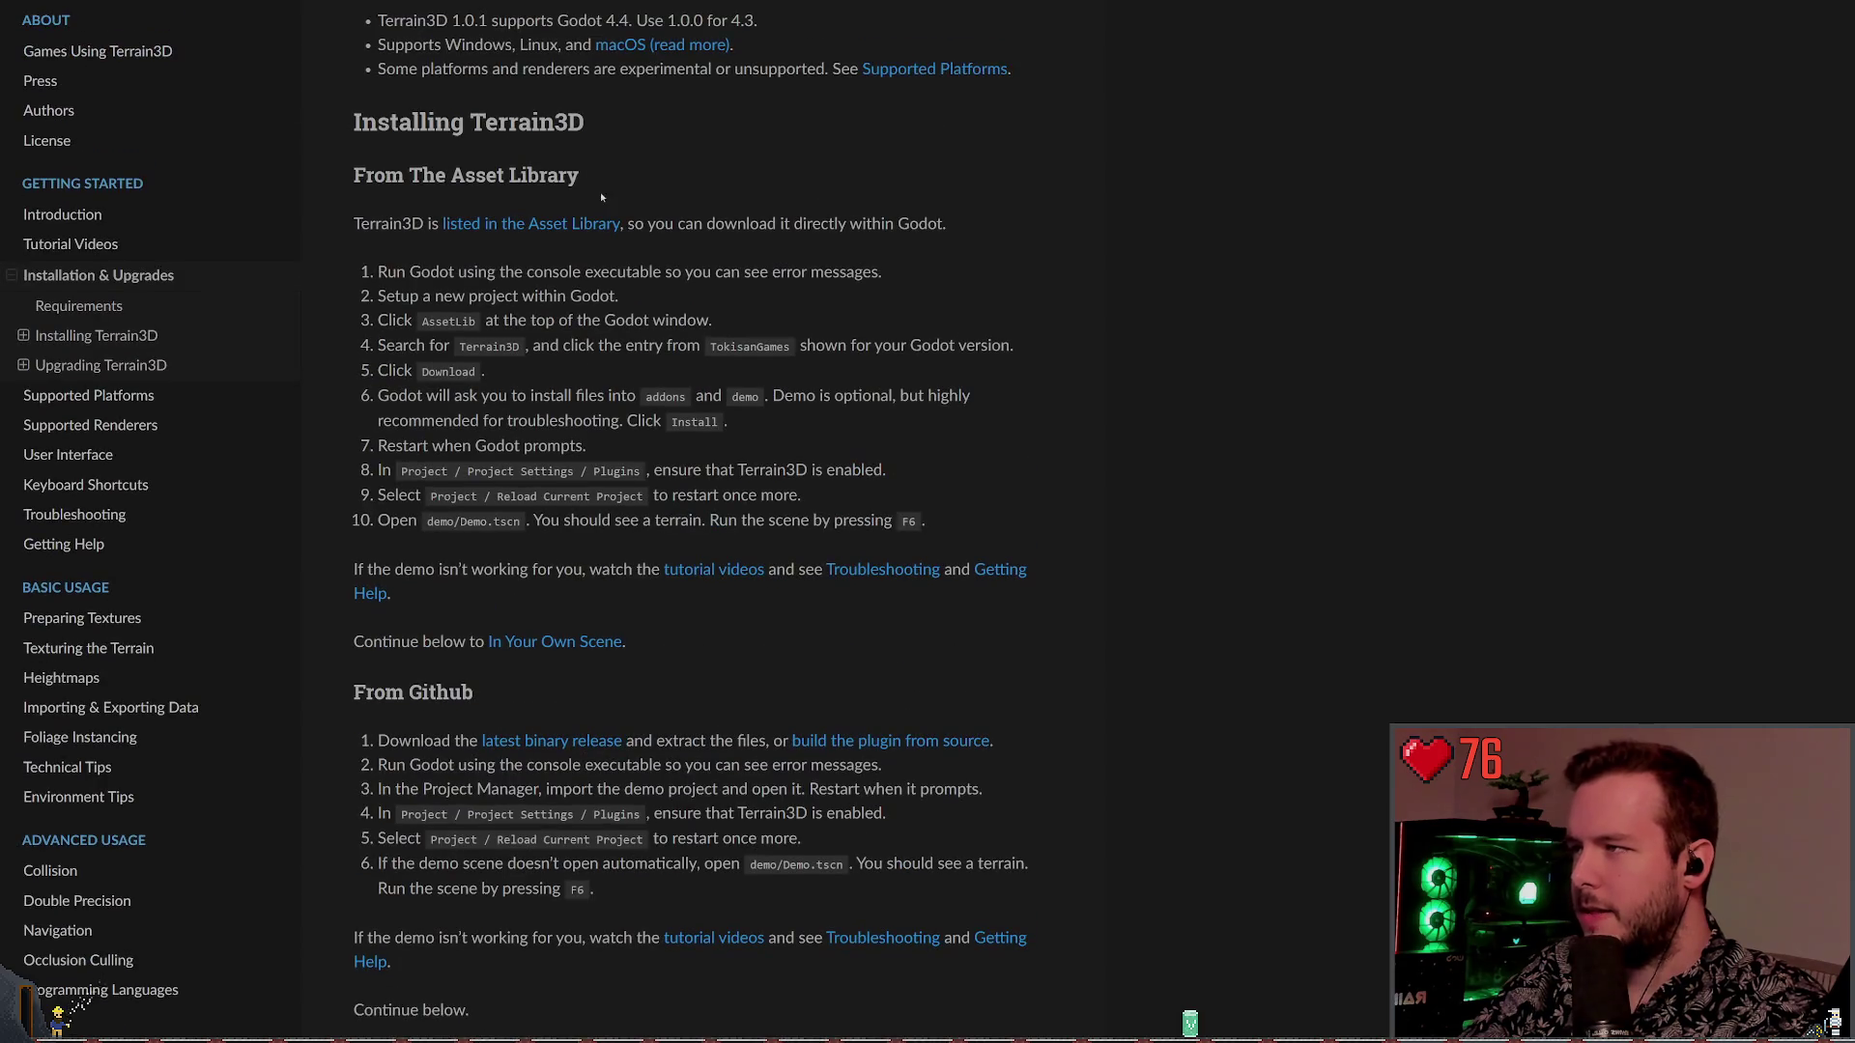
left_click(639, 167, "shift")
left_click(640, 167)
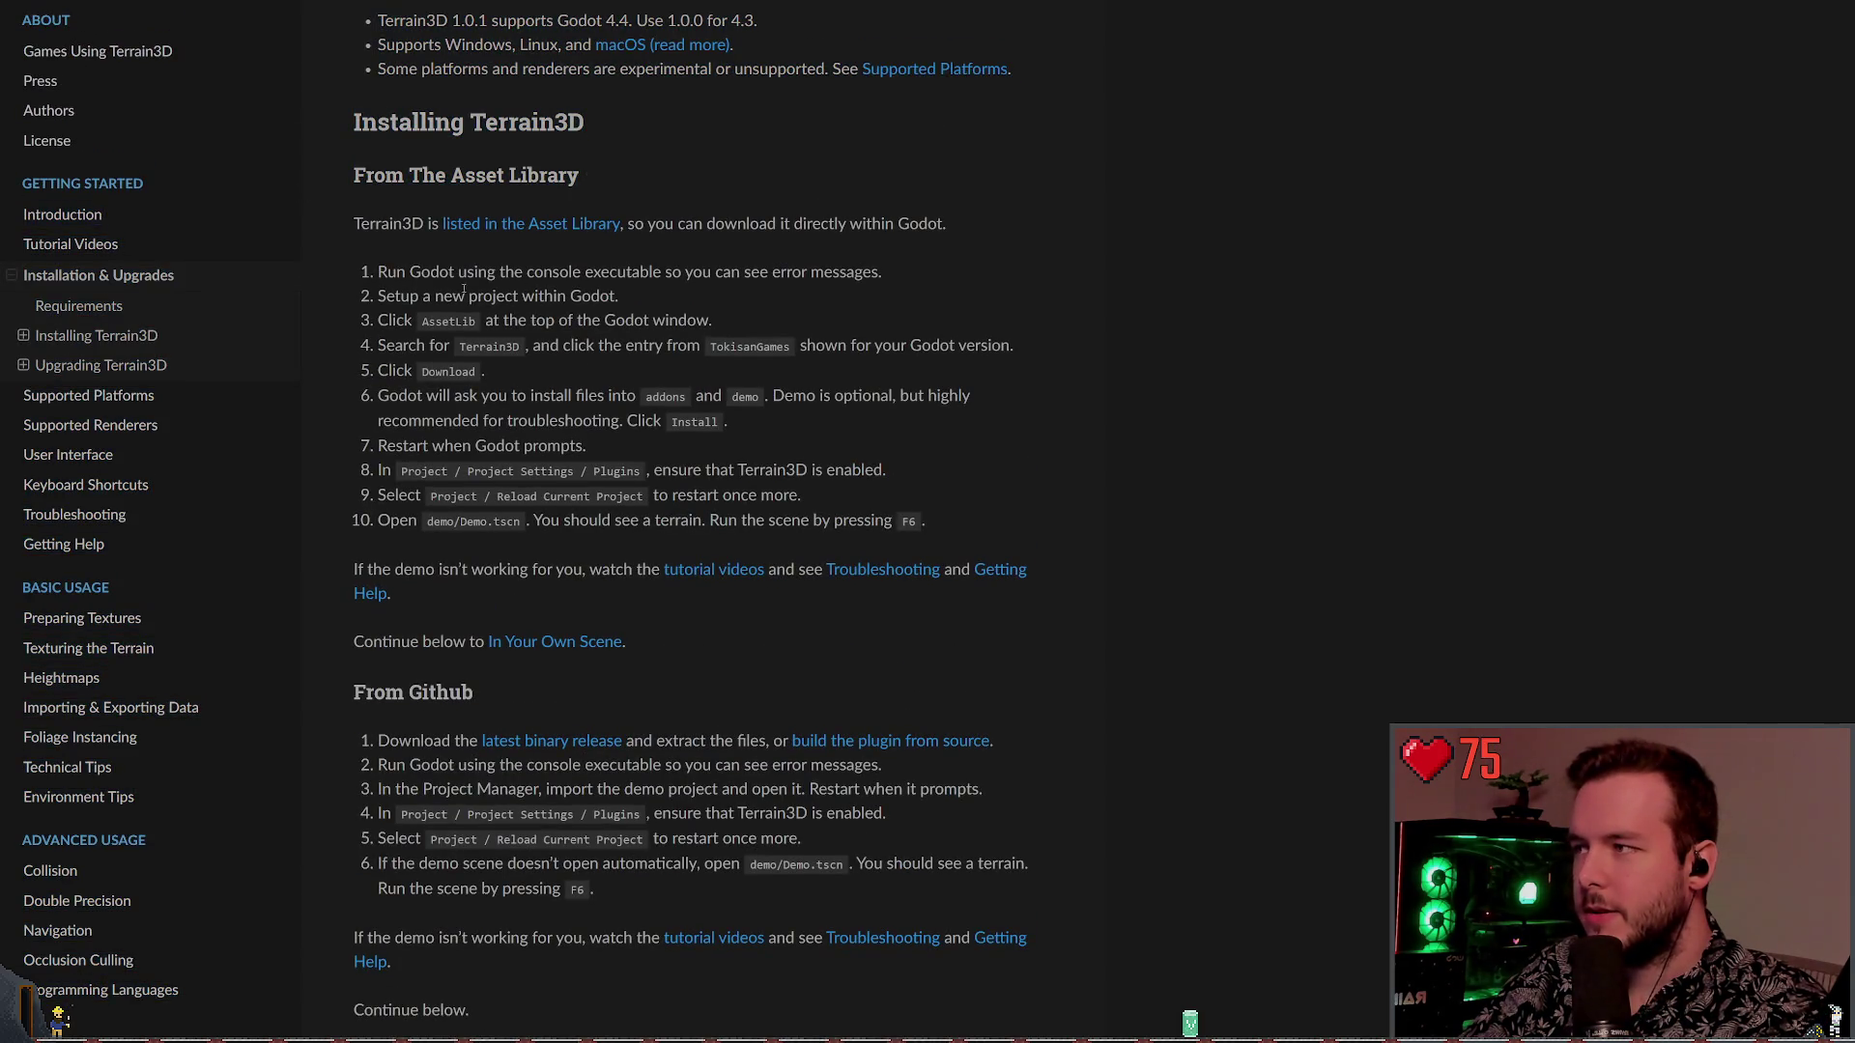
left_click_drag(378, 272, 889, 278)
left_click(839, 300)
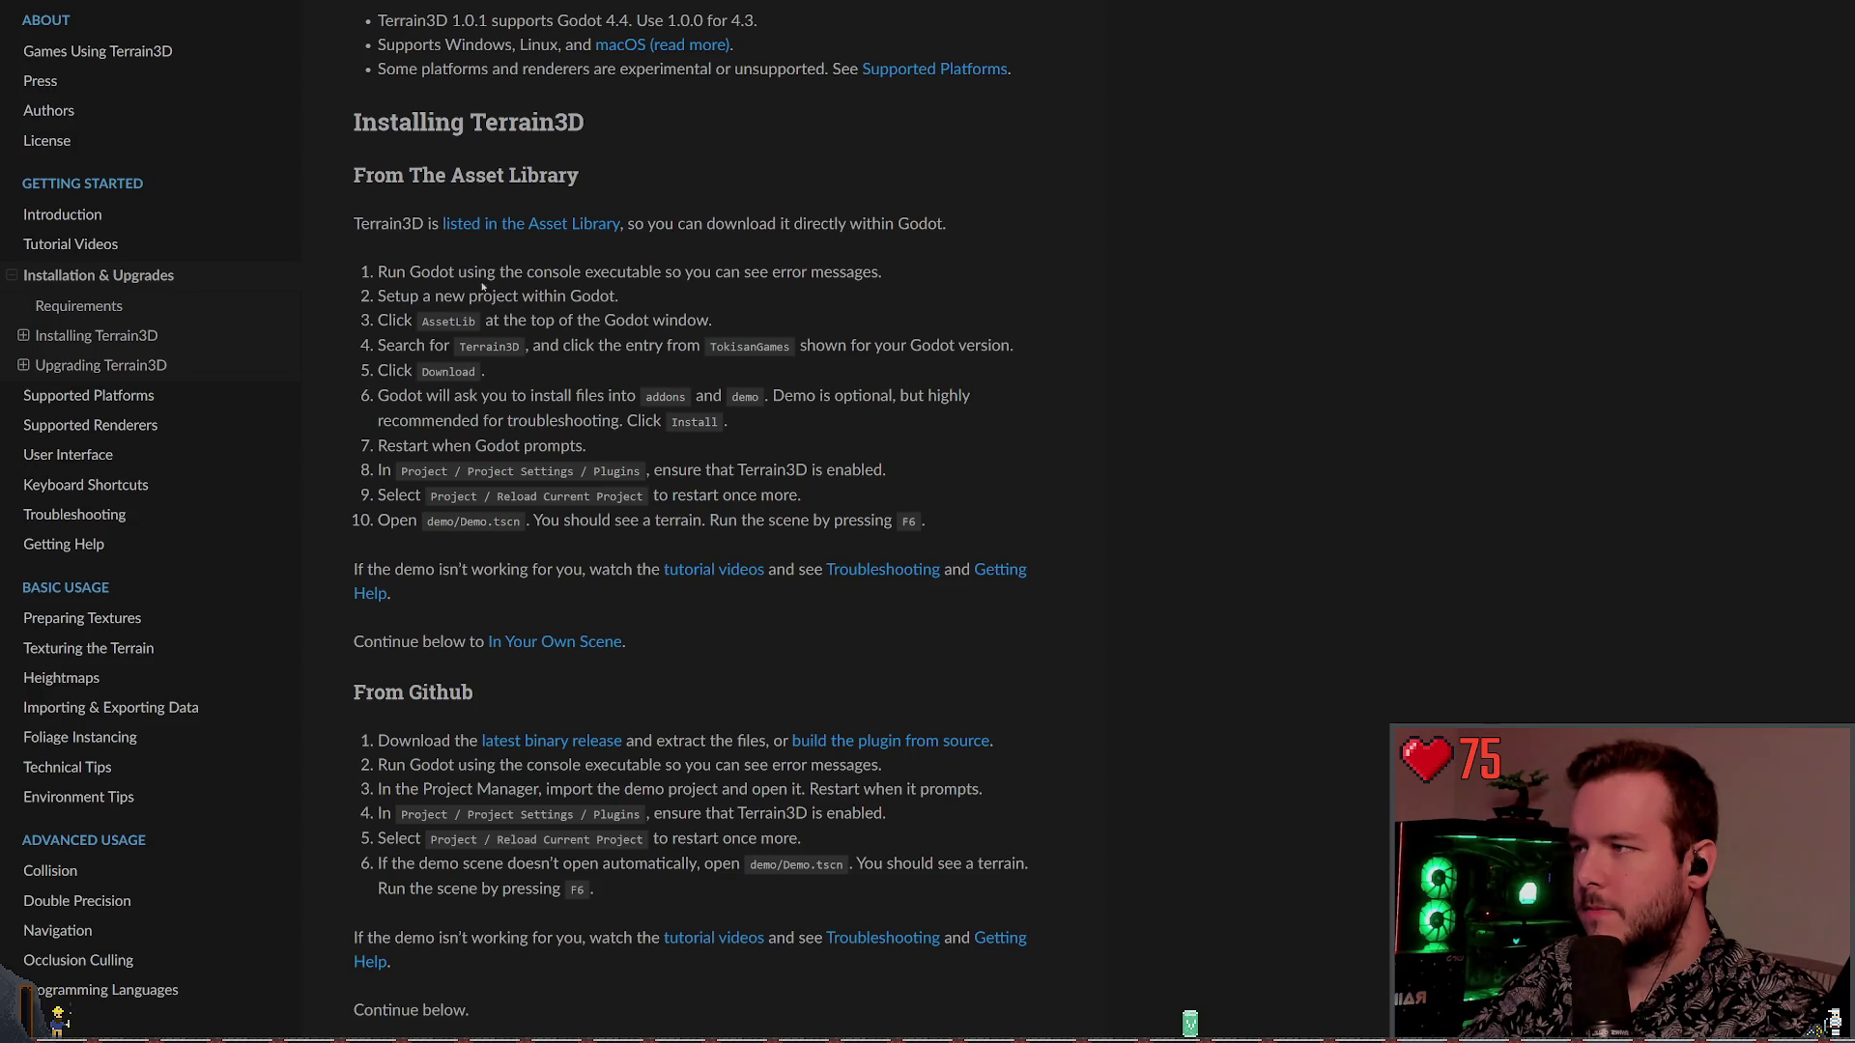
left_click_drag(378, 272, 912, 271)
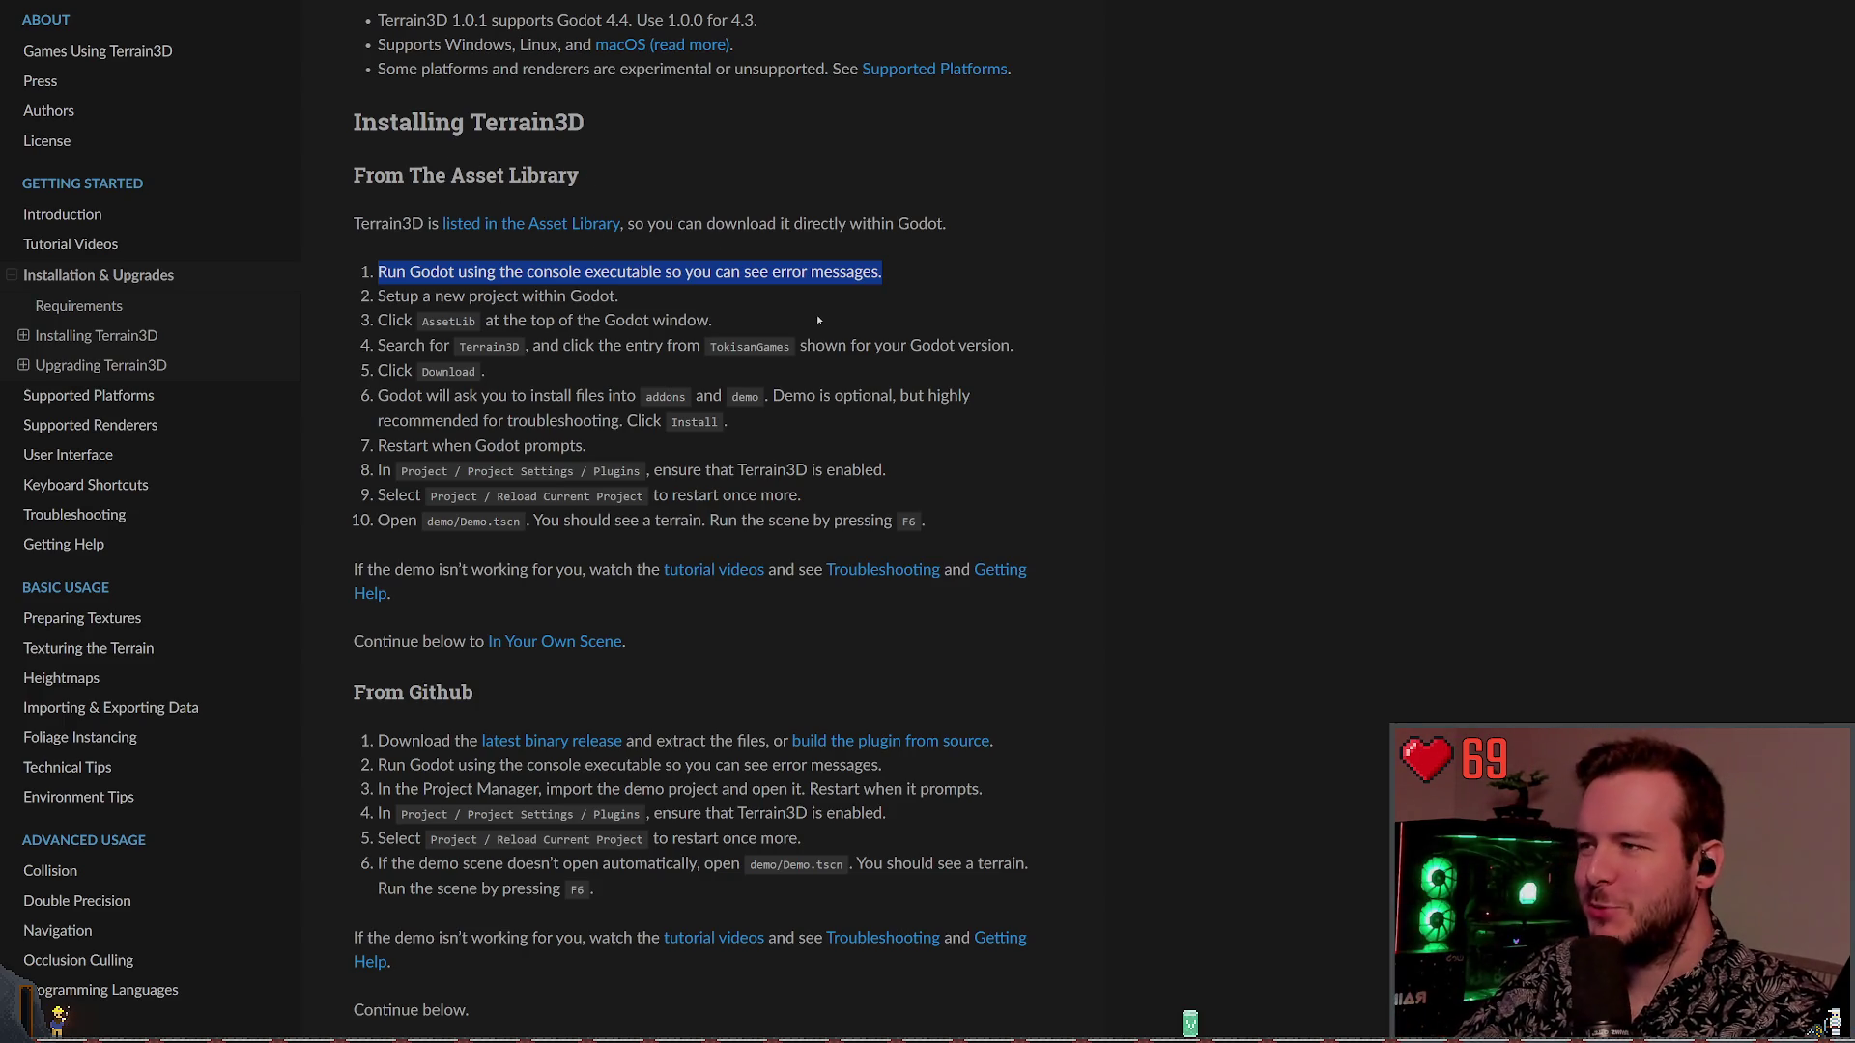
Read through Installing Terrain3D and follow the 'listed in the Asset Library' link
left_click(900, 302)
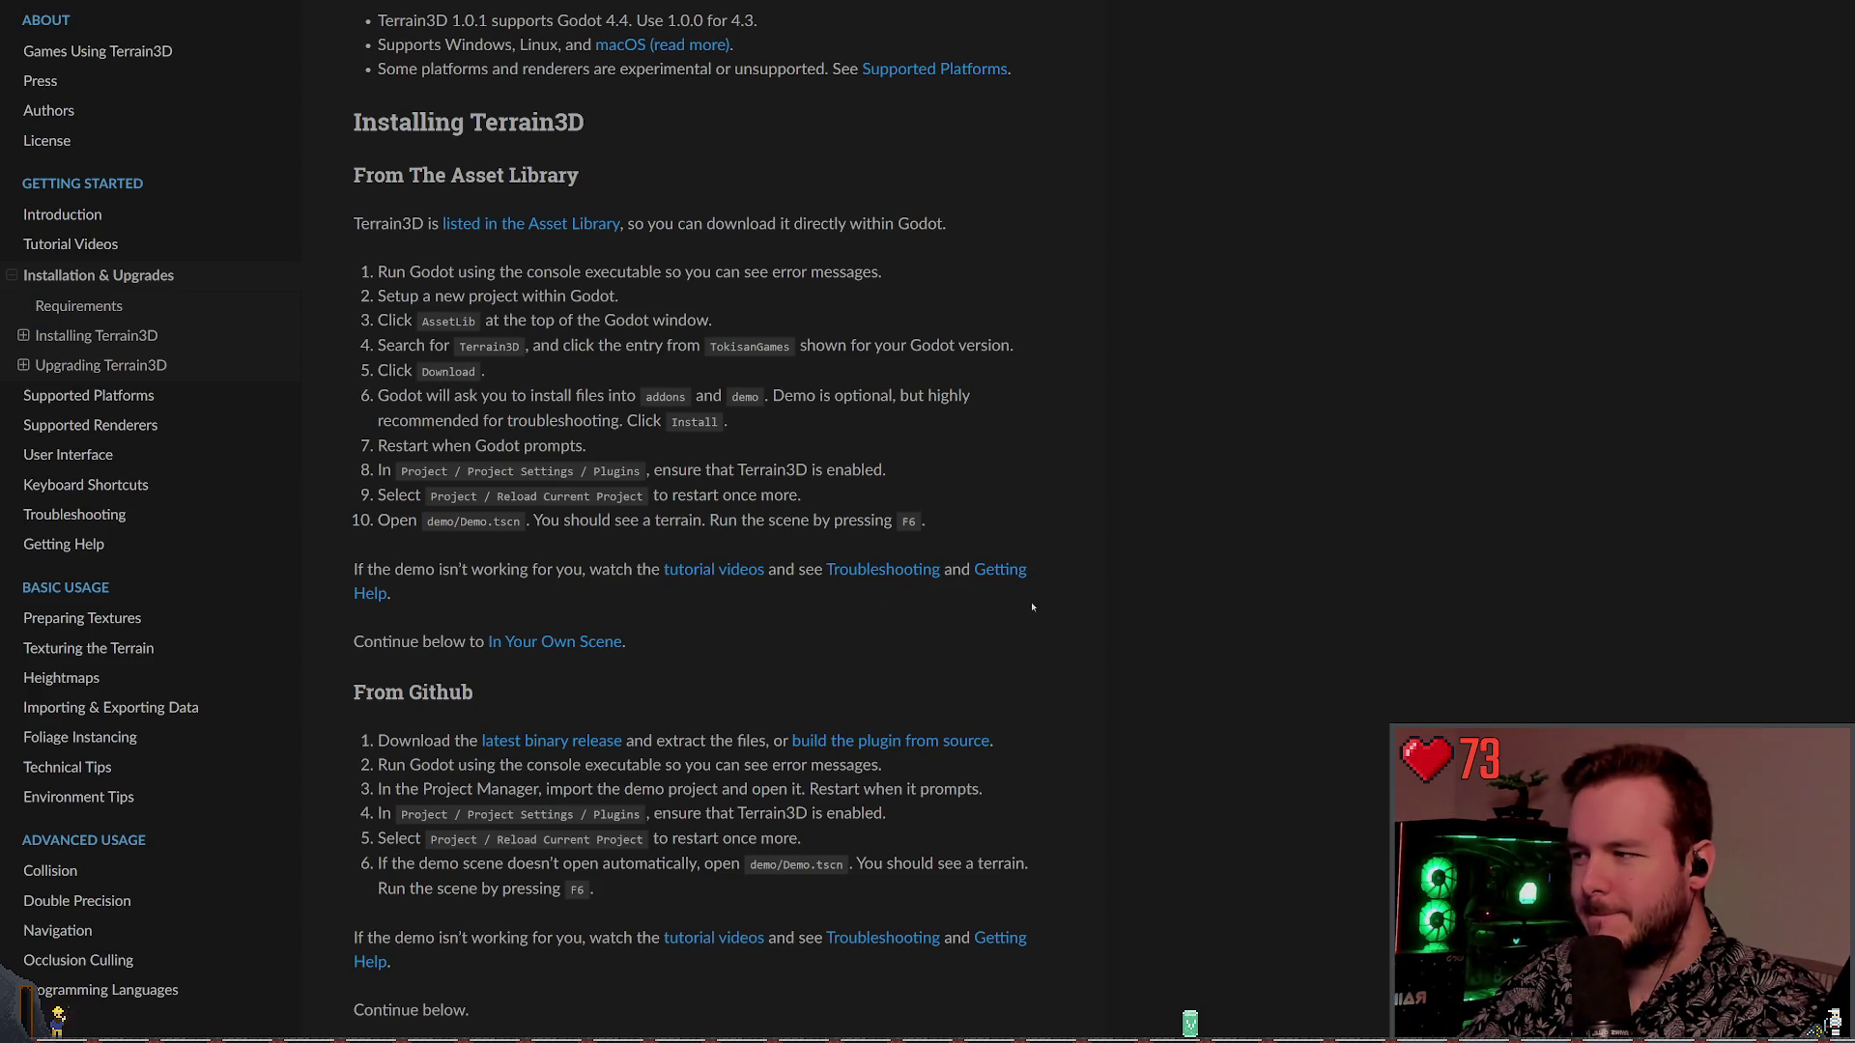
scroll(1100, 590, "down", 2)
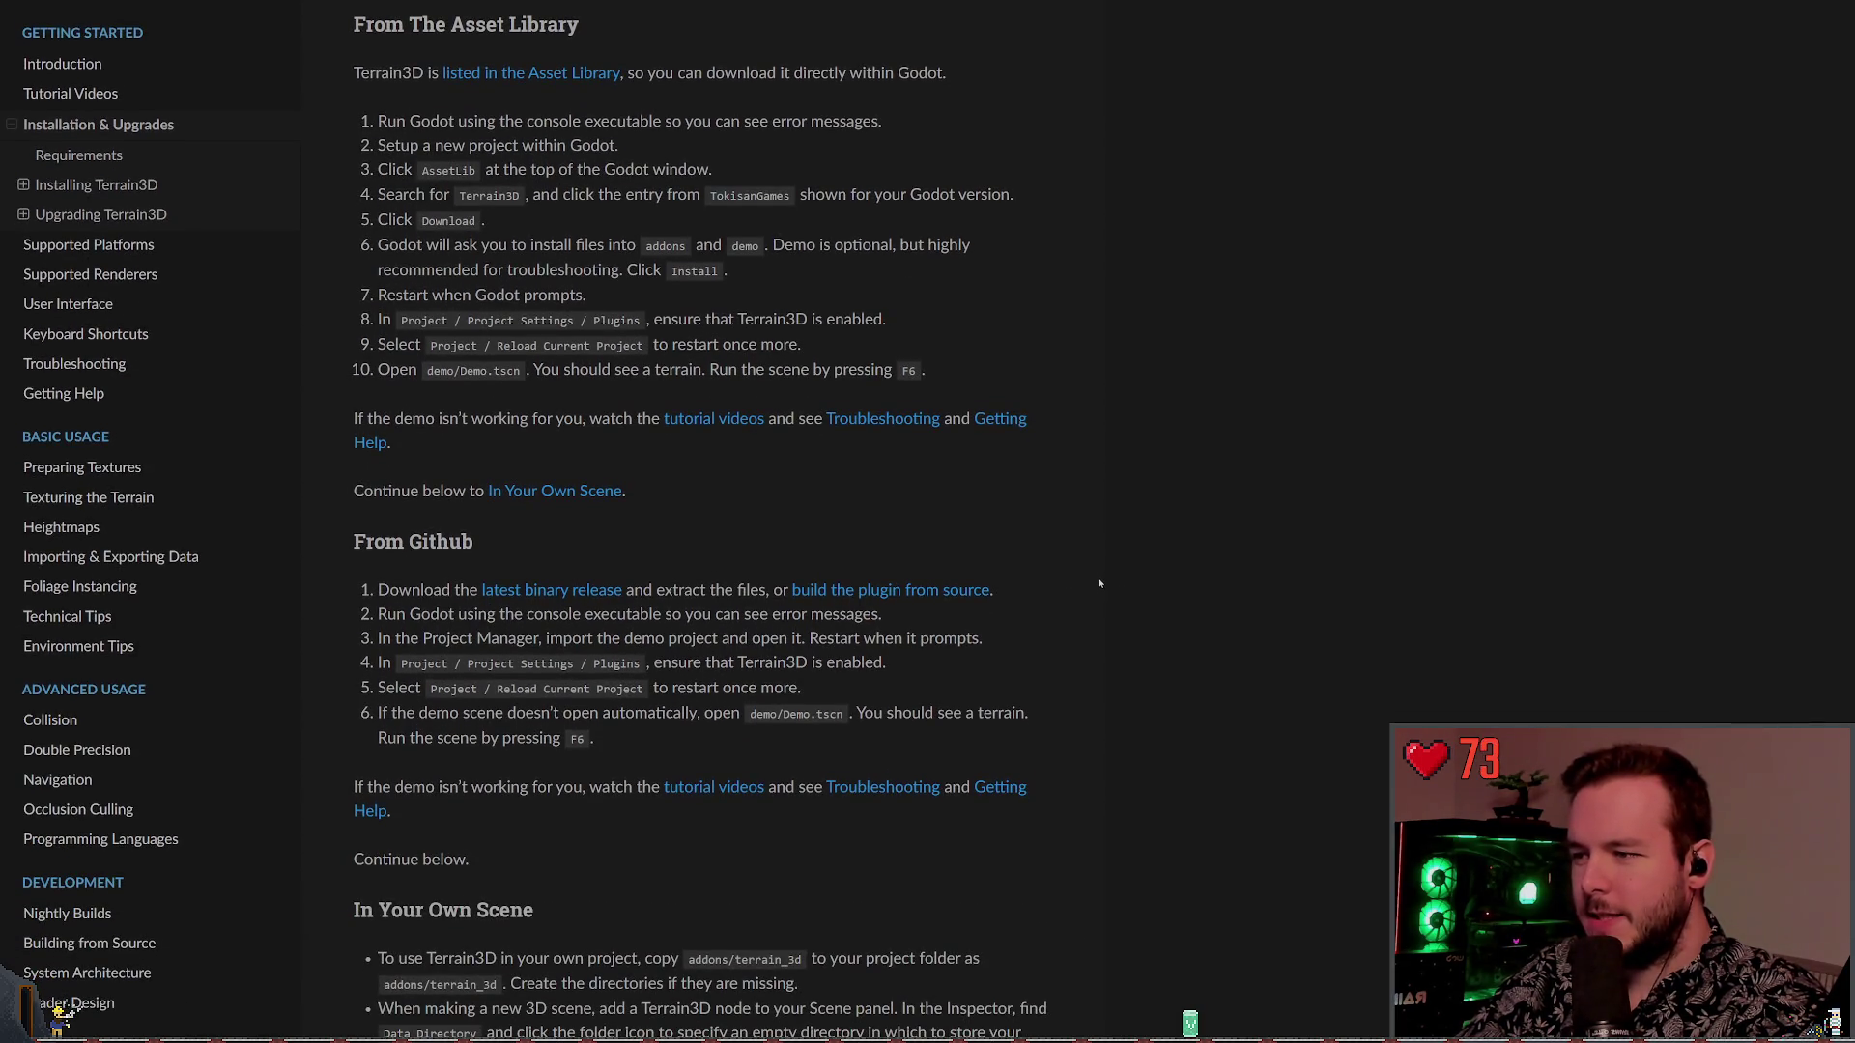
scroll(1099, 590, "down", 2)
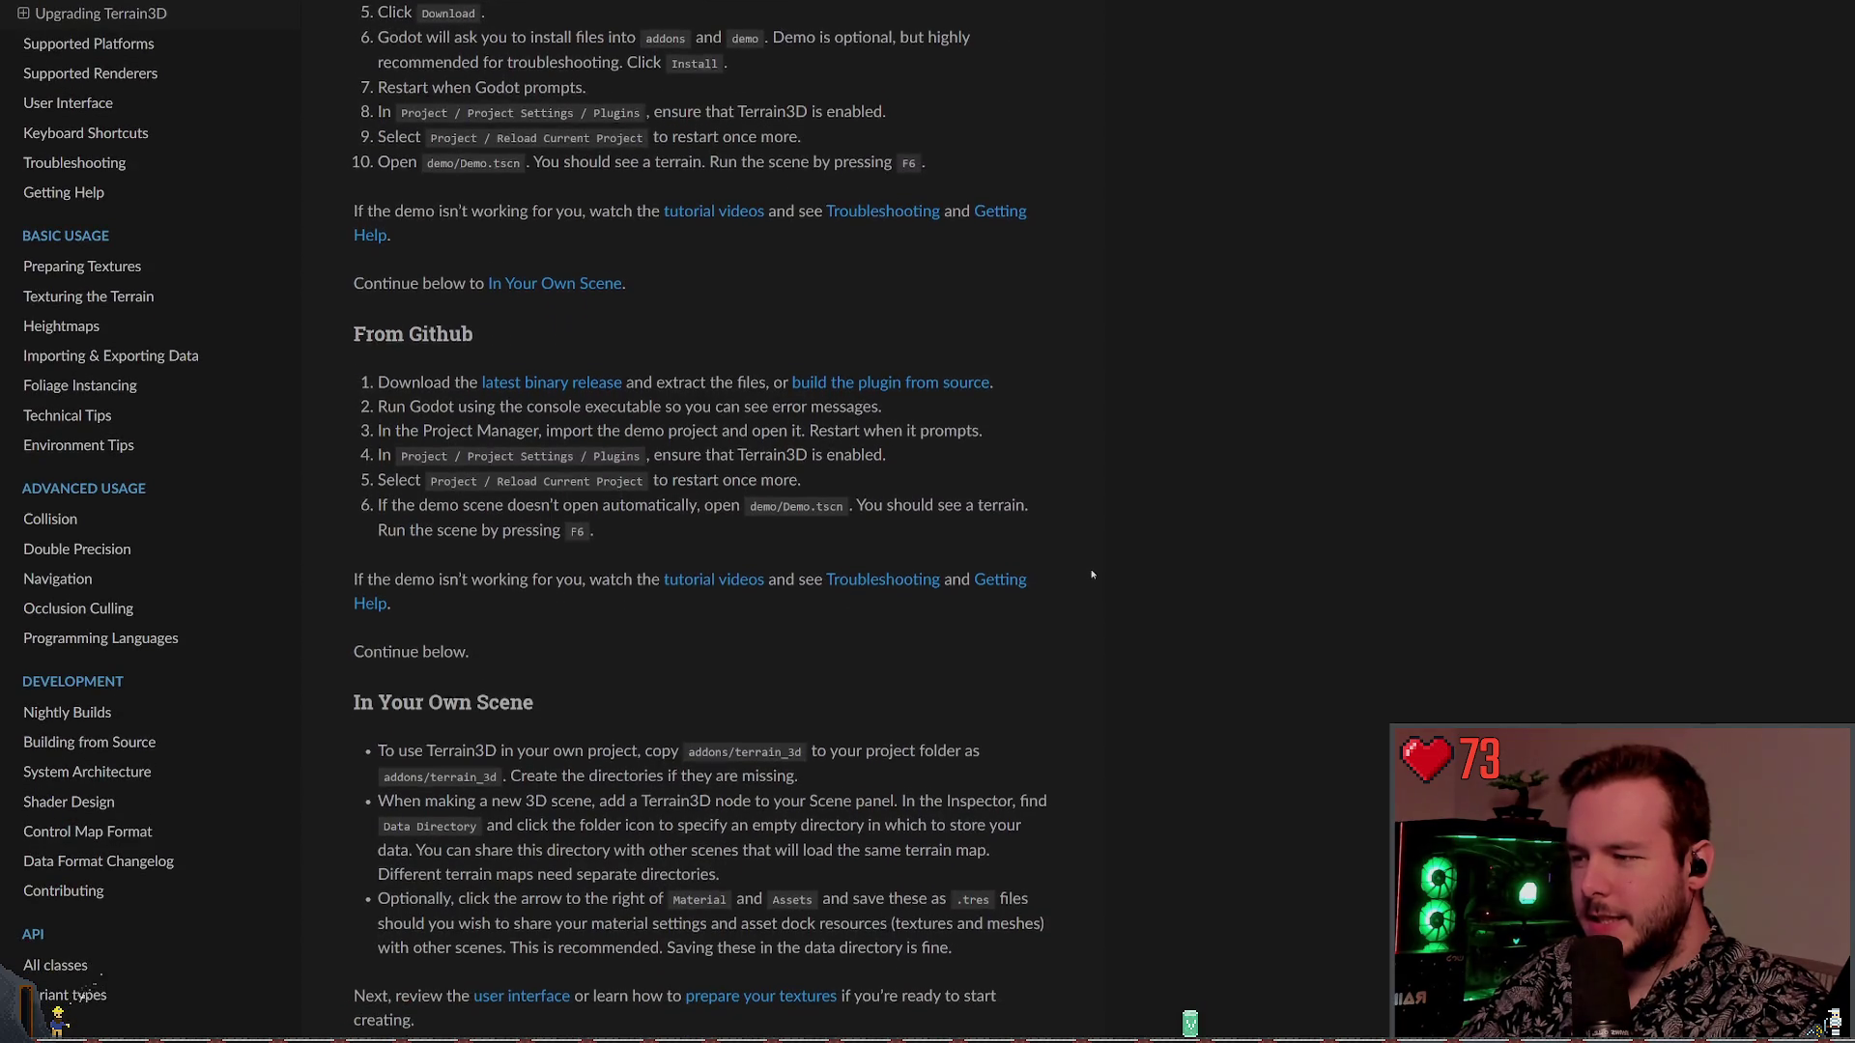
scroll(1096, 574, "down", 1)
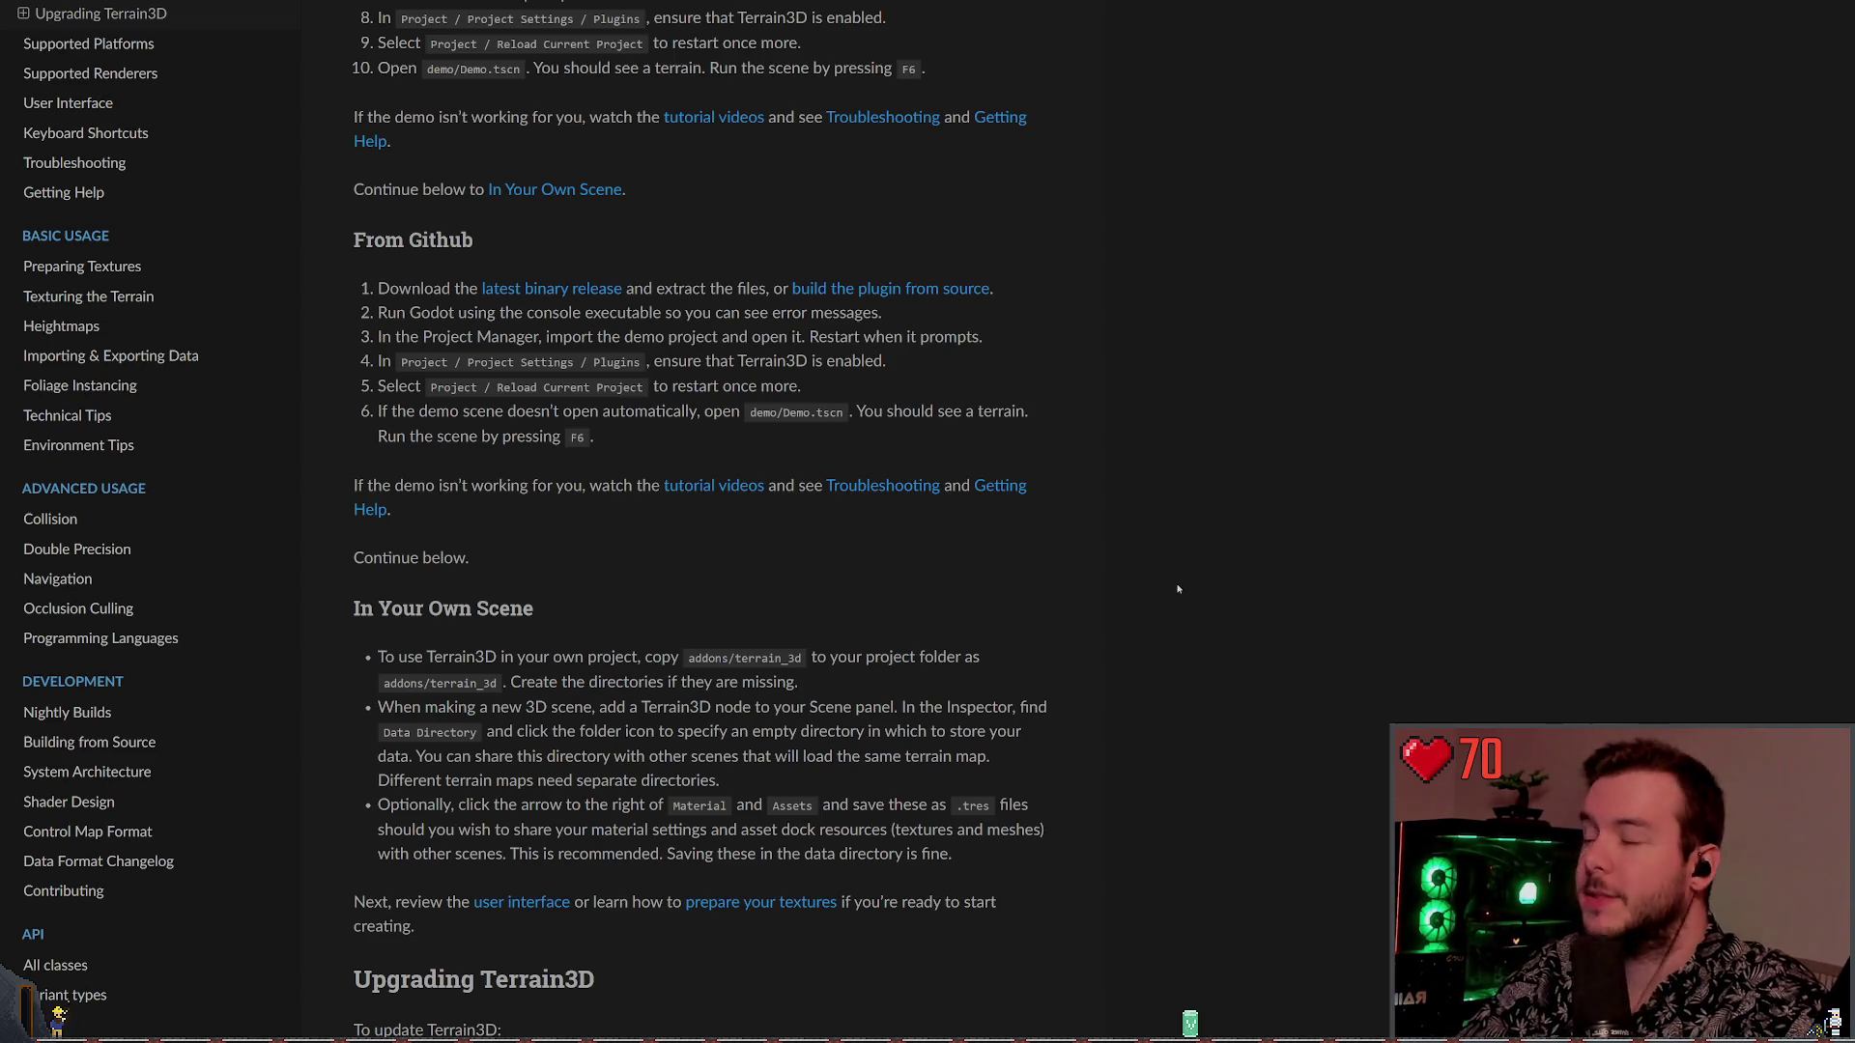
scroll(902, 632, "up", 6)
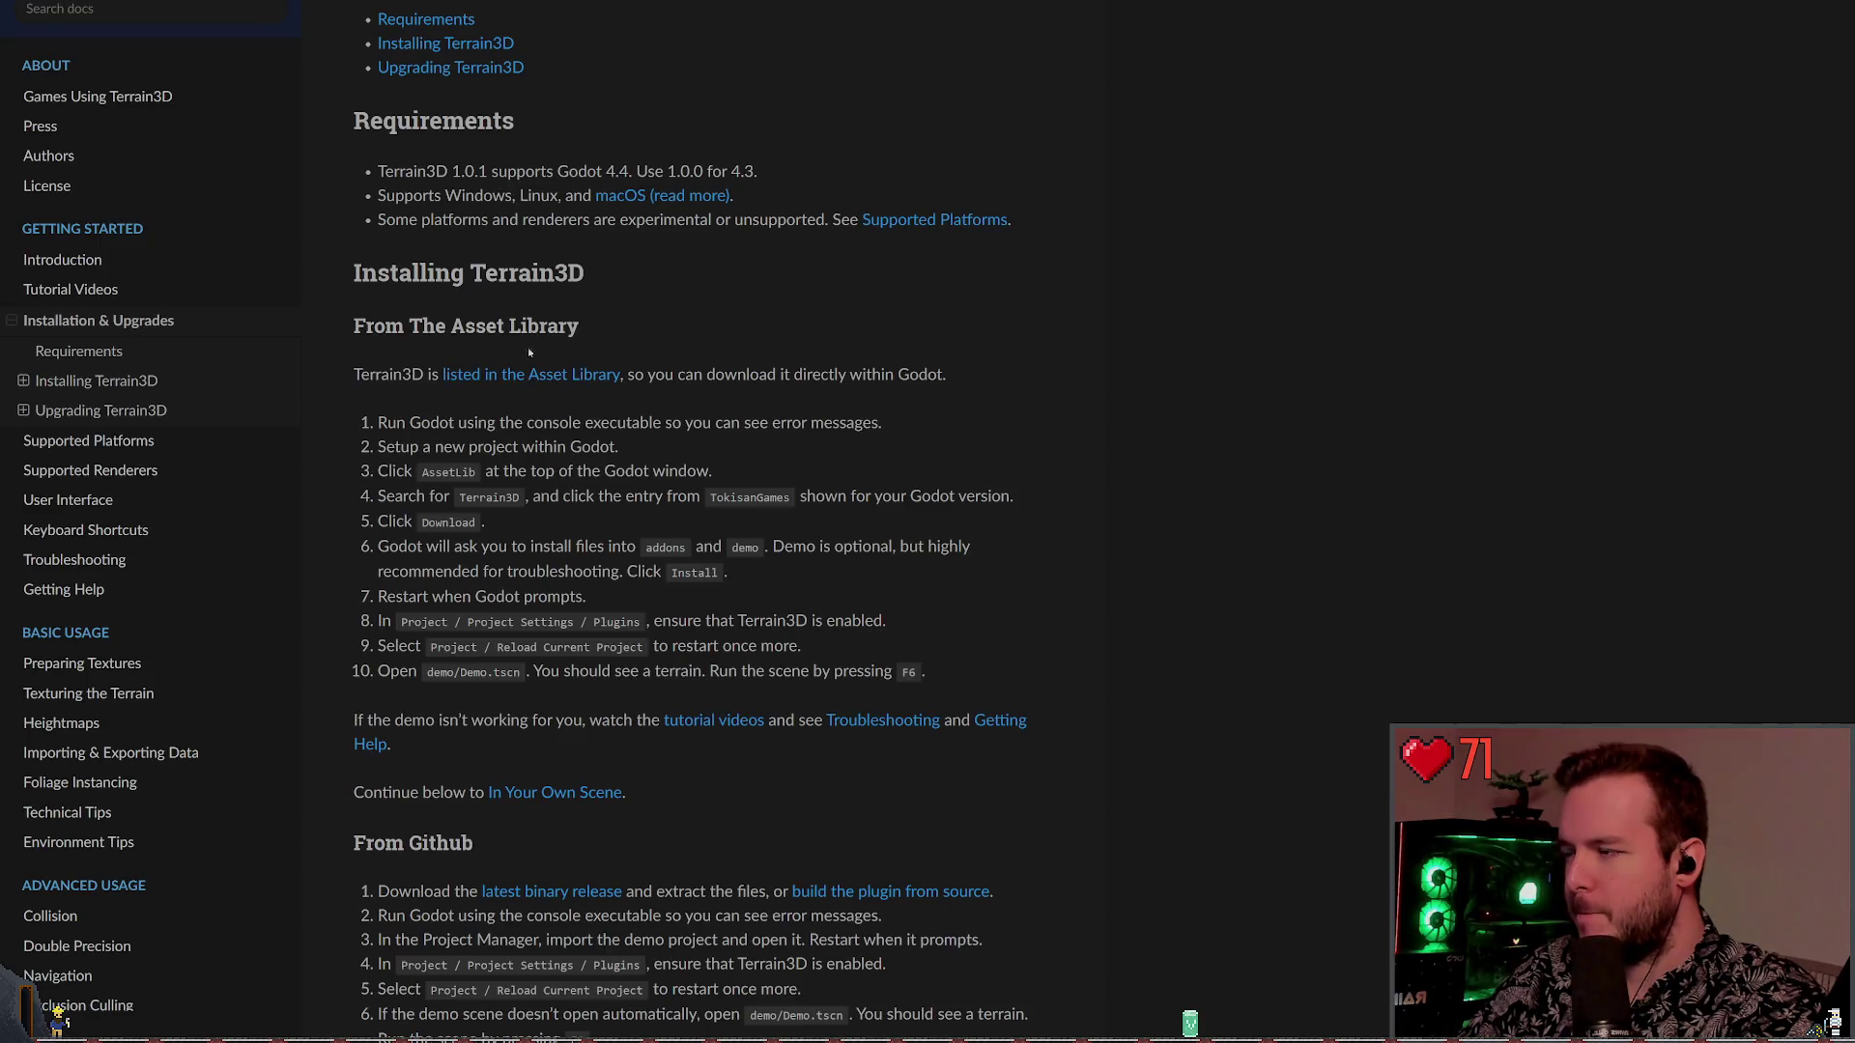
left_click(606, 373)
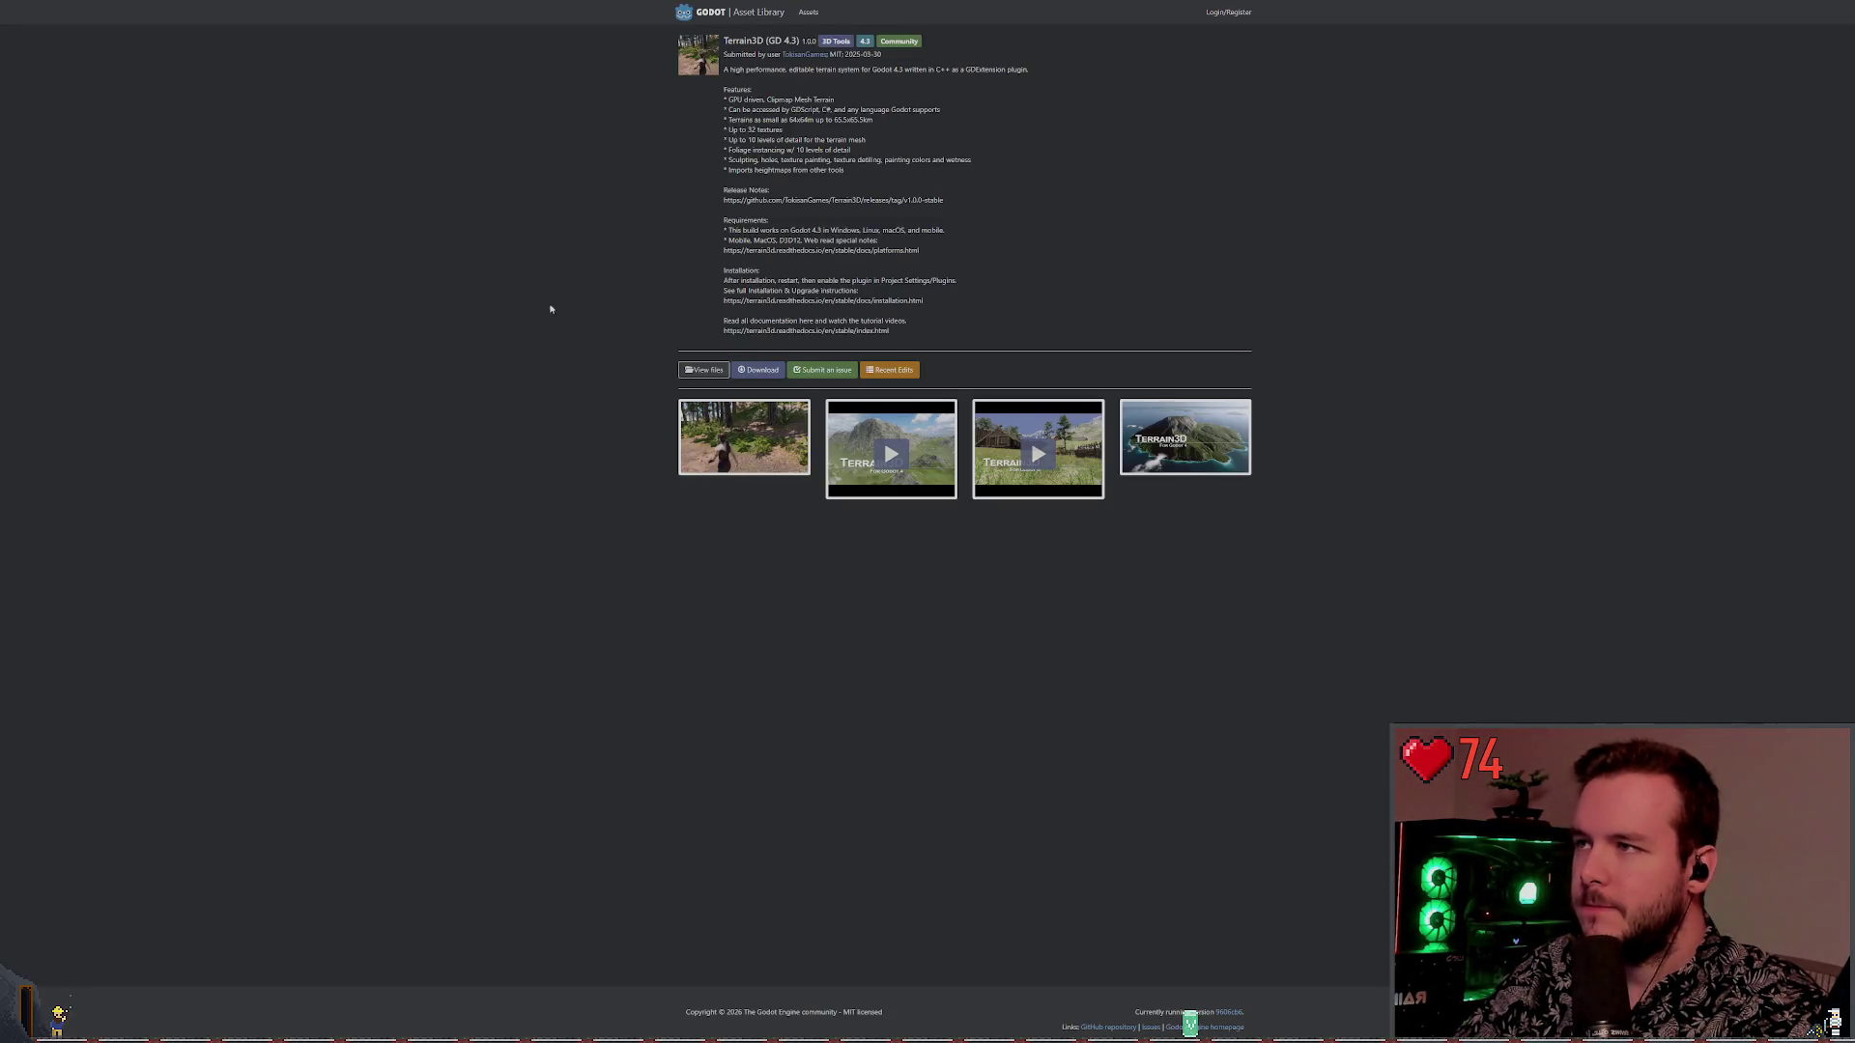
key("ctrl+plus")
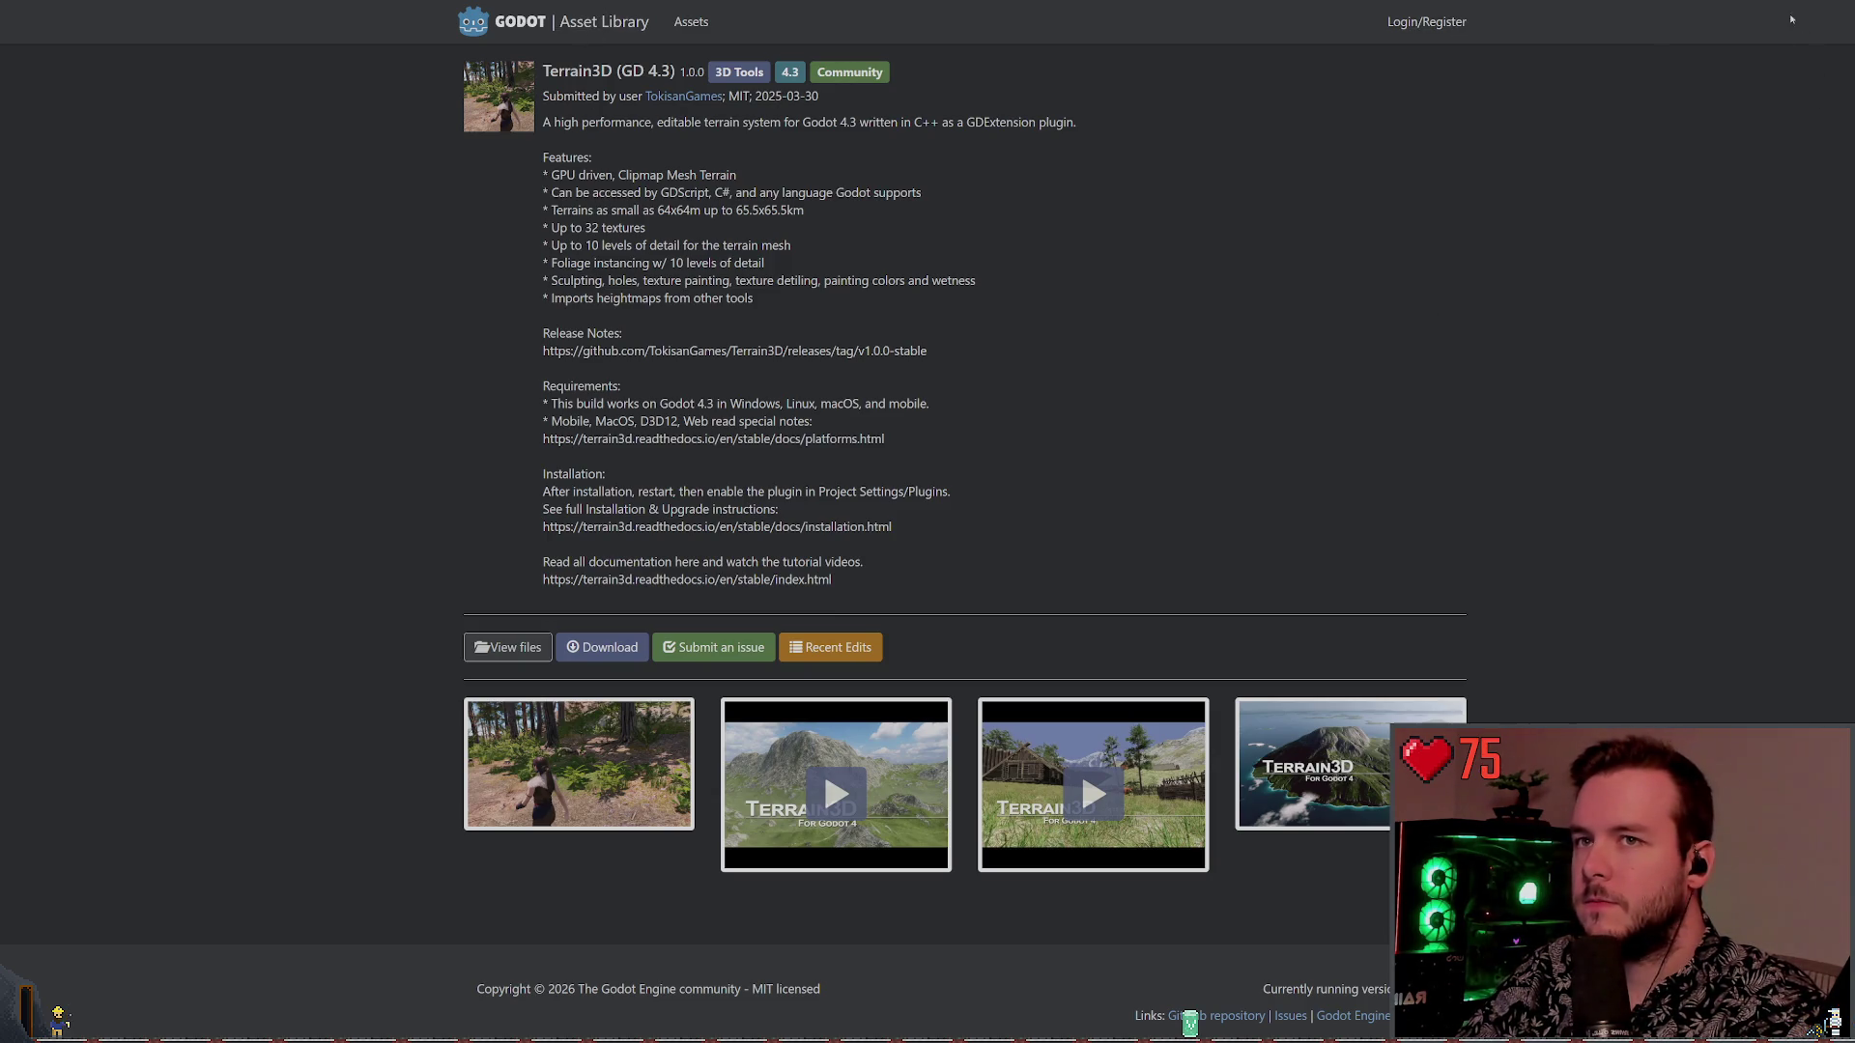
key("ctrl+minus")
key("ctrl+minus")
key("ctrl+minus")
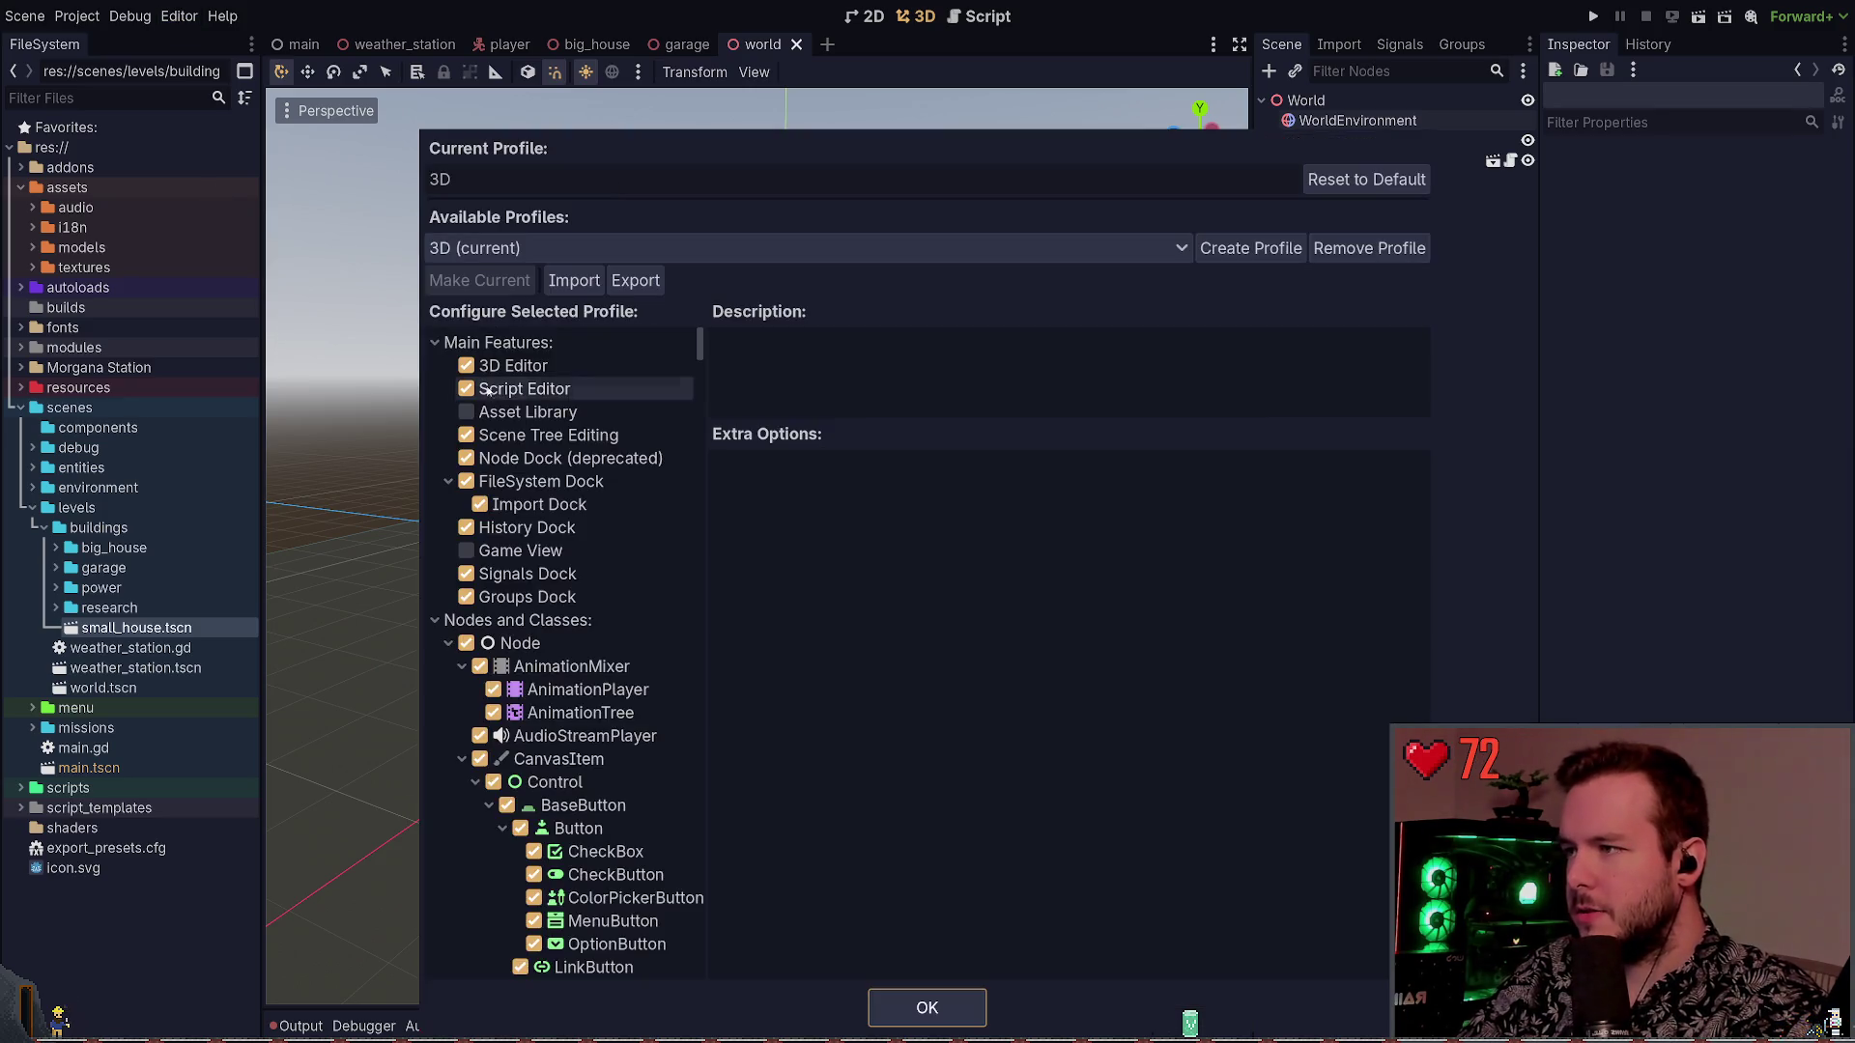
Enable the Asset Library editor feature, open AssetLib, and clear the 'terrain3d' search
left_click(527, 411)
left_click(927, 1008)
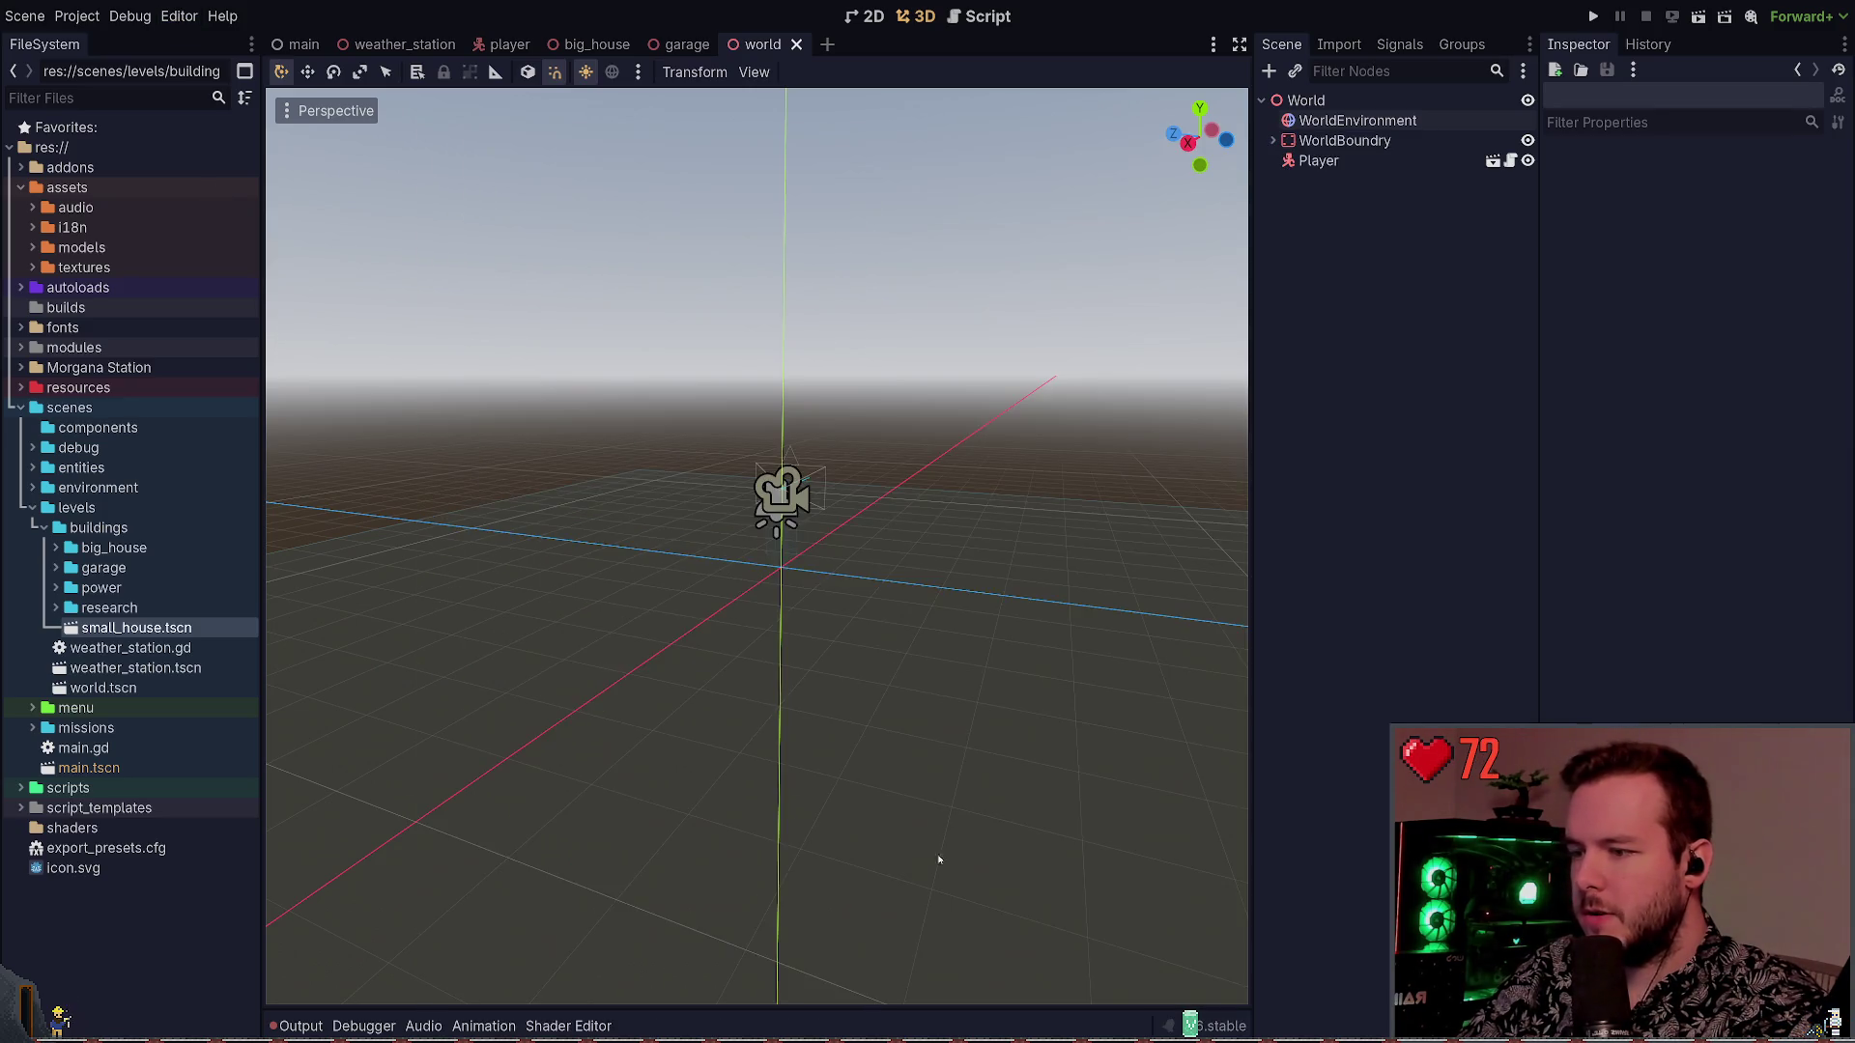
left_click(1019, 16)
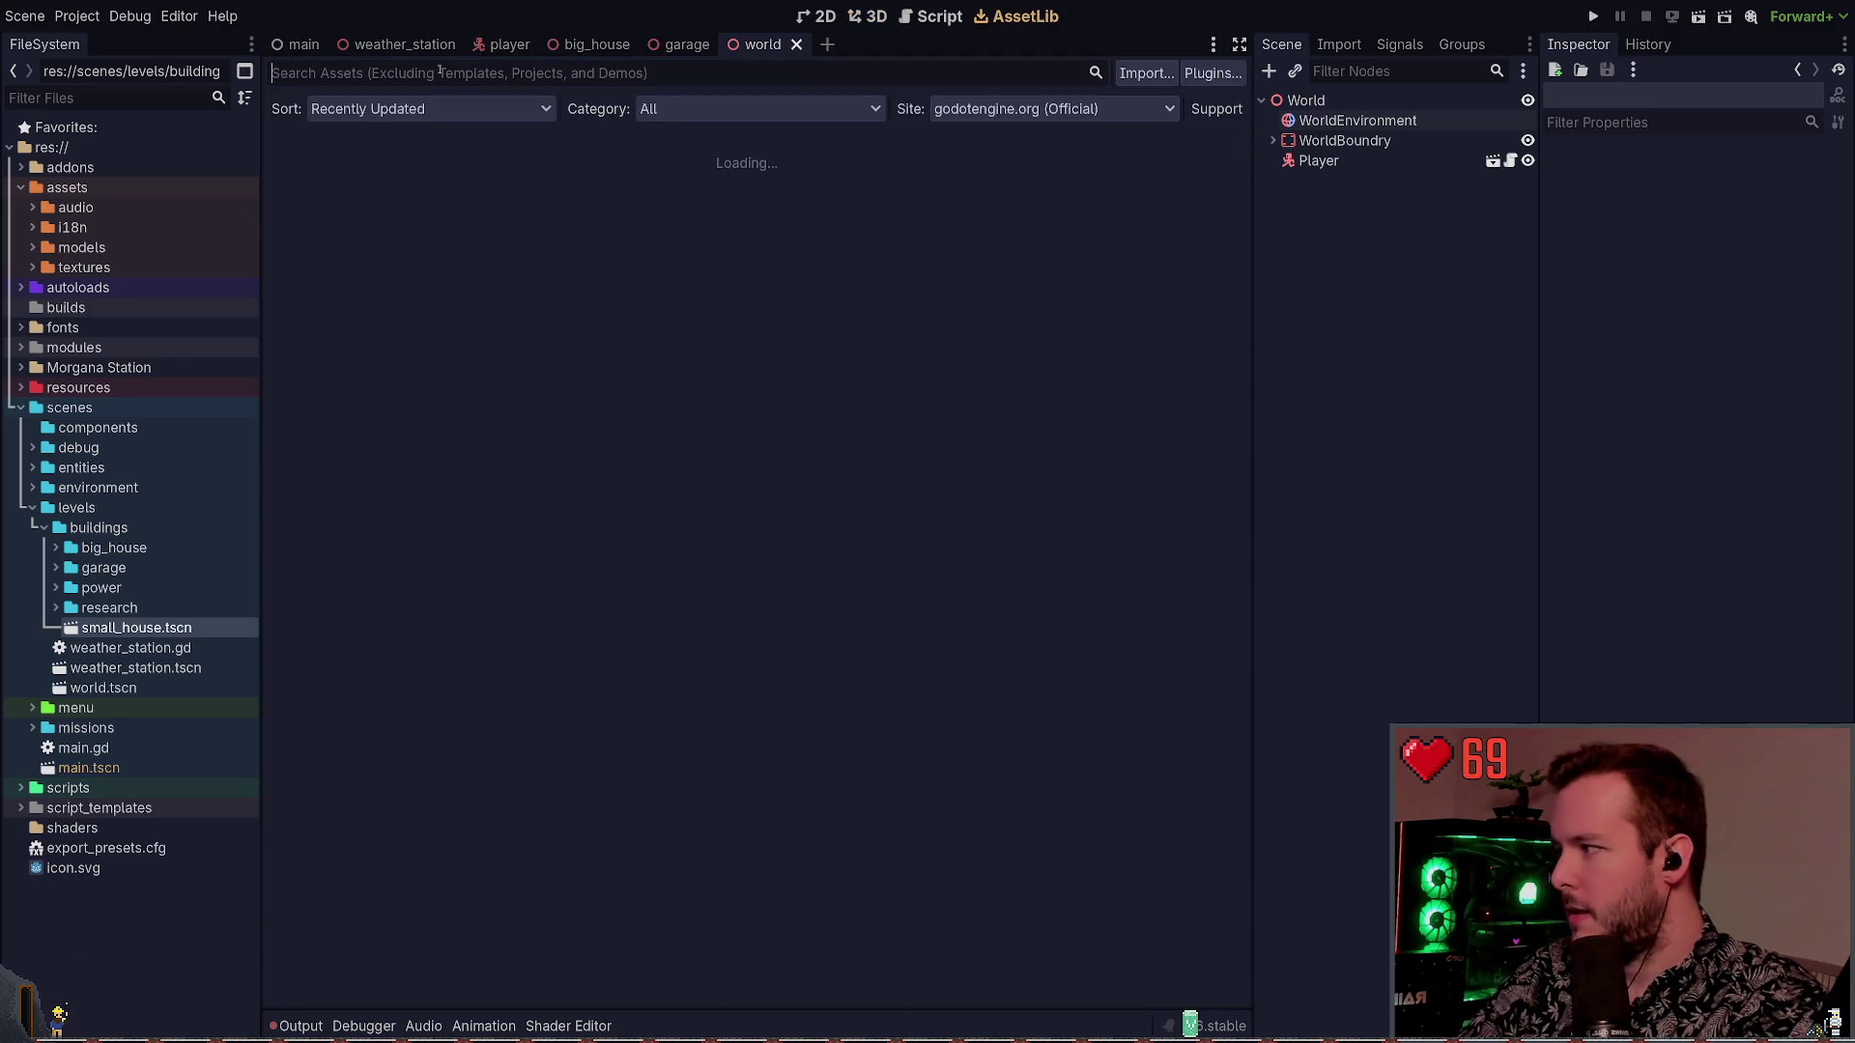
type("terrain3")
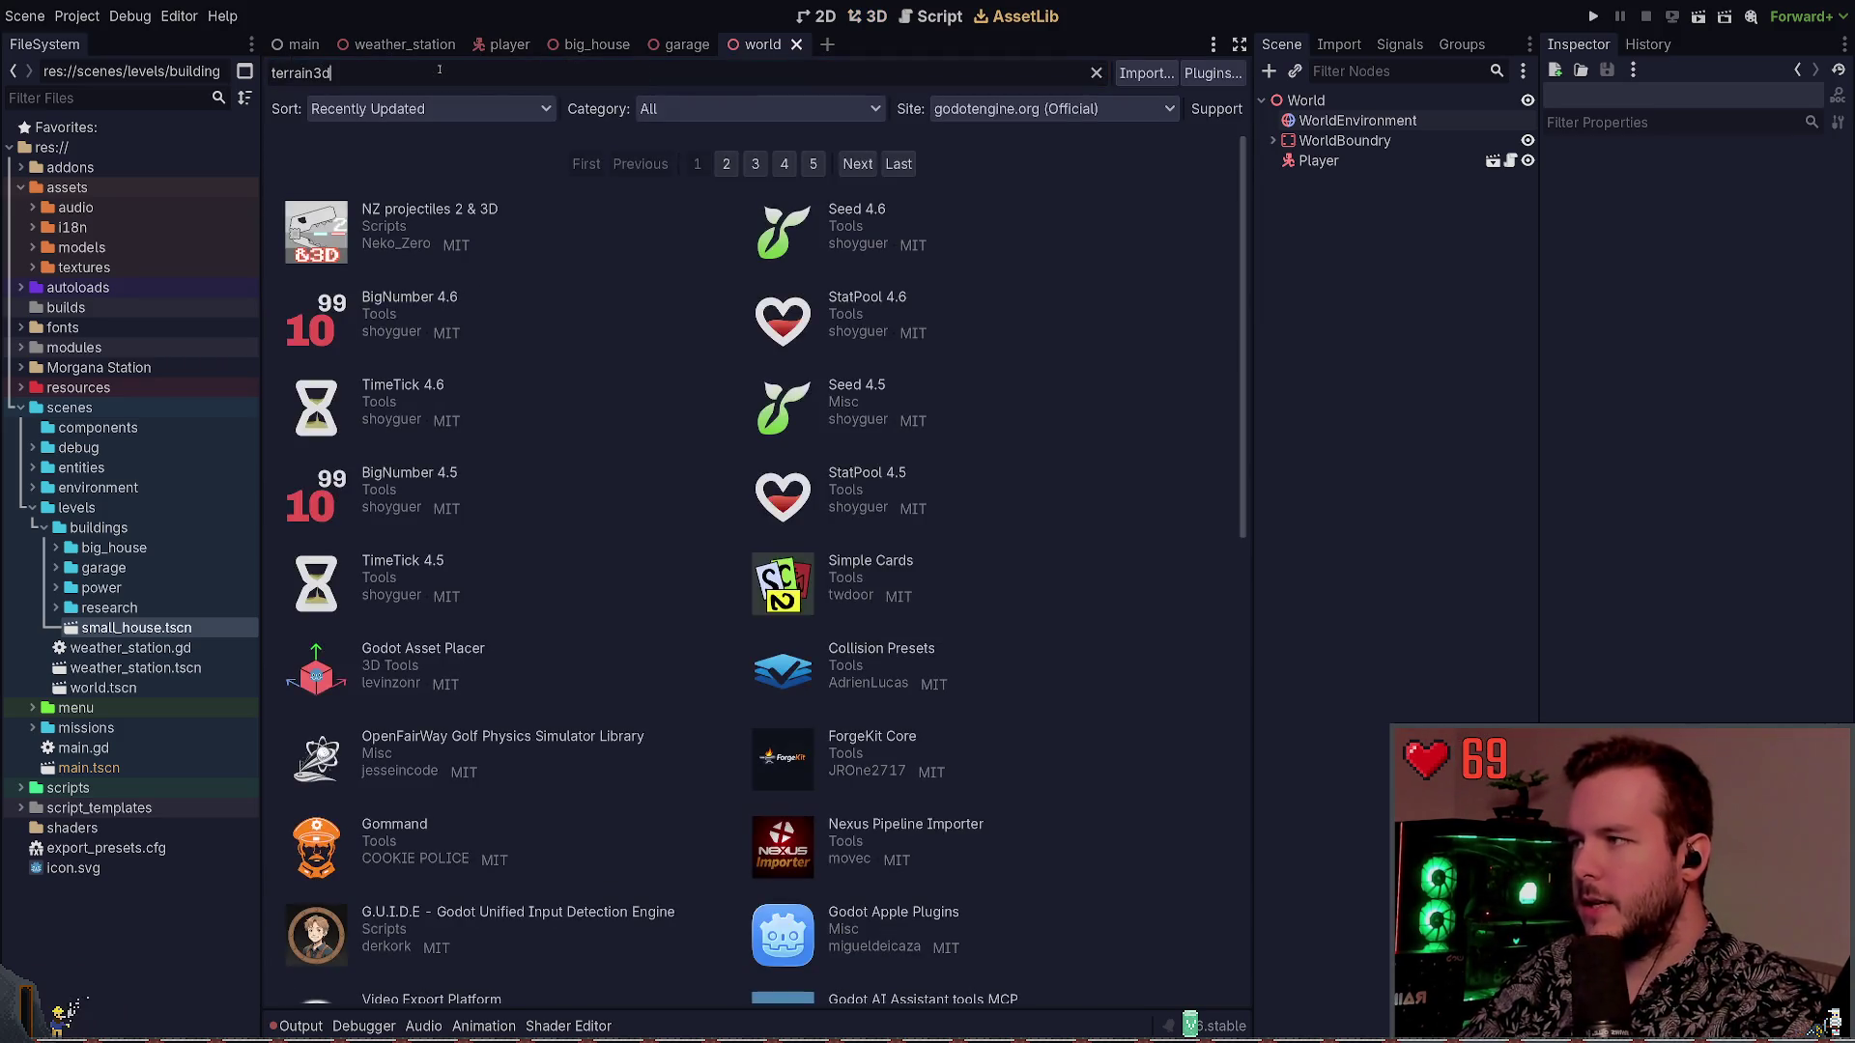
type("d")
key("ctrl+a")
key("BackSpace")
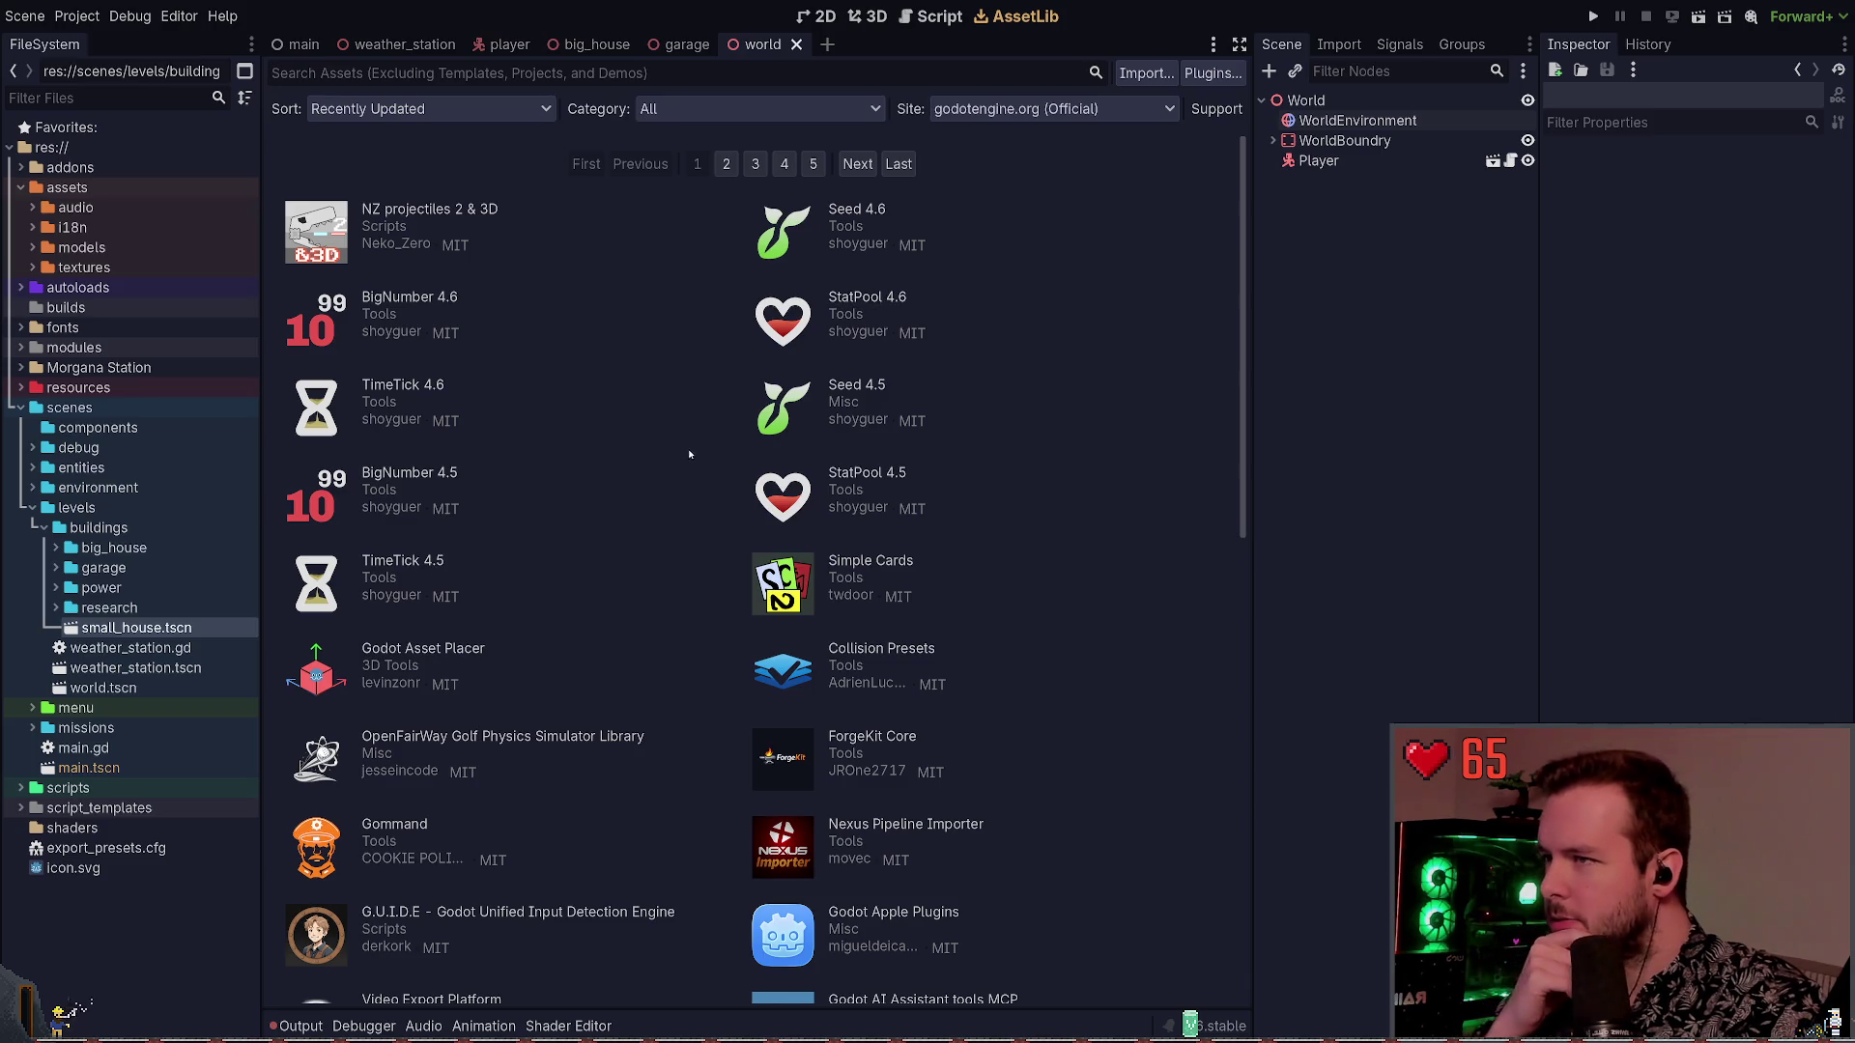
Browse the recently updated assets, then search for 'terrain3d'
scroll(650, 460, "down", 4)
scroll(656, 433, "up", 1)
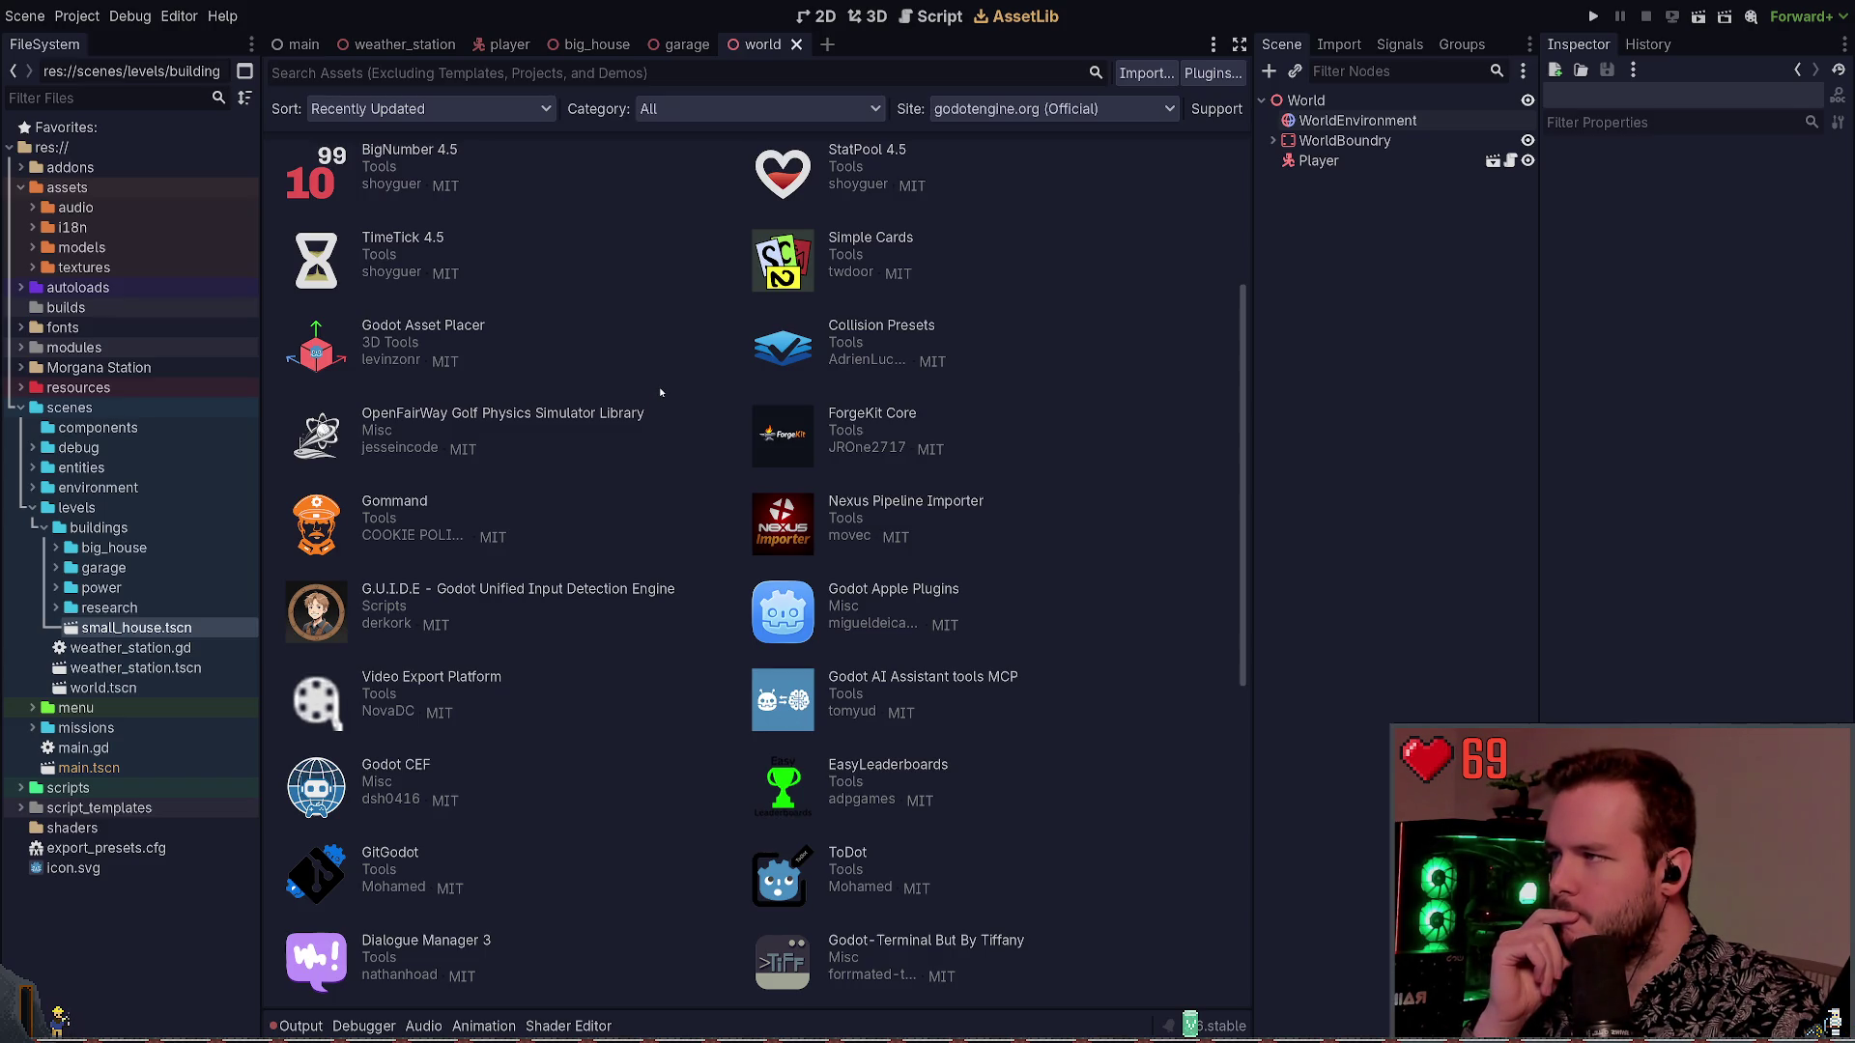
scroll(661, 392, "down", 8)
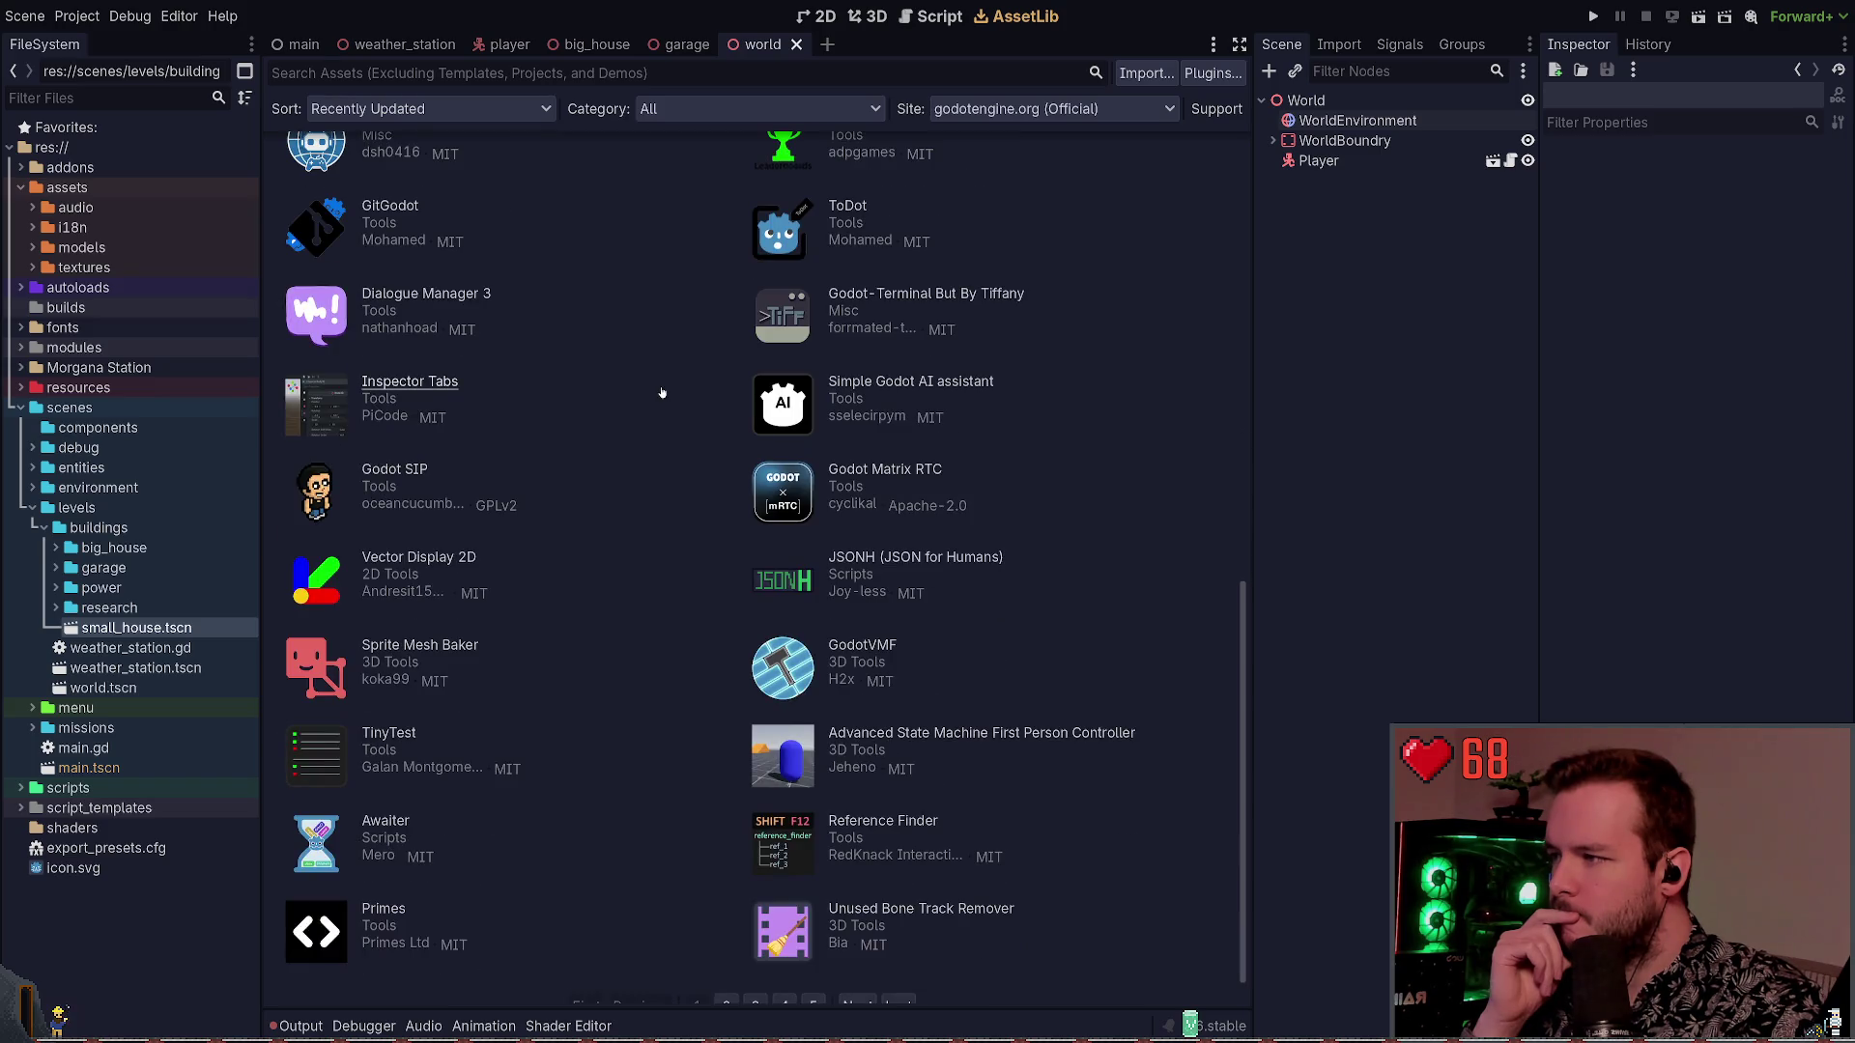
scroll(662, 392, "down", 1)
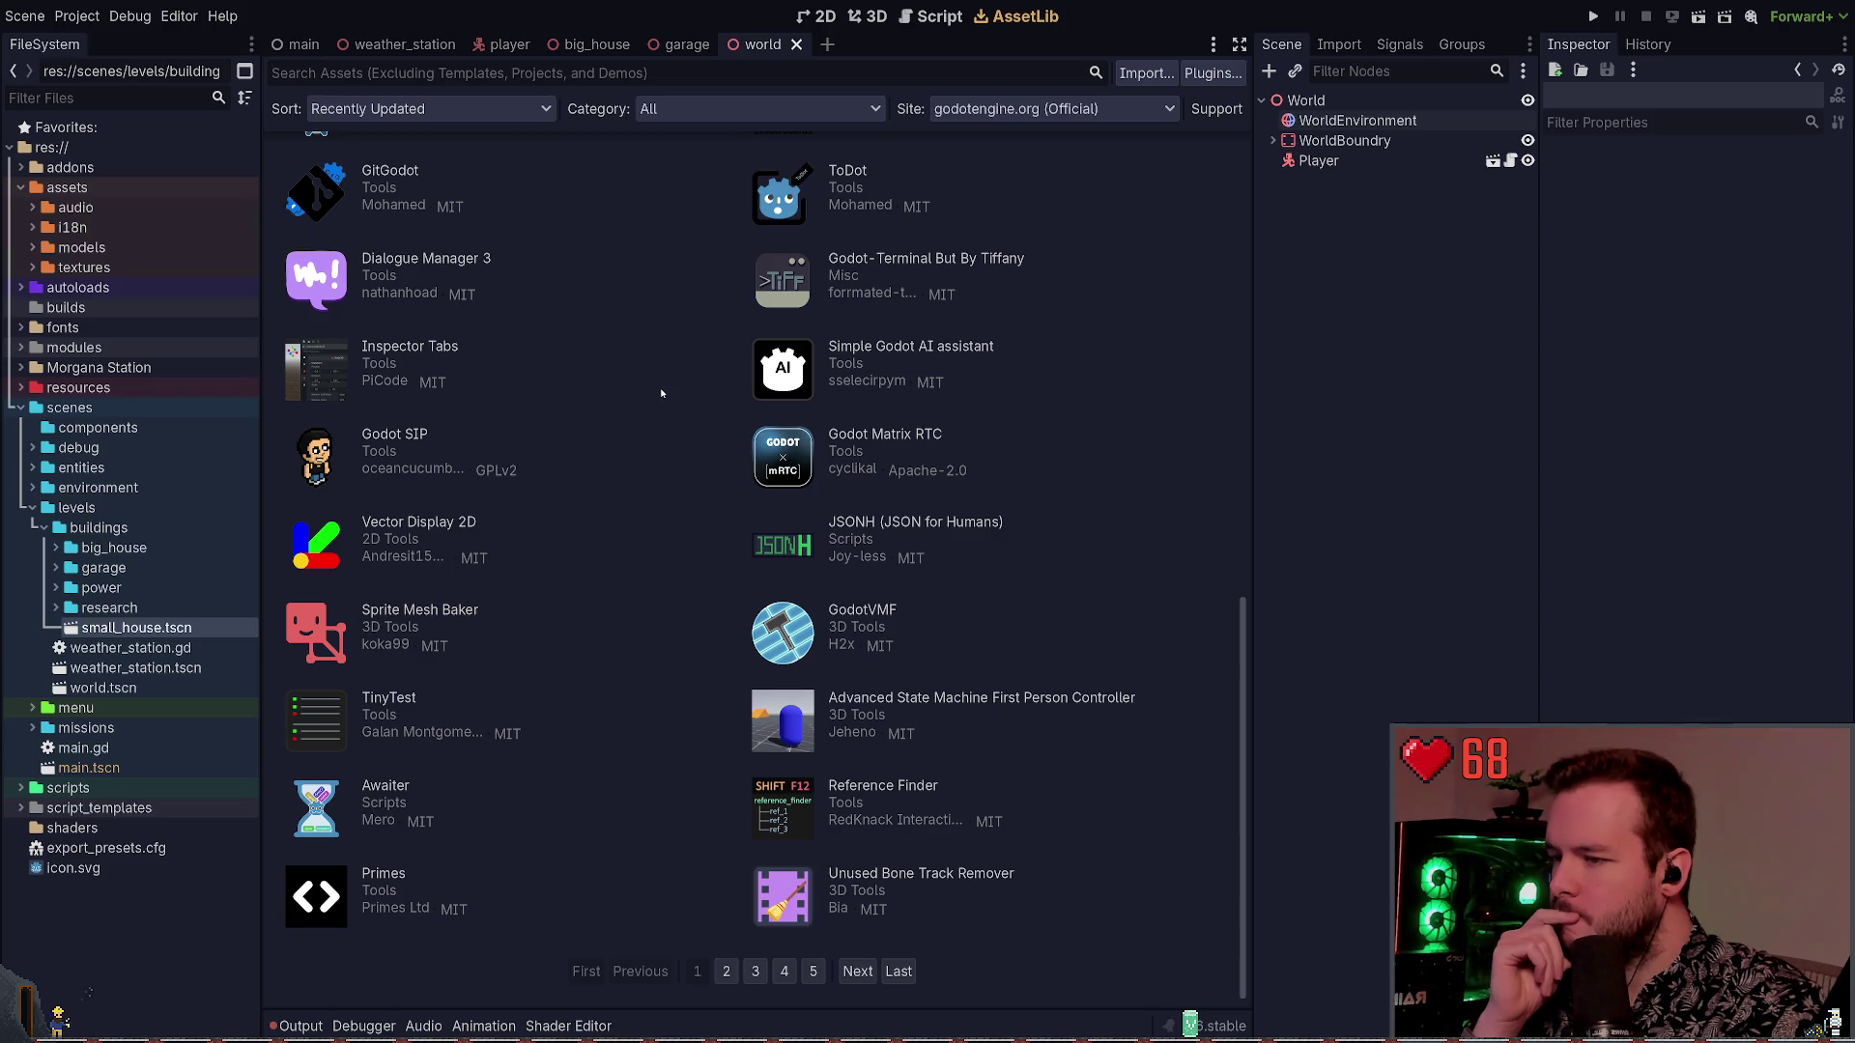
scroll(659, 392, "up", 10)
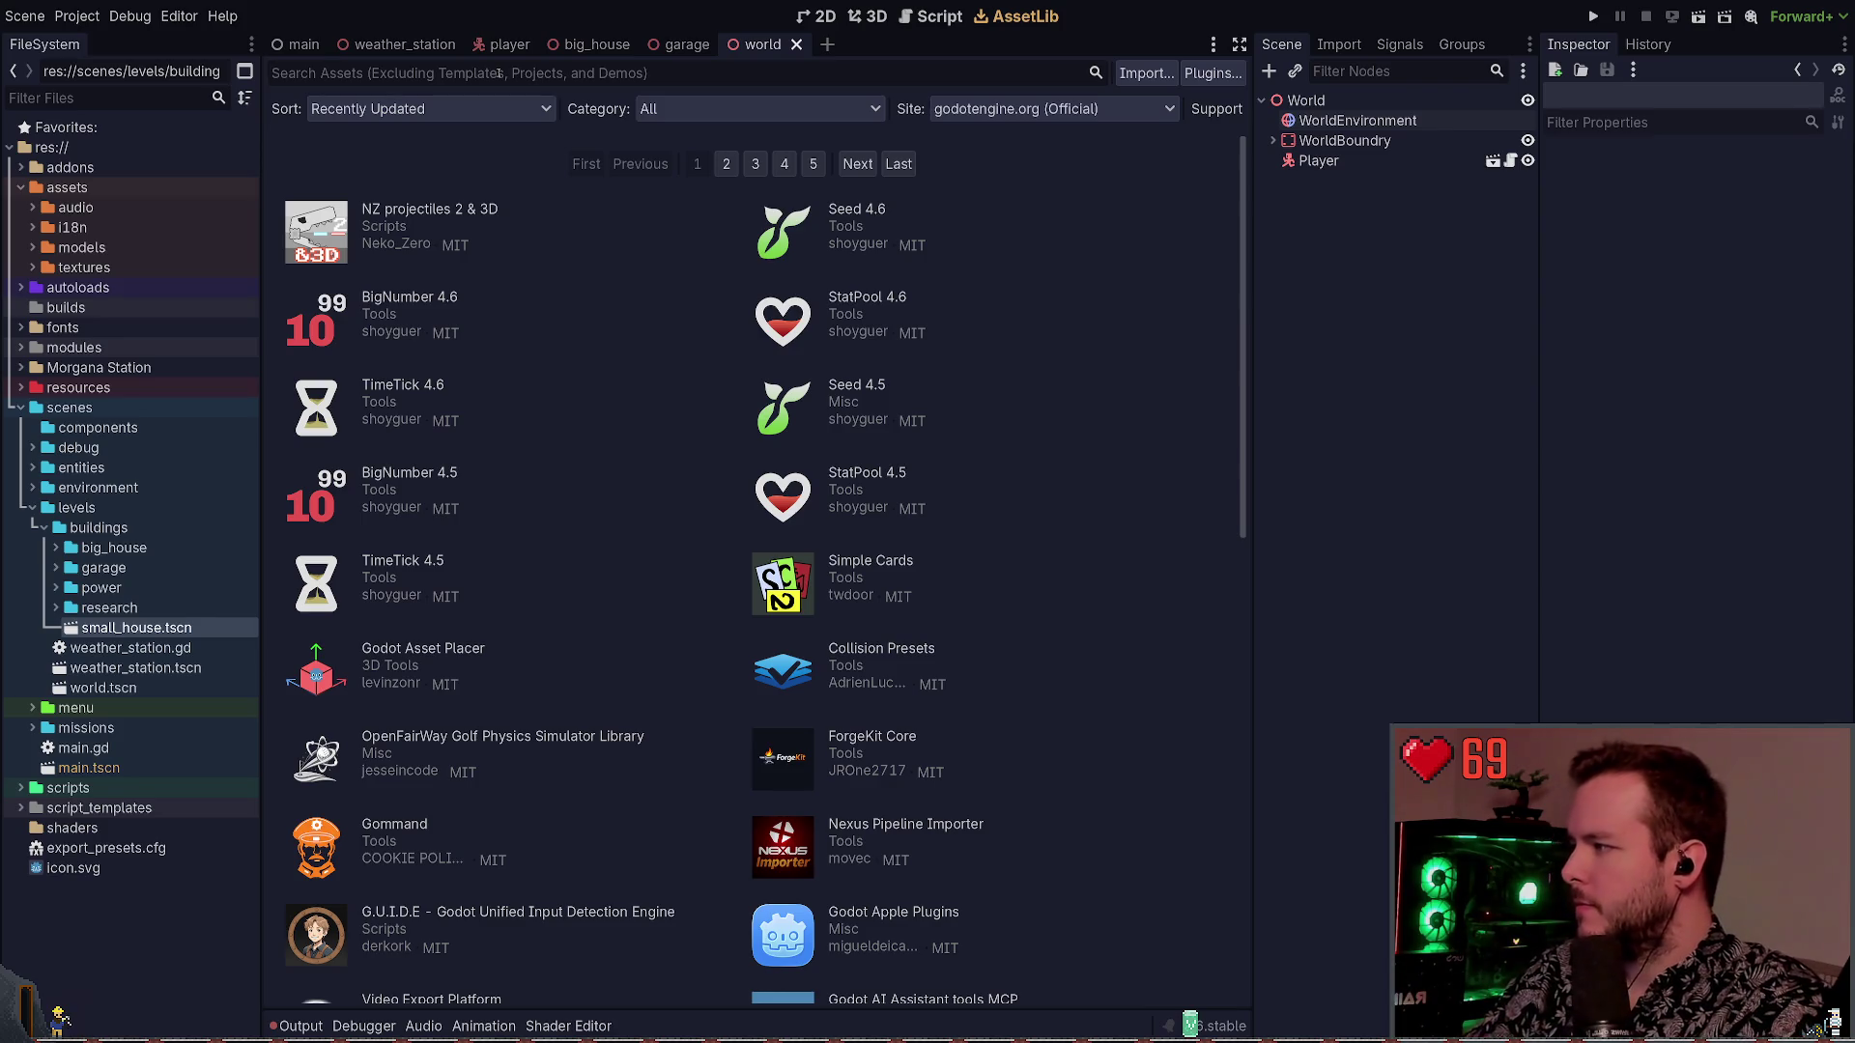
type("terrain")
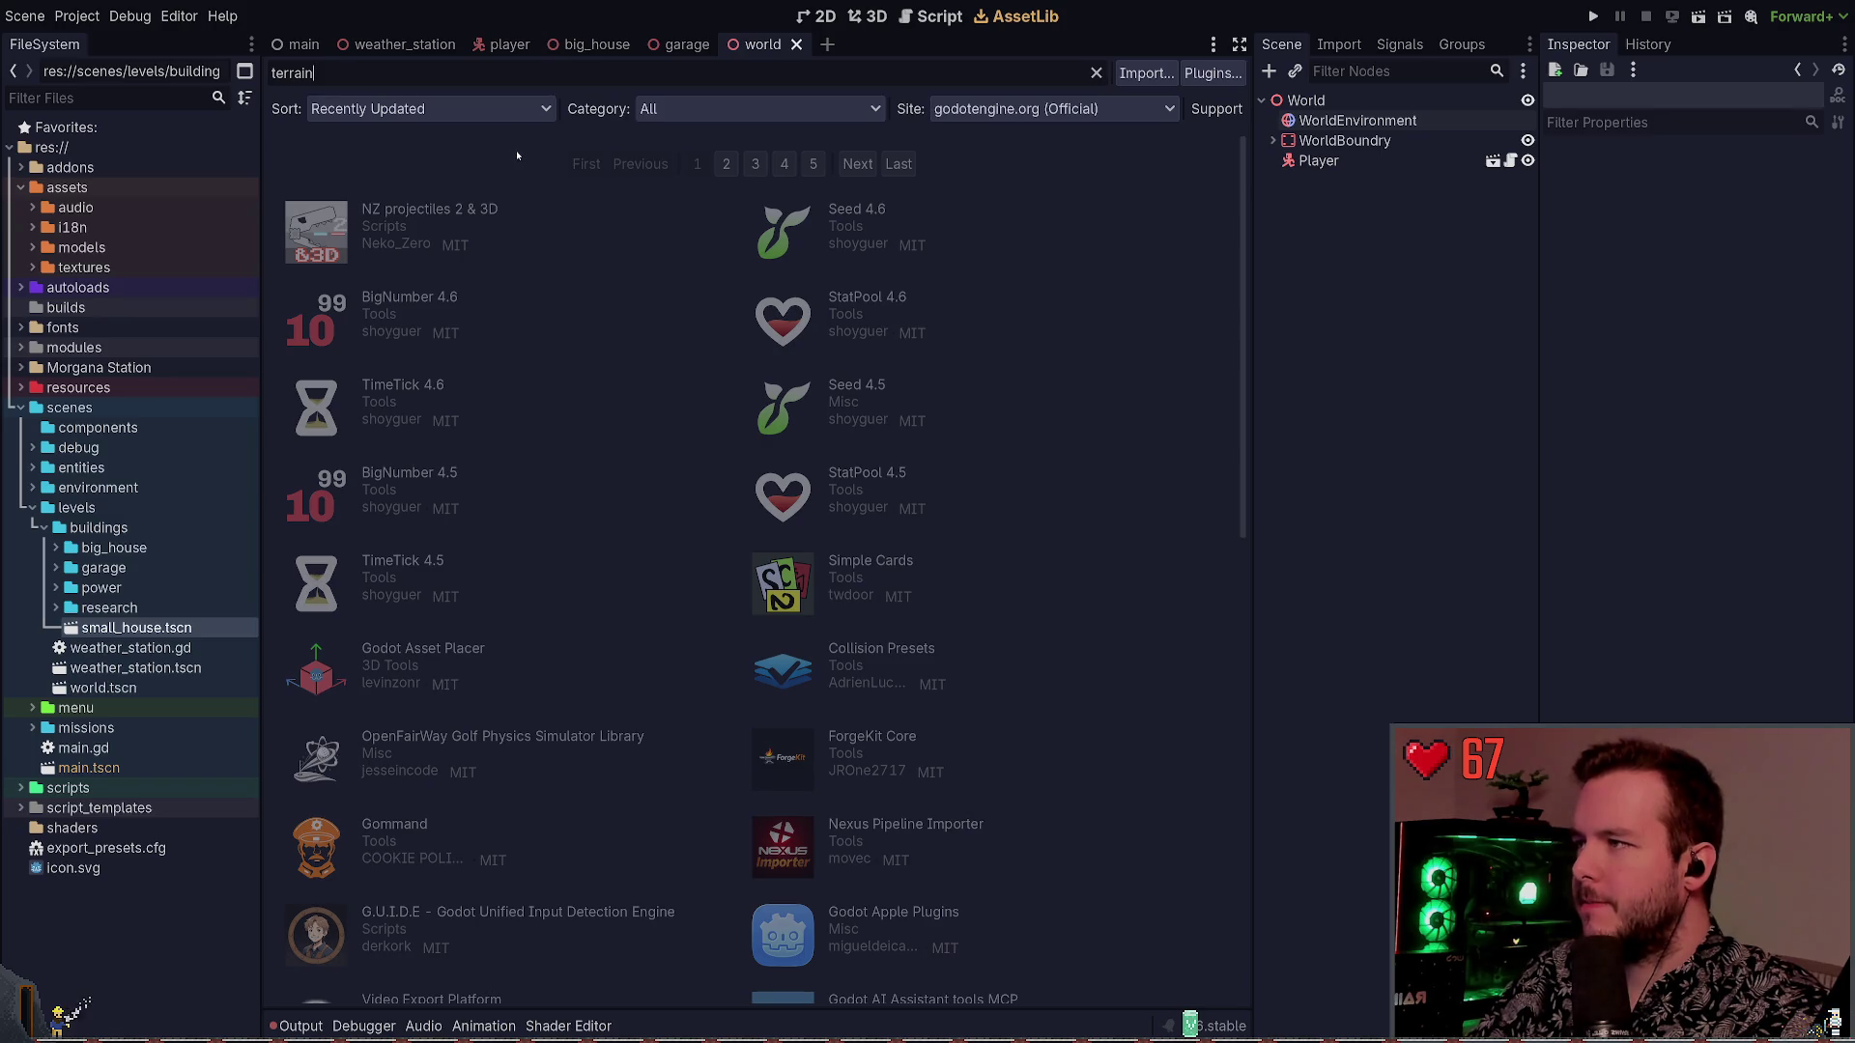
type("3d")
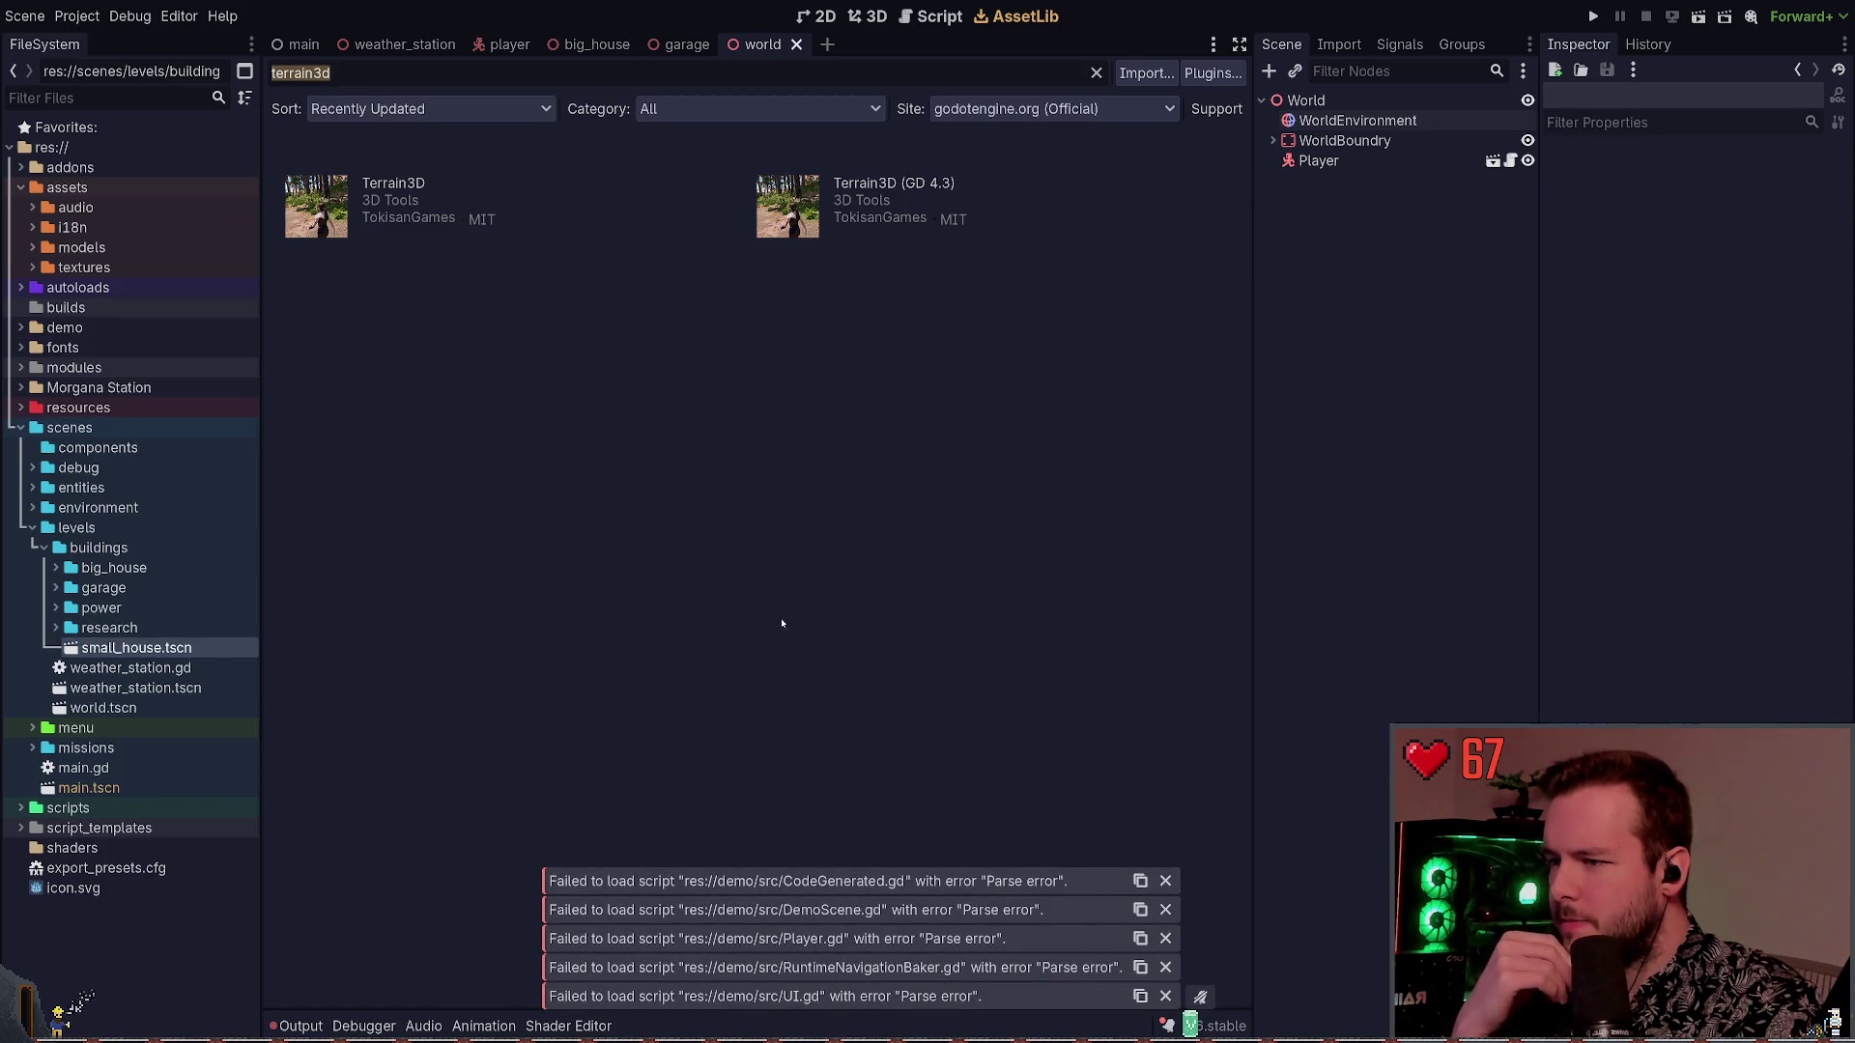
Collapse the levels and scenes folders and explore the demo's src and data folders
left_click(33, 527)
left_click(21, 427)
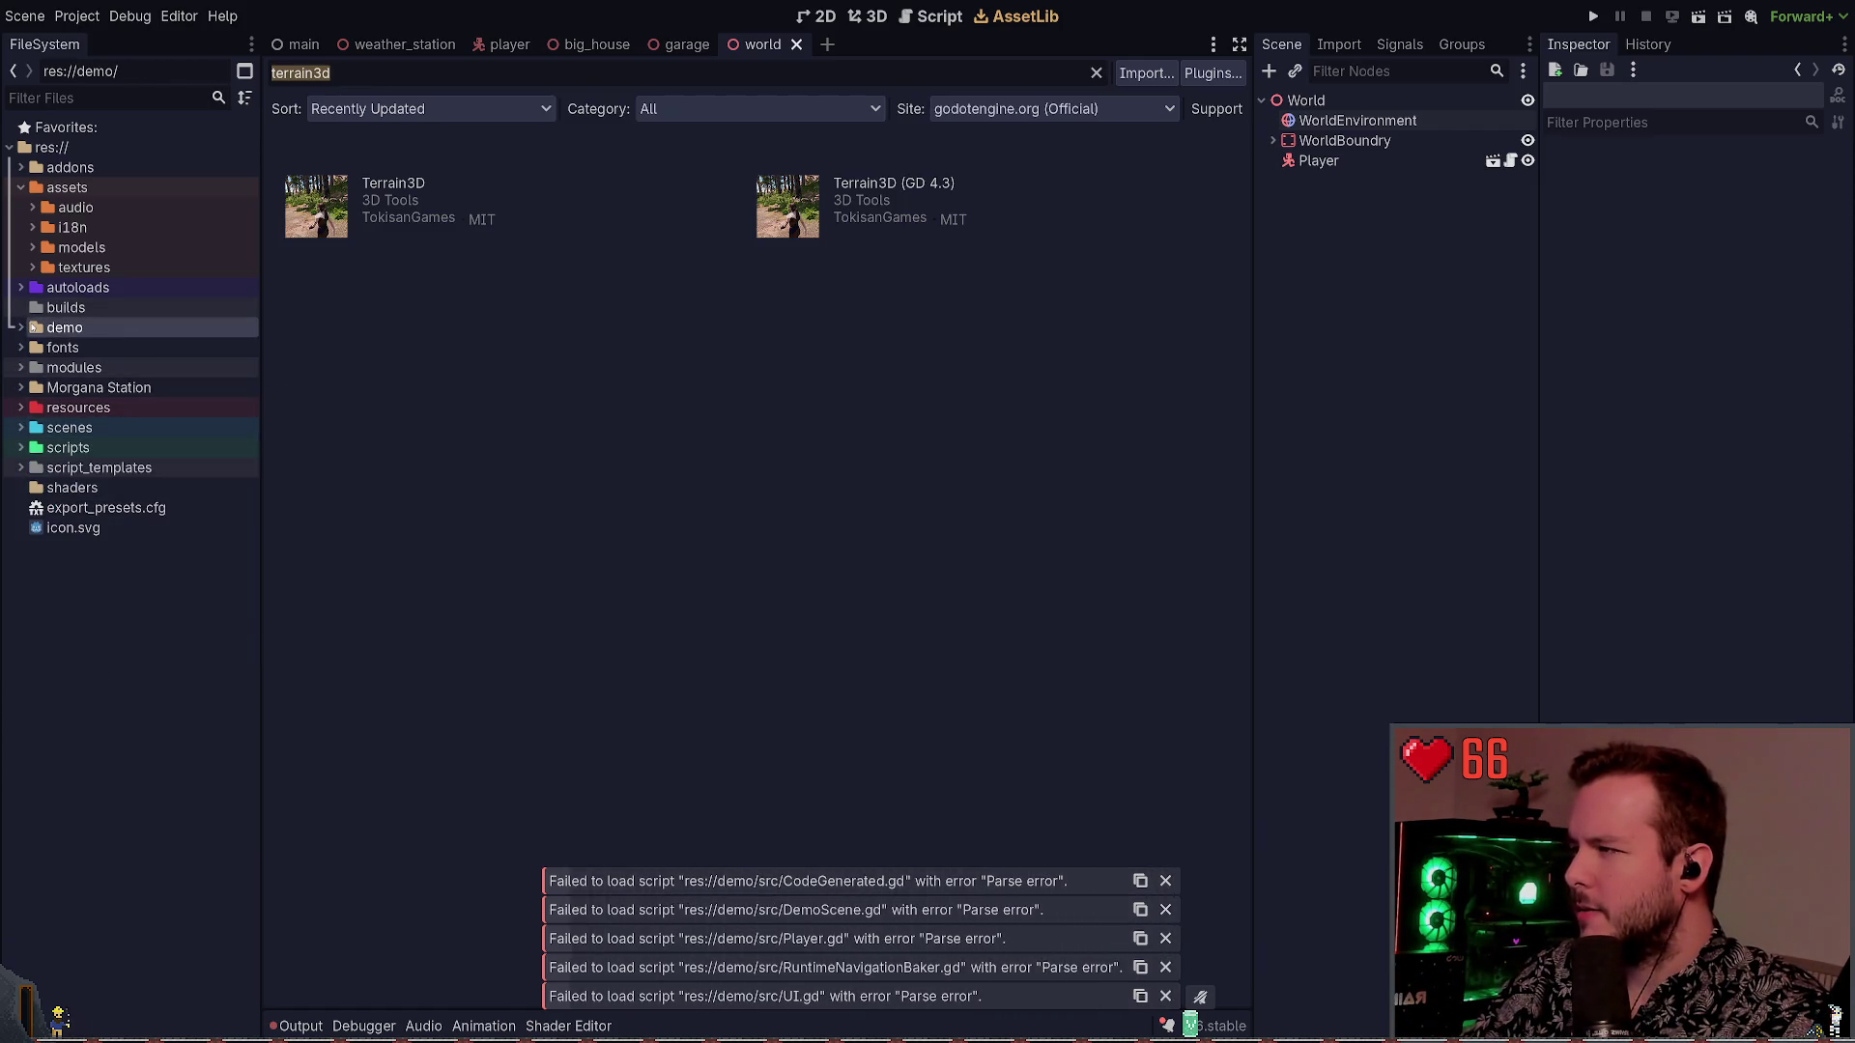
left_click(22, 329)
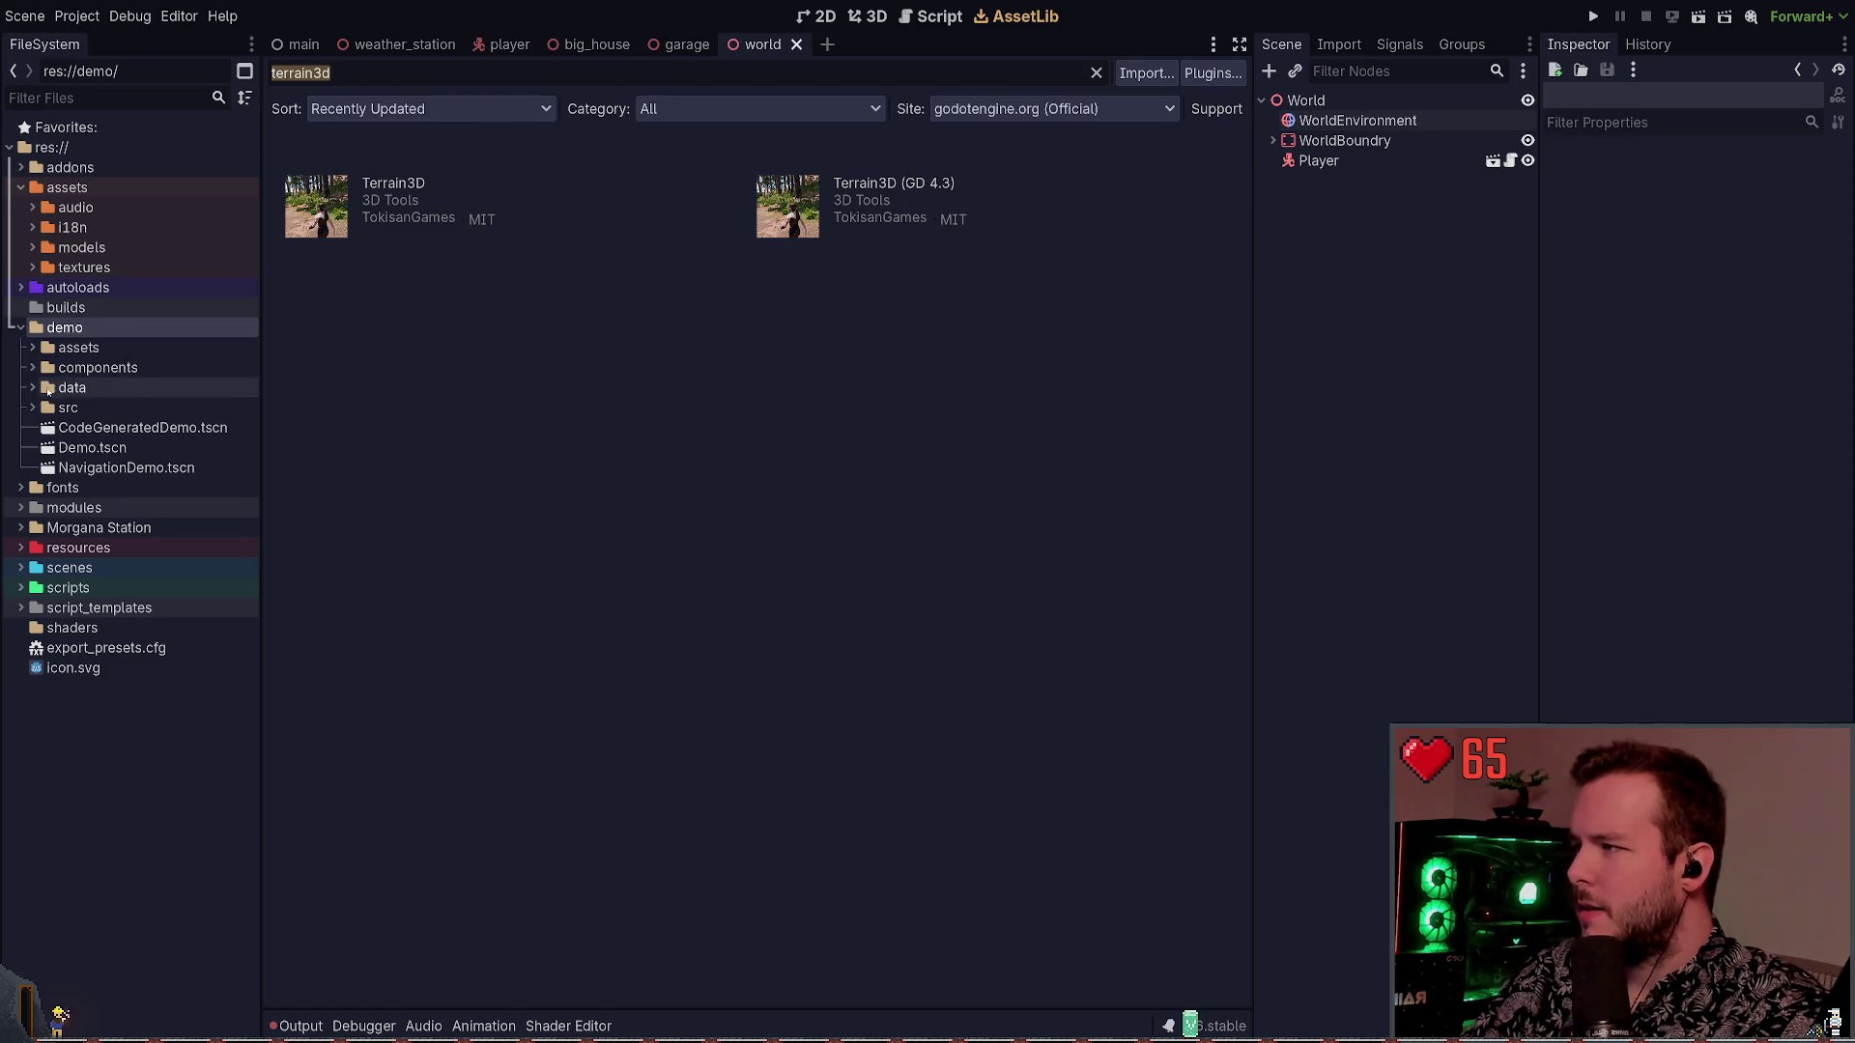
left_click(94, 405)
double_click(95, 406)
double_click(94, 406)
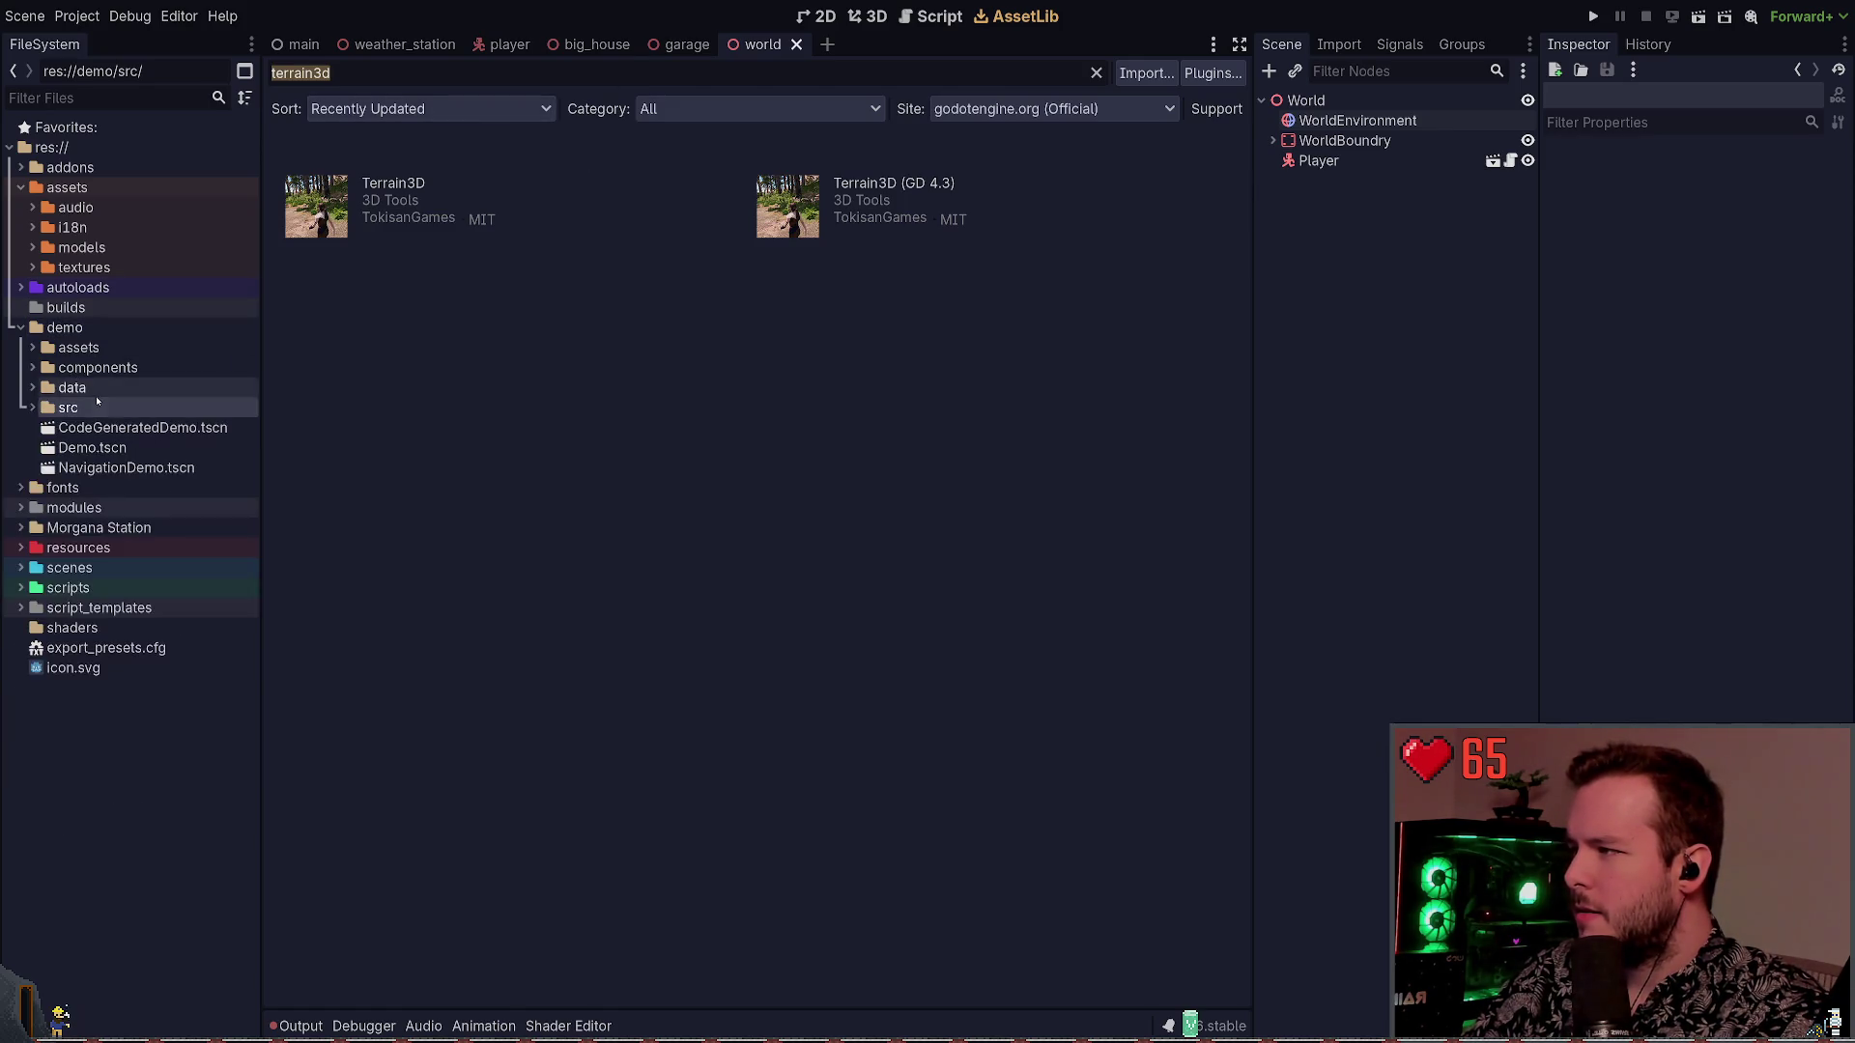
double_click(94, 388)
double_click(93, 388)
Browse demo assets, expand components, and open Borders.tscn in the 3D view
double_click(79, 348)
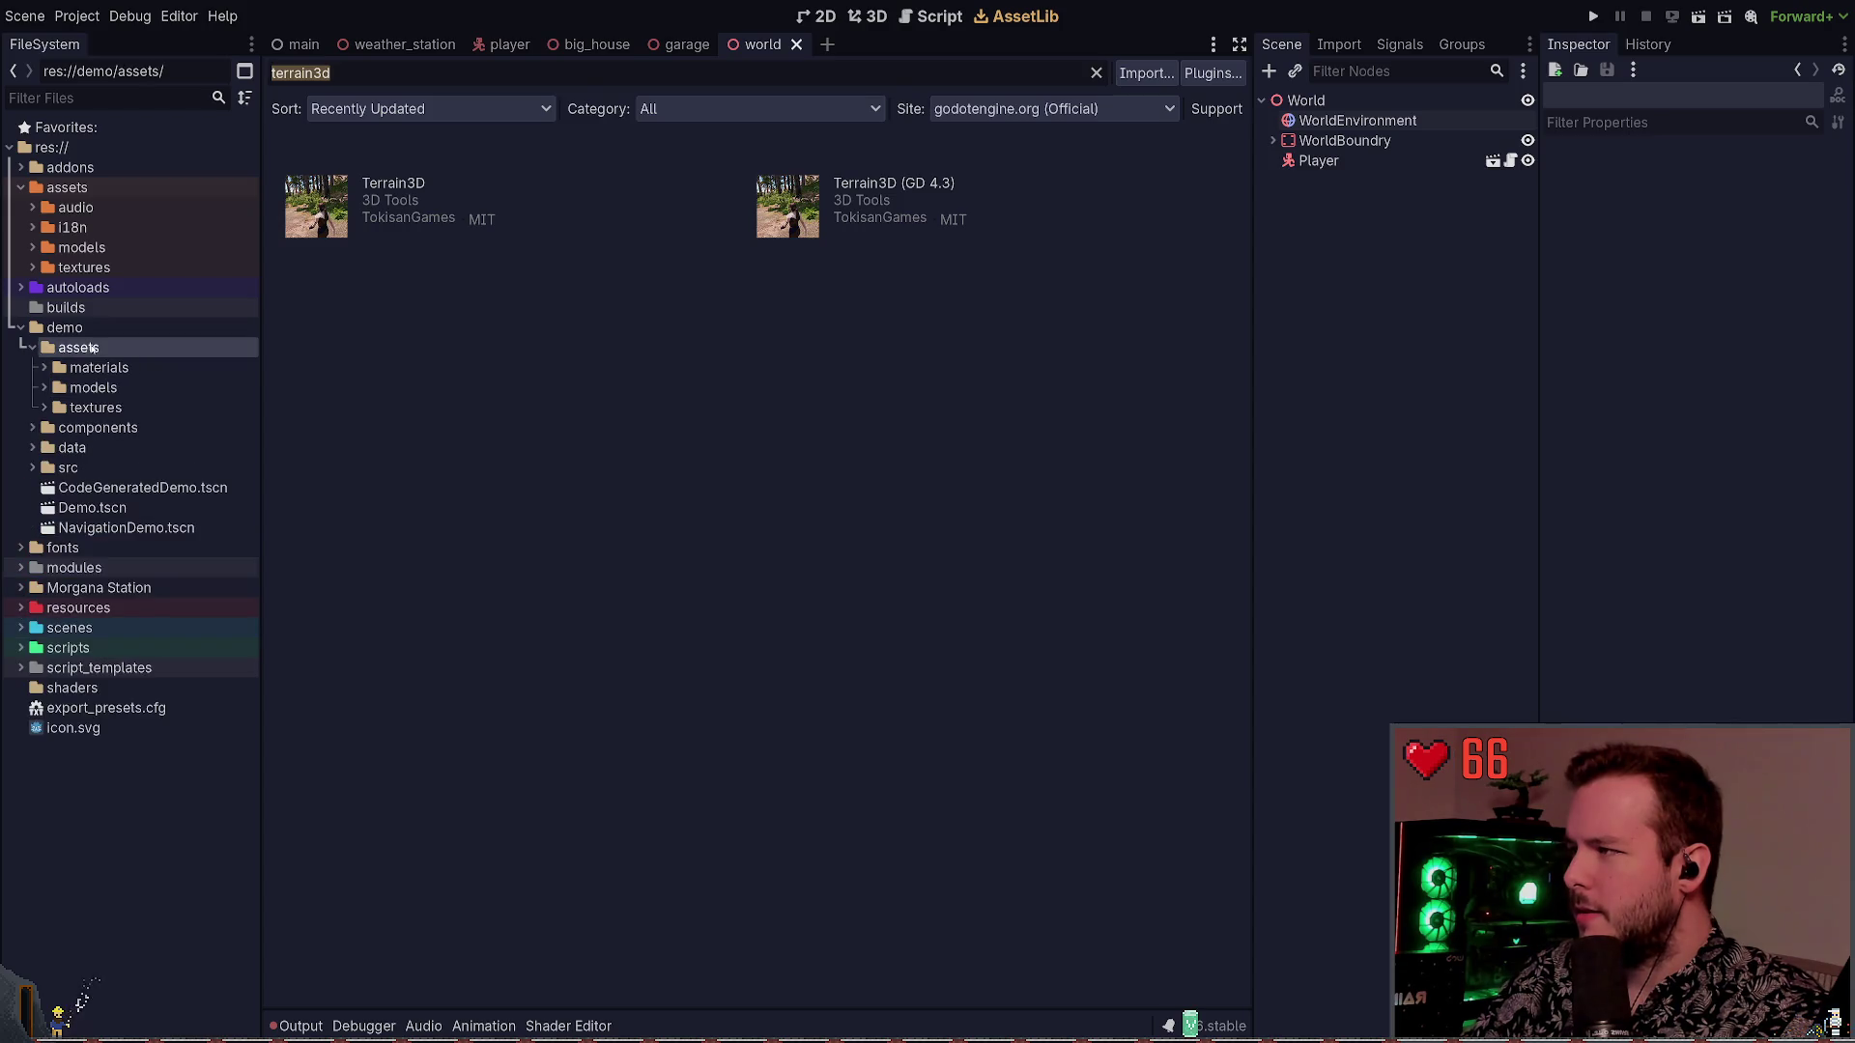
double_click(97, 367)
double_click(96, 367)
double_click(94, 407)
double_click(94, 406)
double_click(79, 348)
double_click(93, 368)
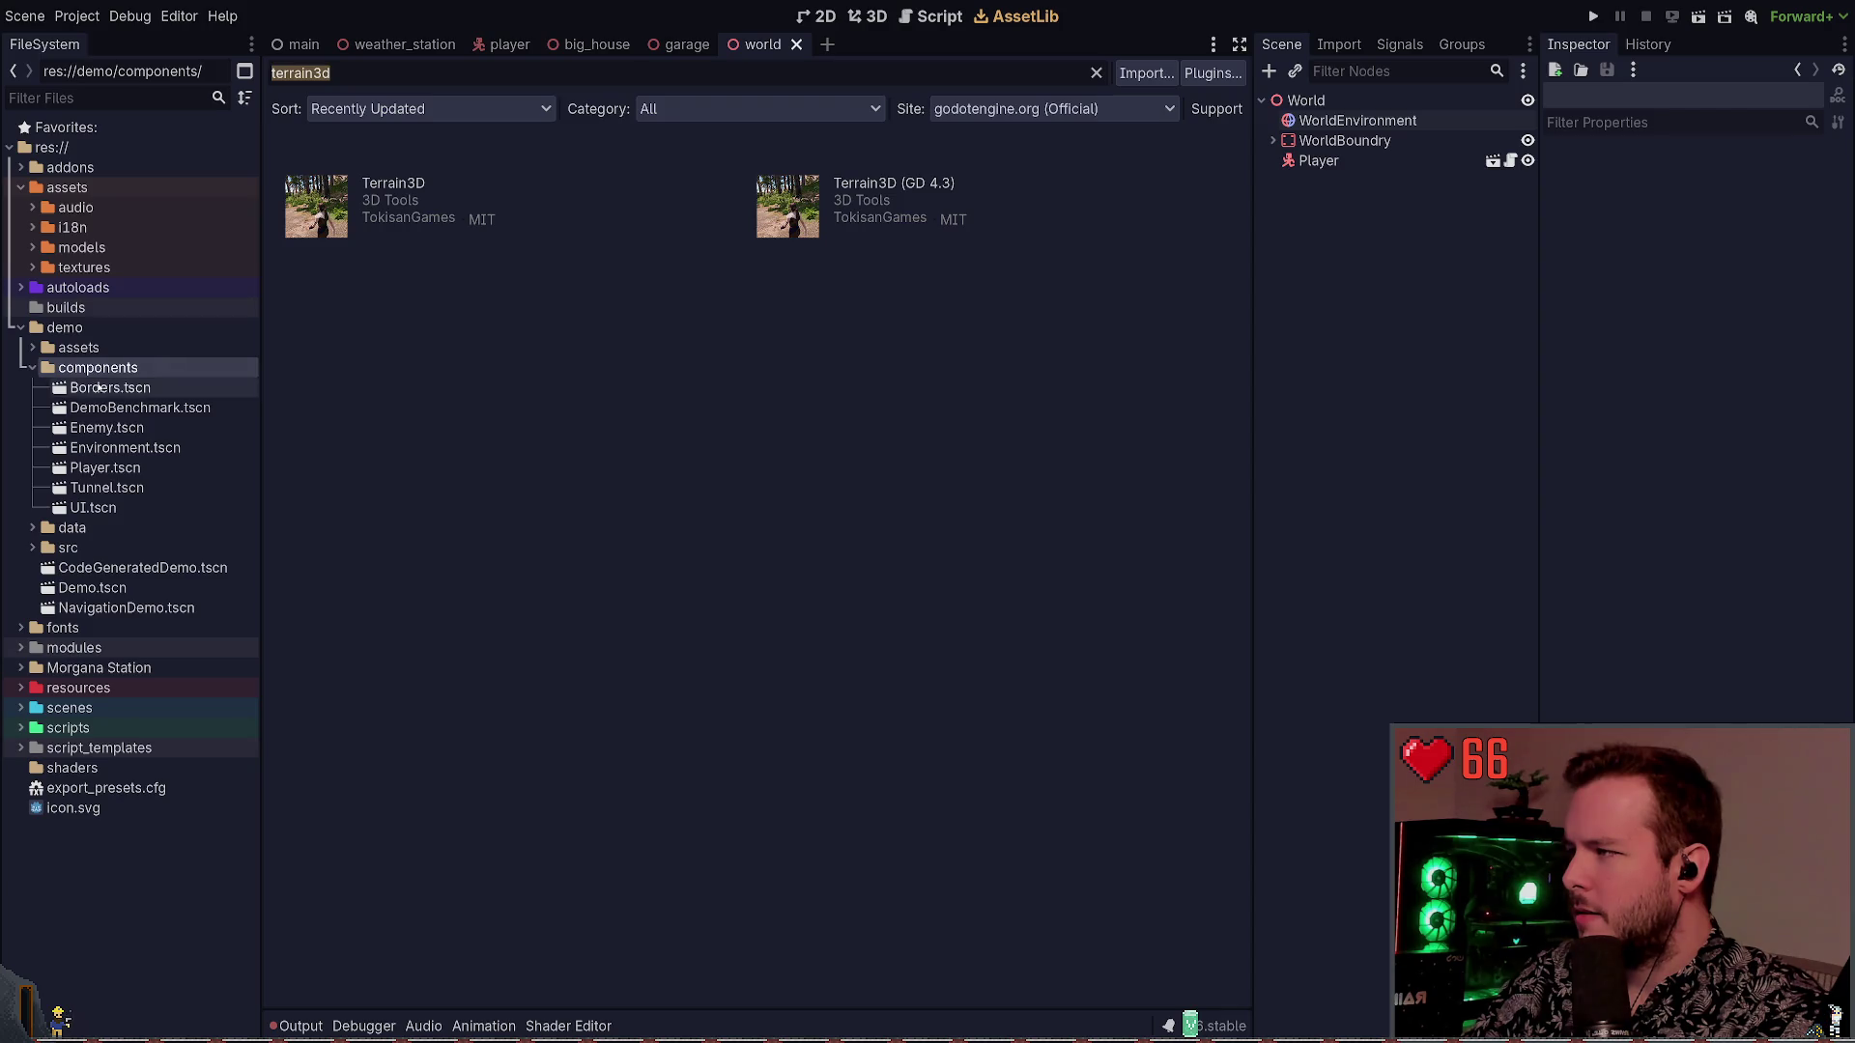
double_click(101, 387)
left_click(867, 17)
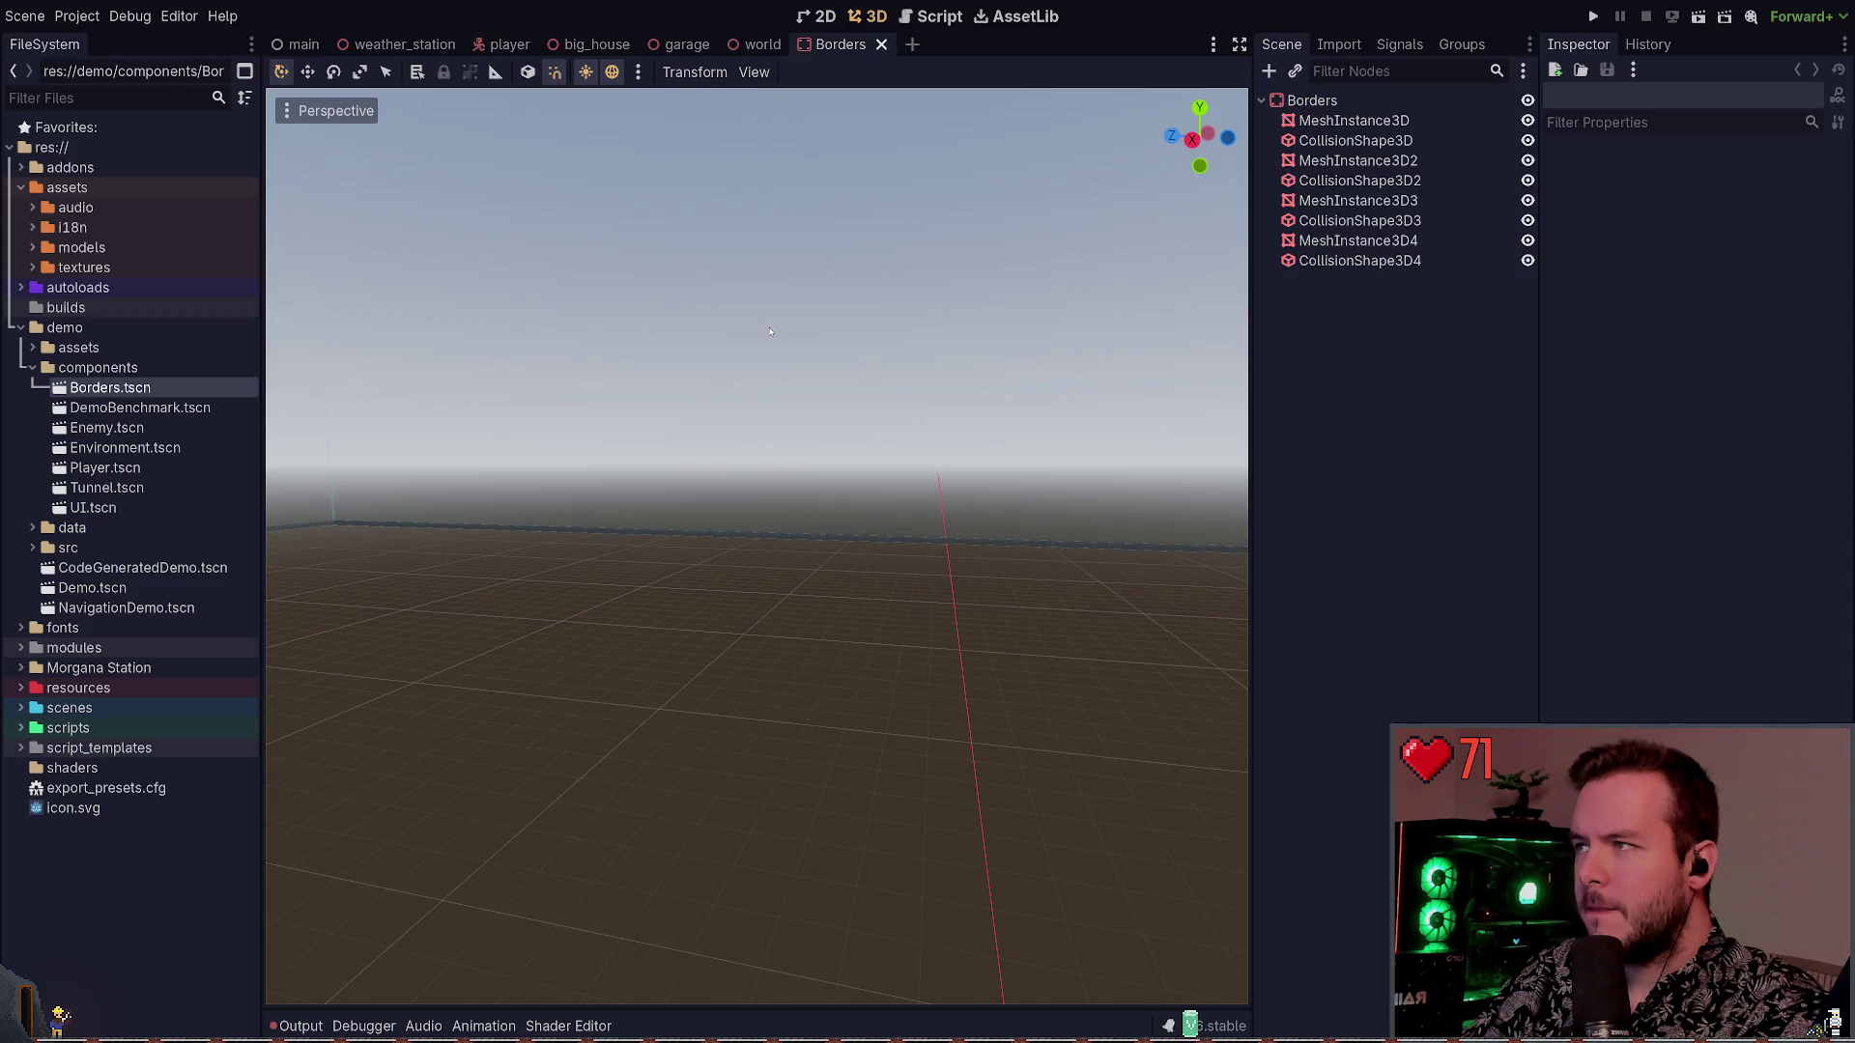
Inspect the Borders wall mesh's size, then select DemoBenchmark.tscn in FileSystem
left_click(904, 538)
scroll(940, 495, "down", 2)
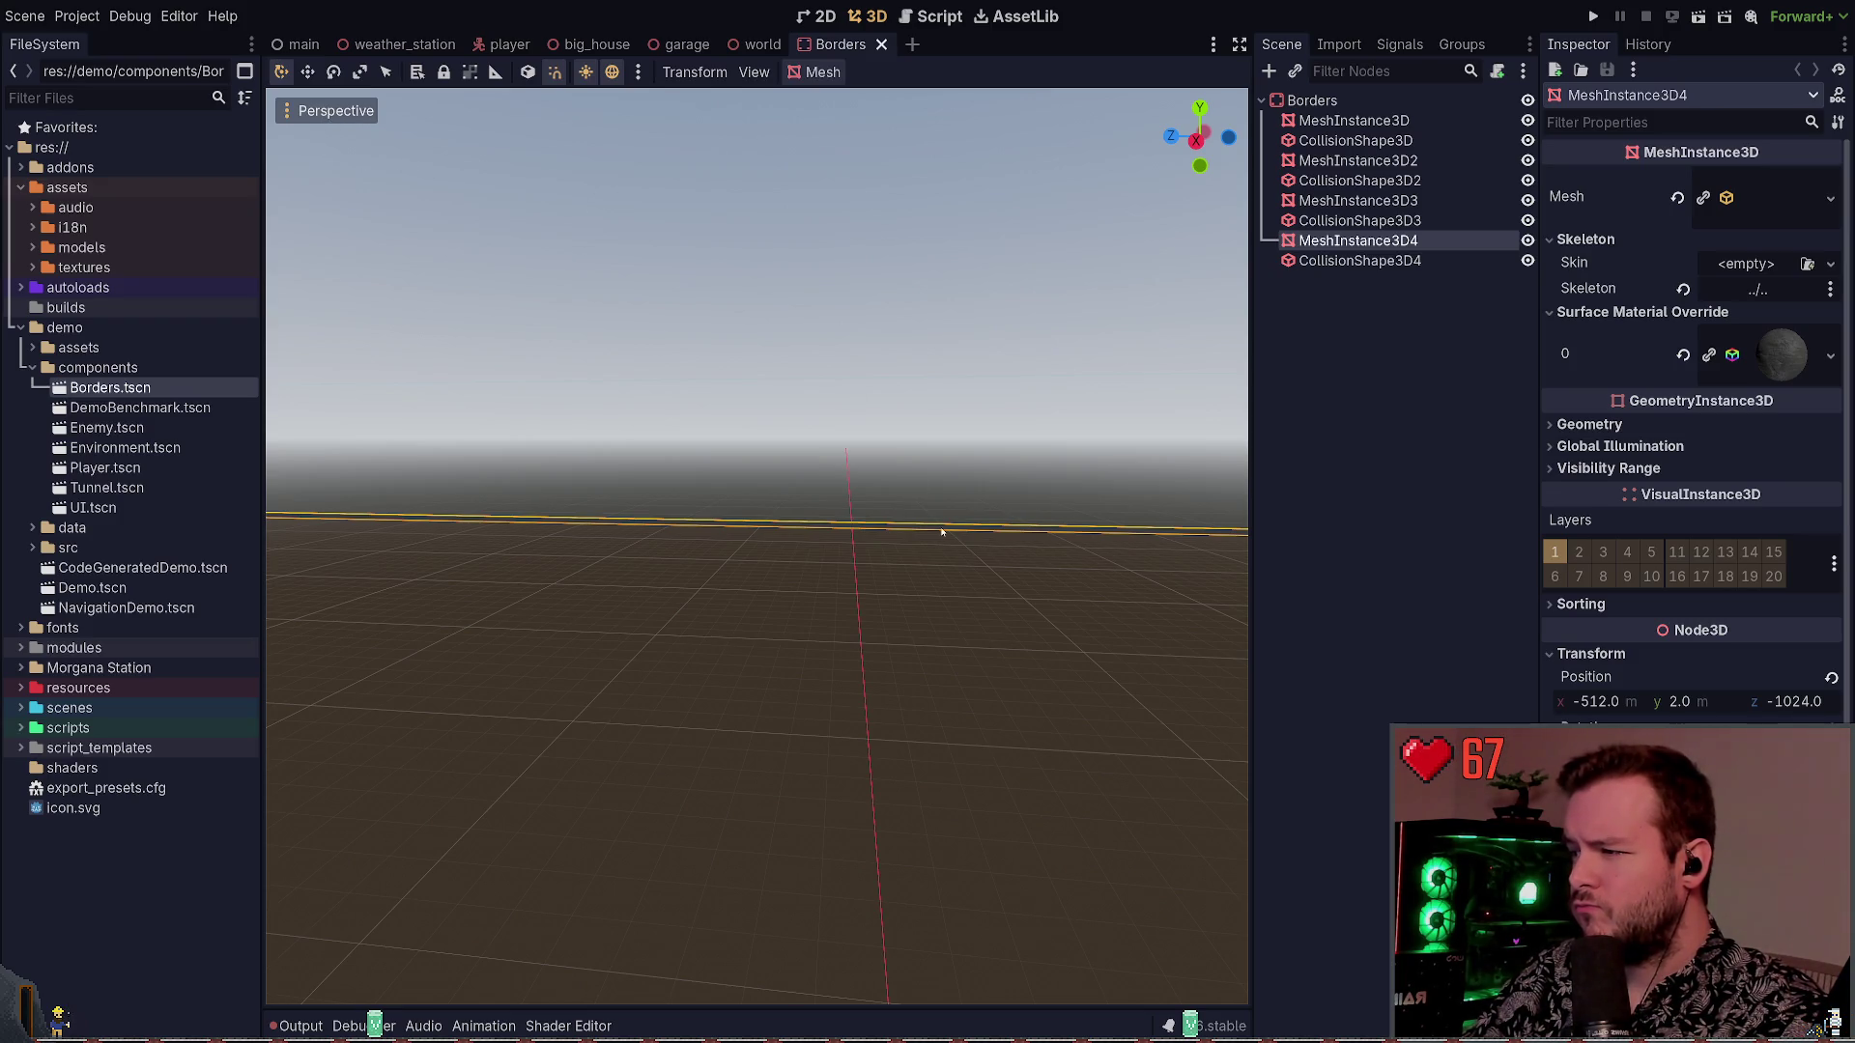
key("f")
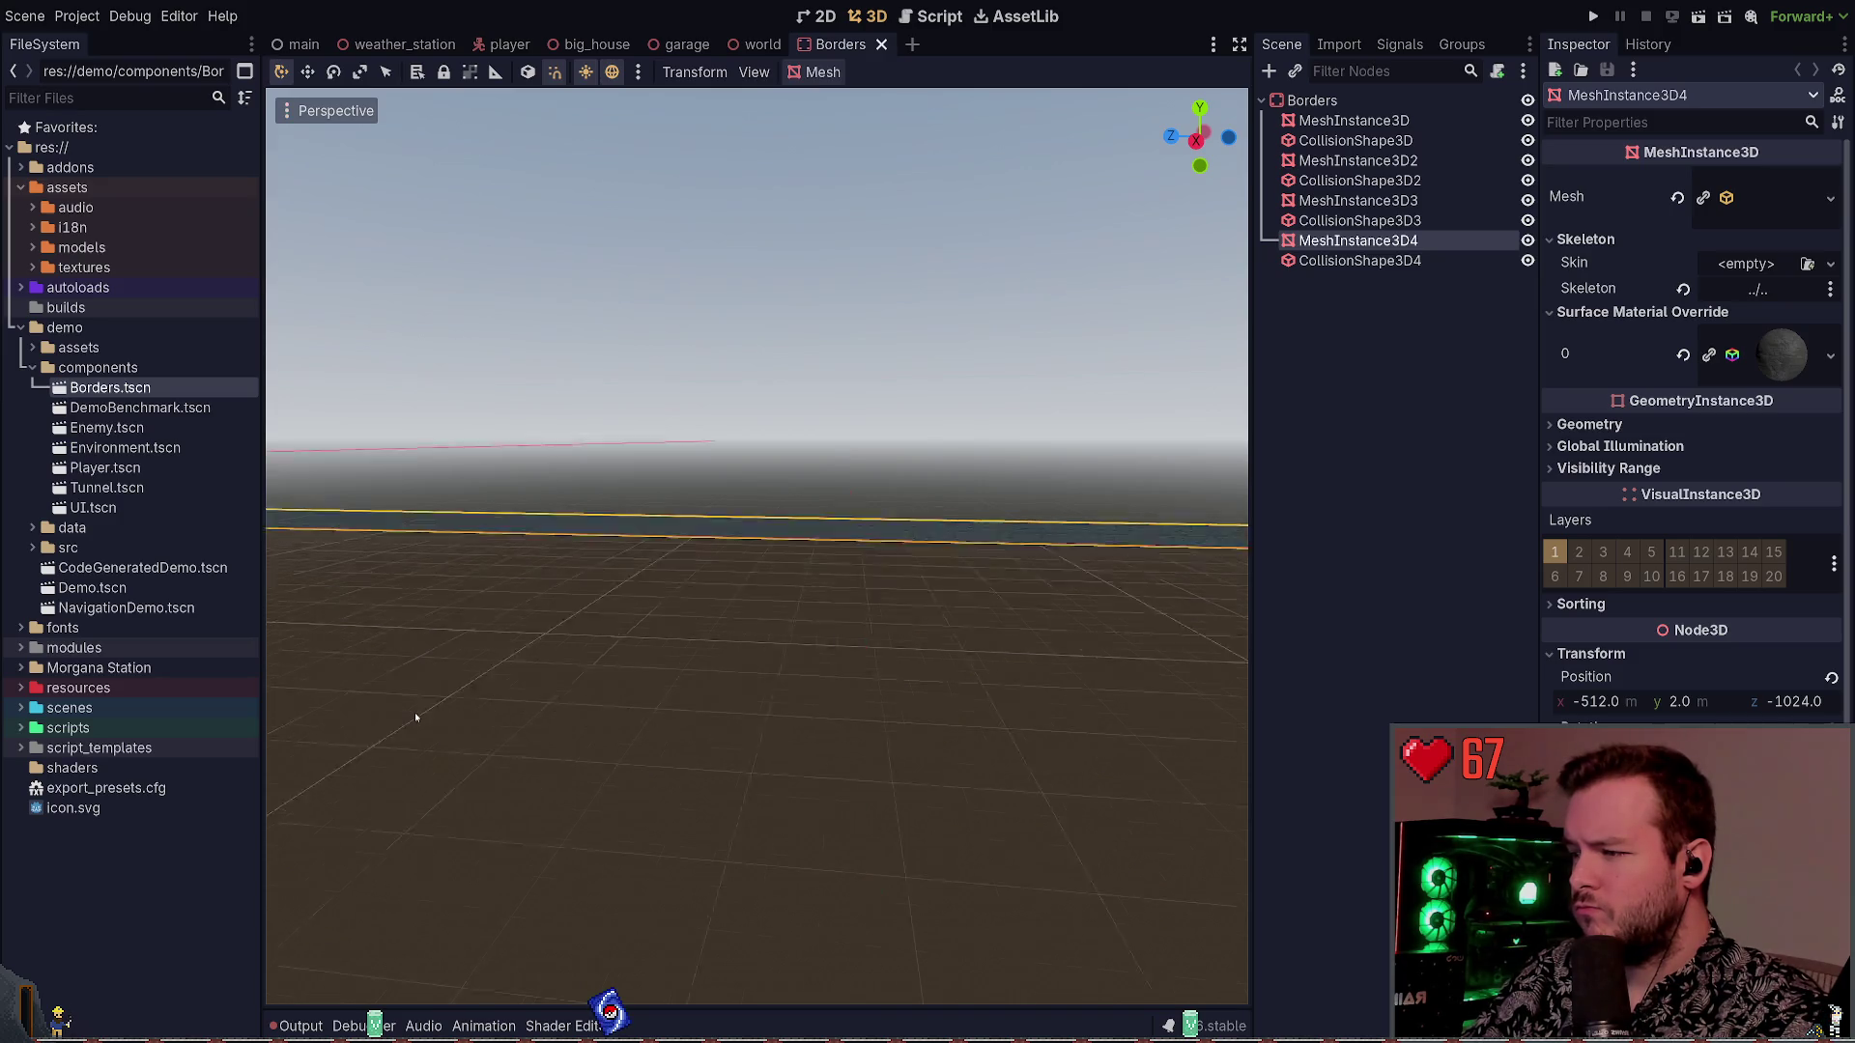
scroll(699, 643, "down", 3)
key("w")
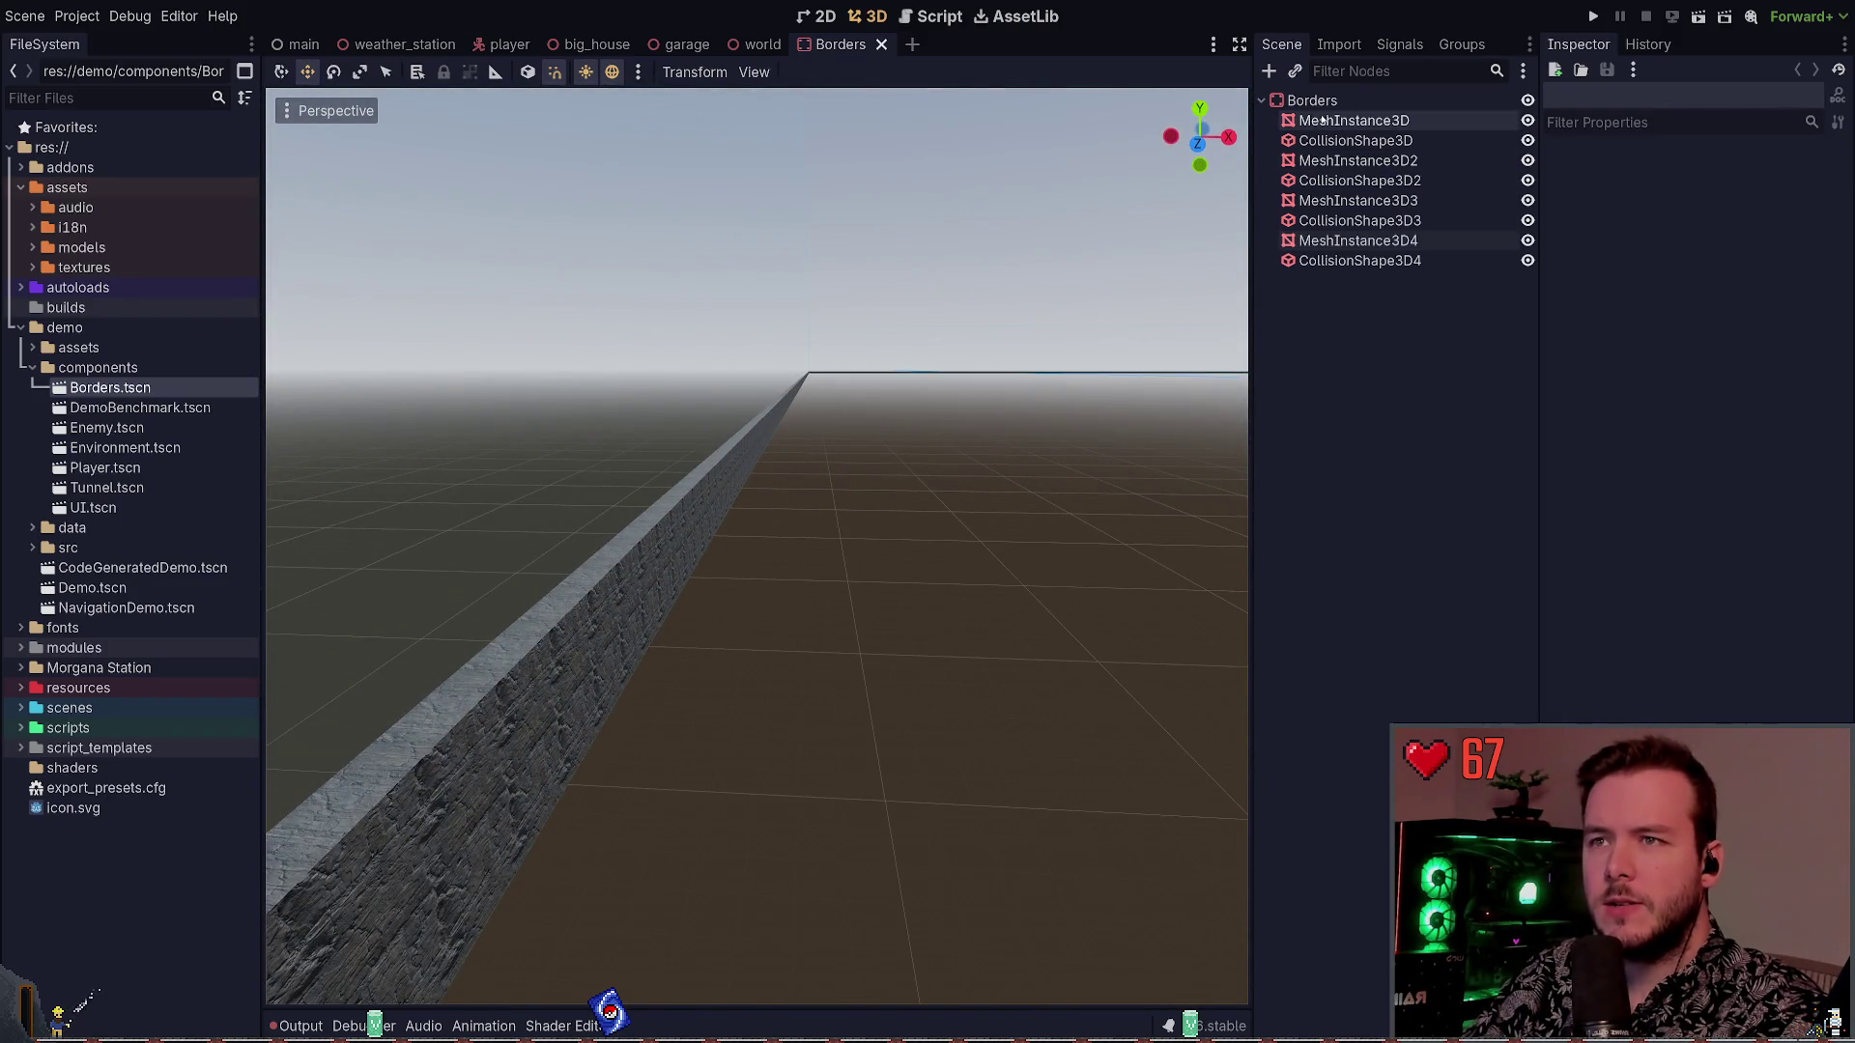
left_click(1322, 121)
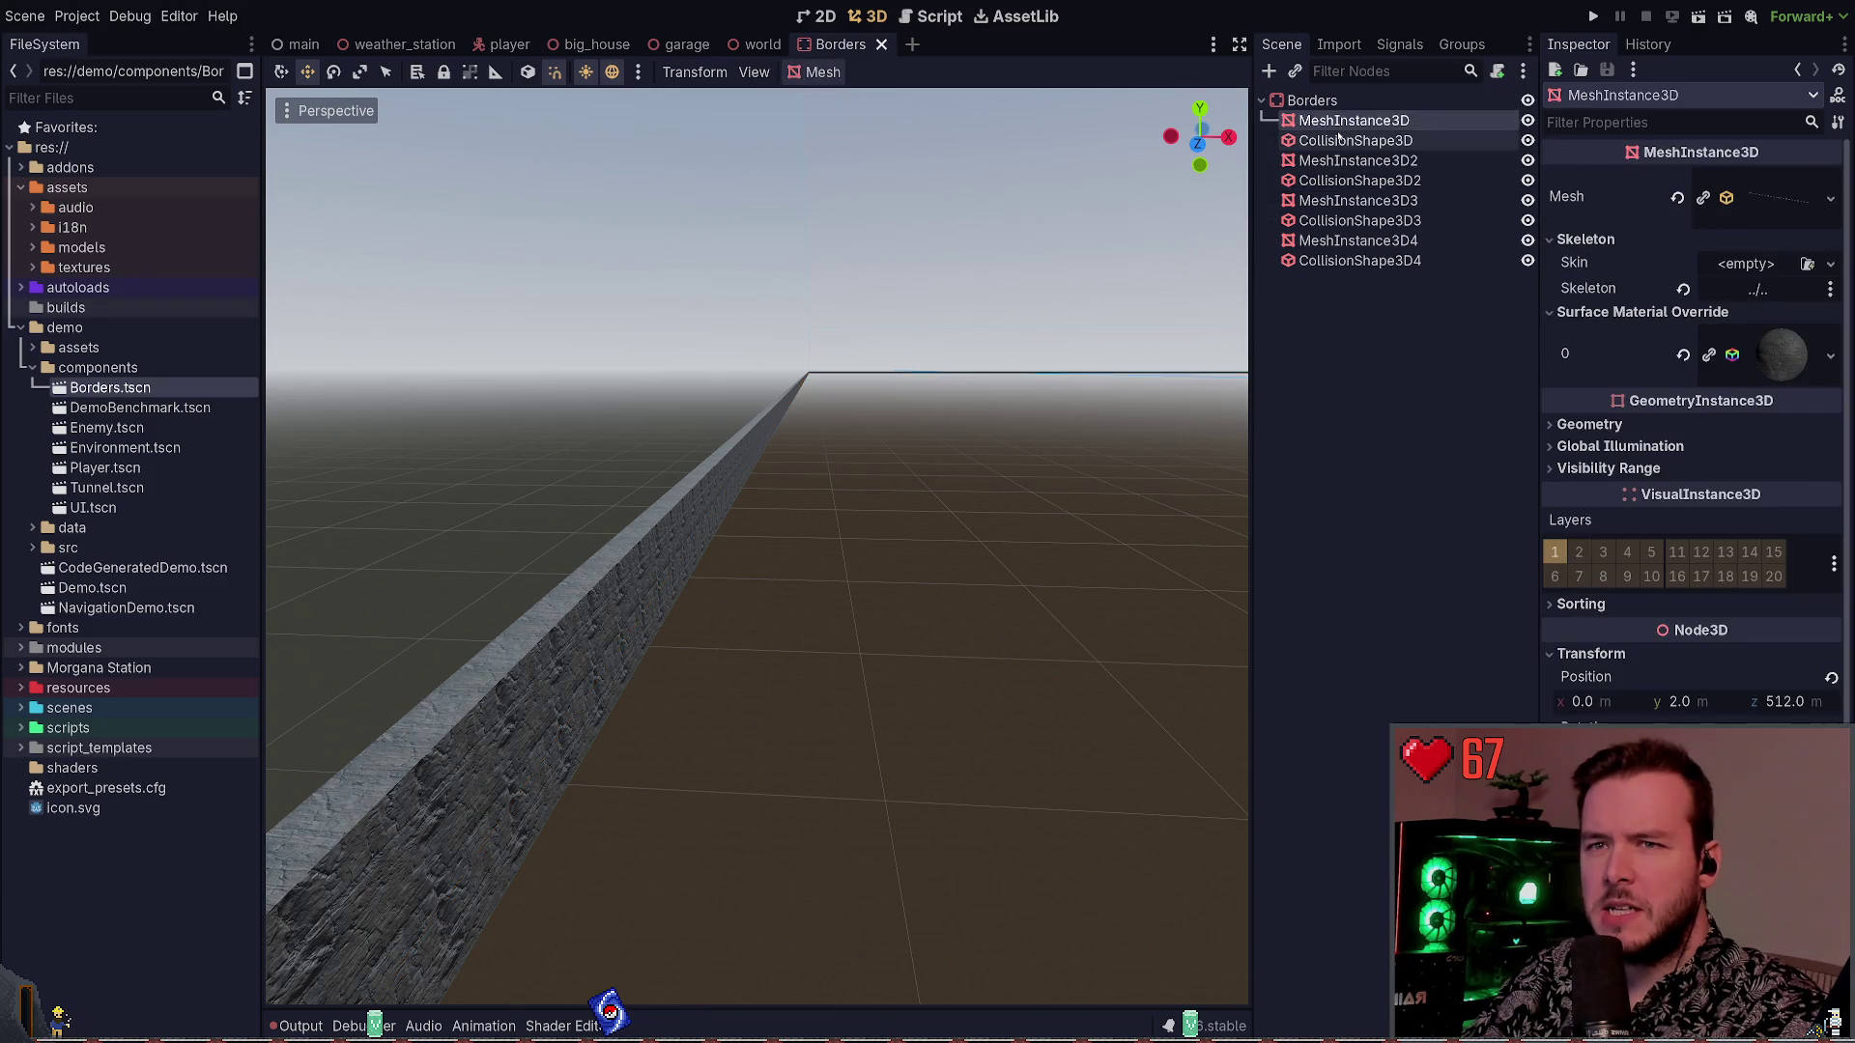
left_click(1769, 191)
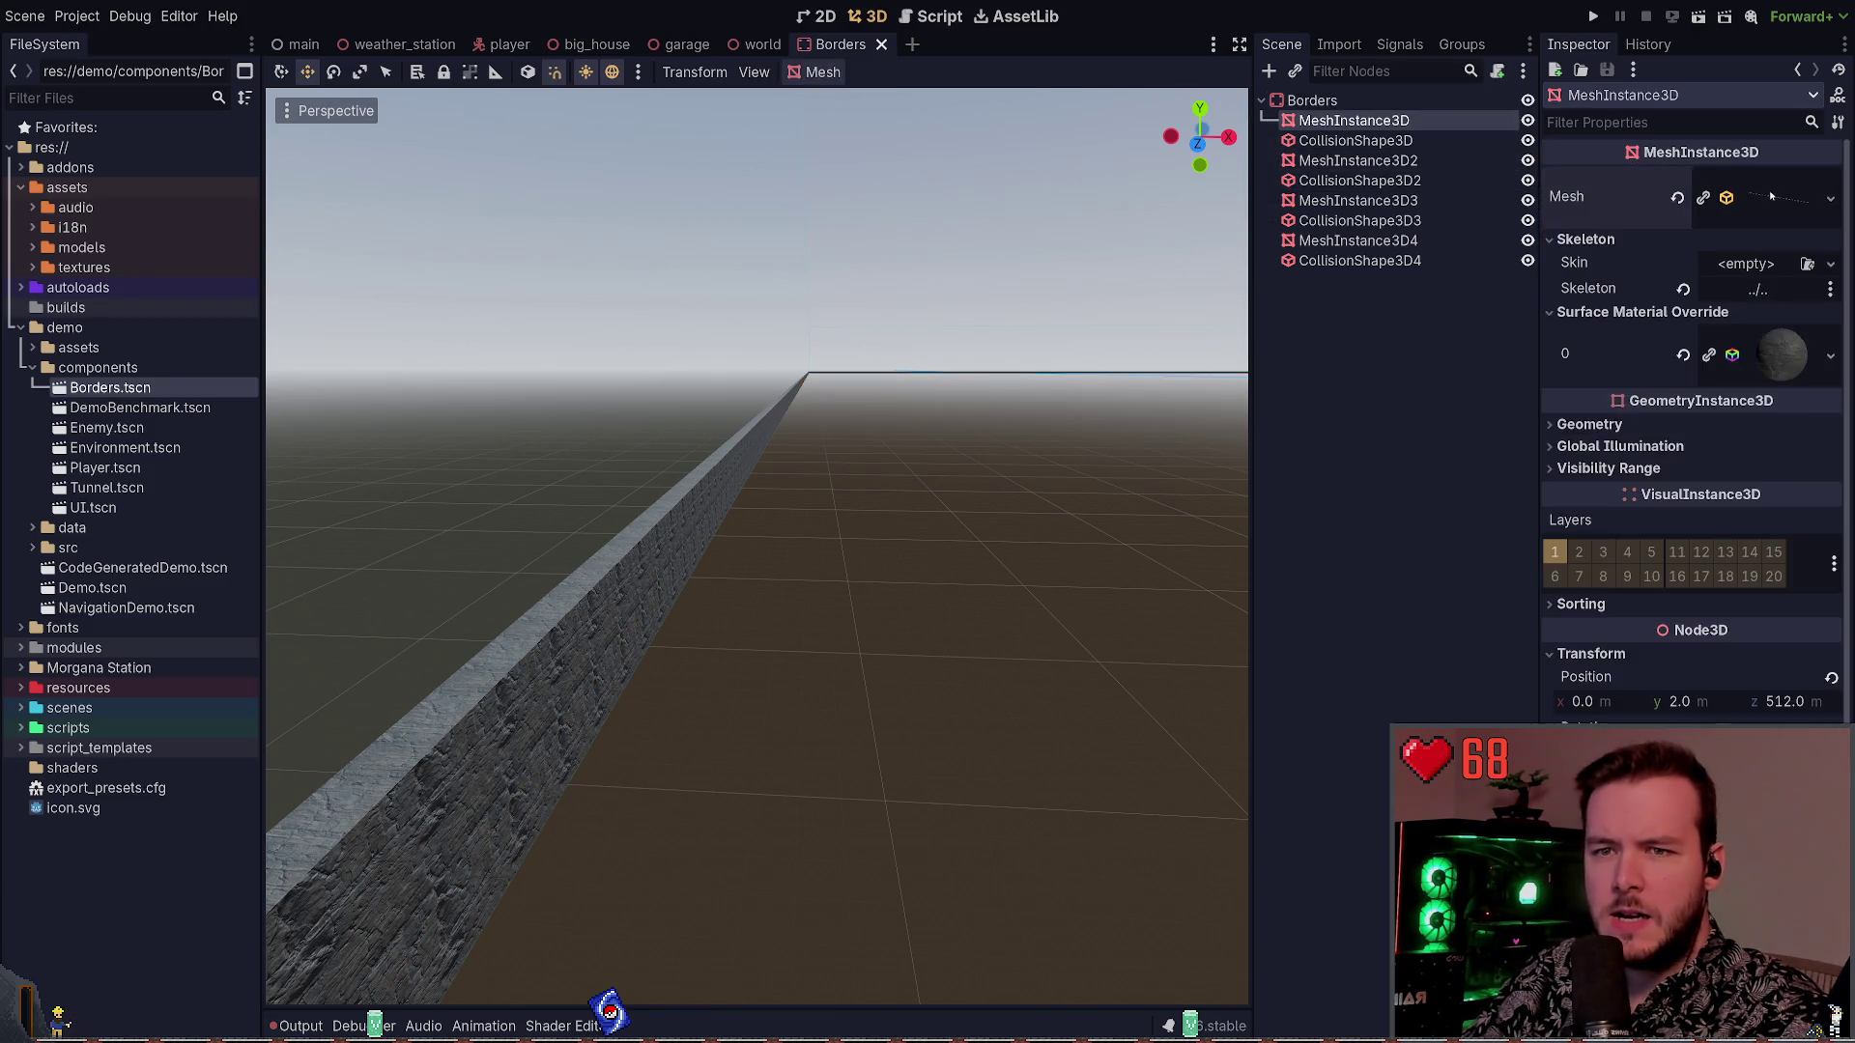
left_click(1758, 191)
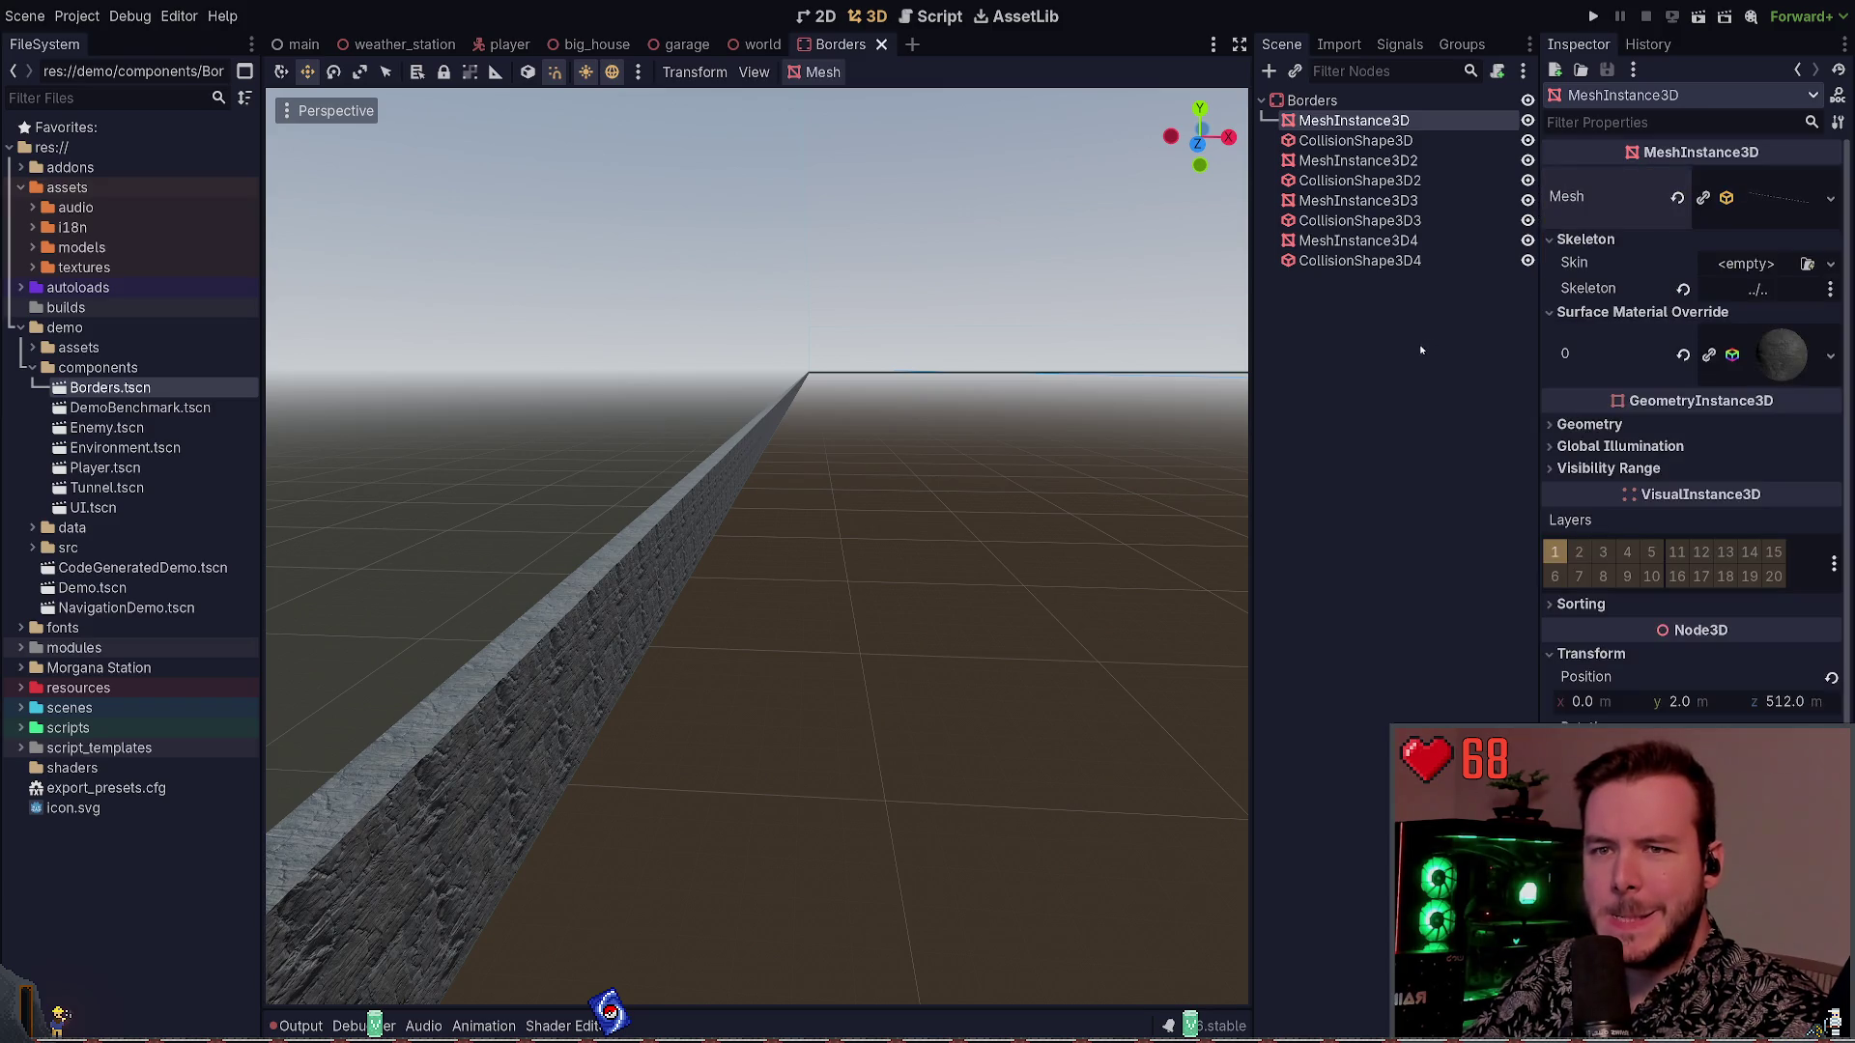
left_click(1366, 346)
left_click(164, 403)
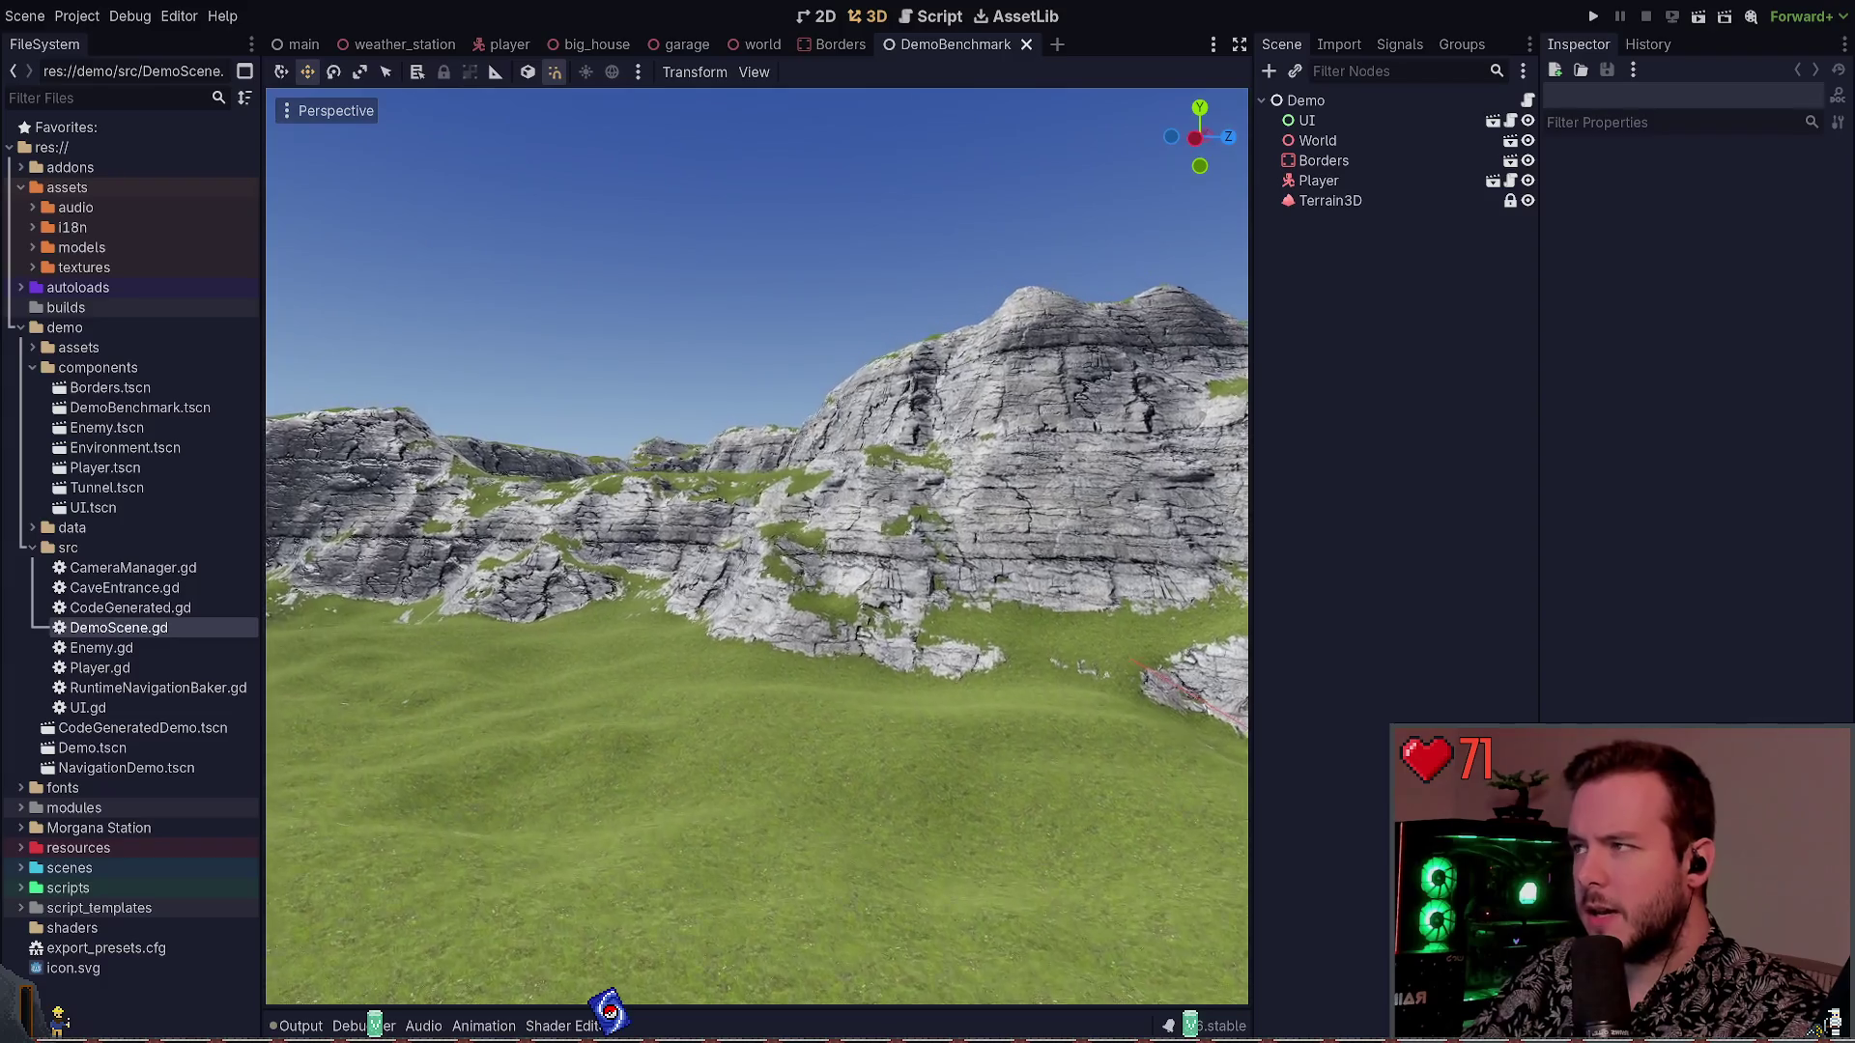
Orbit toward the mountains, select the UI node, and run the DemoBenchmark scene with F6
left_click(281, 72)
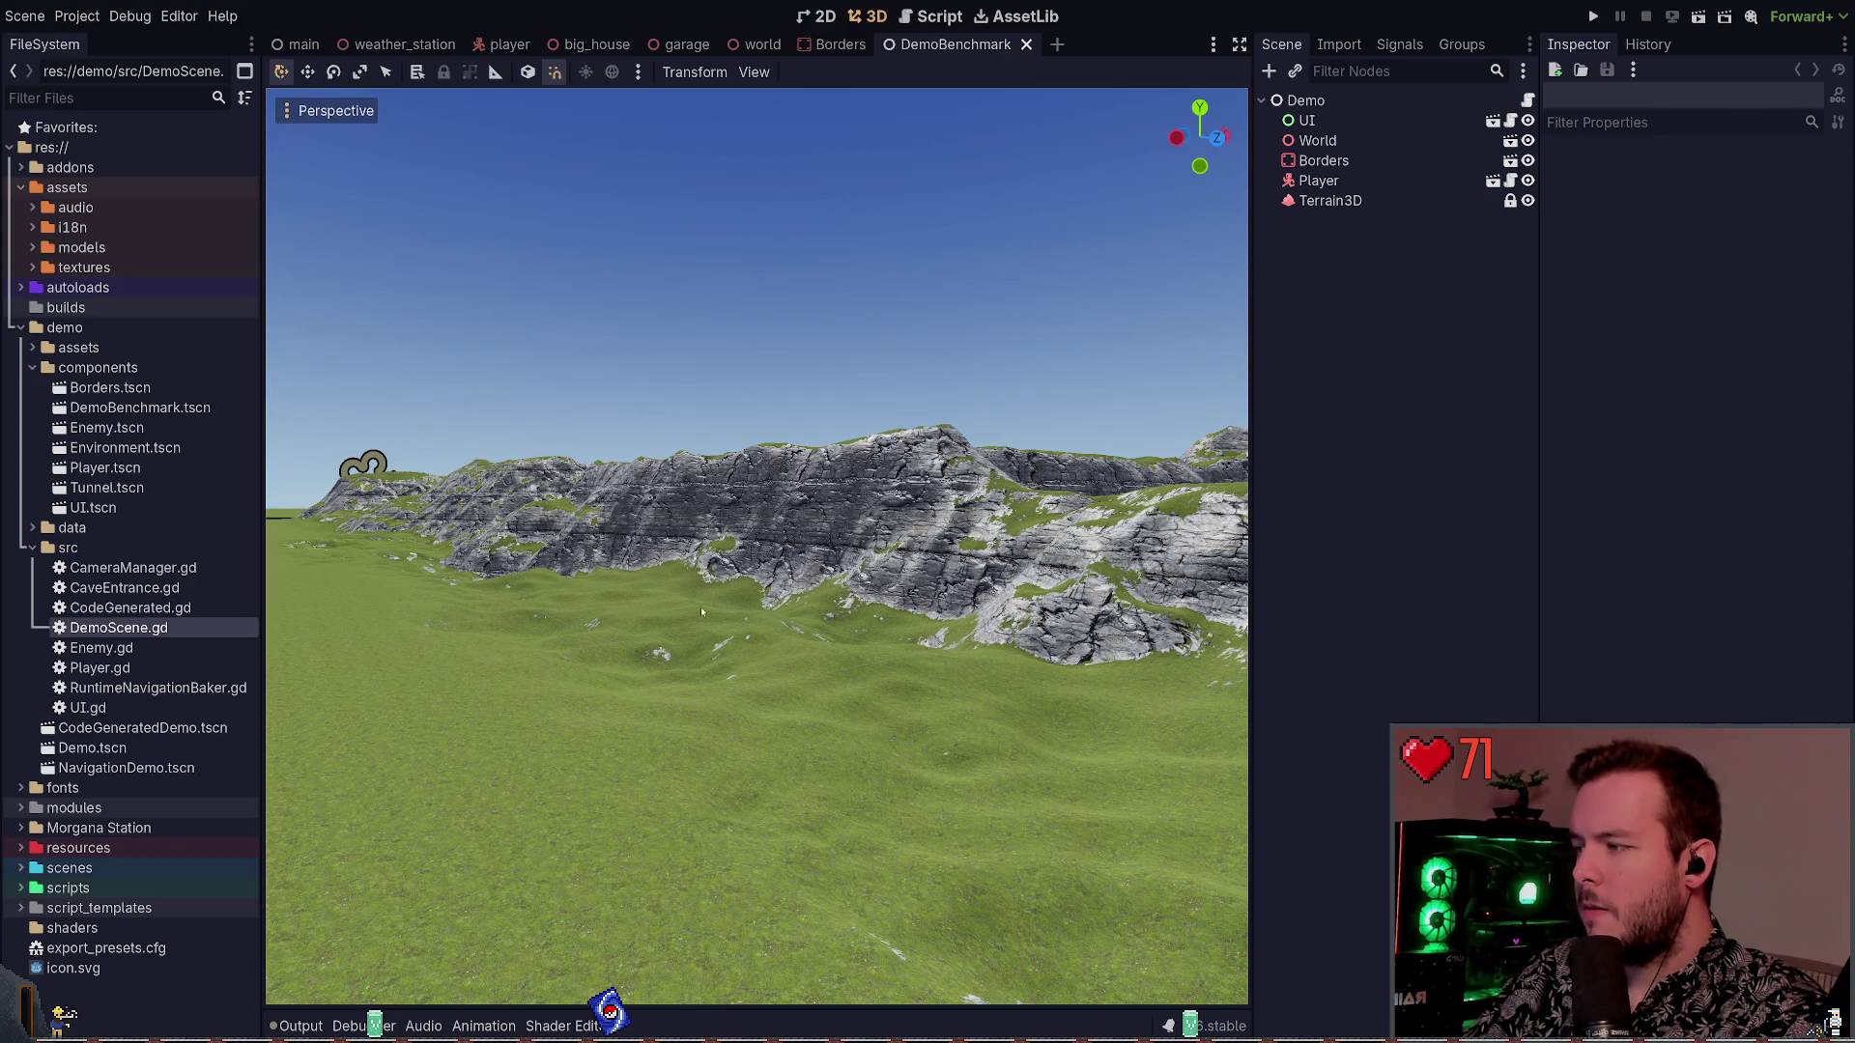
left_click_drag(828, 452, 875, 557)
left_click(1306, 120)
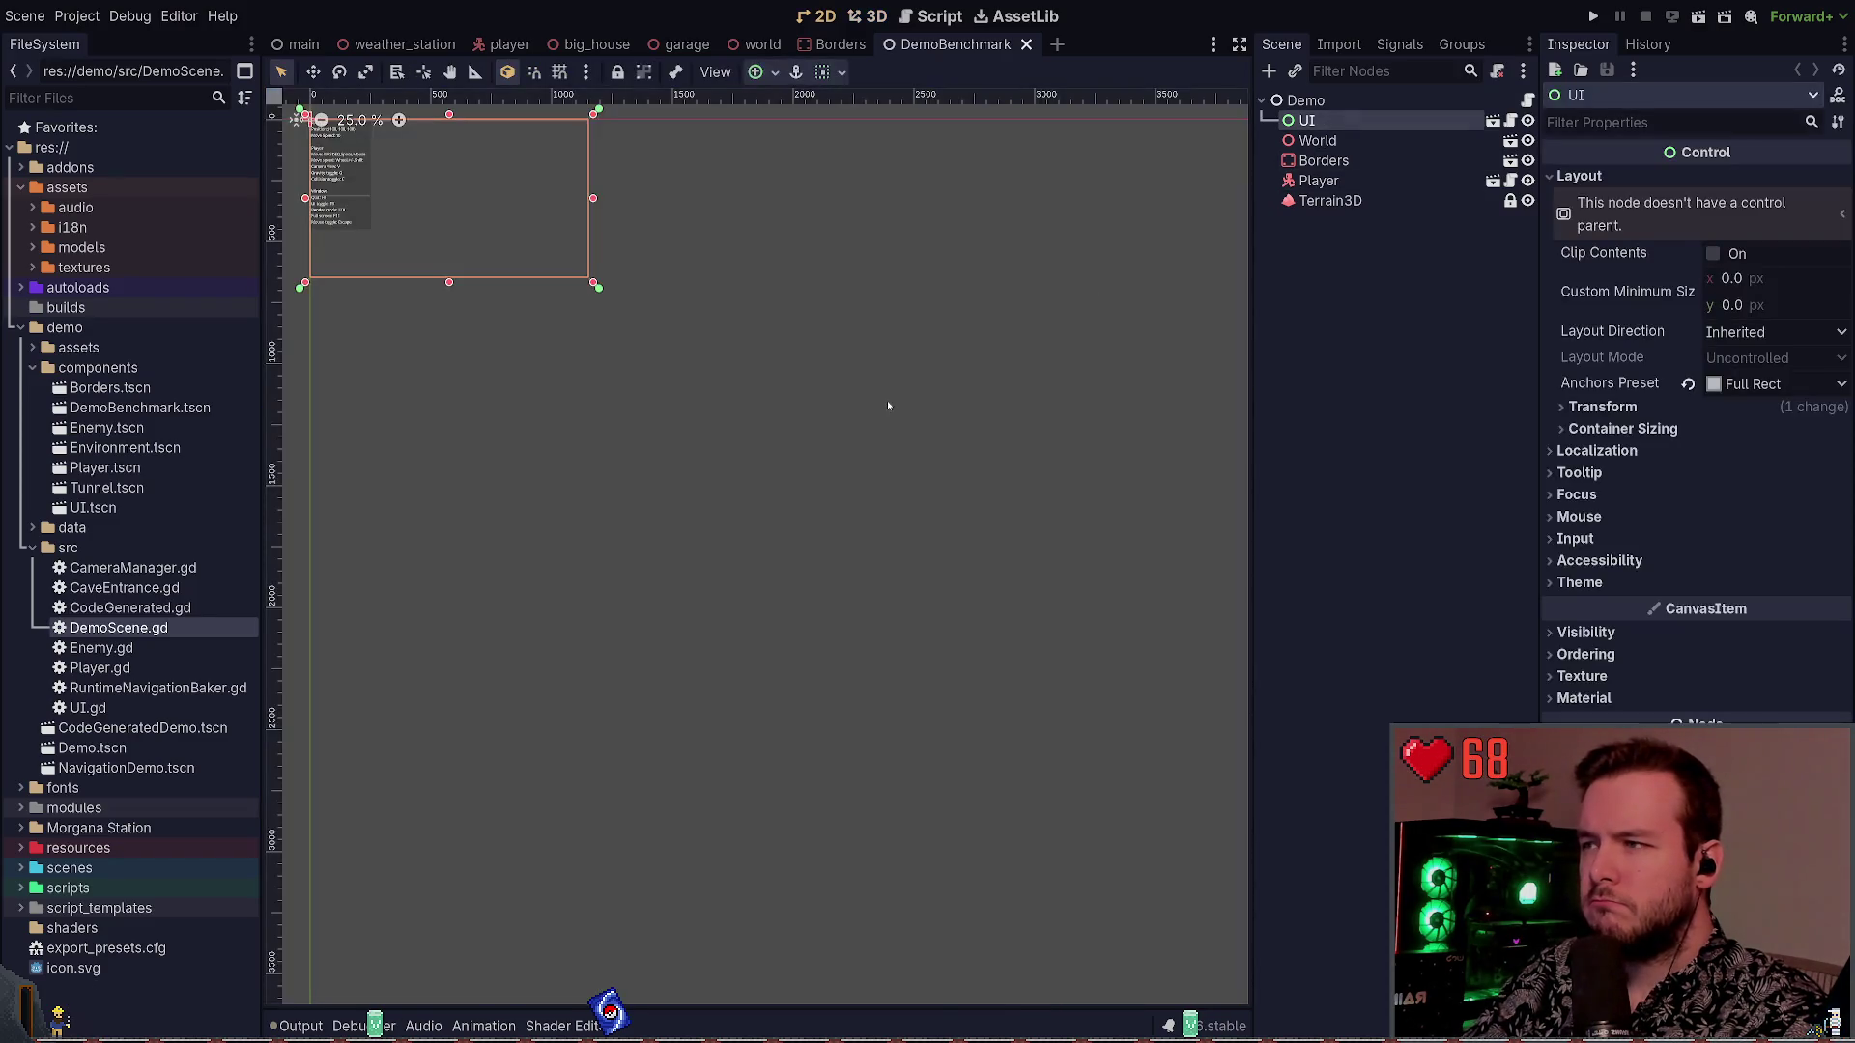
key("F6")
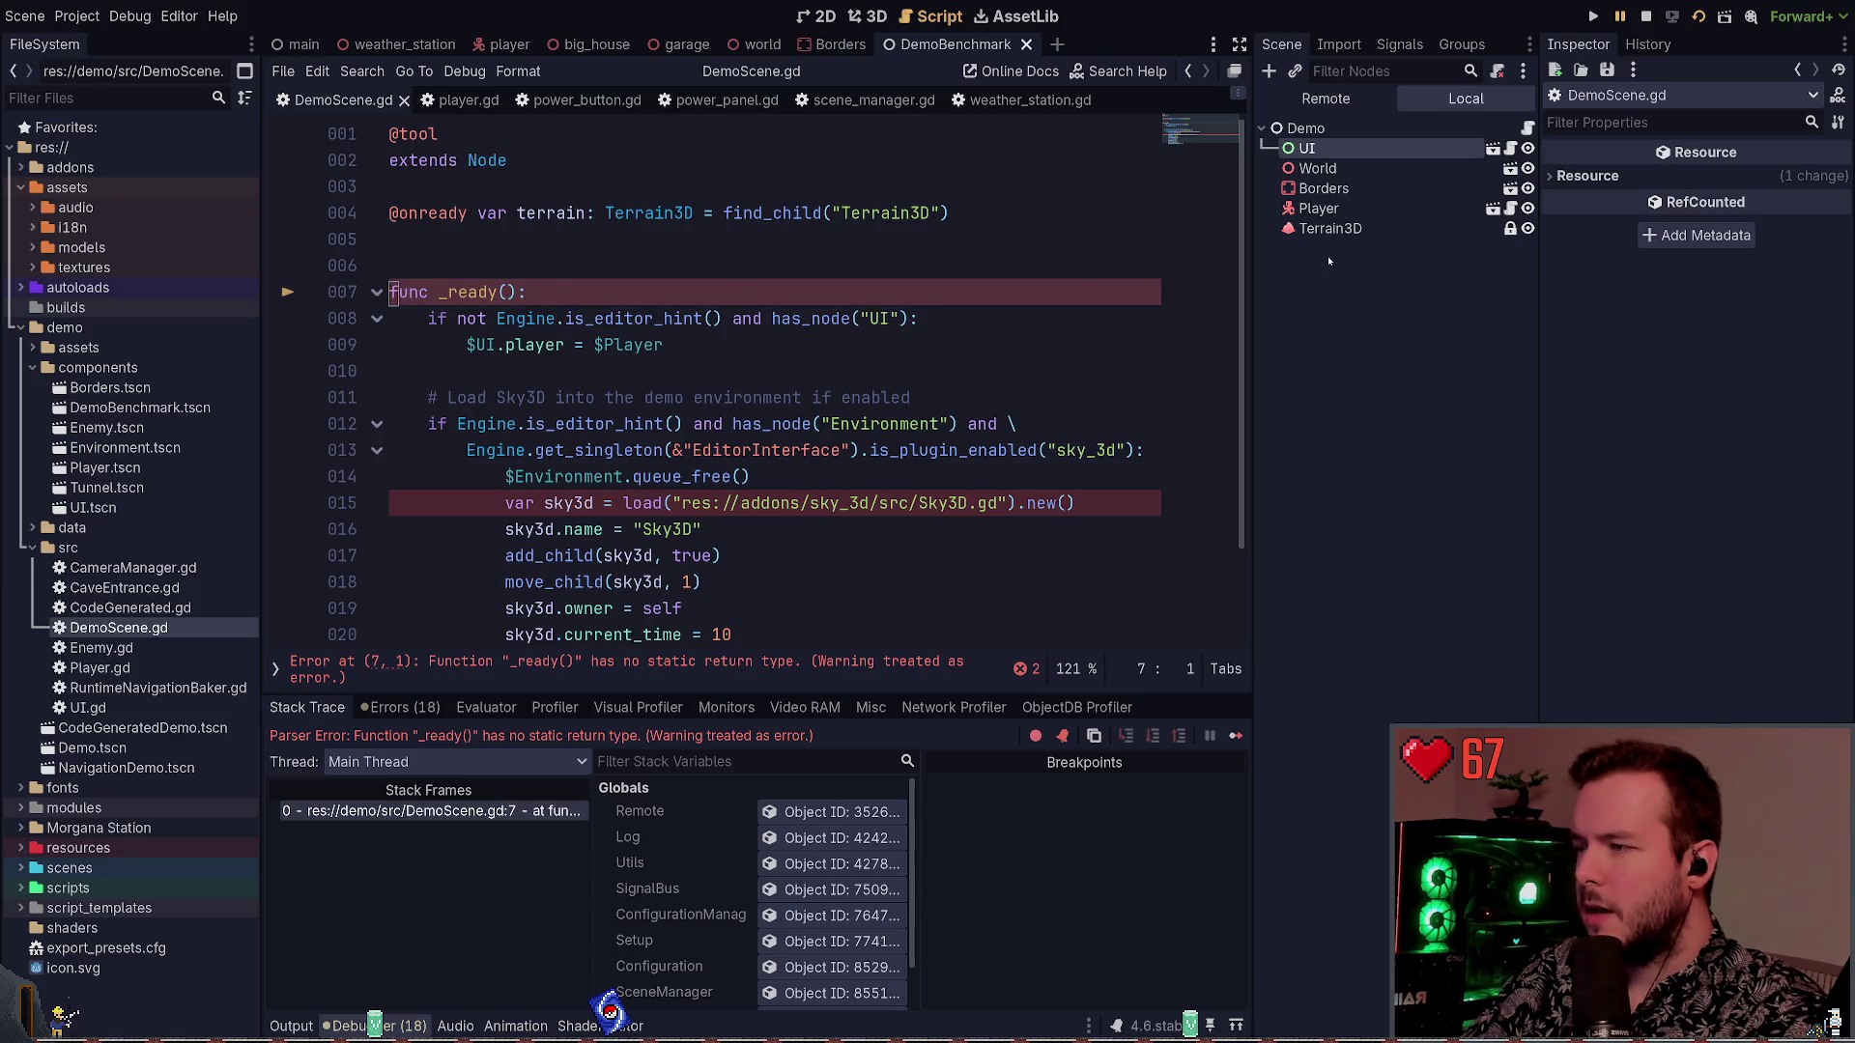
Stop the game and add '-> void' to _ready() in DemoScene.gd, leaving the sky3d line unchanged
key("F8")
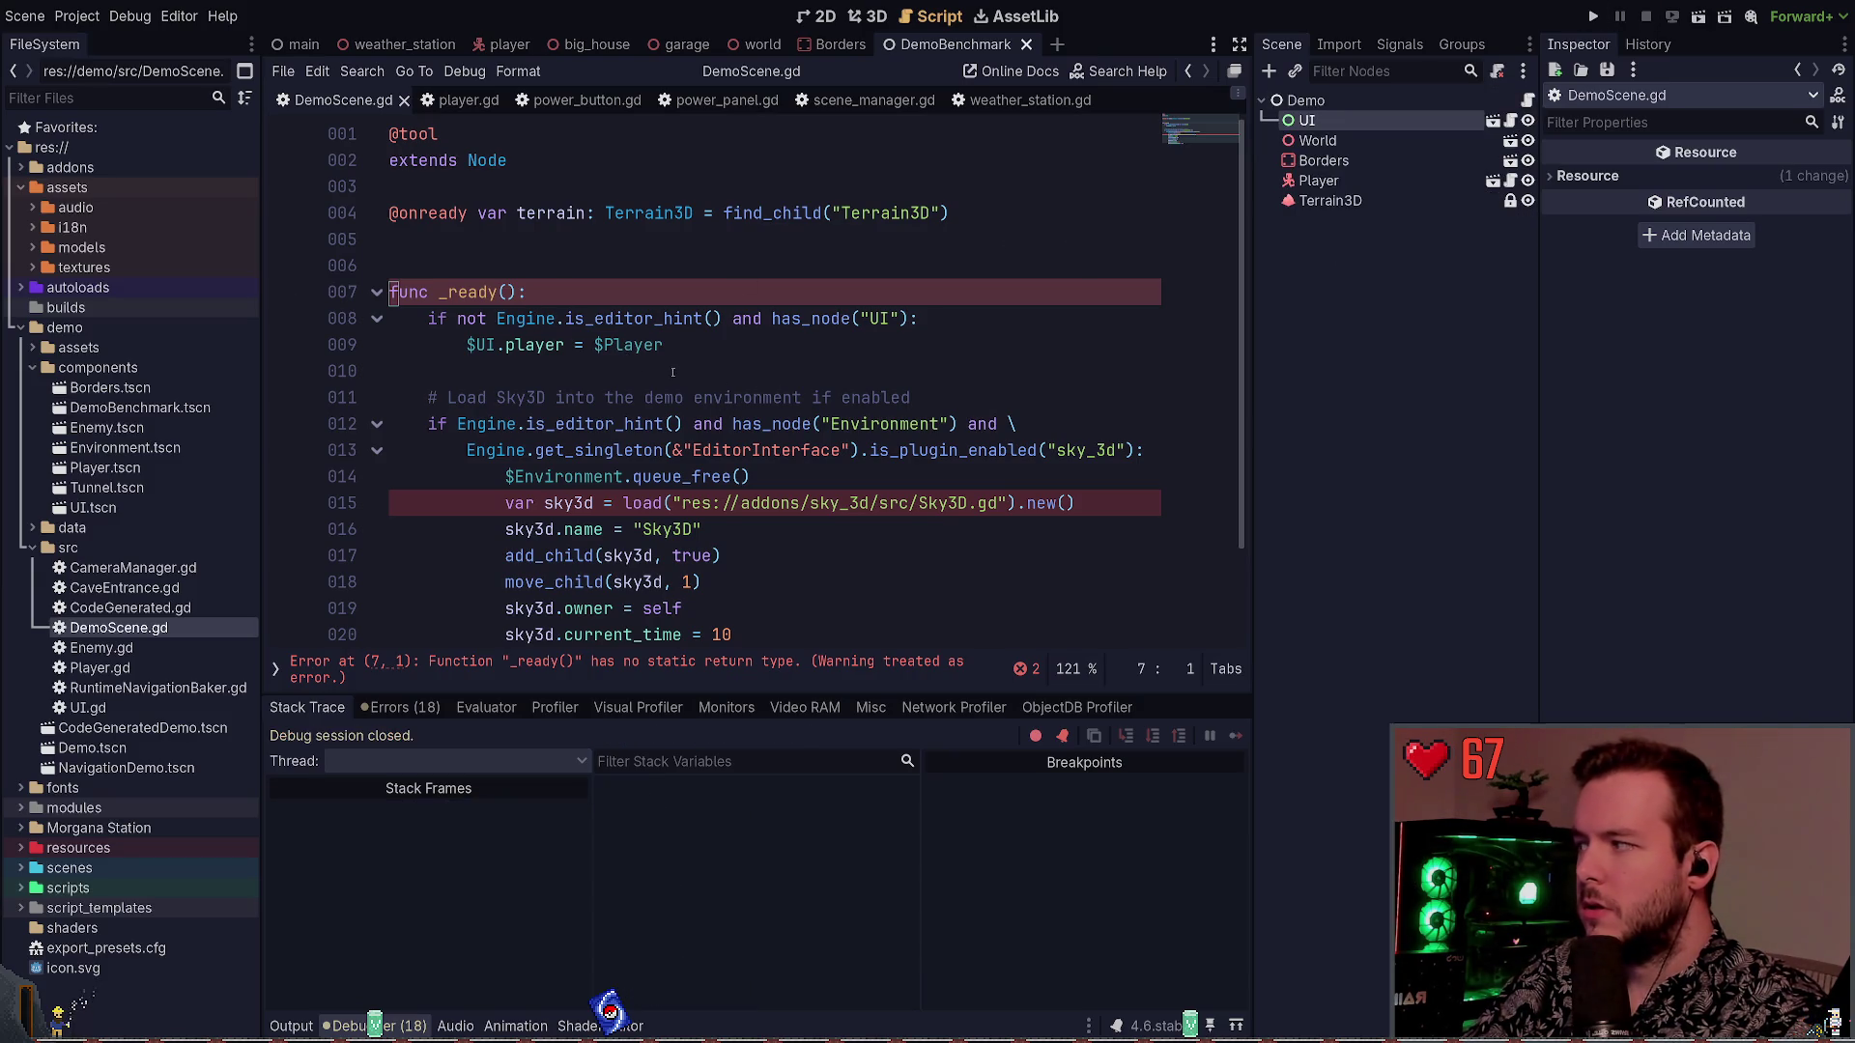
left_click(520, 292)
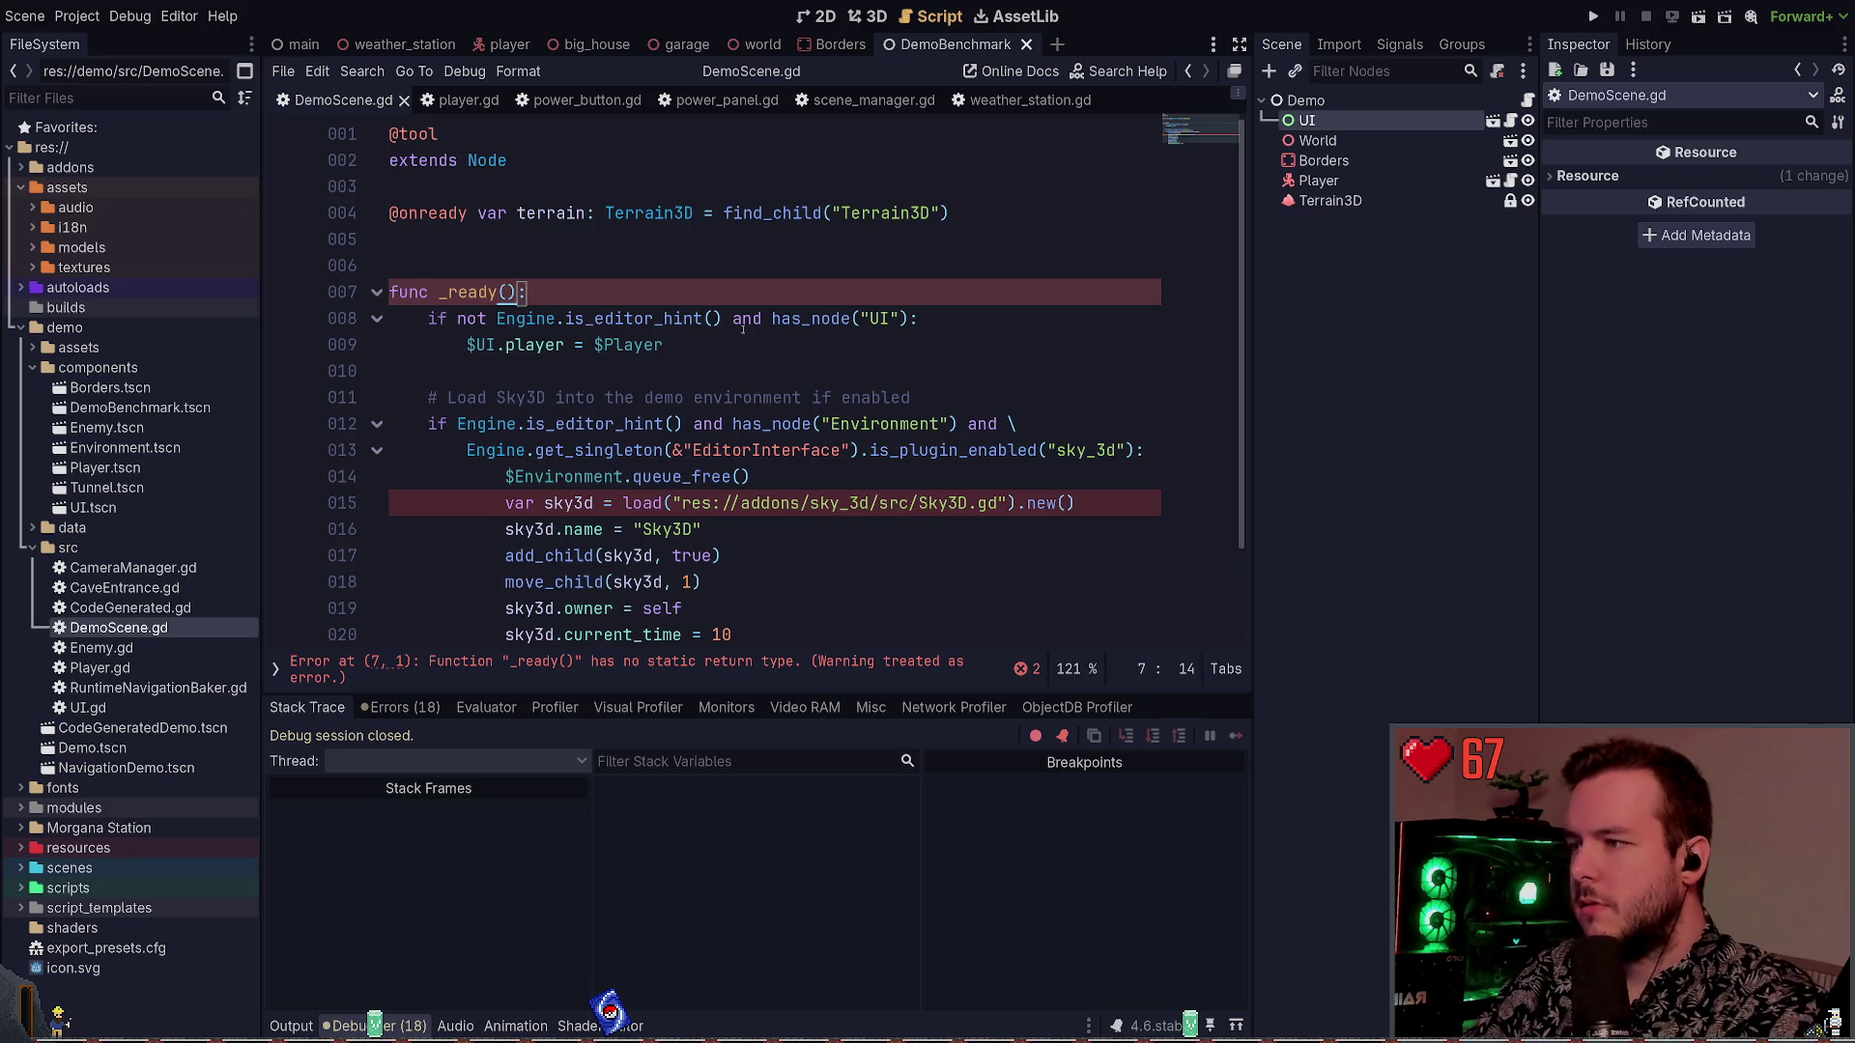
type("-> void")
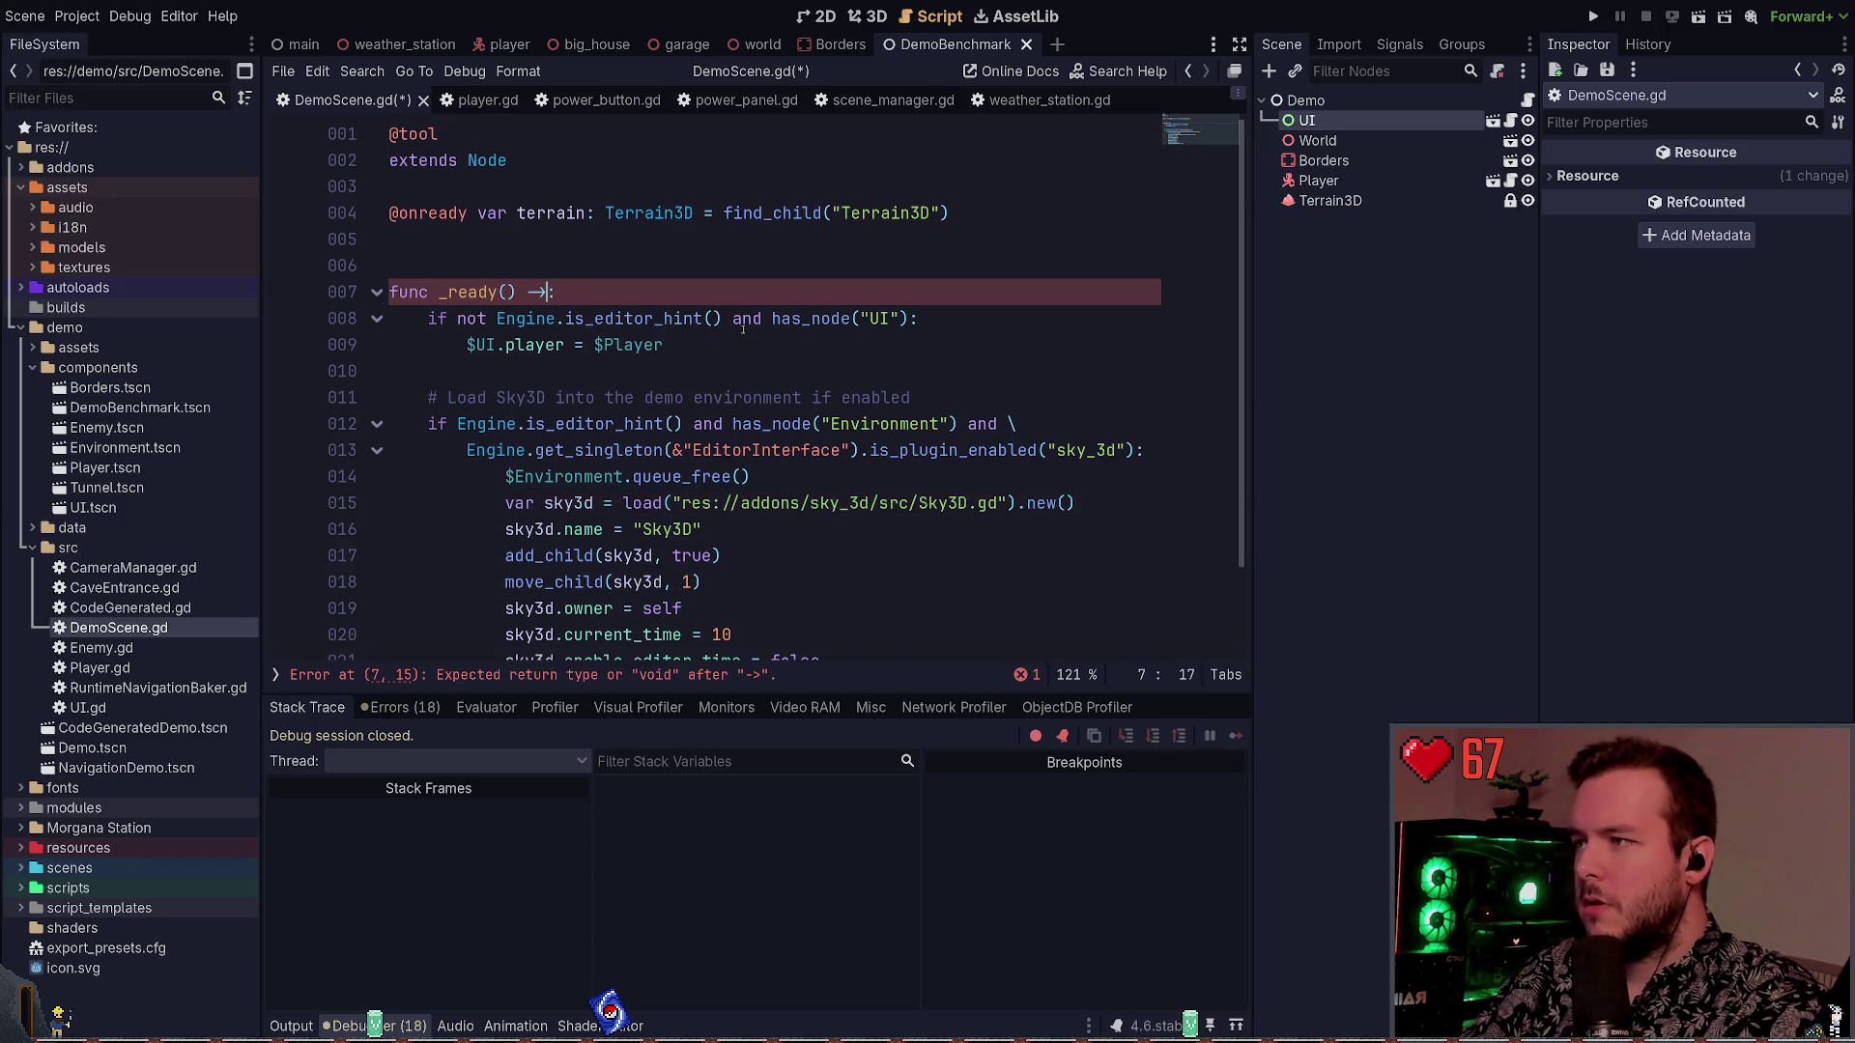
scroll(558, 404, "down", 1)
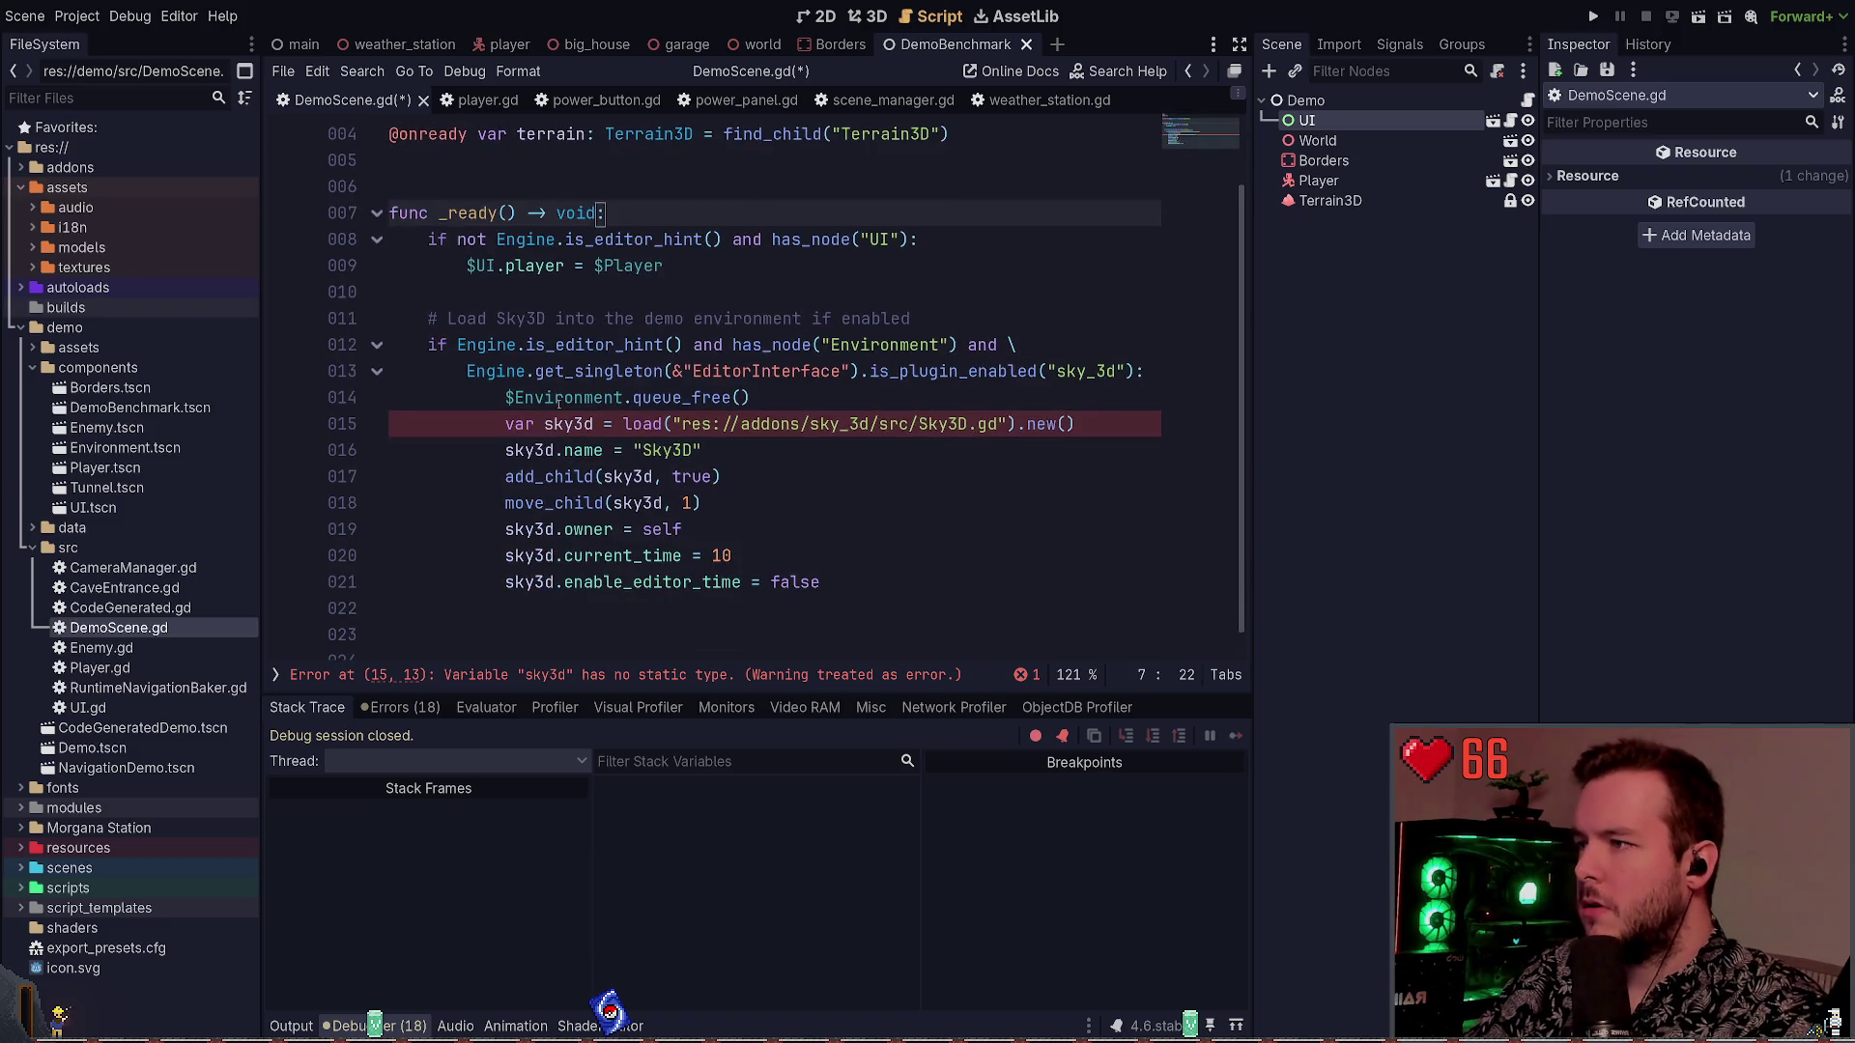
left_click(599, 424)
type(":")
key("BackSpace")
key("Right")
type(":")
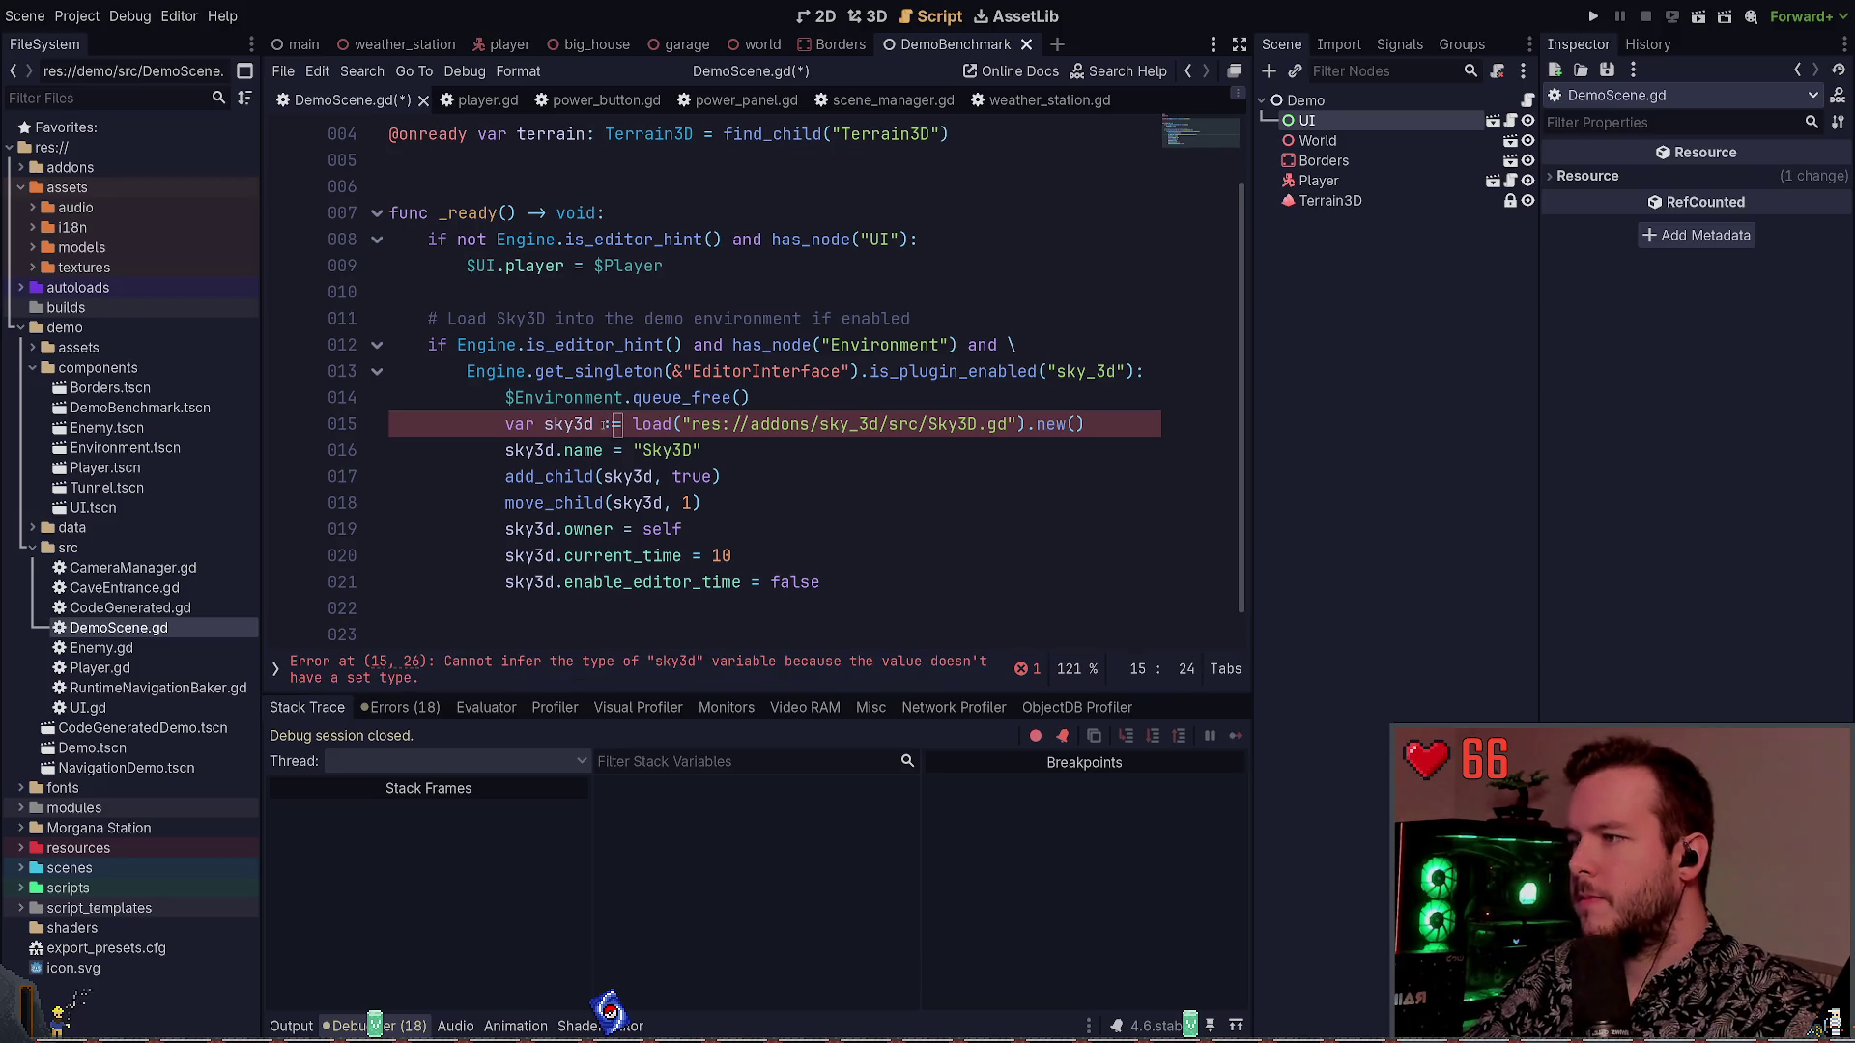
key("BackSpace")
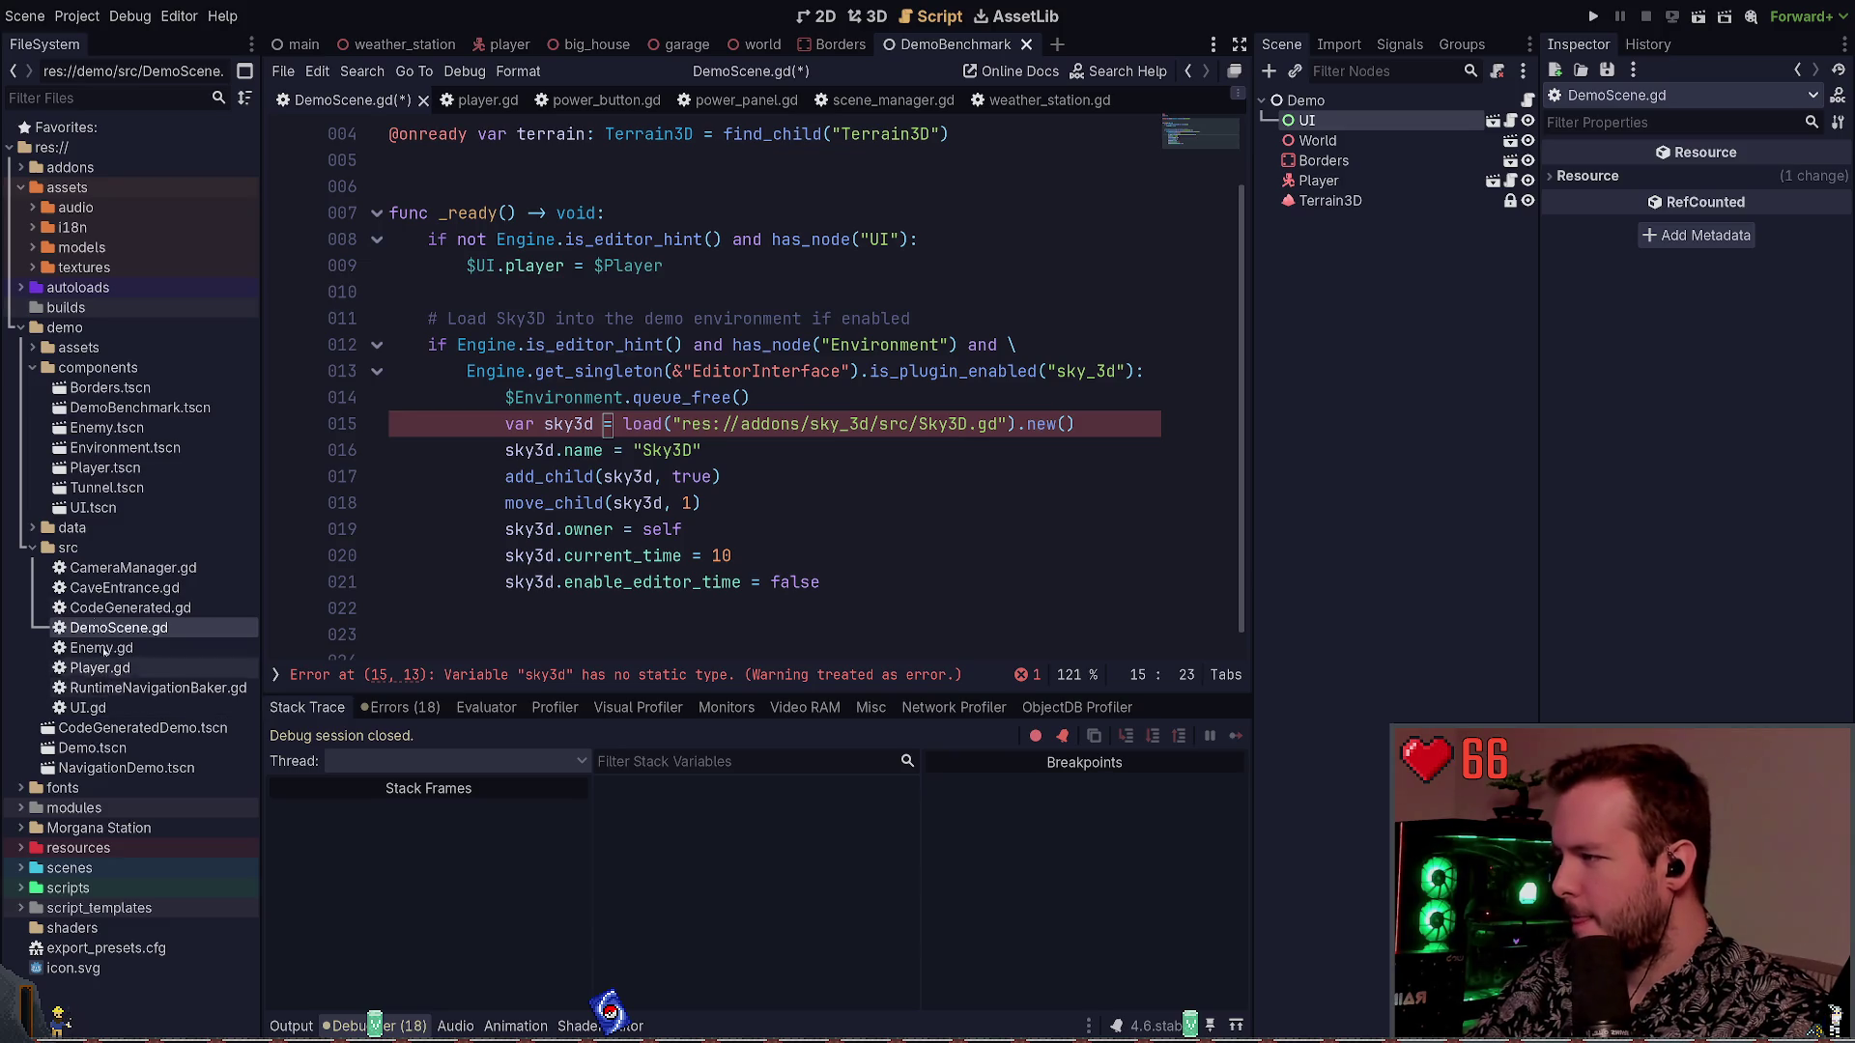
Collapse the data and components folders, open UI.gd, and toggle the terminal overlay
left_click(33, 527)
left_click(33, 527)
left_click(33, 367)
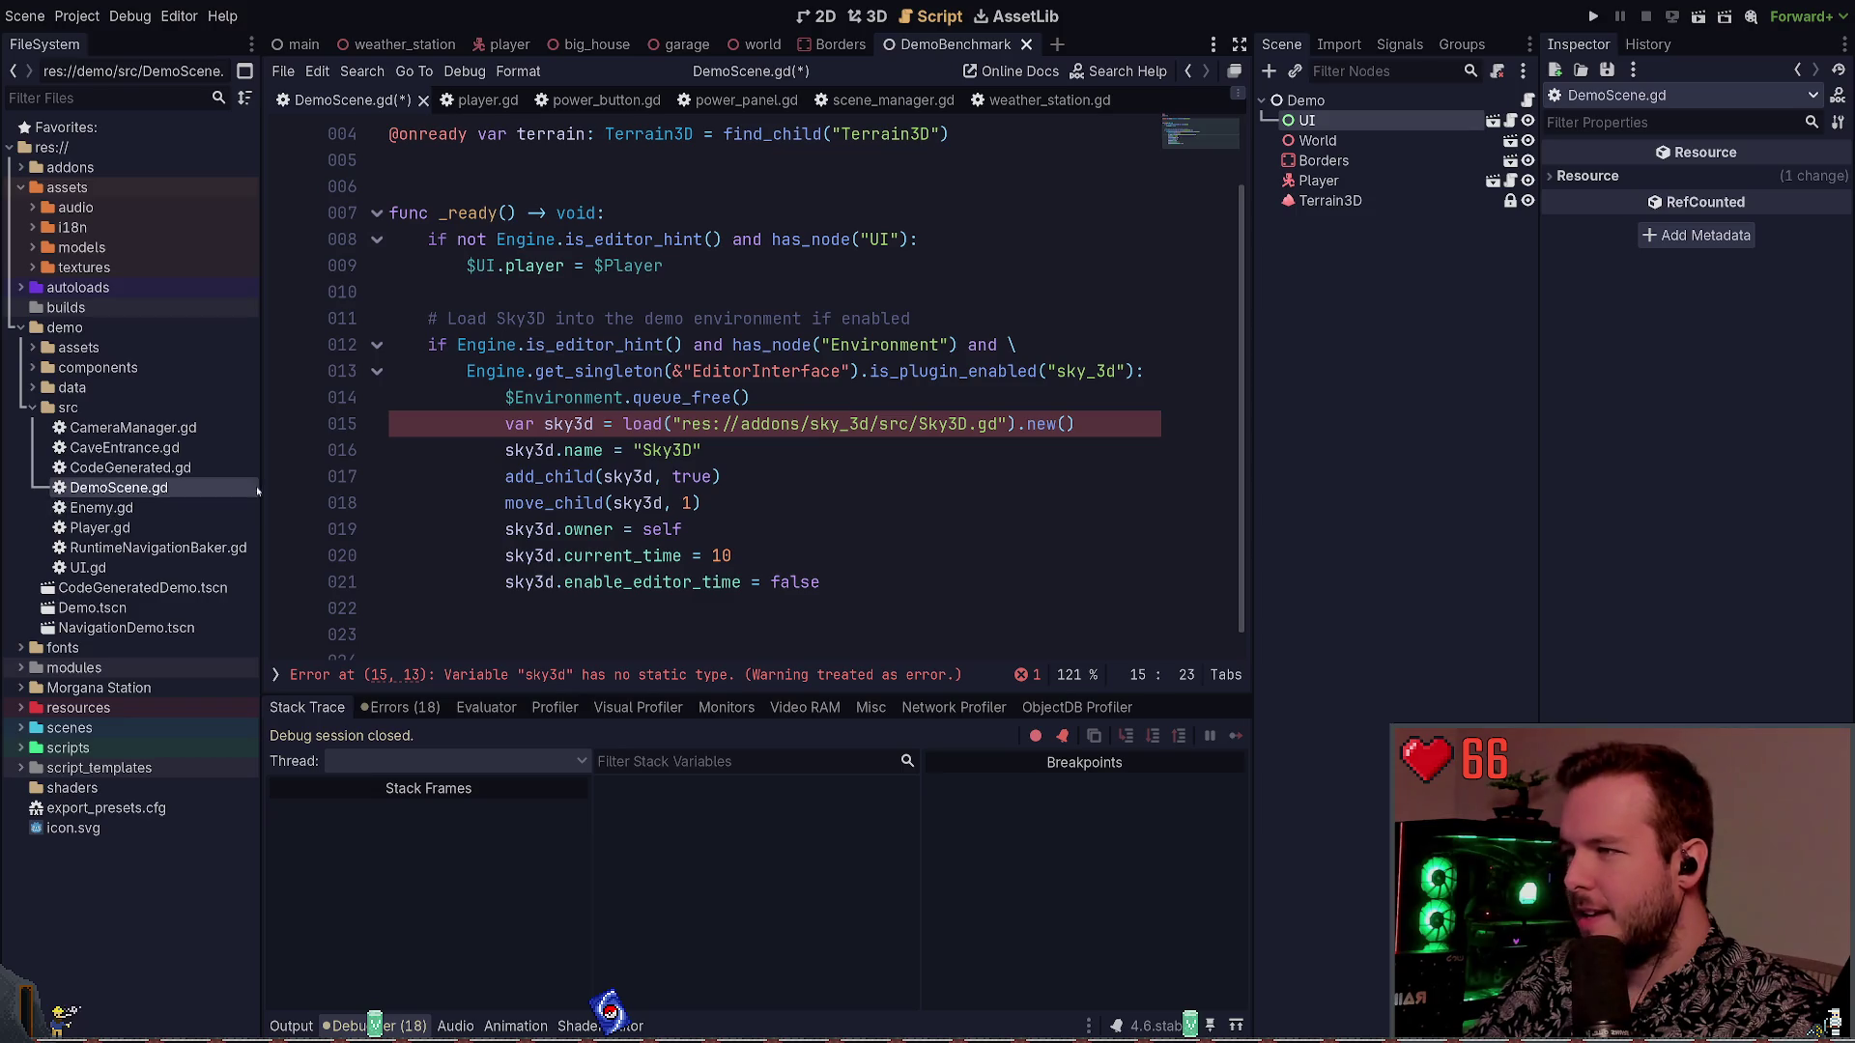
left_click(942, 424)
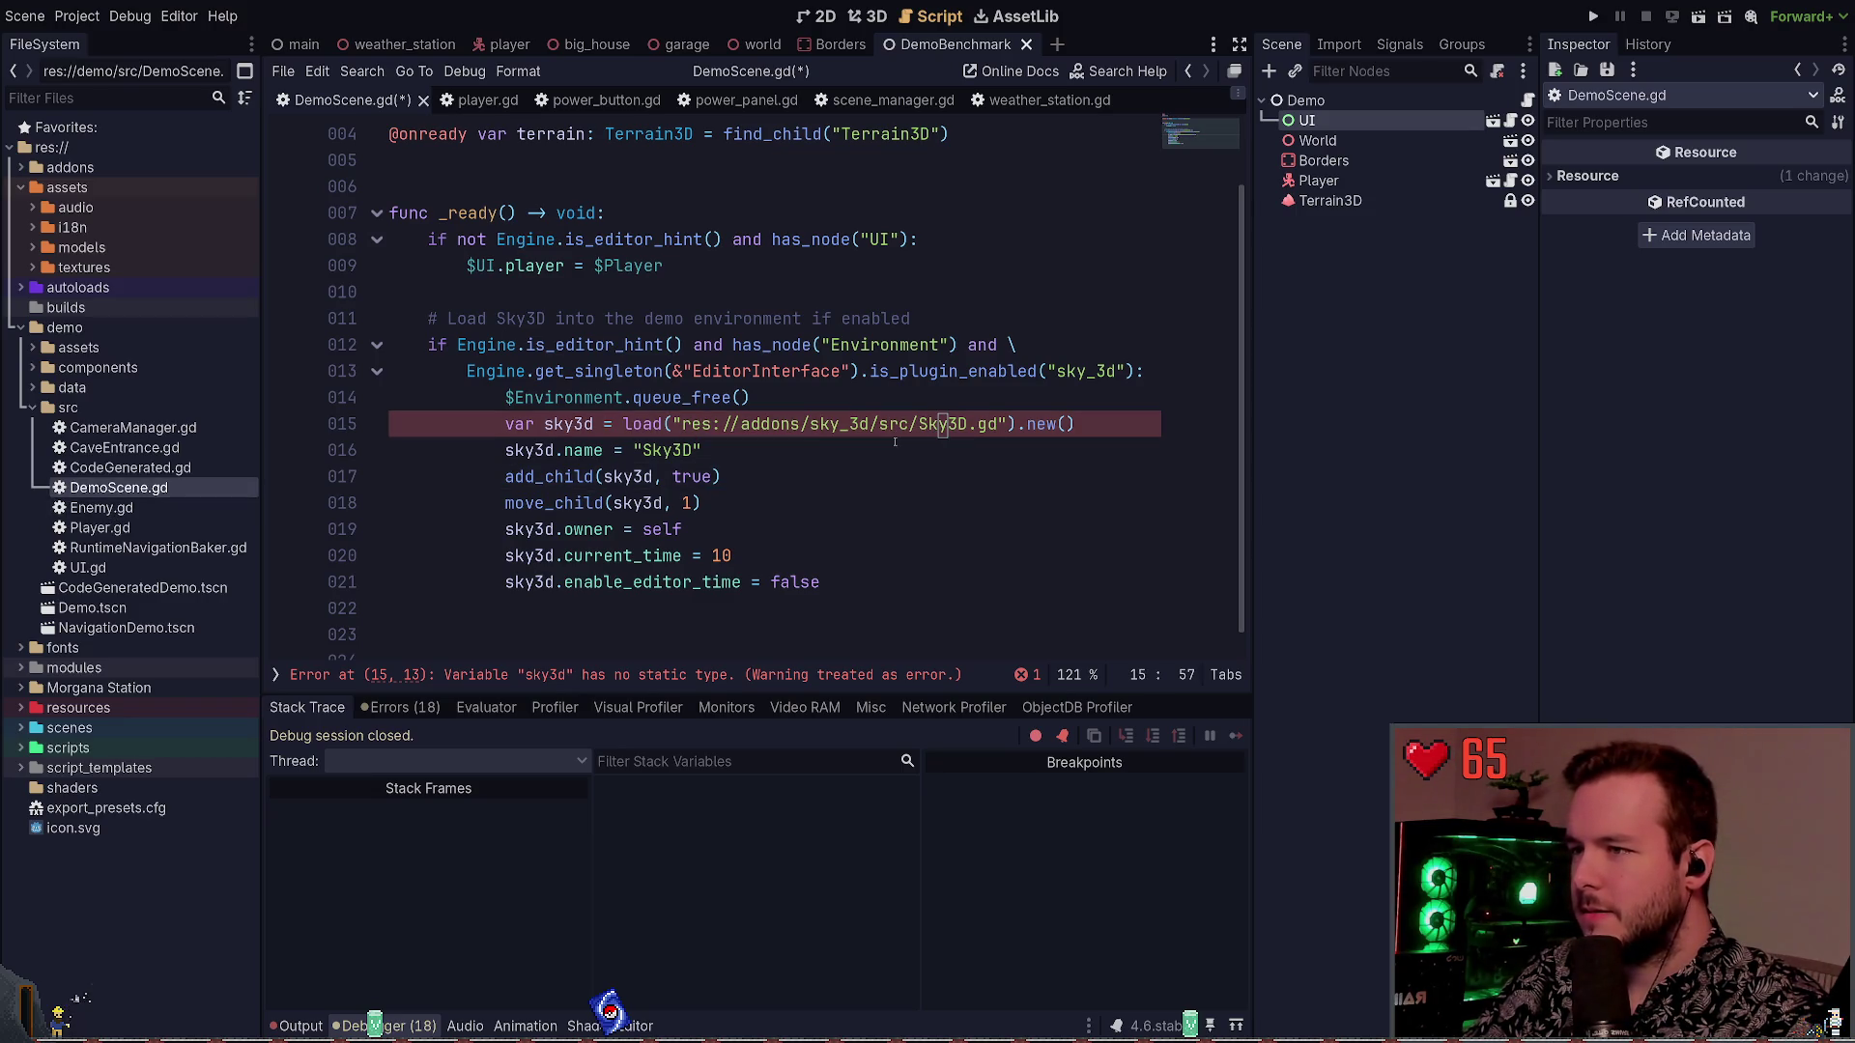
double_click(92, 568)
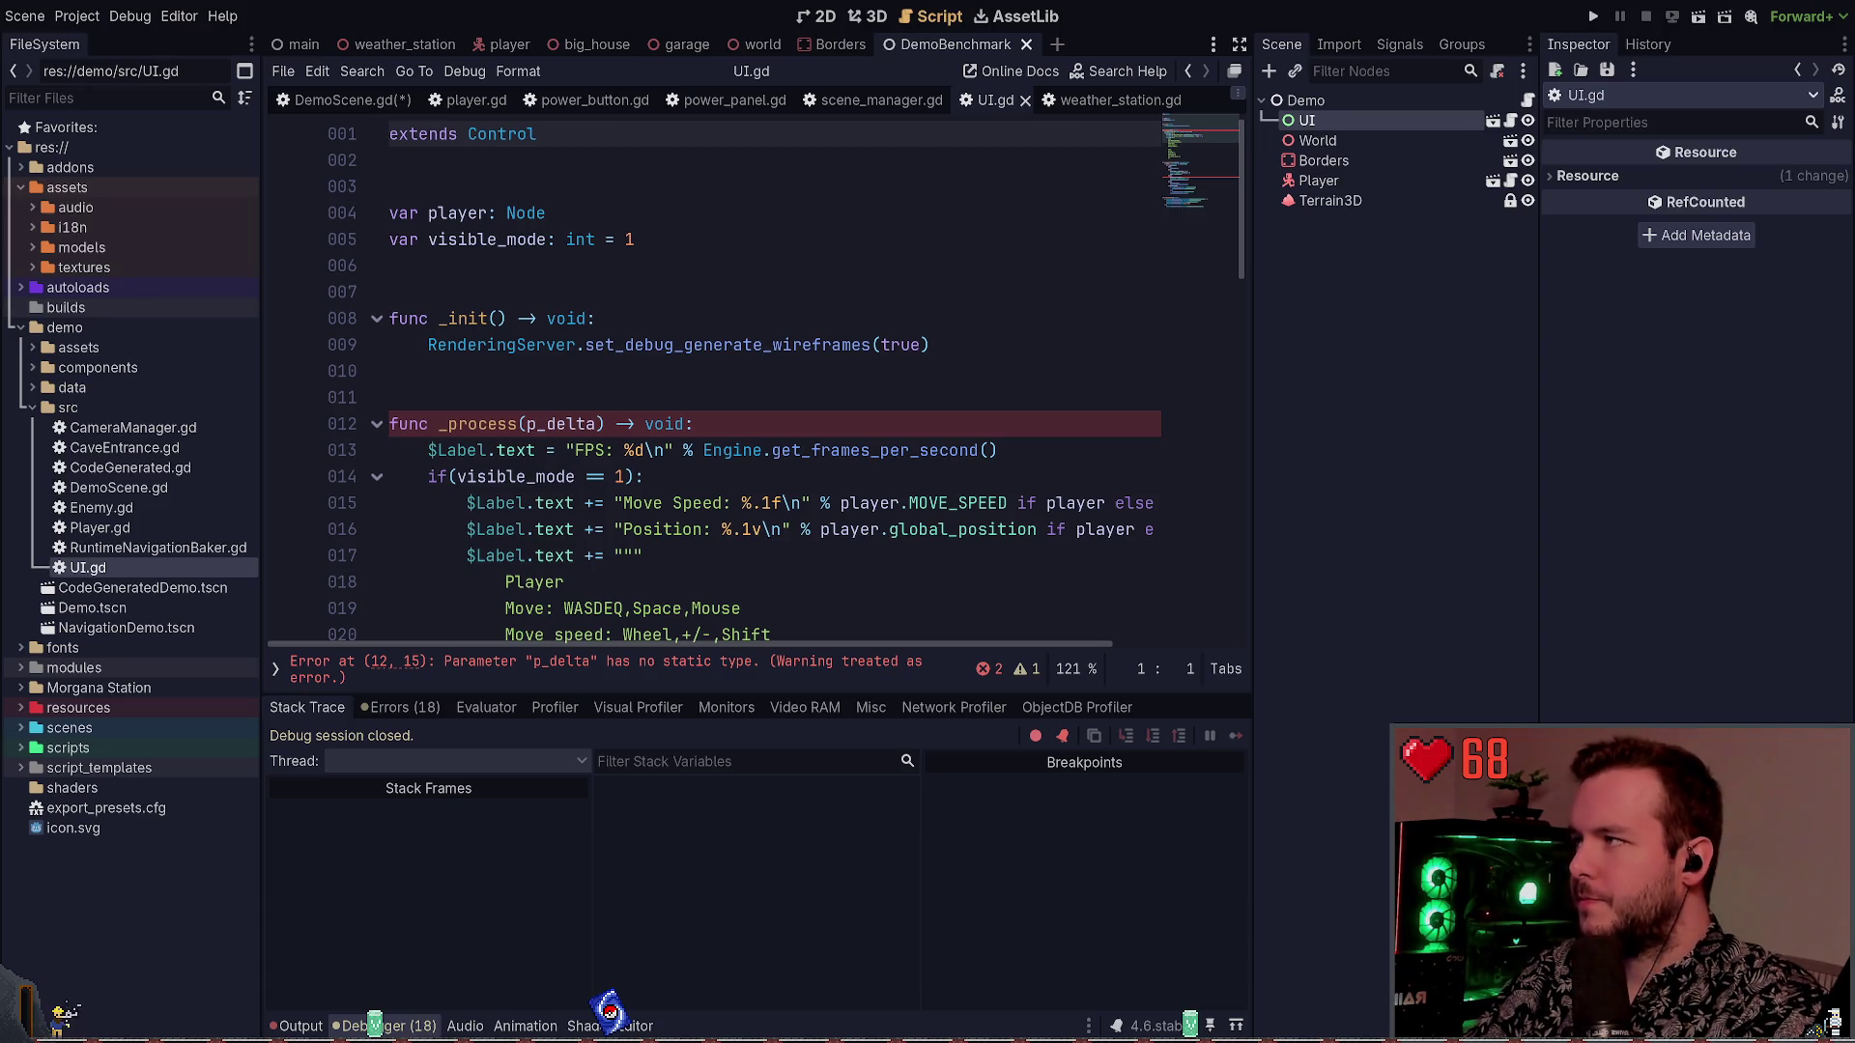
key("super+grave")
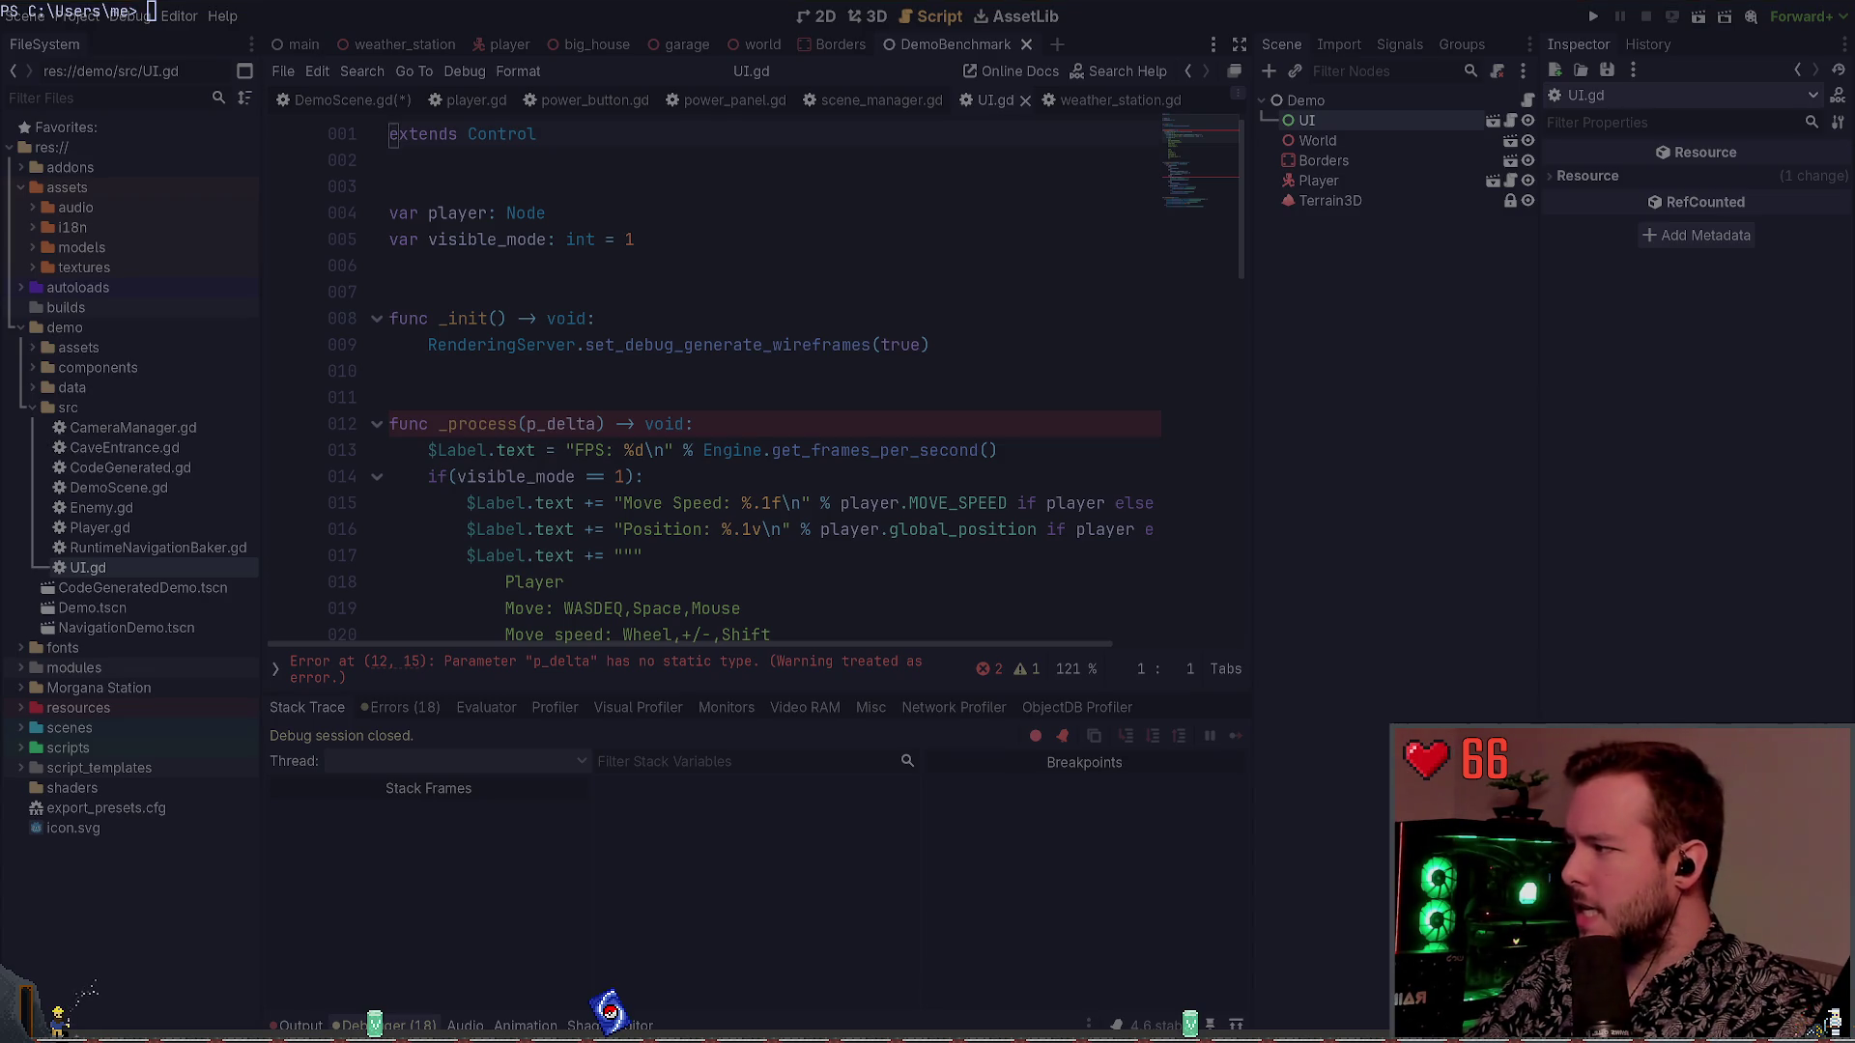
key("super+grave")
type("nvim")
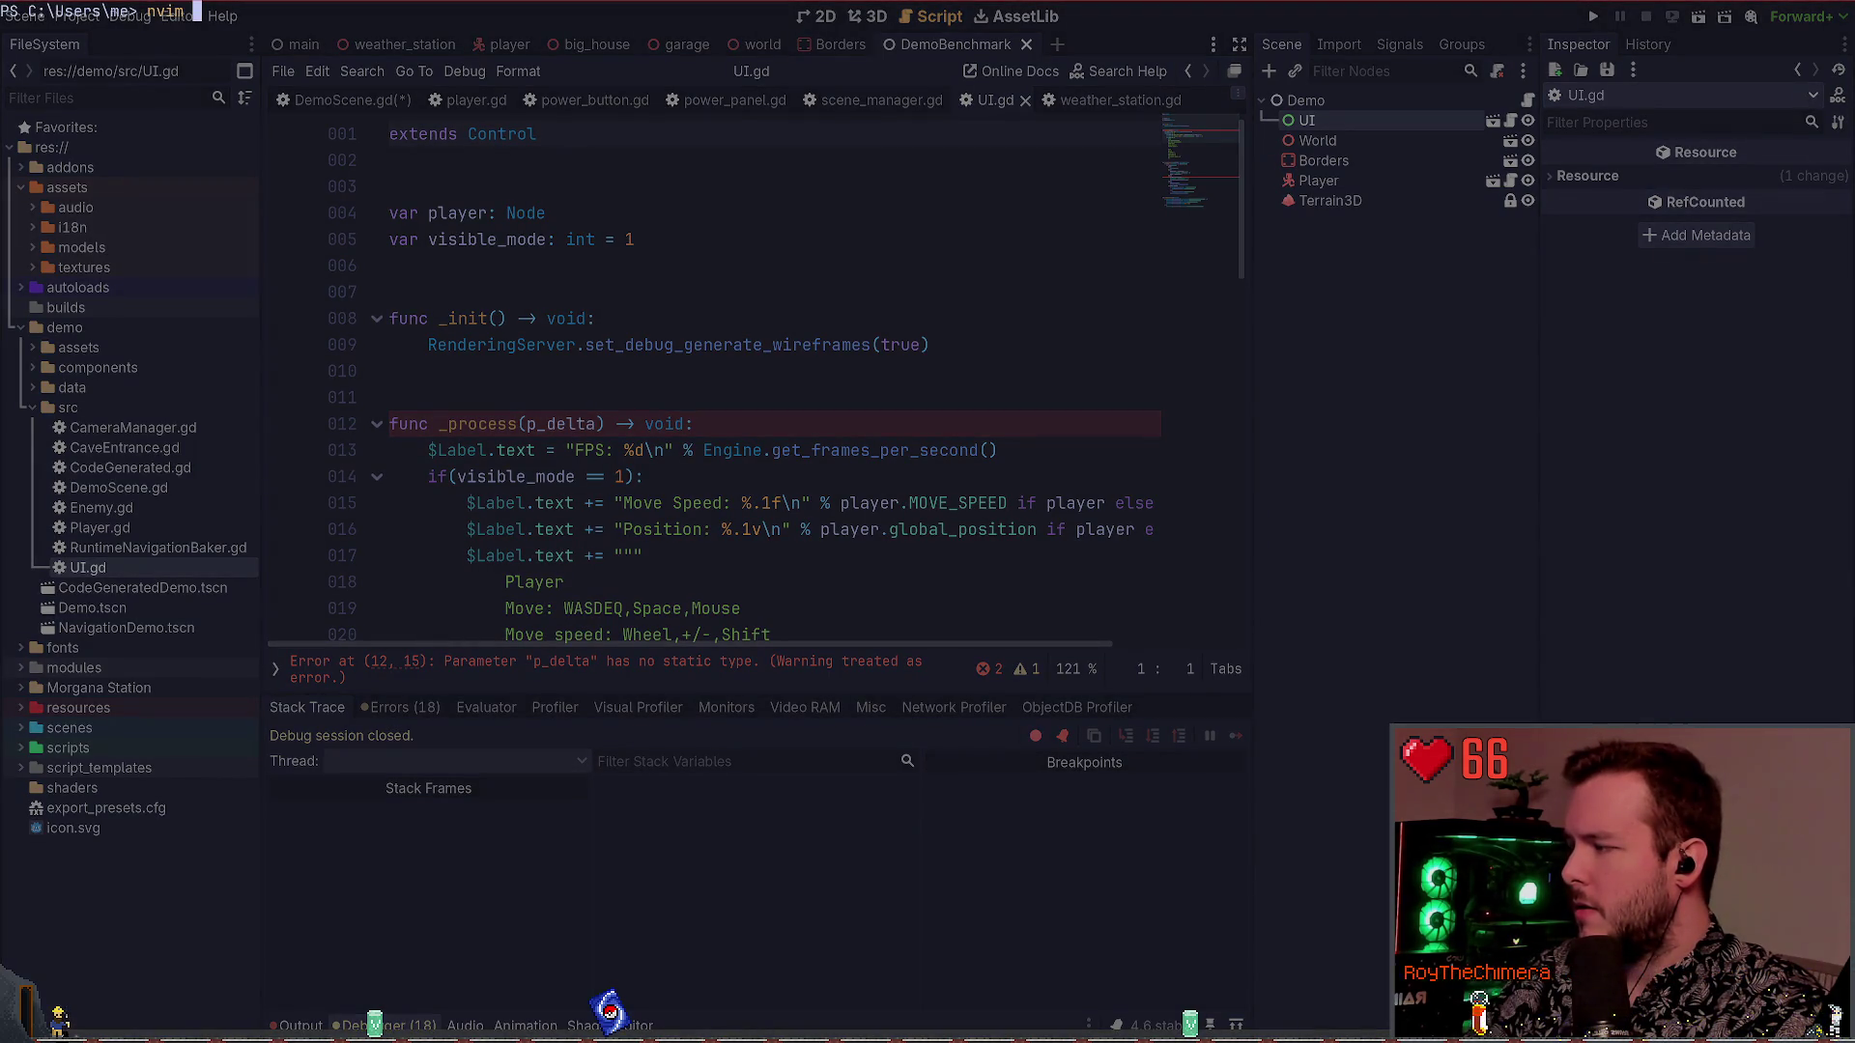
key("ctrl+c")
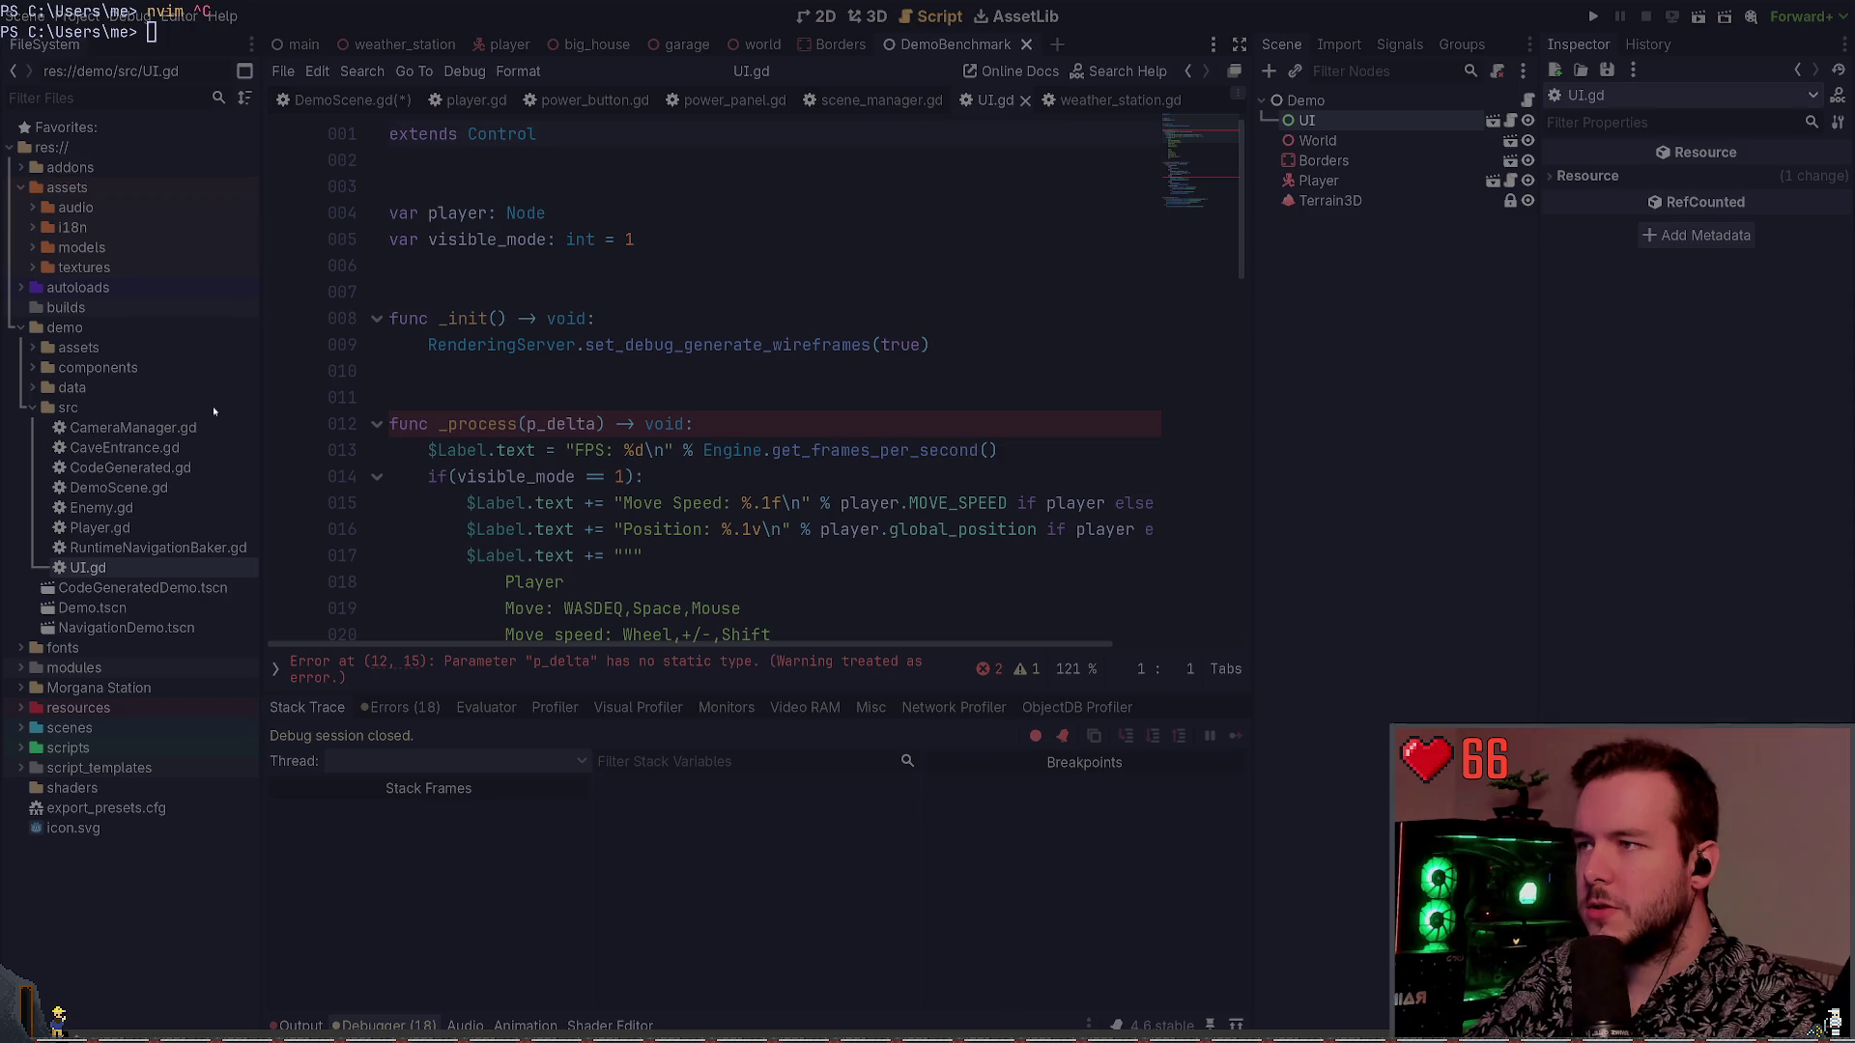
Launch the Weather Station workspace from WezTerm's launcher and exit its overlaid shell
key("alt+l")
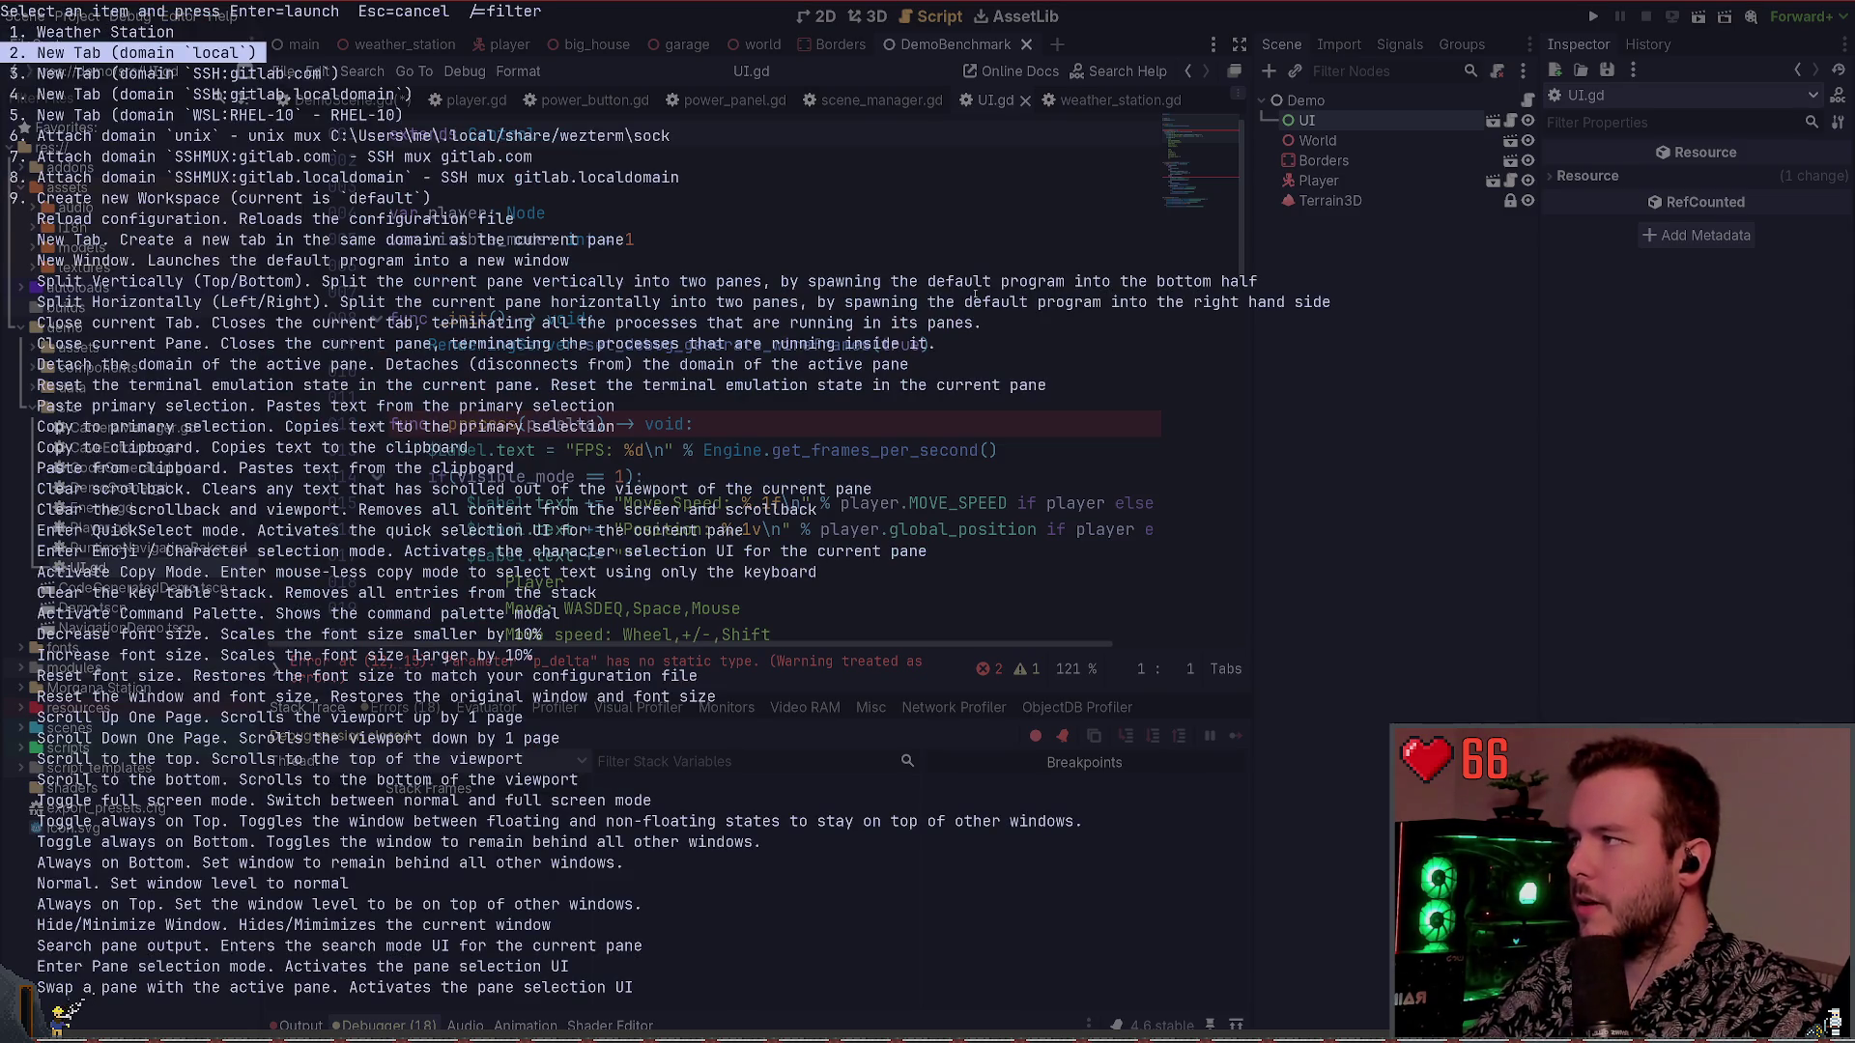
key("Up")
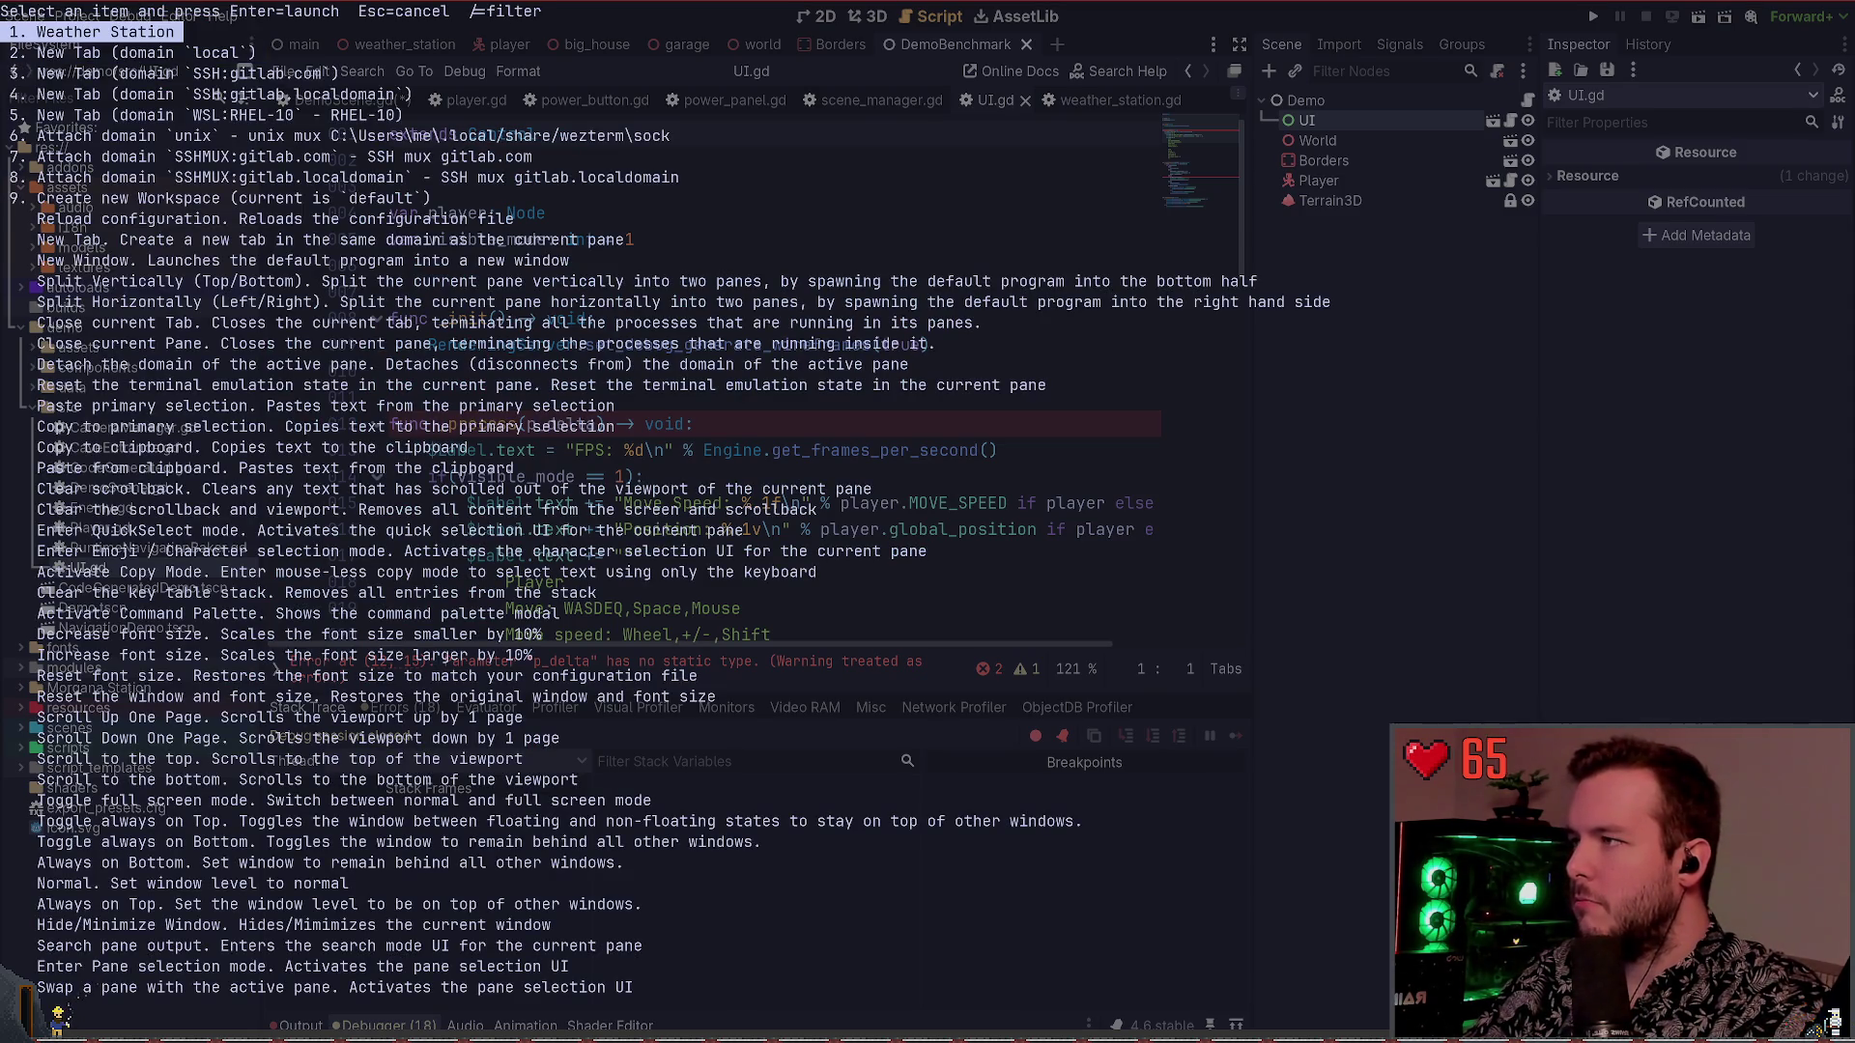
key("Return")
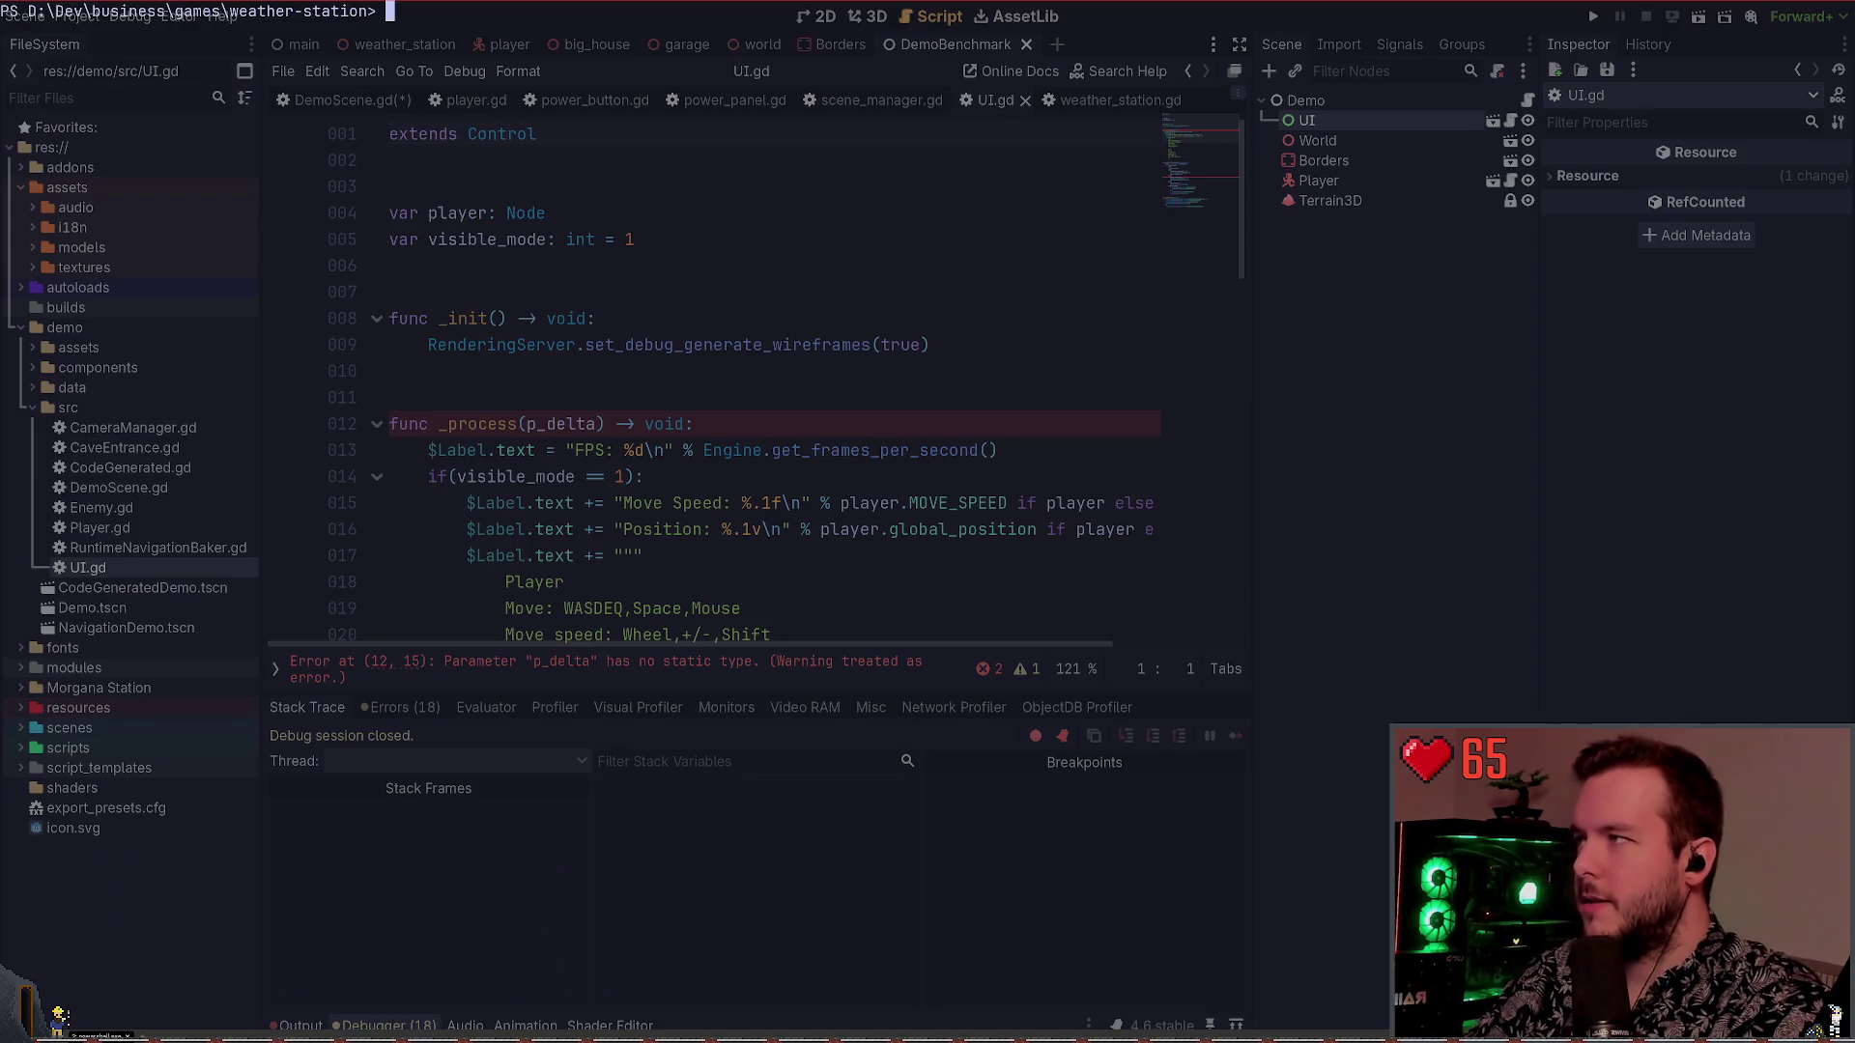
type("exit")
key("Return")
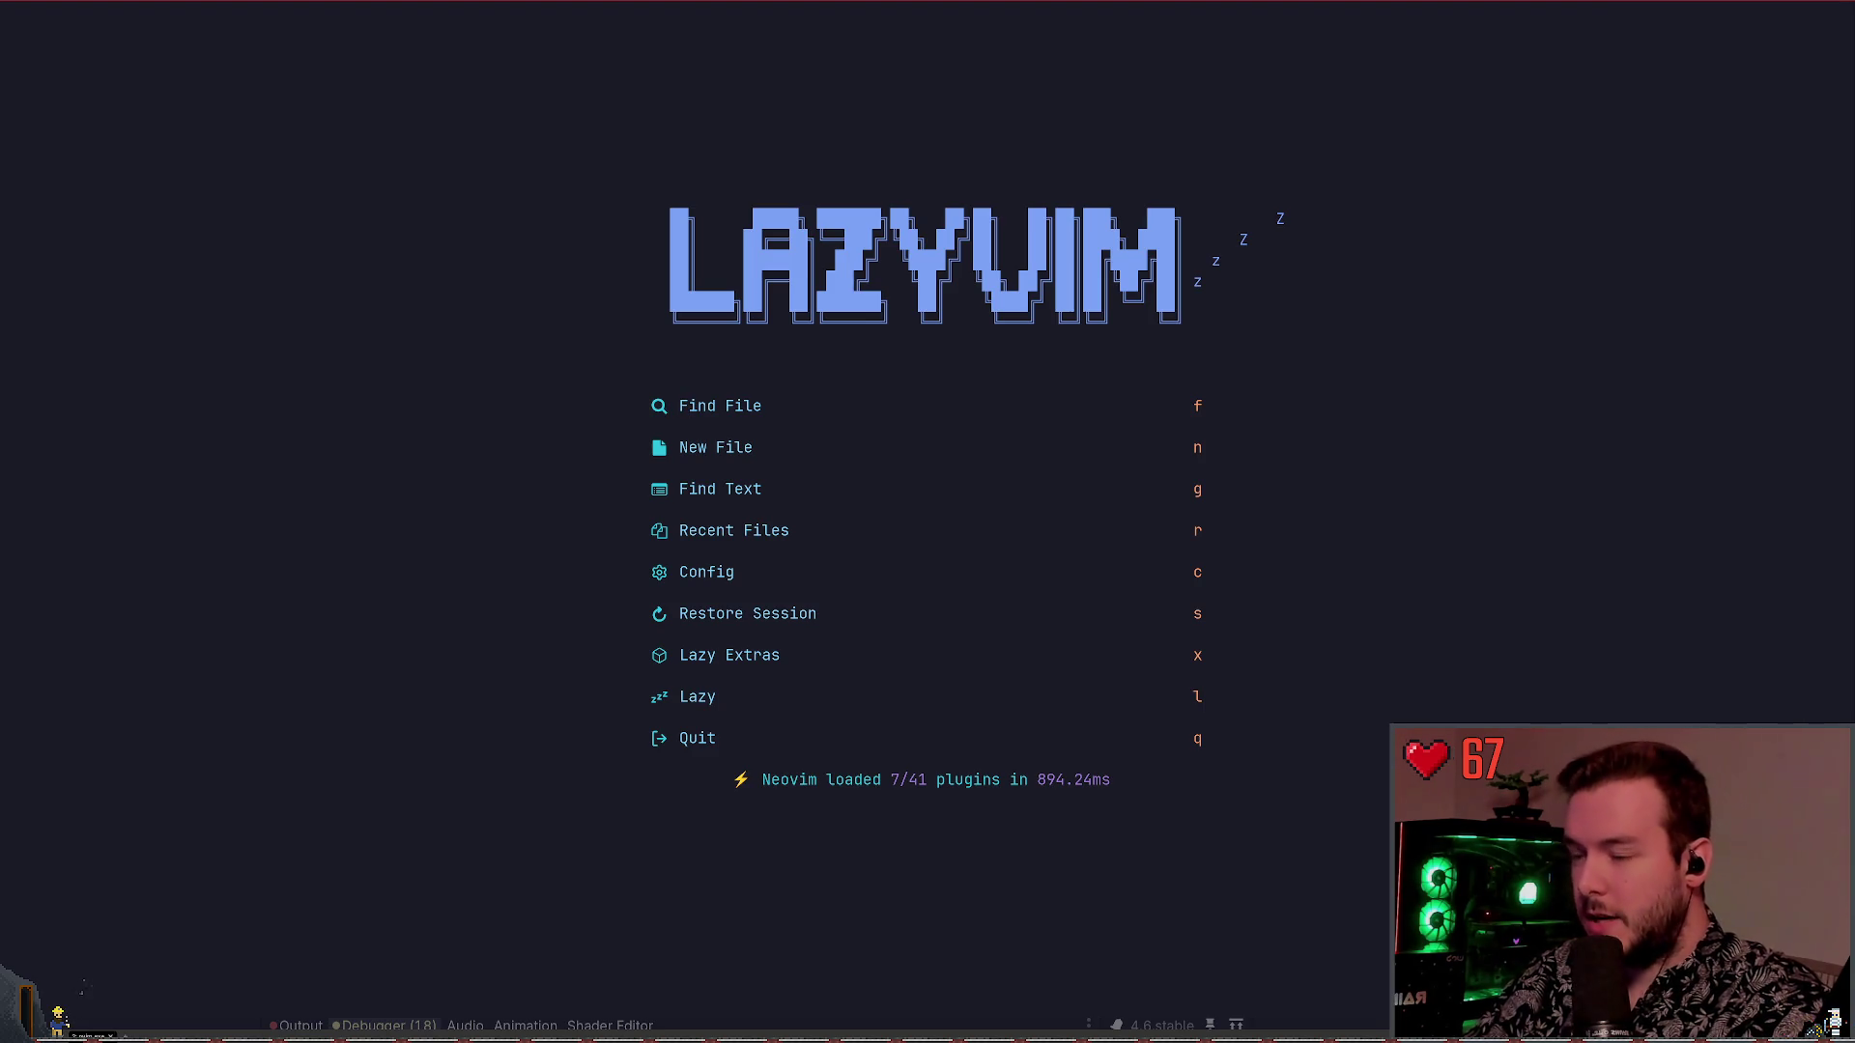
Restore the previous Neovim session and show the Neo-tree file explorer
key("s")
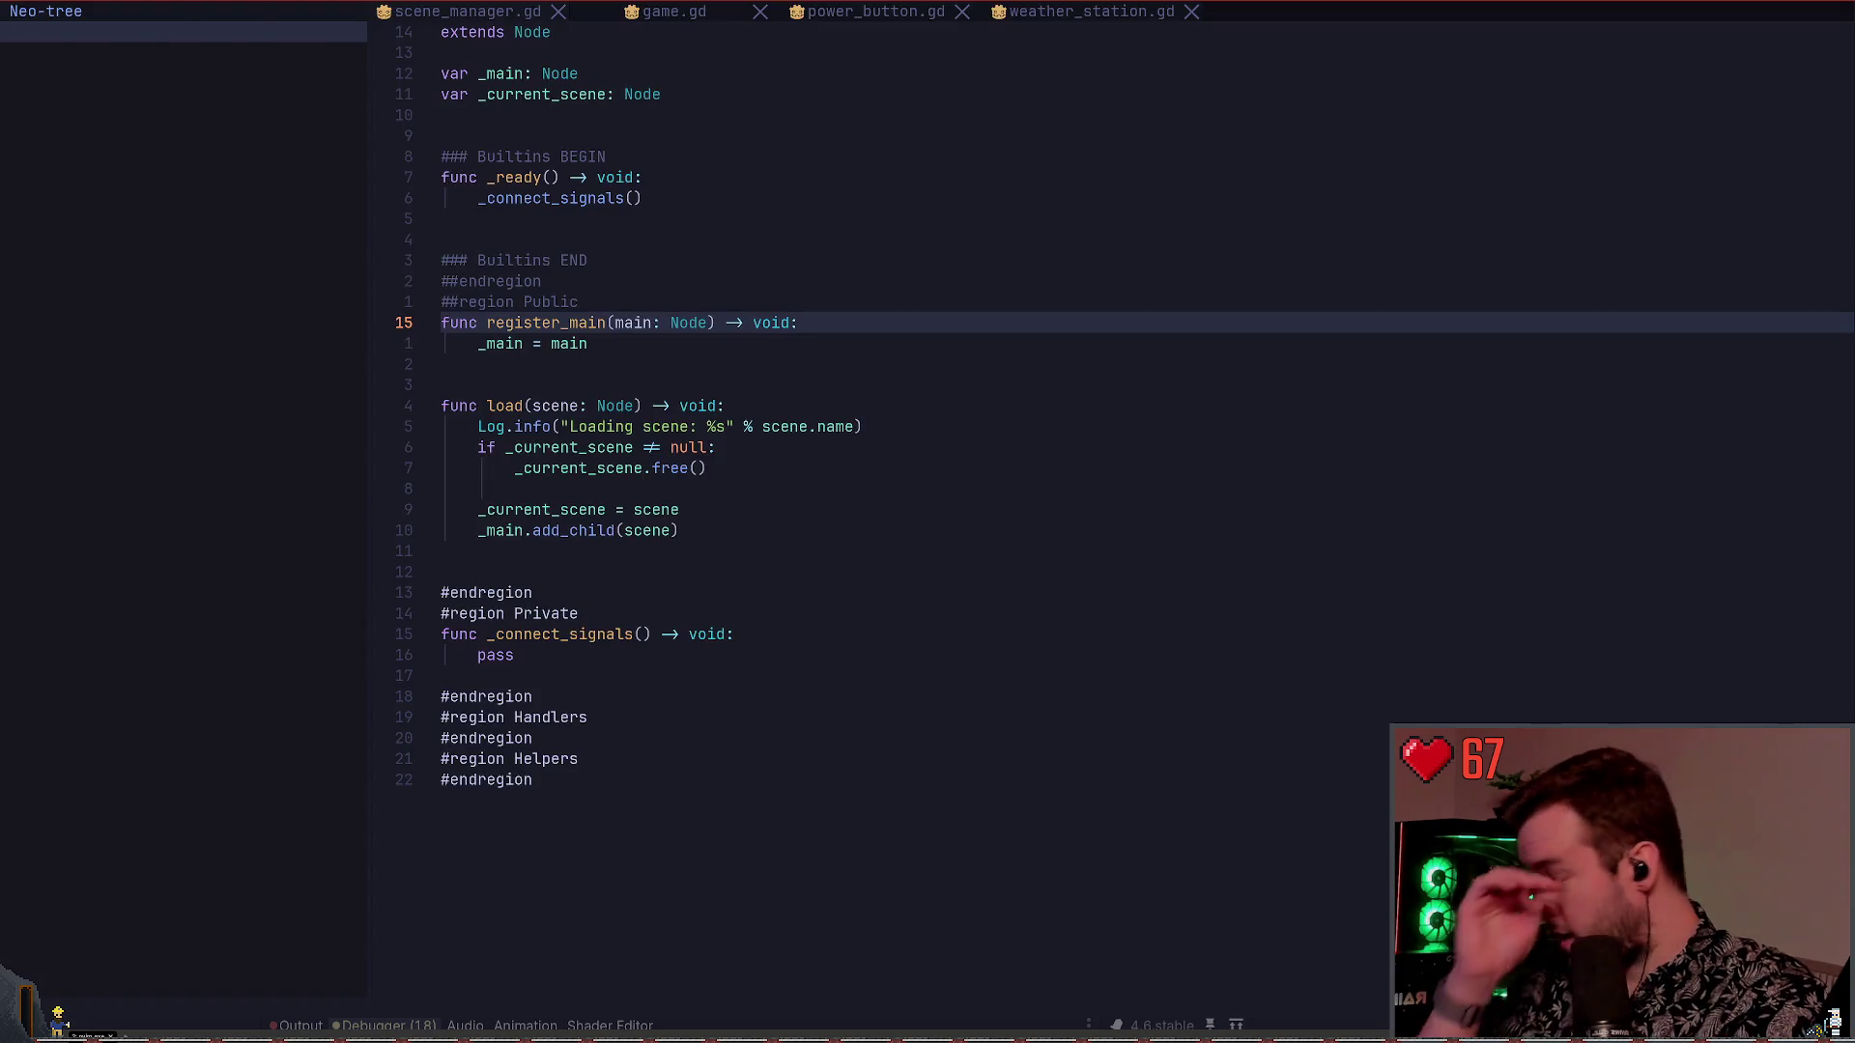
key("space")
key("e")
Update all plugins in lazy.nvim, then close it and return to scene_manager.gd
key("space")
key("l")
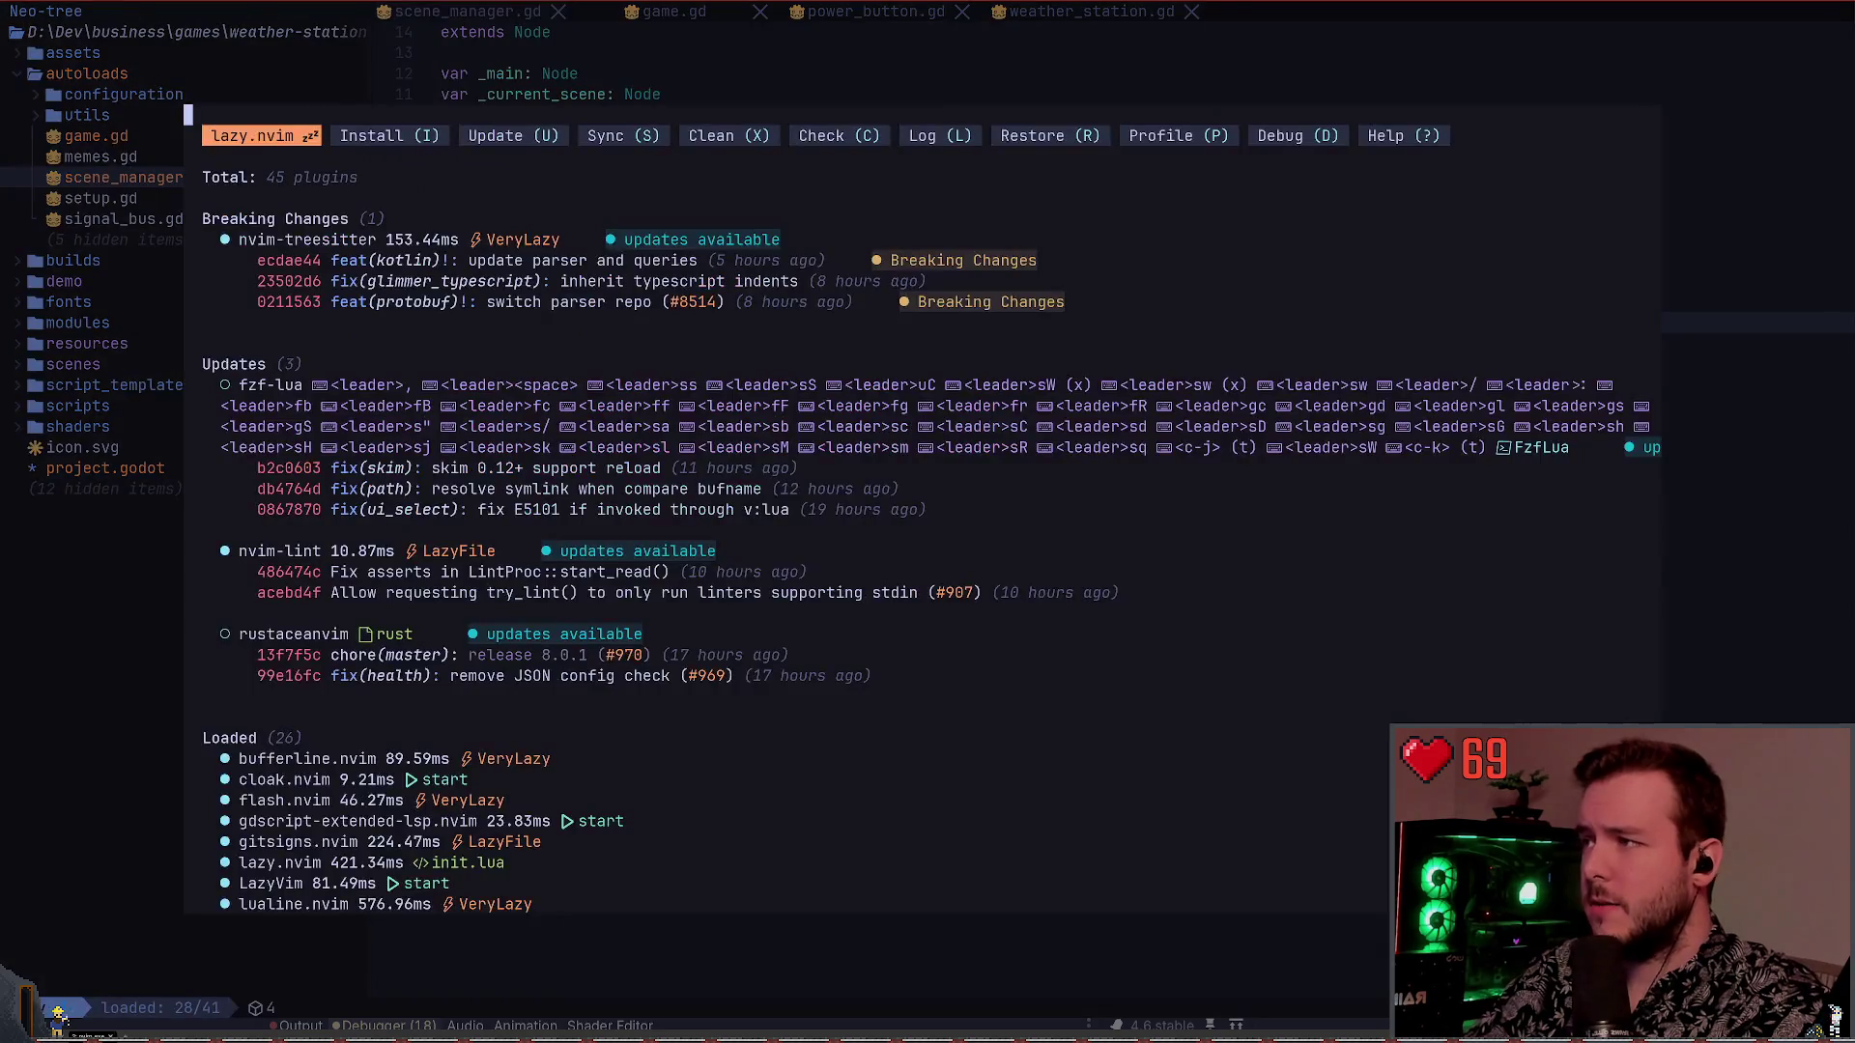
key("U")
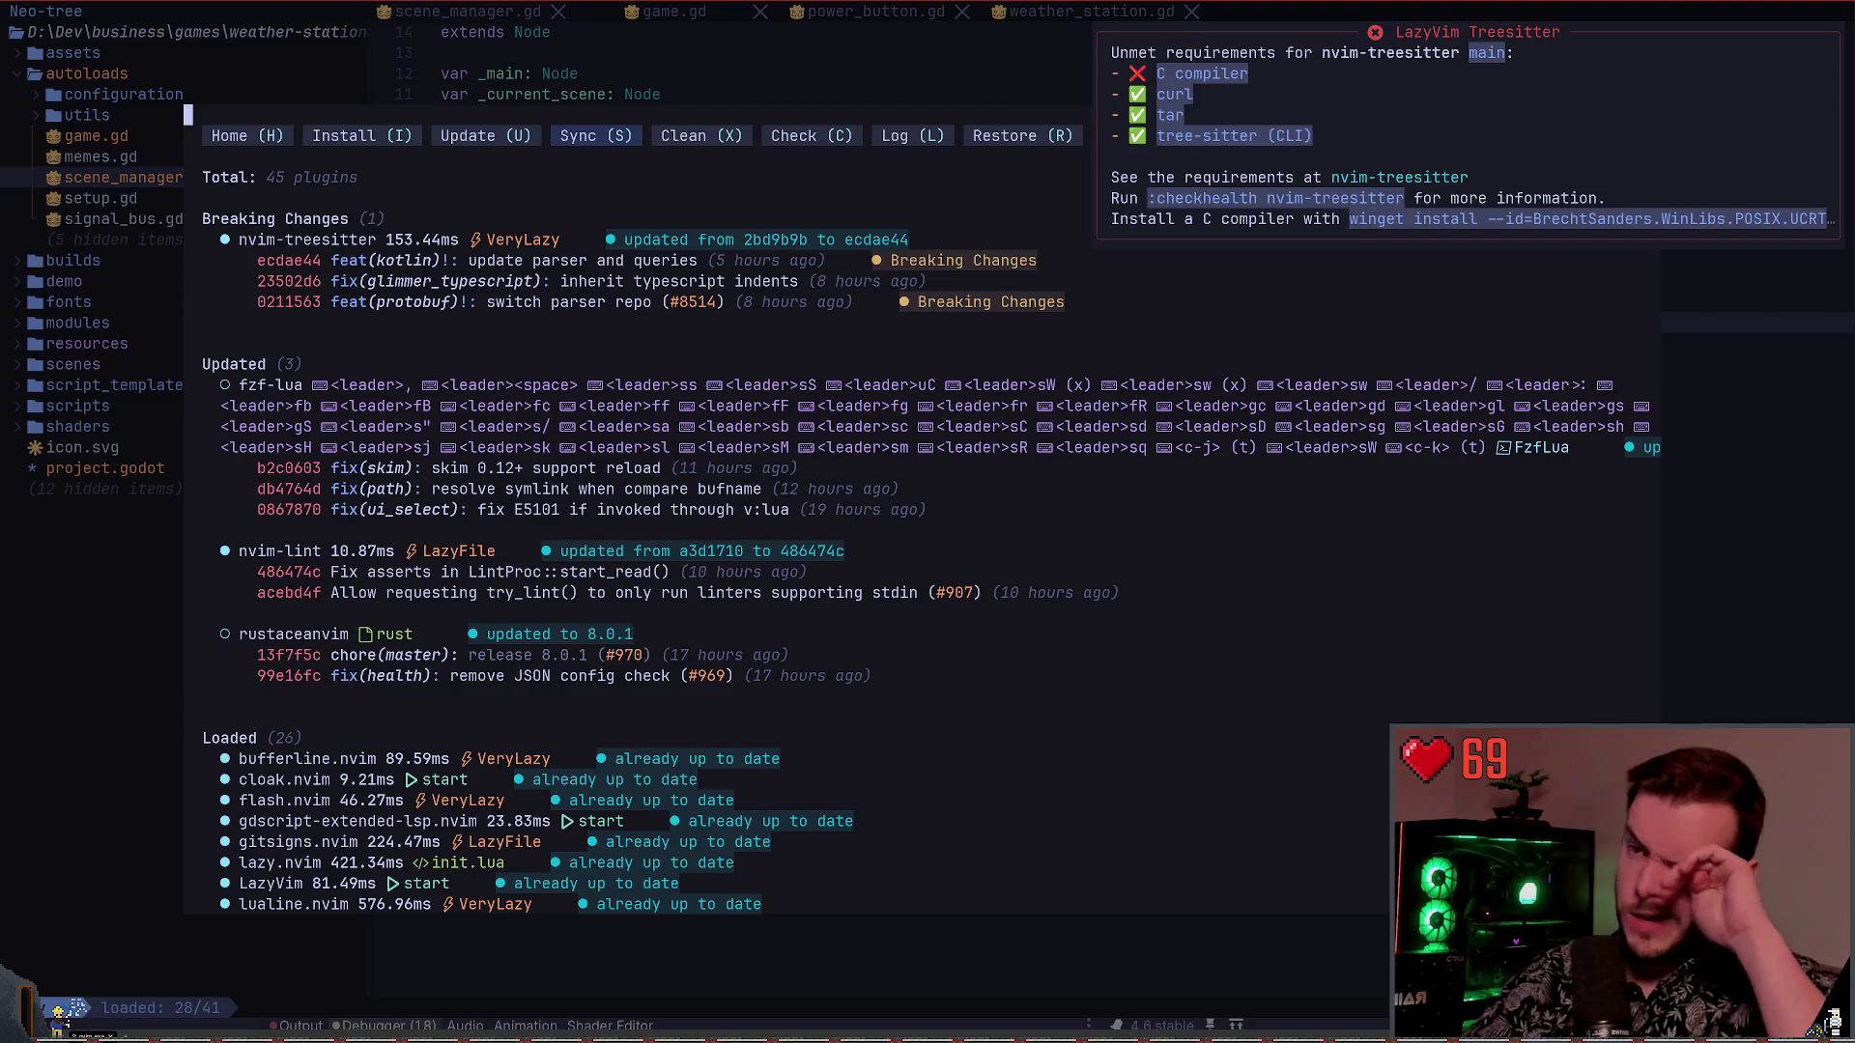
key("q")
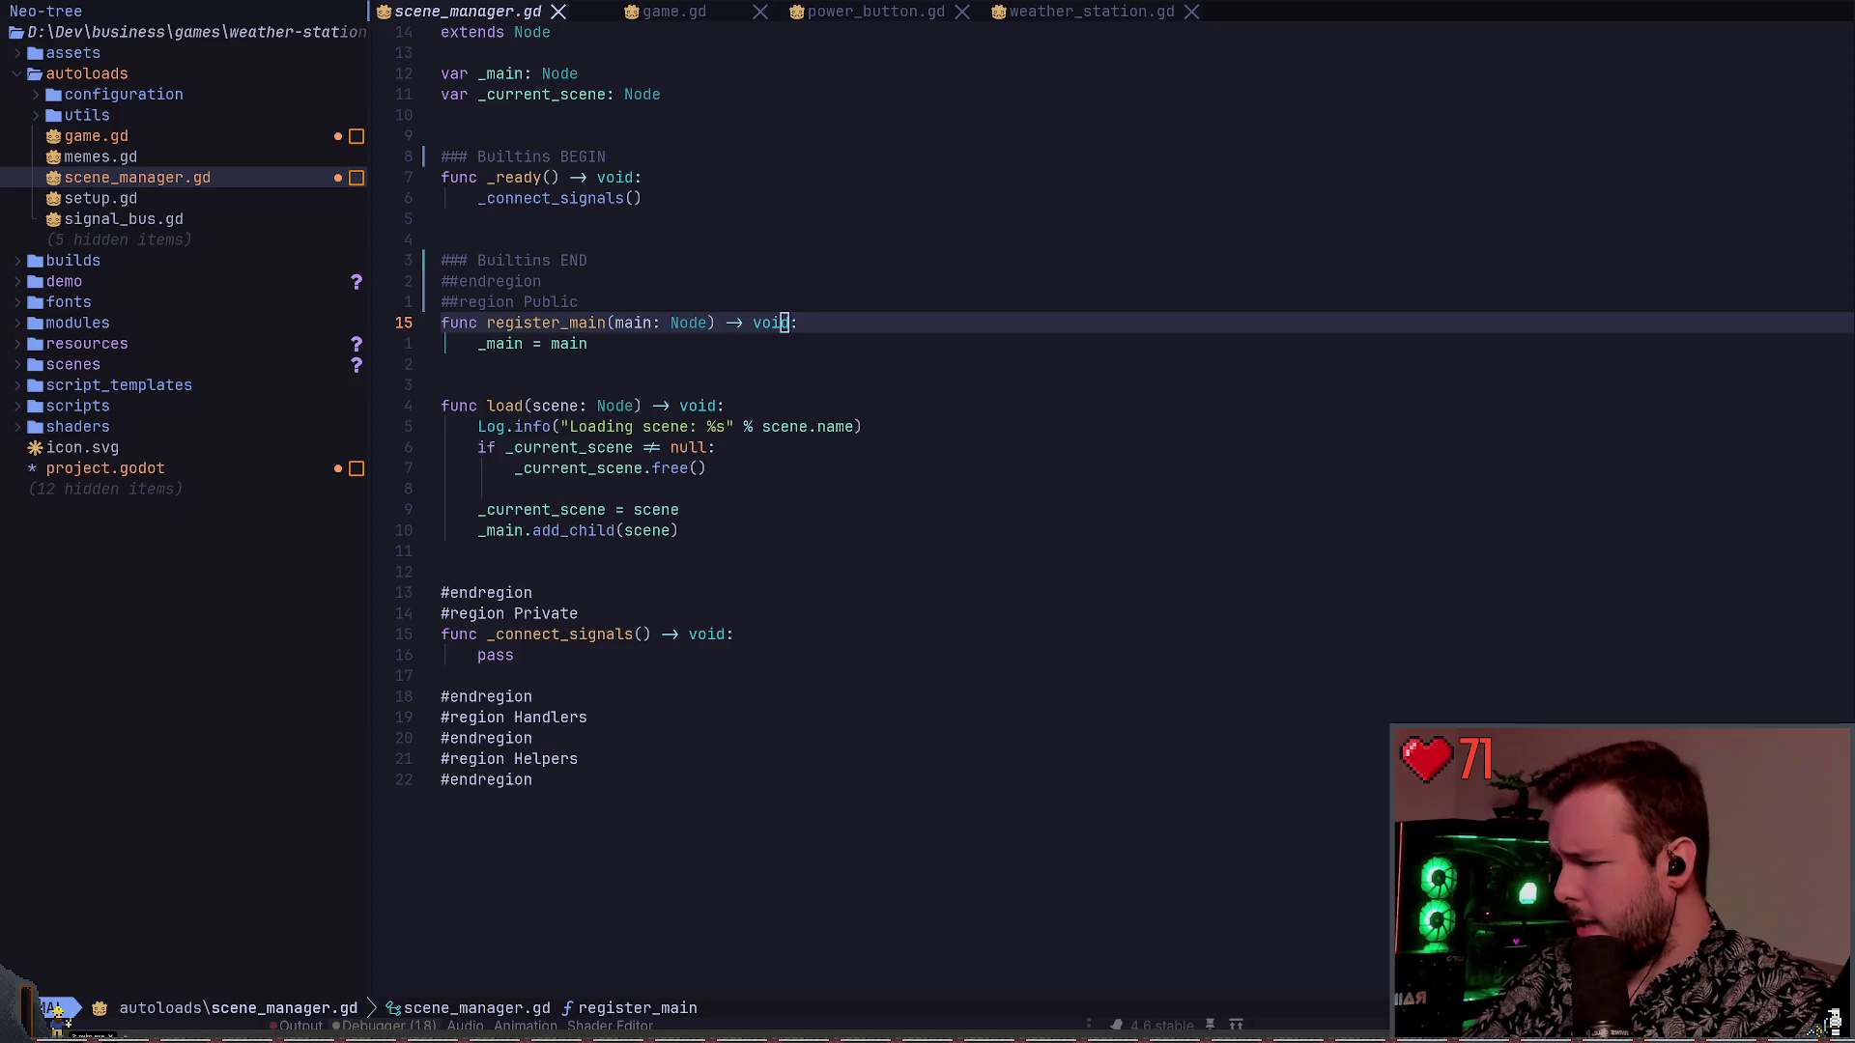
key("alt+Tab")
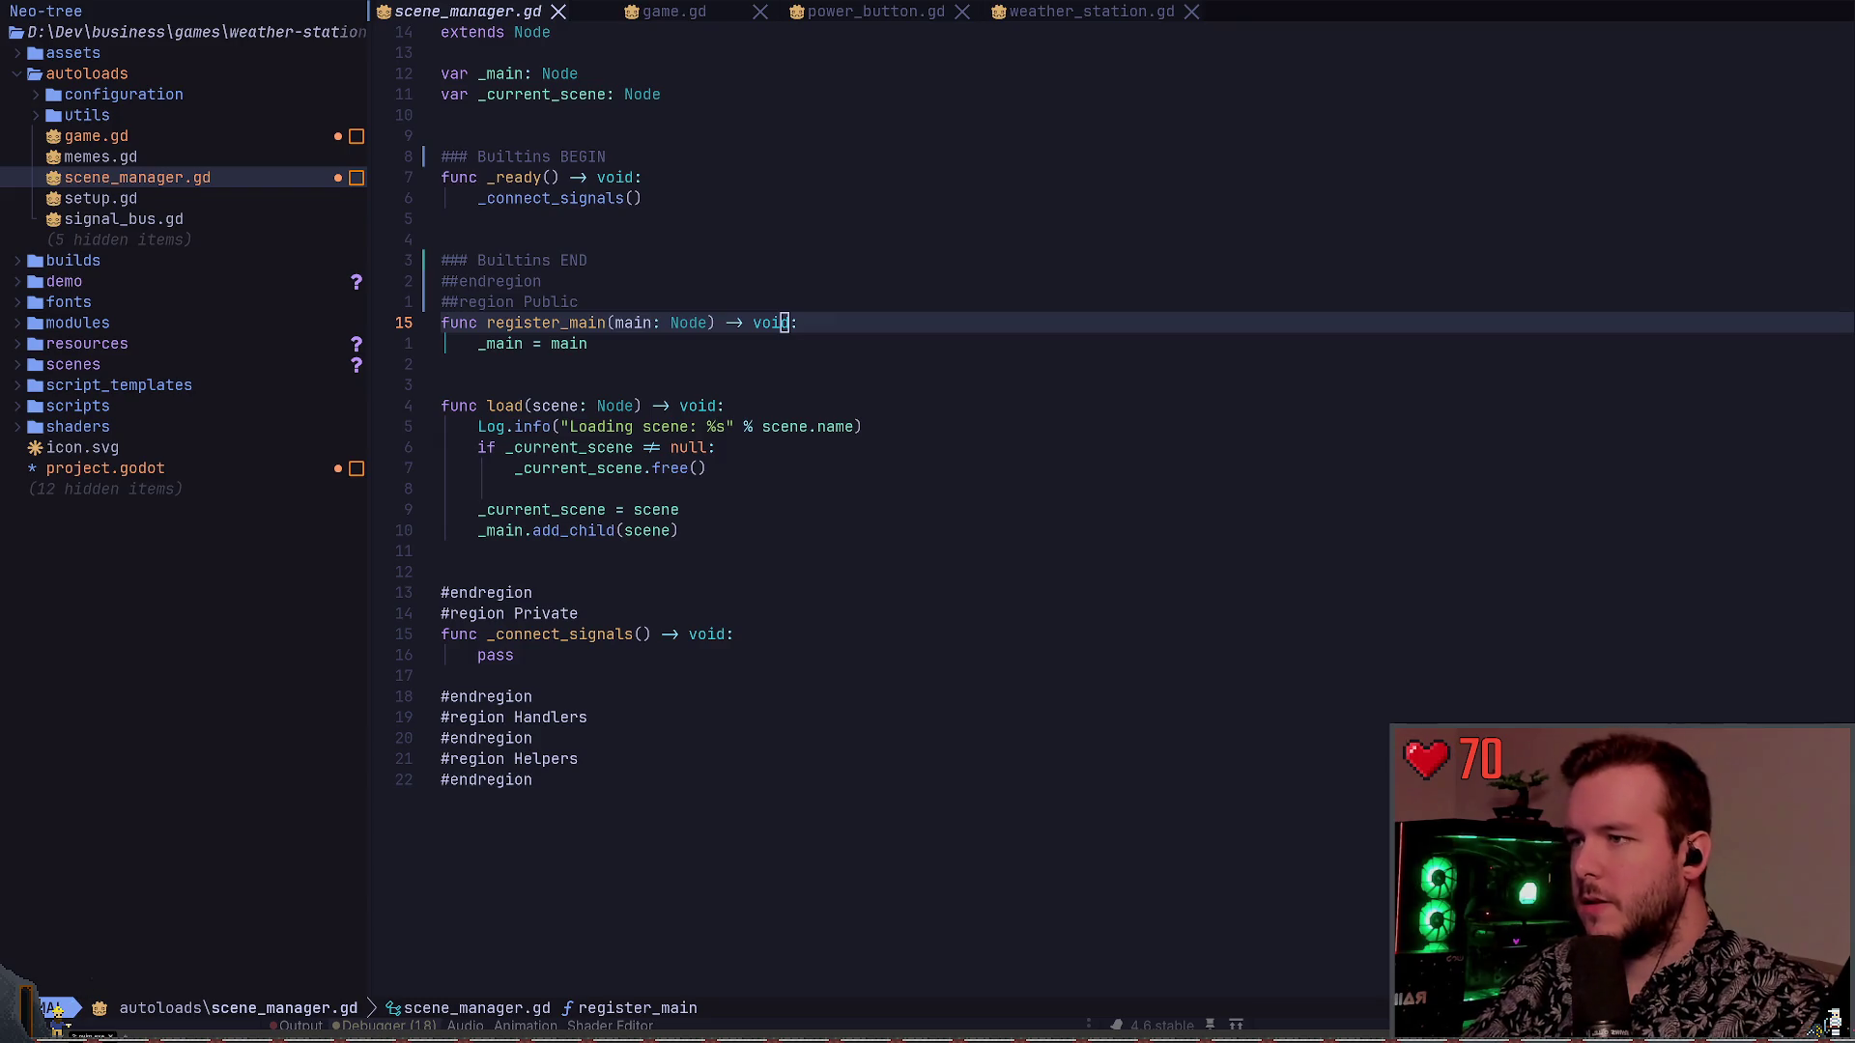
Quit Neovim, relaunch nvim and restore the previous session
left_click(587, 260)
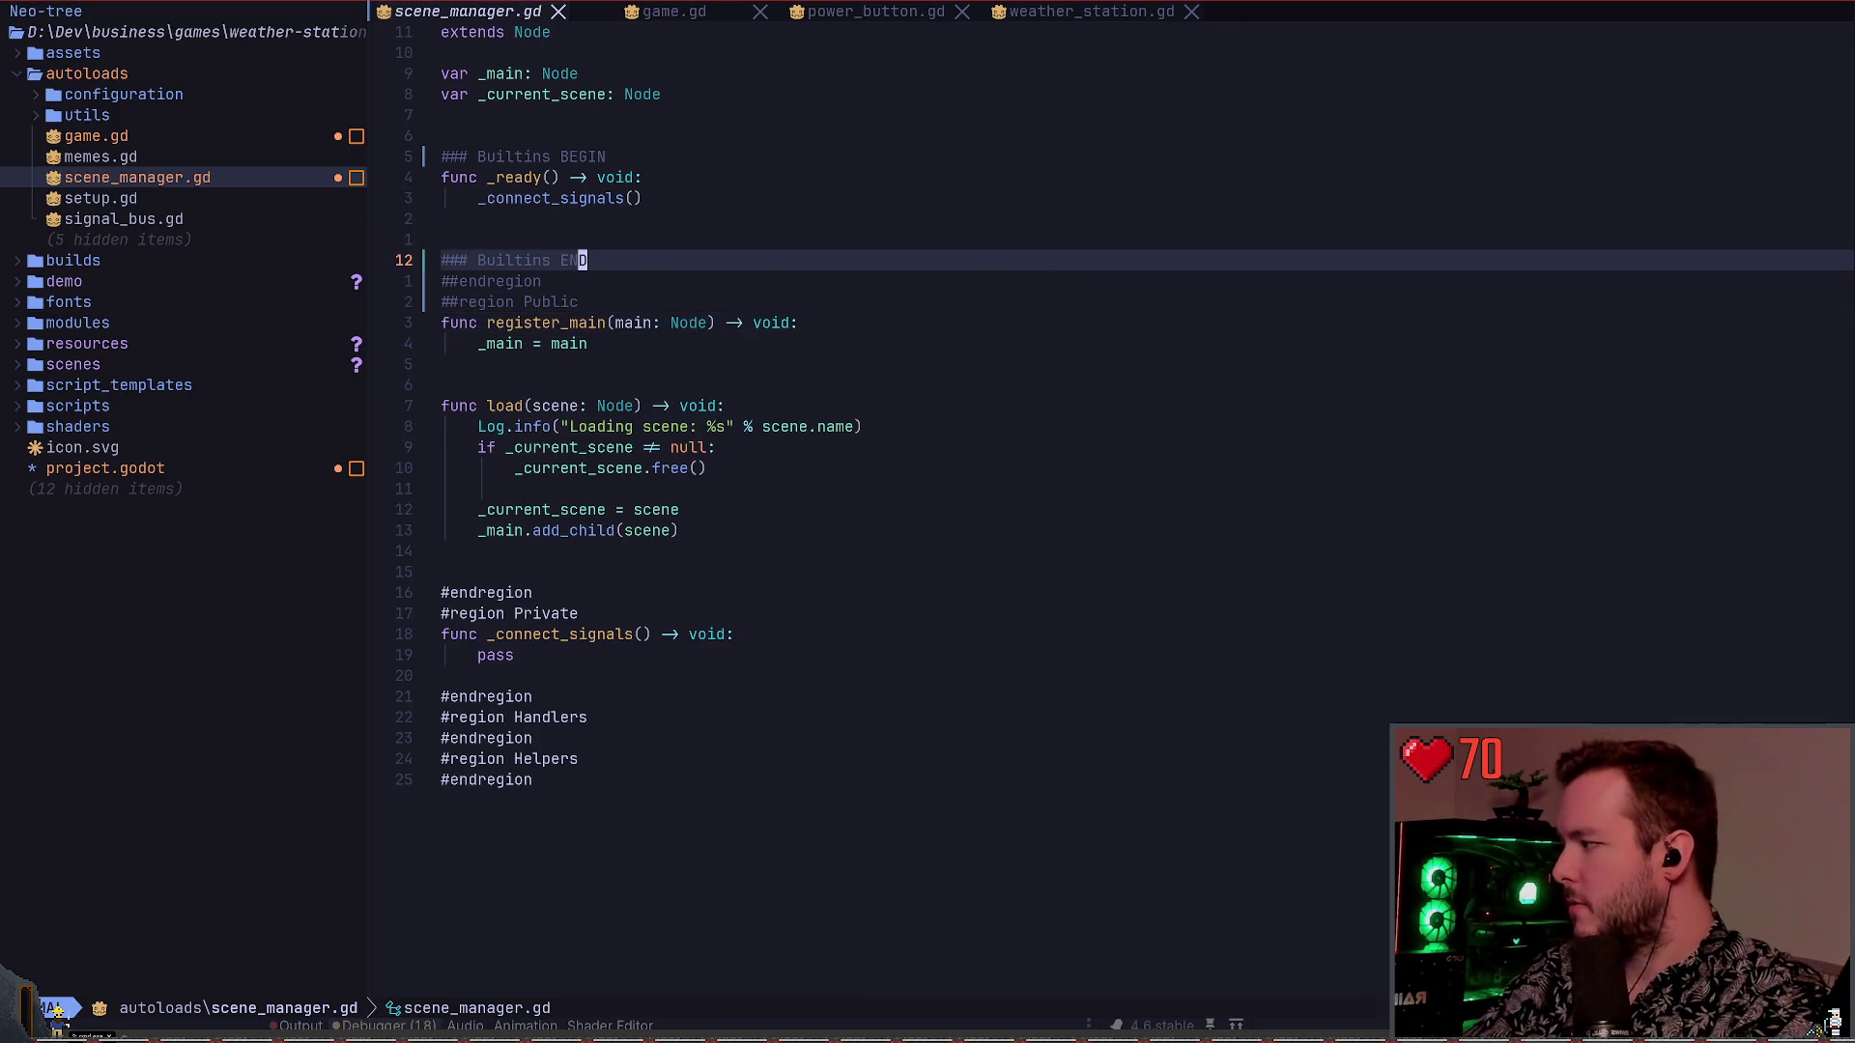
type(":q")
key("Return")
type("nvim")
key("Return")
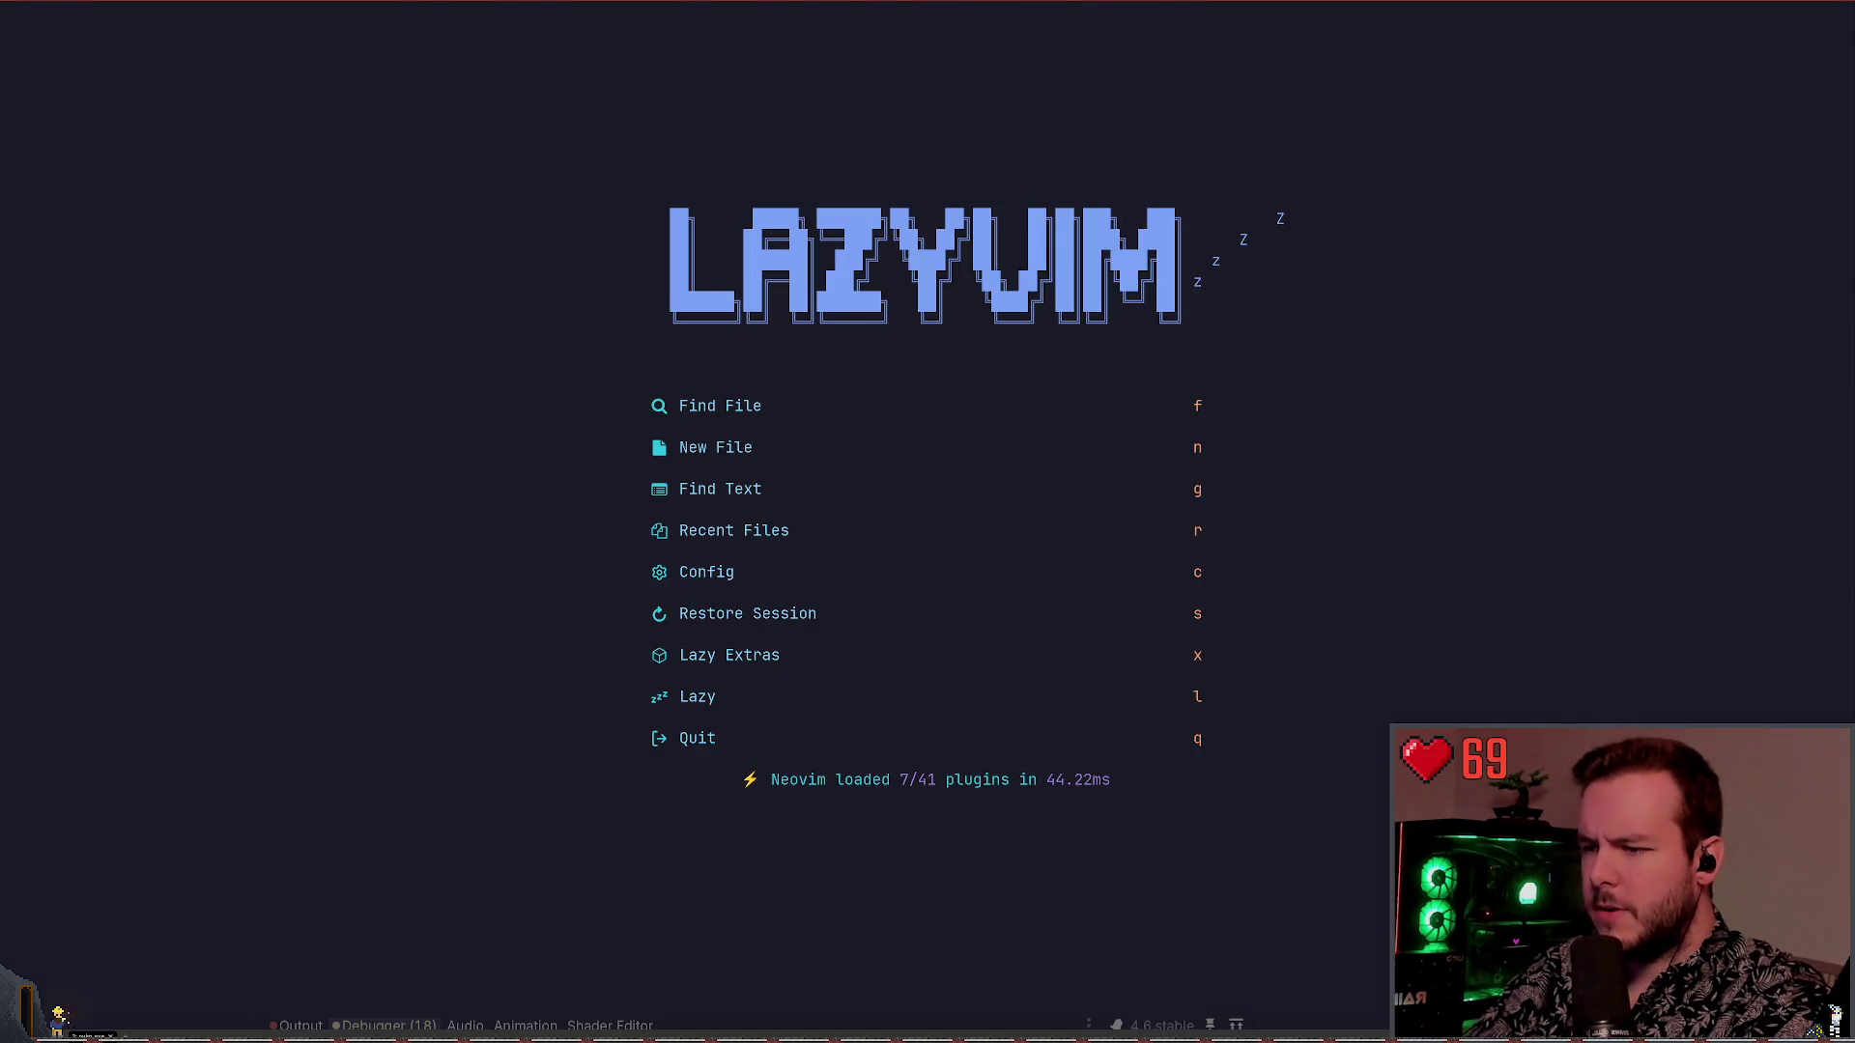
key("s")
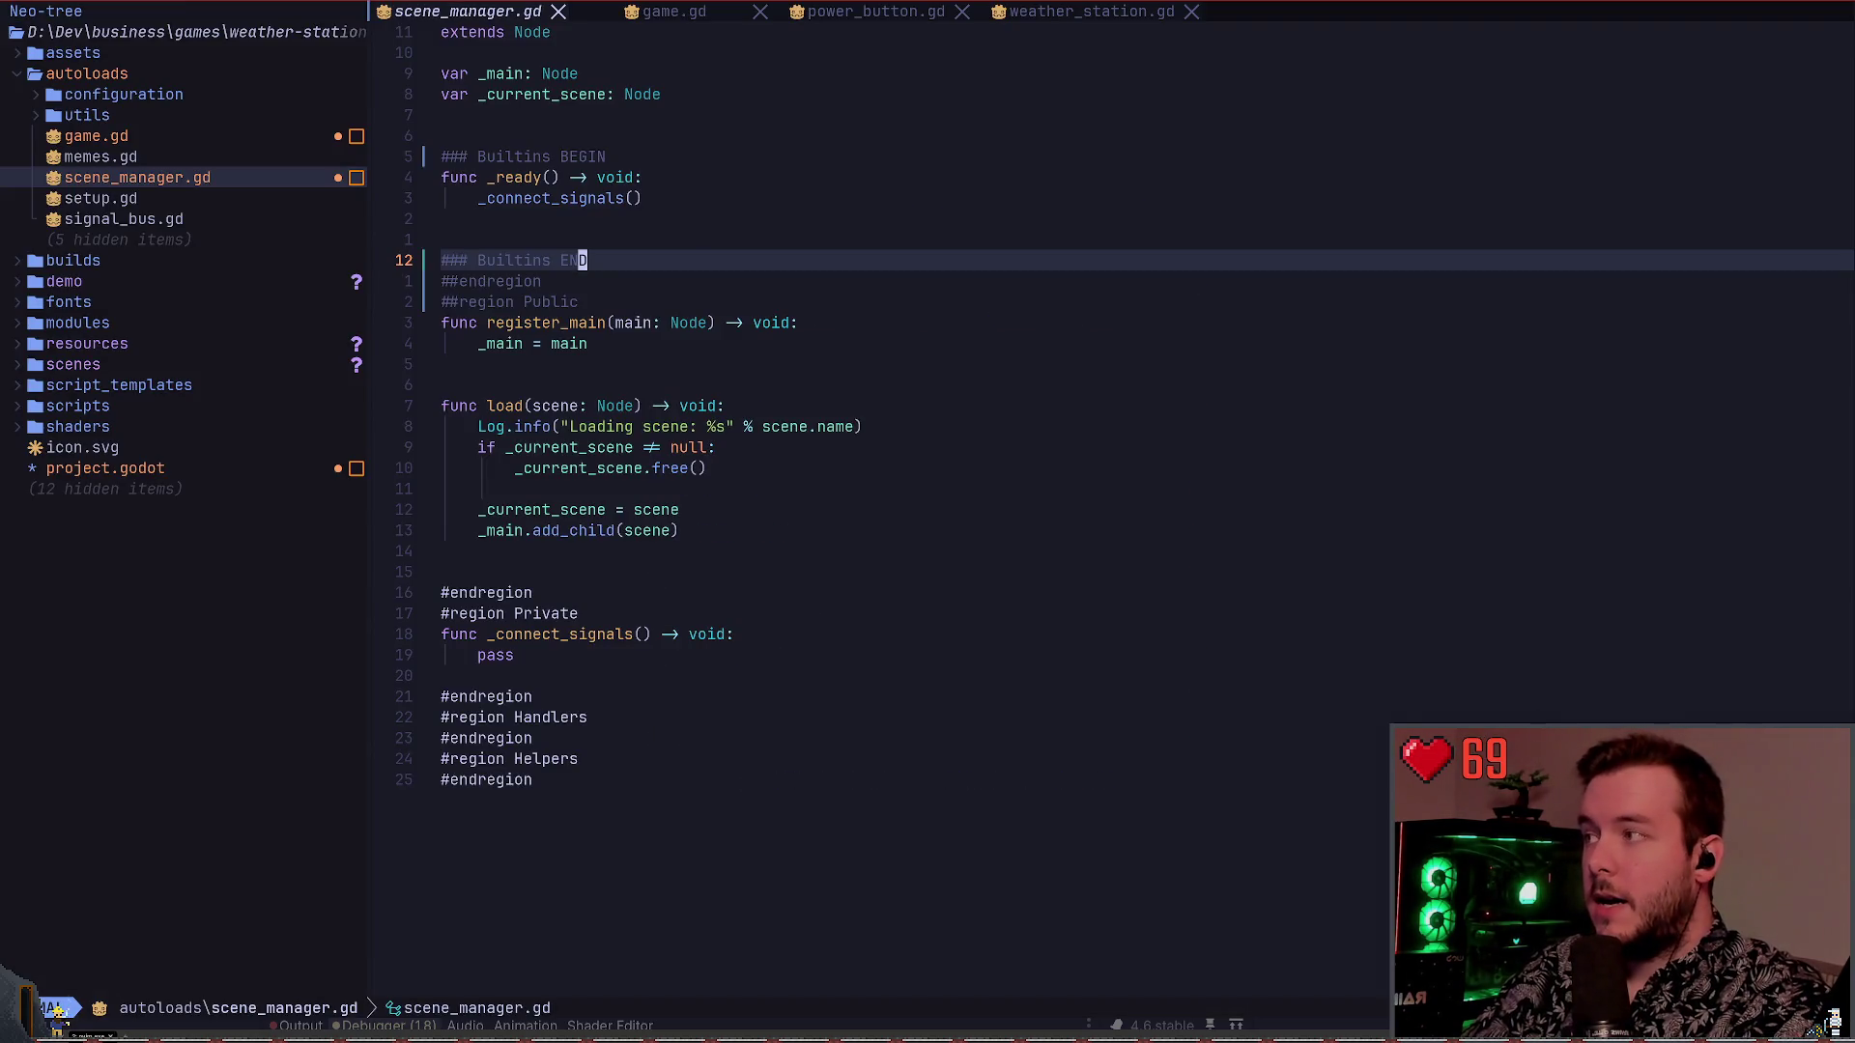
In Neo-tree, collapse autoloads and expand the demo and src folders down to CameraManager.gd
key("ctrl+h")
key("k")
key("k")
key("k")
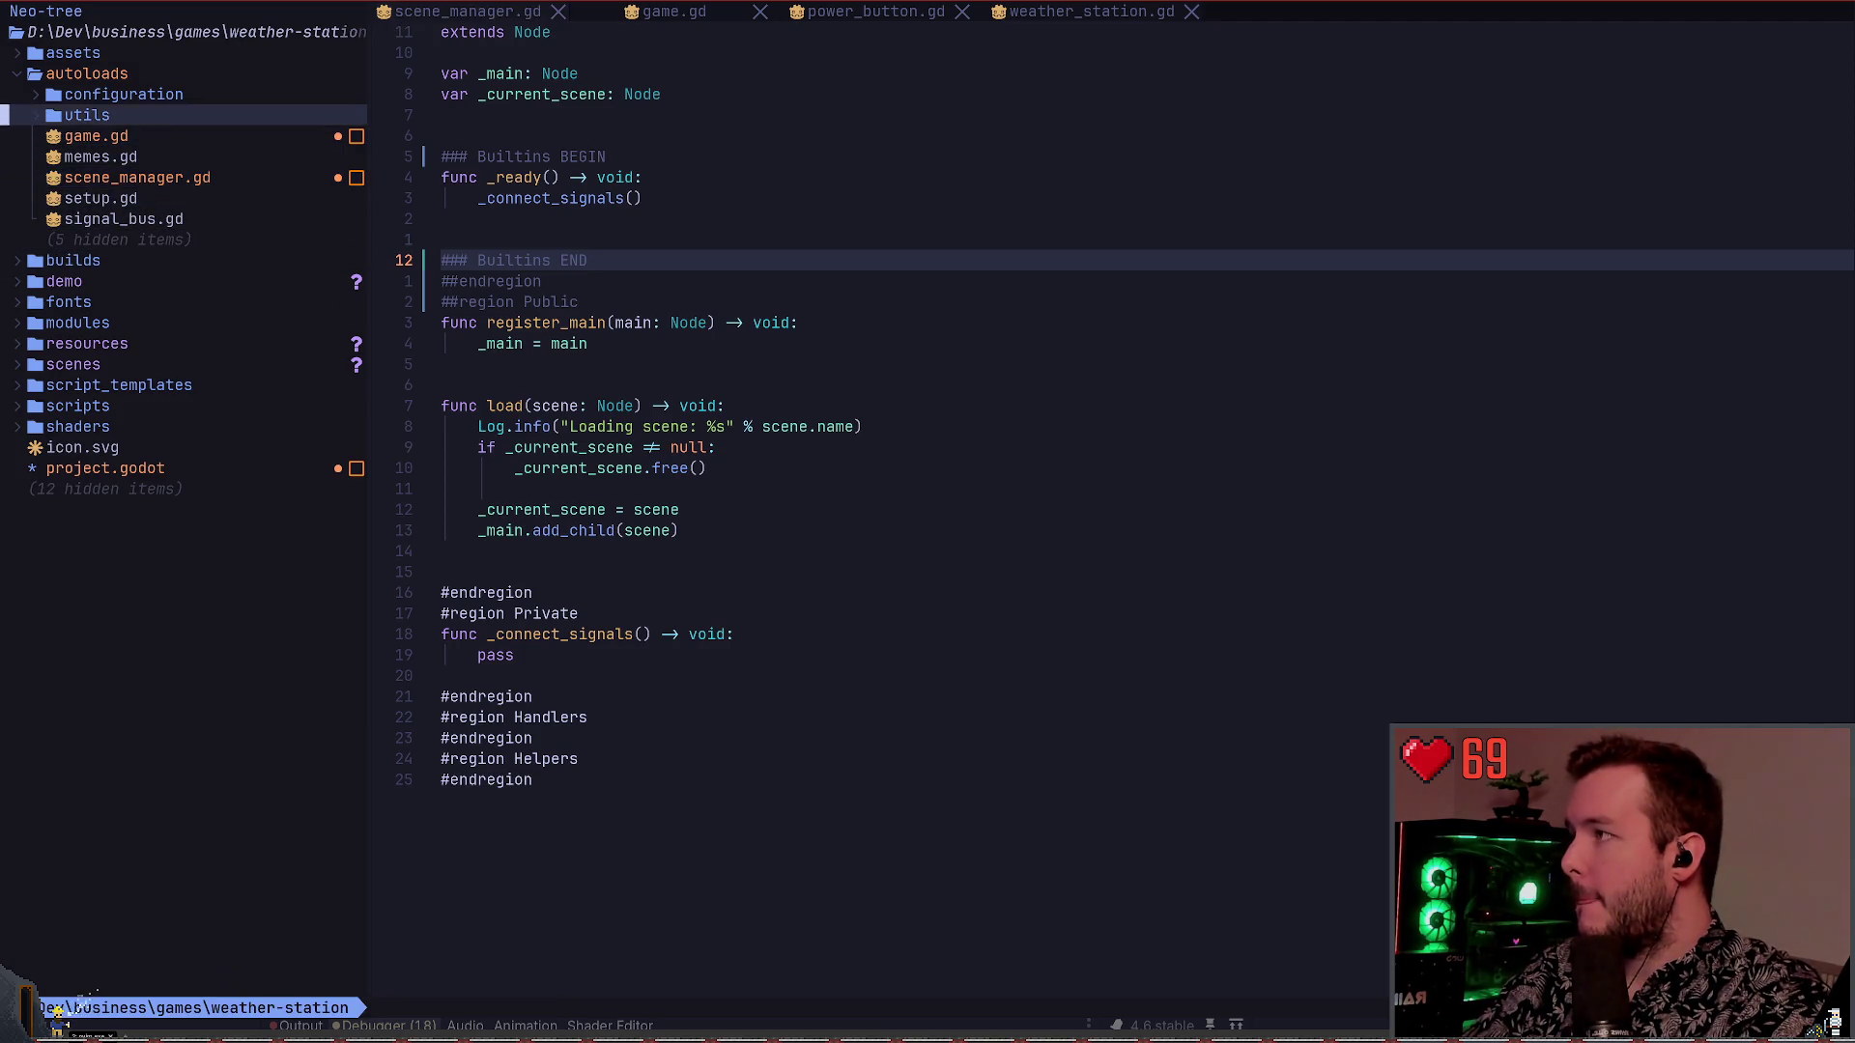
key("h")
key("j")
key("j")
key("l")
key("j")
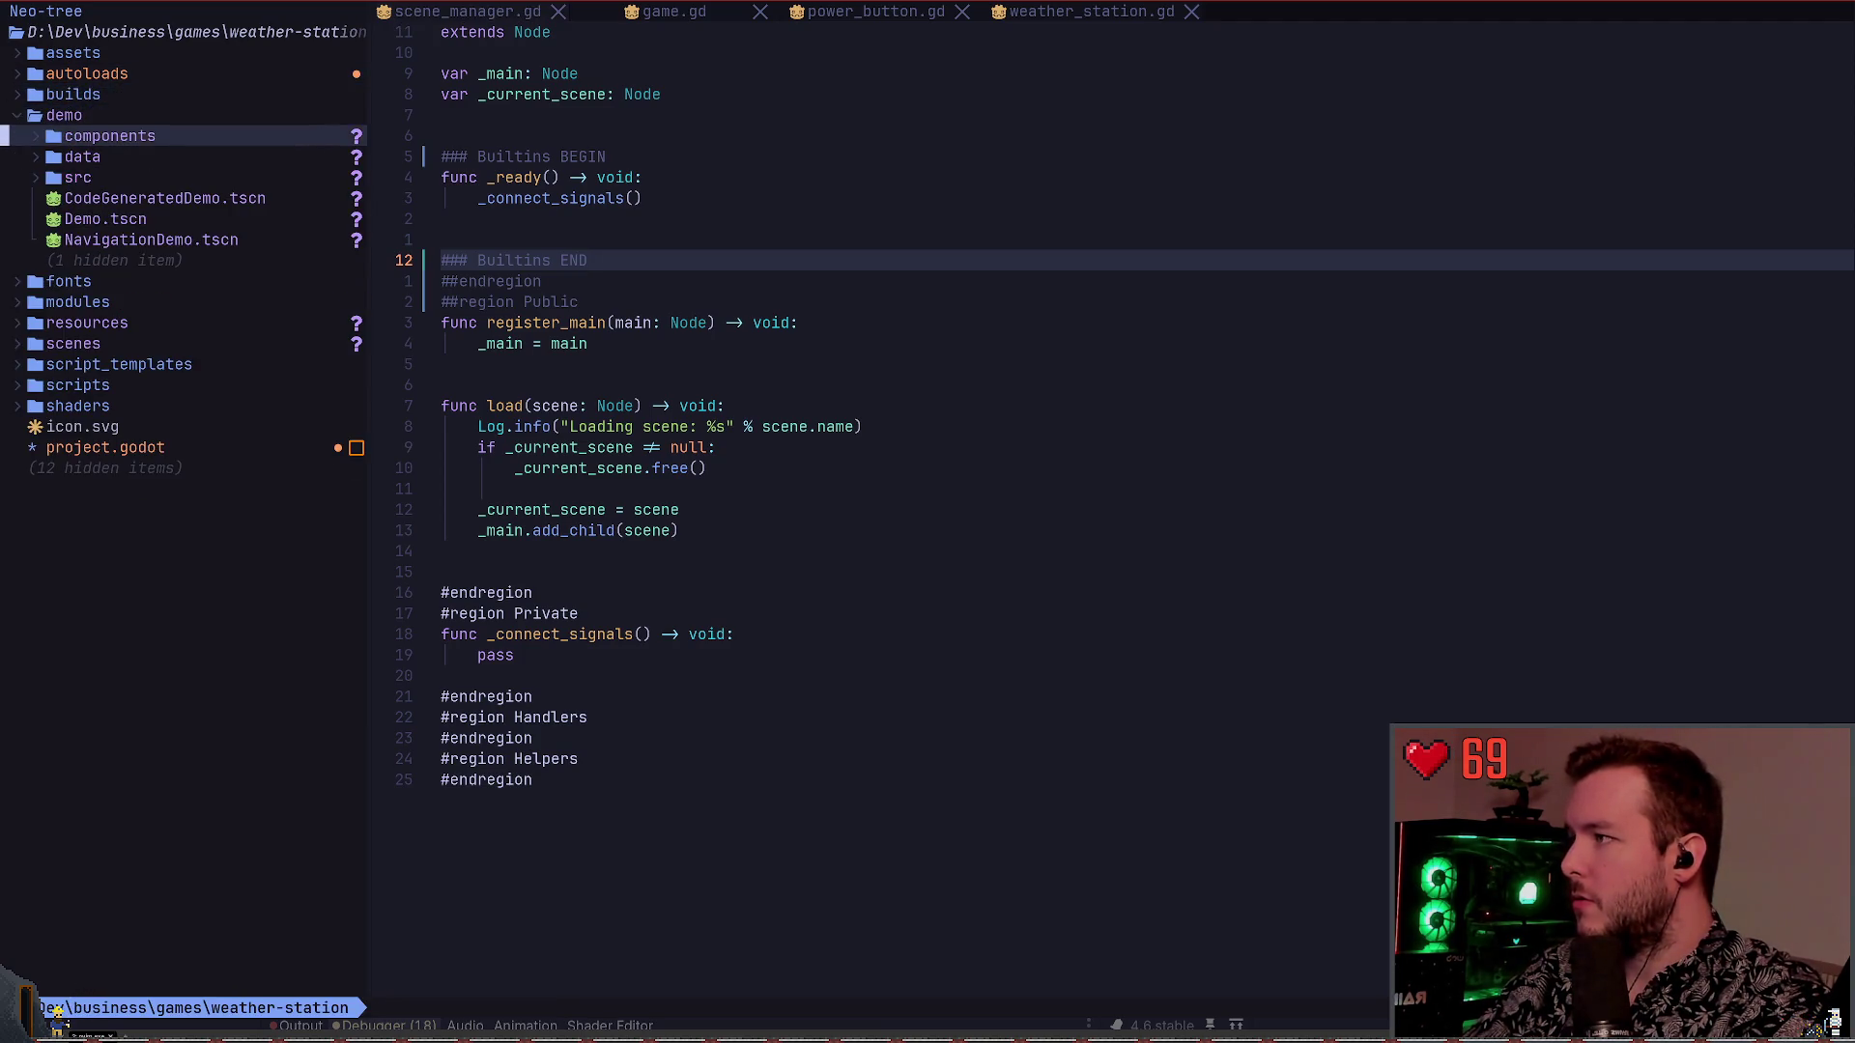
key("j")
key("j")
key("l")
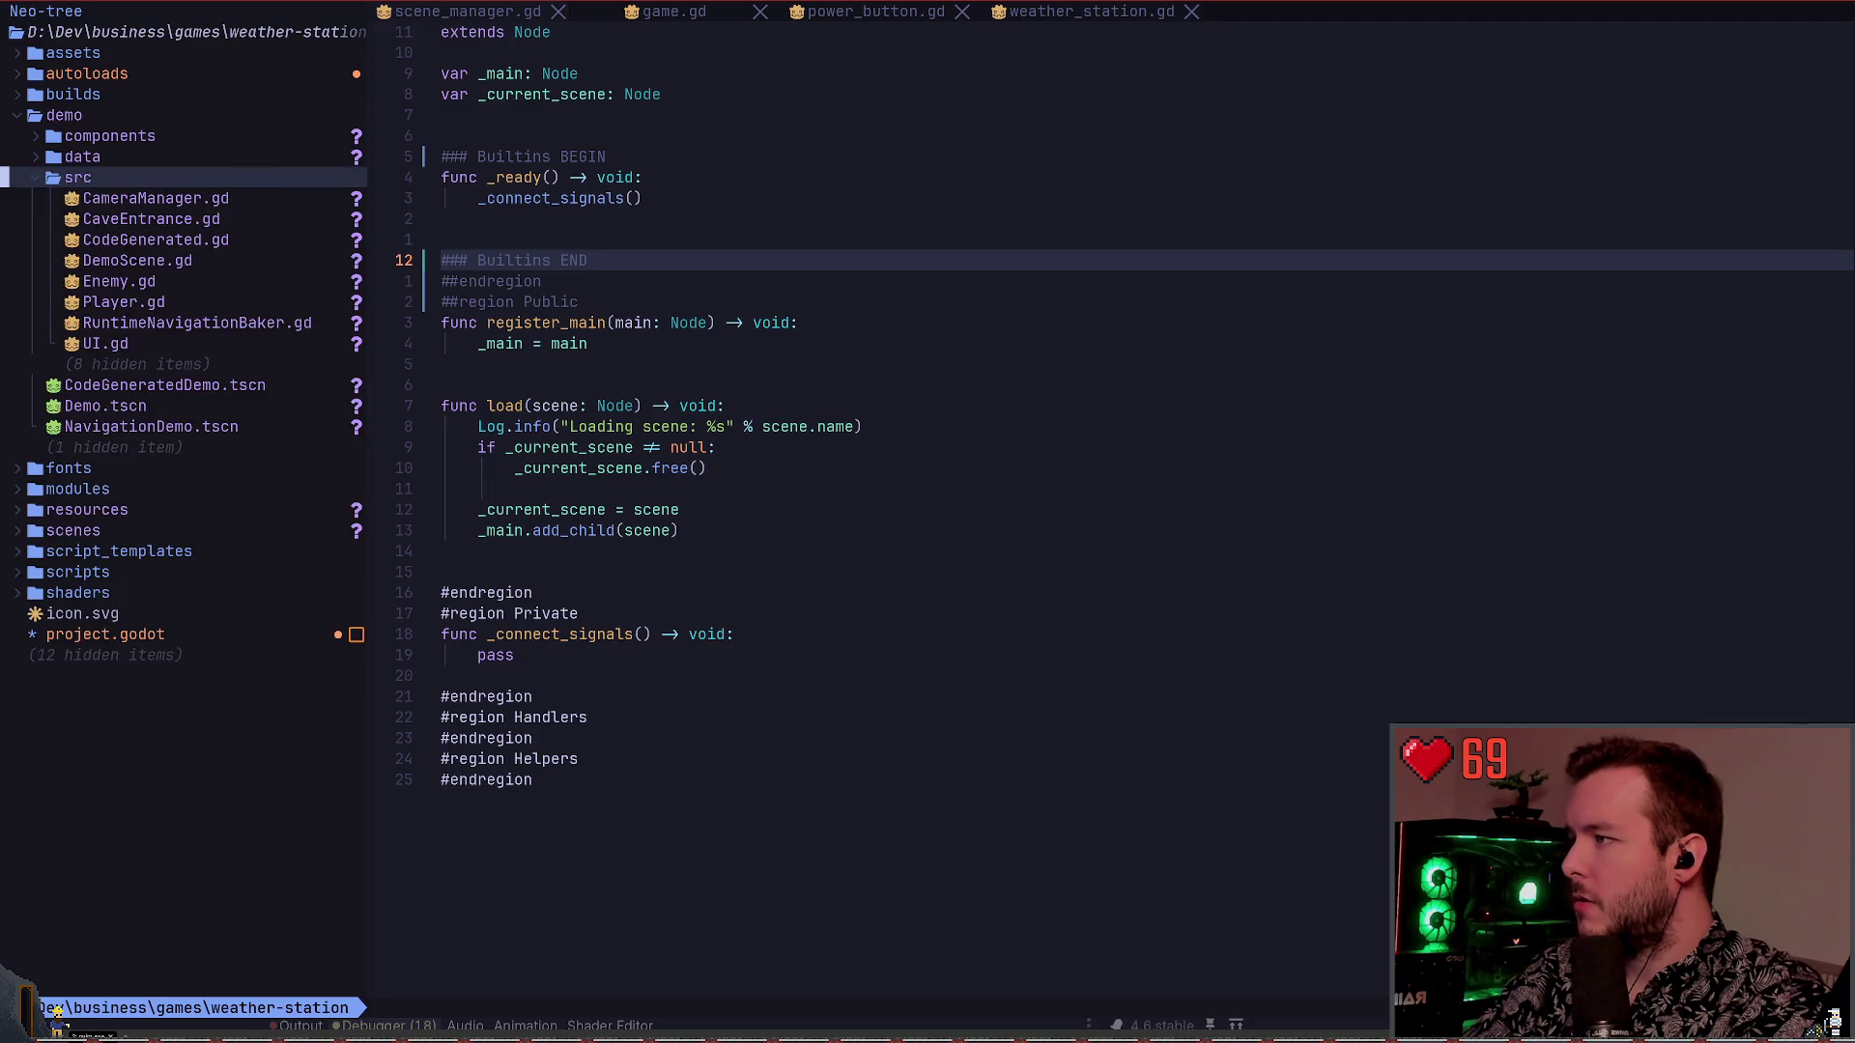
key("j")
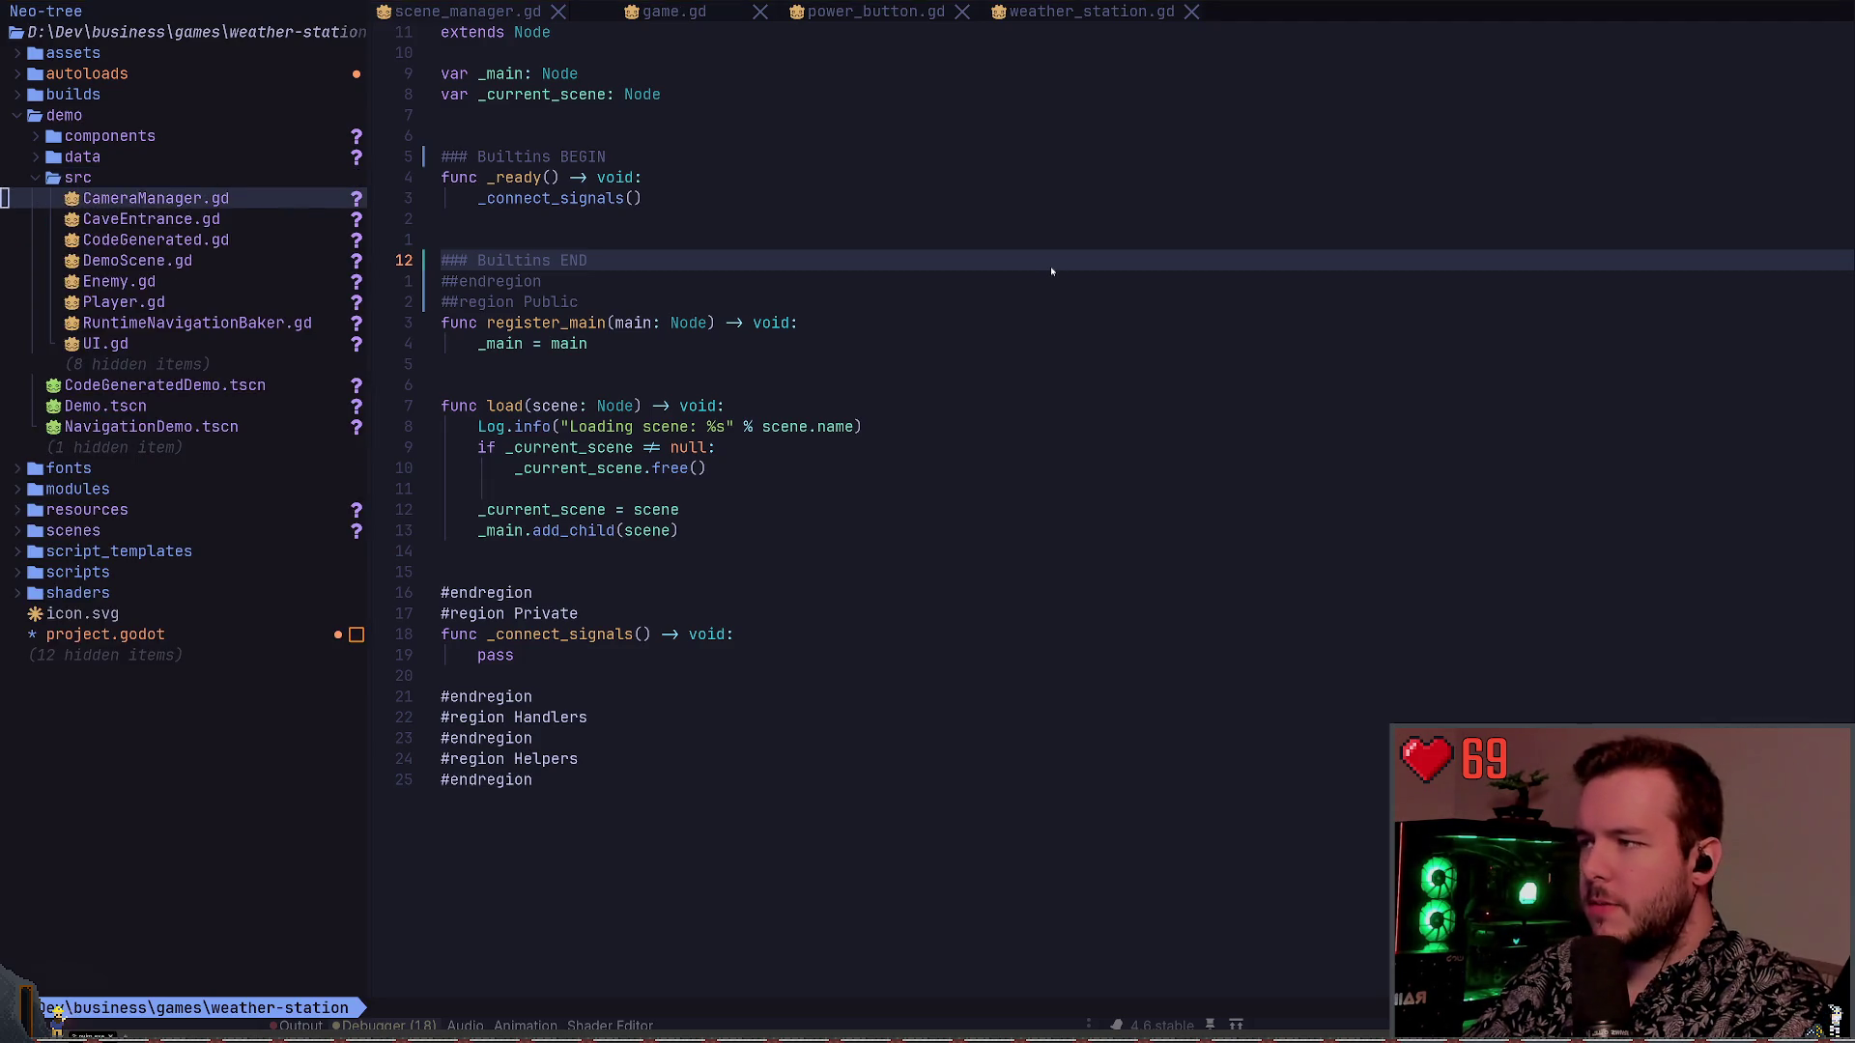
Check the p_delta error in Godot, then briefly open CameraManager.gd in a split and close it
key("alt+Tab")
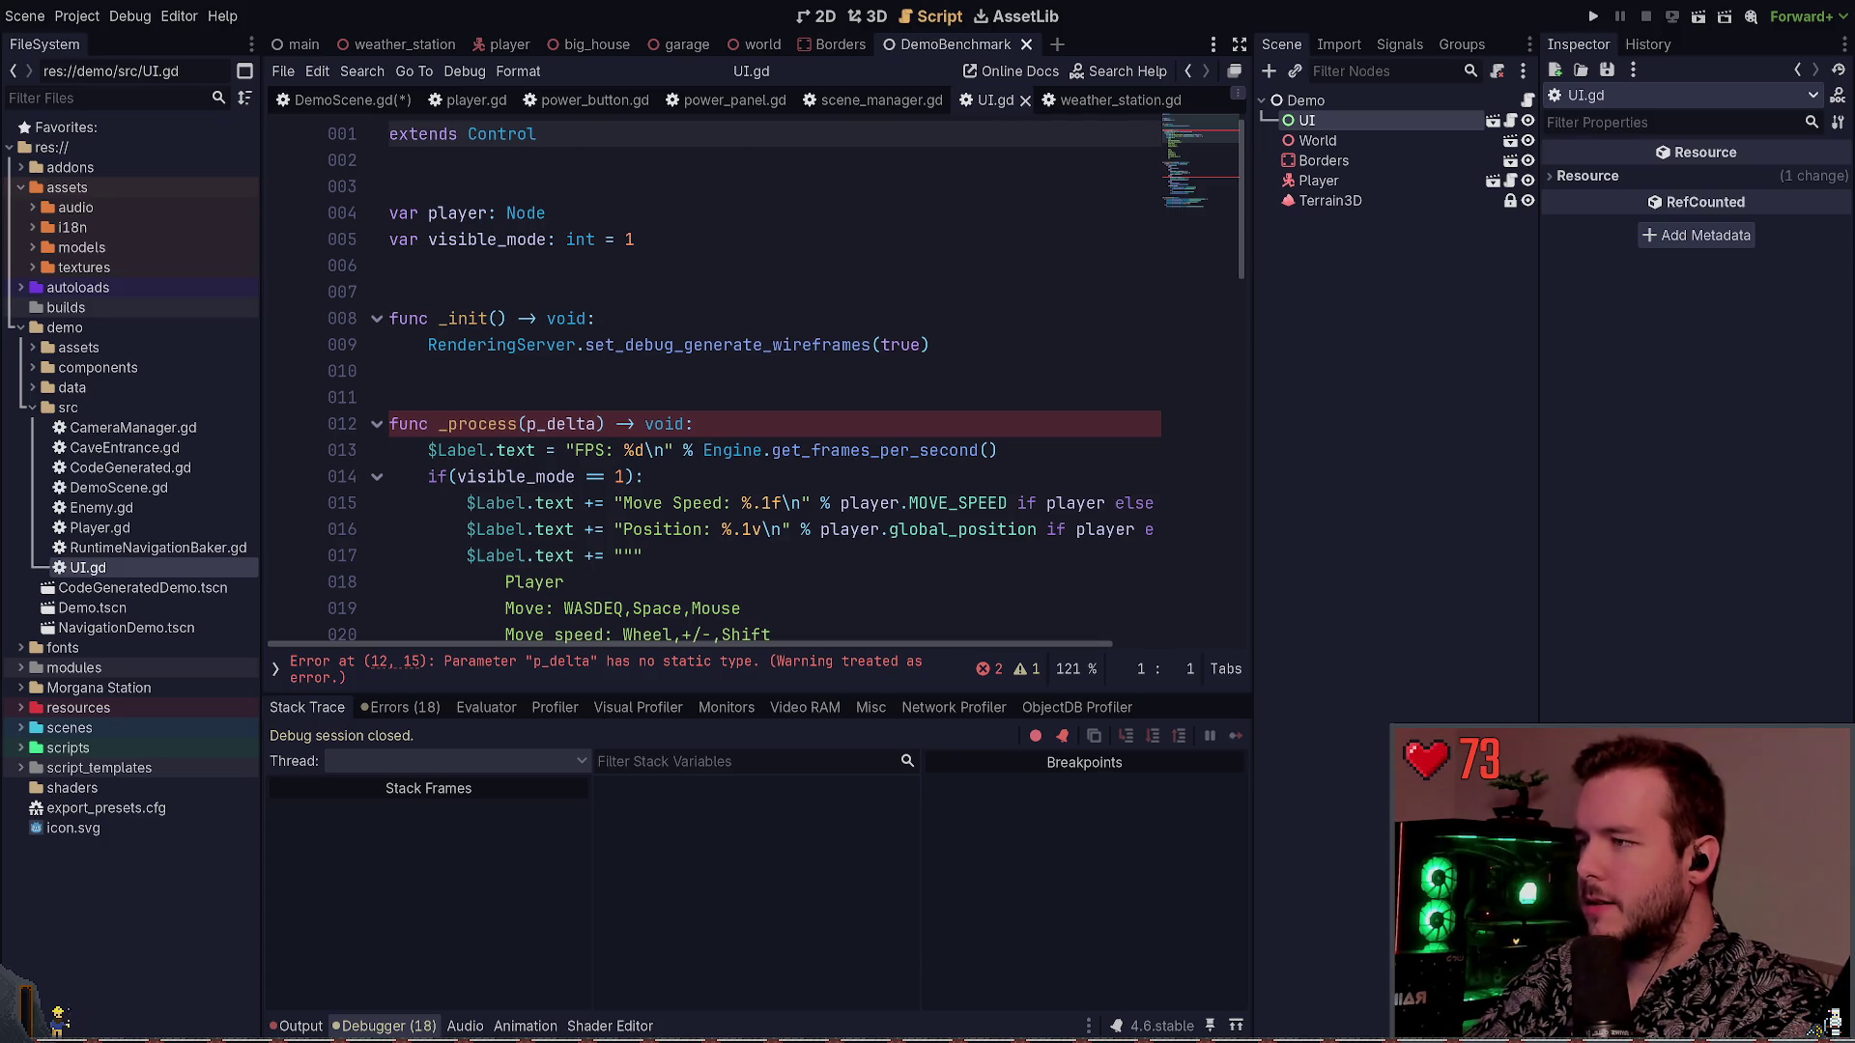
key("alt+Tab")
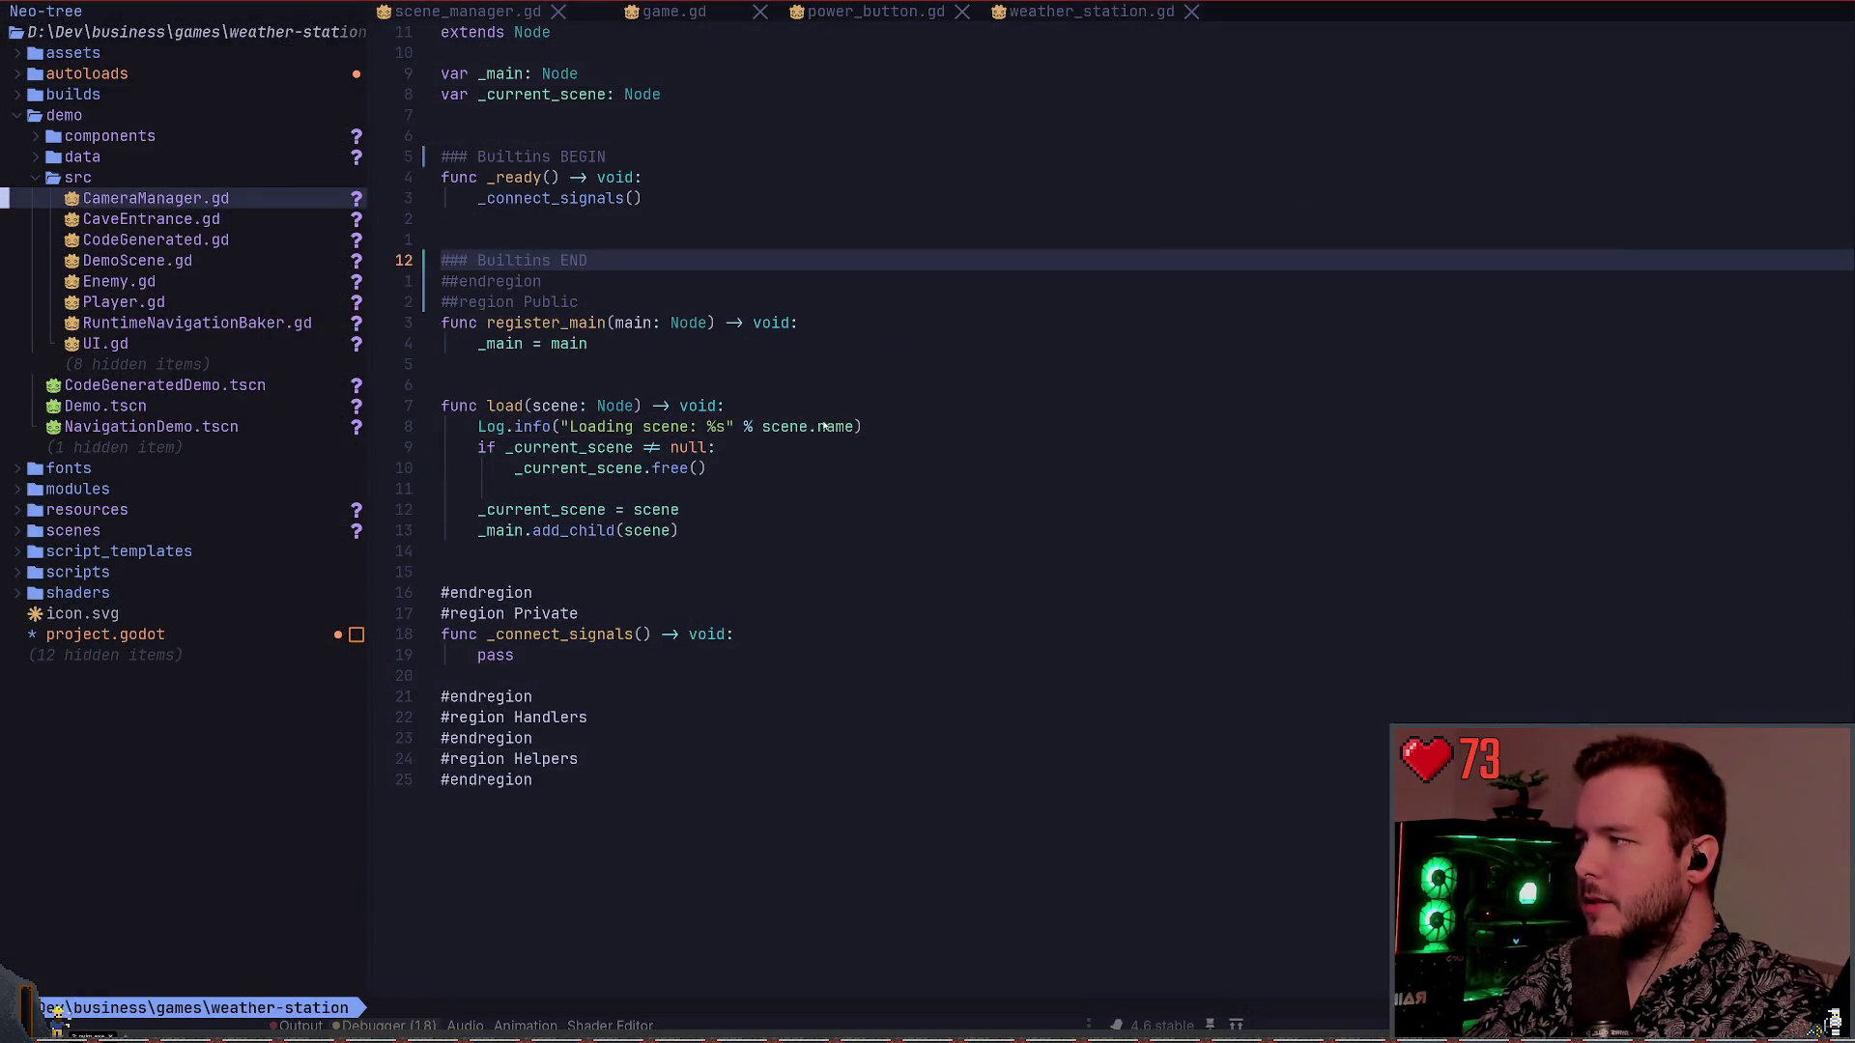
key("s")
key("Return")
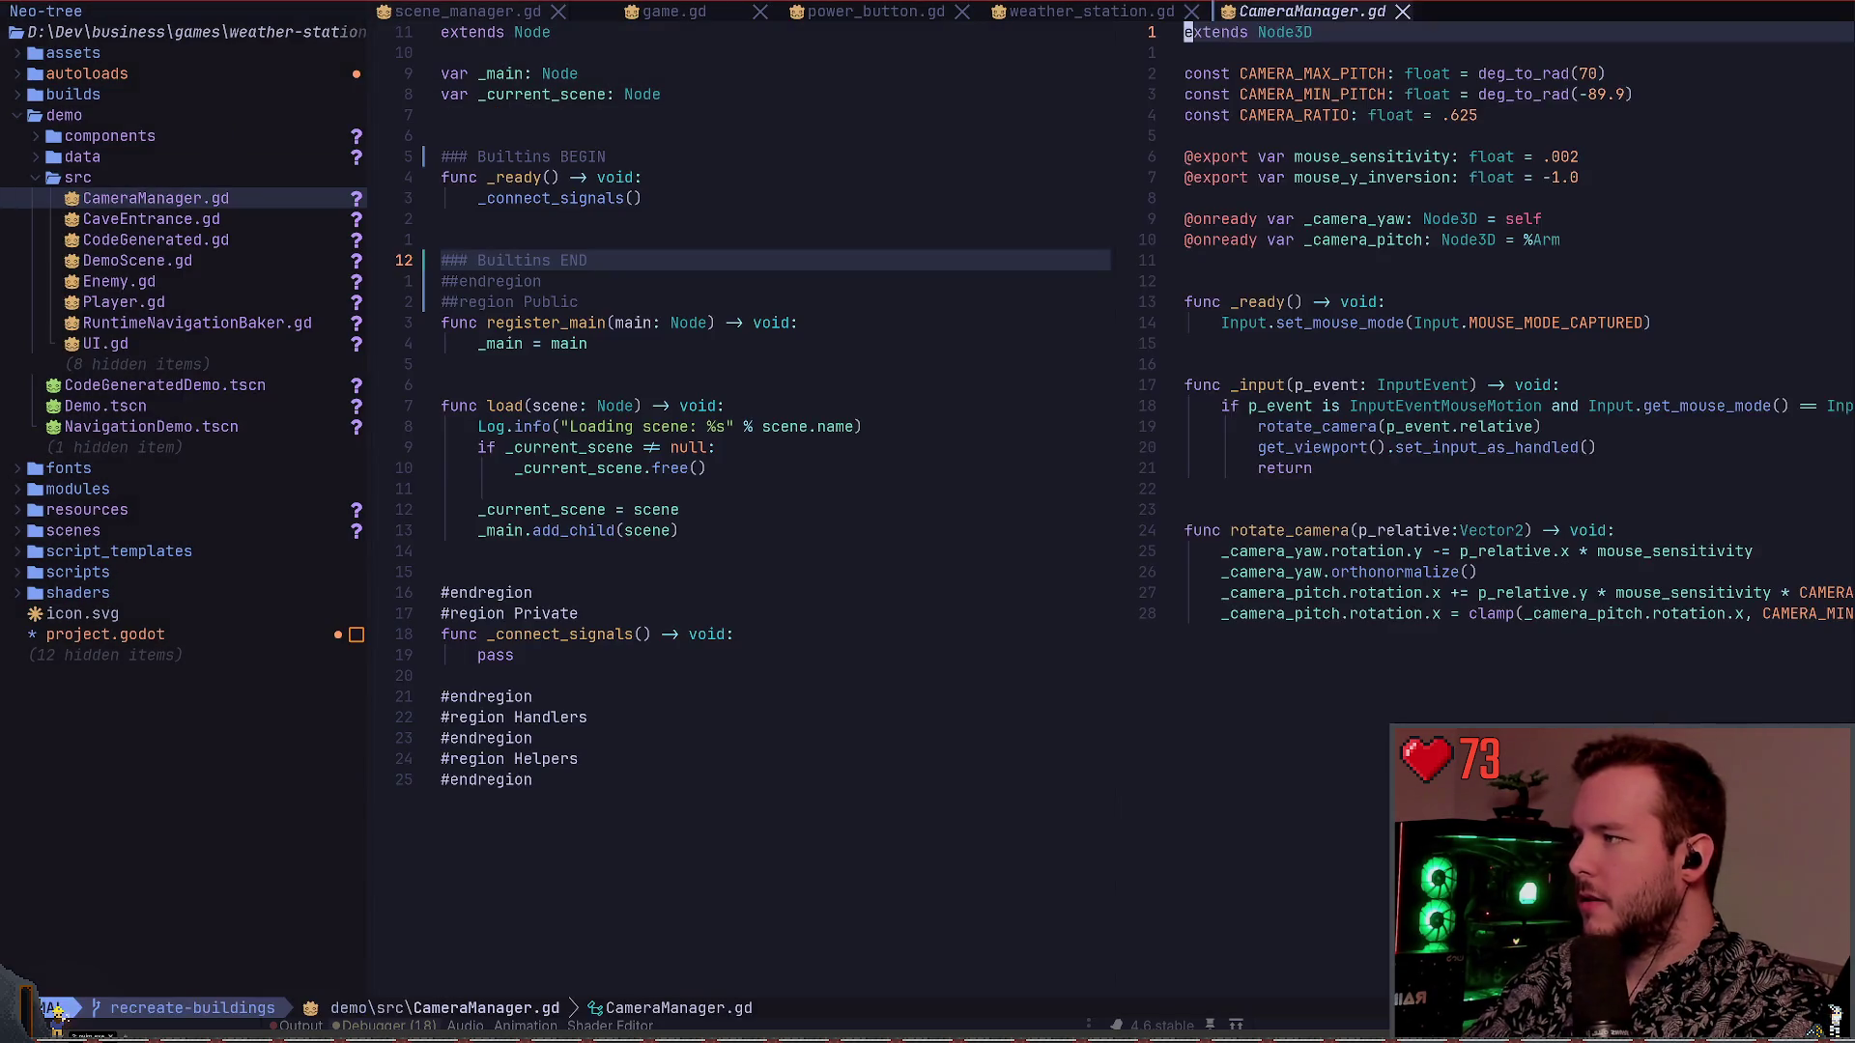
type(":q")
key("Return")
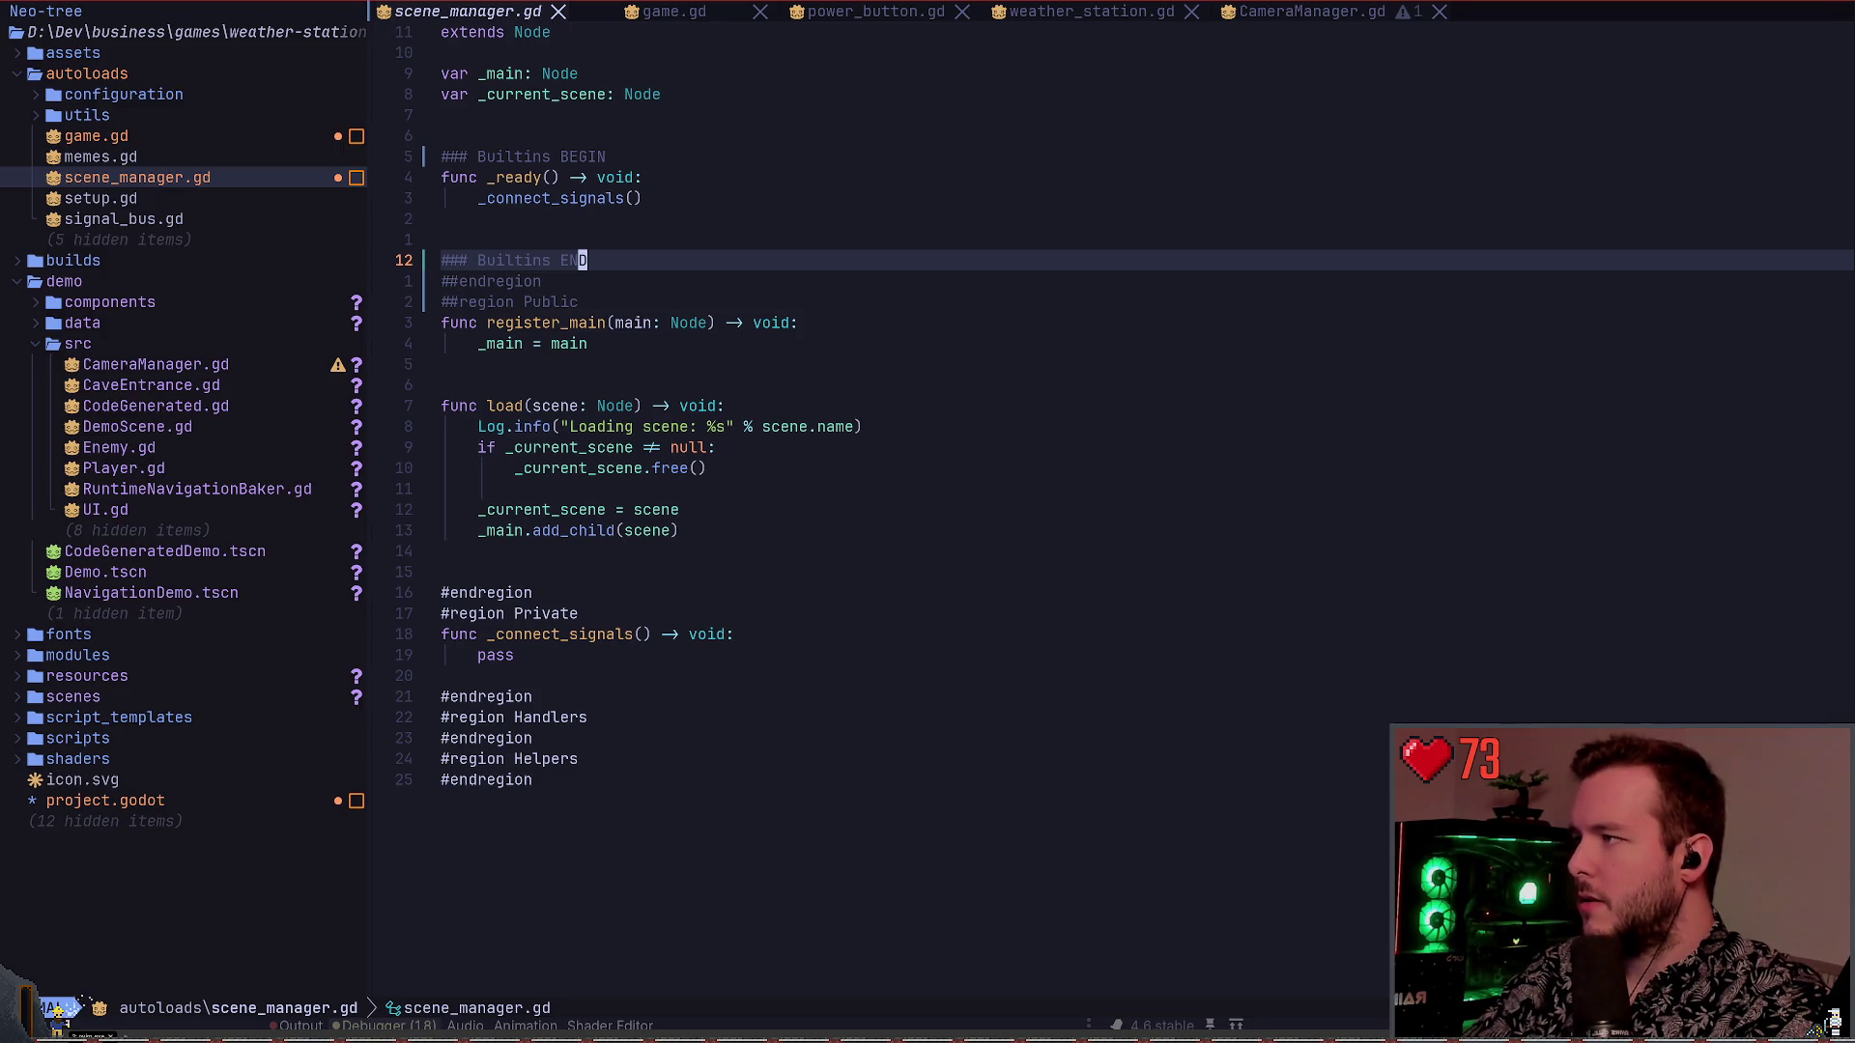
Jump to register_main and func load, then open UI.gd from the file tree
key("s")
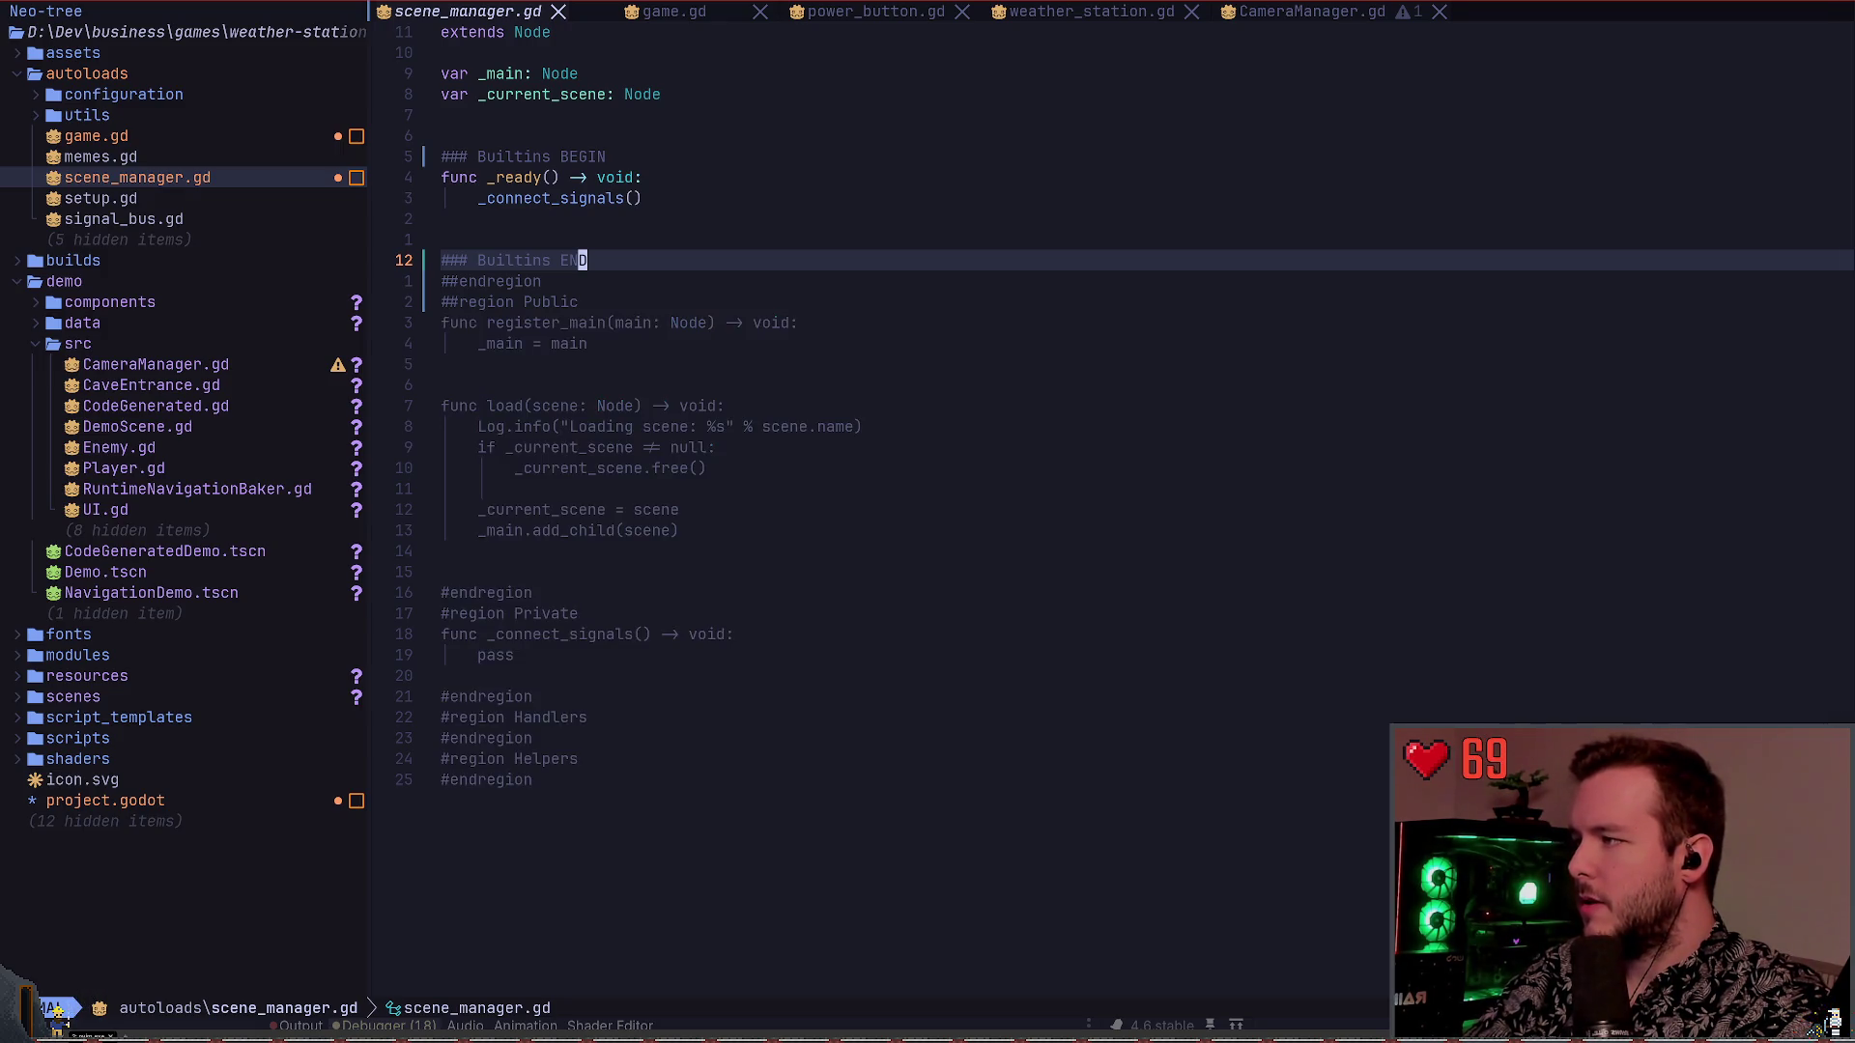
key("s")
key("a")
key("]f")
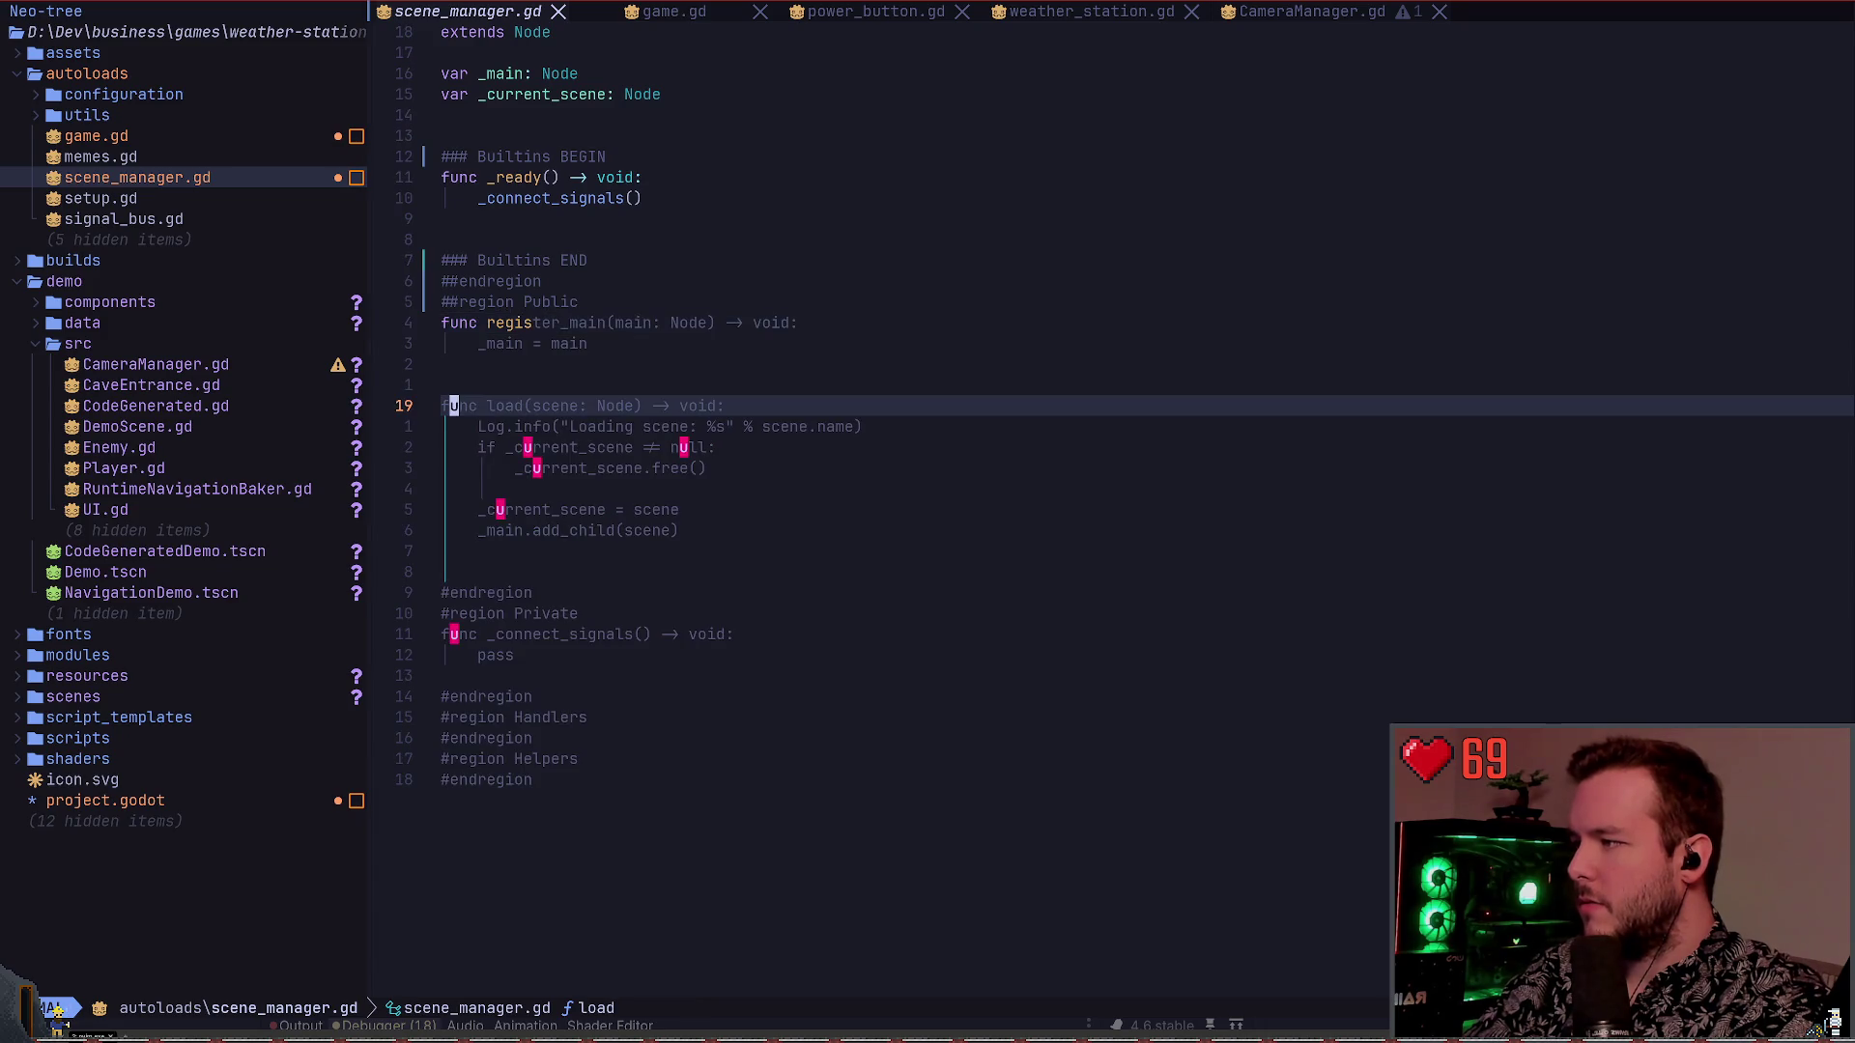
key("s")
key("u")
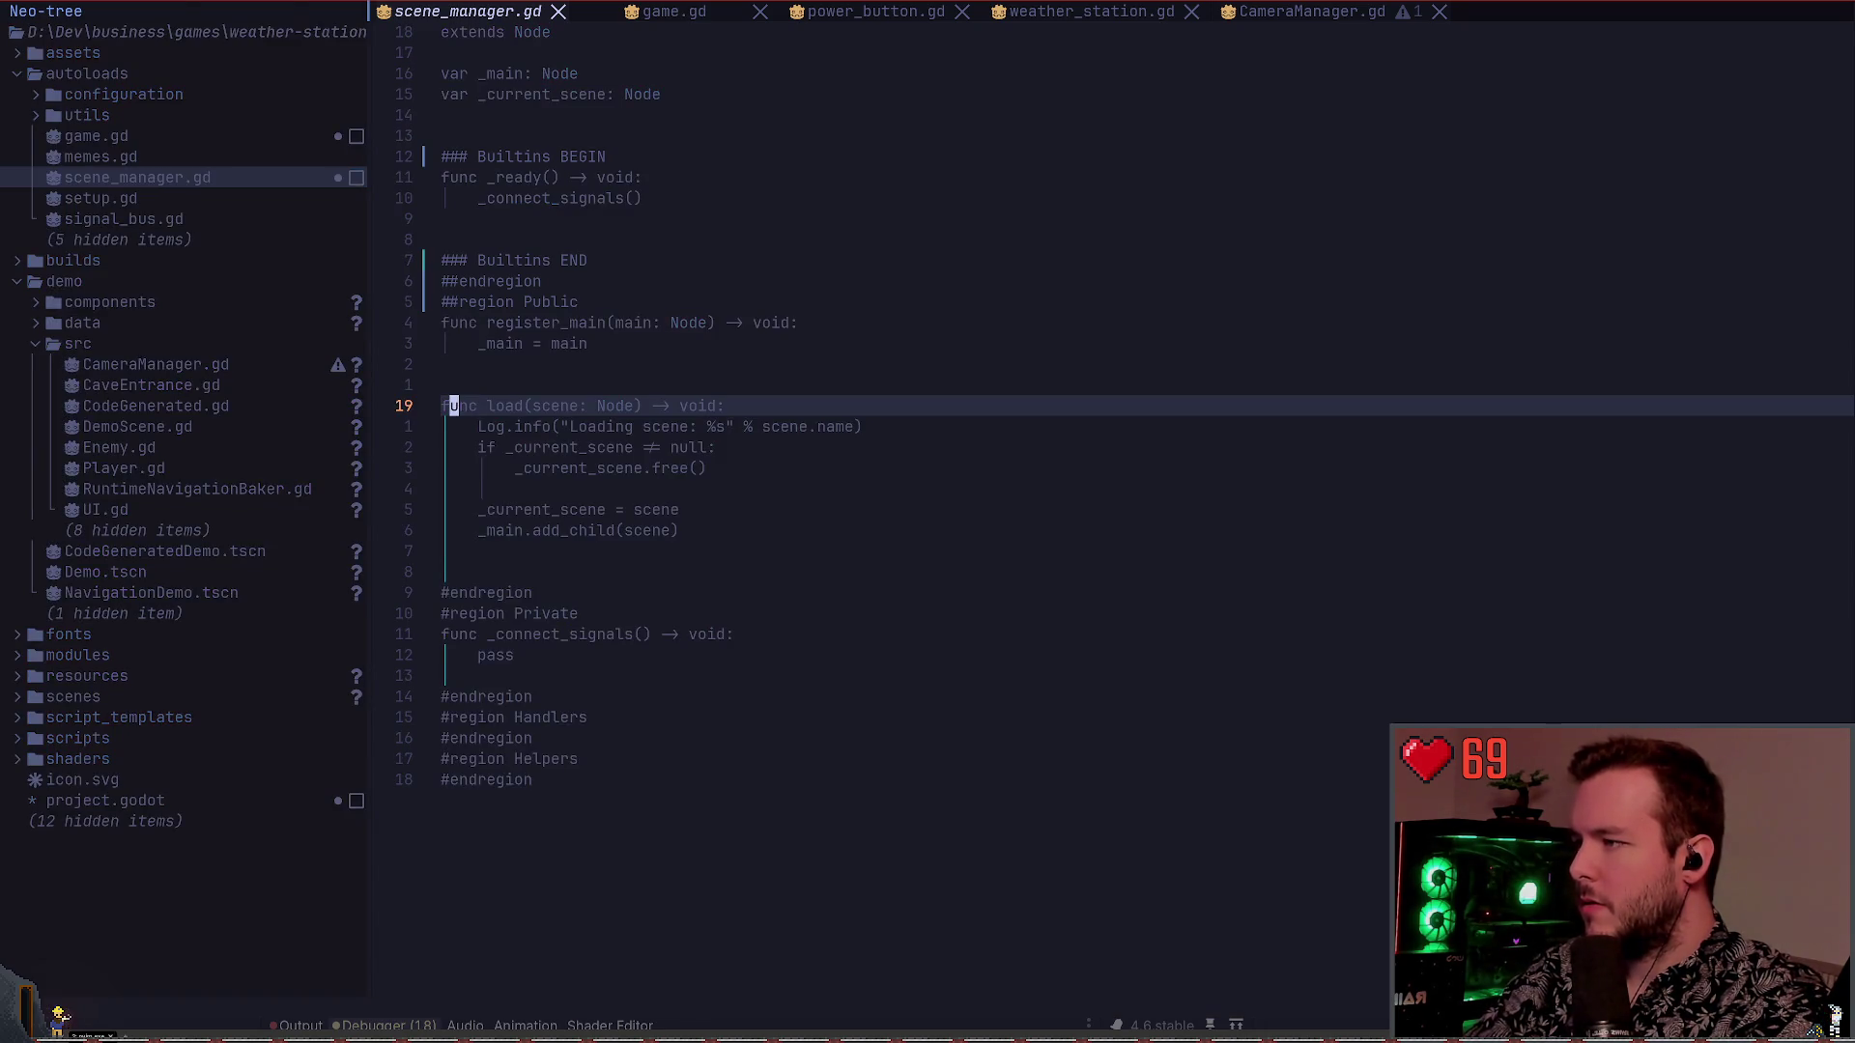
key("Return")
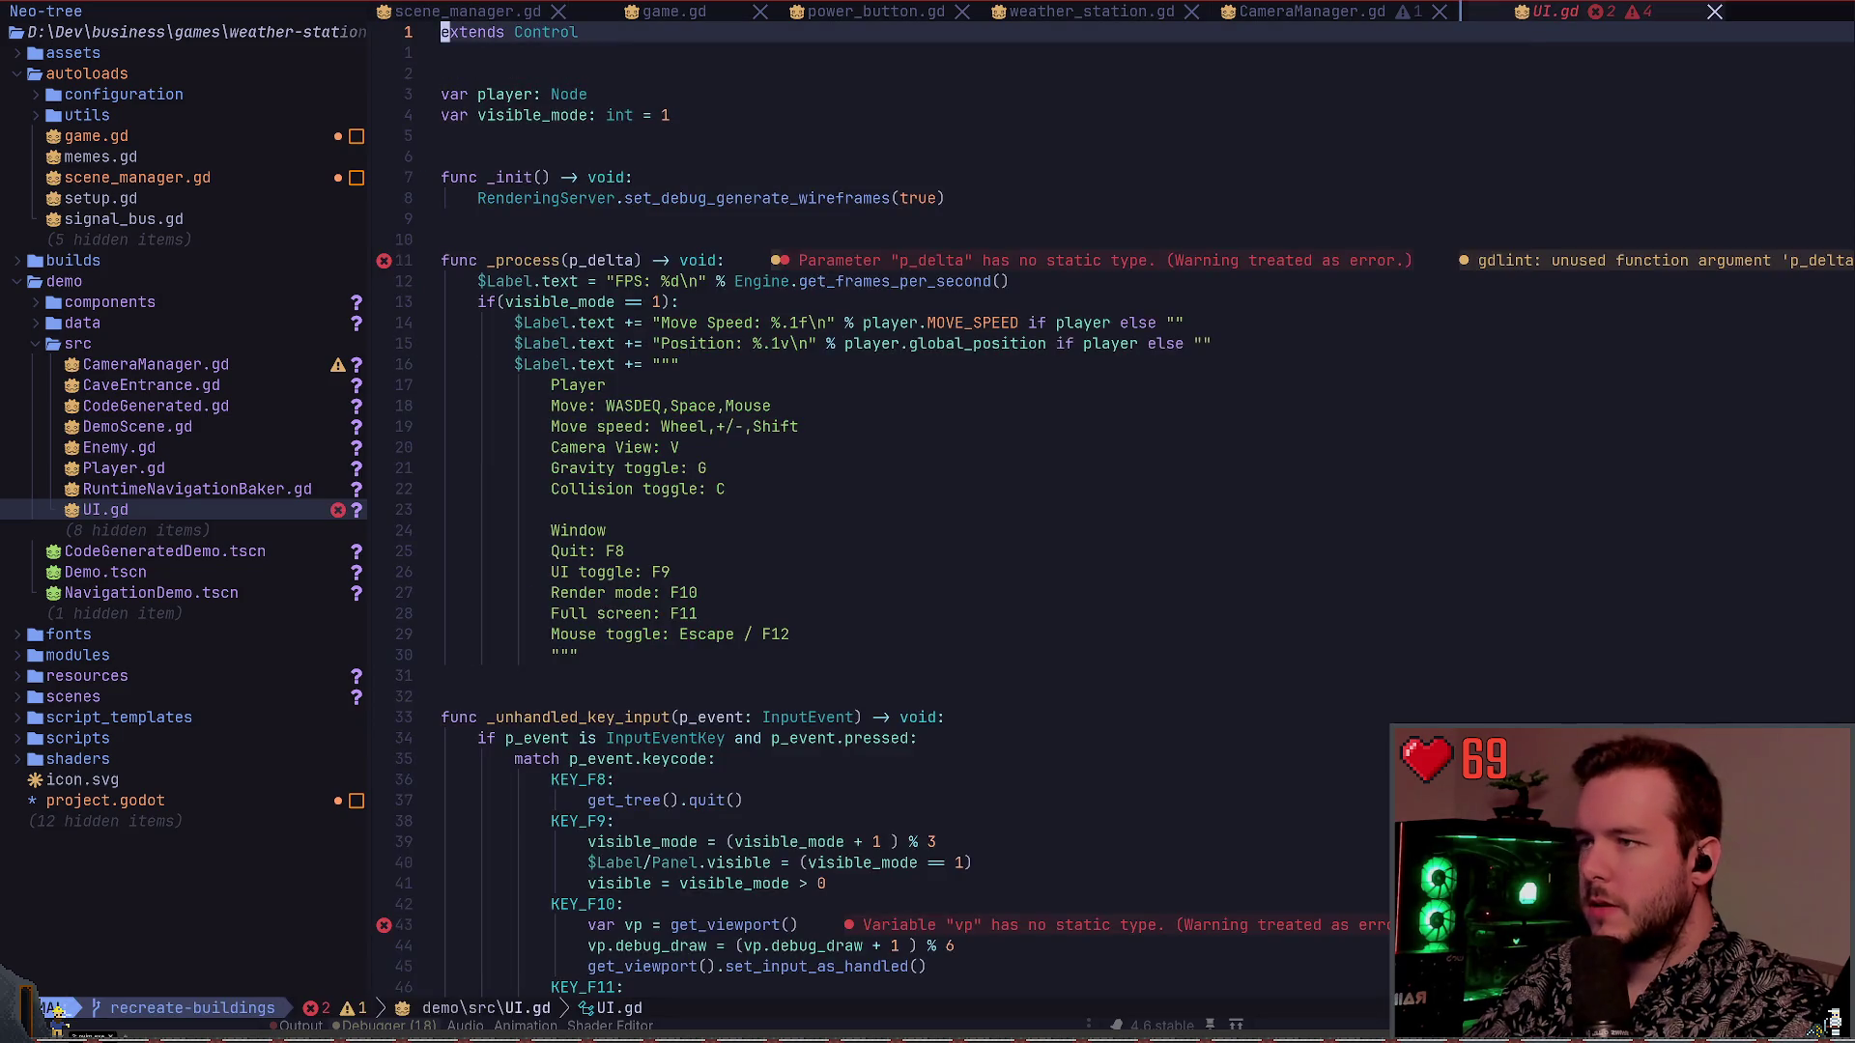
Give _process's p_delta parameter the ': float' type and save UI.gd
key("j")
key("j")
key("]f")
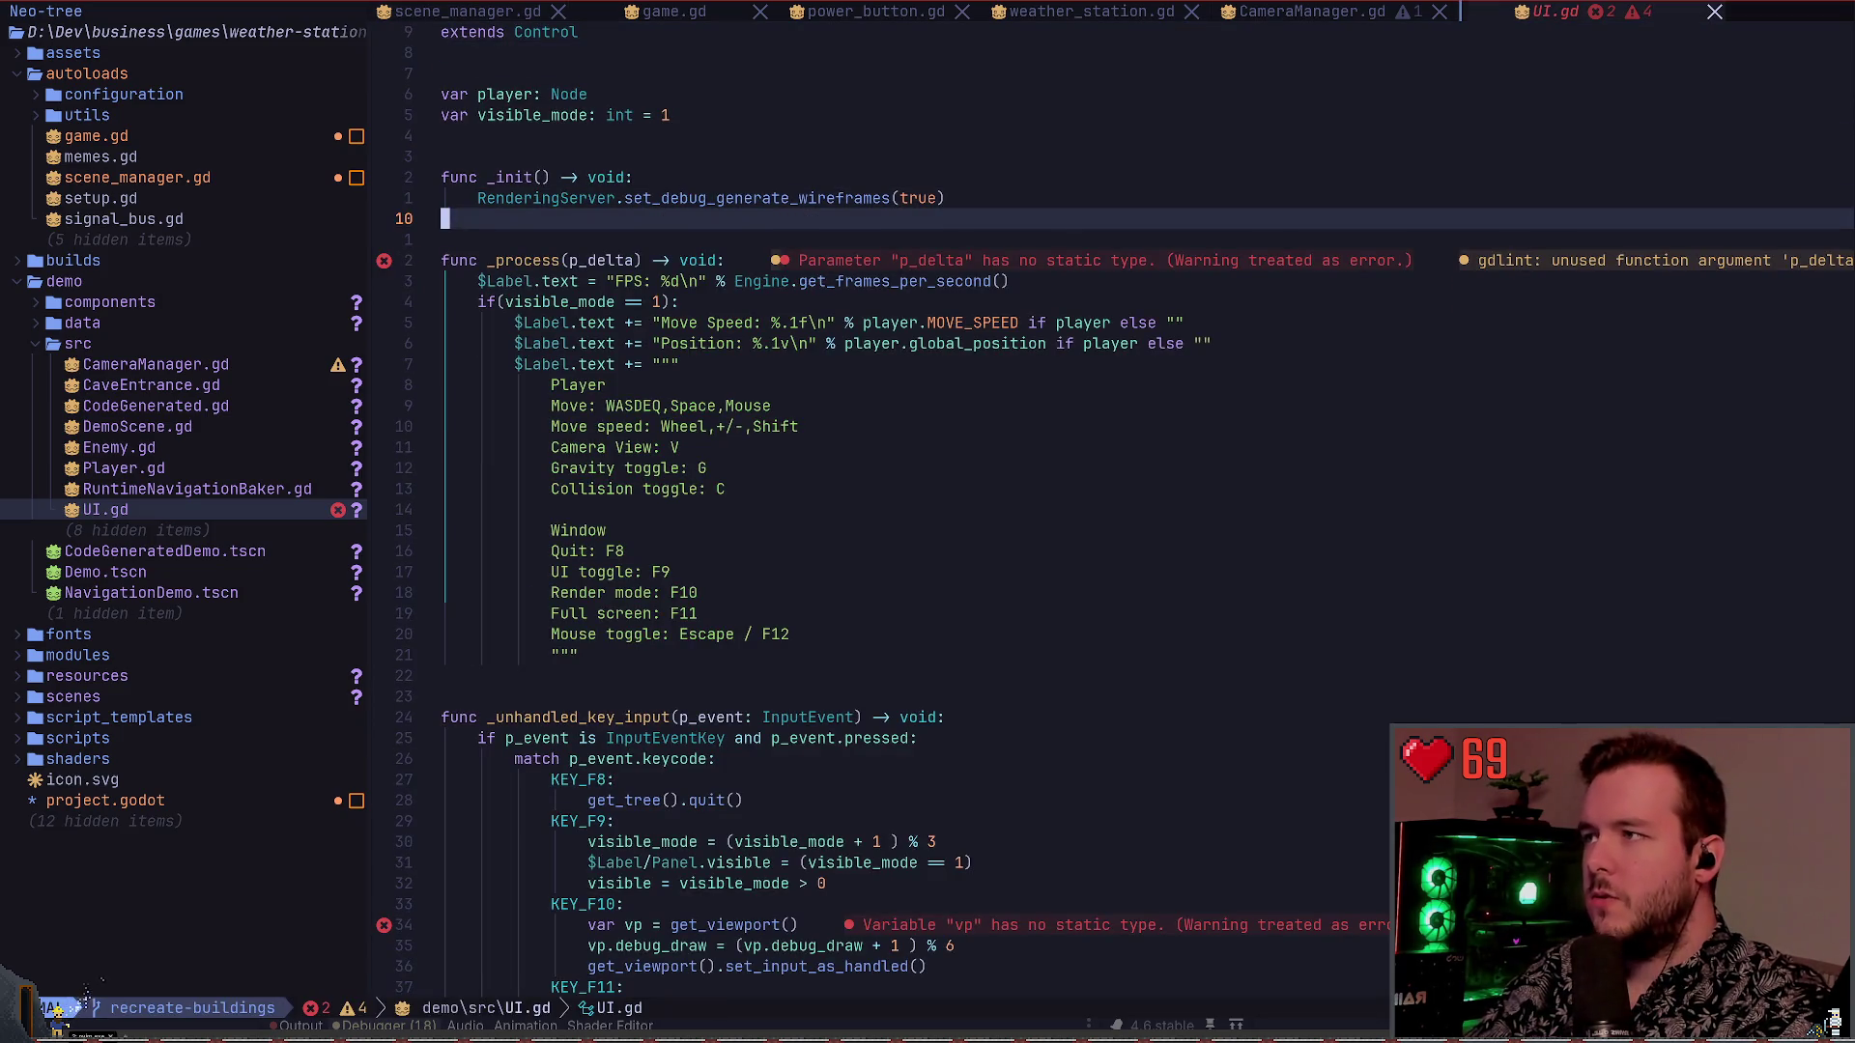
key("]f")
type("w%i: float")
key("Escape")
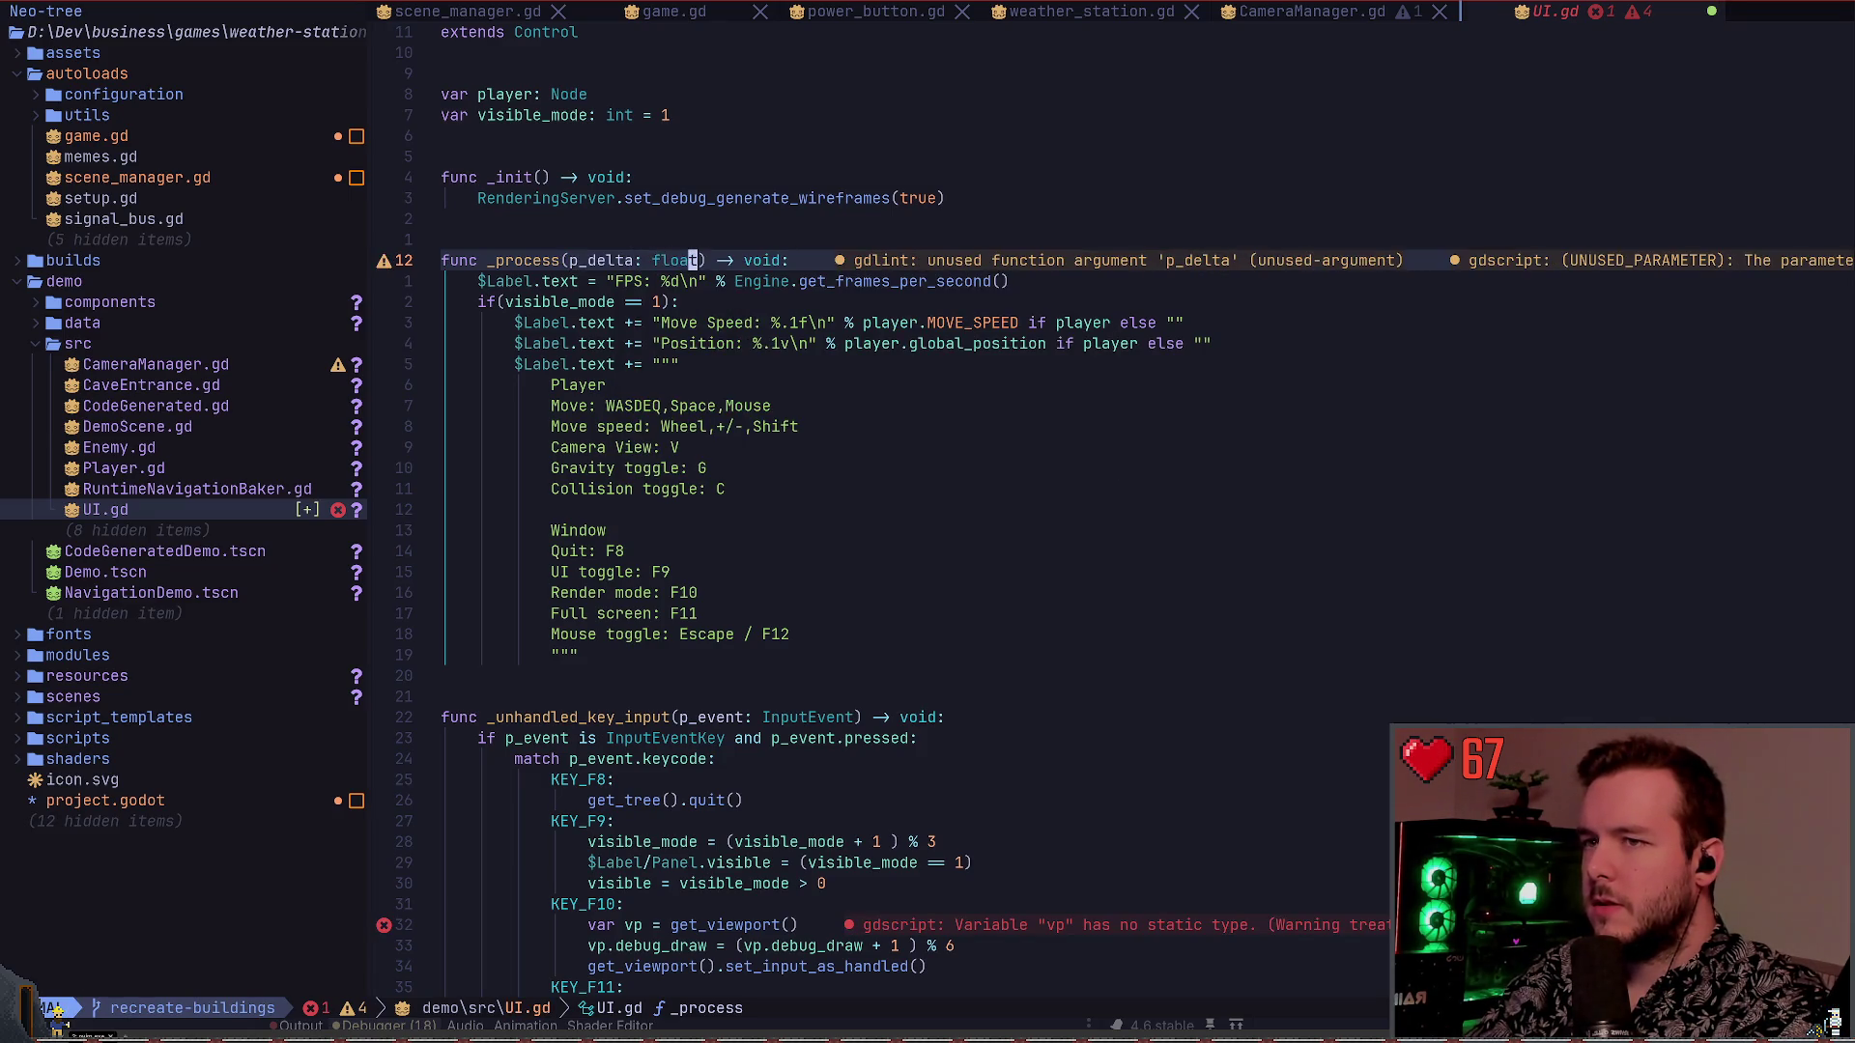
type(":w")
key("Return")
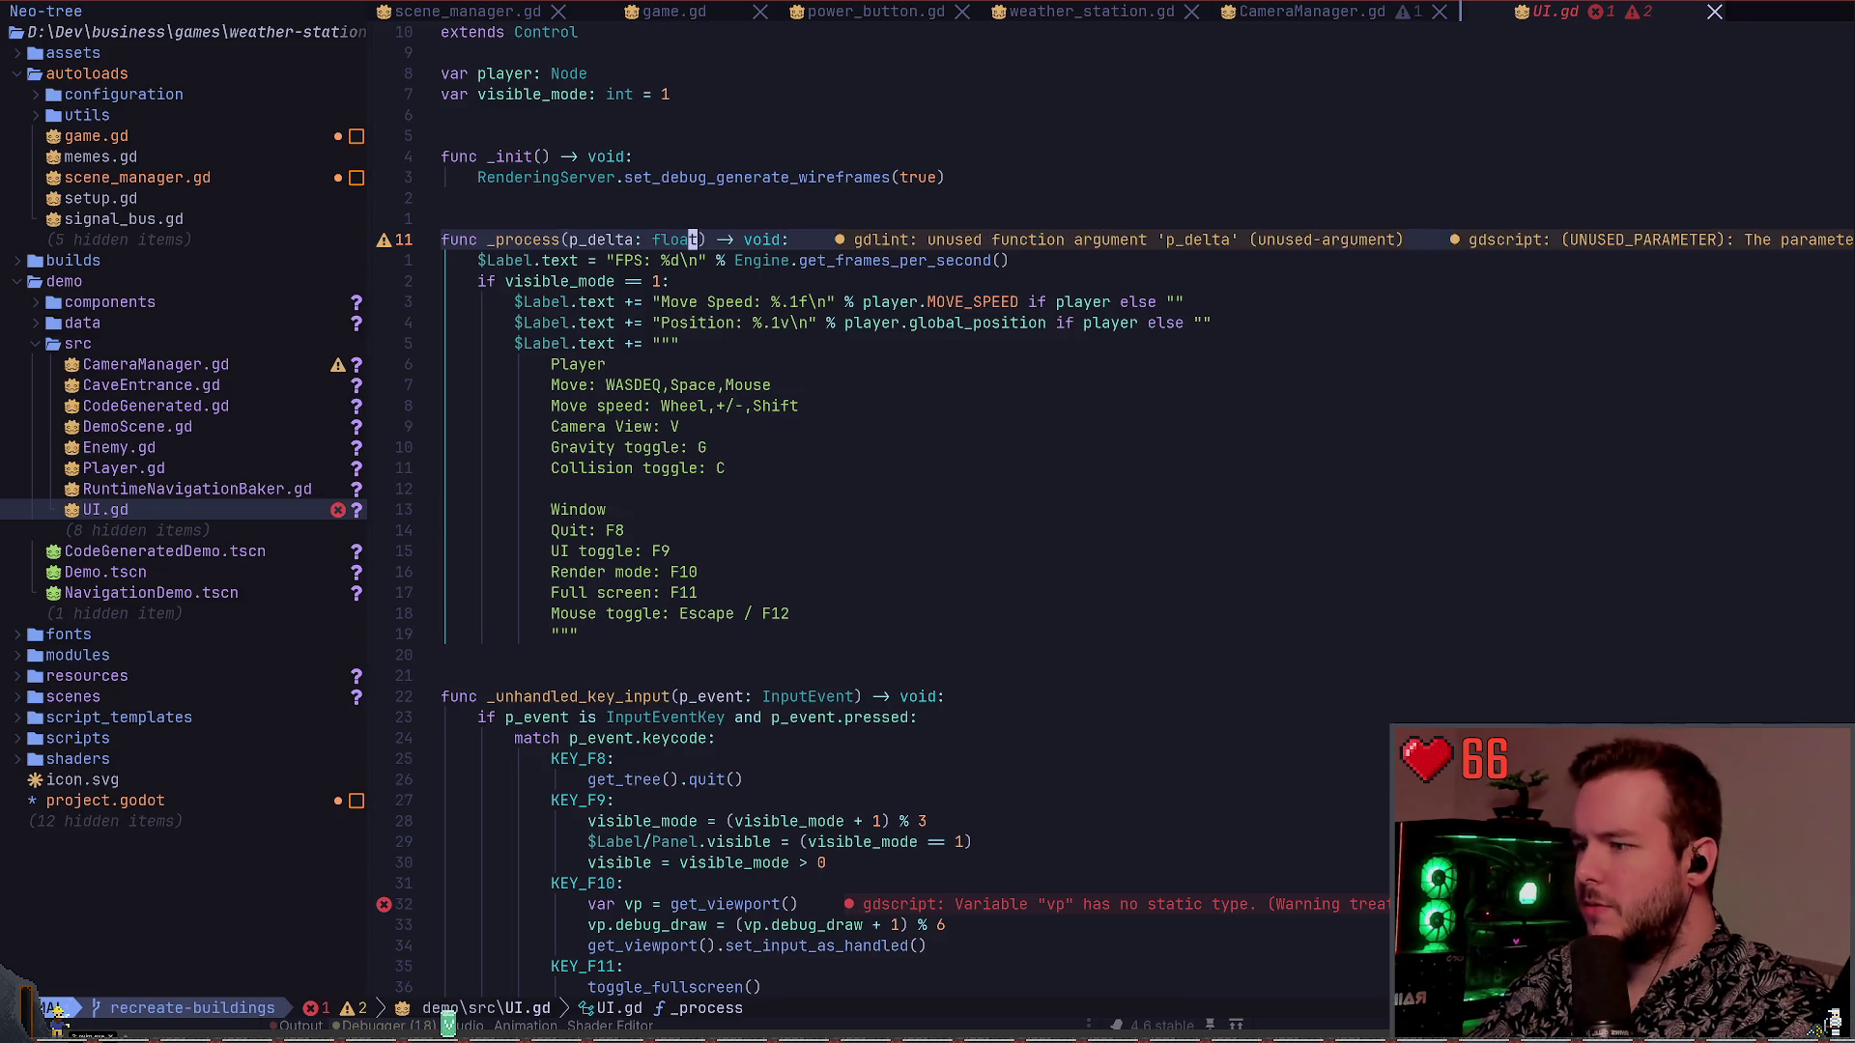
Rename the p_delta argument to _delta
type("bBciw_")
key("Escape")
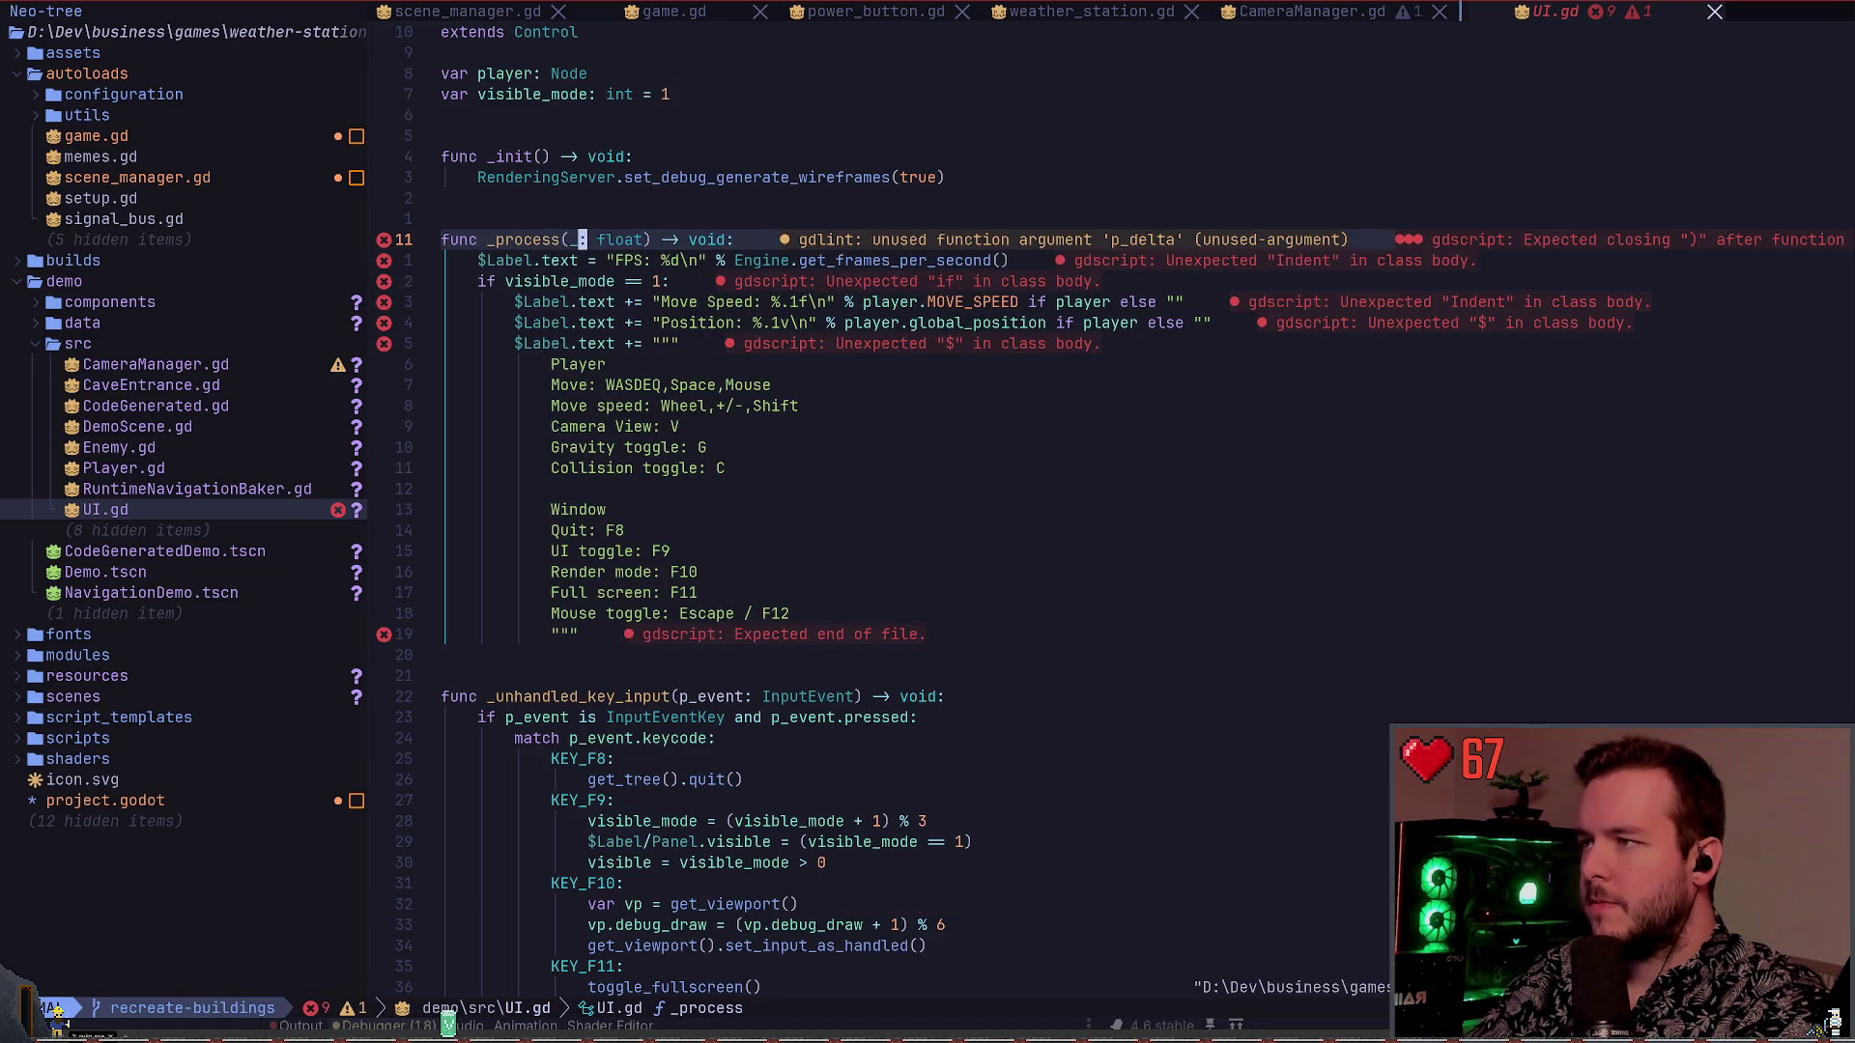
type("idelta")
key("Escape")
Change 'var vp =' to 'var vp :=', save UI.gd and close its buffer
key("j")
key("j")
key("j")
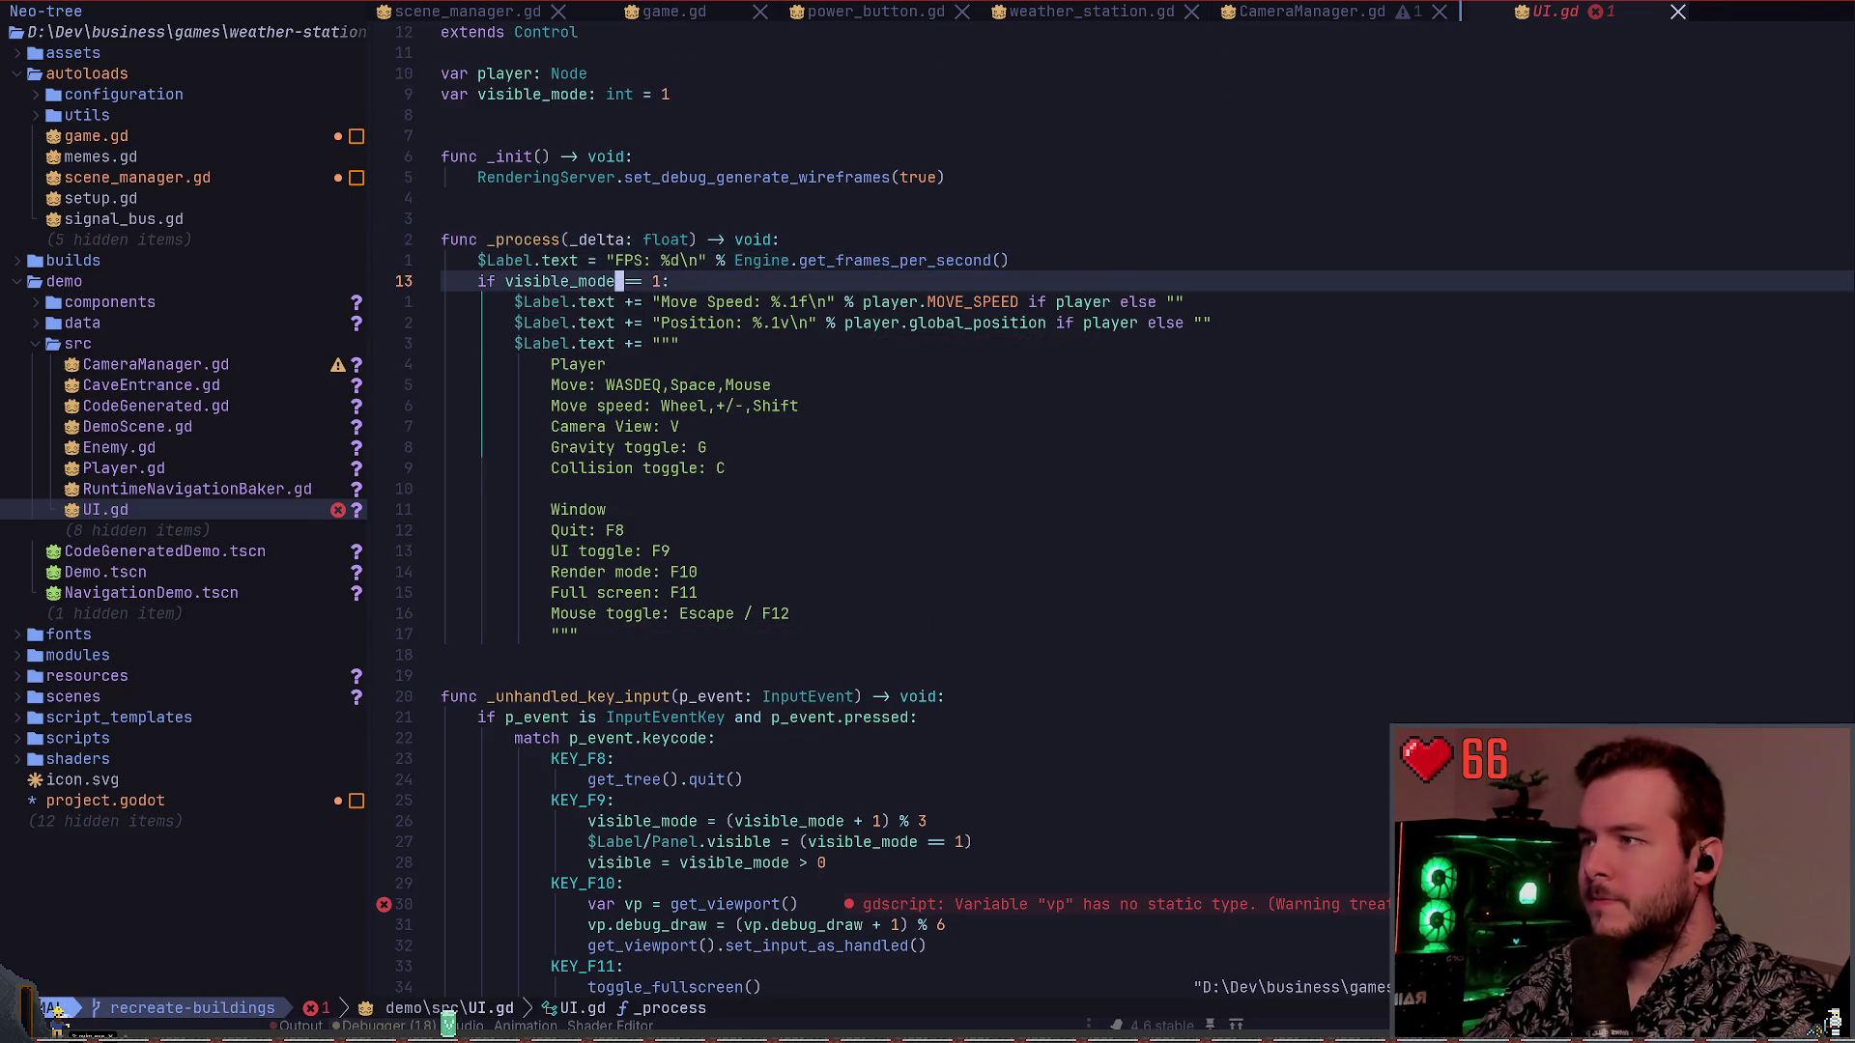
key("2")
key("3")
key("j")
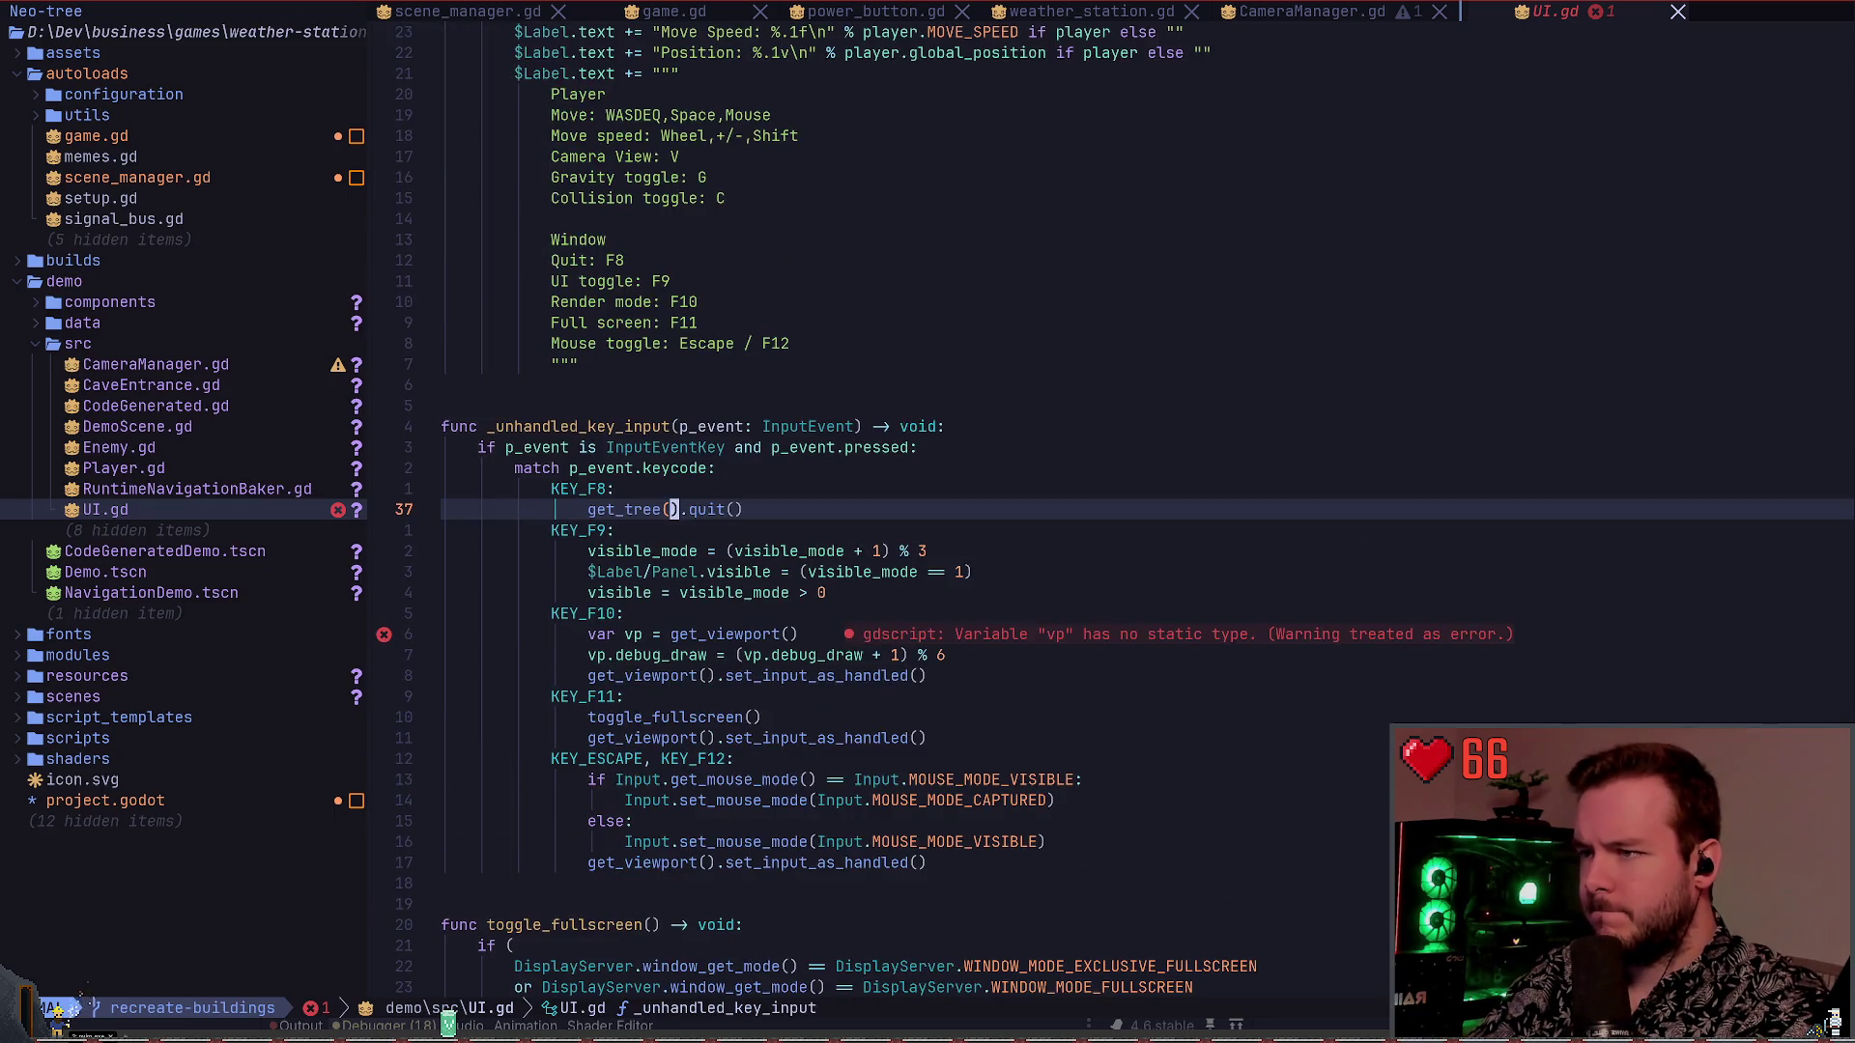
key("j")
key("j")
key("j")
key("b")
key("b")
type("w Quit:")
key("Escape")
key("ctrl+s")
key("j")
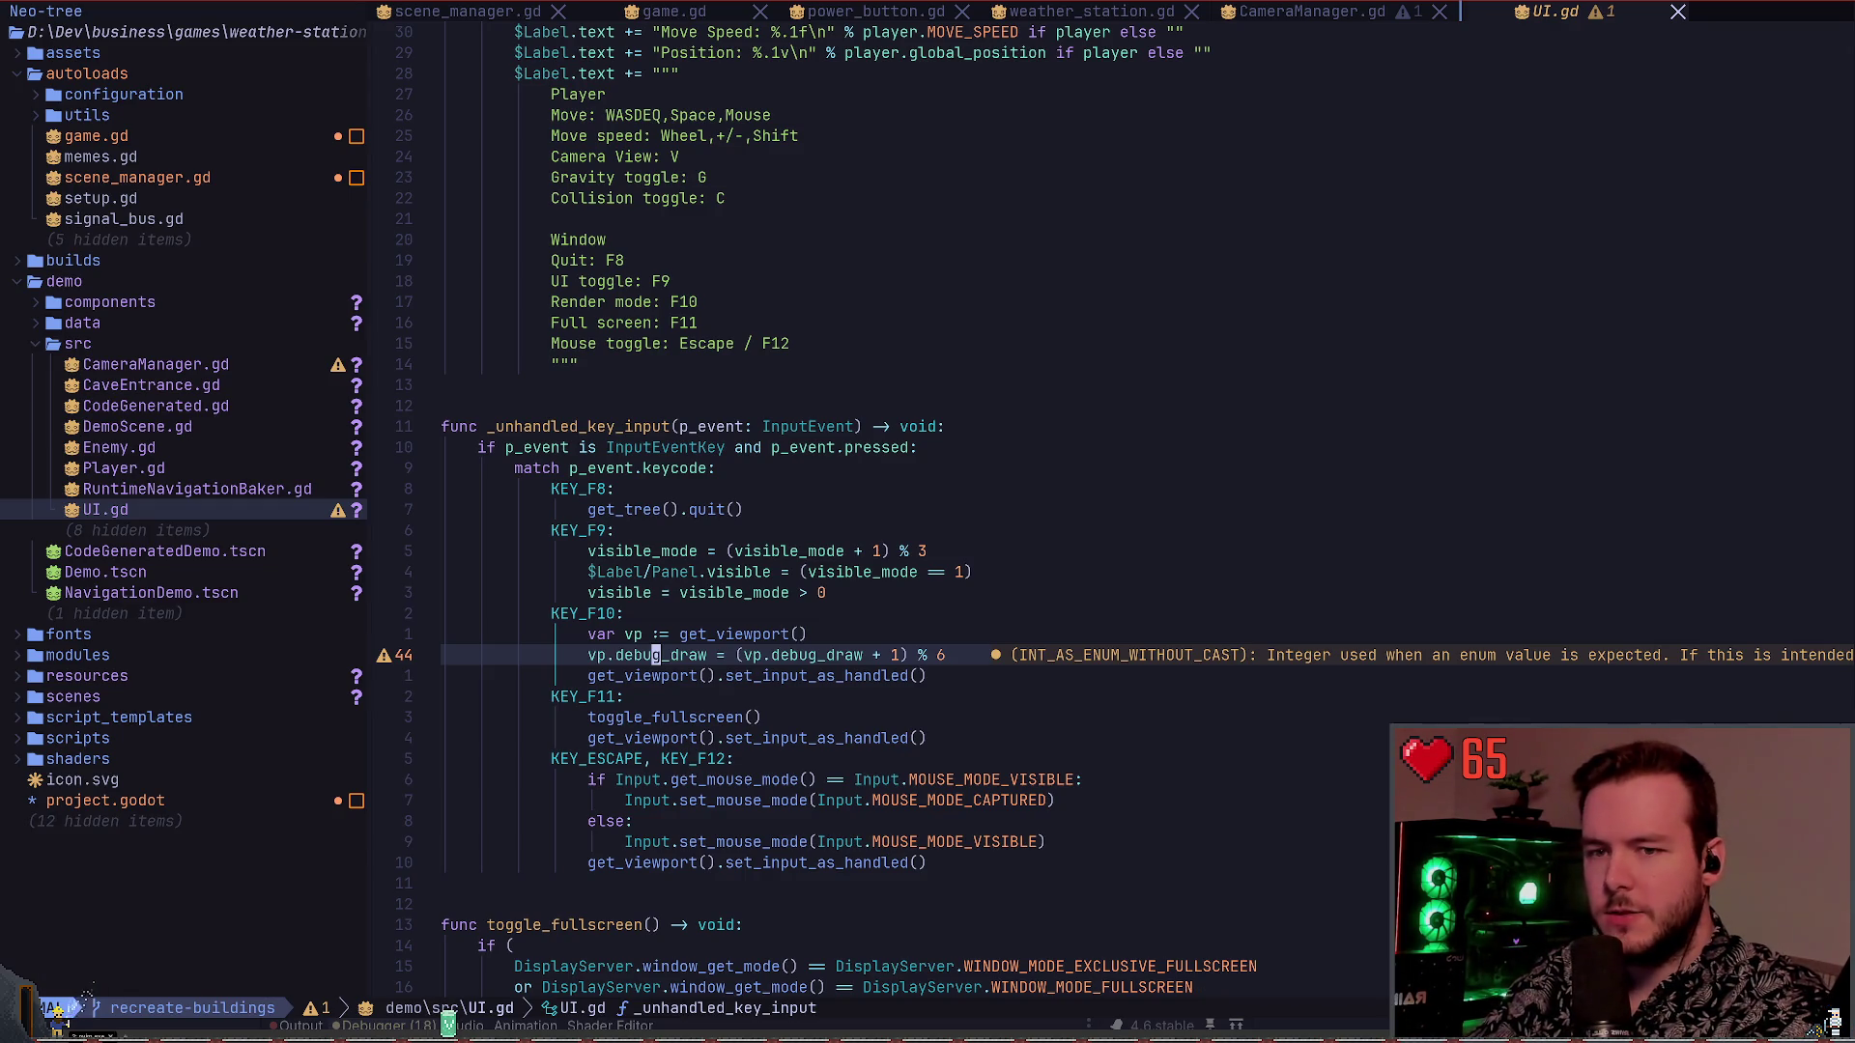
key("space")
Close the UI.gd buffer and open DemoScene.gd from the project tree
key("b")
key("d")
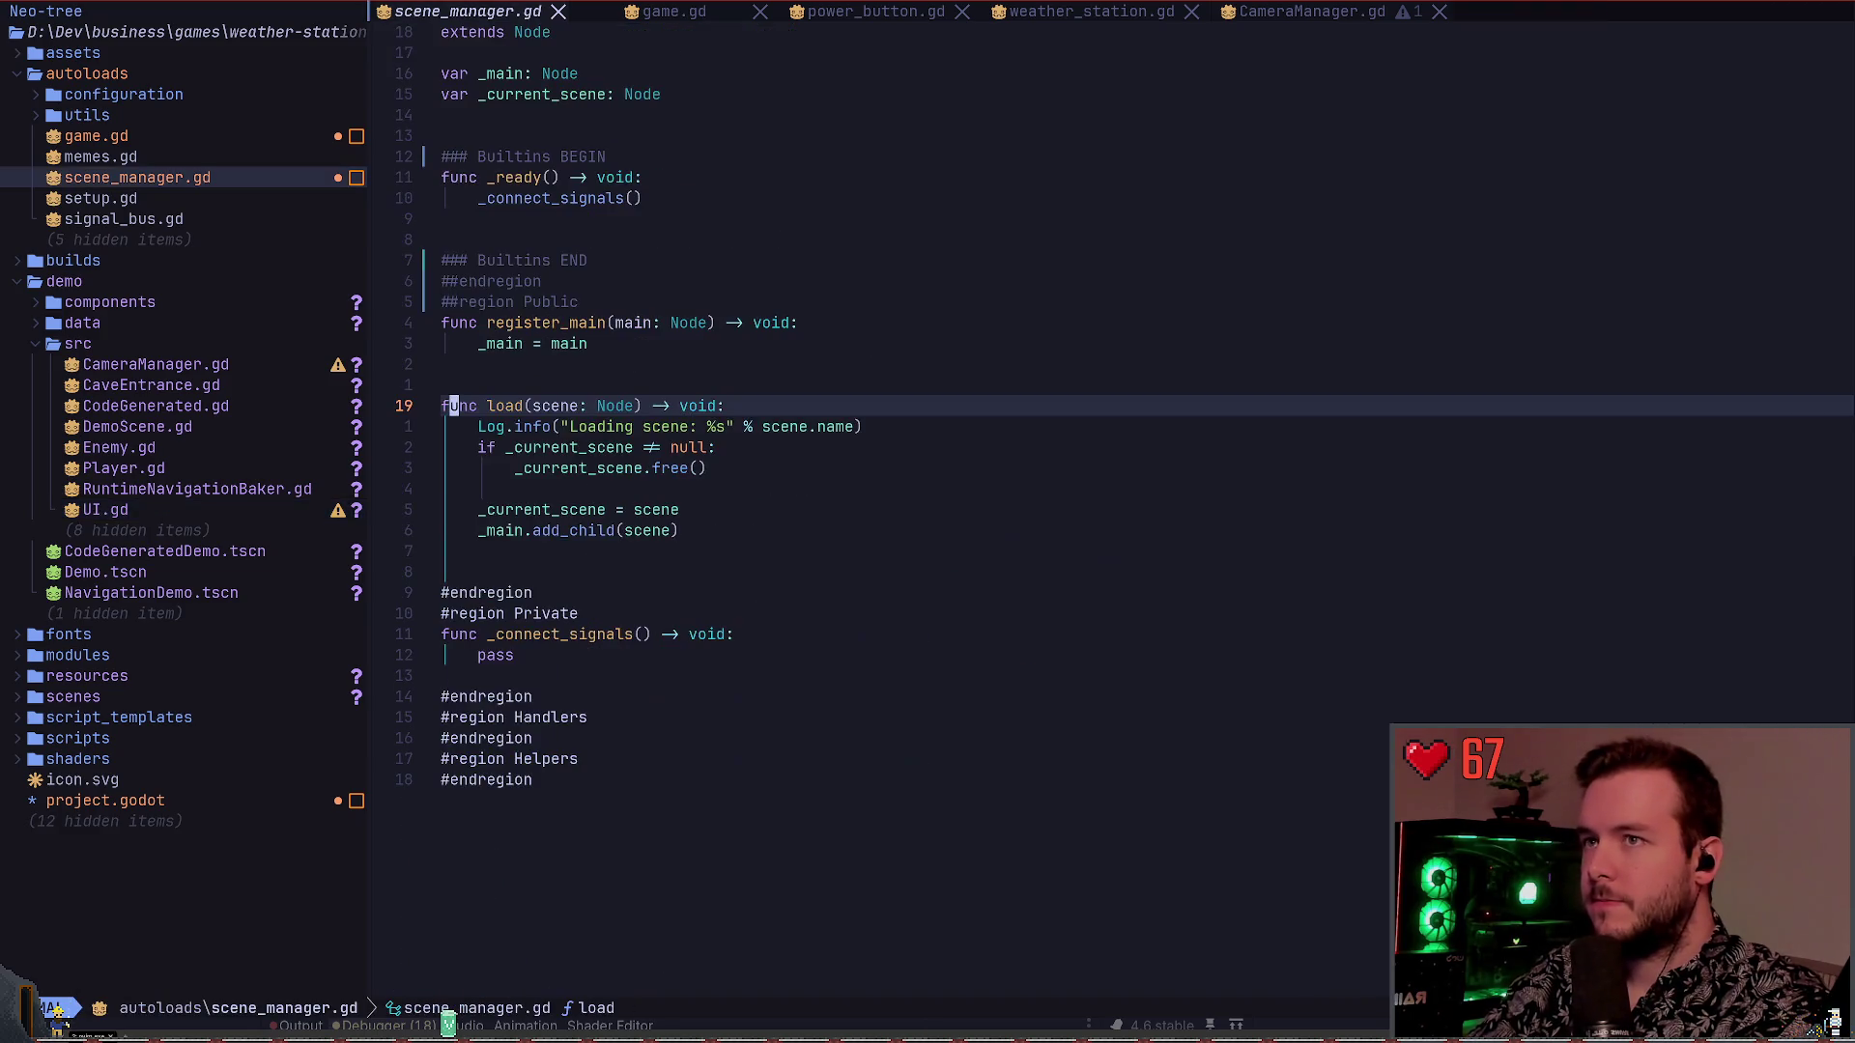
left_click(137, 426)
key("k")
key("j")
key("j")
key("j")
key("j")
key("k")
key("k")
key("k")
key("j")
key("Return")
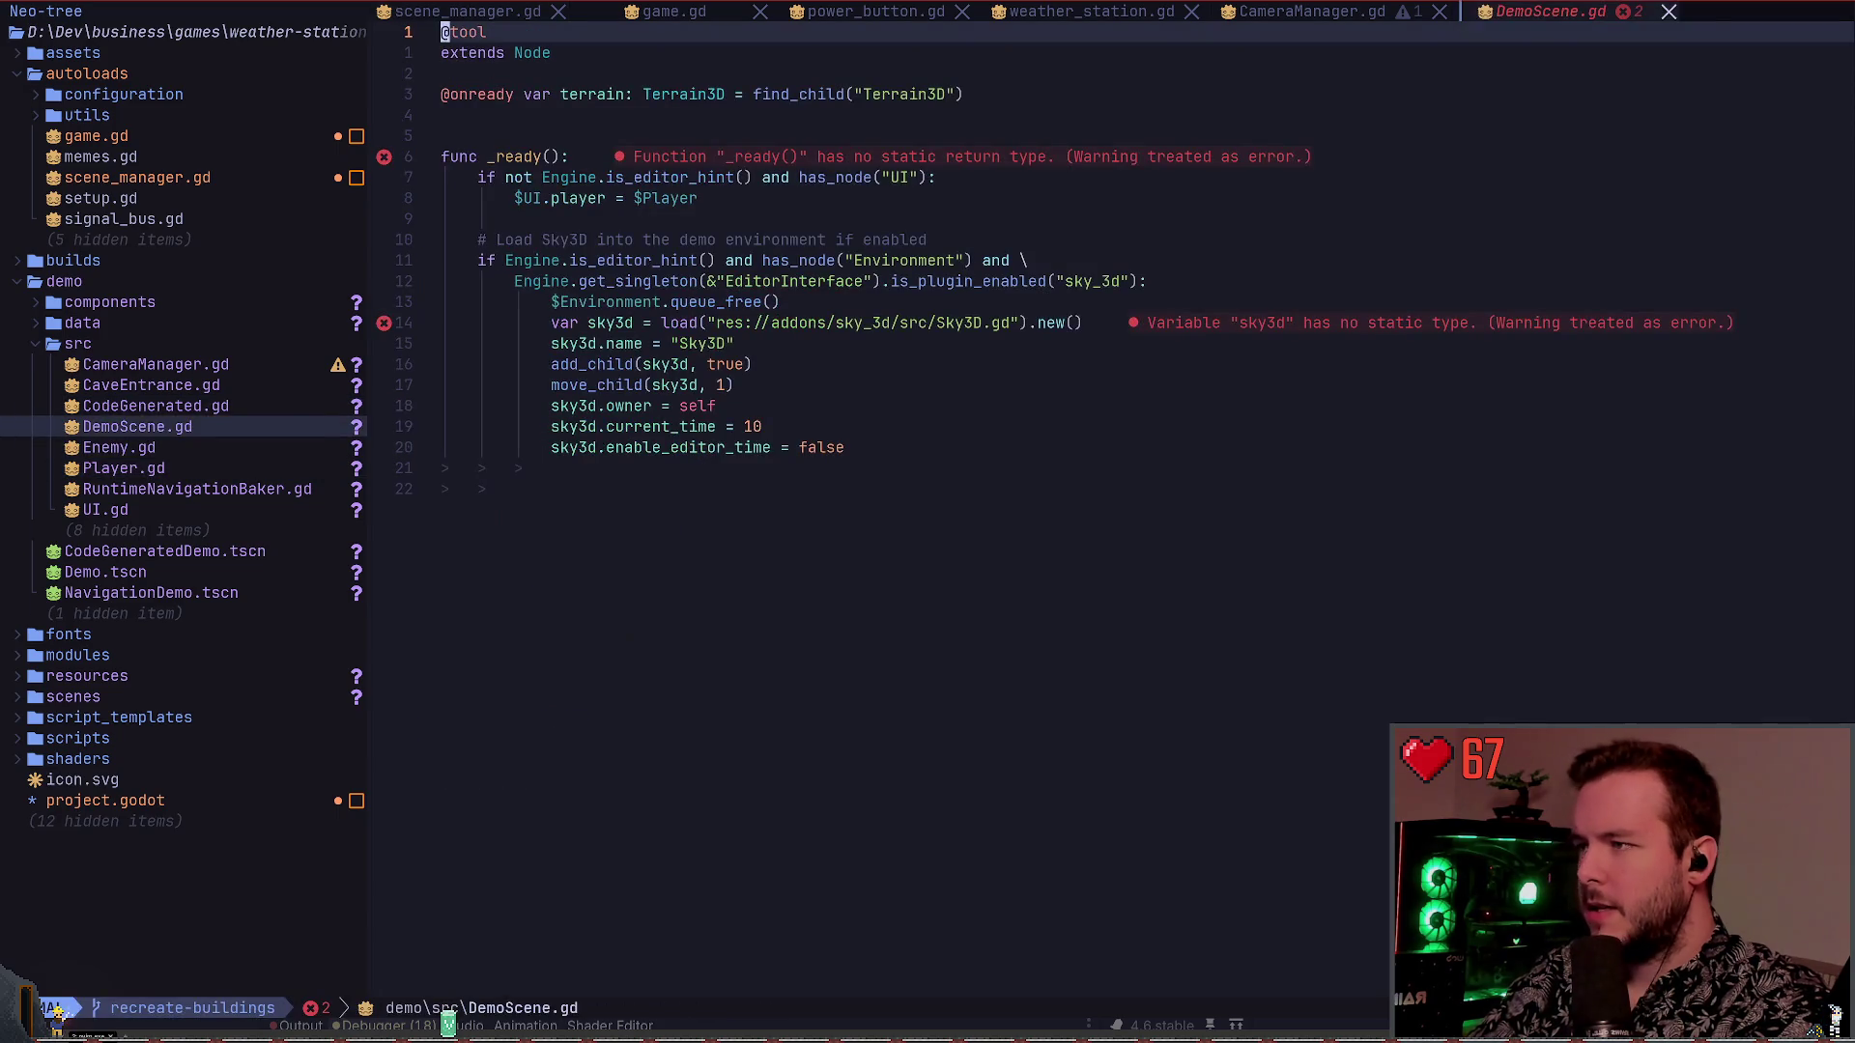
key("j")
key("j")
key("j")
Append ' -> void' to func _ready() and save DemoScene.gd
type("$i -> void")
key("Escape")
key("ctrl+s")
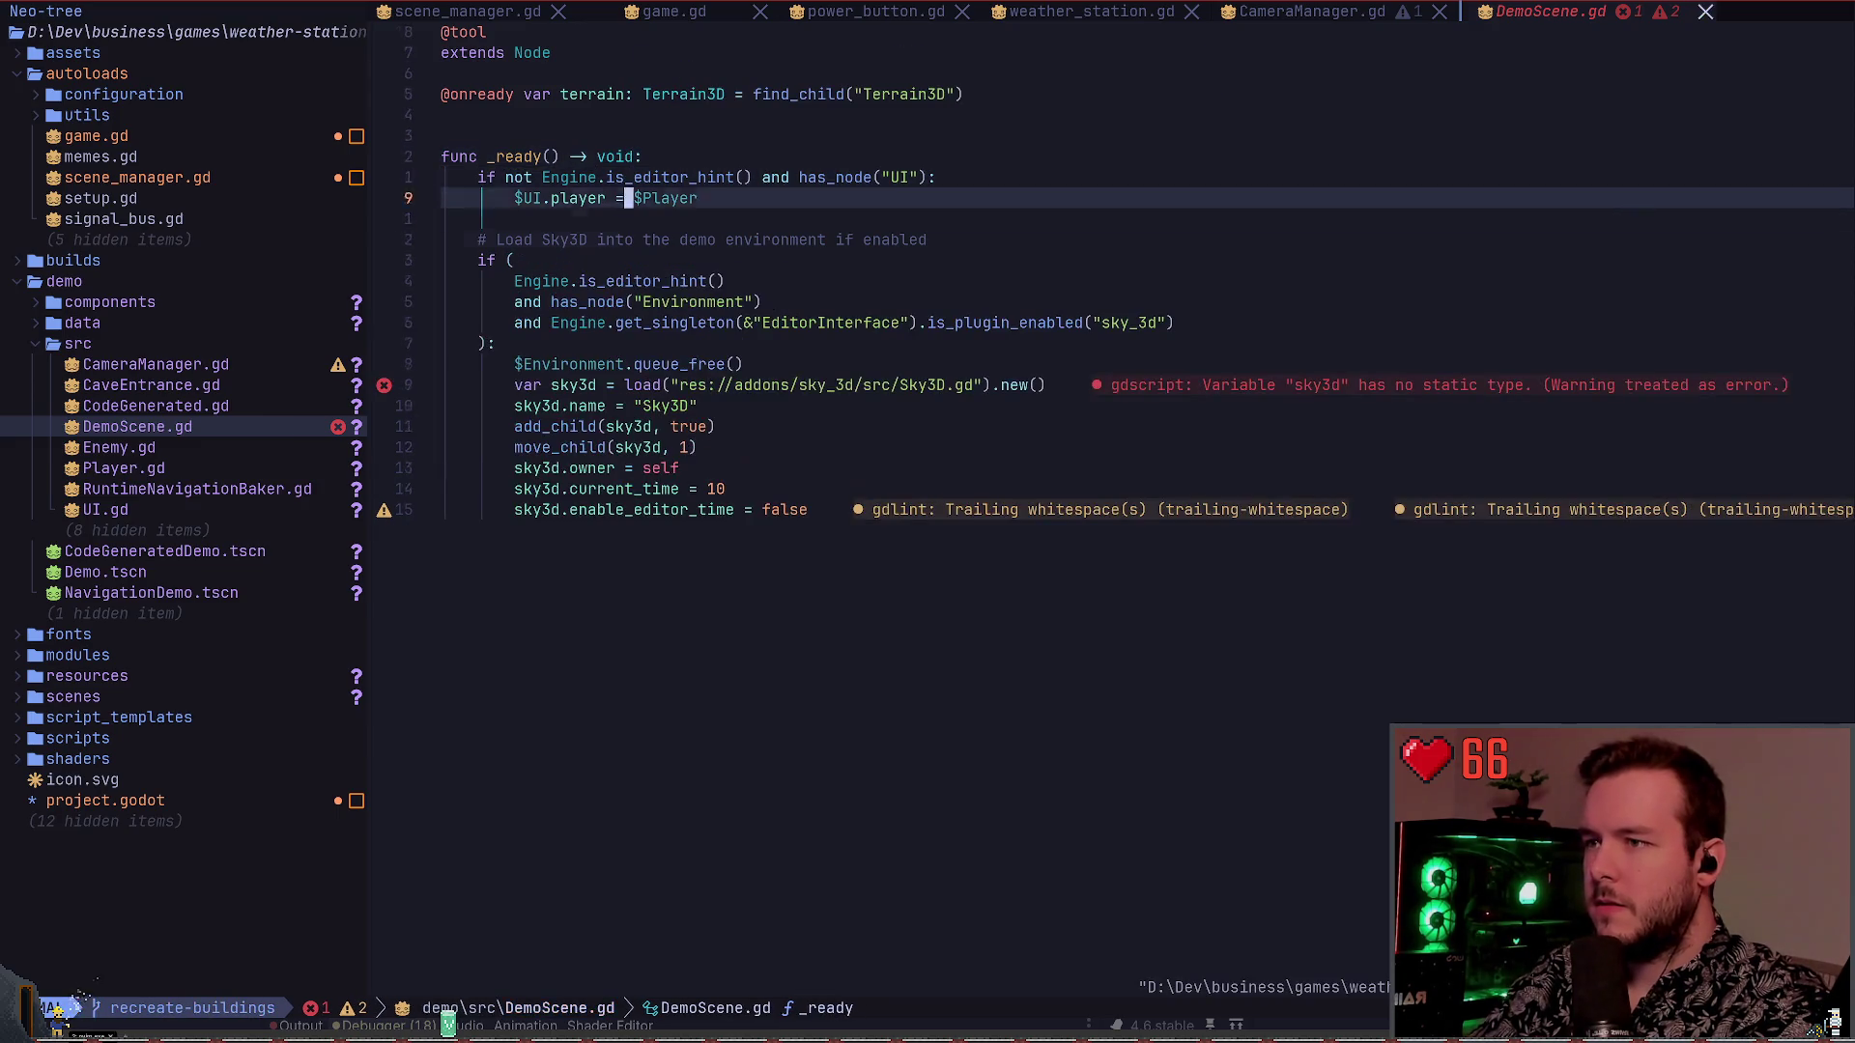
key("9")
key("j")
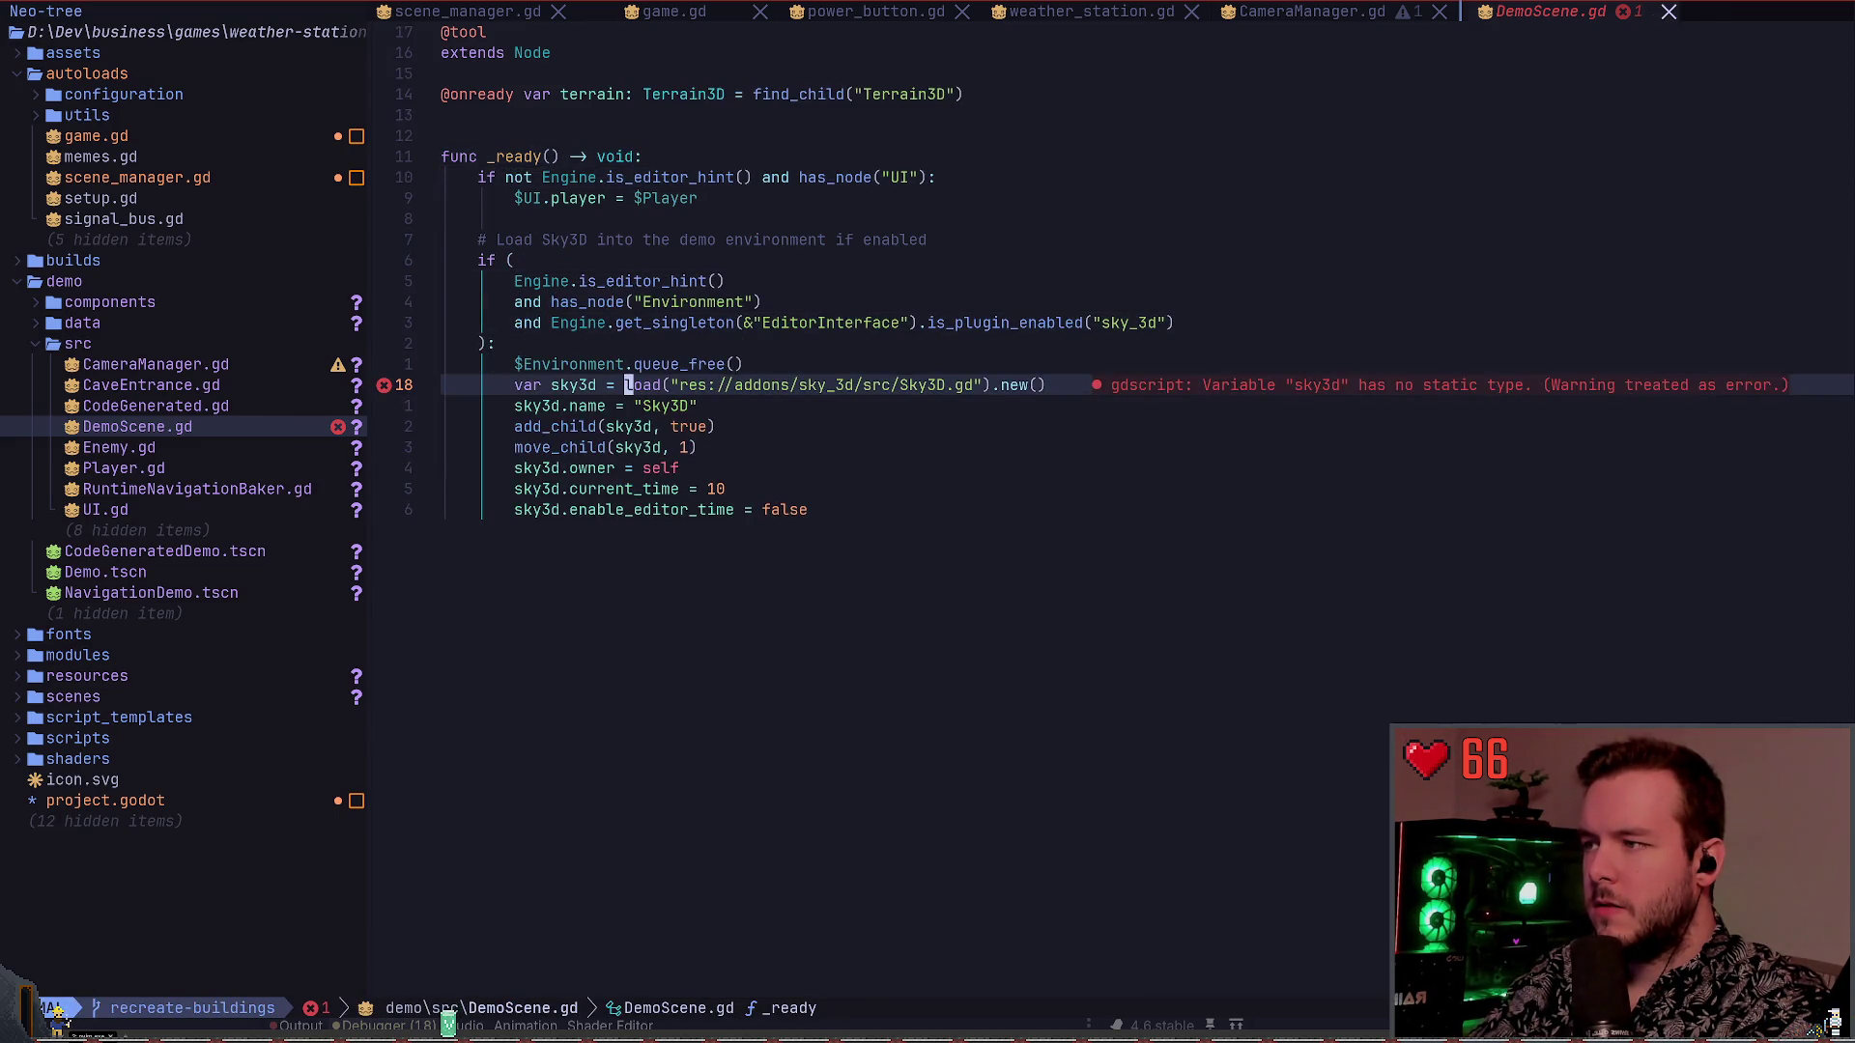
Compare the Sky3D if-condition before and after reformatting, keep the parenthesised version and save
key("u")
key("ctrl+r")
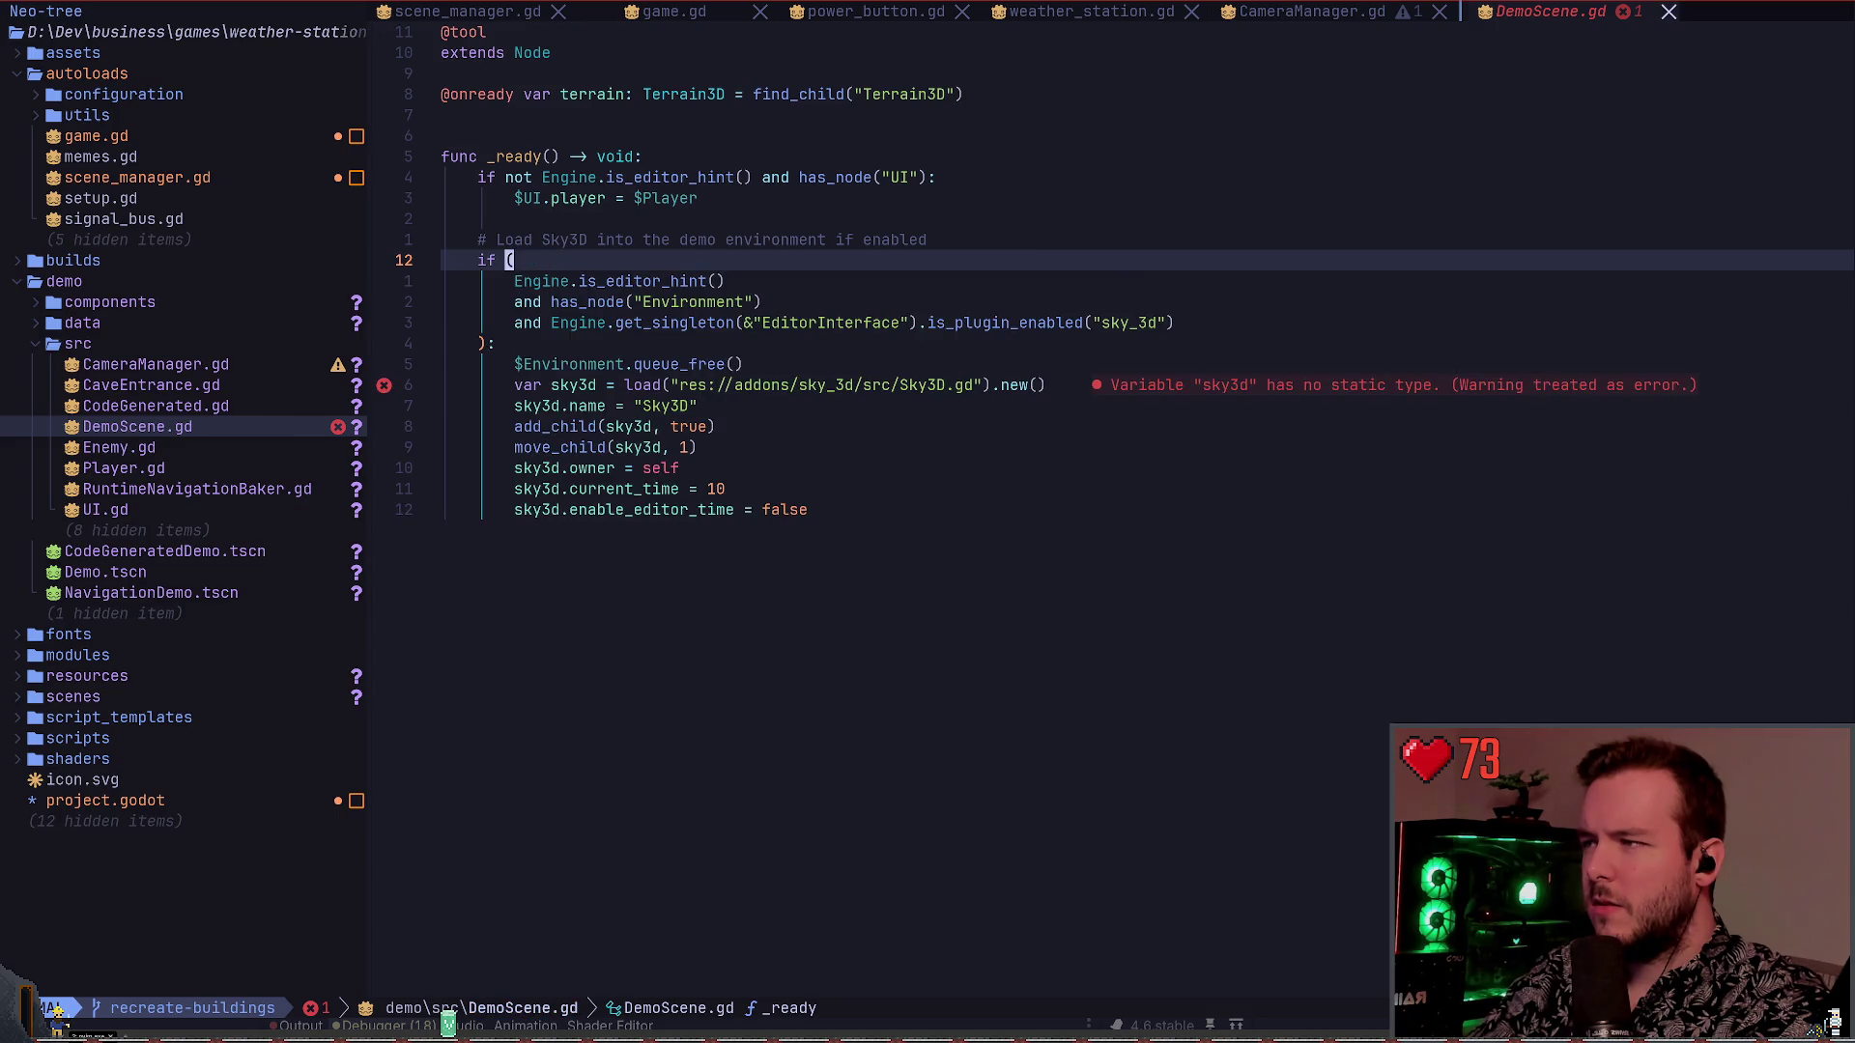
key("u")
key("ctrl+r")
key("u")
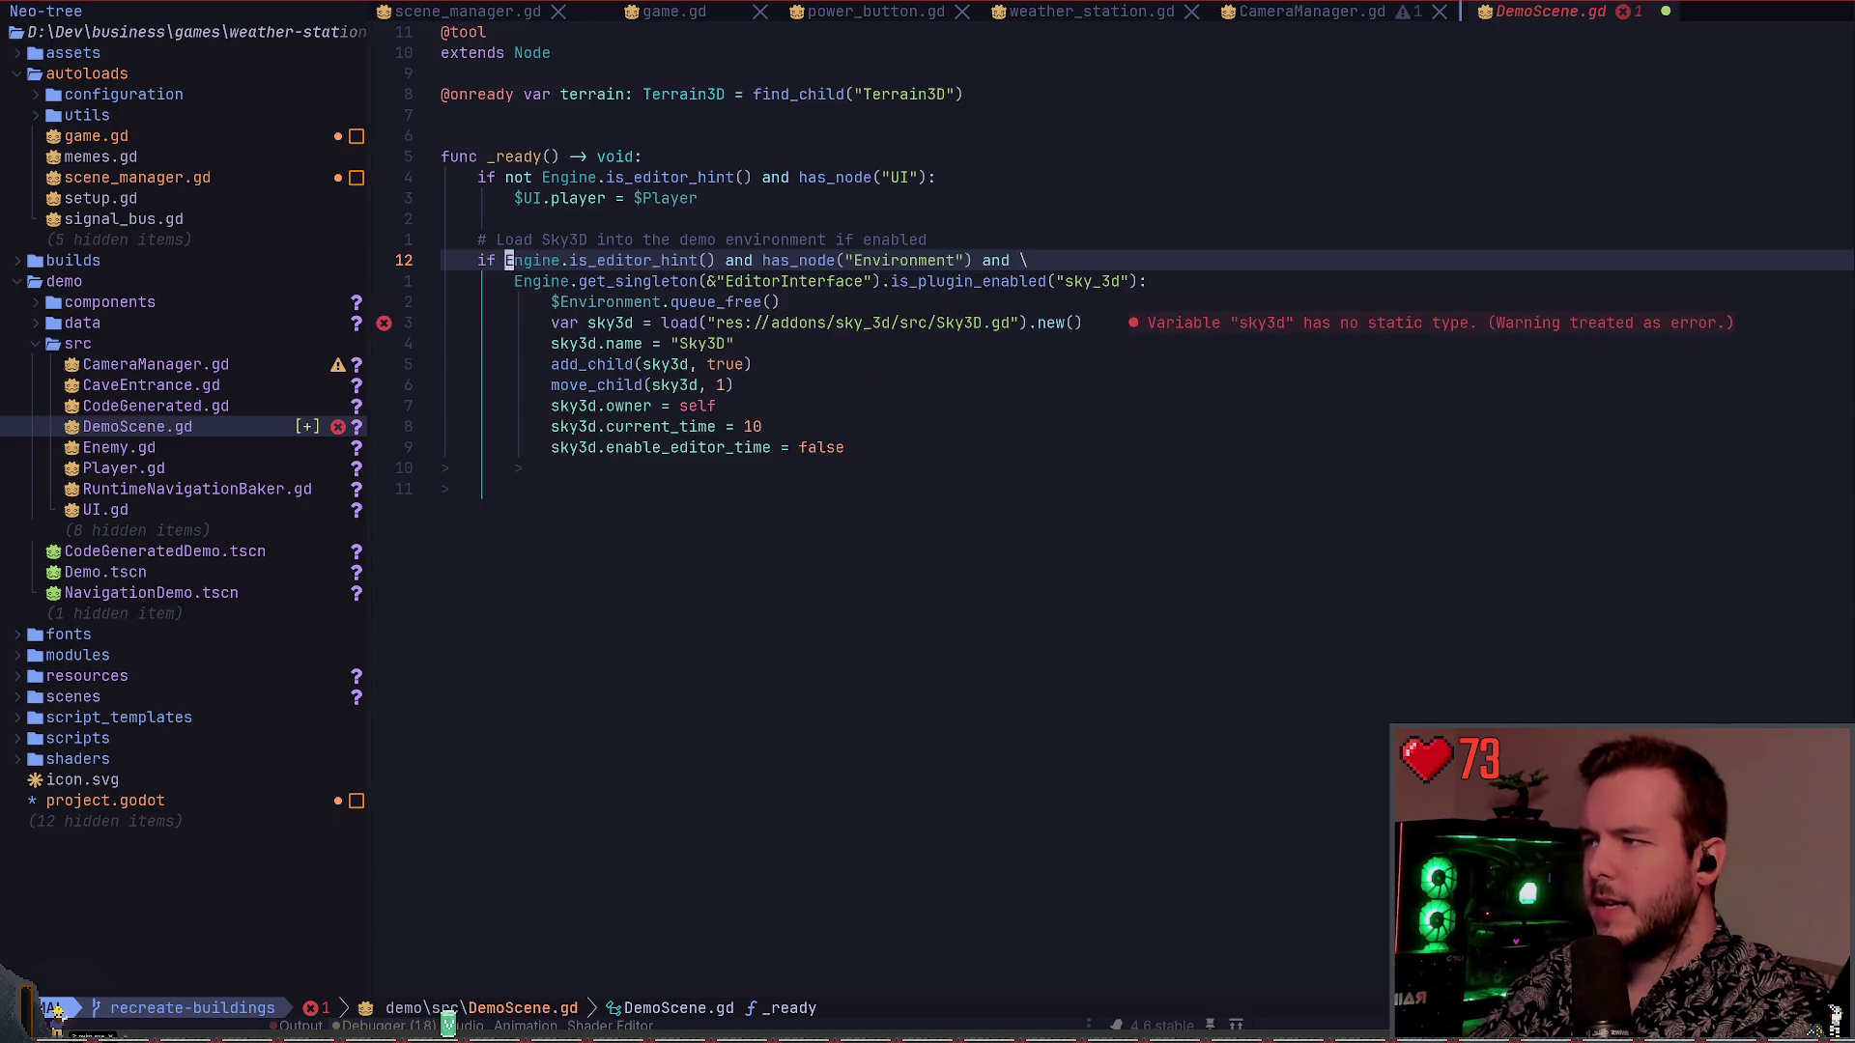
key("ctrl+r")
key("u")
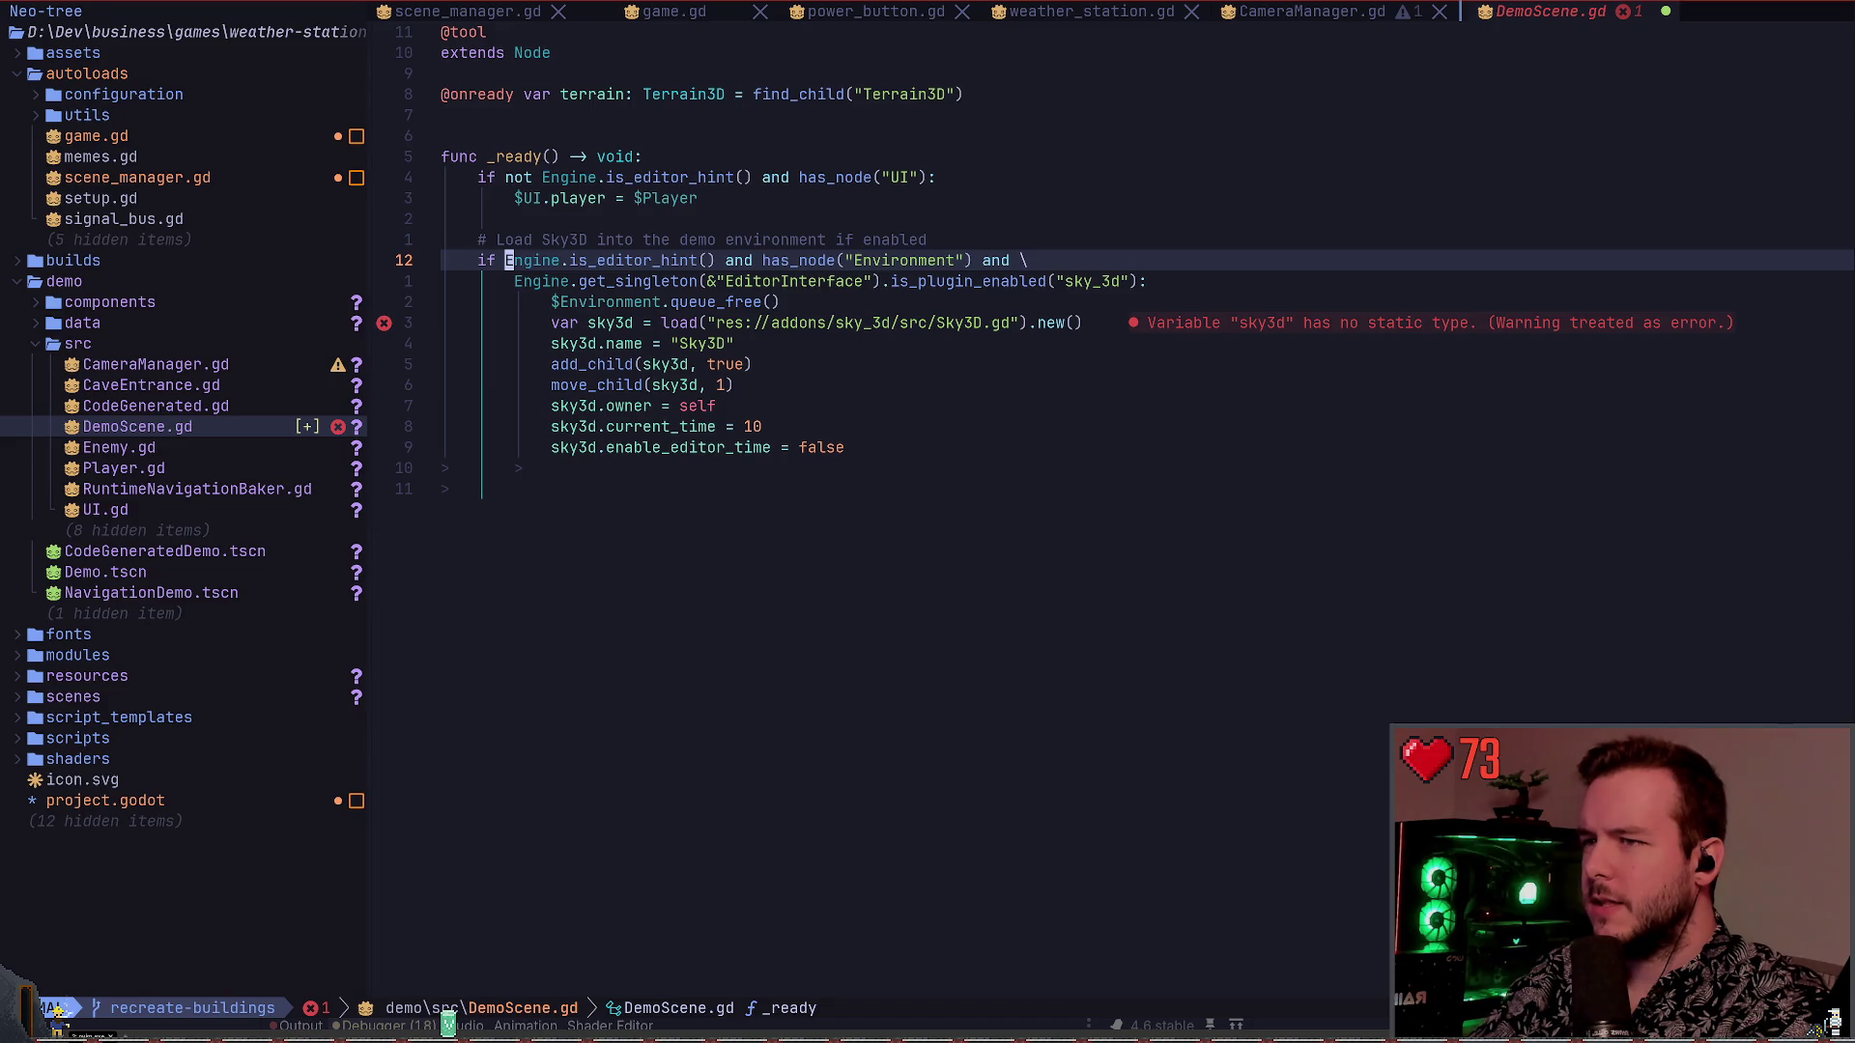
key("ctrl+r")
key("ctrl+s")
key("j")
key("j")
key("j")
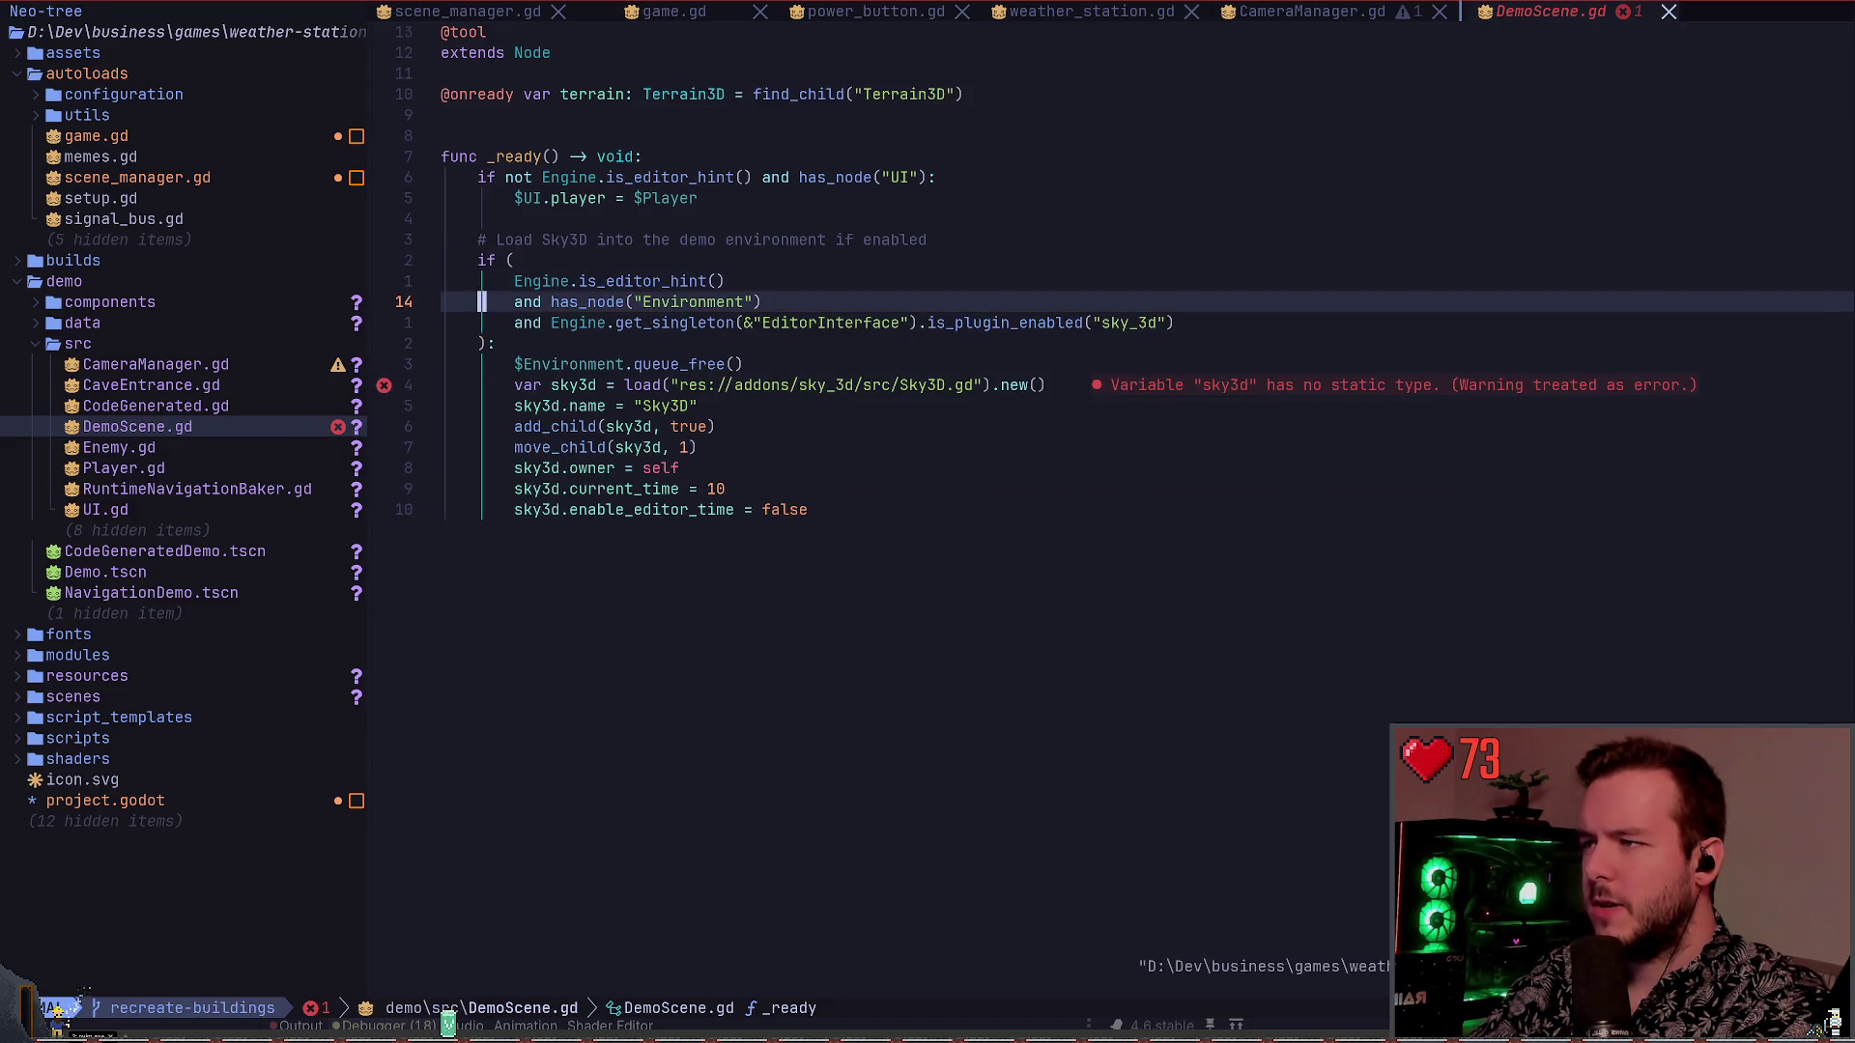
Search project files for 'sky' and look up info and definition of the Sky3D load path
key("w")
key("w")
key("w")
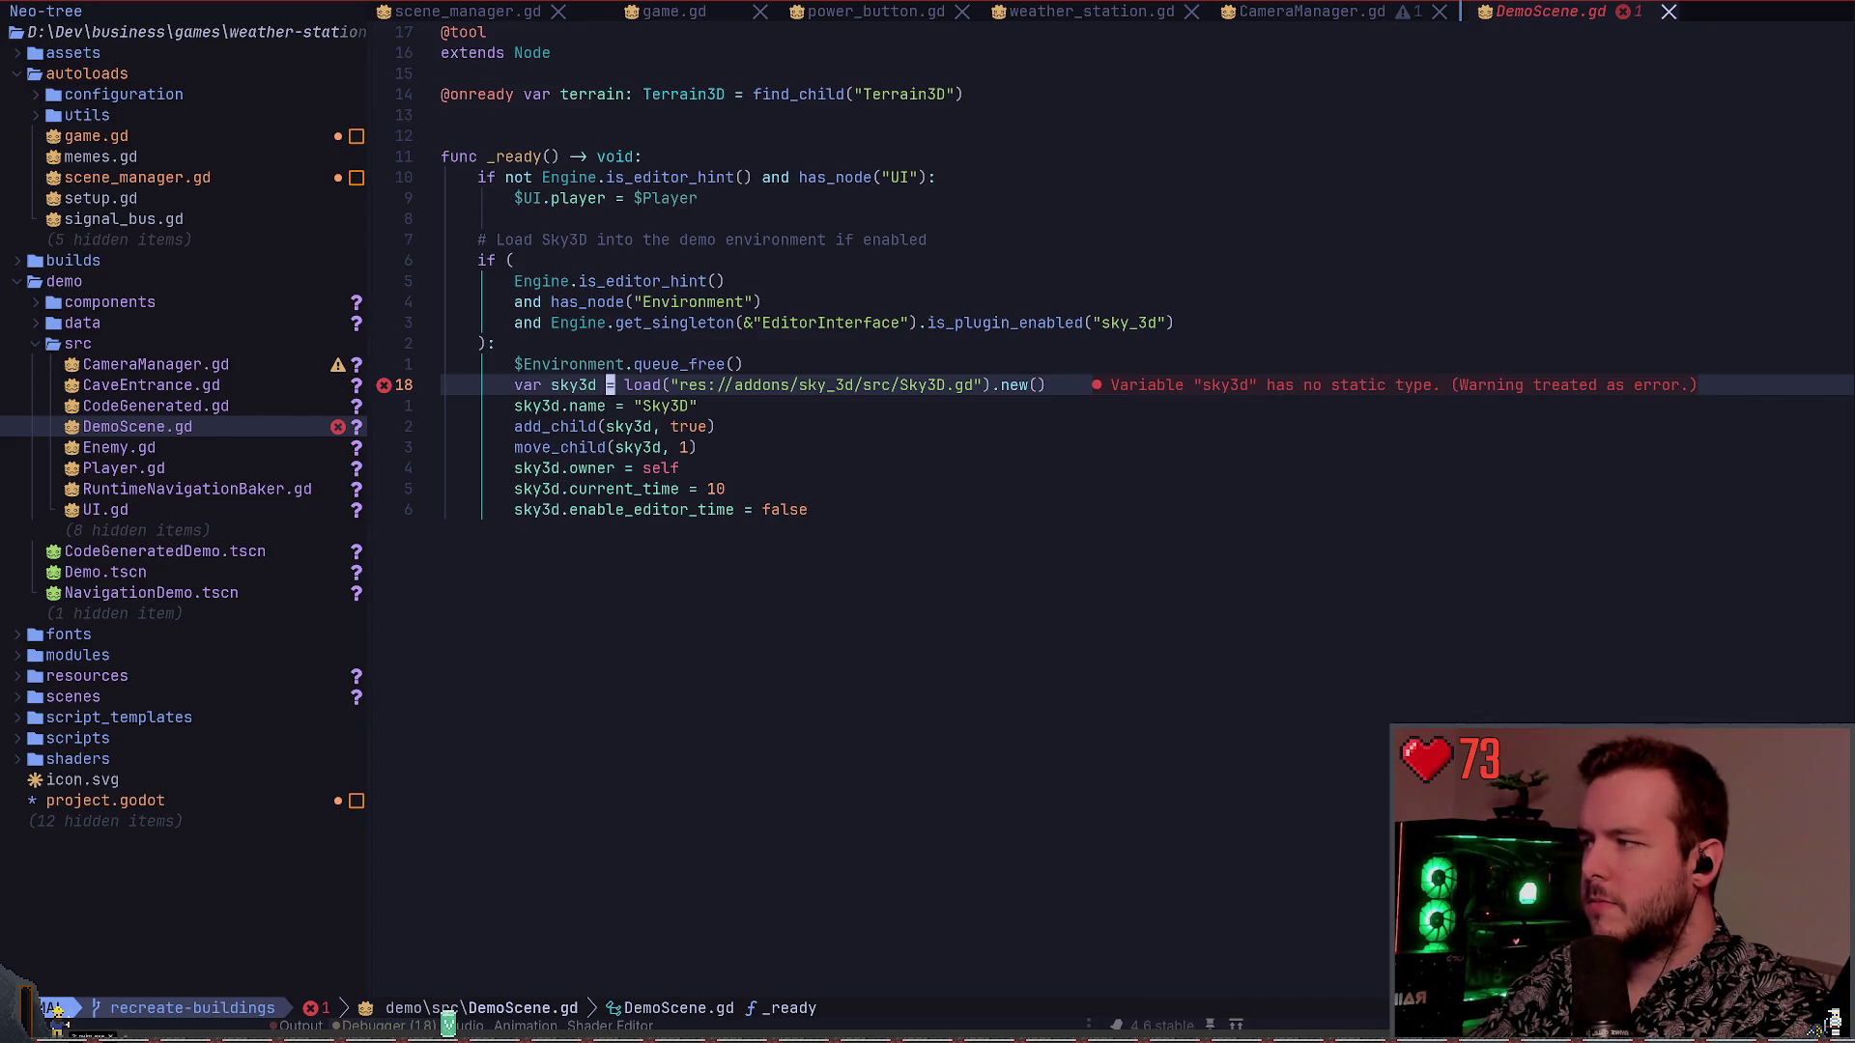
key("space")
key("f")
key("f")
type("sky")
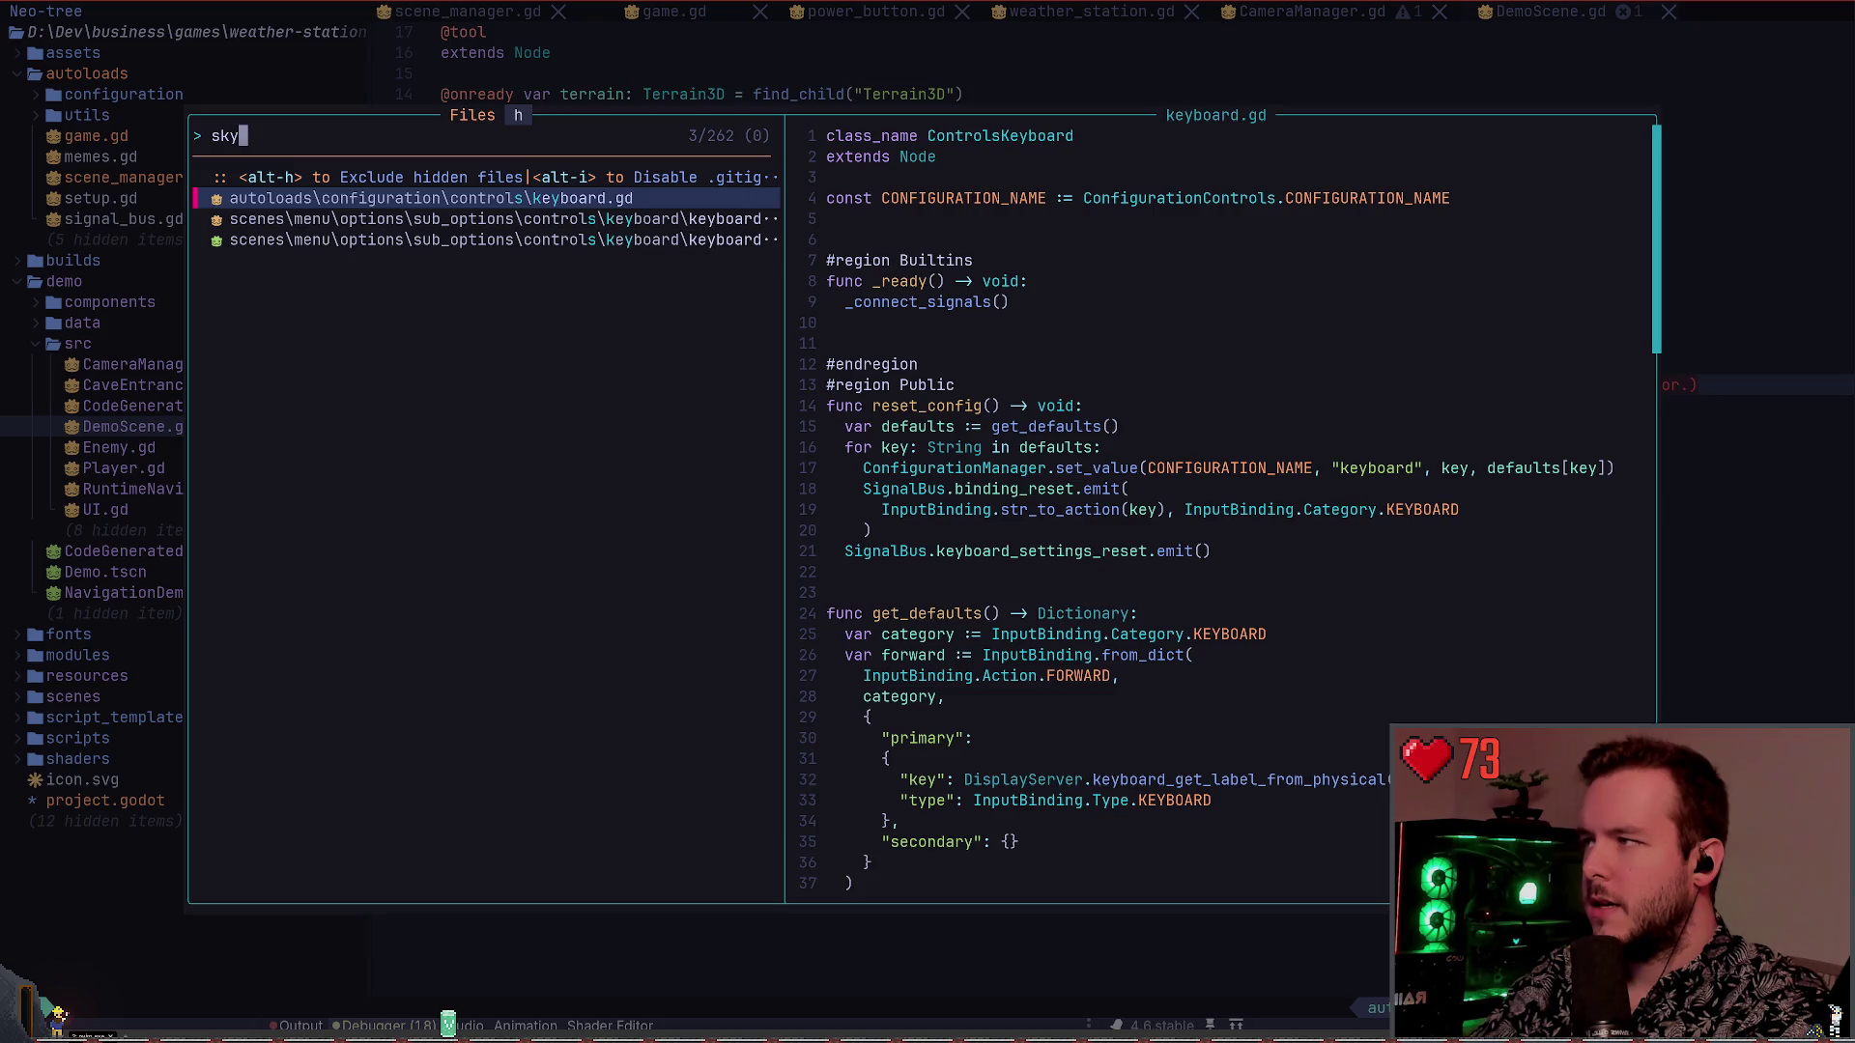
key("Escape")
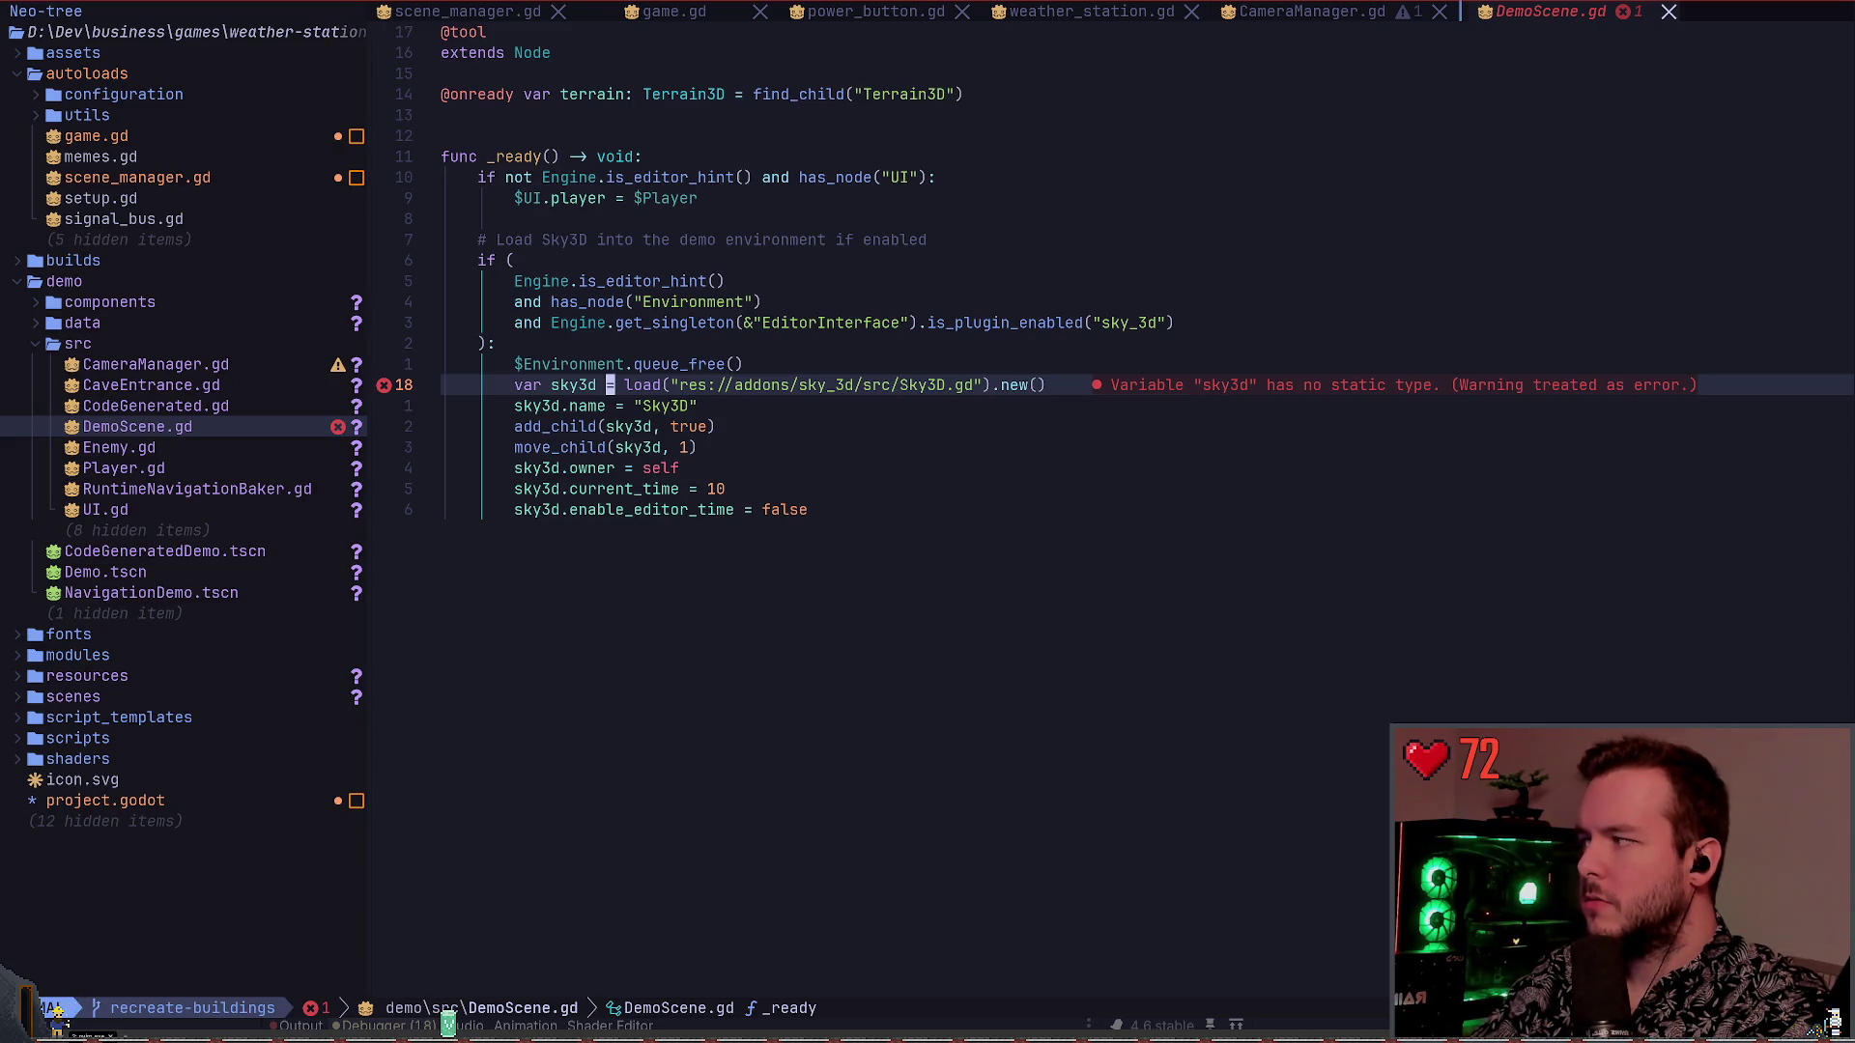
key("w")
key("w")
key("w")
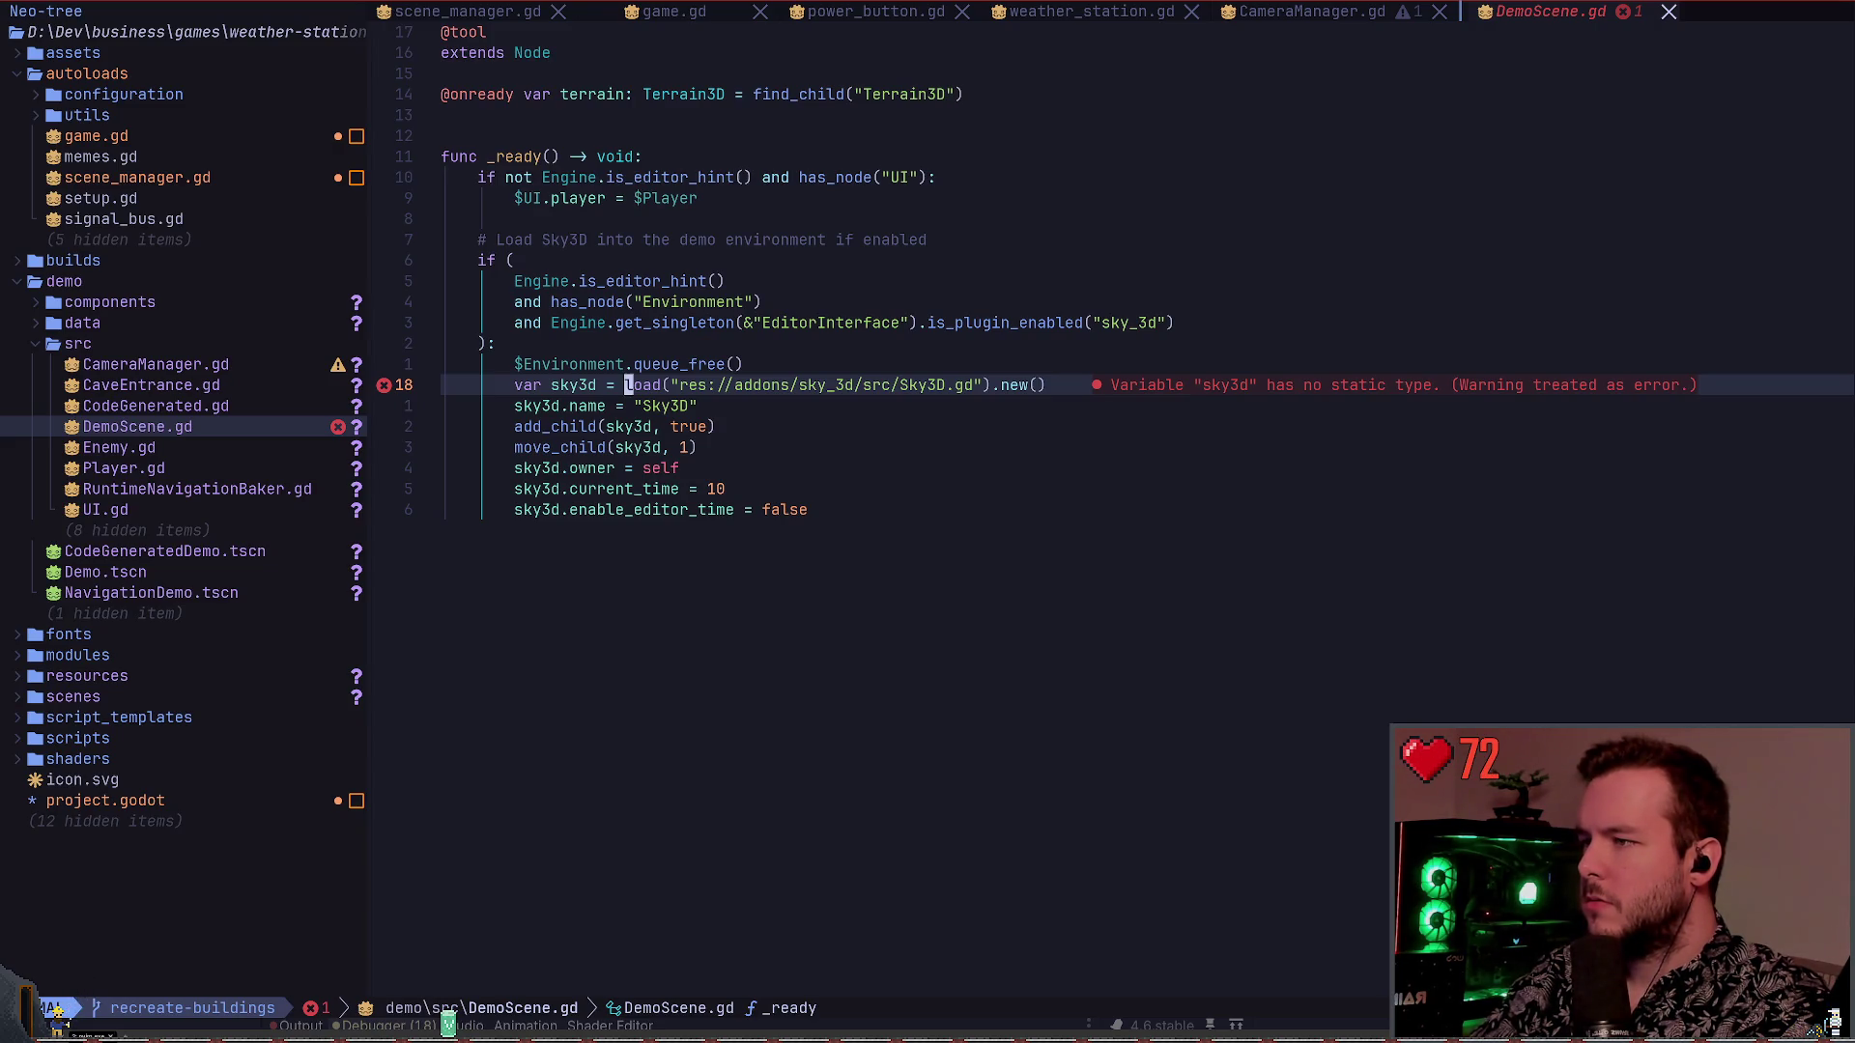
key("shift+k")
key("g")
key("d")
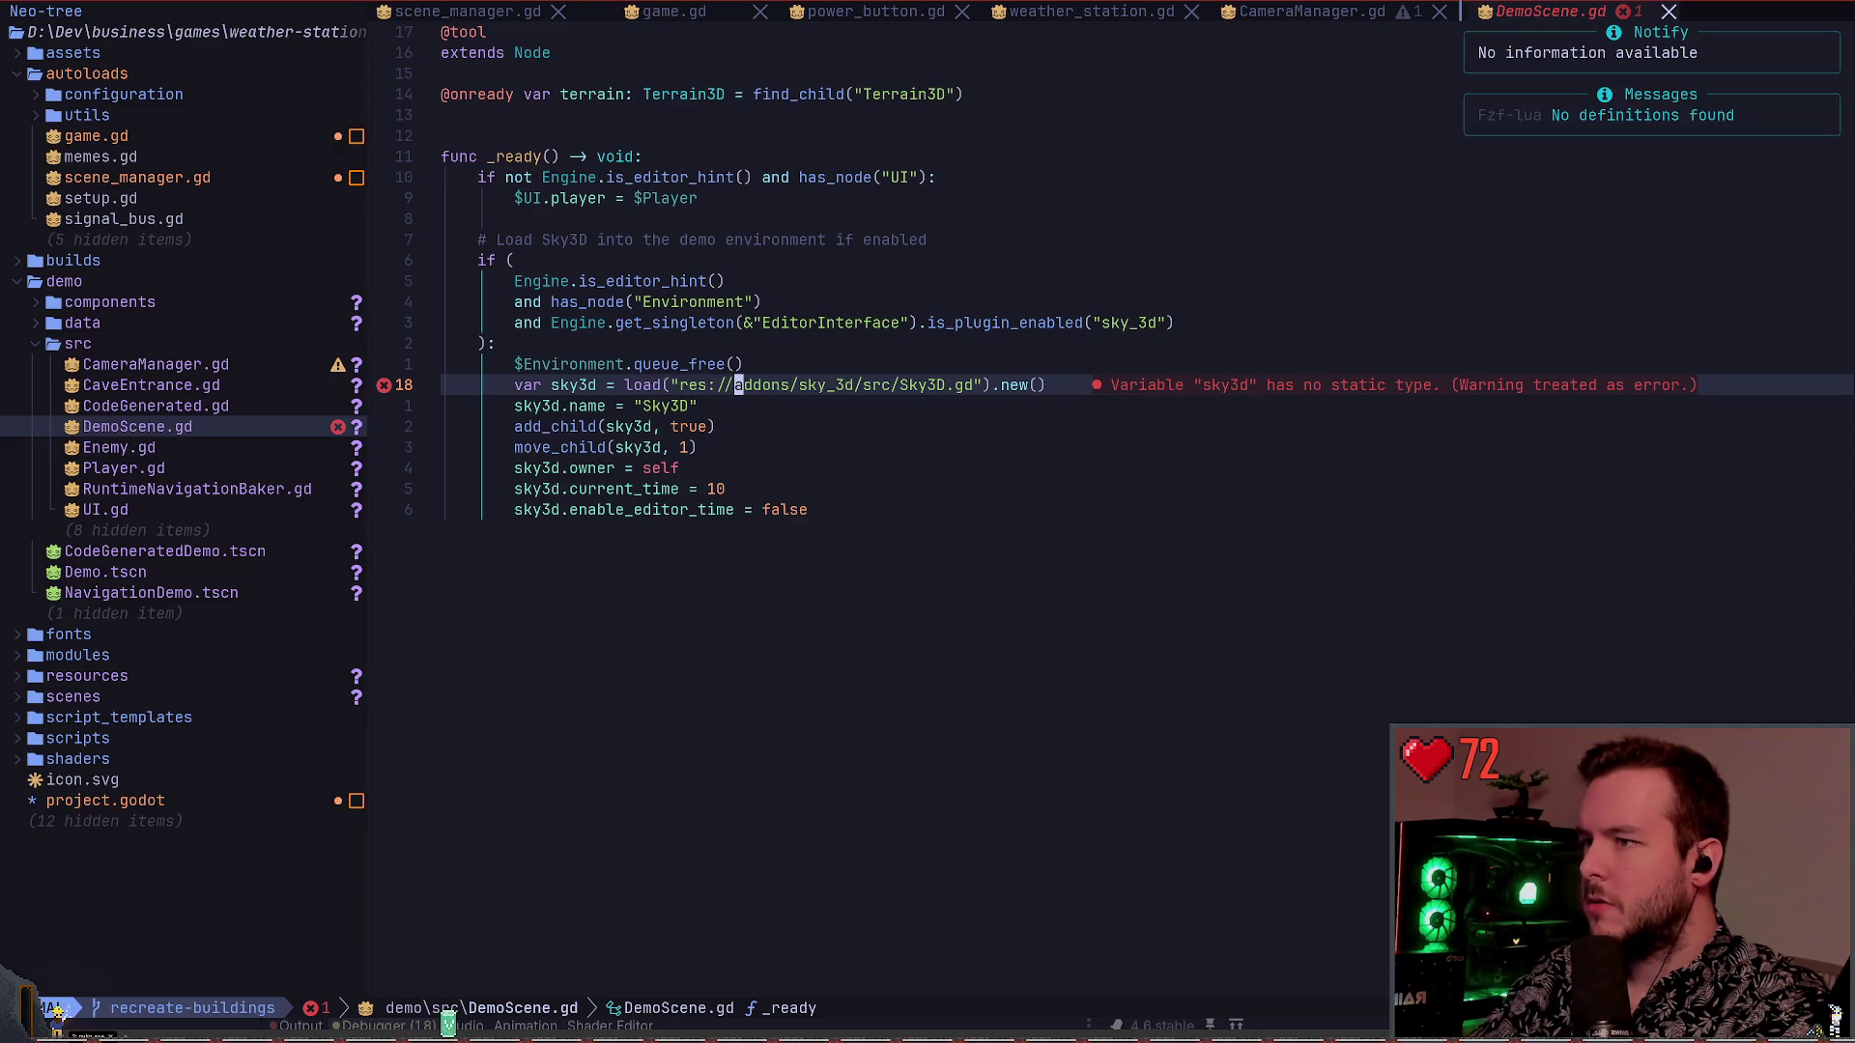
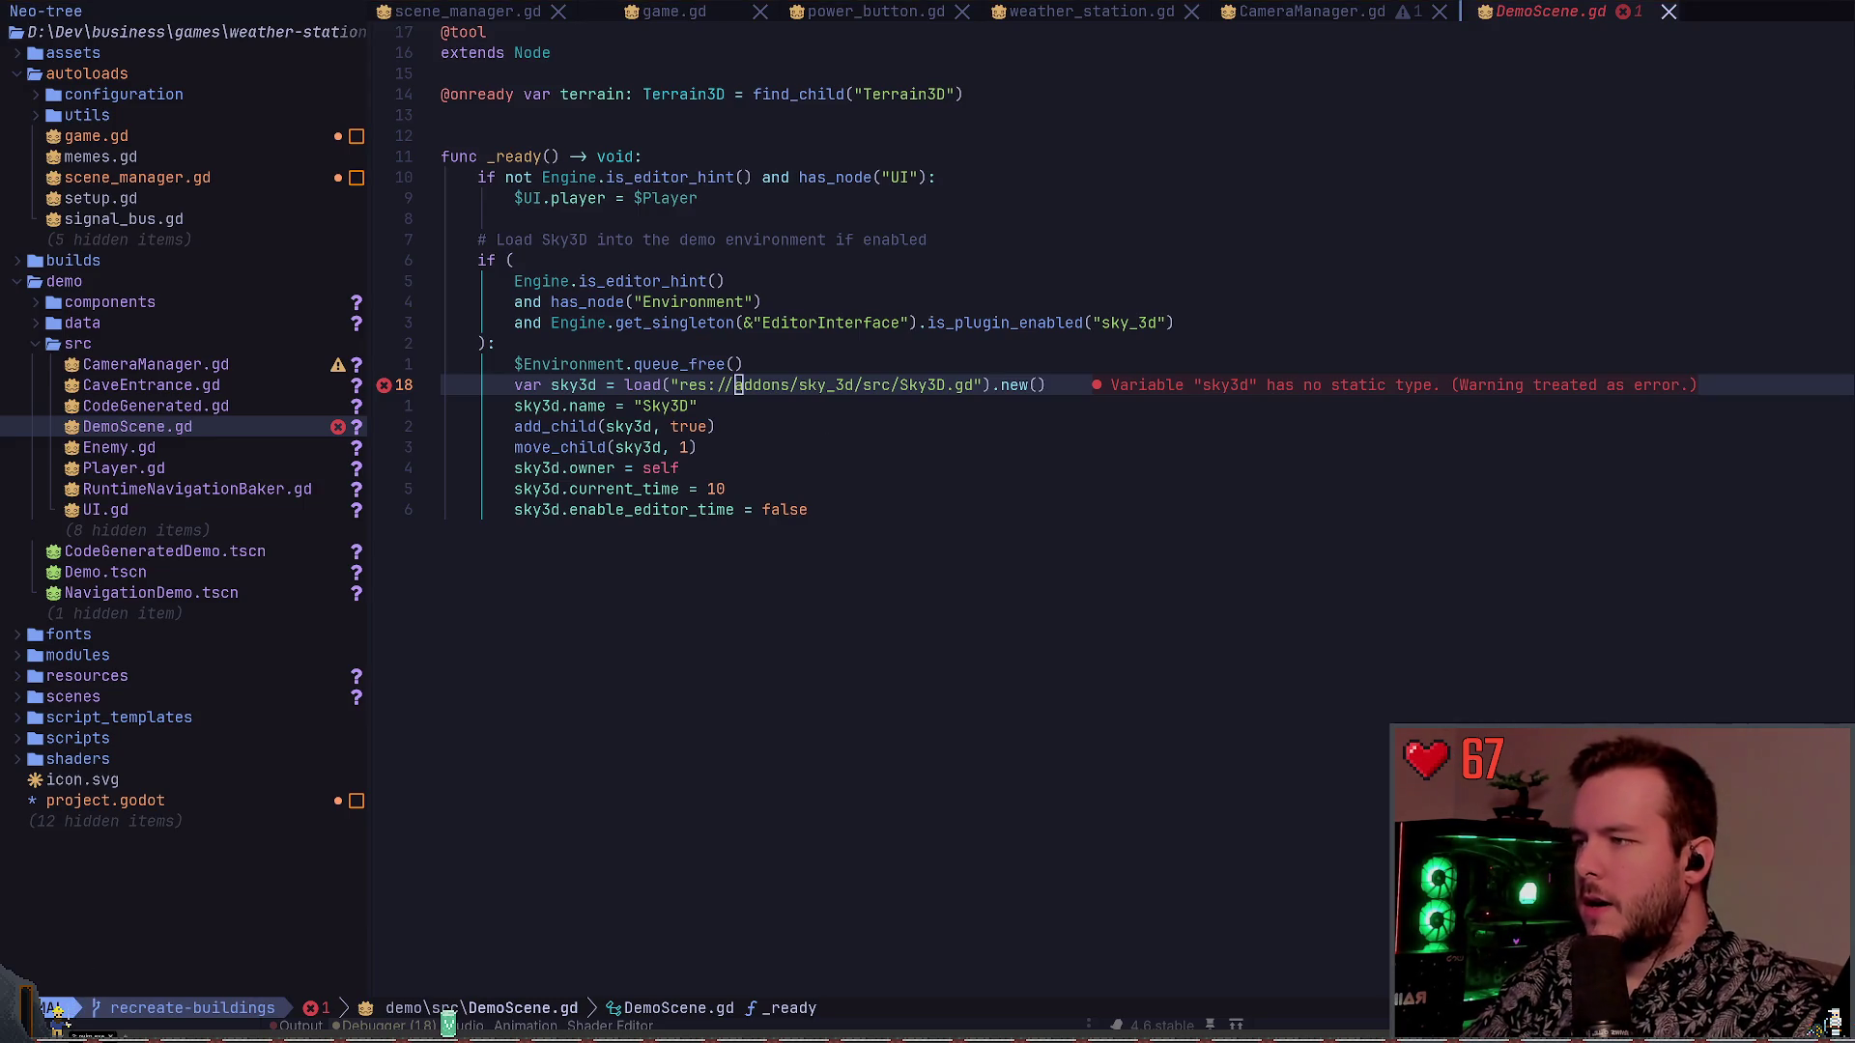
Annotate sky3d on line 18 of DemoScene.gd with the Sky type and save
key("alt+Tab")
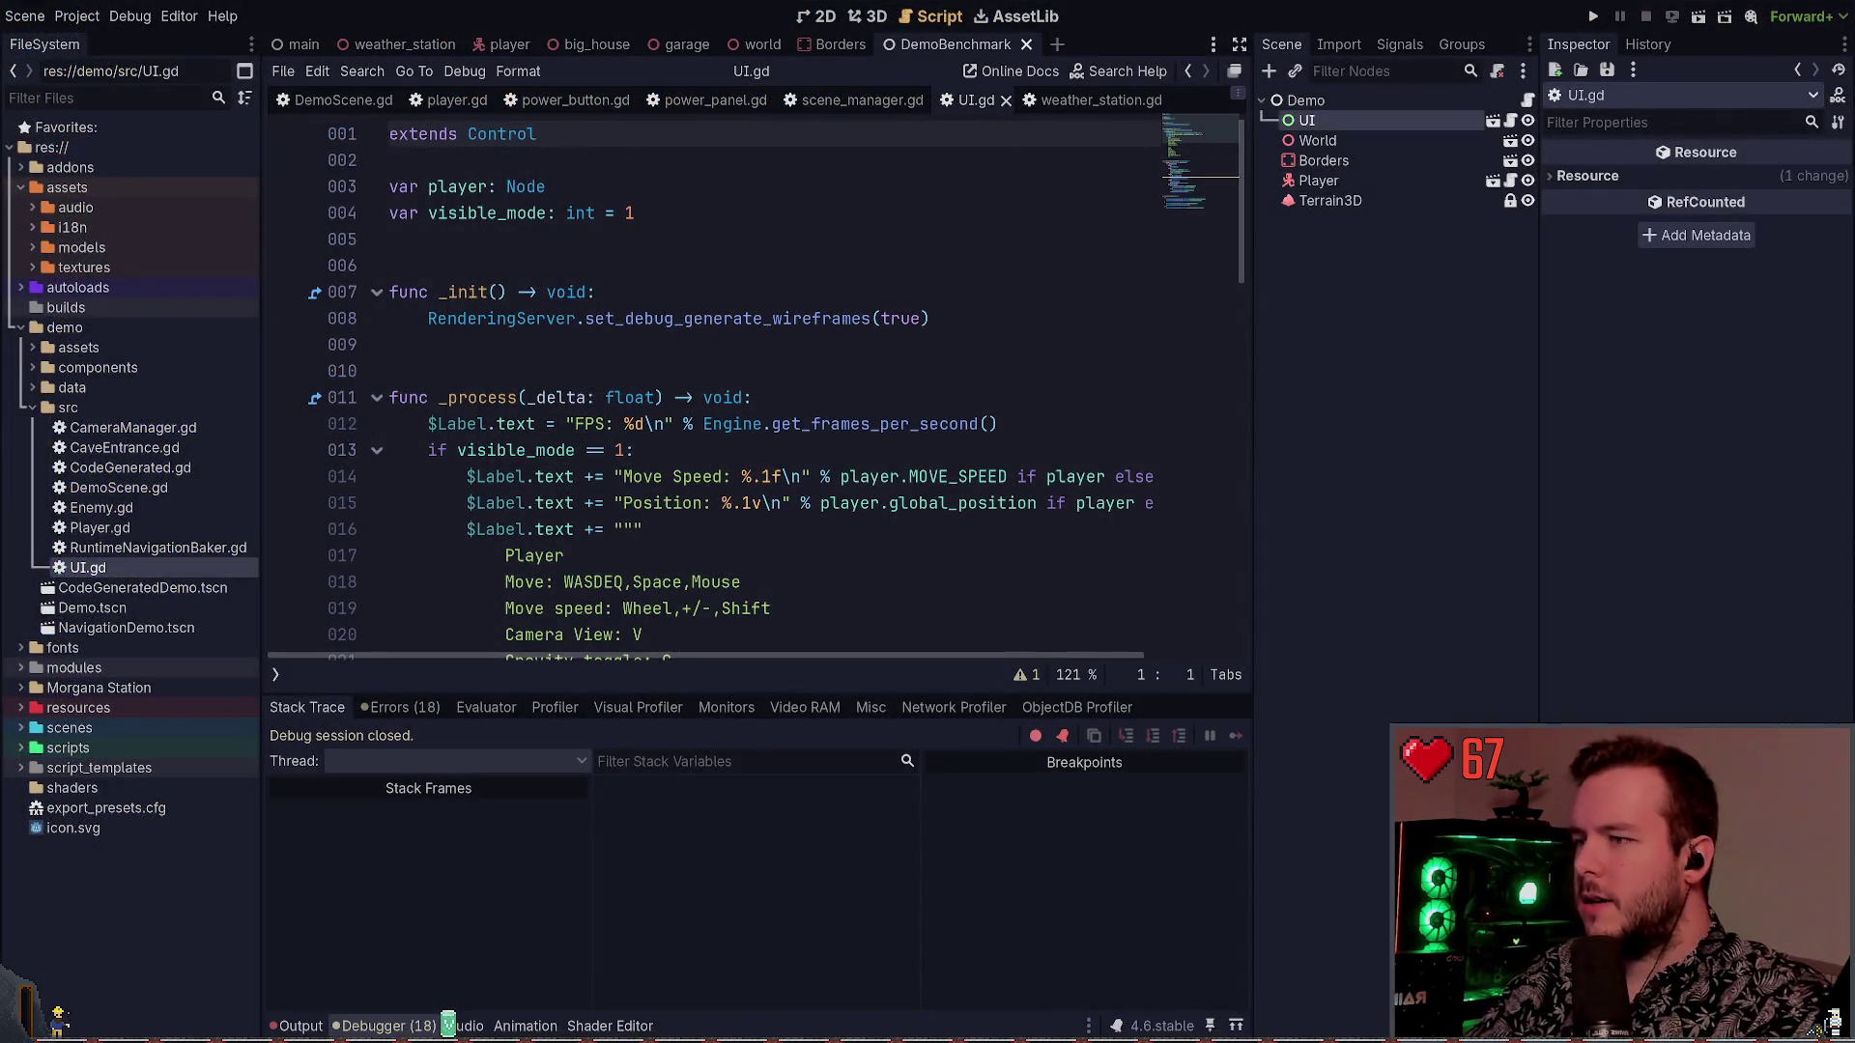
key("alt+Tab")
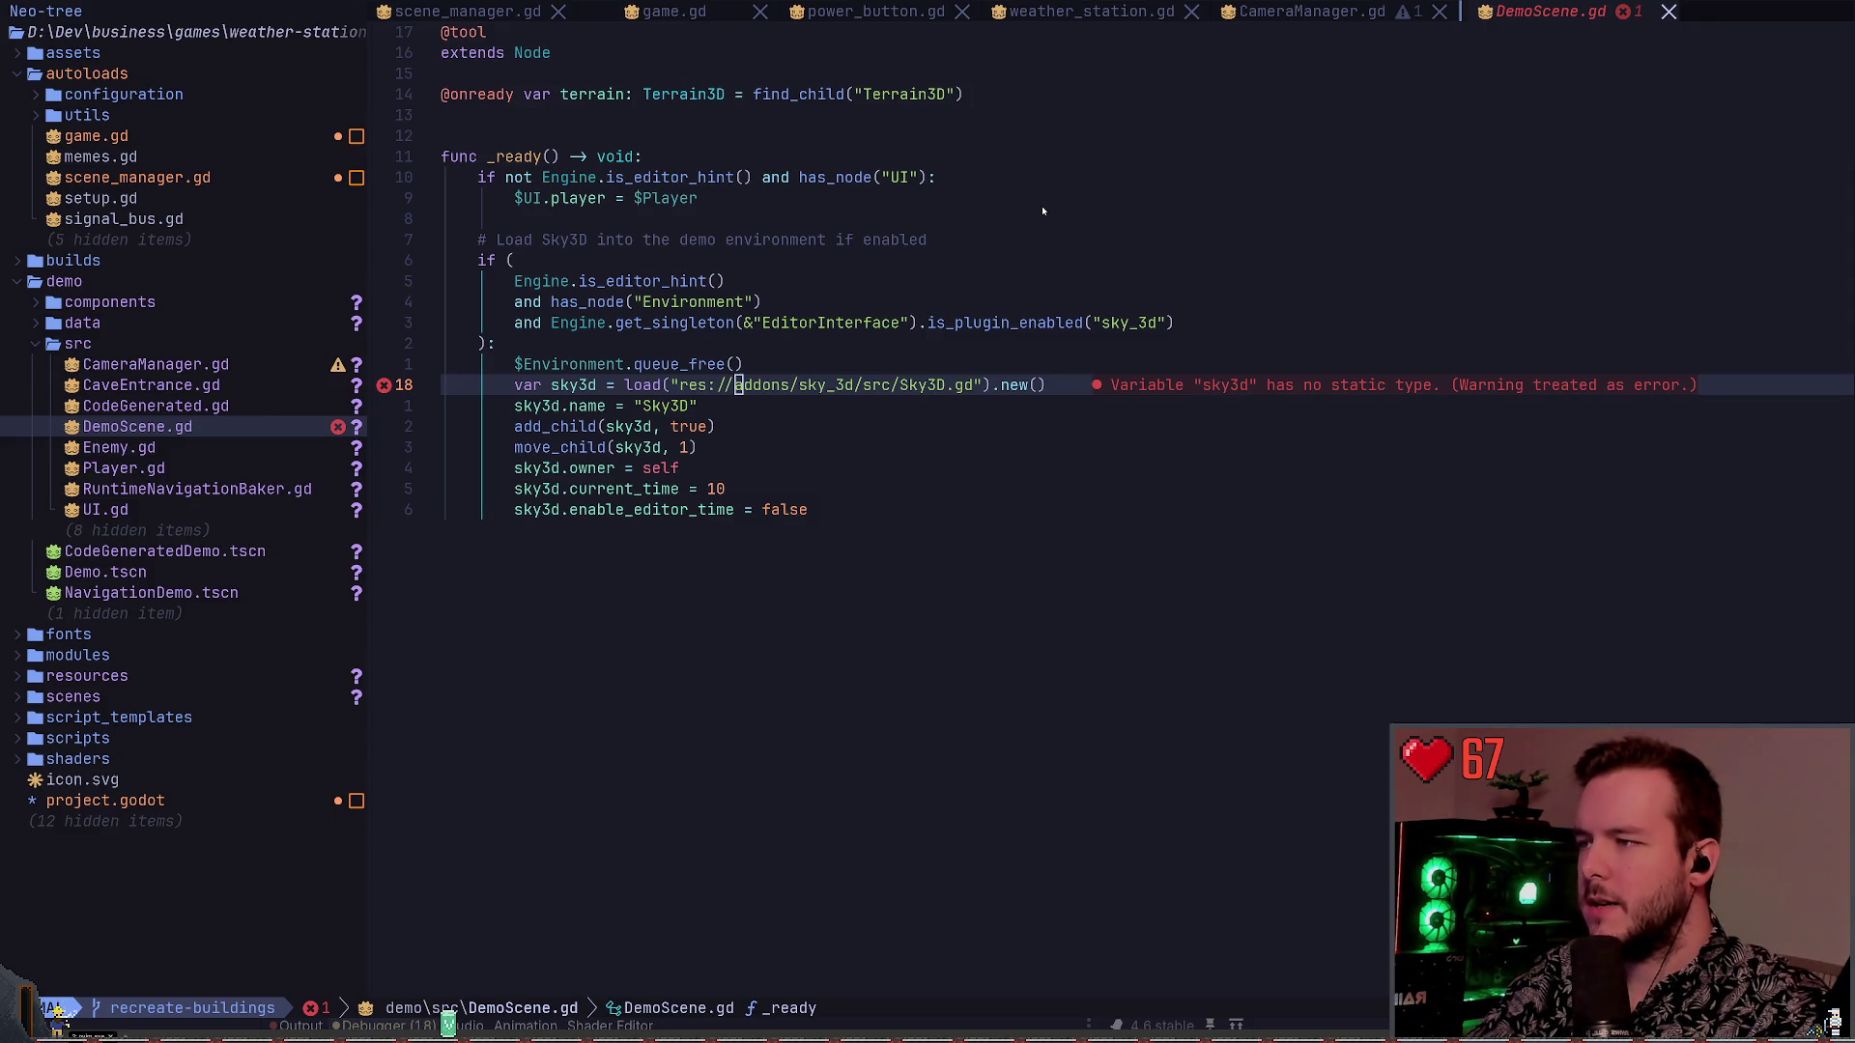
key("h")
key("h")
key("h")
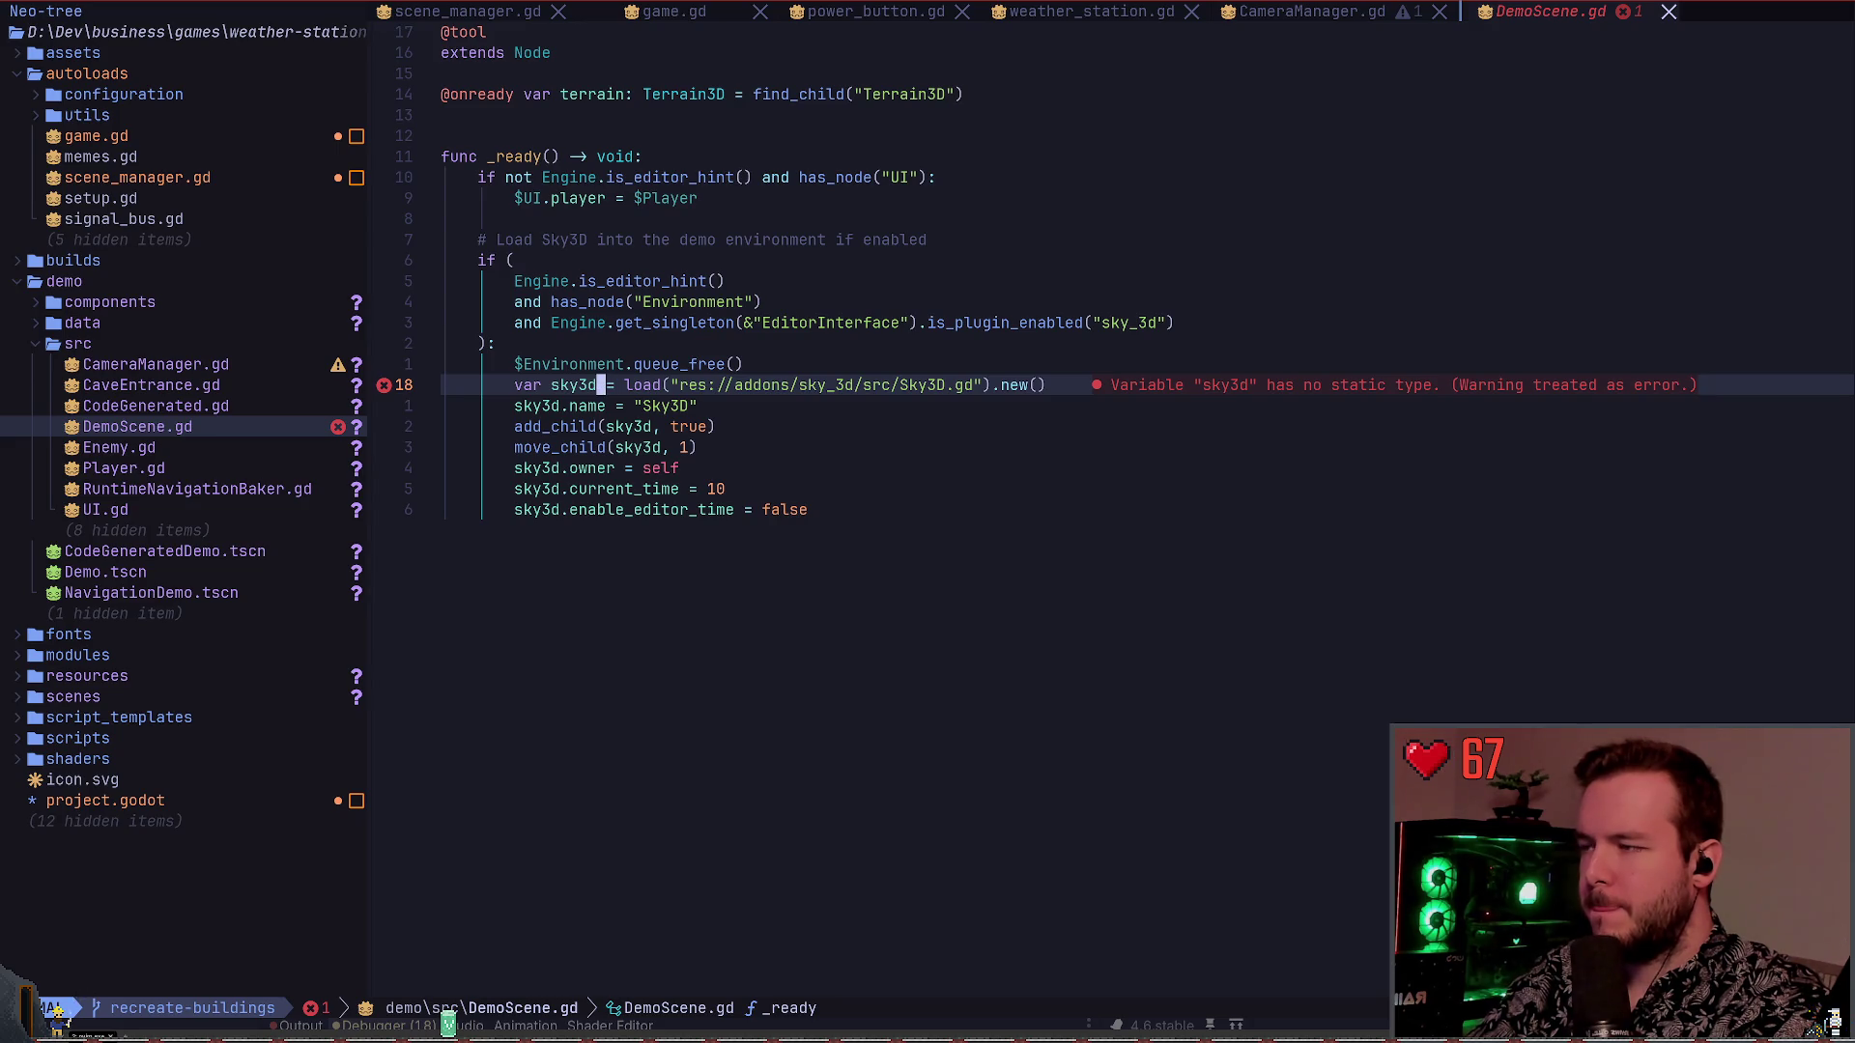
type("i: Sk")
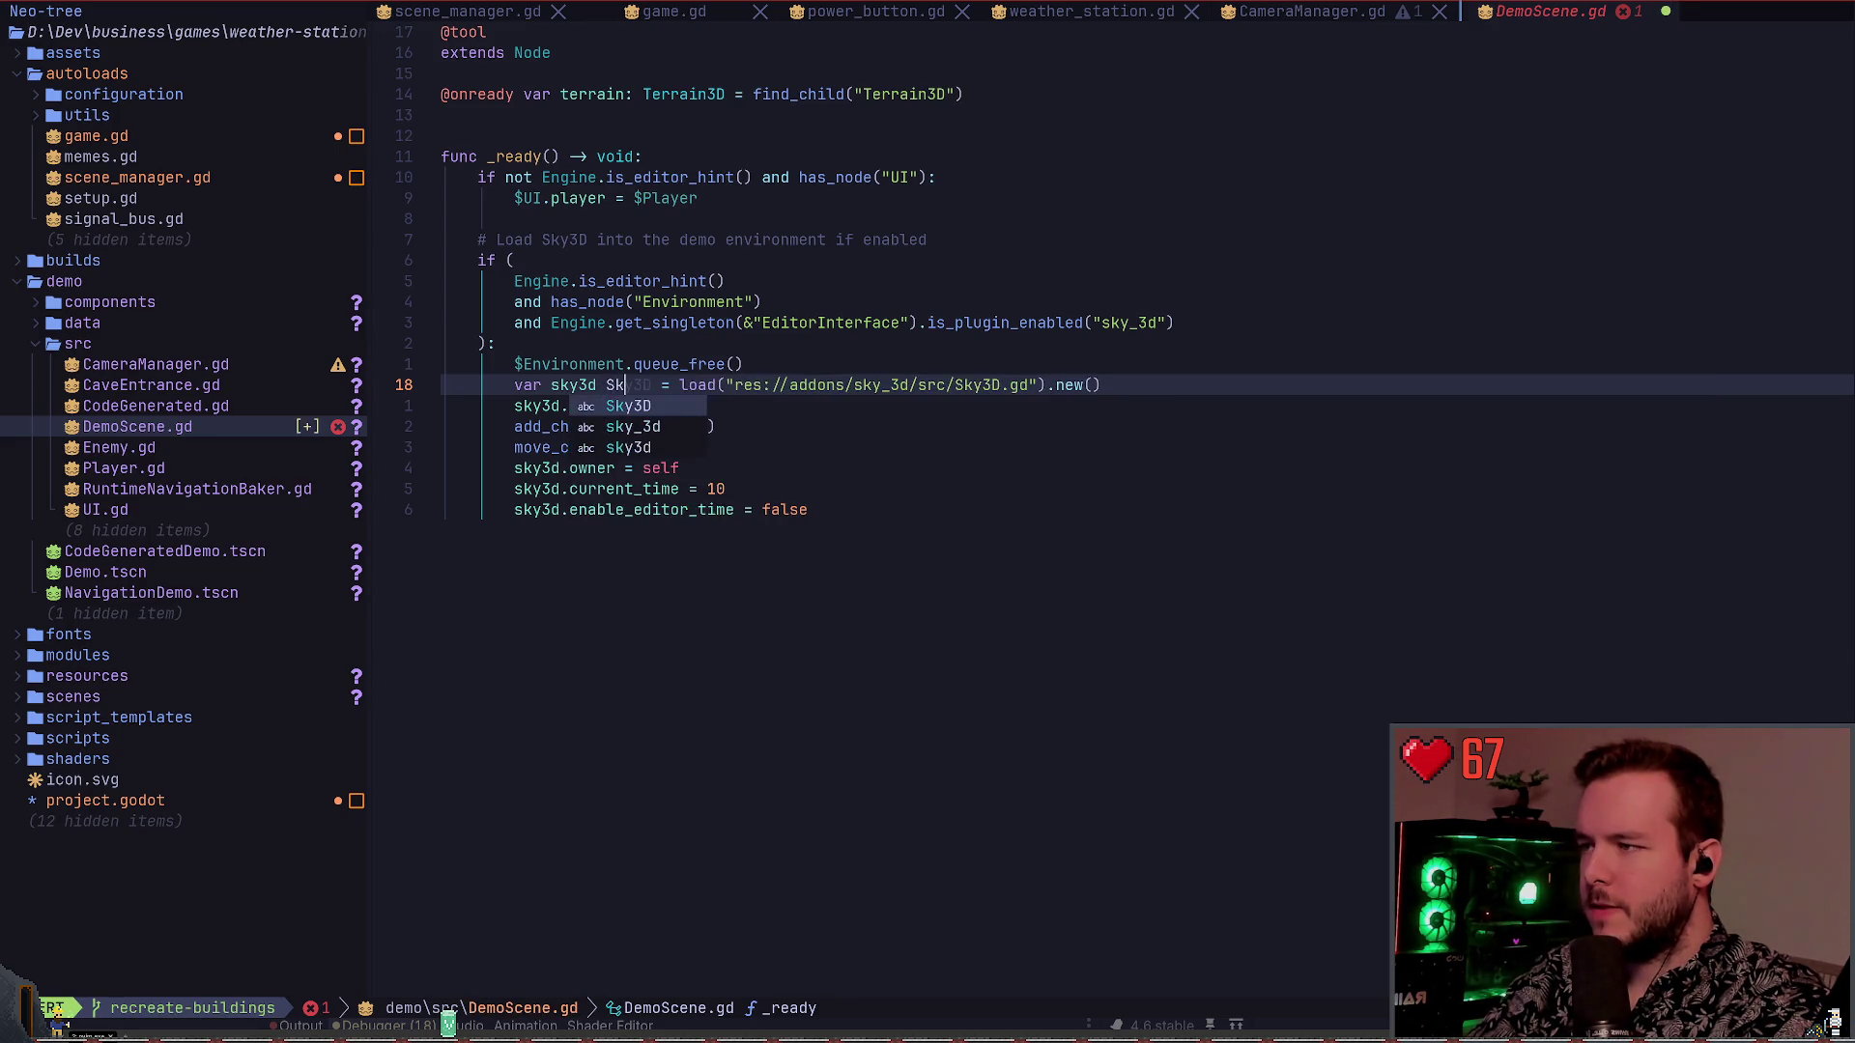
type("y")
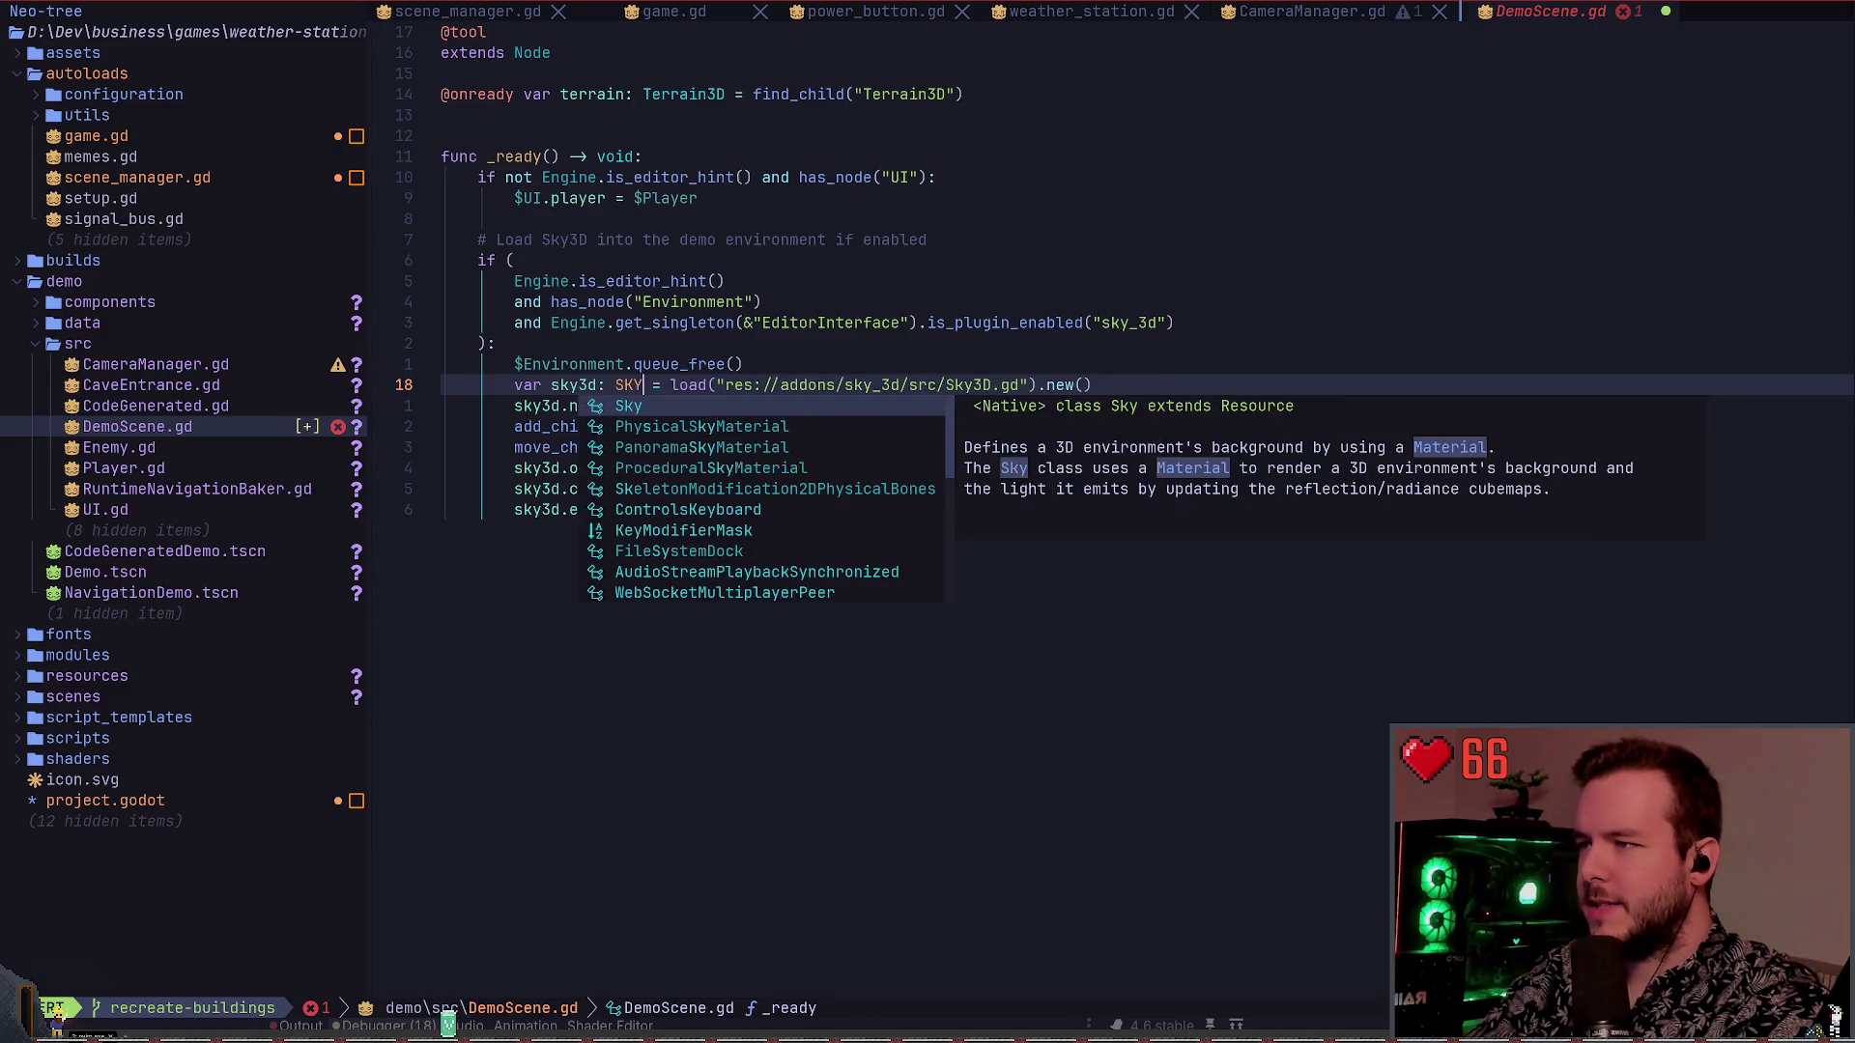
key("BackSpace")
key("BackSpace")
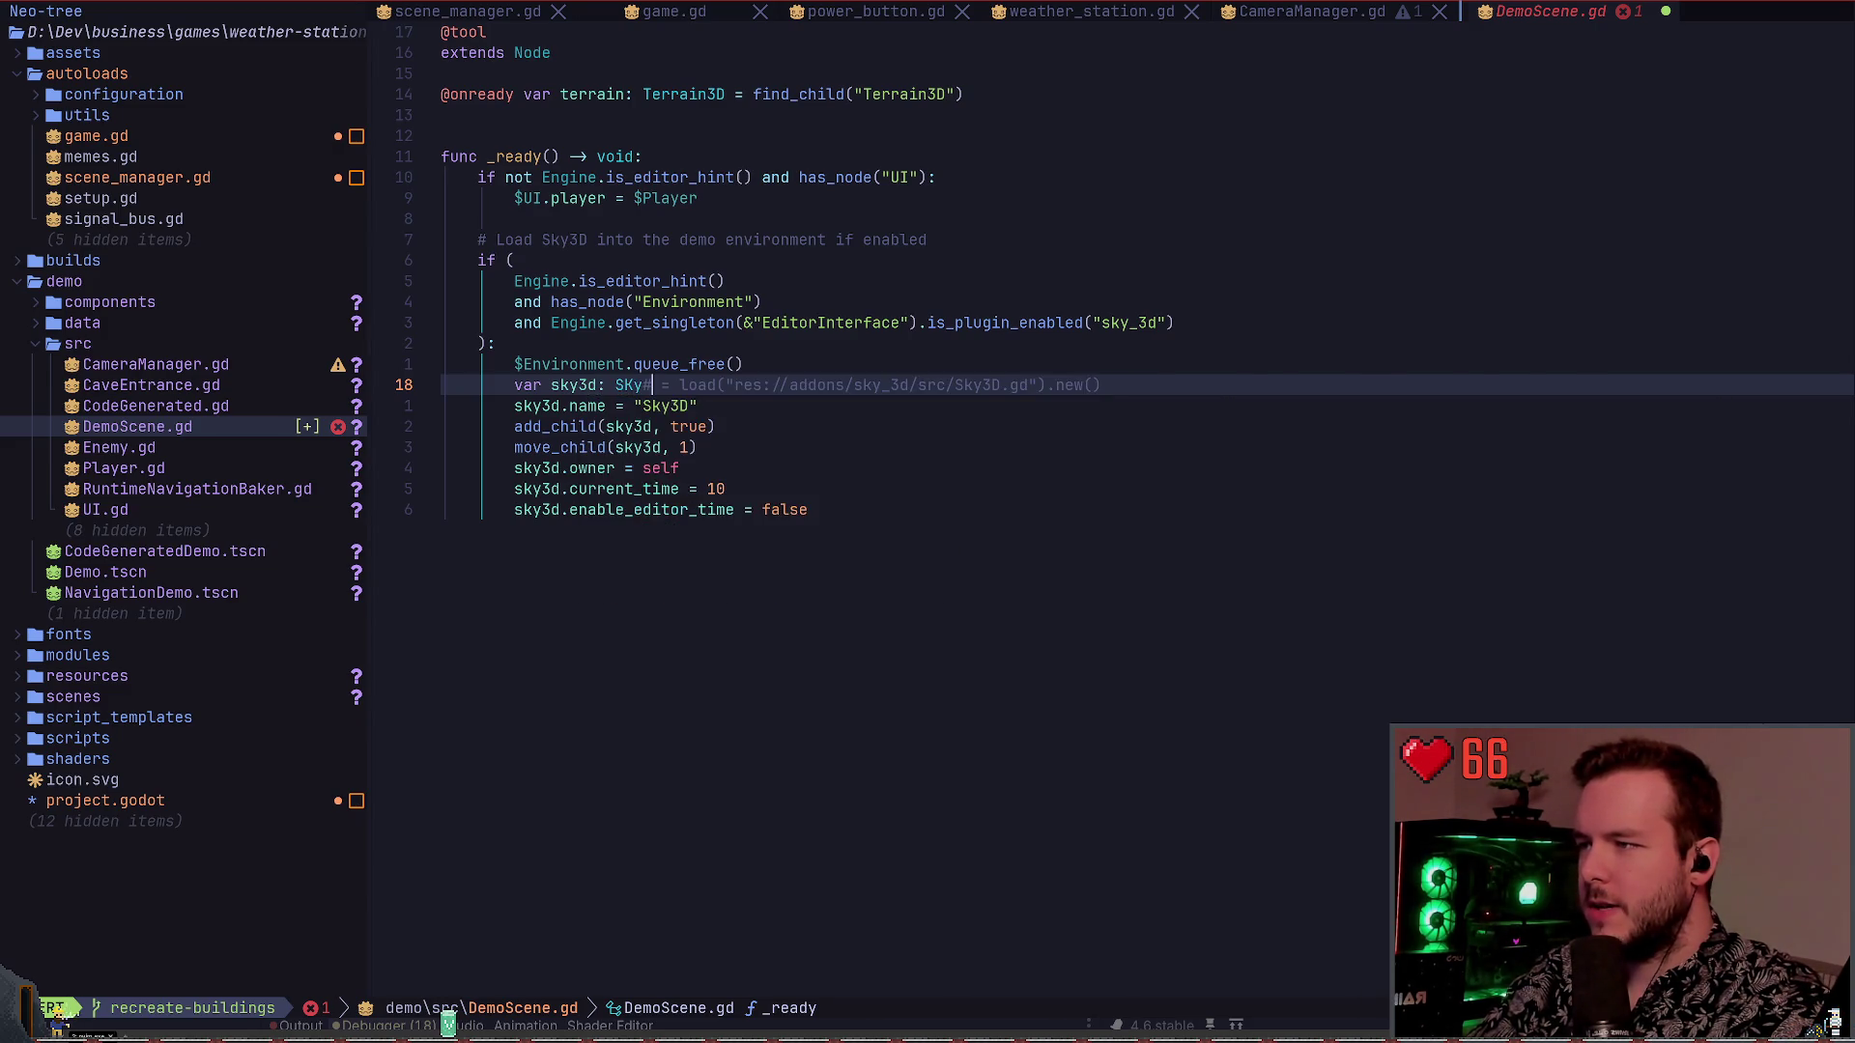
type("ky")
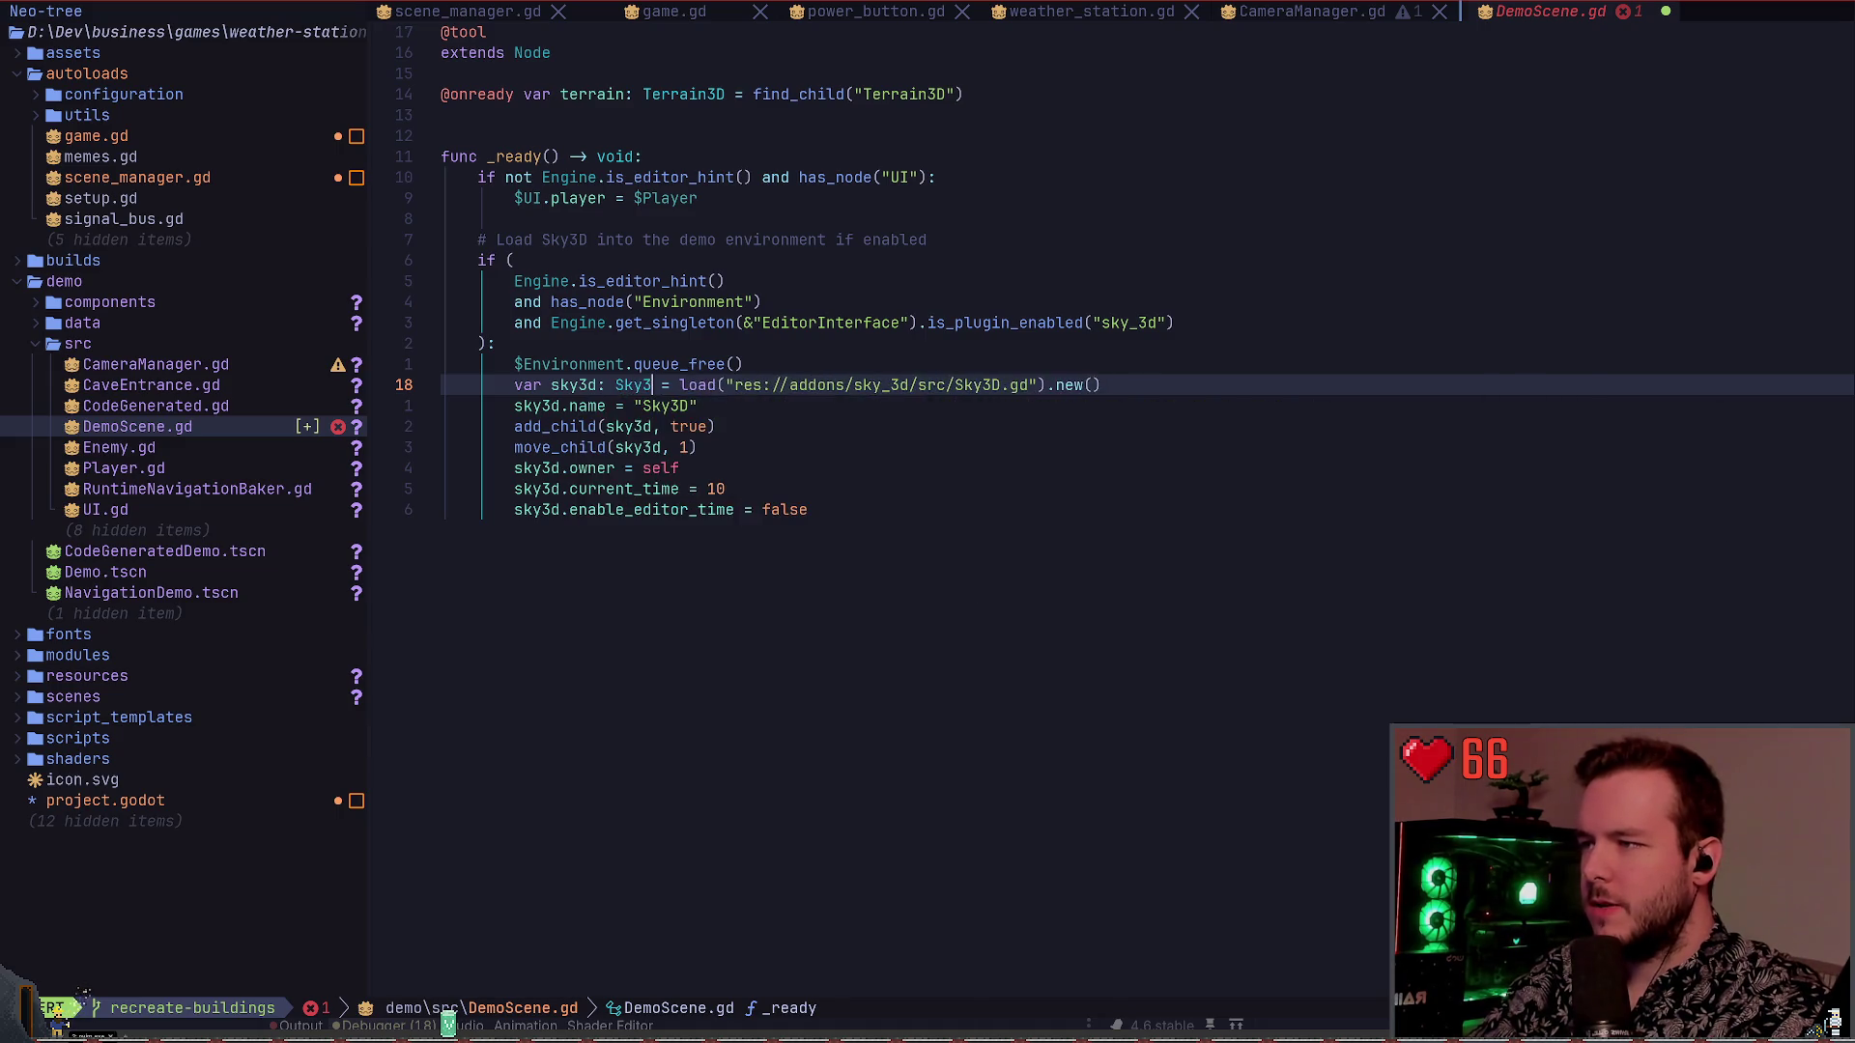
key("Escape")
type(":w")
key("Return")
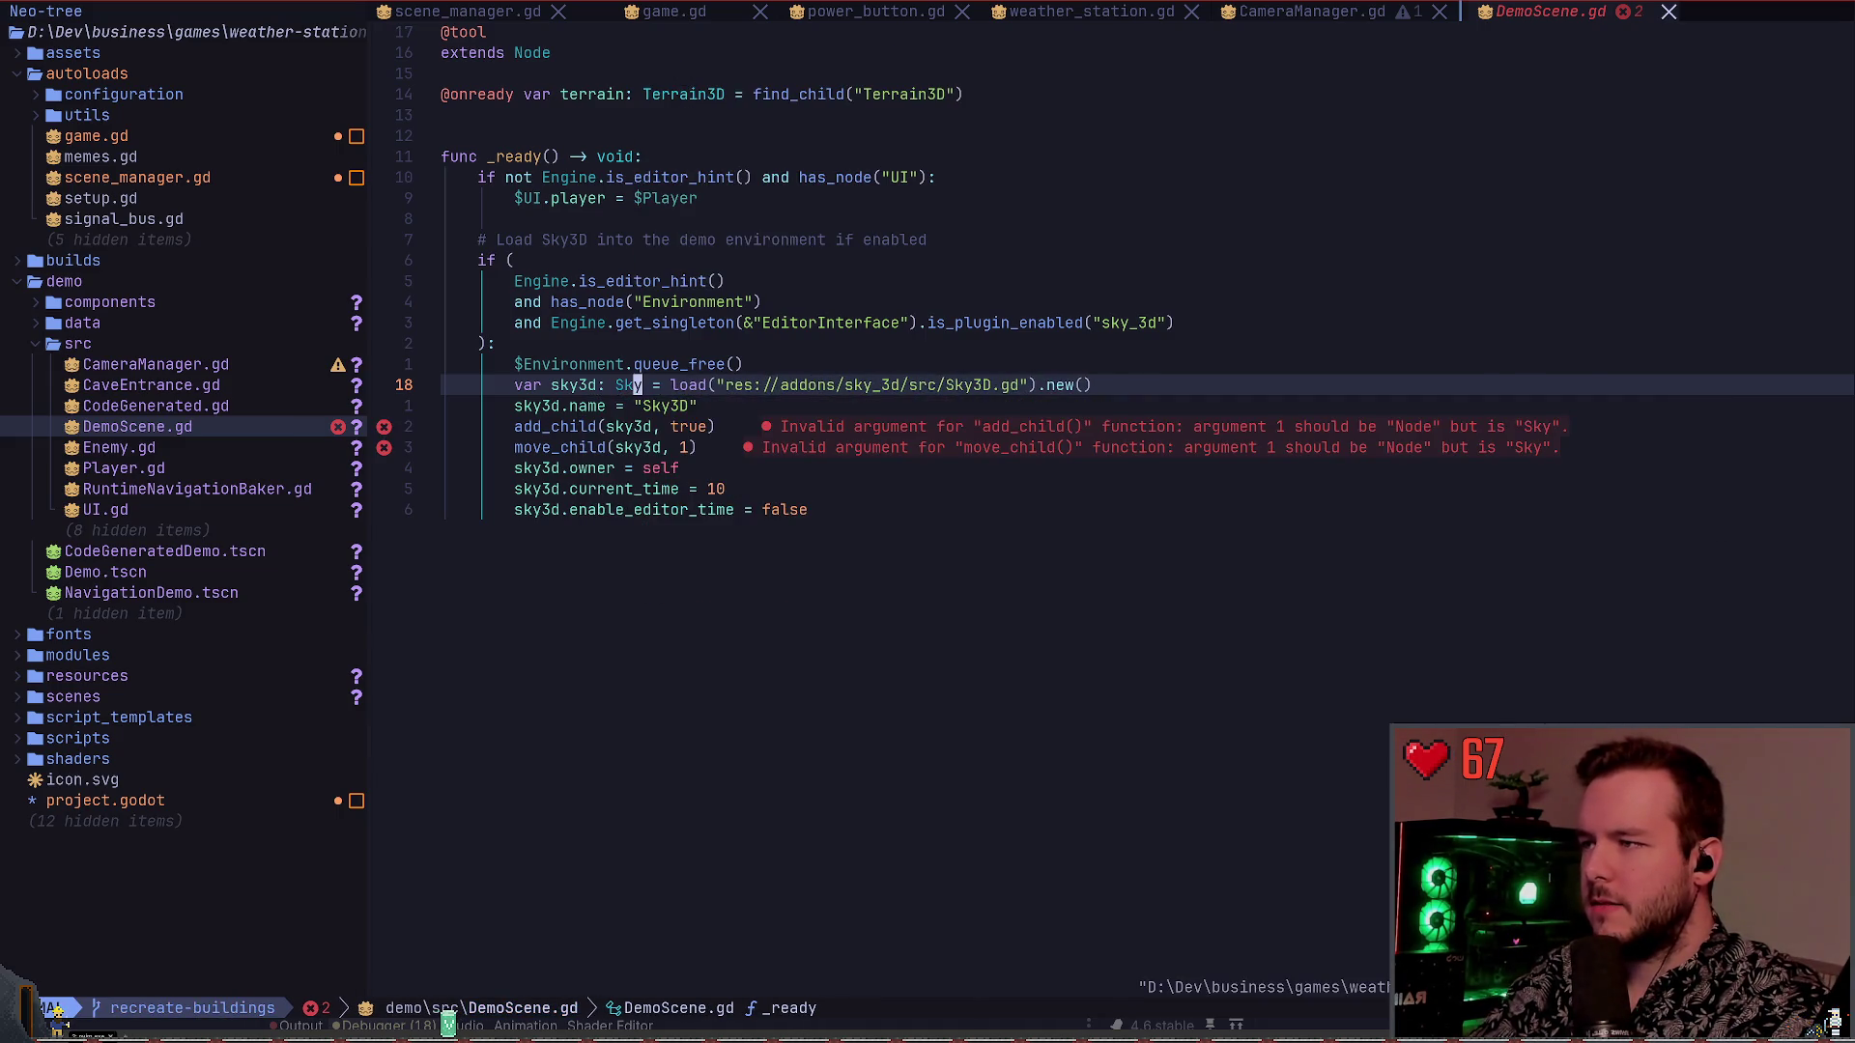
After checking the Sky docs, retype sky3d as Variant and save DemoScene.gd
key("K")
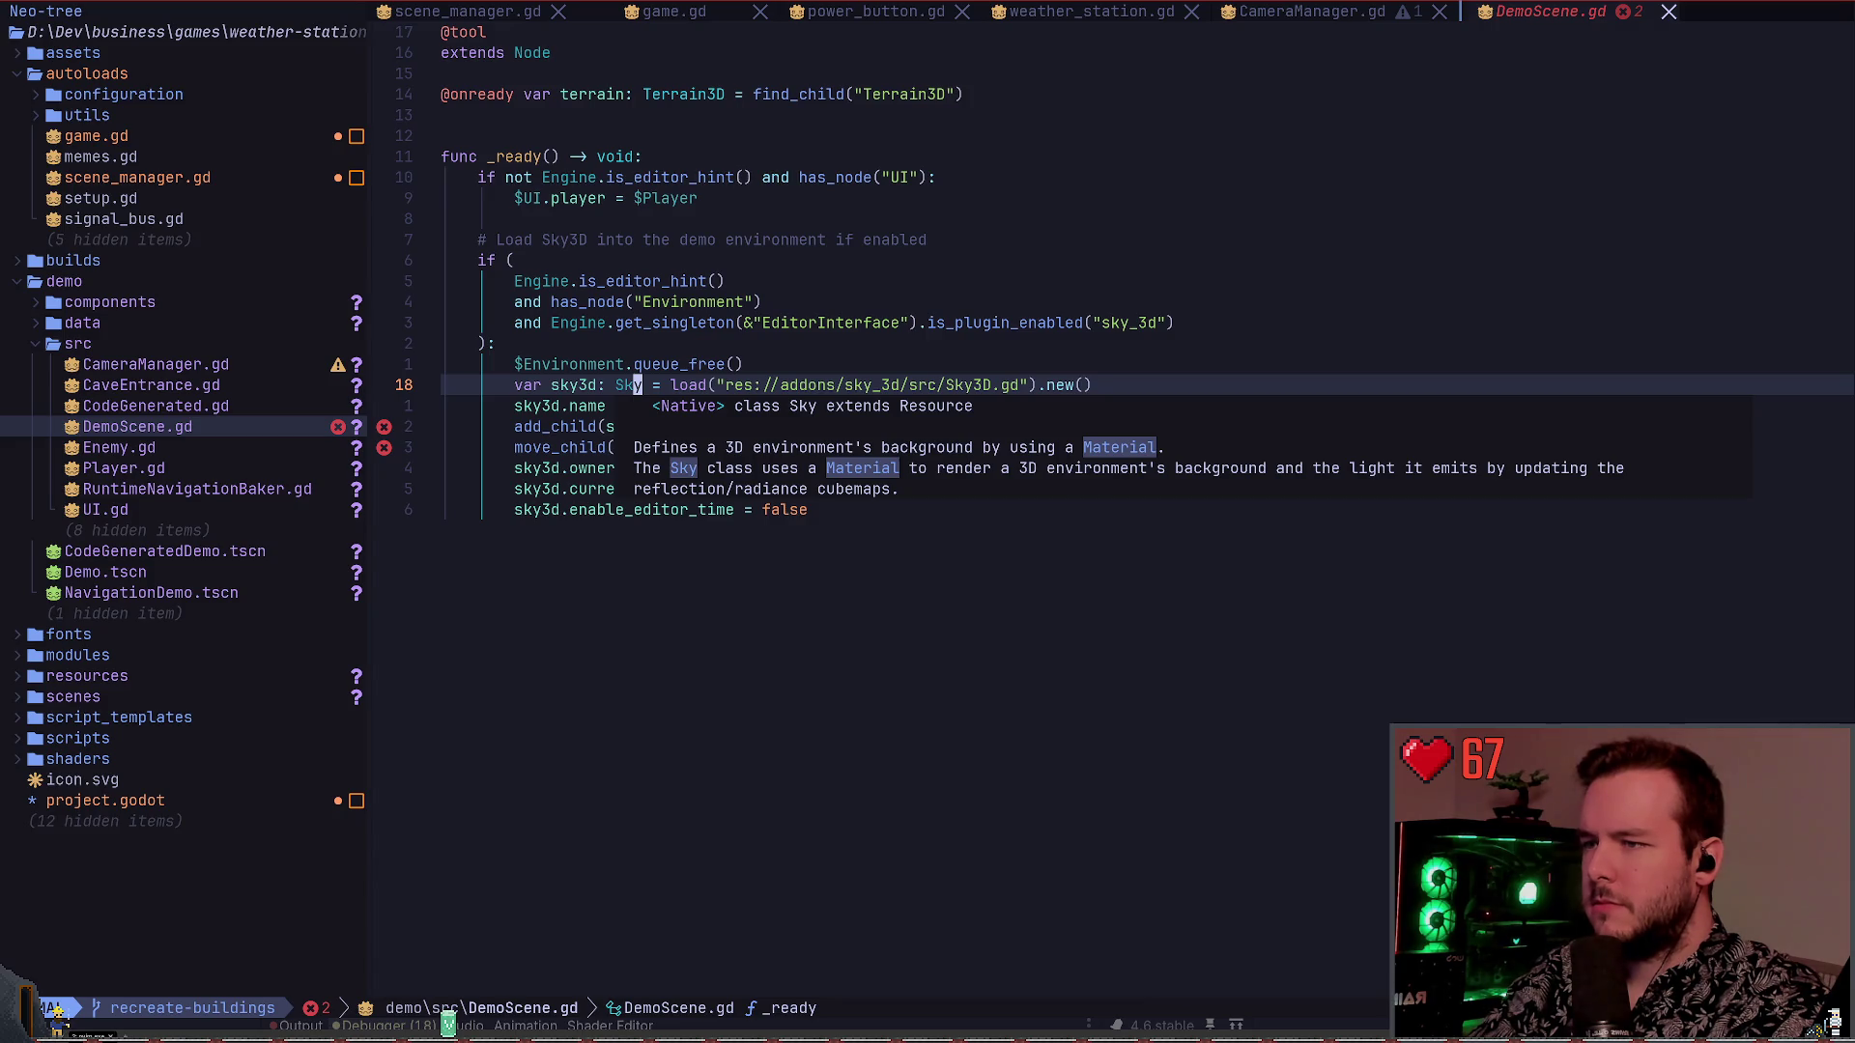
key("Escape")
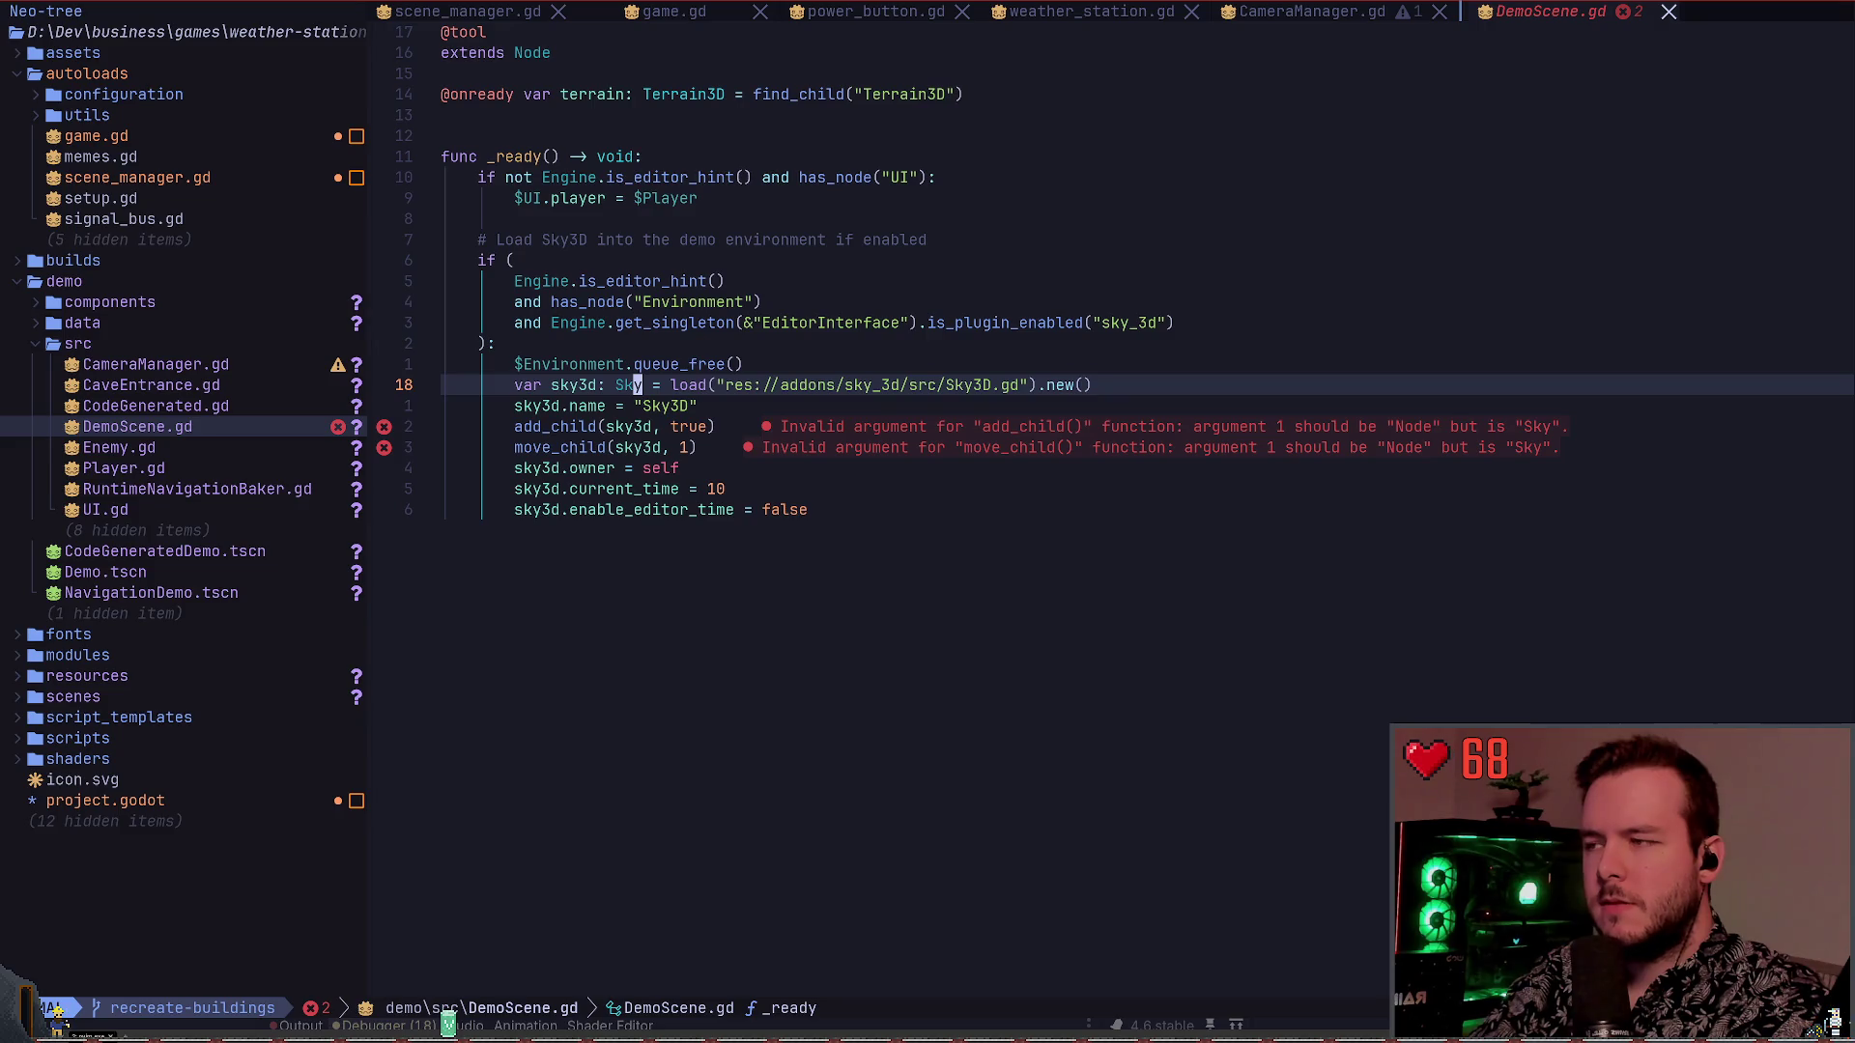
type("b")
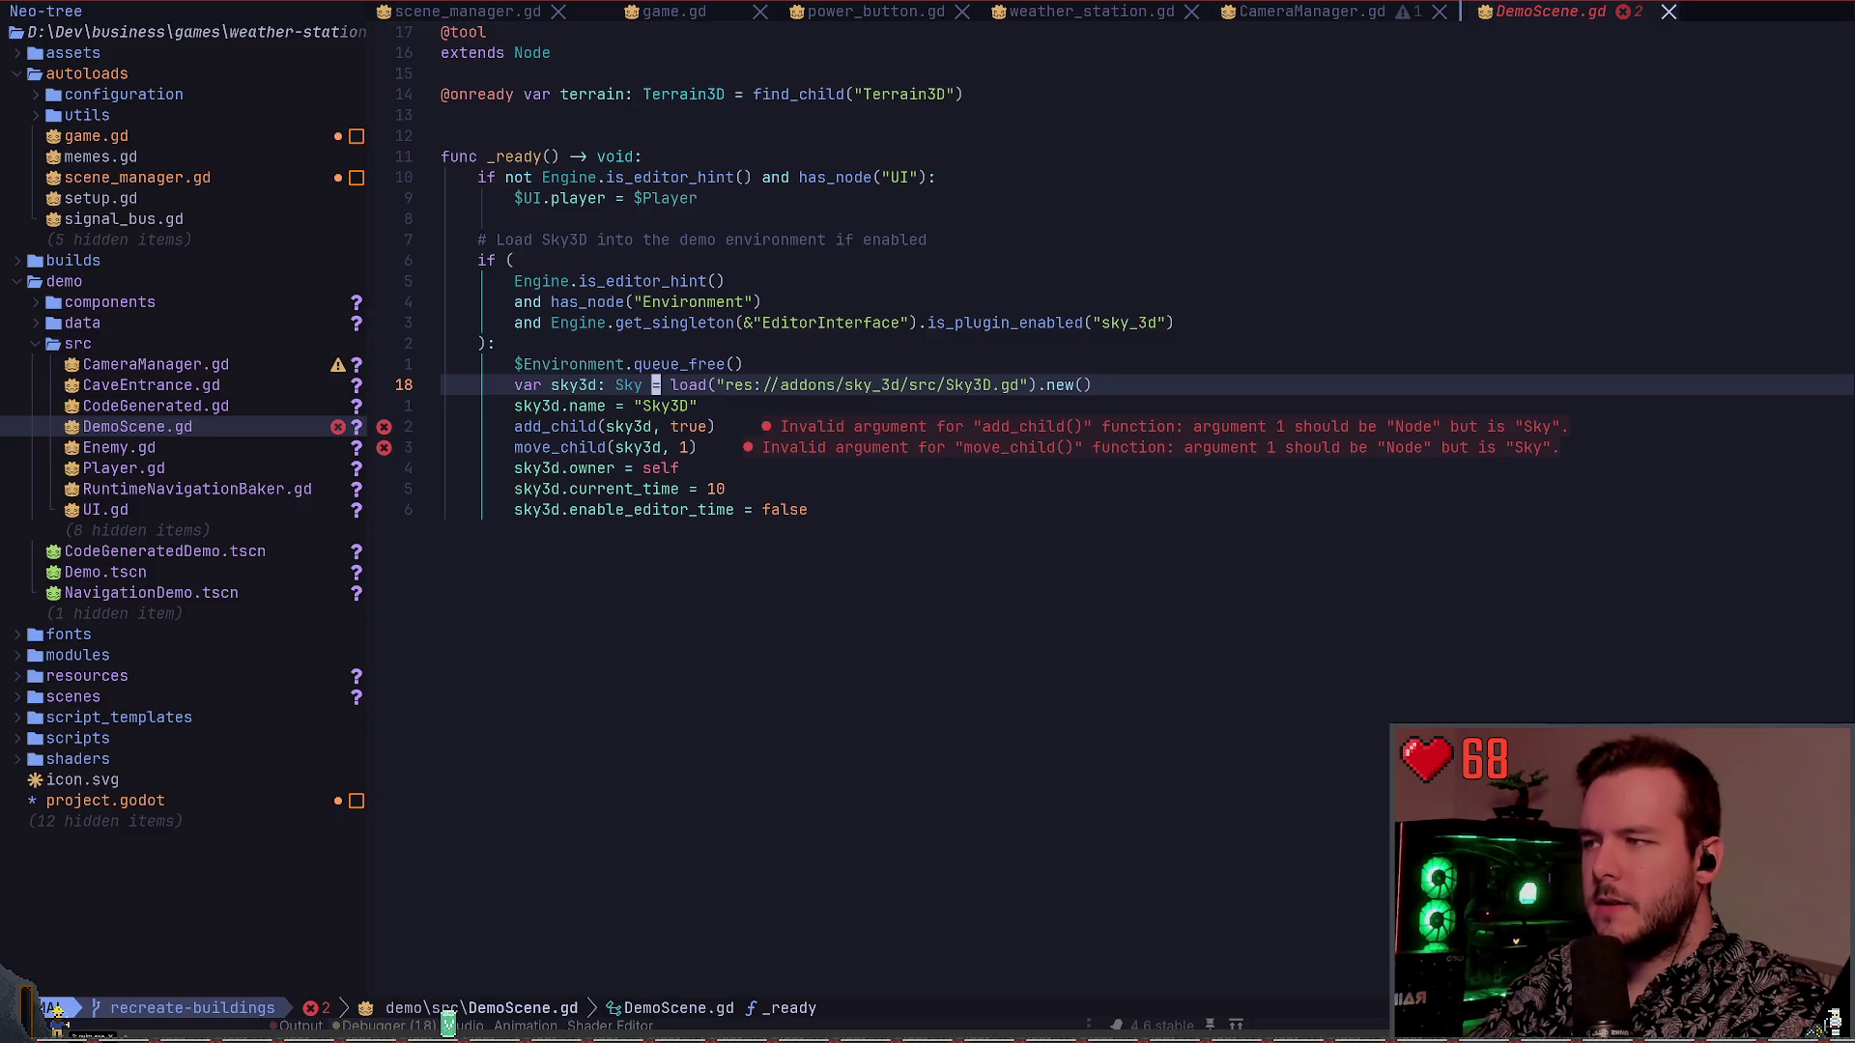
type("ceVariant")
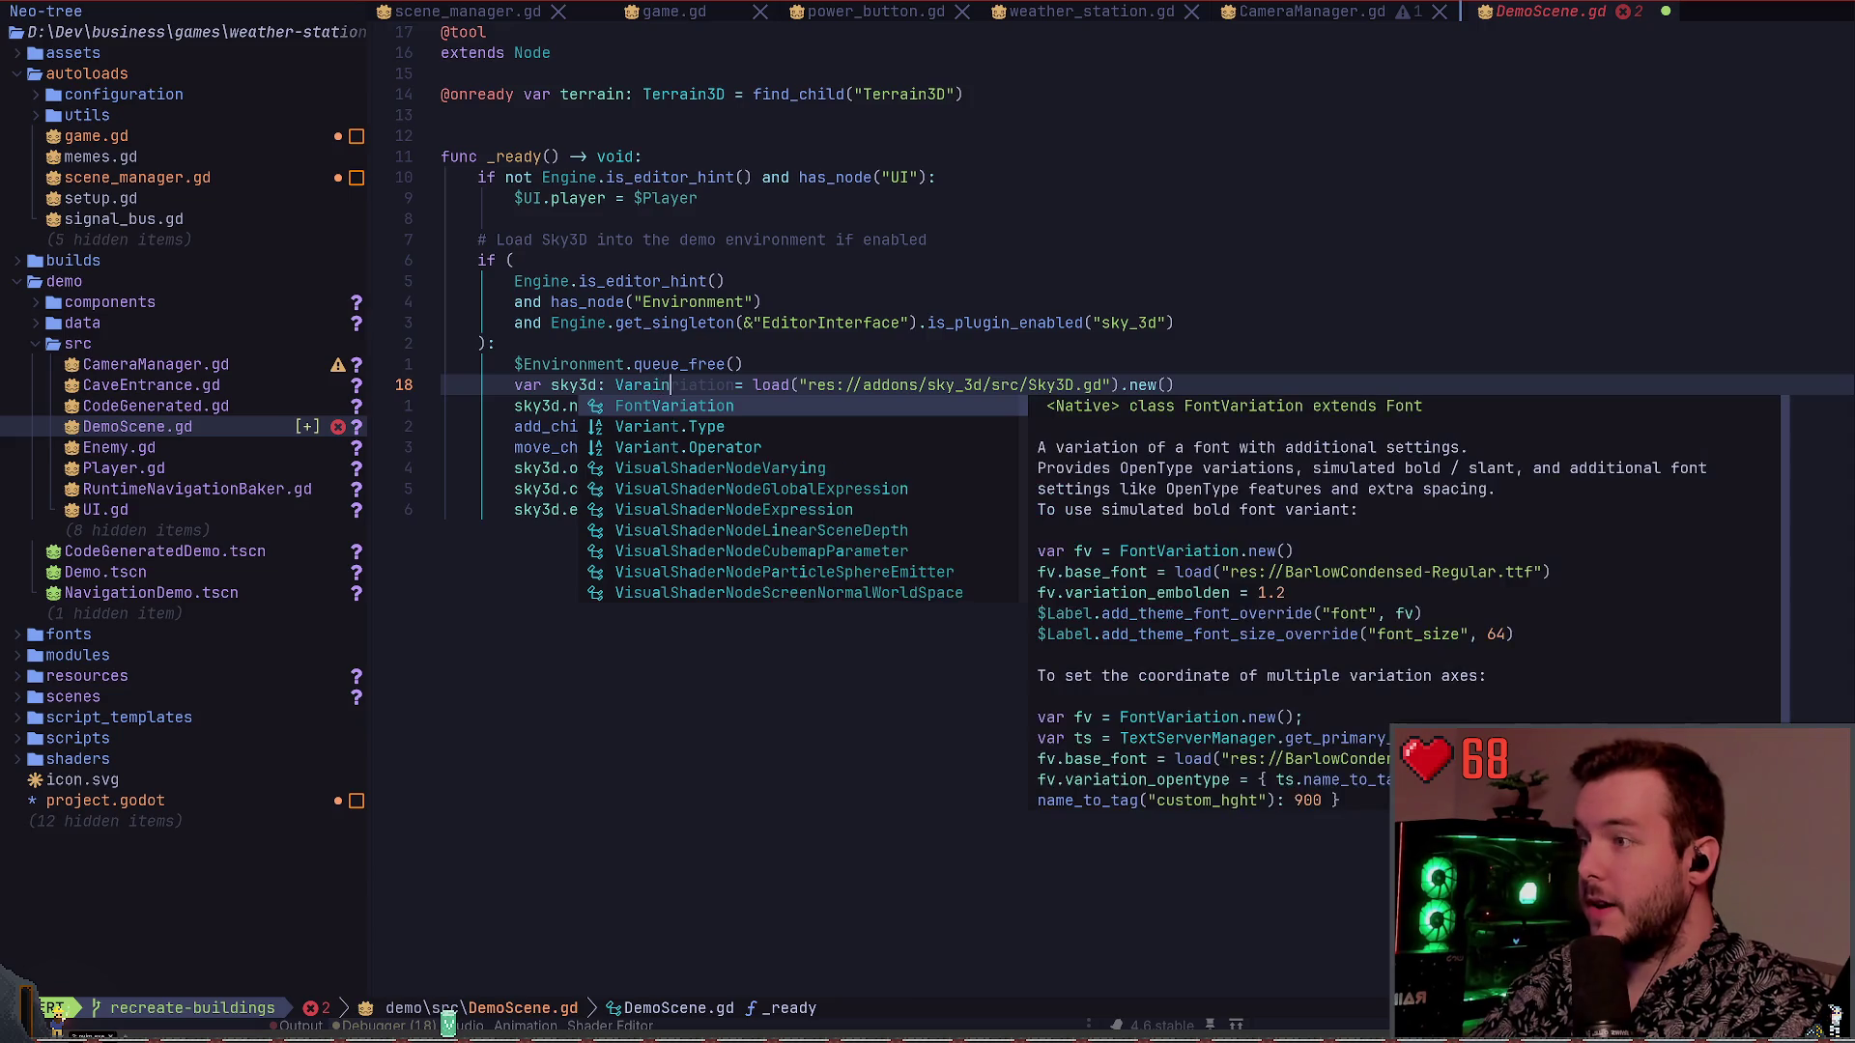
key("Escape")
type(":w")
key("Return")
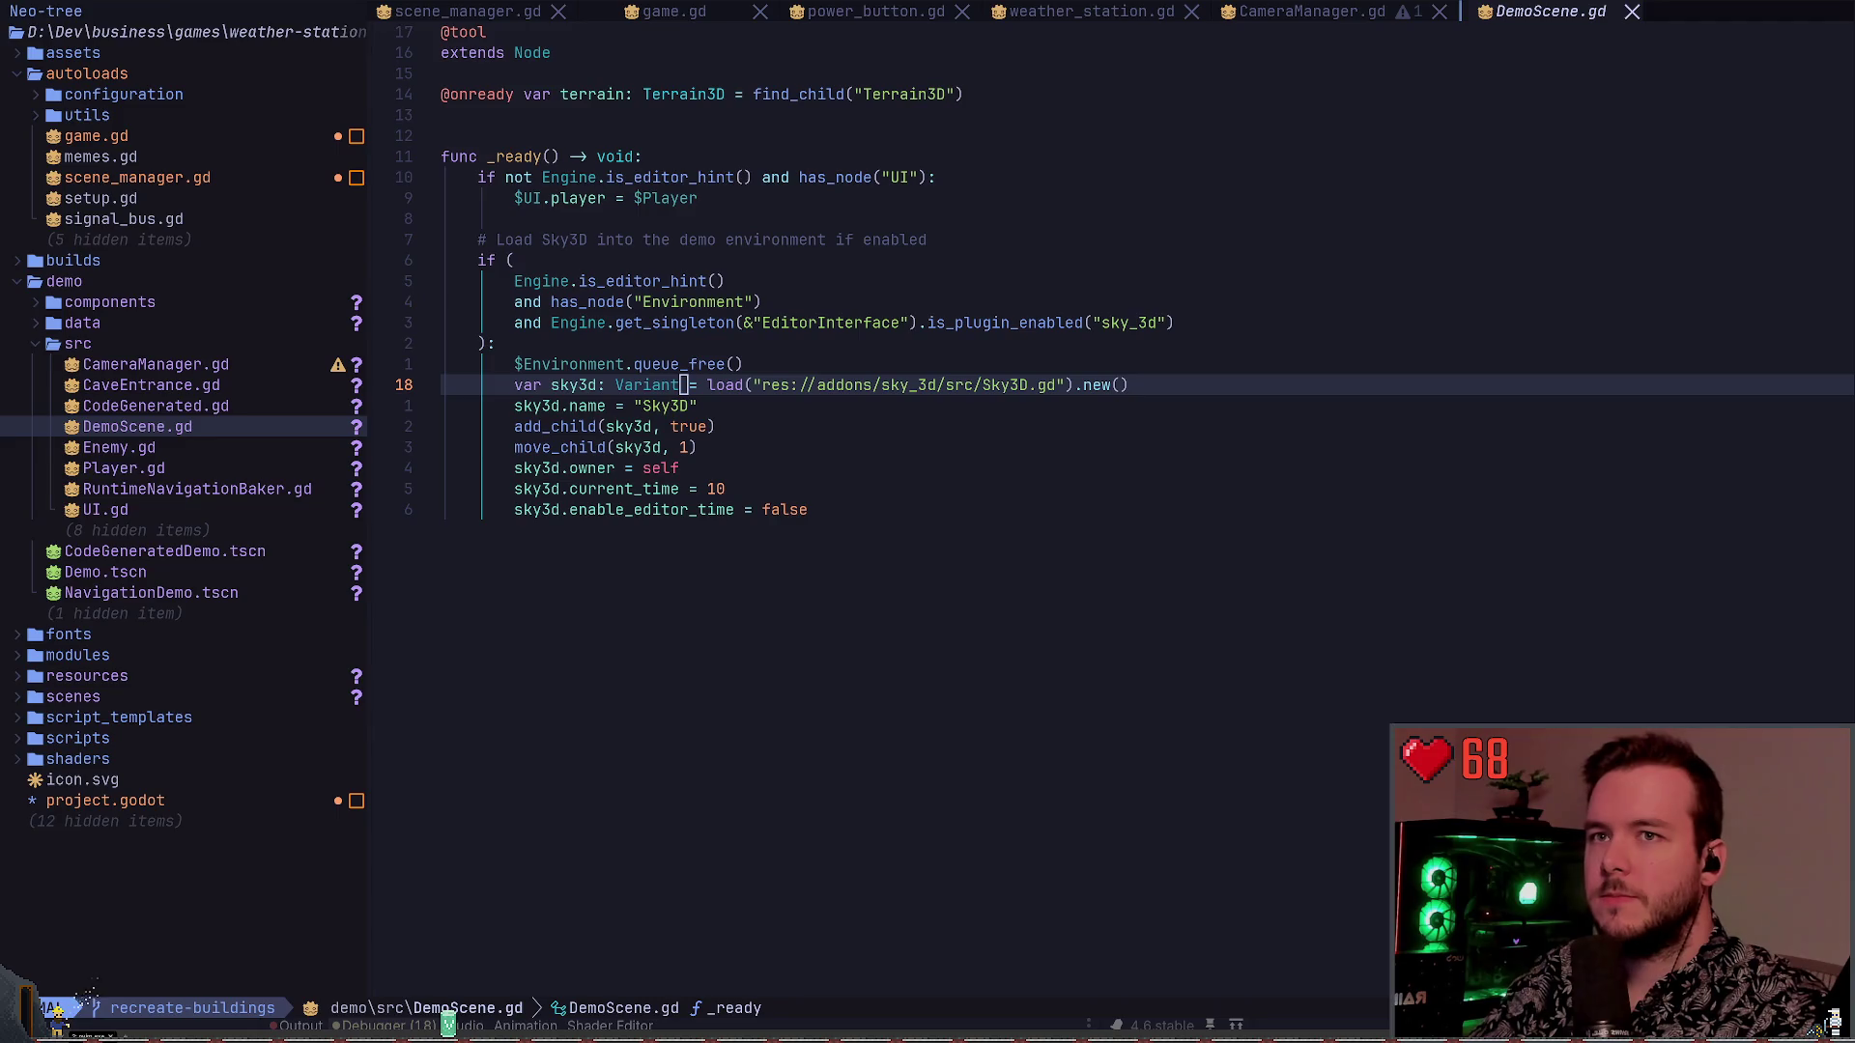
key("alt+Tab")
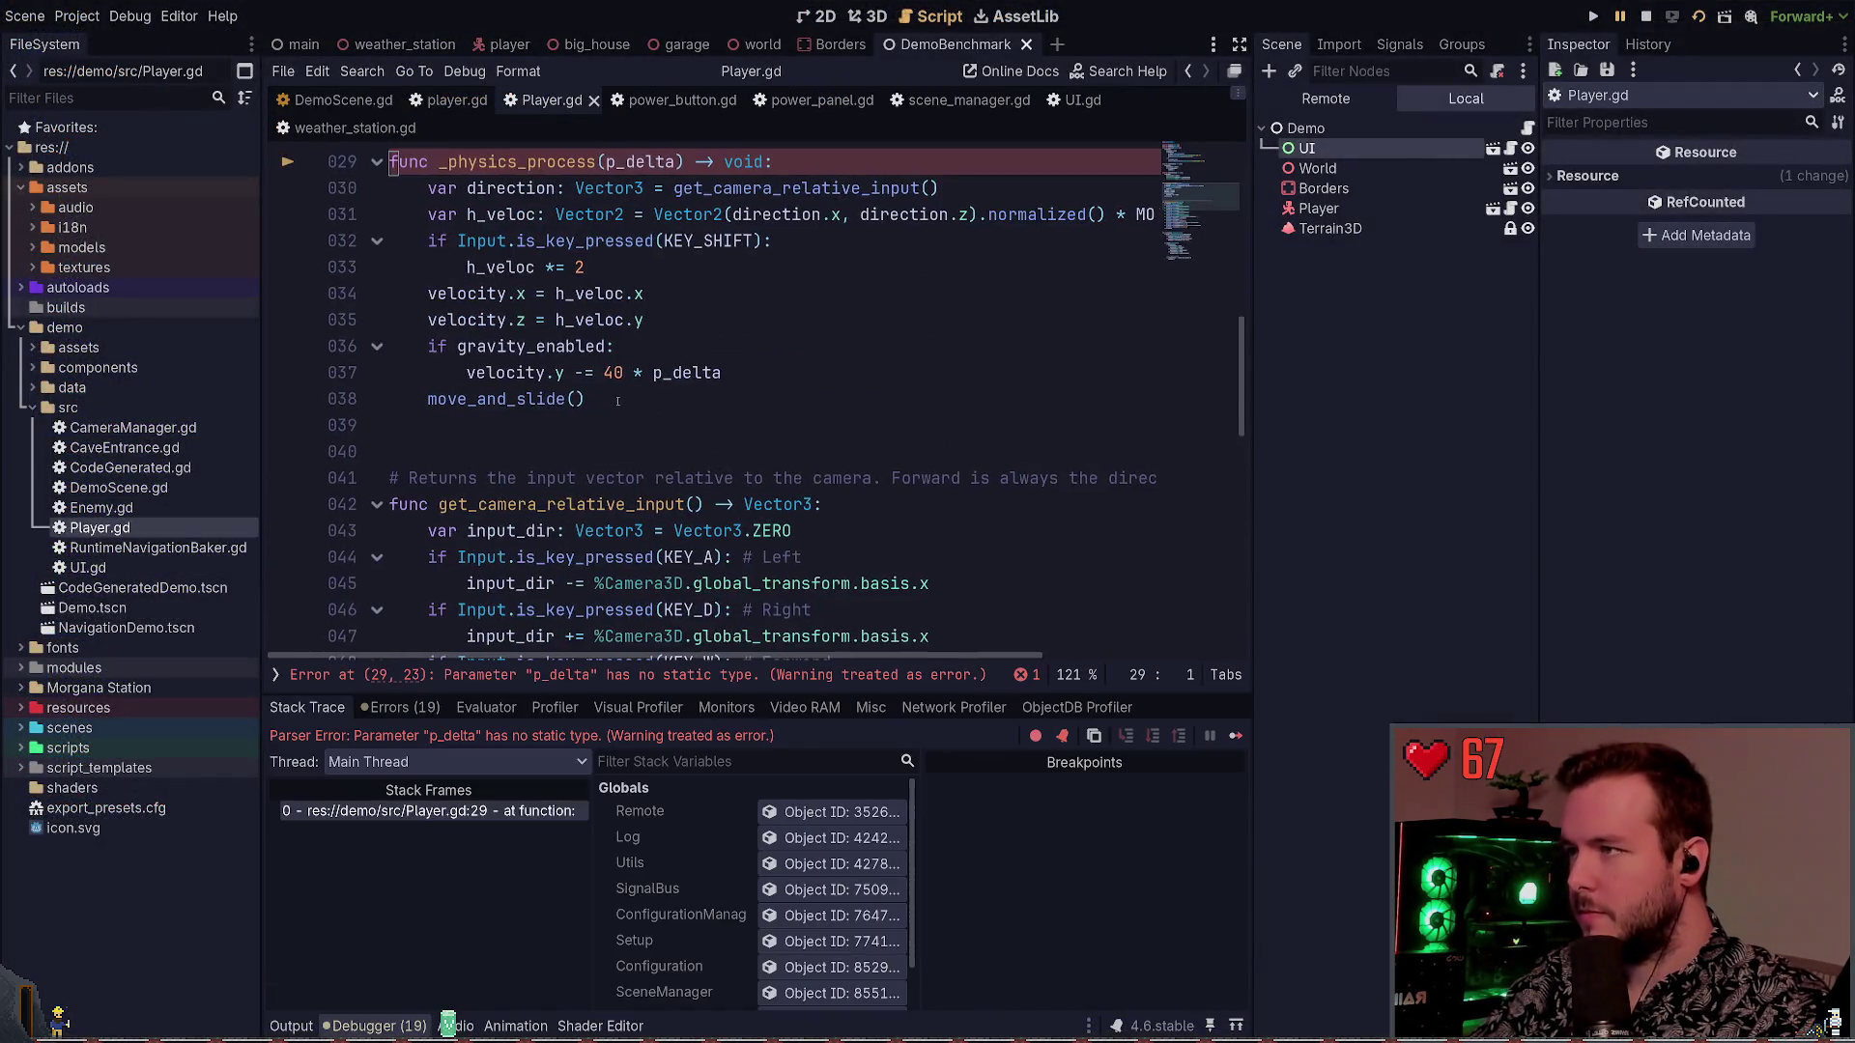
Open Player.gd with the file finder and read through its code
left_click(628, 320)
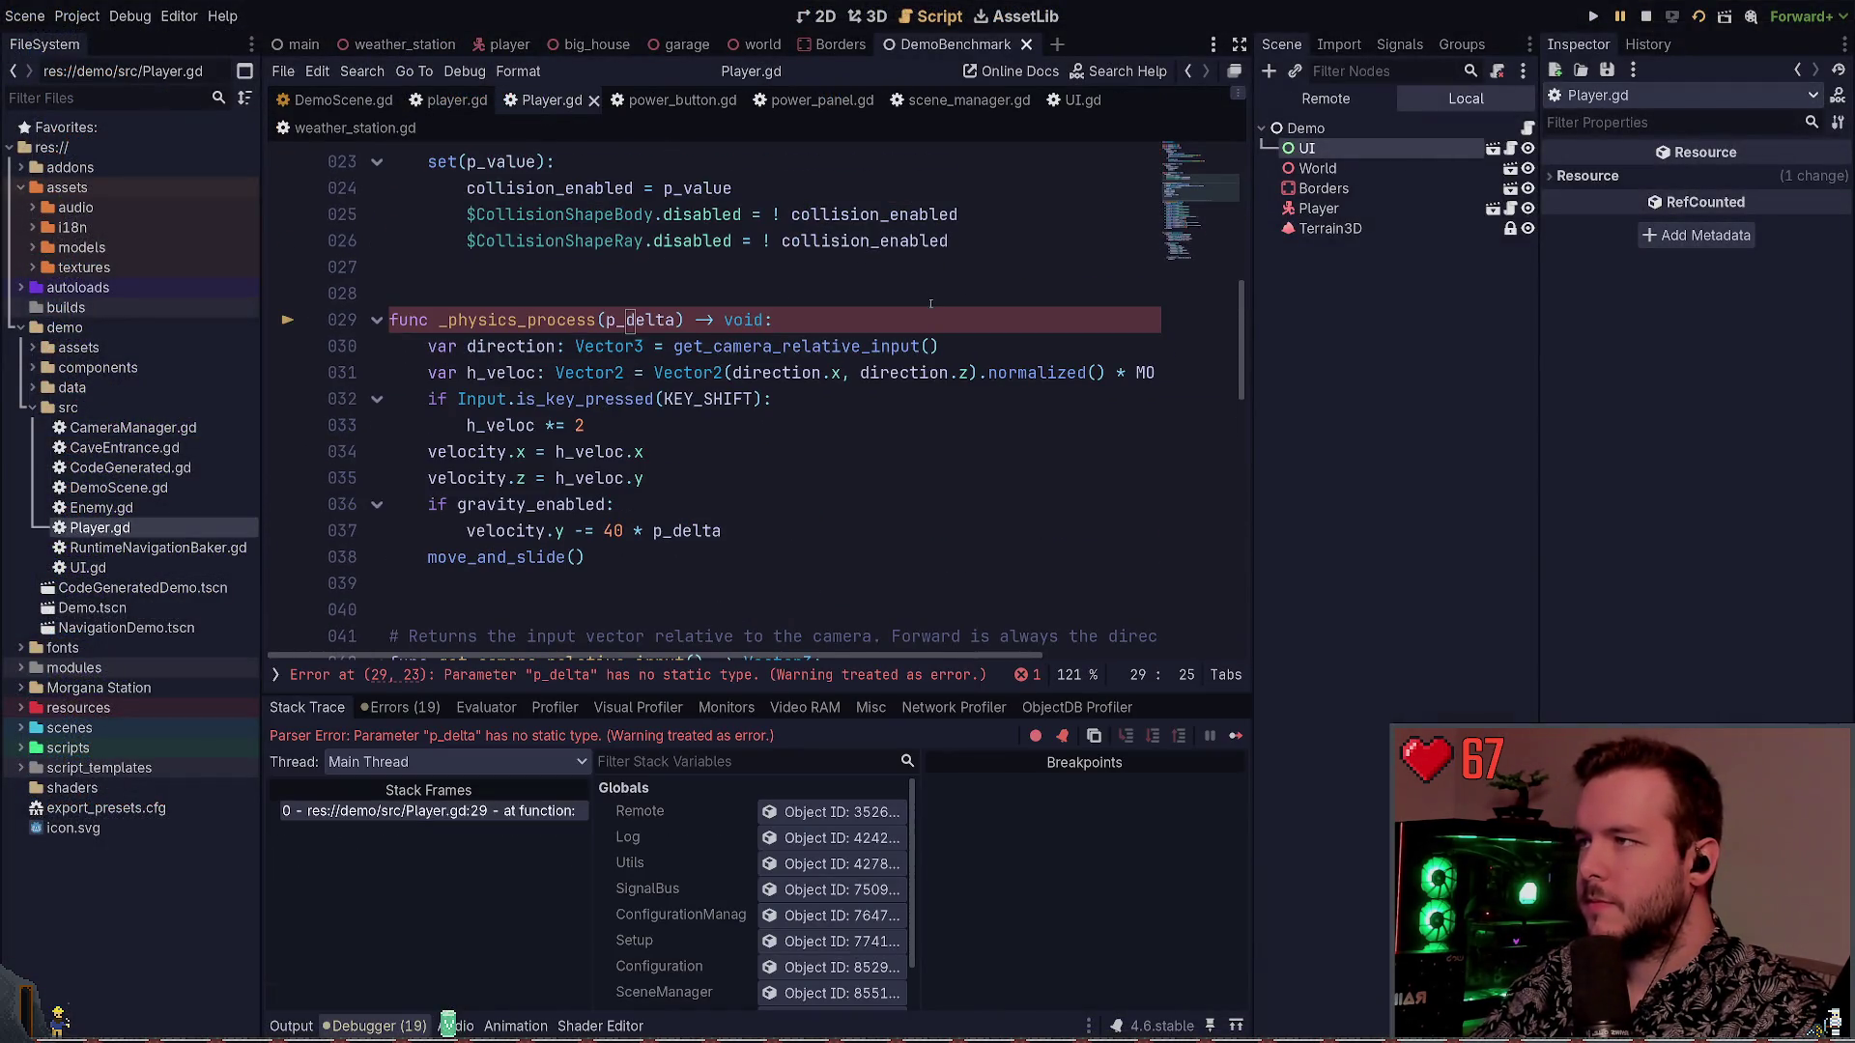
key("alt+Tab")
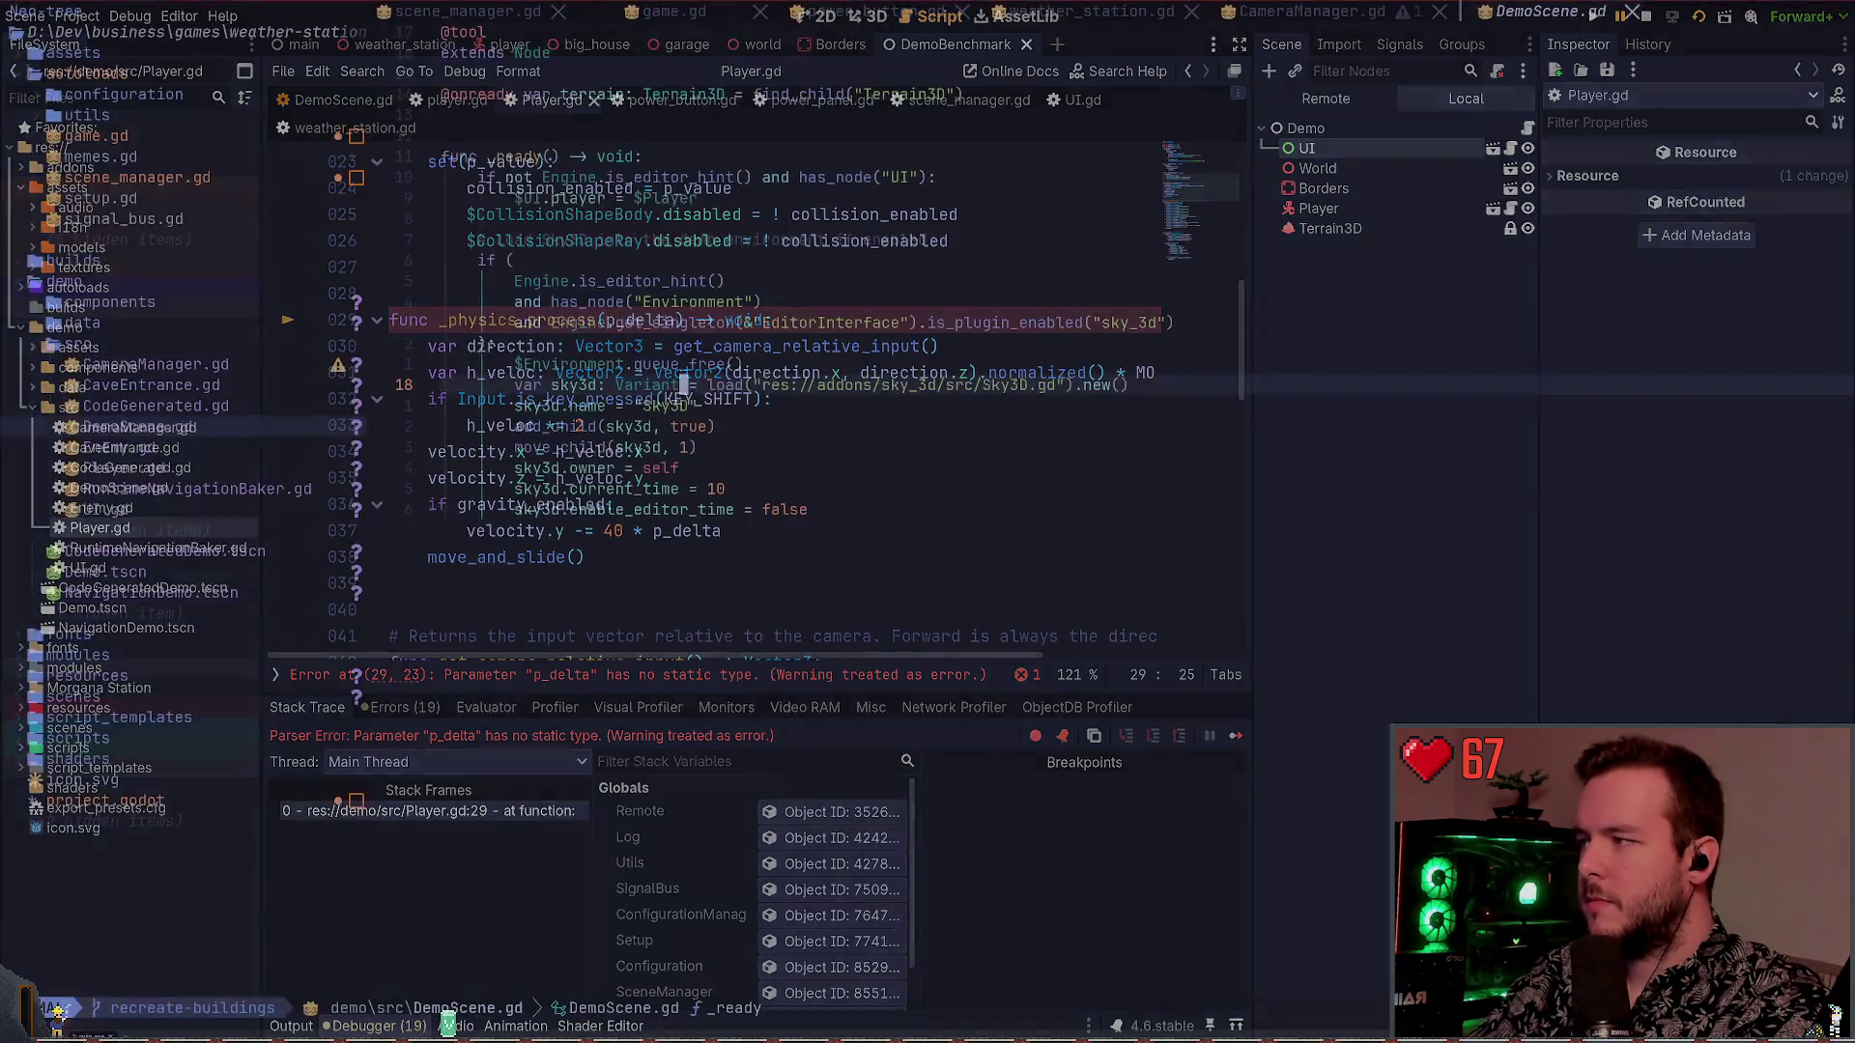
key("ctrl+p")
type("player")
key("Return")
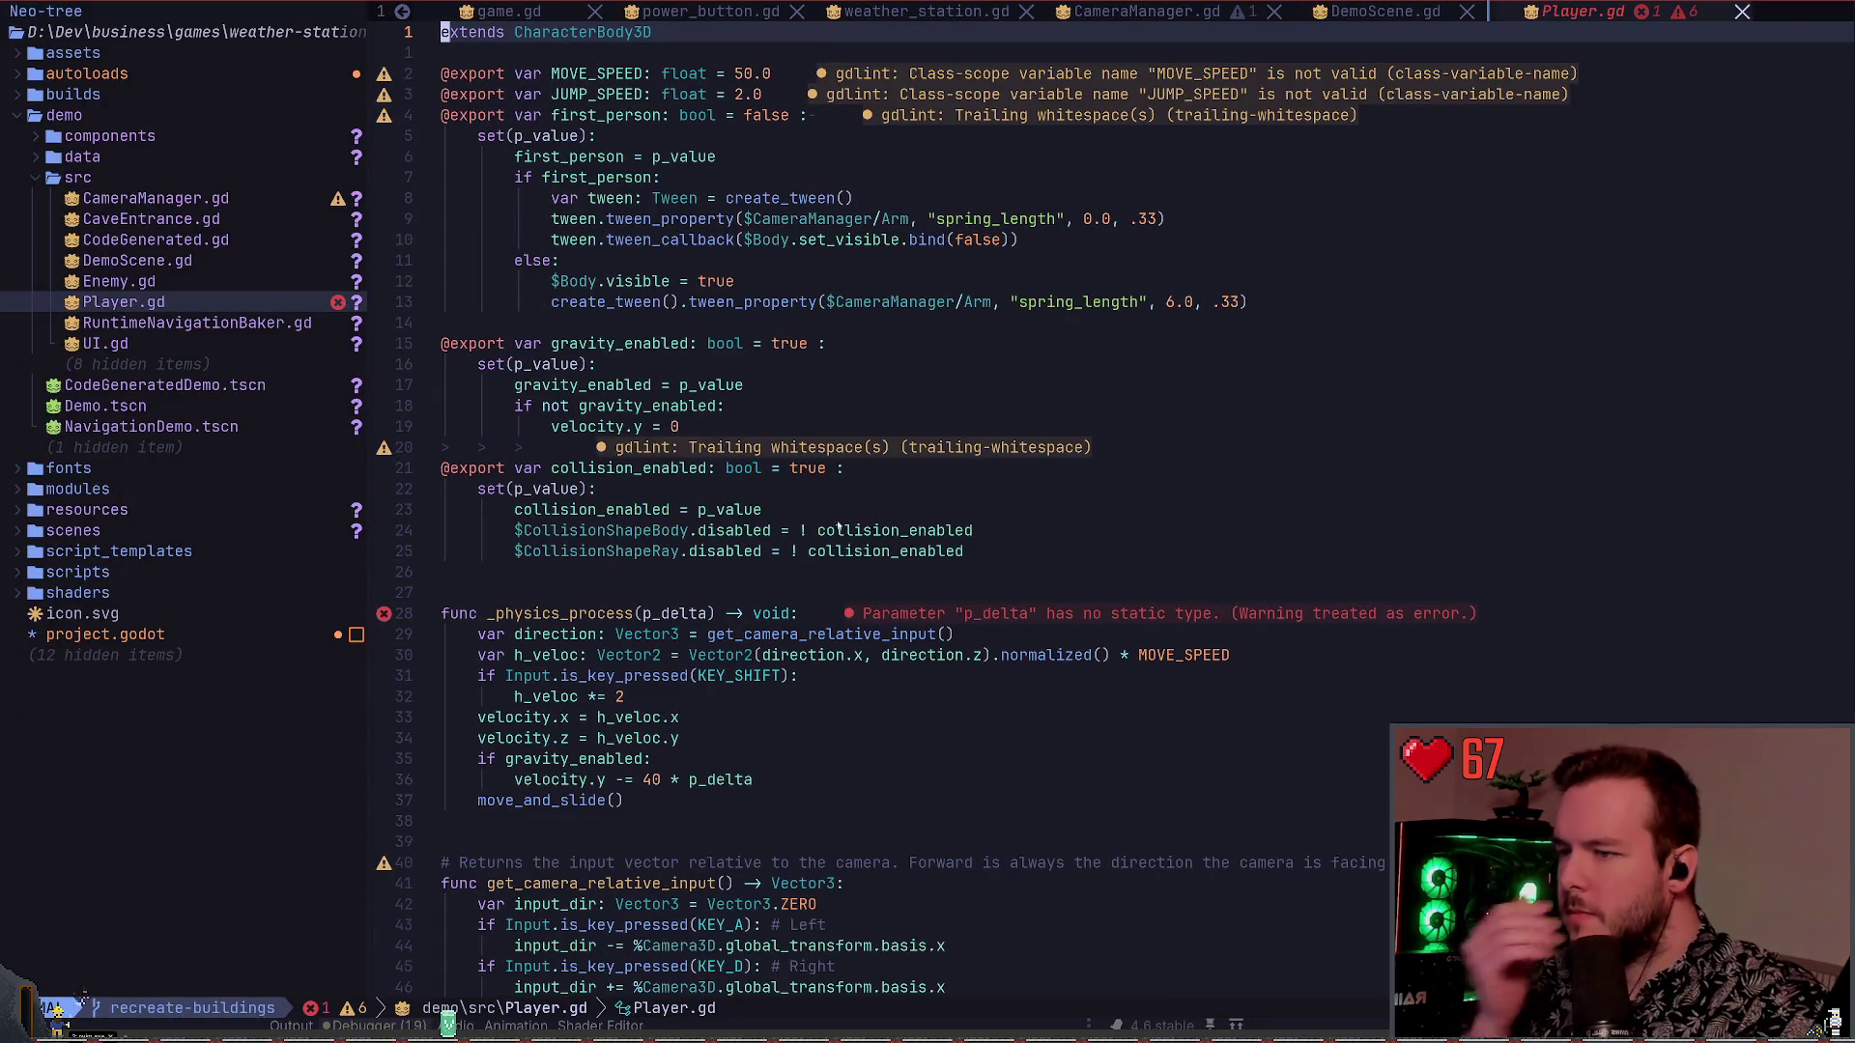
scroll(597, 493, "down", 4)
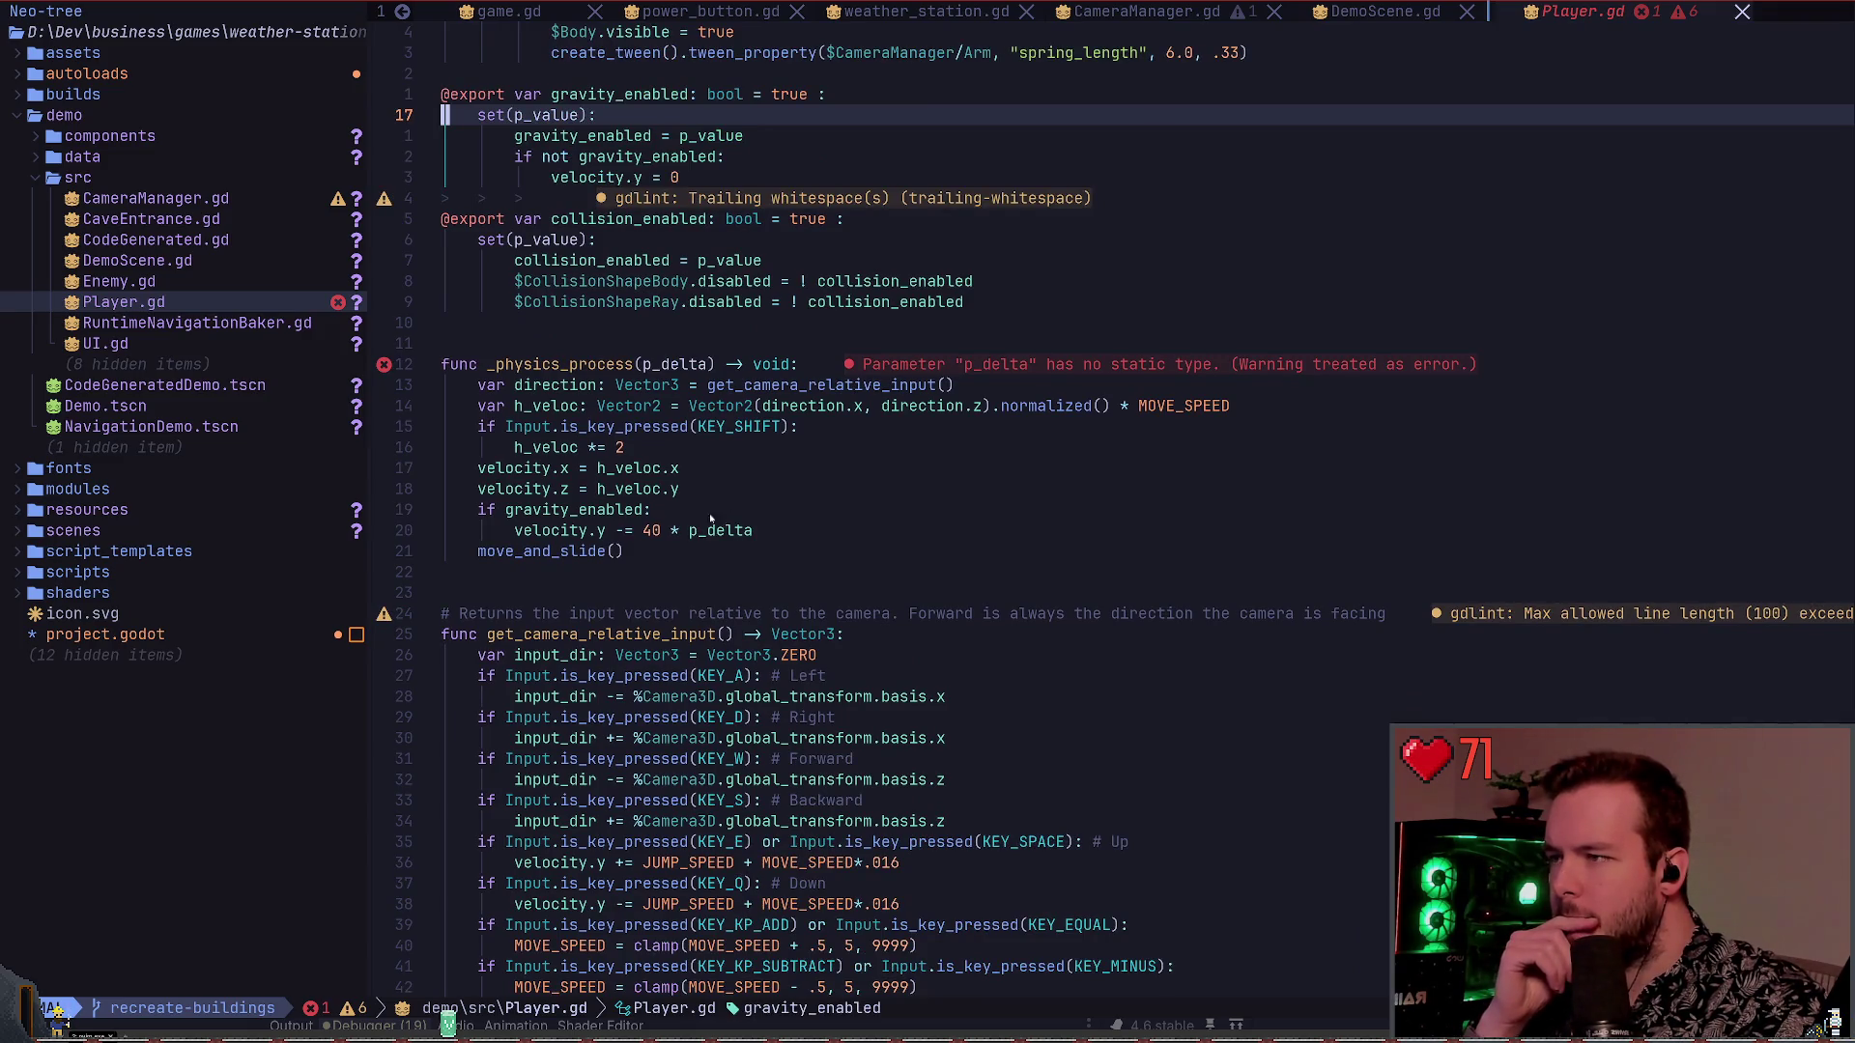
scroll(645, 515, "down", 3)
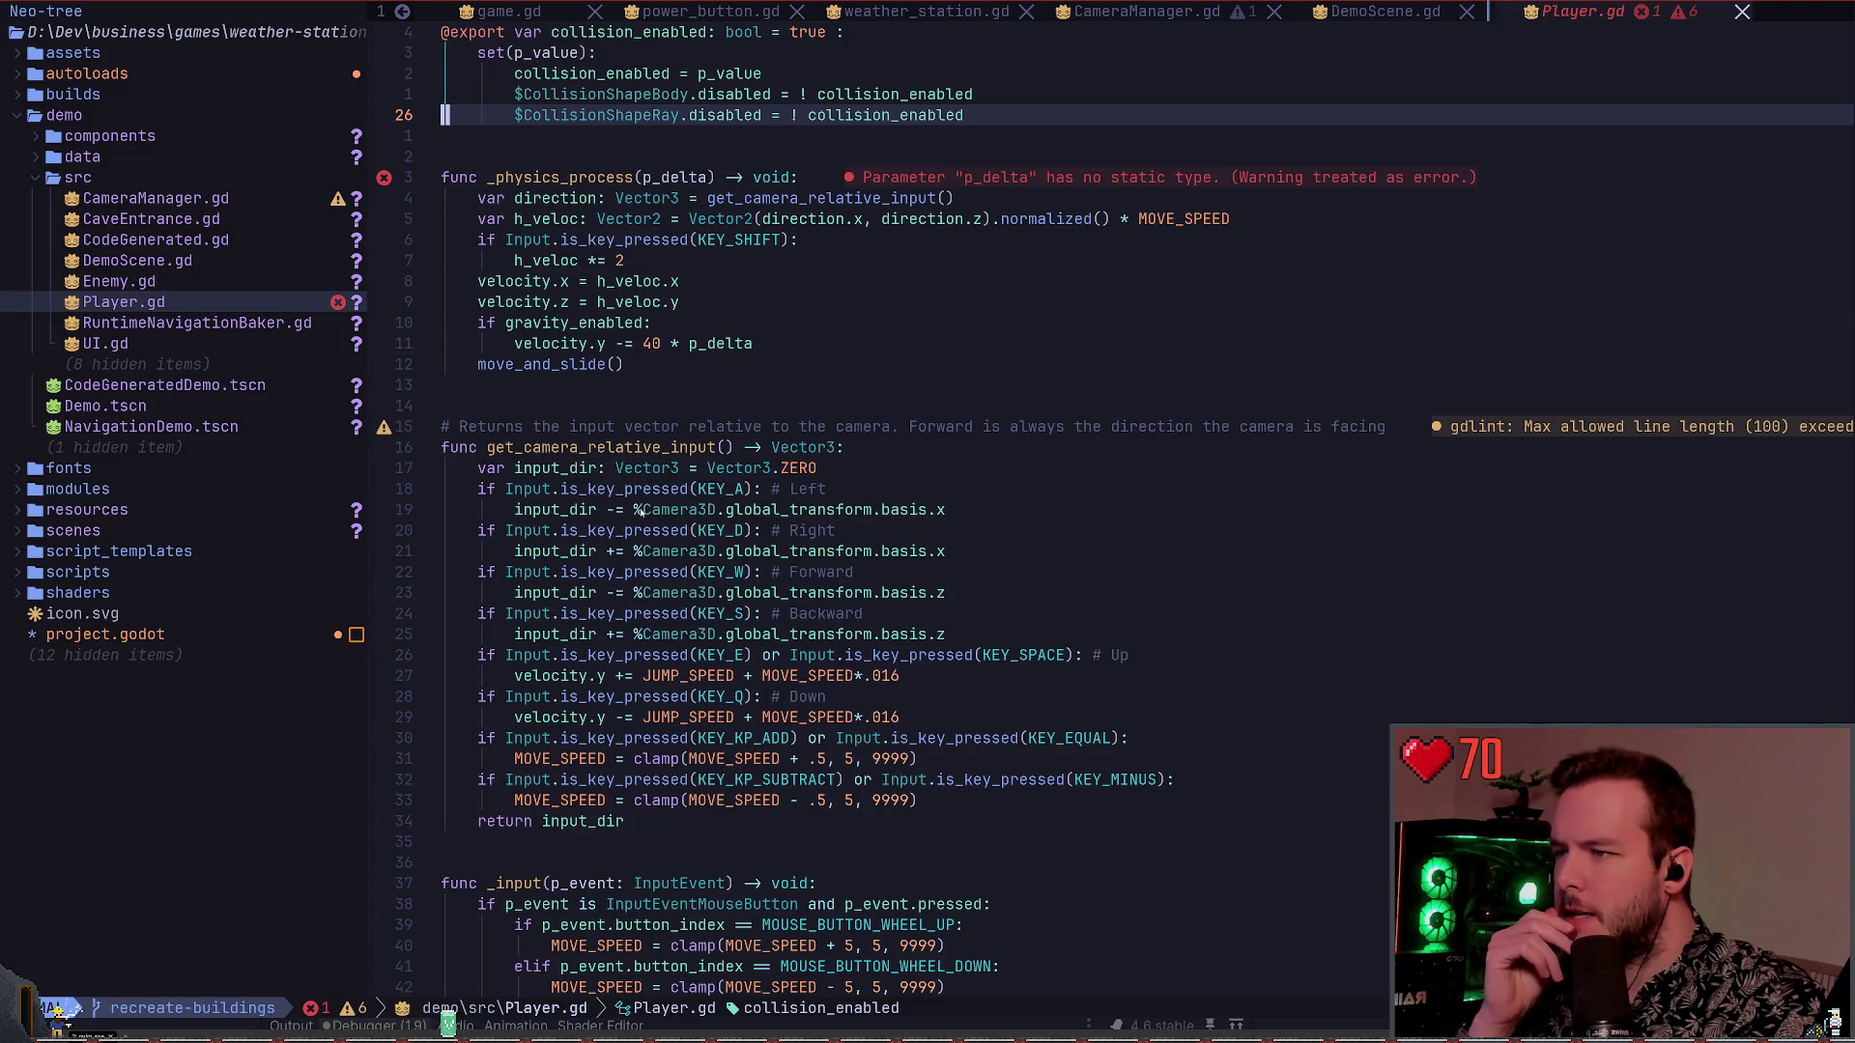
scroll(641, 510, "down", 5)
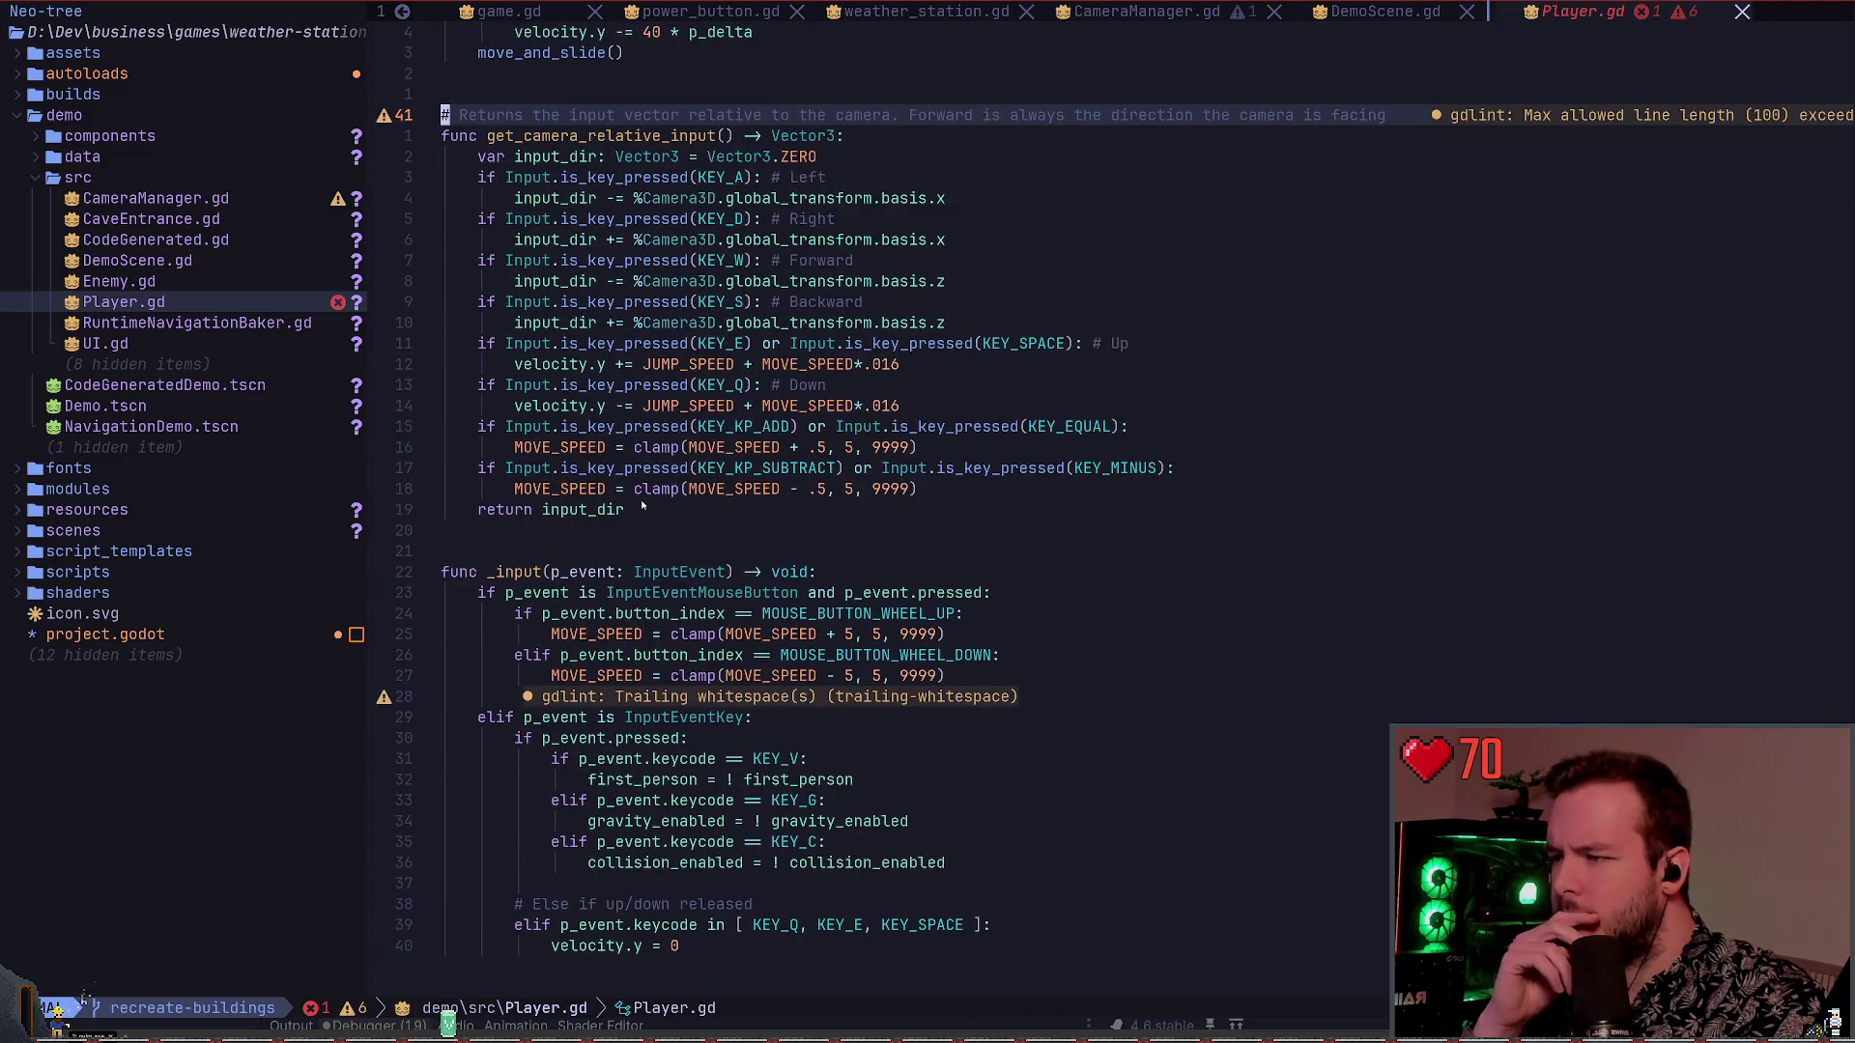
scroll(643, 504, "down", 4)
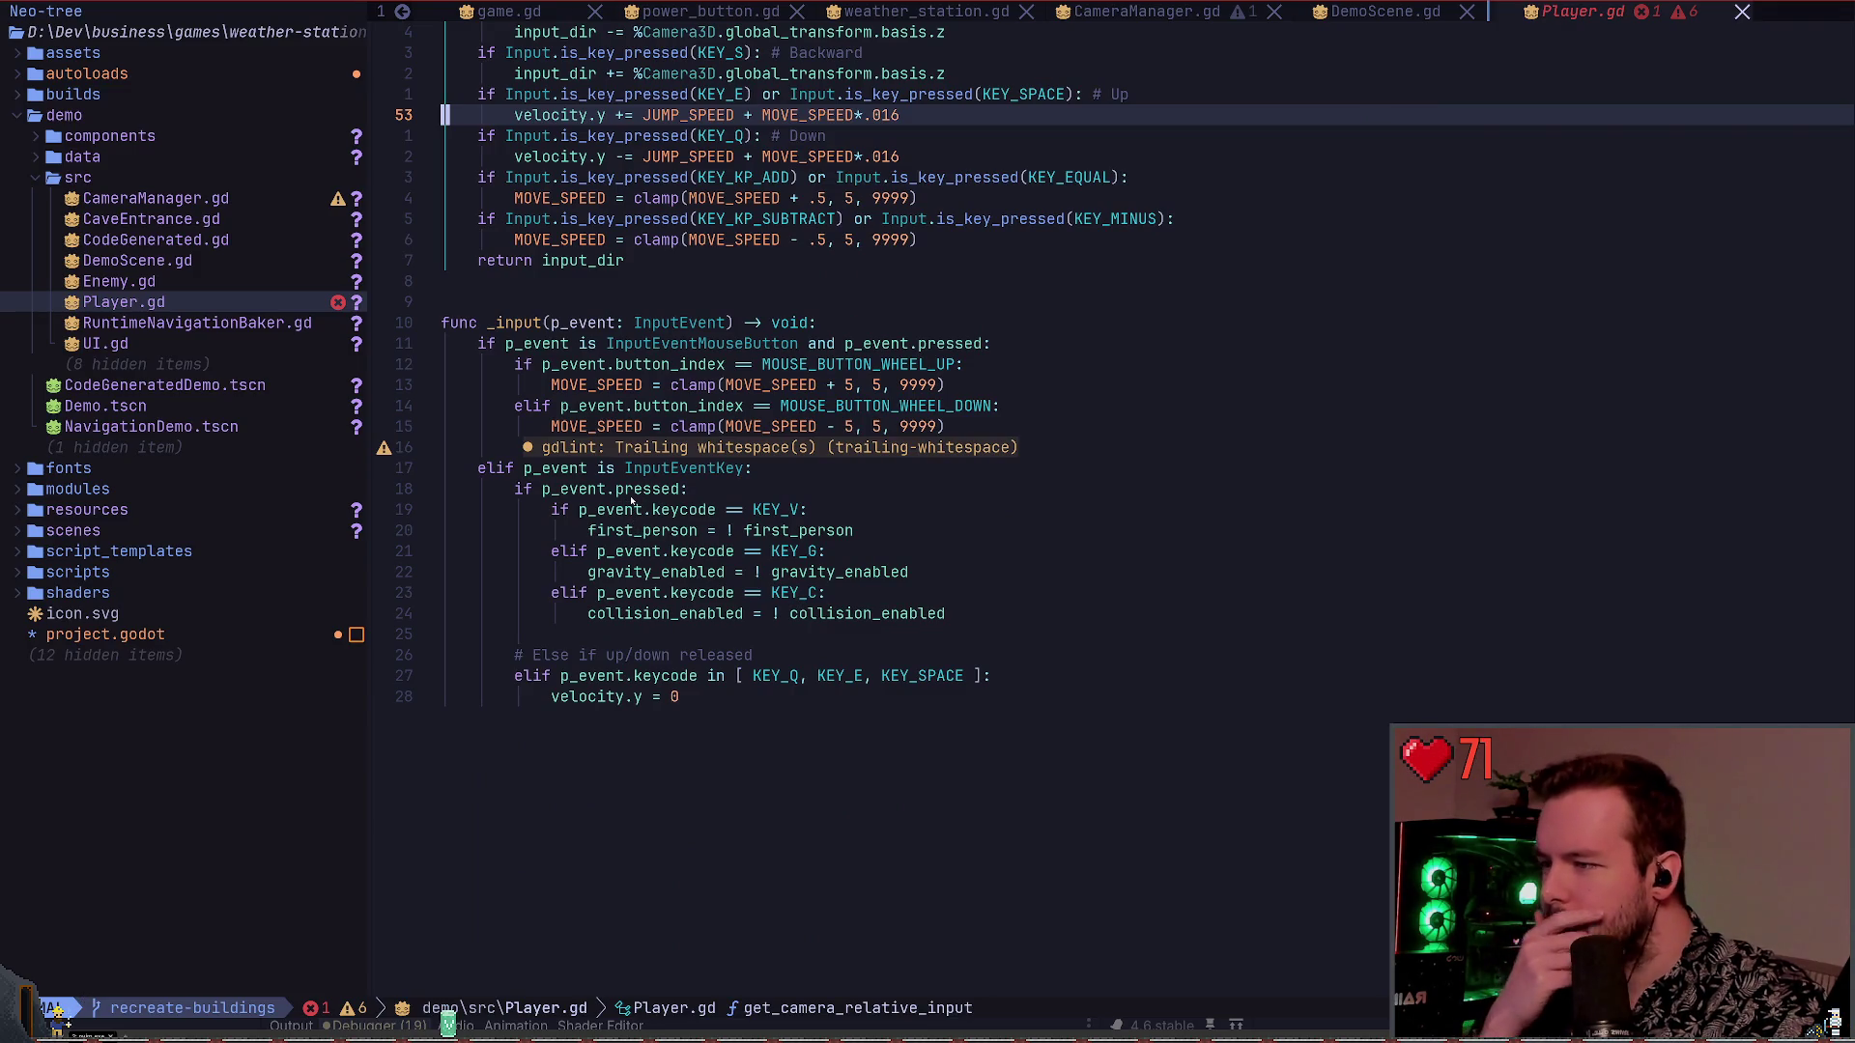
scroll(633, 503, "up", 16)
scroll(625, 500, "down", 15)
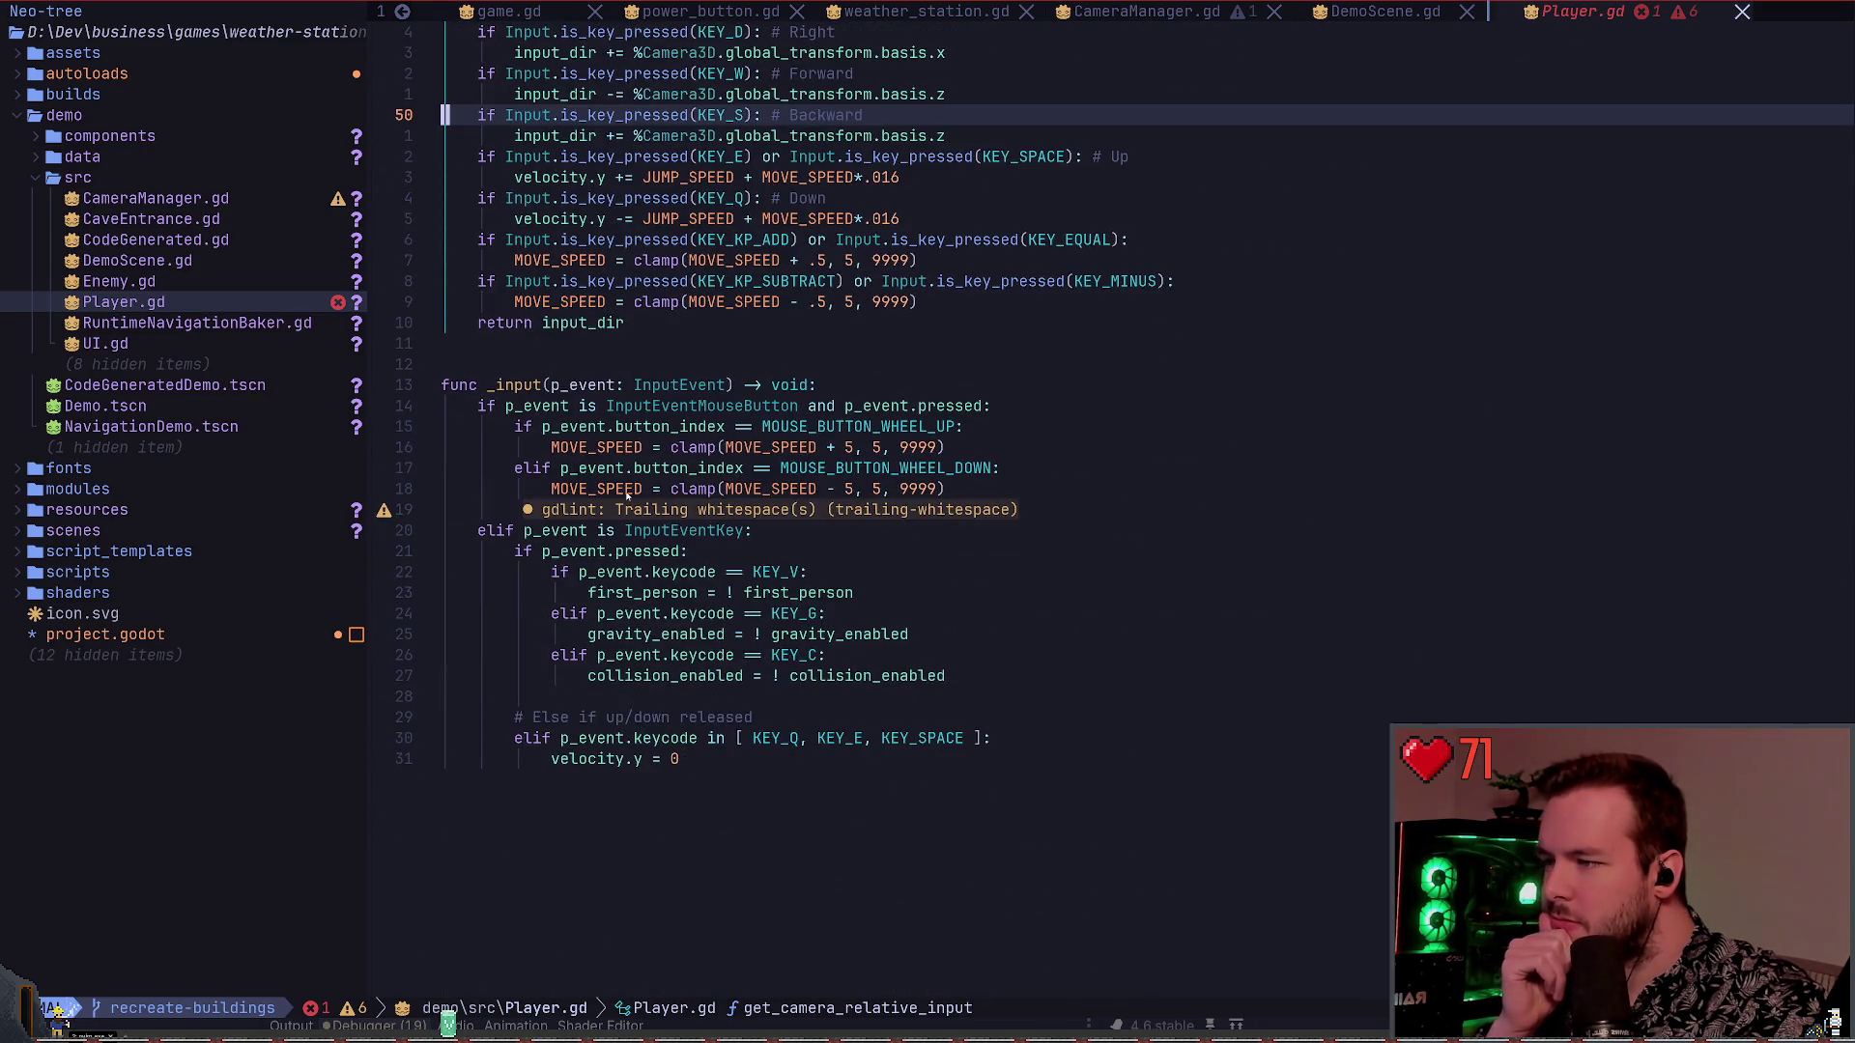
scroll(626, 490, "up", 4)
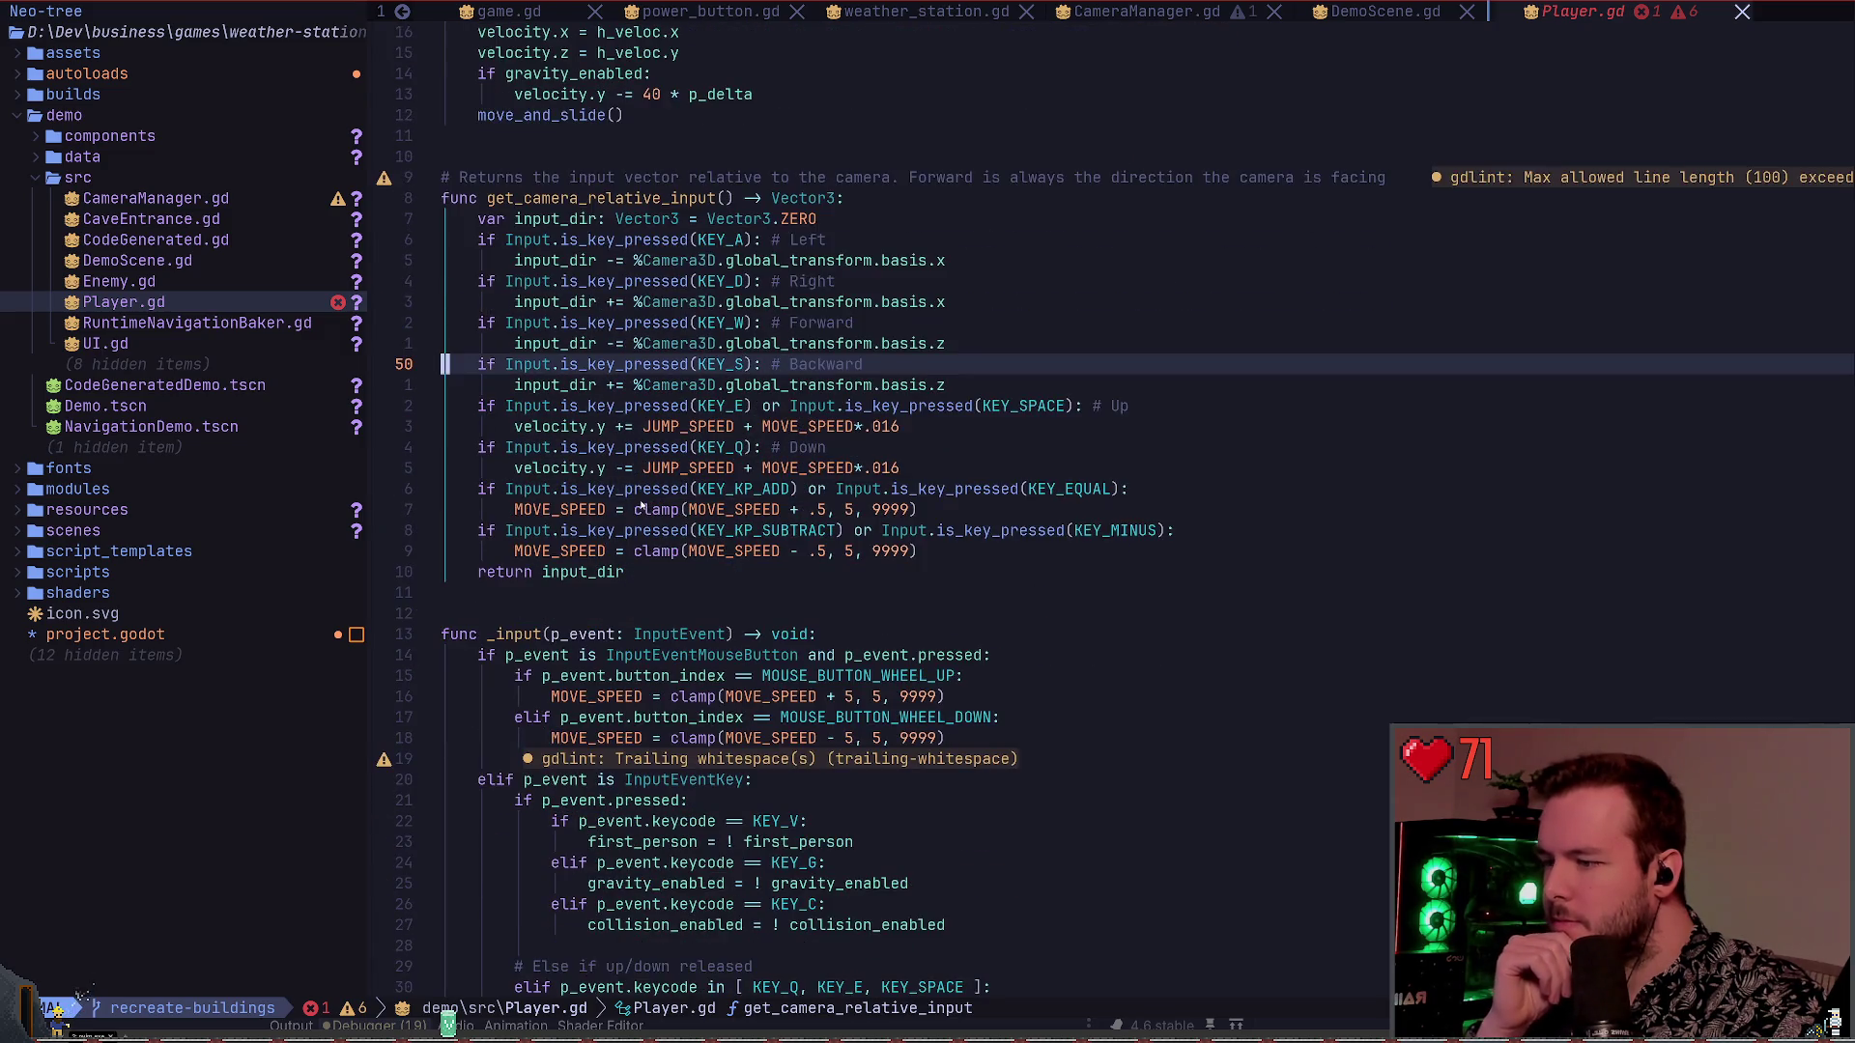
scroll(641, 504, "up", 4)
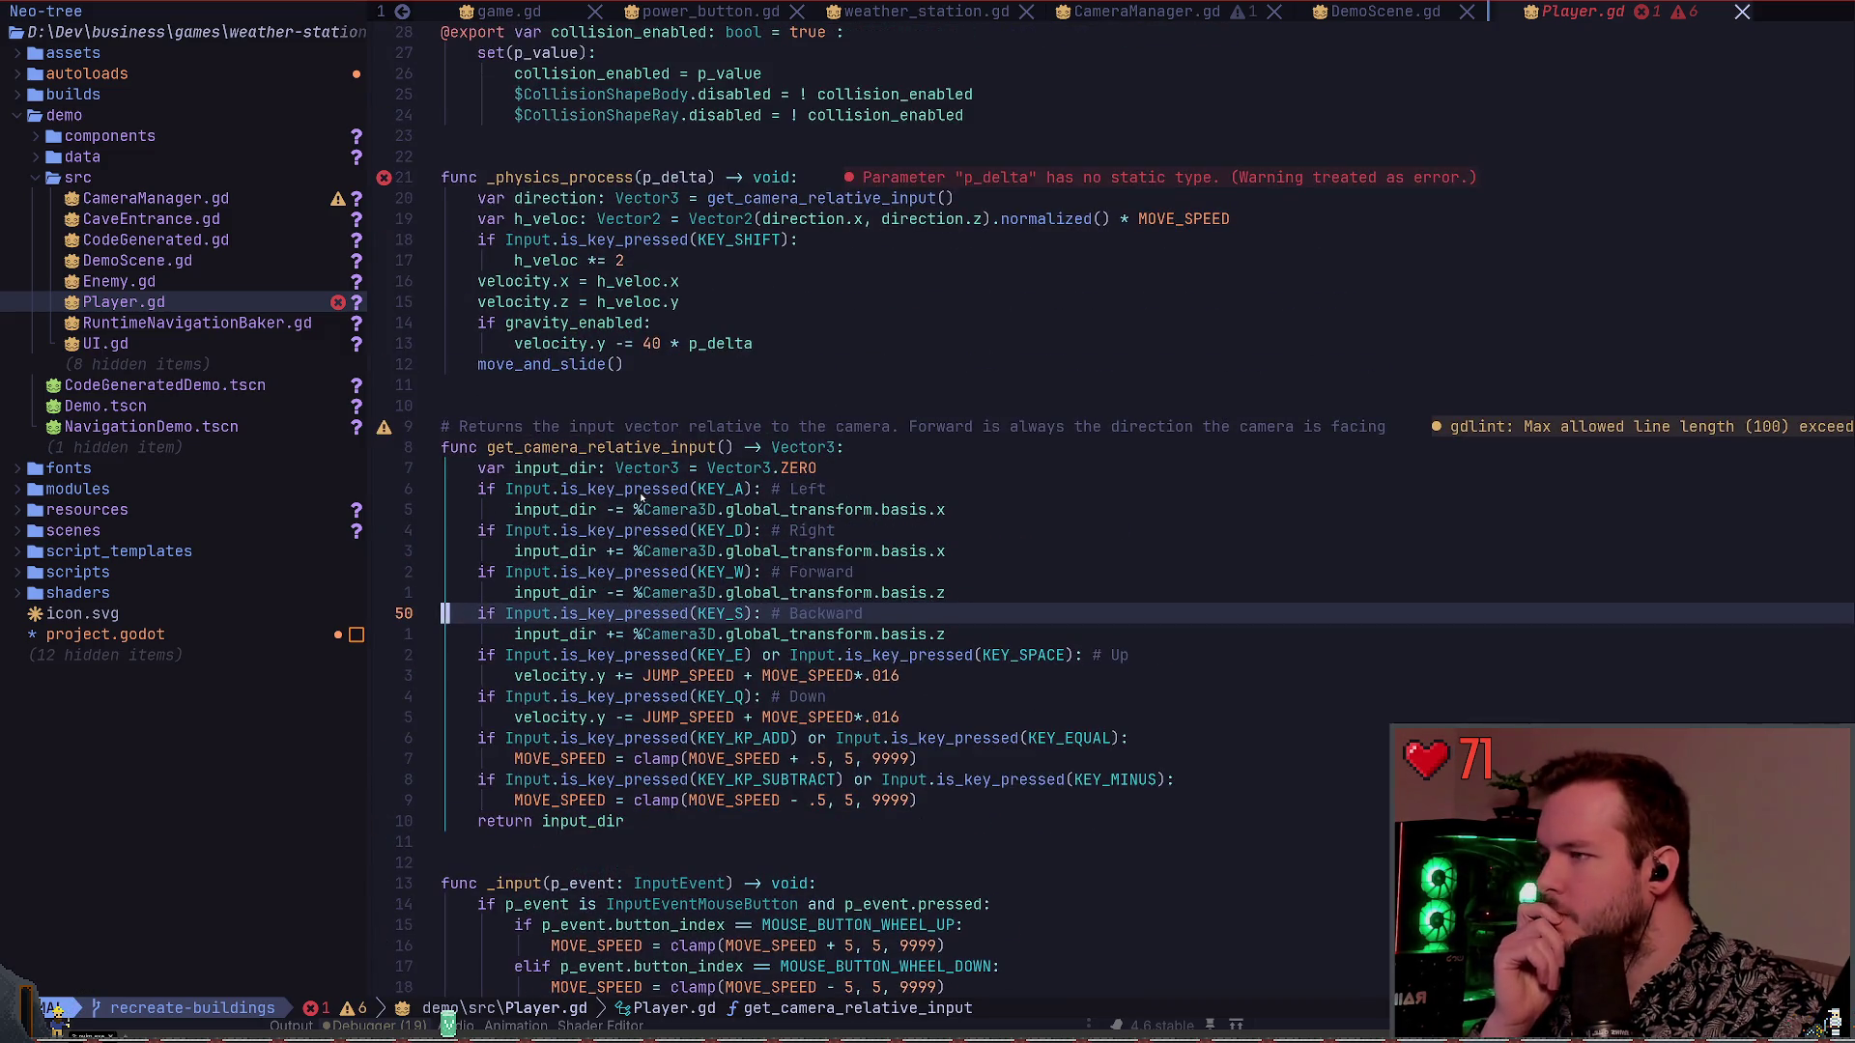
scroll(646, 494, "up", 3)
scroll(652, 496, "up", 3)
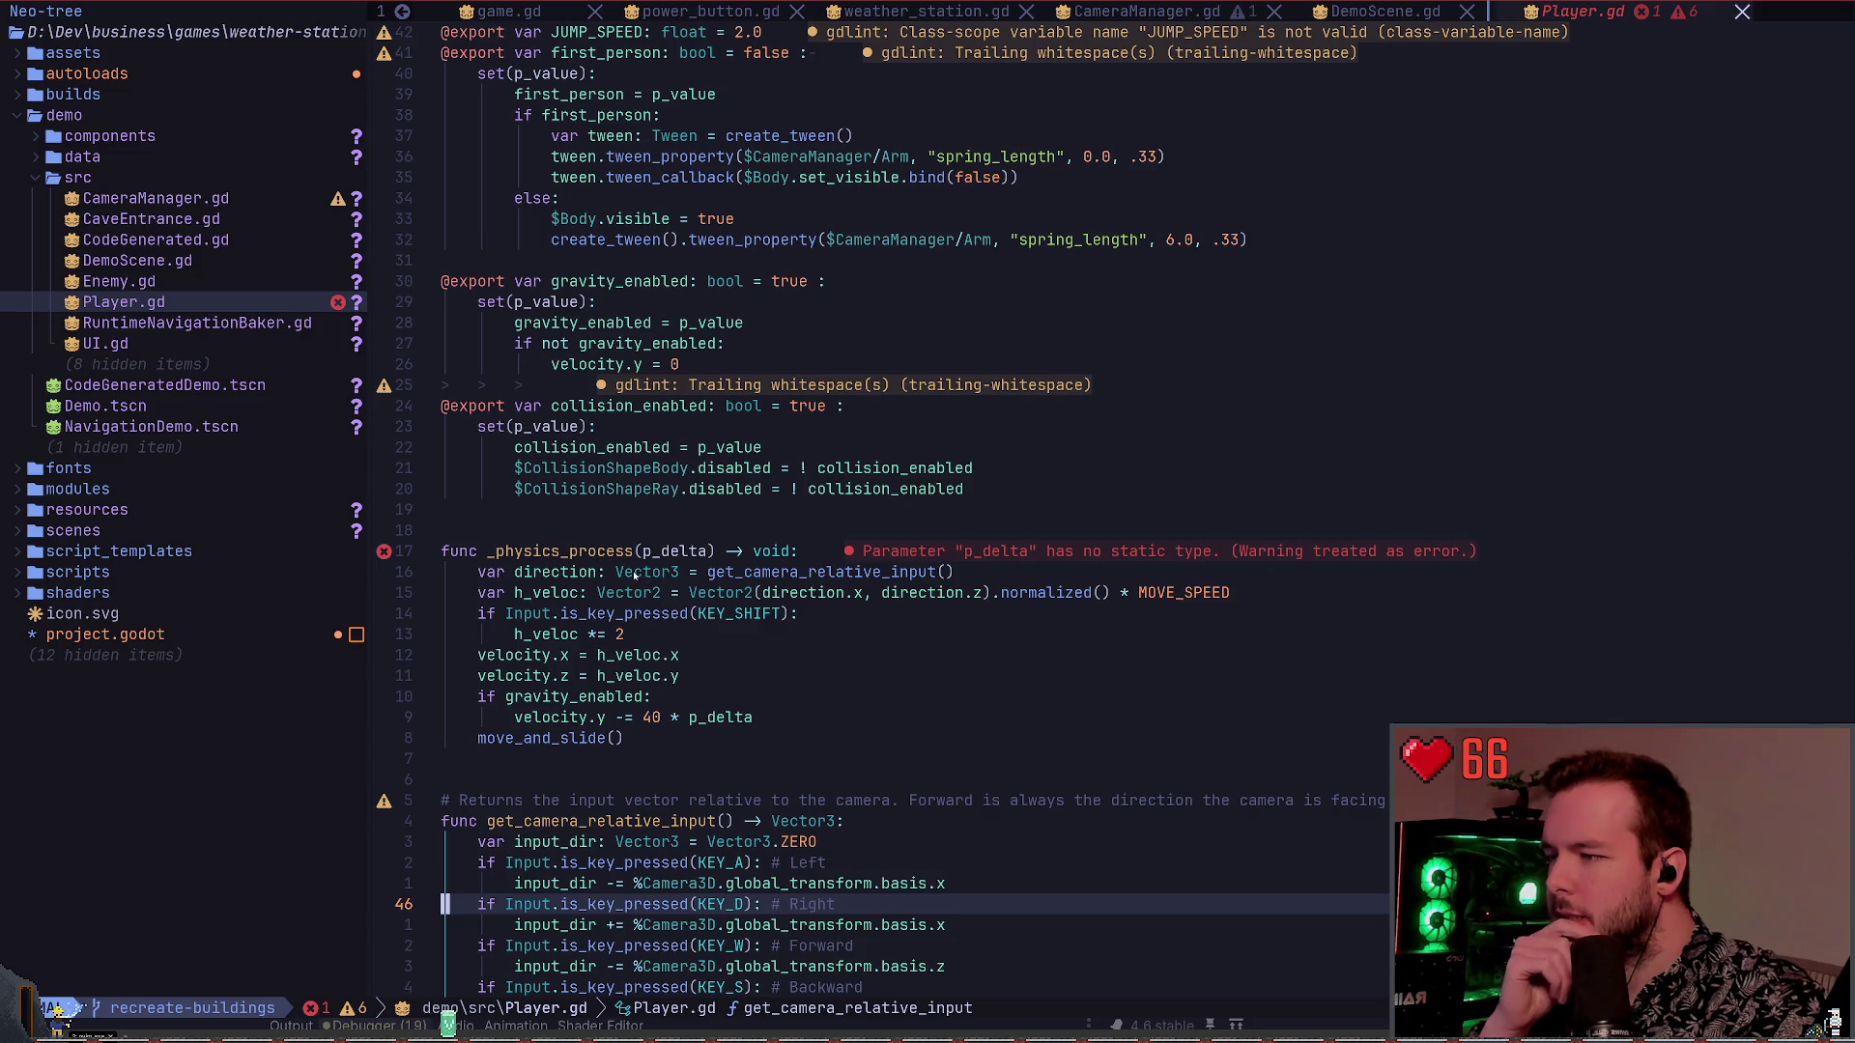
scroll(626, 715, "up", 1)
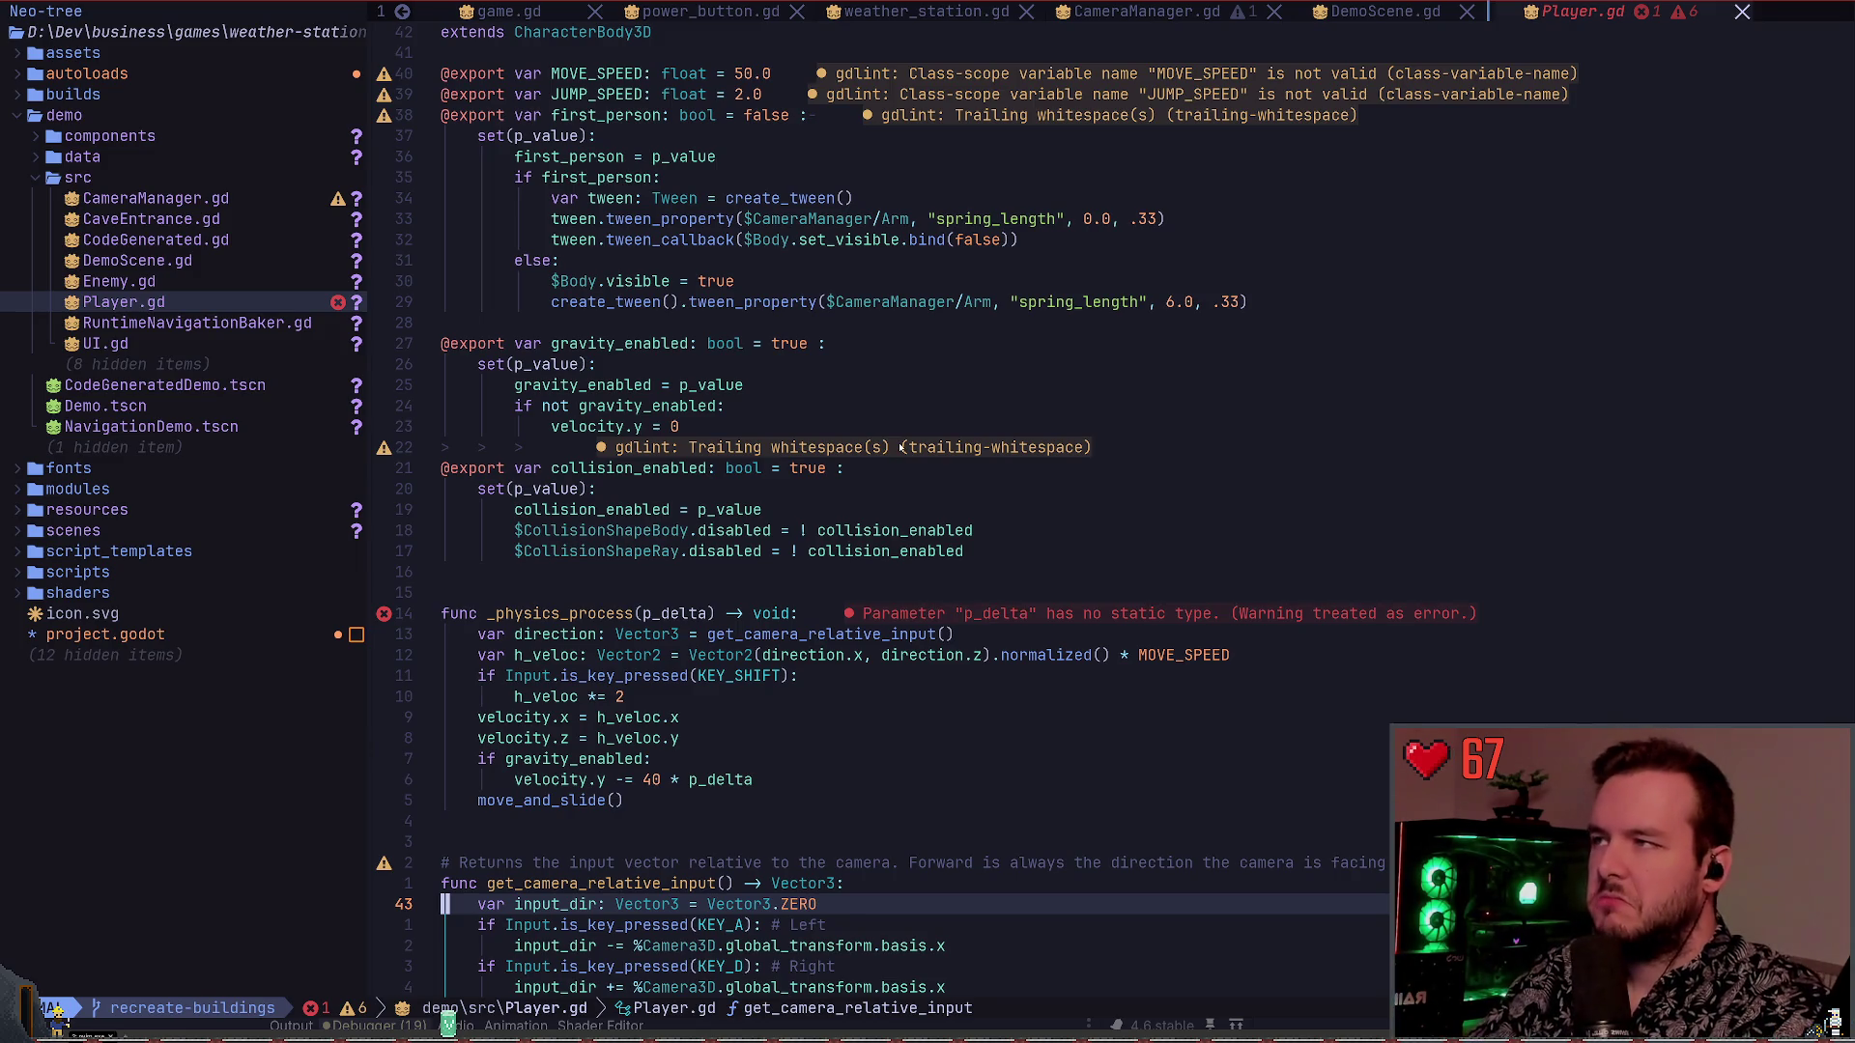
Delete Player.gd from demo/src using the Neo-tree file tree
key("ctrl+h")
key("k")
key("k")
key("k")
key("d")
key("y")
key("ctrl+l")
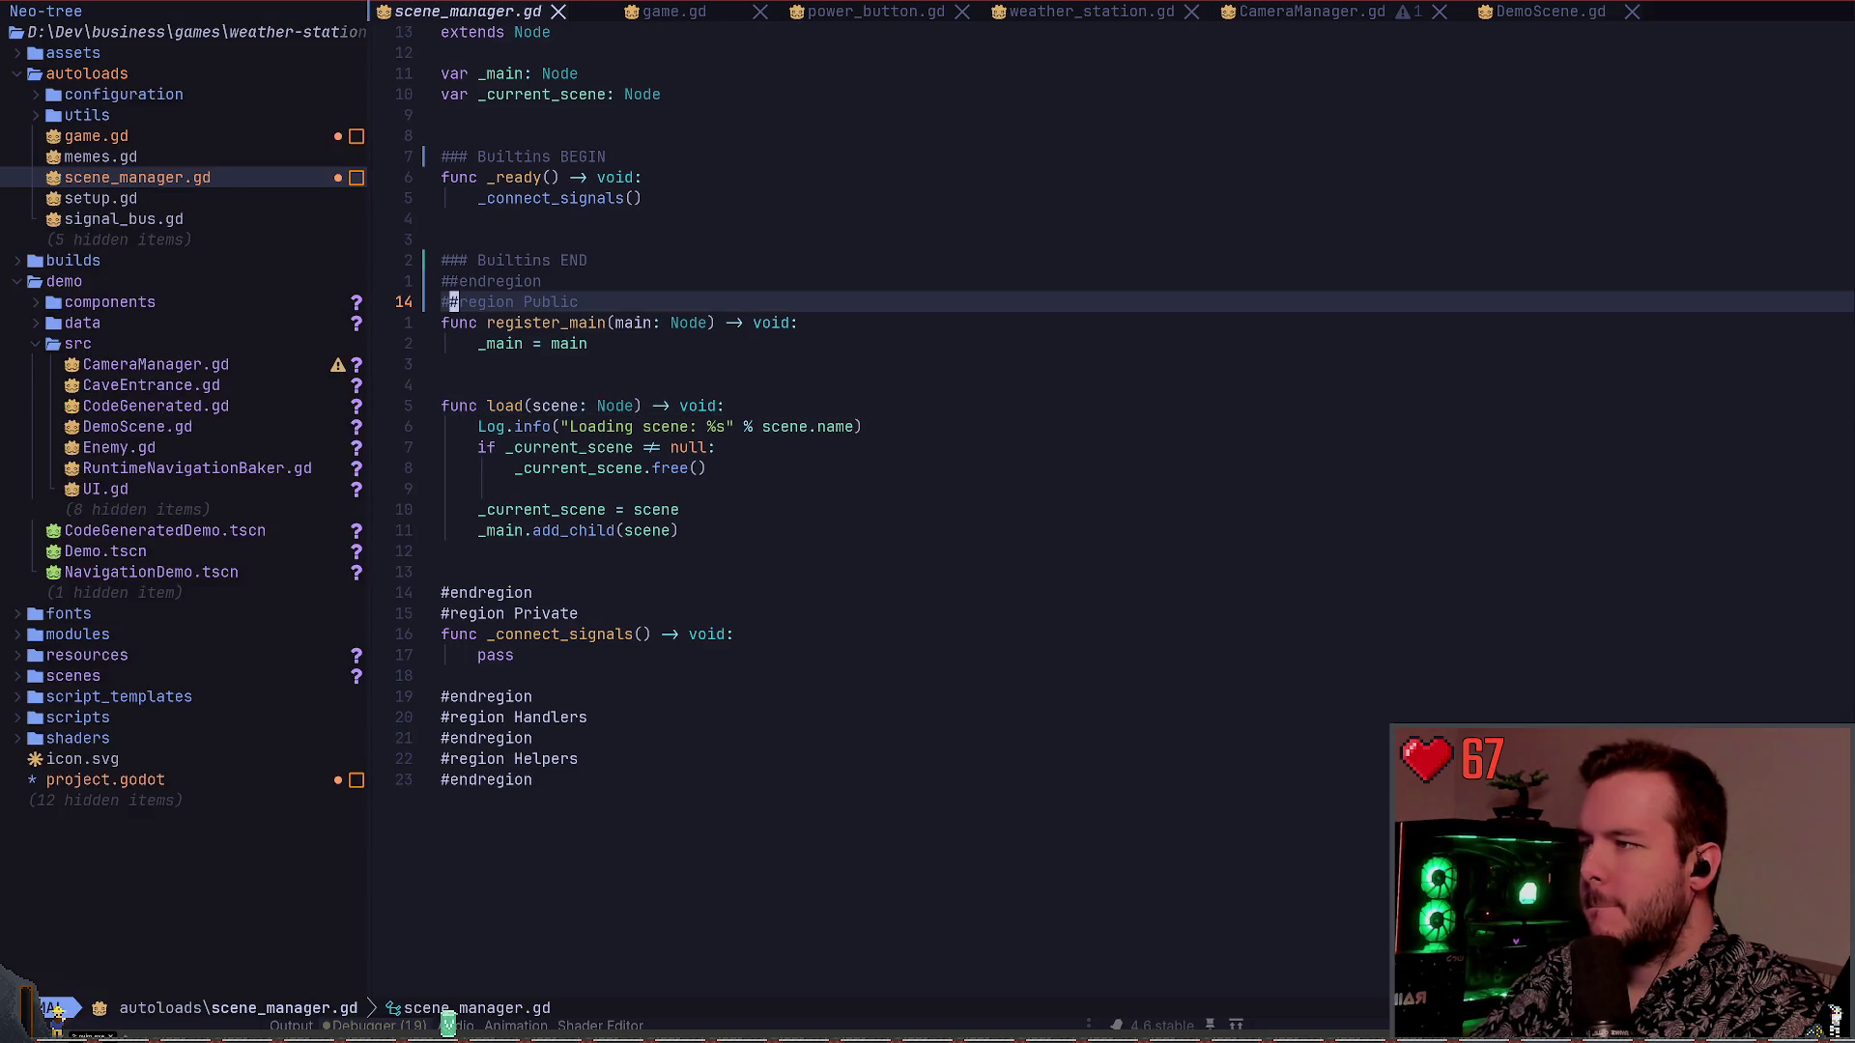
key("alt+Tab")
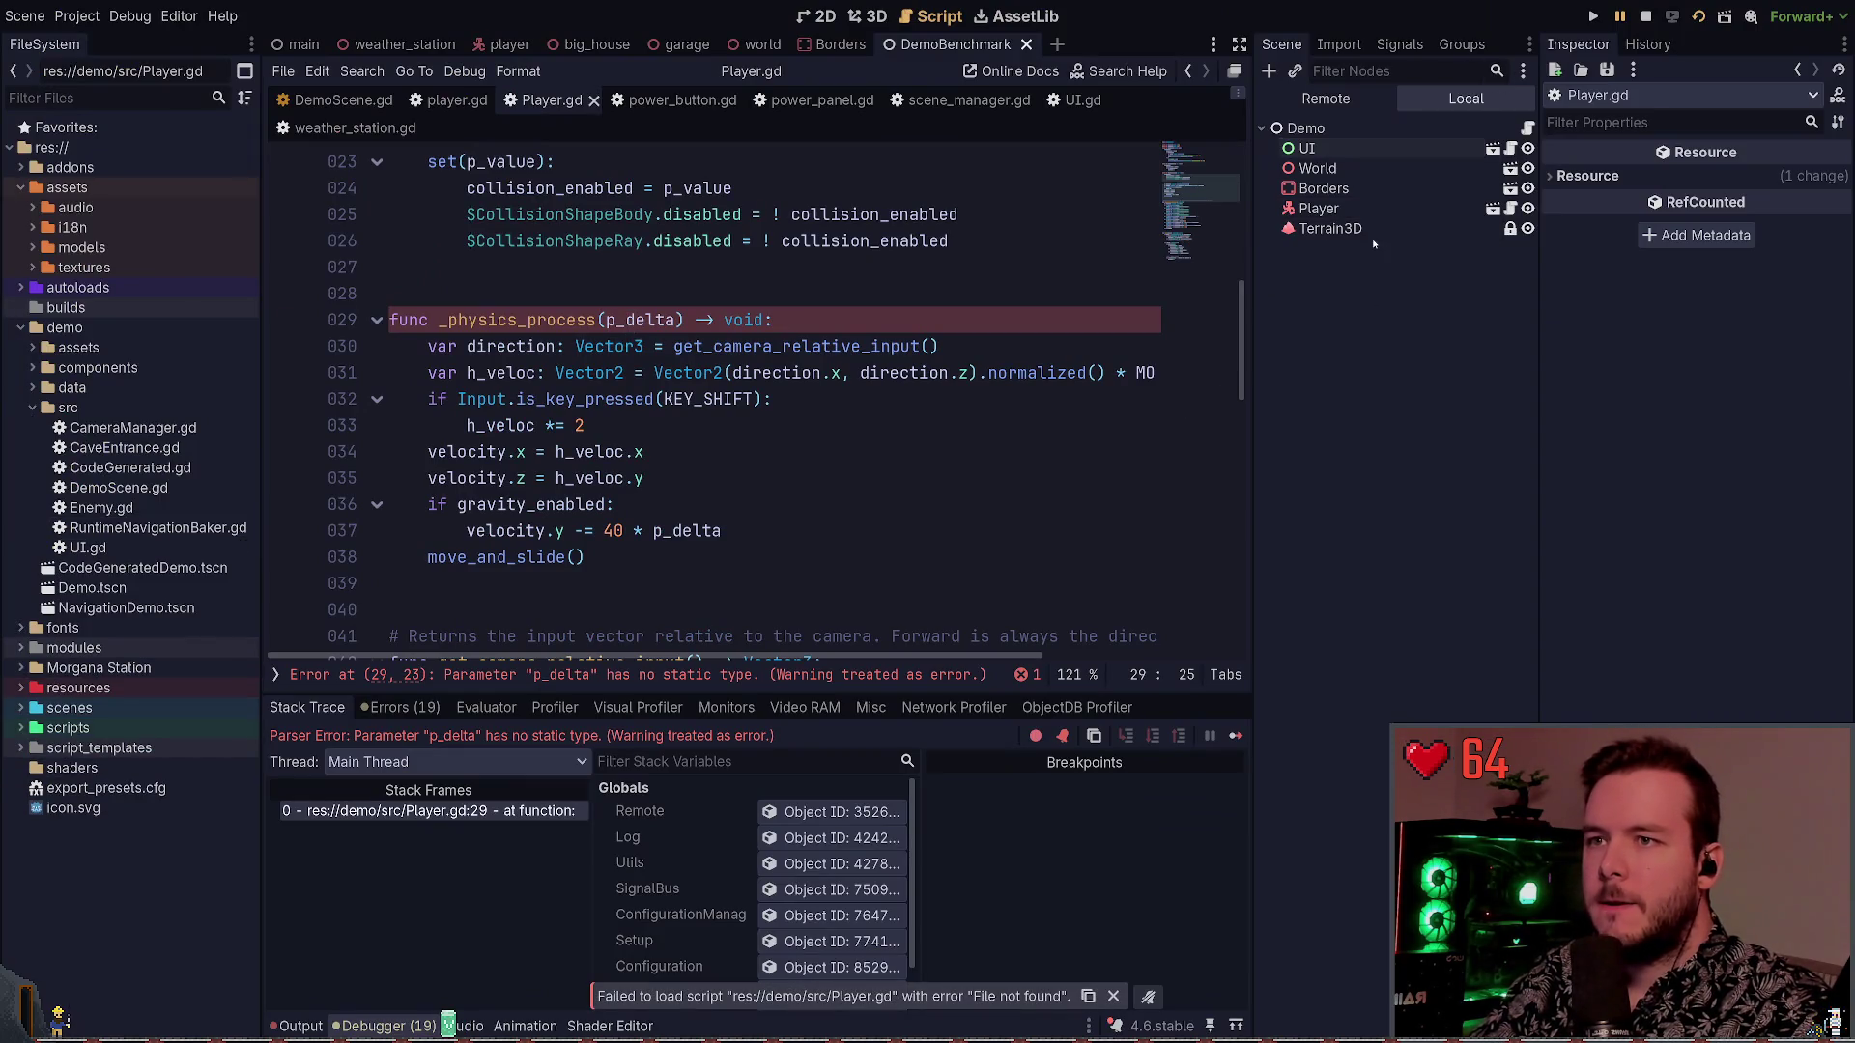
Delete the Player node, undo that, and duplicate Player as Player2
left_click(1318, 209)
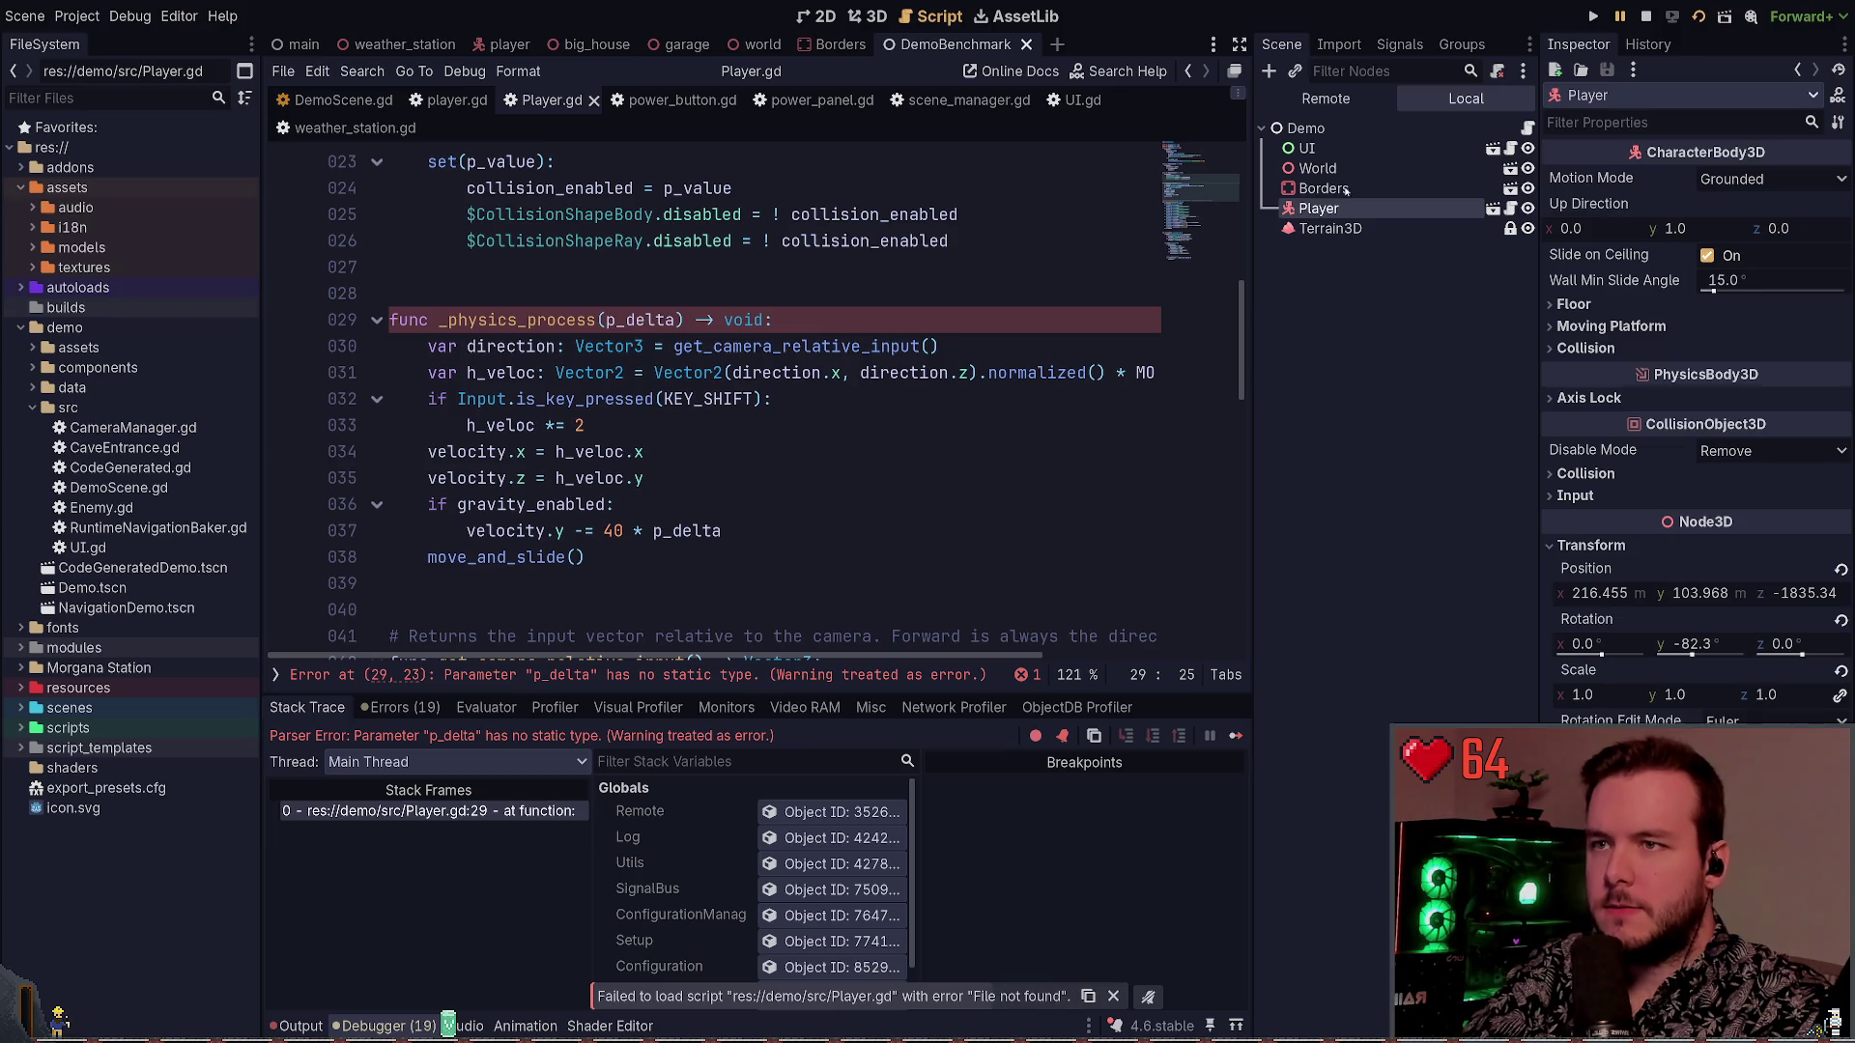
key("Delete")
left_click(1347, 125)
key("ctrl+z")
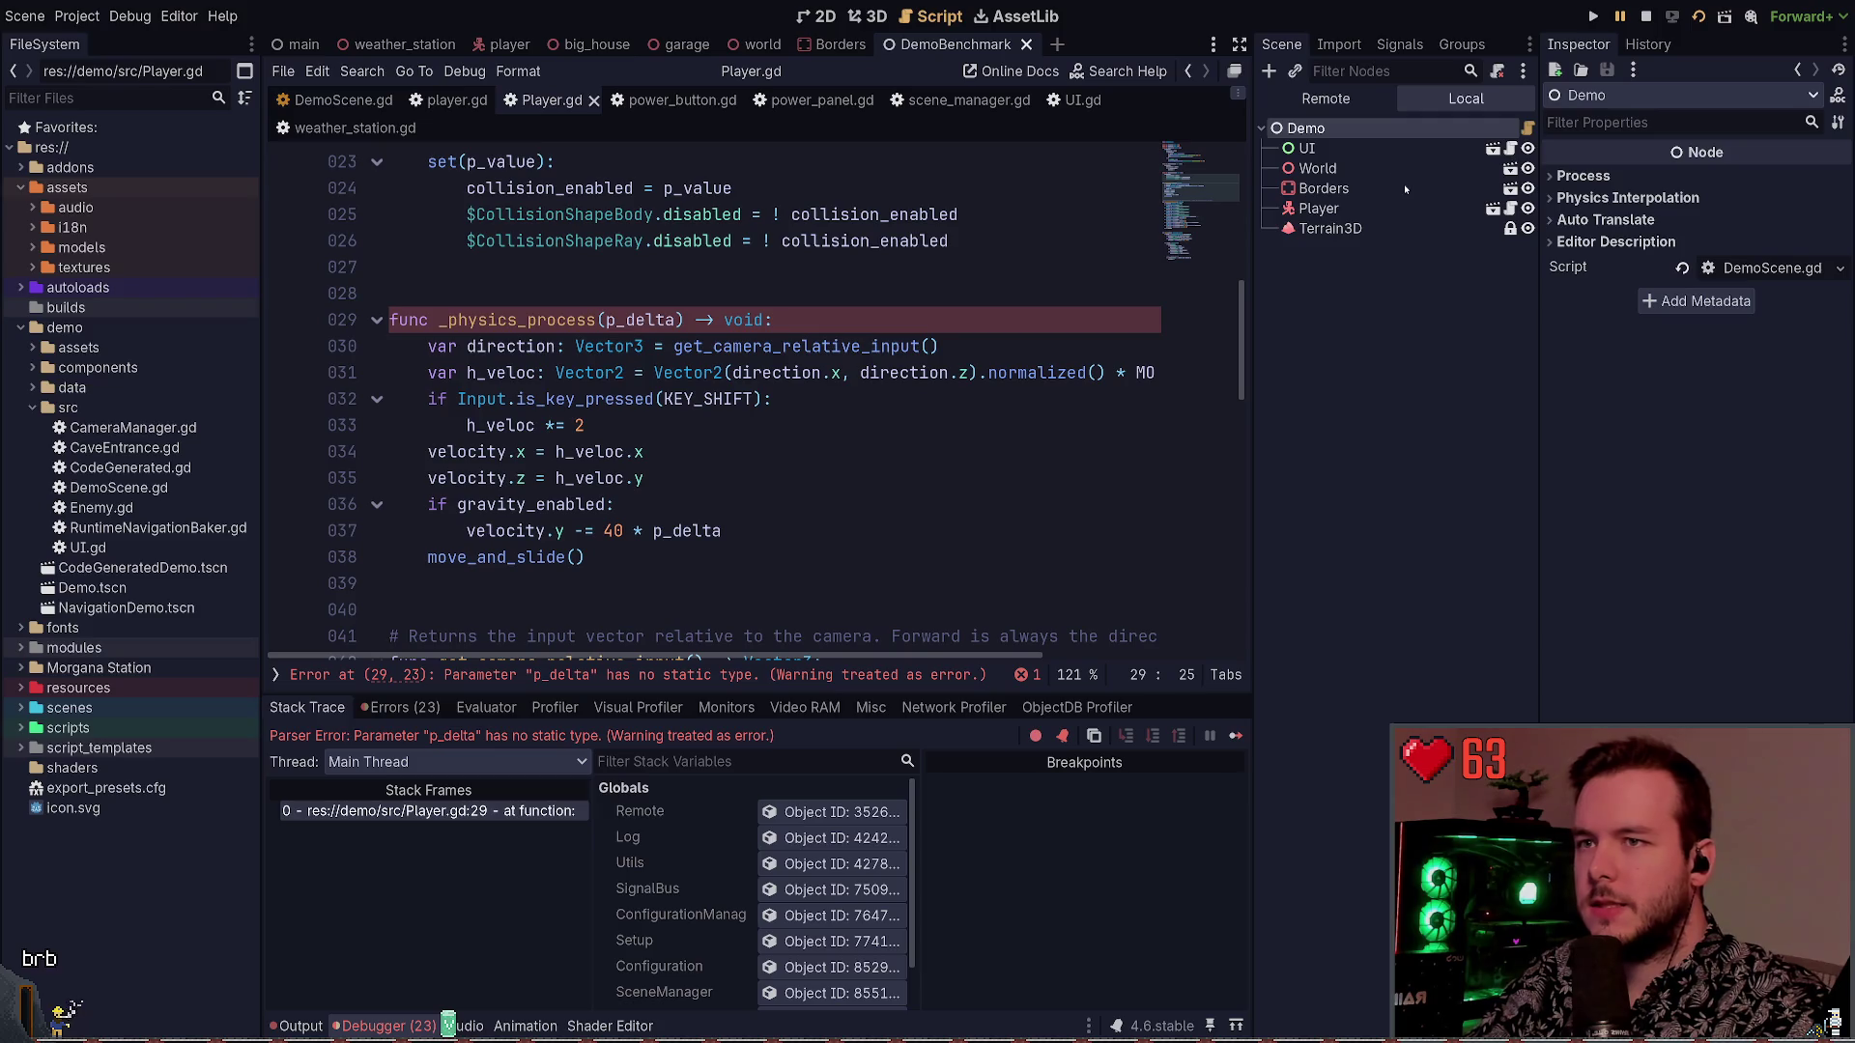
key("ctrl+v")
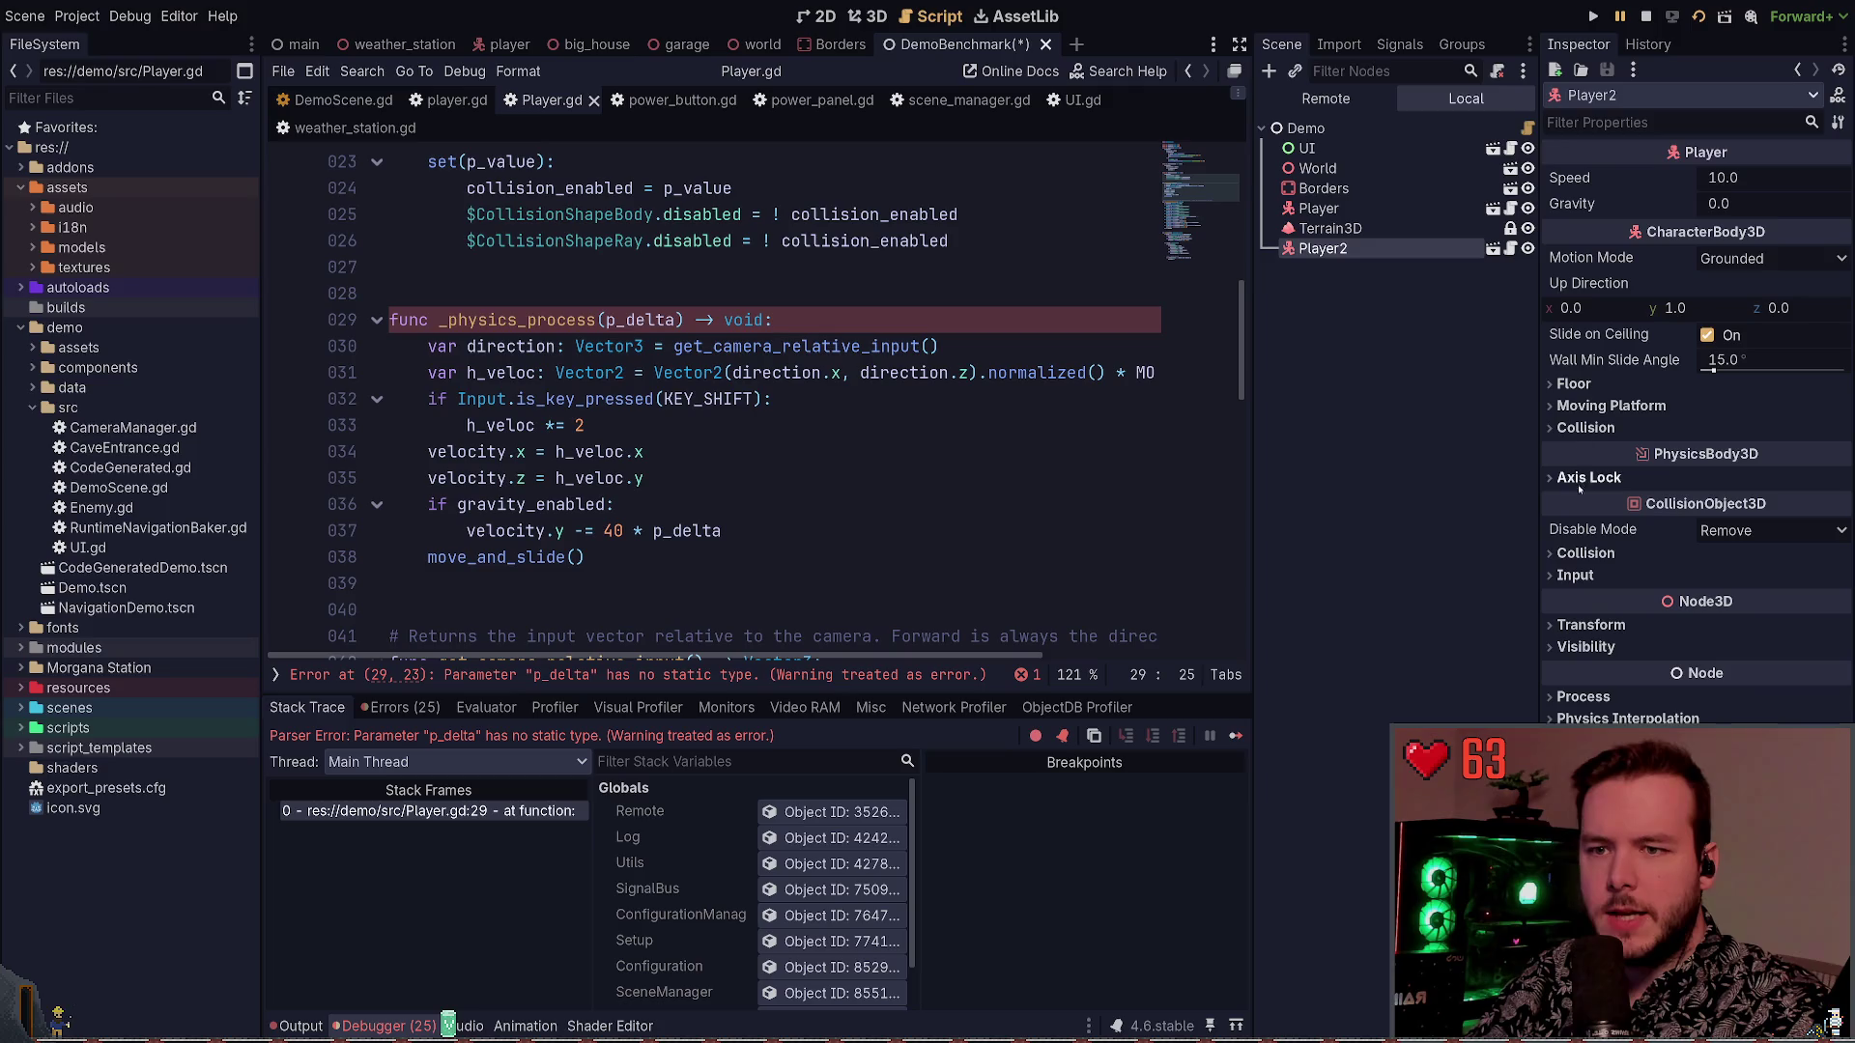
Compare Player and Player2 transforms and Speed/Gravity settings in the Inspector
left_click(1591, 625)
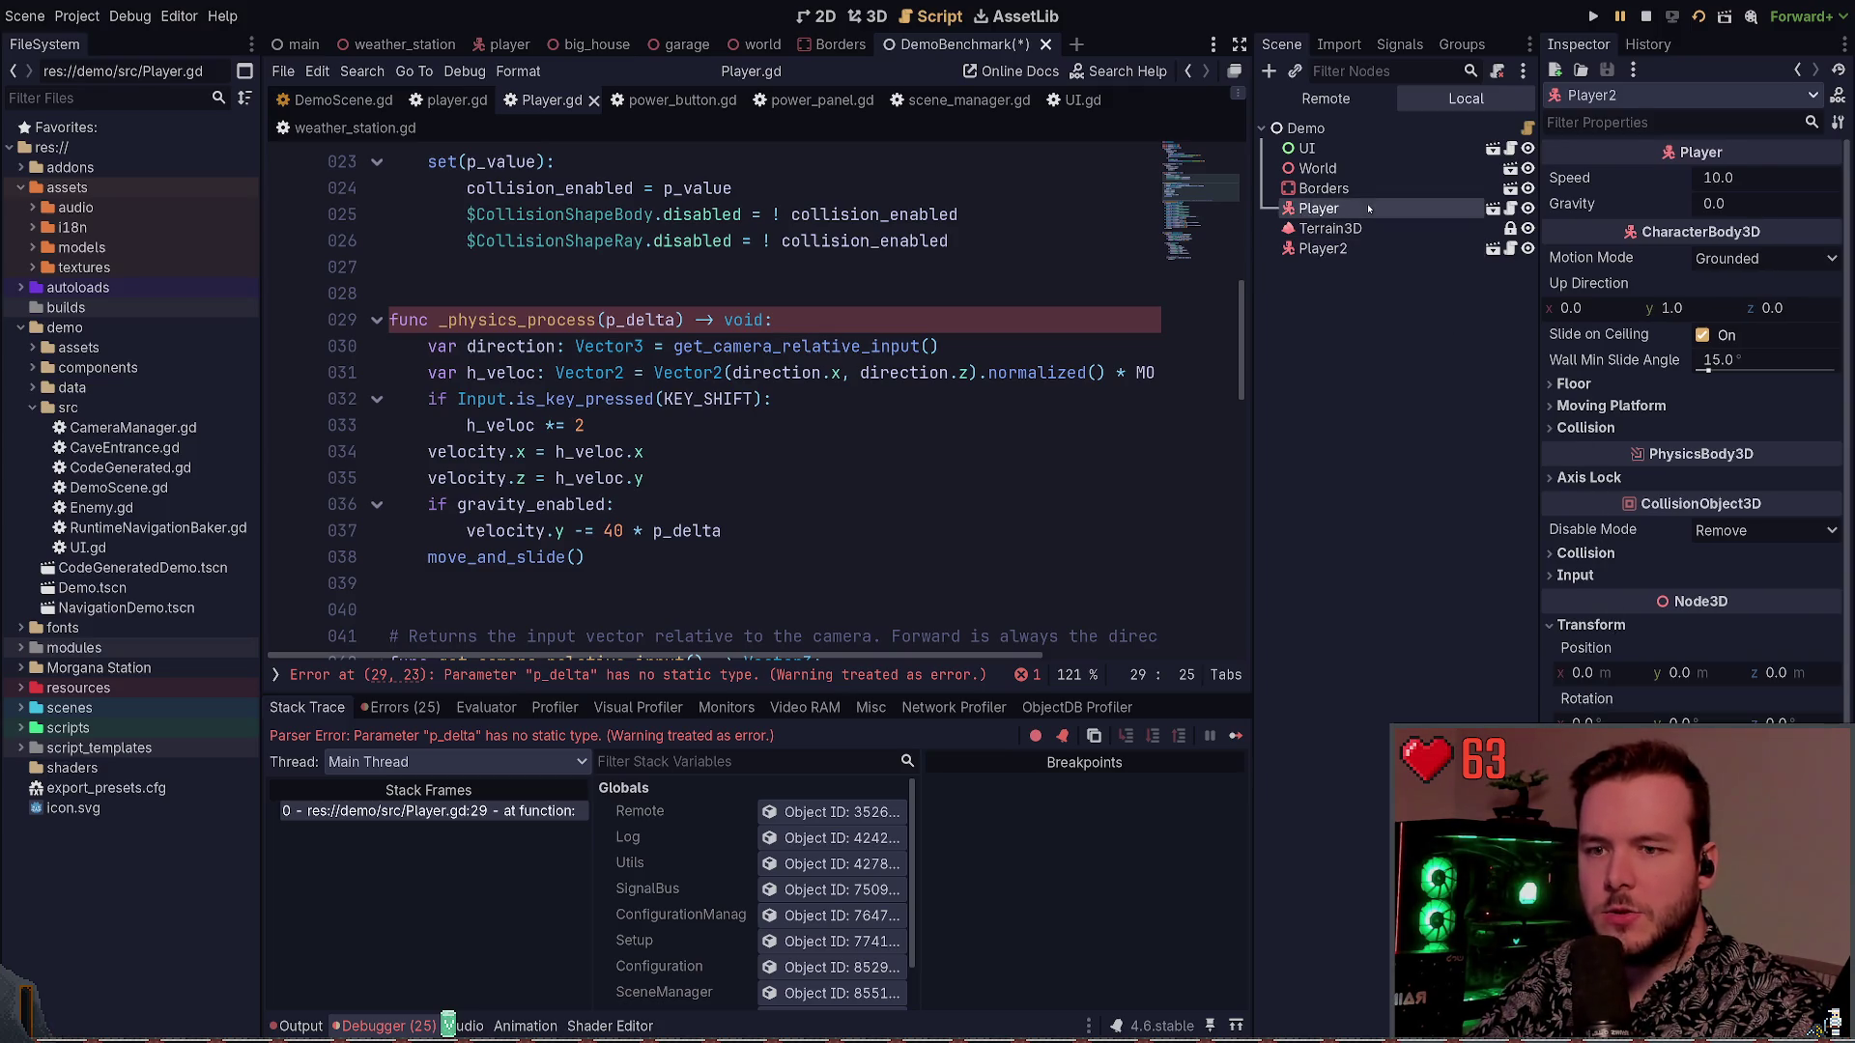
left_click(1318, 209)
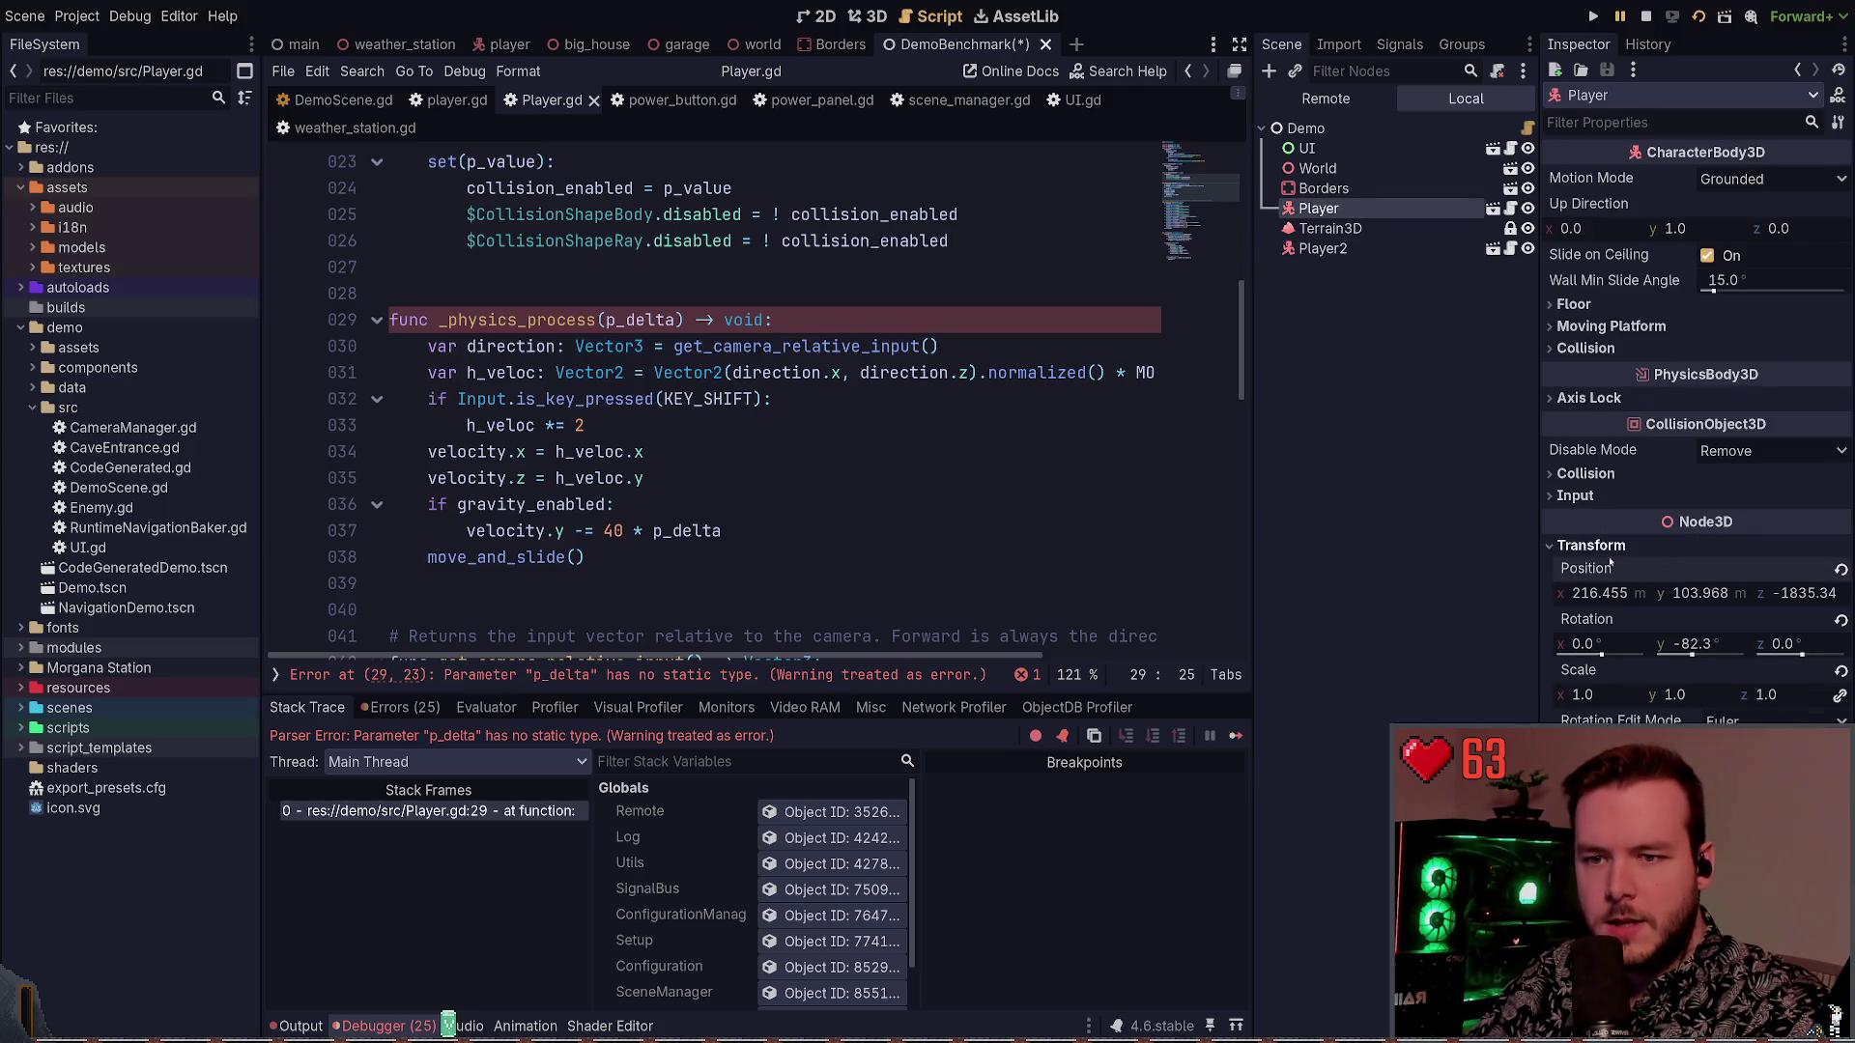
left_click(1322, 249)
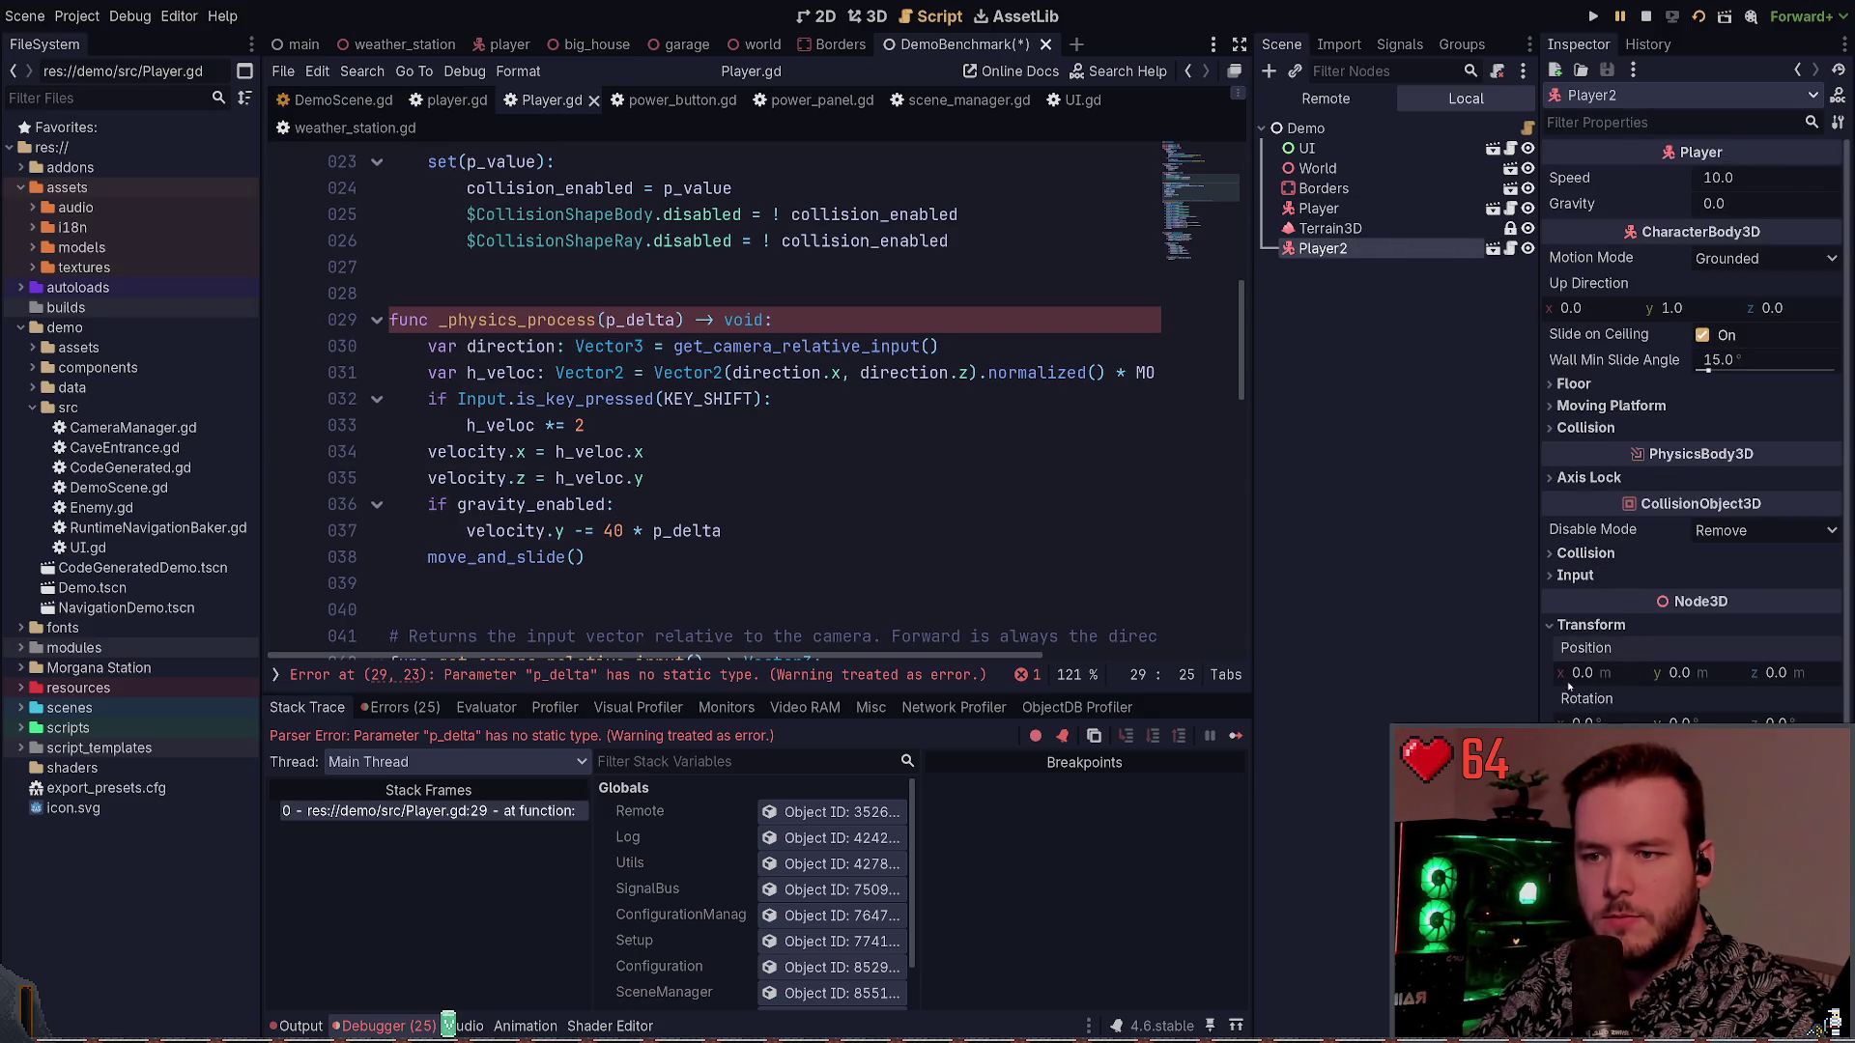
left_click(1319, 209)
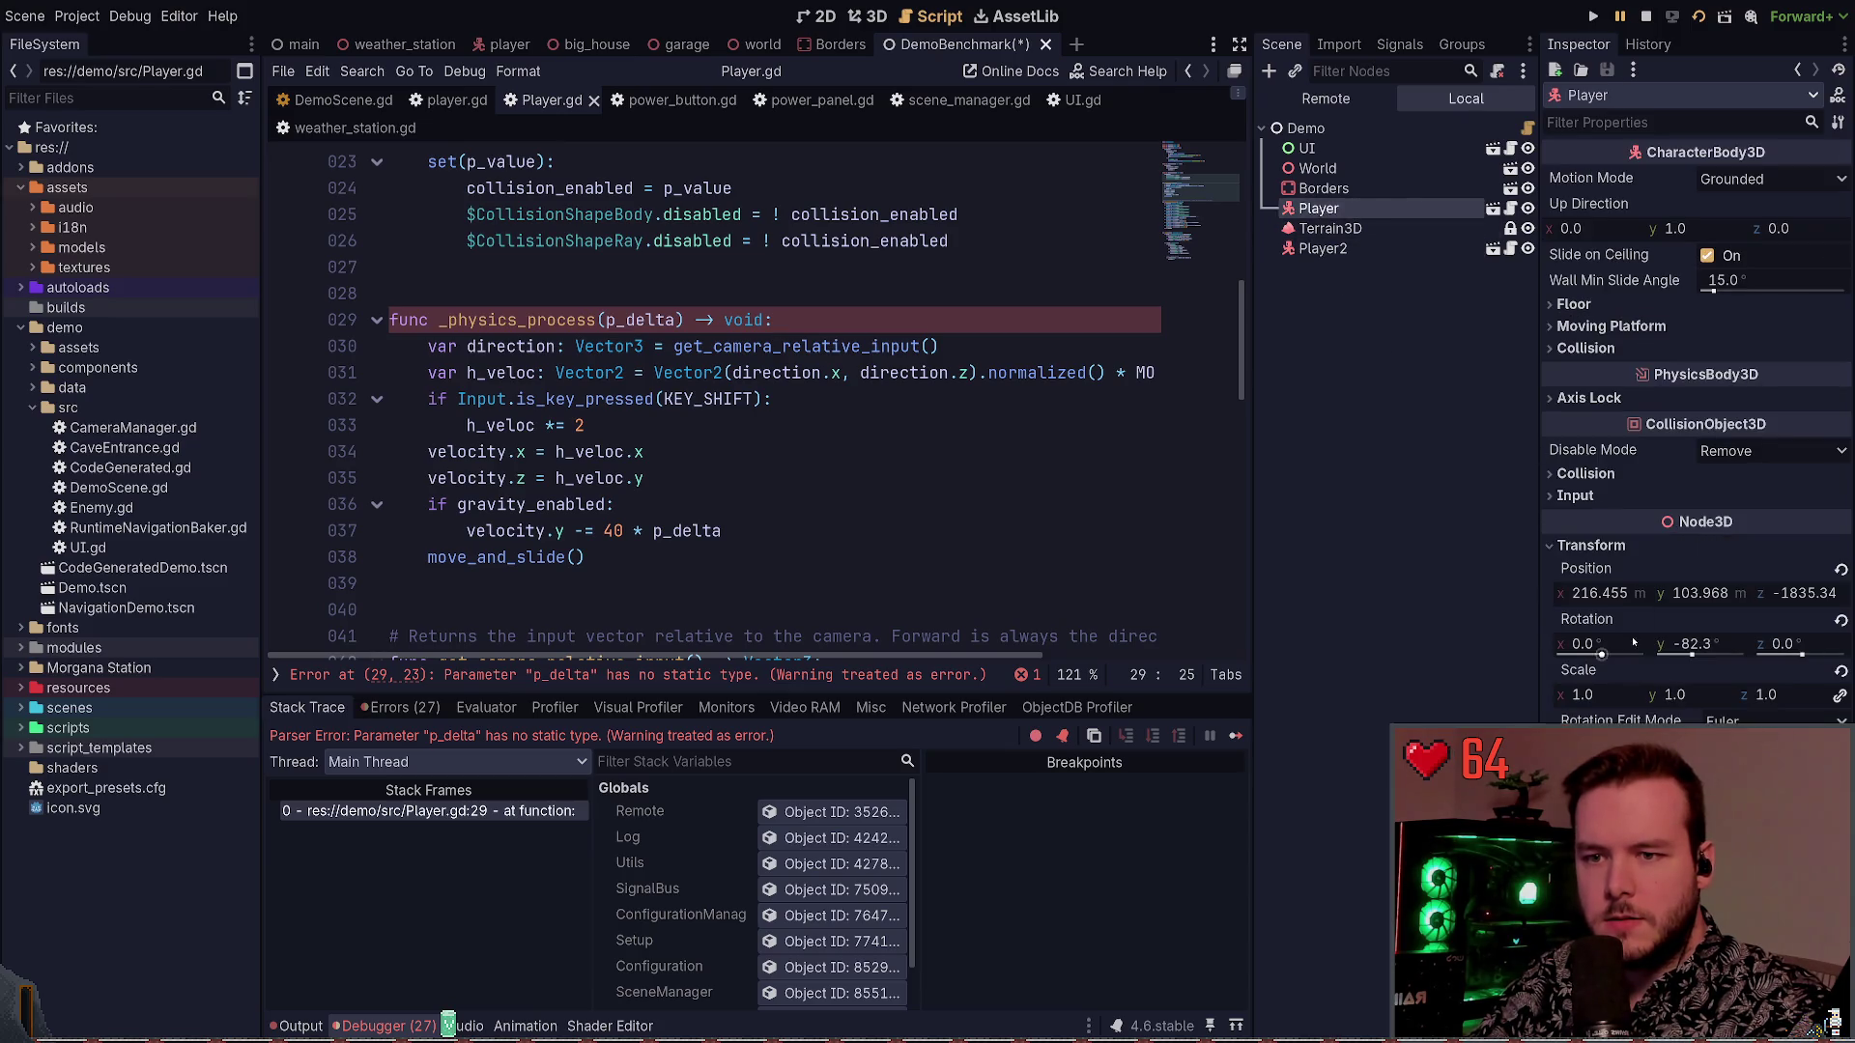
left_click(1323, 248)
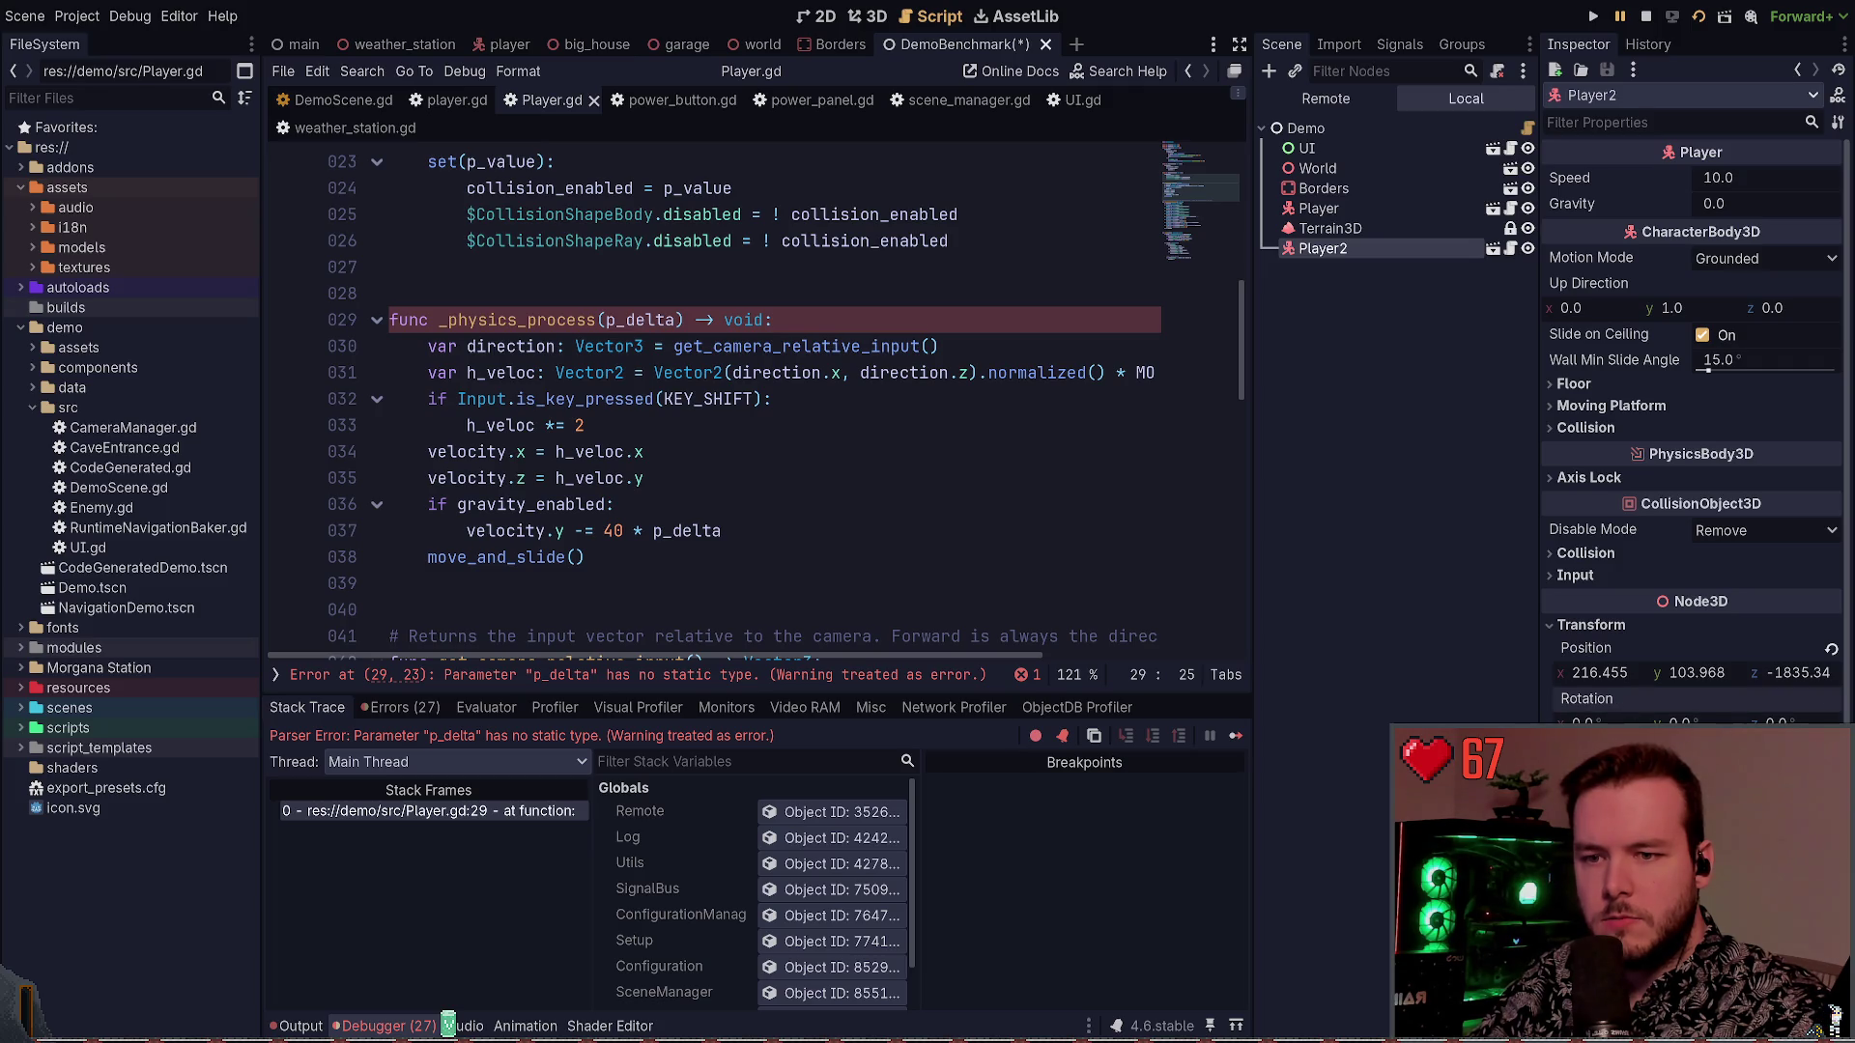
left_click(1358, 208)
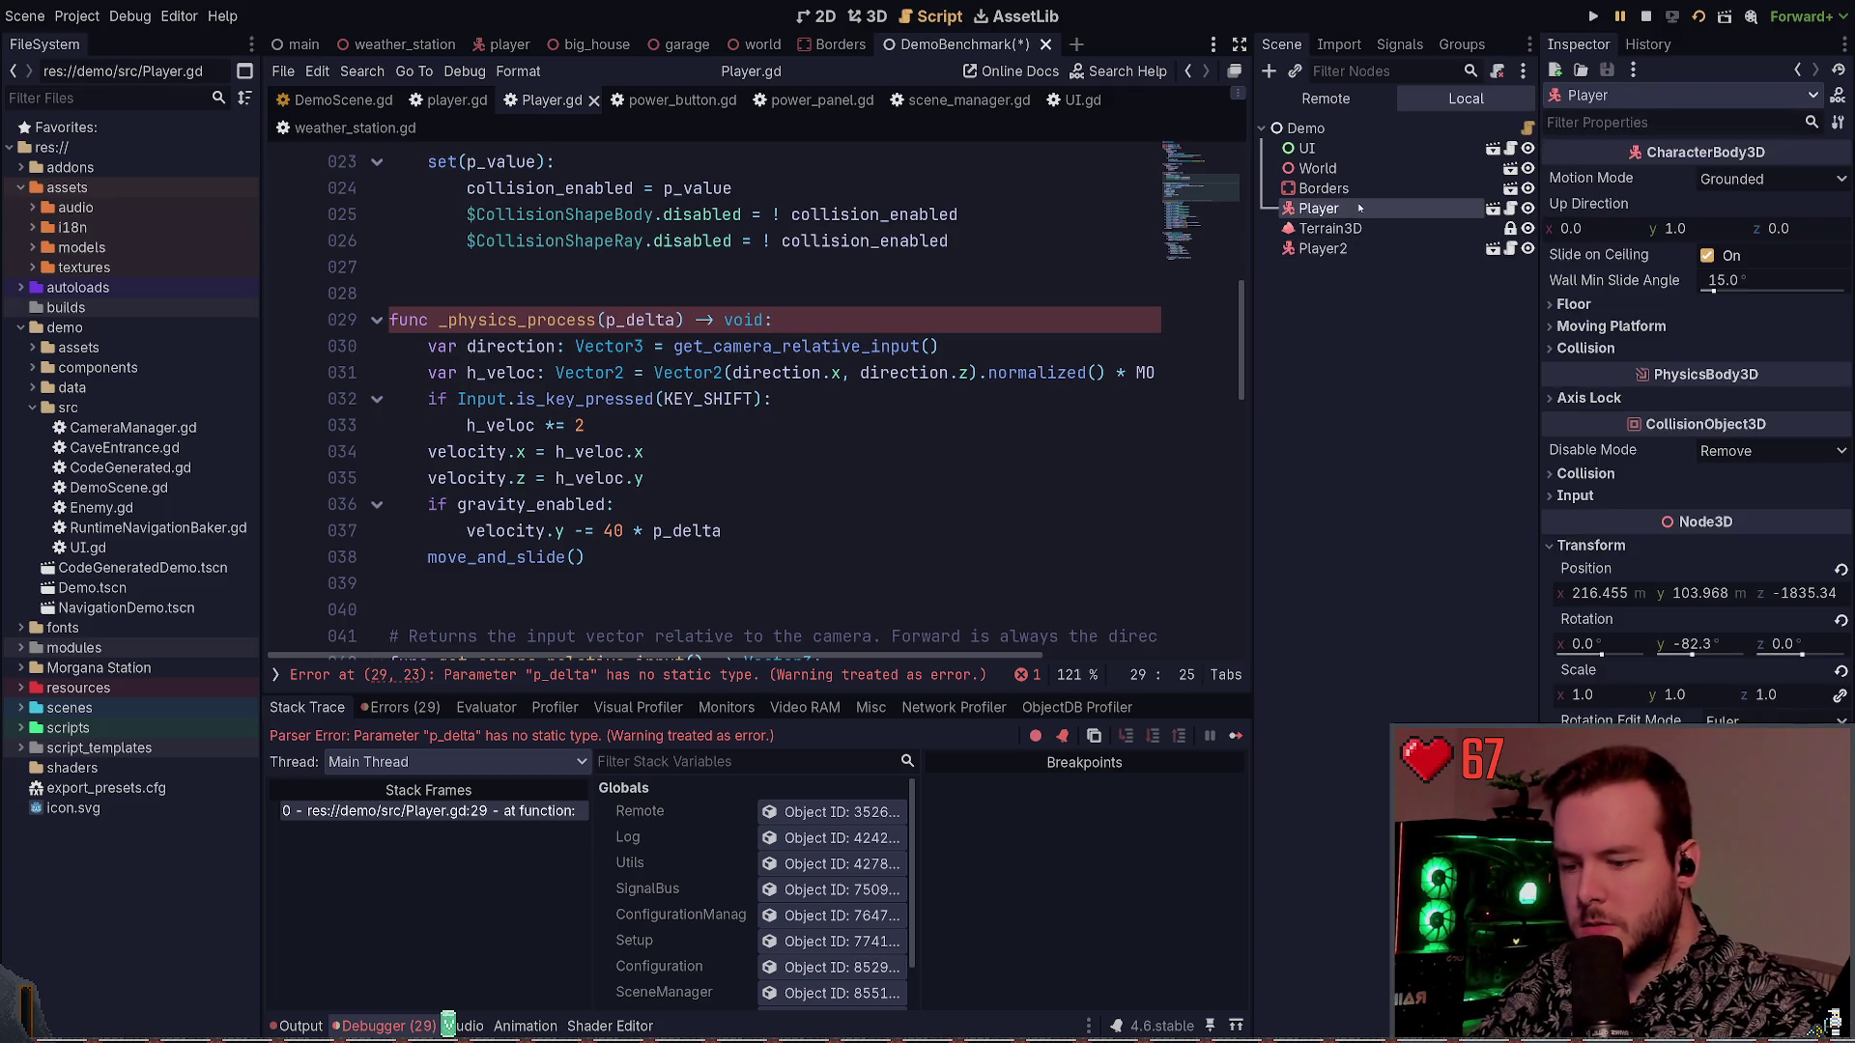
left_click(1352, 249)
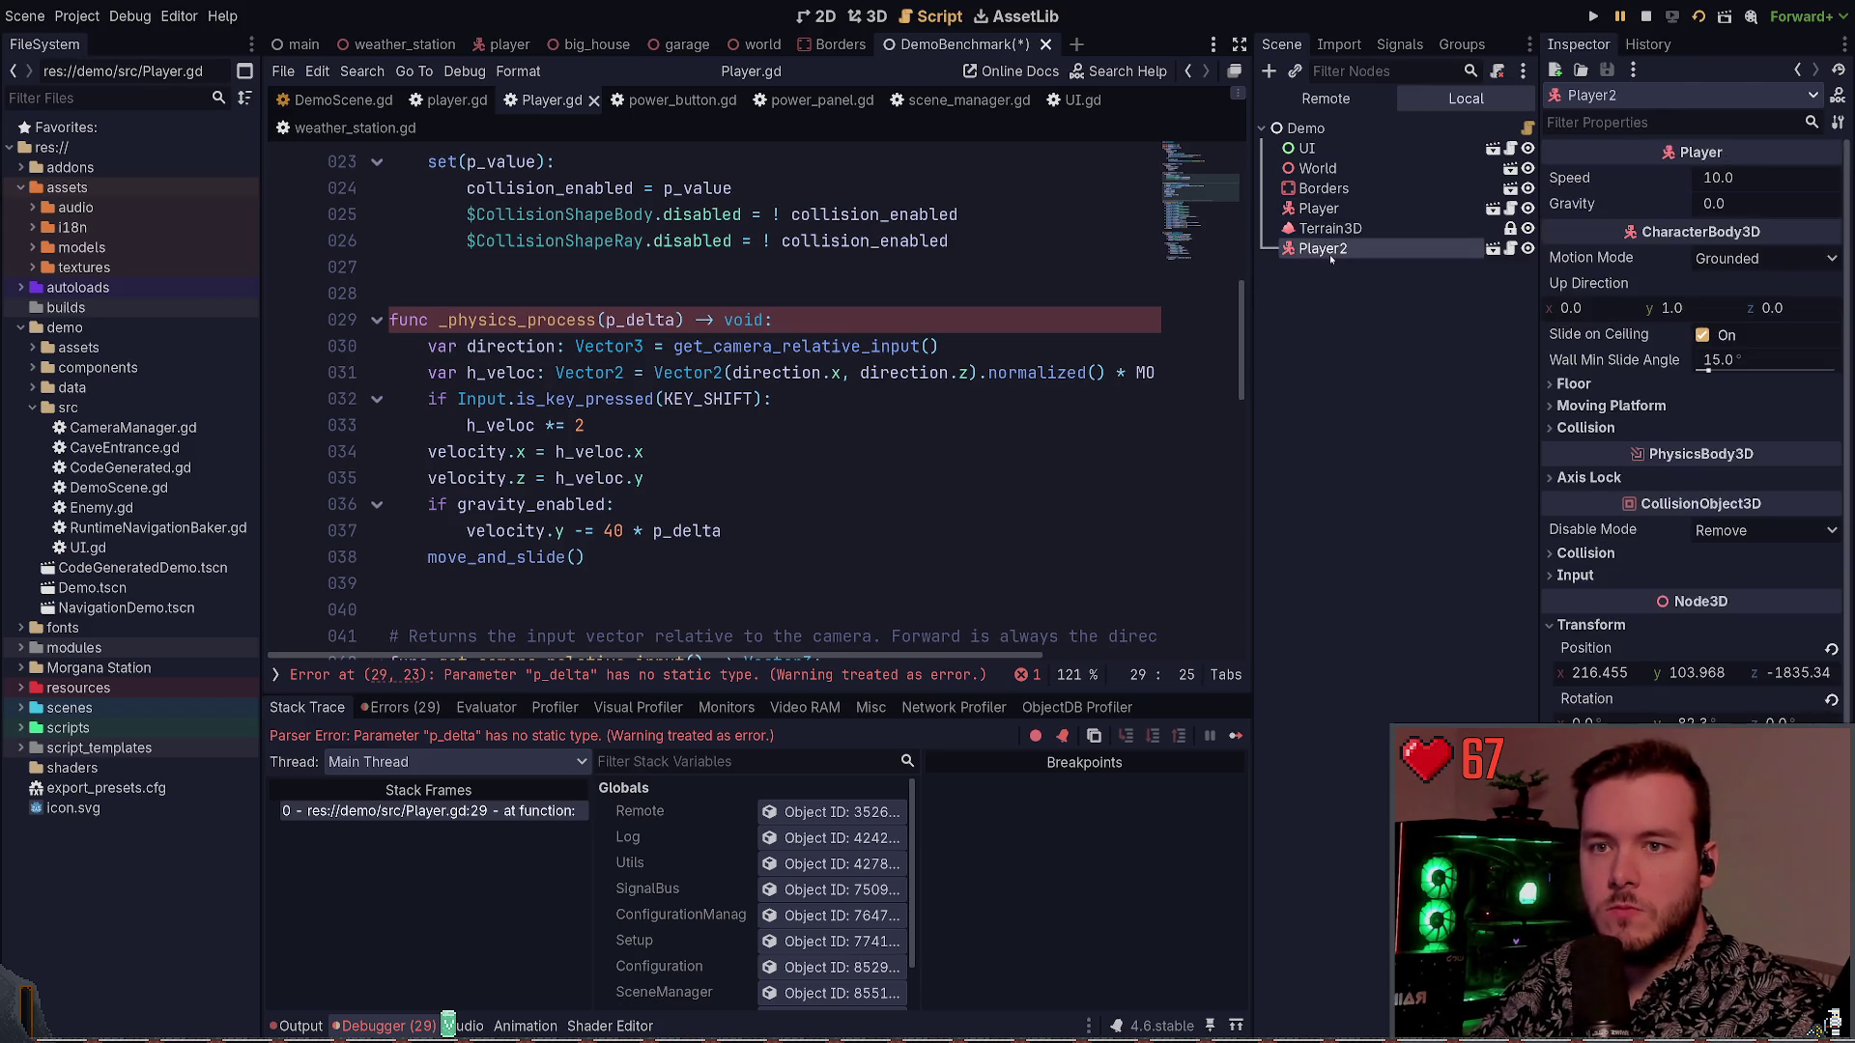
left_click(1356, 208)
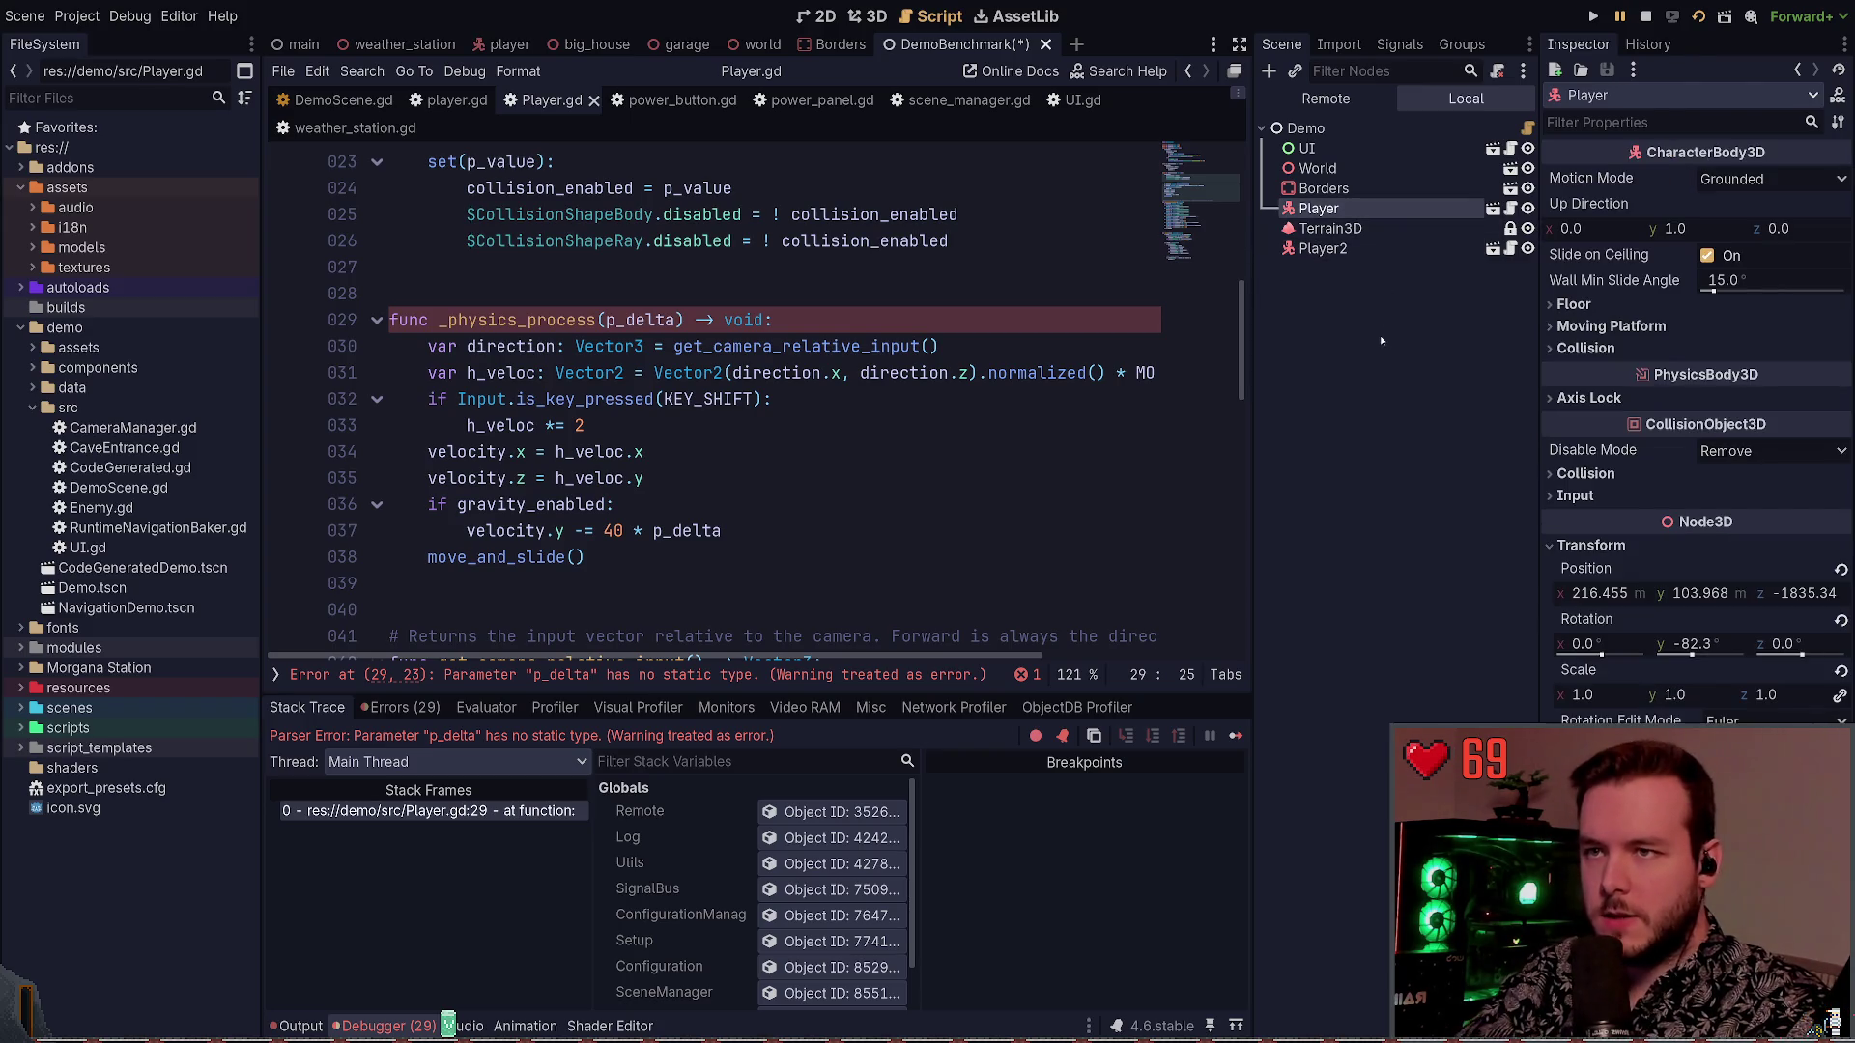
Remove the old Player node, save the Demo scene, and relaunch the demo
key("Delete")
left_click(1392, 229)
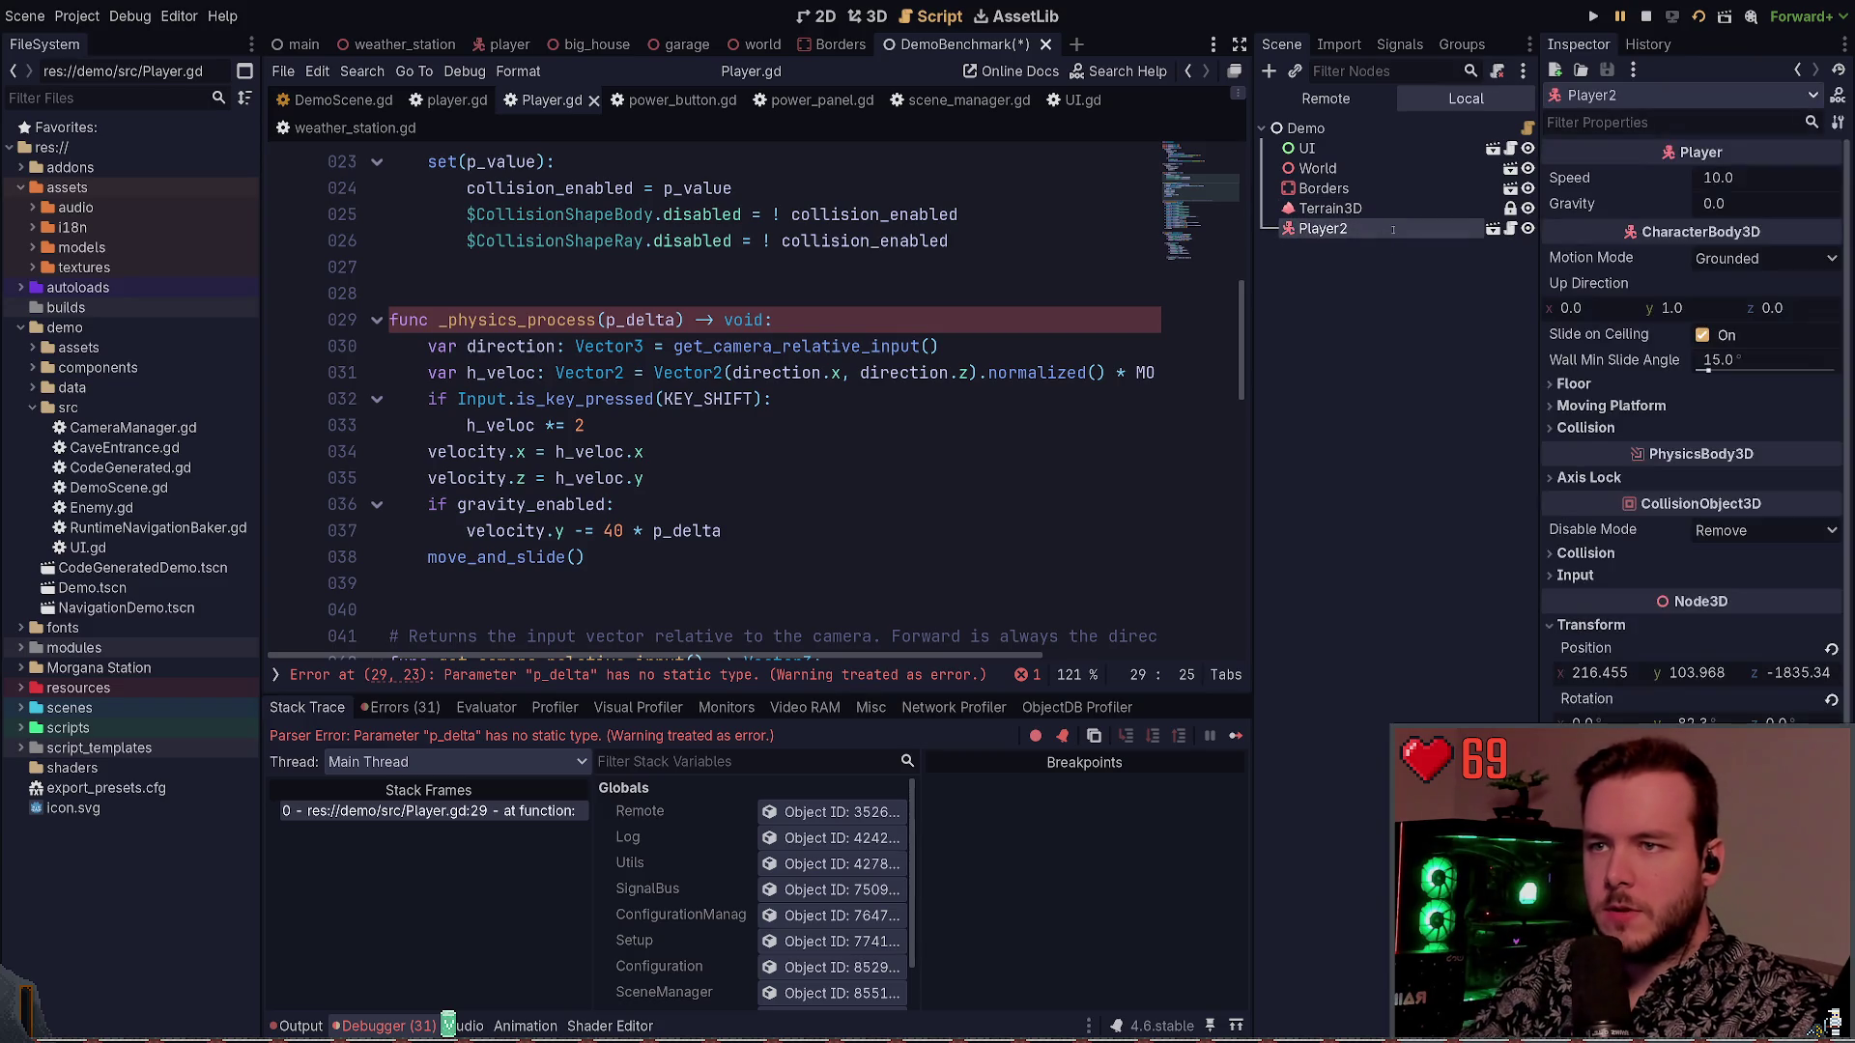
key("ctrl+s")
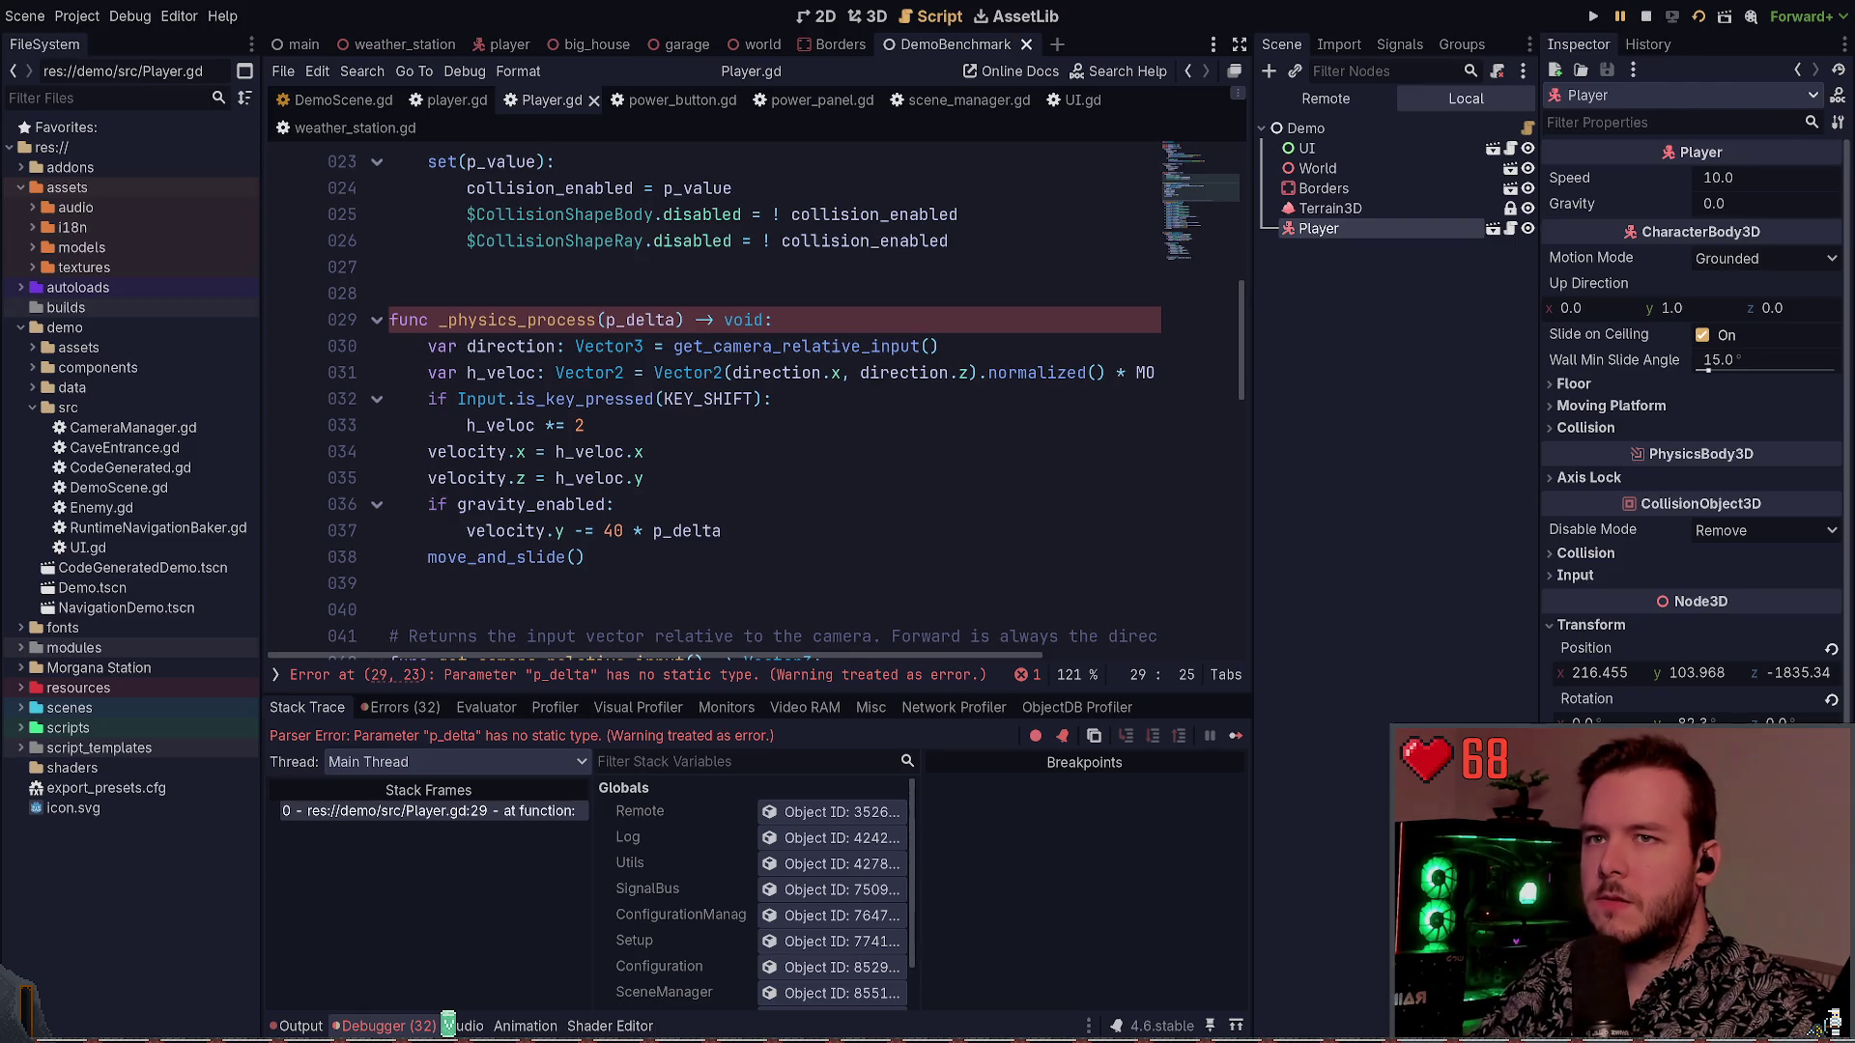
left_click(1645, 16)
key("F6")
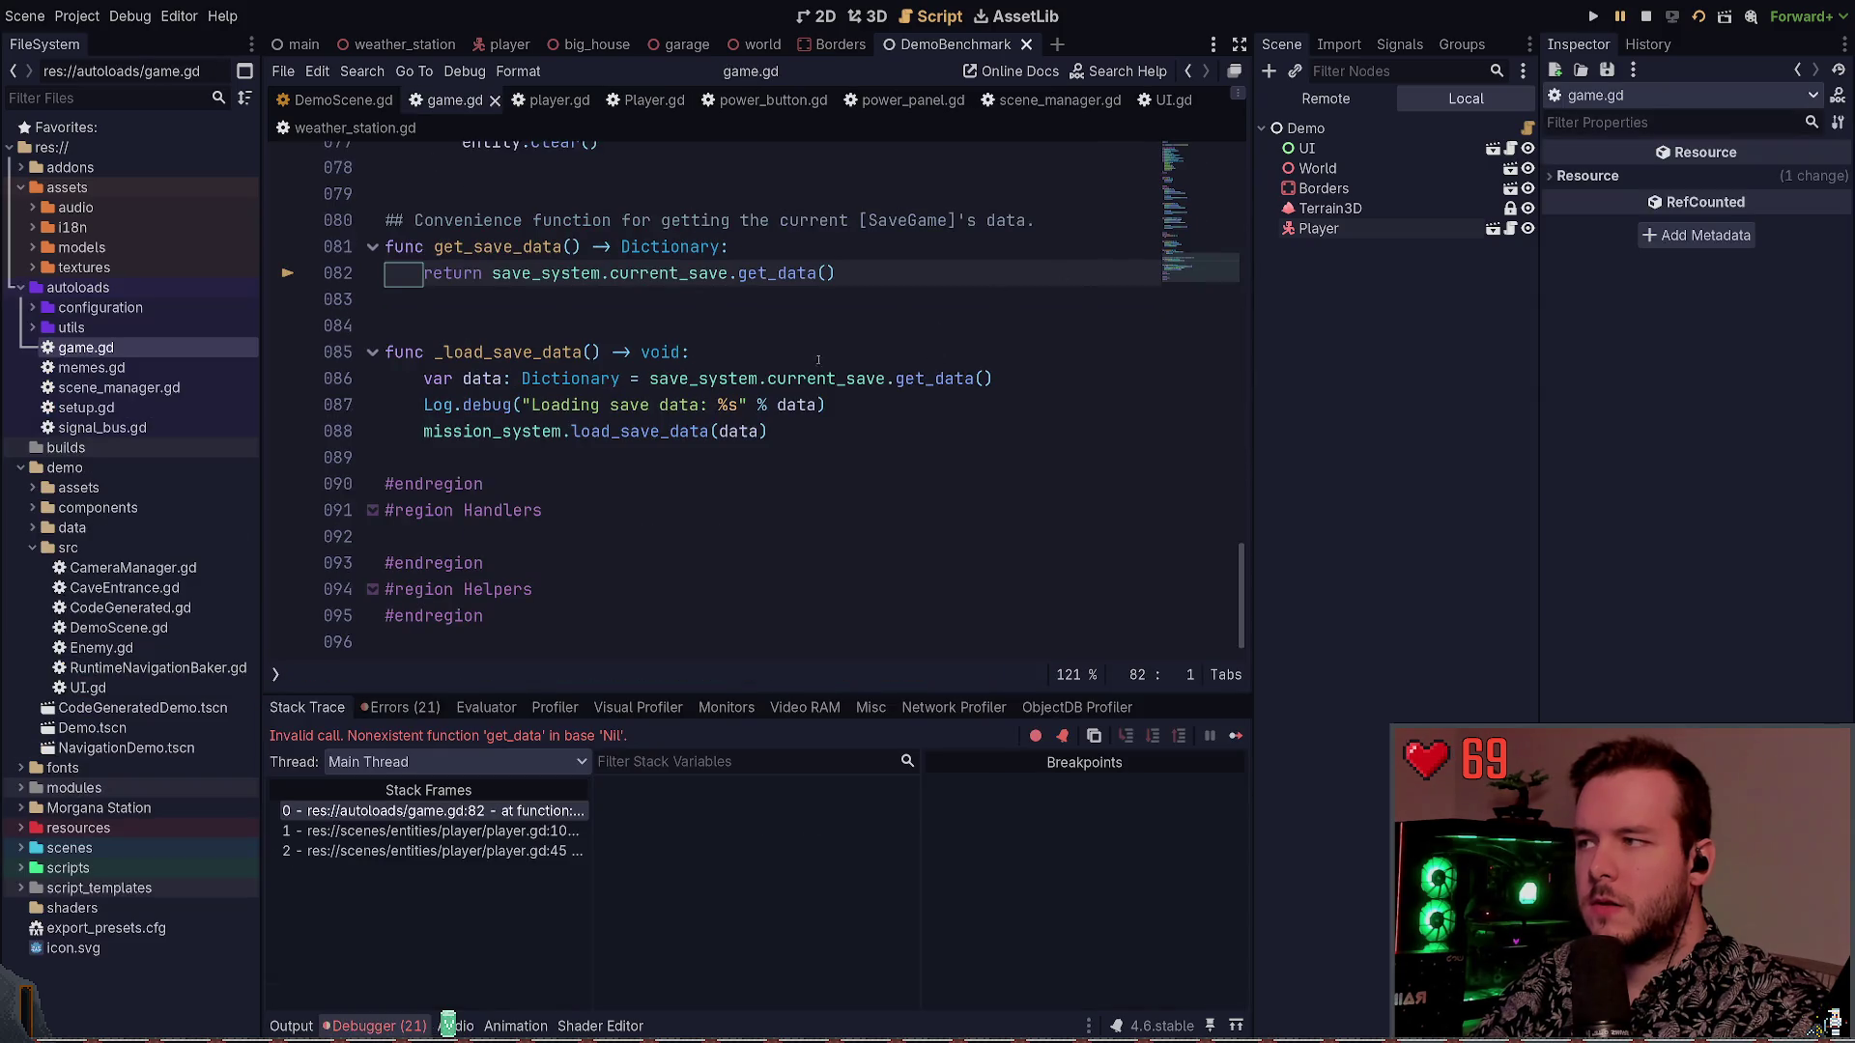
Stop the demo and enable the Terrain3D plugin in Project Settings
scroll(714, 425, "up", 2)
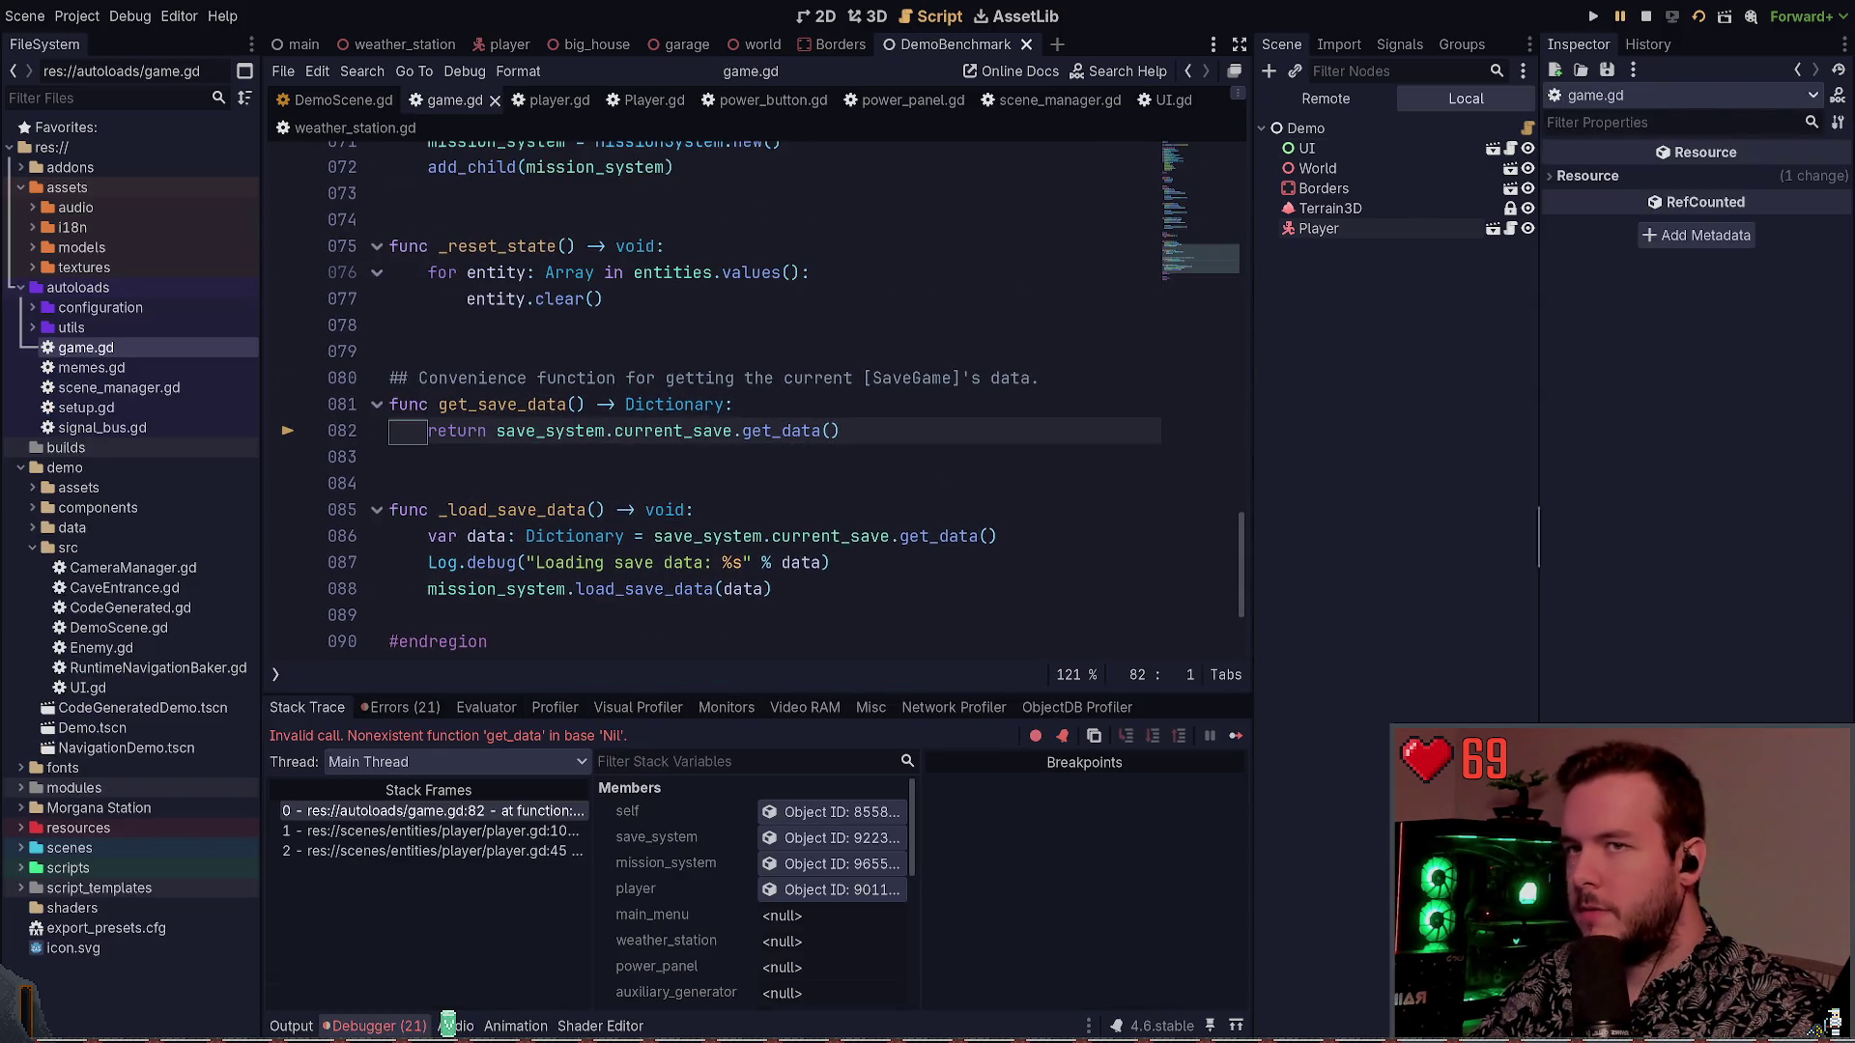
left_click(1648, 17)
left_click(76, 16)
left_click(116, 46)
left_click(568, 172)
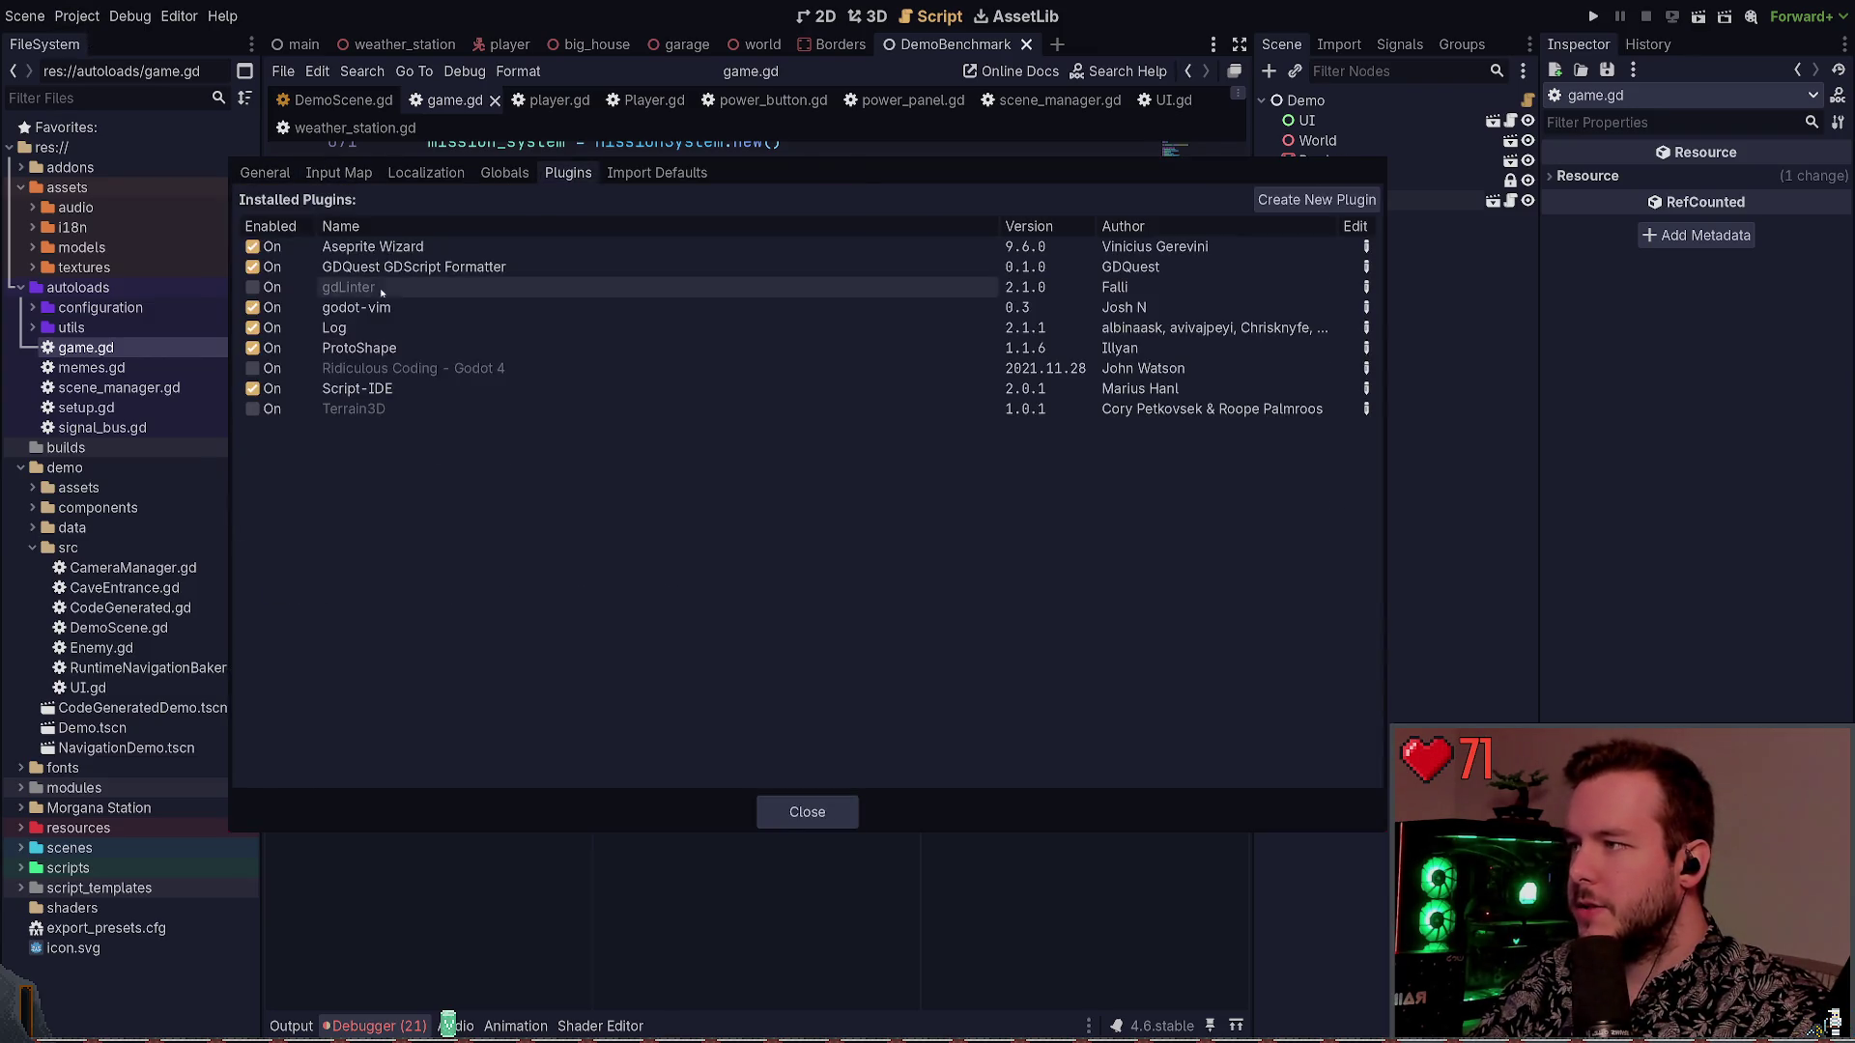
left_click(252, 409)
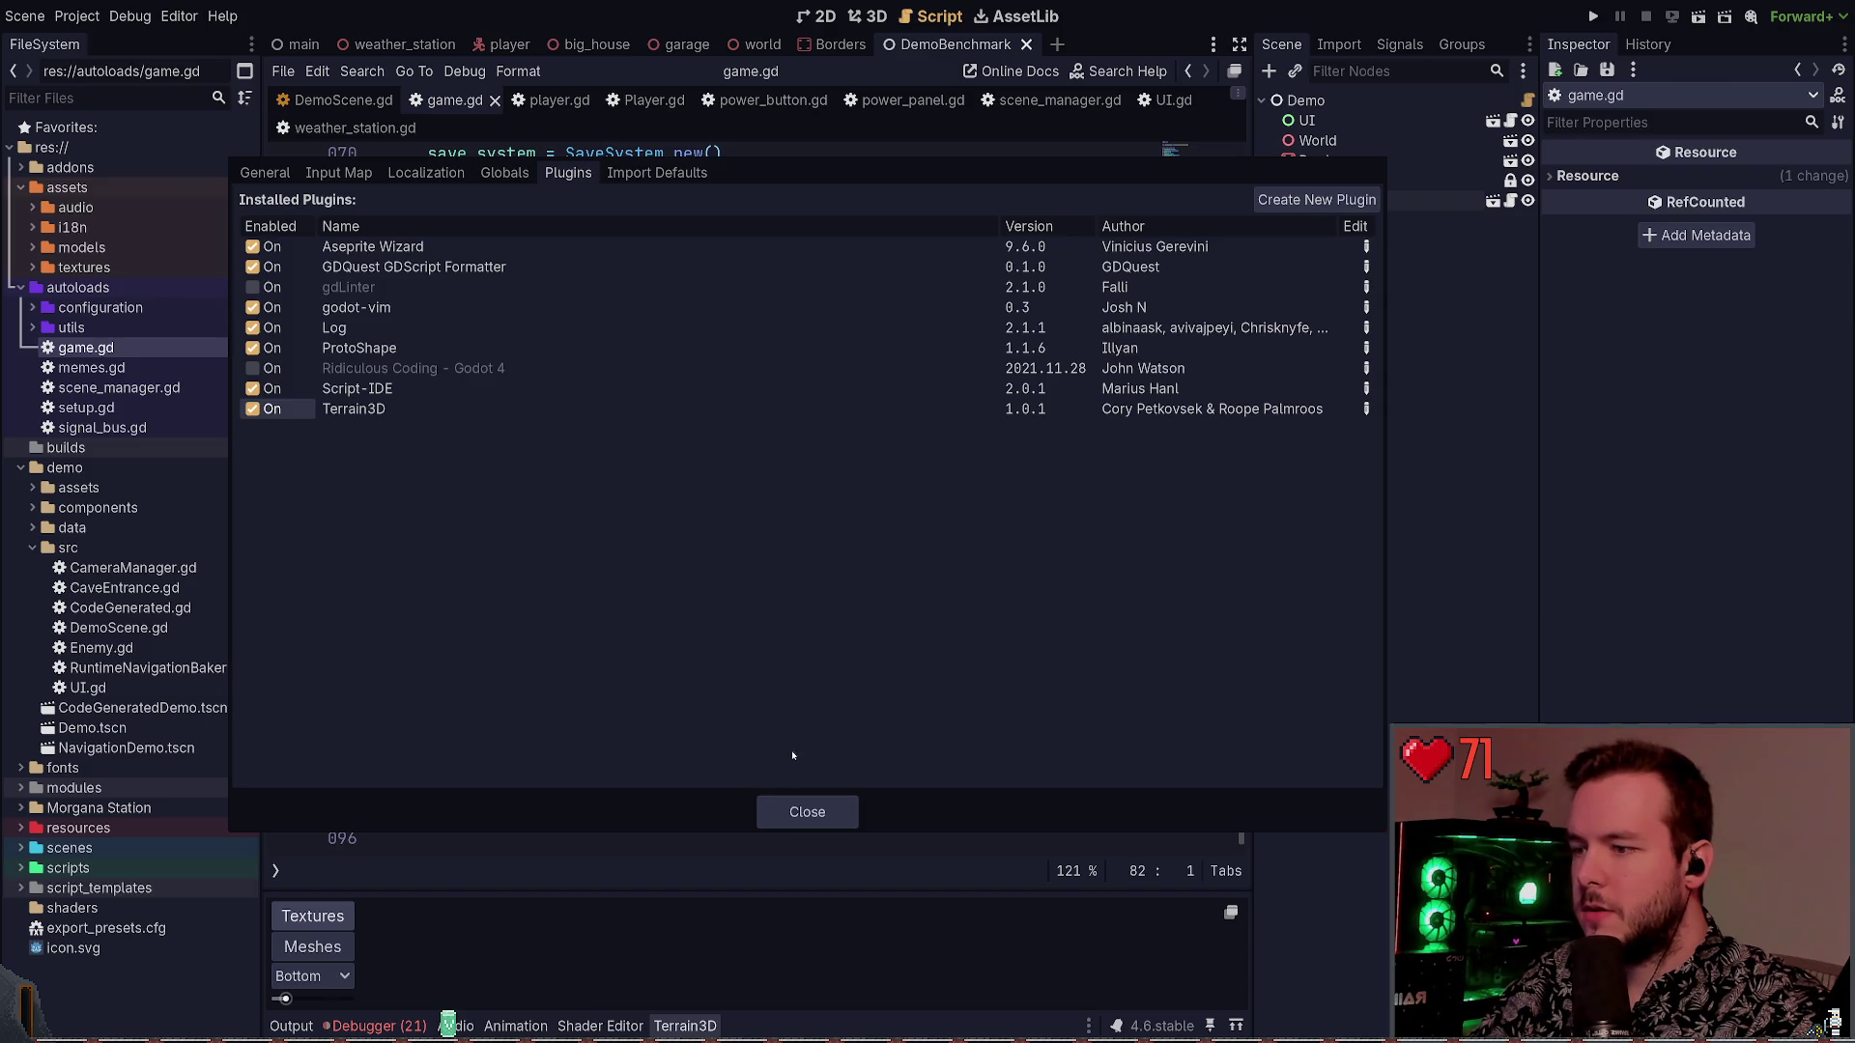
left_click(807, 811)
Check the output log, then fly the 3D view camera over the terrain
left_click(288, 1025)
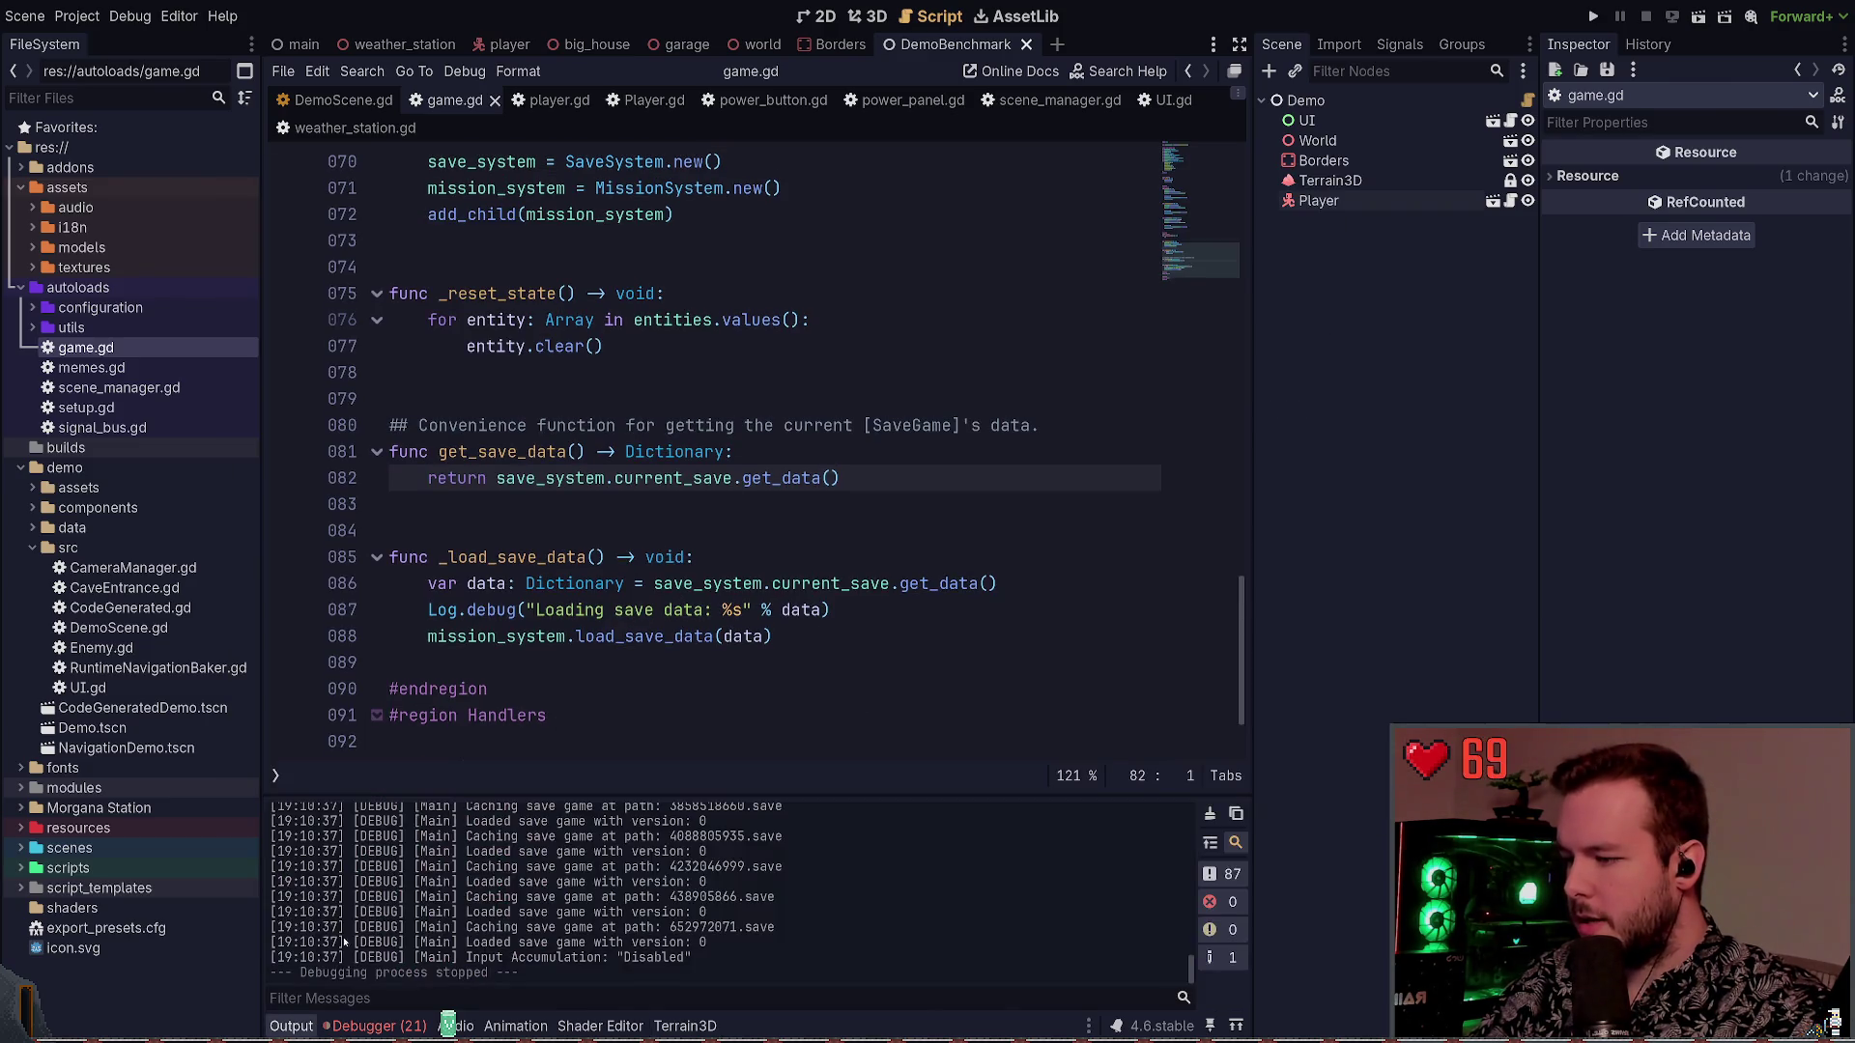
left_click(183, 39)
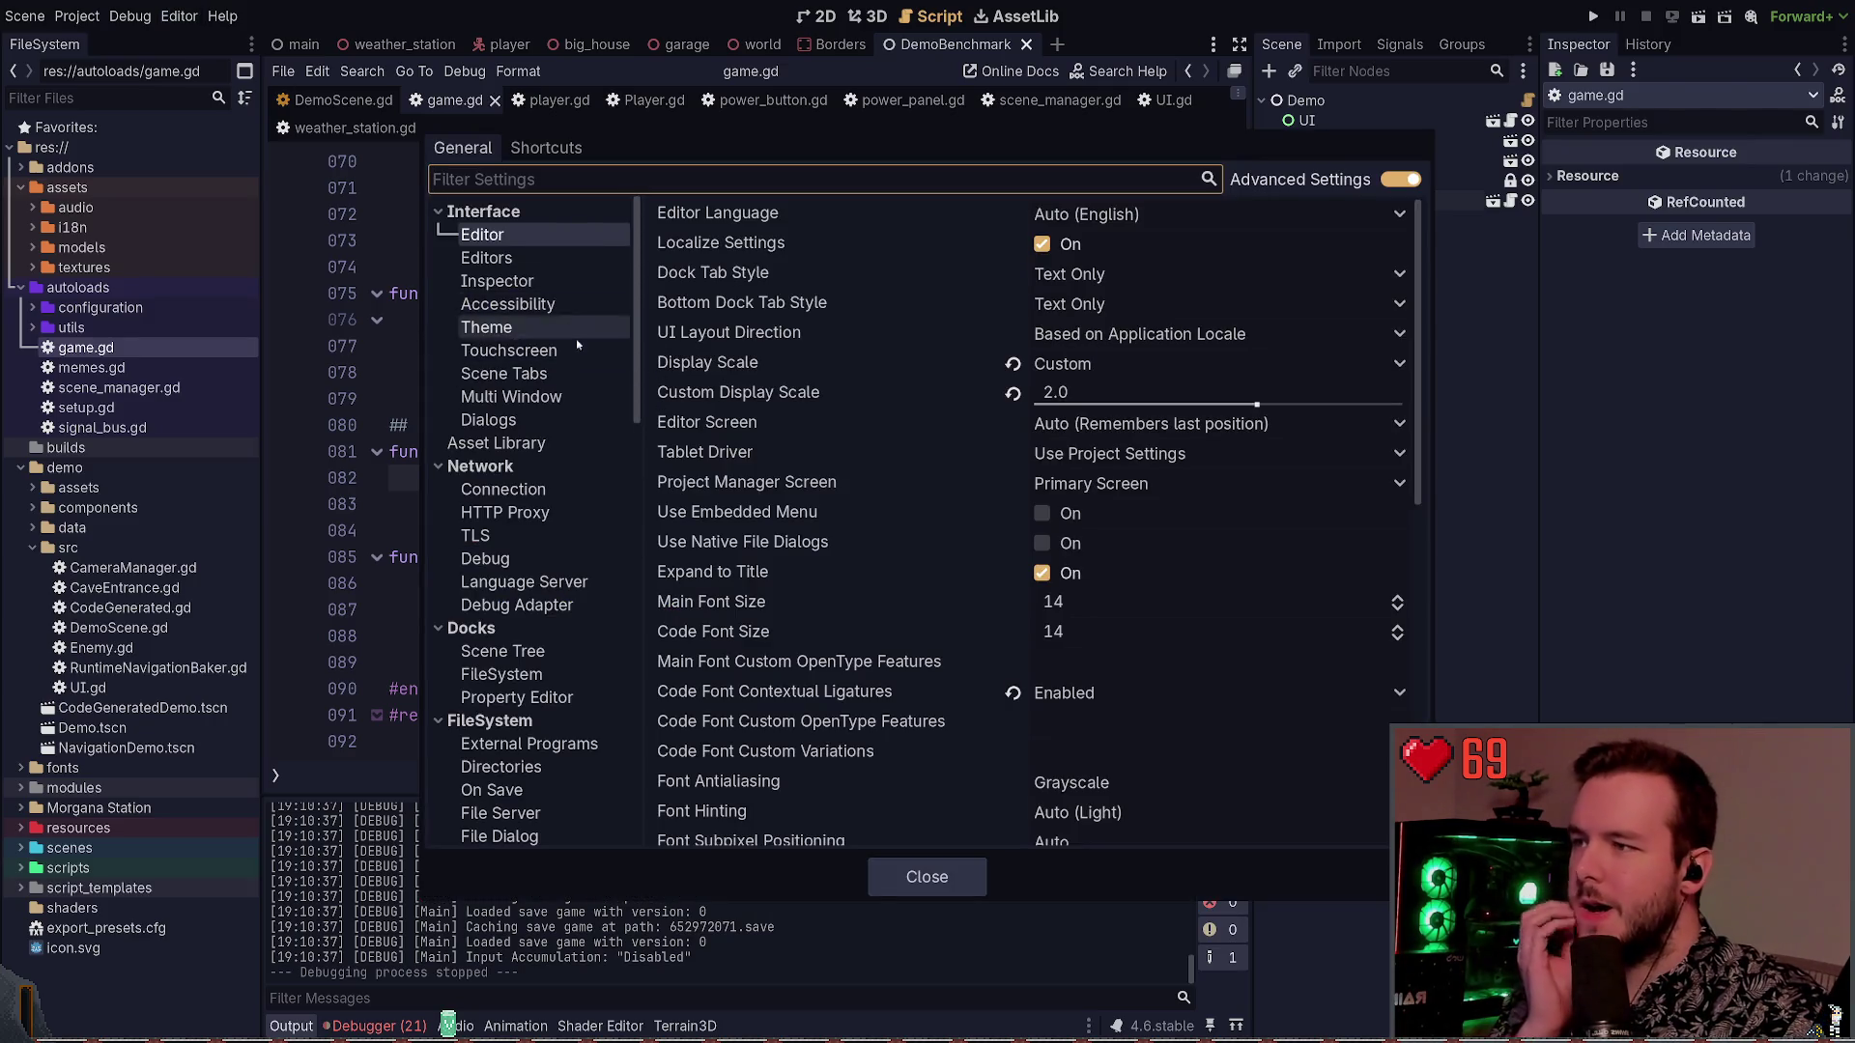
key("Escape")
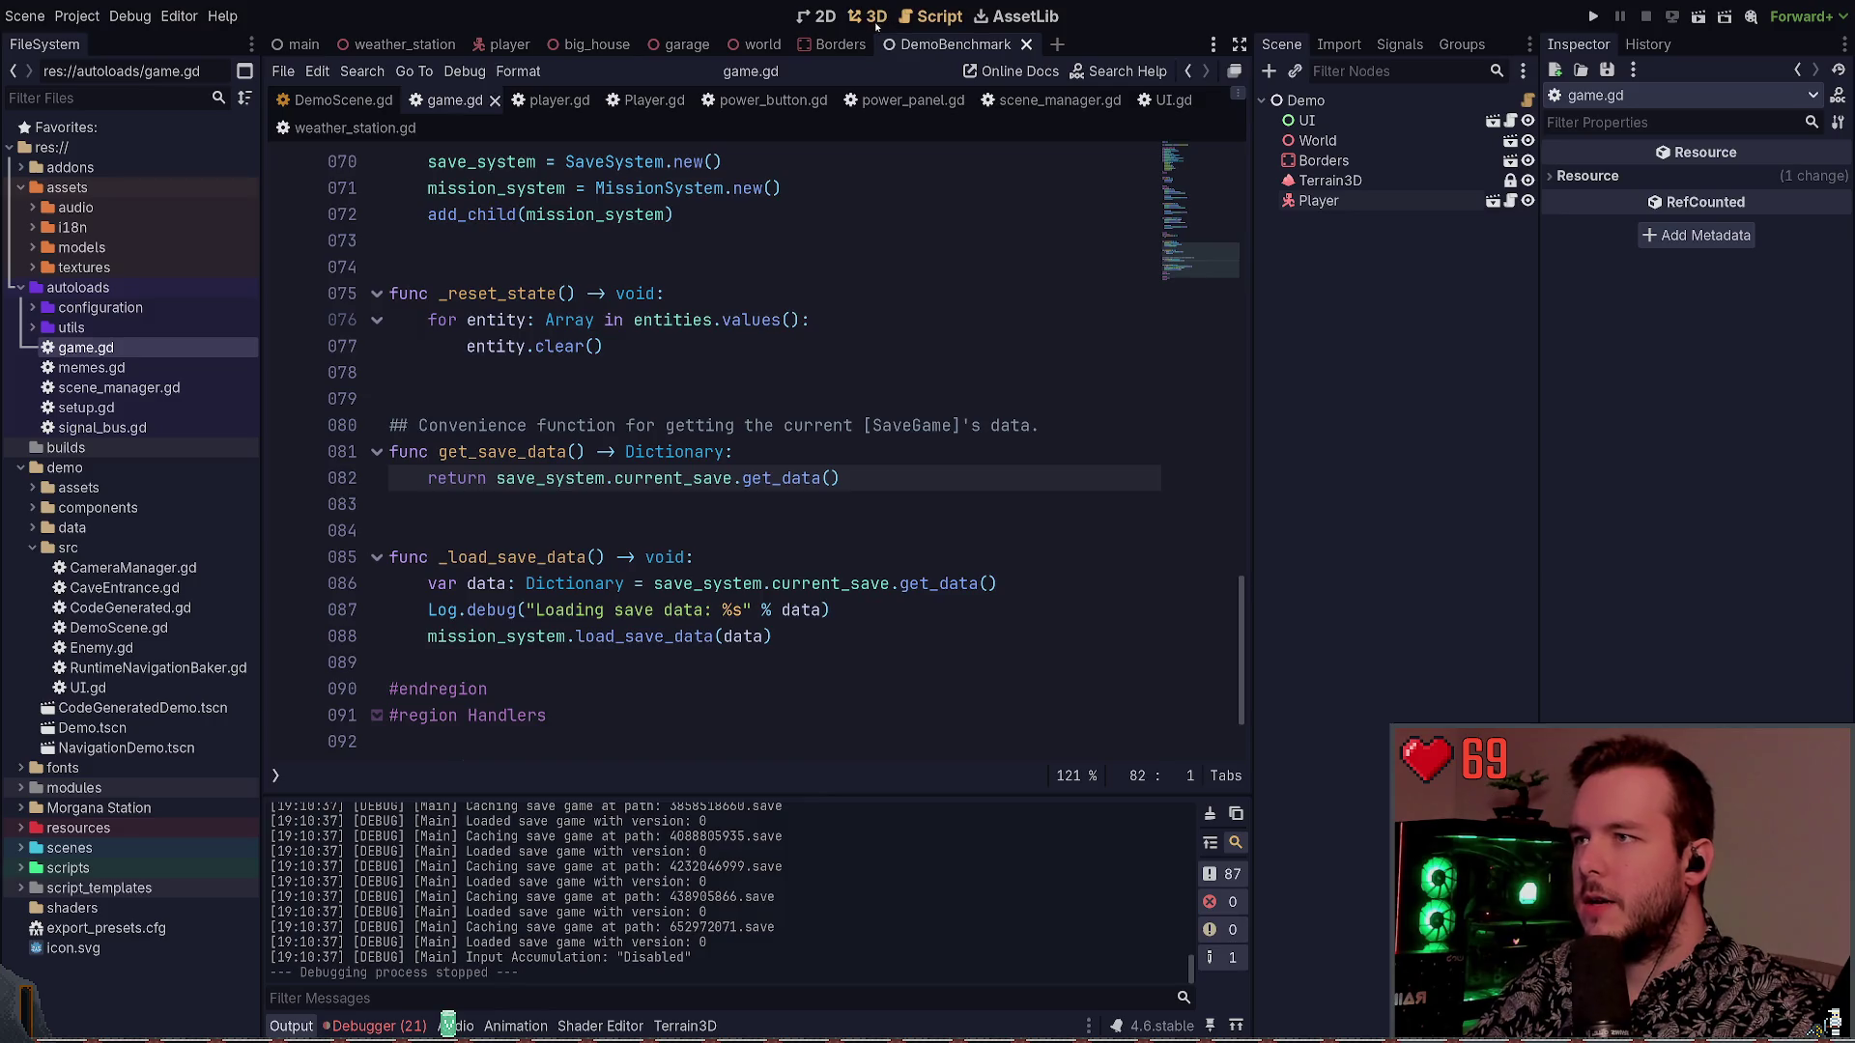
left_click(876, 21)
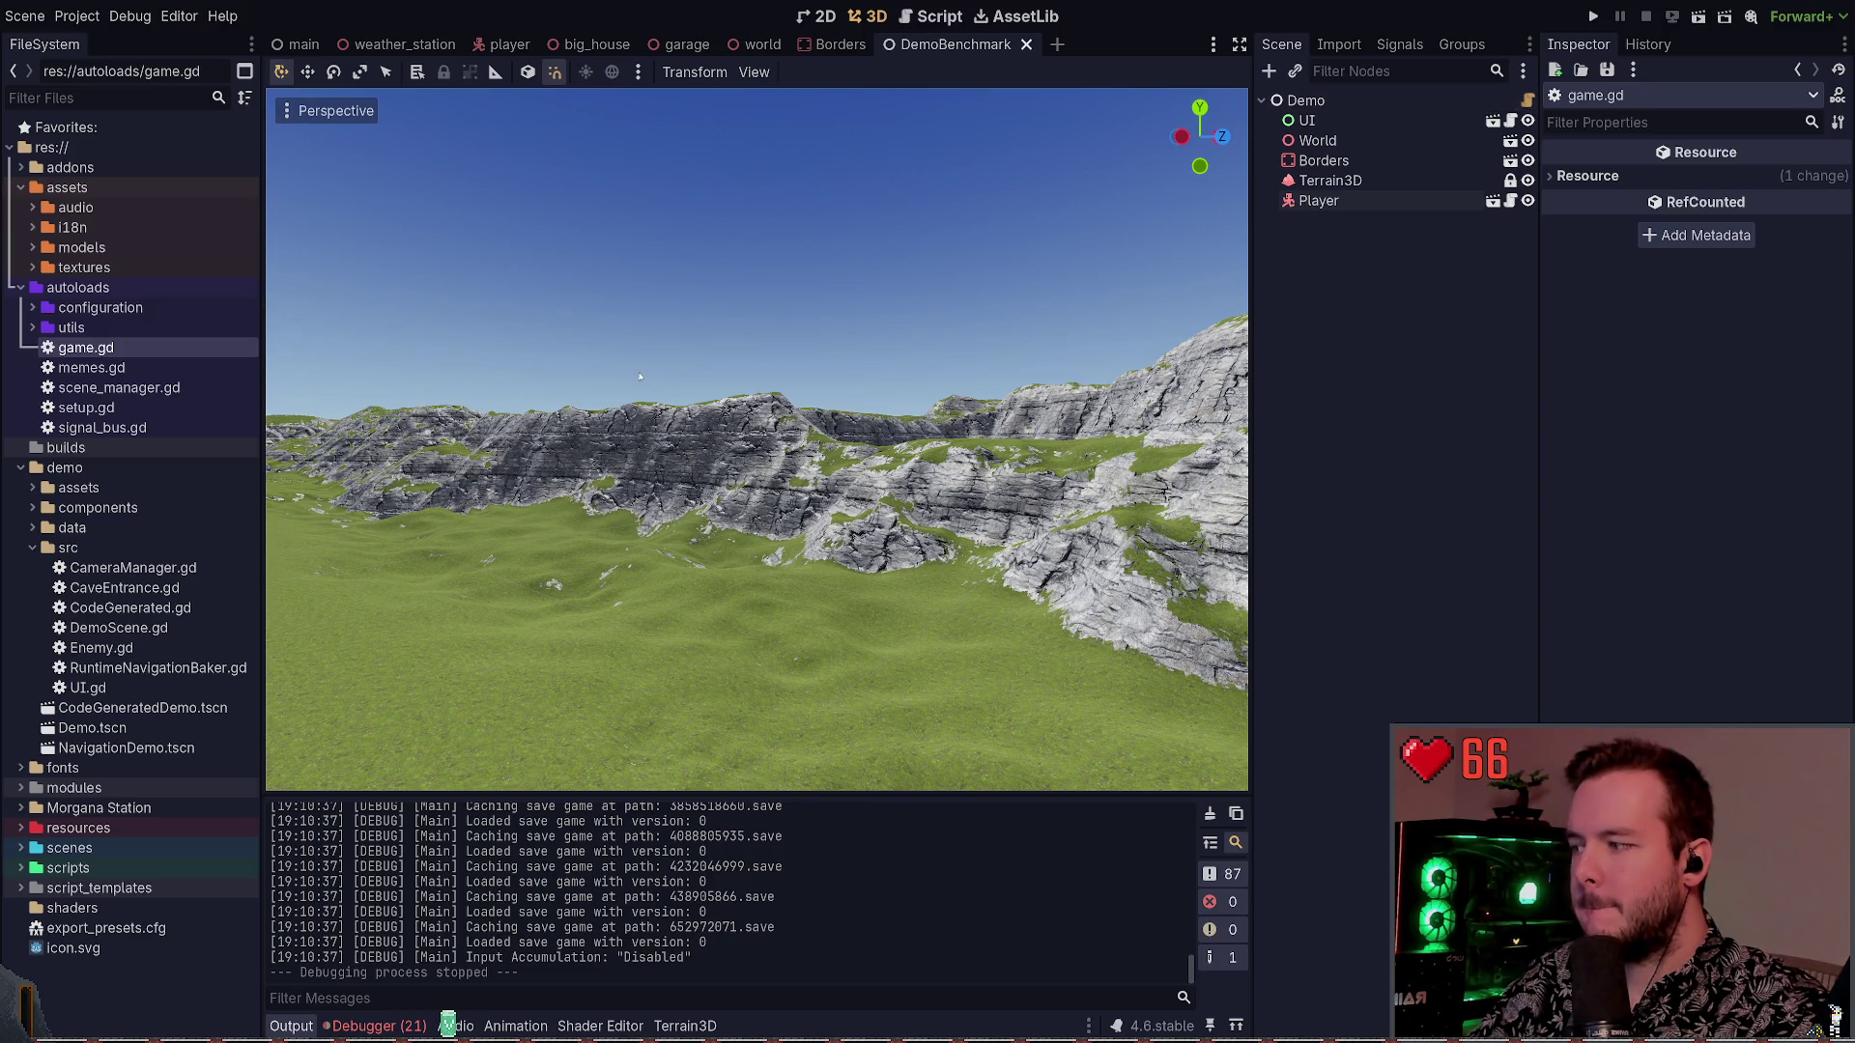
mouse_move(654, 376)
left_mouse_down()
mouse_move(502, 379)
mouse_move(599, 379)
mouse_move(599, 454)
mouse_move(618, 382)
left_mouse_up()
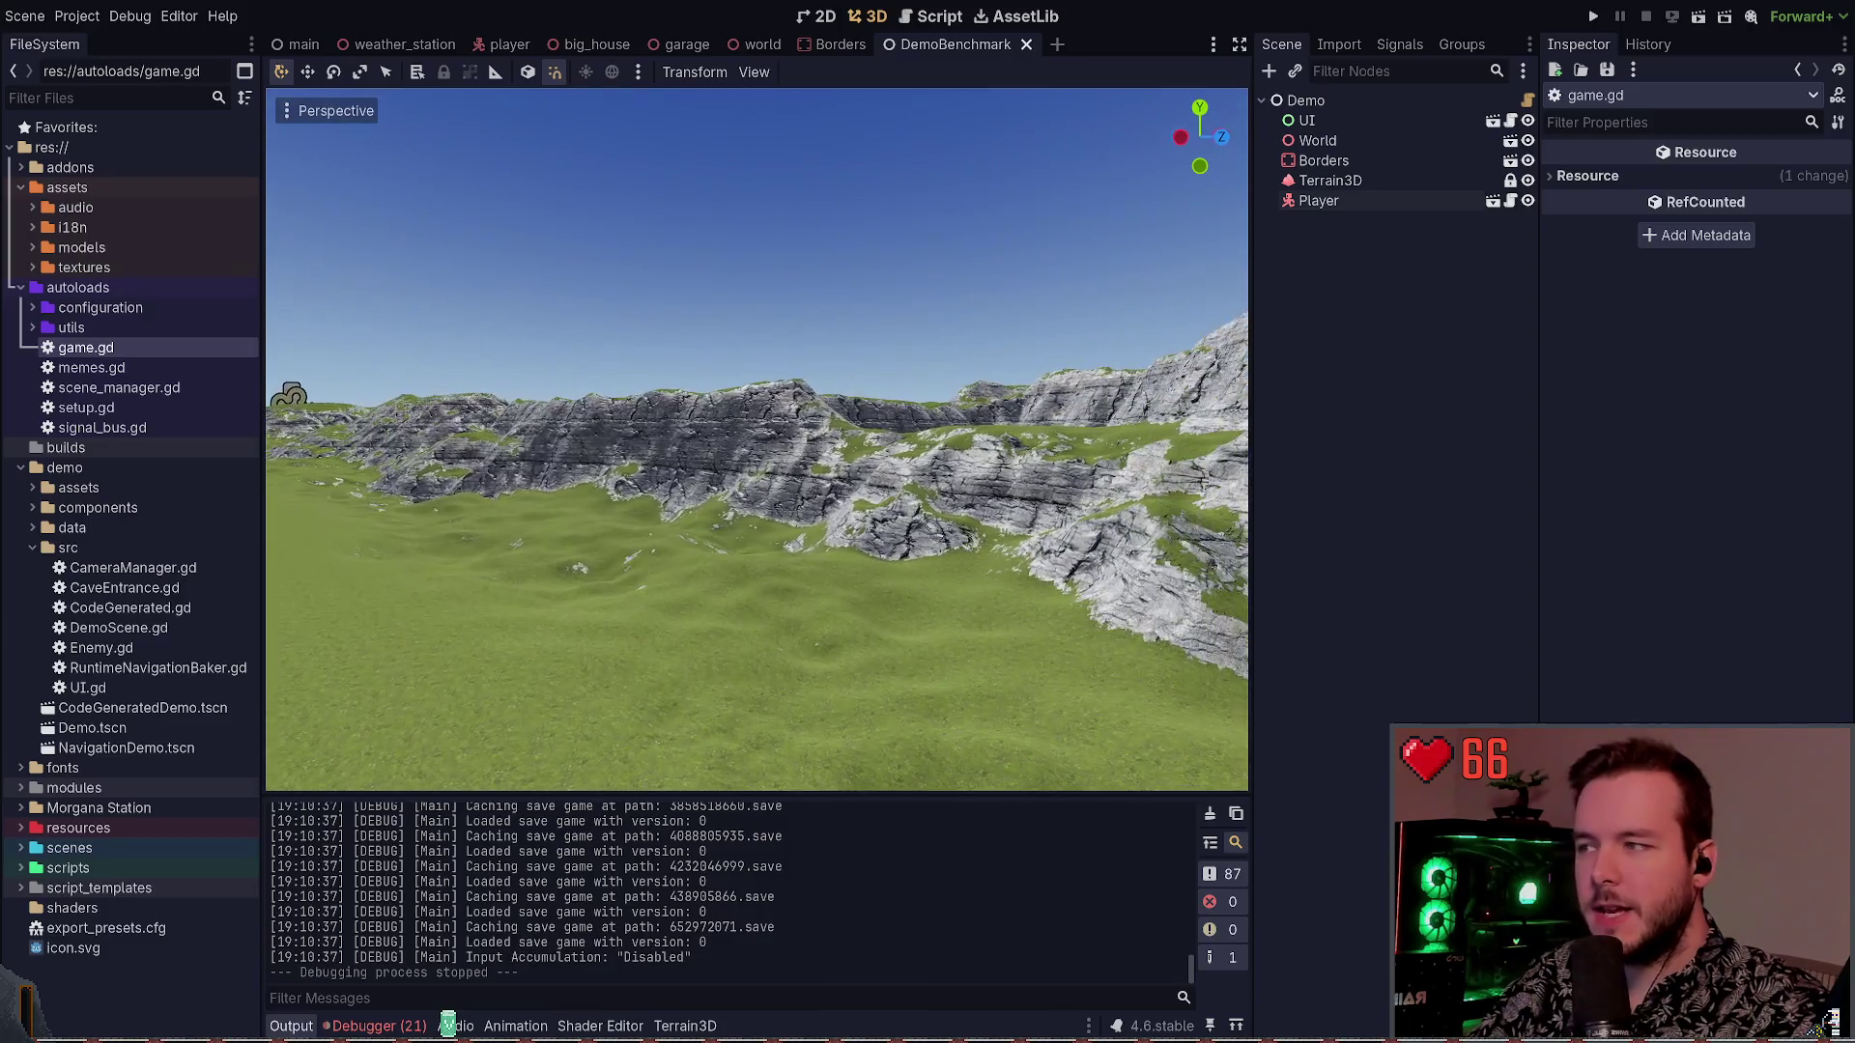
Run and stop the demo, then examine save_system and current_save on game.gd line 82
left_click(1698, 16)
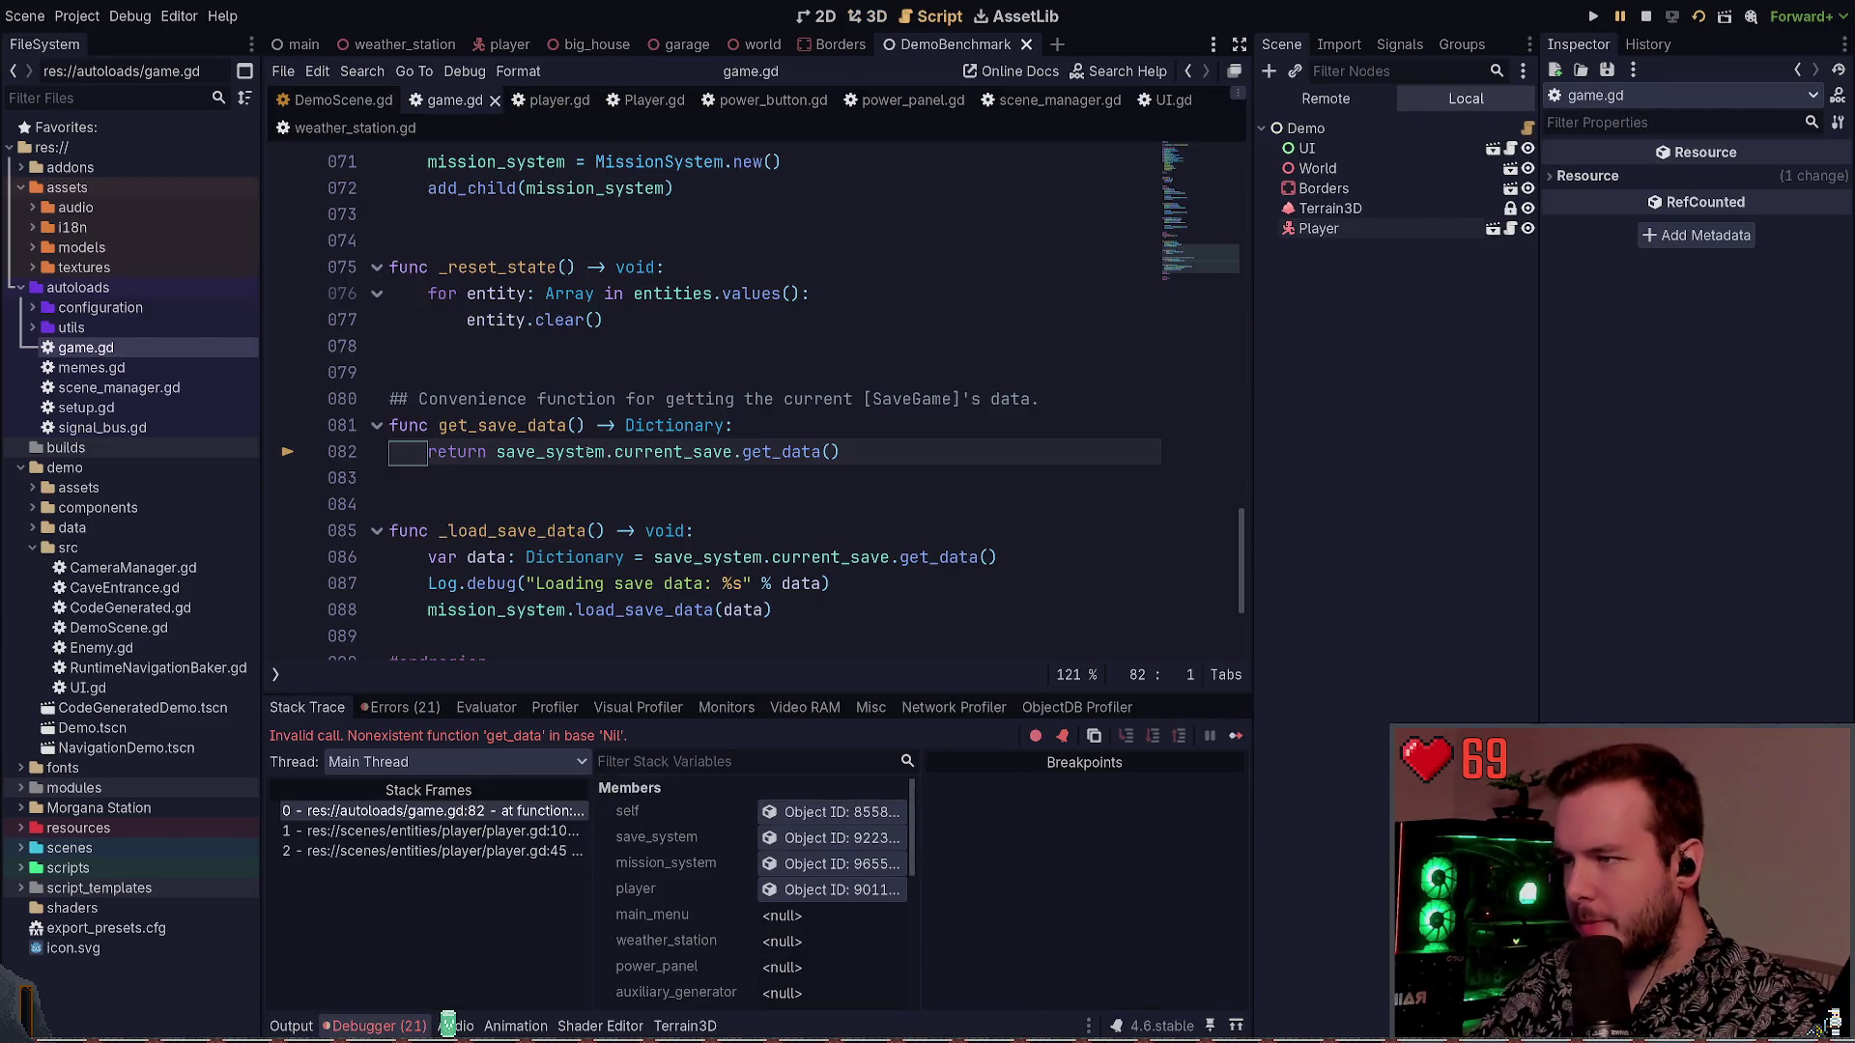
key("F8")
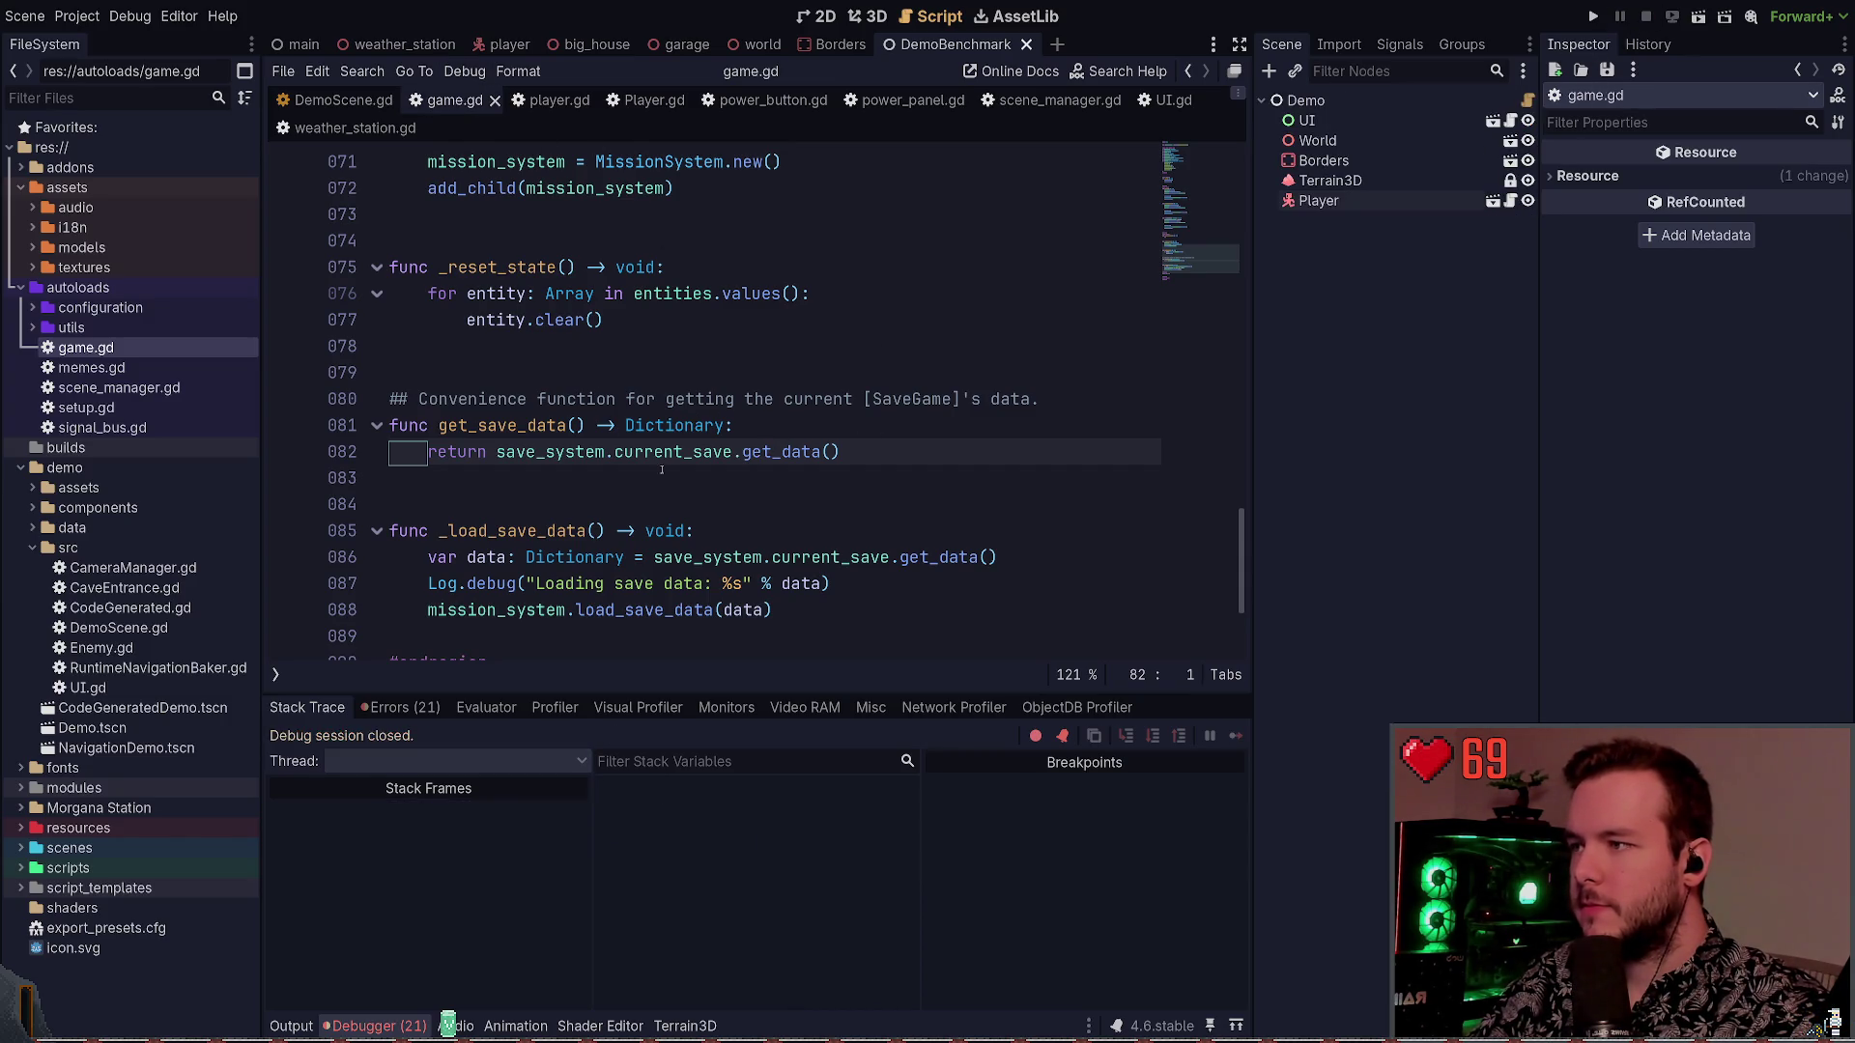
triple_click(497, 448)
key("Right")
double_click(551, 451)
double_click(676, 451)
double_click(565, 451)
key("Down")
Review the Autoload globals in Project Settings, then show the errors list
left_click(76, 16)
left_click(116, 46)
left_click(504, 172)
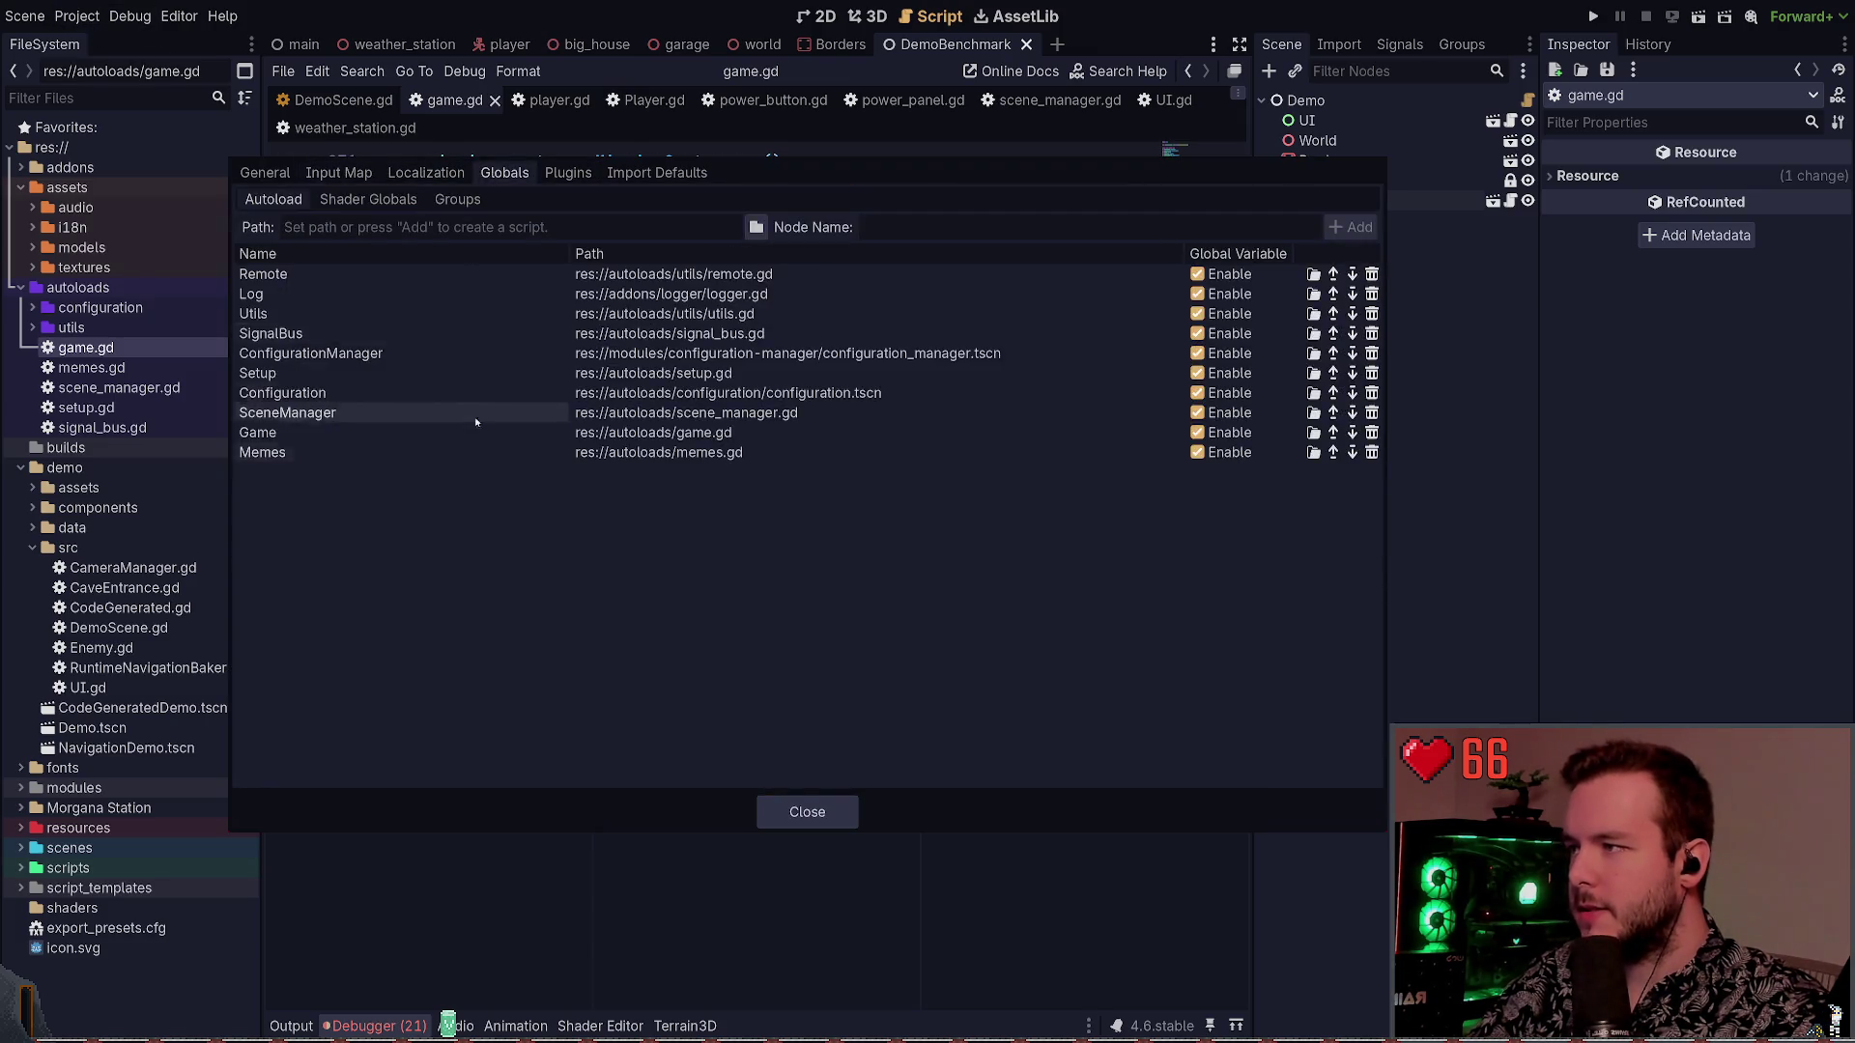
key("Escape")
left_click(389, 708)
scroll(580, 917, "down", 5)
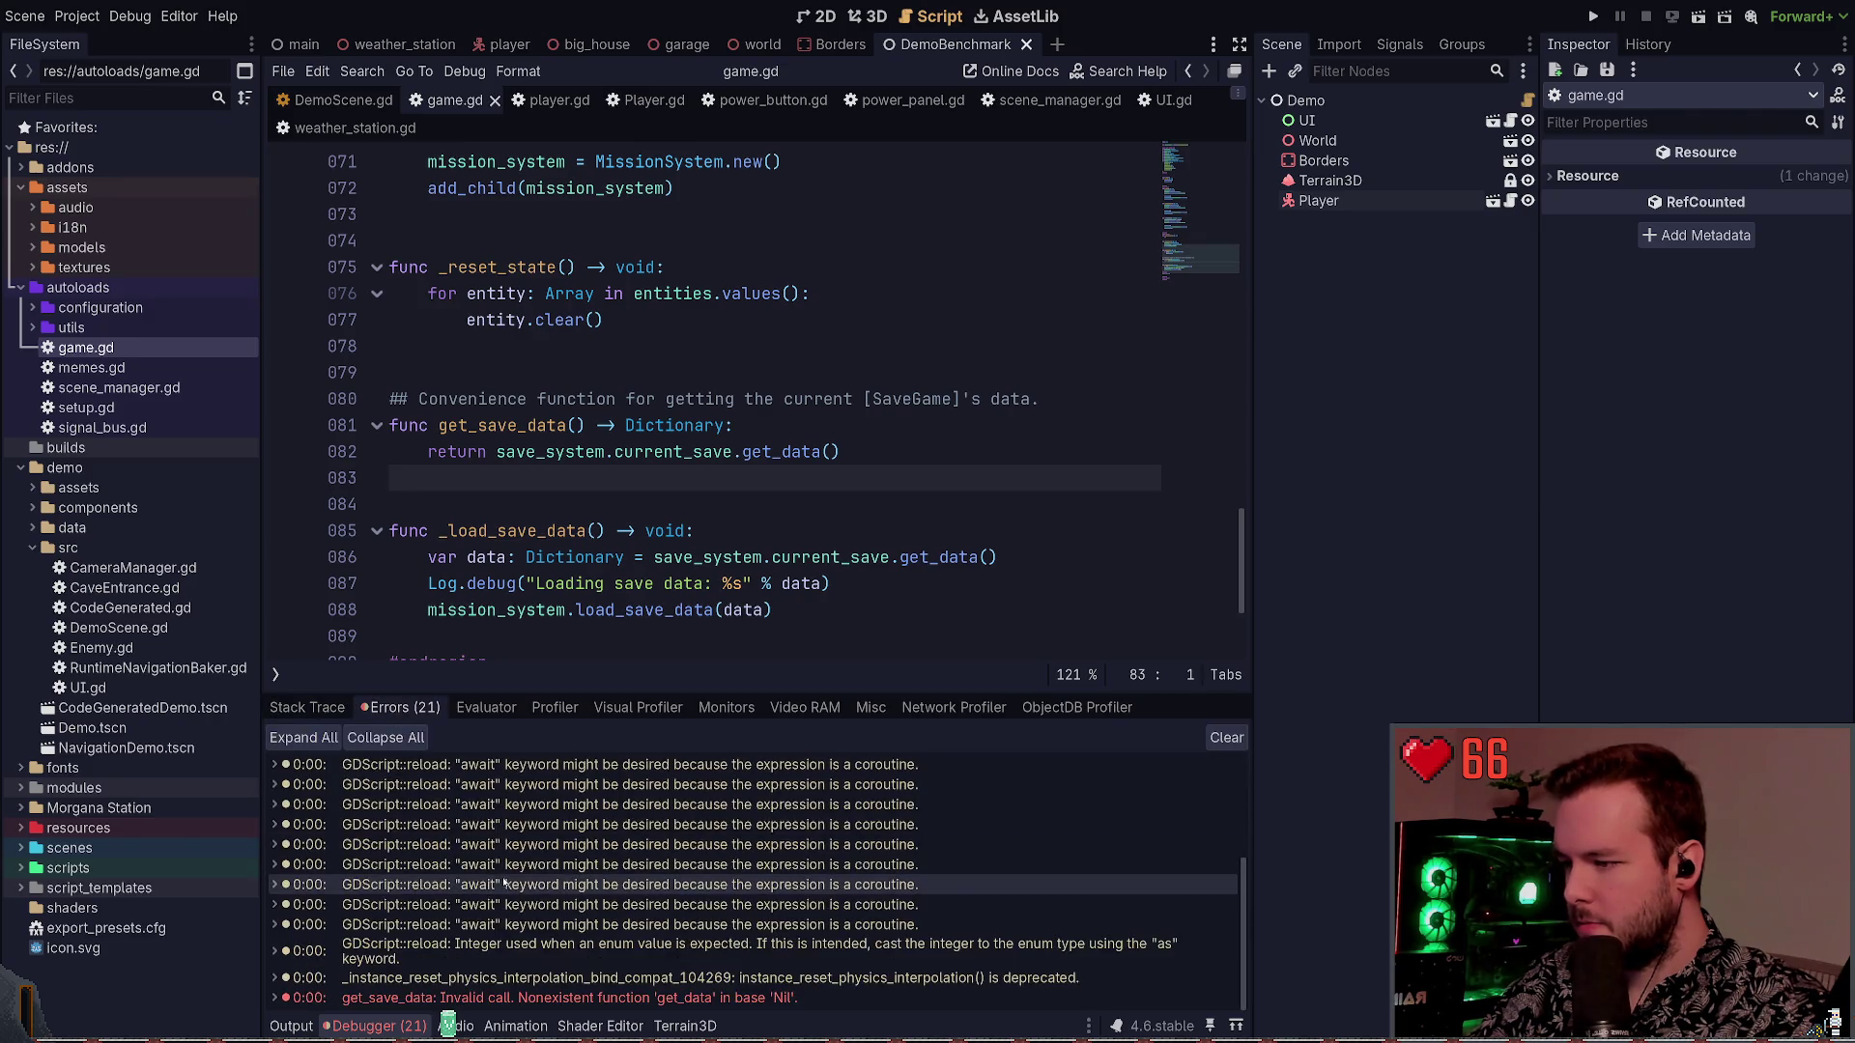
Jump to the get_save_data error in game.gd and trace current_save and save_system uses
left_click(518, 997)
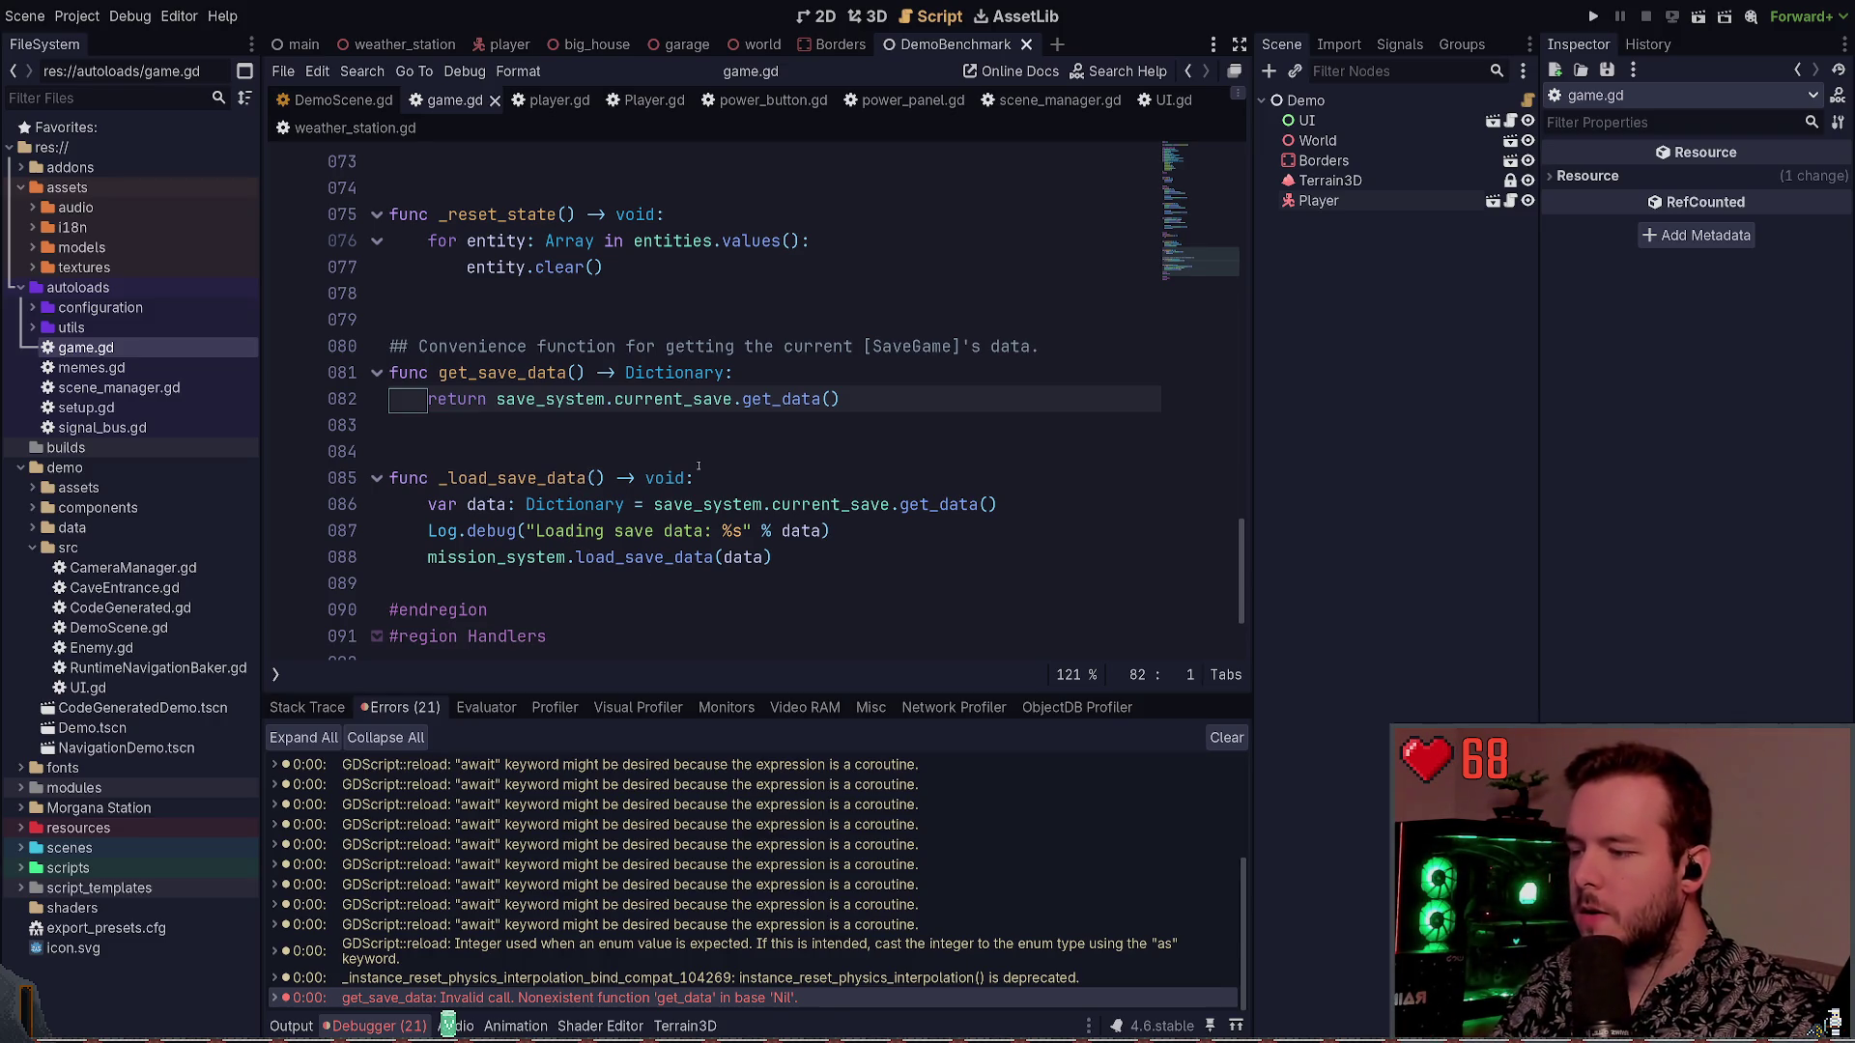
left_click(621, 432)
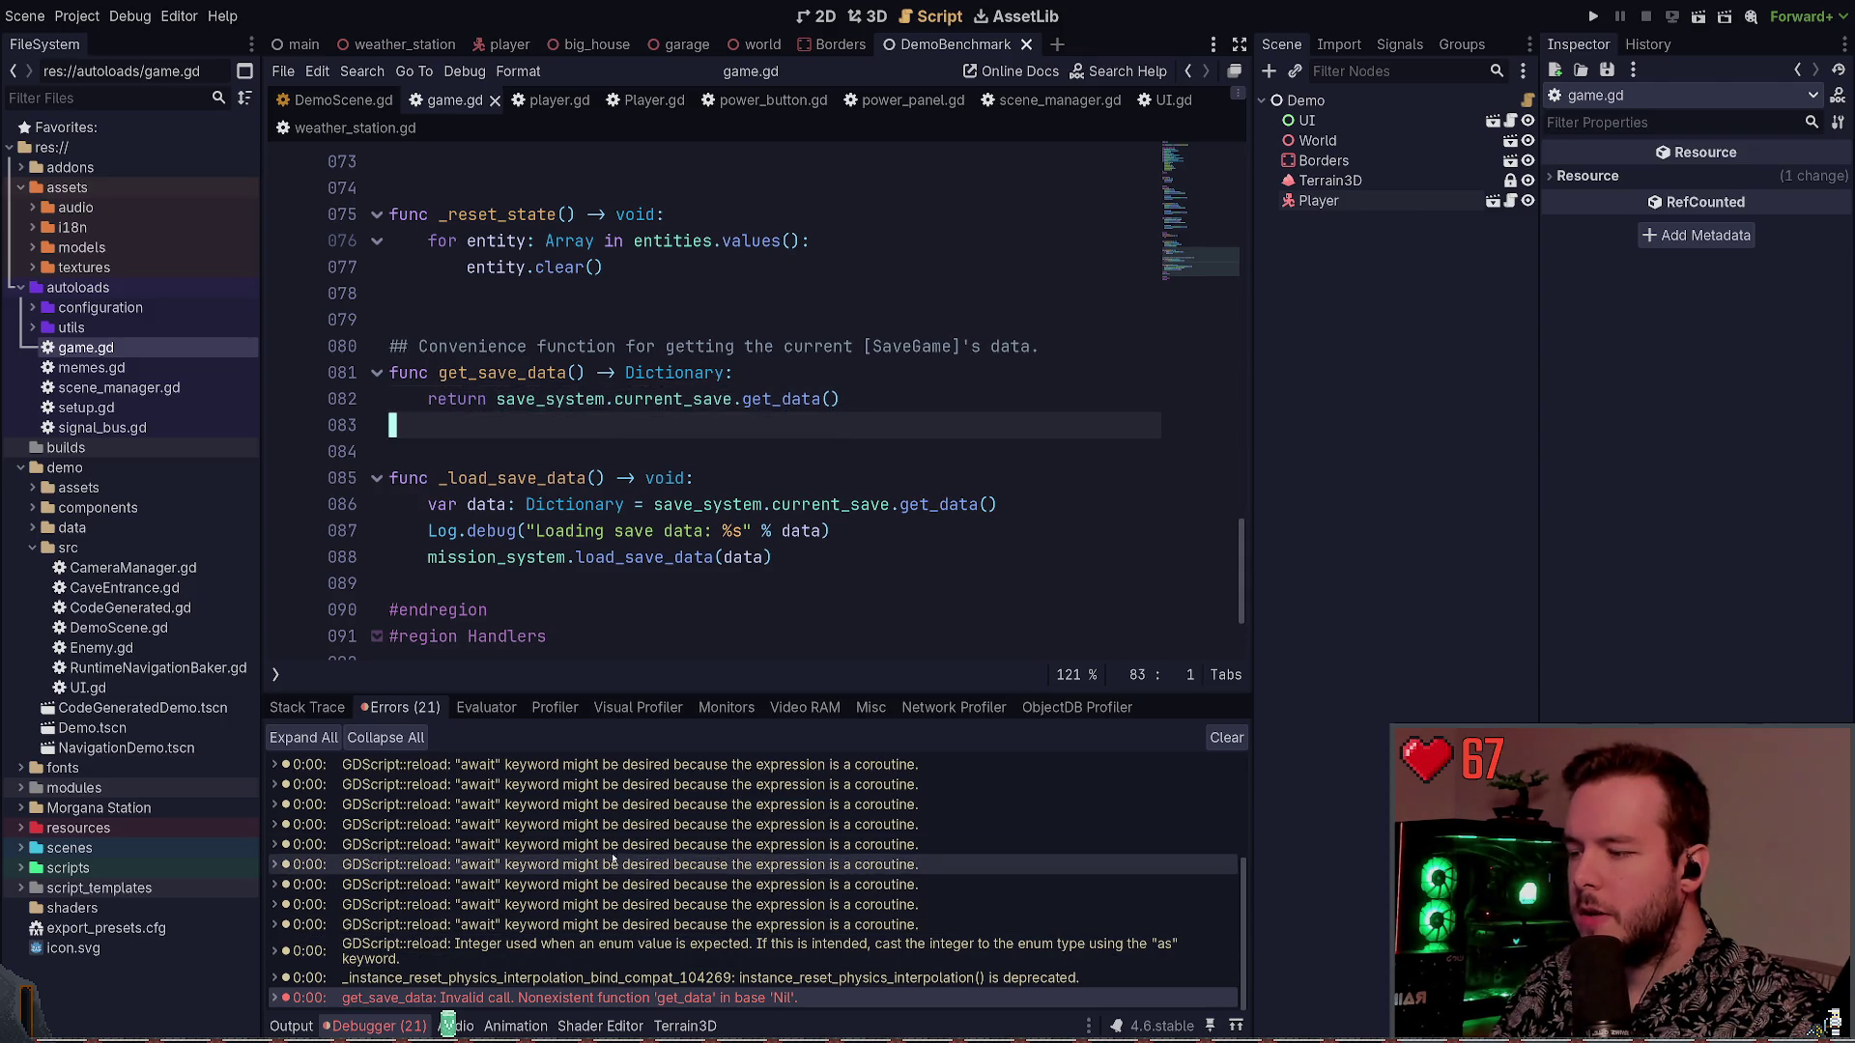
double_click(719, 398)
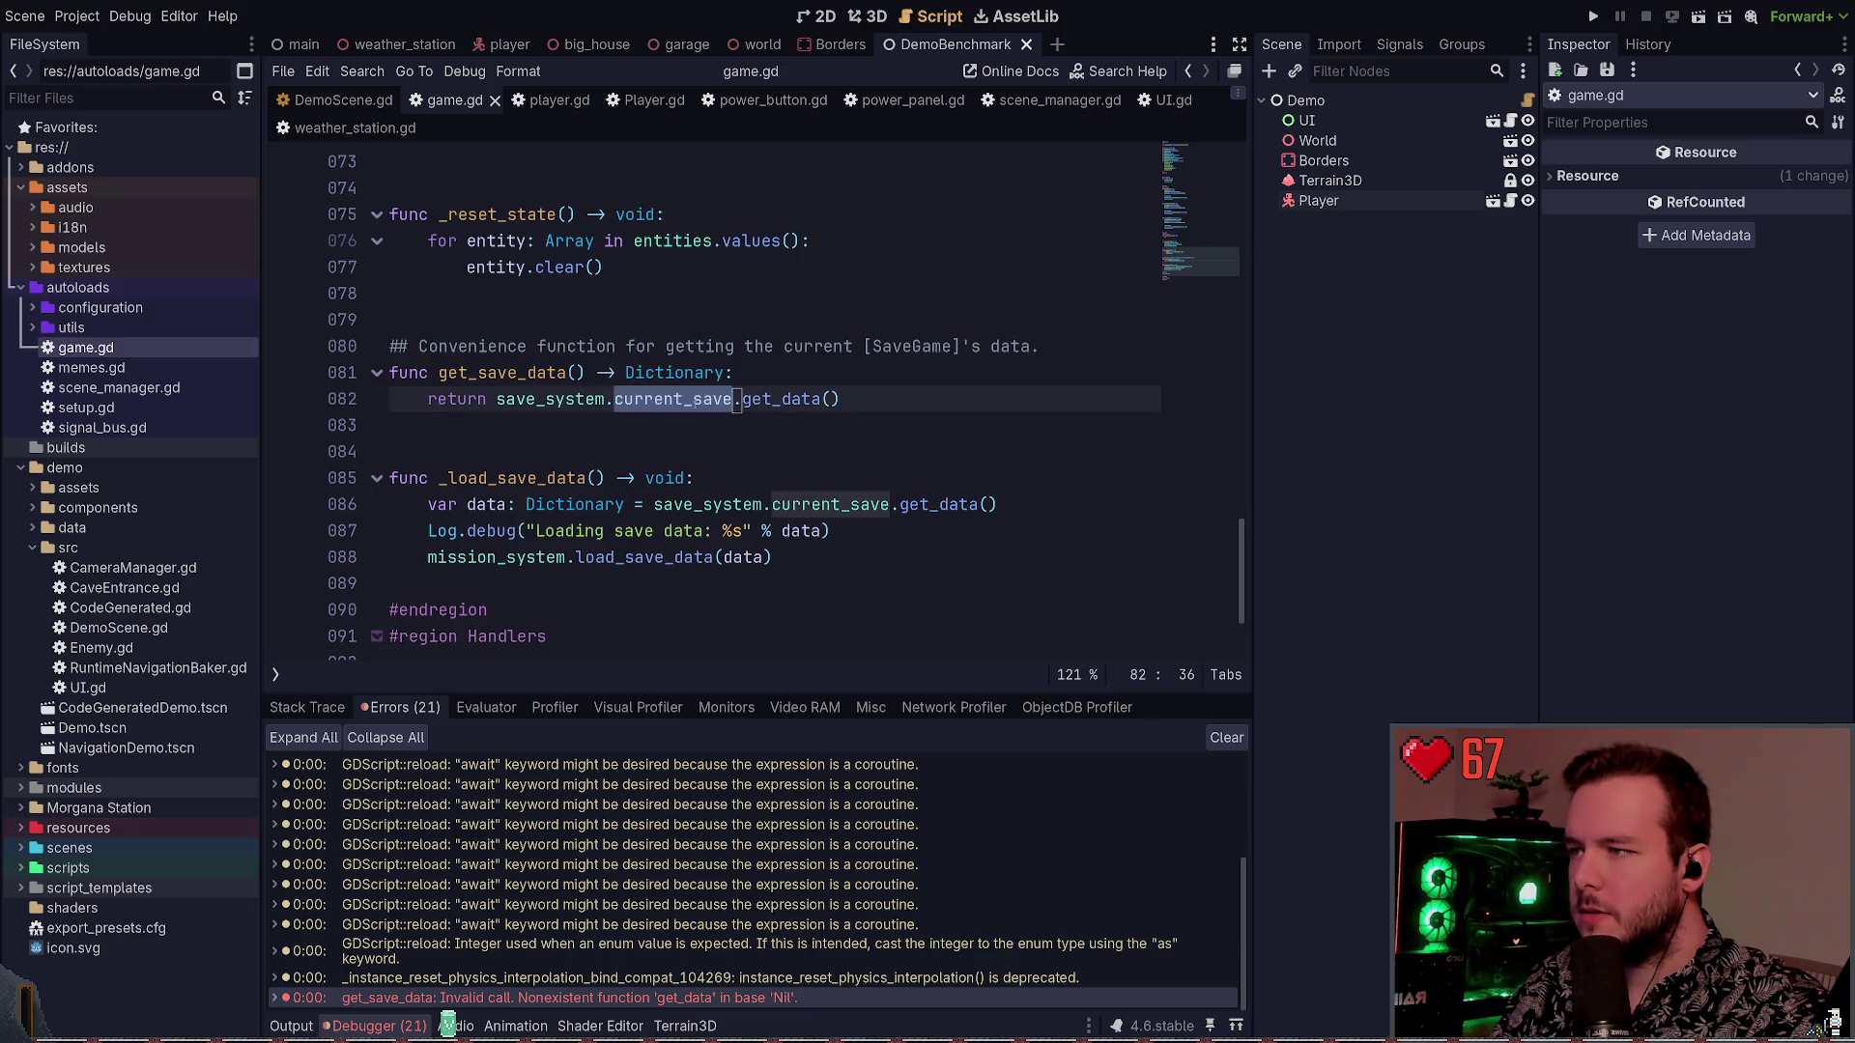
scroll(732, 522, "up", 20)
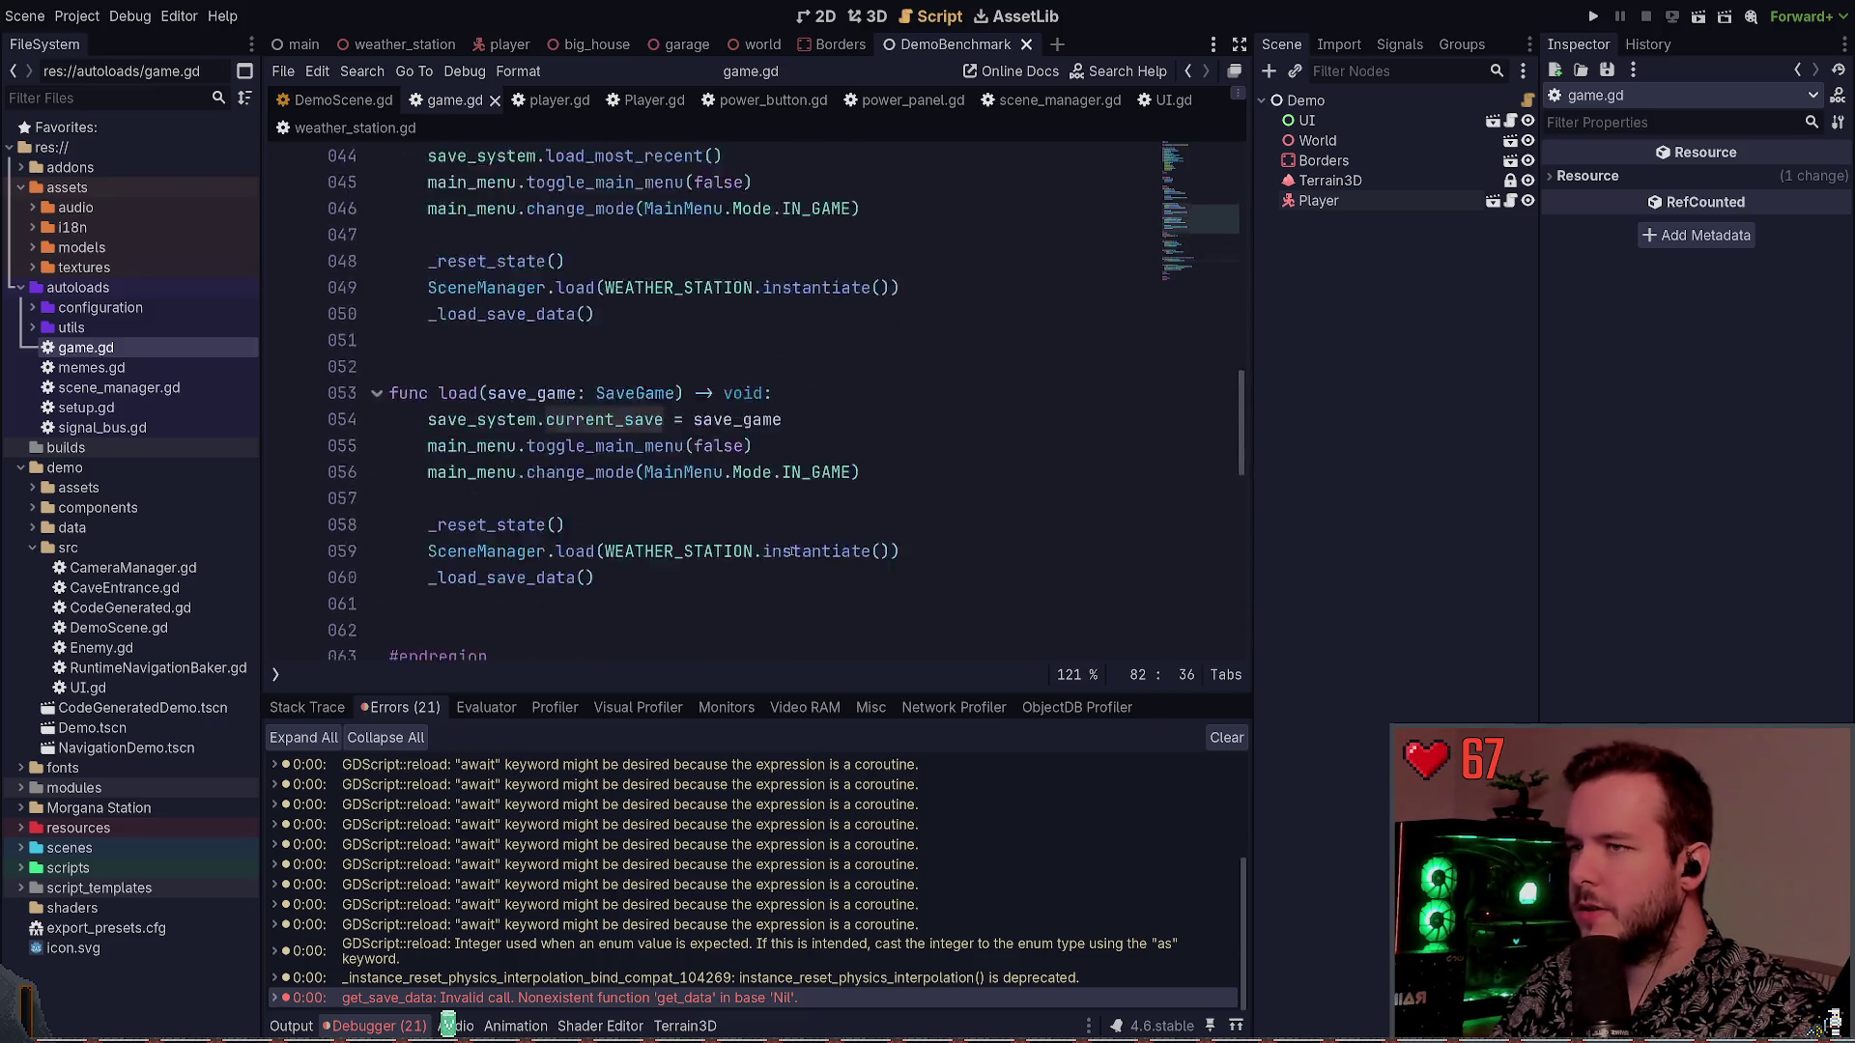
left_click(596, 327)
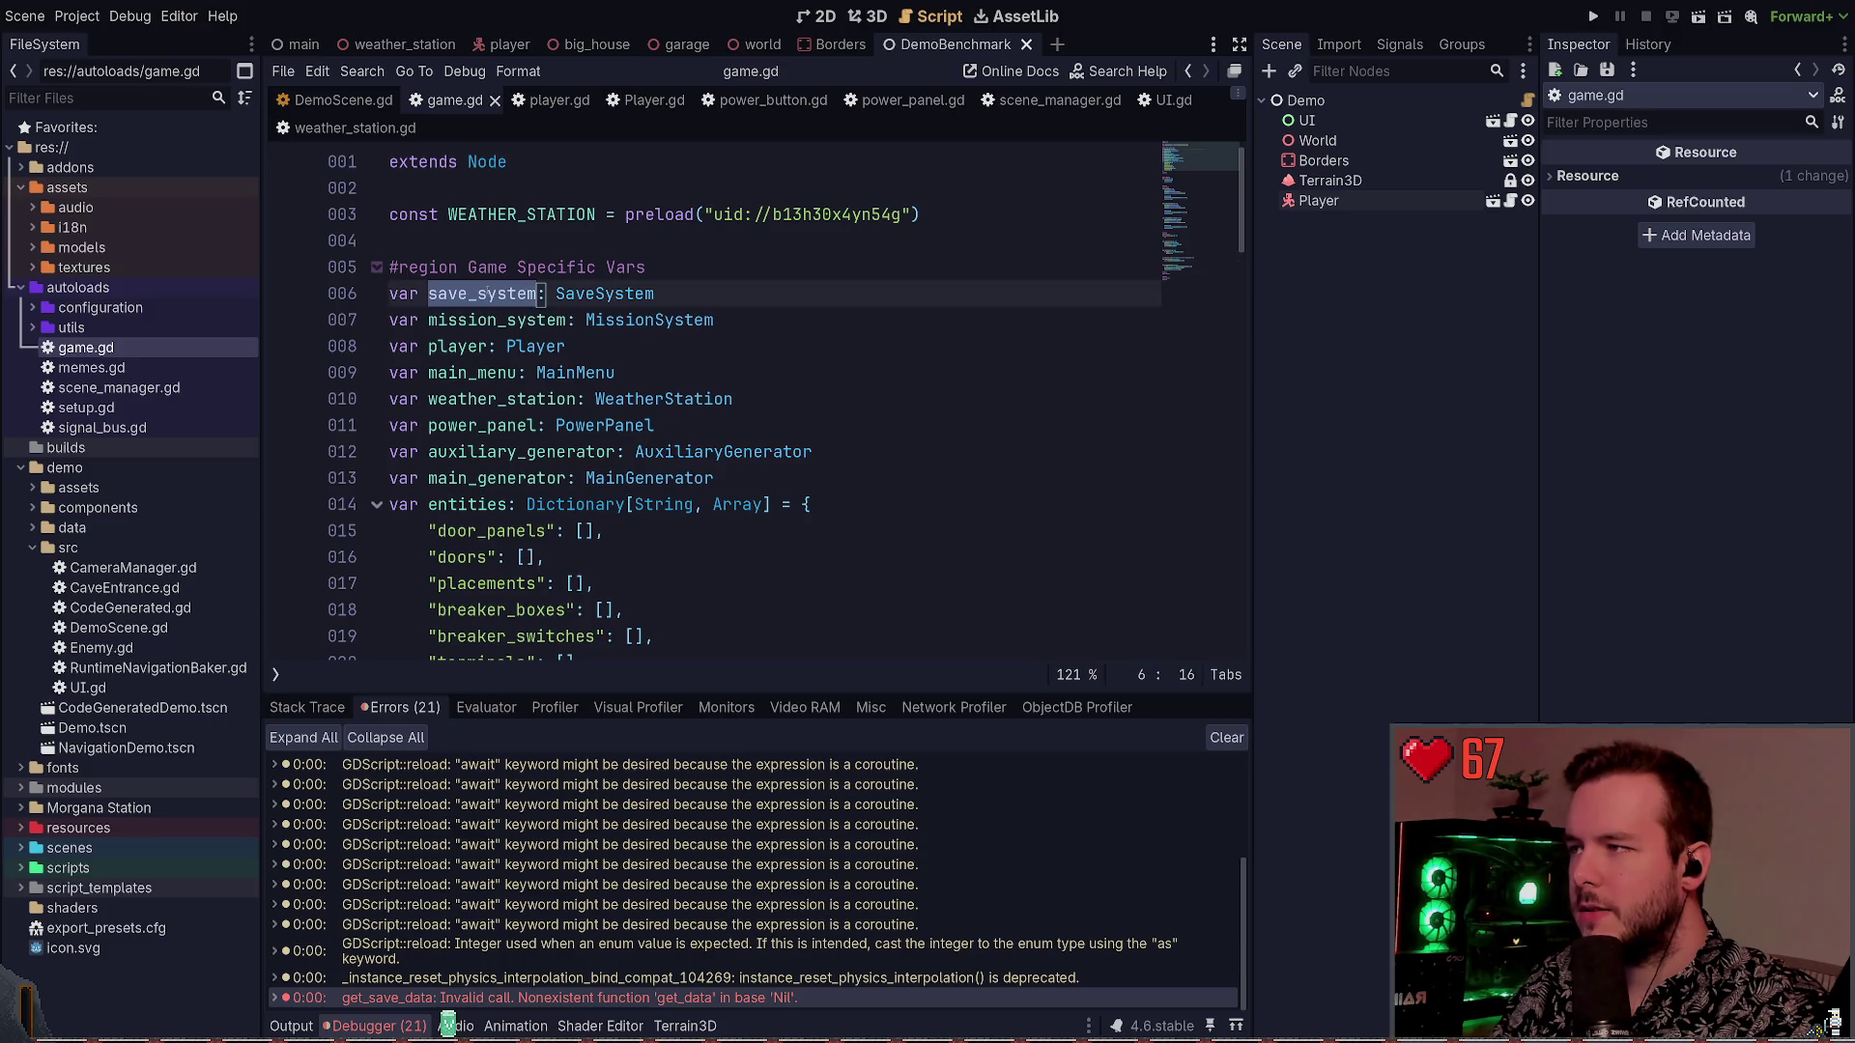
scroll(601, 400, "down", 4)
scroll(600, 400, "down", 6)
scroll(656, 347, "up", 1)
left_click(676, 268)
left_click(679, 319)
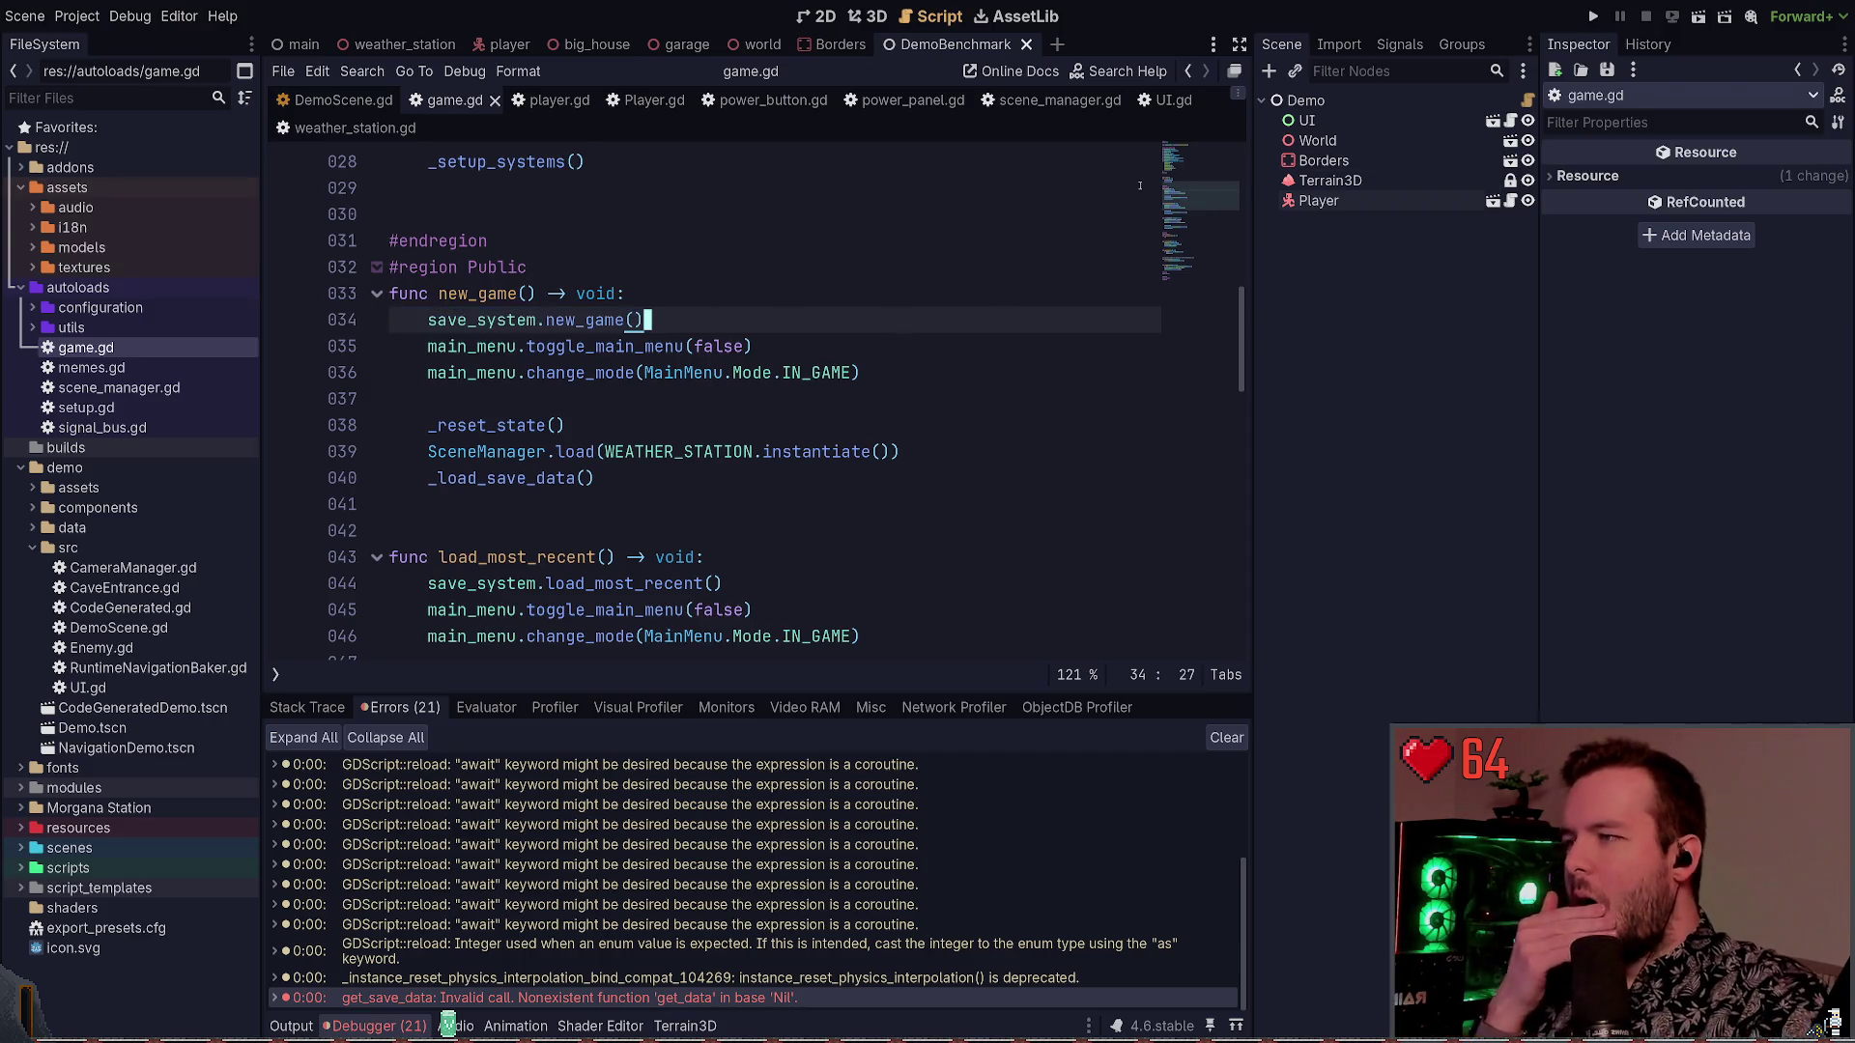
scroll(553, 254, "up", 5)
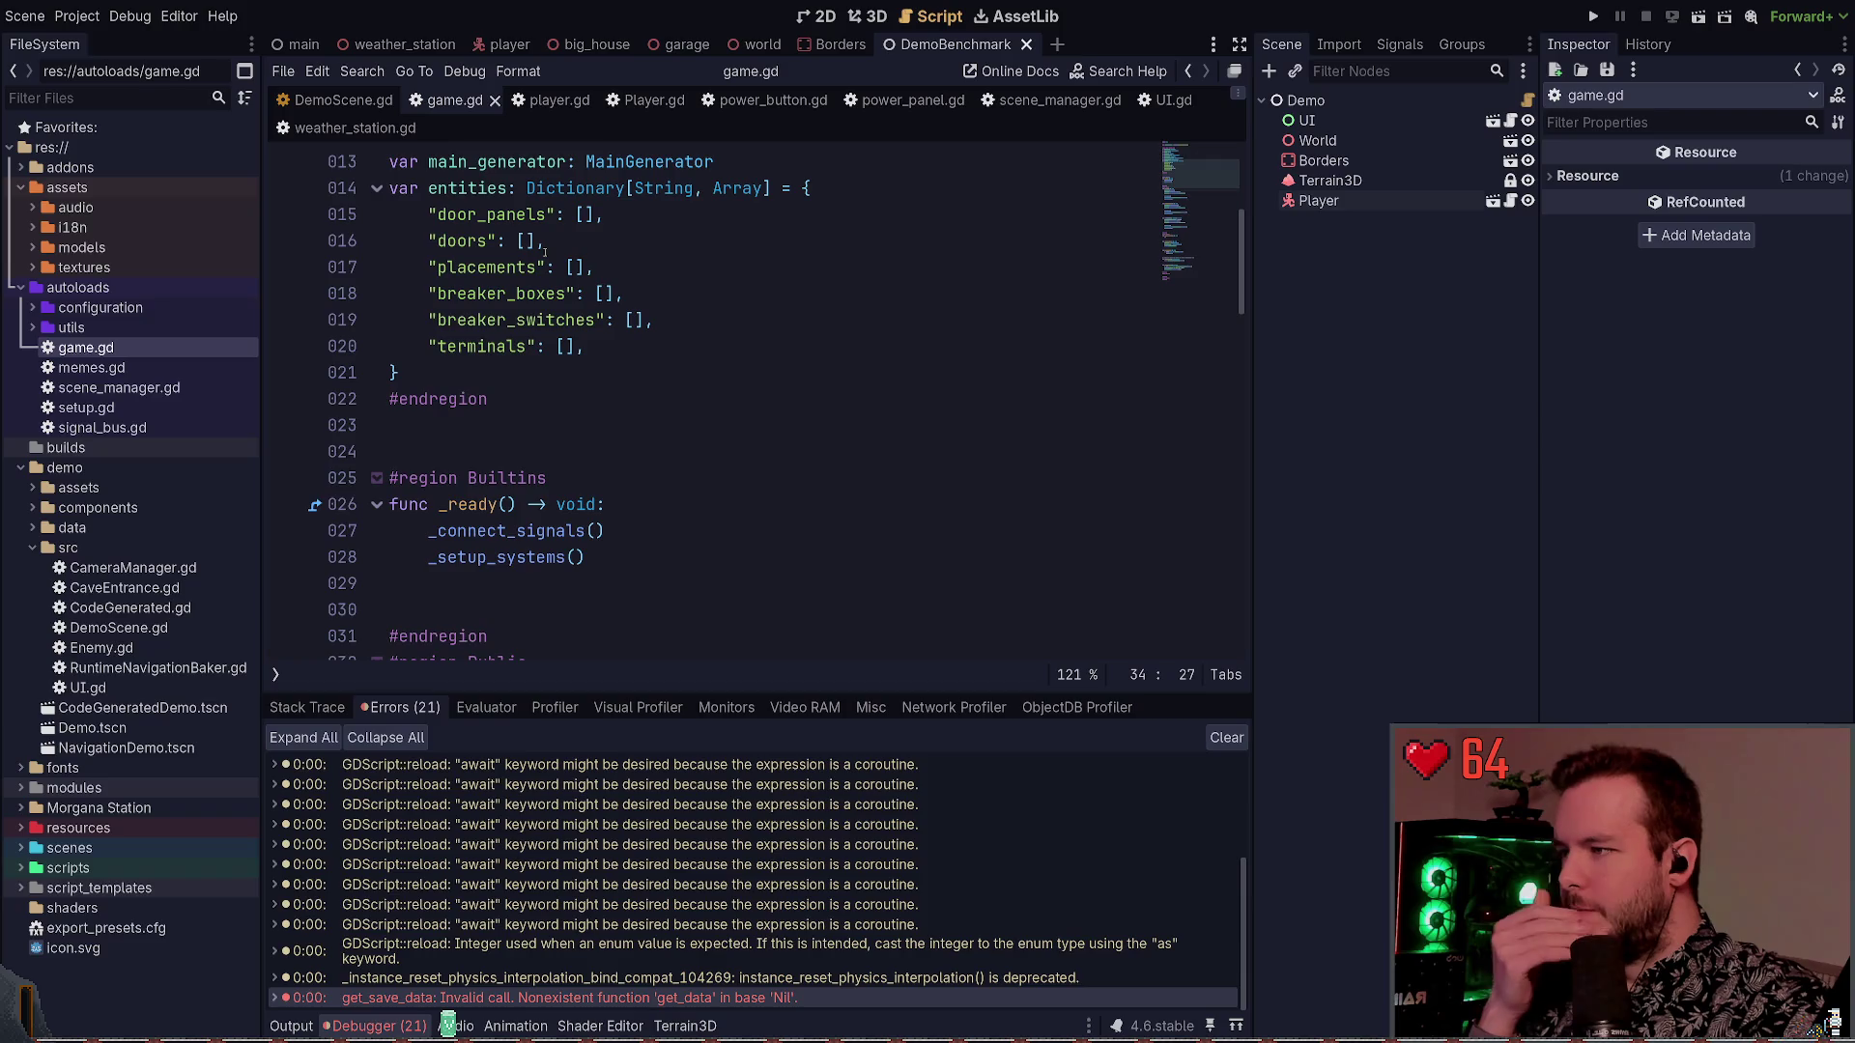
scroll(560, 243, "up", 4)
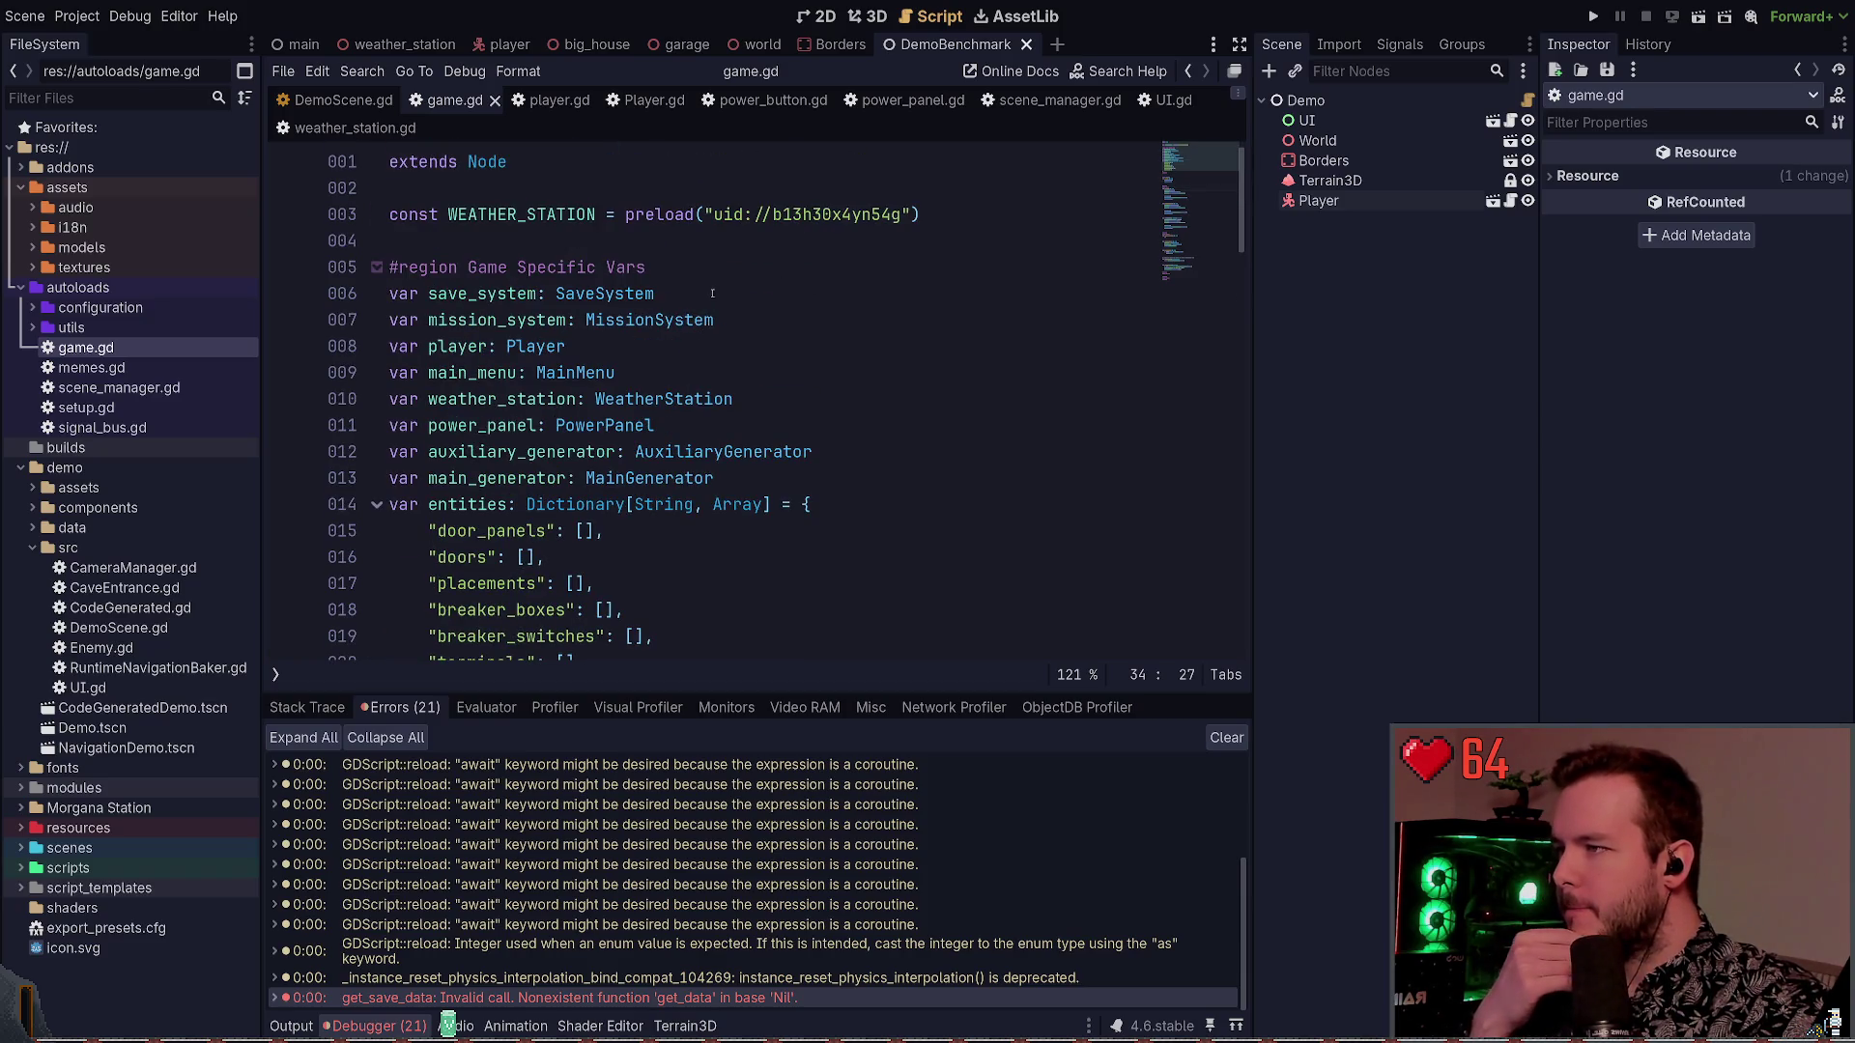
scroll(710, 292, "down", 5)
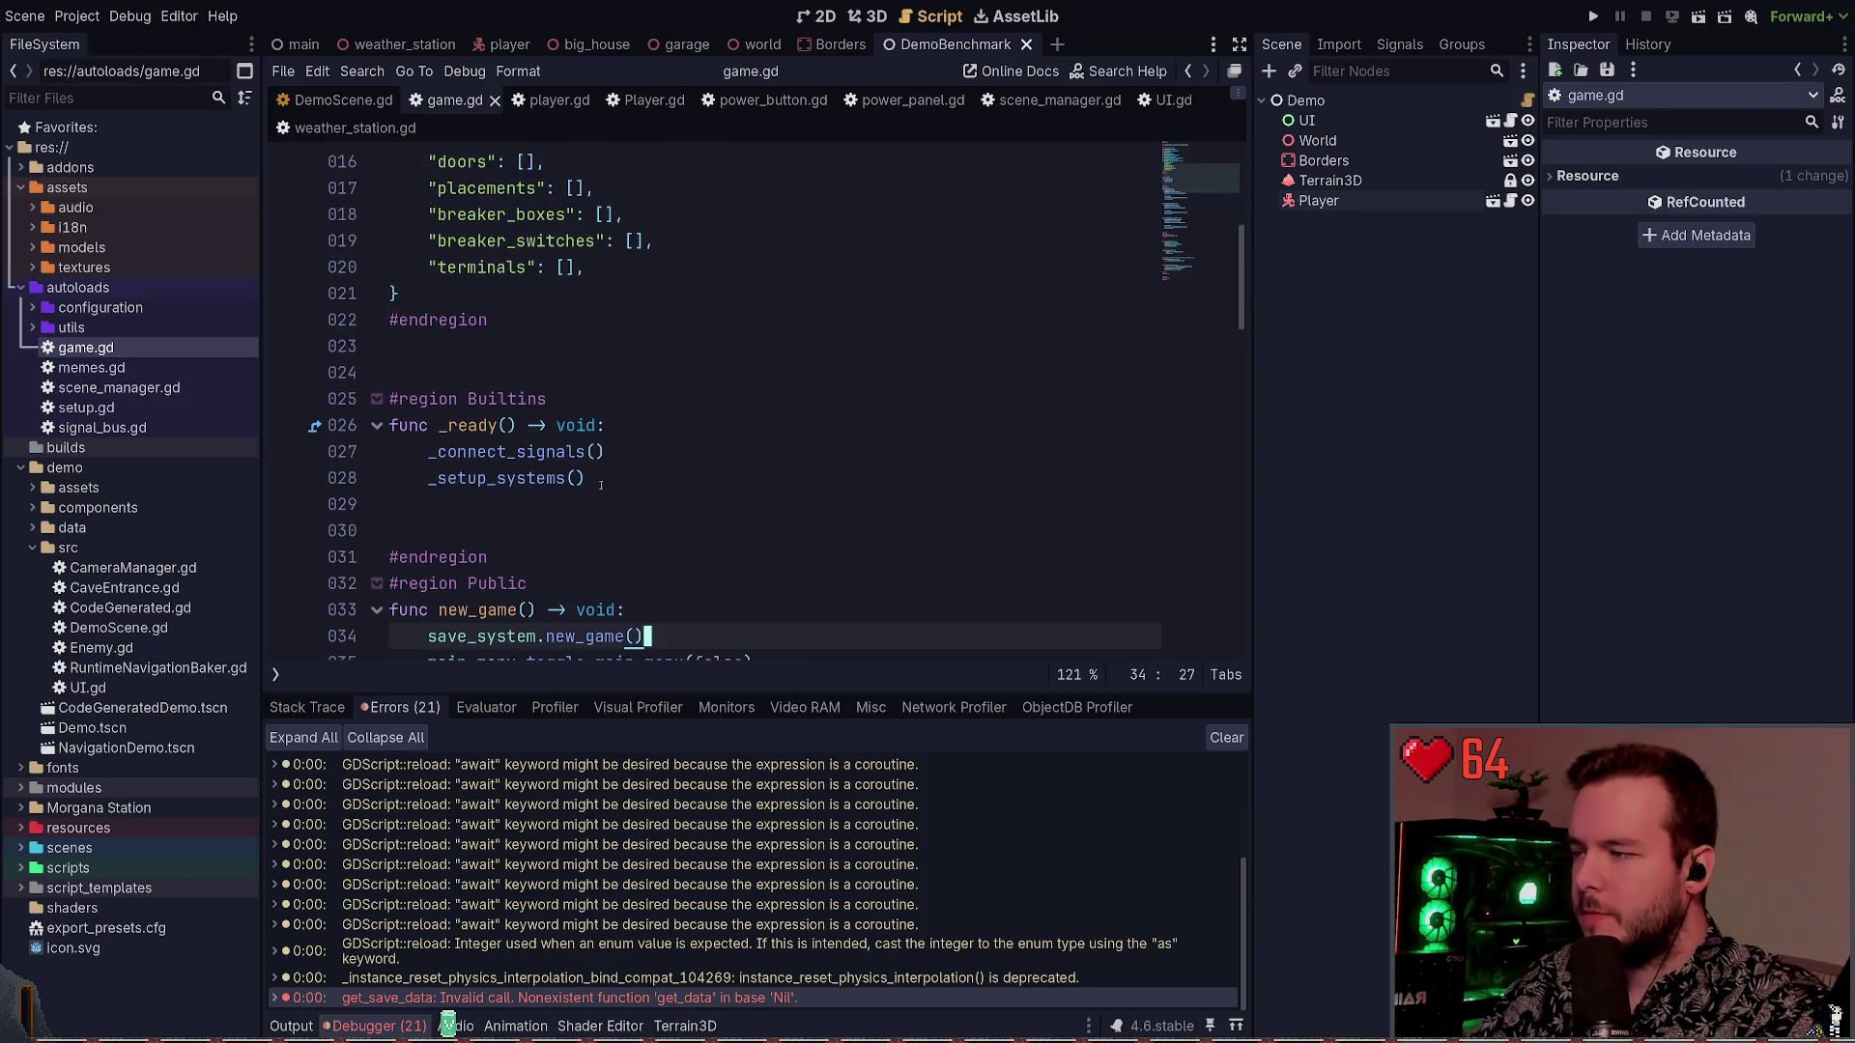
scroll(627, 387, "down", 2)
left_click(580, 375)
Follow _setup_systems to SaveSystem.new() and open save_system.gd at _init
left_click(507, 293, "ctrl")
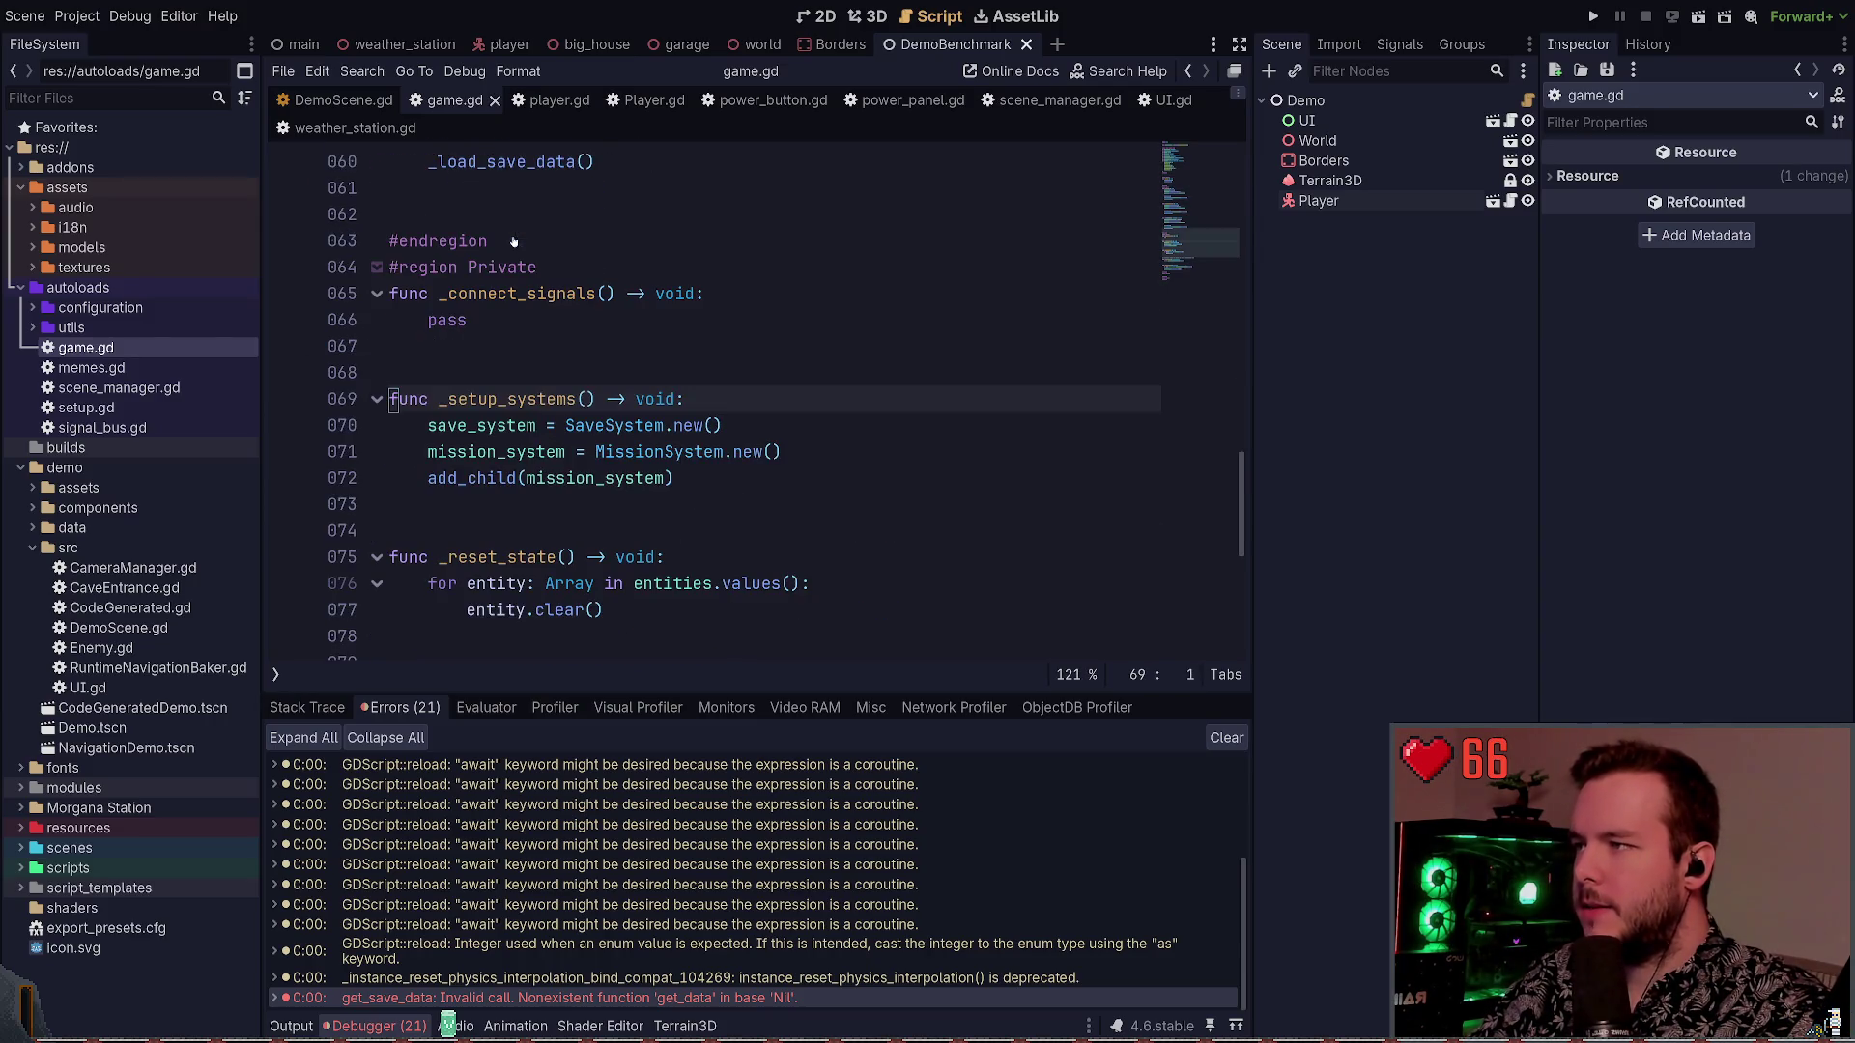
left_click(770, 421)
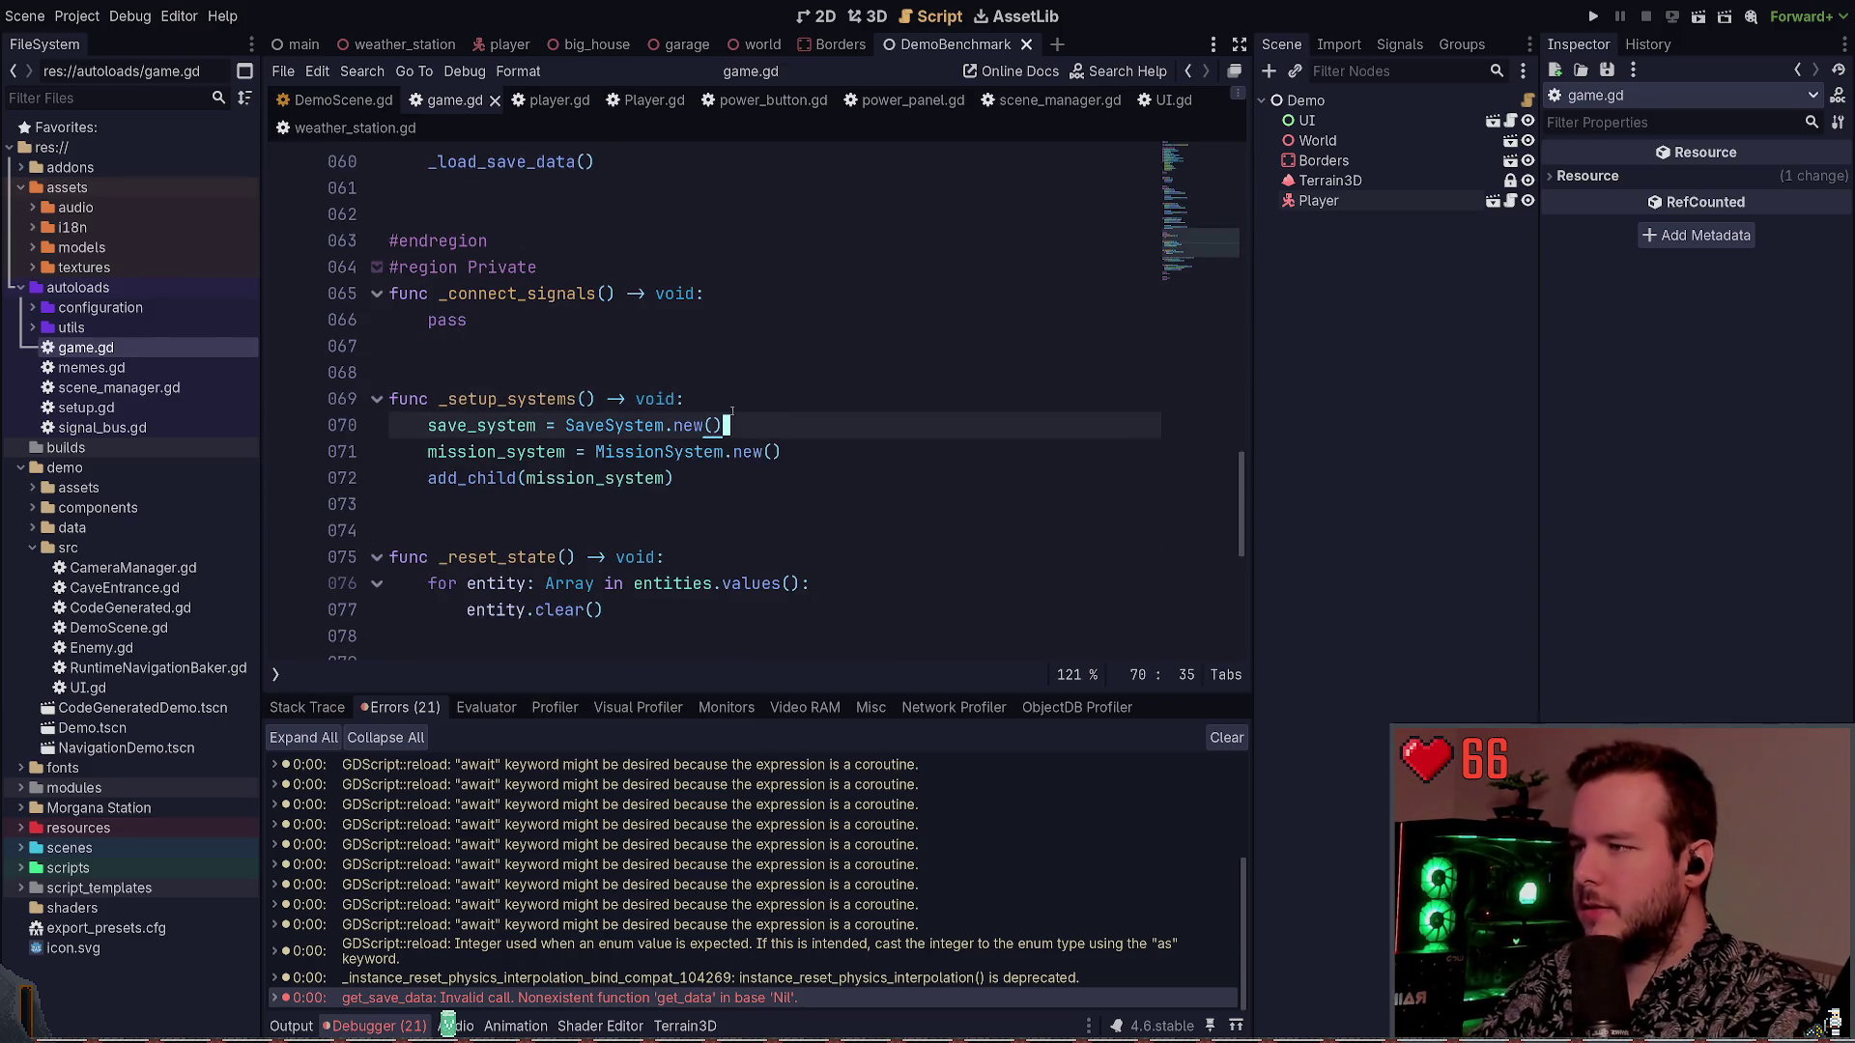
left_click(687, 425, "ctrl")
left_click(685, 261)
scroll(636, 309, "up", 3)
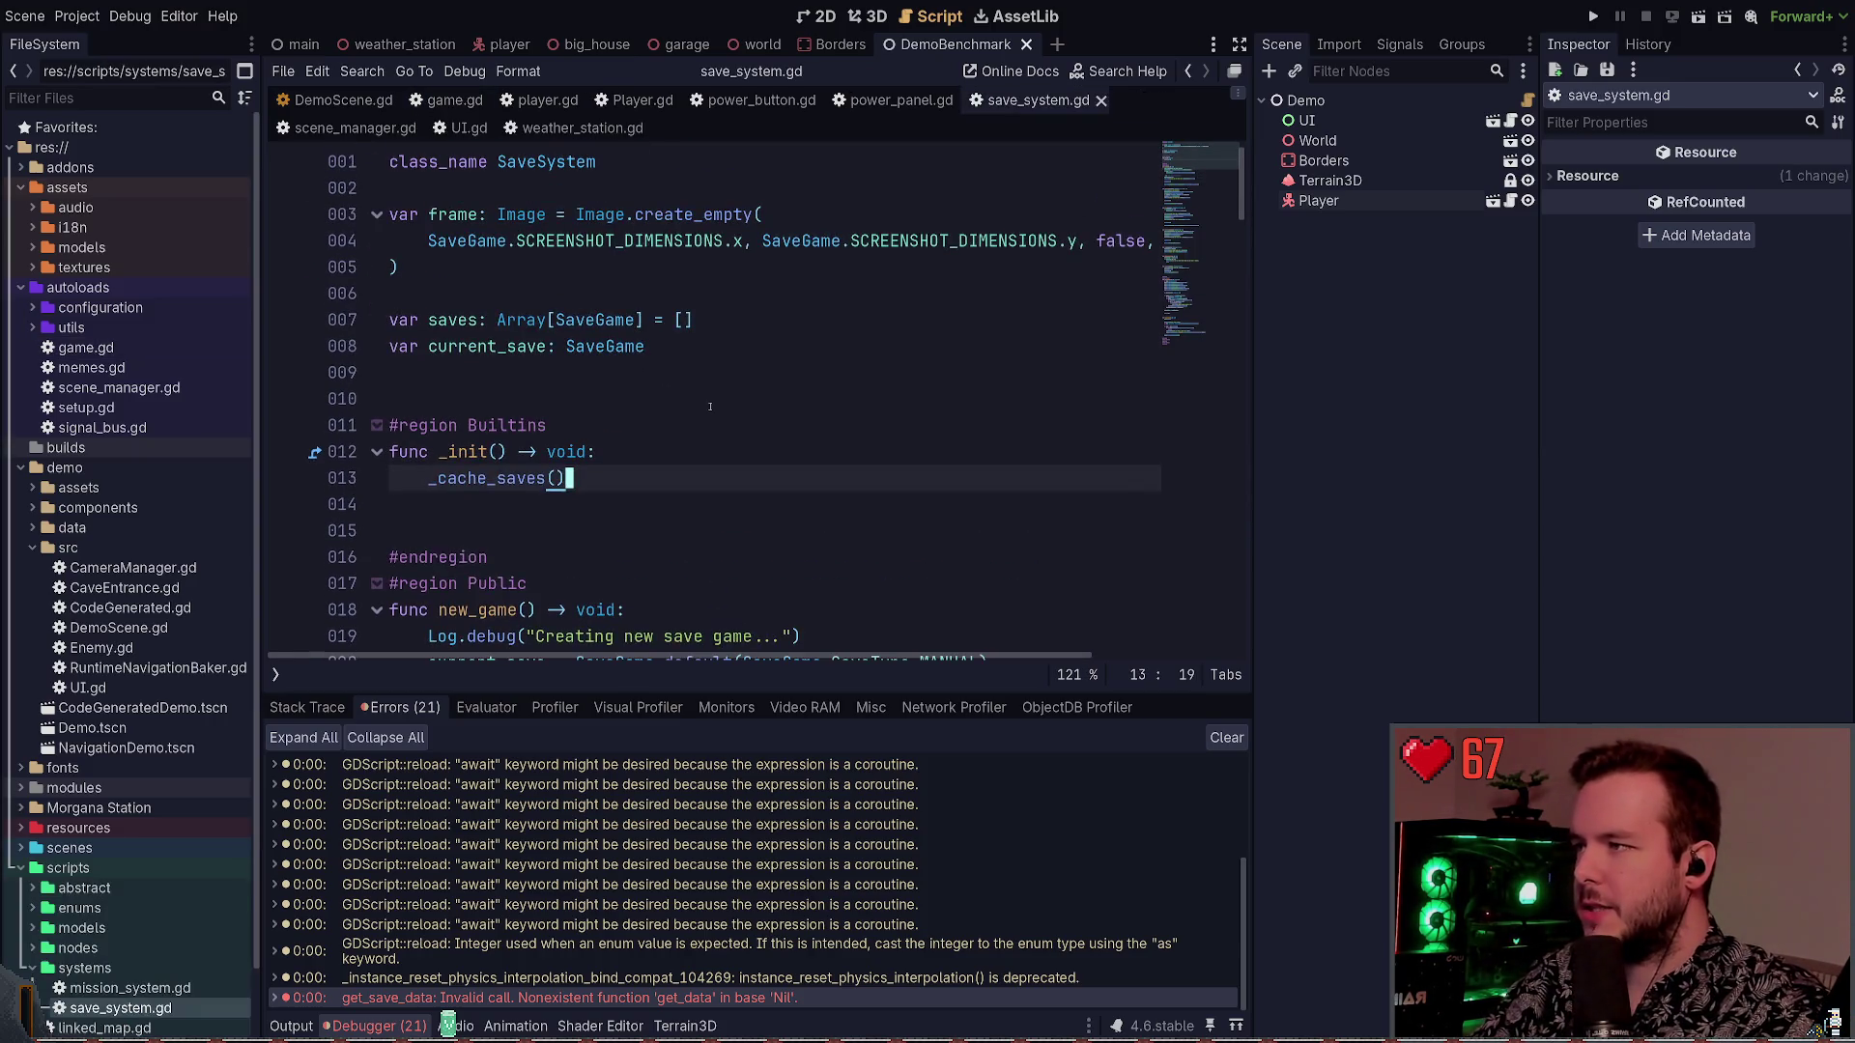
In _init, add current_save = SaveGame.default(SaveGame.SaveType.MANUAL)
key("Return")
type("ent_save = Save")
key("Return")
type(";")
type("(")
key("BackSpace")
key("BackSpace")
key("BackSpace")
type("def")
key("Return")
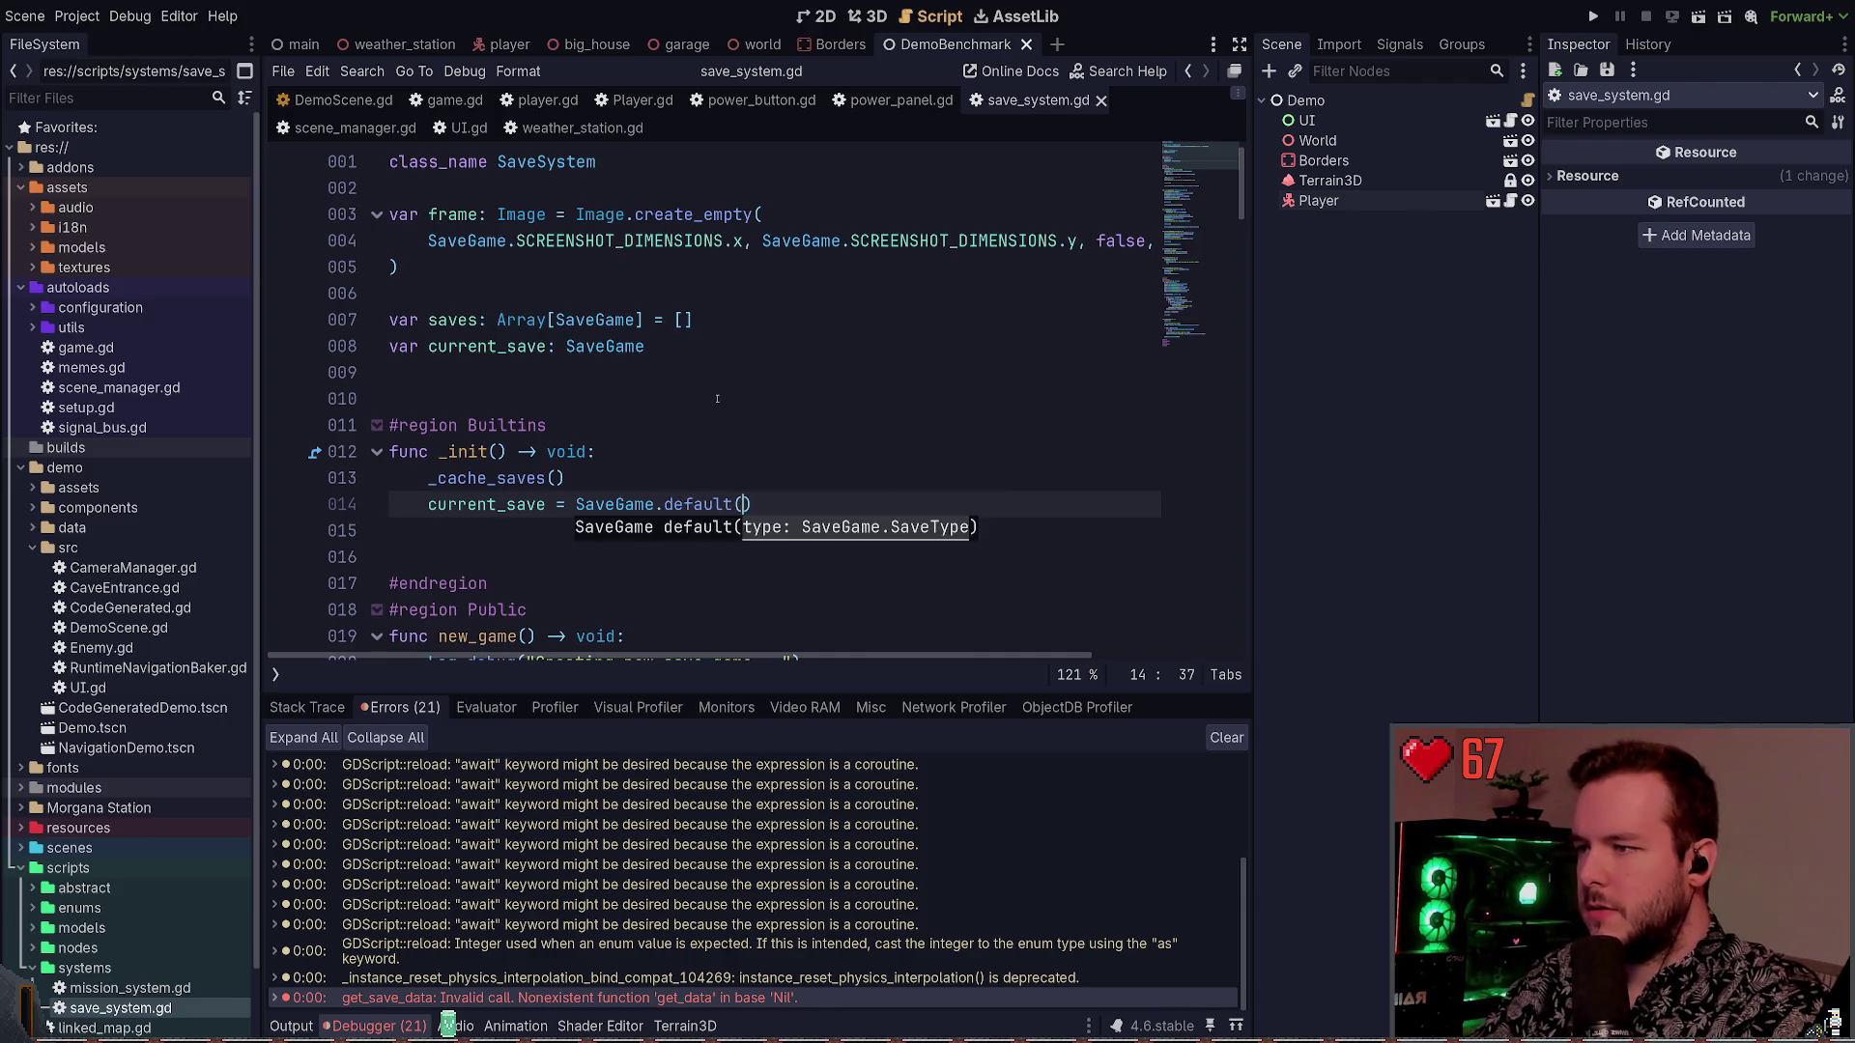
key("BackSpace")
type("SaveGame.")
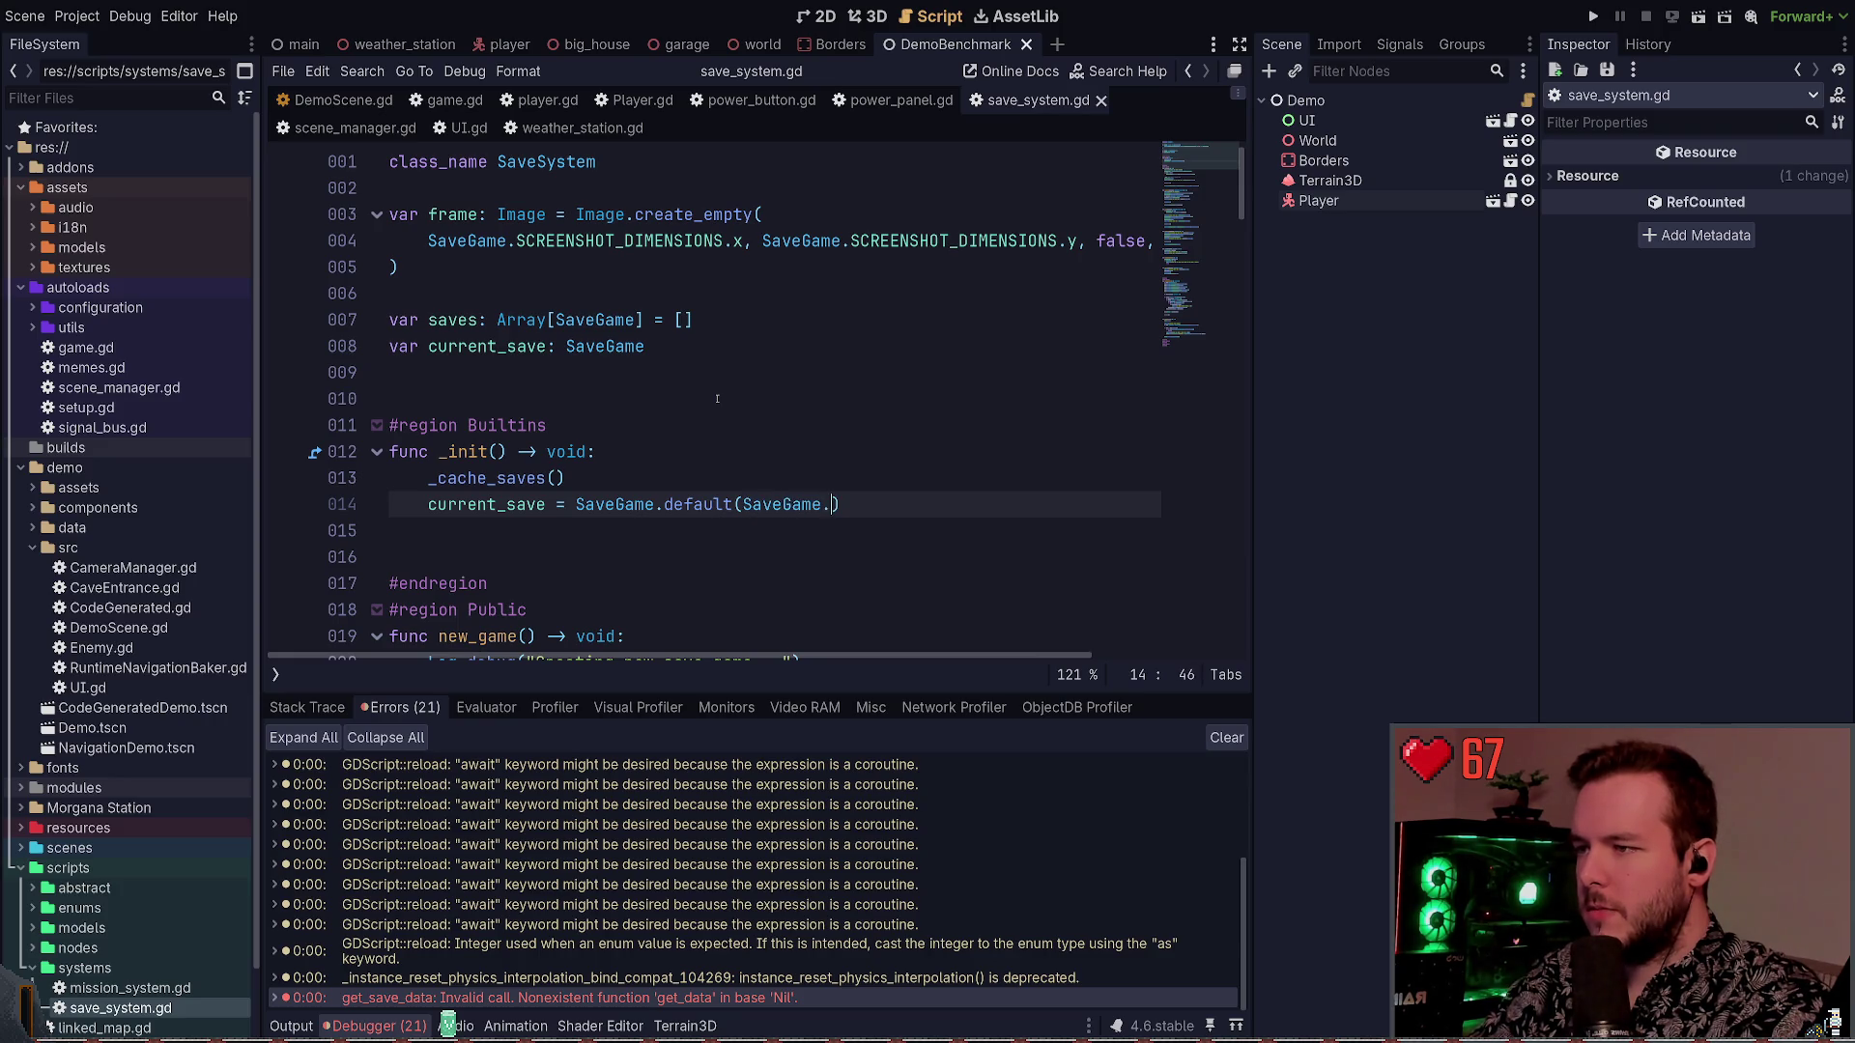
type("SaveType.M")
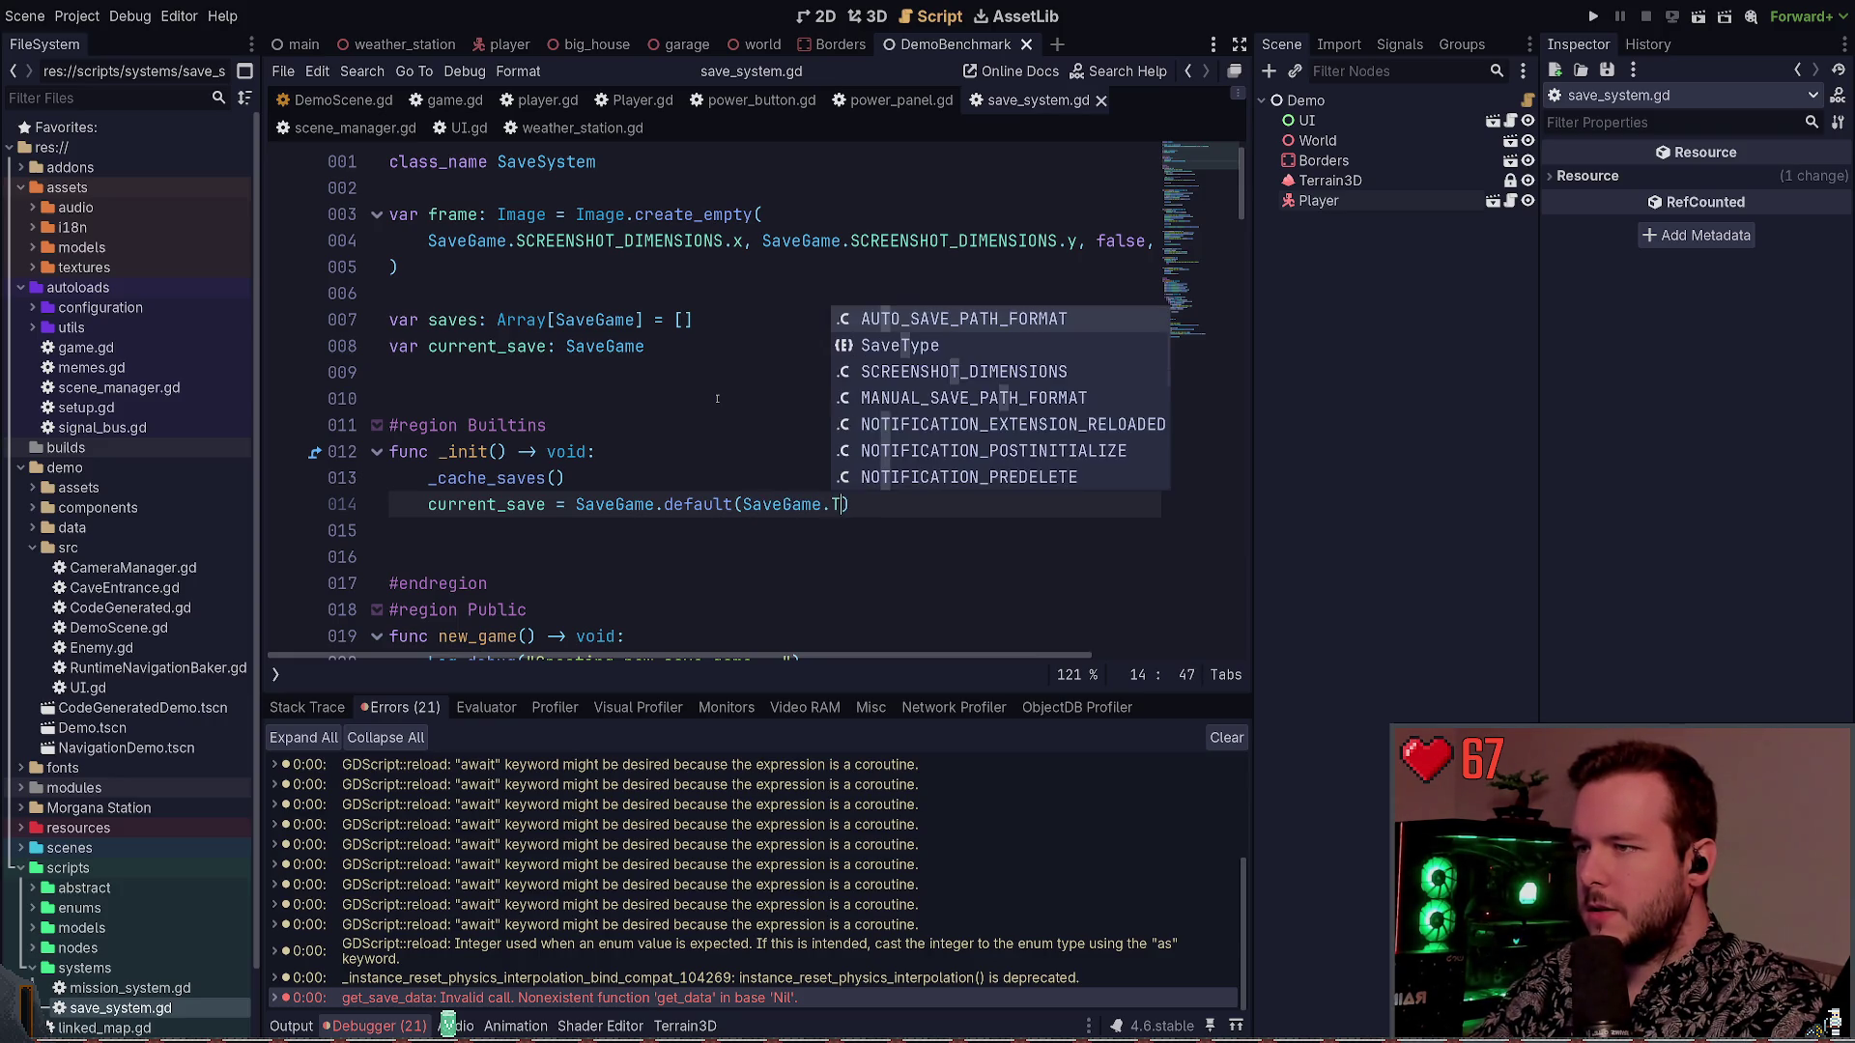
key("Return")
Save save_system.gd and do a brief test run, then stop it
key("ctrl+s")
left_click(1593, 16)
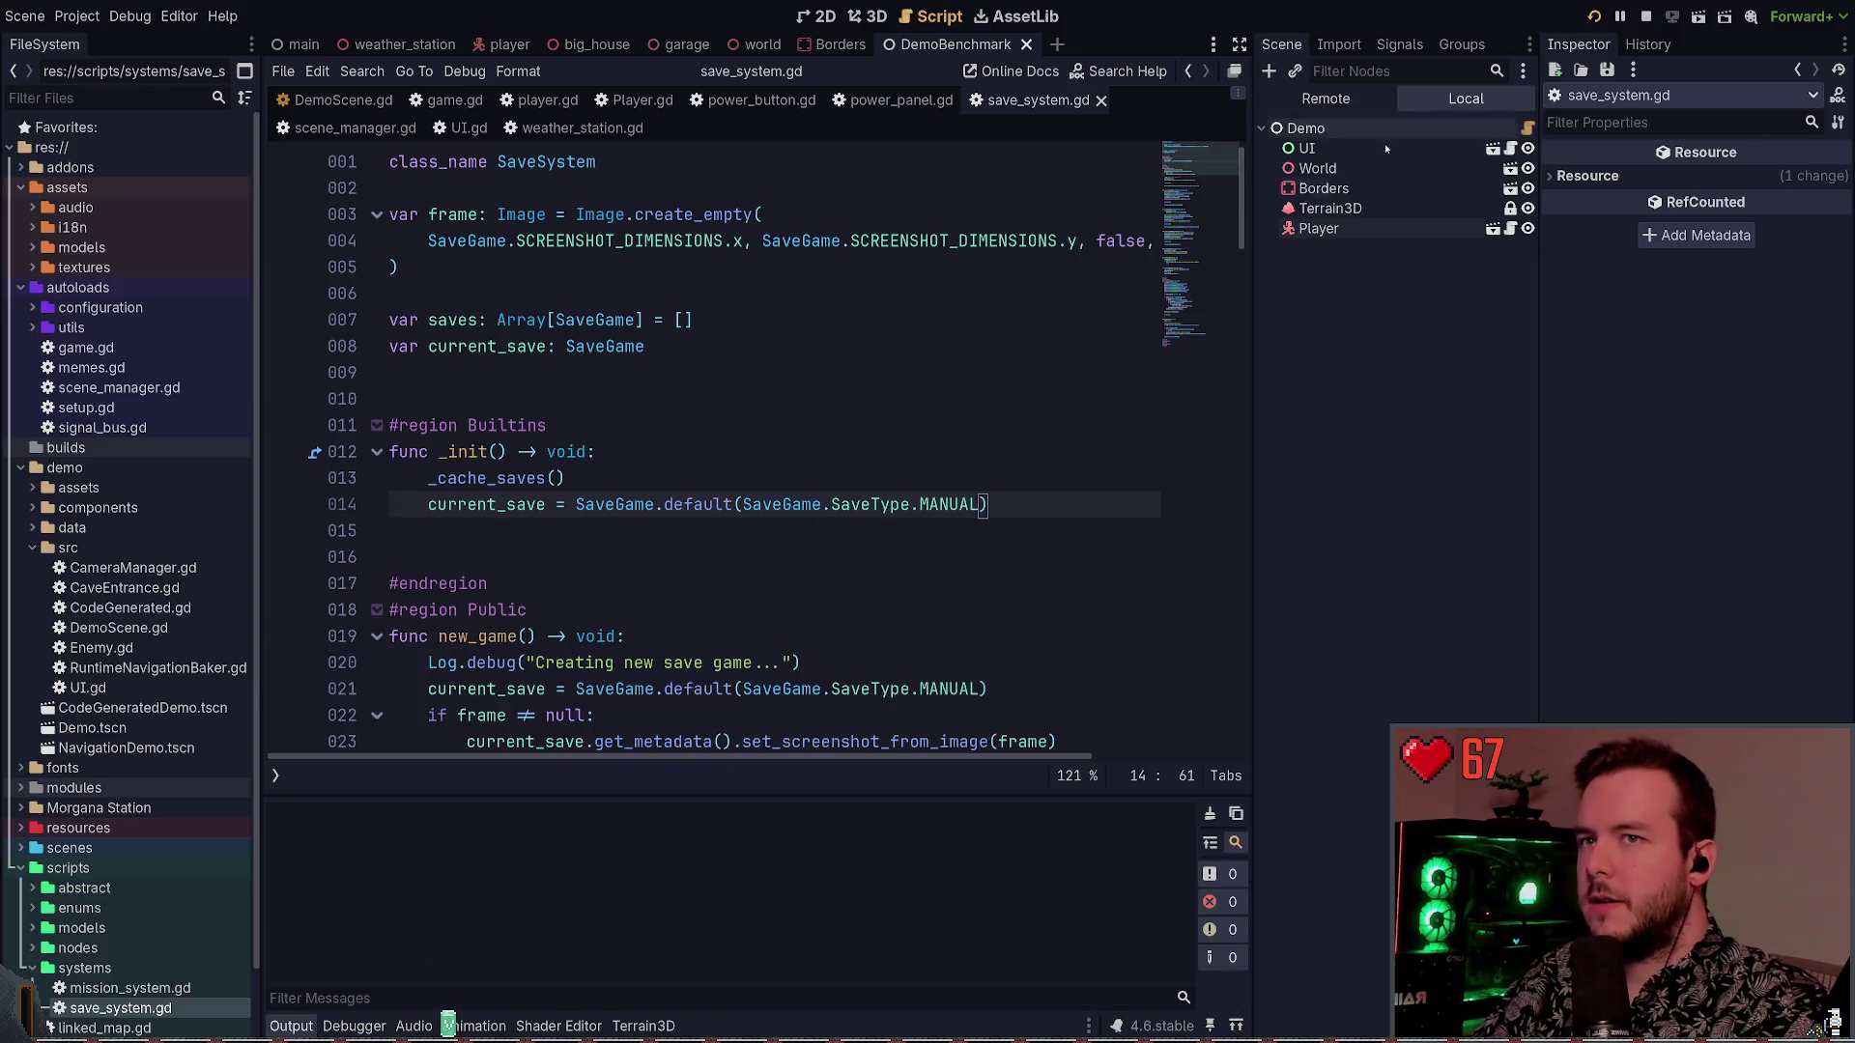
key("F8")
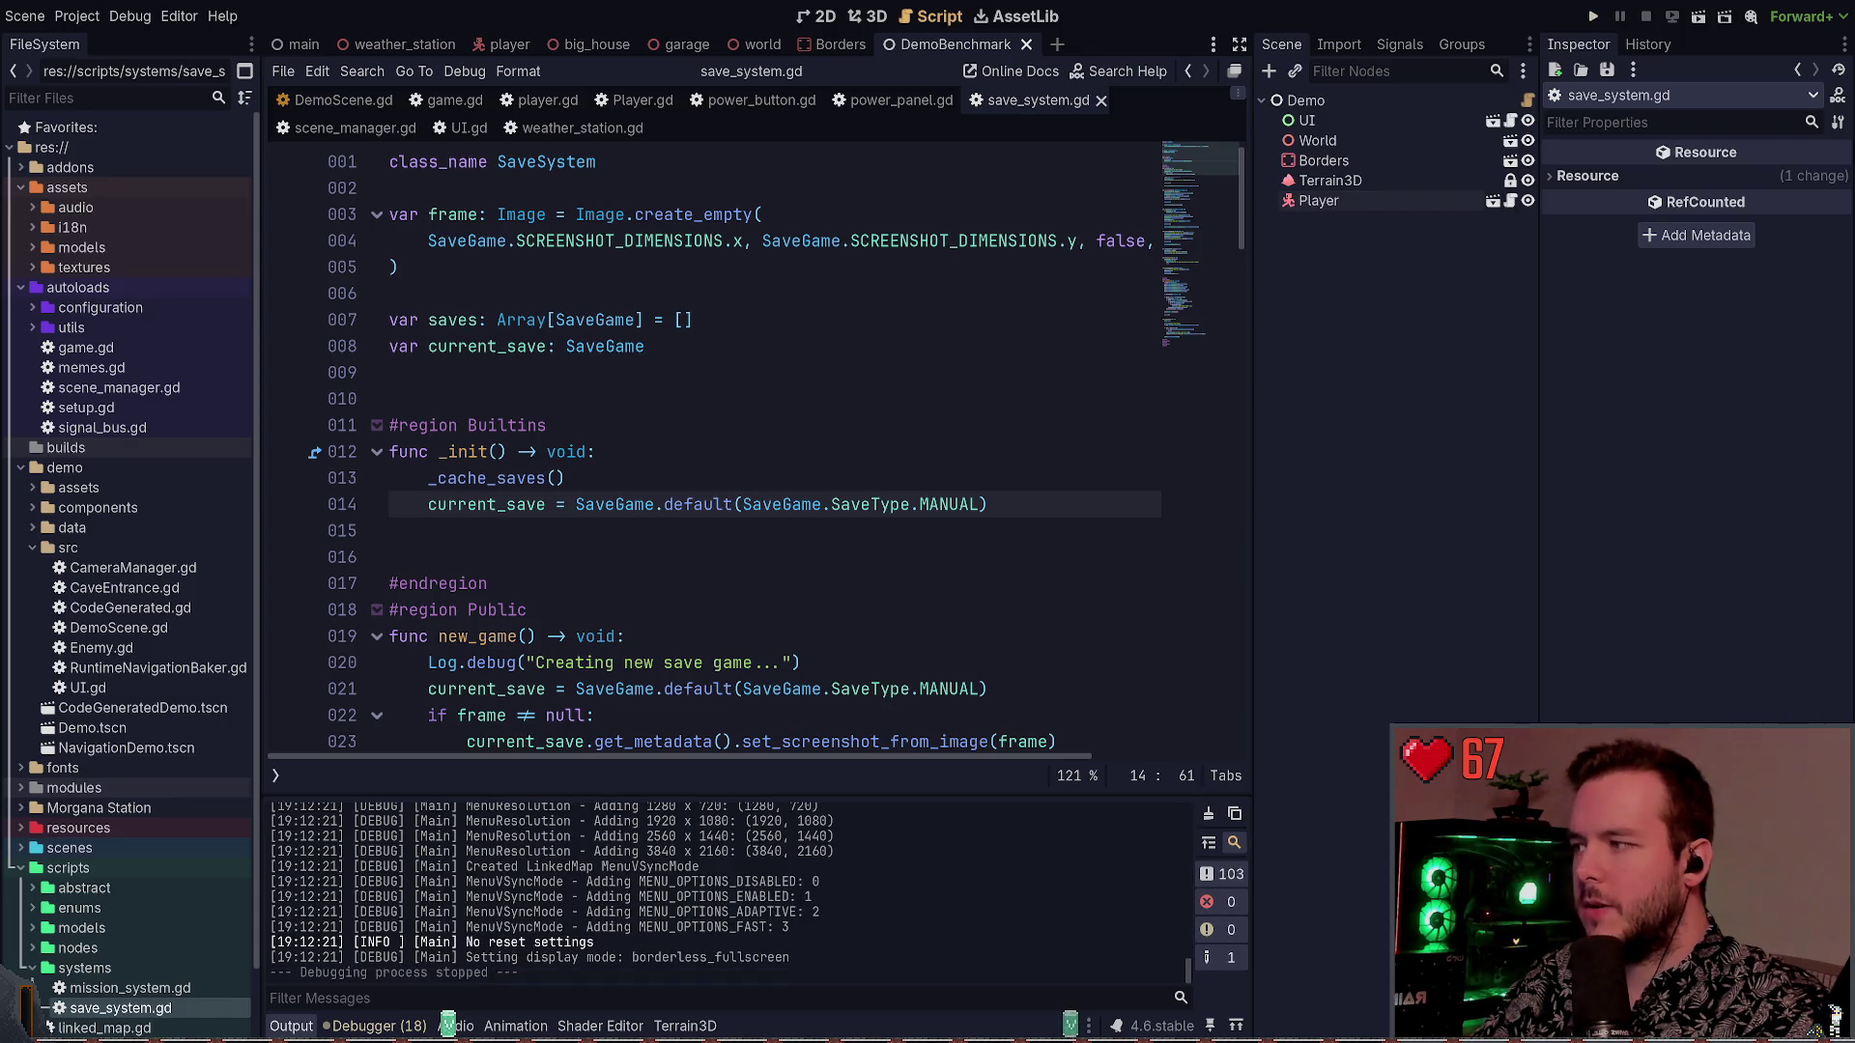
Run the project and check the errors list and output log
left_click(1698, 16)
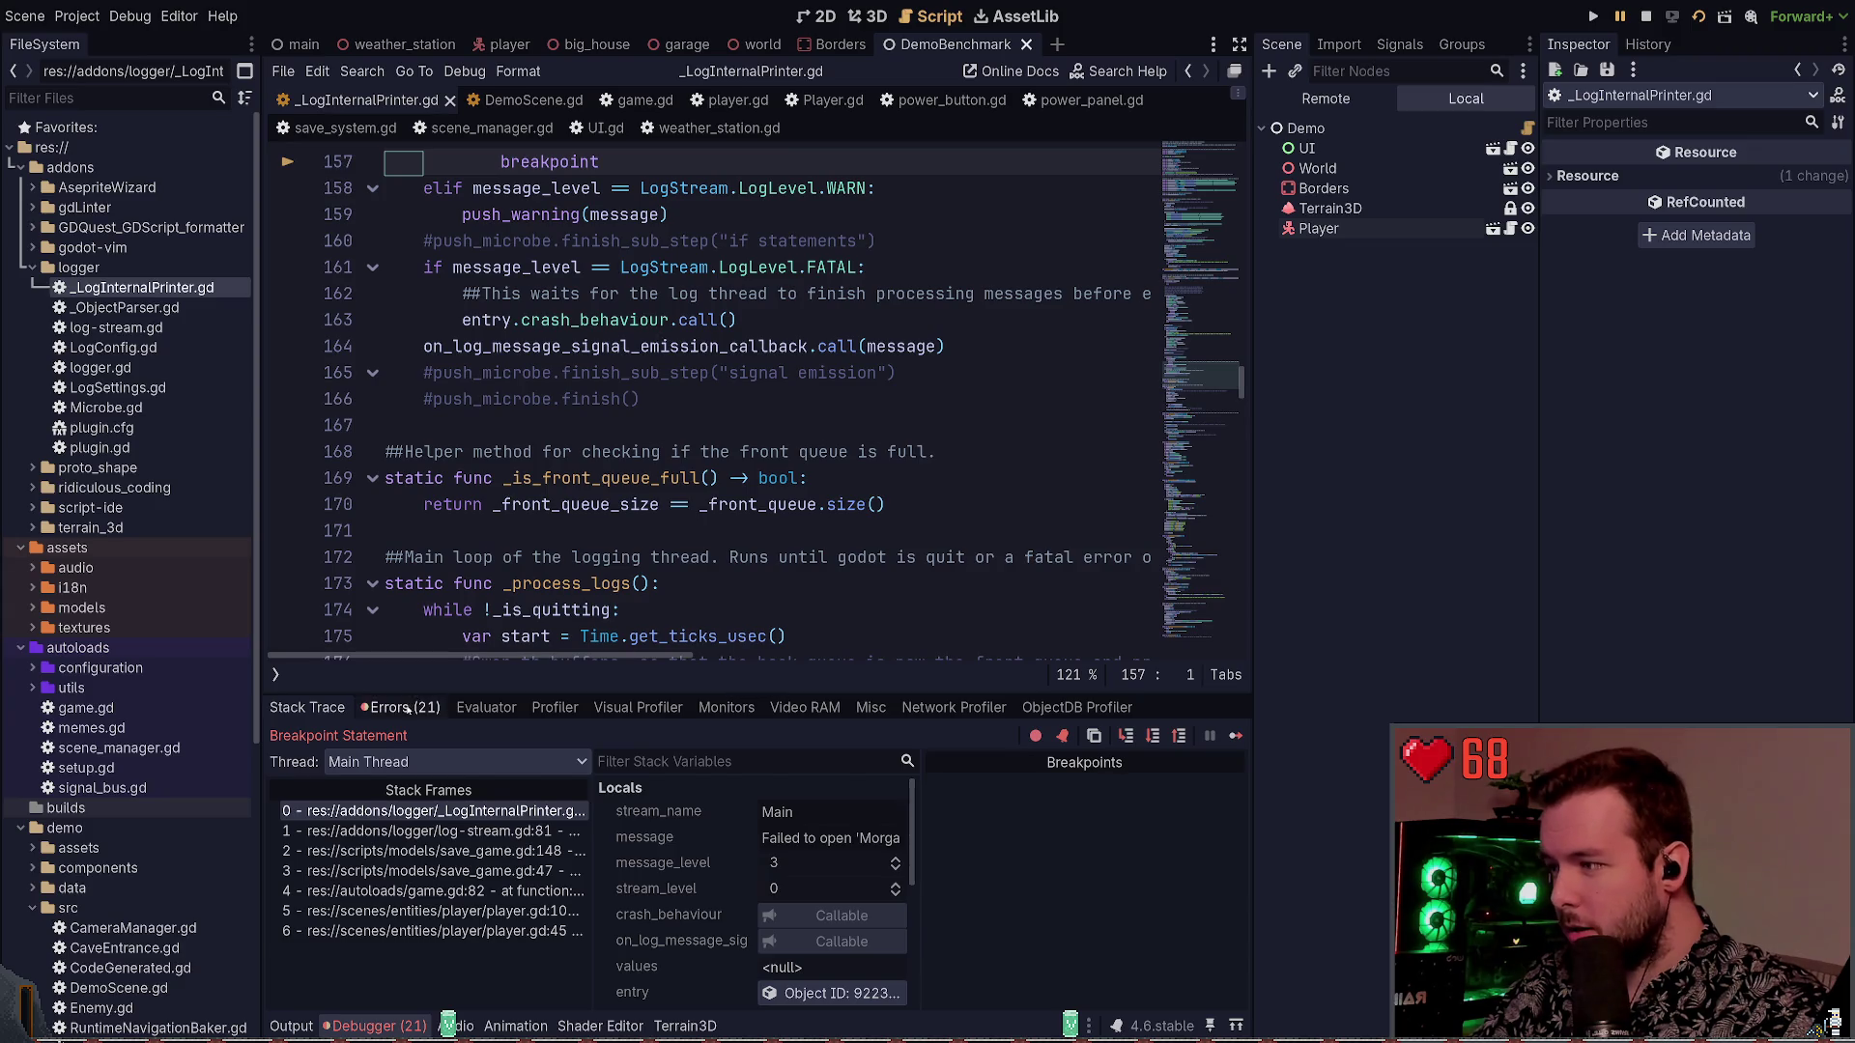
left_click(400, 707)
double_click(727, 998)
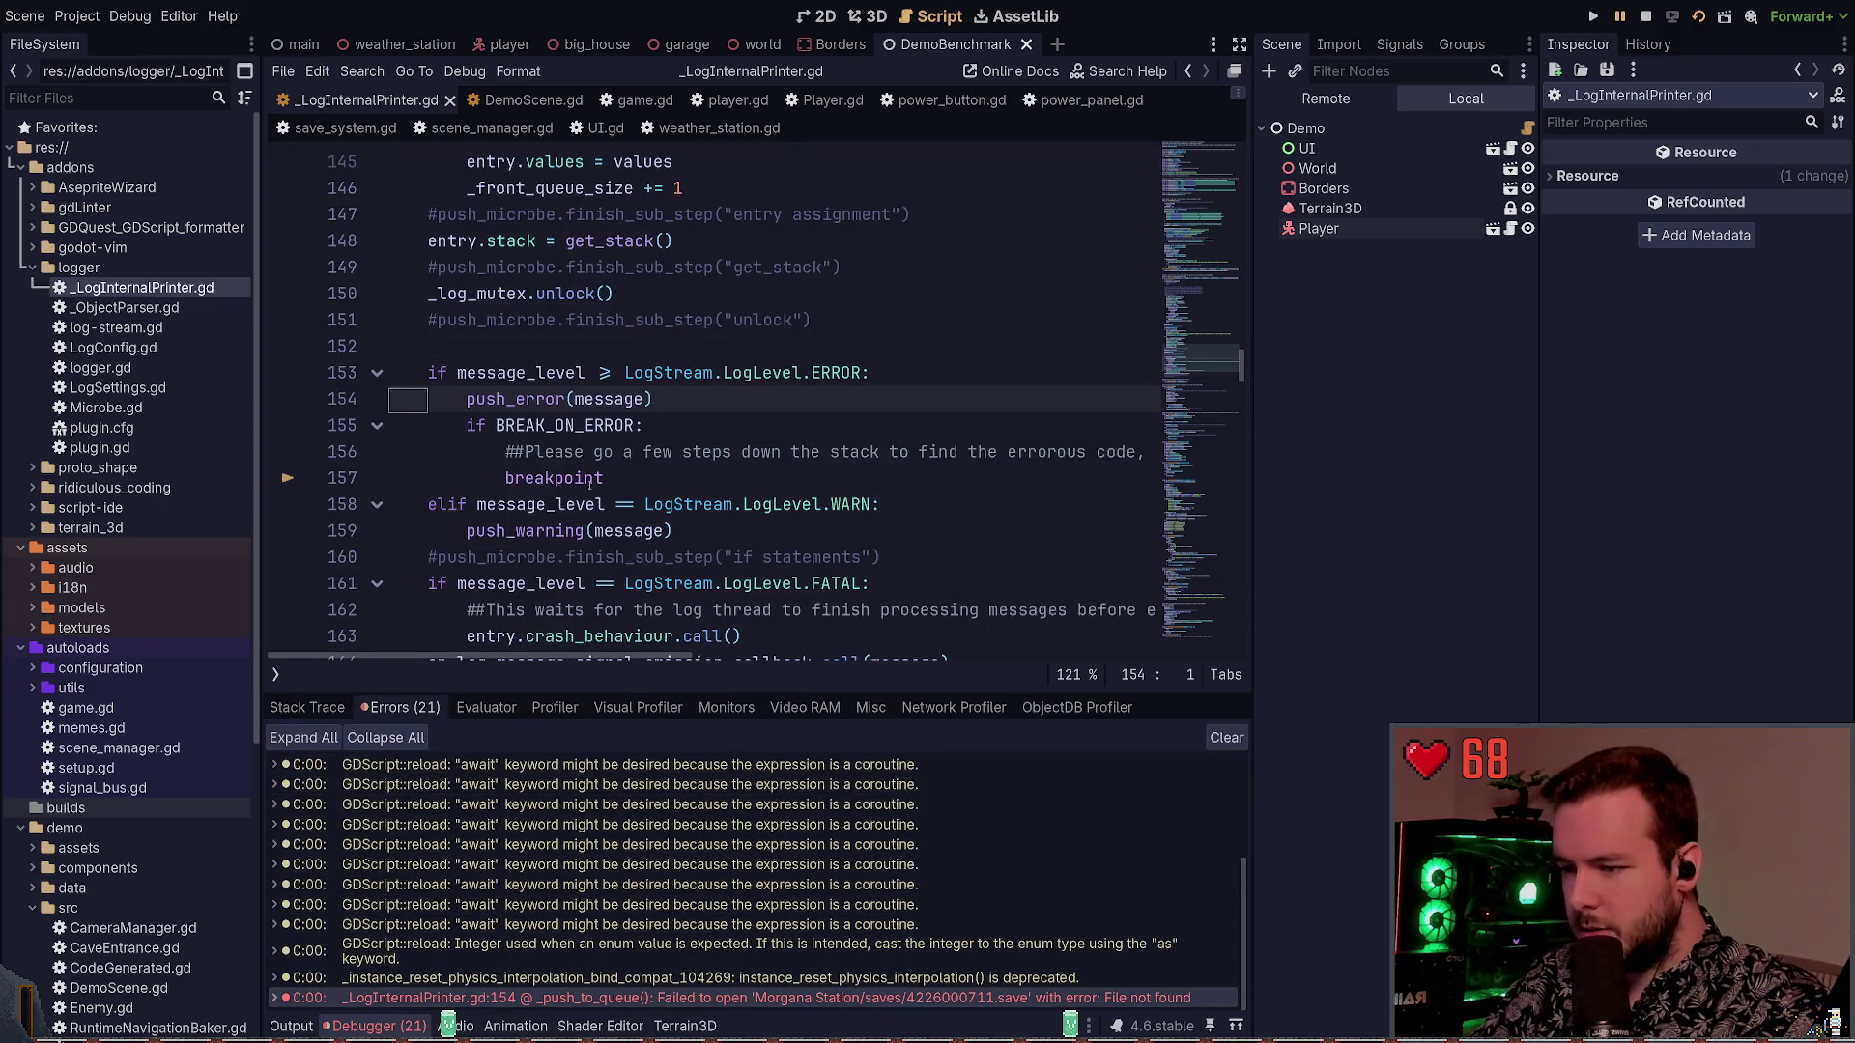
left_click(291, 1026)
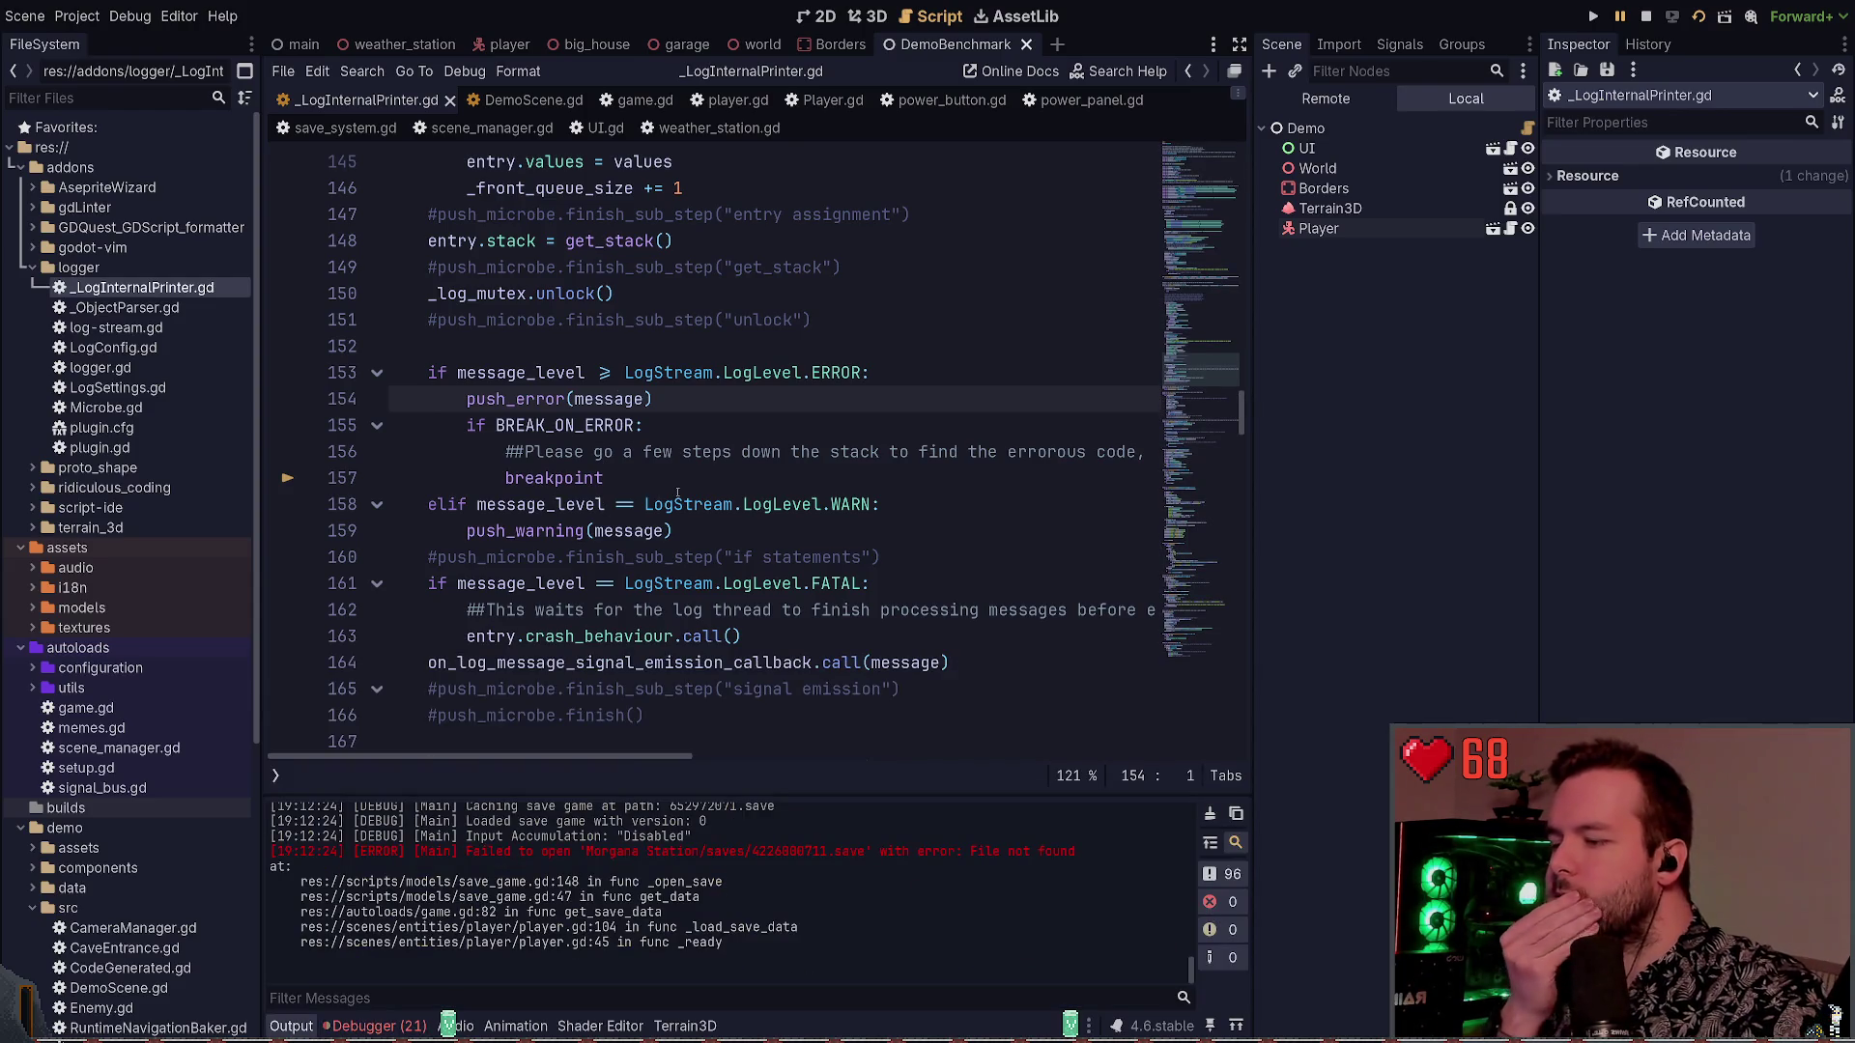
key("alt+d")
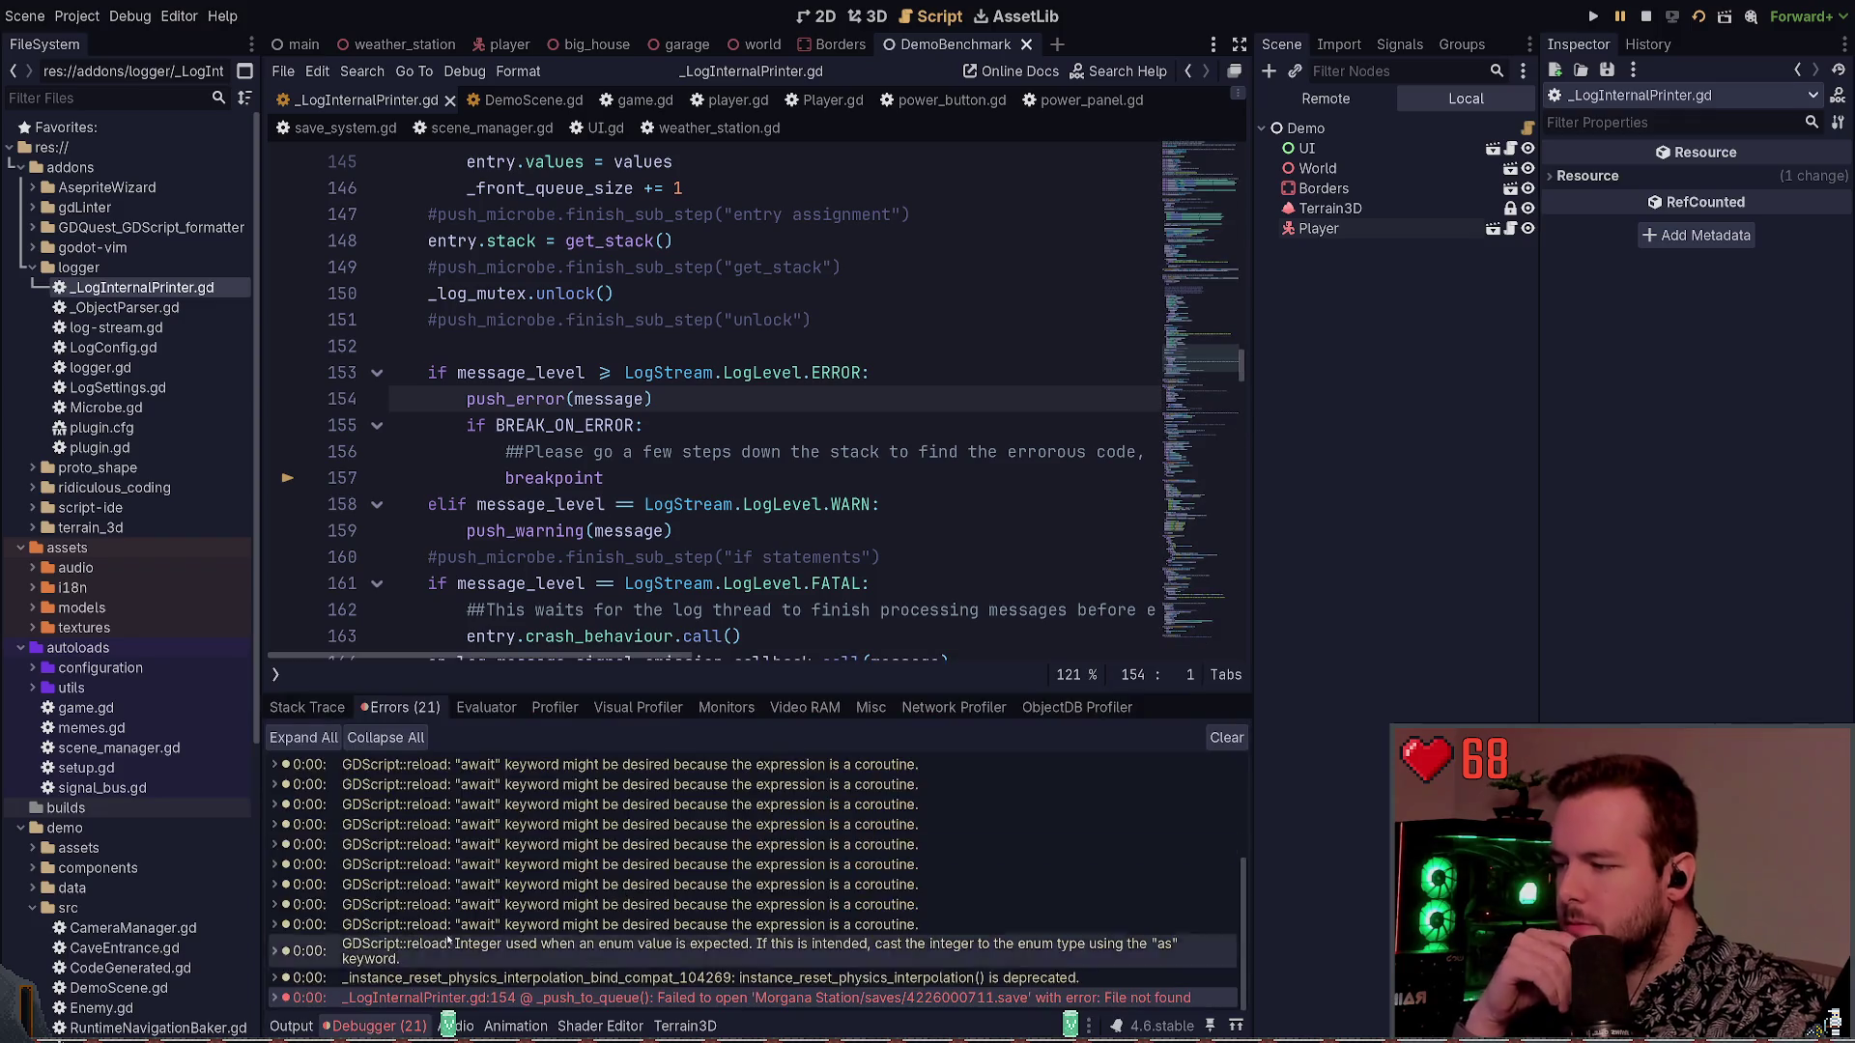
Trace the error stack through save_game.gd get_data line 47 and game.gd, then stop the game
left_click(360, 998)
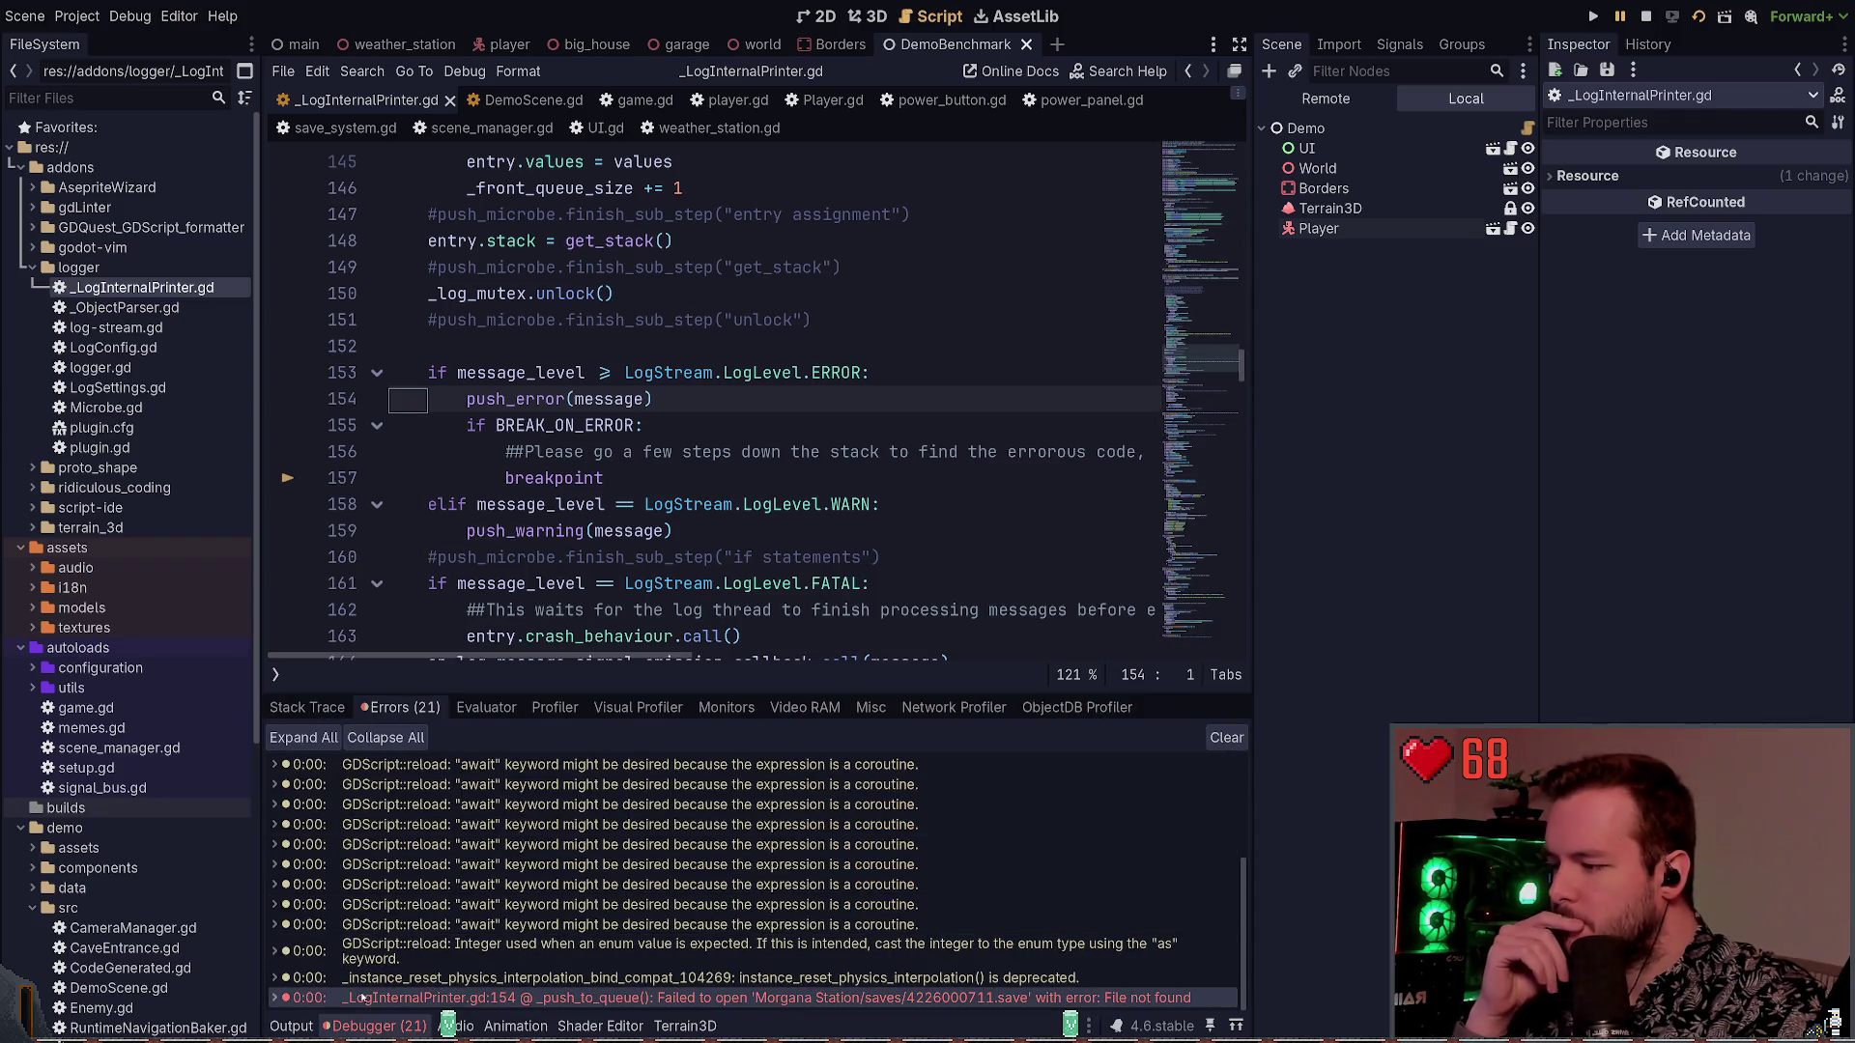
double_click(361, 997)
left_click(518, 918)
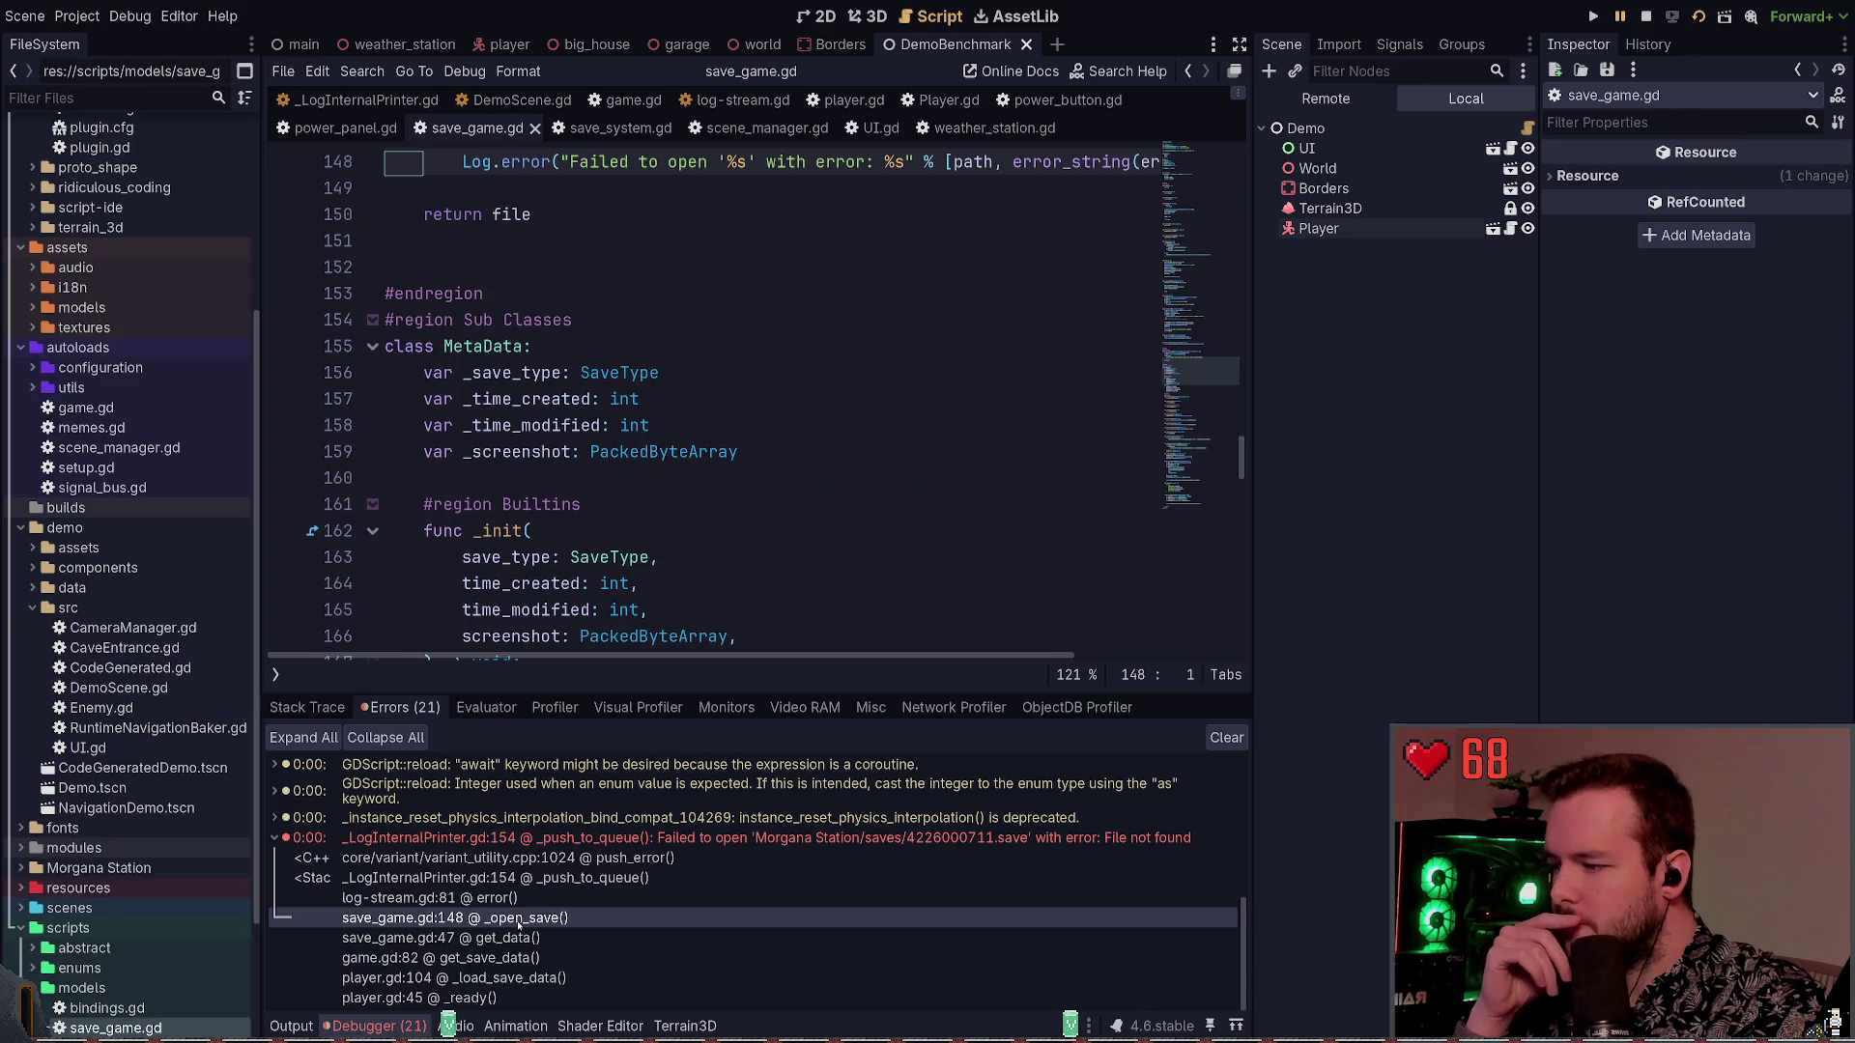
left_click(519, 935)
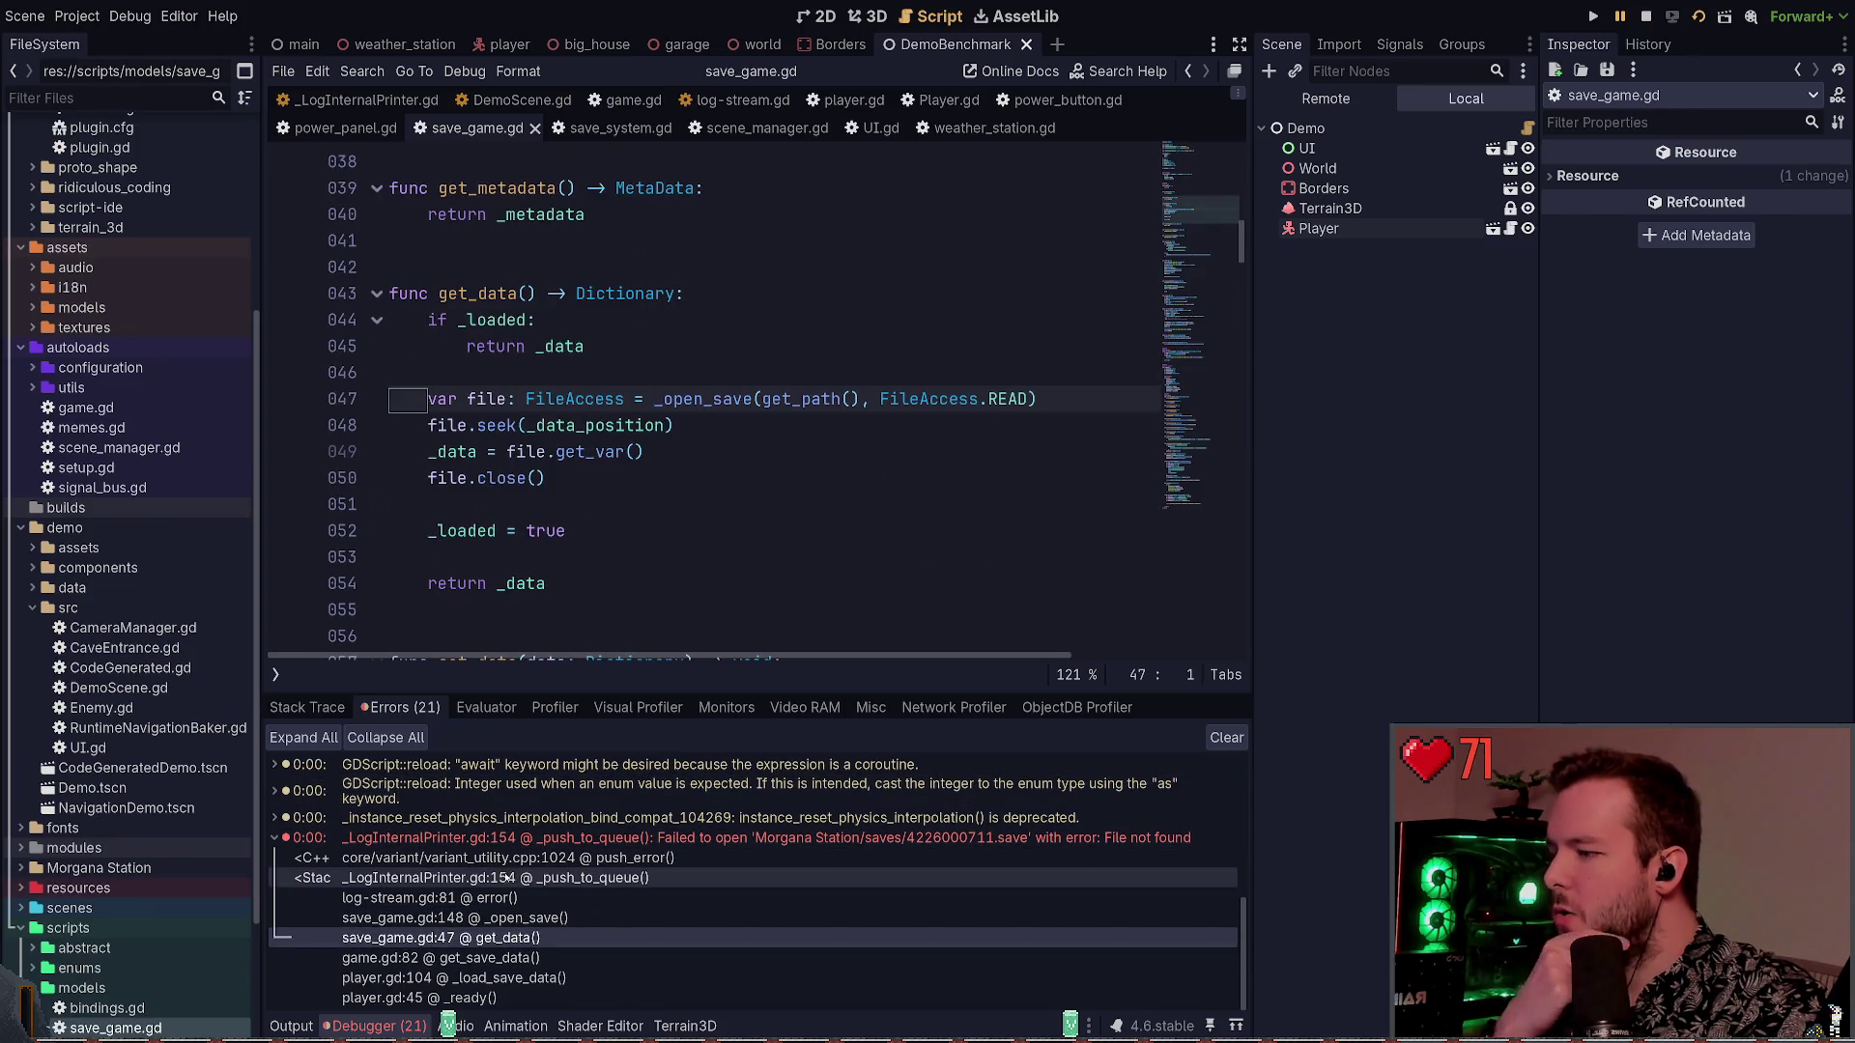
left_click(468, 957)
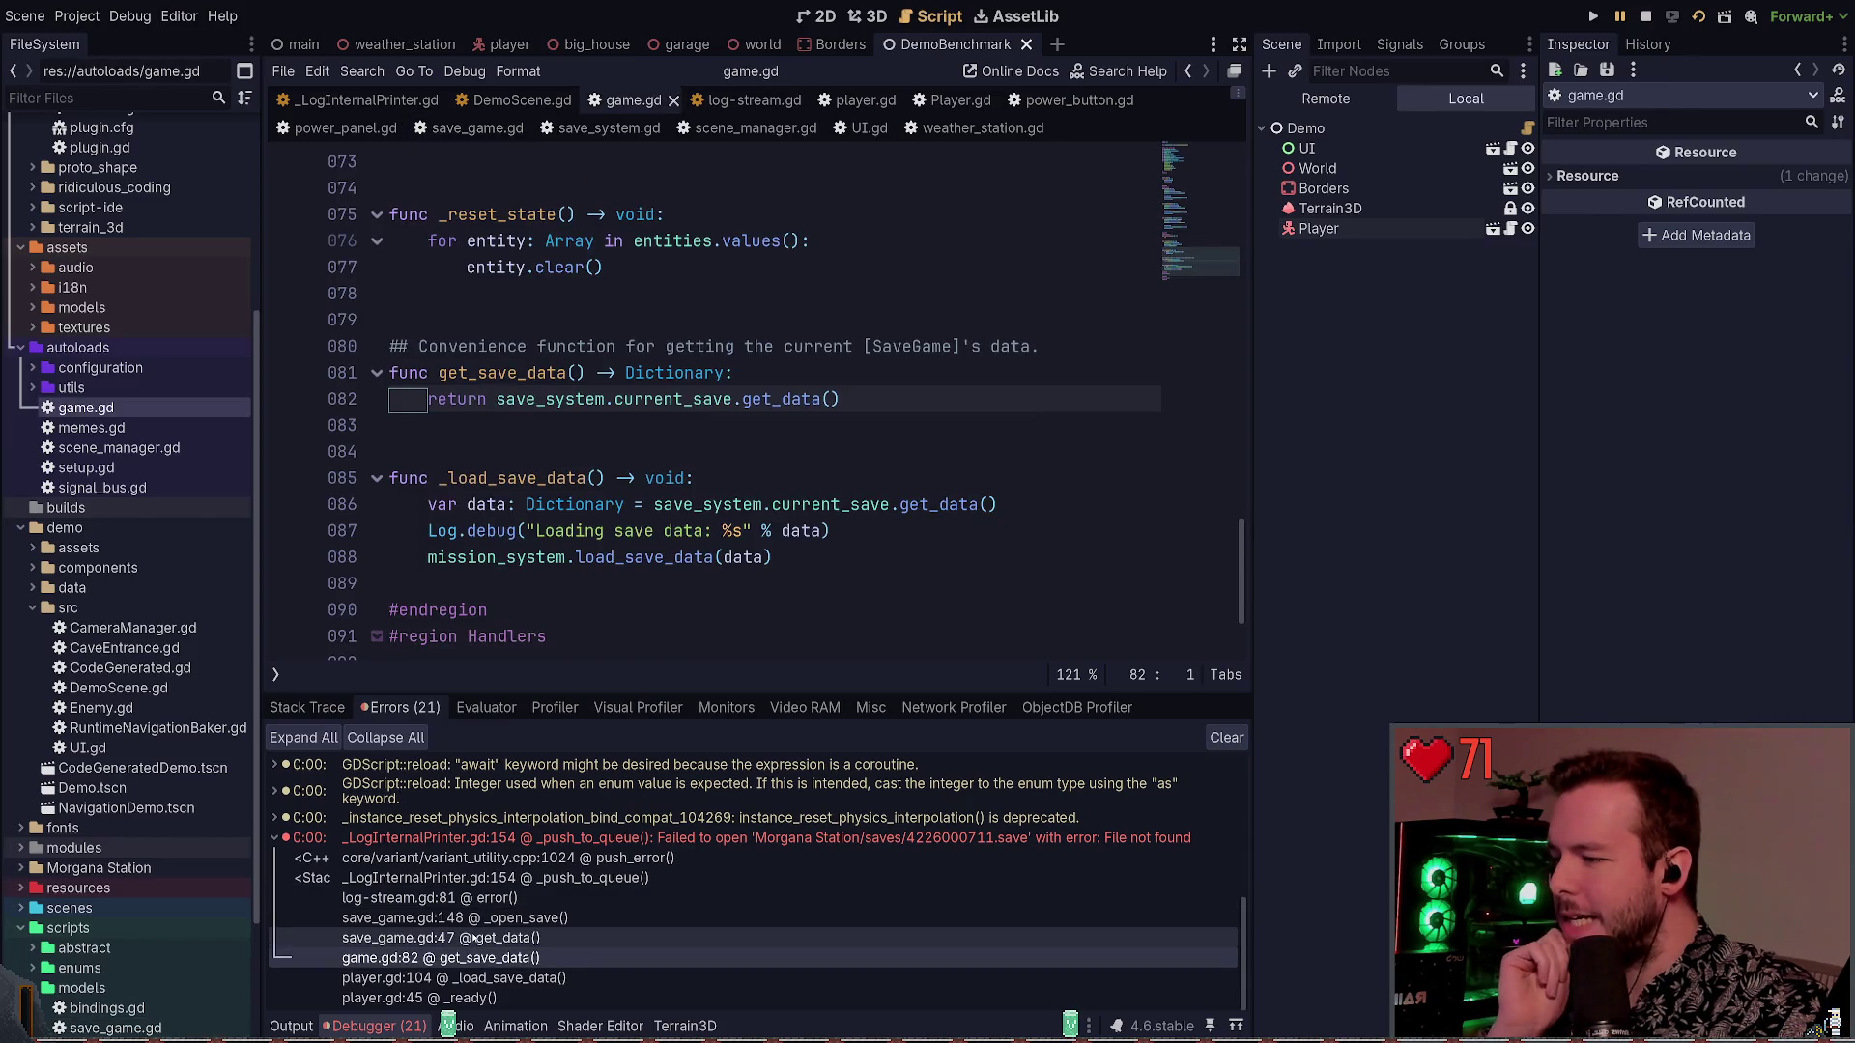
left_click(475, 937)
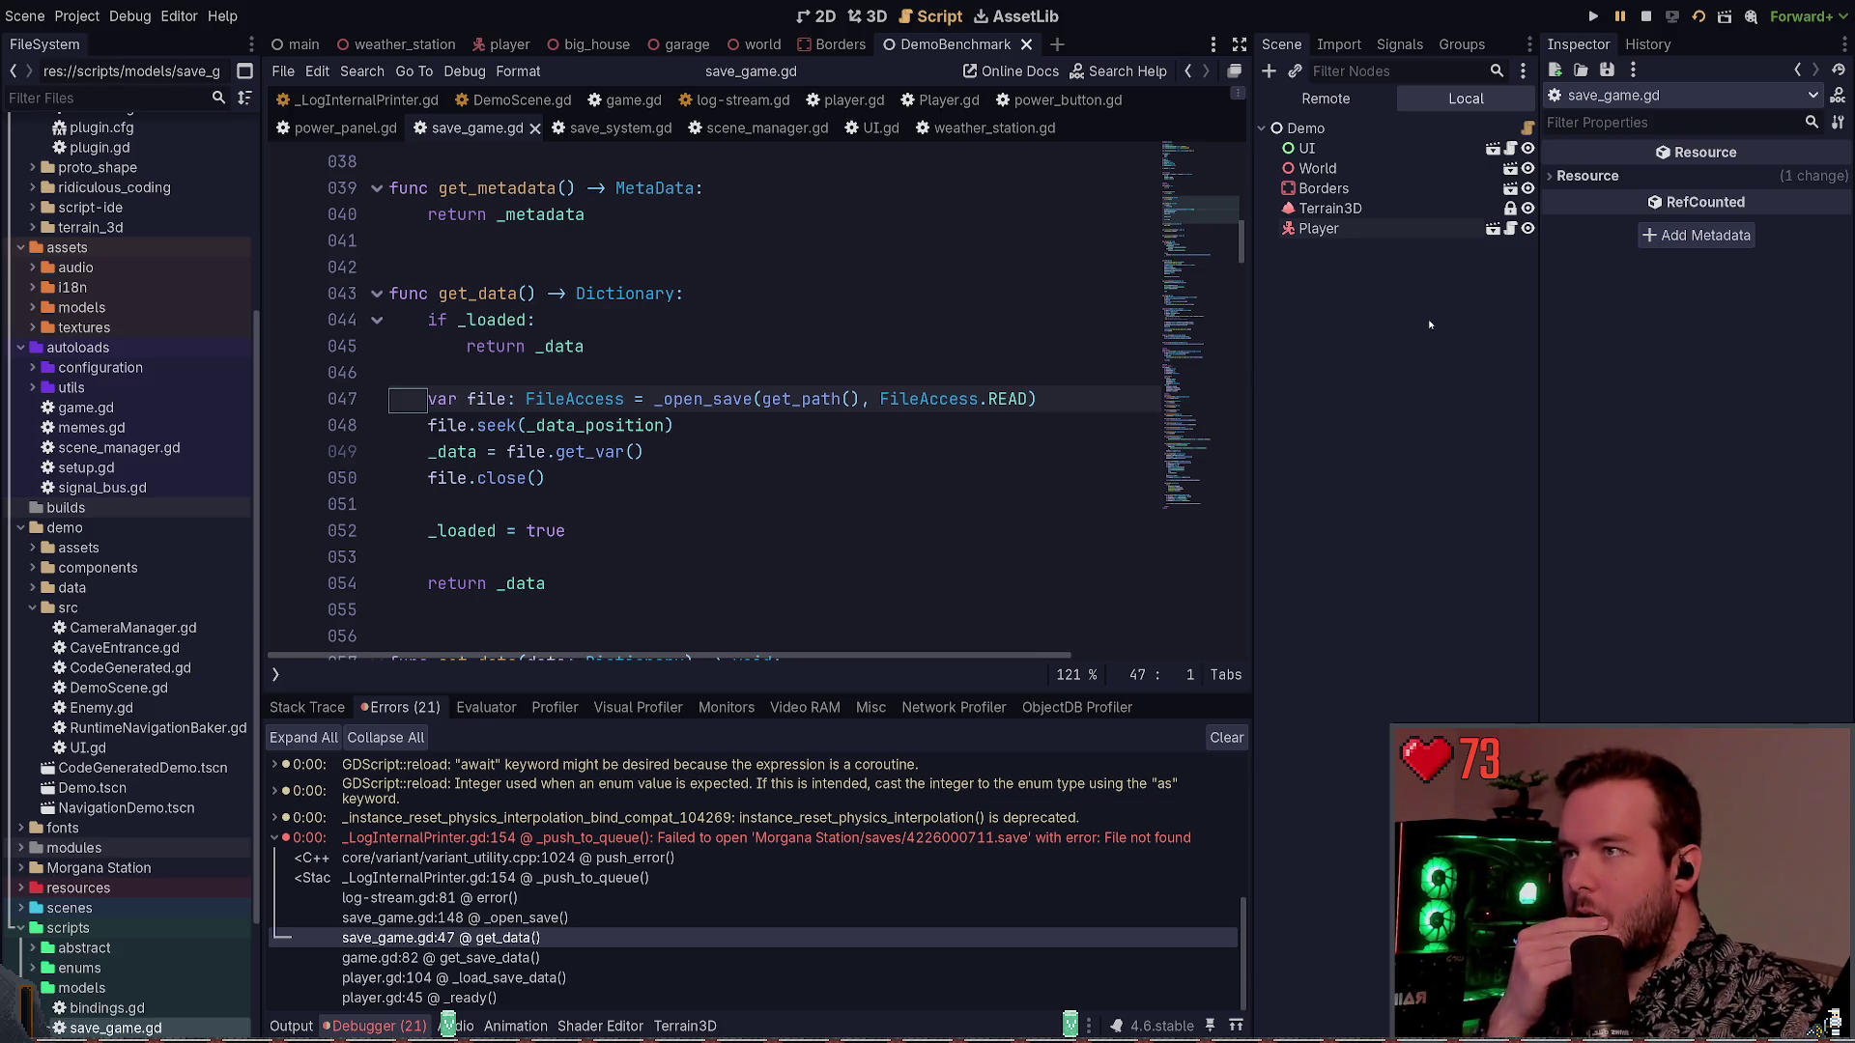
key("F8")
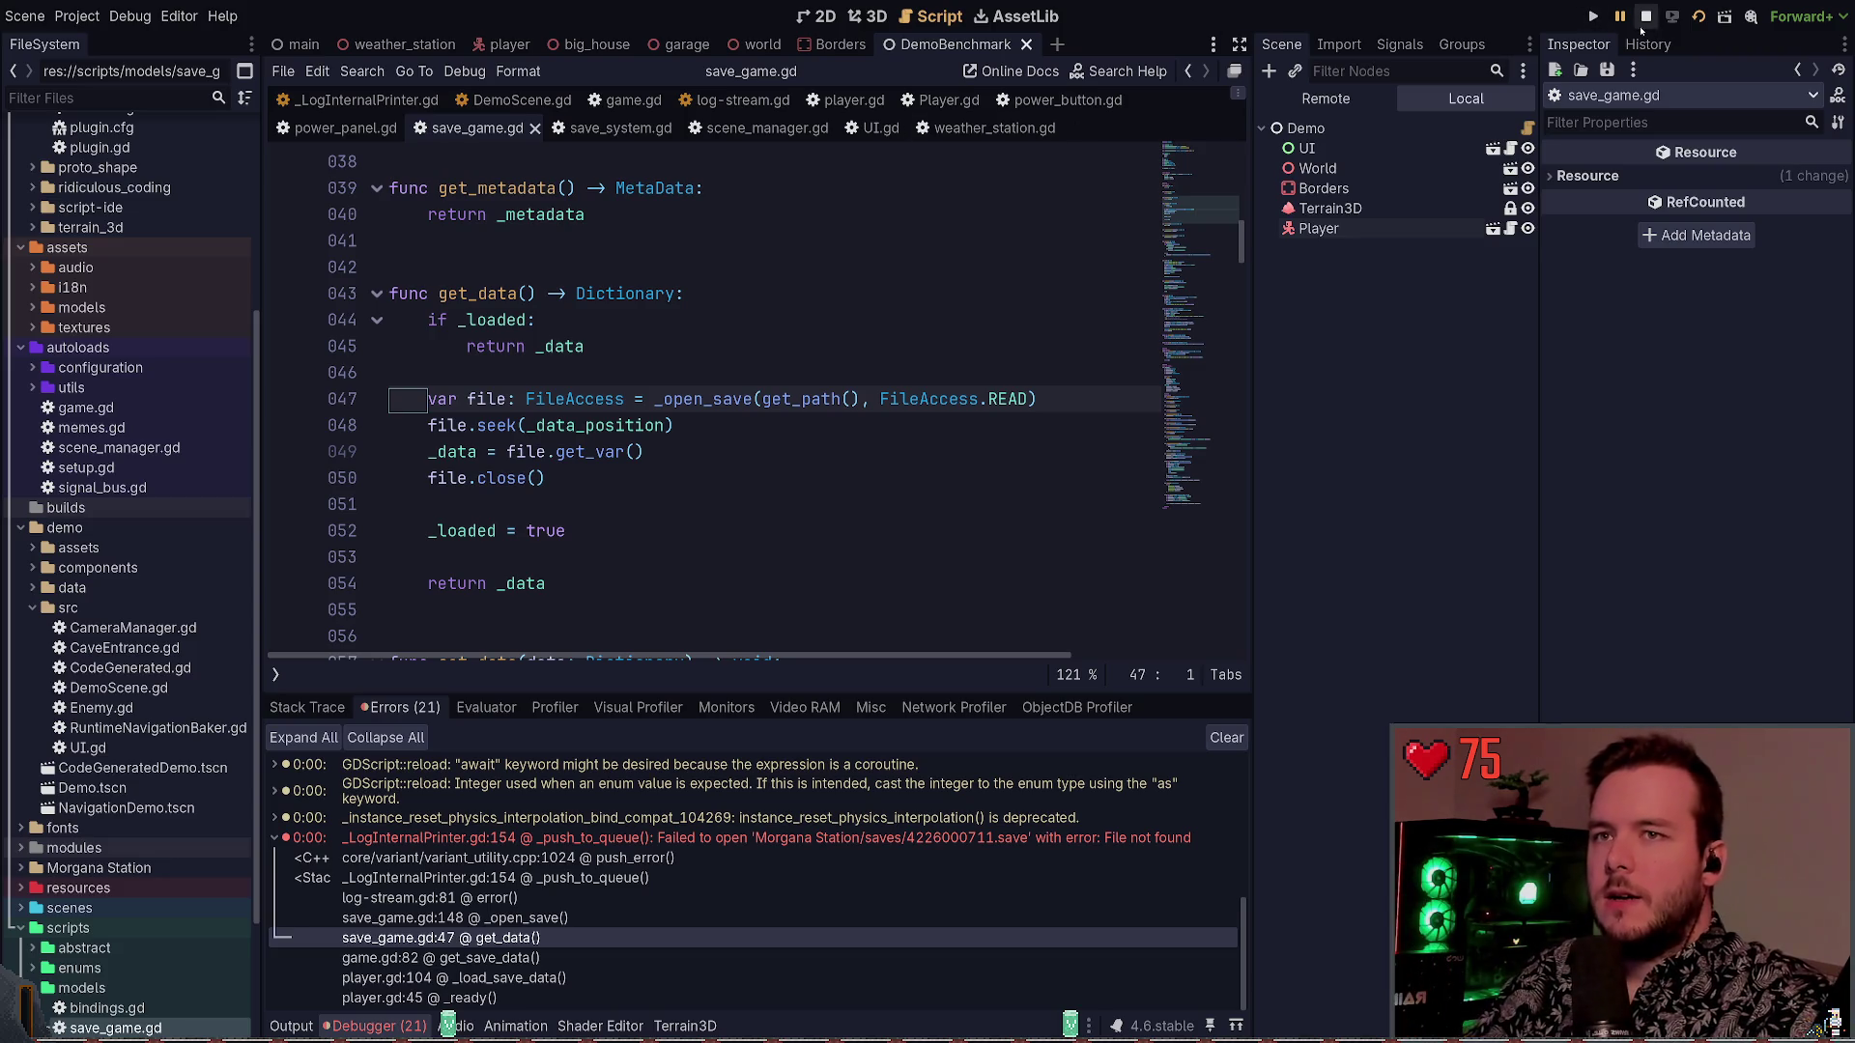
left_click(869, 18)
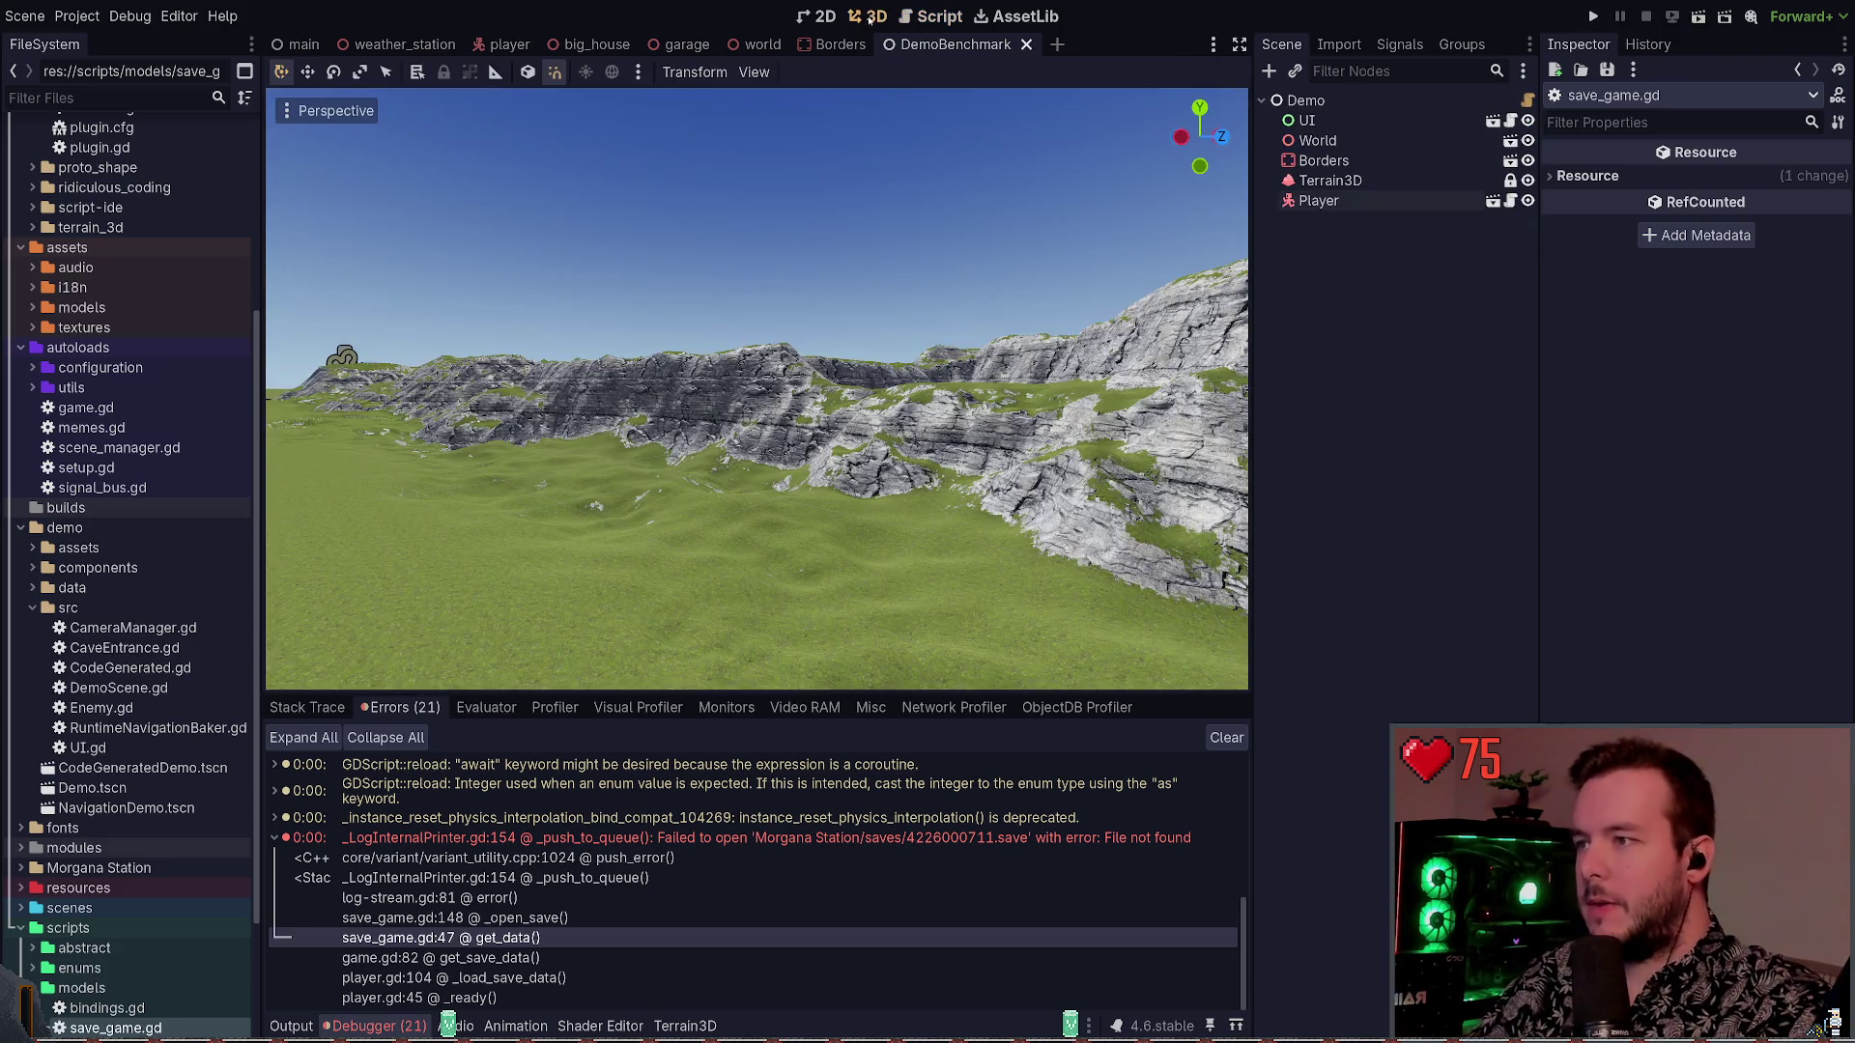
Duplicate game.gd's WEATHER_STATION preload line, comment out the original, and clear the old UID
key("F5")
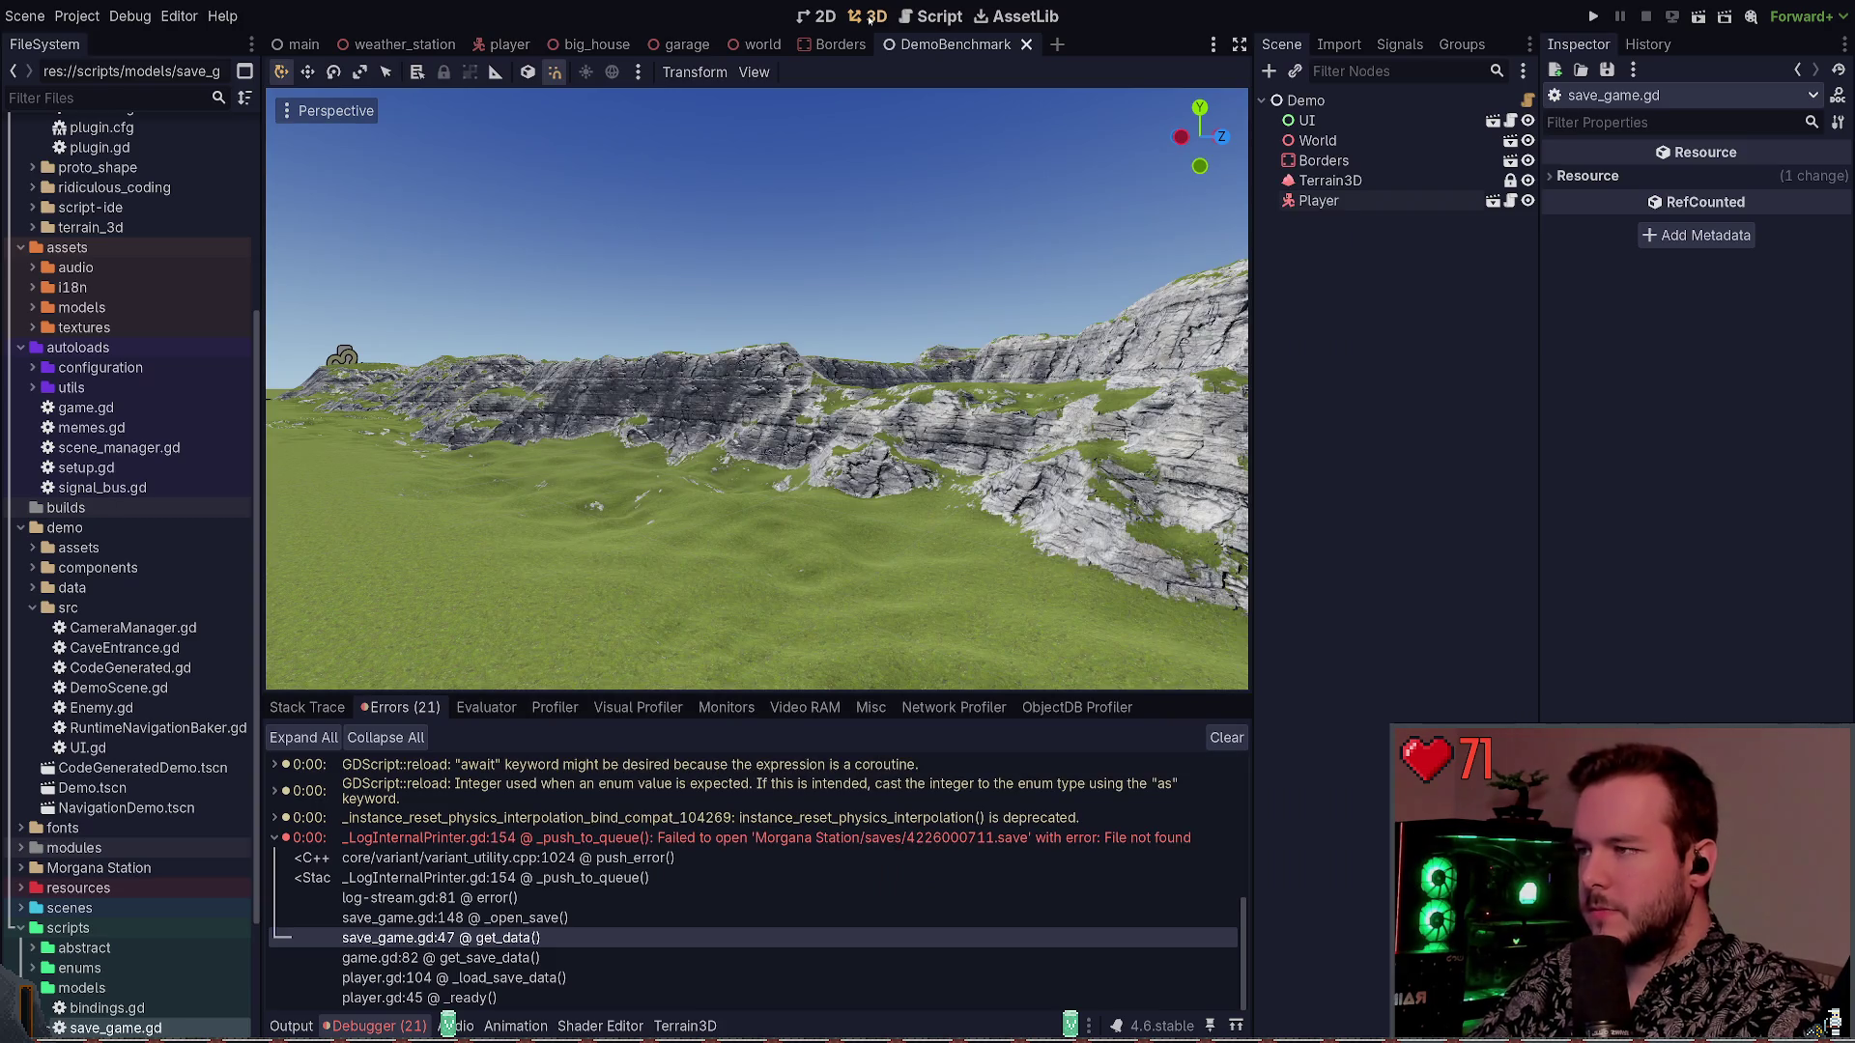
key("F5")
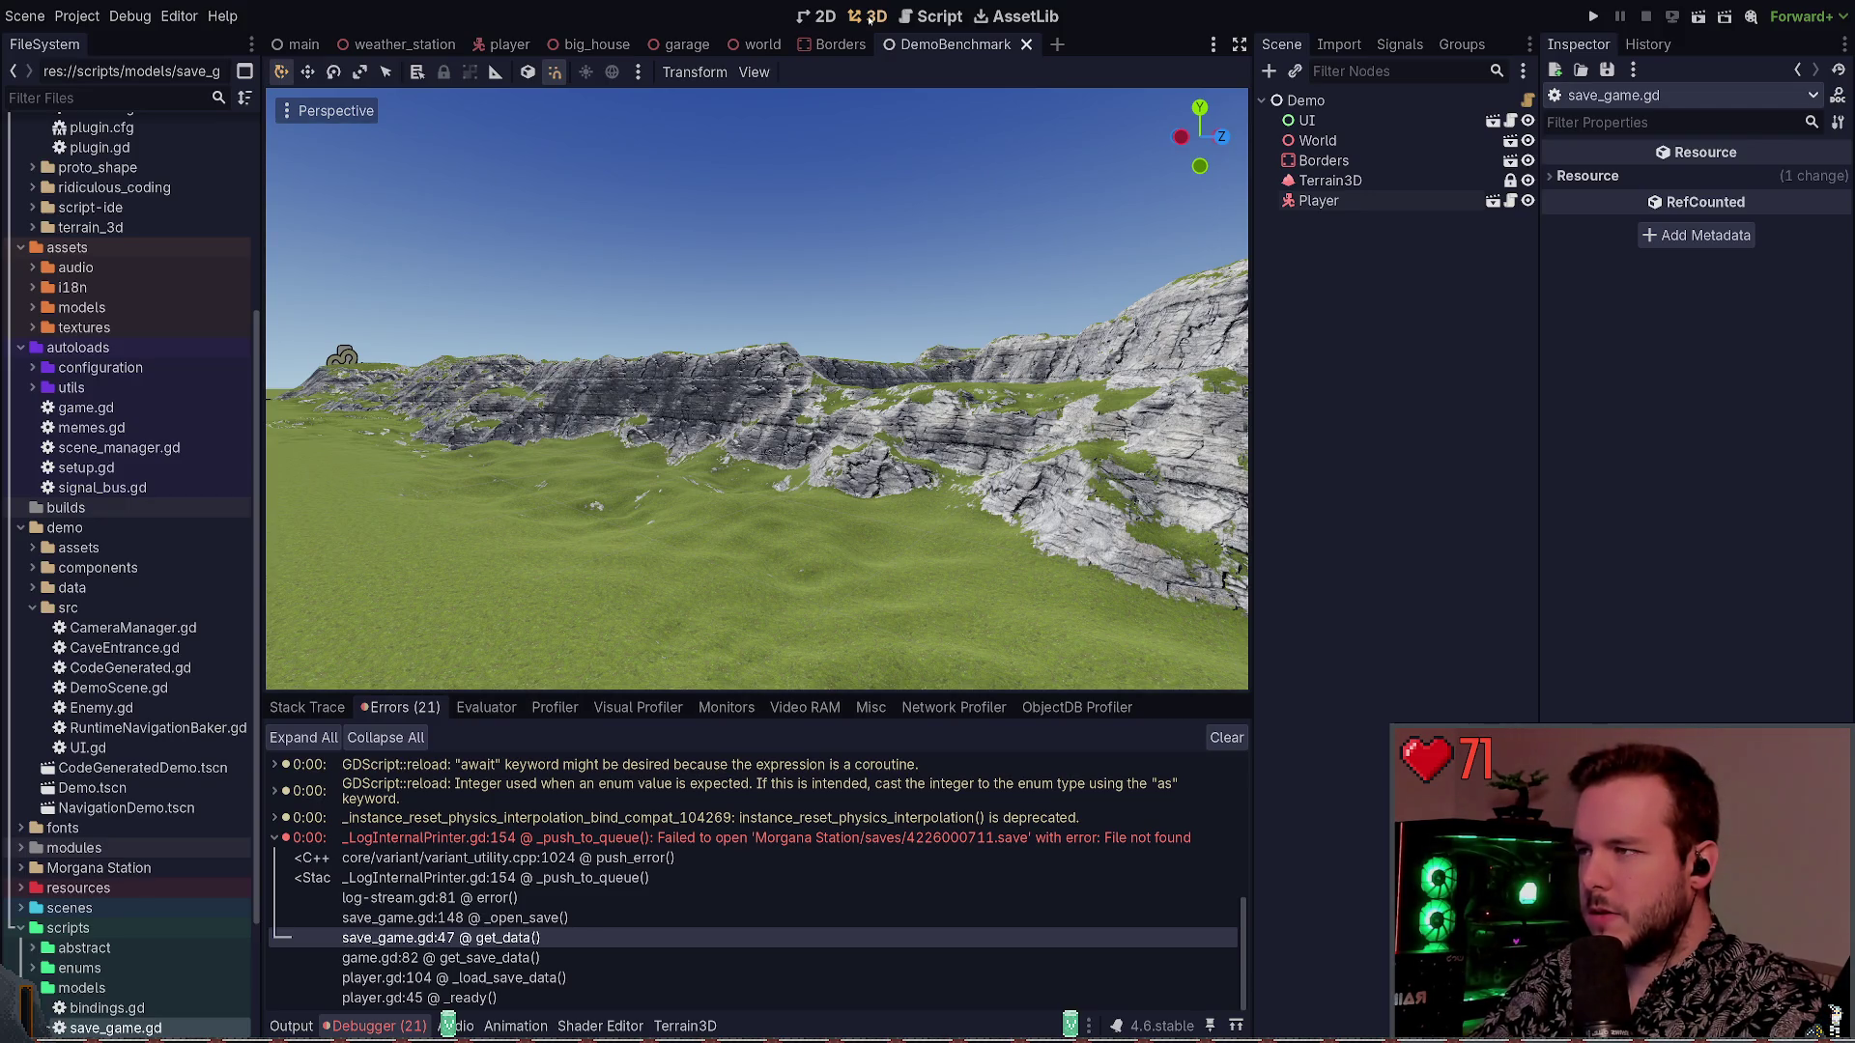
left_click(932, 17)
scroll(753, 387, "up", 15)
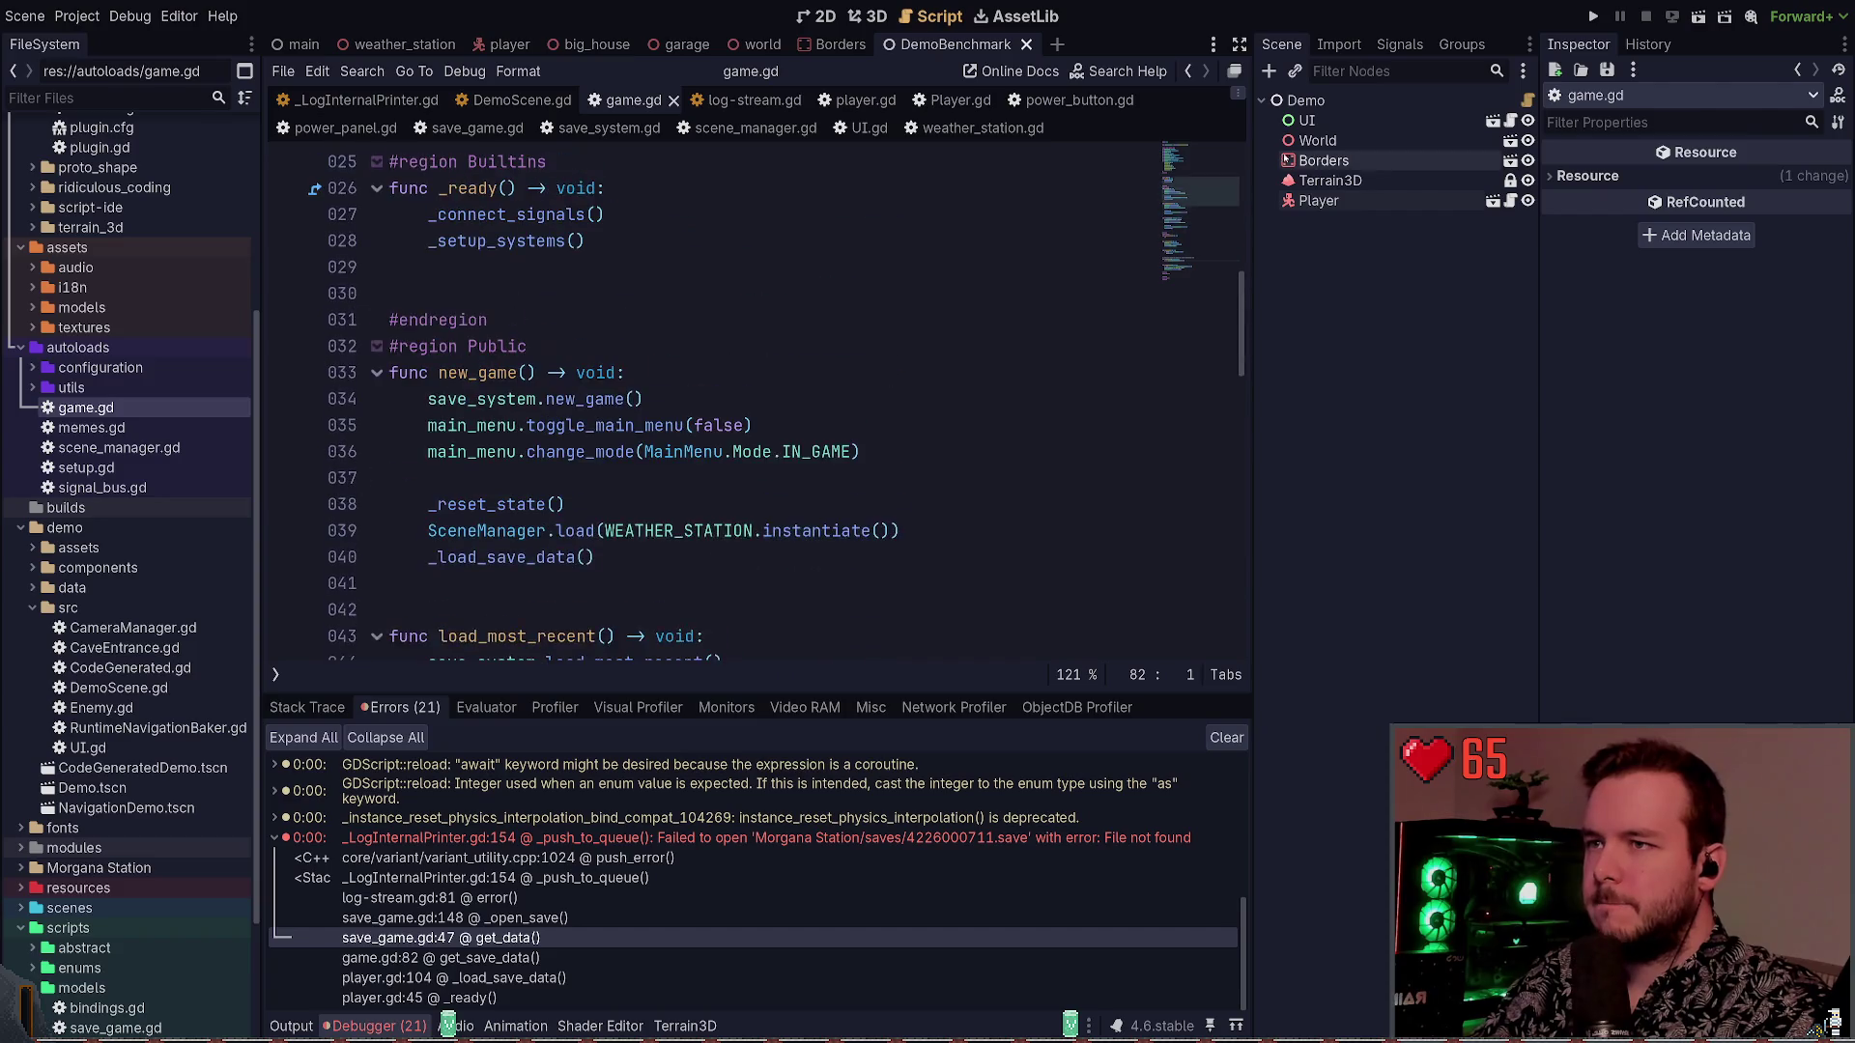
scroll(995, 169, "up", 8)
left_click(843, 227)
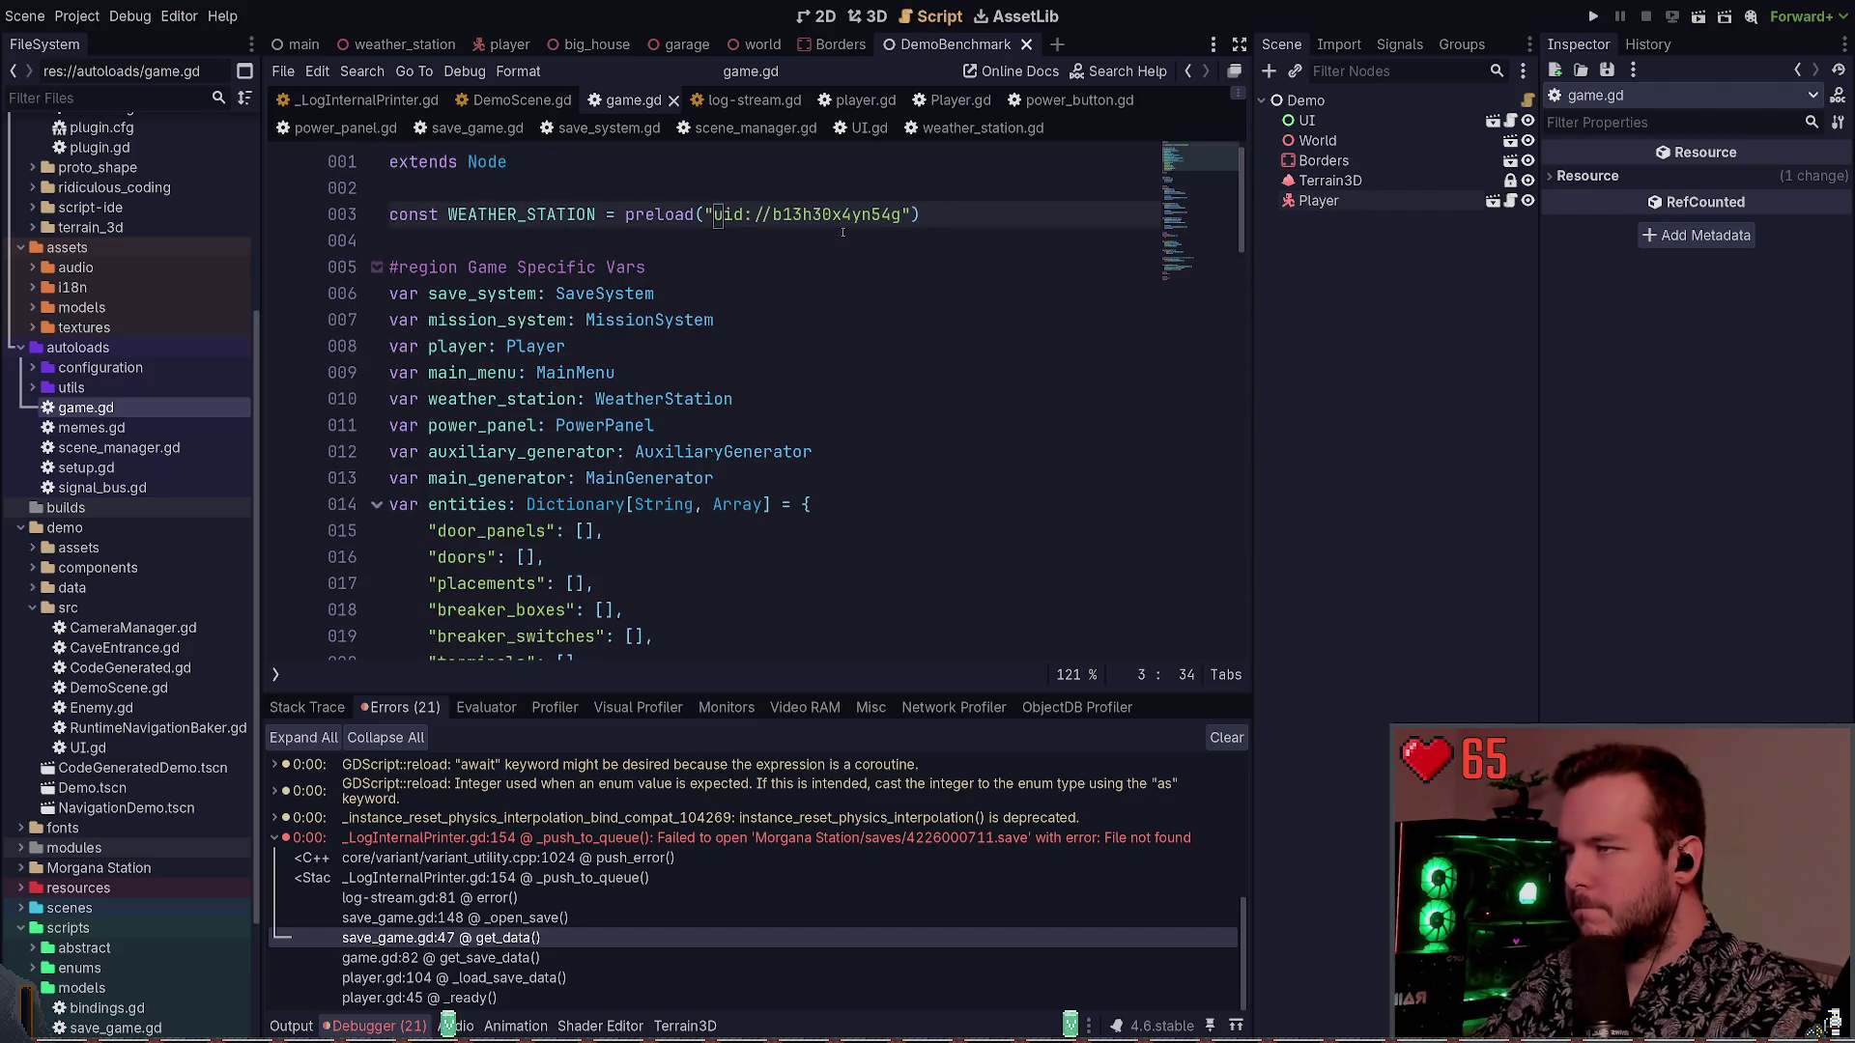
key("ctrl+shift+d")
key("Up")
key("ctrl+k")
key("Down")
key("ctrl+Left")
key("ctrl+Left")
key("ctrl+Left")
key("Left")
key("Left")
key("Left")
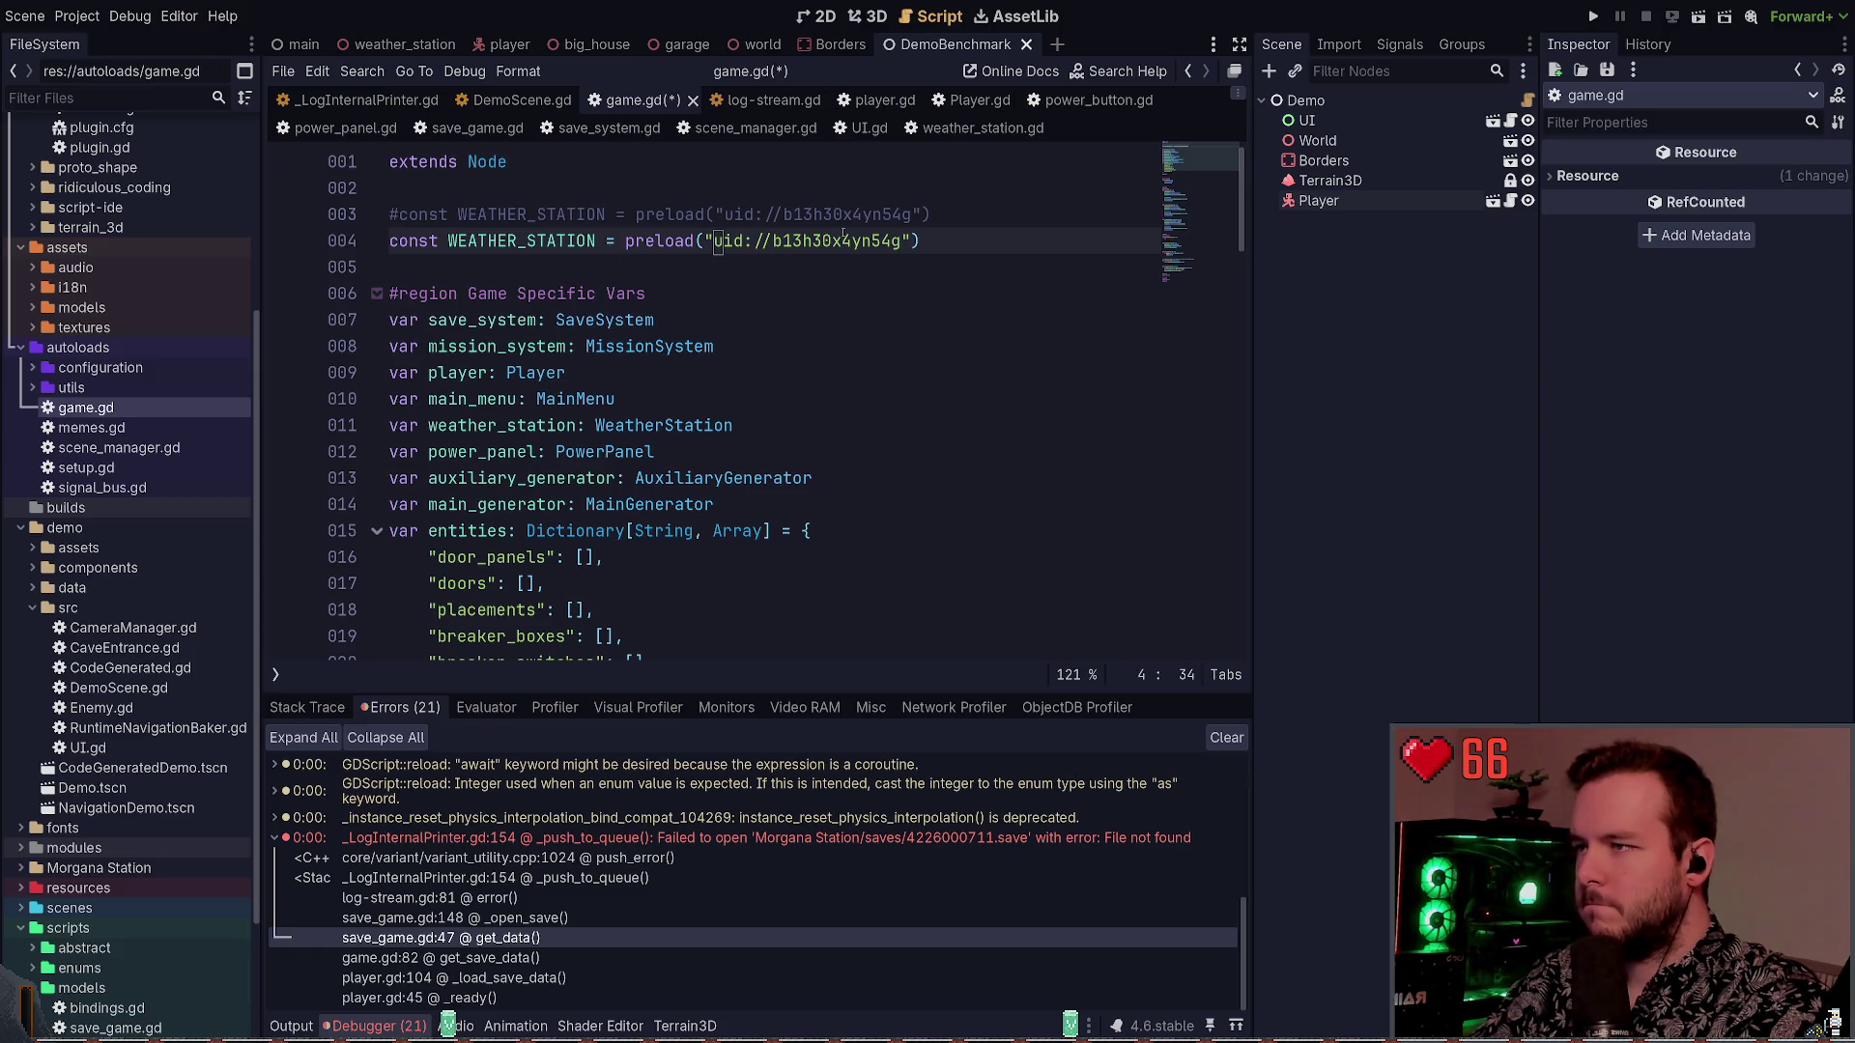
key("ctrl+Delete")
key("ctrl+Delete")
key("ctrl+Delete")
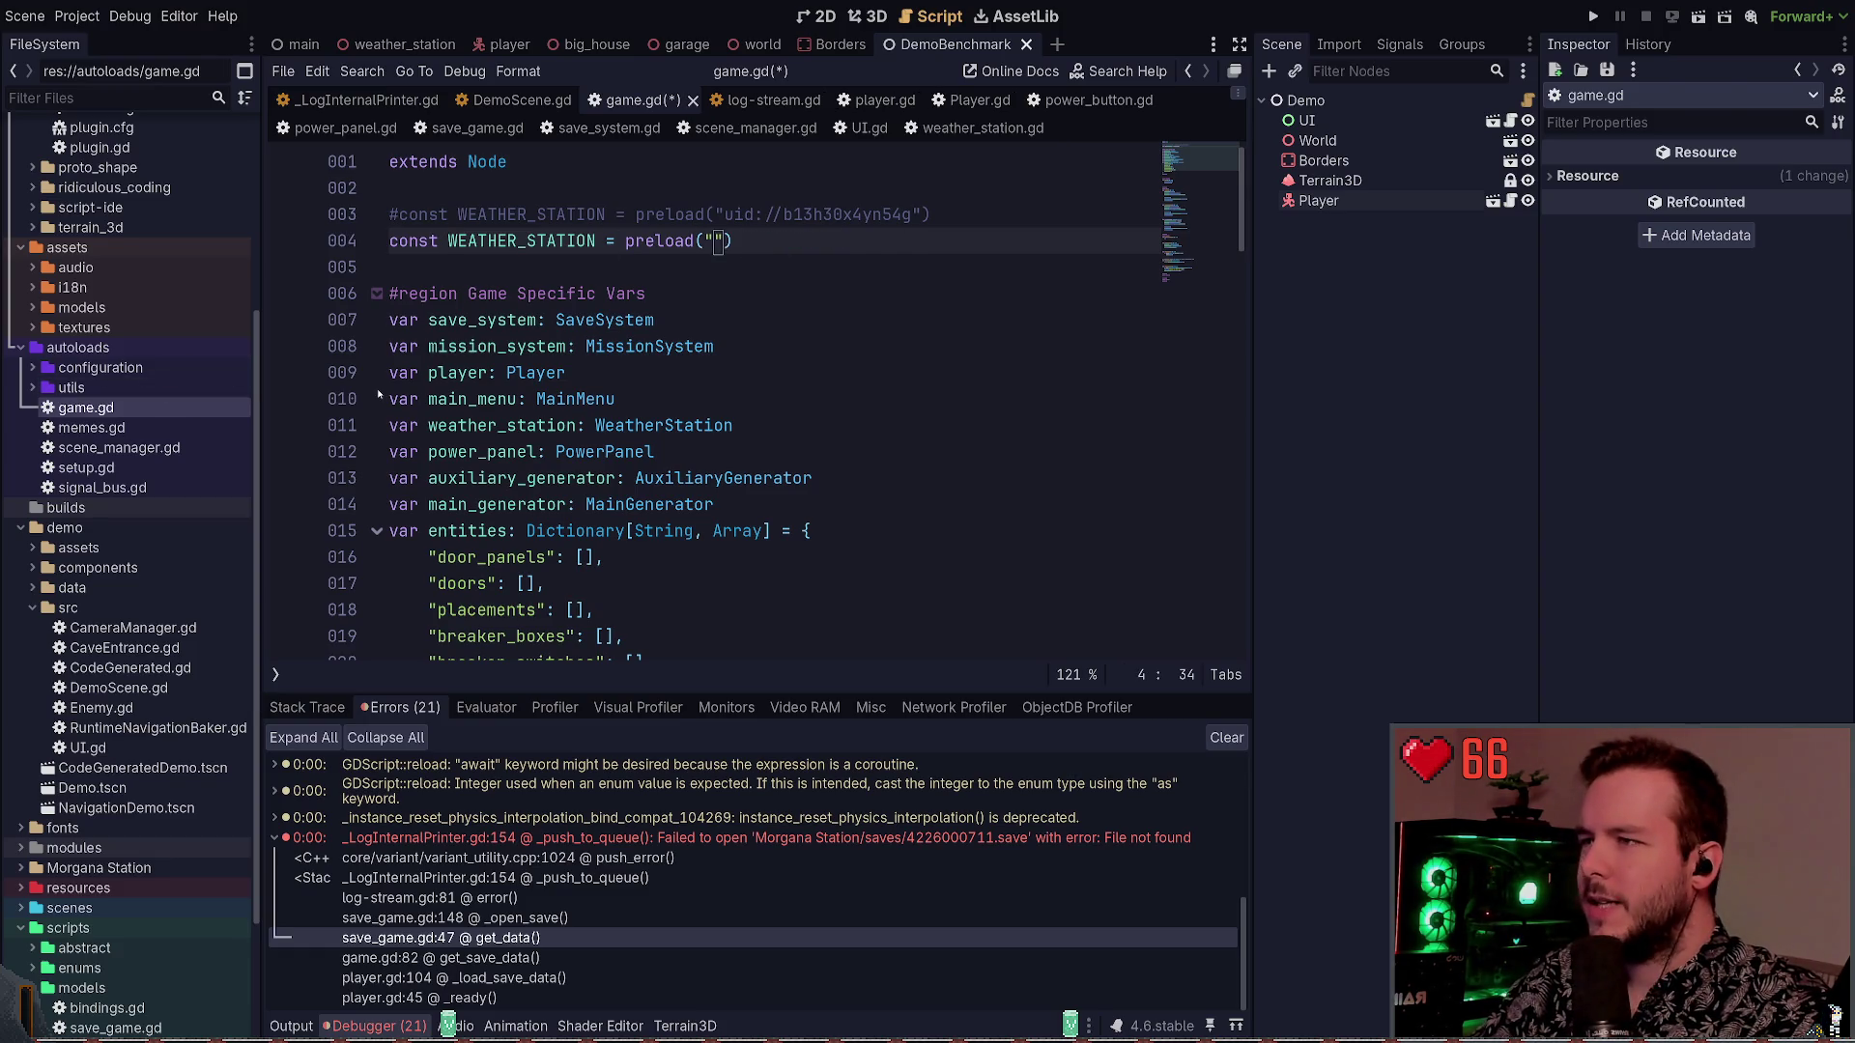
Paste DemoBenchmark.tscn's UID uid://dyt8c2xqmddo2 into the preload and rerun the project
scroll(159, 288, "up", 5)
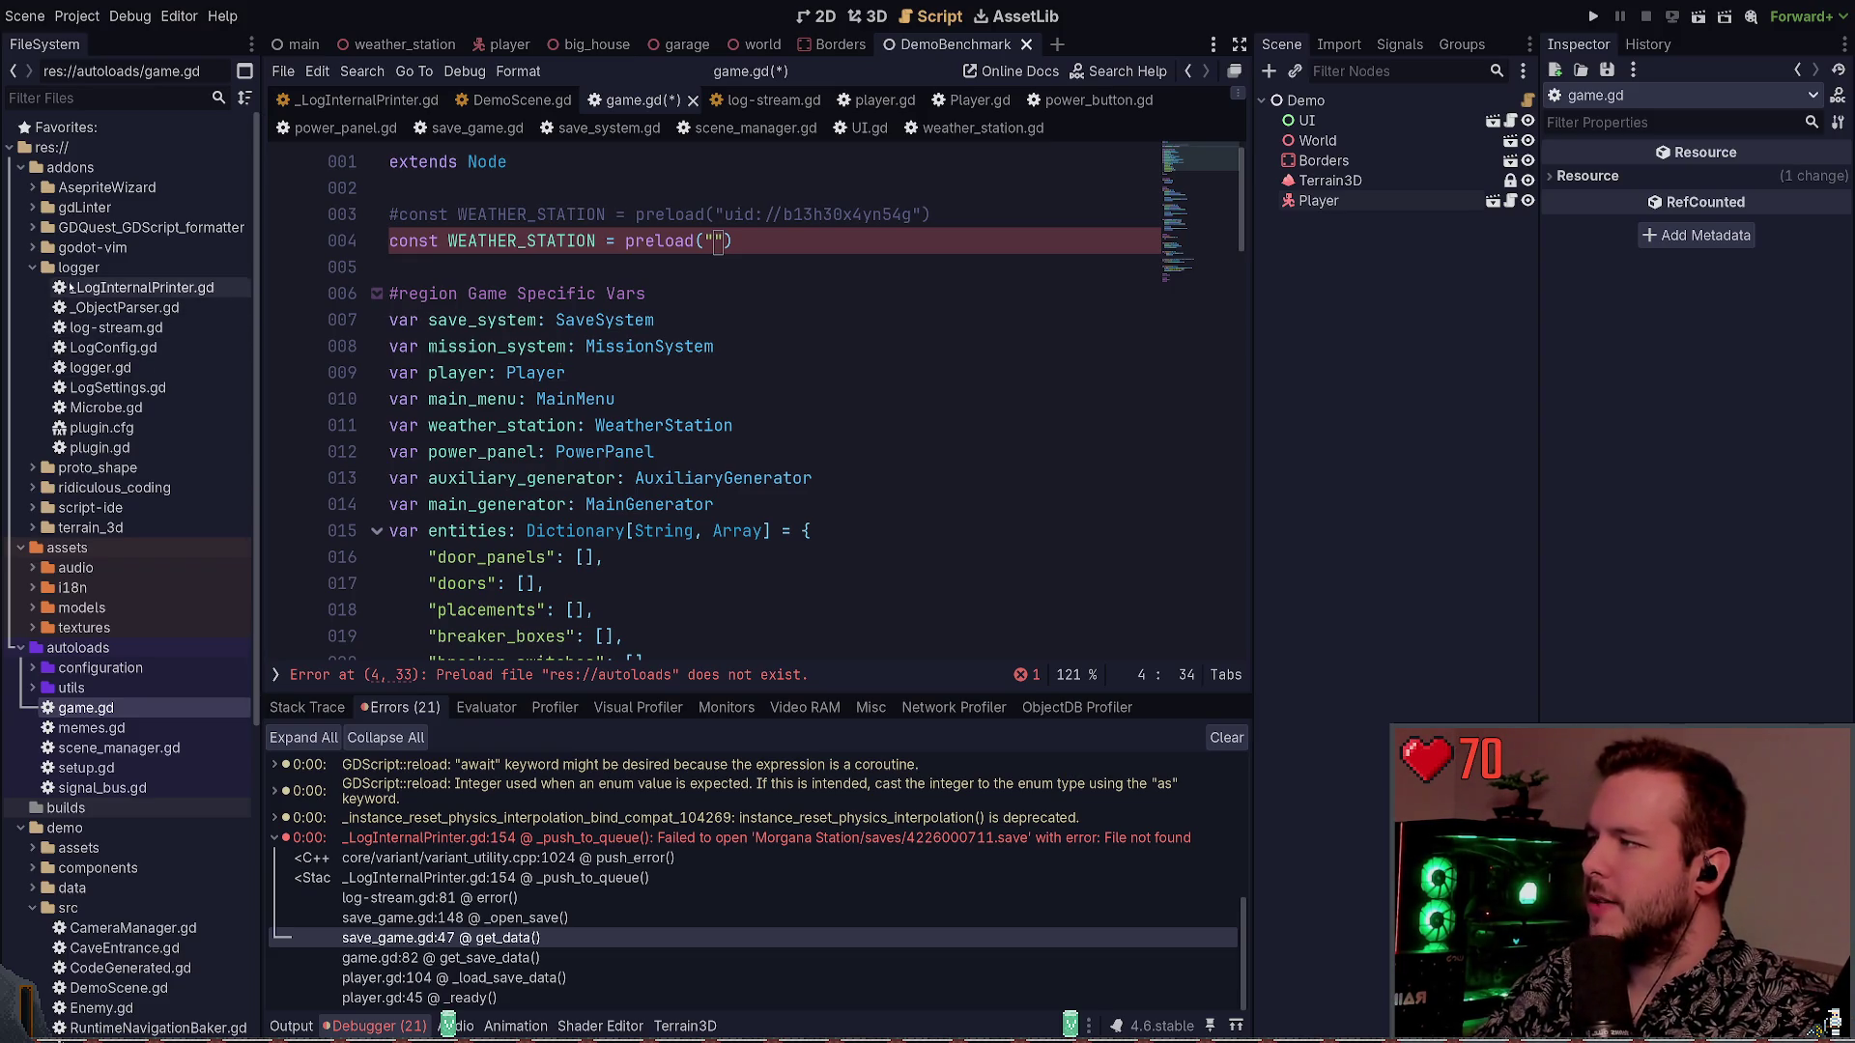
left_click(33, 267)
left_click(17, 169)
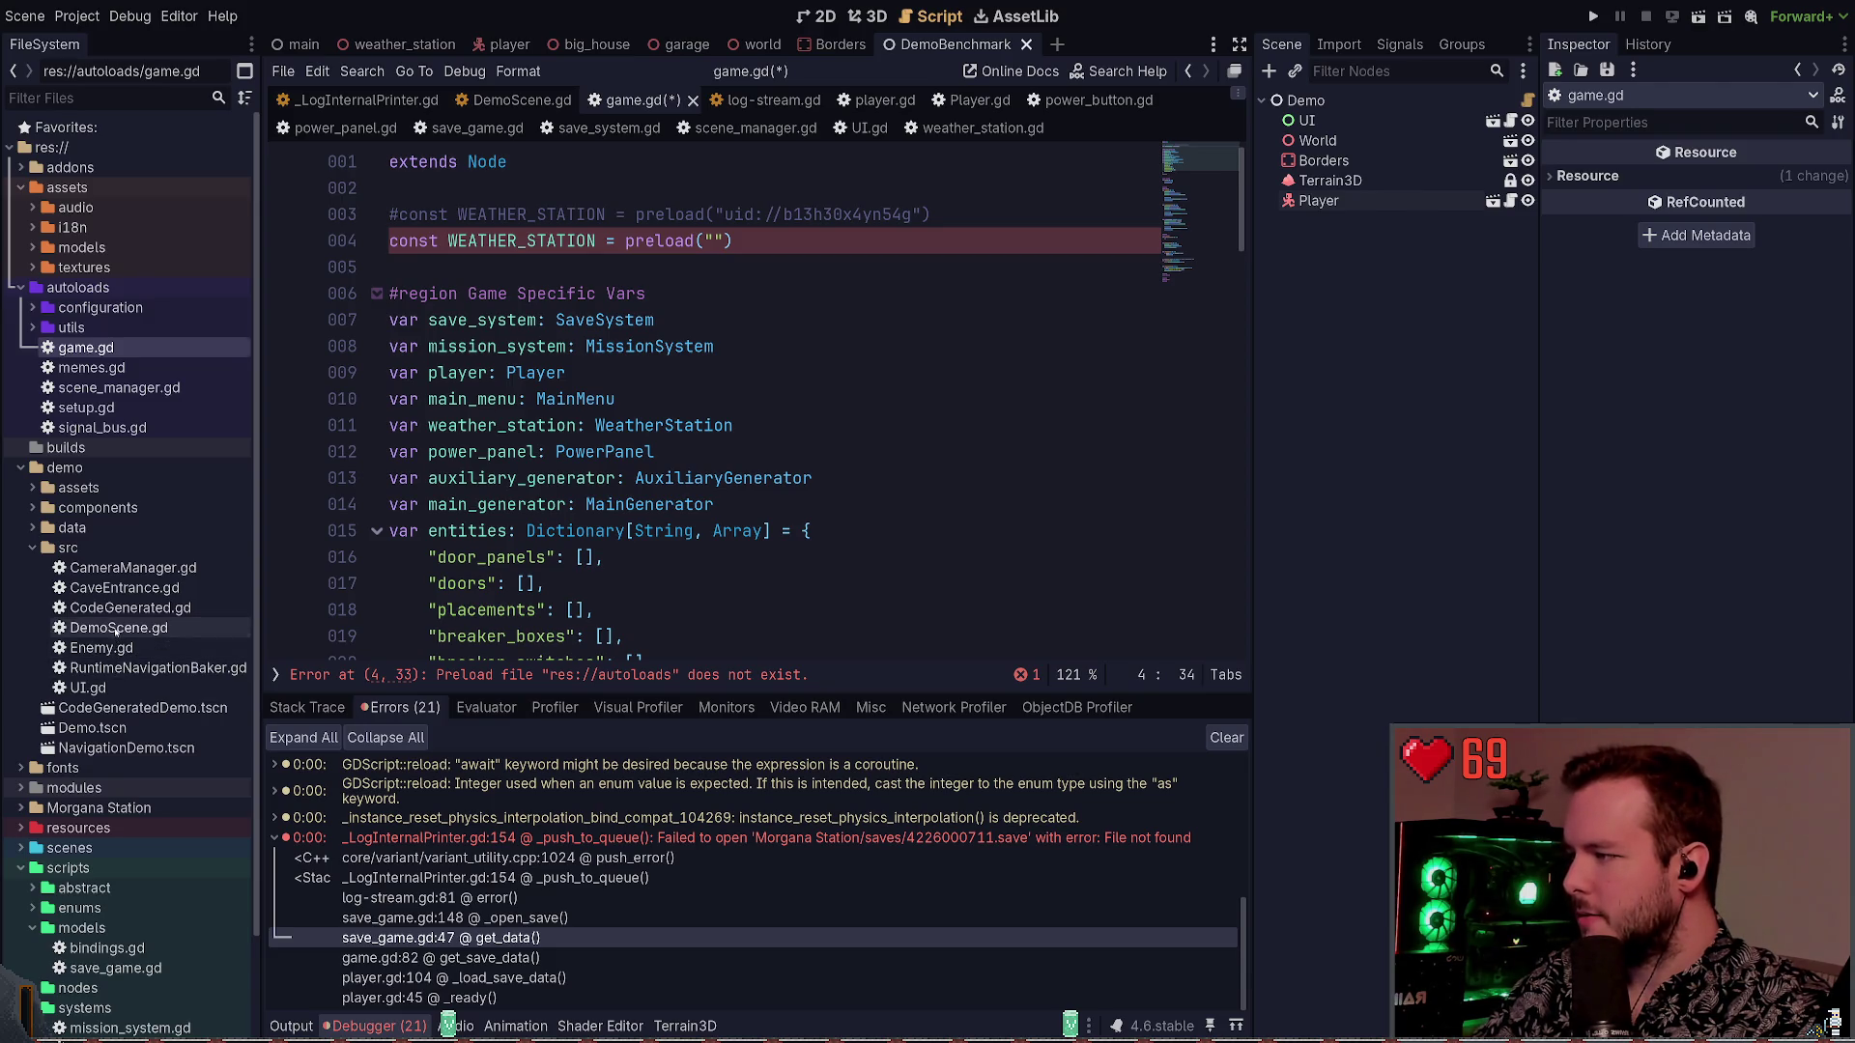
left_click(114, 628)
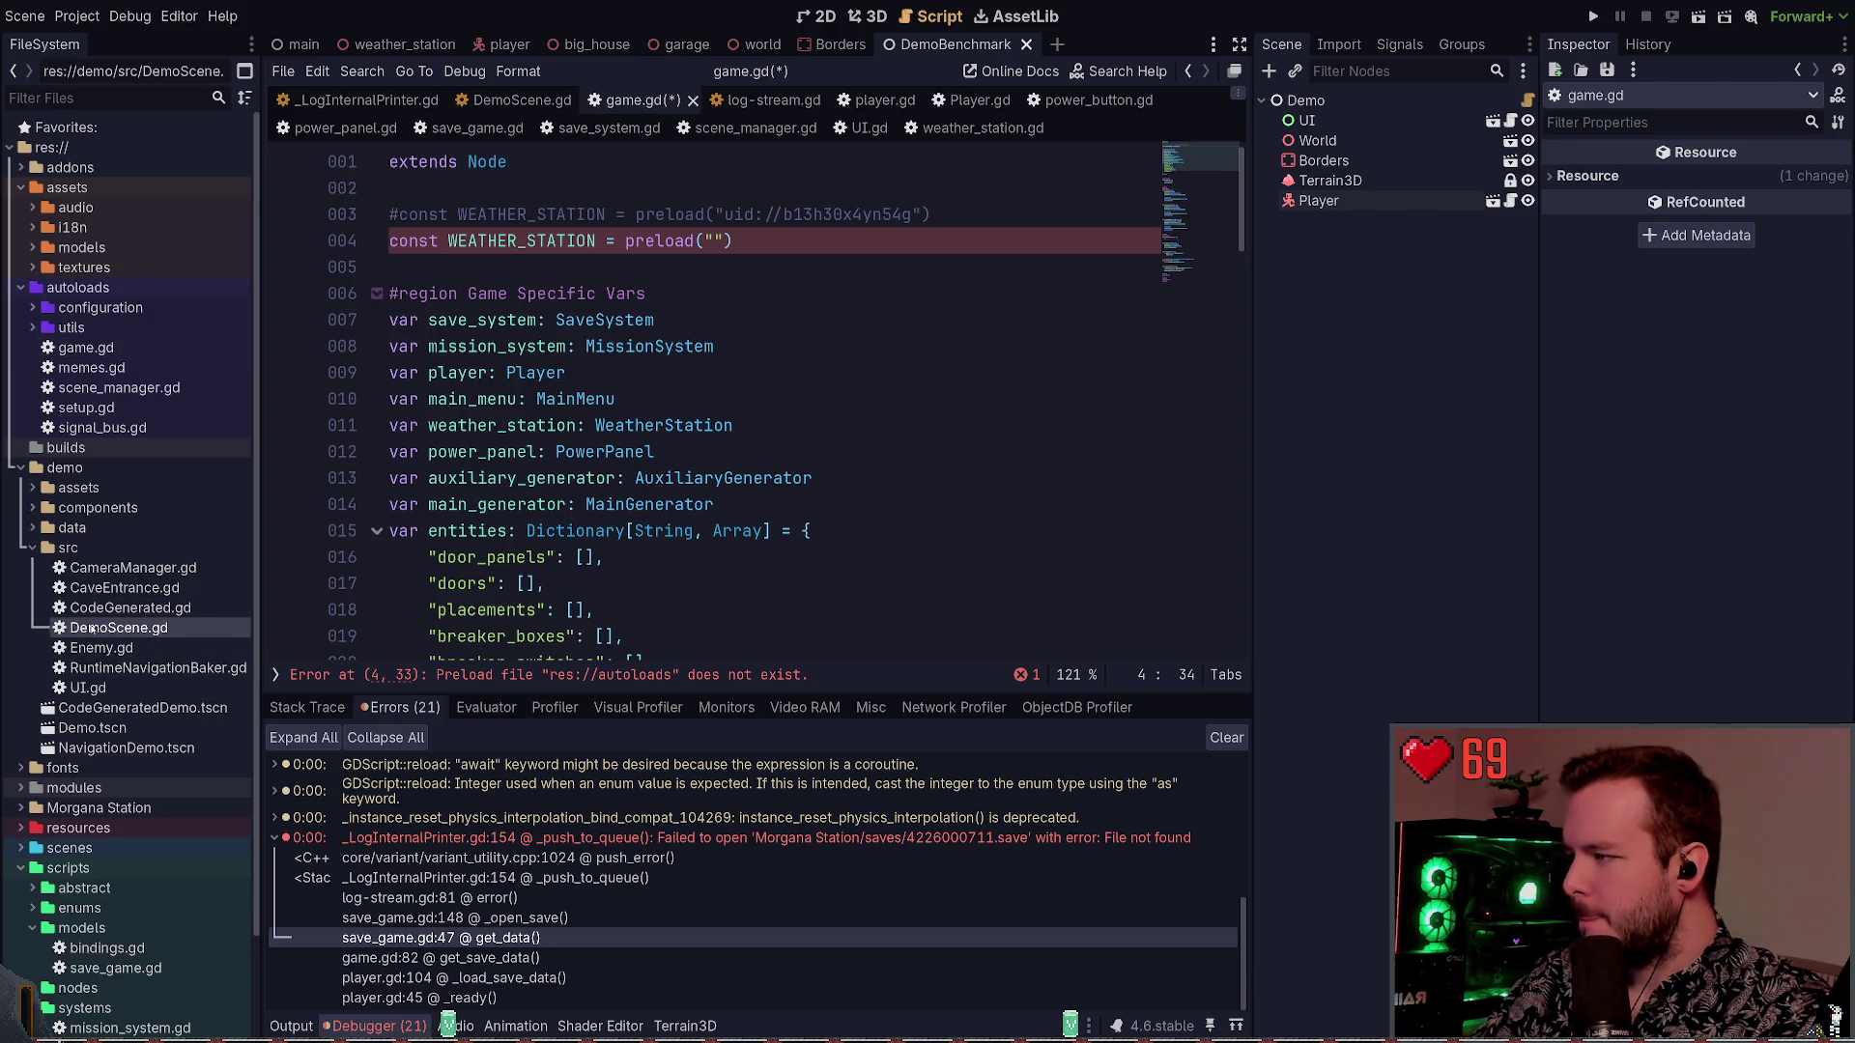
left_click(32, 548)
left_click(32, 508)
left_click(147, 551)
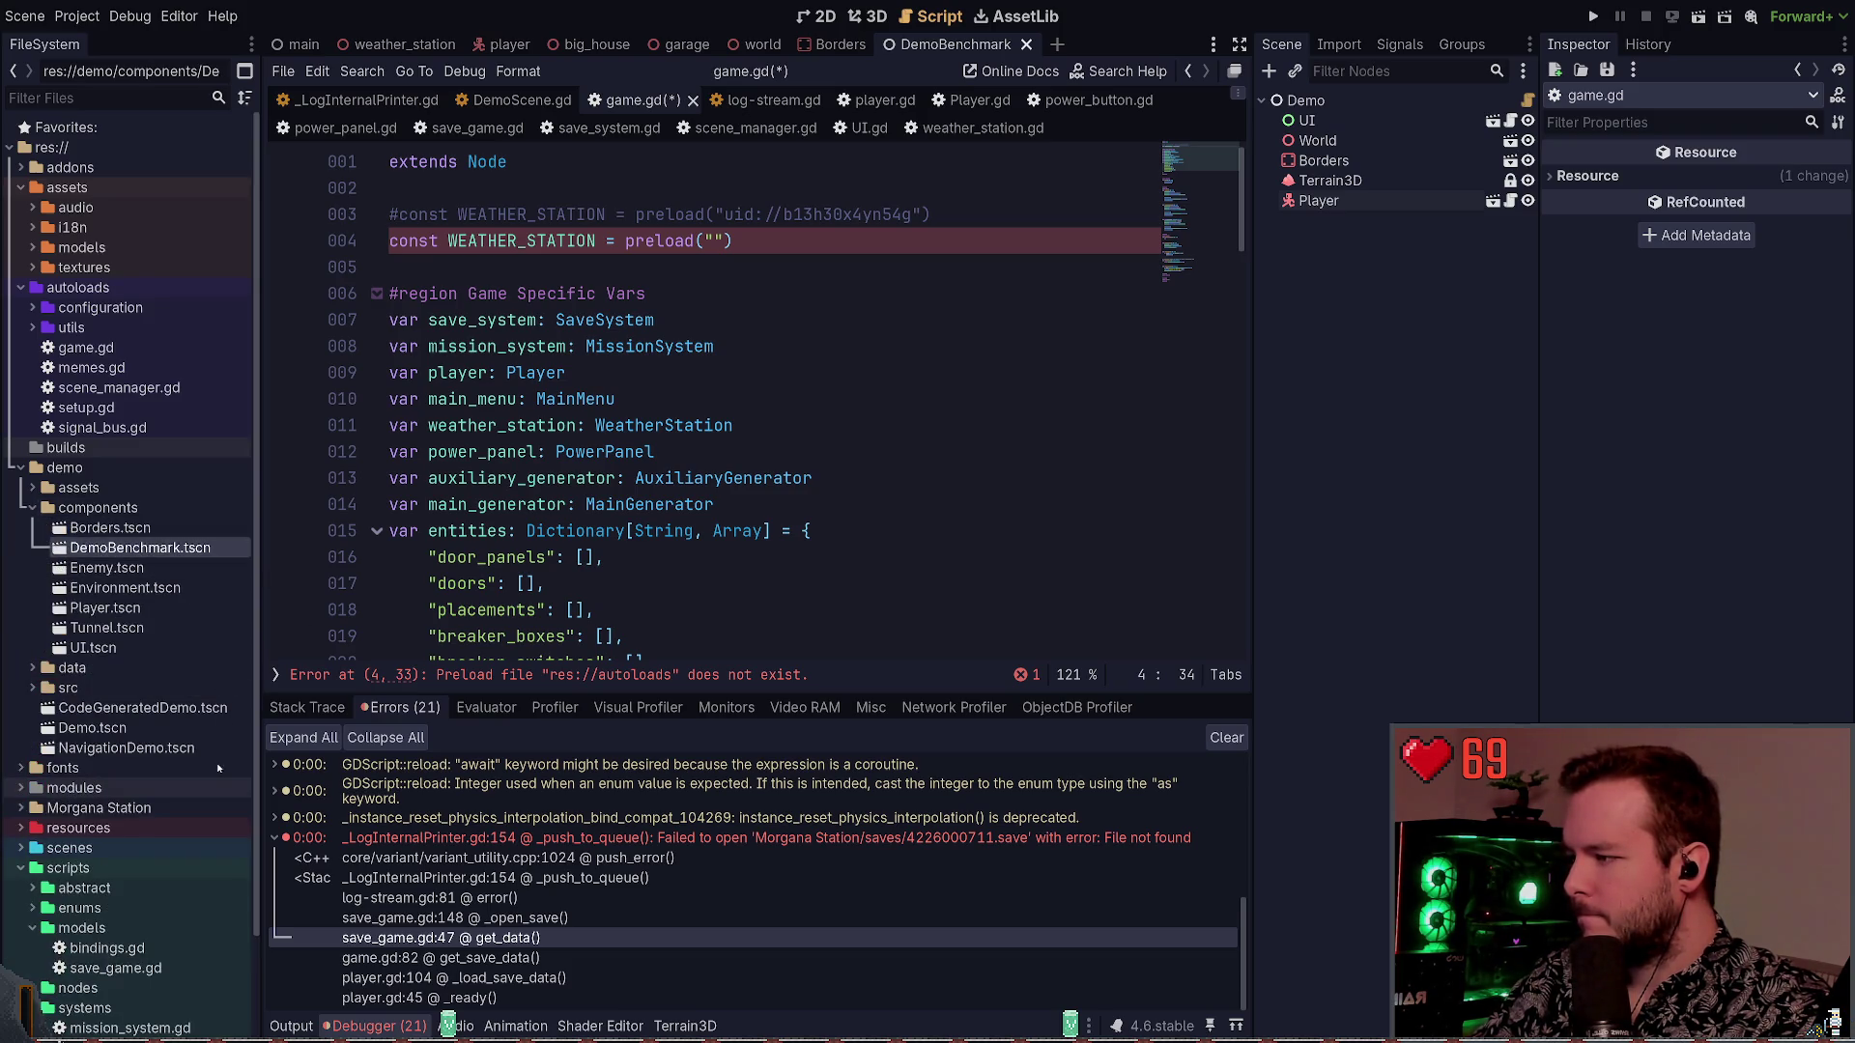
key("ctrl+v")
key("F5")
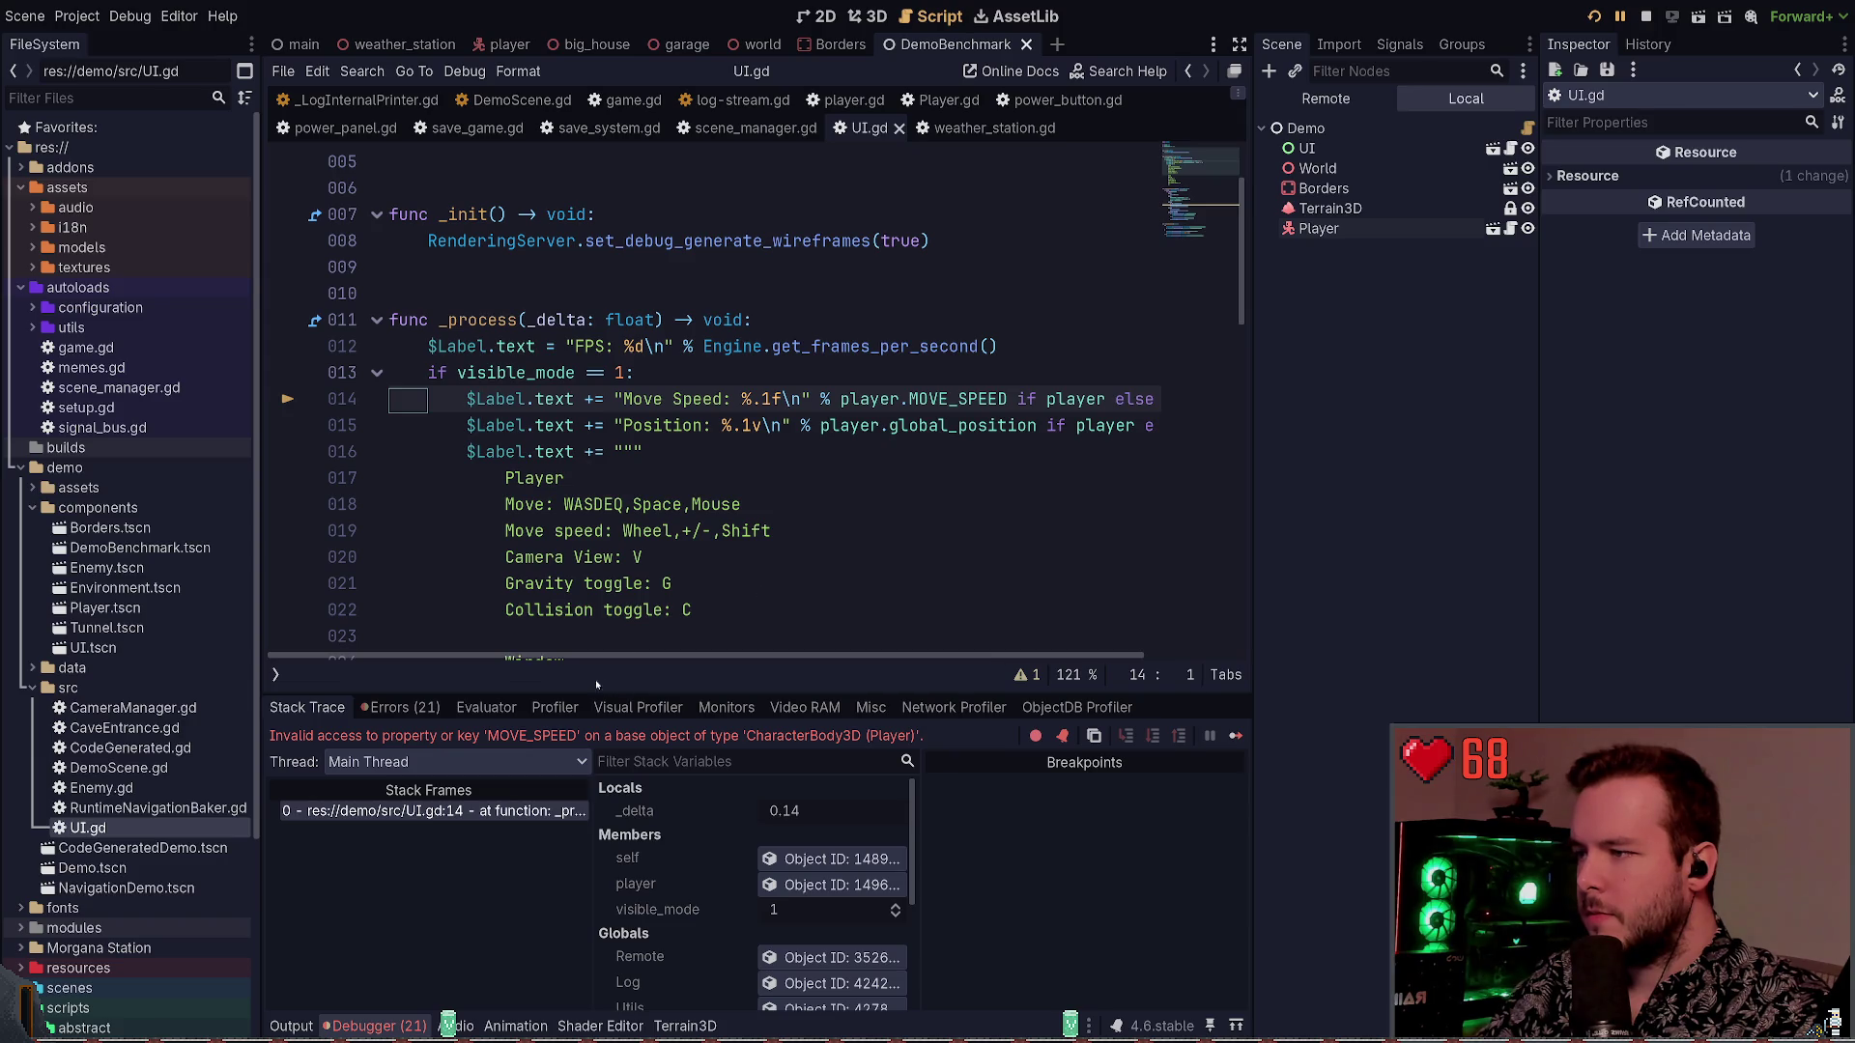
Stop the running demo and review the MOVE_SPEED error in the debugger
left_click_drag(593, 661, 717, 661)
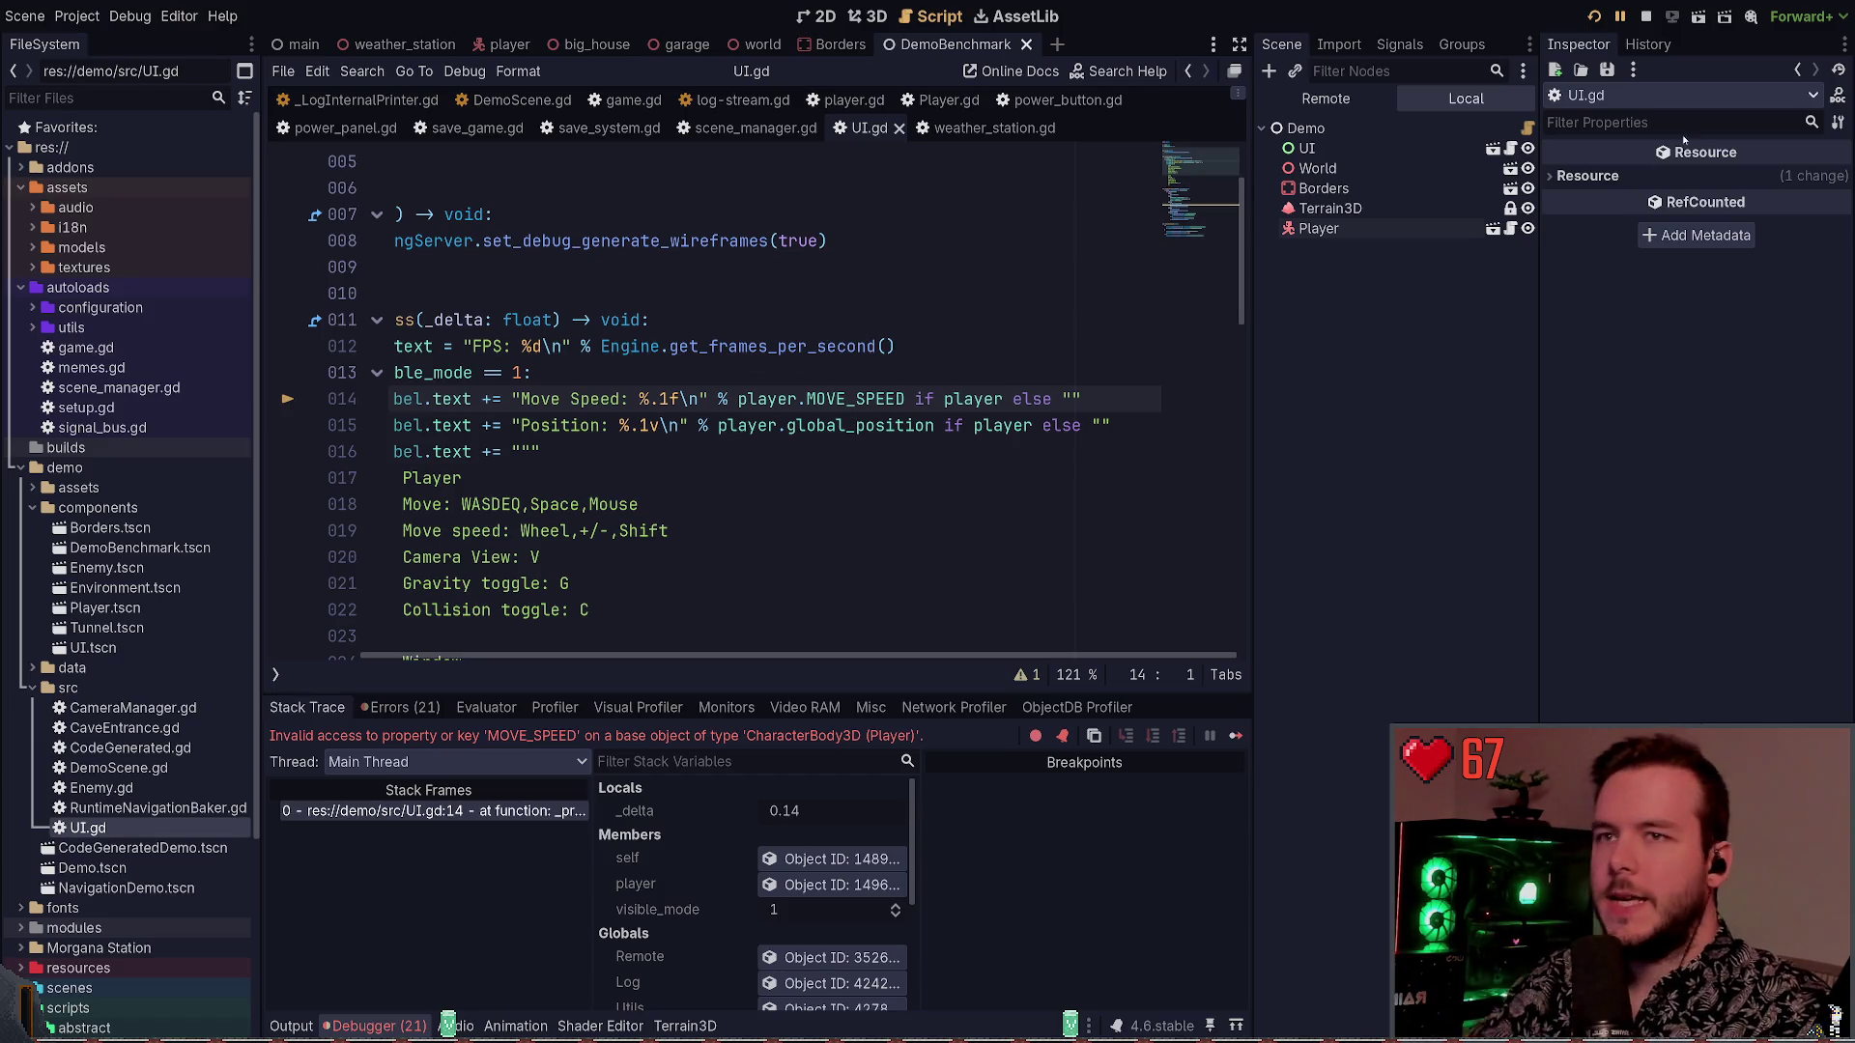
left_click(1648, 17)
left_click(820, 398)
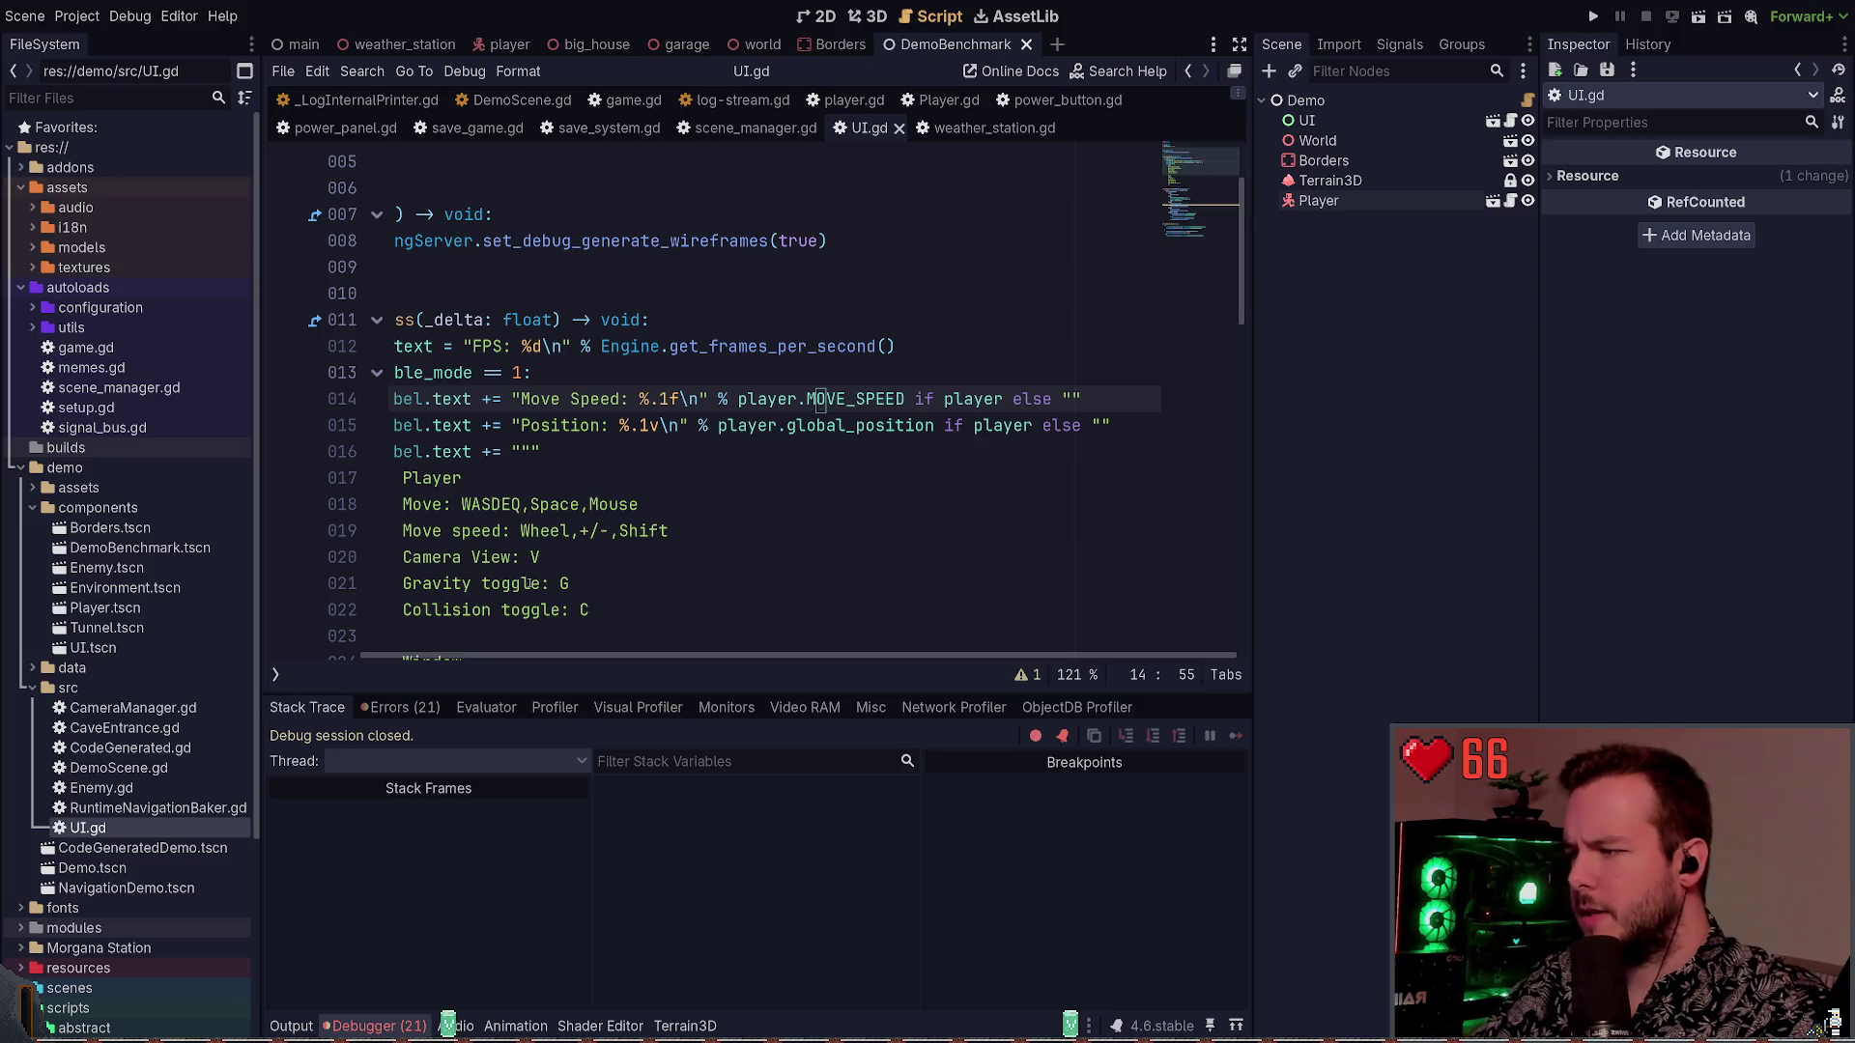
left_click(291, 1025)
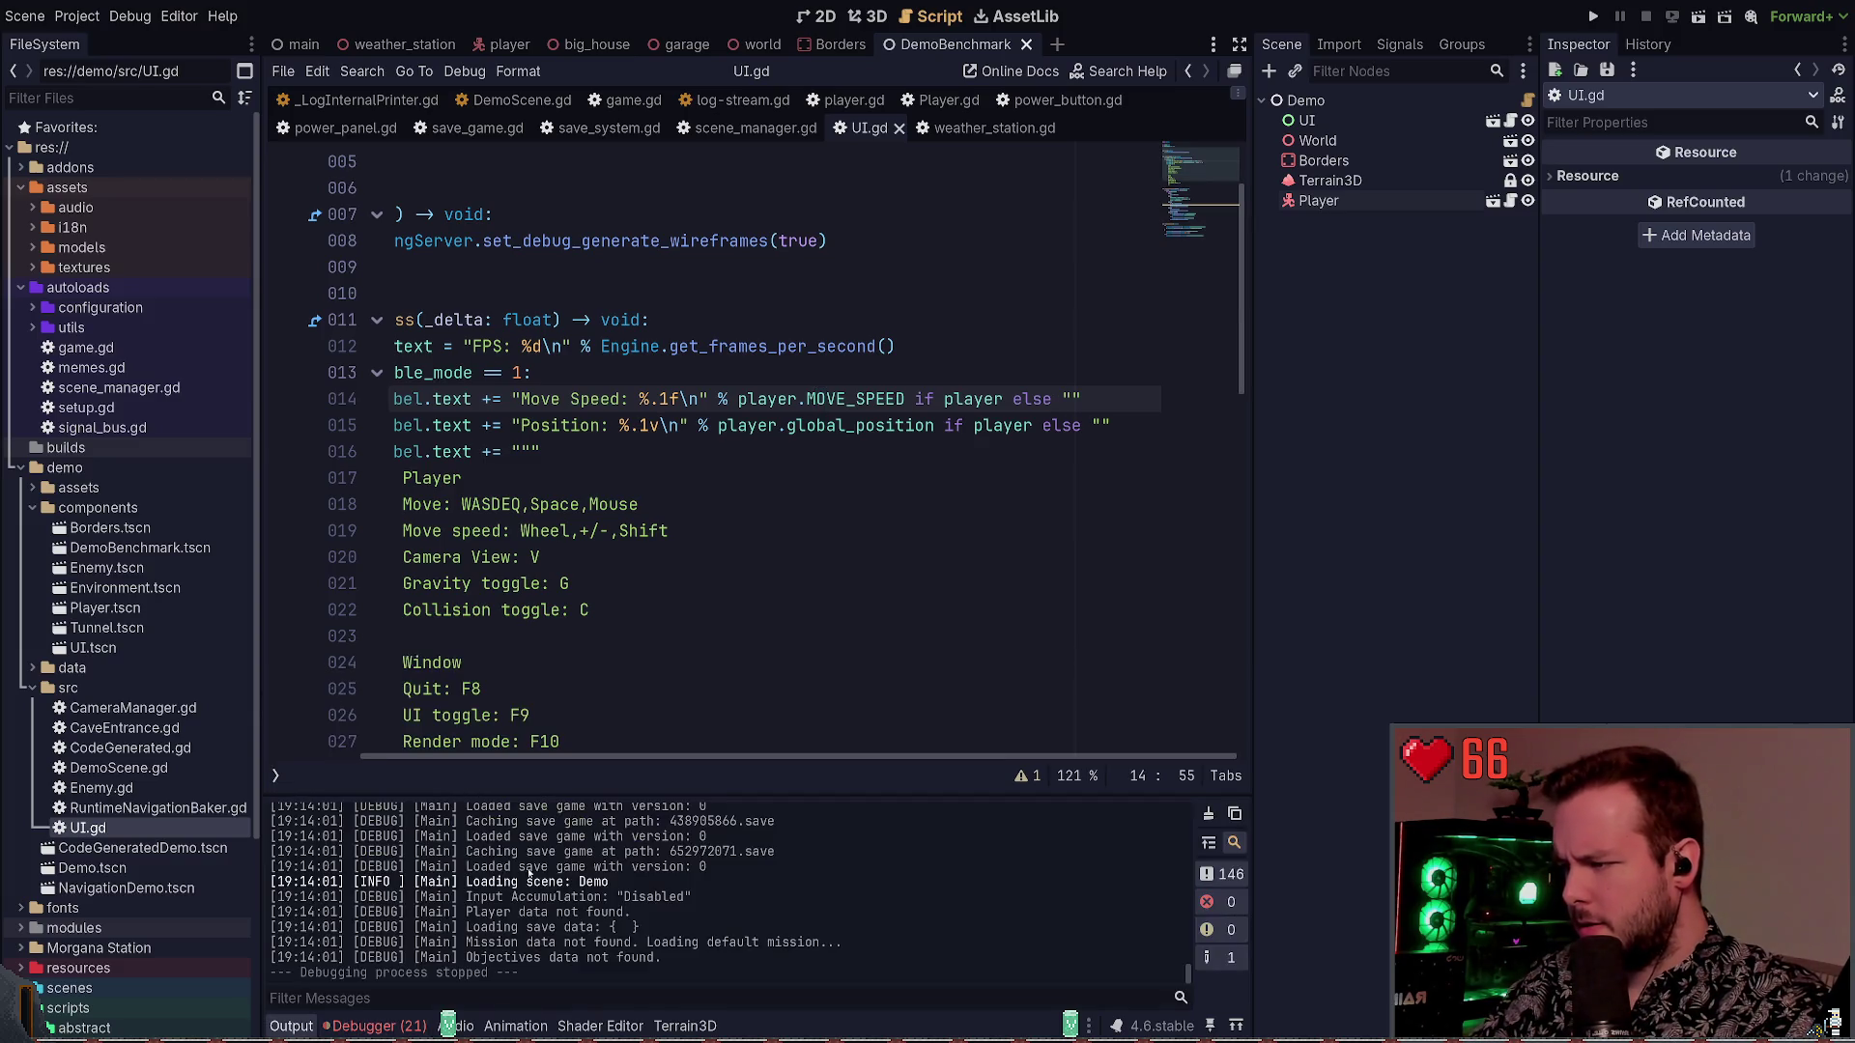
left_click(371, 1025)
left_click(850, 399)
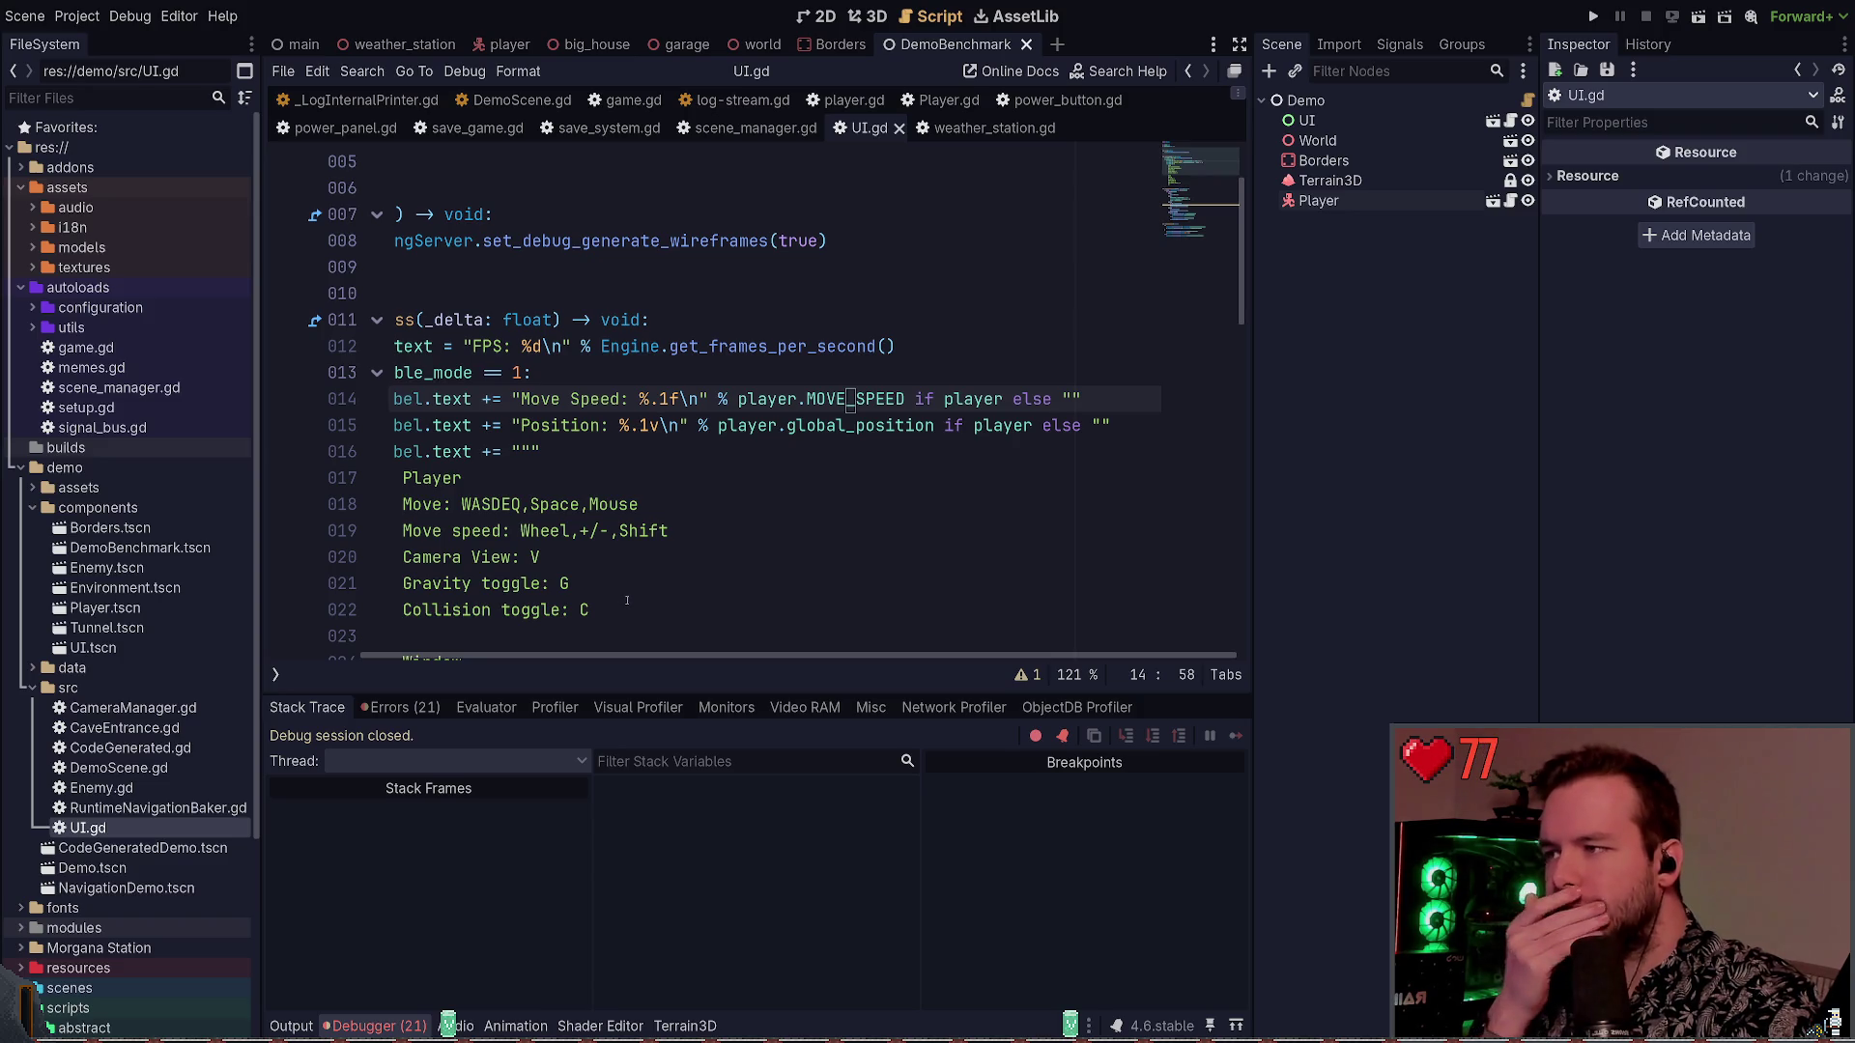
Change UI.gd line 14 from MOVE_SPEED to move_speed after checking player.gd, then rerun
key("ctrl+d")
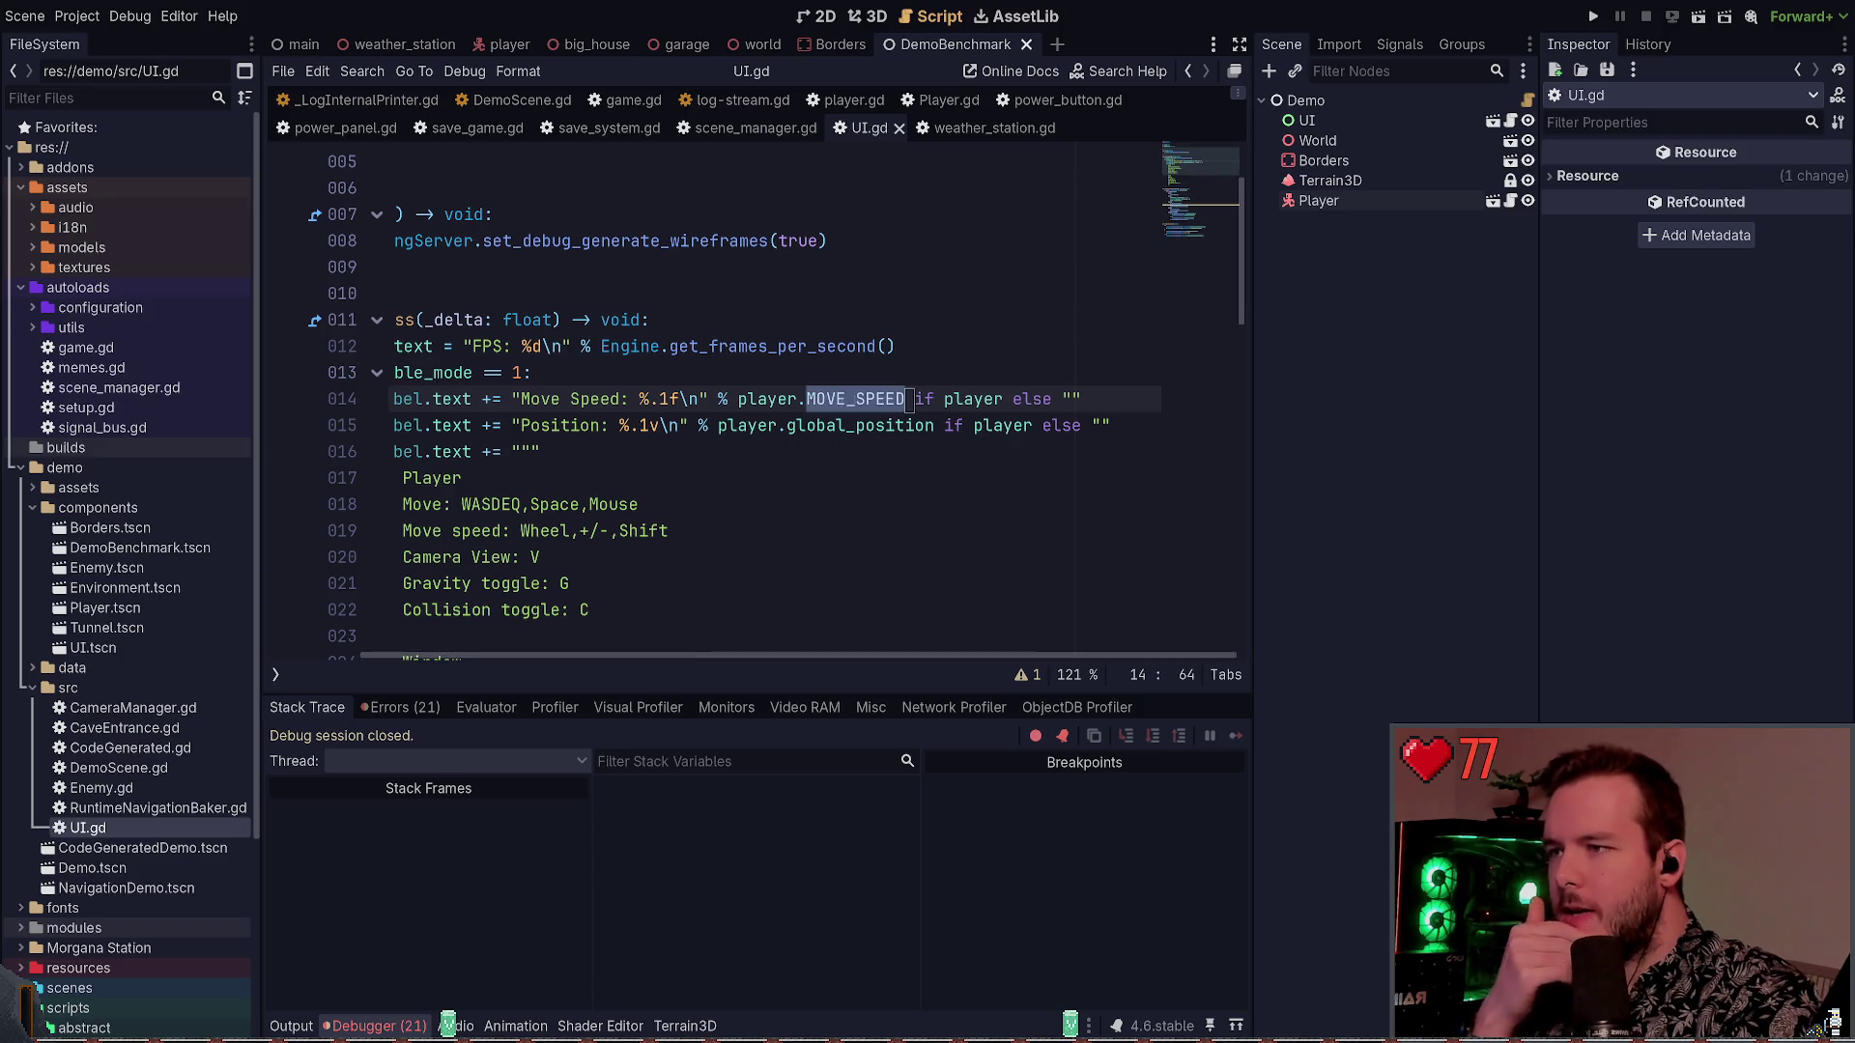
left_click(1510, 201)
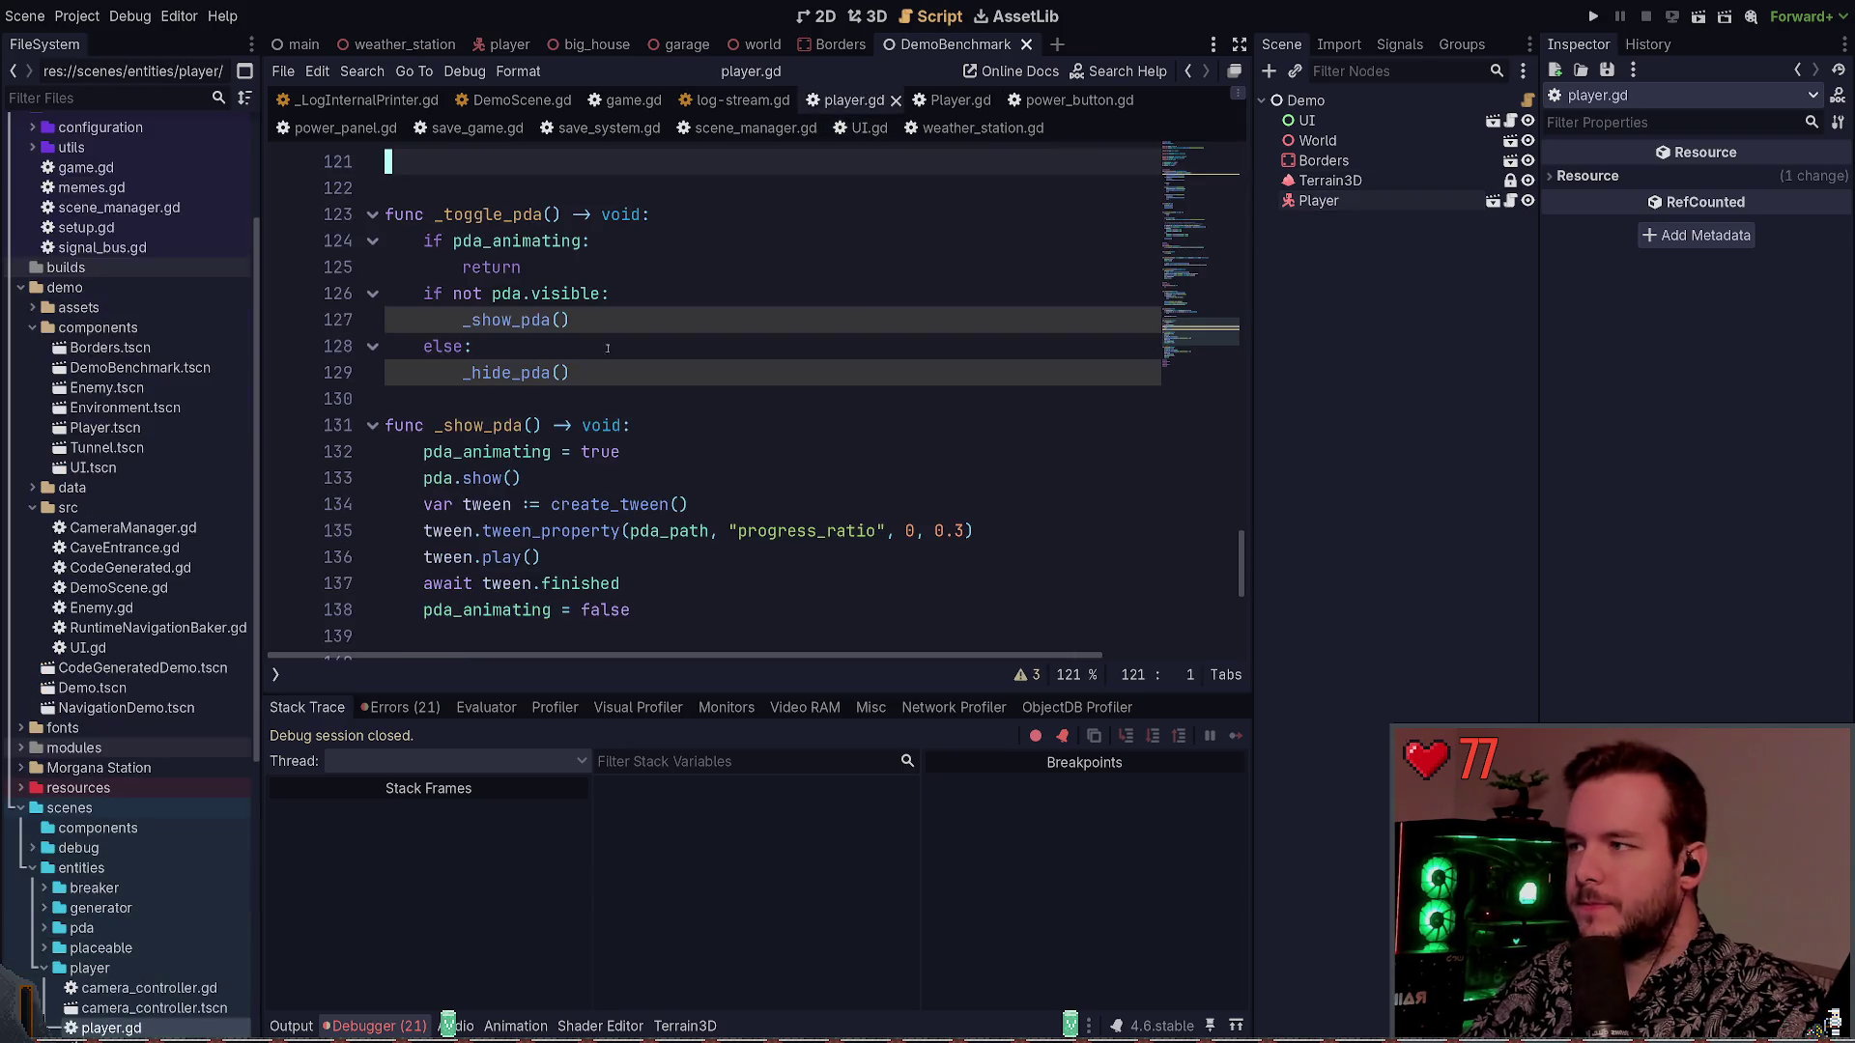
left_click(895, 100)
type("move_speed")
key("F5")
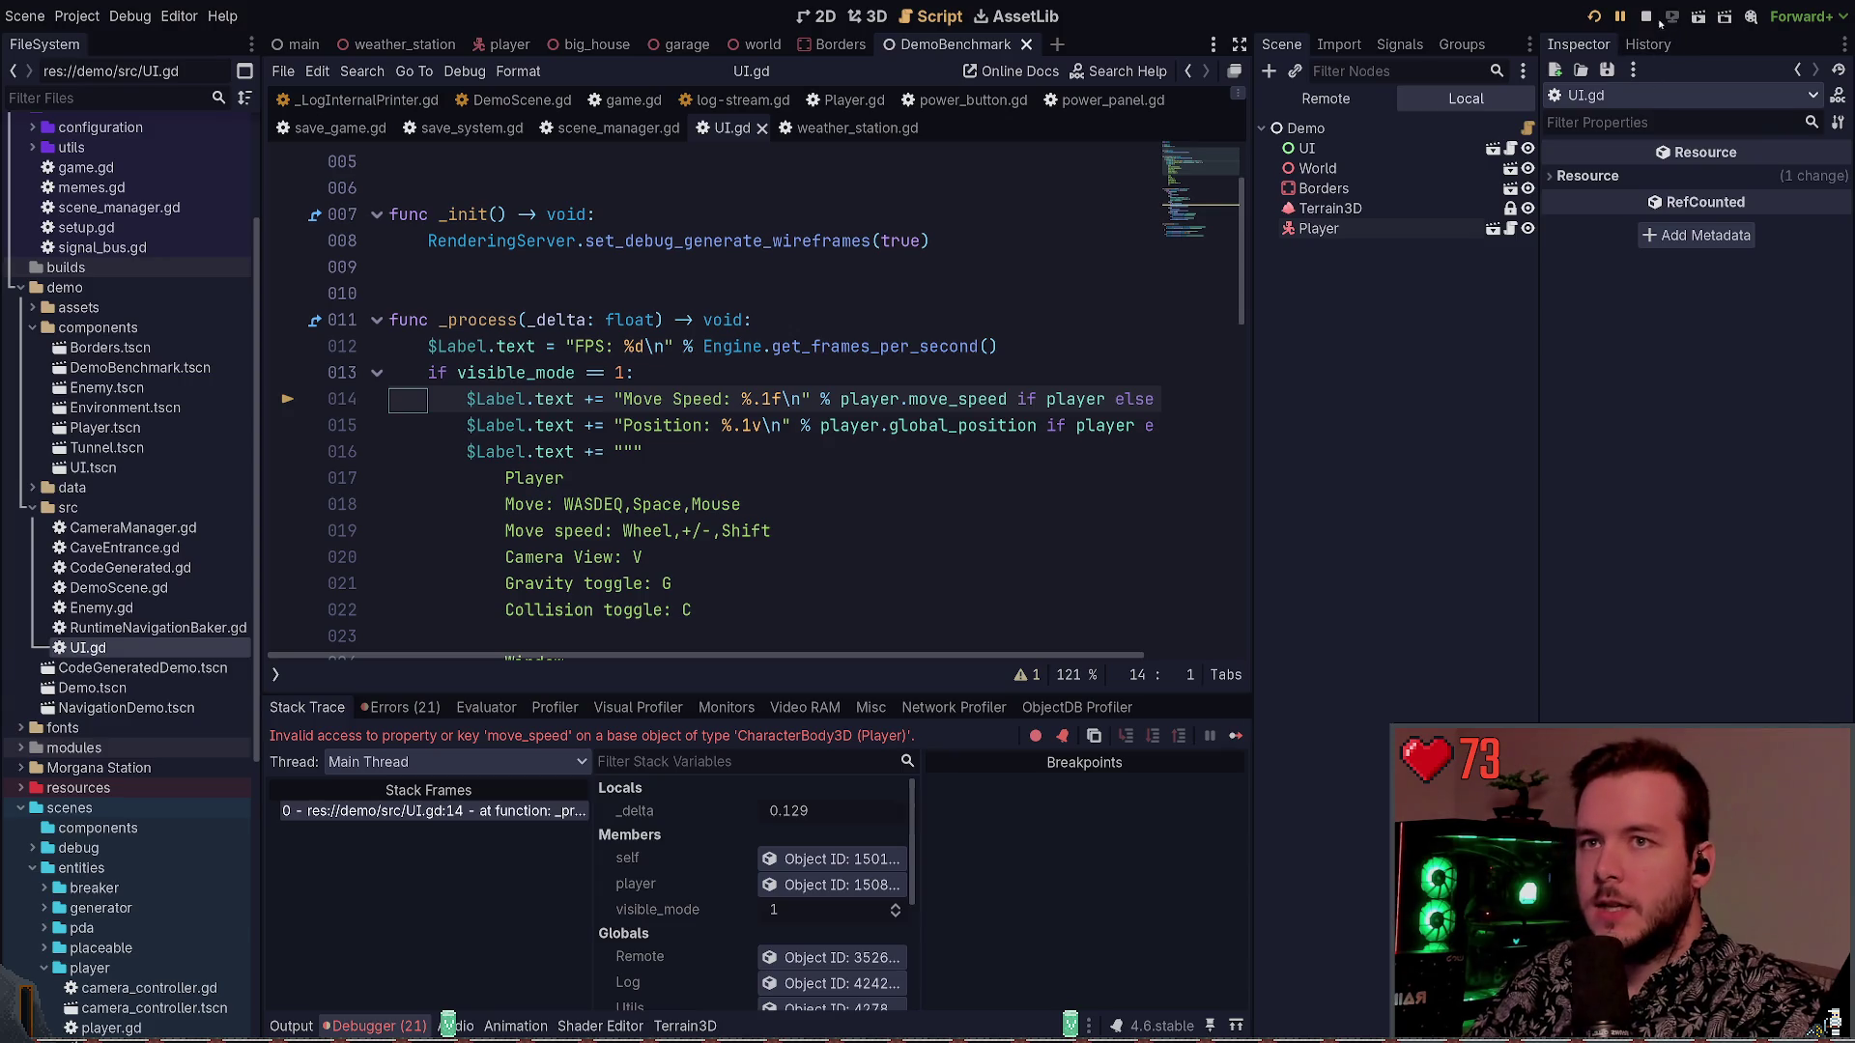
Confirm player.gd's variable is speed, change line 14 to player.speed, and rerun the demo
key("F8")
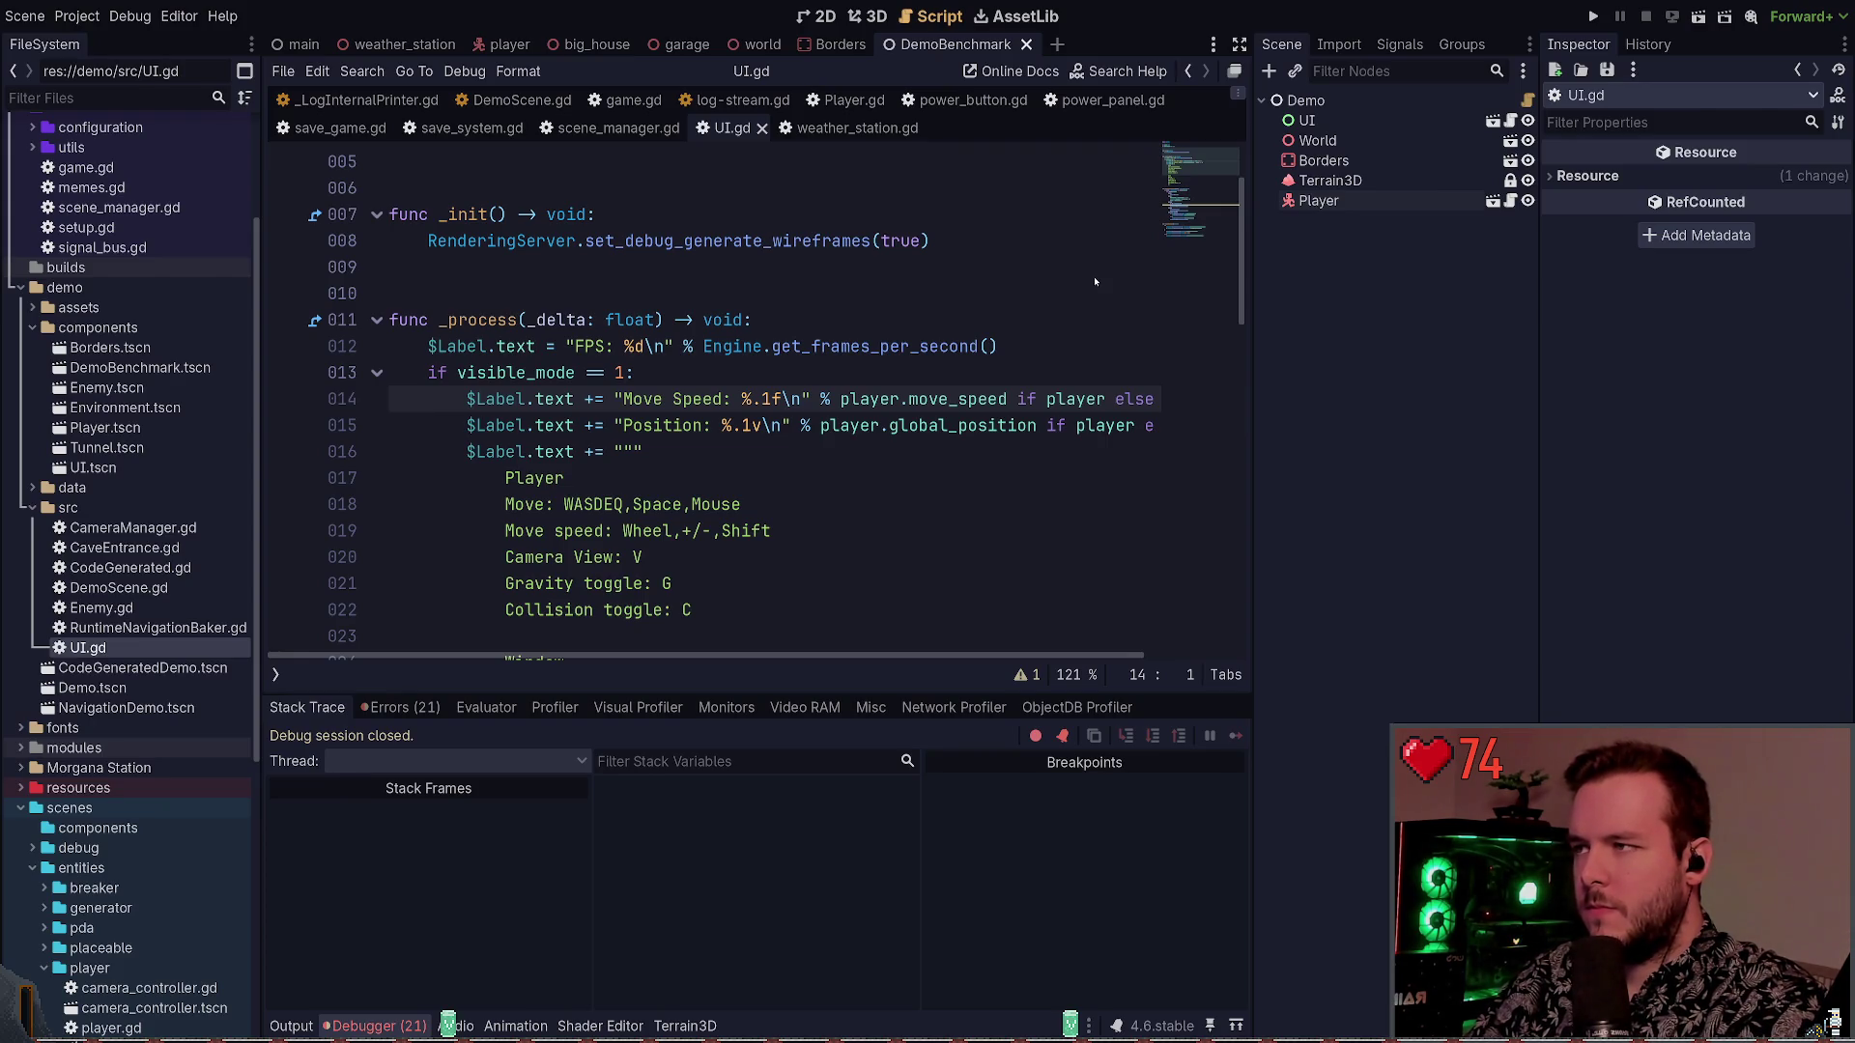
left_click(1075, 398, "ctrl")
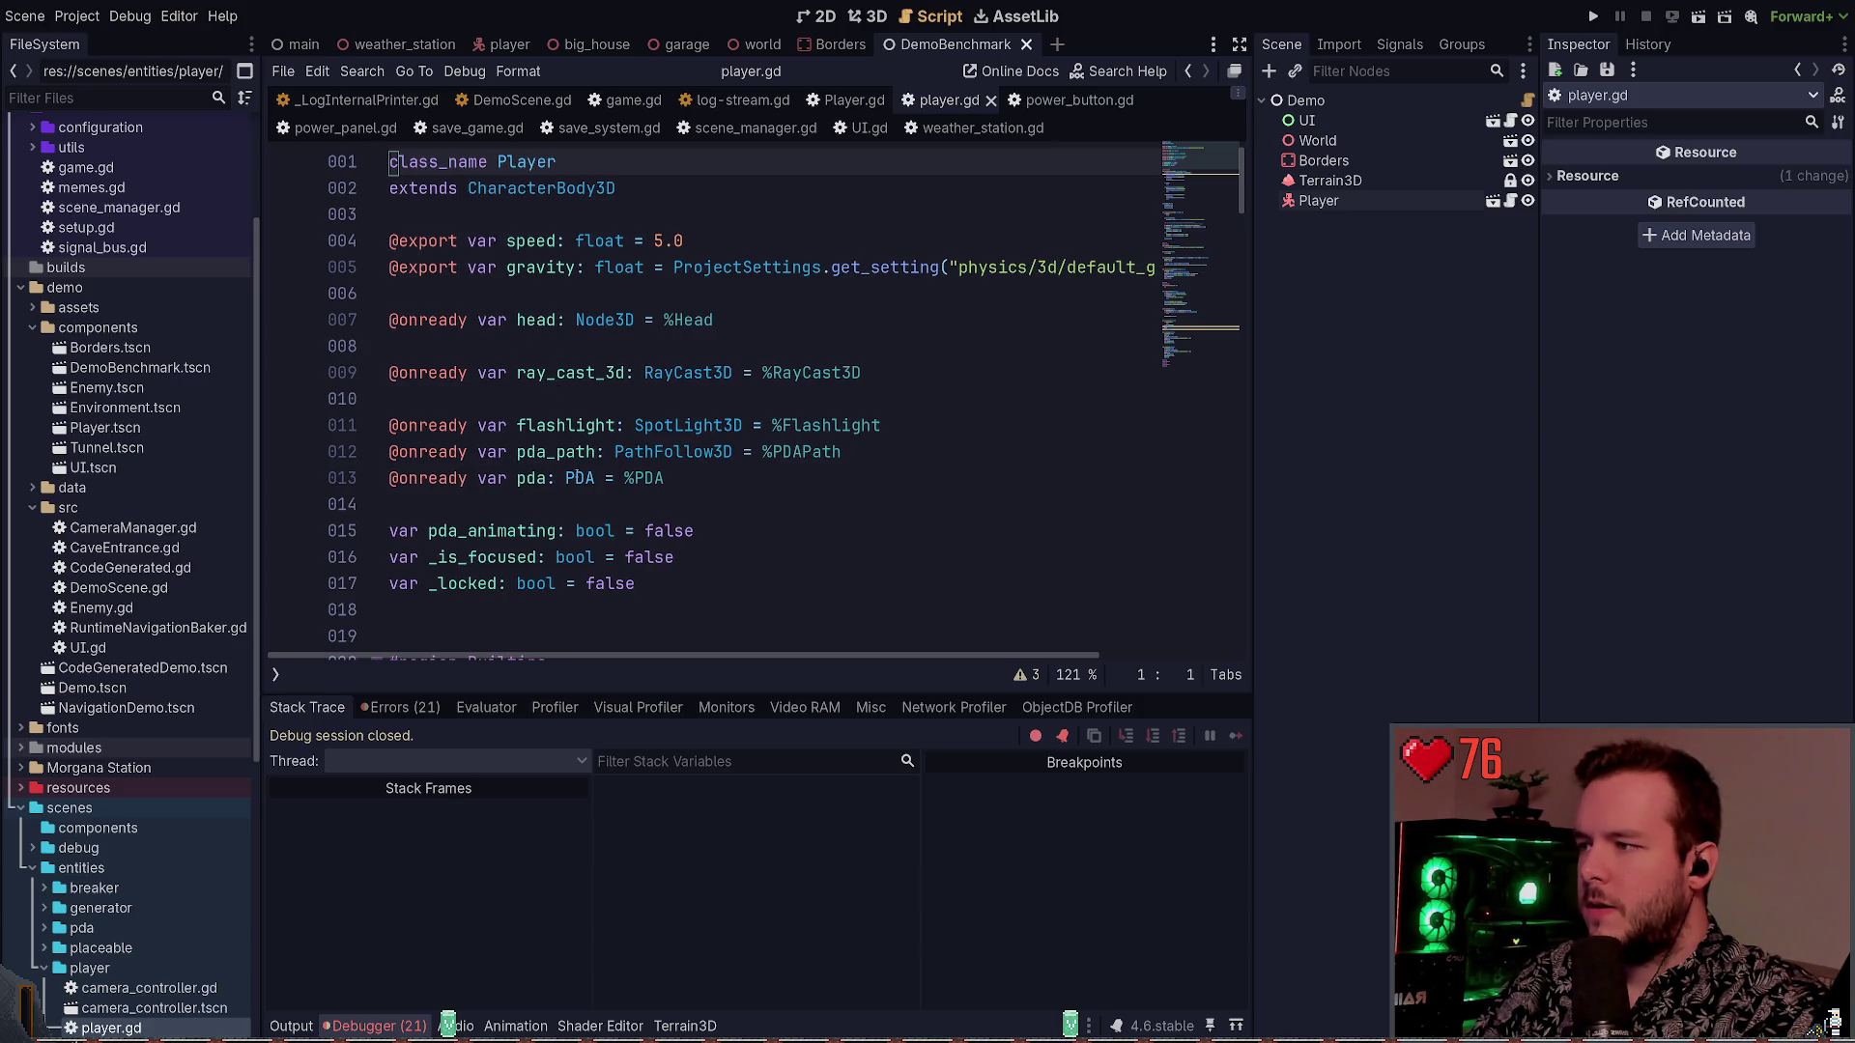
double_click(532, 241)
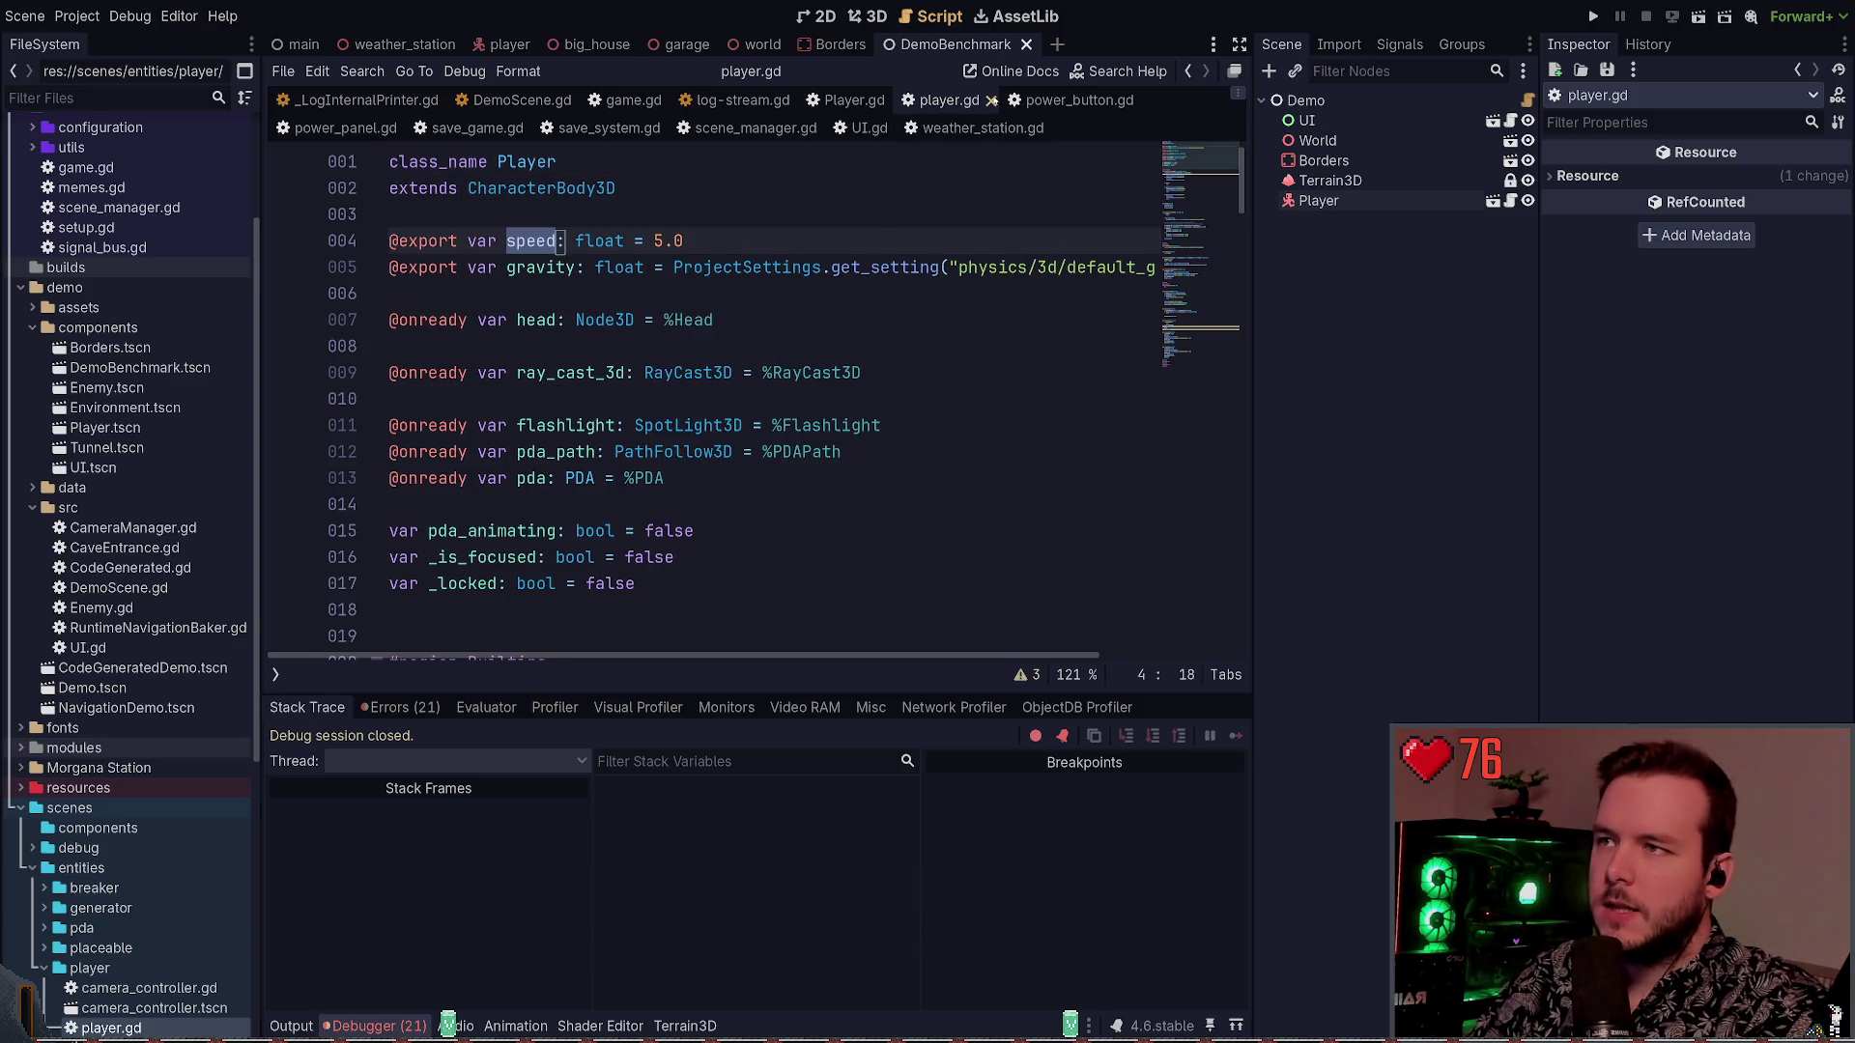
key("ctrl+w")
key("Delete")
key("Delete")
key("Delete")
key("F5")
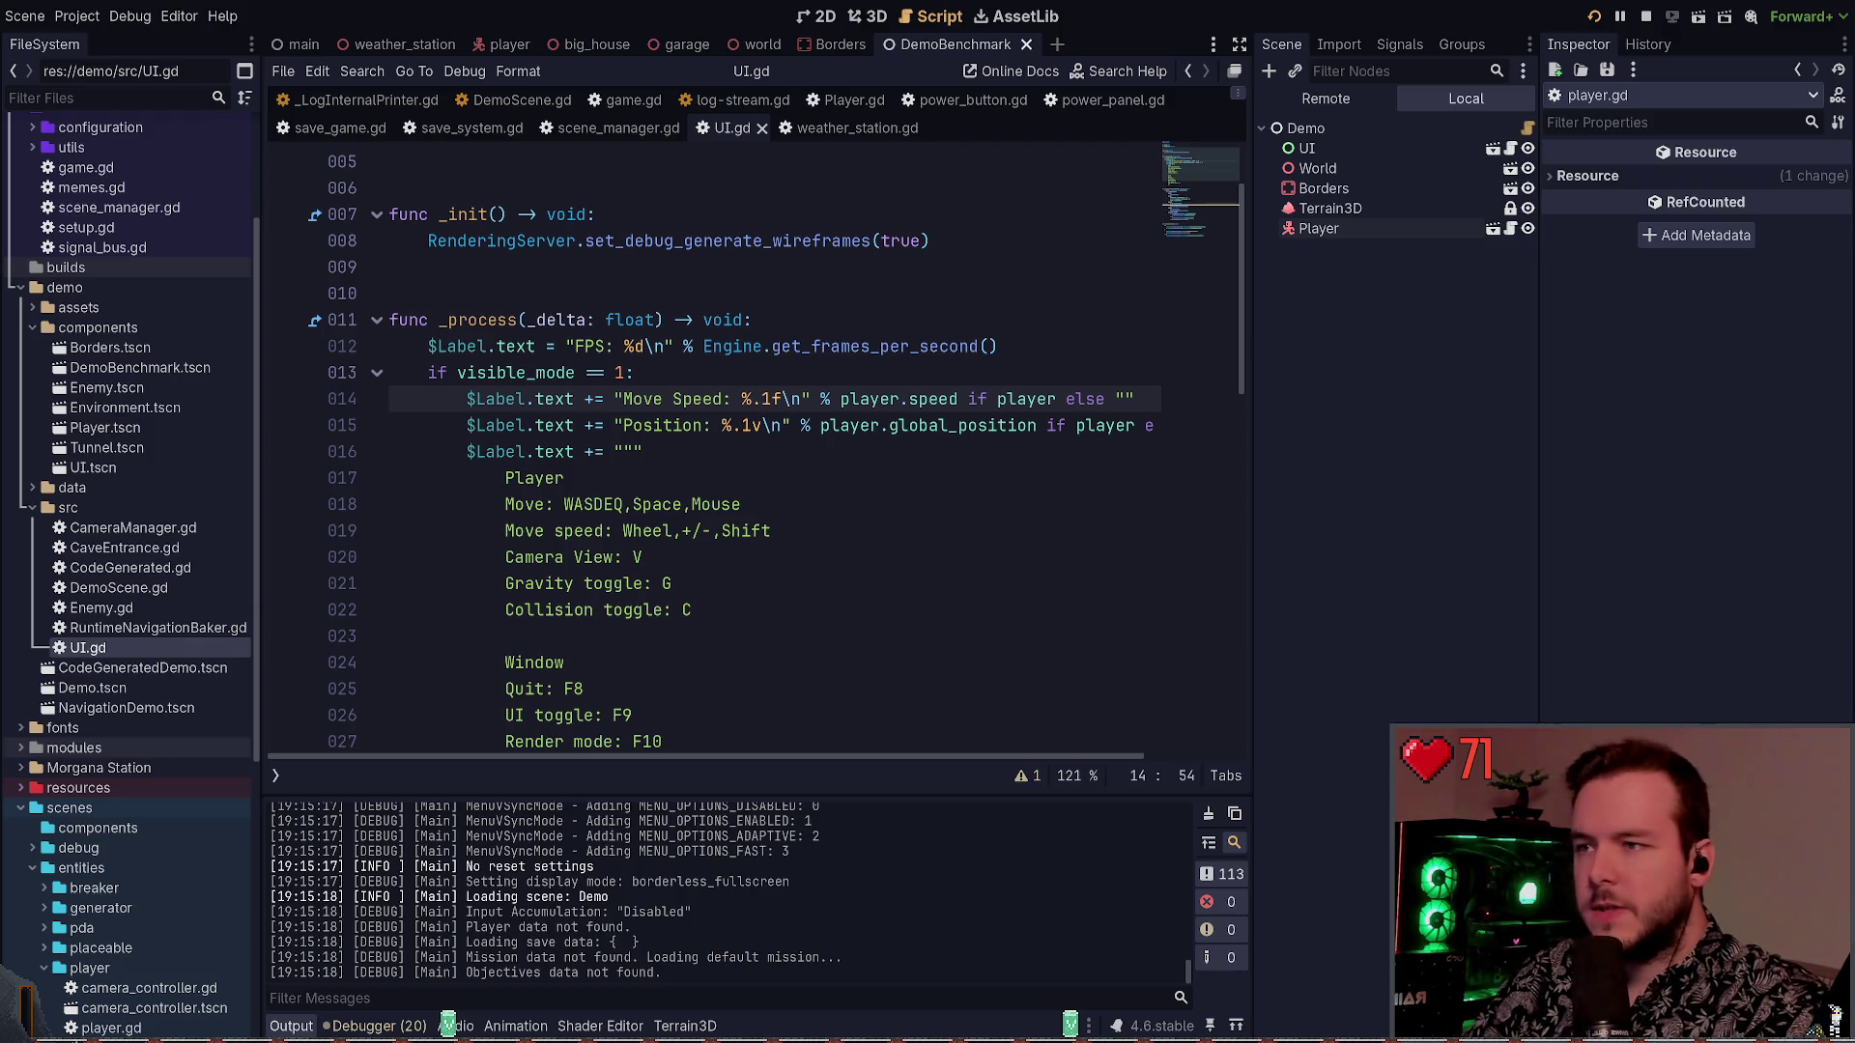
Set the DemoBenchmark UI node's Mouse Filter to Ignore and save the scene
left_click(1306, 148)
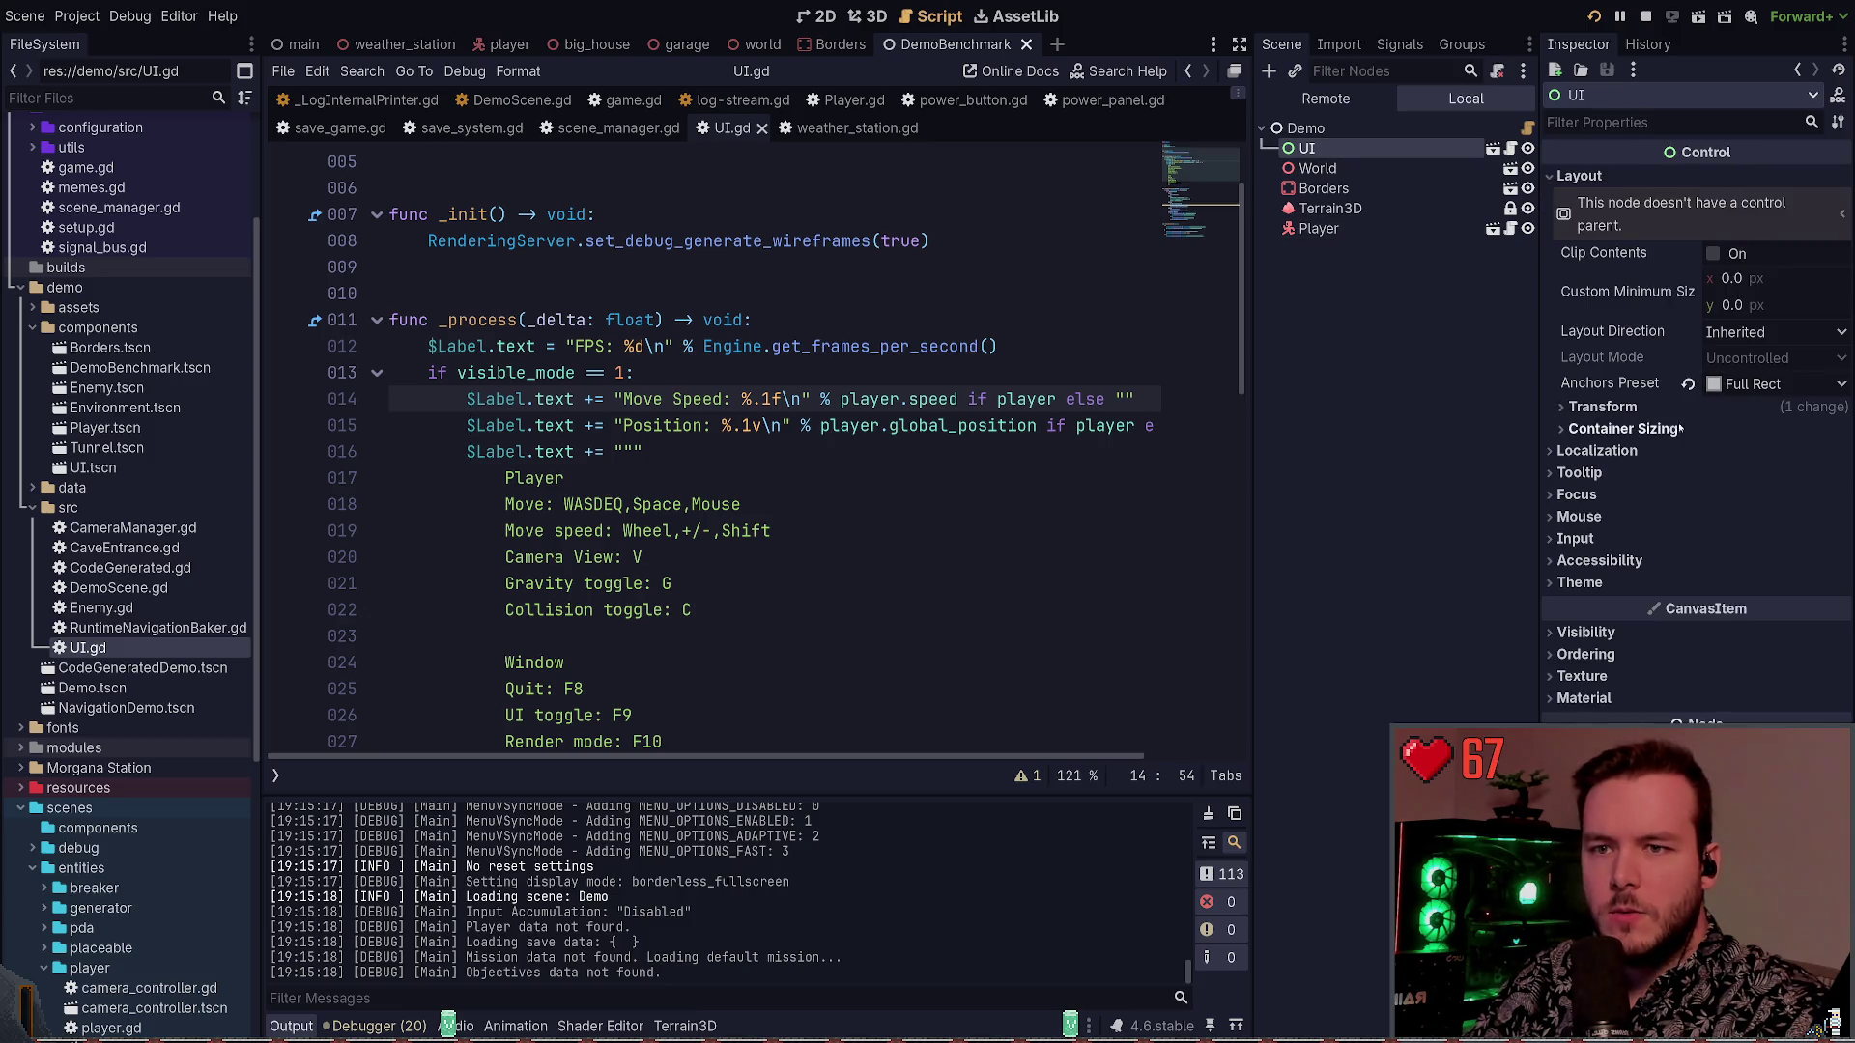
left_click(1316, 128)
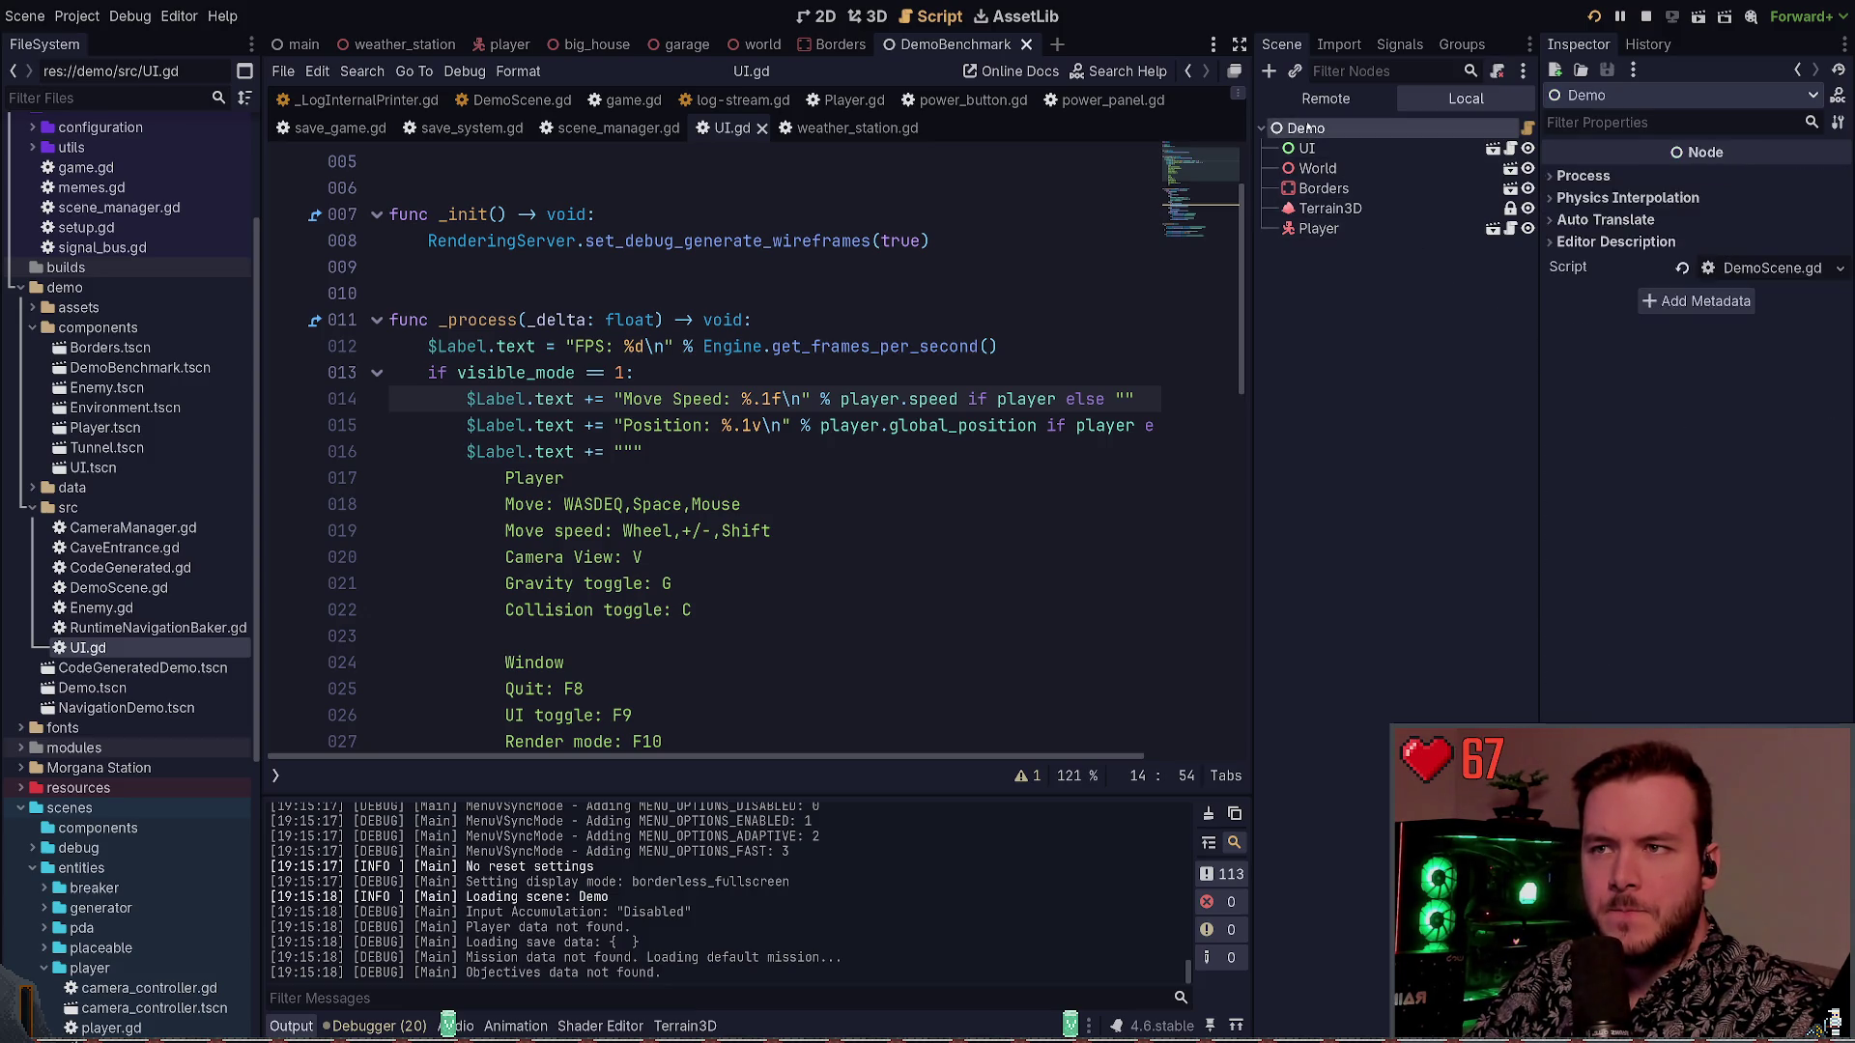
left_click(1309, 149)
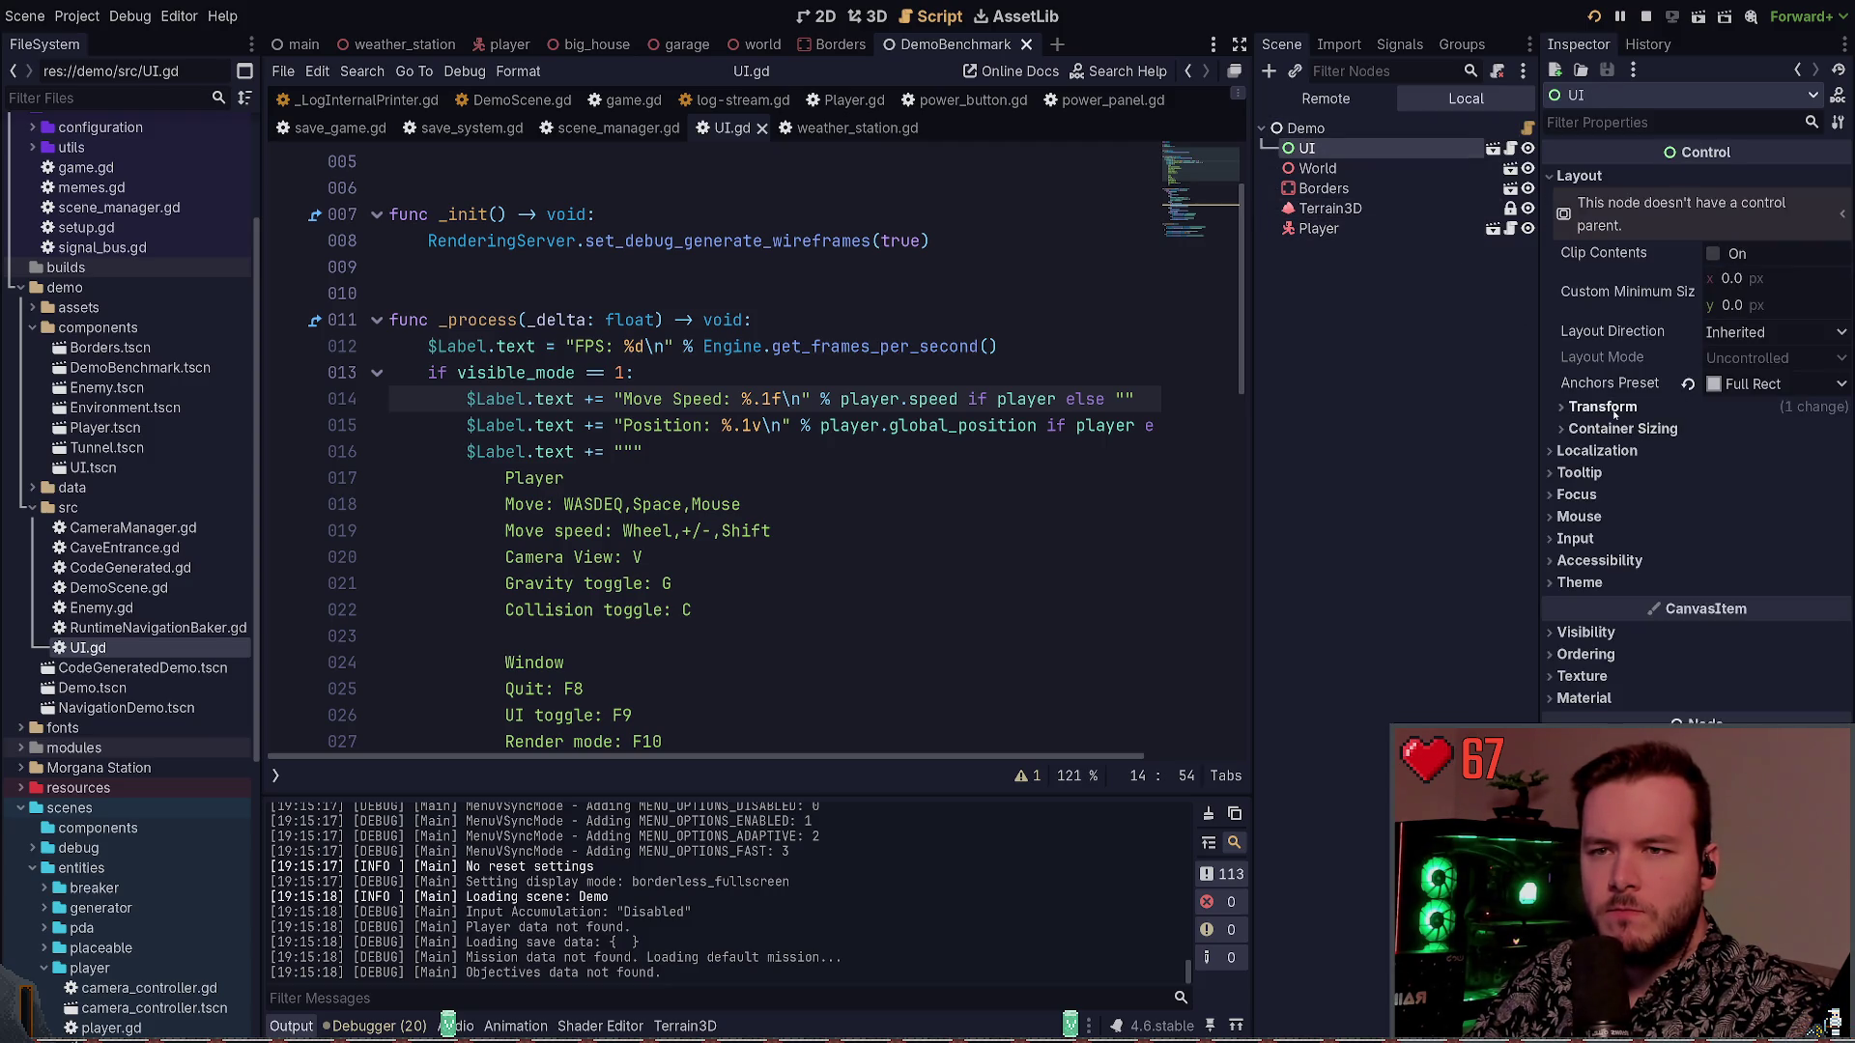
left_click(1608, 538)
left_click(1609, 539)
left_click(1579, 517)
left_click(1775, 540)
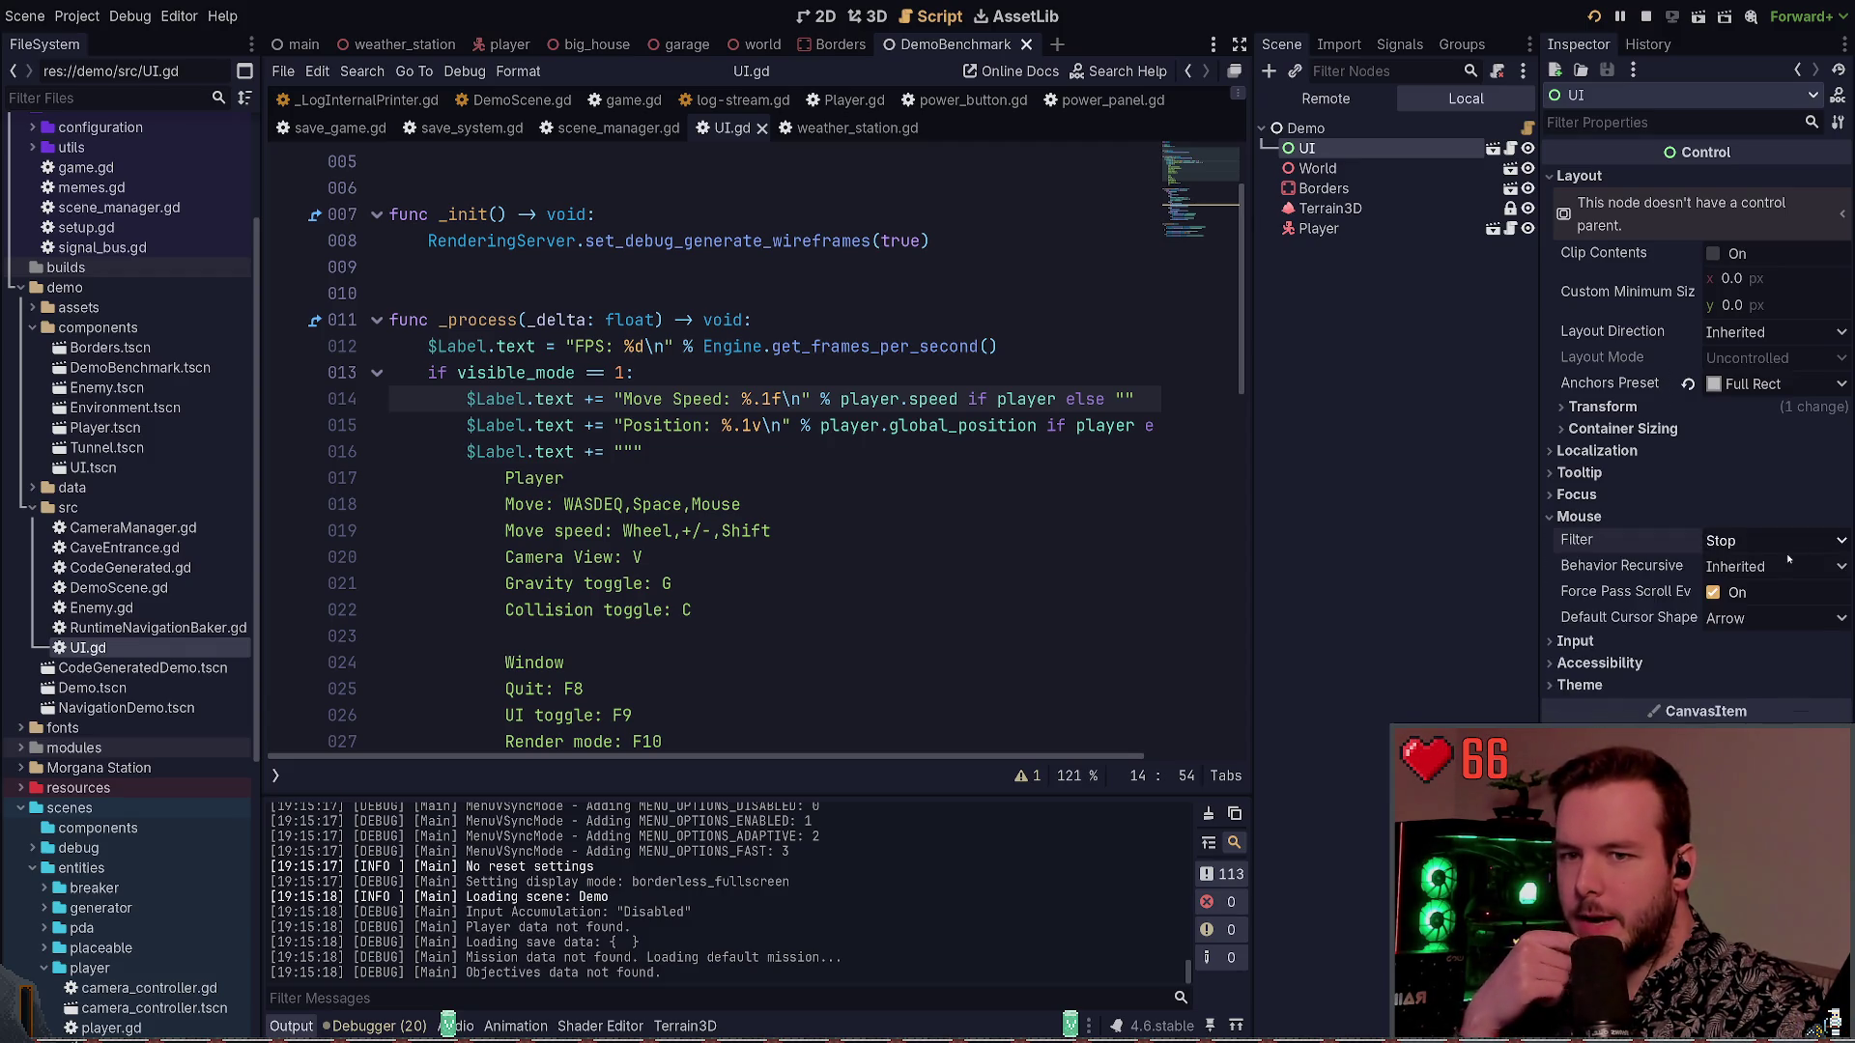
left_click(1758, 601)
key("ctrl+s")
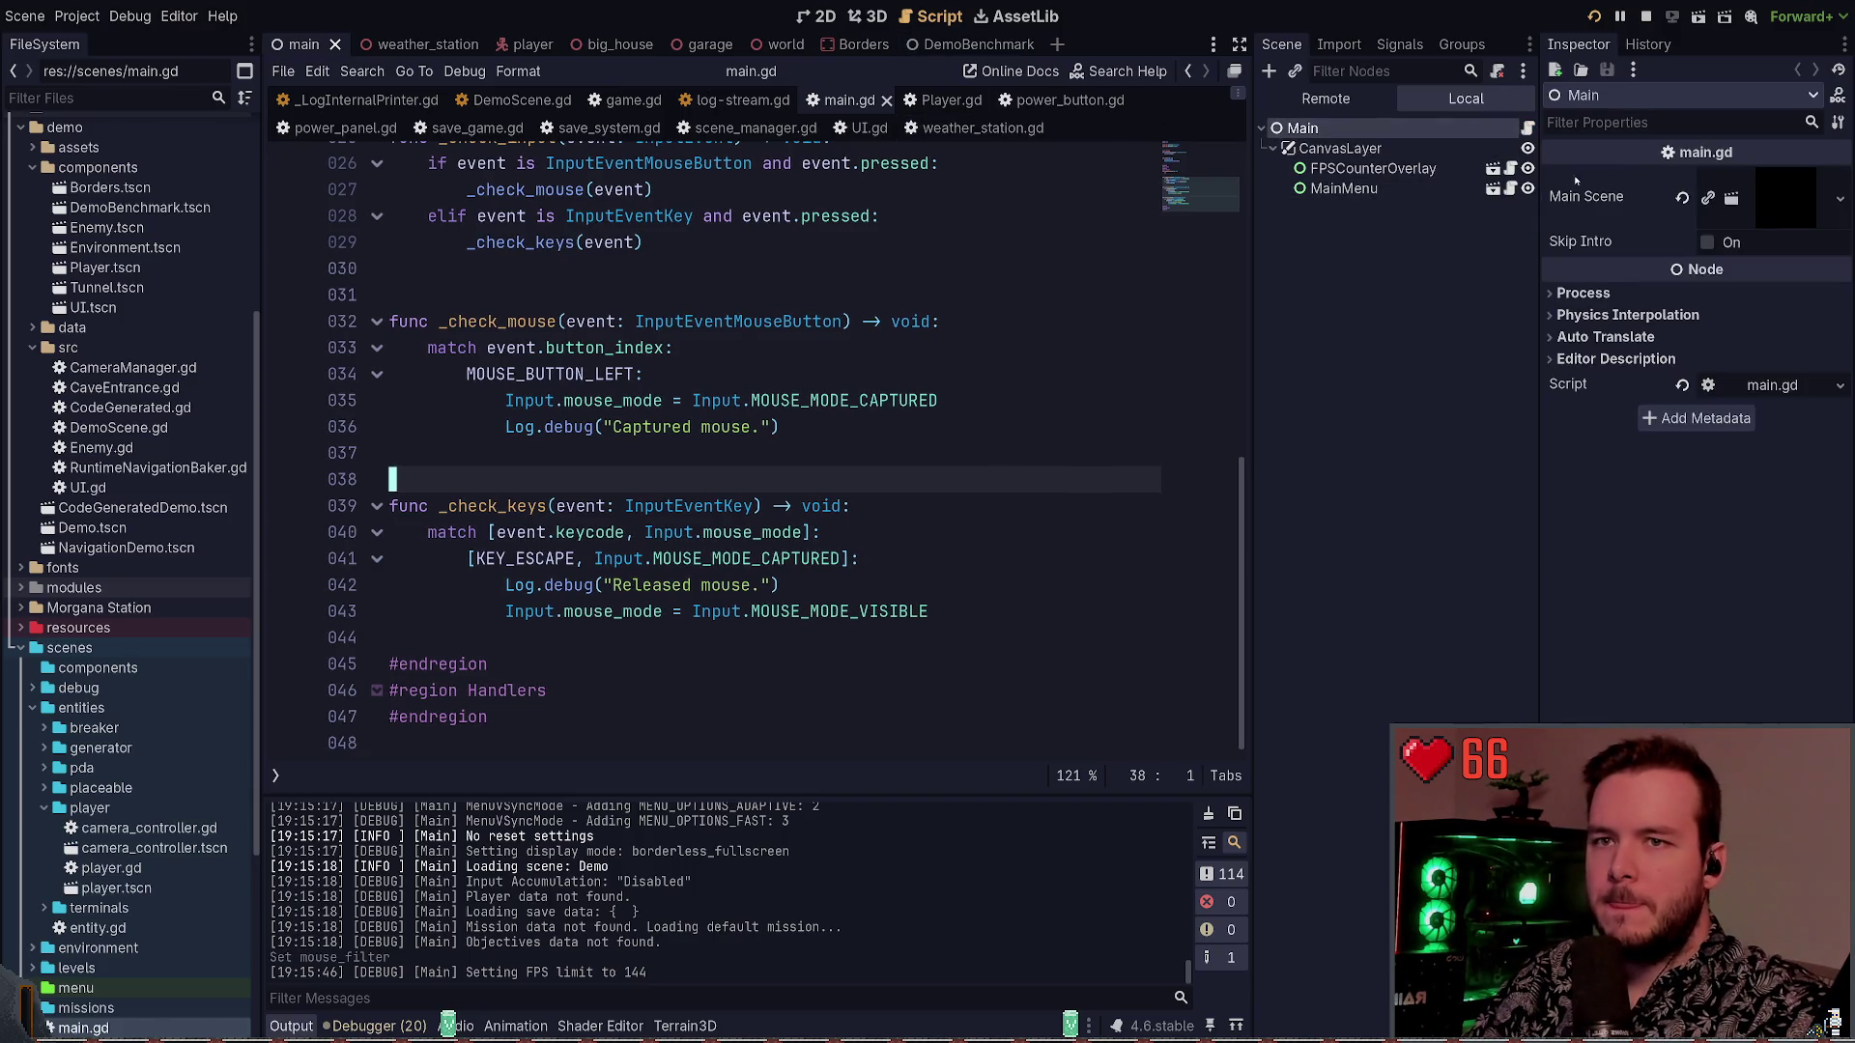
Switch to the player scene and expand its UI node
left_click(1395, 188)
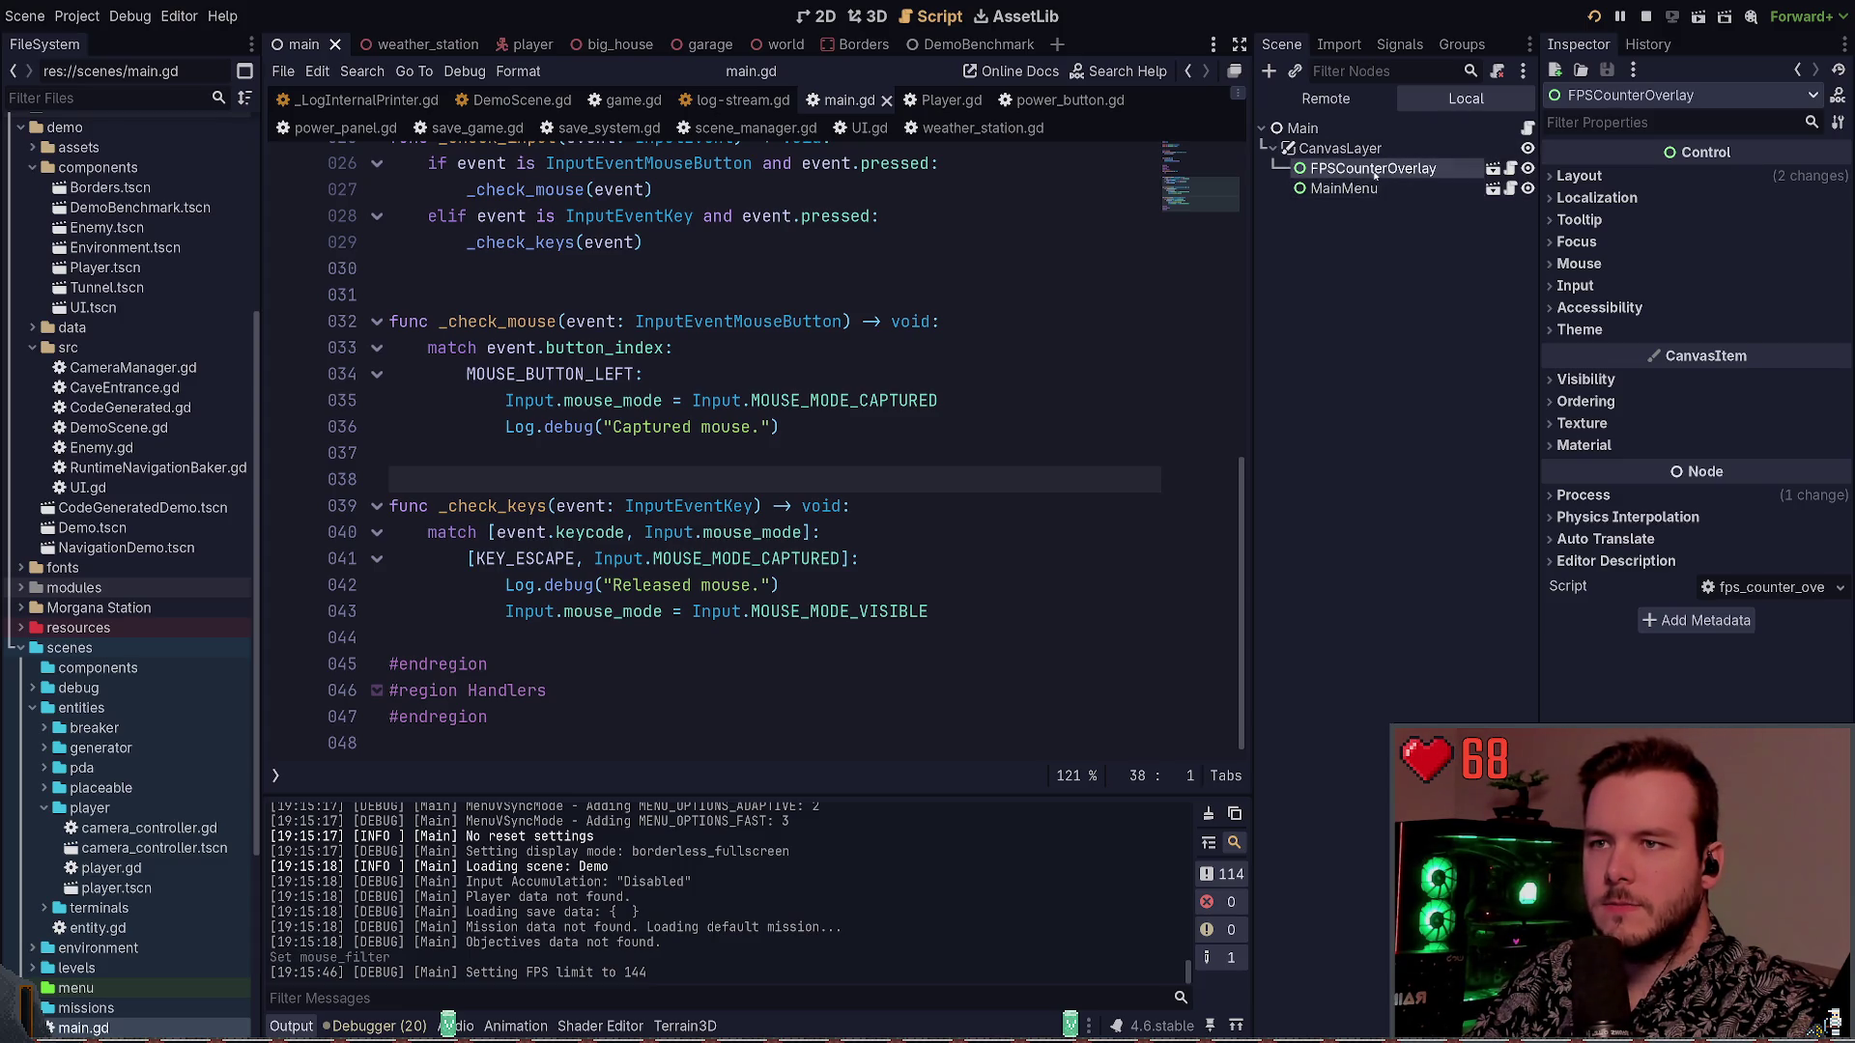
left_click(1400, 219)
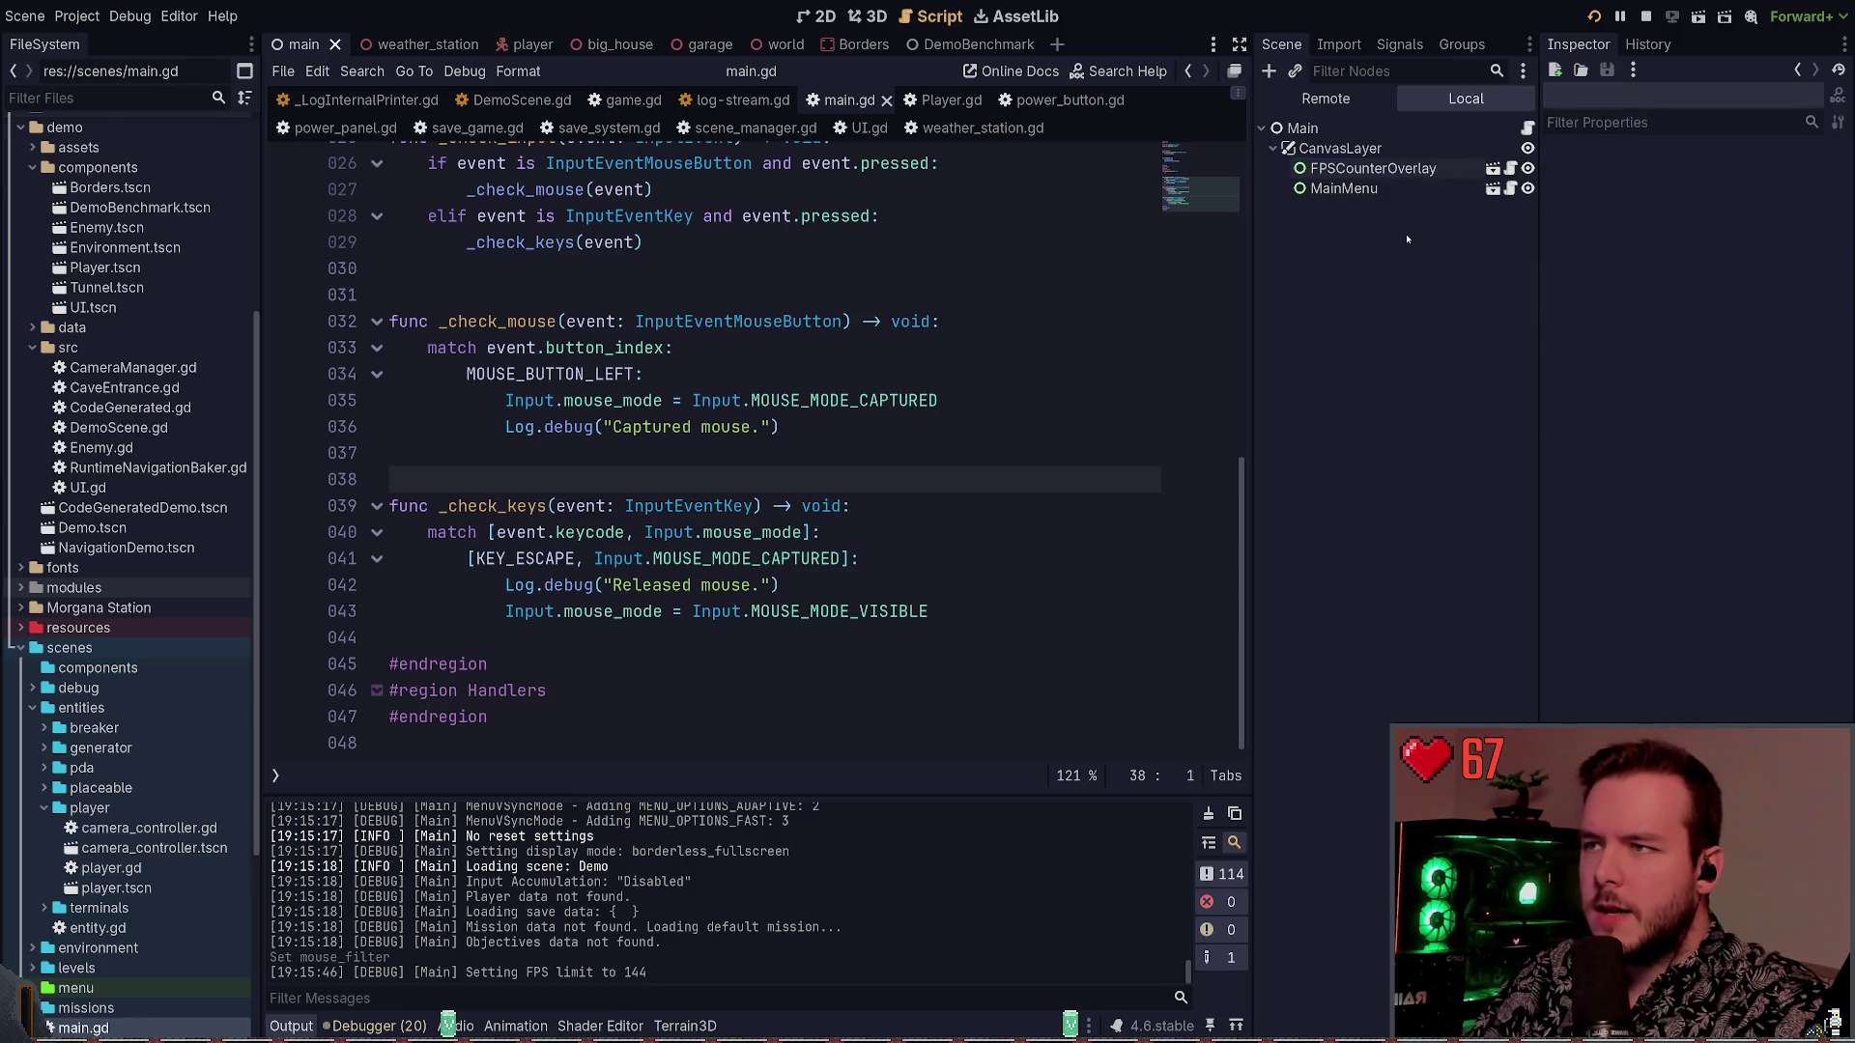
key("ctrl+Tab")
left_click(1273, 268)
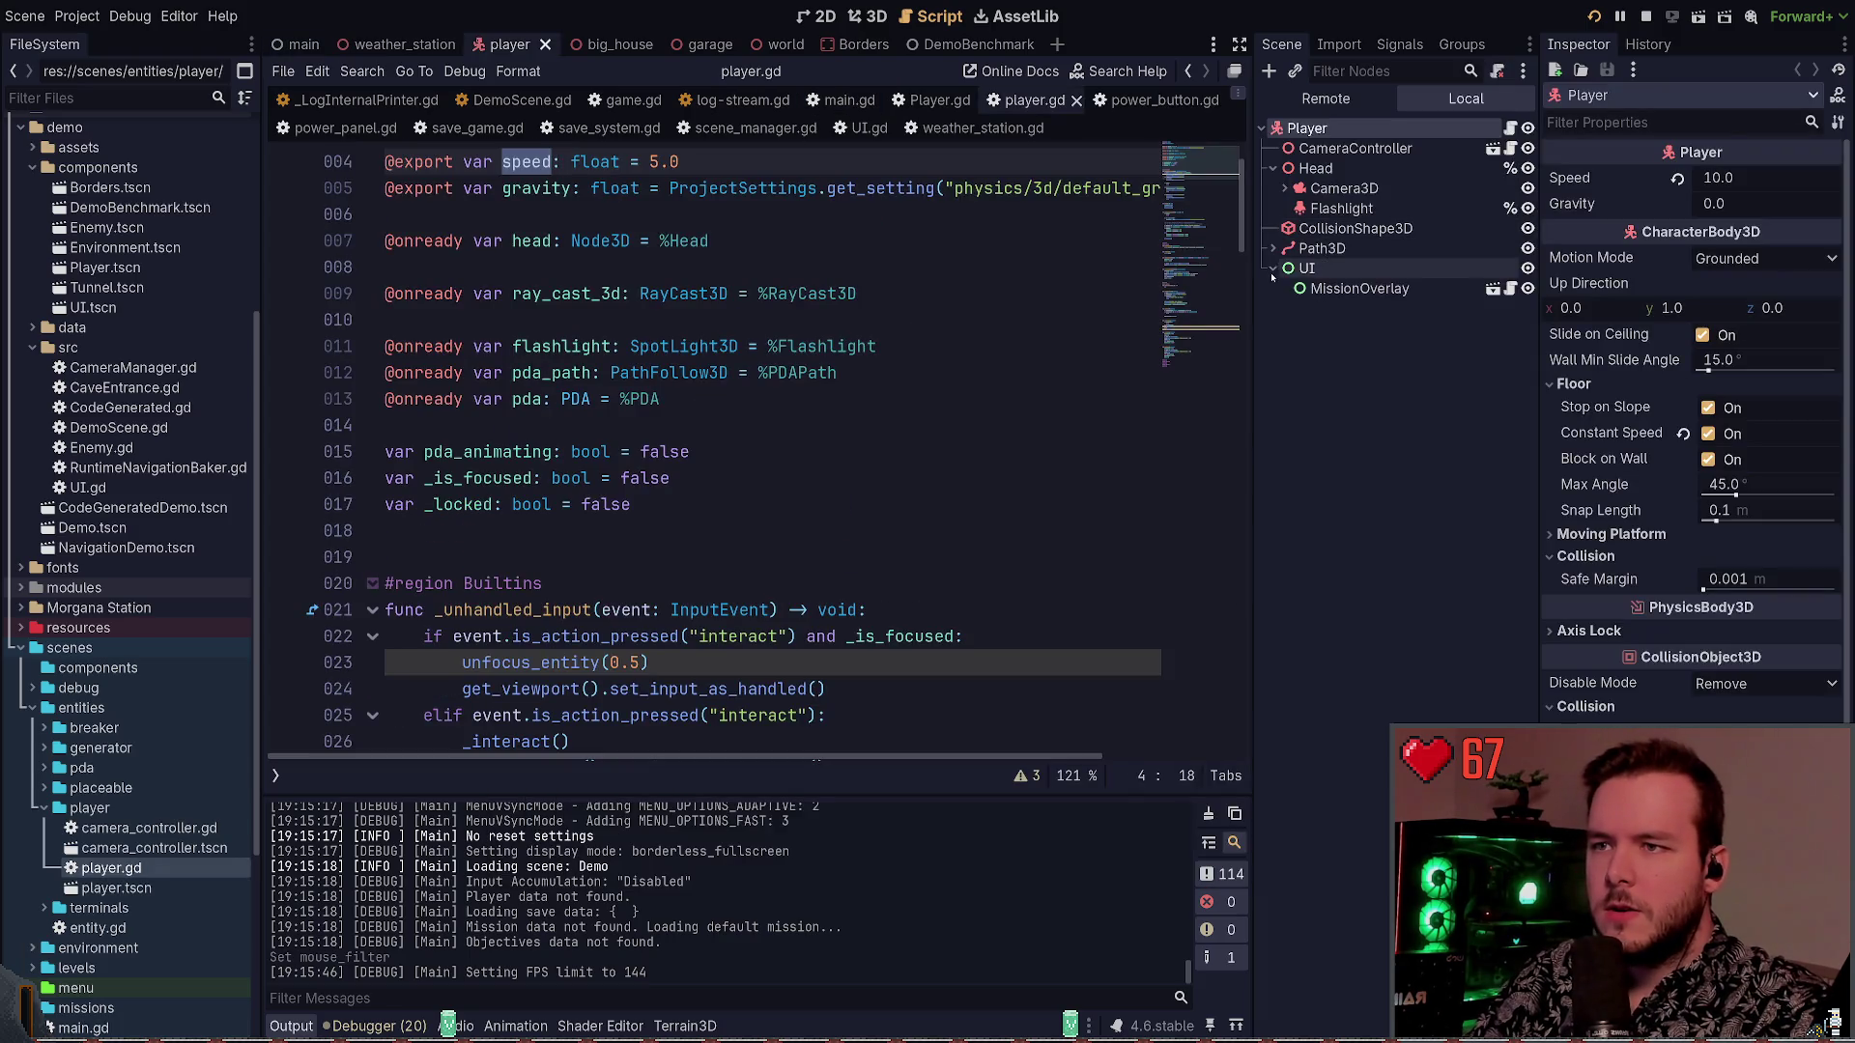
Stop the game with F8, make MissionOverlay visible again, and show the player scene in 3D
left_click(1397, 289)
left_click(1527, 289)
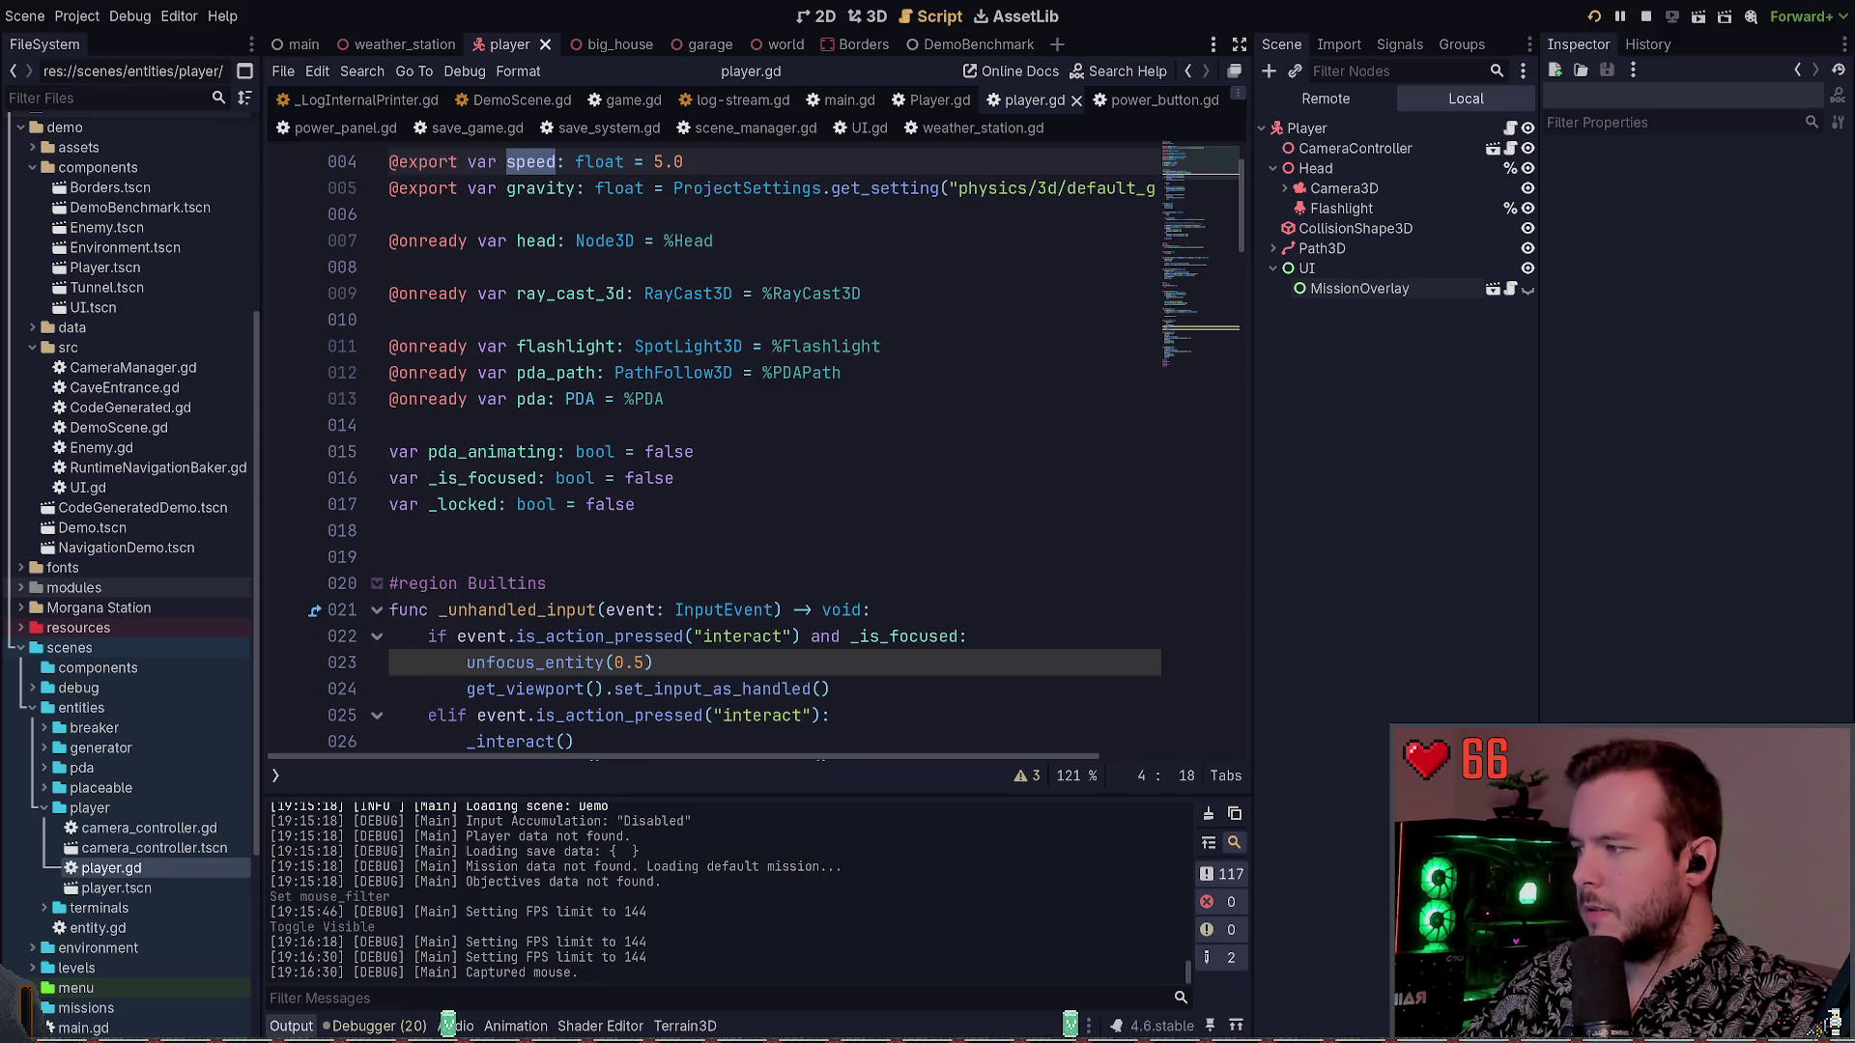
key("F8")
left_click(1082, 399)
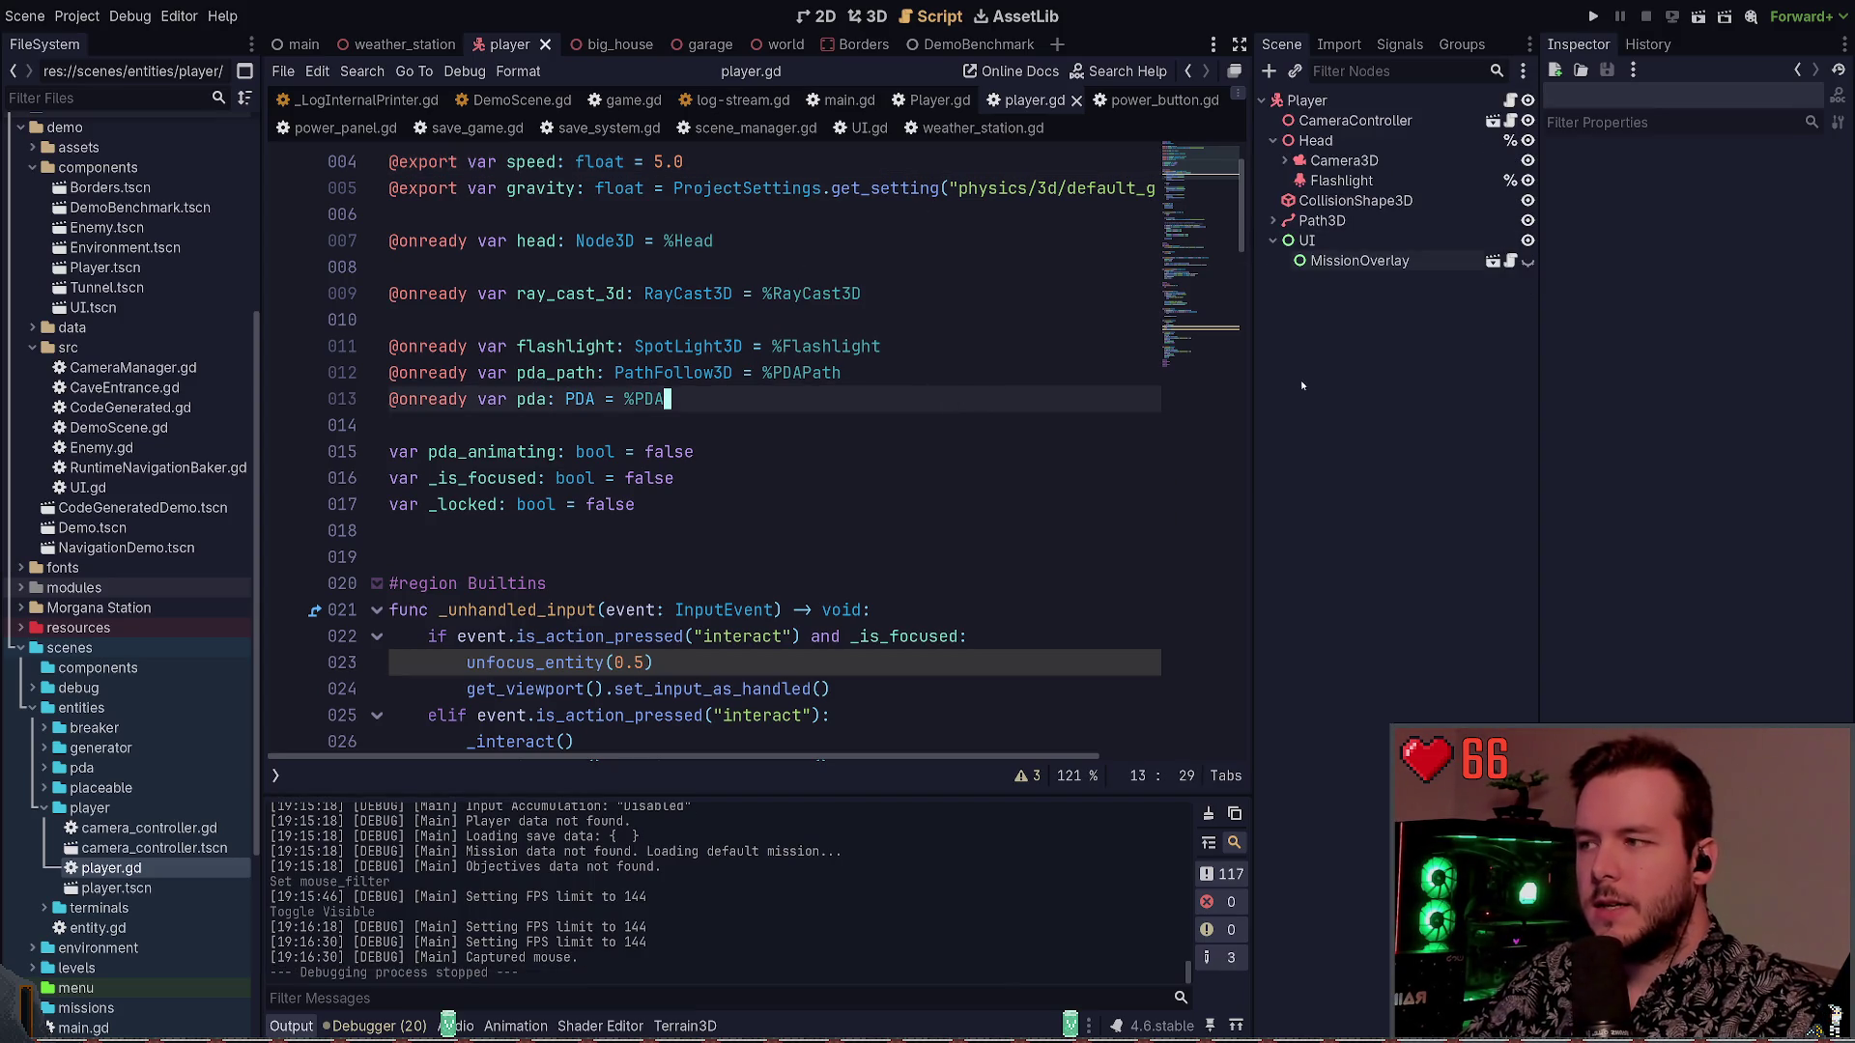
left_click(884, 448)
left_click(1527, 260)
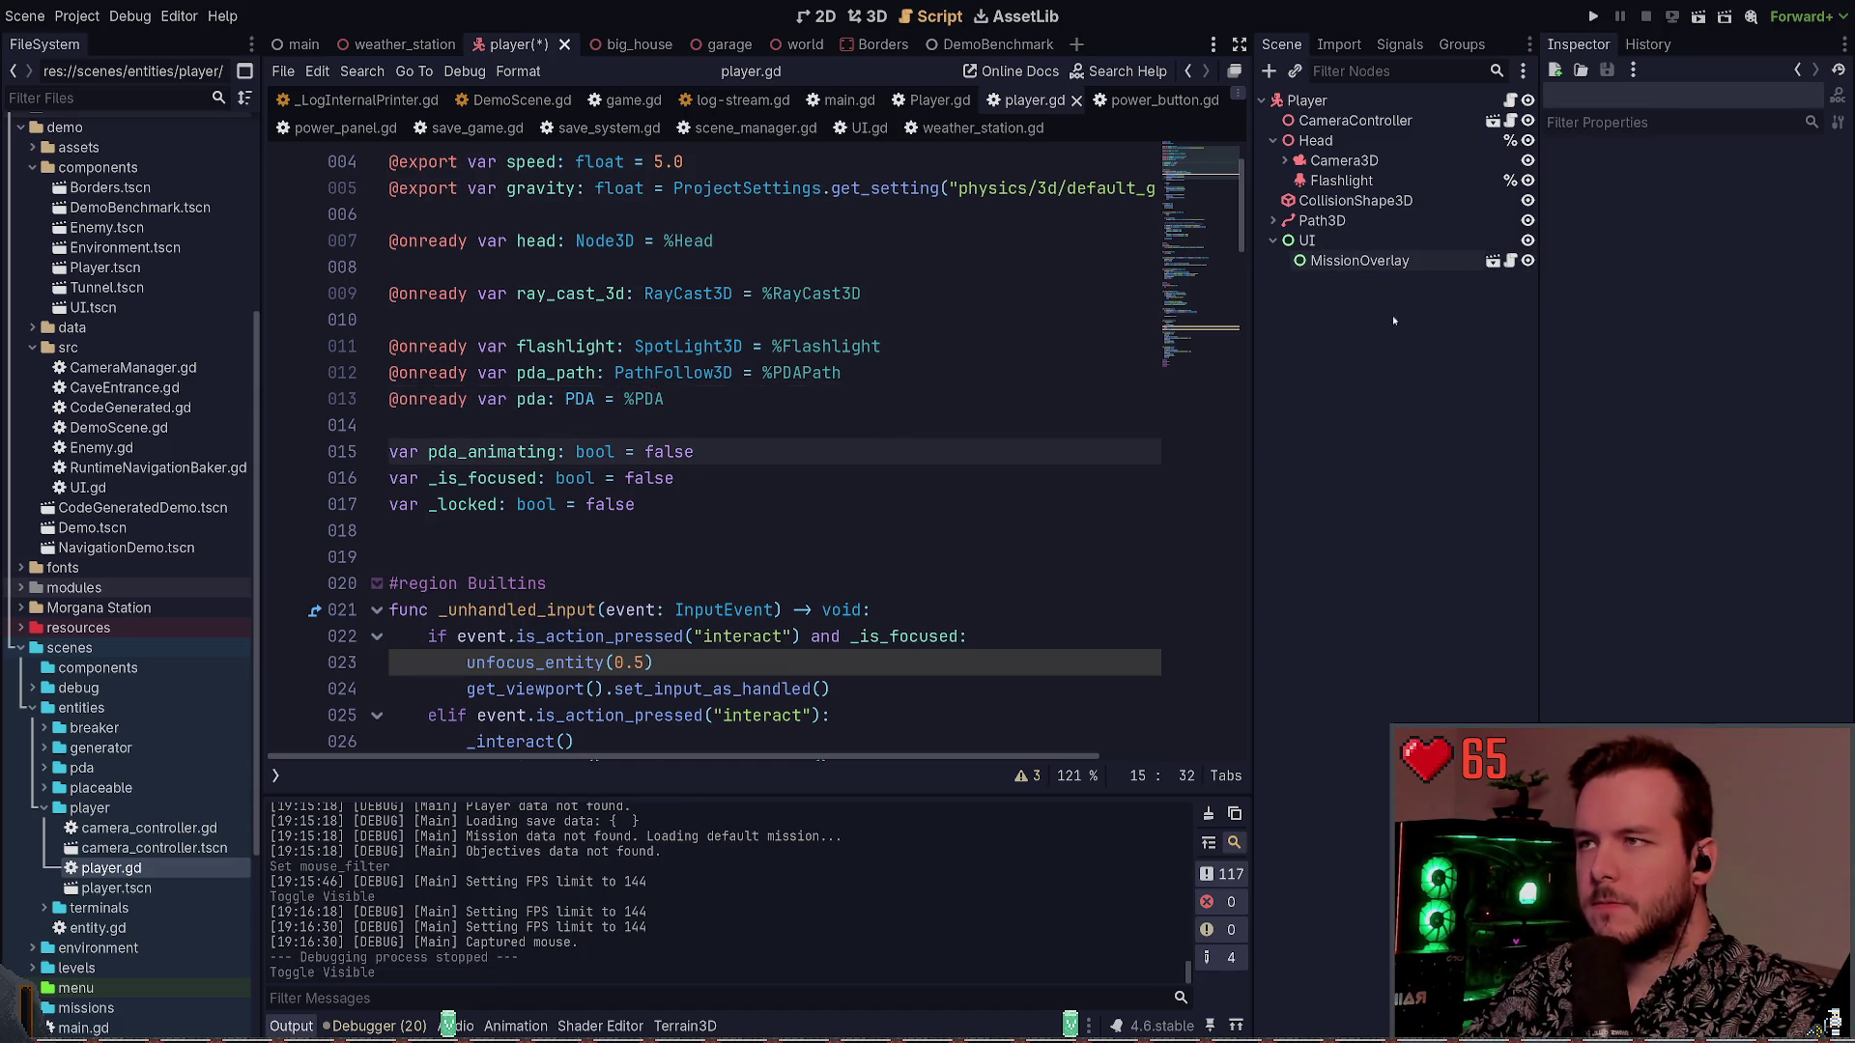
left_click(867, 16)
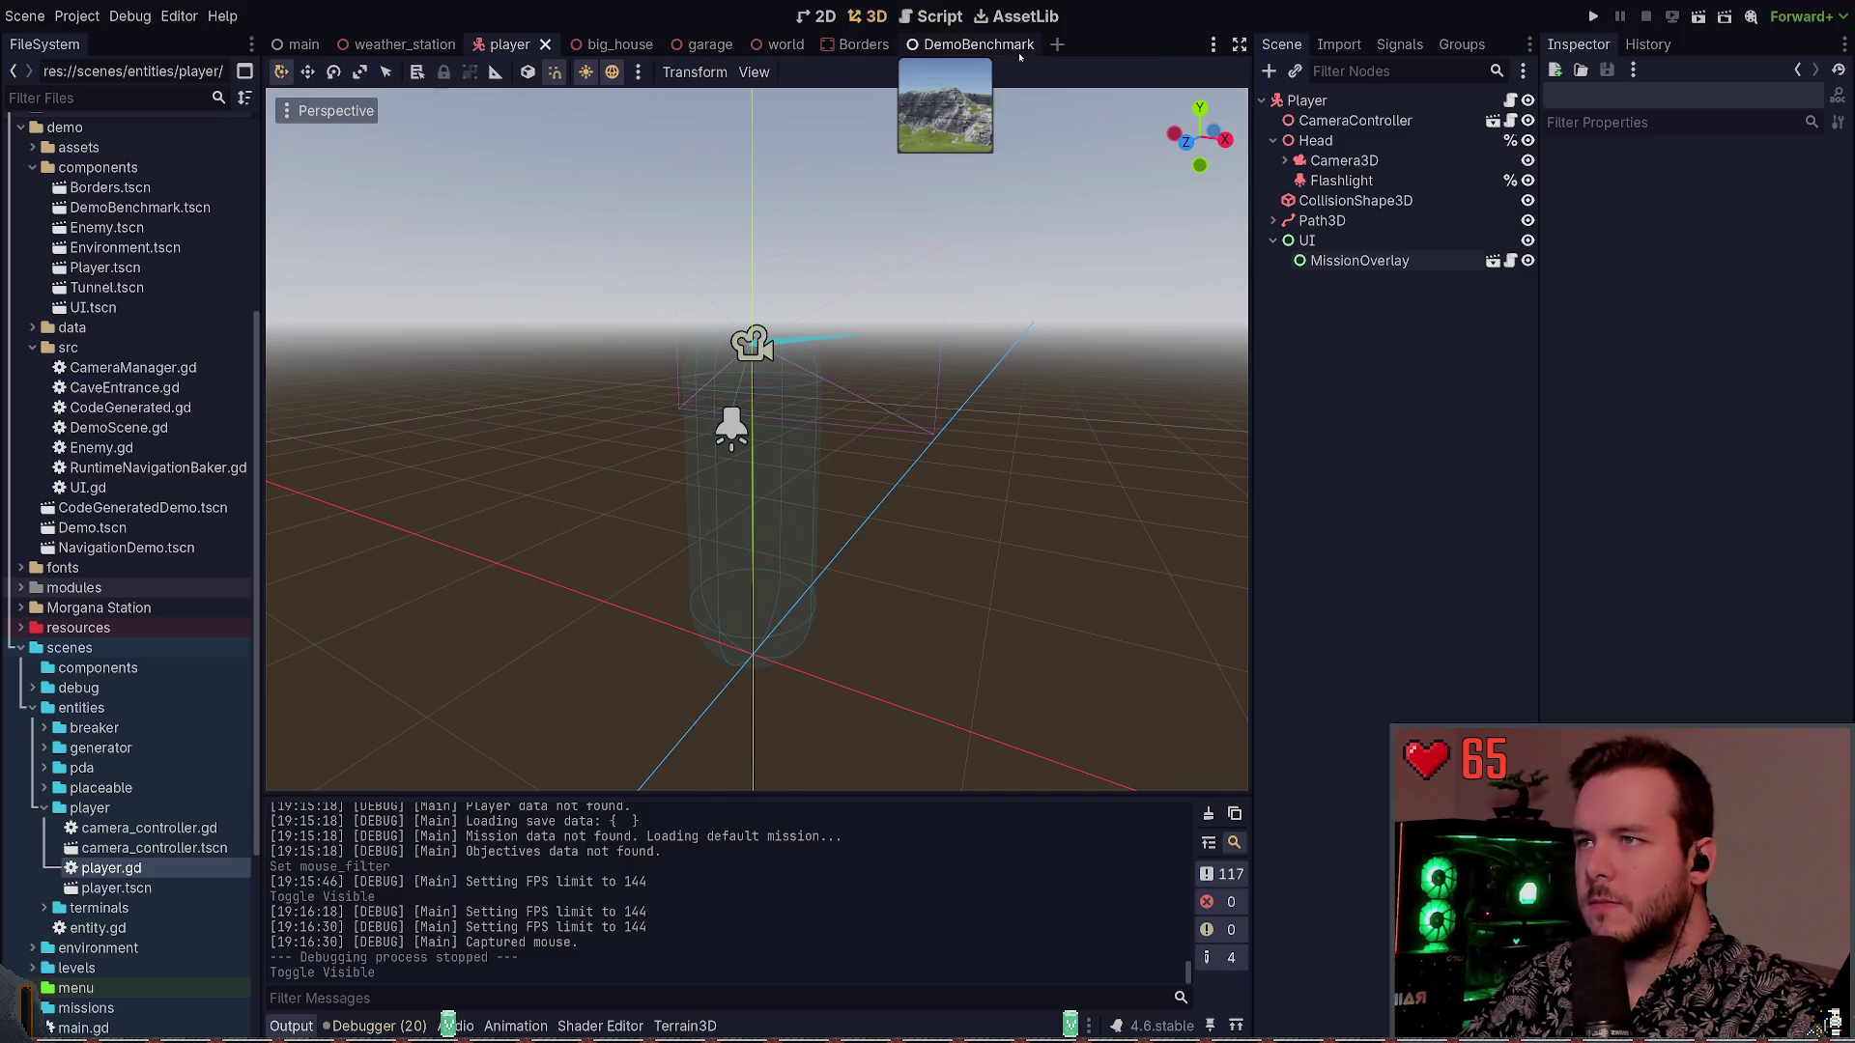
Switch to DemoBenchmark, select World, and zoom around the Terrain3D mountains and grassland
left_click(1018, 48)
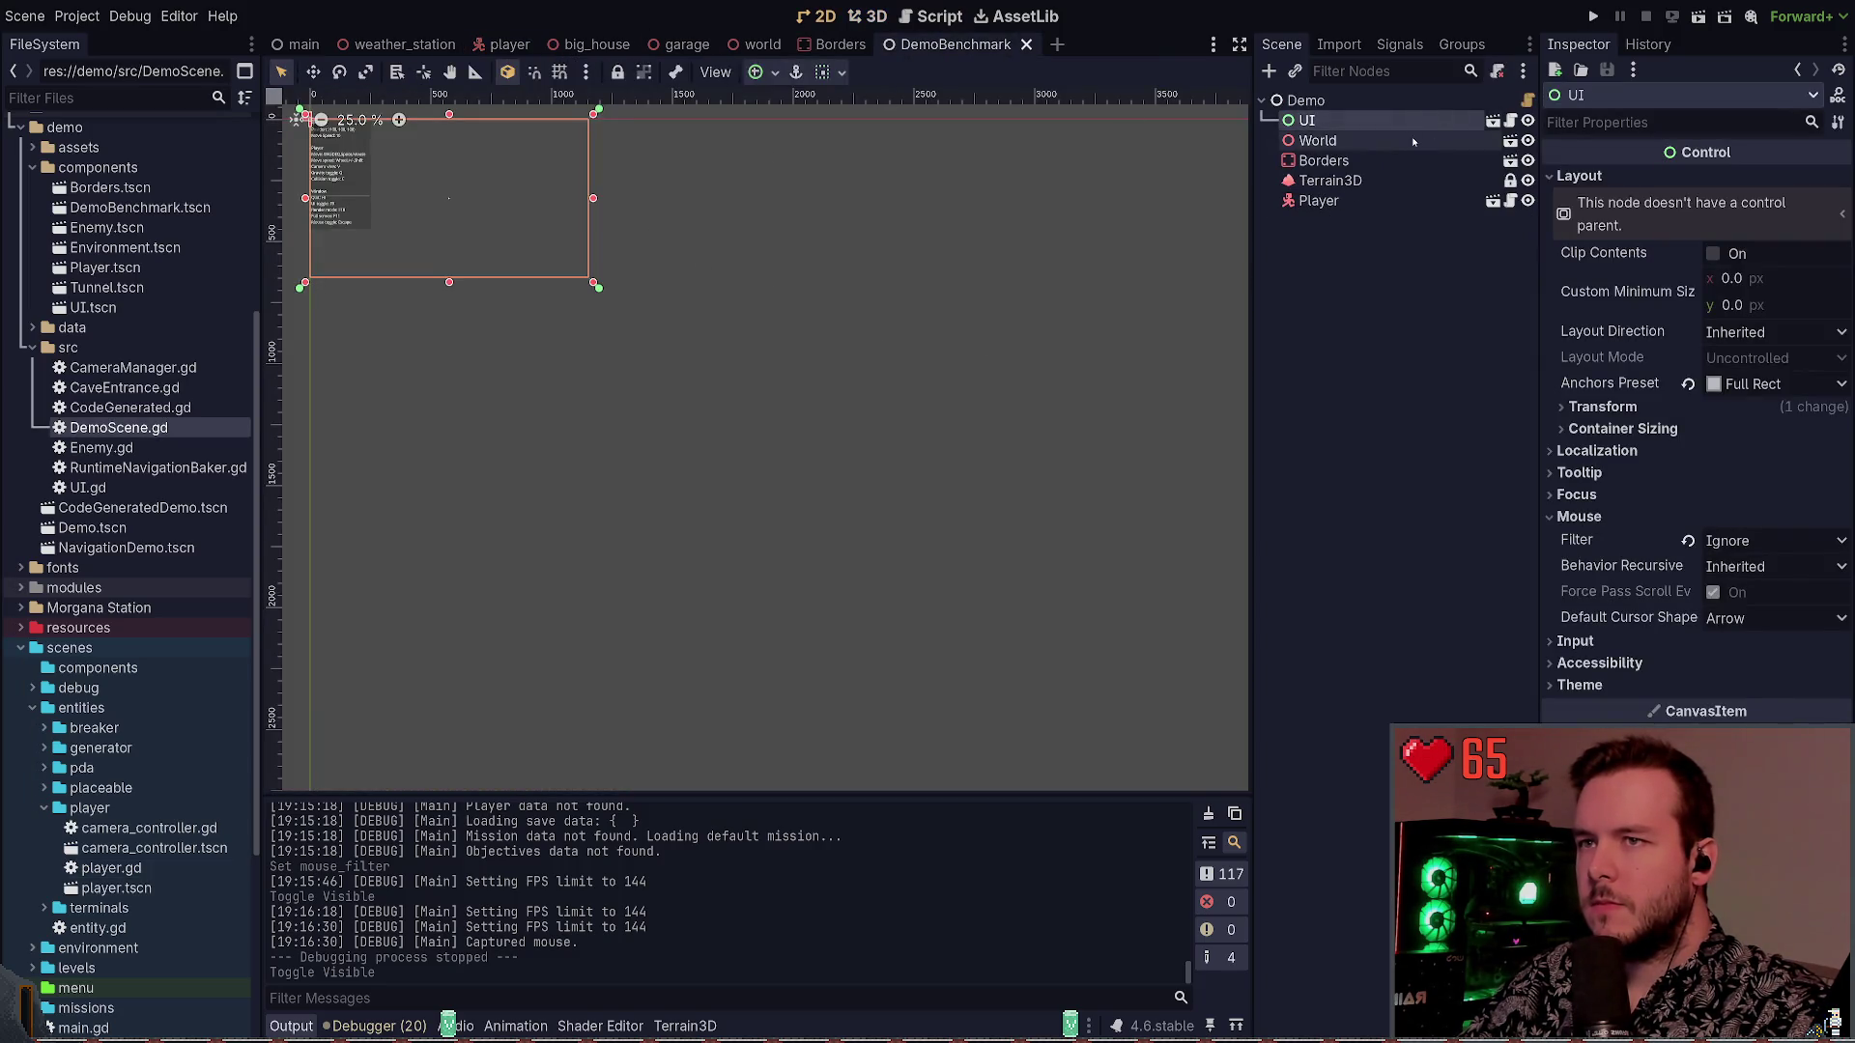
left_click(1313, 101)
left_click(1357, 140)
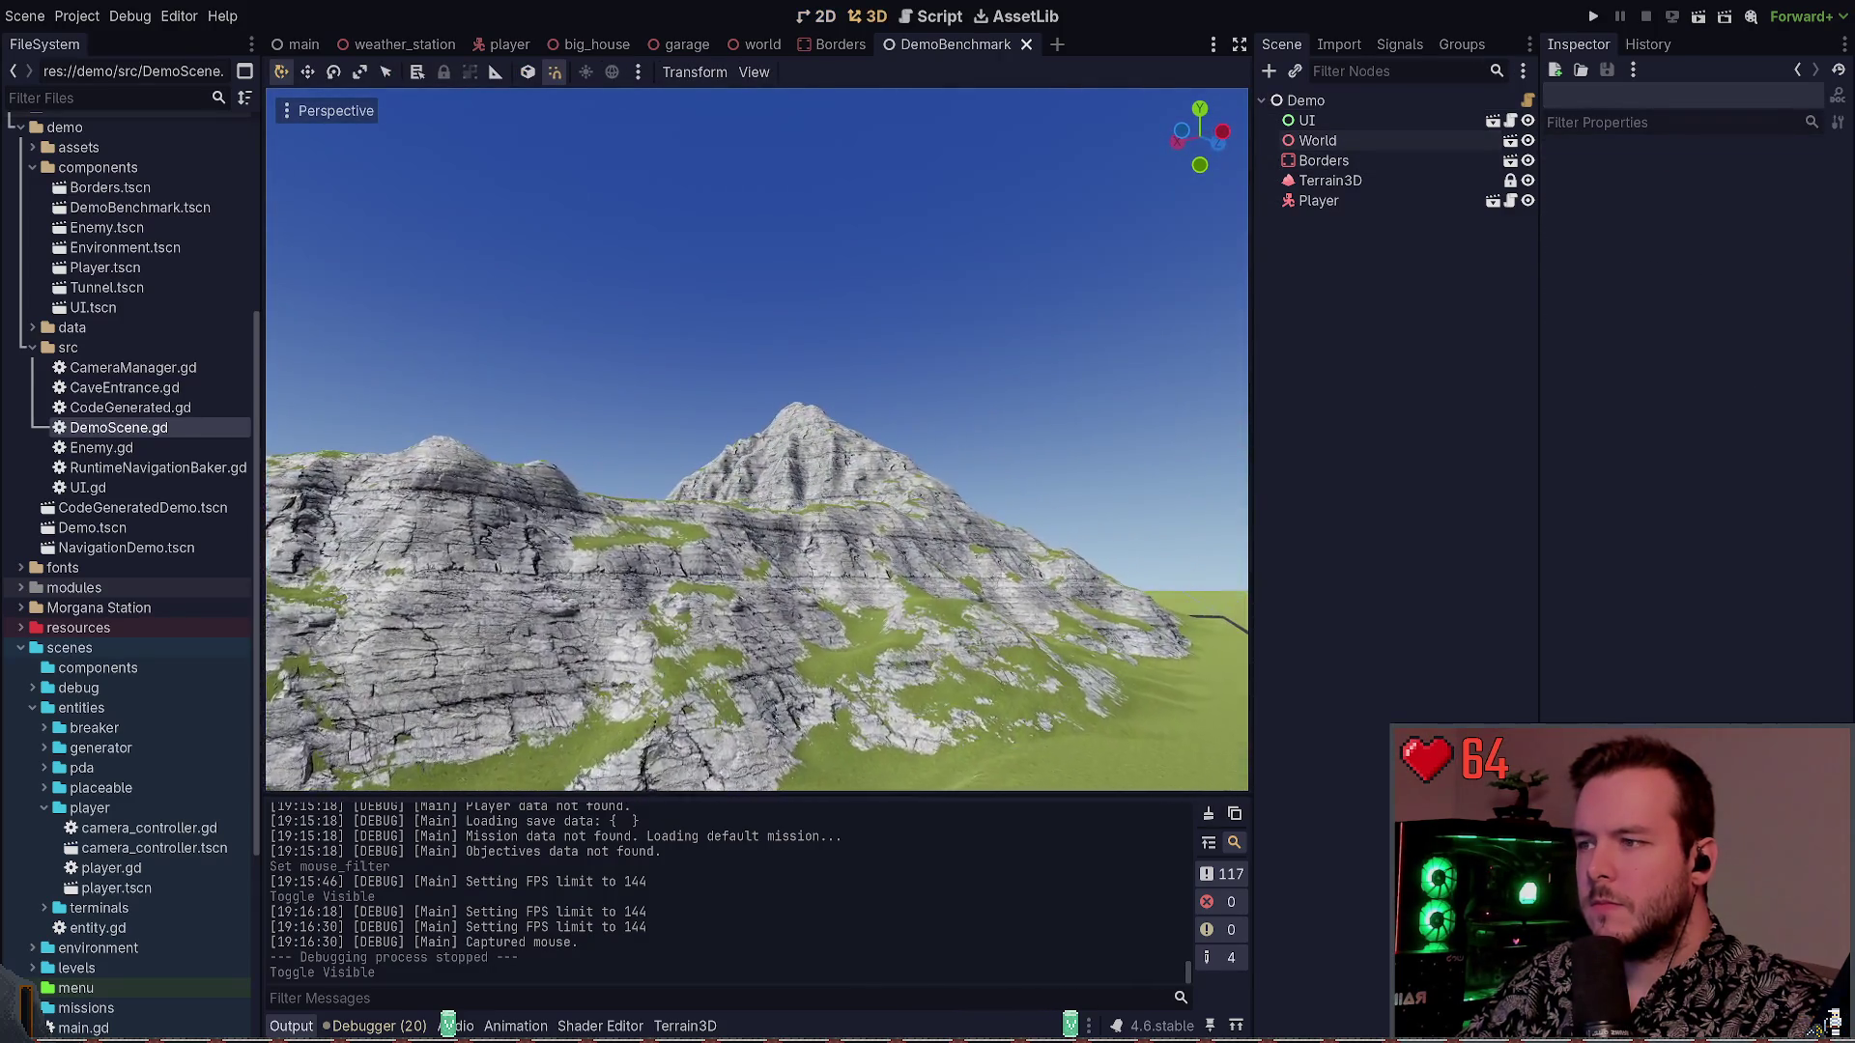
scroll(780, 416, "up", 5)
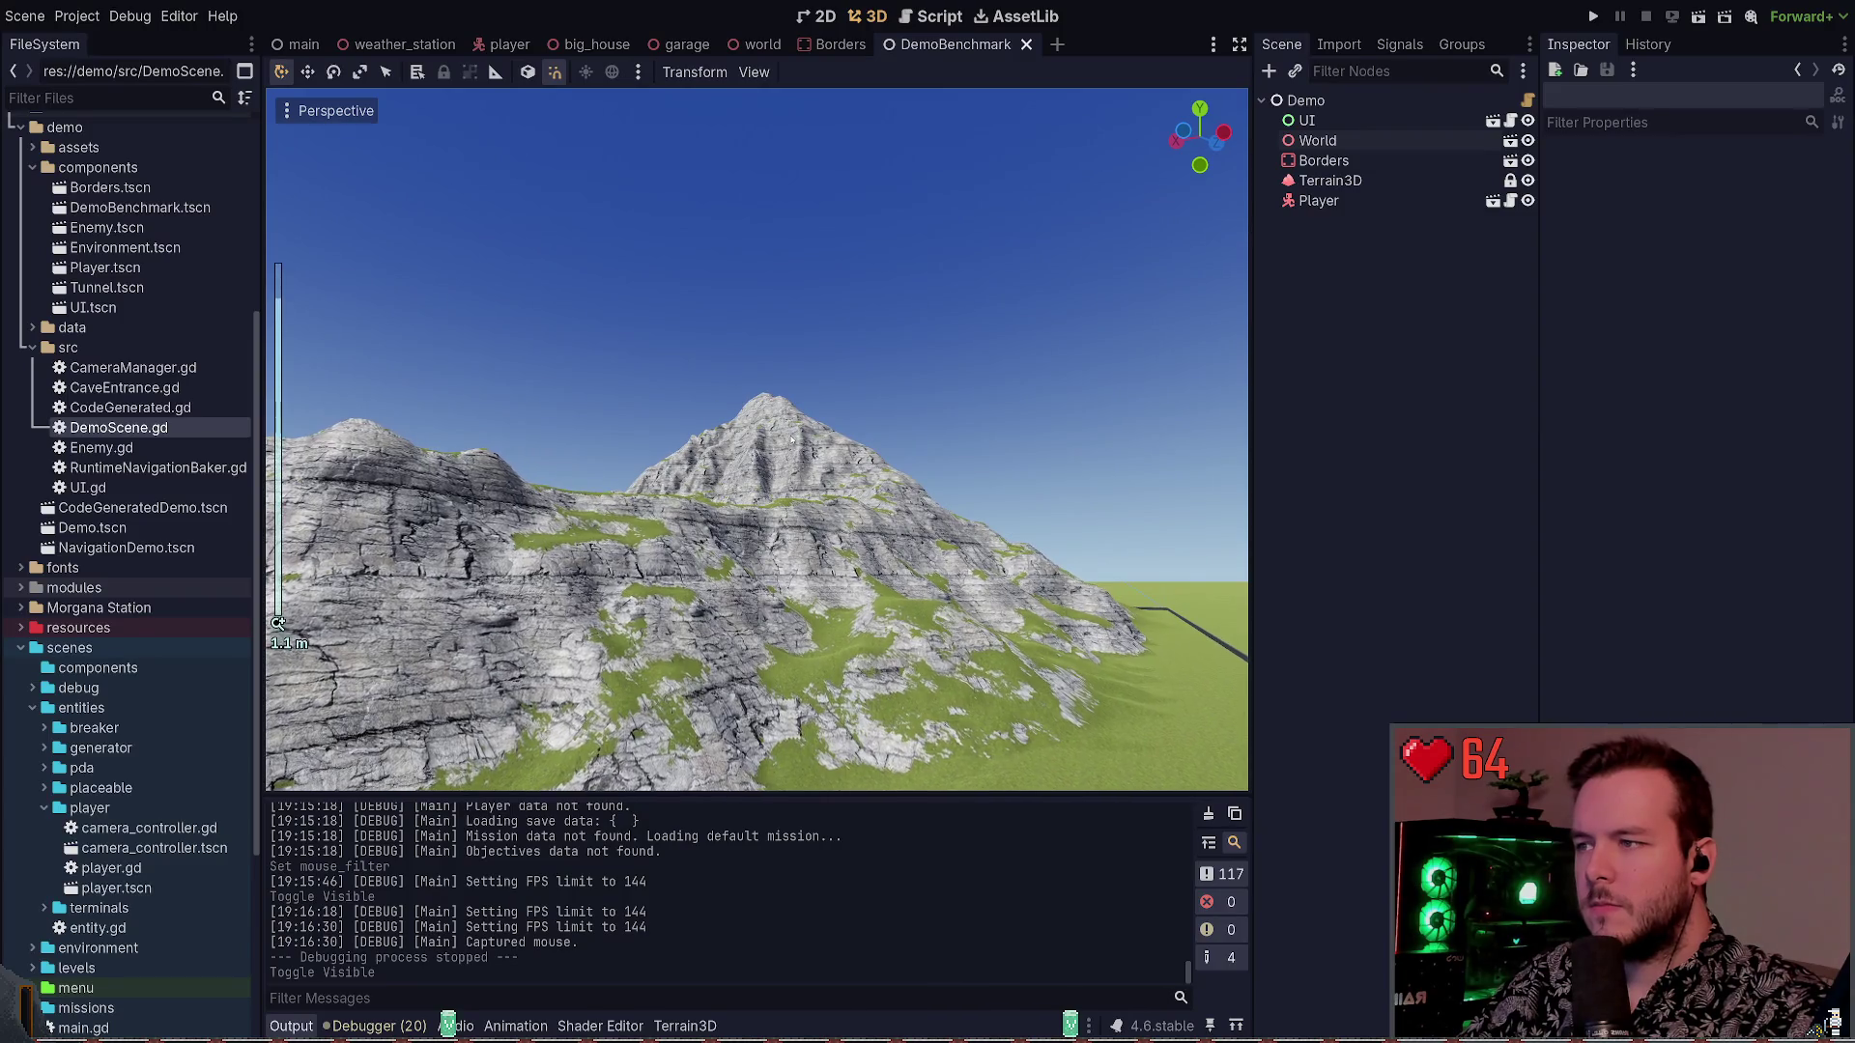
scroll(780, 417, "down", 10)
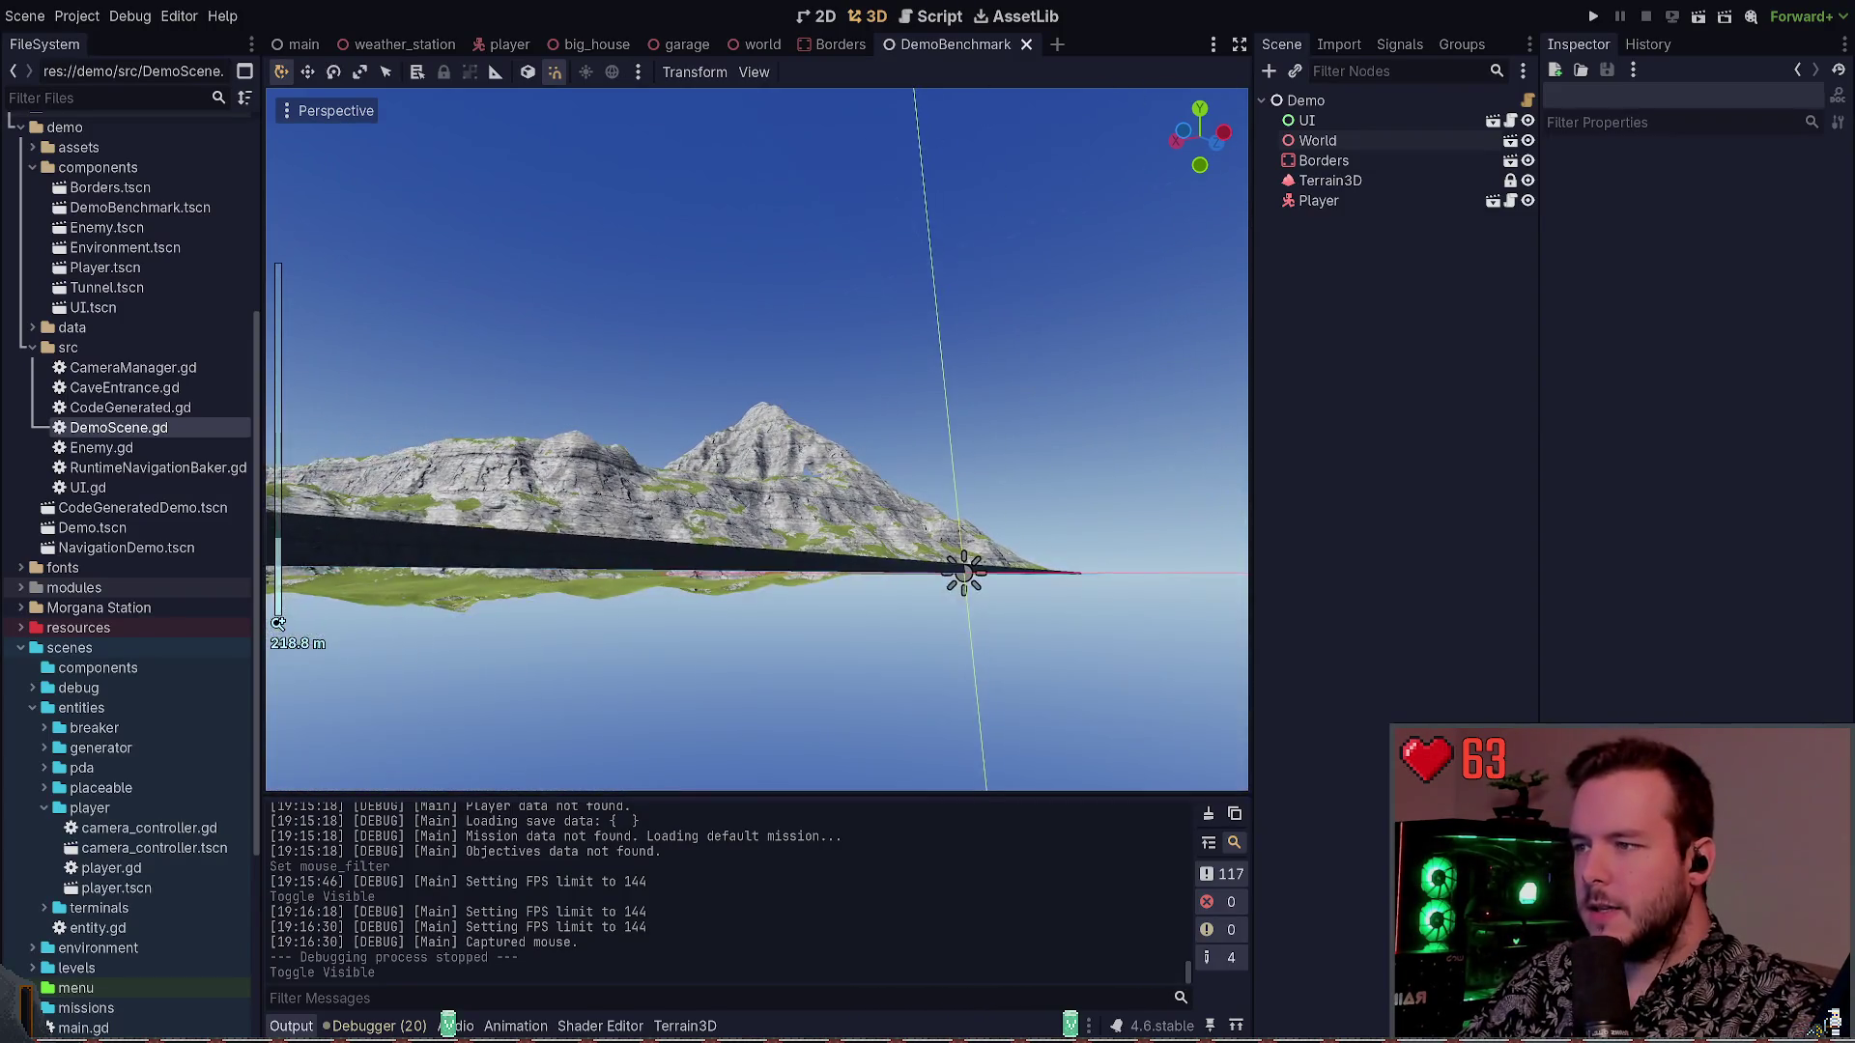
scroll(924, 532, "up", 7)
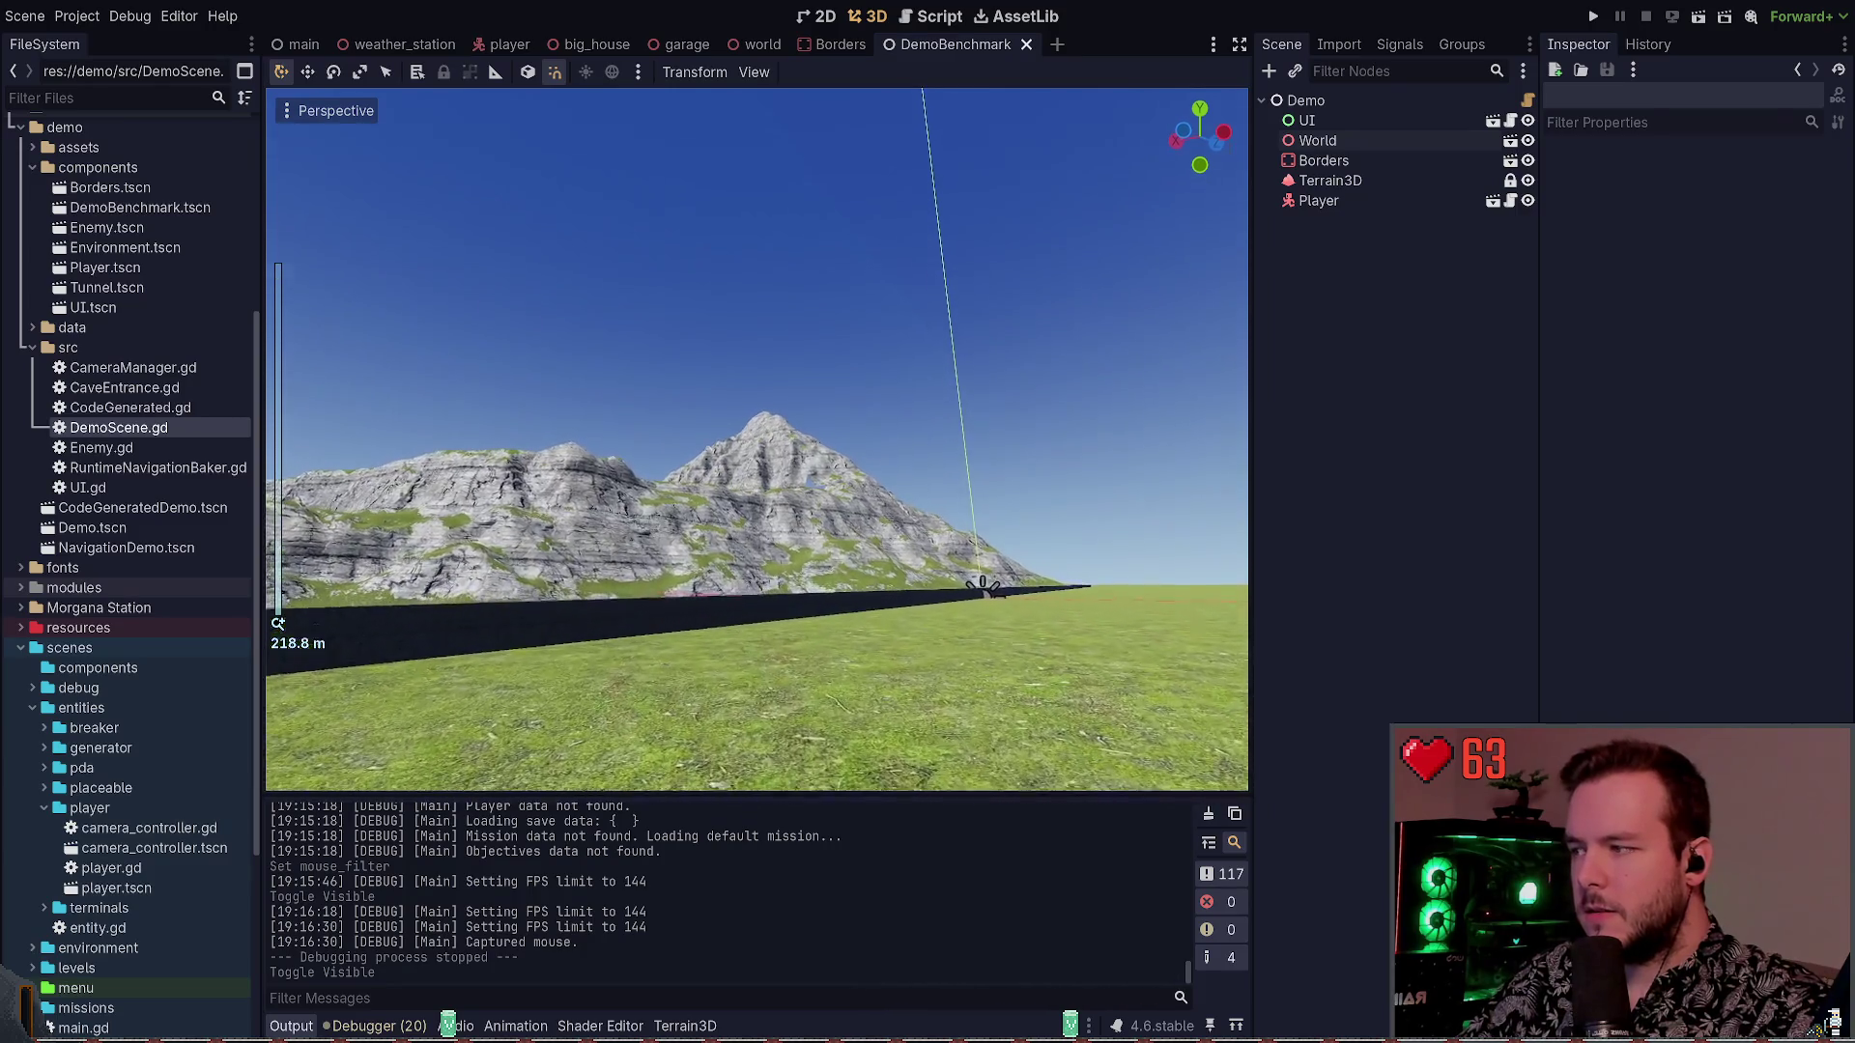
scroll(925, 532, "down", 5)
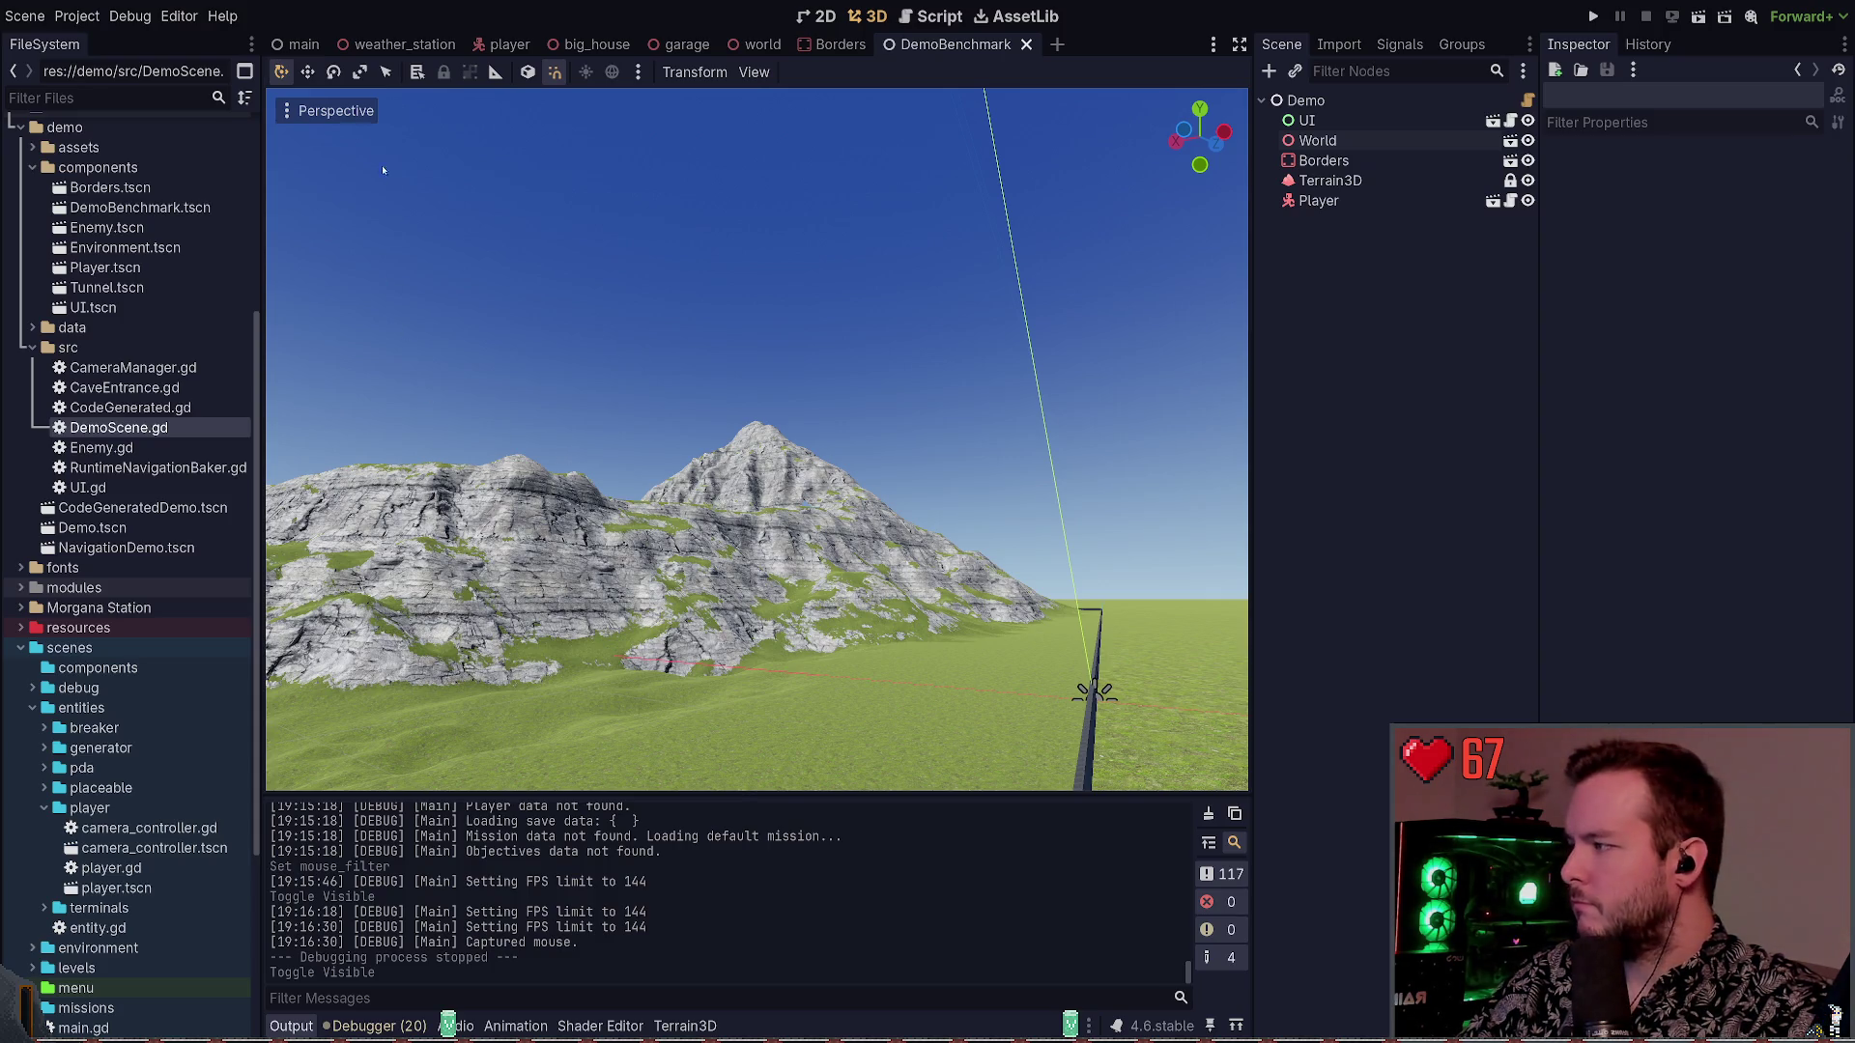
left_click(193, 43)
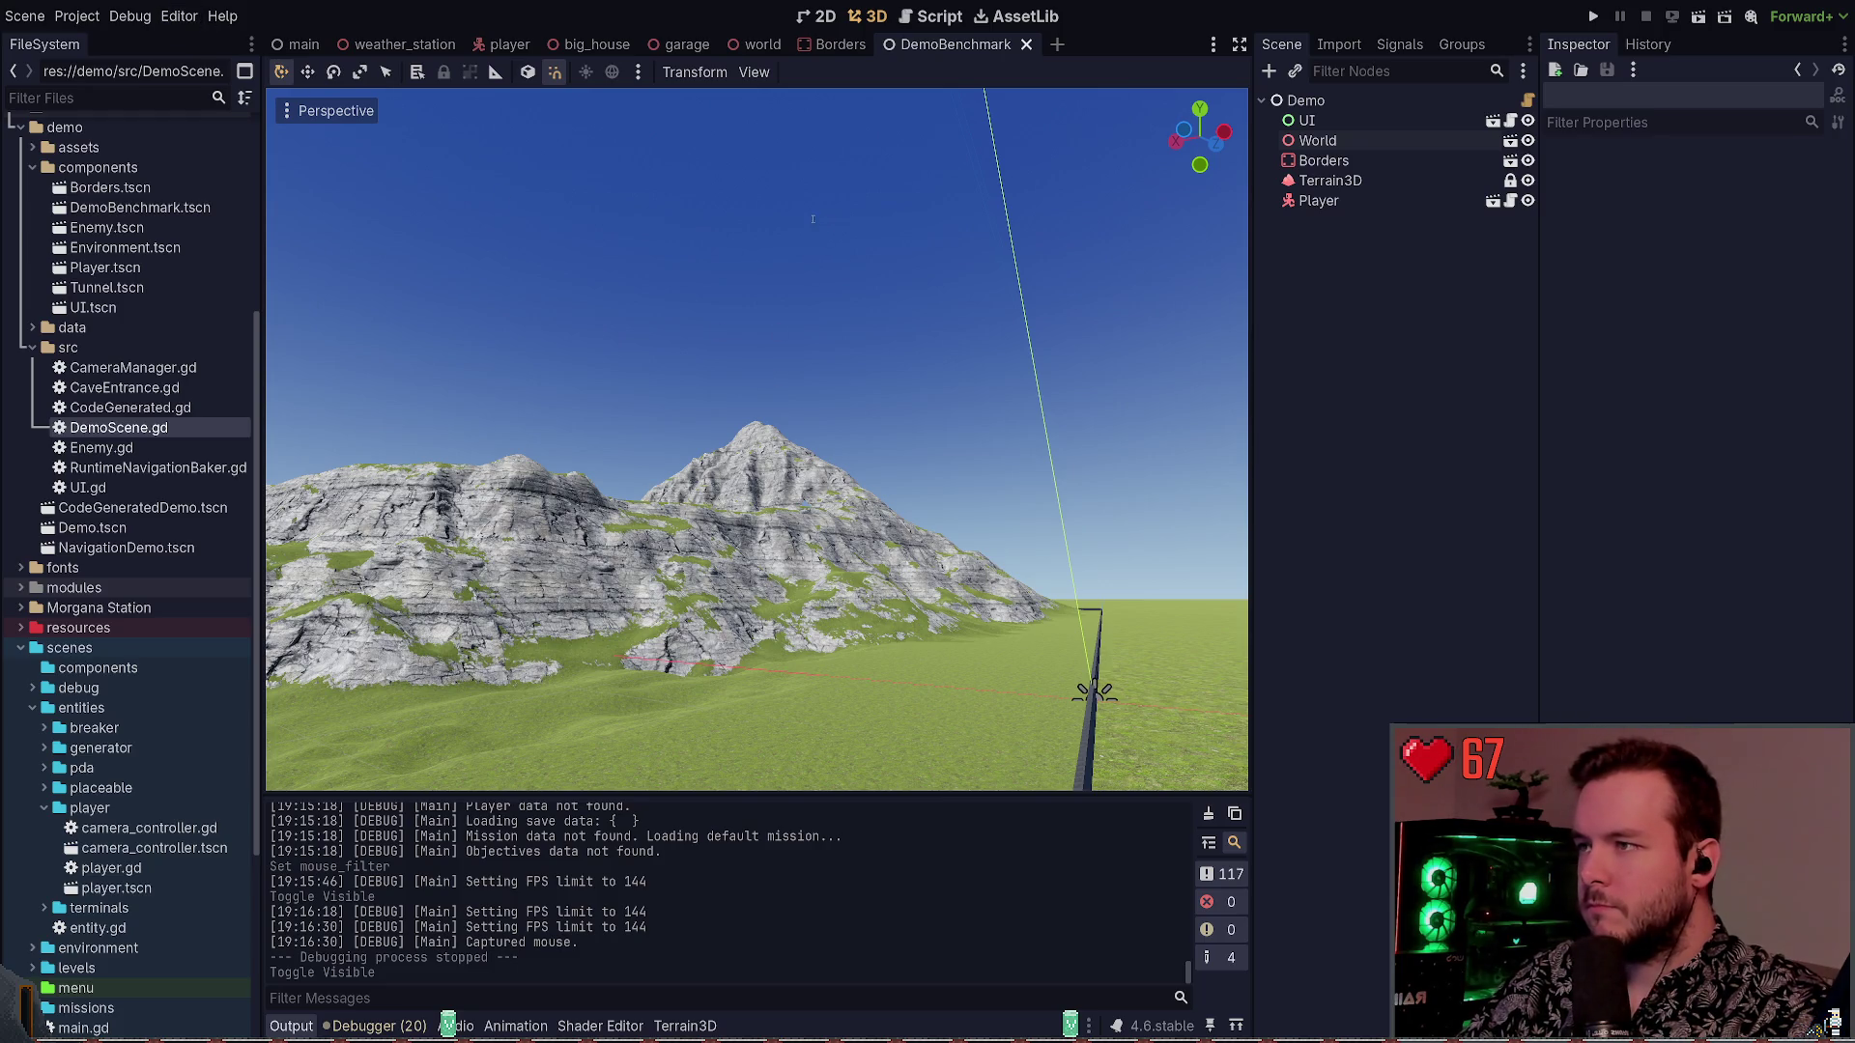
Clear the 'navigation' settings search and browse to the Editors > 3D settings
type("nav")
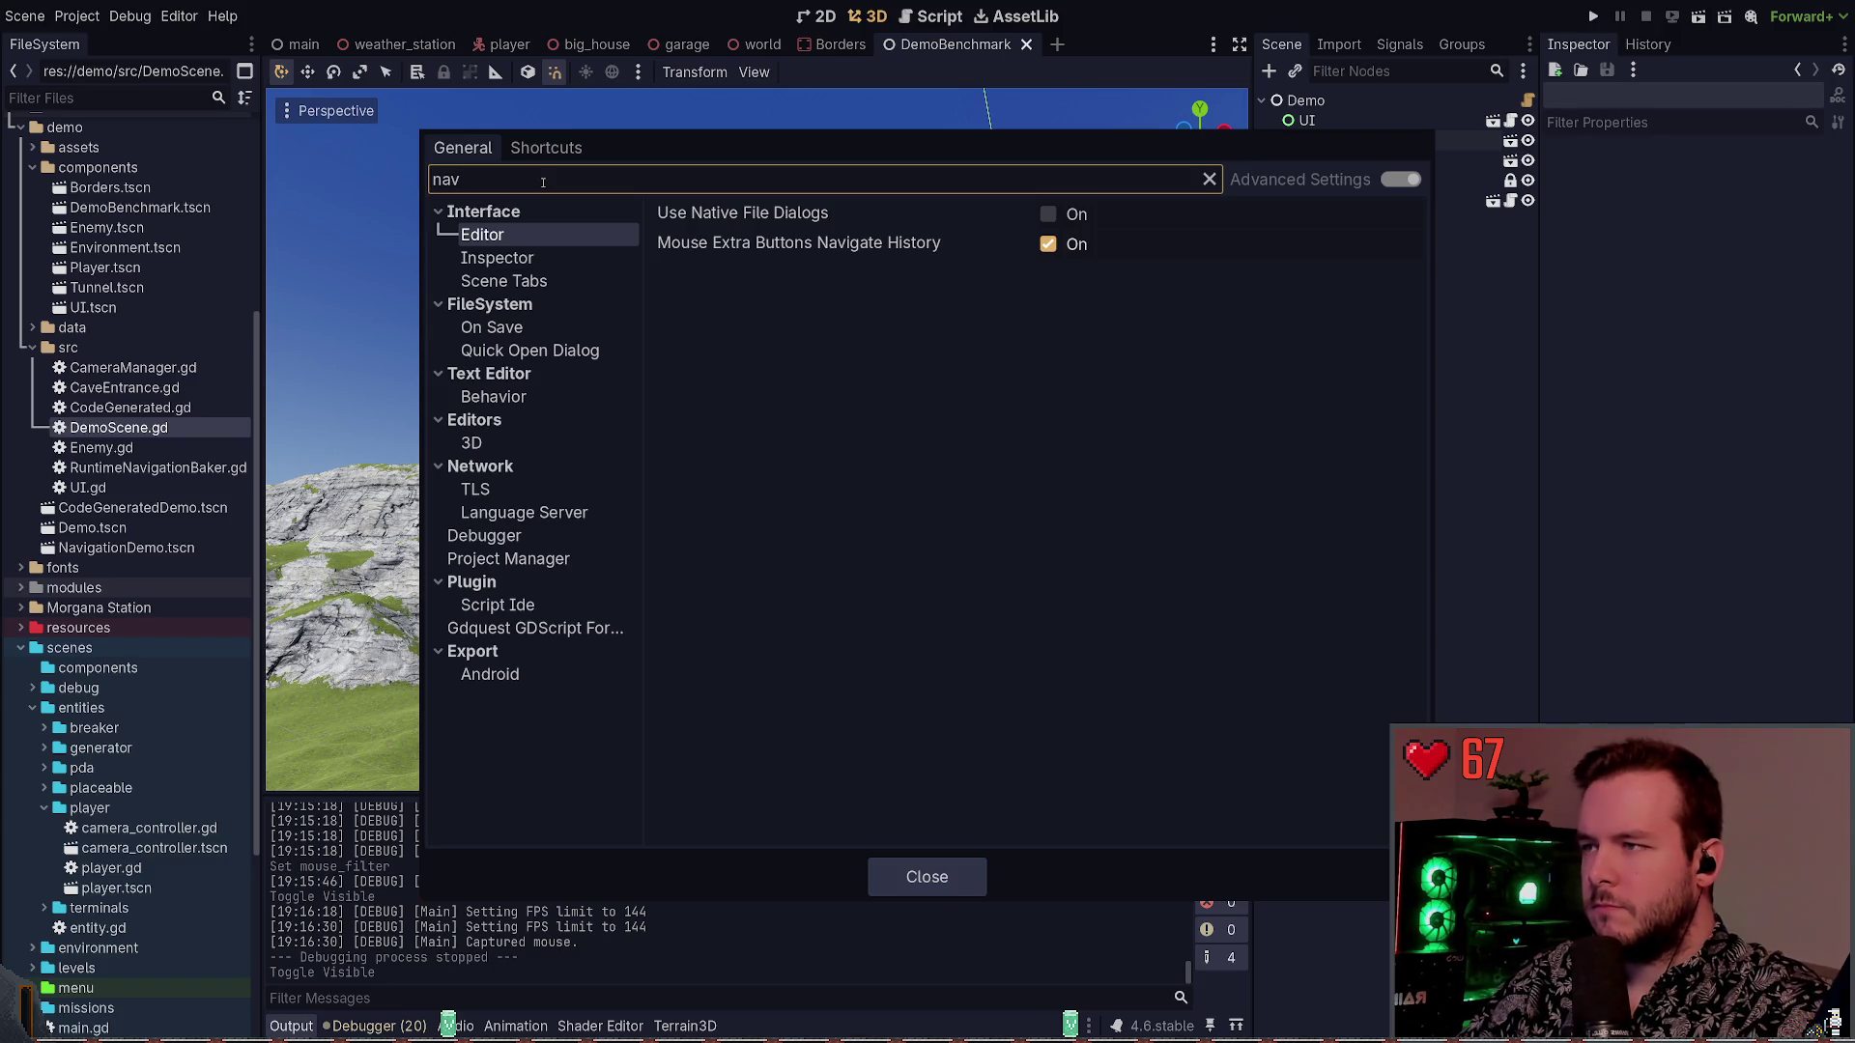
type("igation")
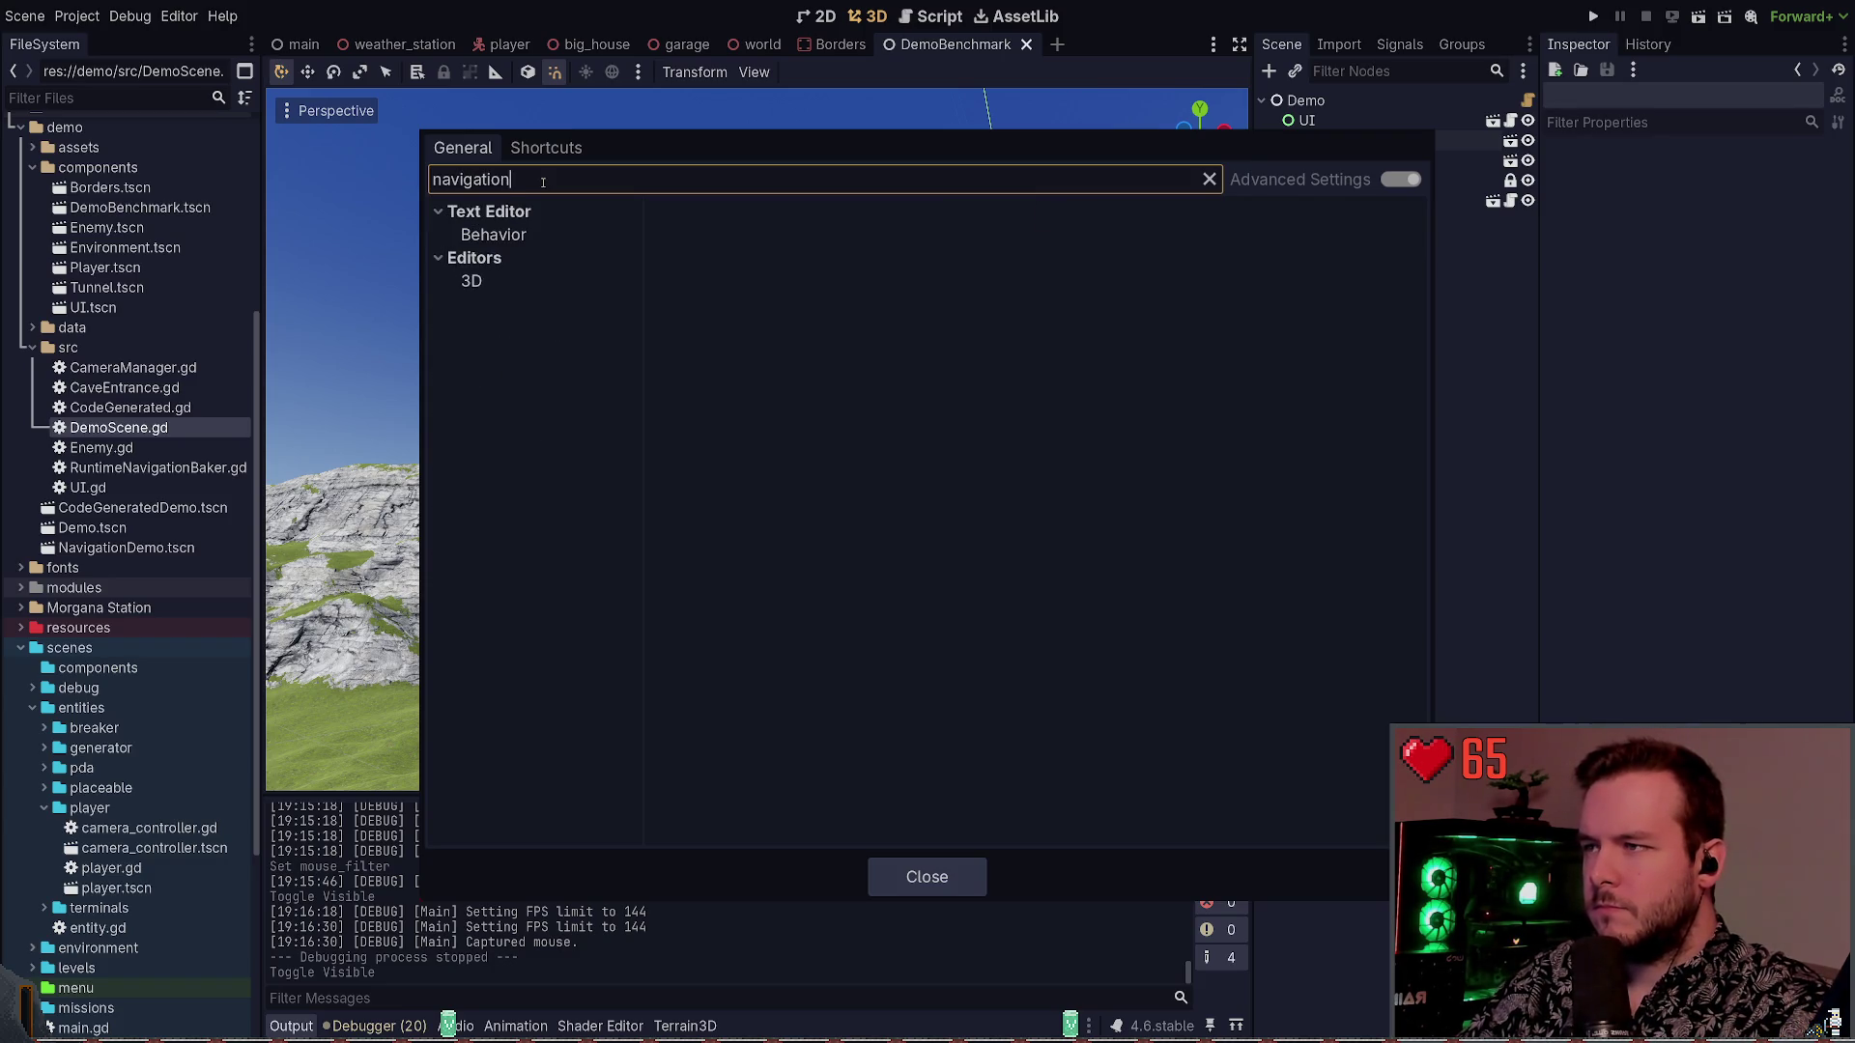
key("ctrl+a")
key("BackSpace")
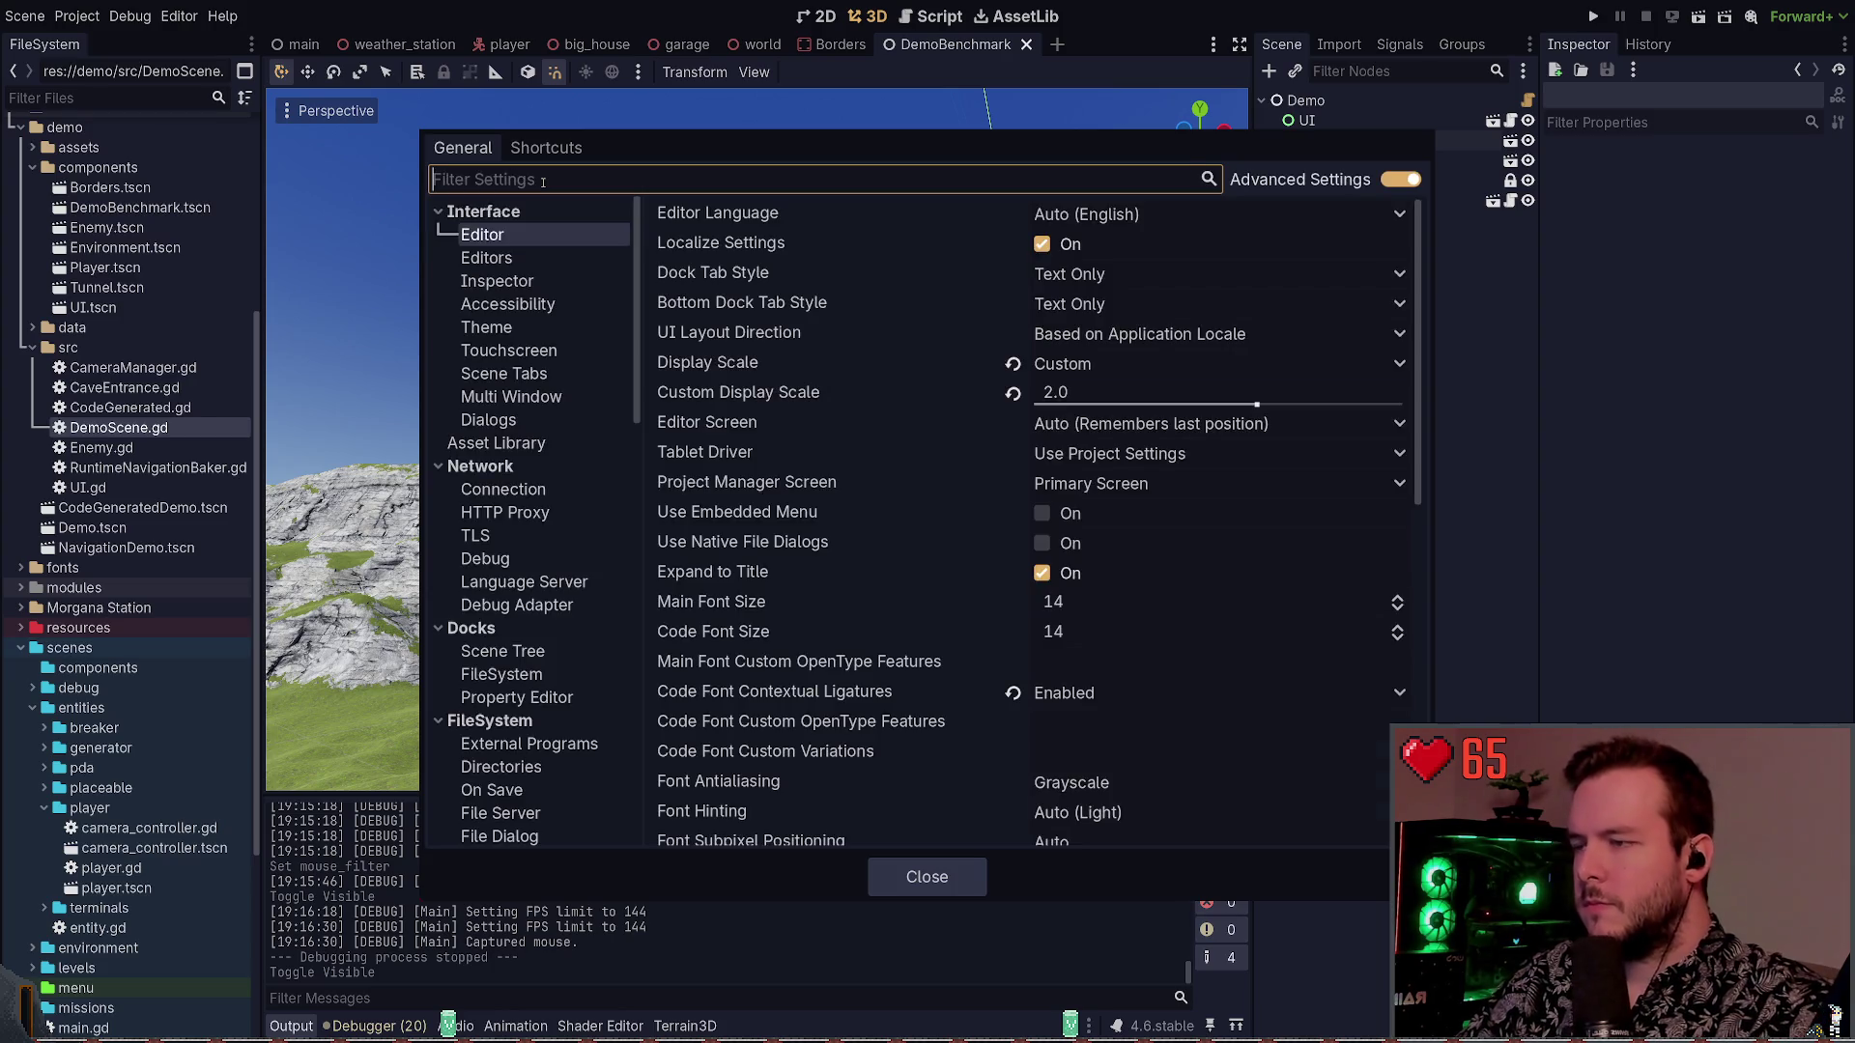
scroll(618, 496, "down", 10)
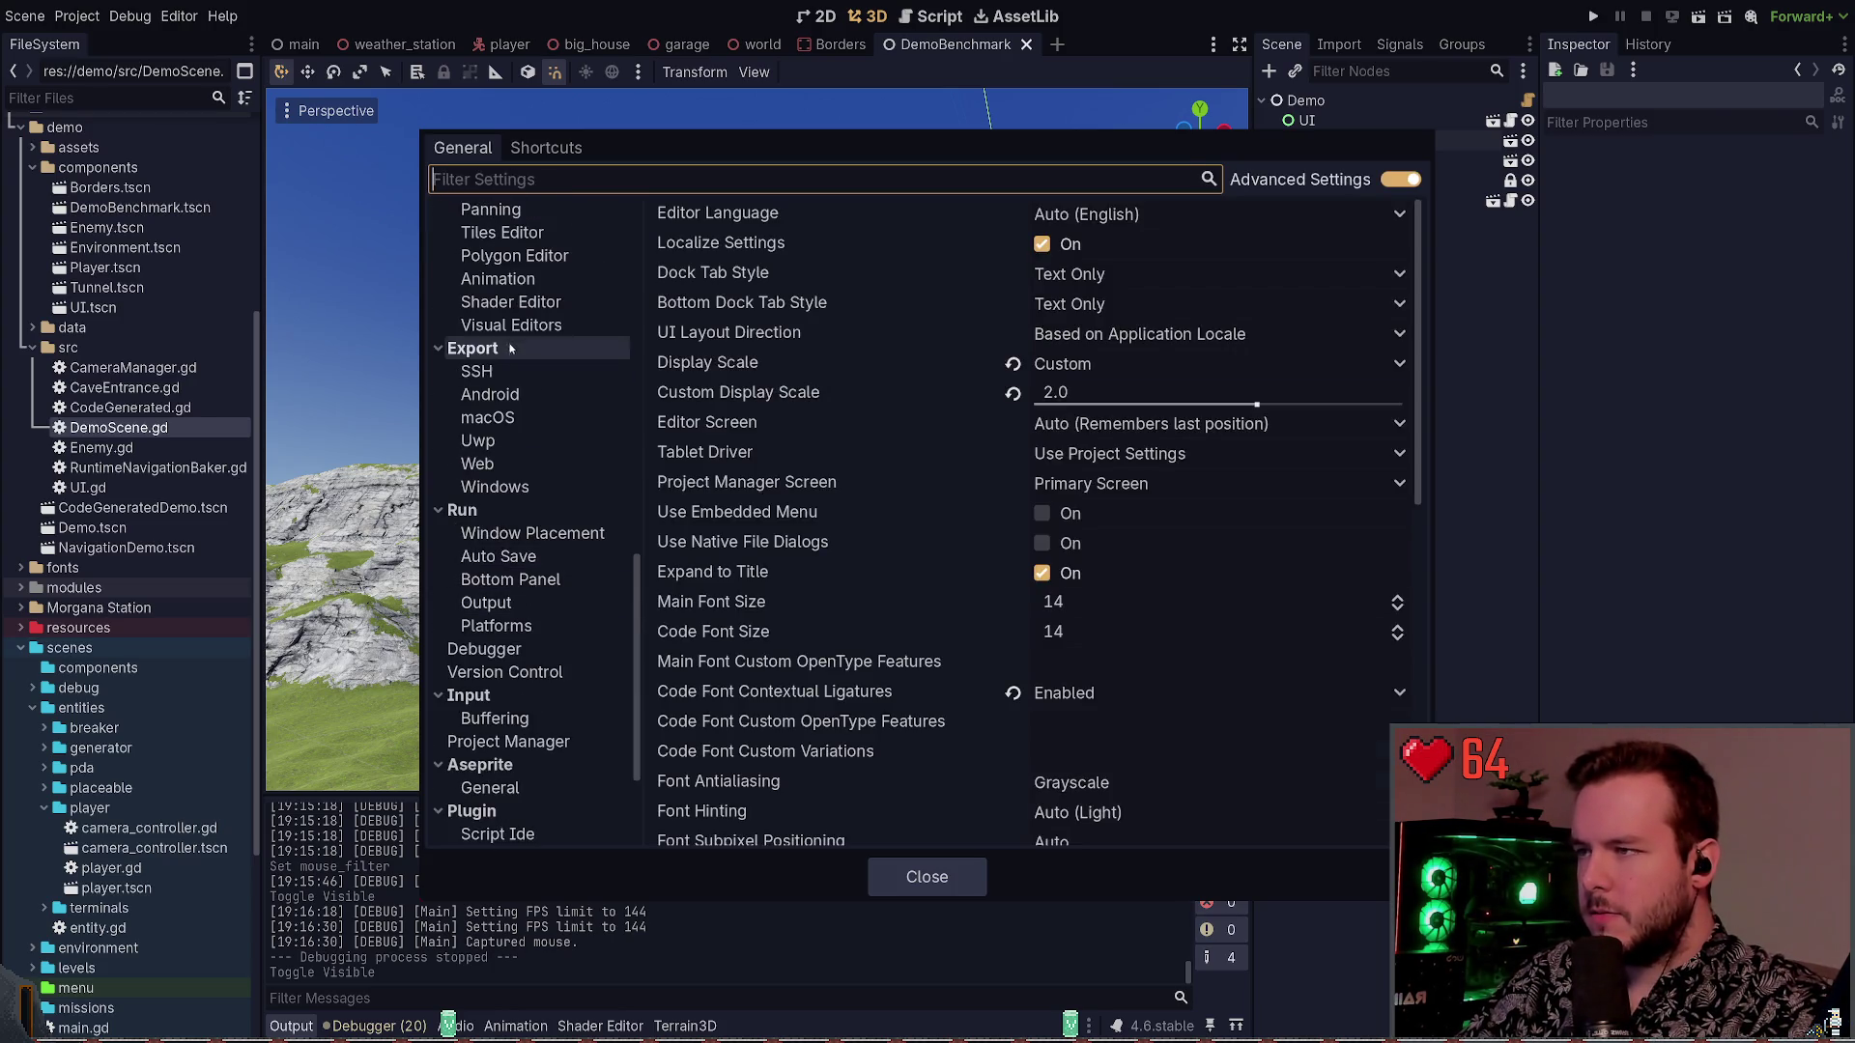
scroll(509, 501, "up", 5)
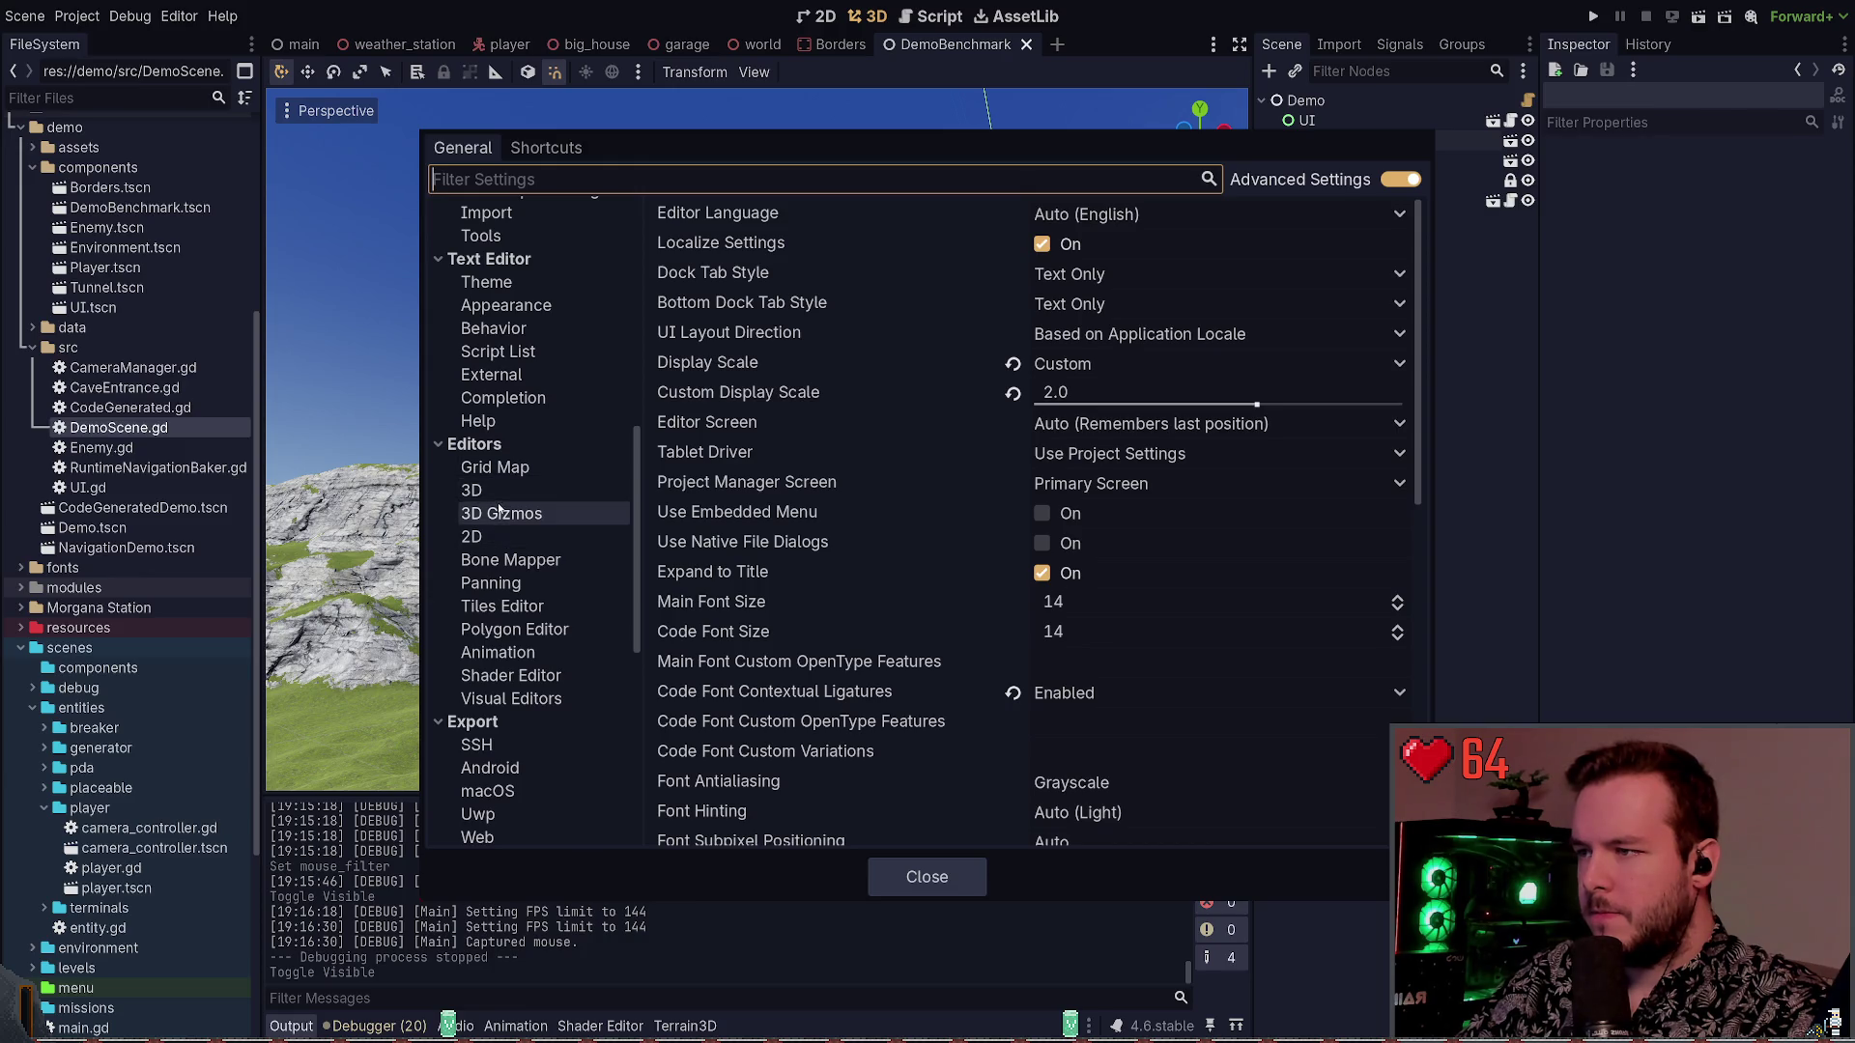
left_click(501, 493)
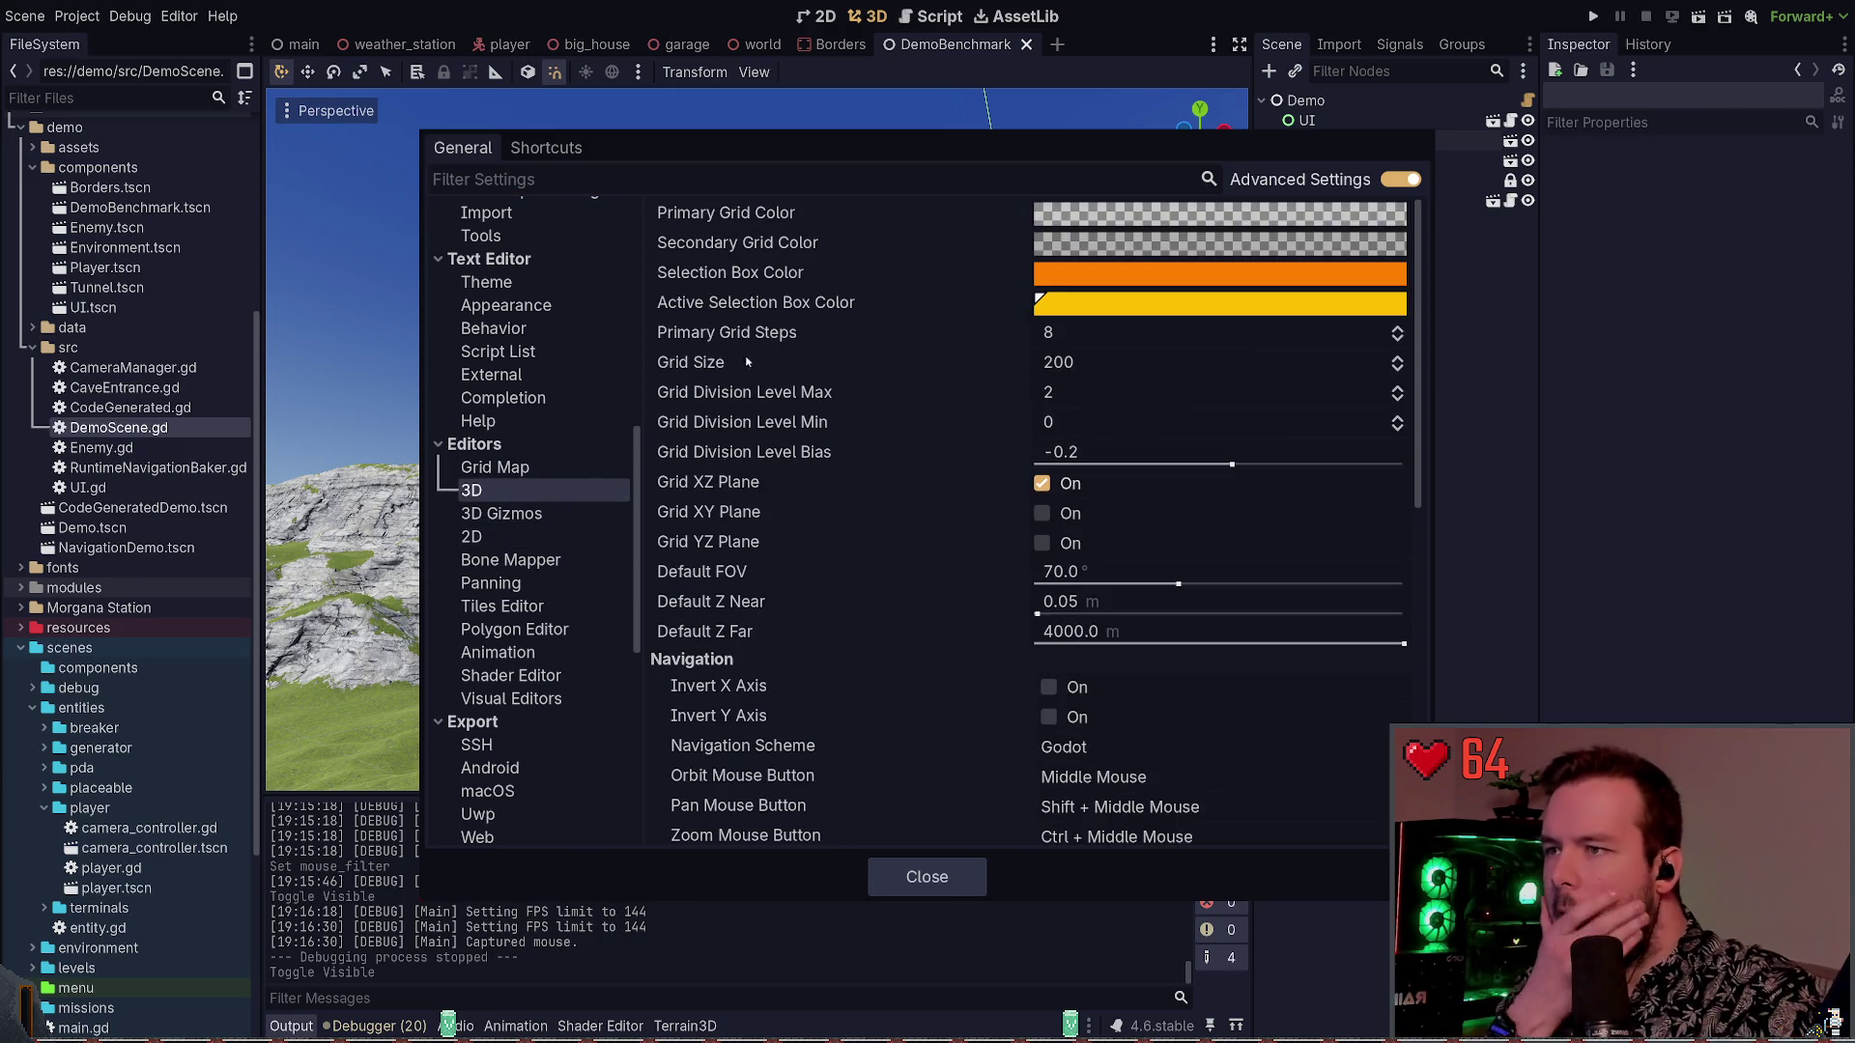
scroll(773, 440, "down", 3)
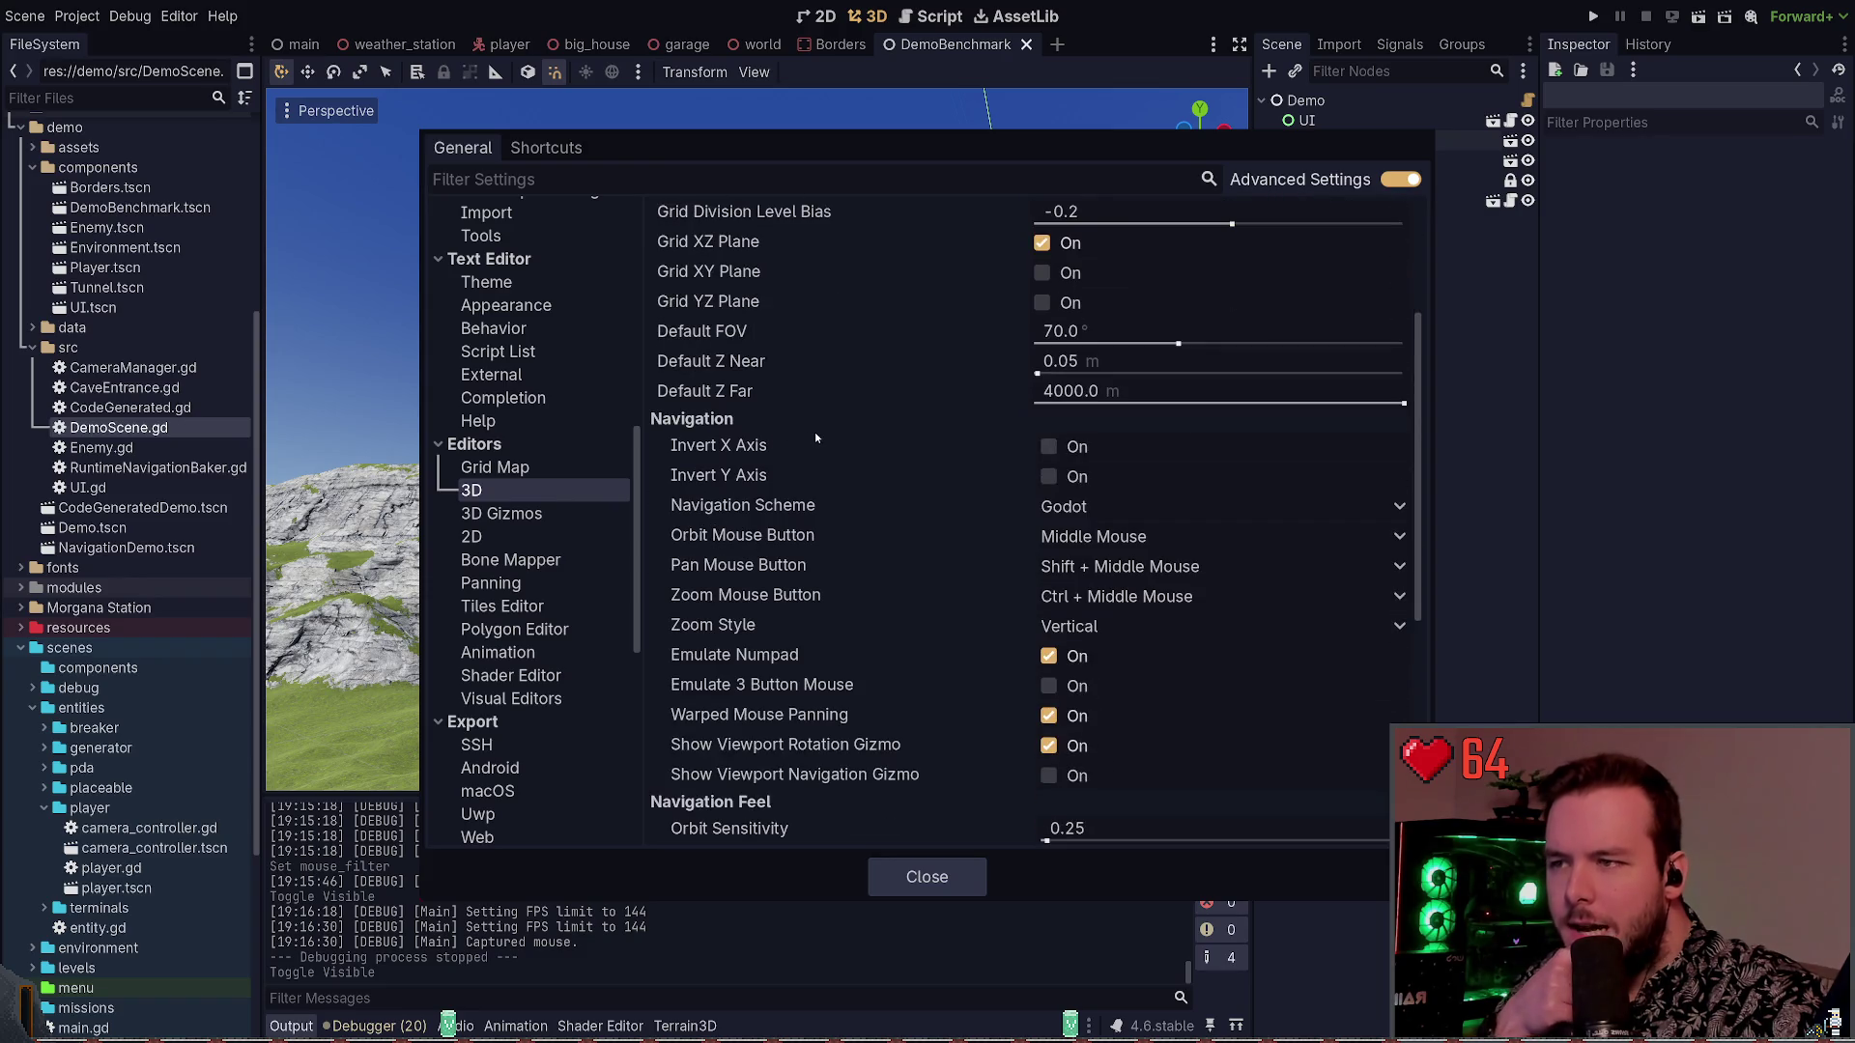
scroll(814, 432, "down", 1)
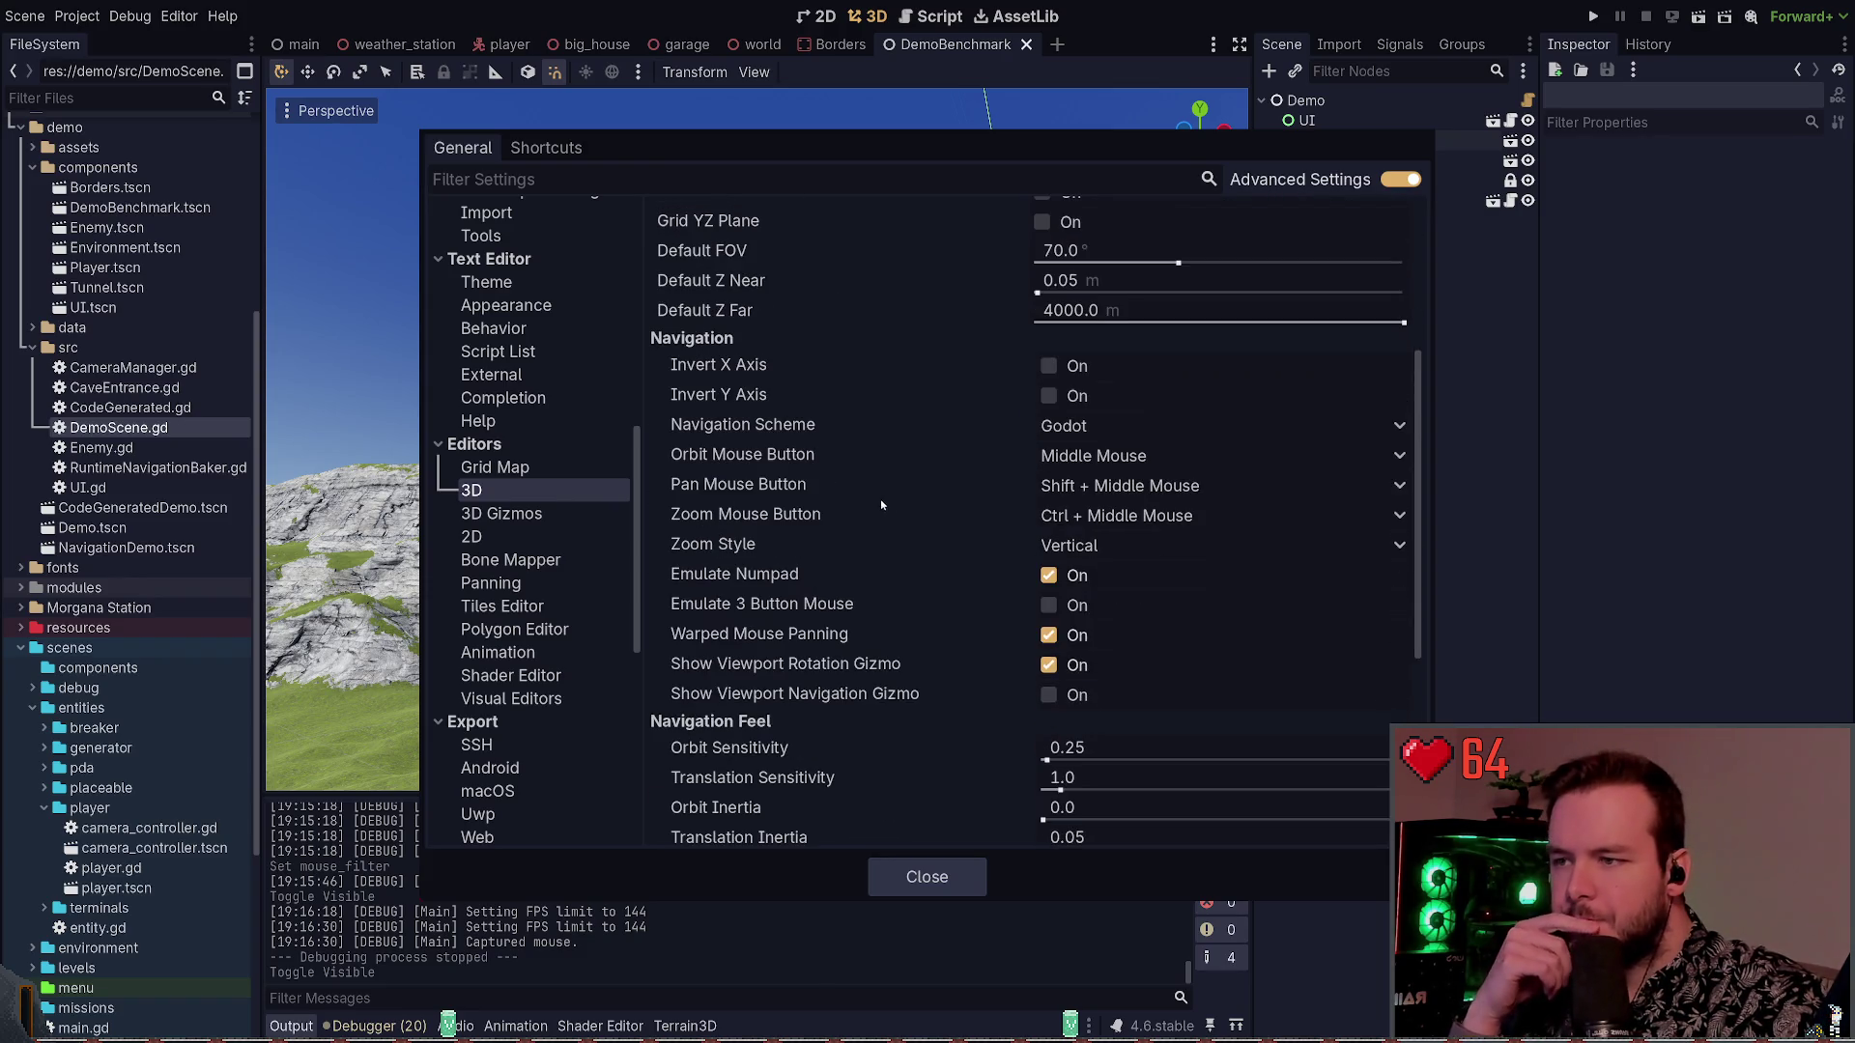
scroll(843, 523, "down", 1)
scroll(845, 516, "down", 2)
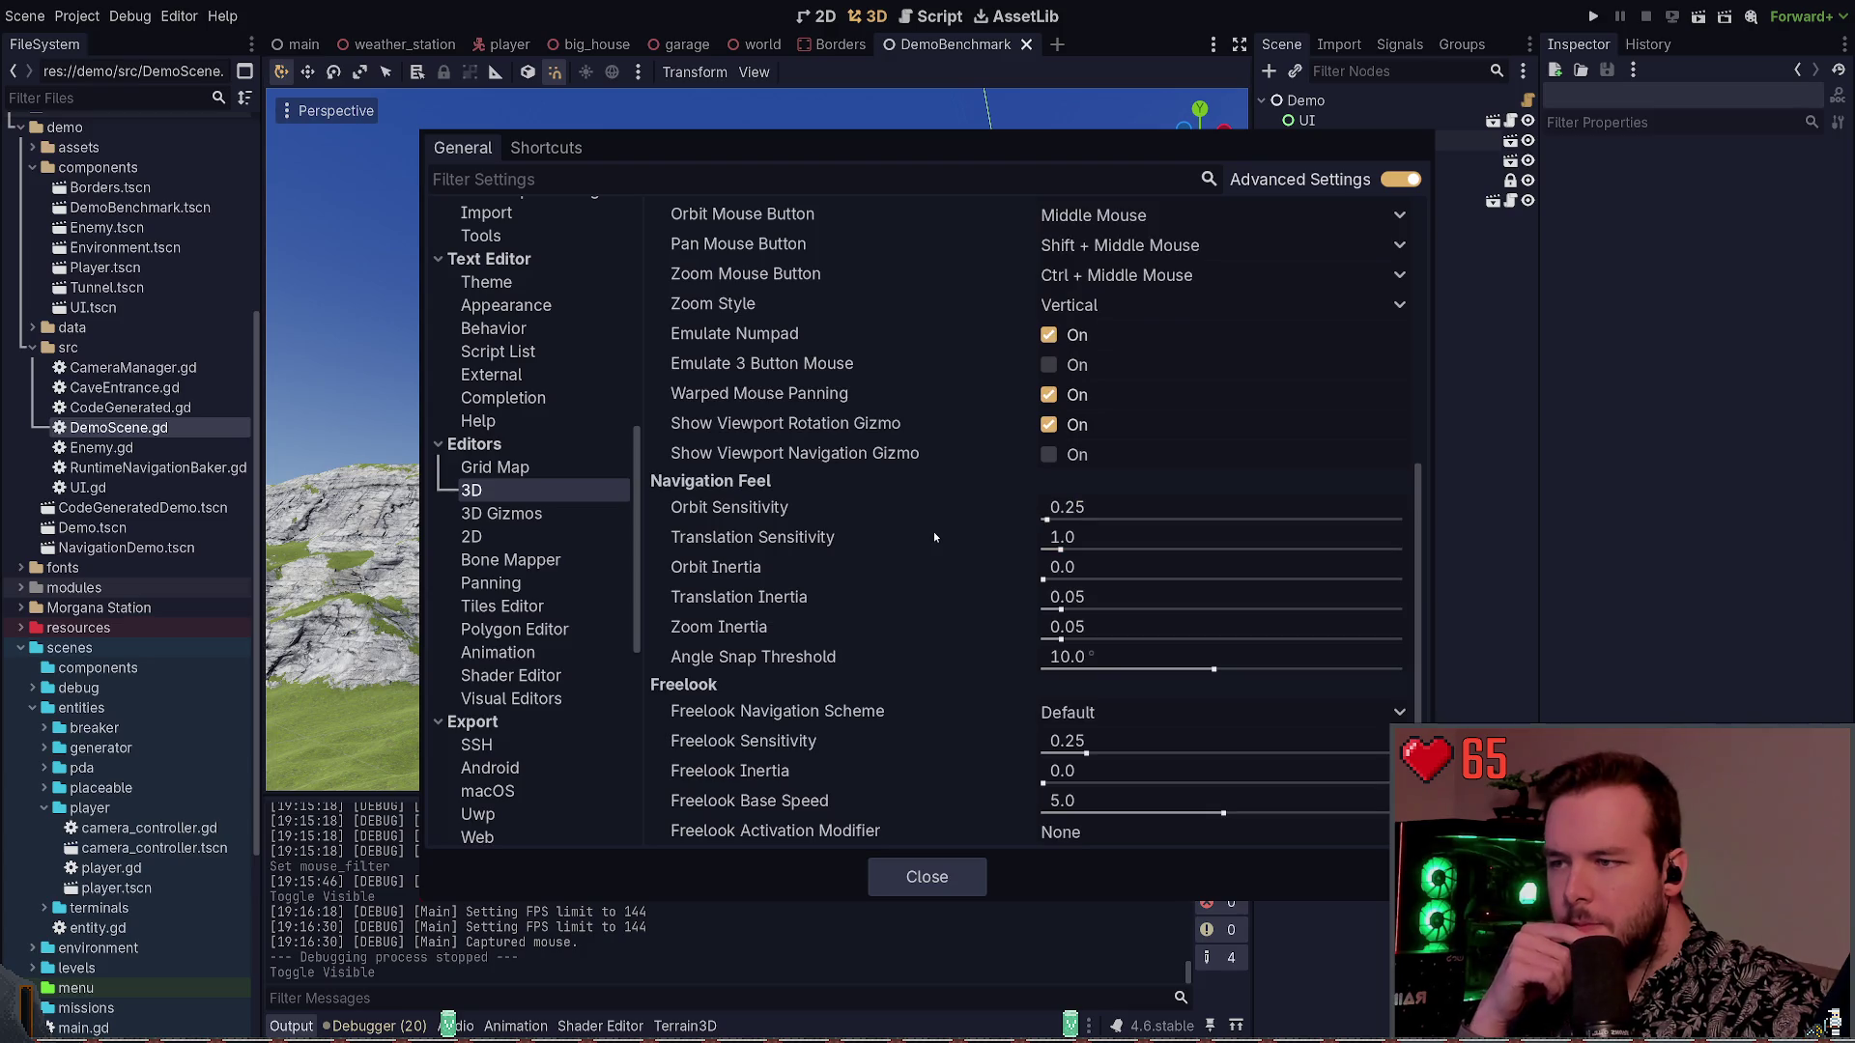
scroll(846, 550, "down", 1)
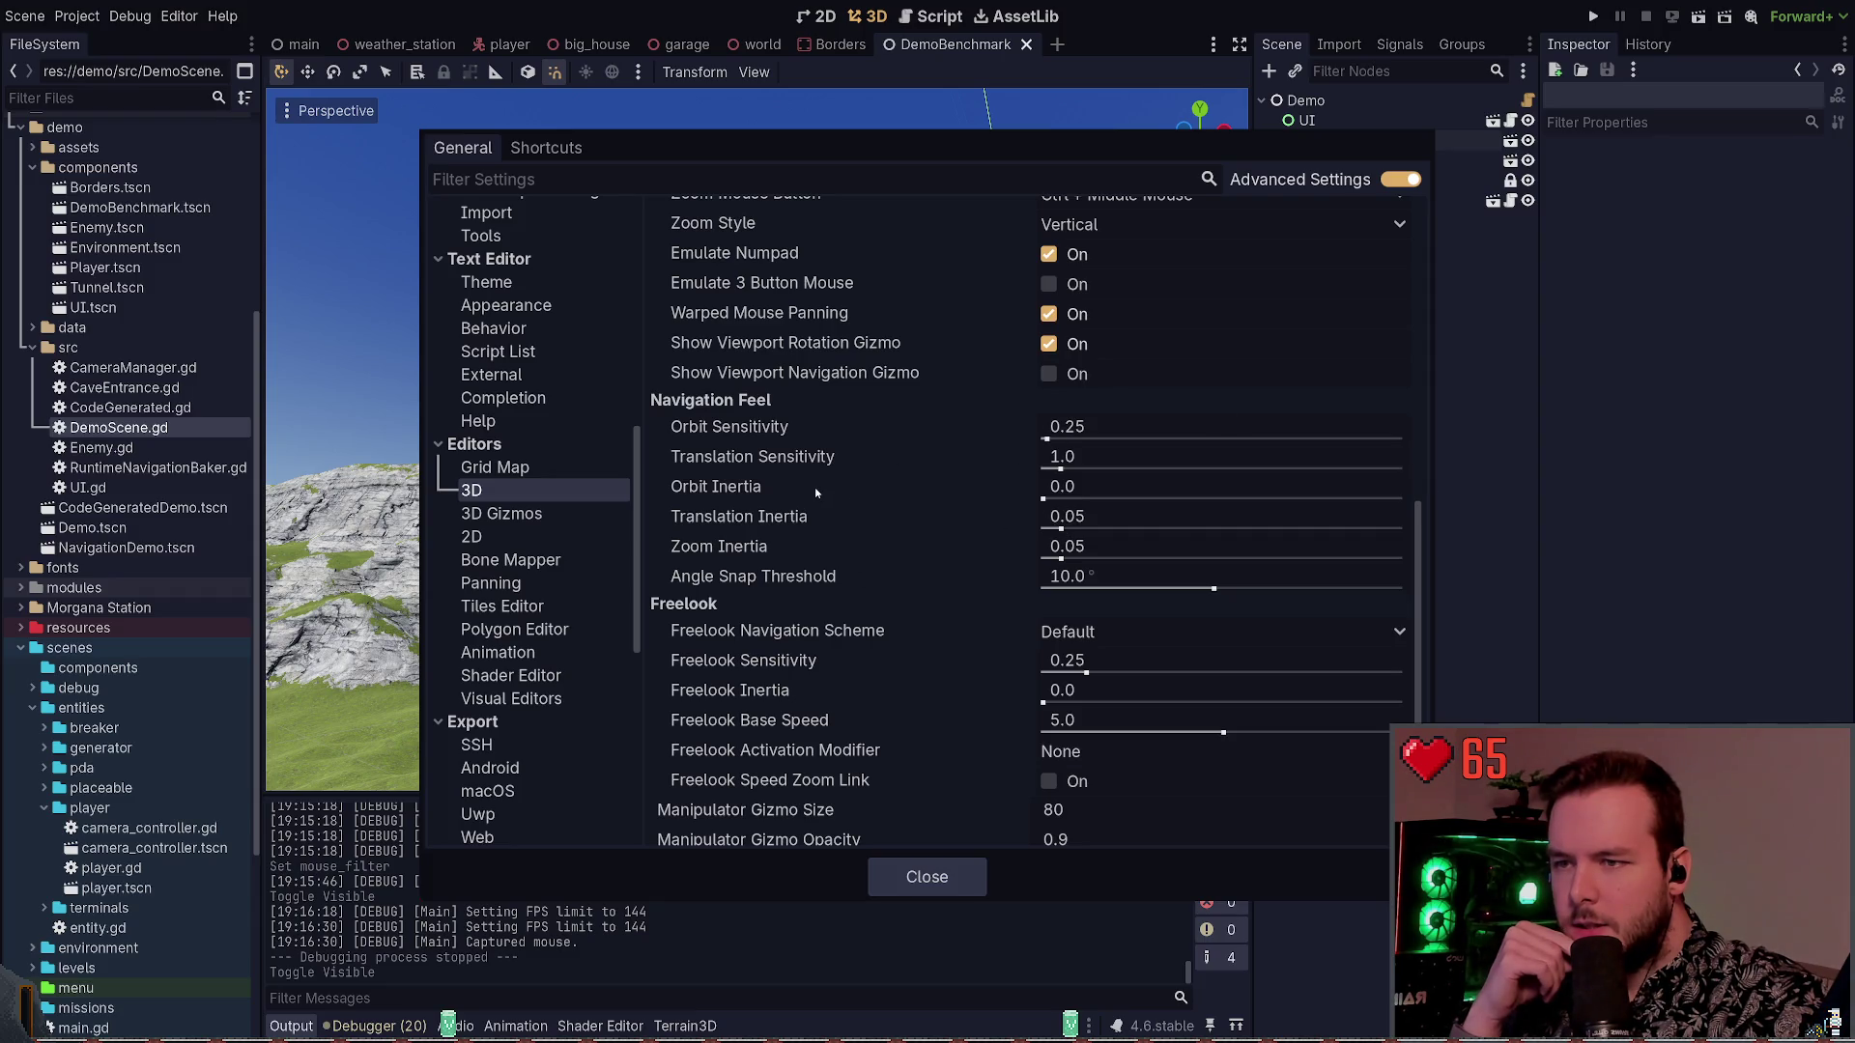
scroll(1424, 608, "down", 1)
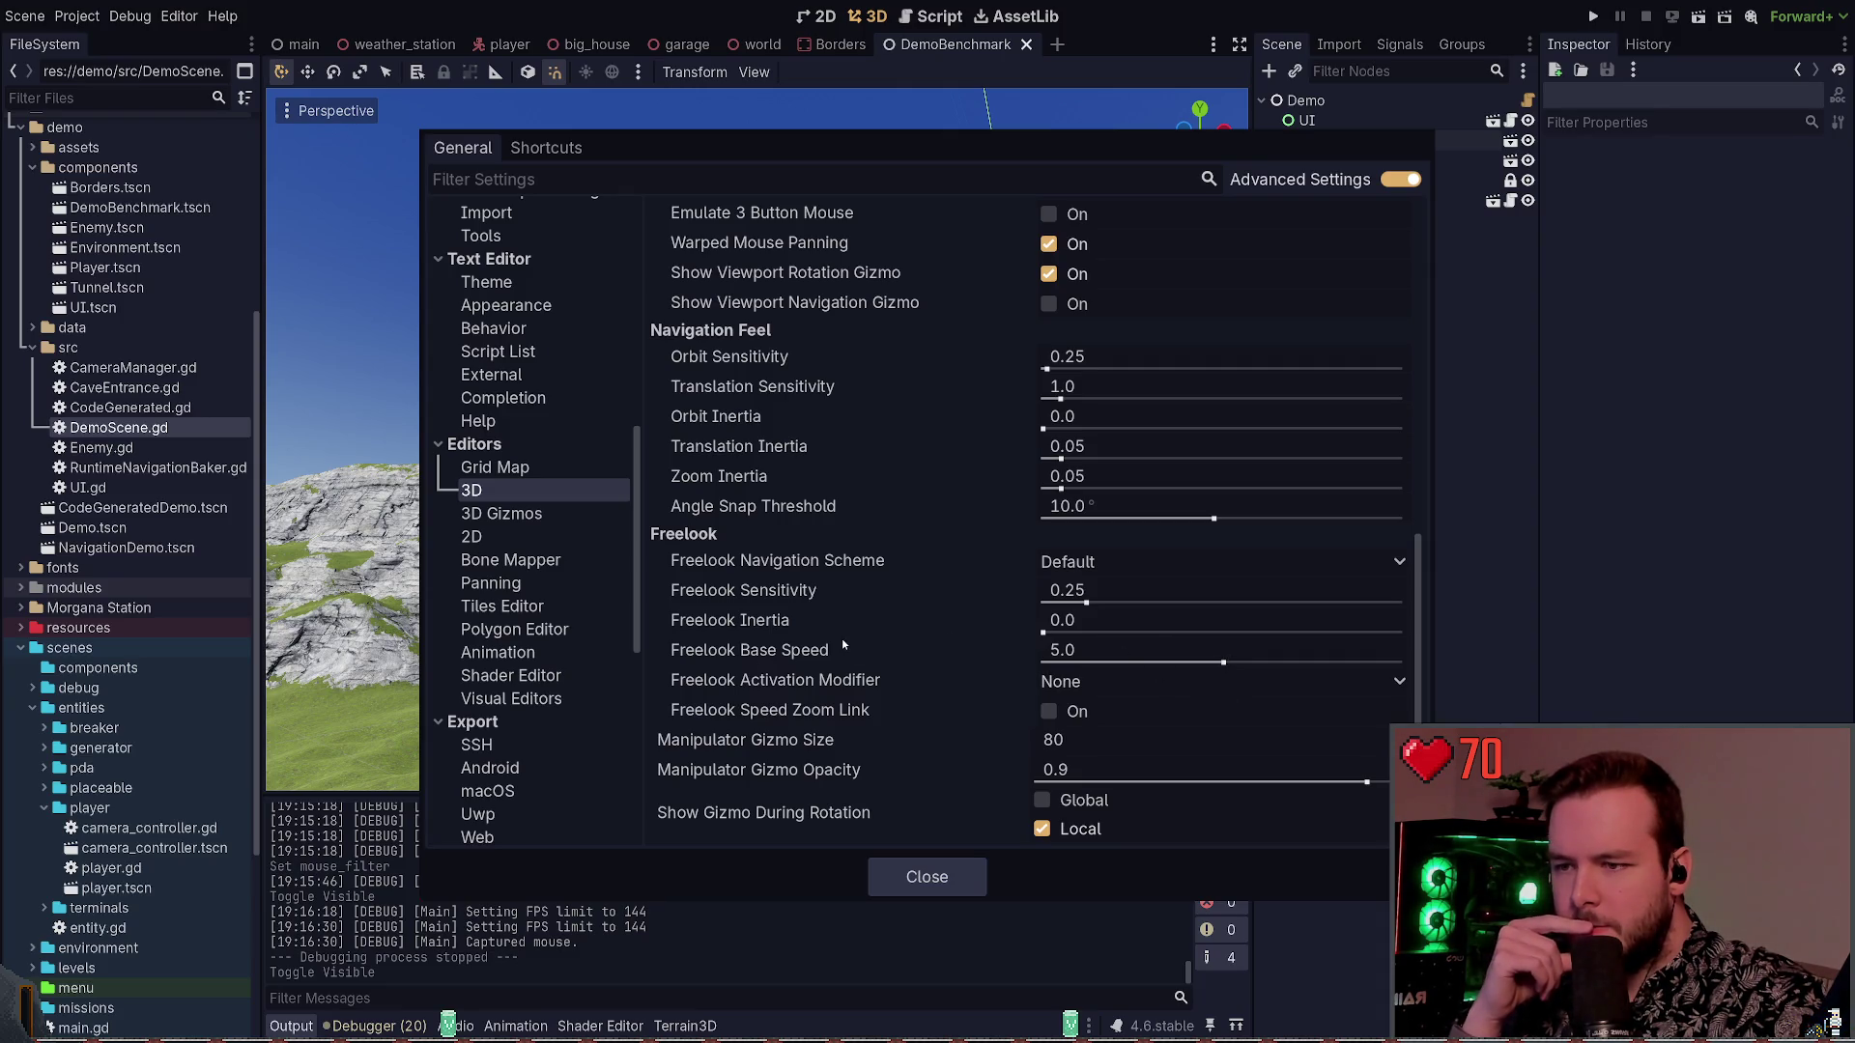
Set Freelook Base Speed to 40.0, close Editor Settings, and test-fly the camera
left_click_drag(1223, 662, 1404, 663)
left_click(1121, 650)
type("3")
key("BackSpace")
type("40")
key("Return")
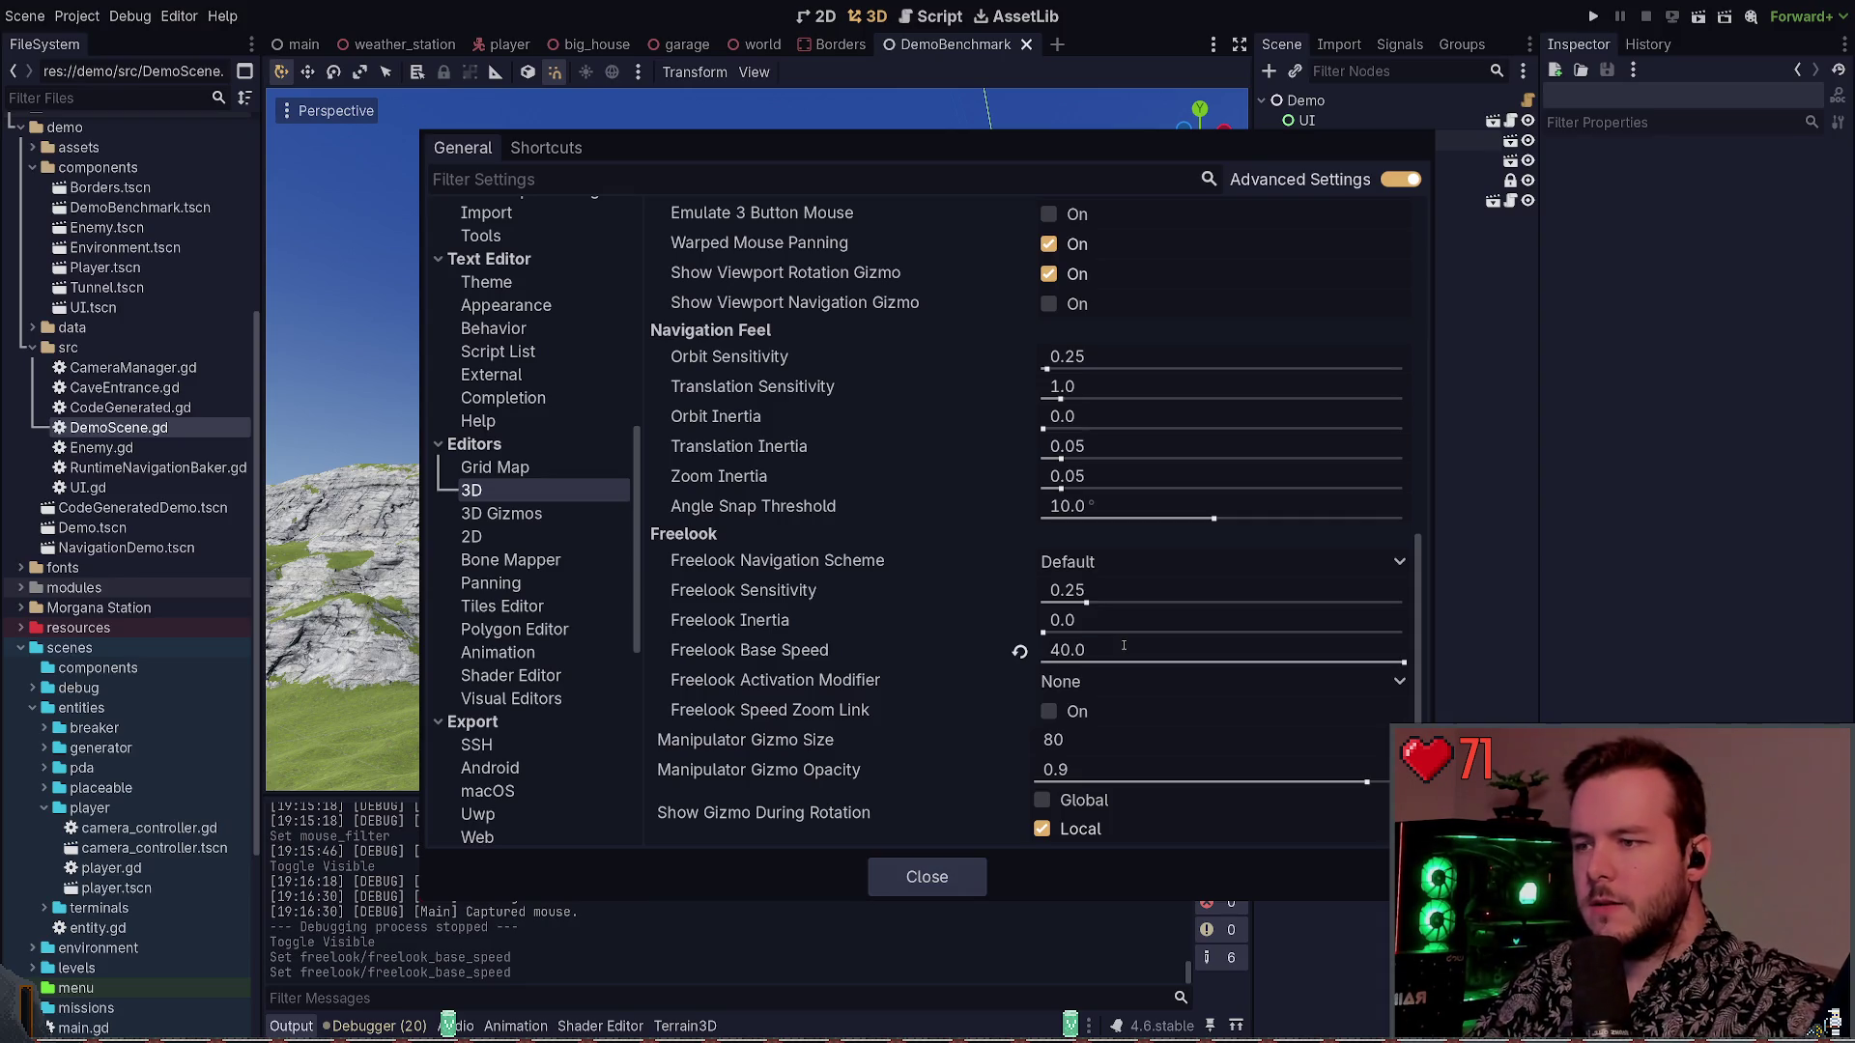
left_click(926, 877)
key("w")
key("a")
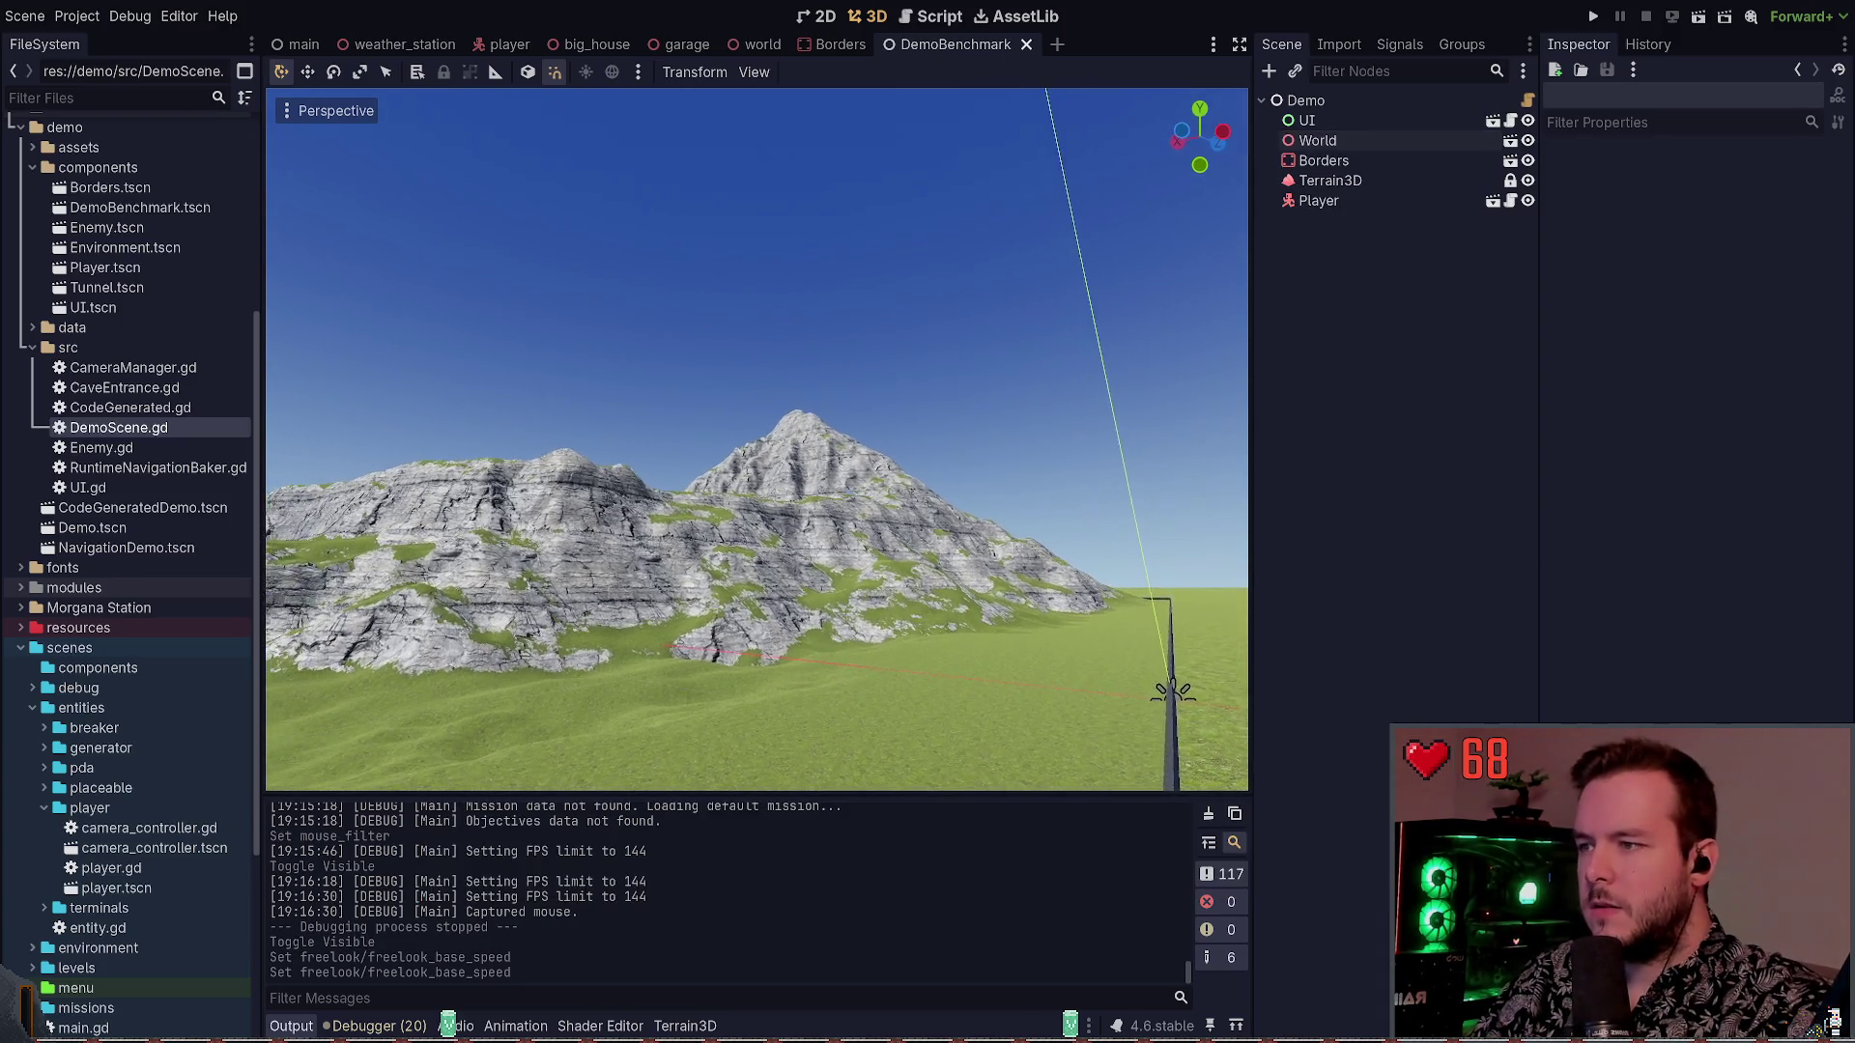
key("w")
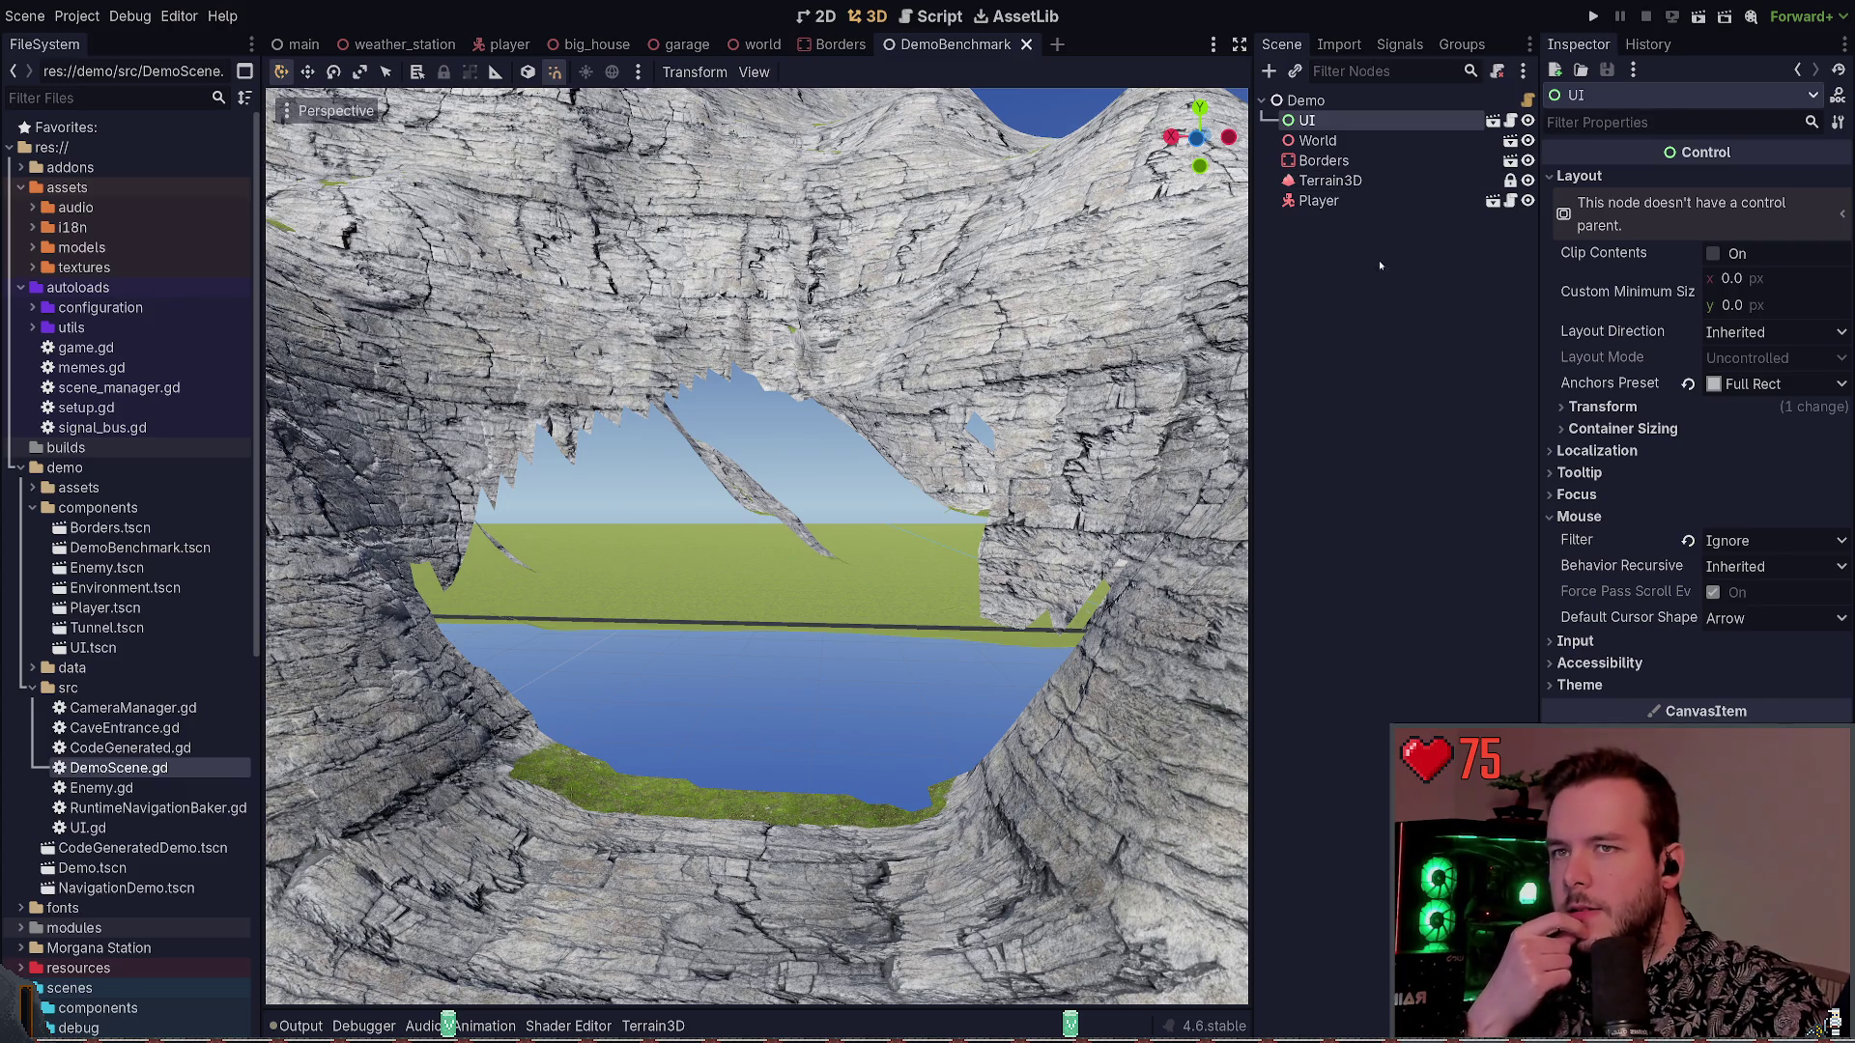
left_click(1445, 143)
left_click(1528, 140)
left_click(1527, 140)
left_click(1527, 140)
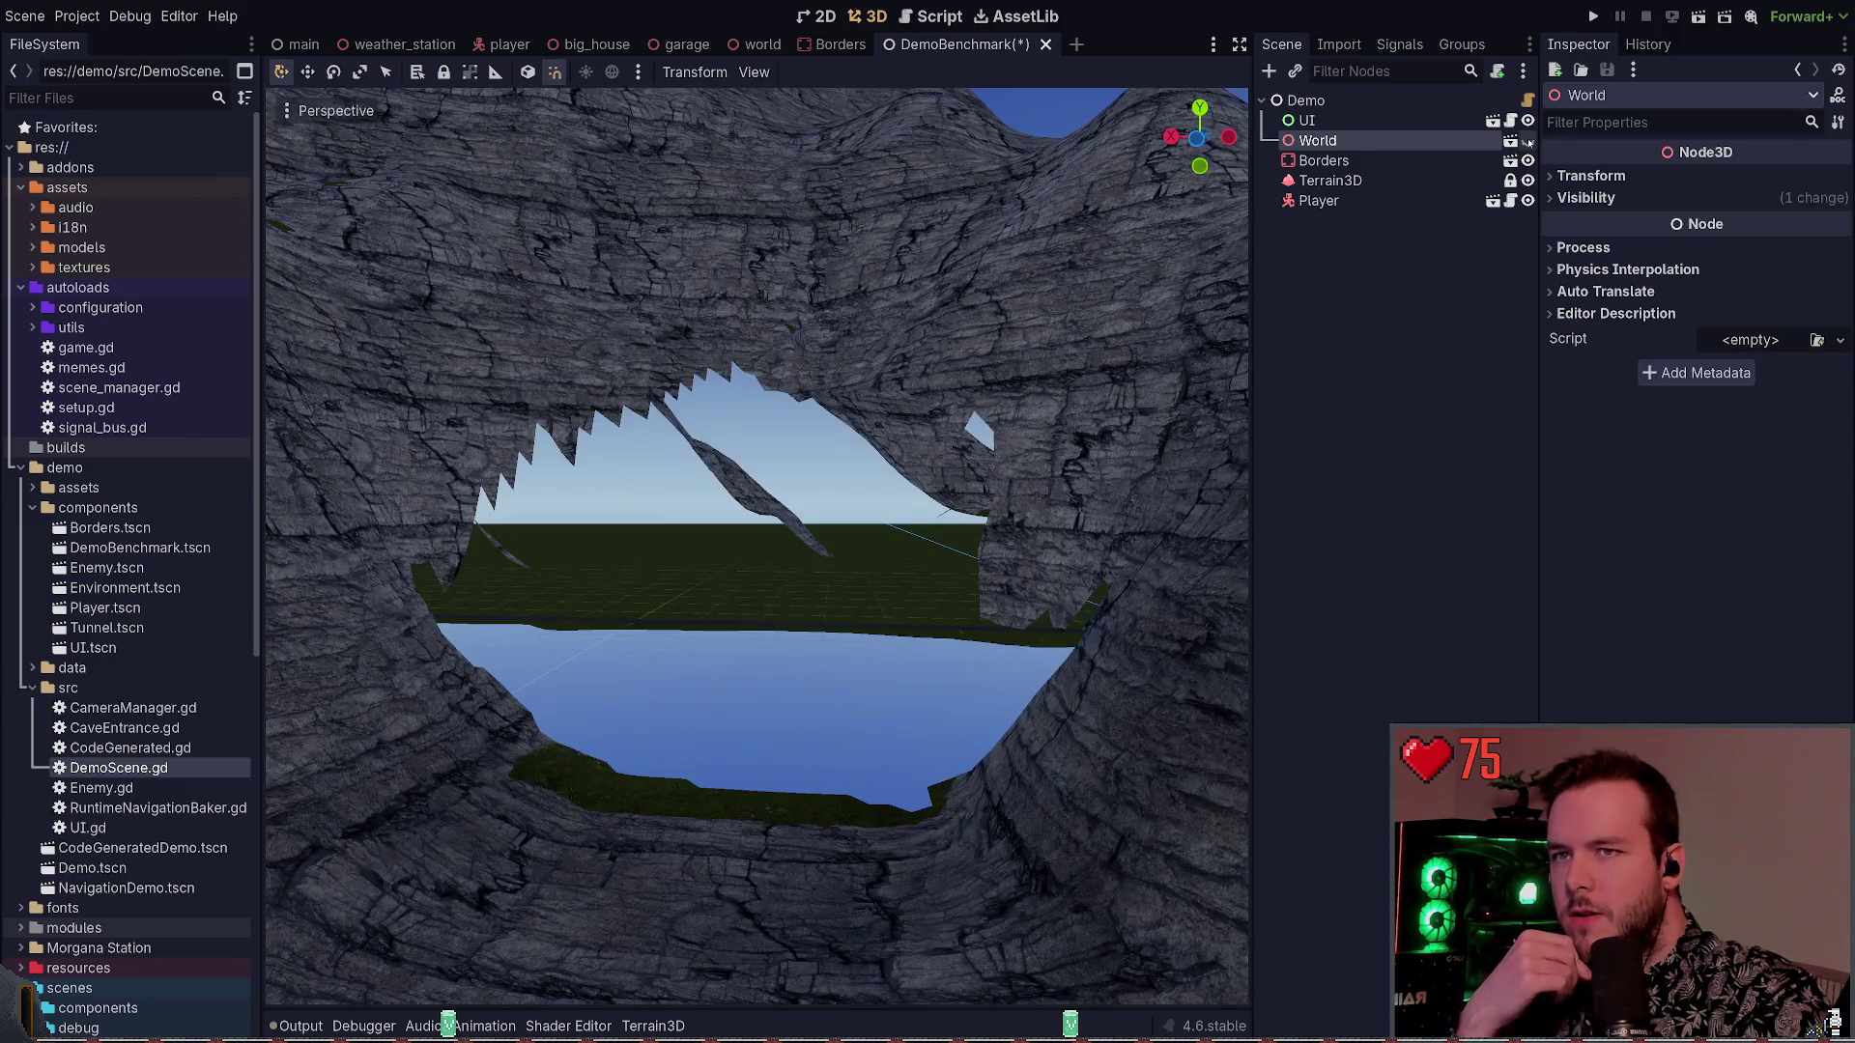
left_click(1527, 140)
key("f")
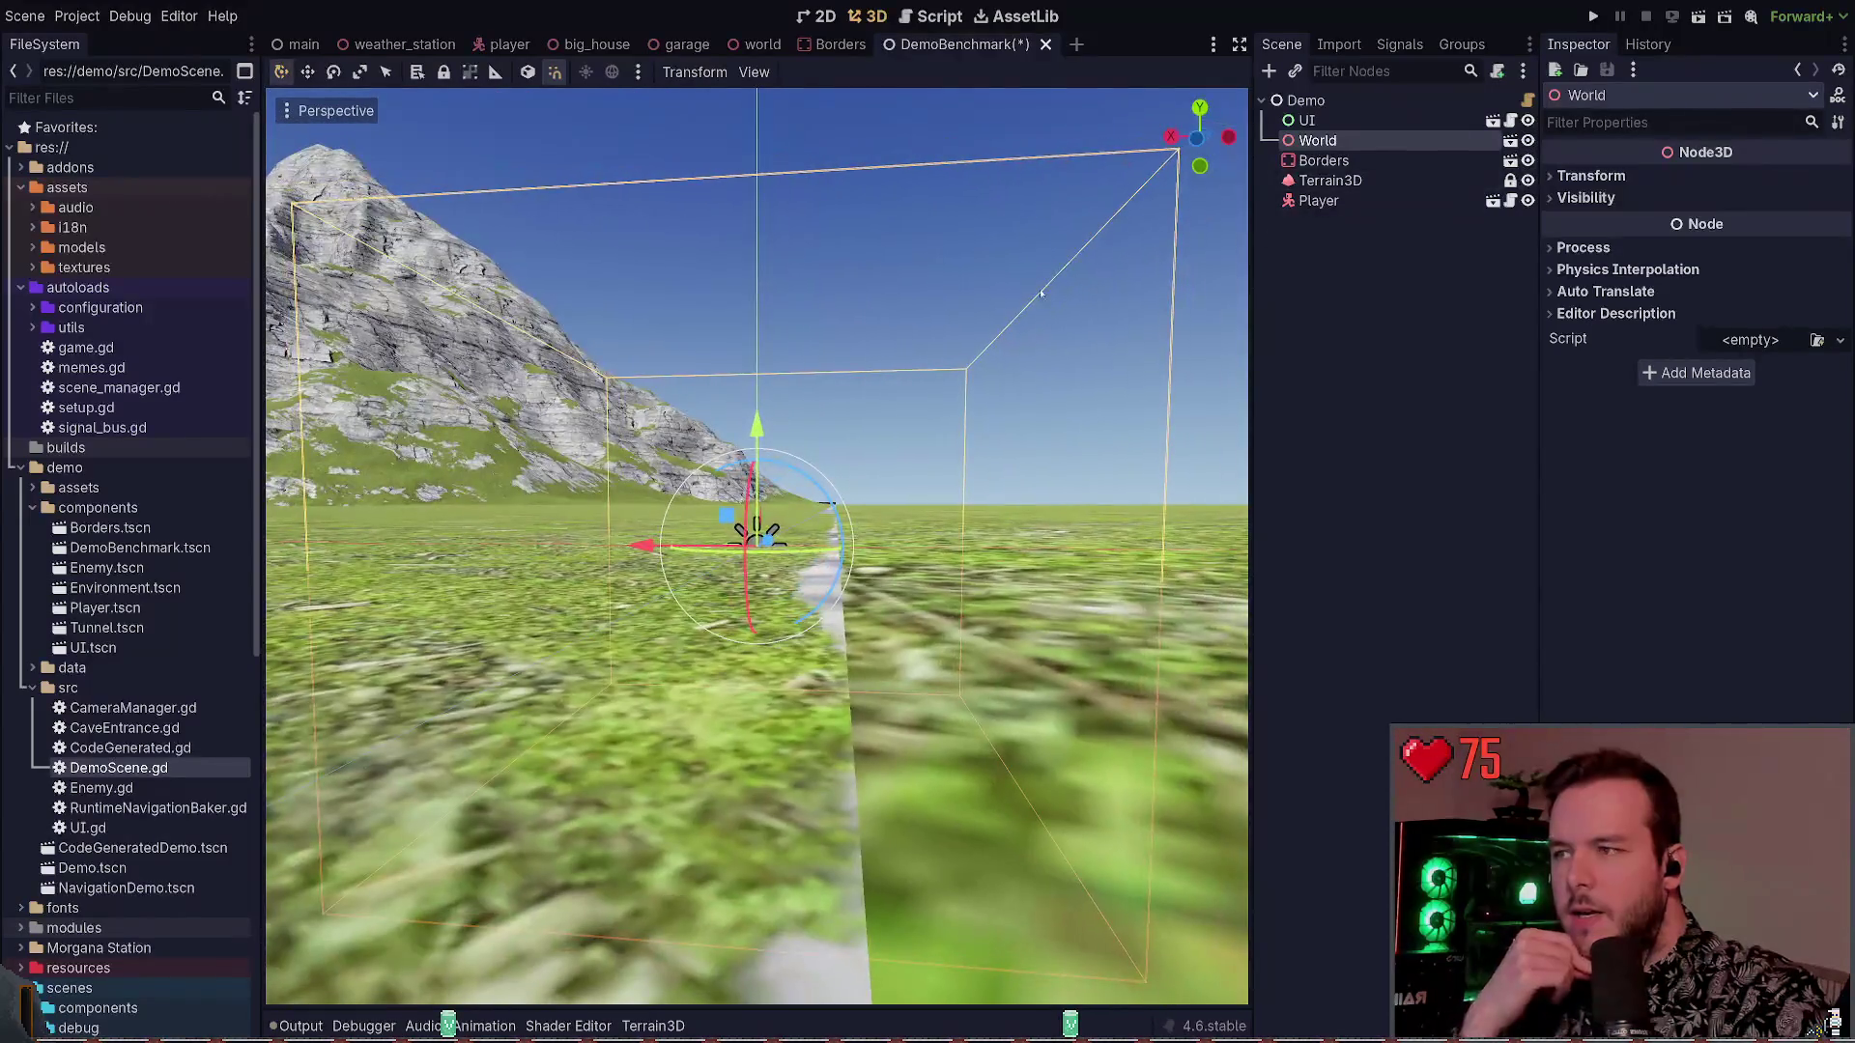
left_click(1271, 496)
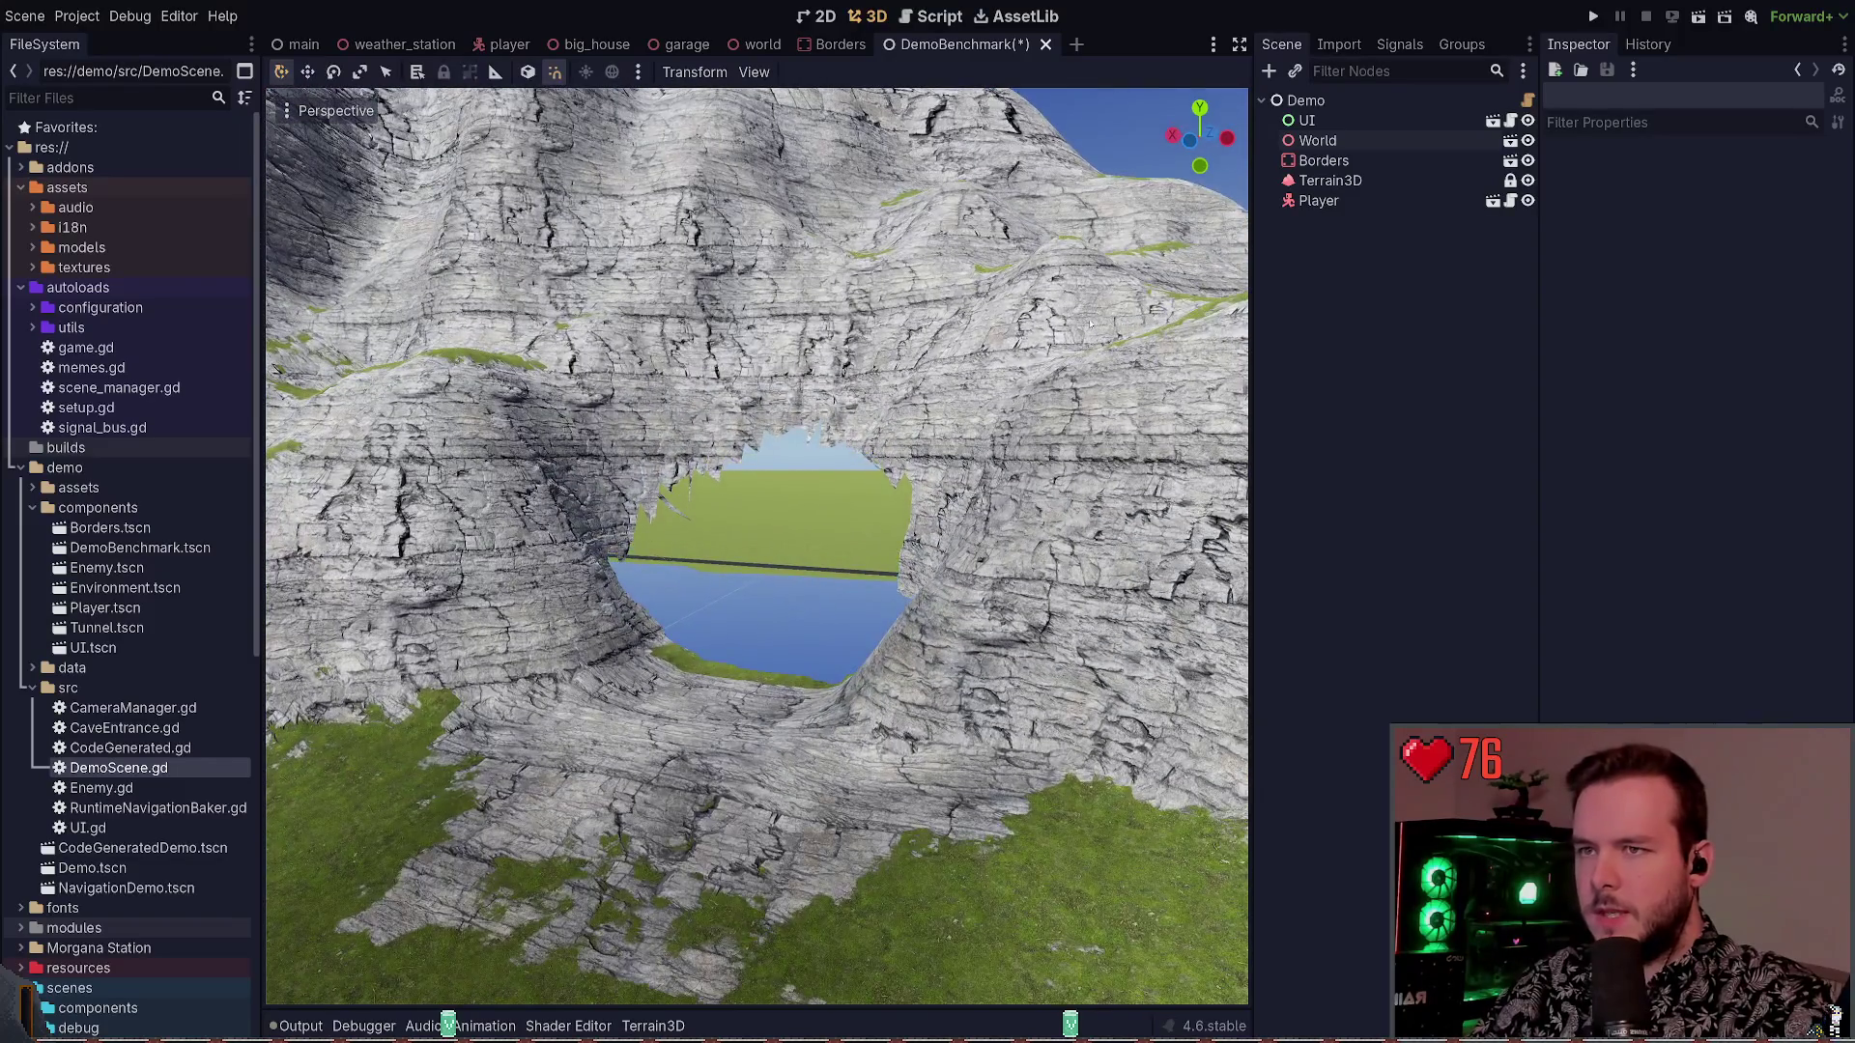
left_click(1376, 200)
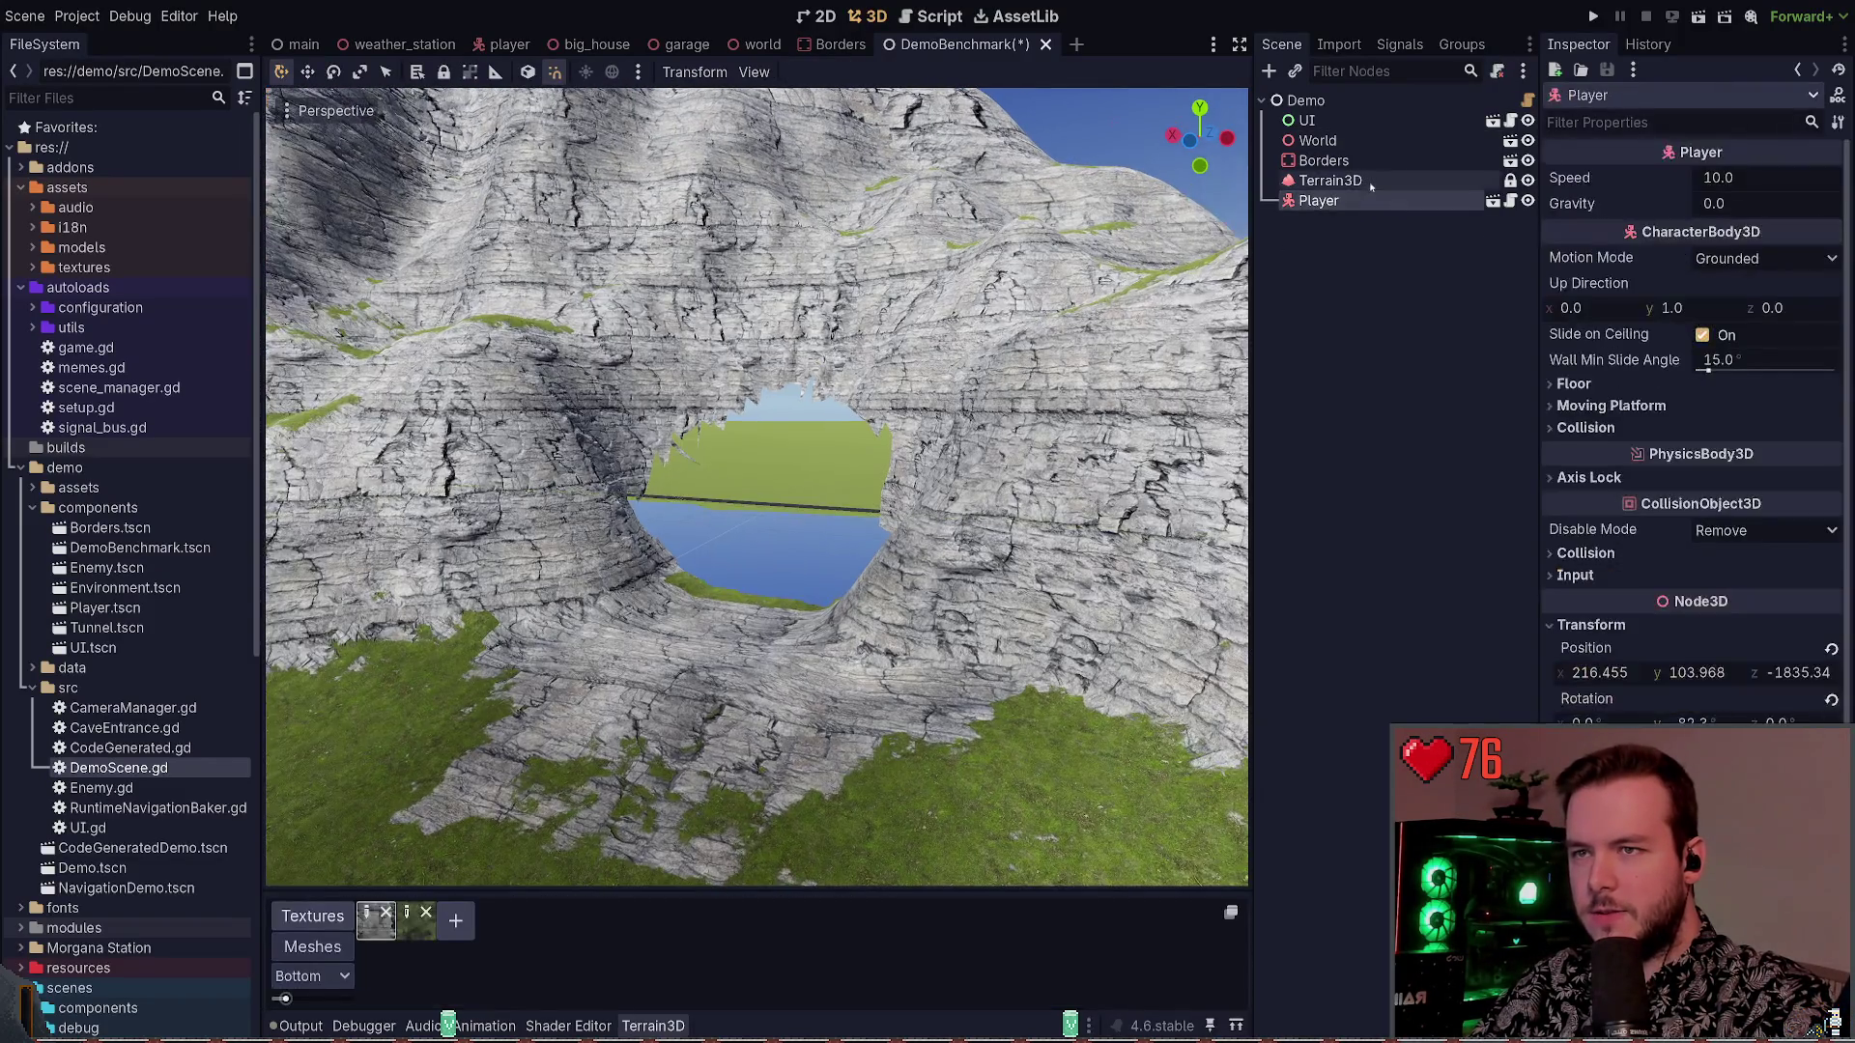
left_click(1370, 183)
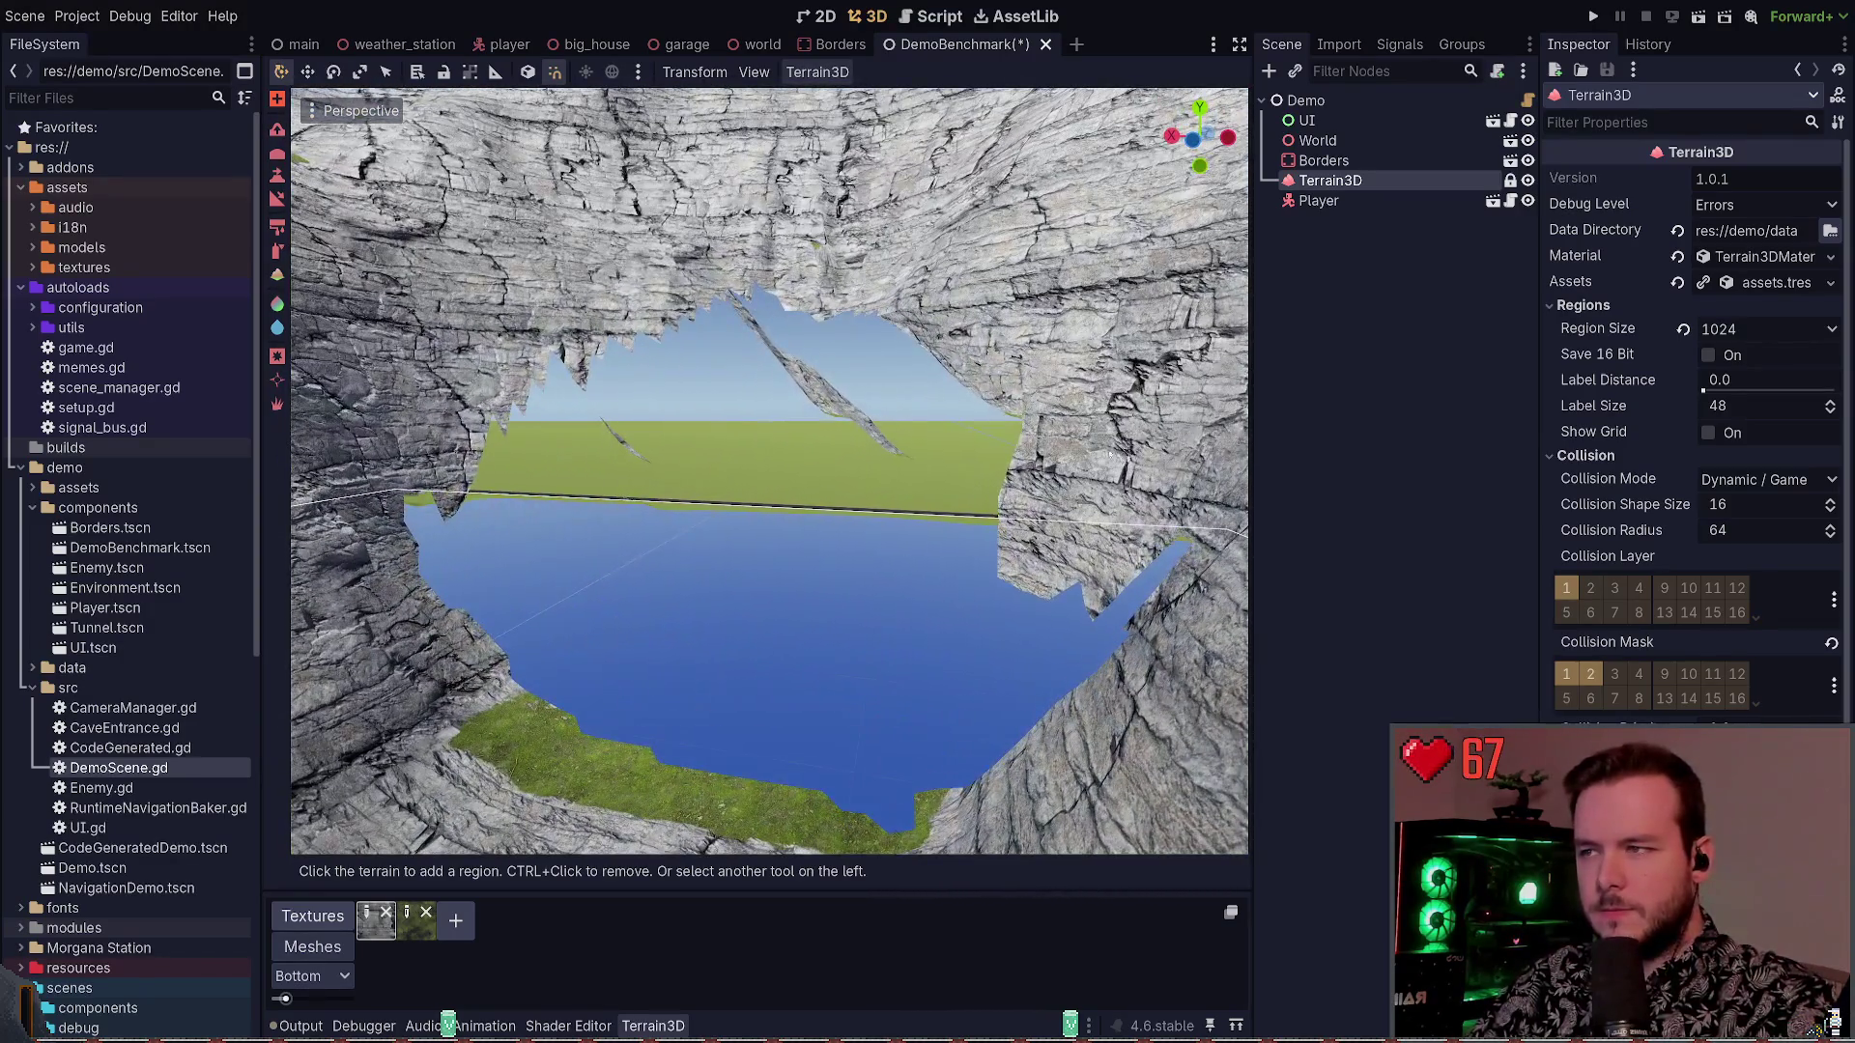
left_click(1387, 206)
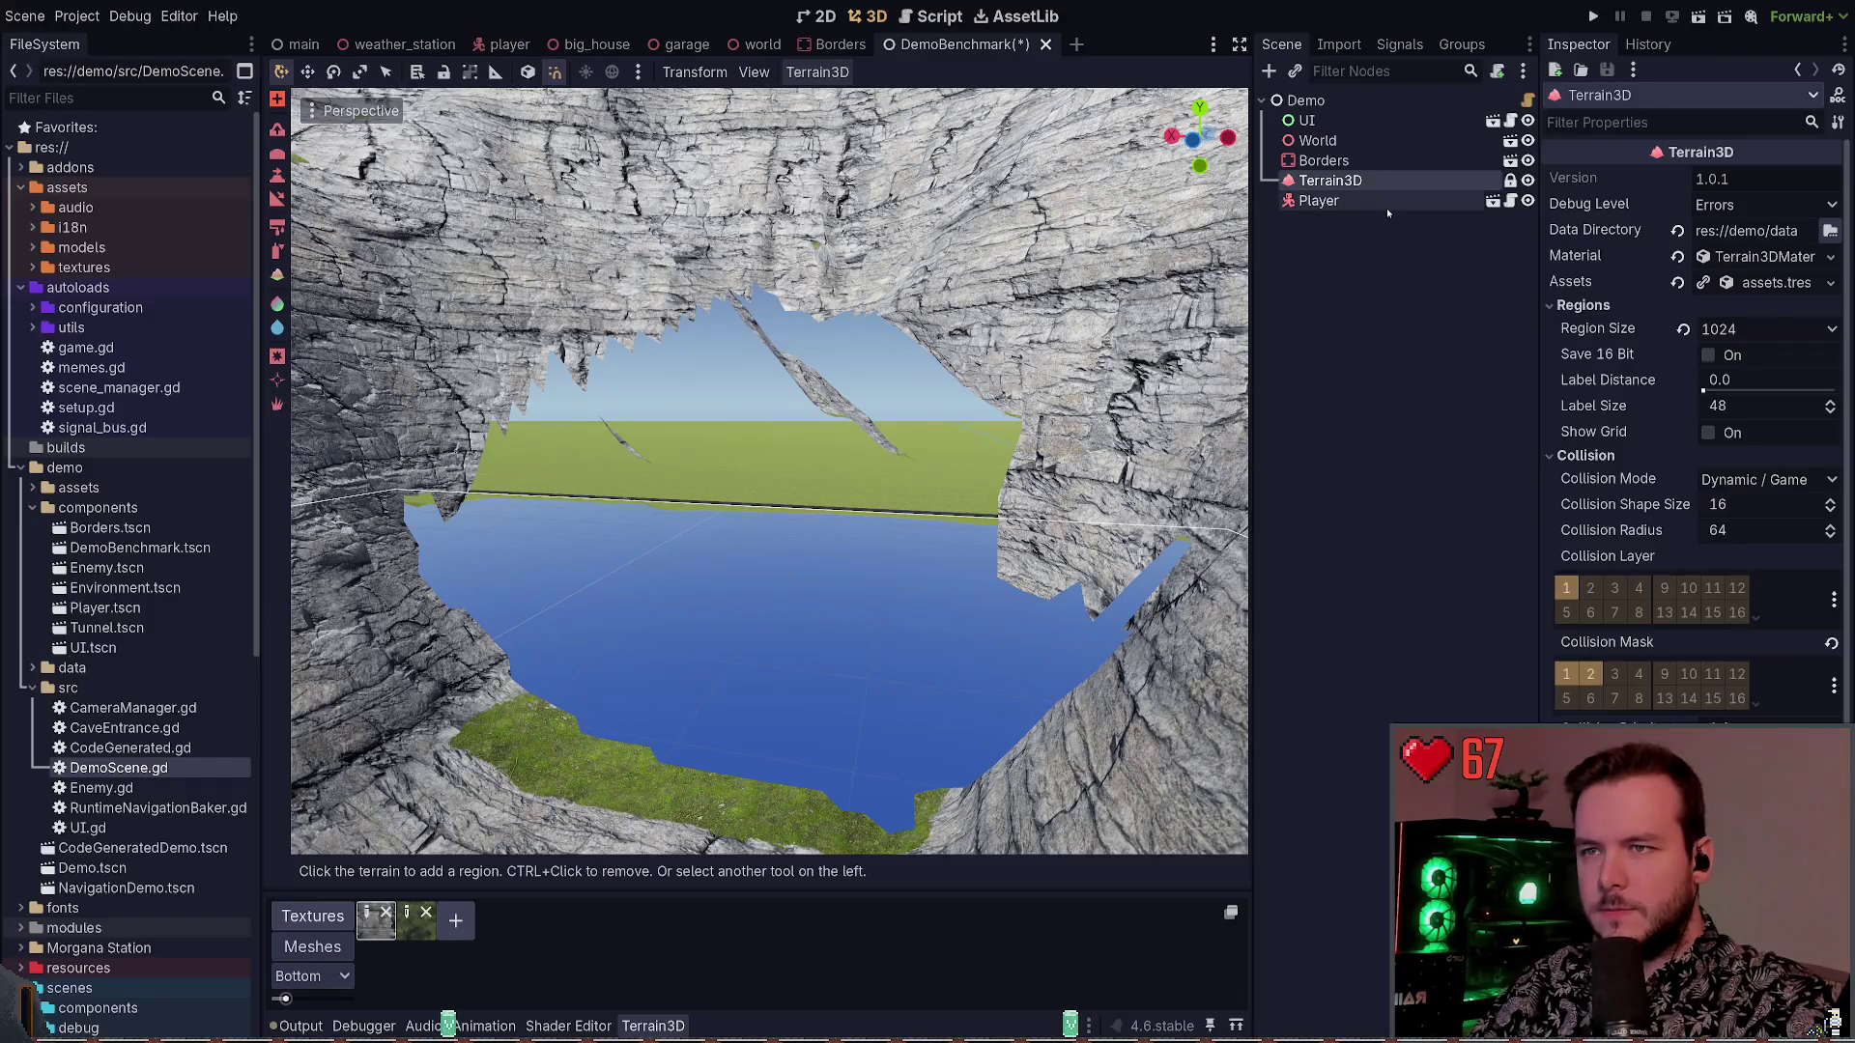
left_click(1363, 277)
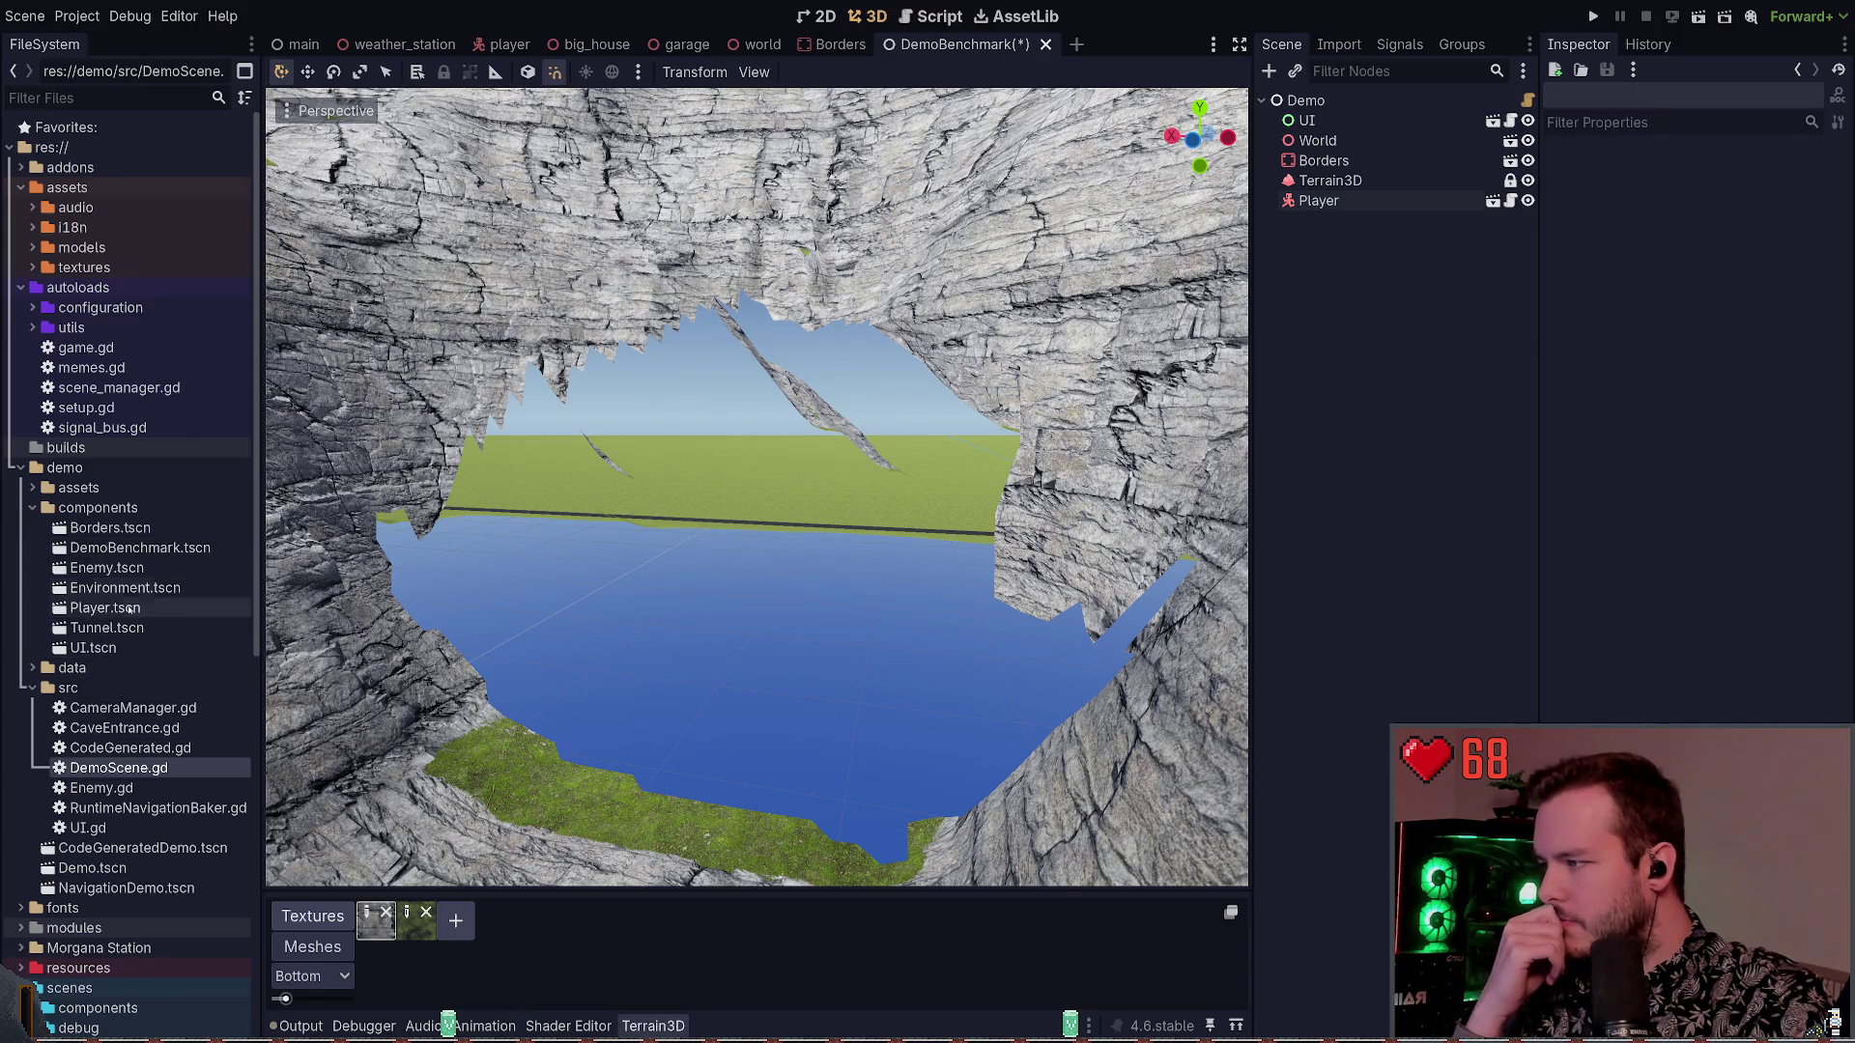
double_click(106, 628)
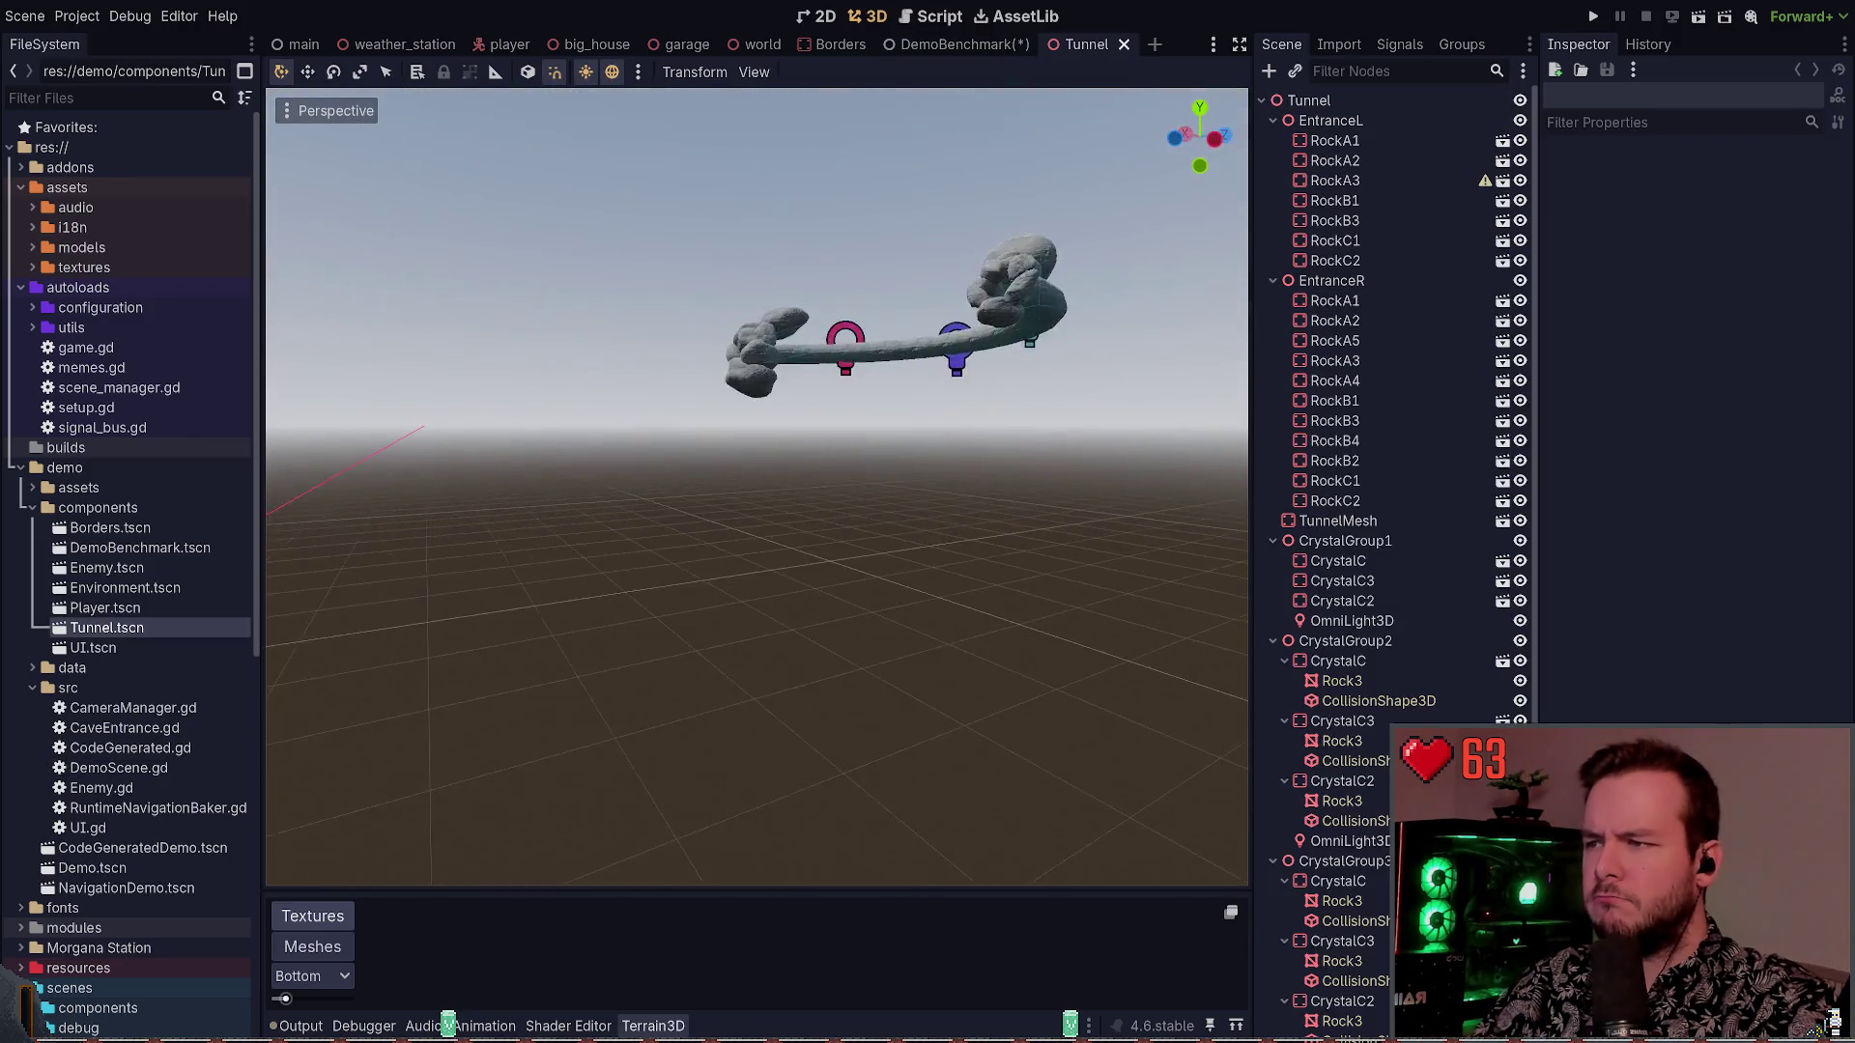
left_click_drag(898, 570, 952, 515)
left_click_drag(850, 293, 879, 293)
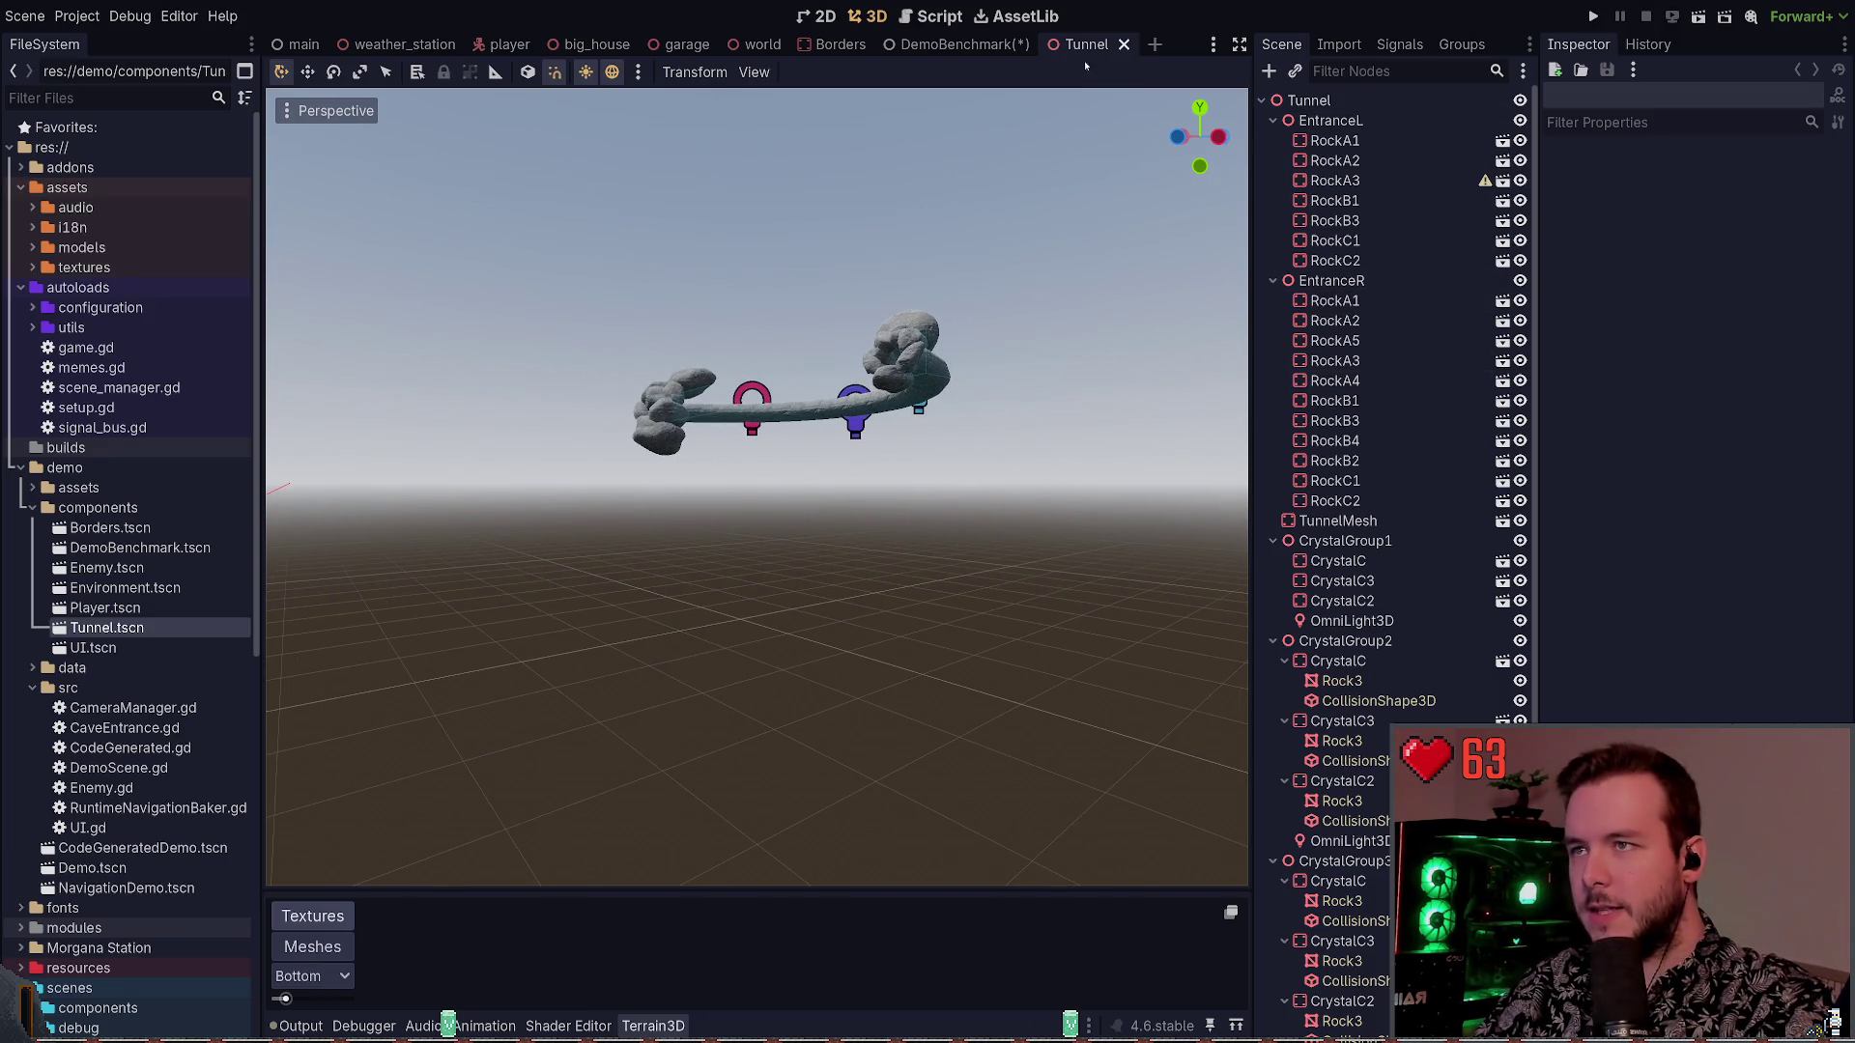
left_click(1124, 44)
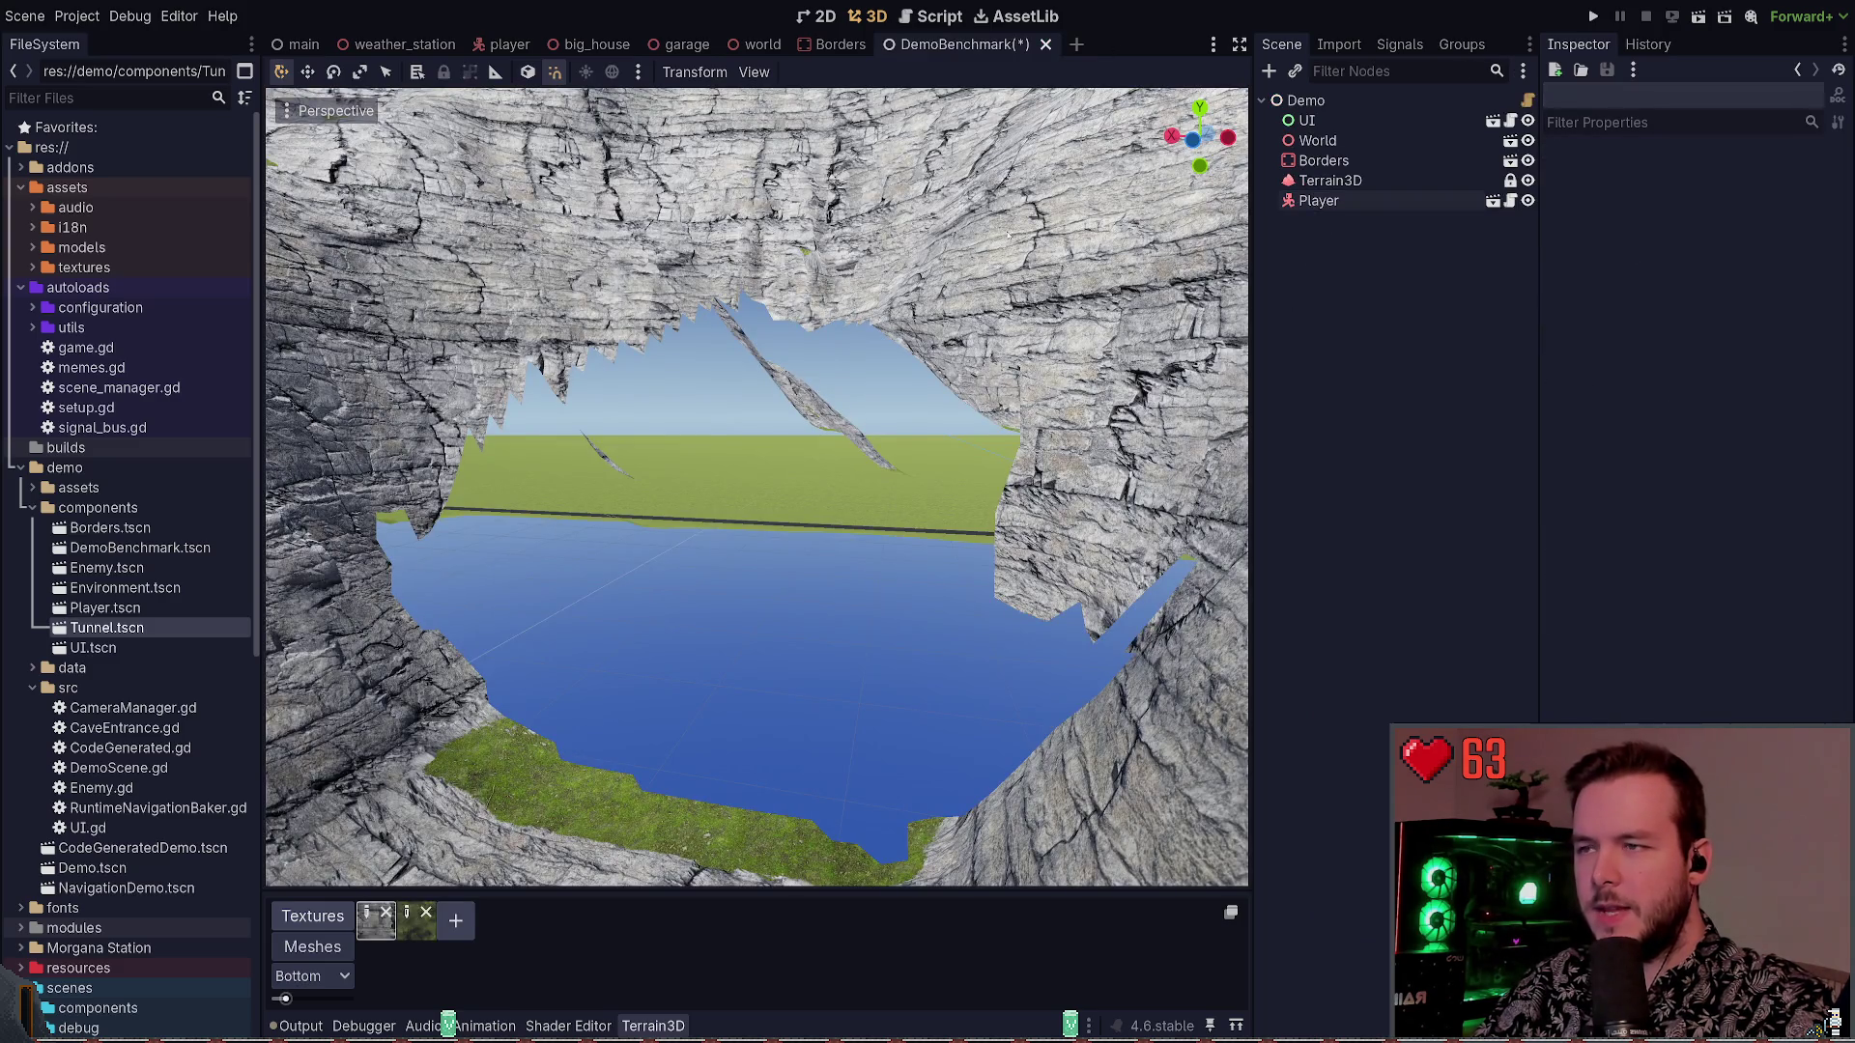
scroll(1011, 232, "up", 3)
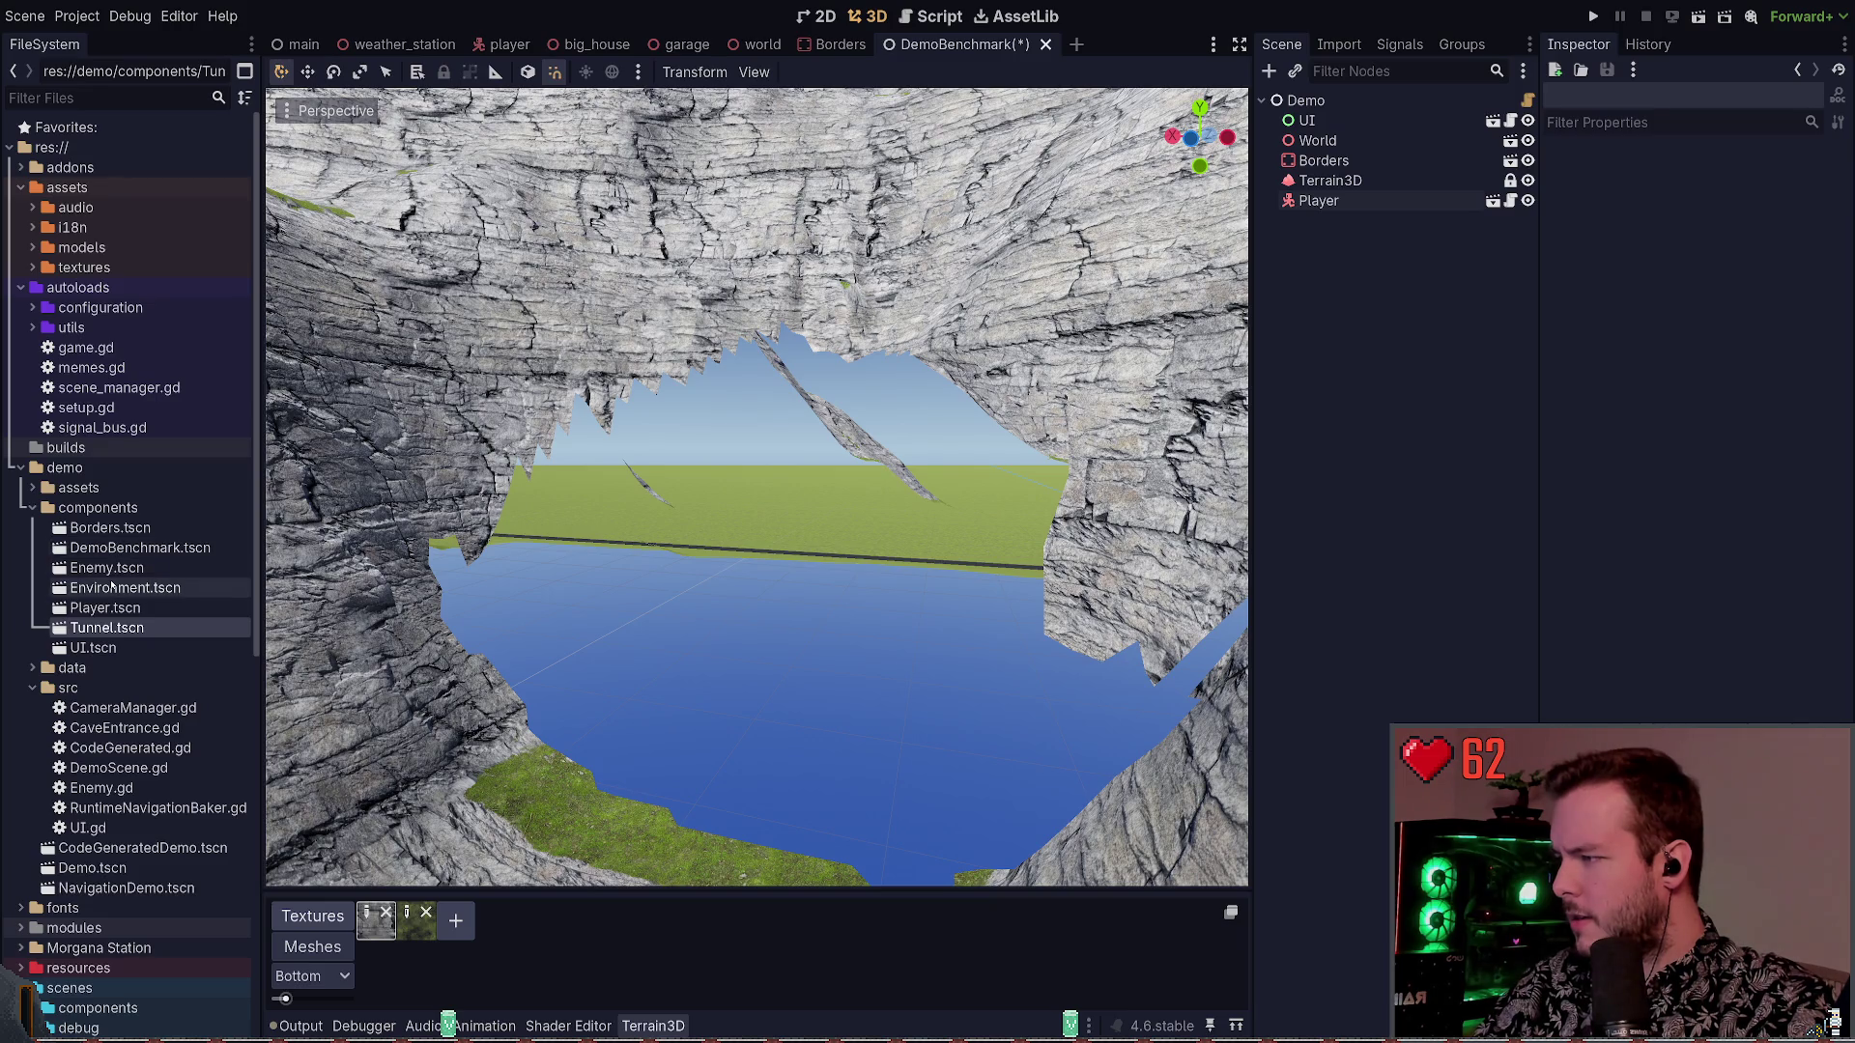
double_click(111, 586)
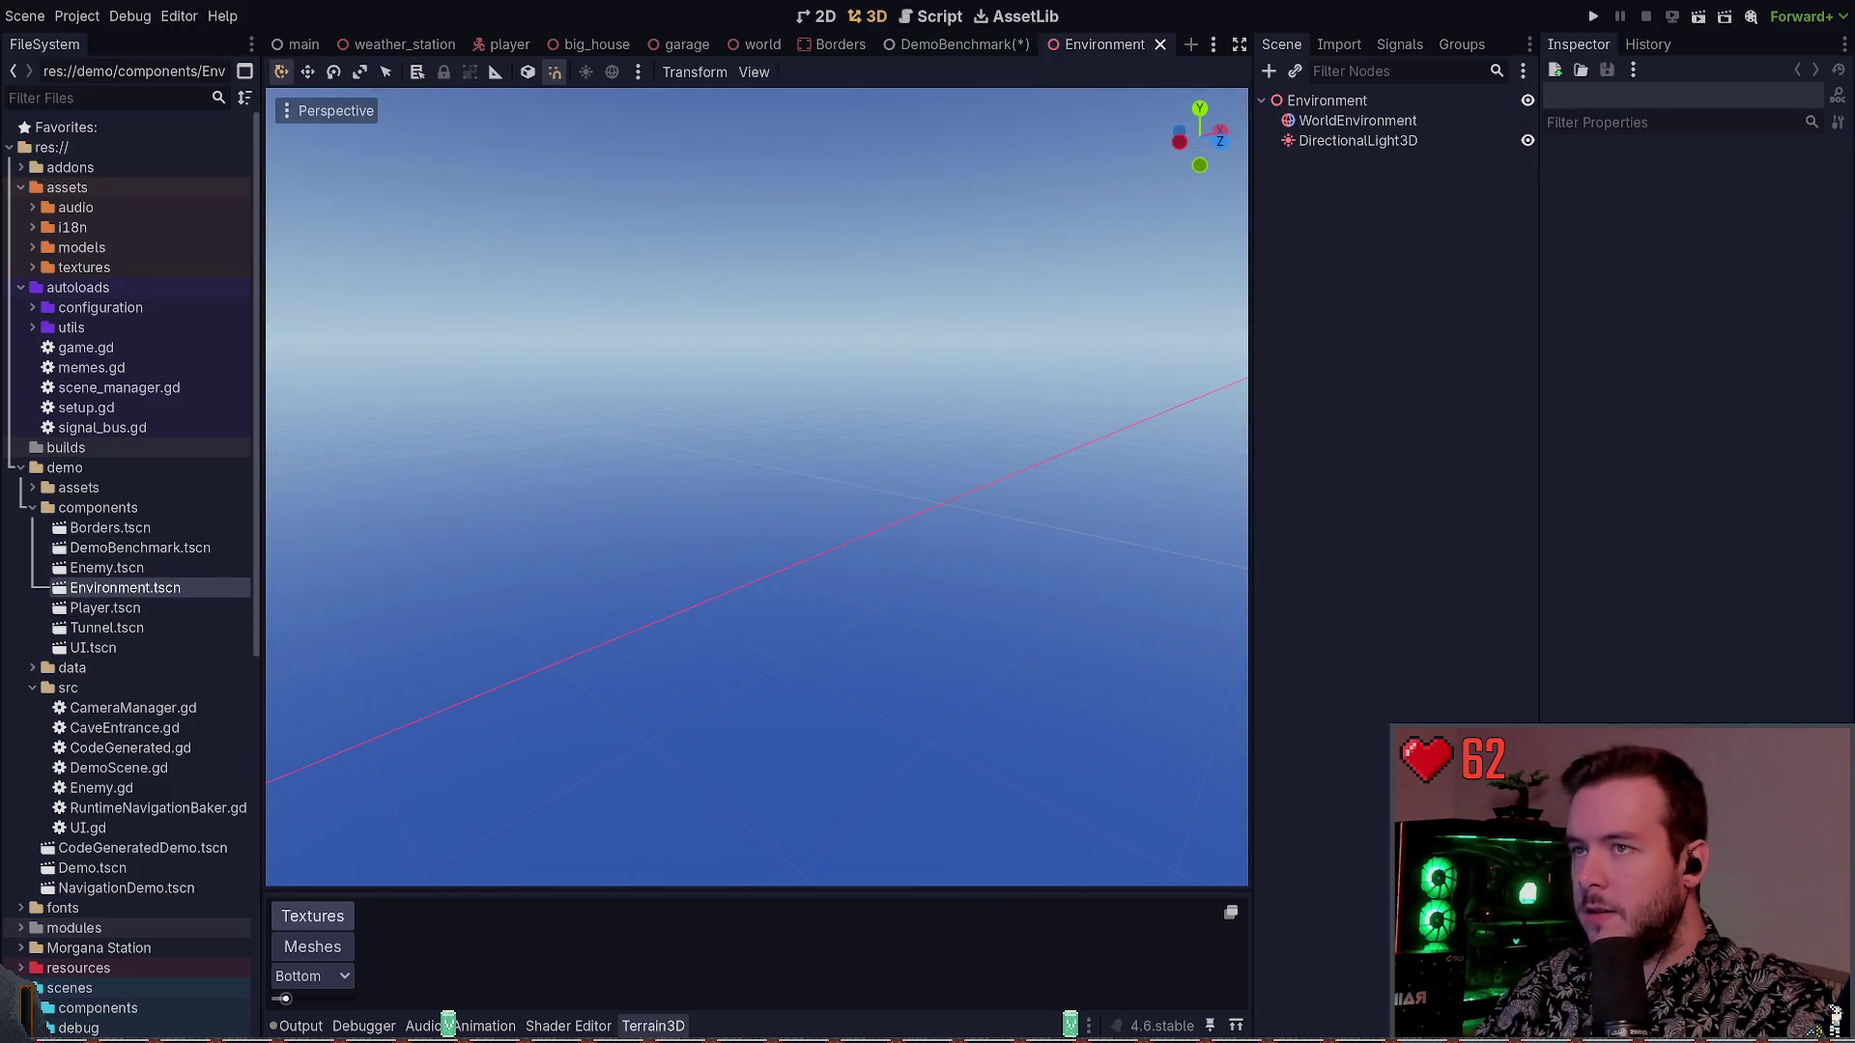
left_click(1160, 44)
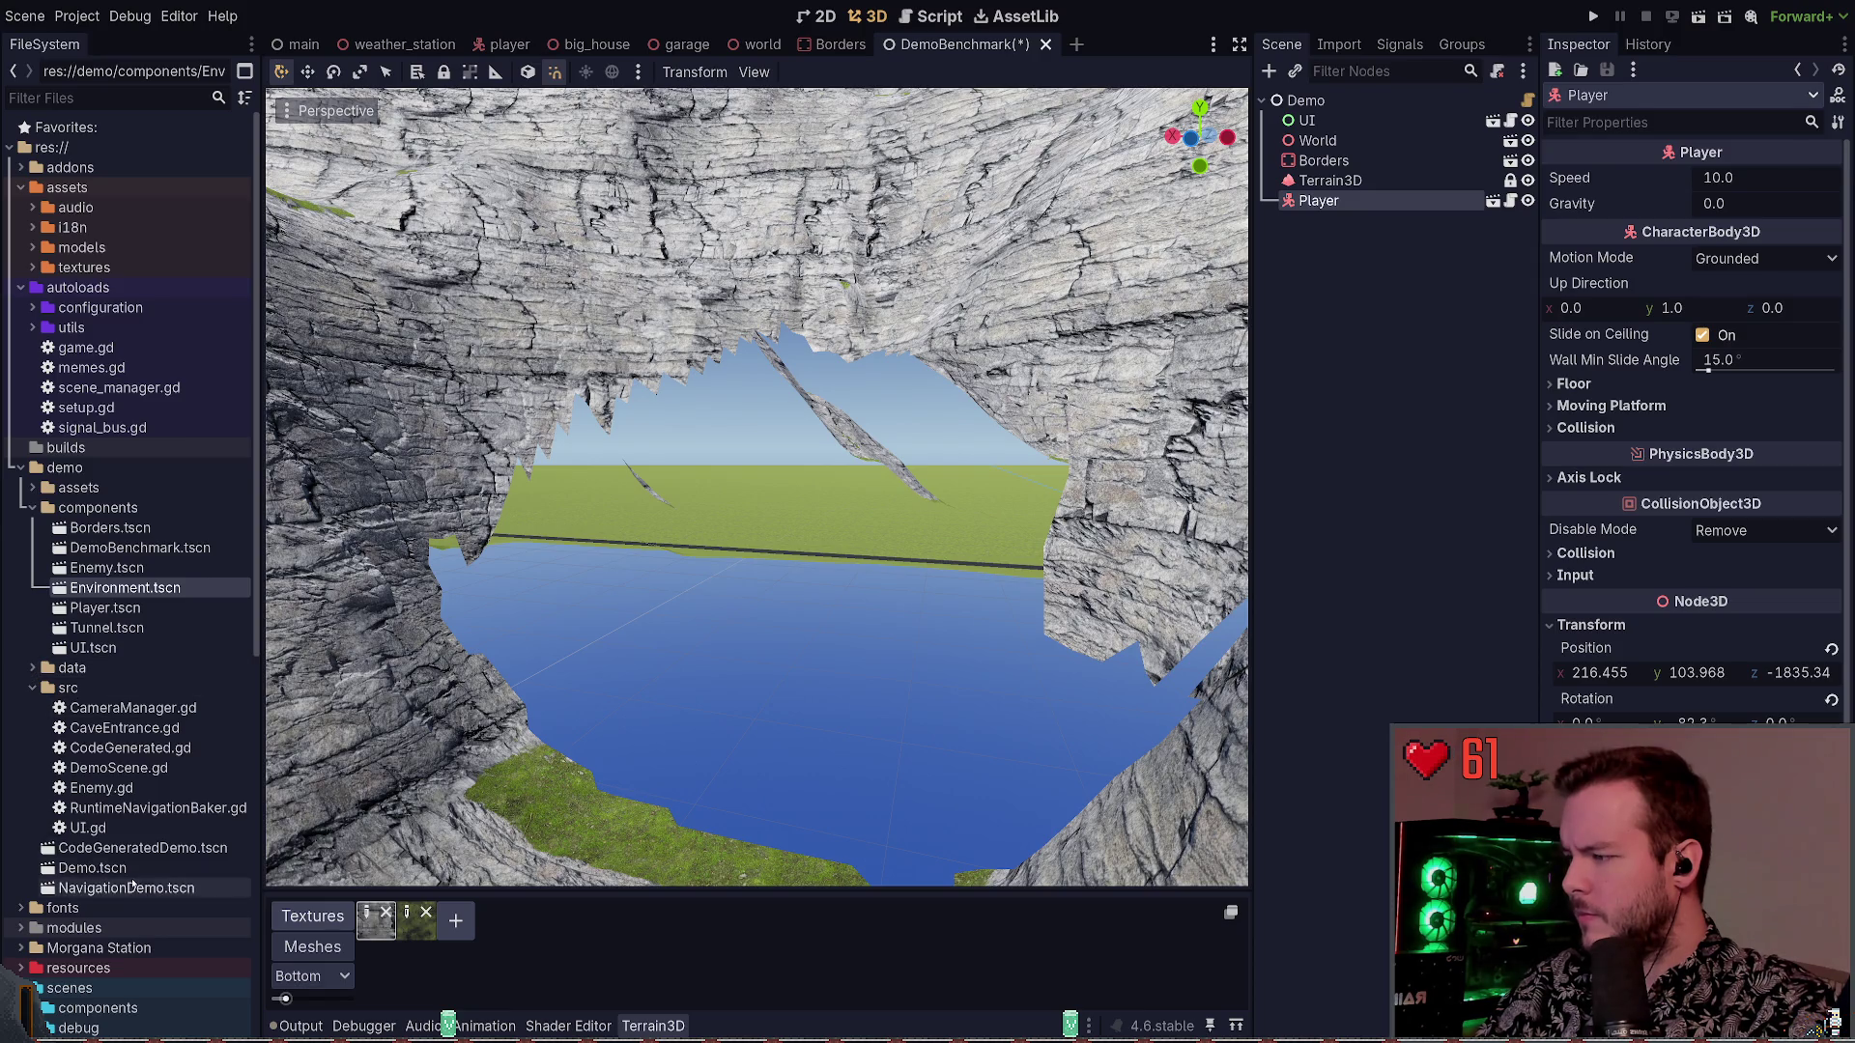
left_click(33, 508)
left_click(115, 731)
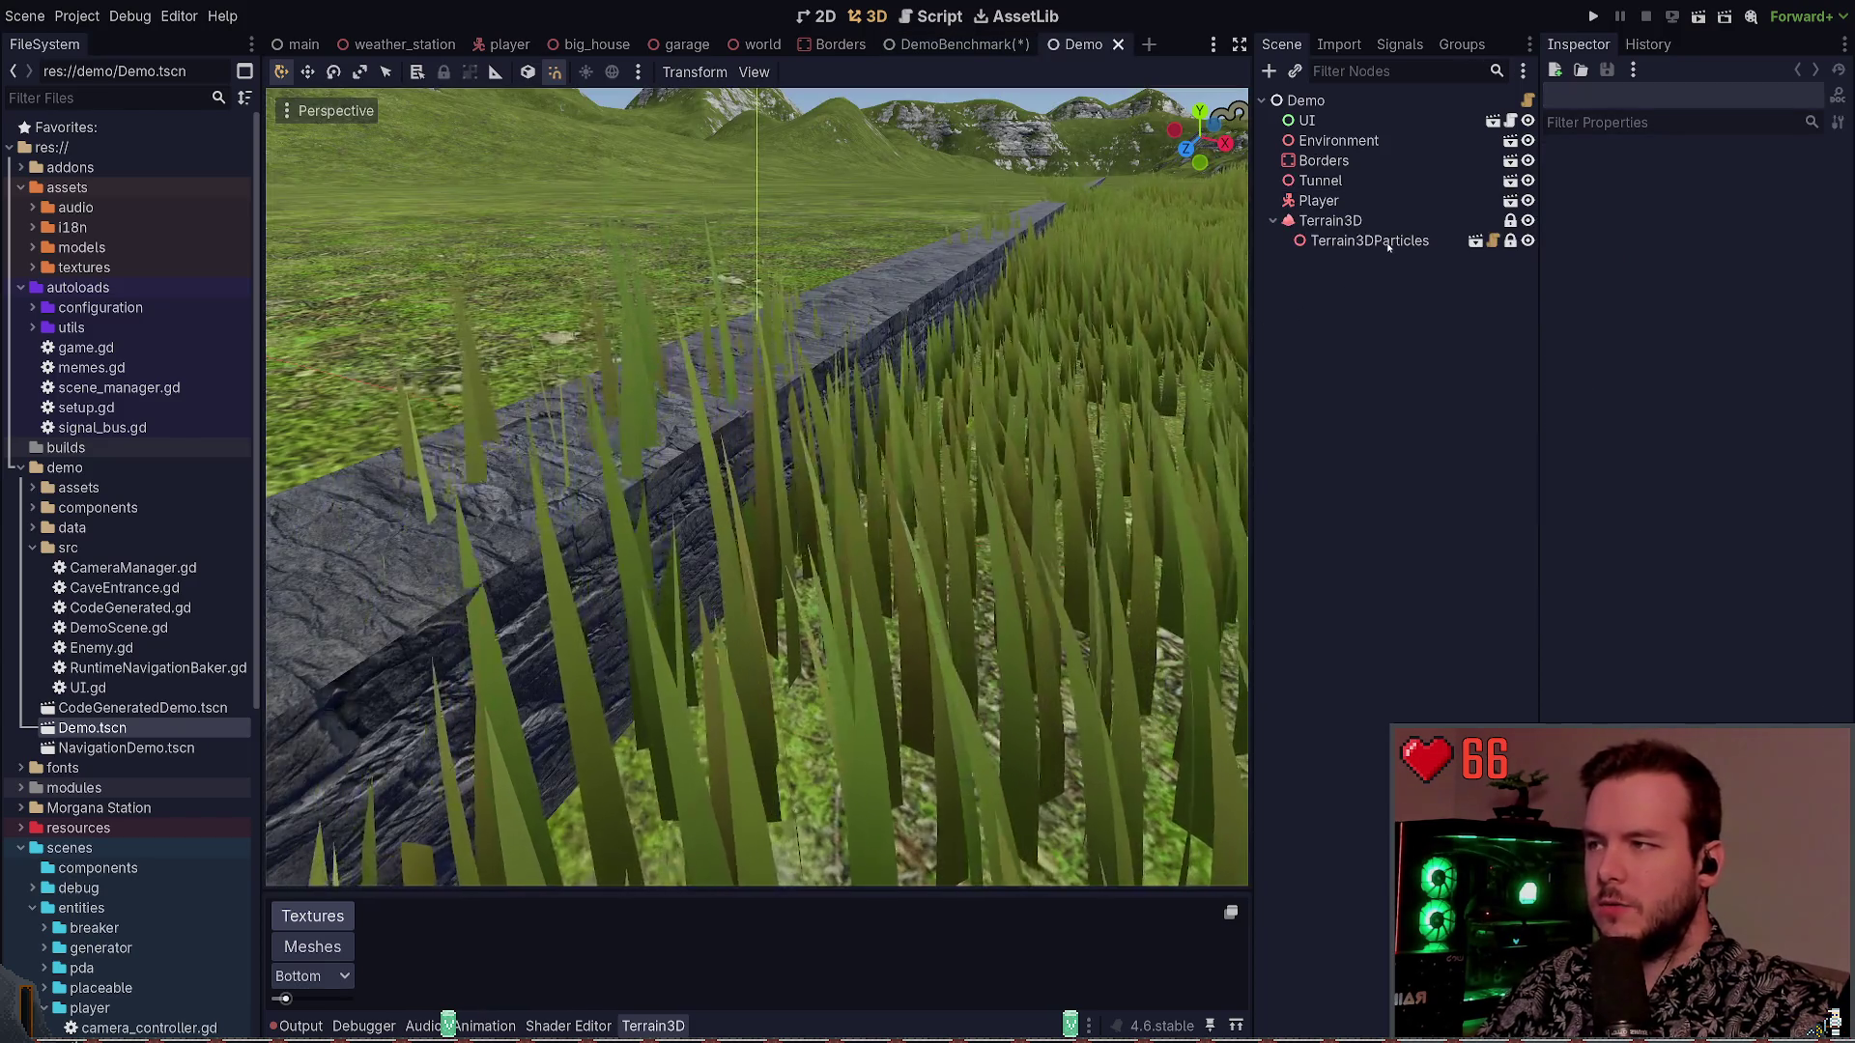
Pull the view back over the mountains and open the Demo root node's DemoScene.gd script
mouse_move(908, 731)
left_mouse_down()
mouse_move(763, 517)
mouse_move(724, 502)
left_mouse_up()
left_click(1367, 97)
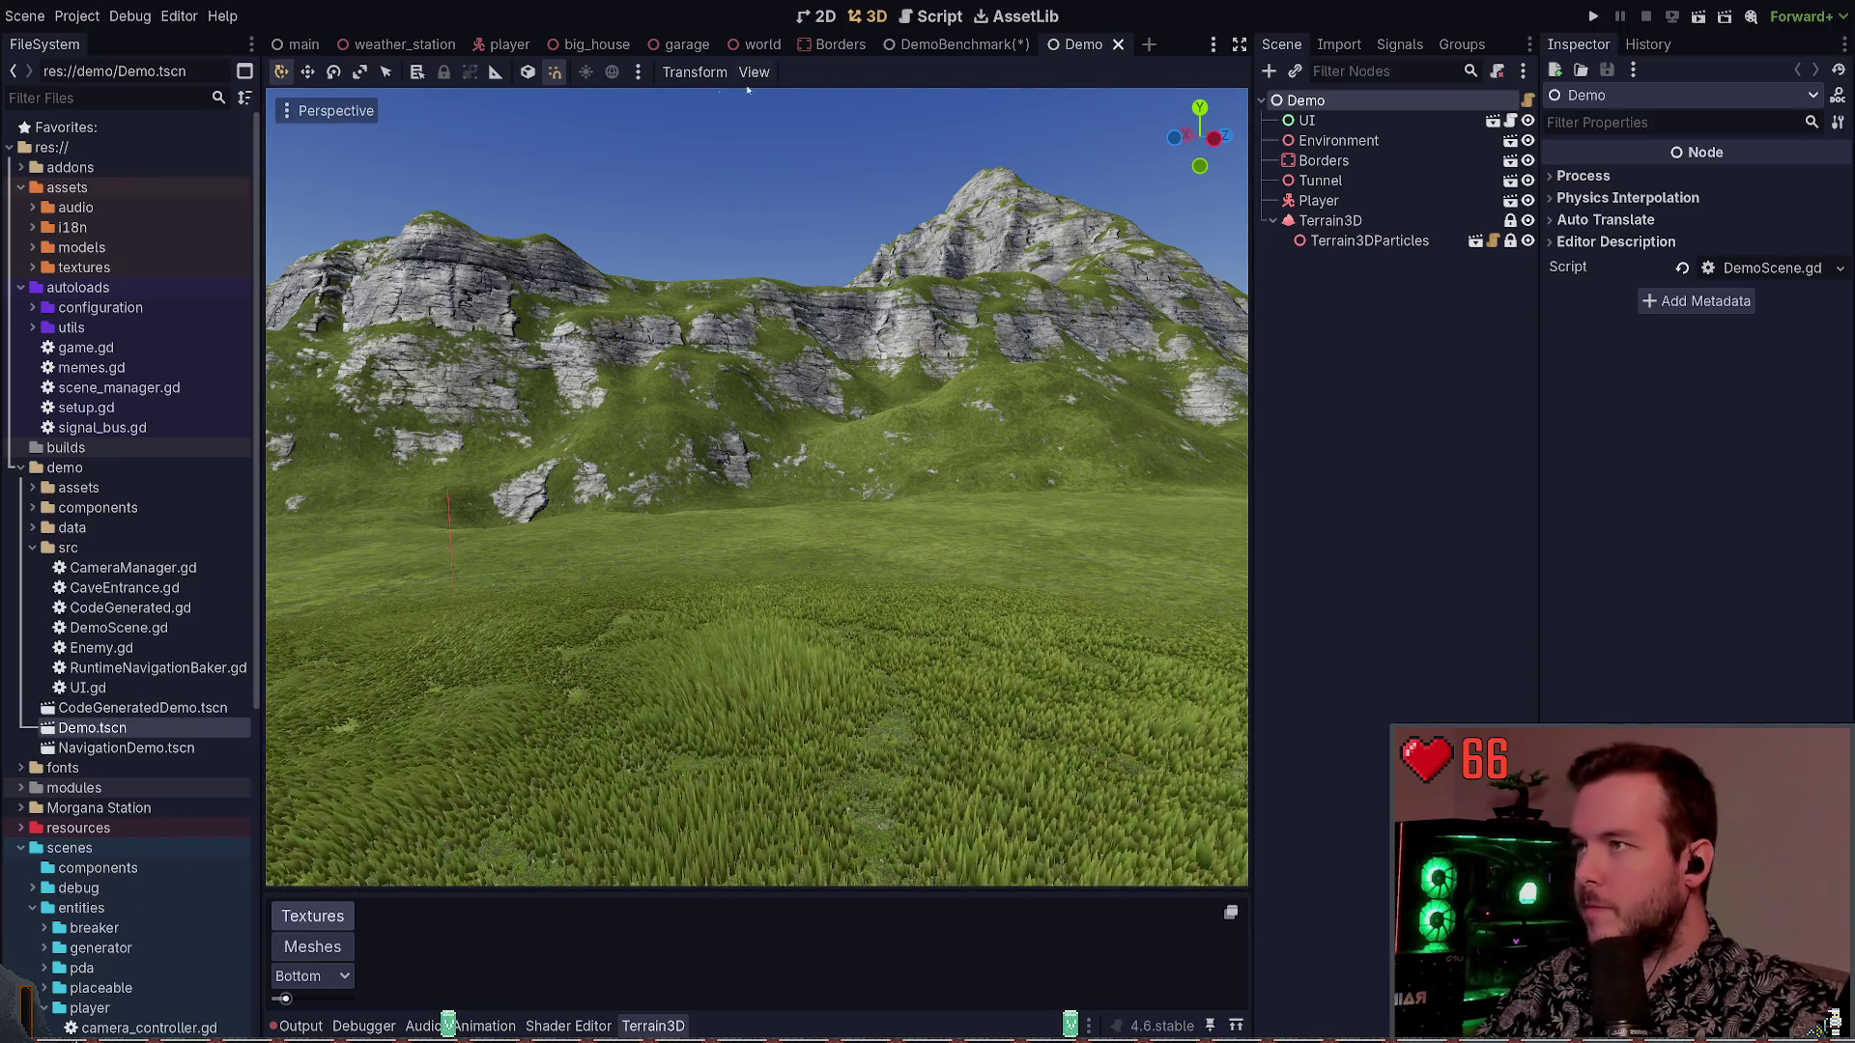
left_click(1435, 253)
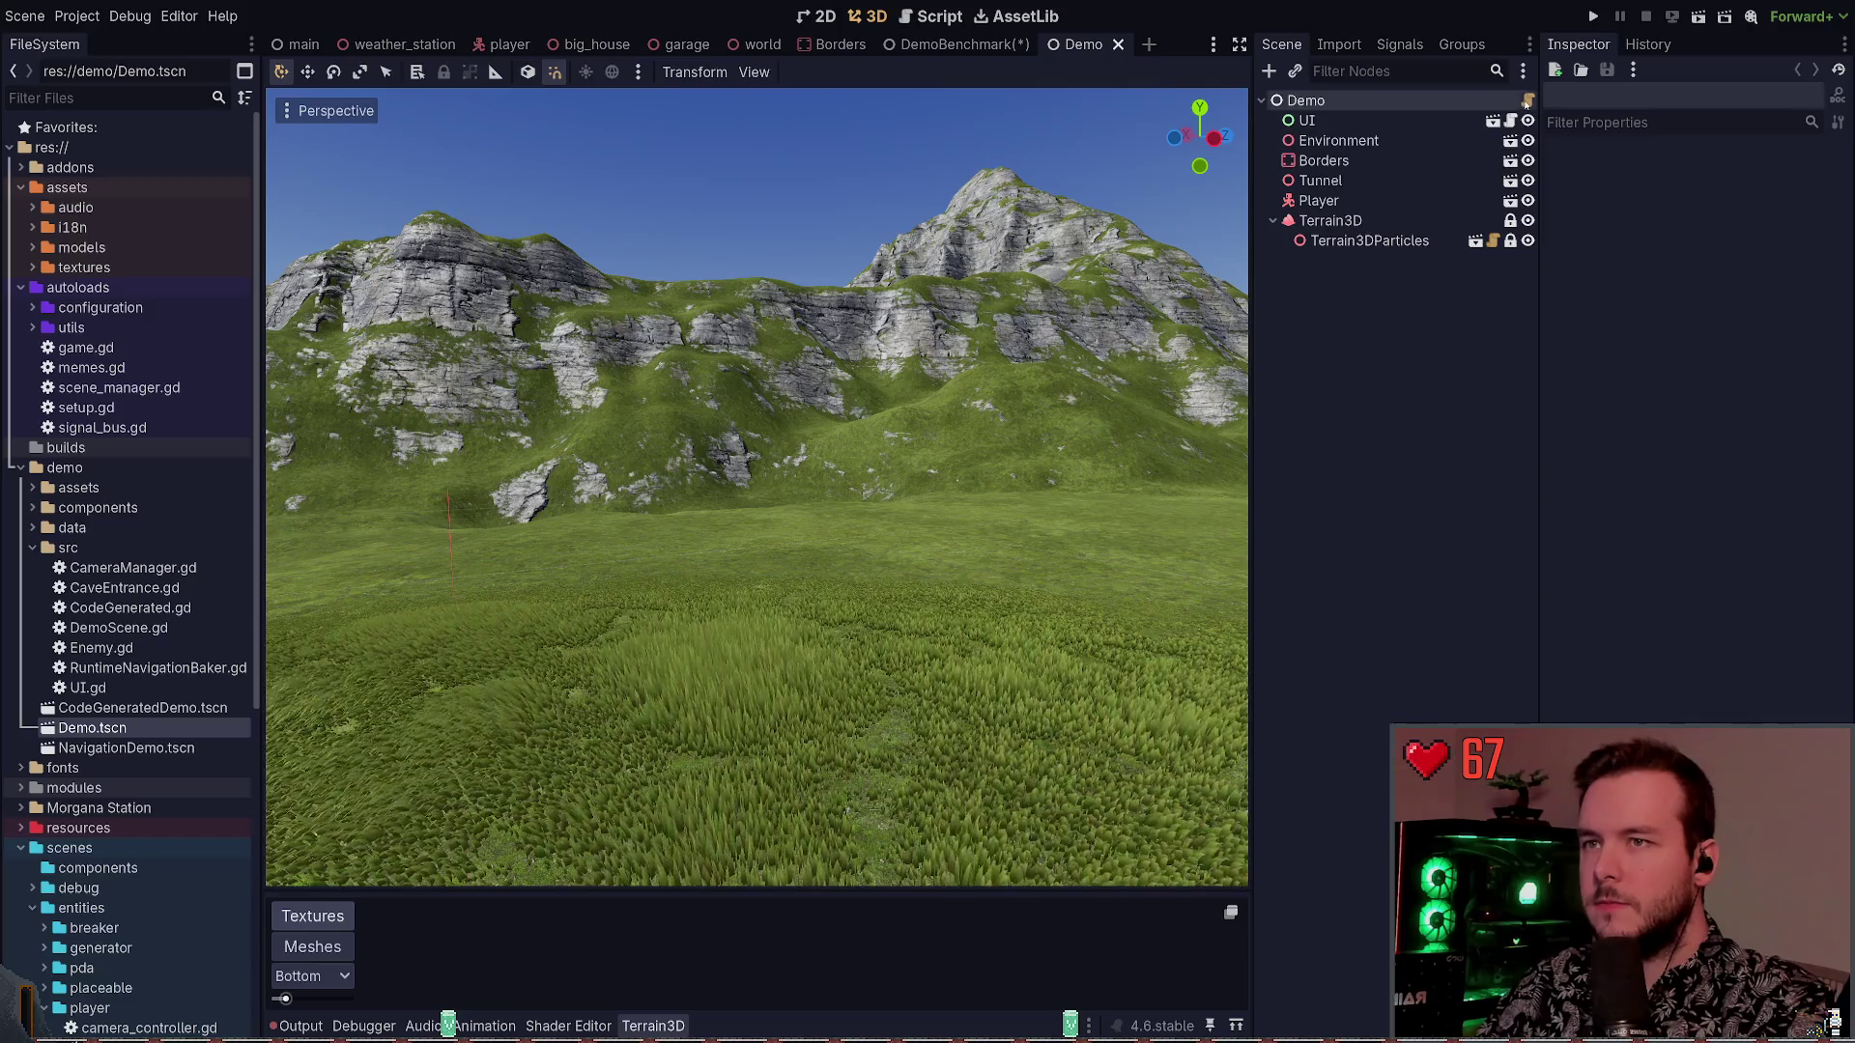
left_click(1527, 100)
left_click(1013, 39)
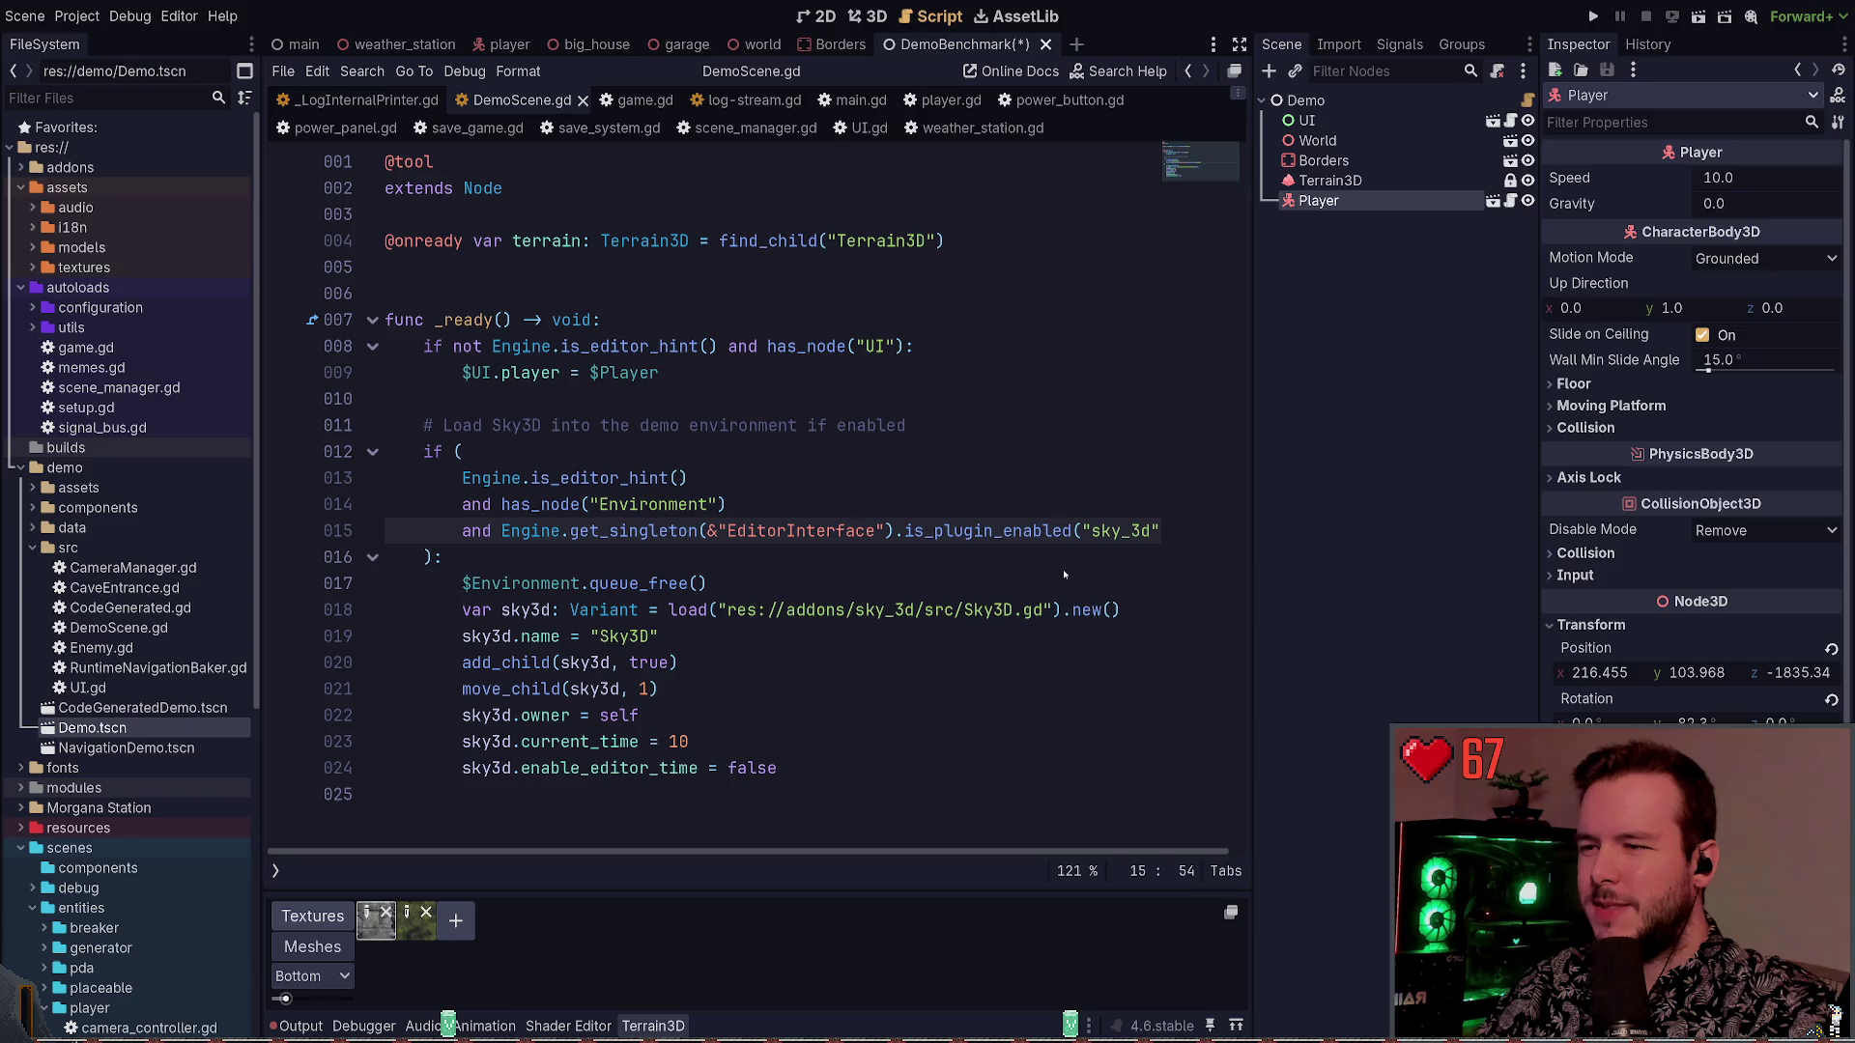
Close DemoBenchmark, make the world scene active, and move over to Neovim
left_click(1045, 43)
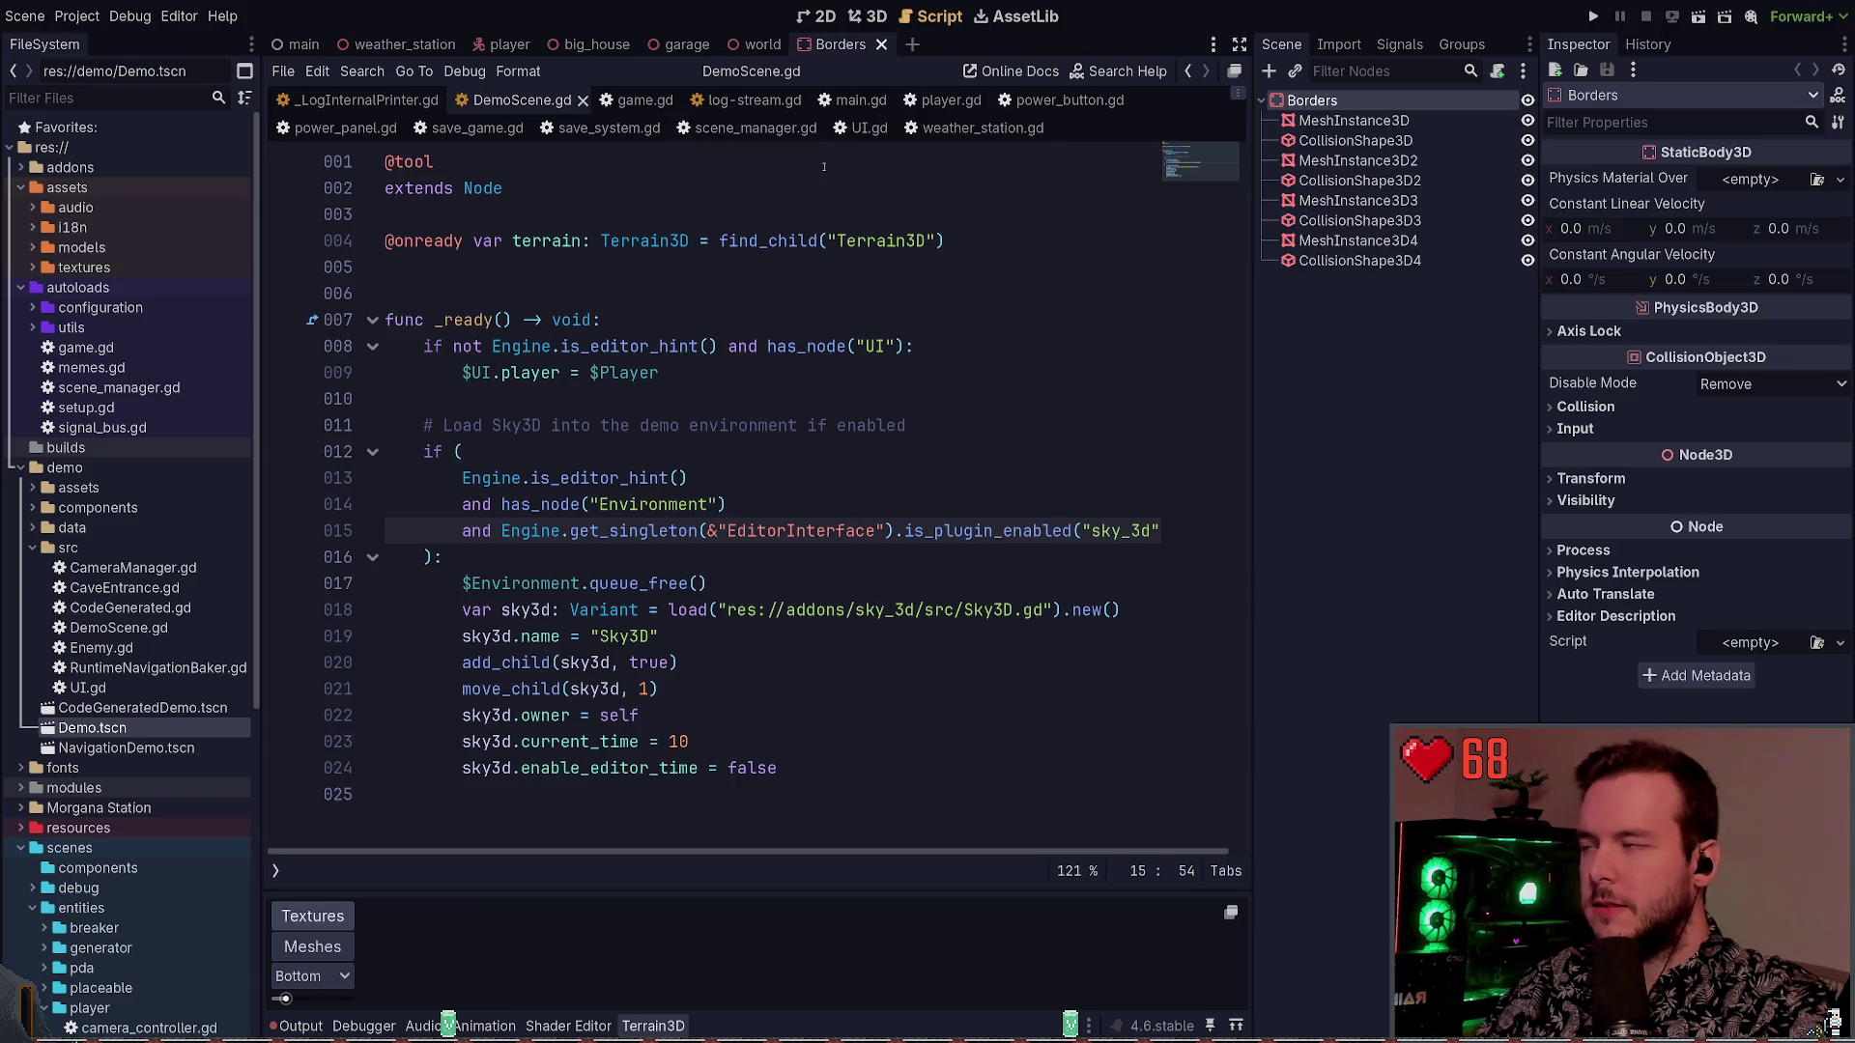
left_click(762, 45)
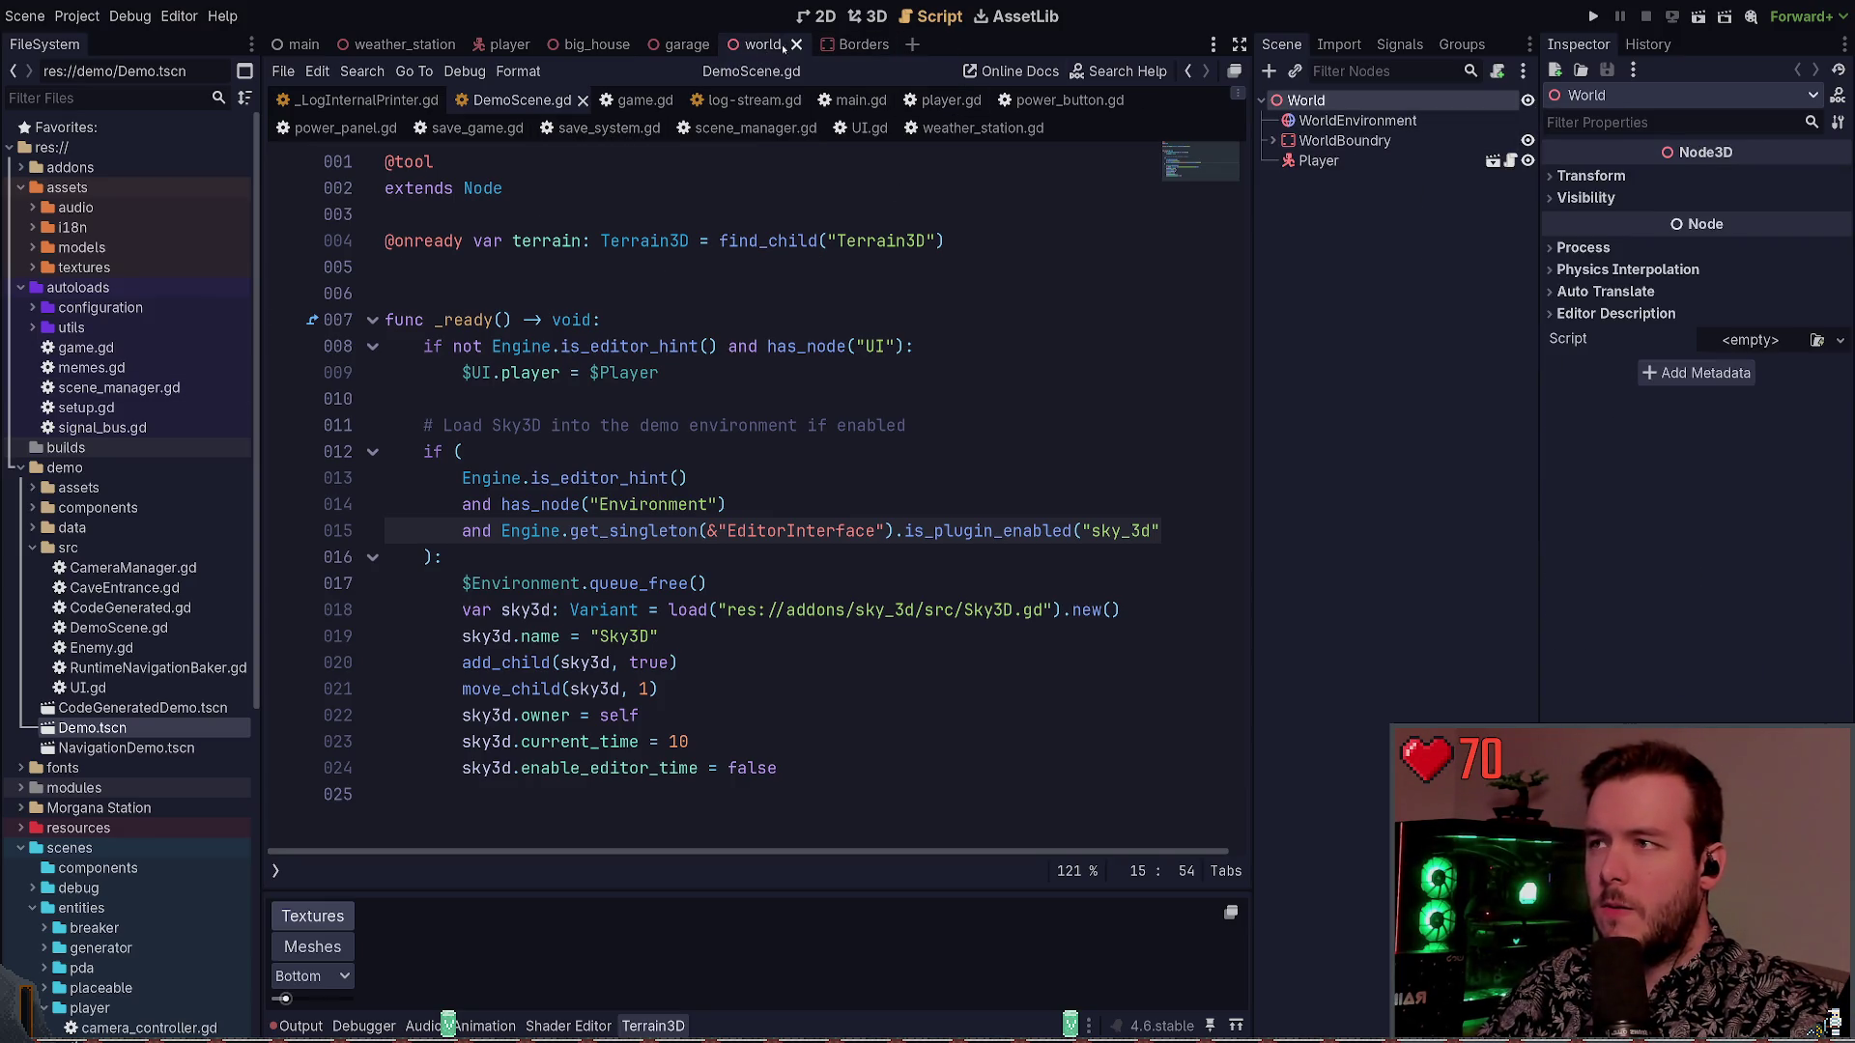
left_click(746, 100)
left_click(794, 101)
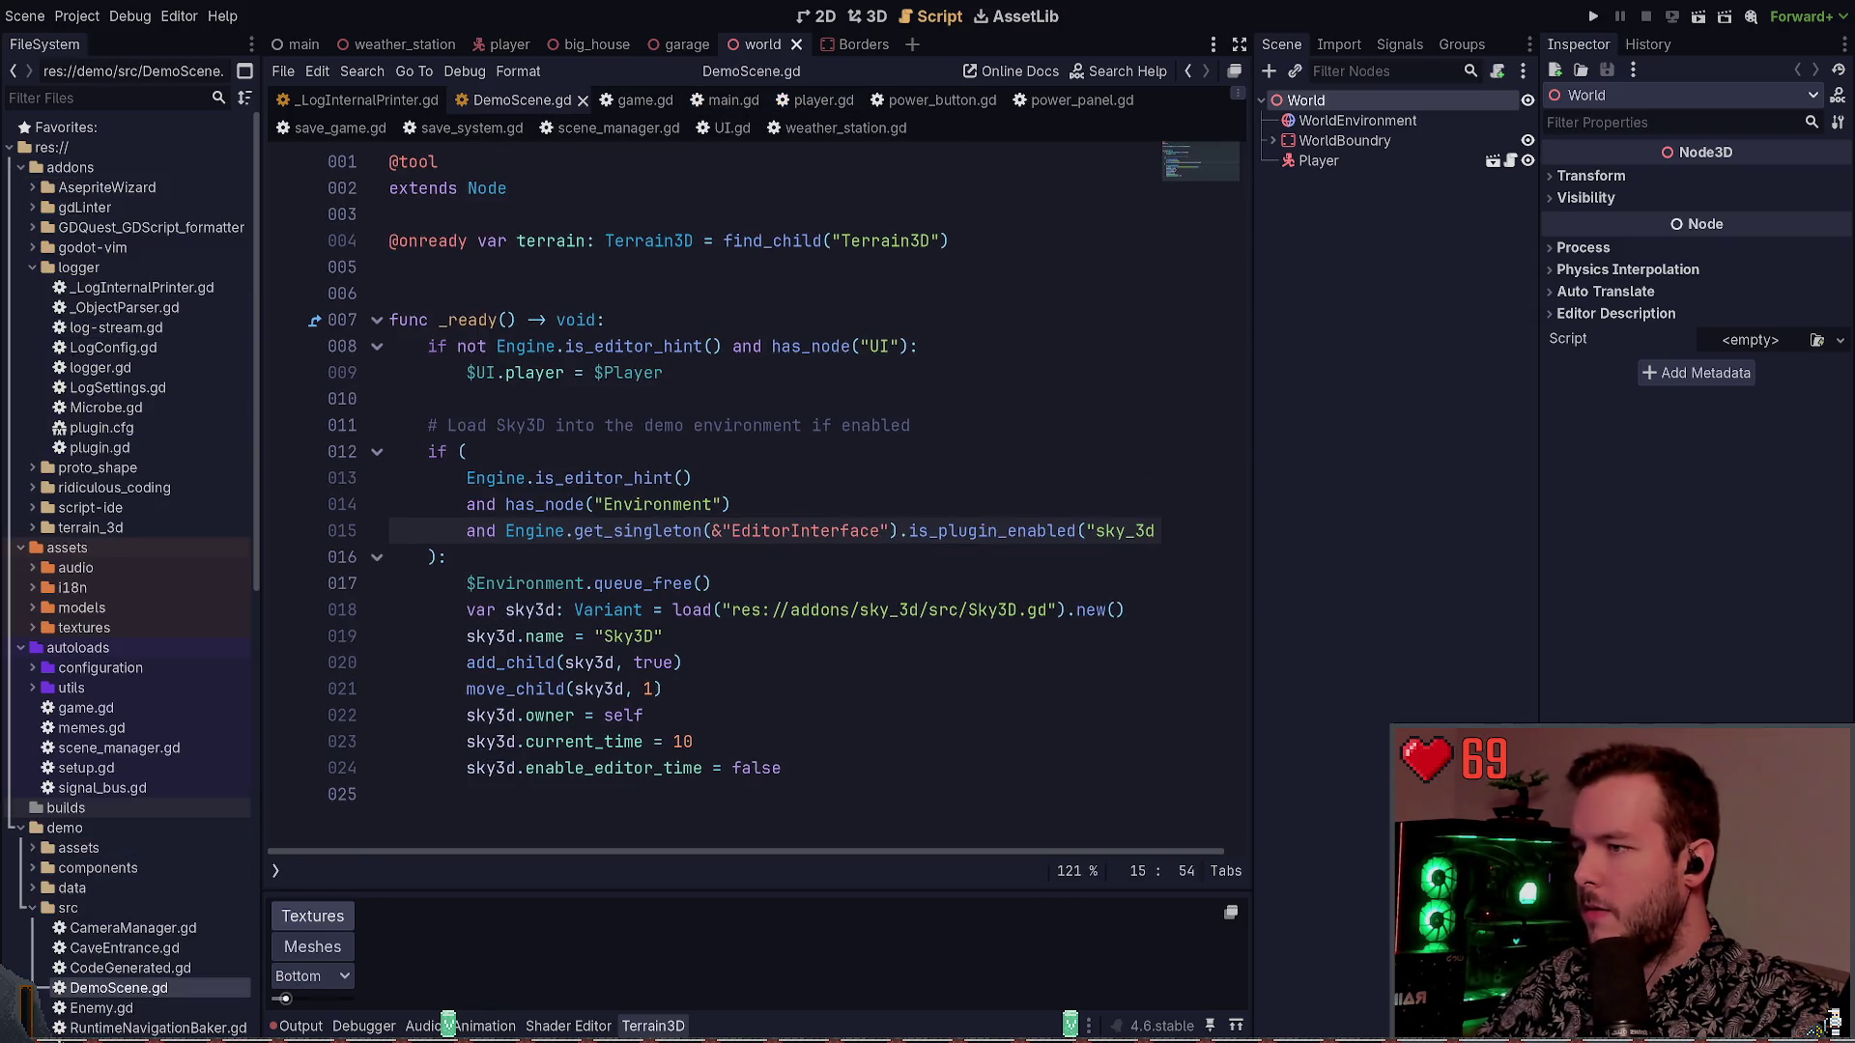
key("alt+Tab")
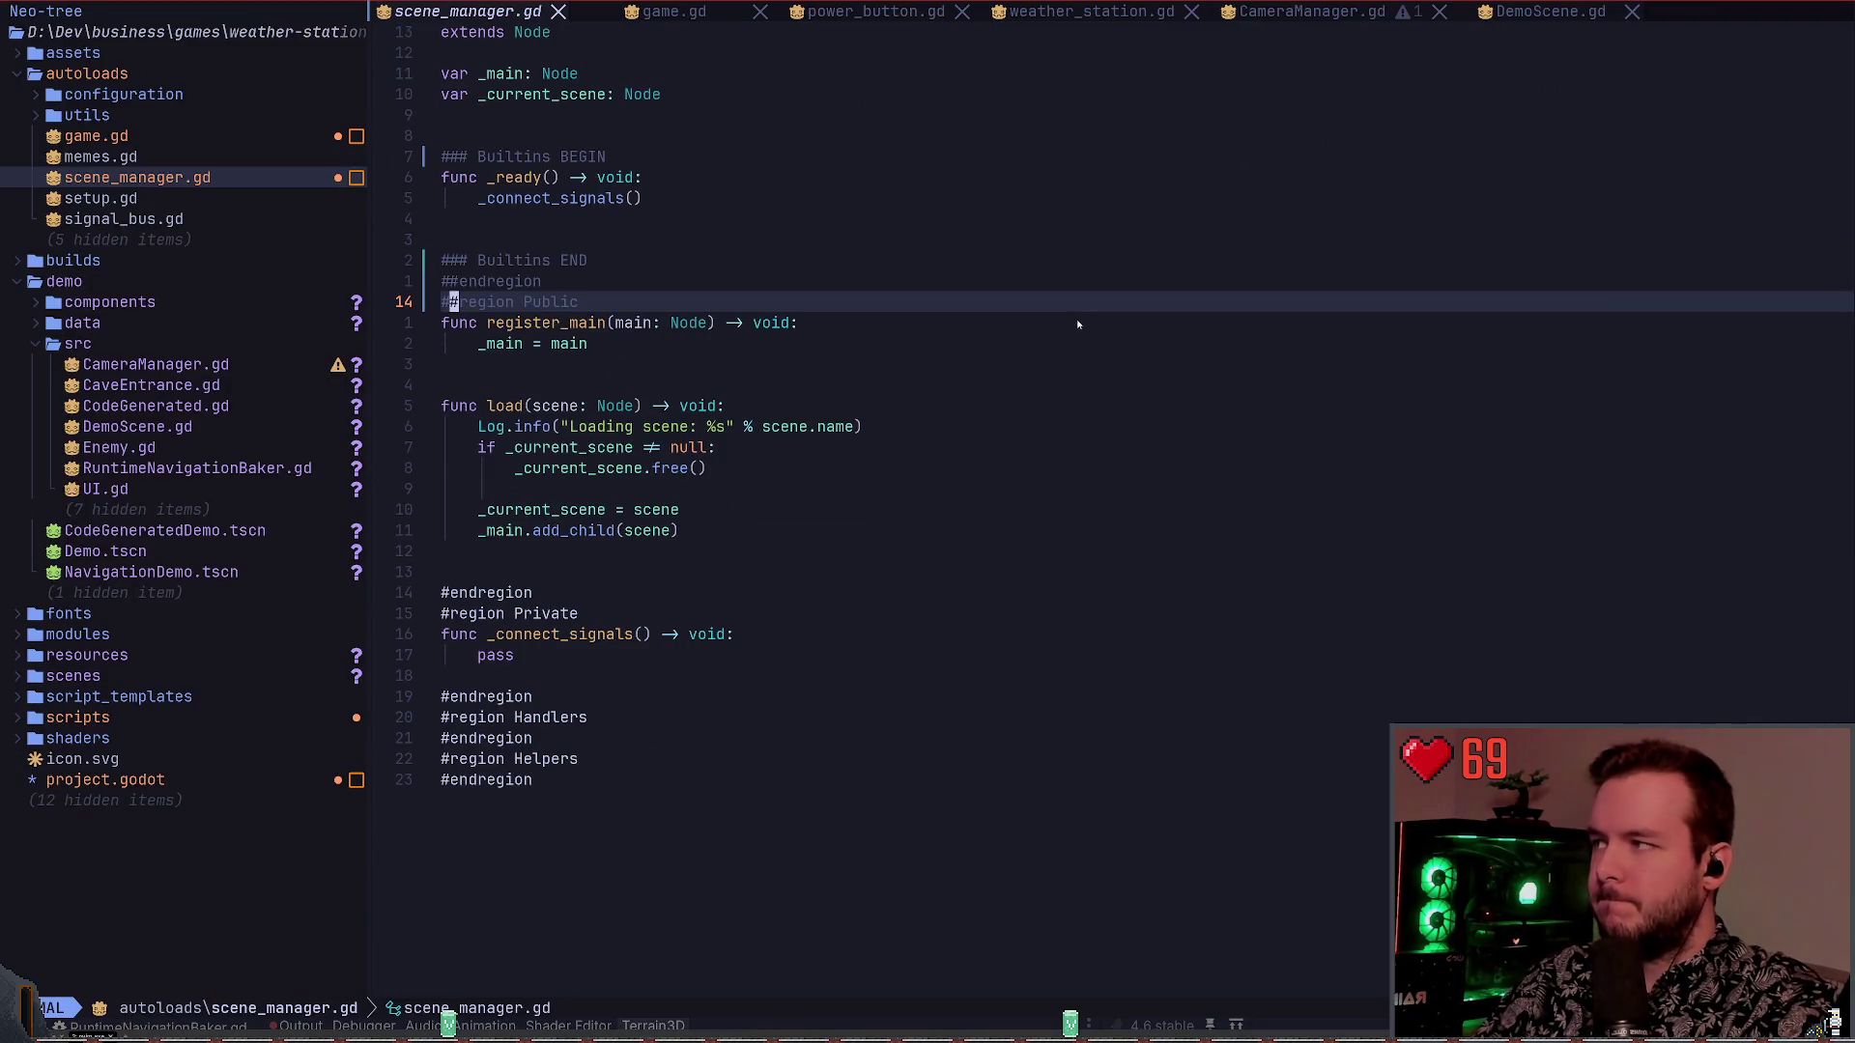
Open game.gd from Neo-tree and go to the WEATHER_STATION UID on line 4
key("ctrl+h")
key("k")
key("k")
key("k")
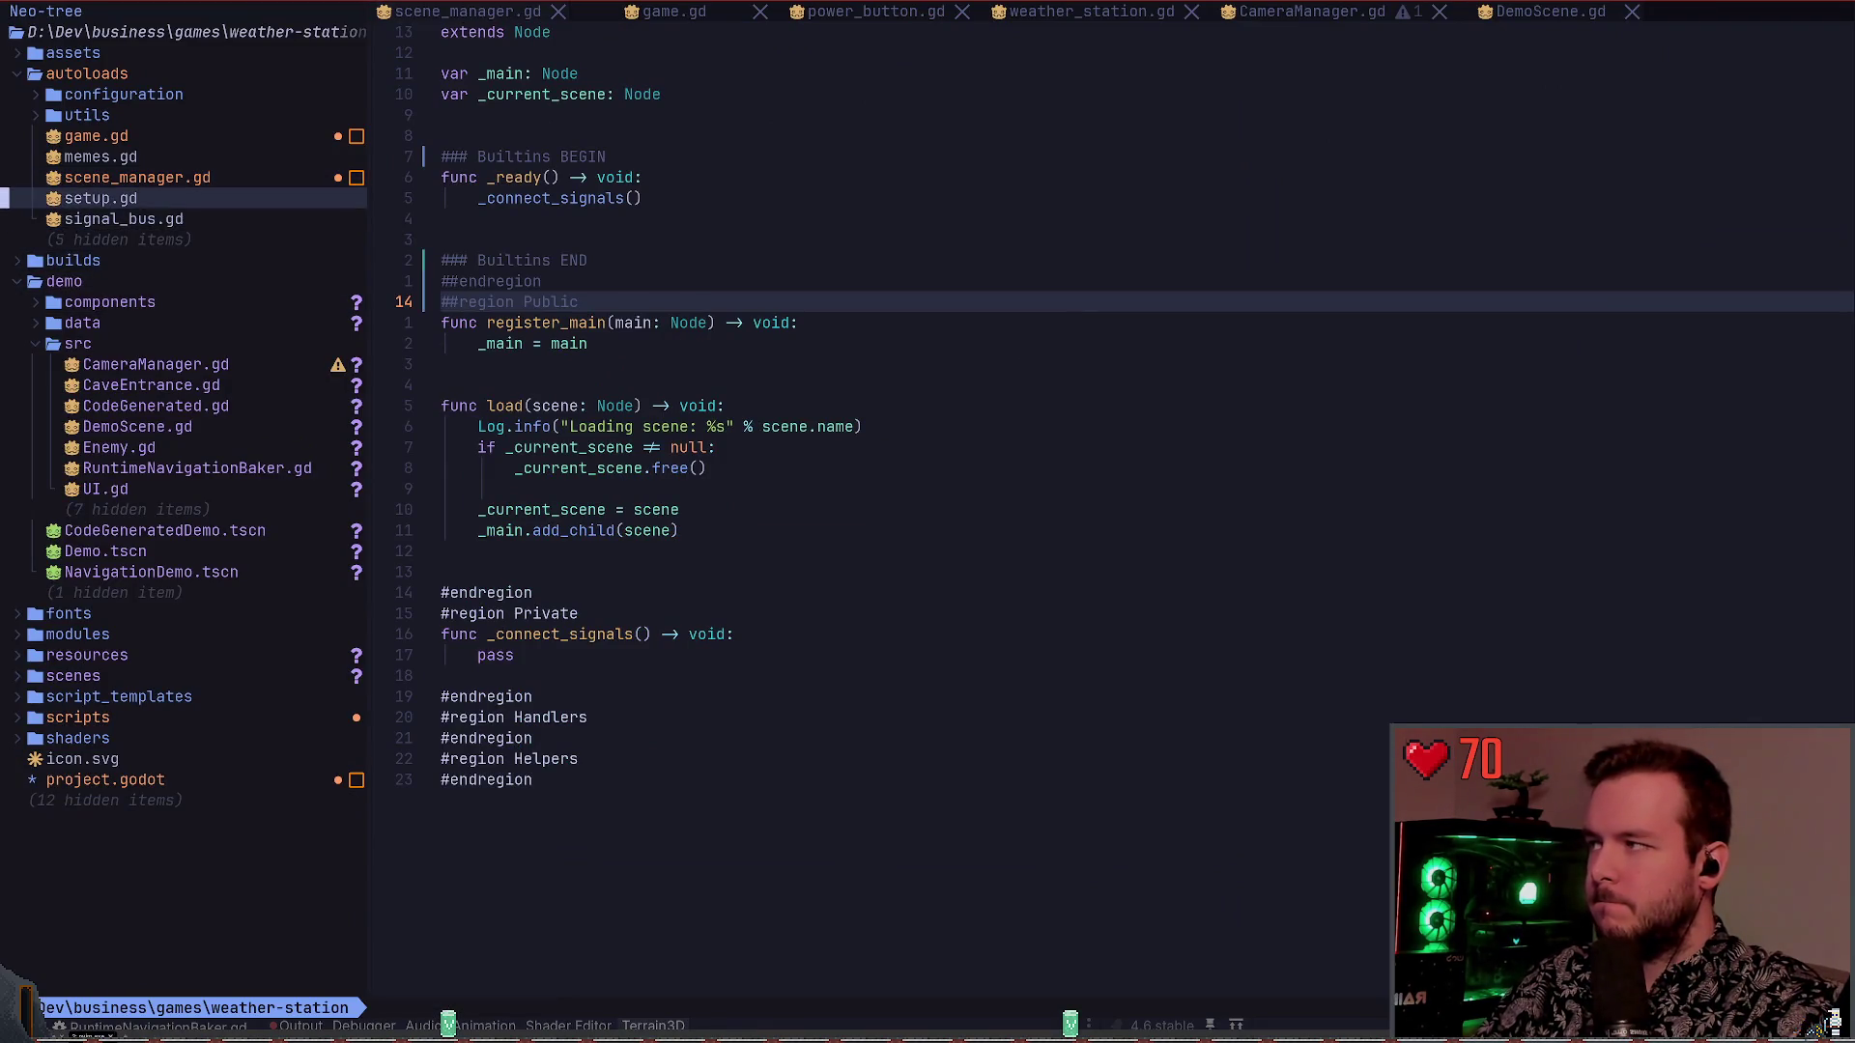
key("Return")
key("j")
key("j")
key("j")
key("w")
key("w")
key("w")
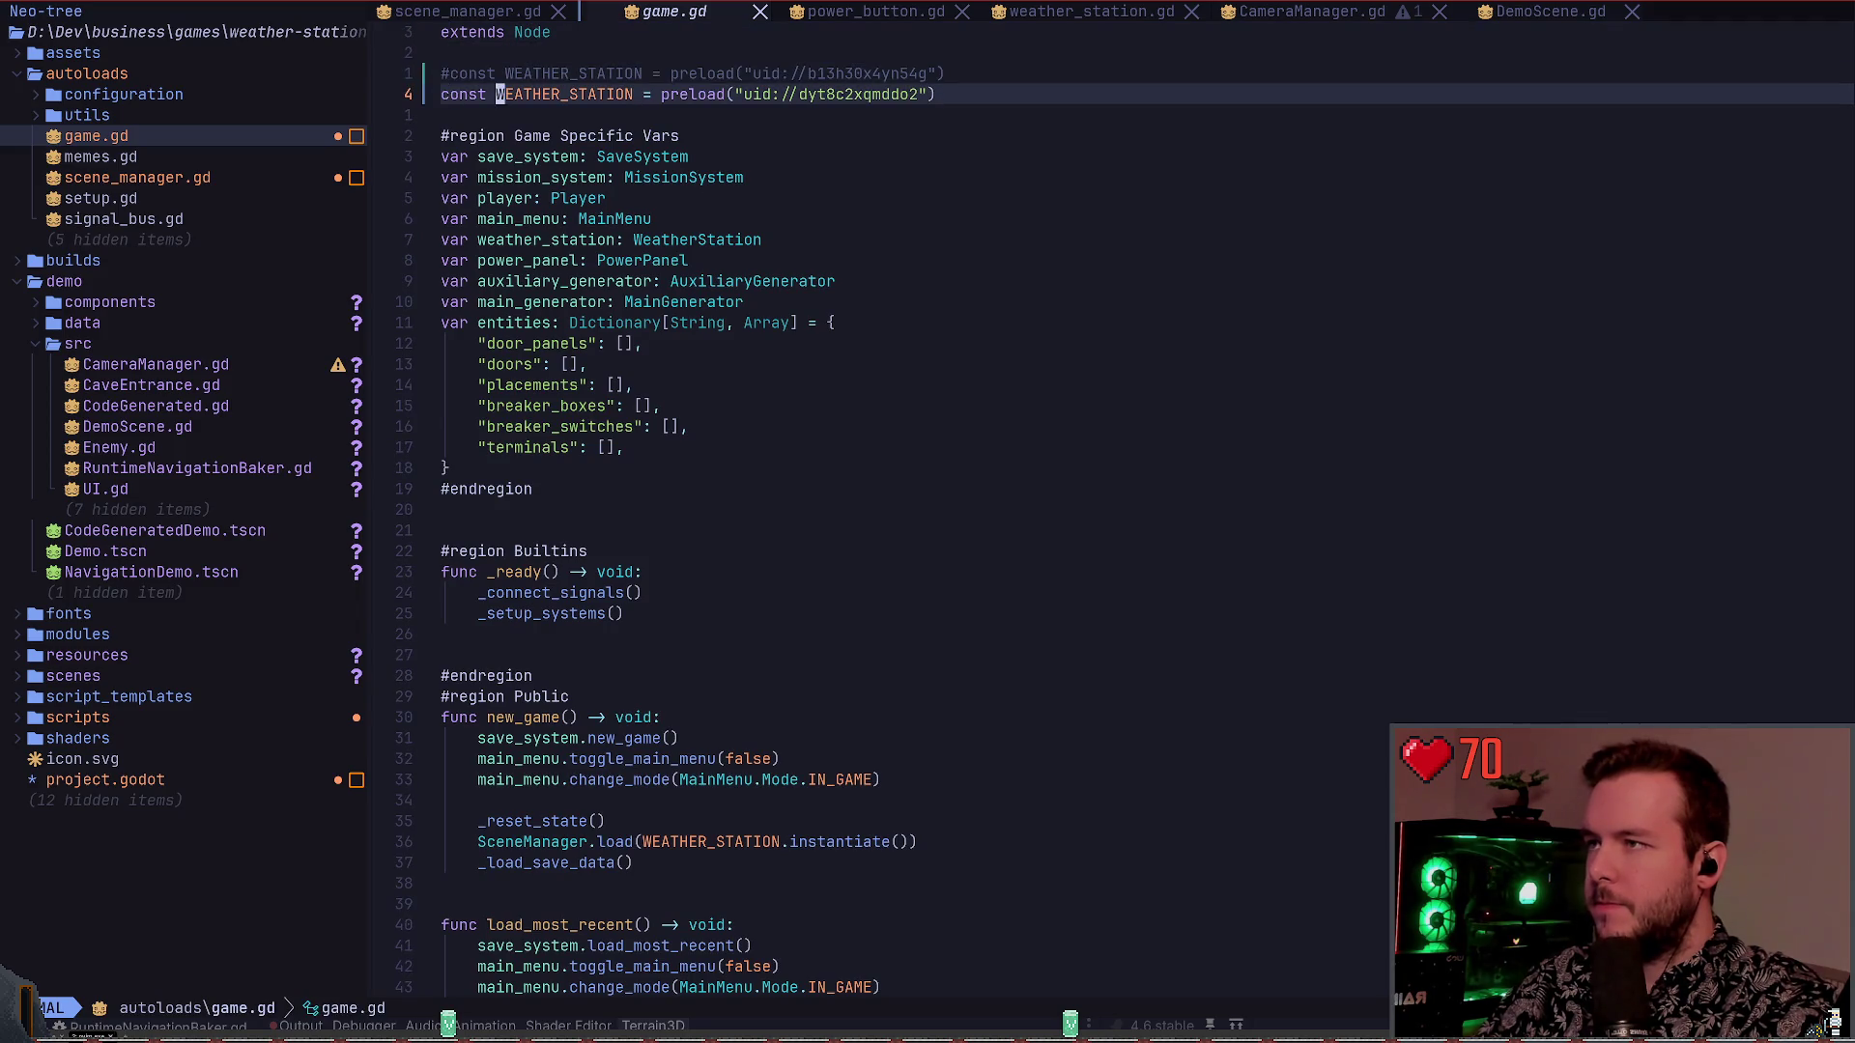
key("t")
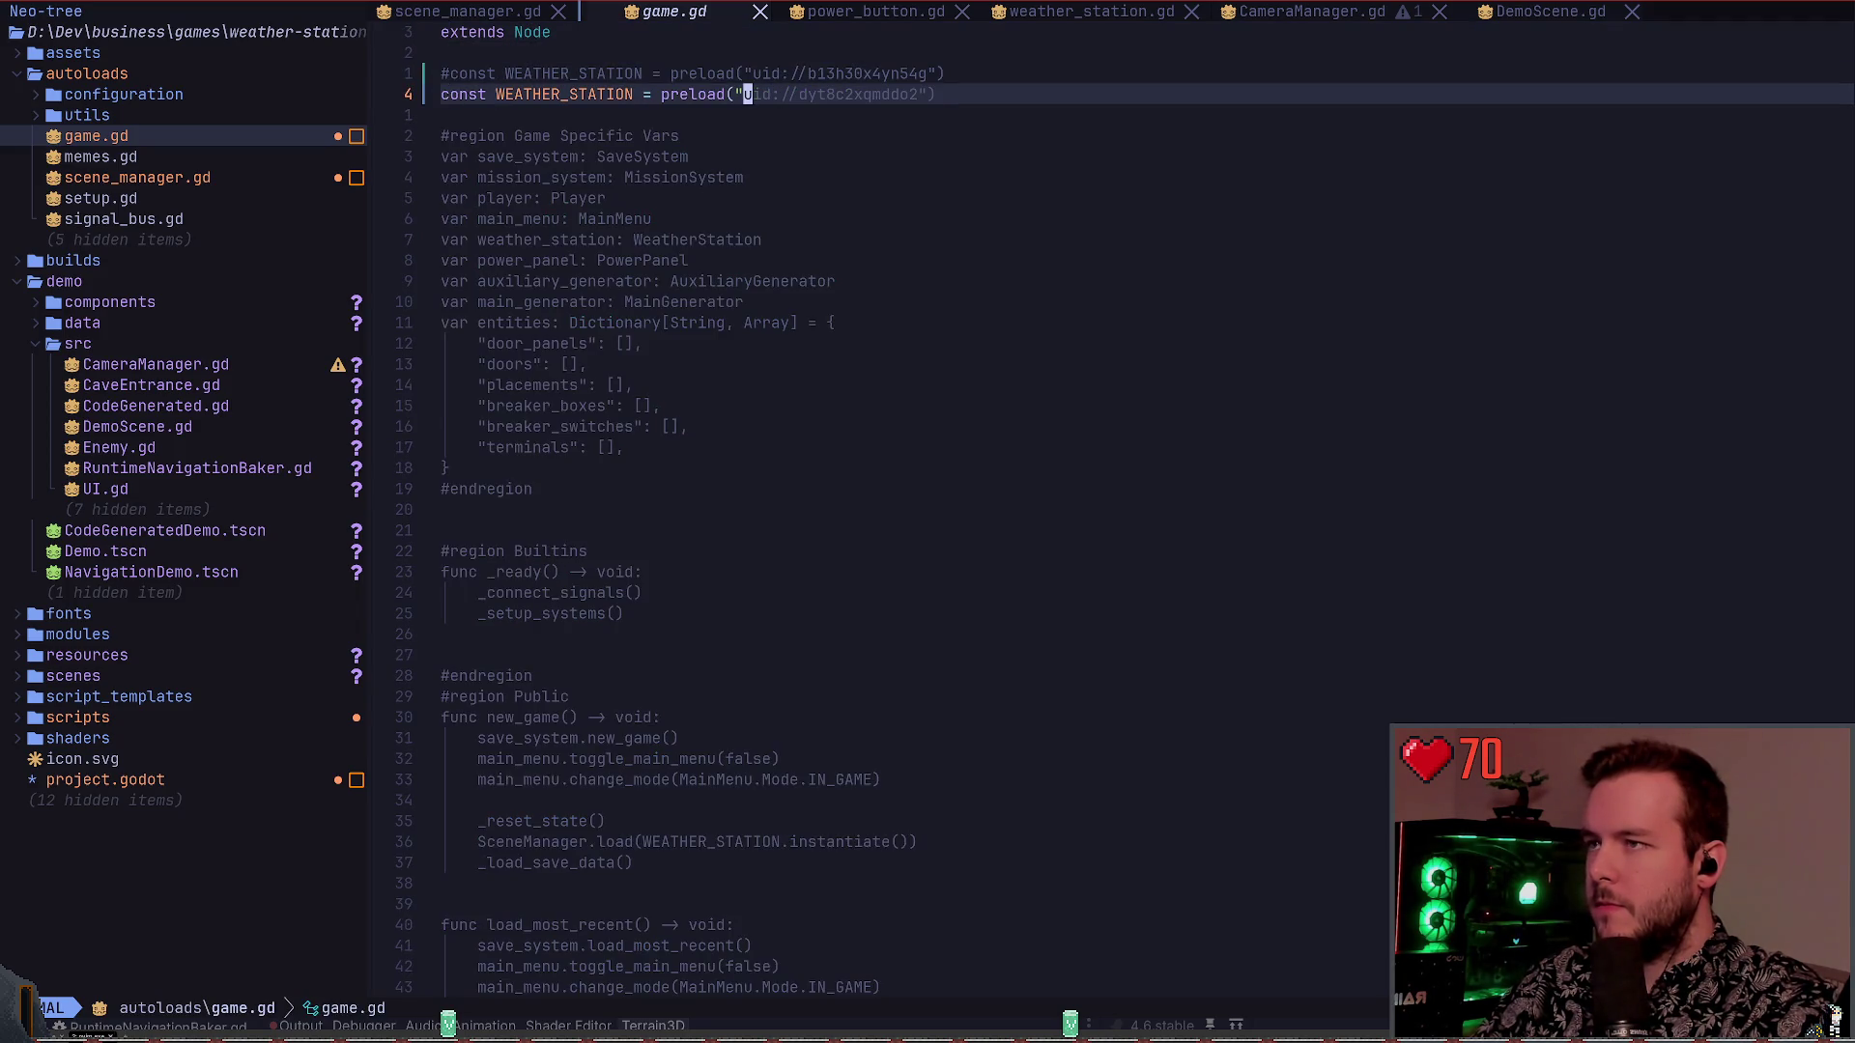
key("colon")
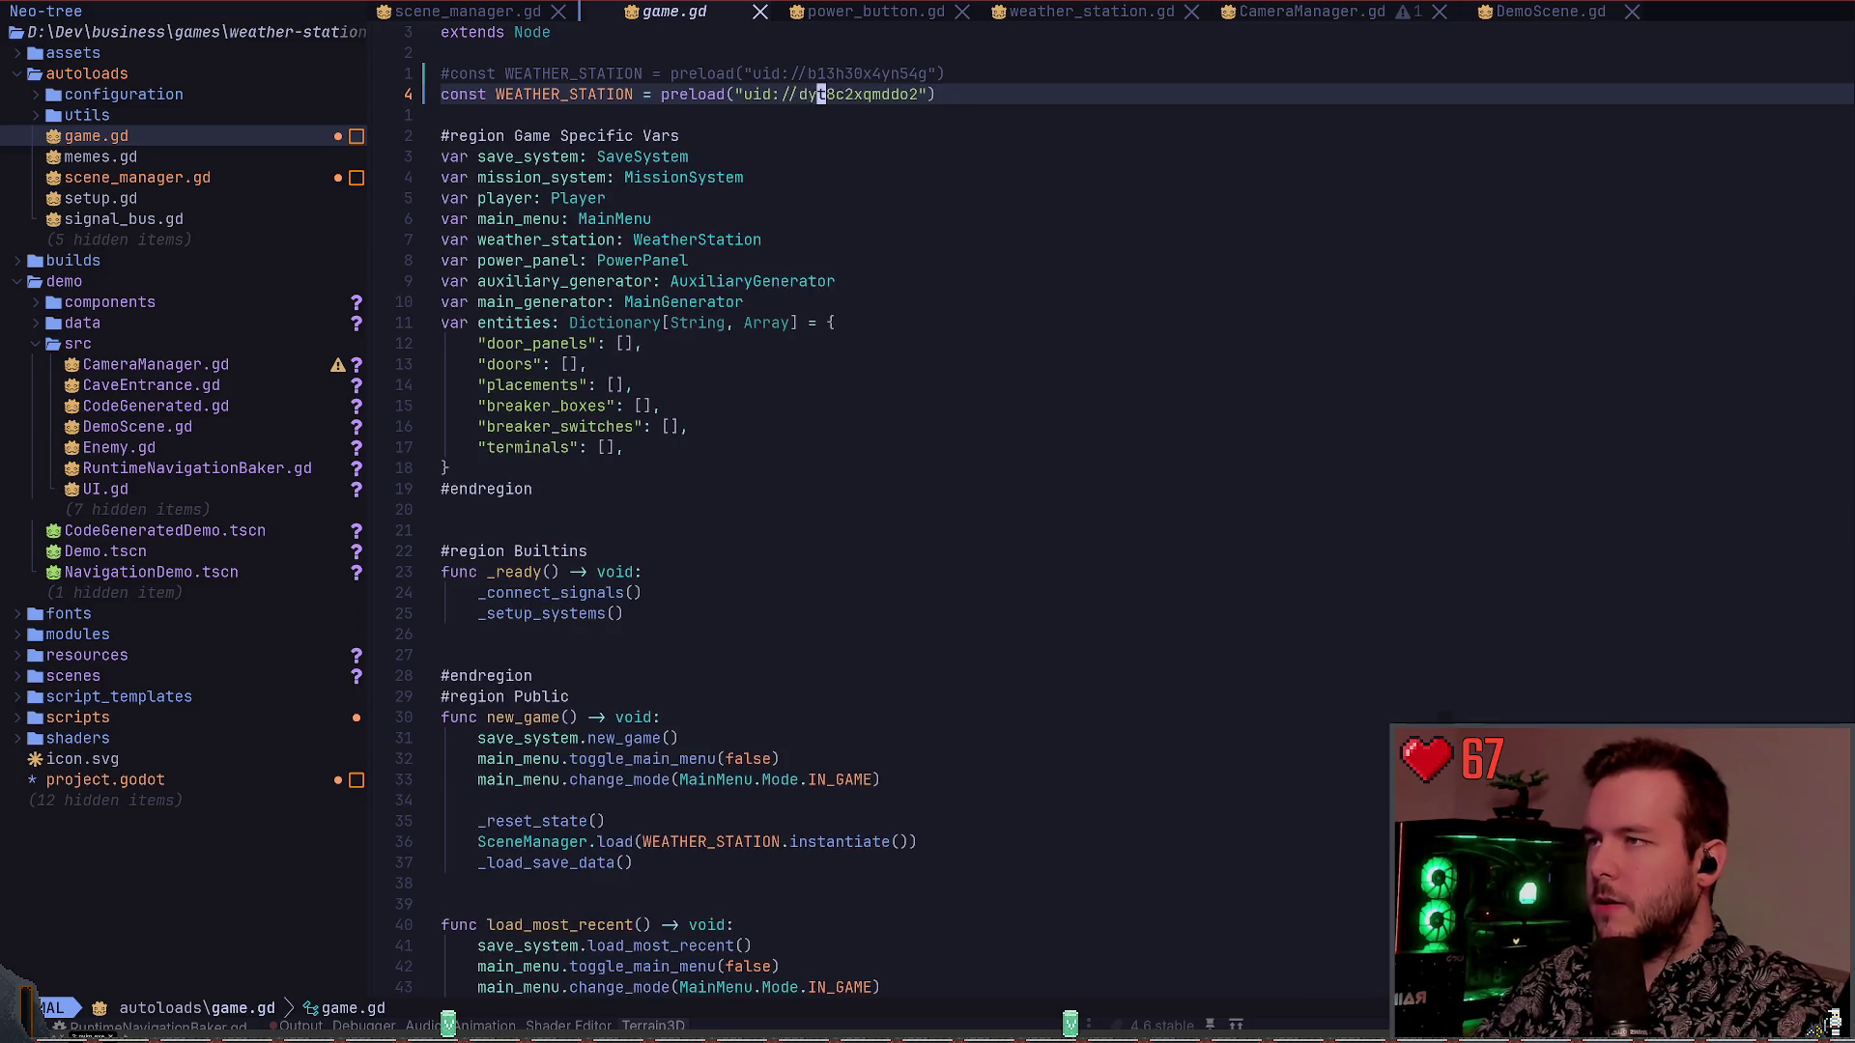
Replace the UID with uid://chol2xlfbq7cu, save with :w, and run the project in Godot
key("v")
key("i")
key("quotedbl")
type("p")
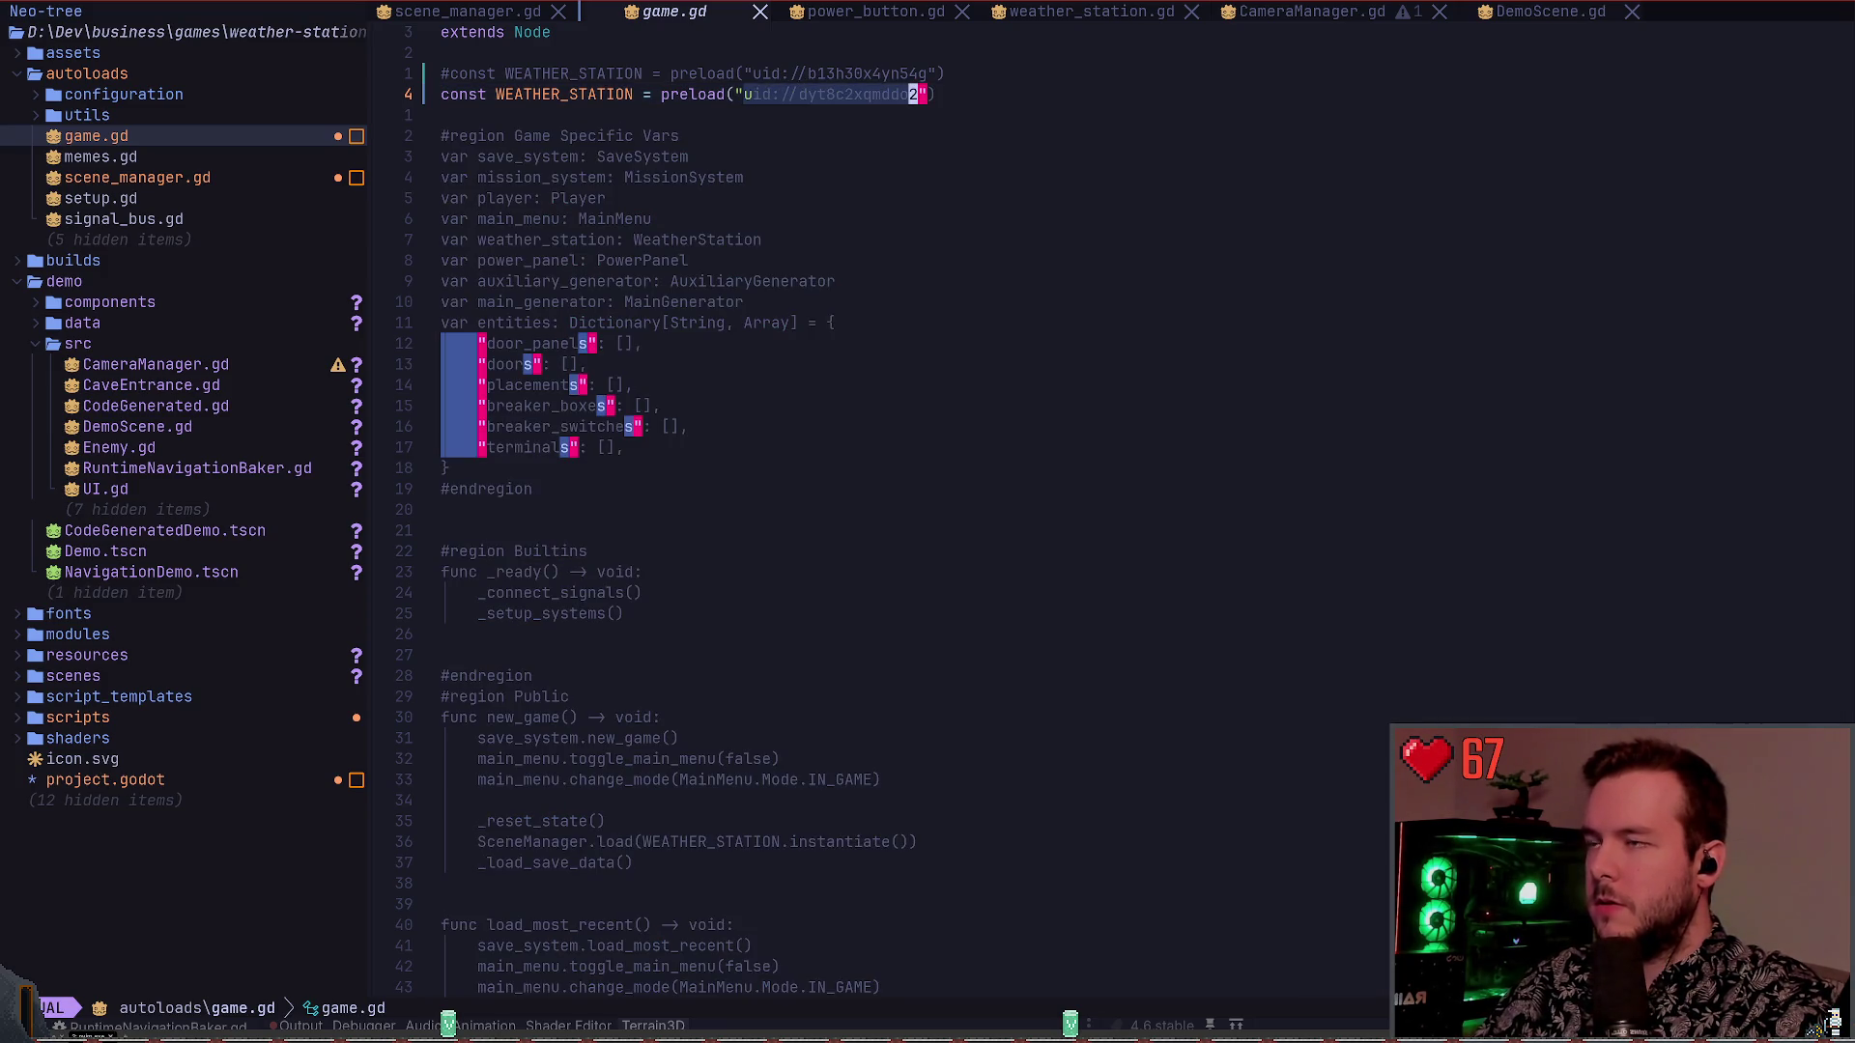
type(":w")
key("Return")
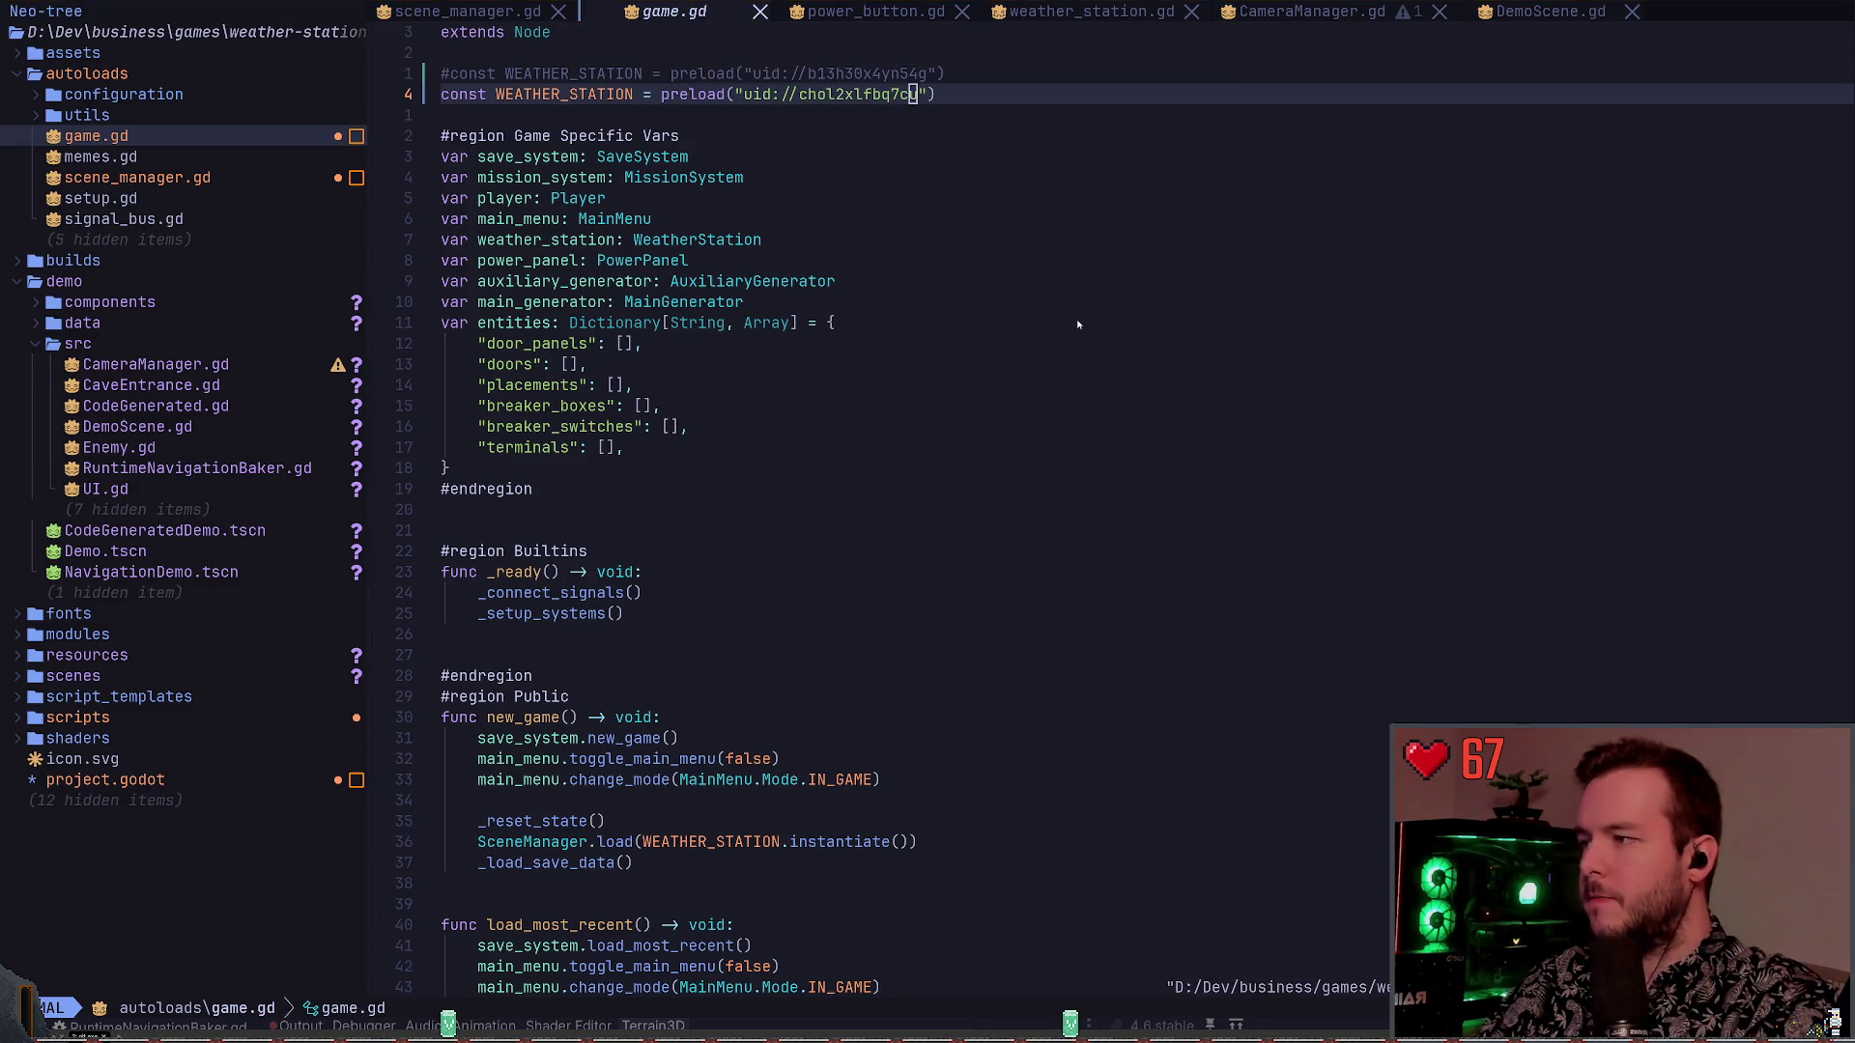
key("alt+Tab")
key("F5")
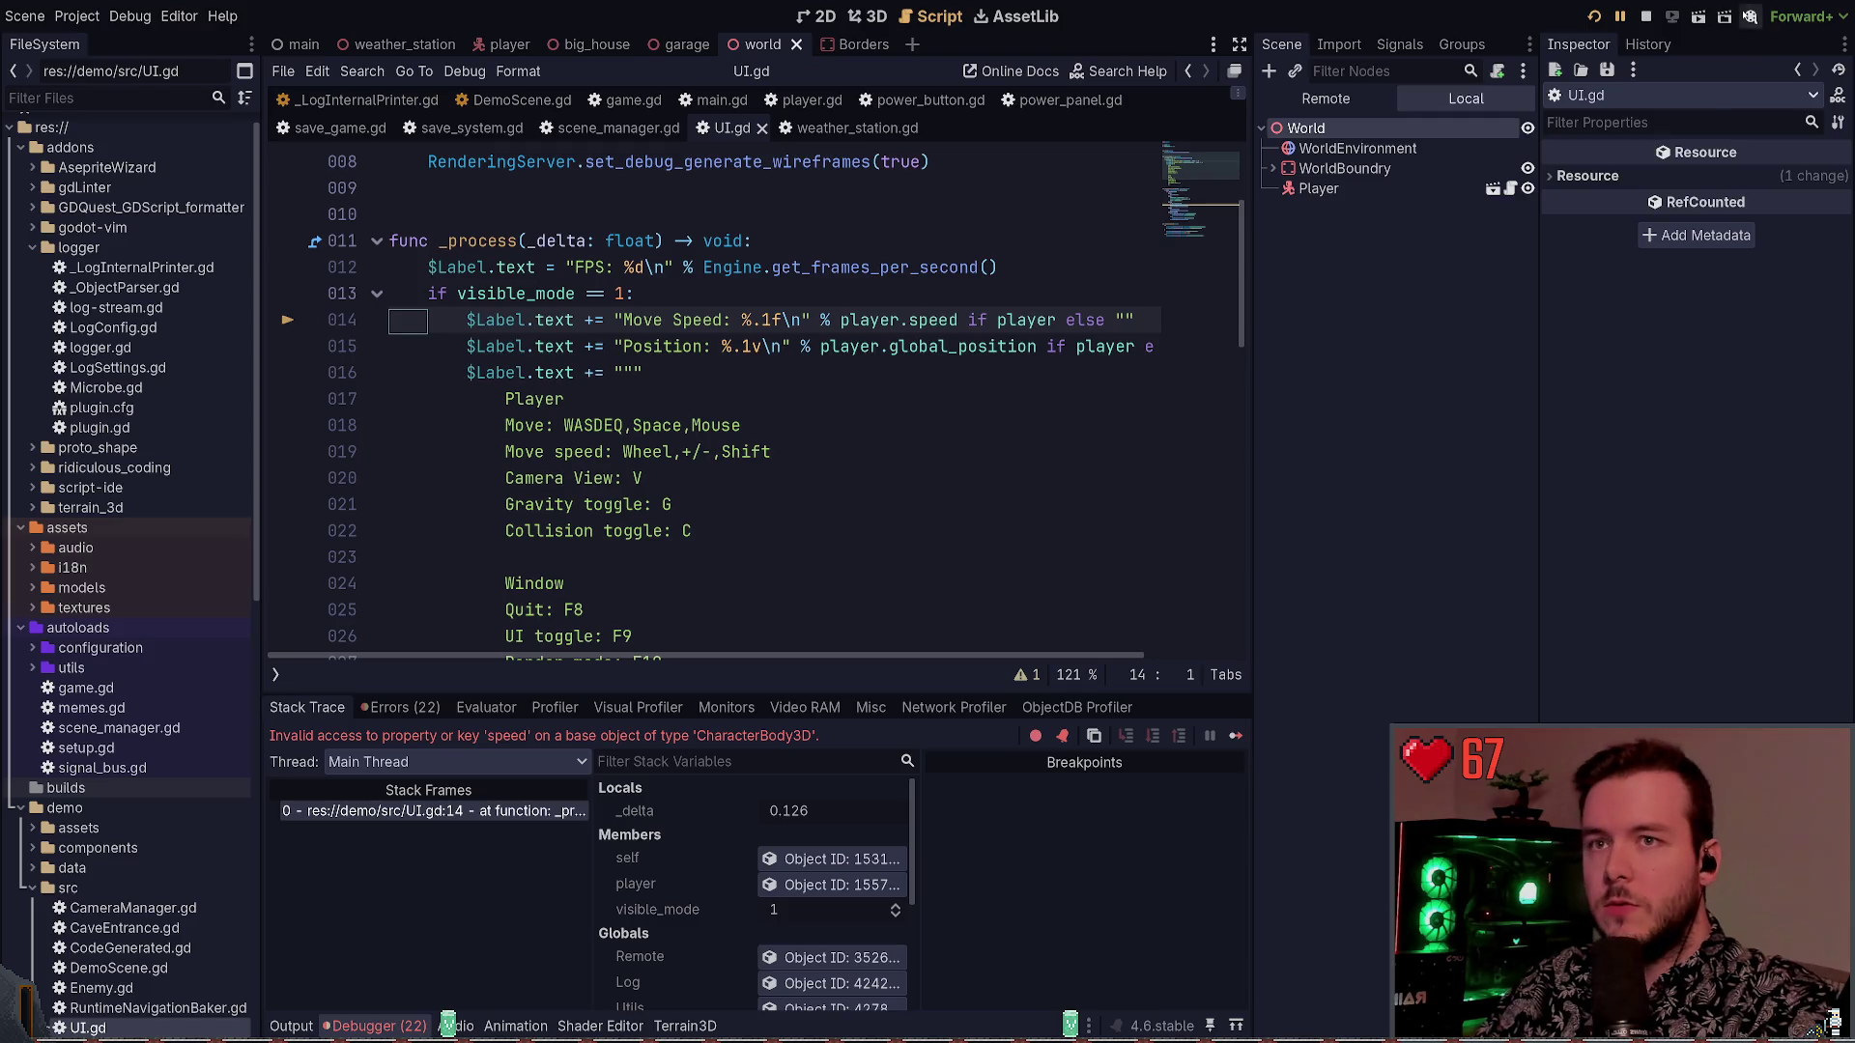
Stop the game, reopen the Demo scene, and jump from the Errors list to UI.gd line 14
left_click(1650, 17)
scroll(96, 677, "down", 5)
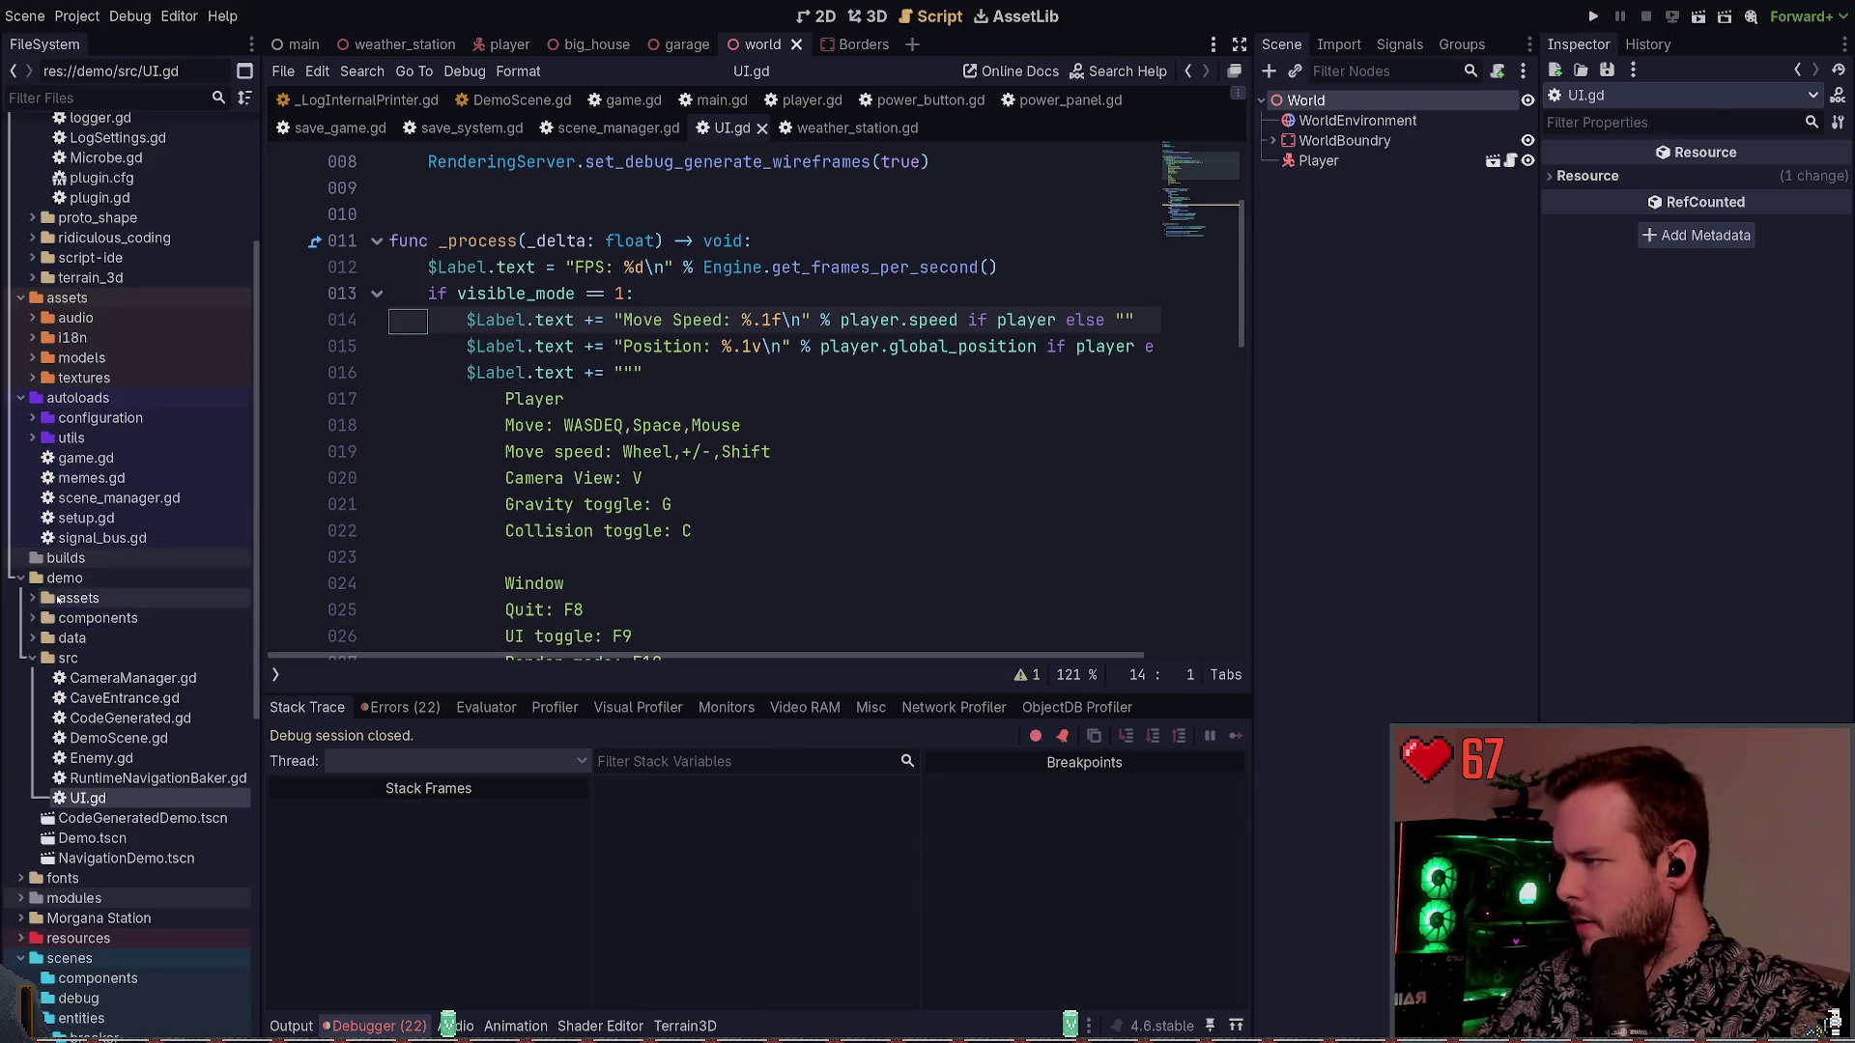
double_click(91, 837)
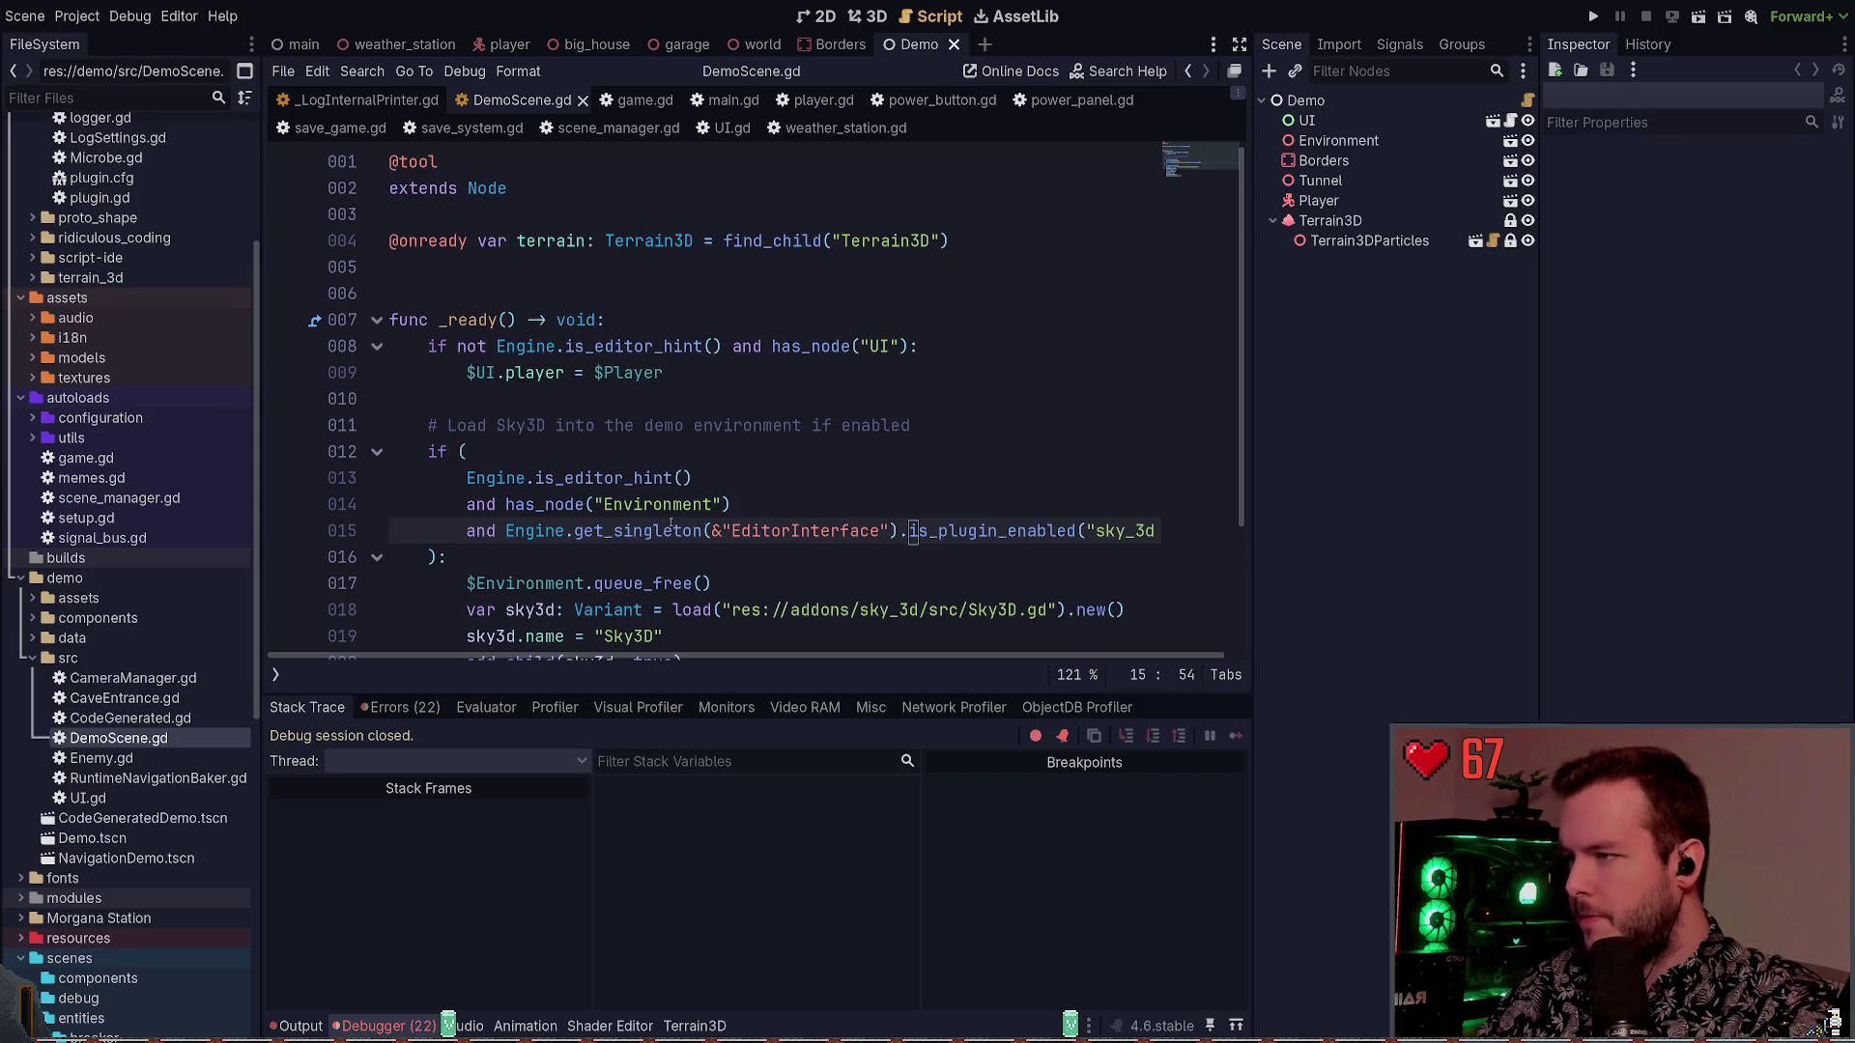
scroll(860, 490, "down", 1)
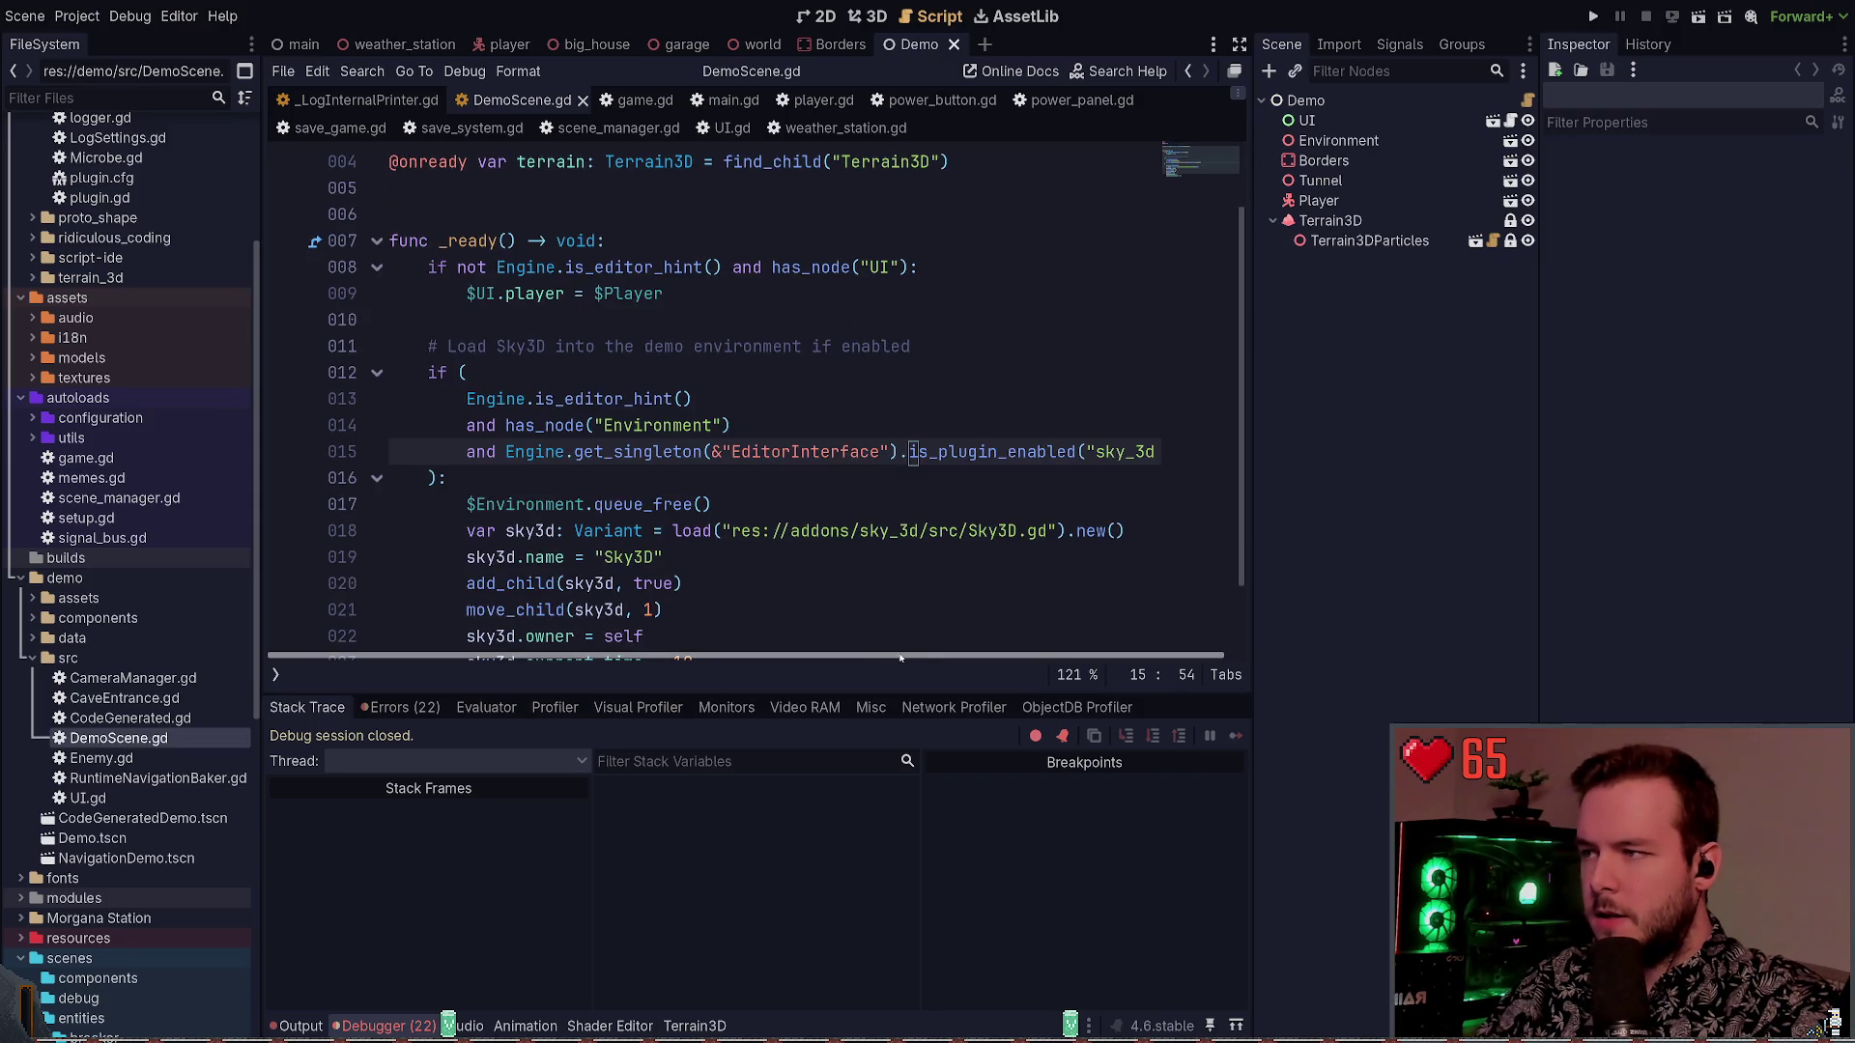
scroll(725, 580, "down", 1)
scroll(555, 567, "up", 2)
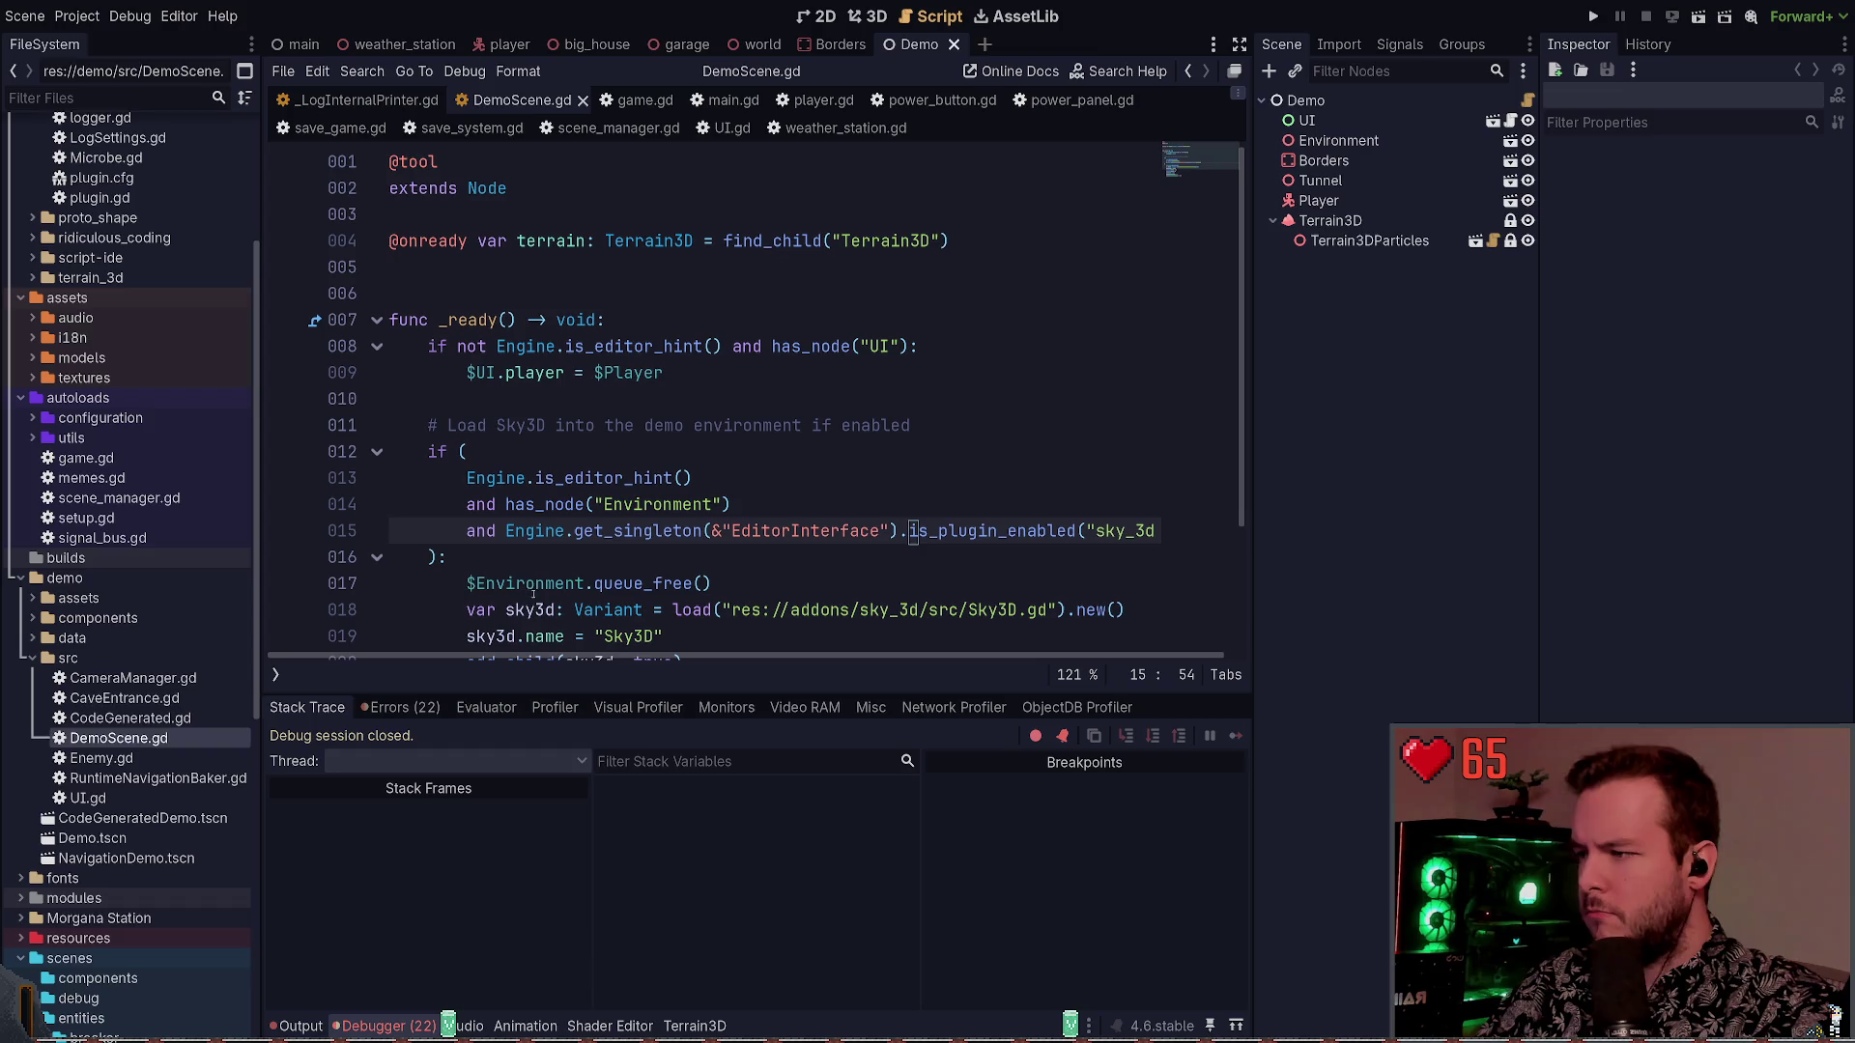
left_click(401, 707)
scroll(541, 850, "down", 2)
scroll(532, 804, "up", 1)
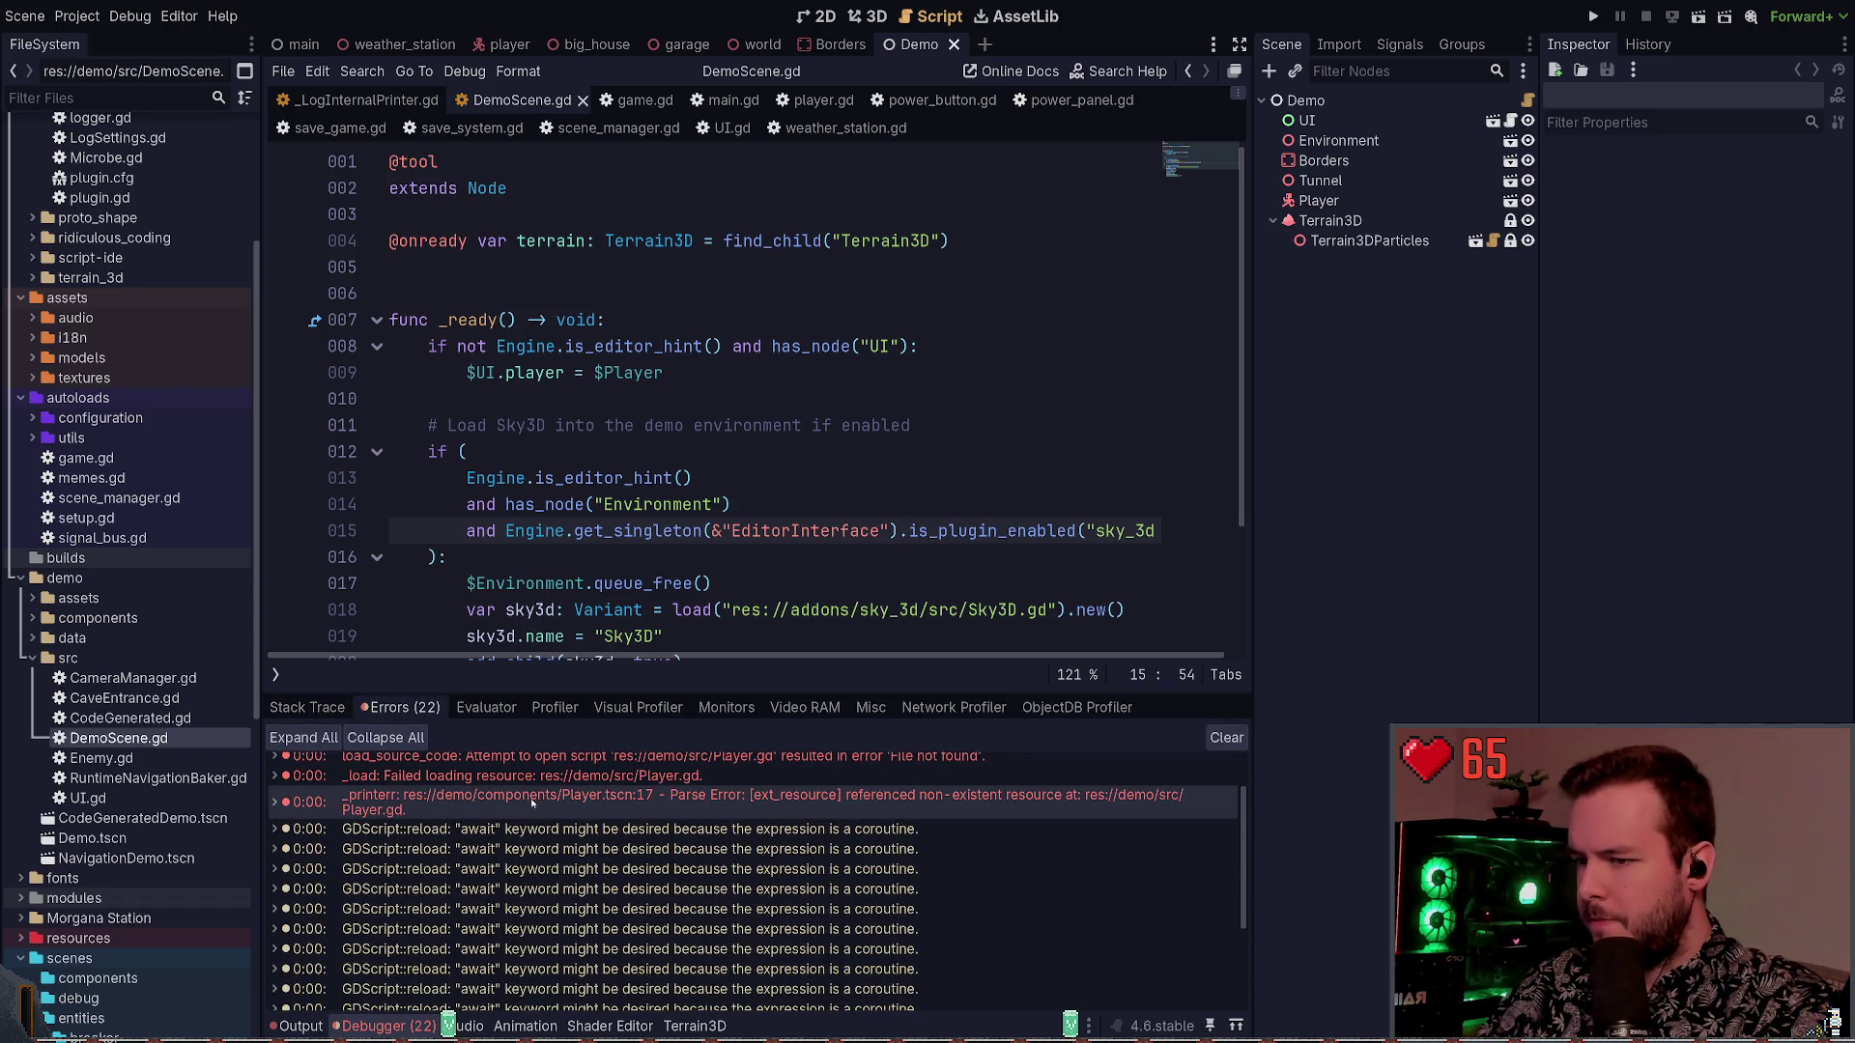
scroll(541, 869, "down", 5)
left_click(591, 969)
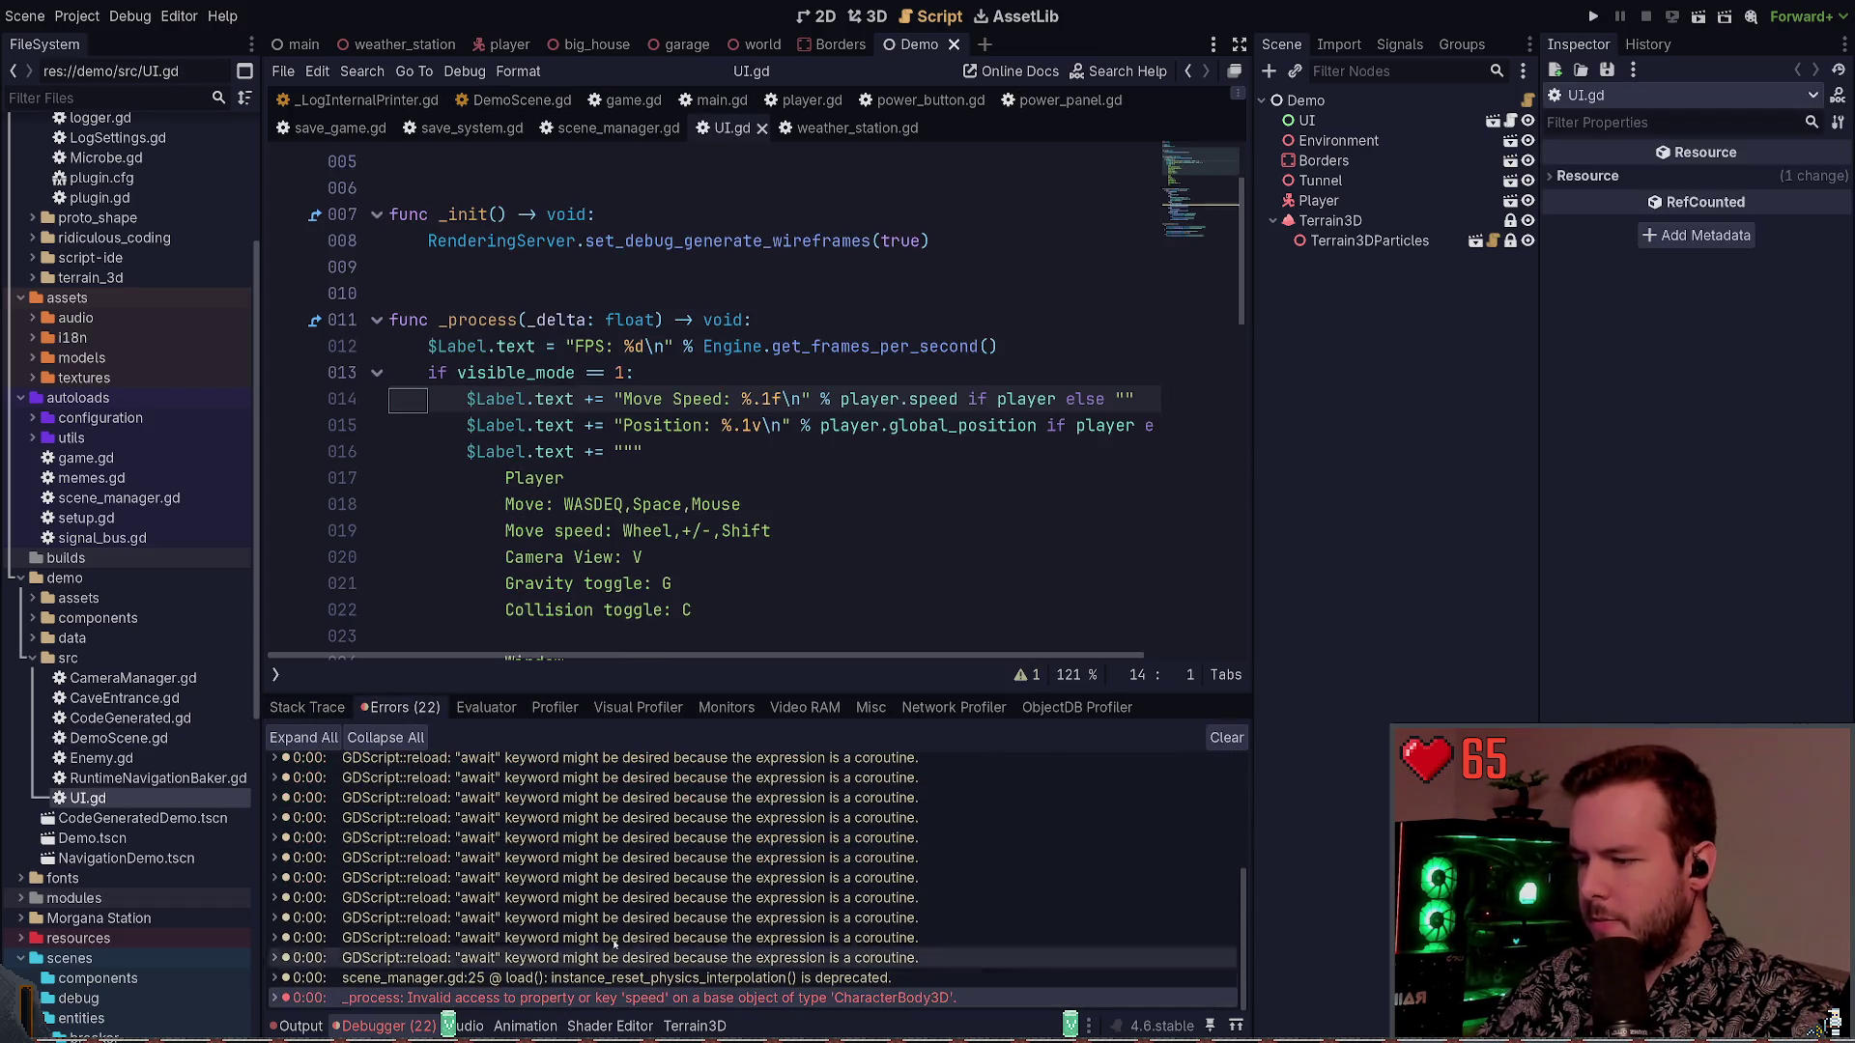
Replace speed with MOVE_SPEED on UI.gd line 14, save and run with F5, then stop
double_click(923, 400)
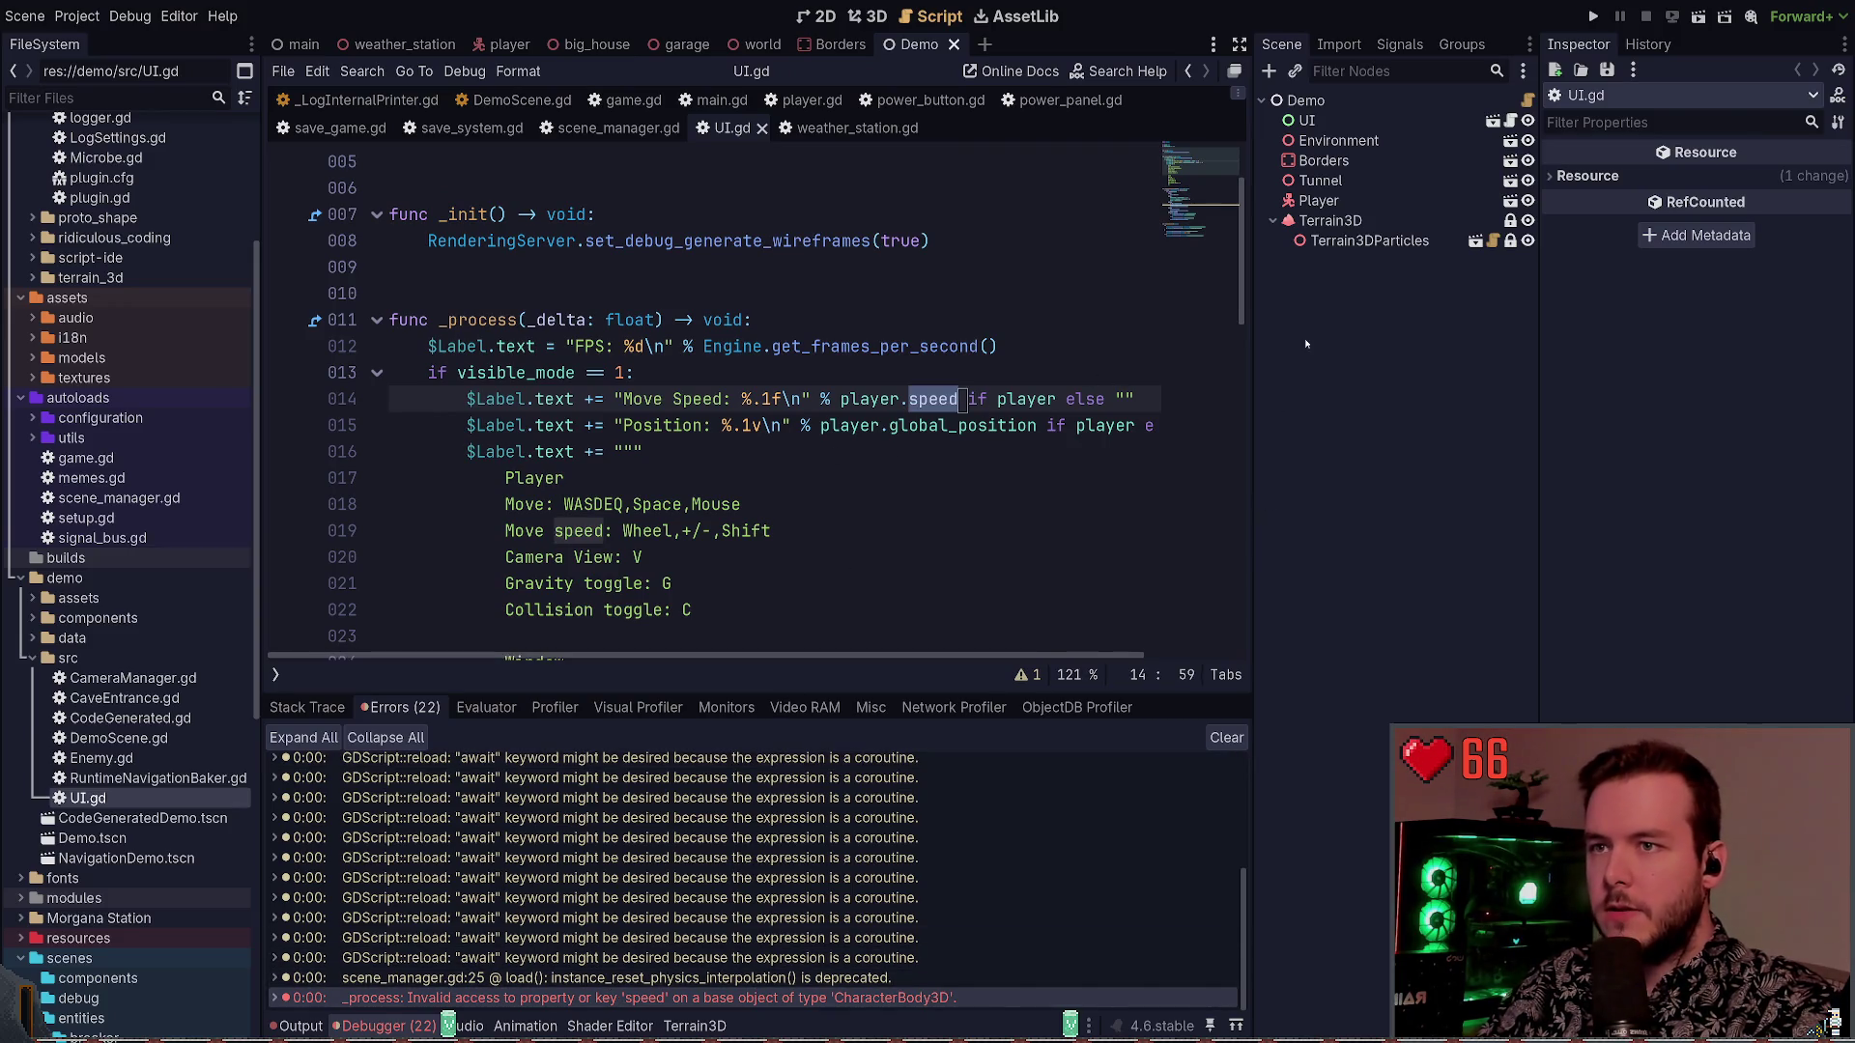
left_click(1342, 201)
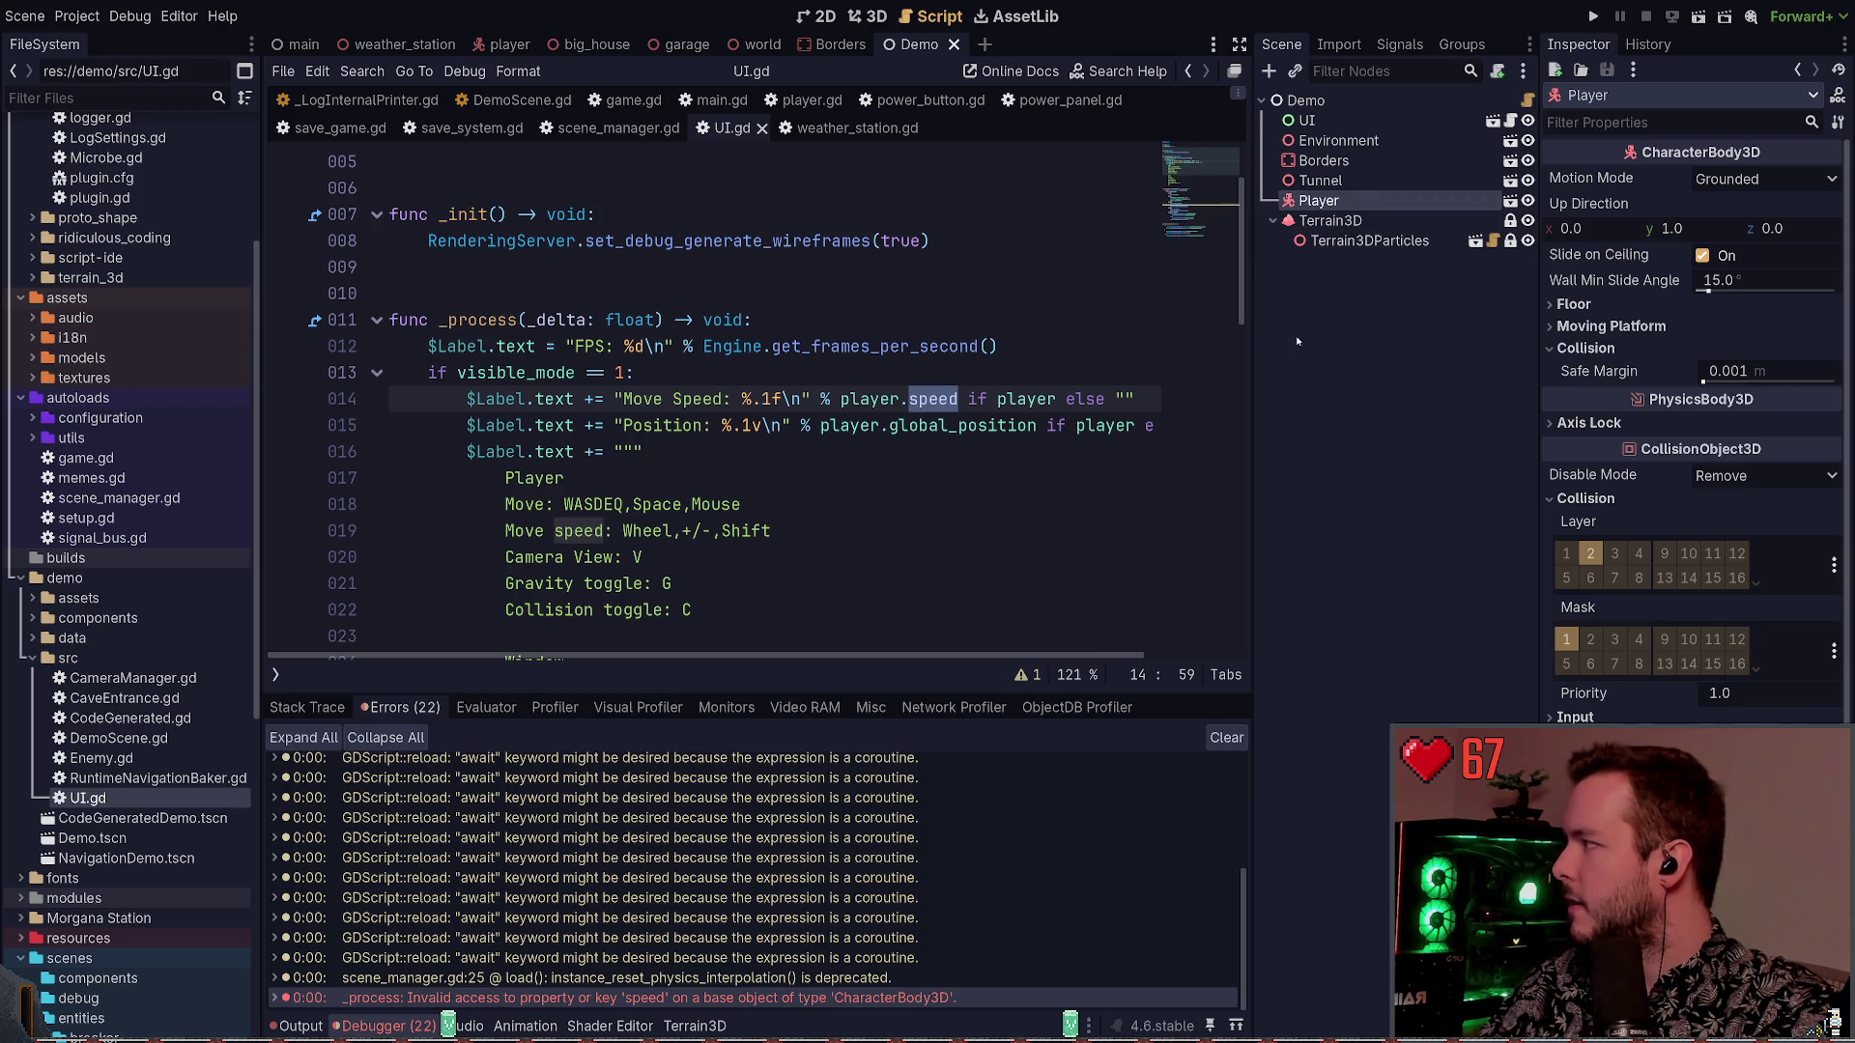
left_click(1557, 497)
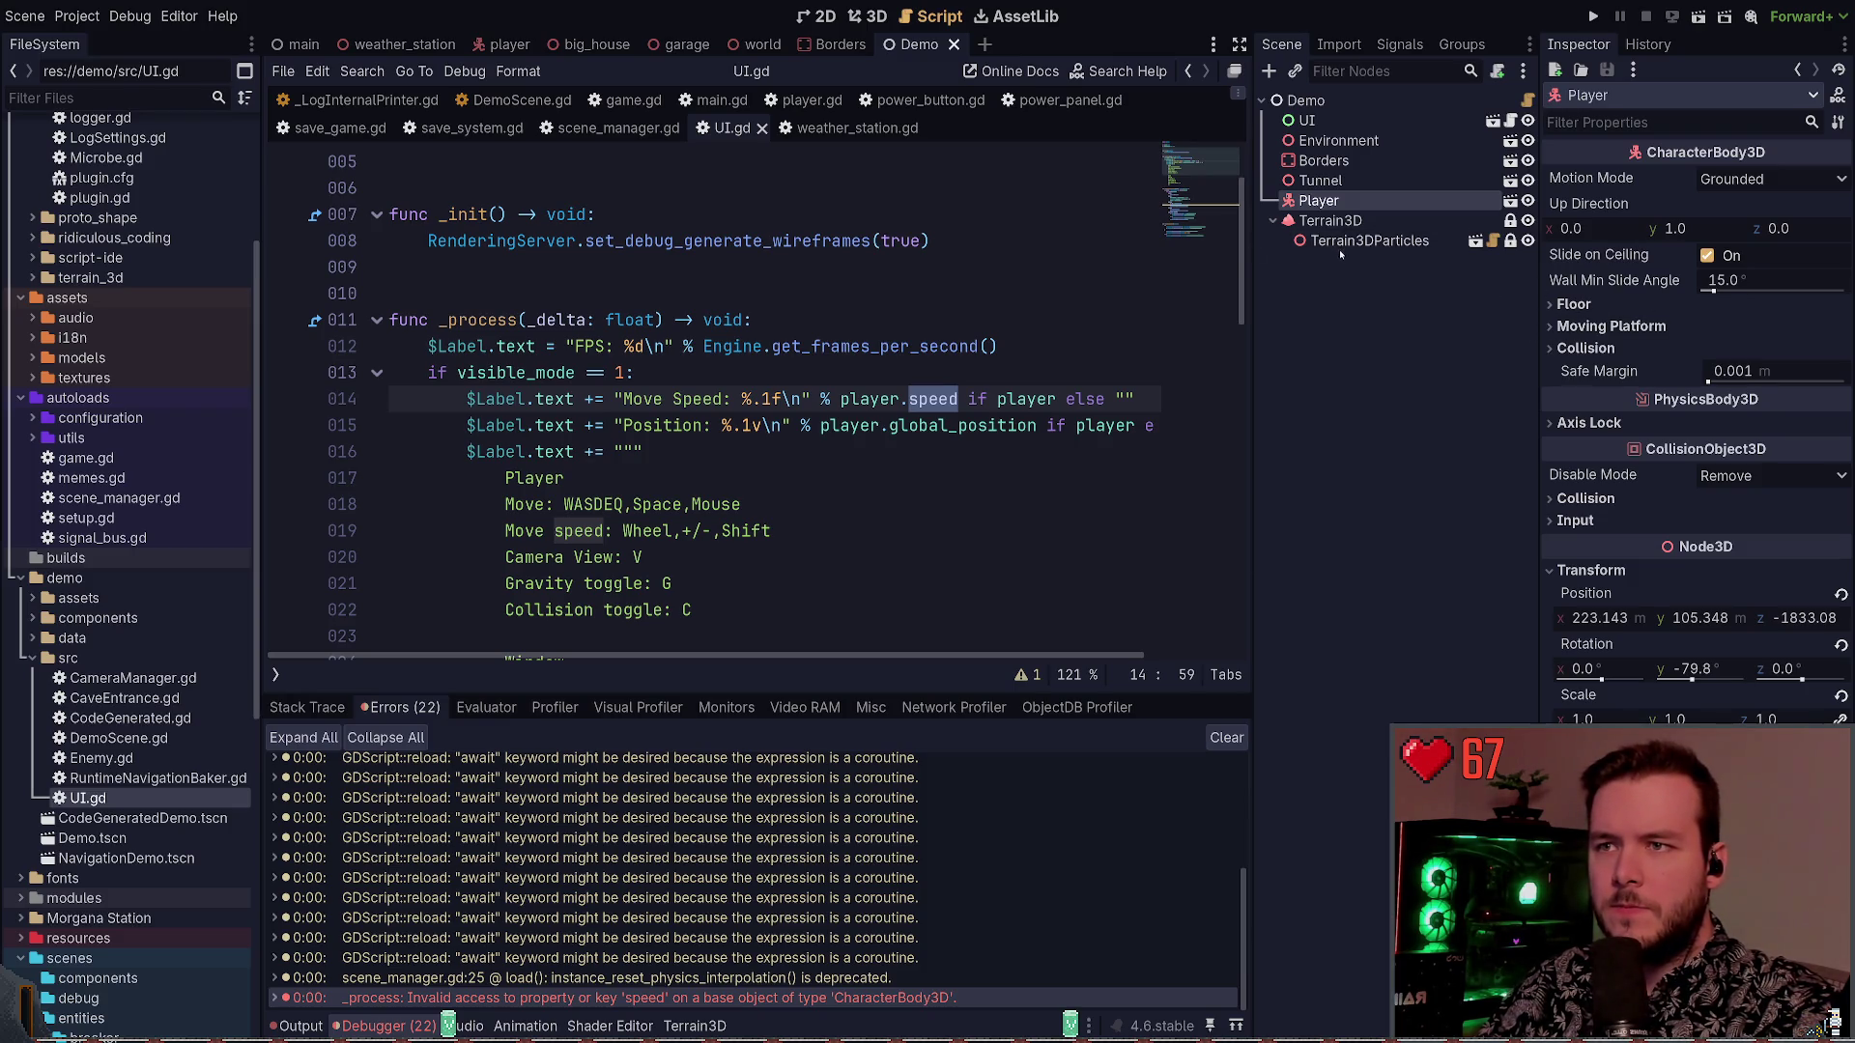
key("BackSpace")
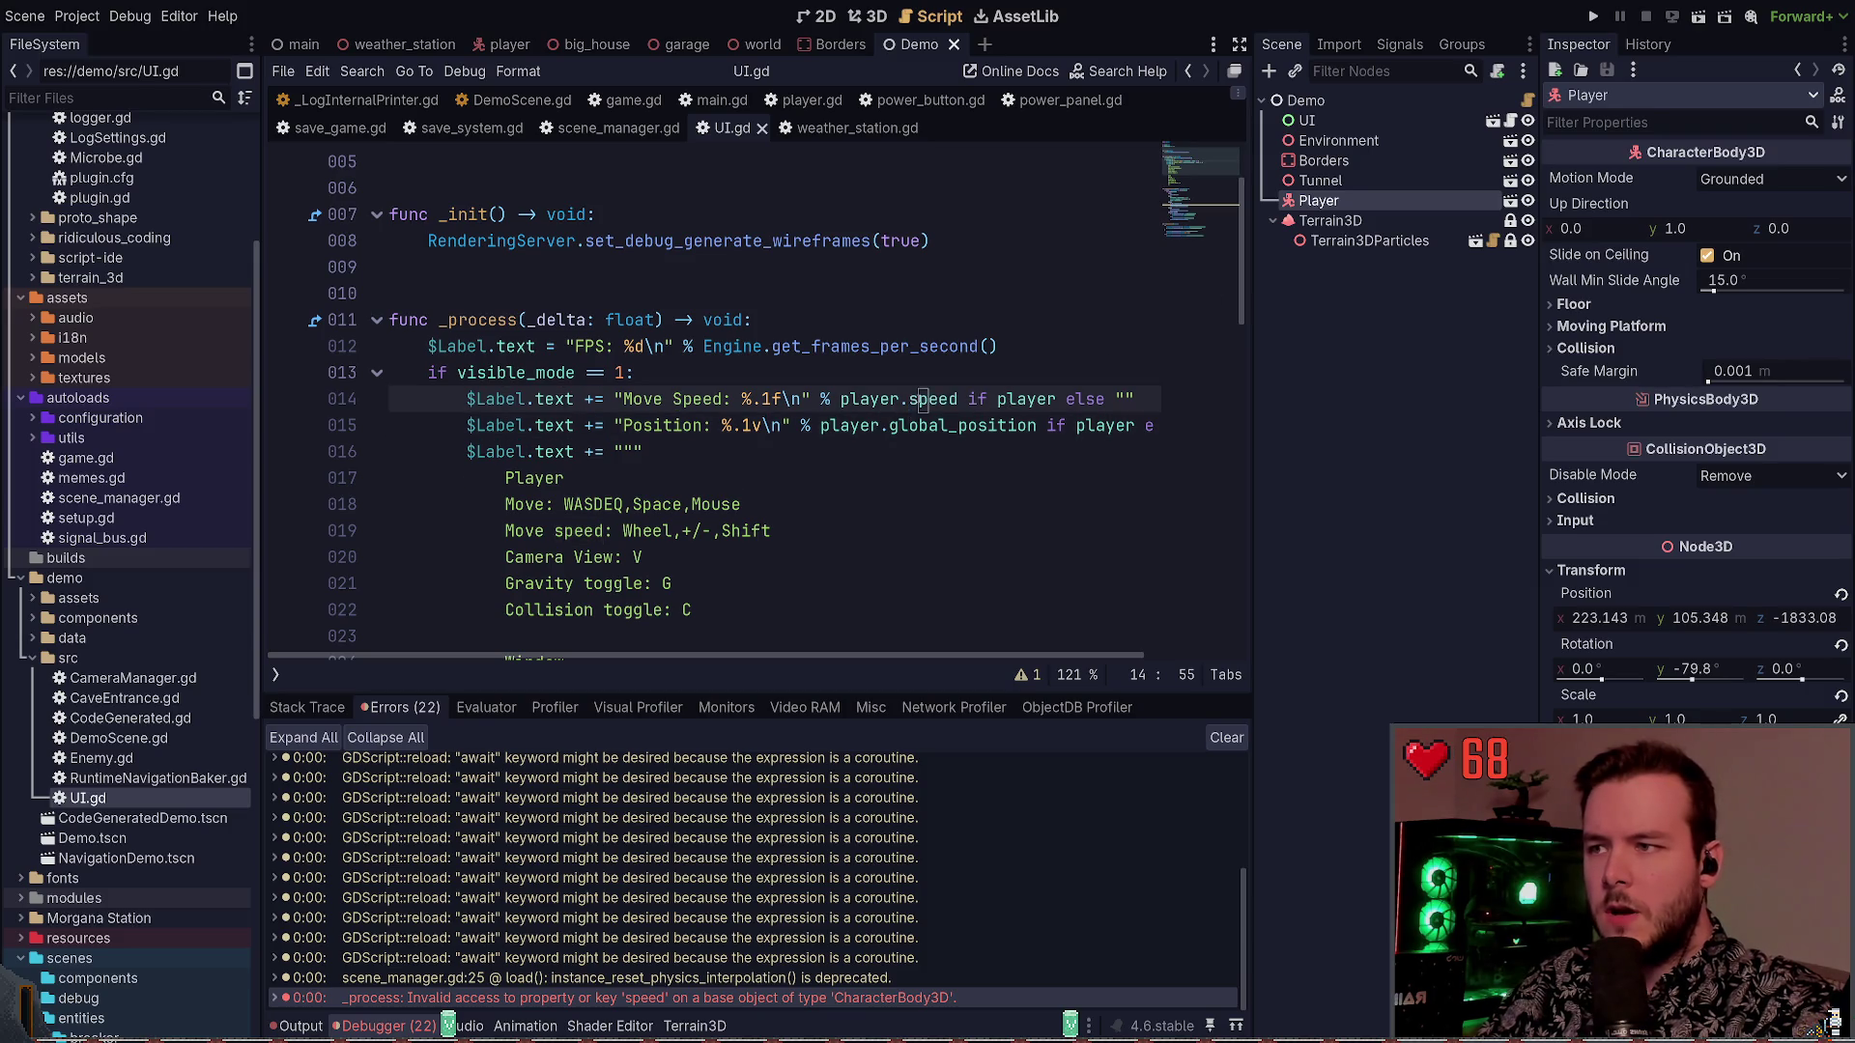
type("MOVE_SPEED")
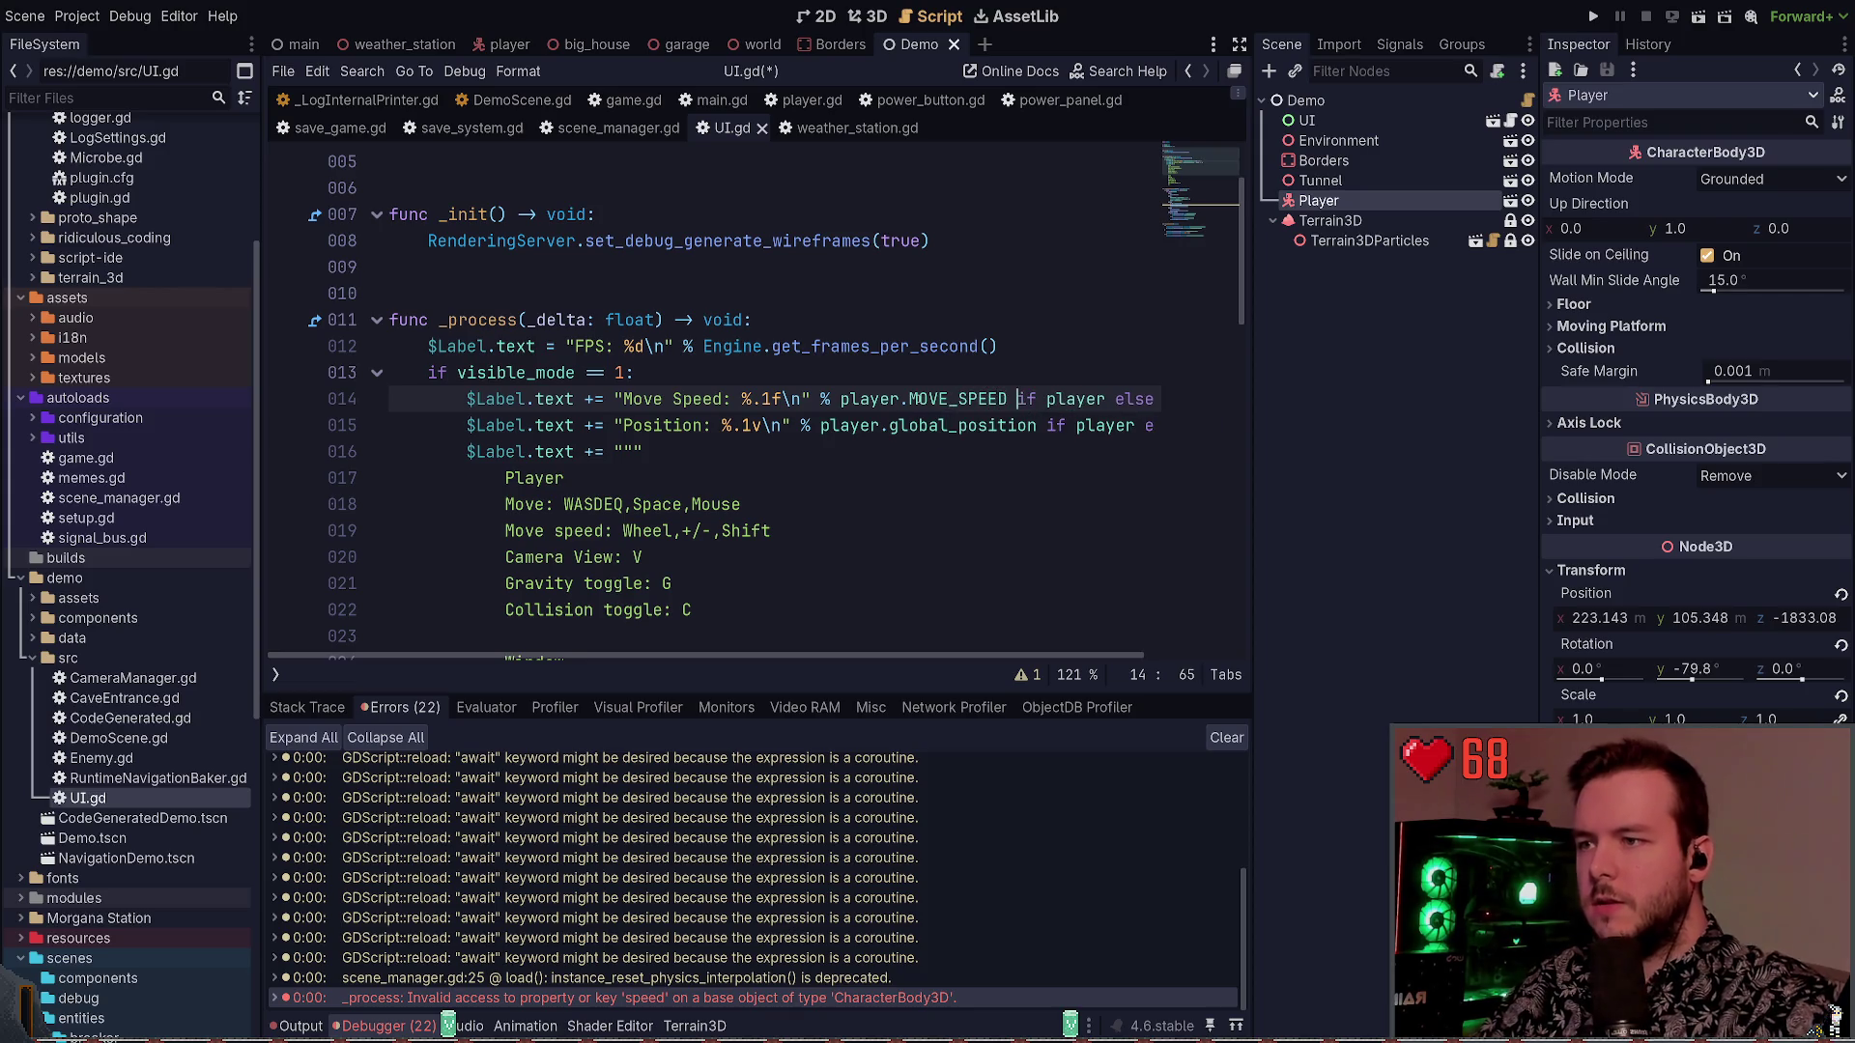
key("F5")
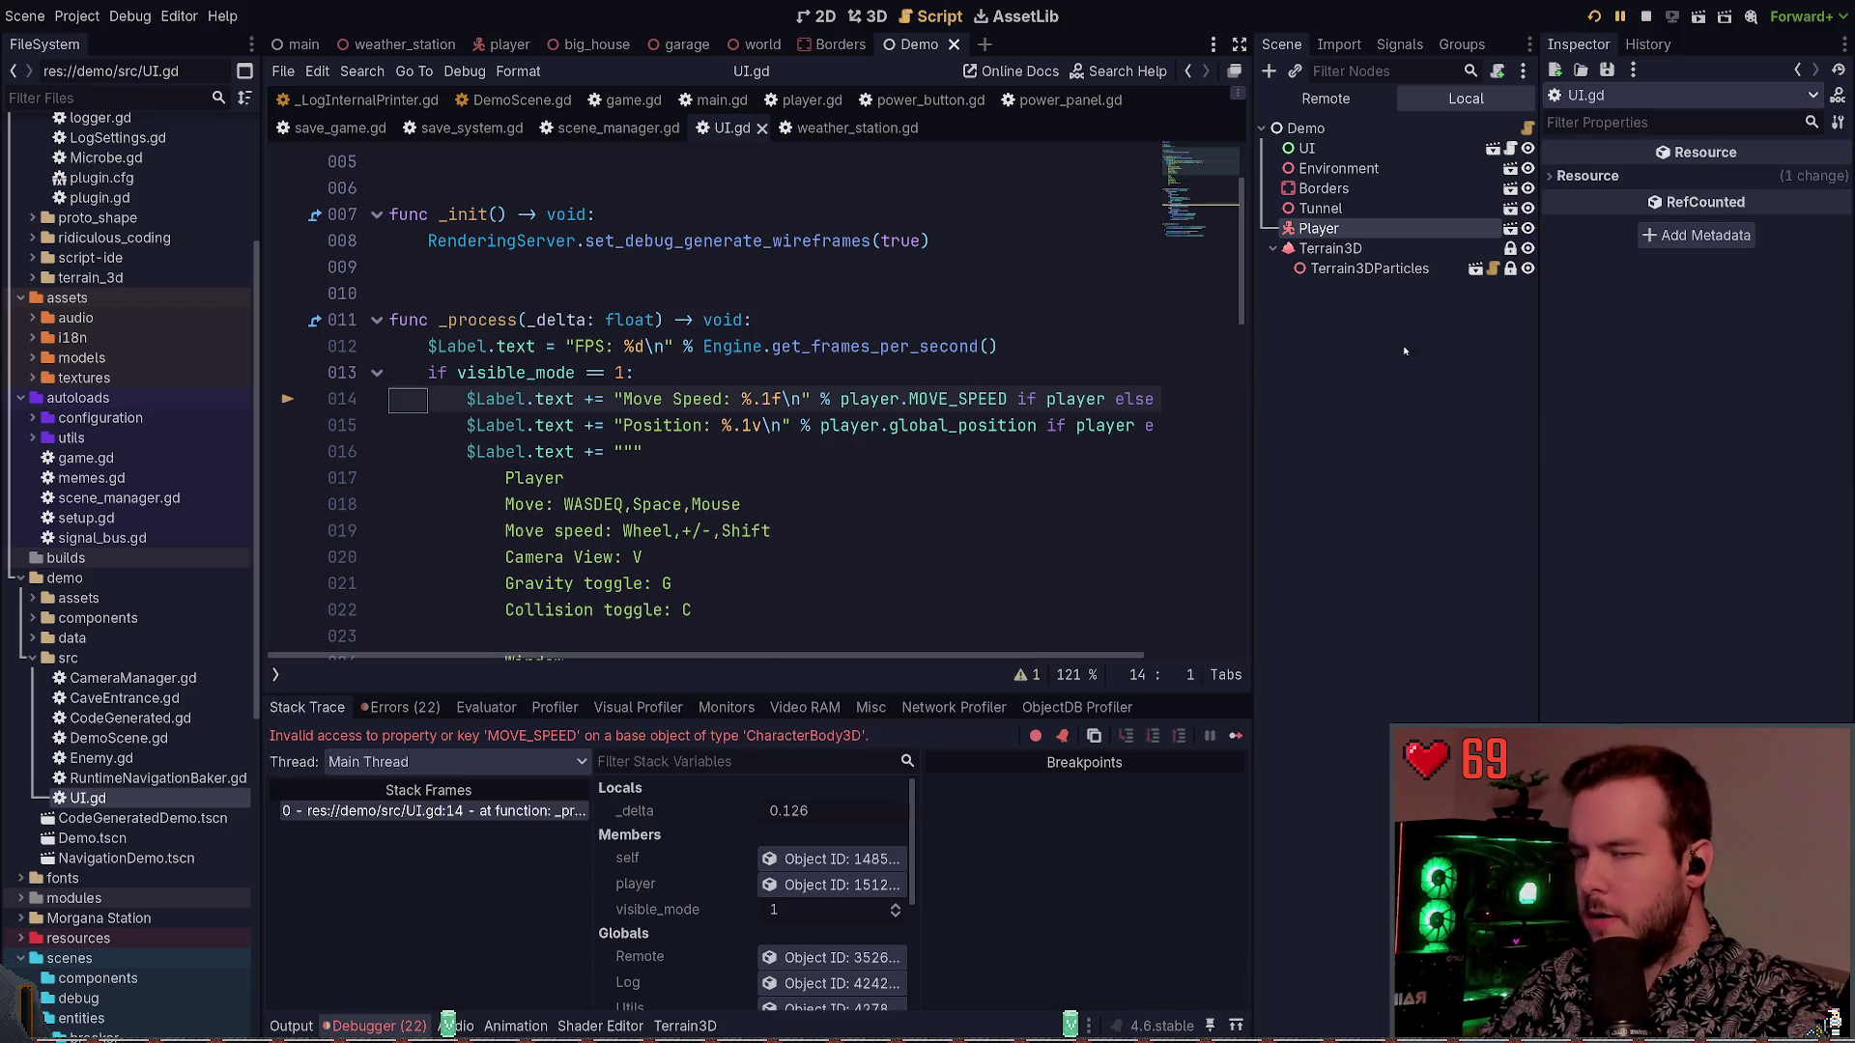
left_click(1647, 17)
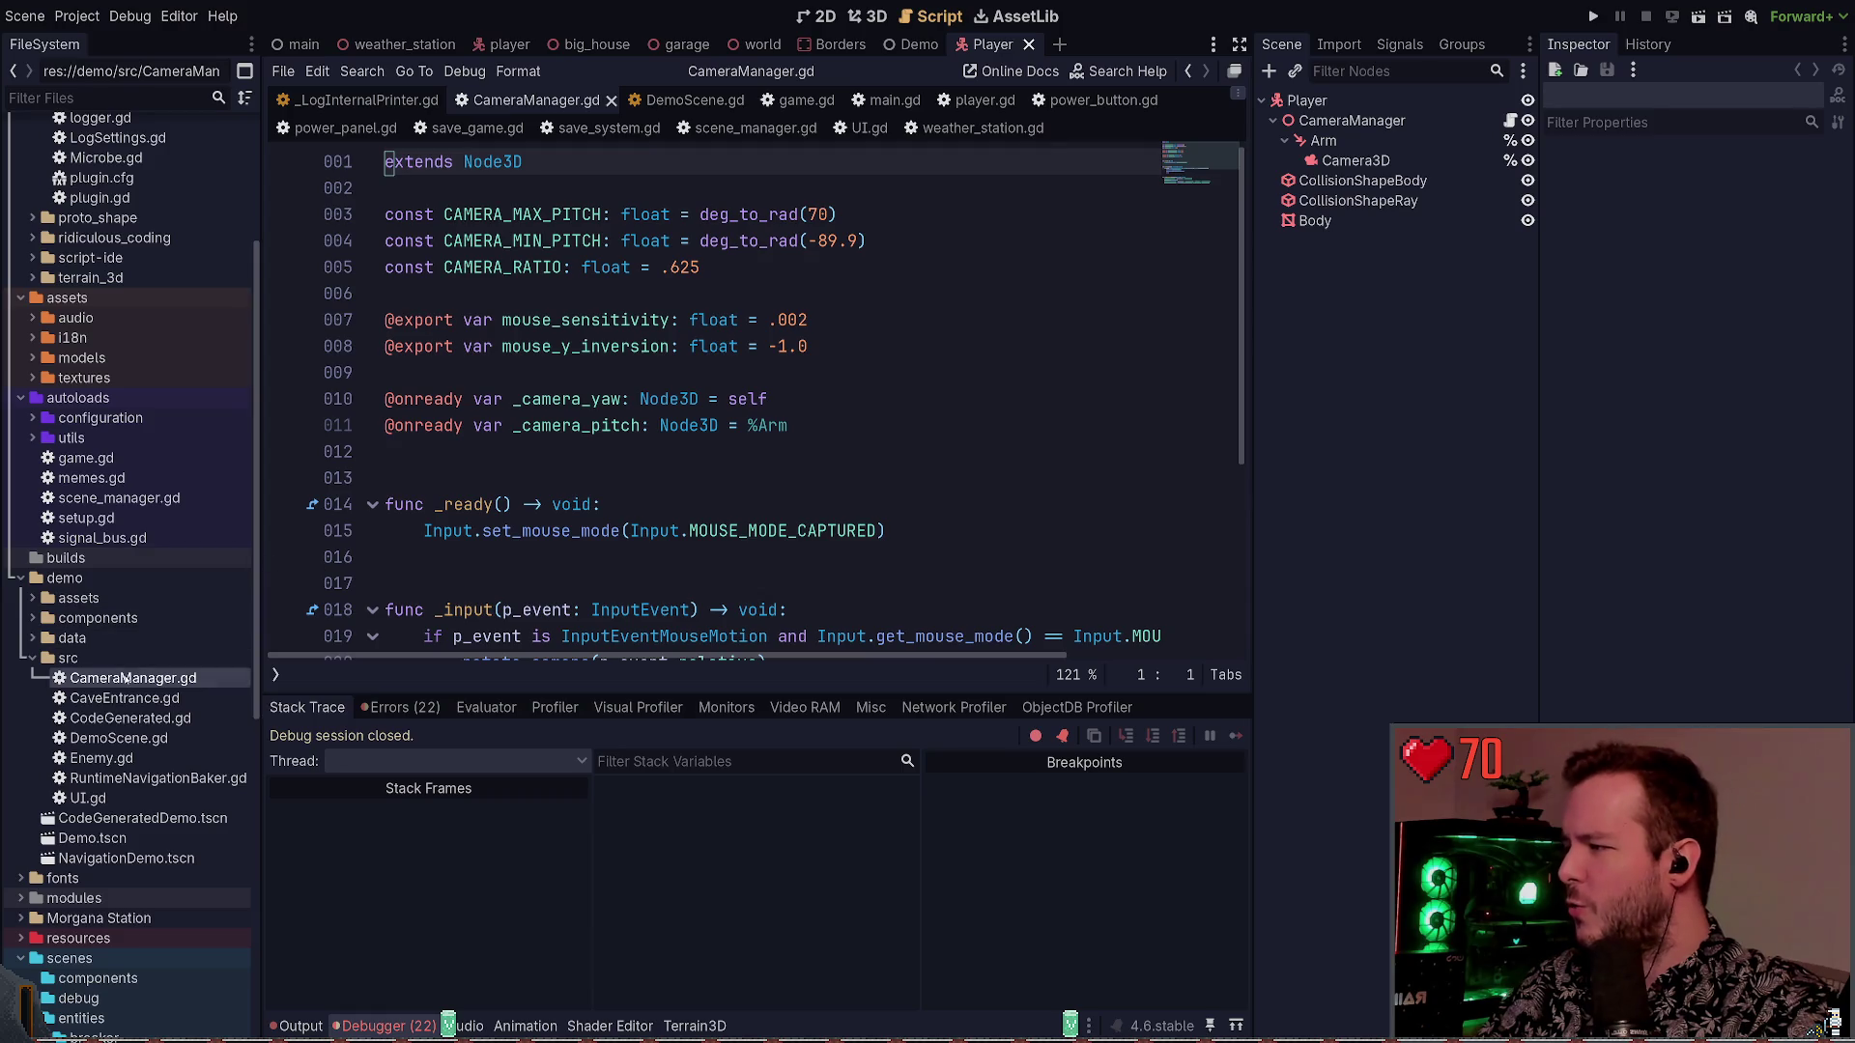
Expand the demo/components folder and select Player.tscn
left_click(33, 638)
left_click(33, 637)
left_click(33, 618)
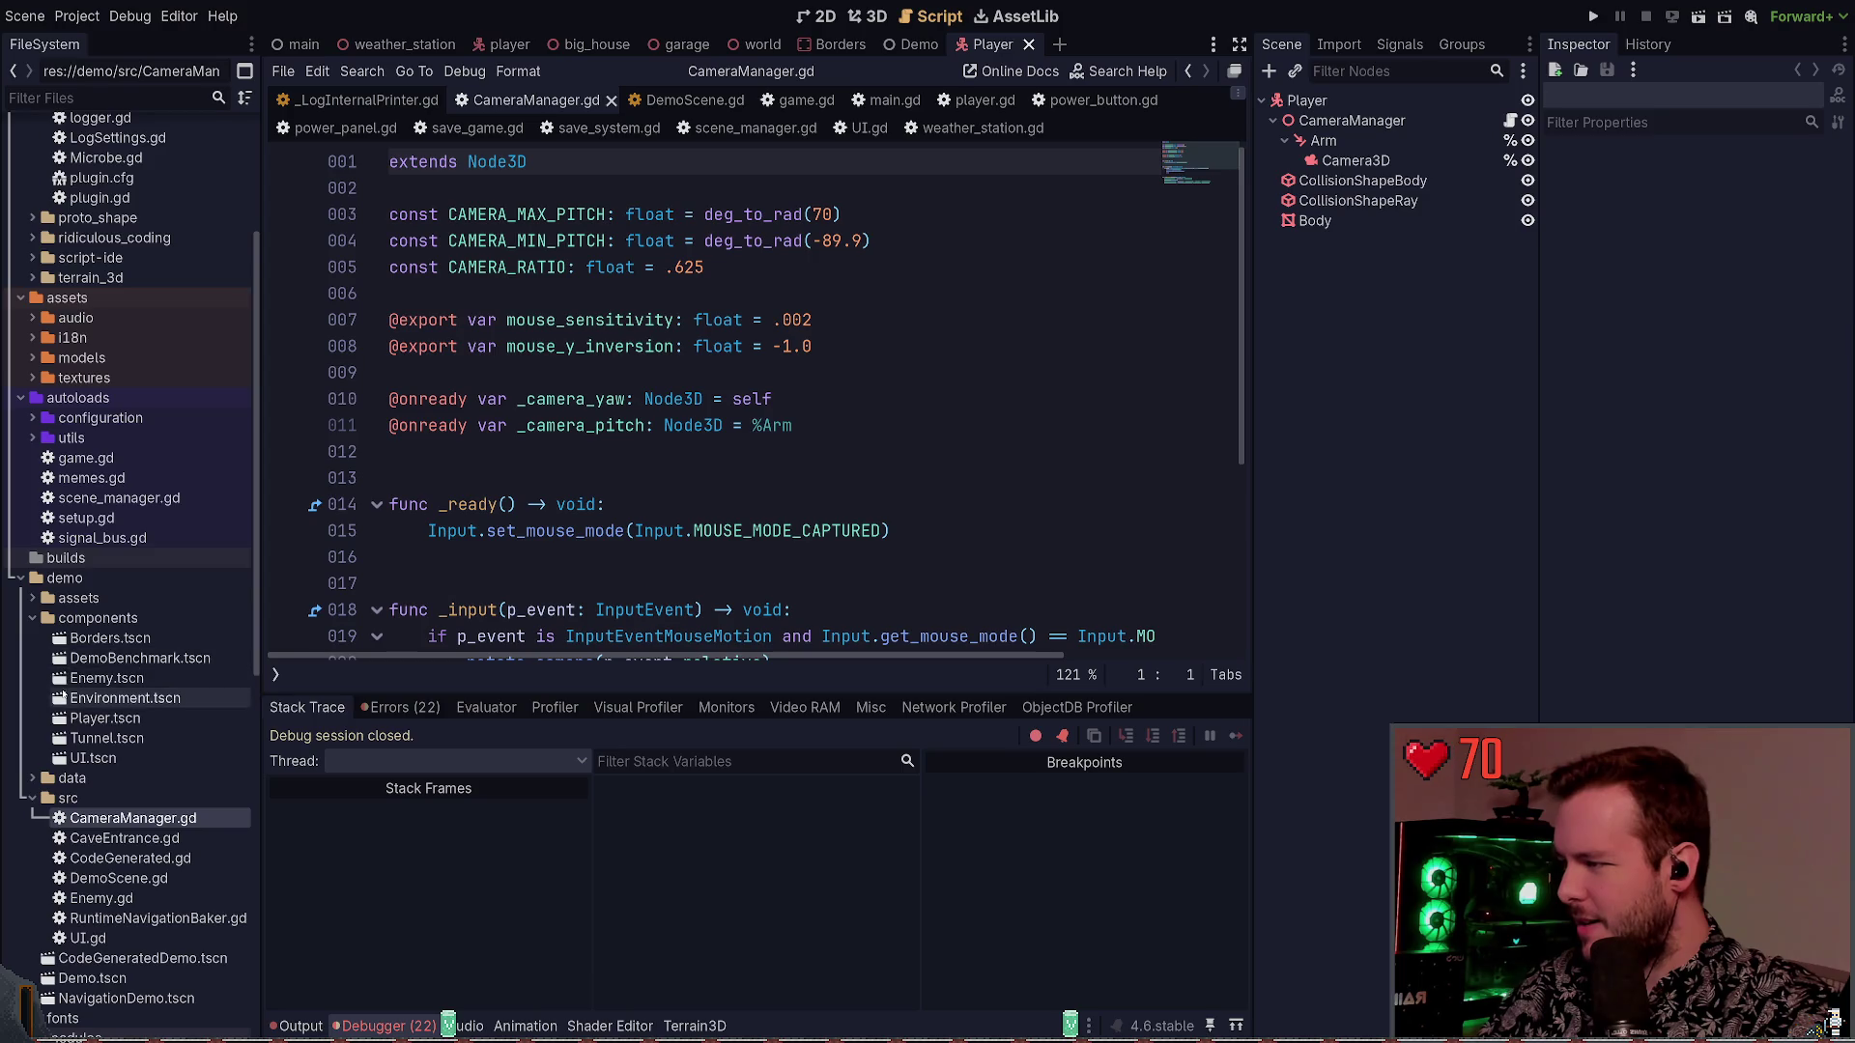
left_click(89, 720)
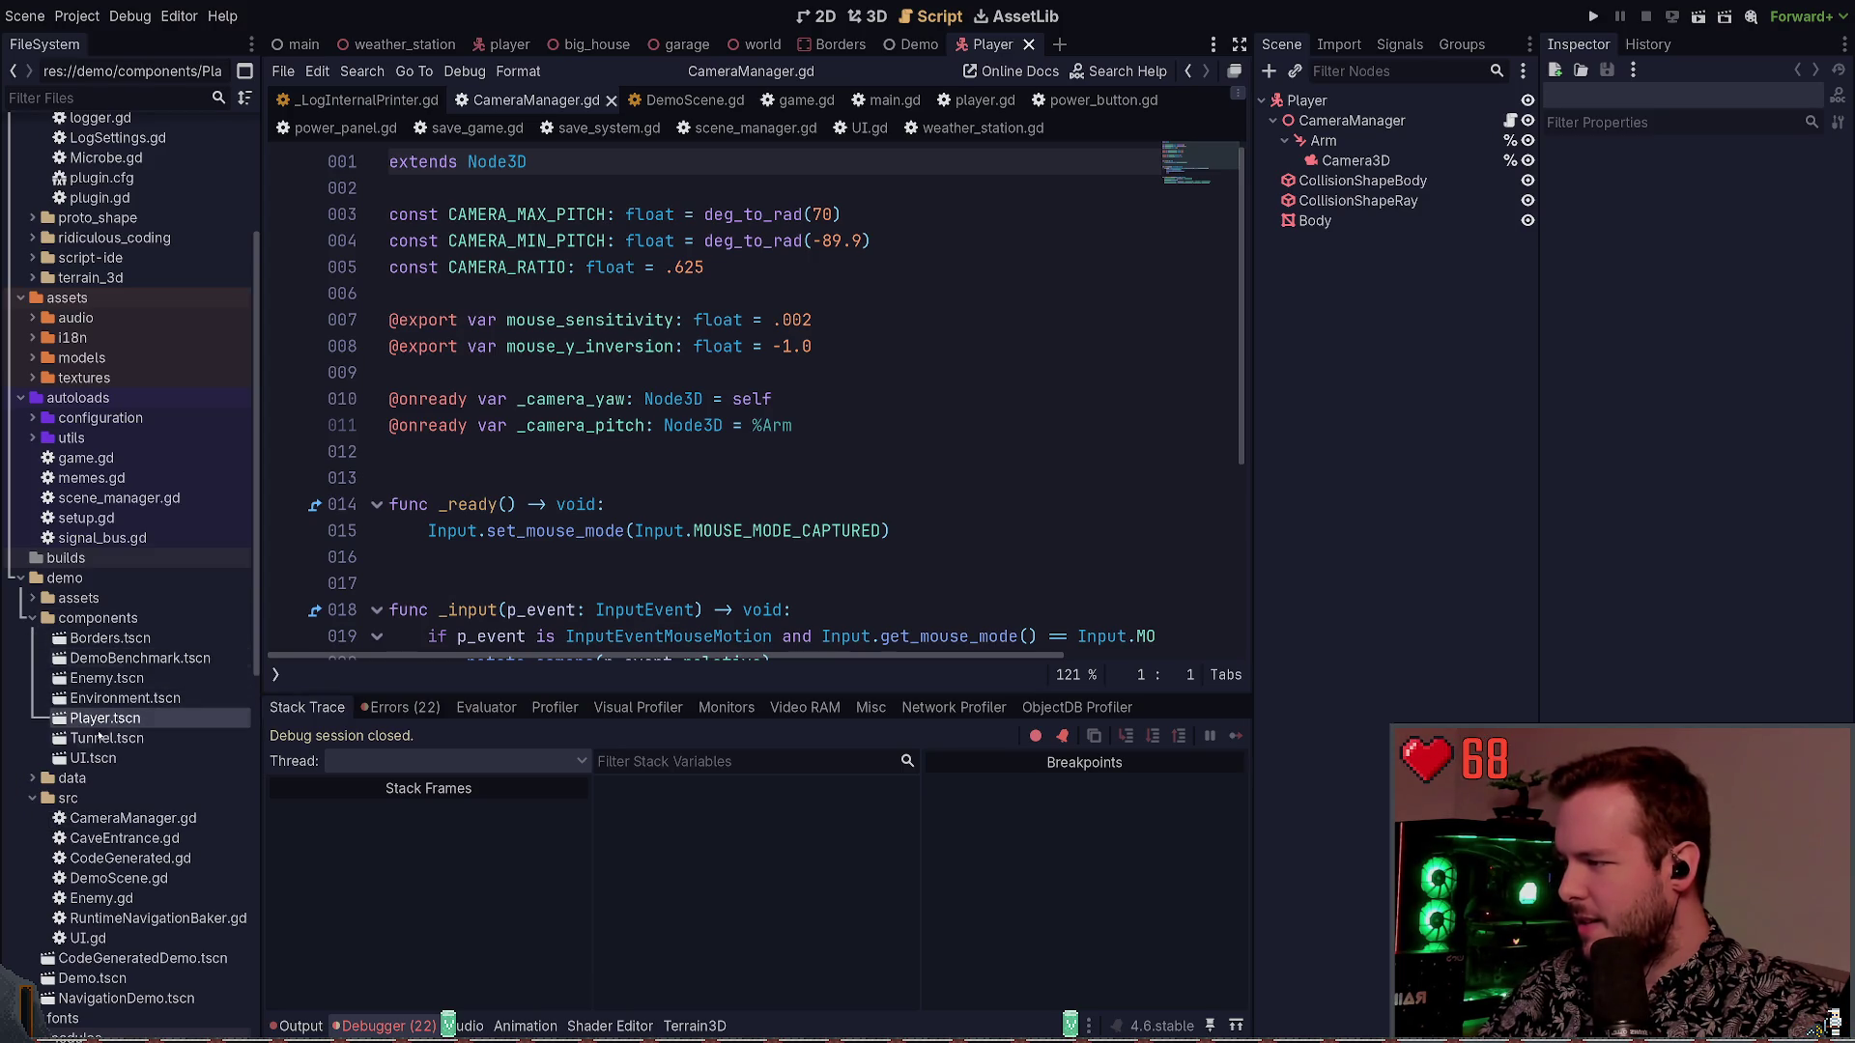
scroll(138, 650, "down", 5)
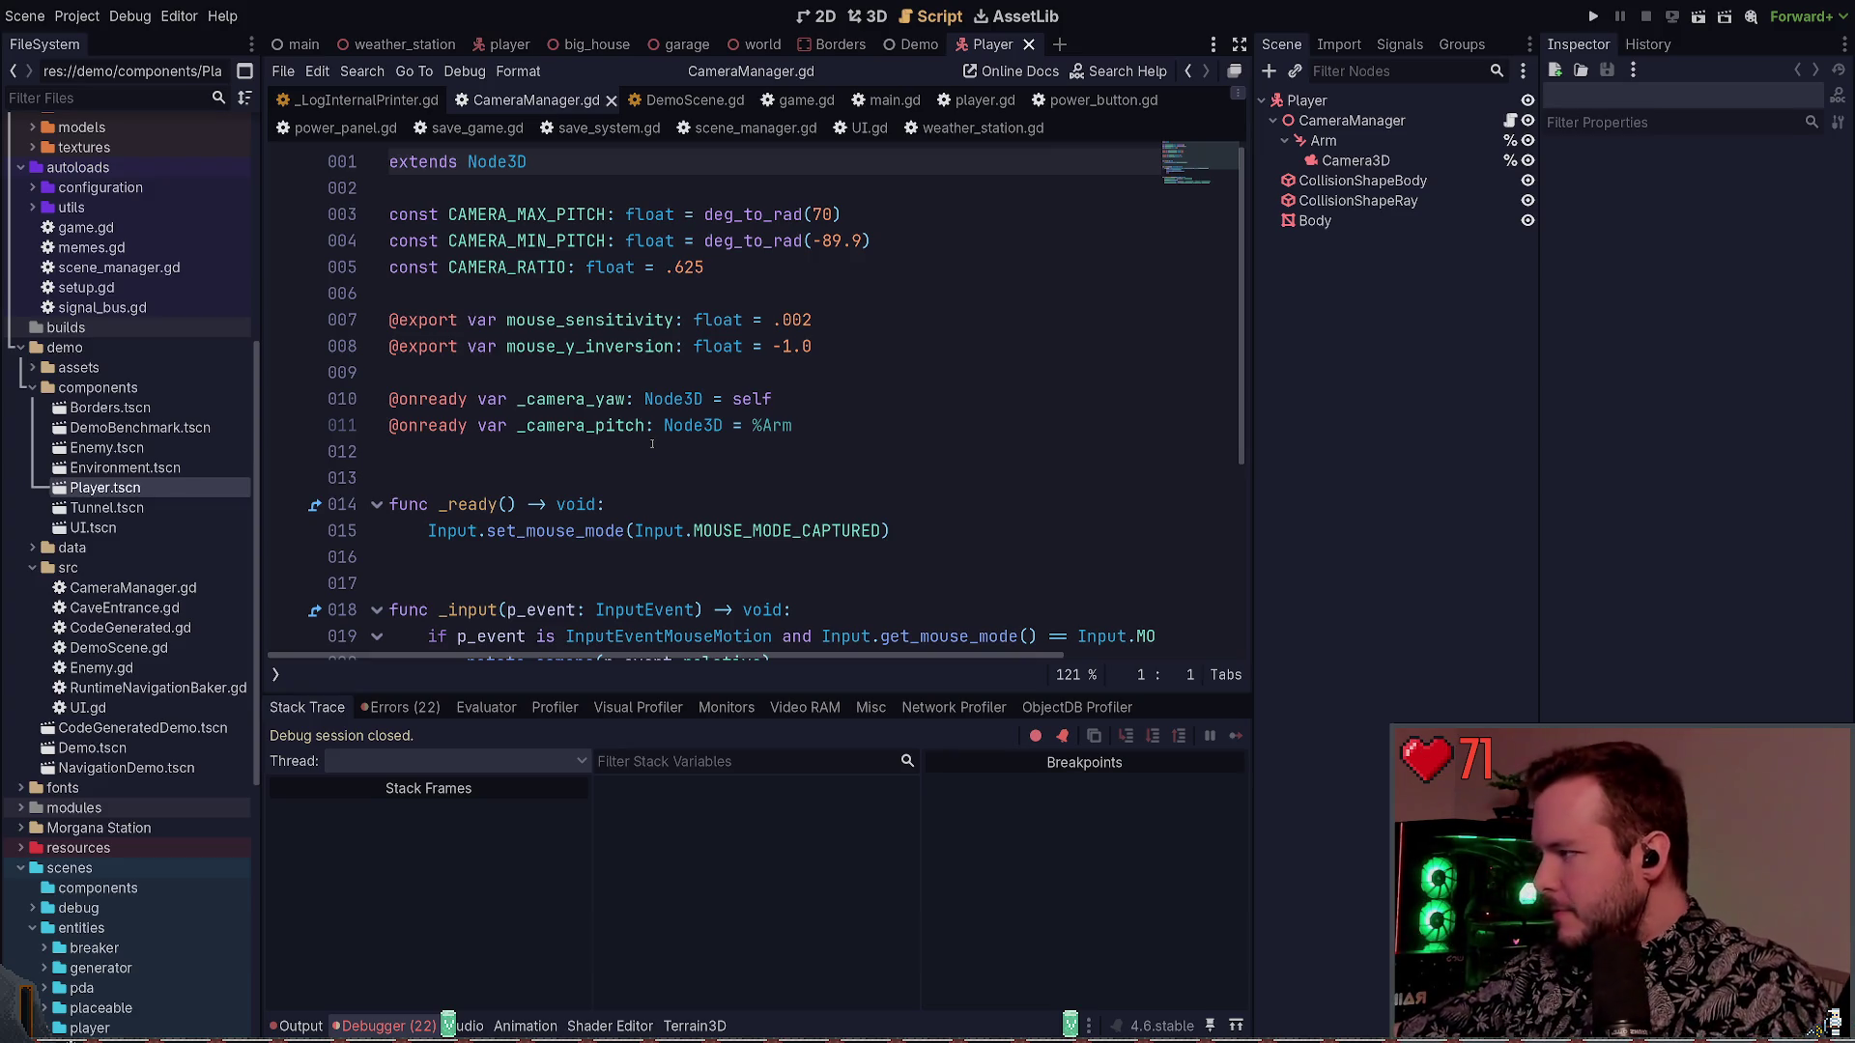
Review CameraManager.gd, then close the CameraManager.gd and _LogInternalPrinter.gd scripts
left_click(650, 443)
scroll(642, 425, "down", 4)
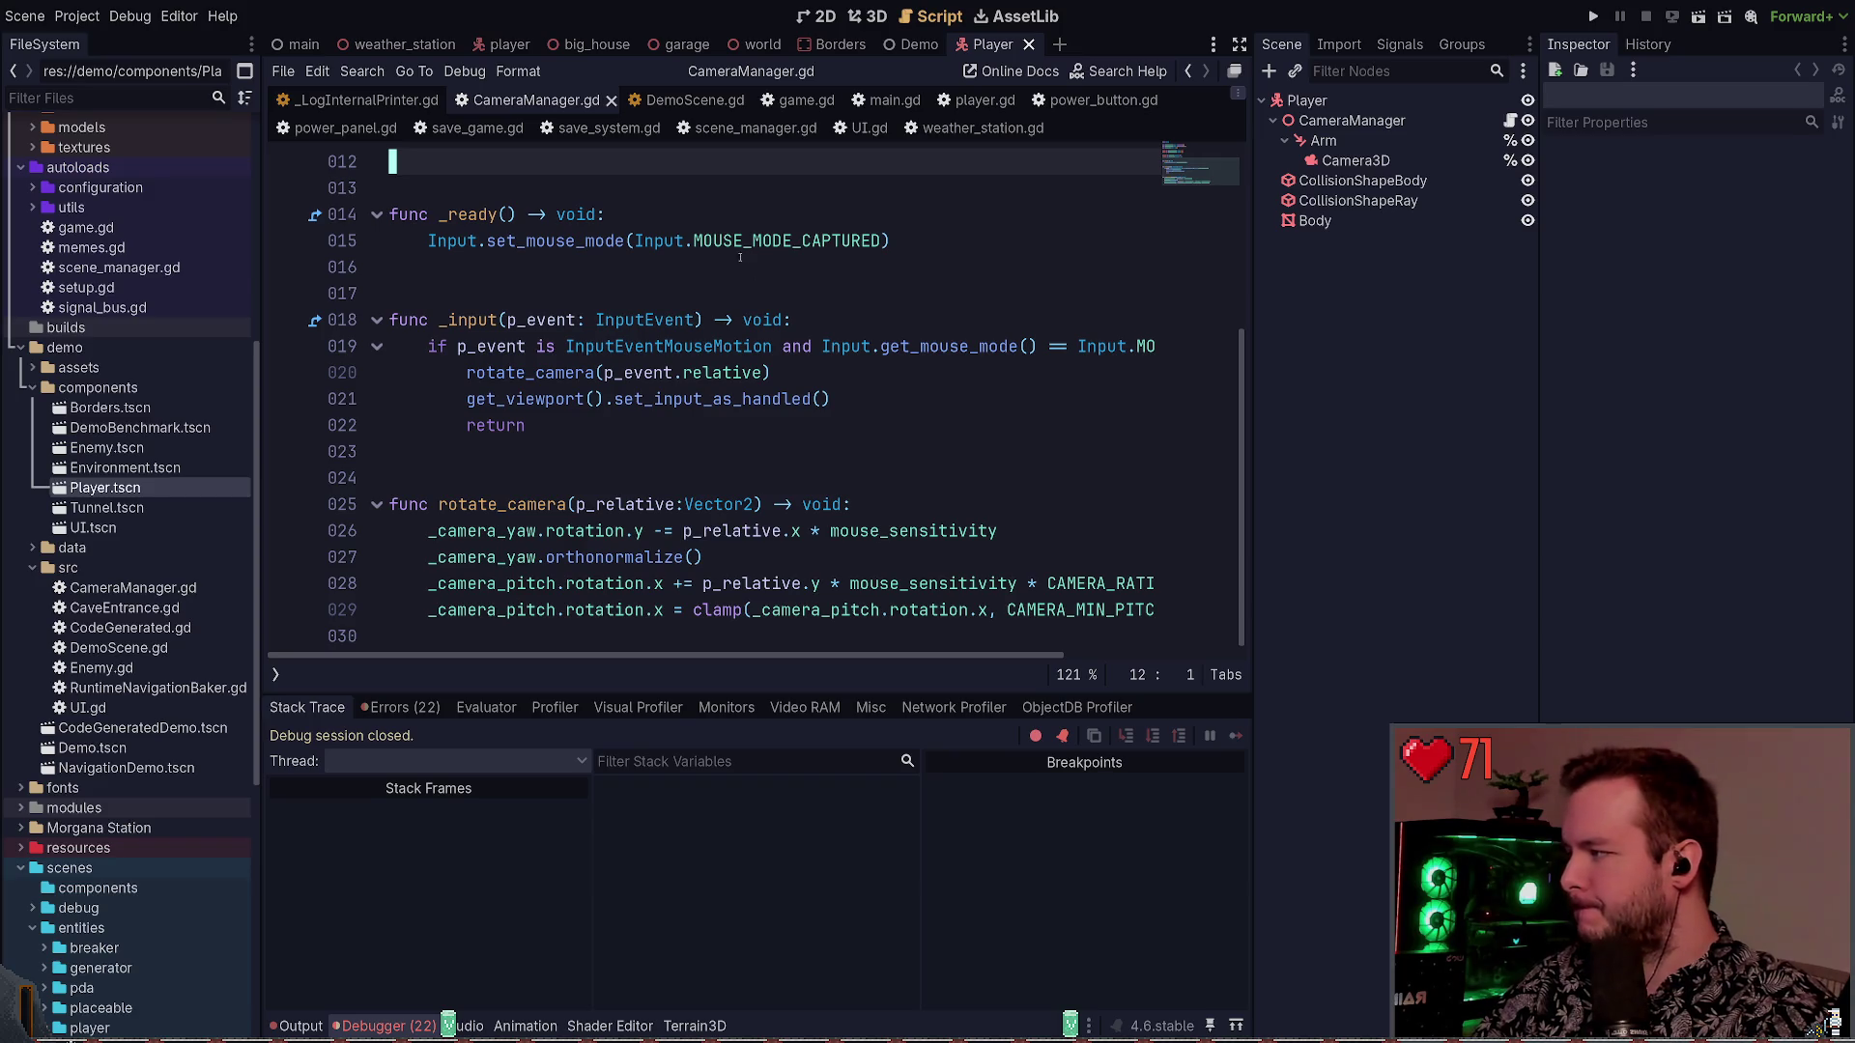
scroll(763, 378, "up", 4)
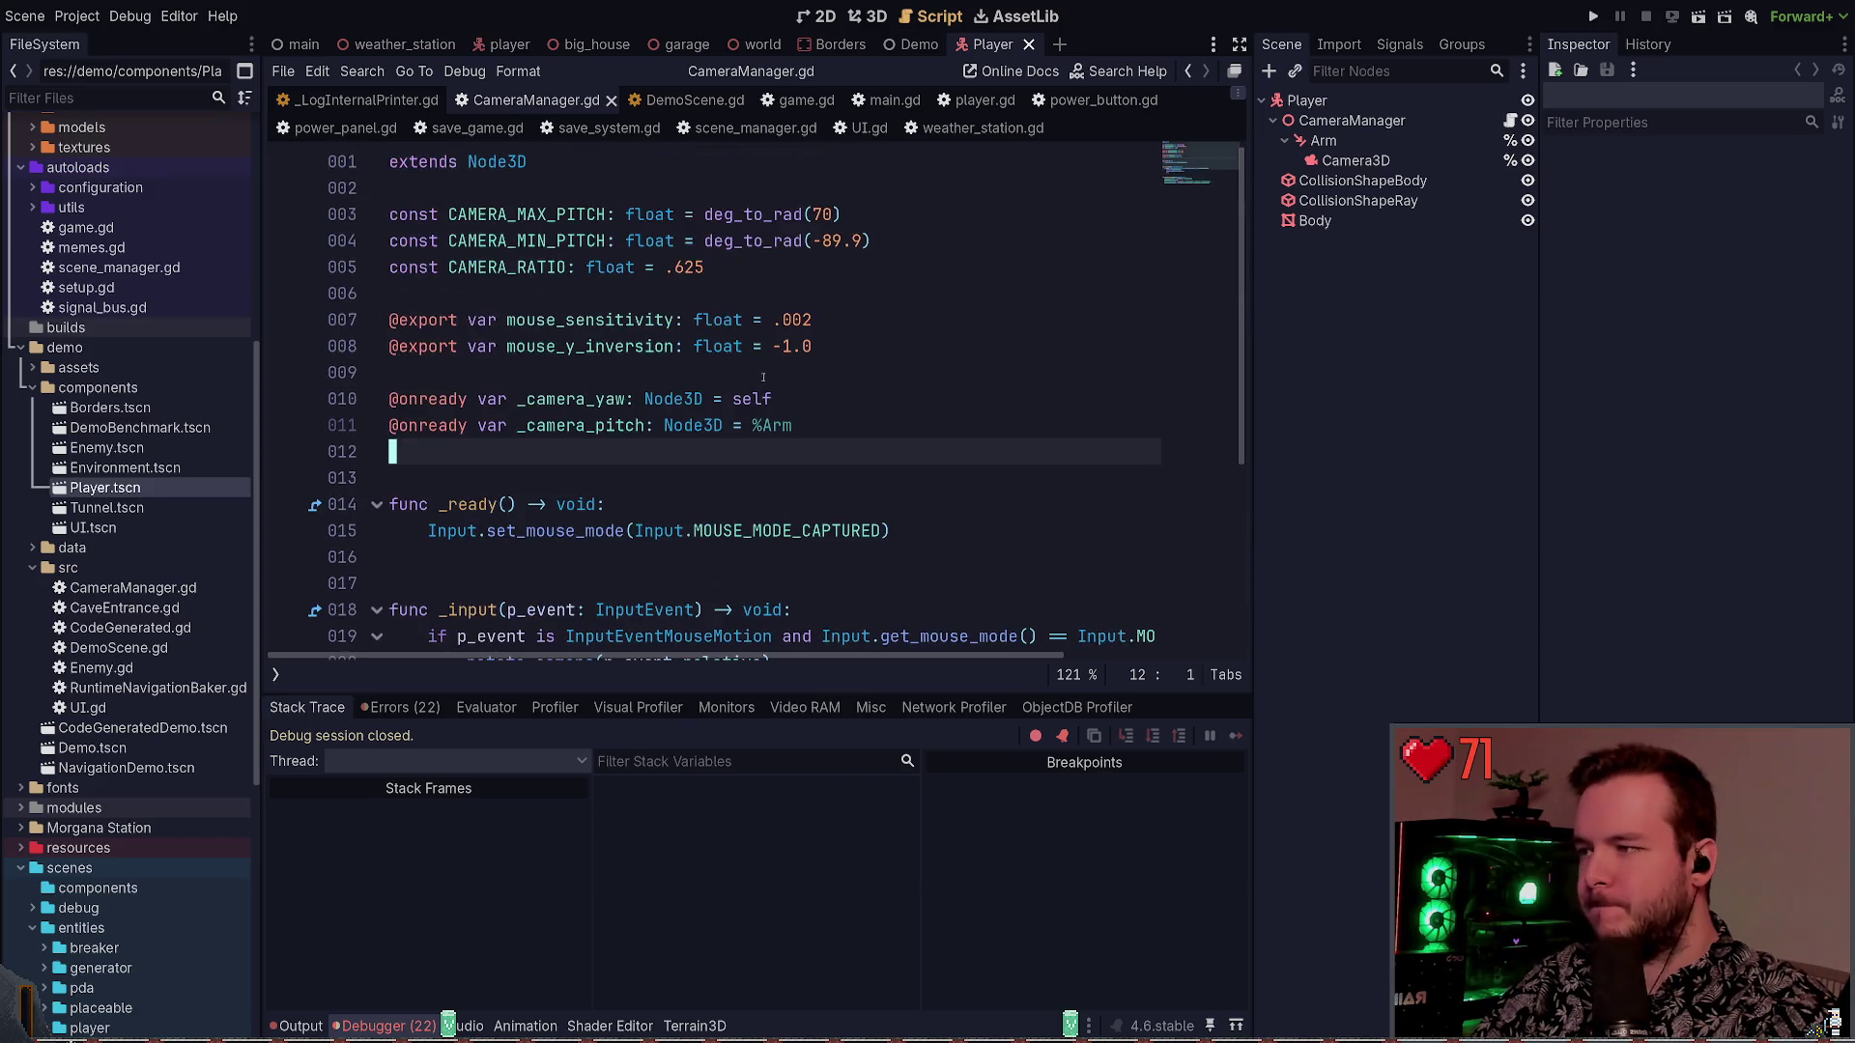
left_click(610, 100)
left_click(449, 101)
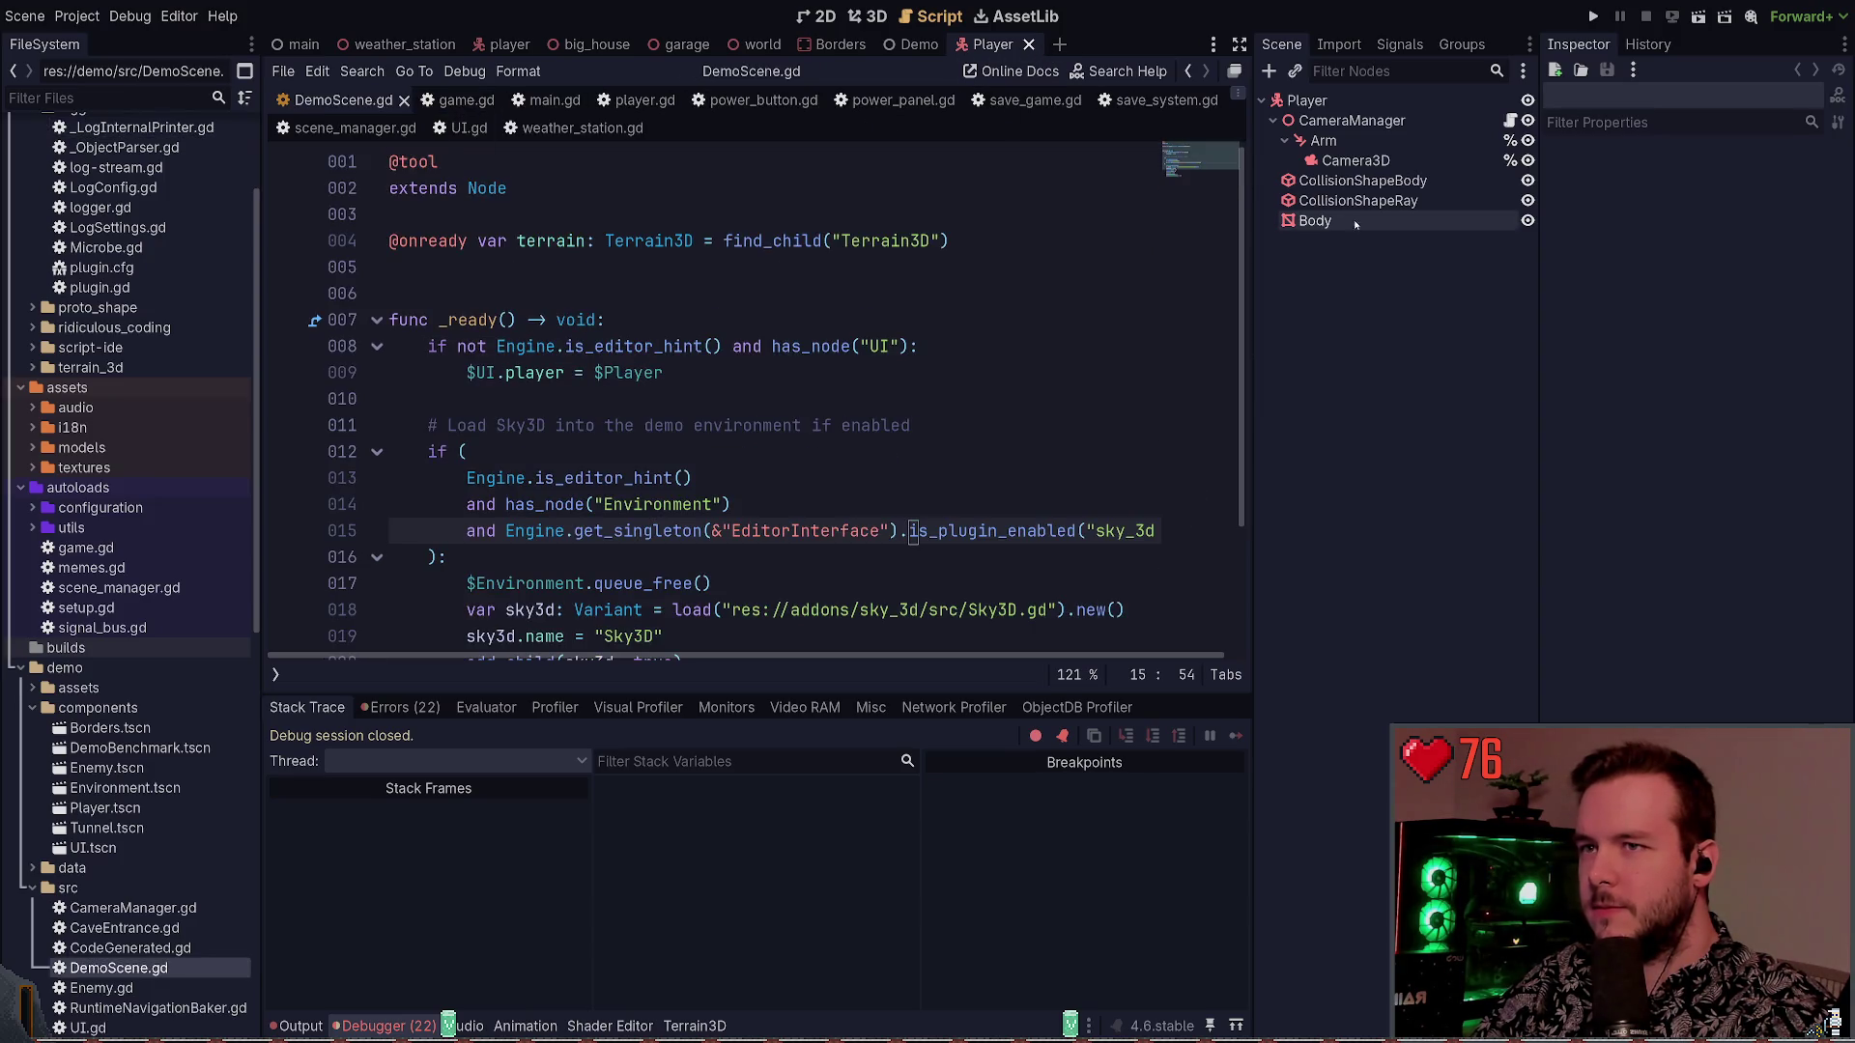
Close the Player scene and test-run the game with F5
left_click(1029, 44)
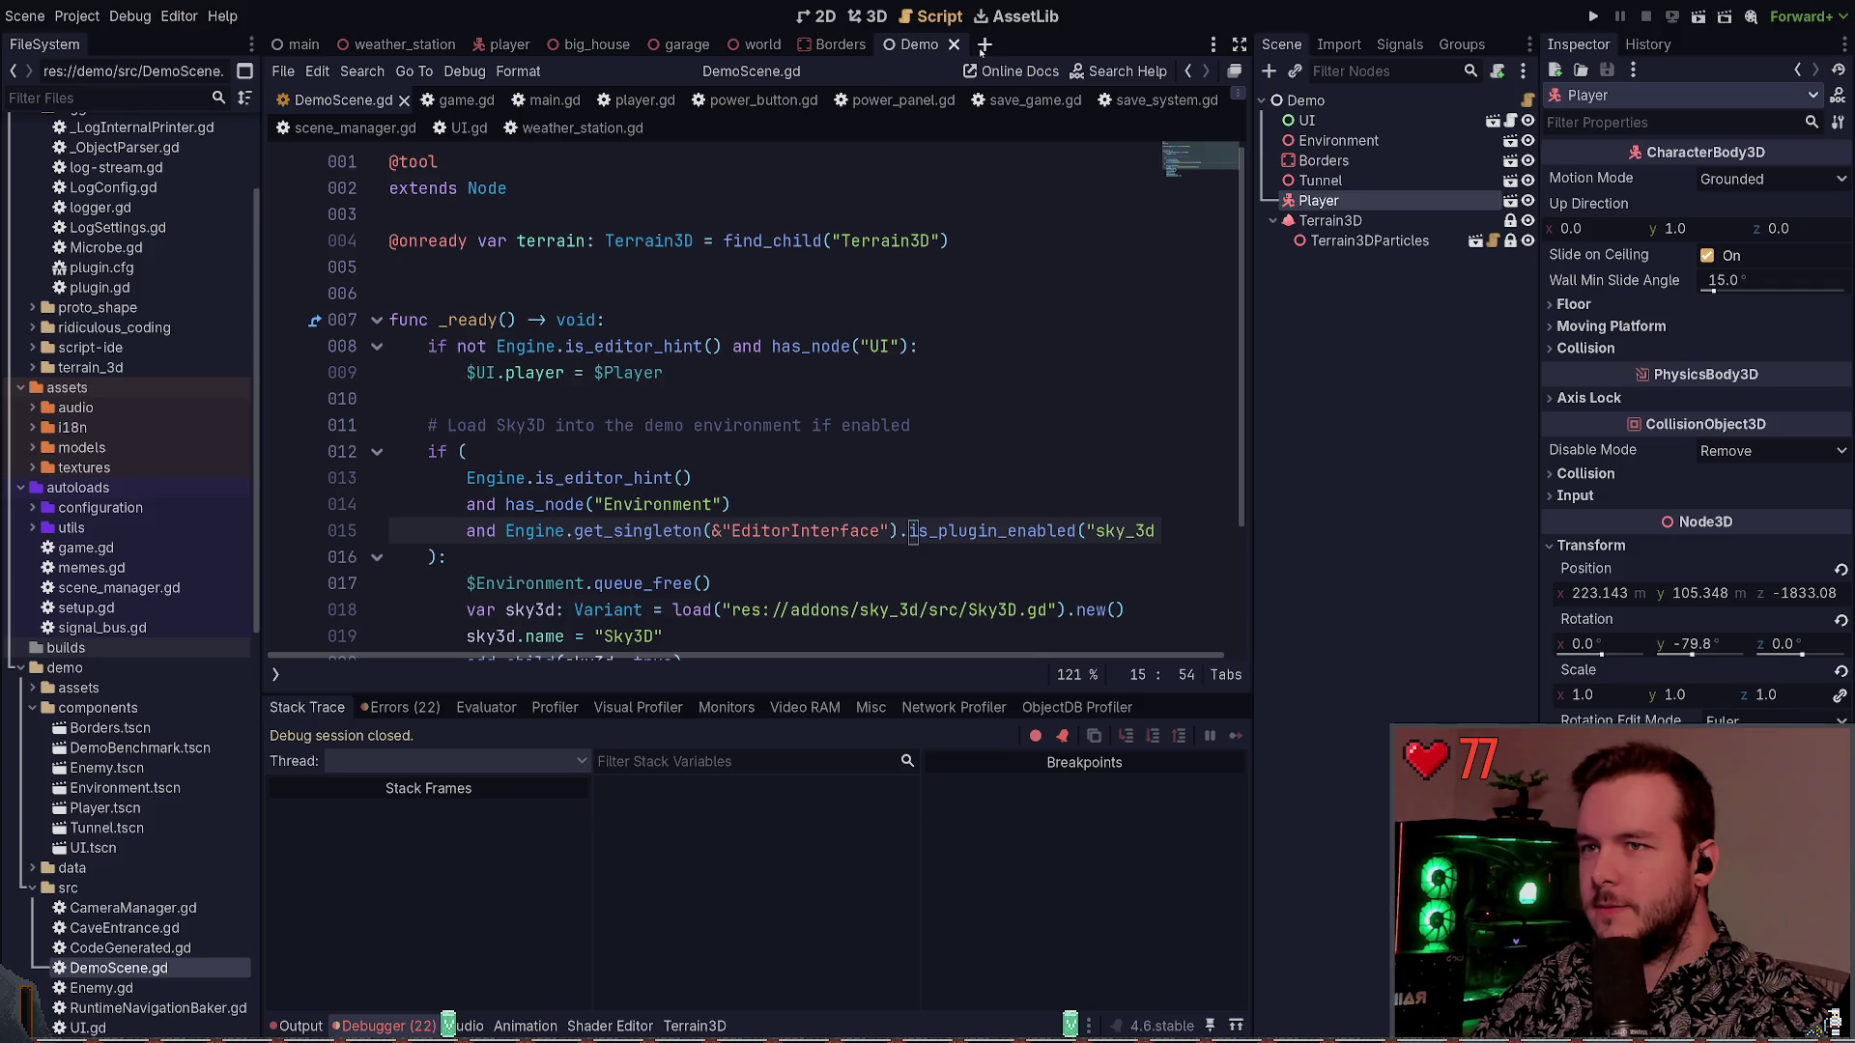
left_click(1359, 202)
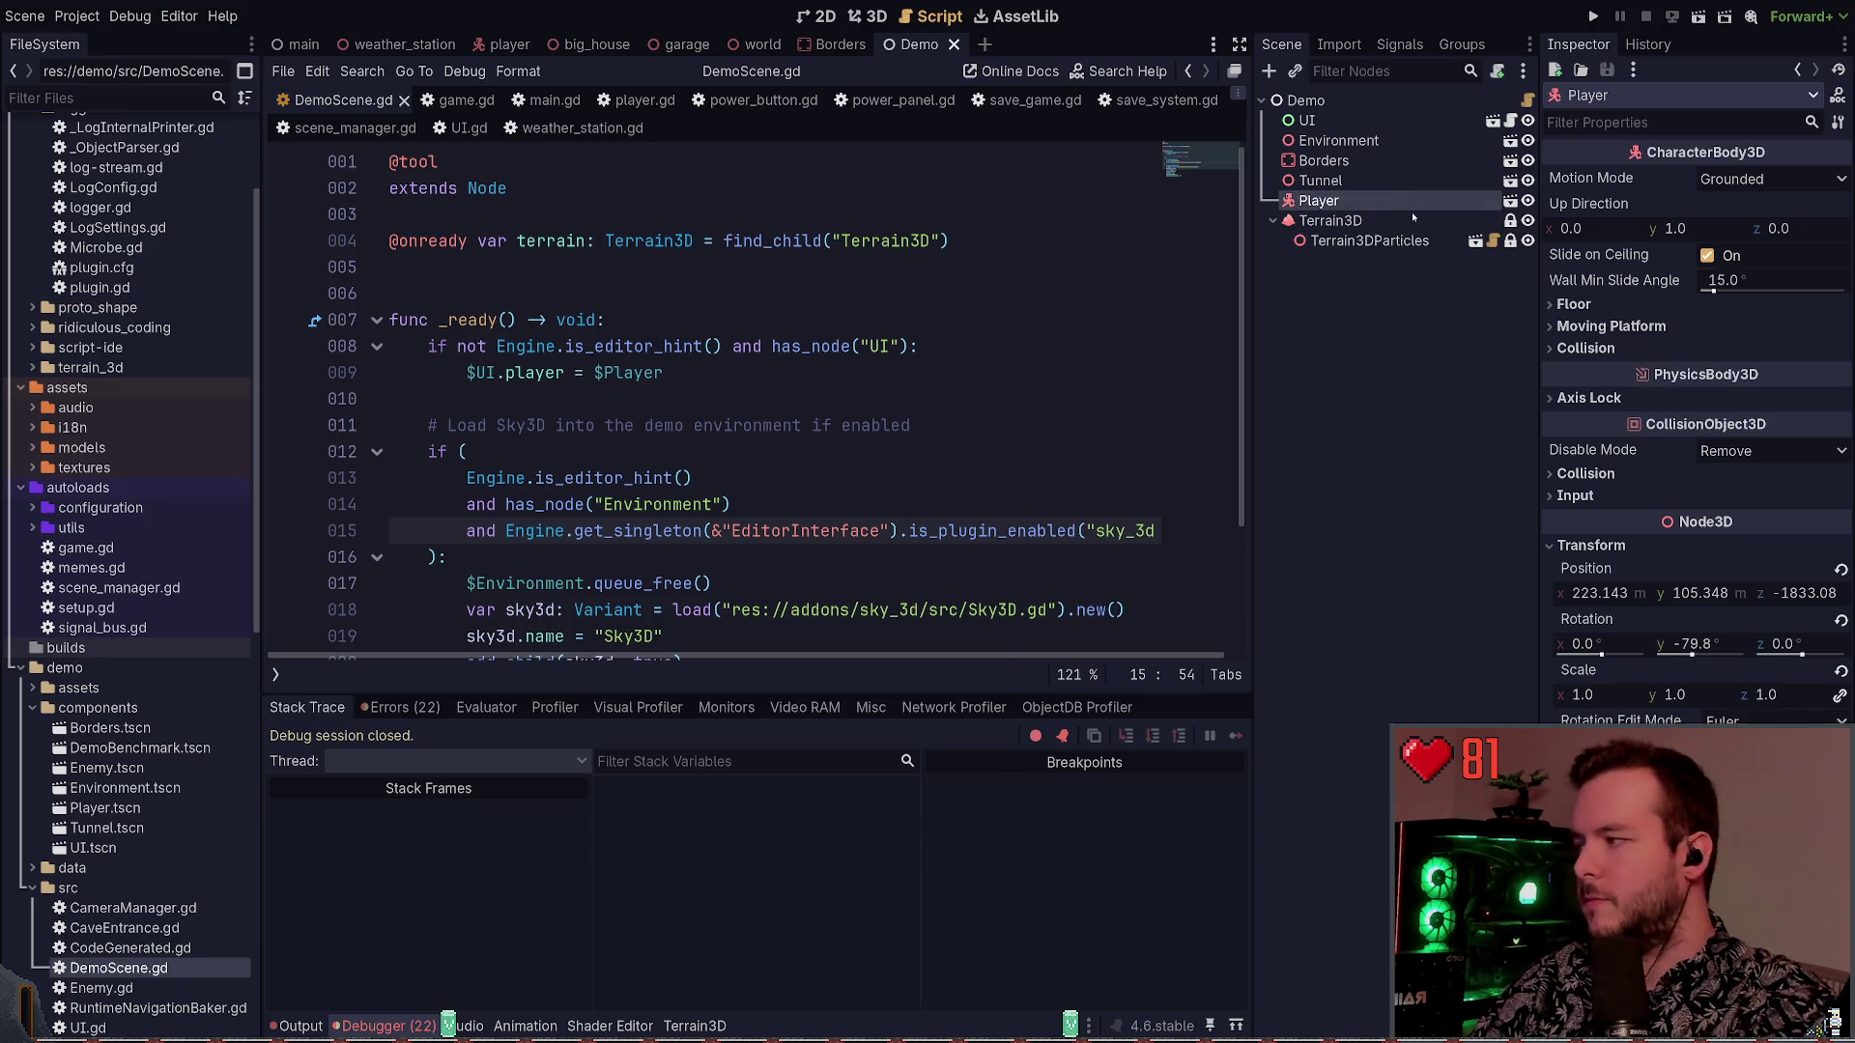
key("F5")
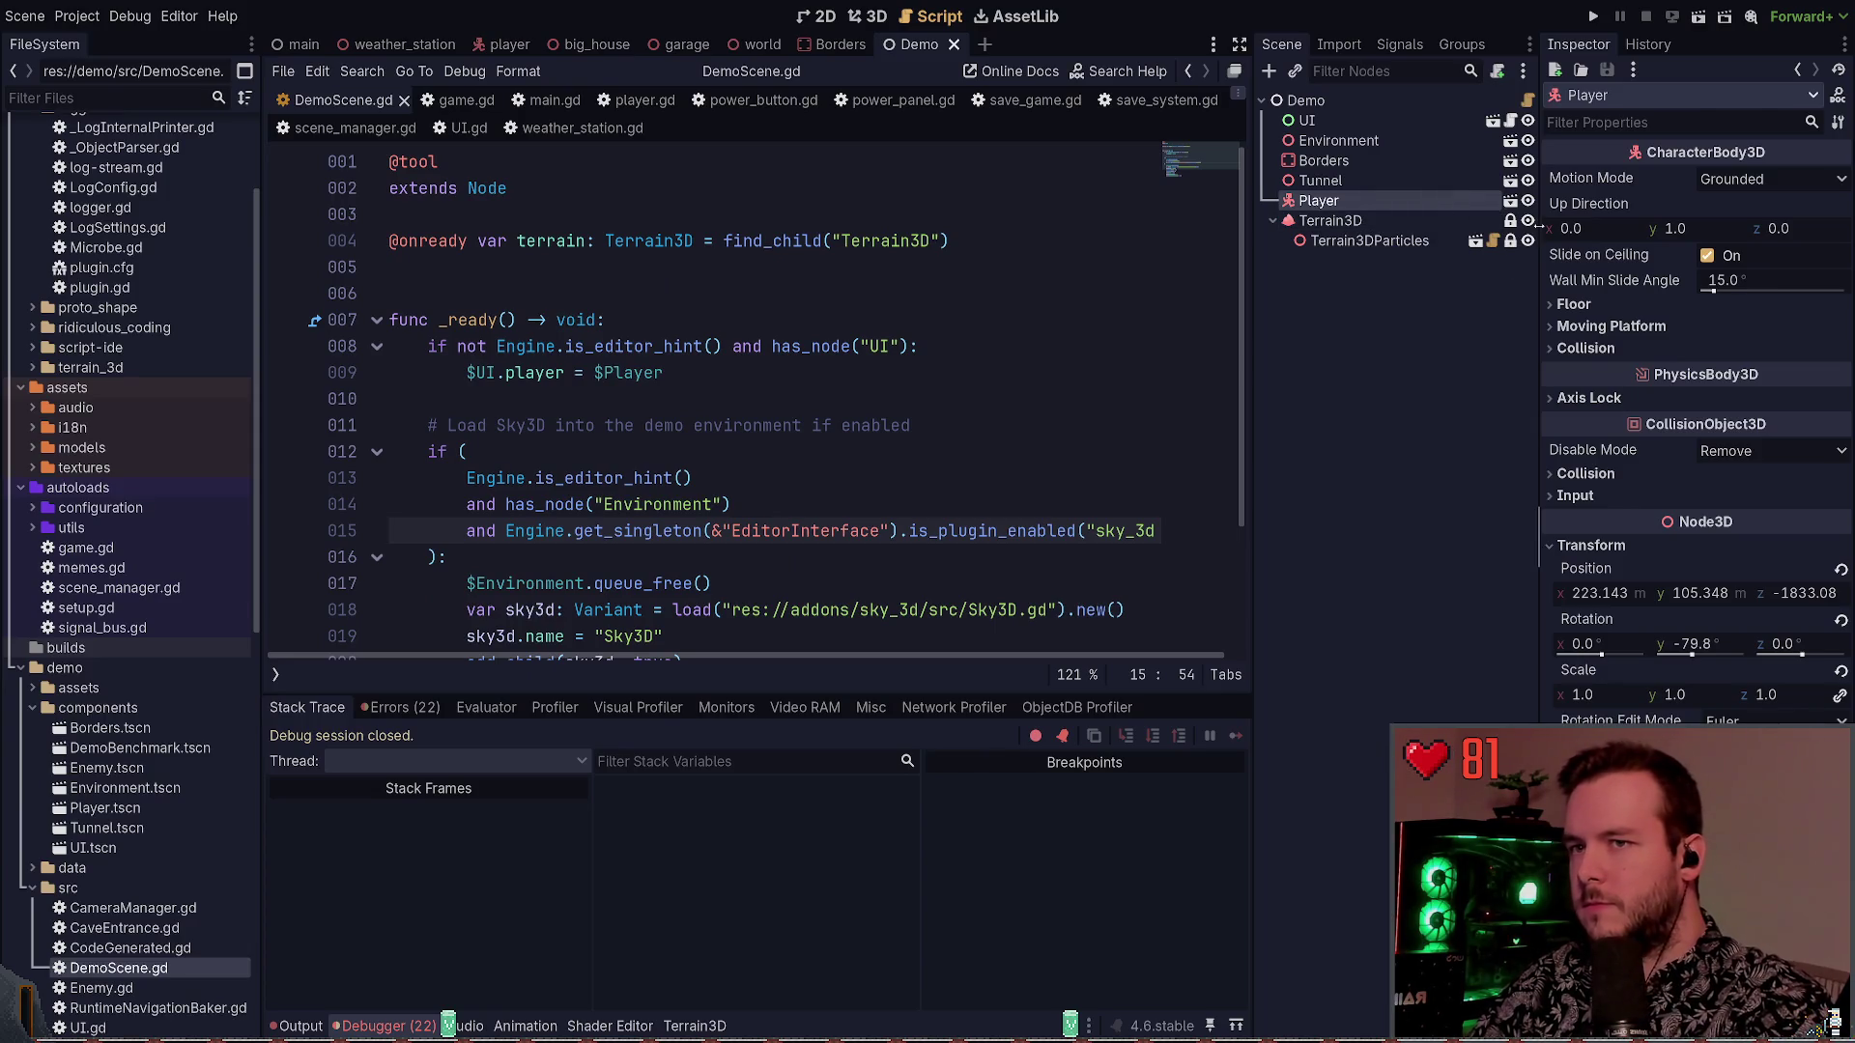
key("F5")
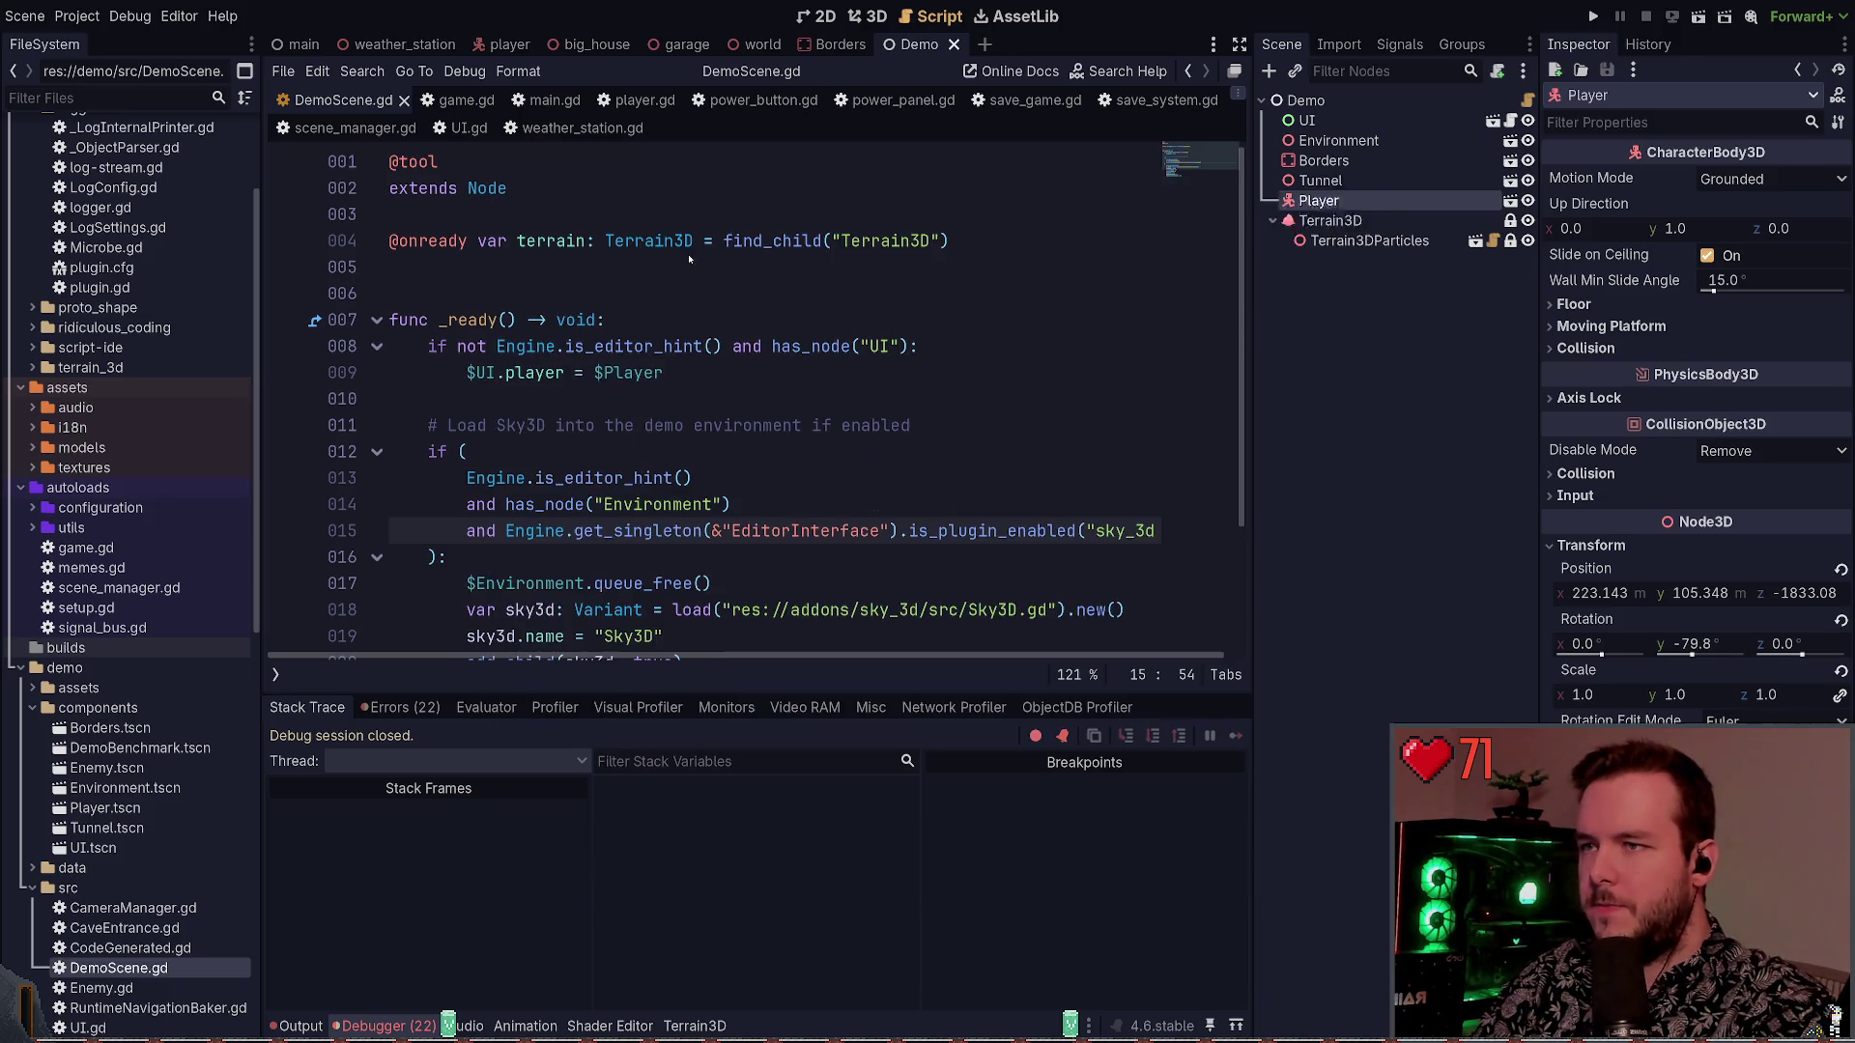
Move the child Player node up to the Demo root as Player2 and delete the old root Player
left_click(1326, 220)
left_click_drag(1325, 220, 1324, 192)
left_click(1589, 645)
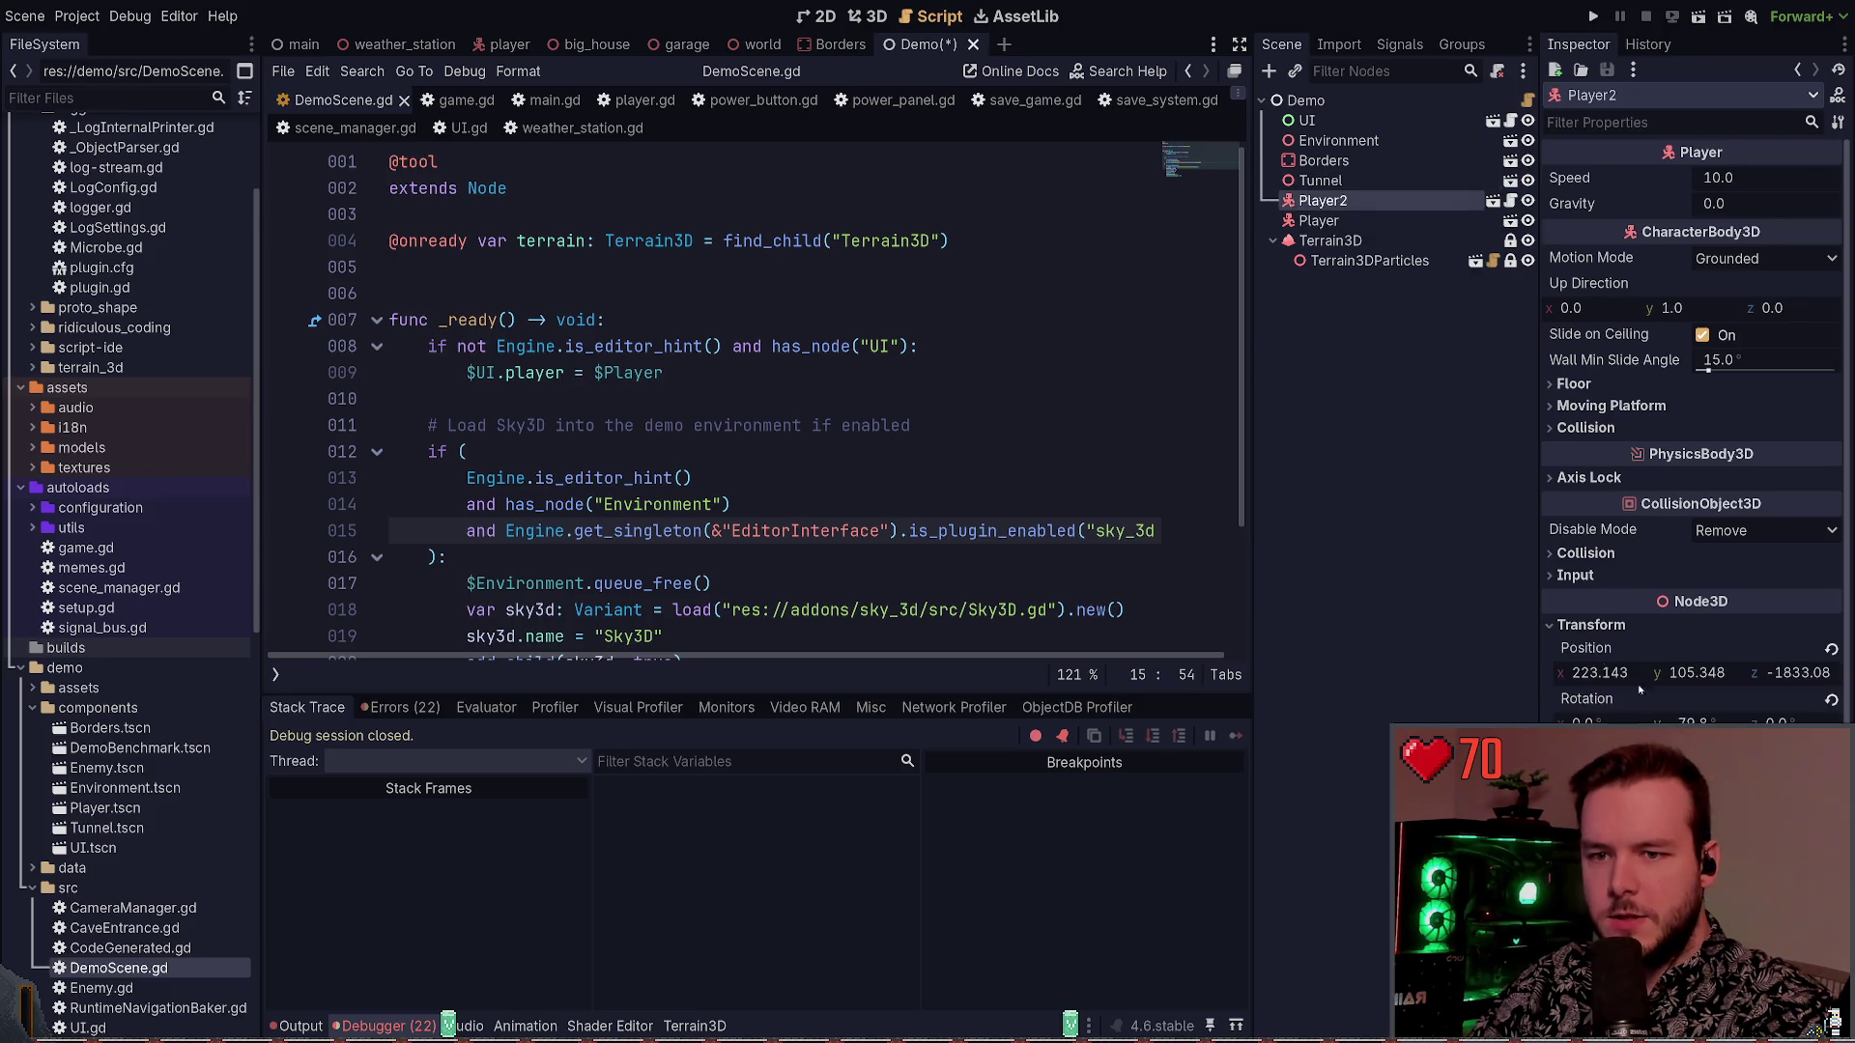
left_click(1585, 646)
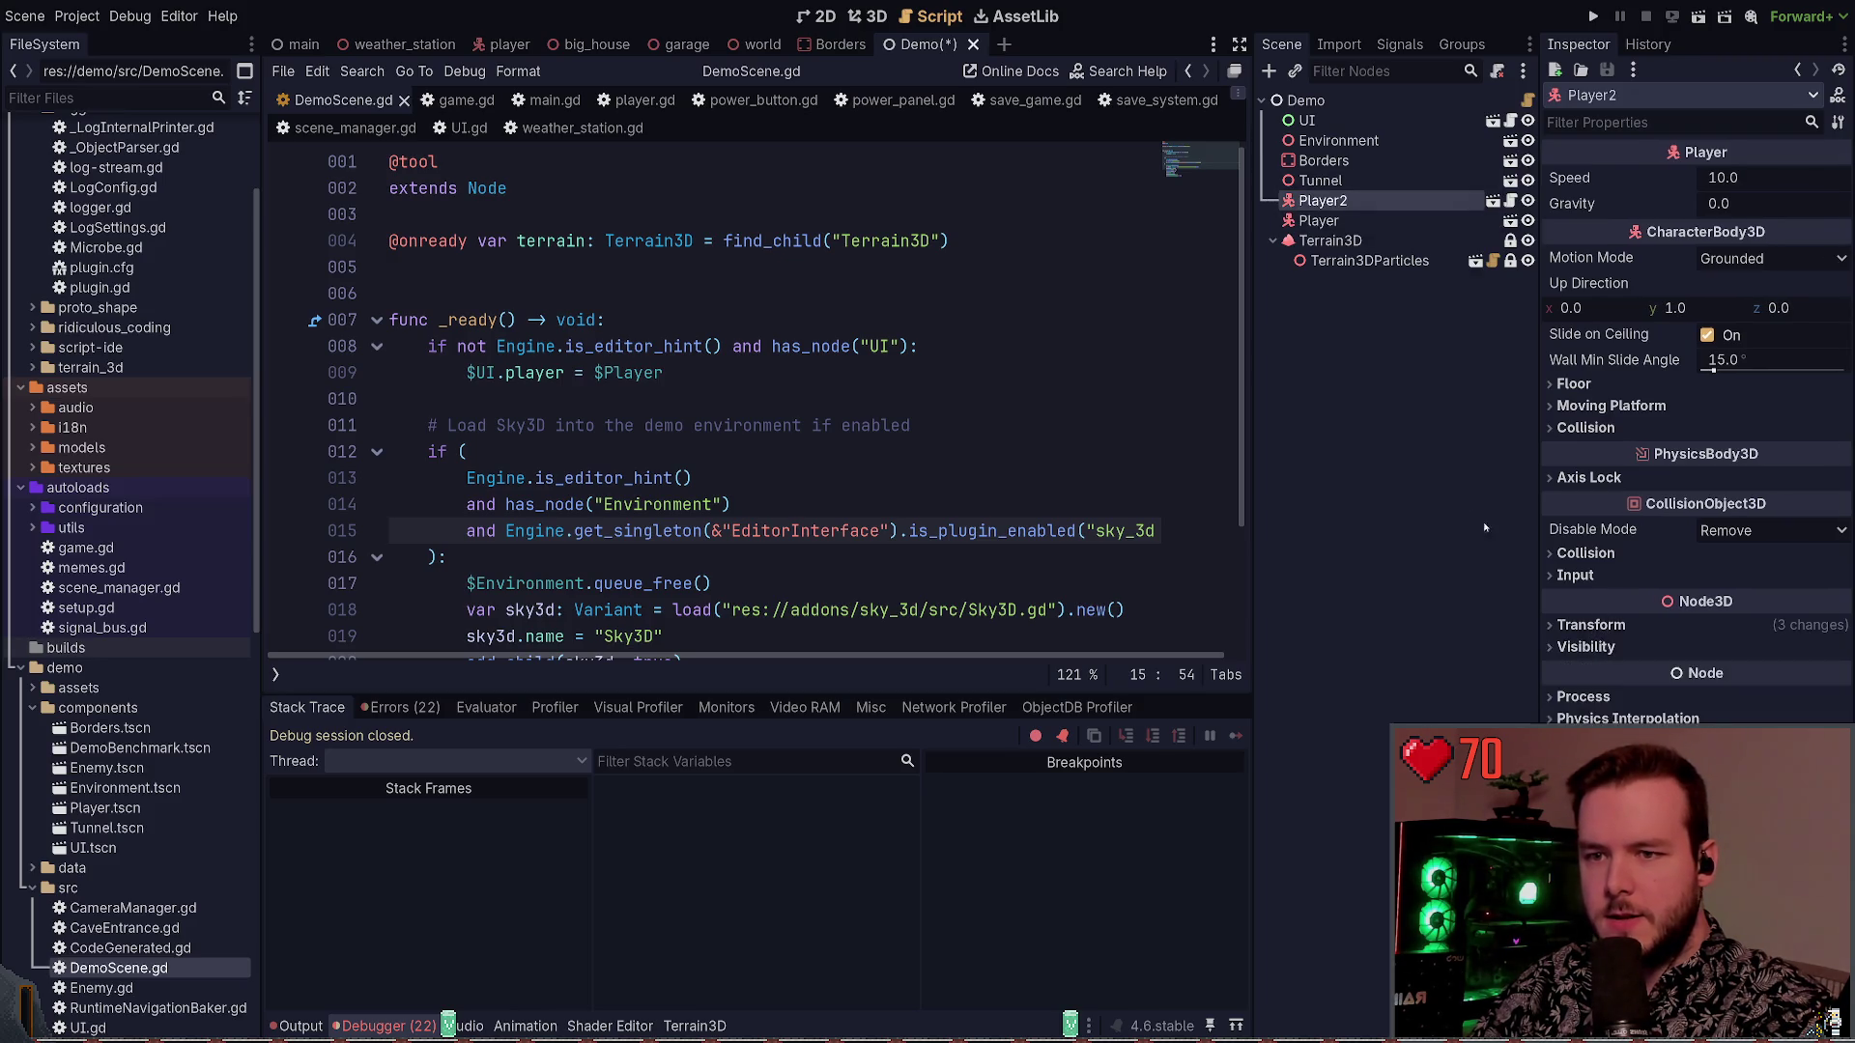
left_click(1318, 220)
key("Delete")
Save and run the Demo scene, then stop it with F8
scroll(1211, 315, "down", 2)
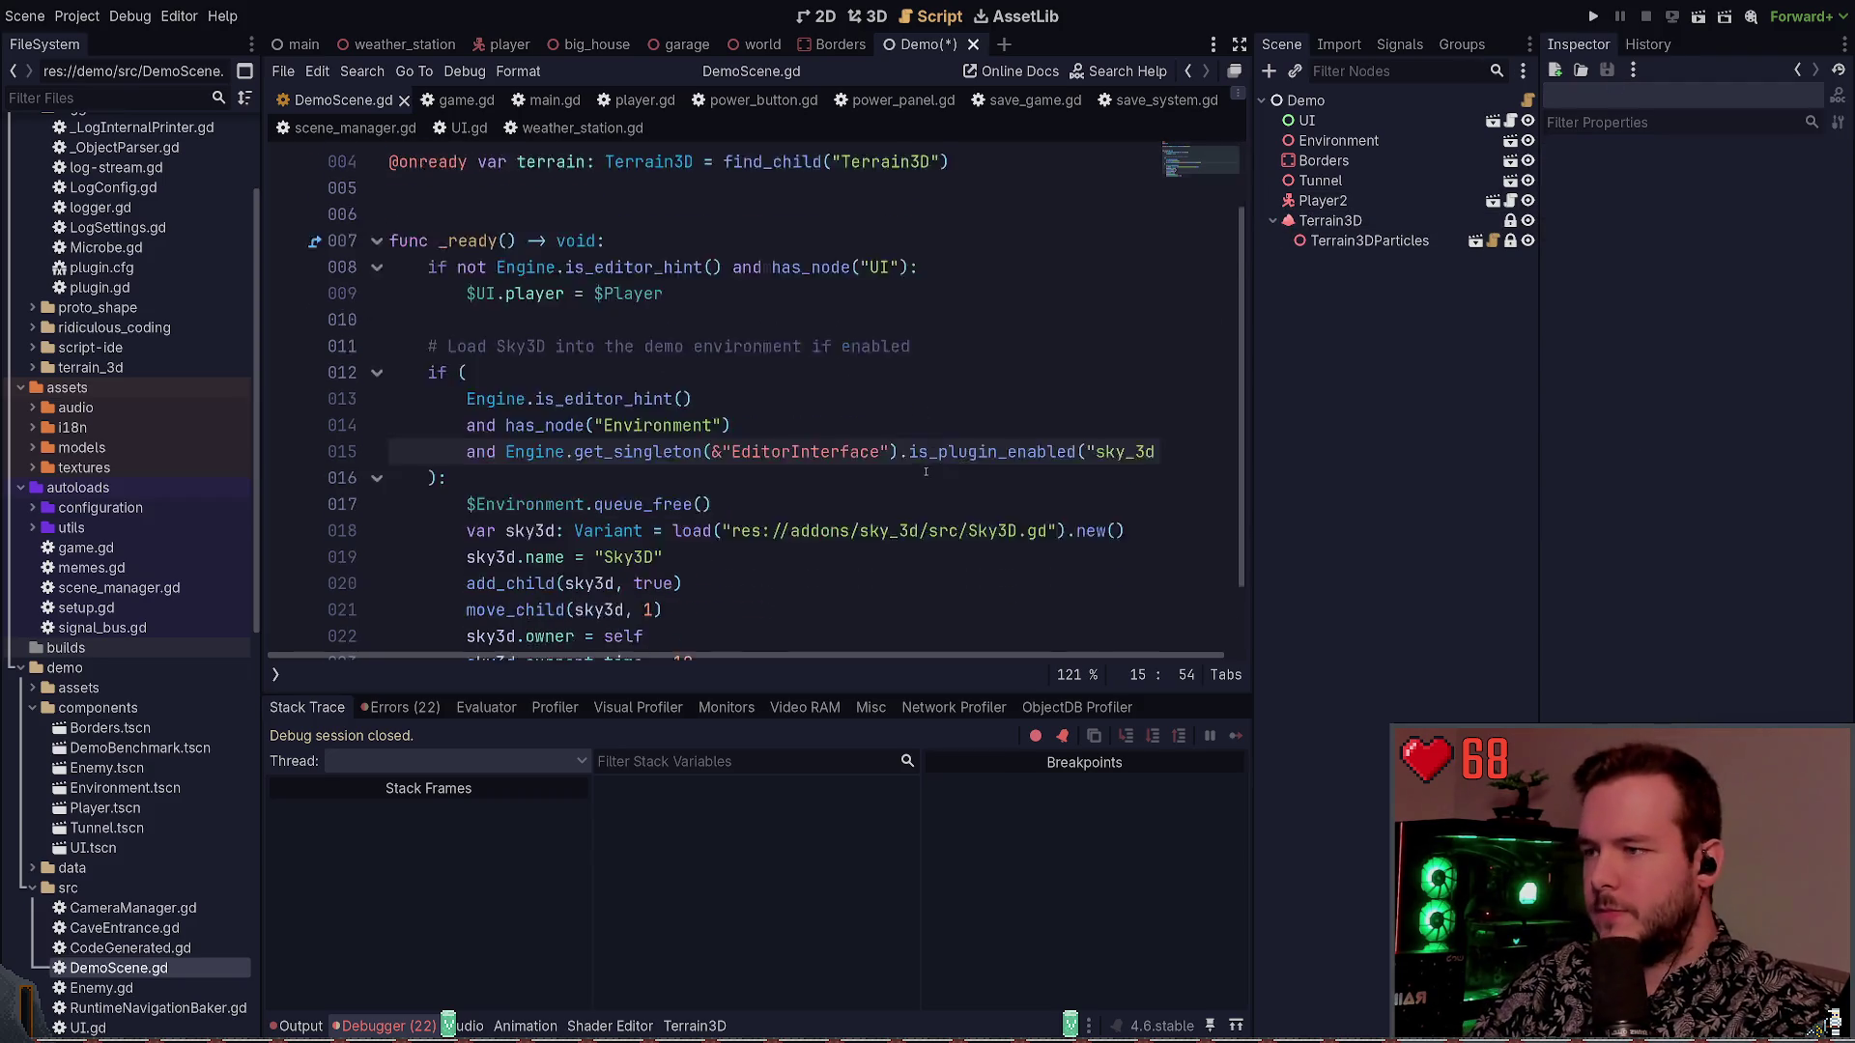
left_click(1527, 100)
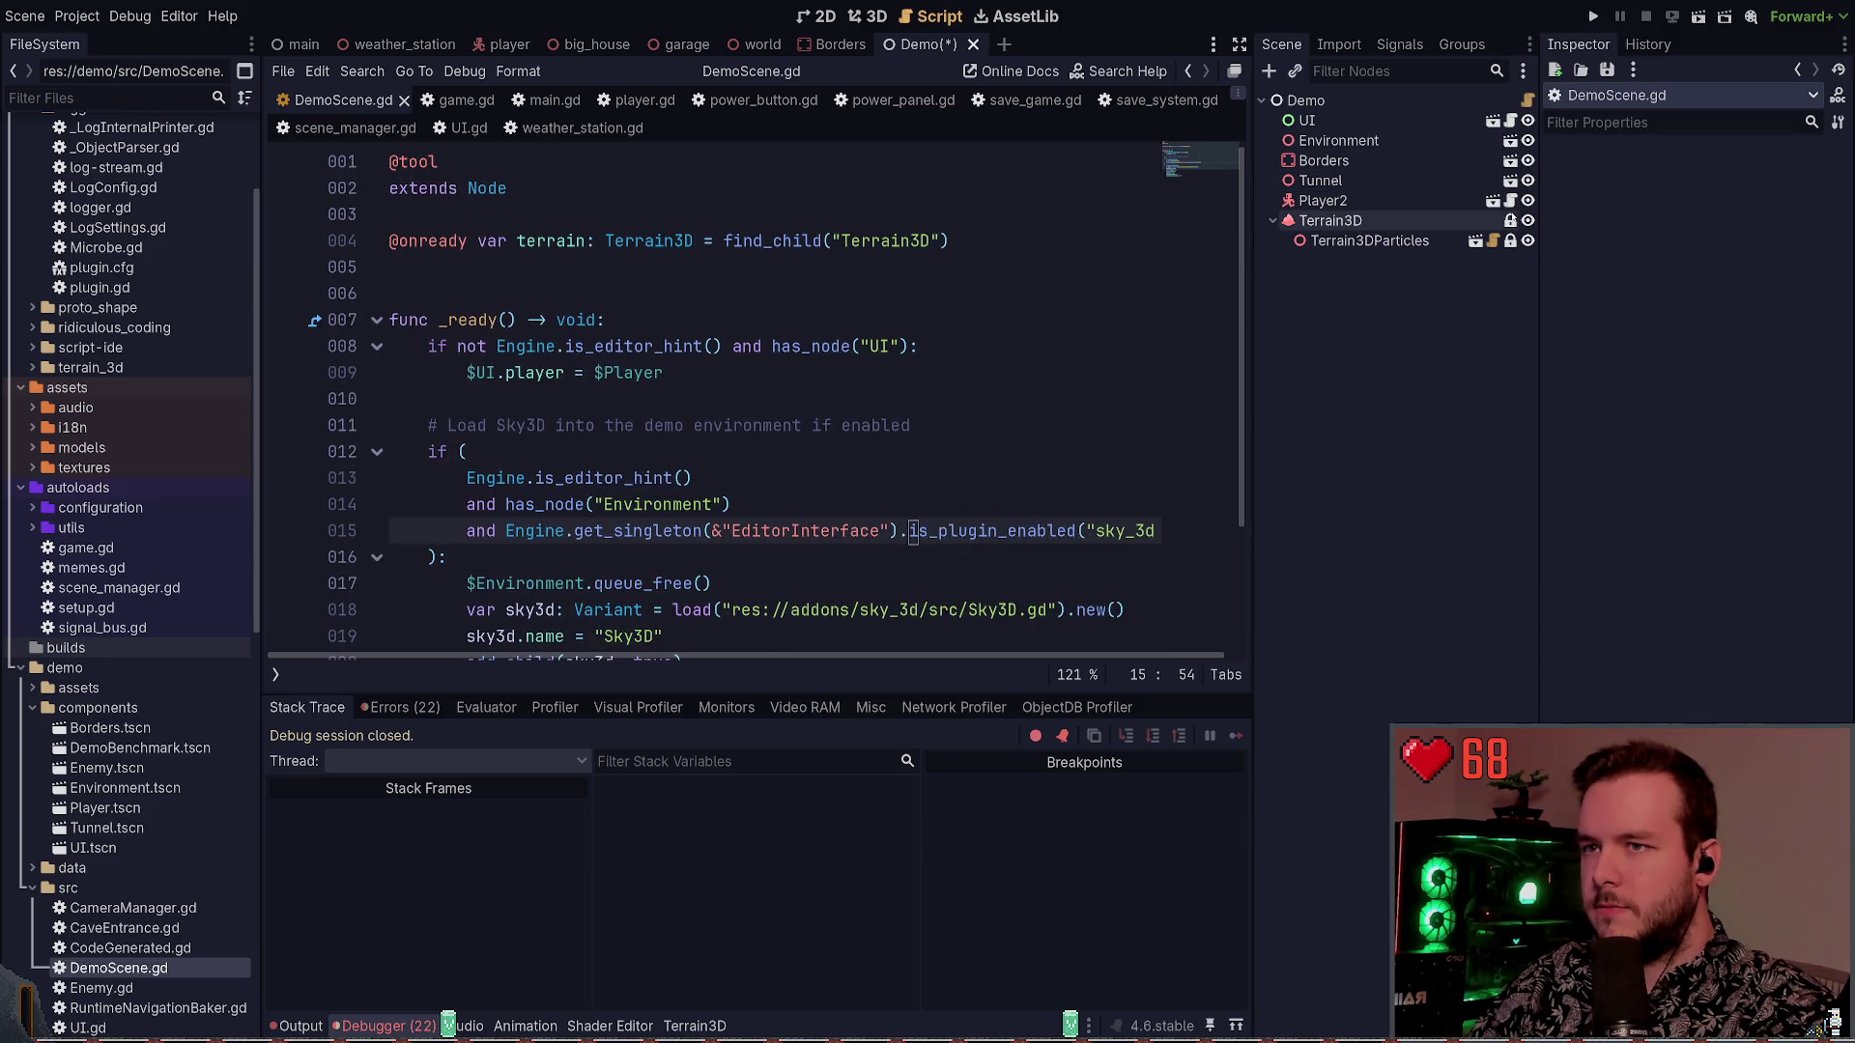
left_click(1593, 17)
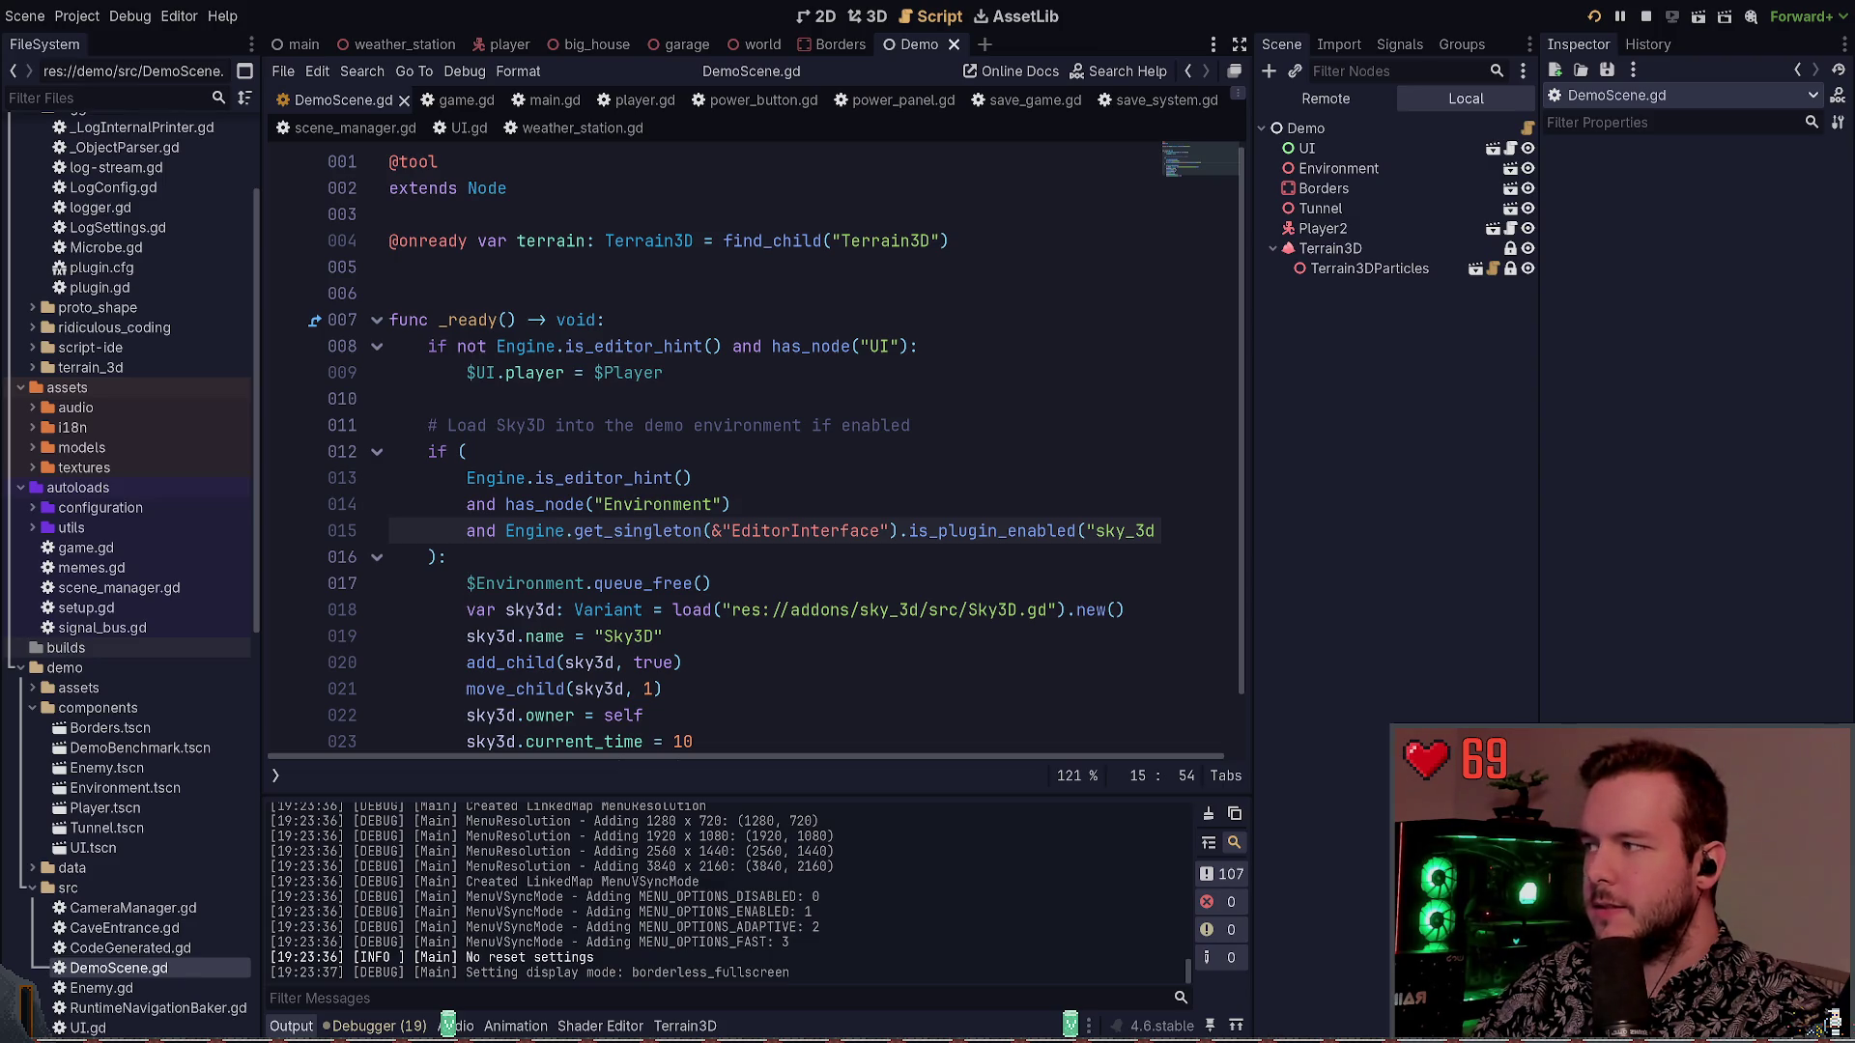
key("F8")
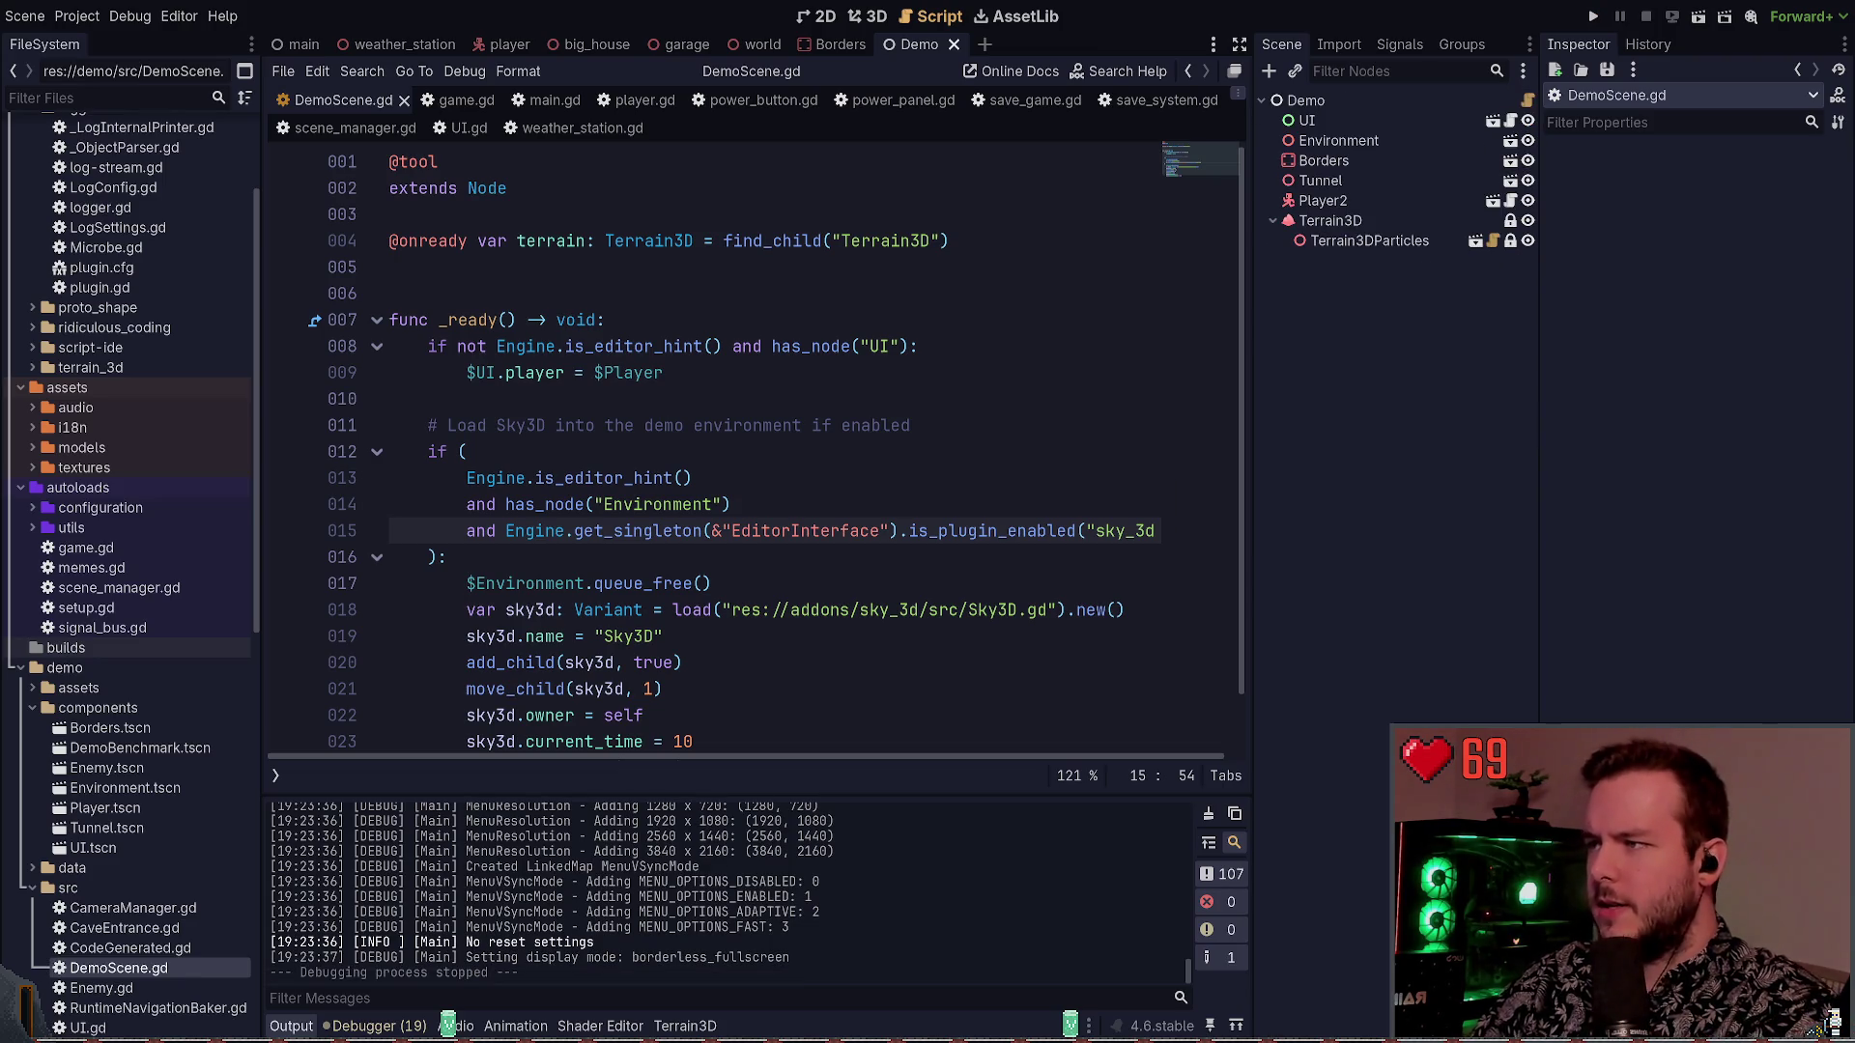
Switch to Neovim and start a project-wide text search
key("alt+Tab")
key("space")
key("f")
key("g")
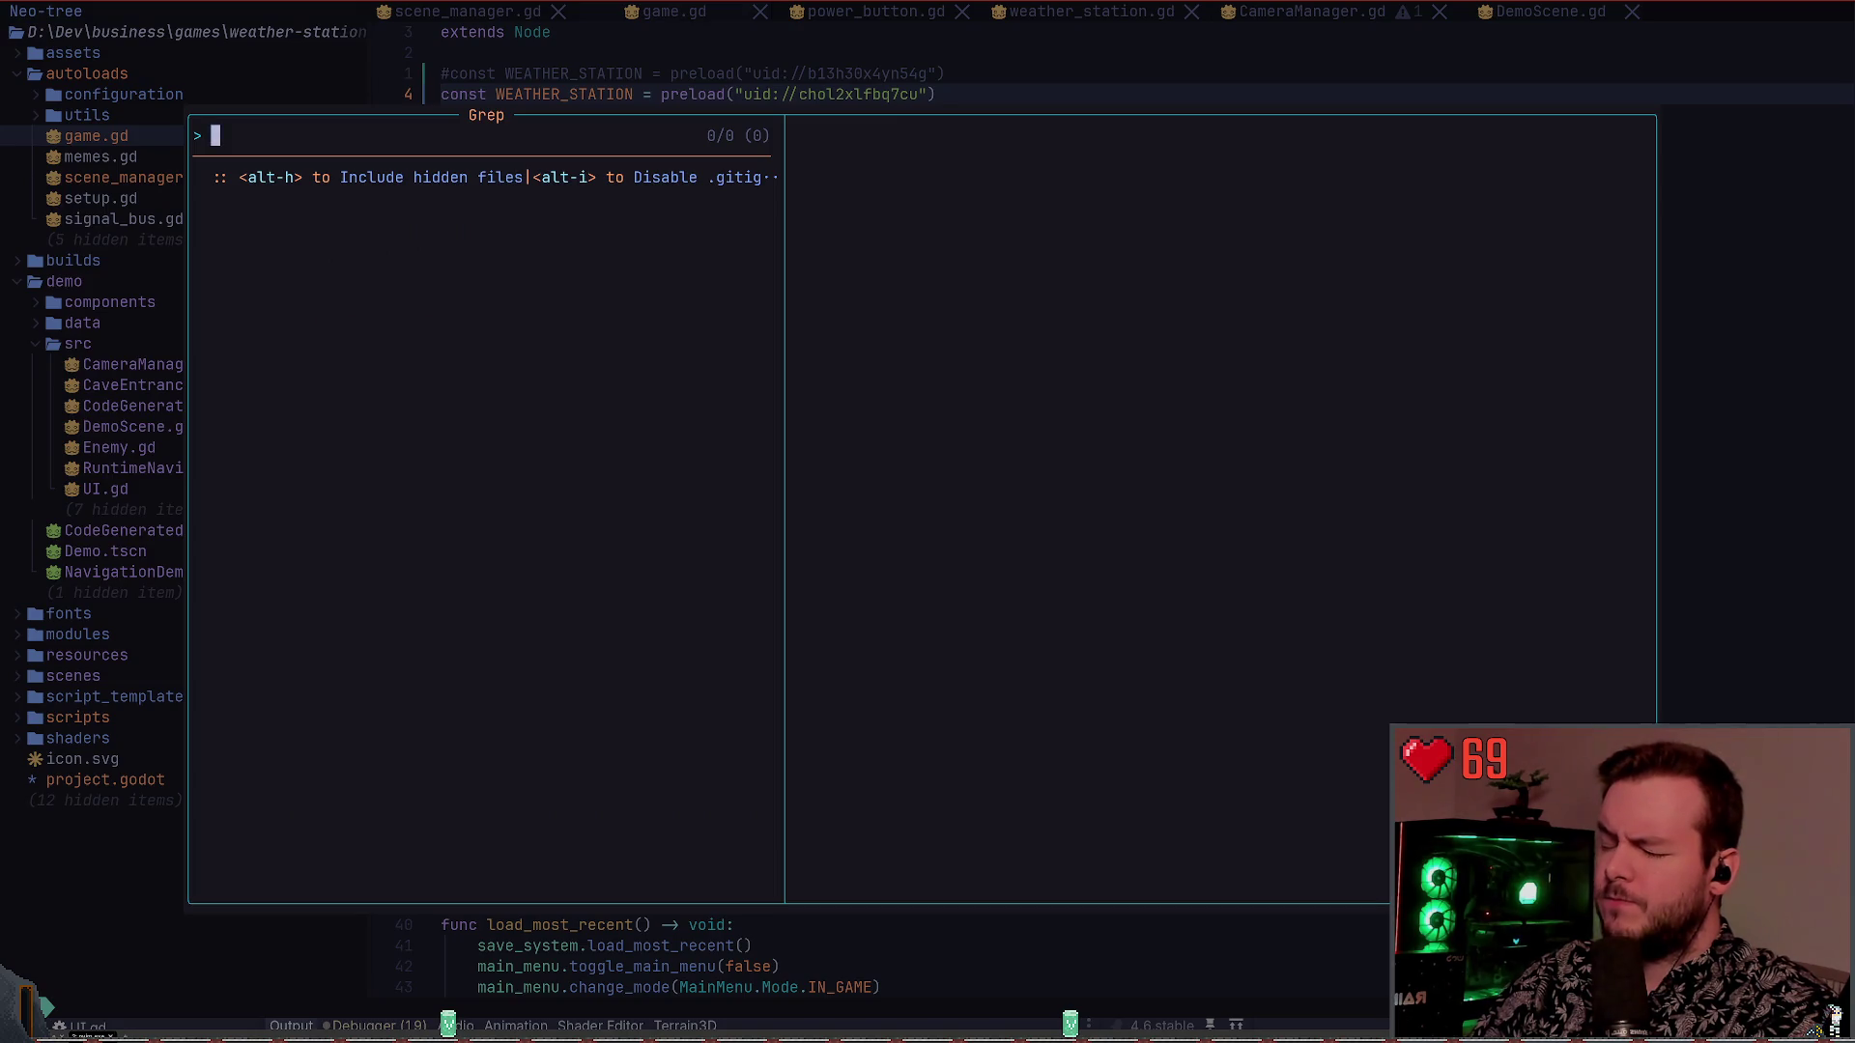
Grep the project for MOVE_SPEED and open the UI.gd line 14 match
type("MOVE_SPEED")
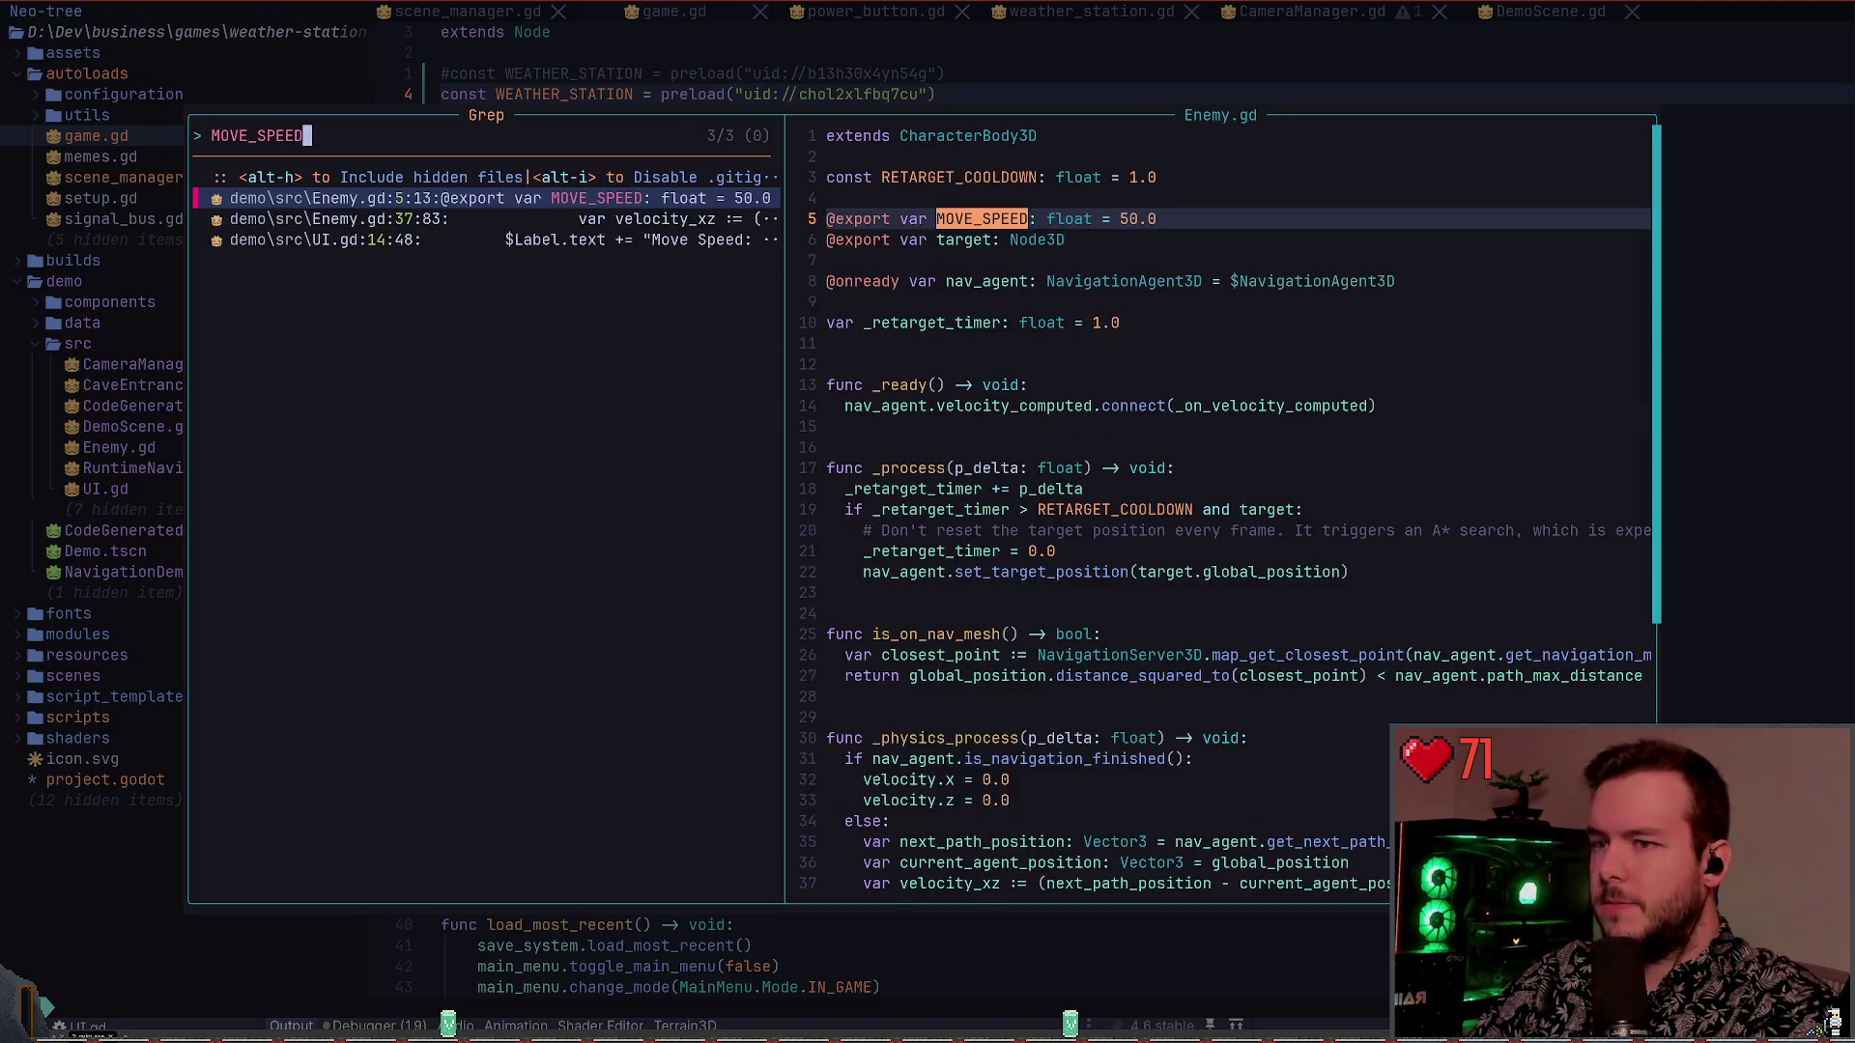
key("Return")
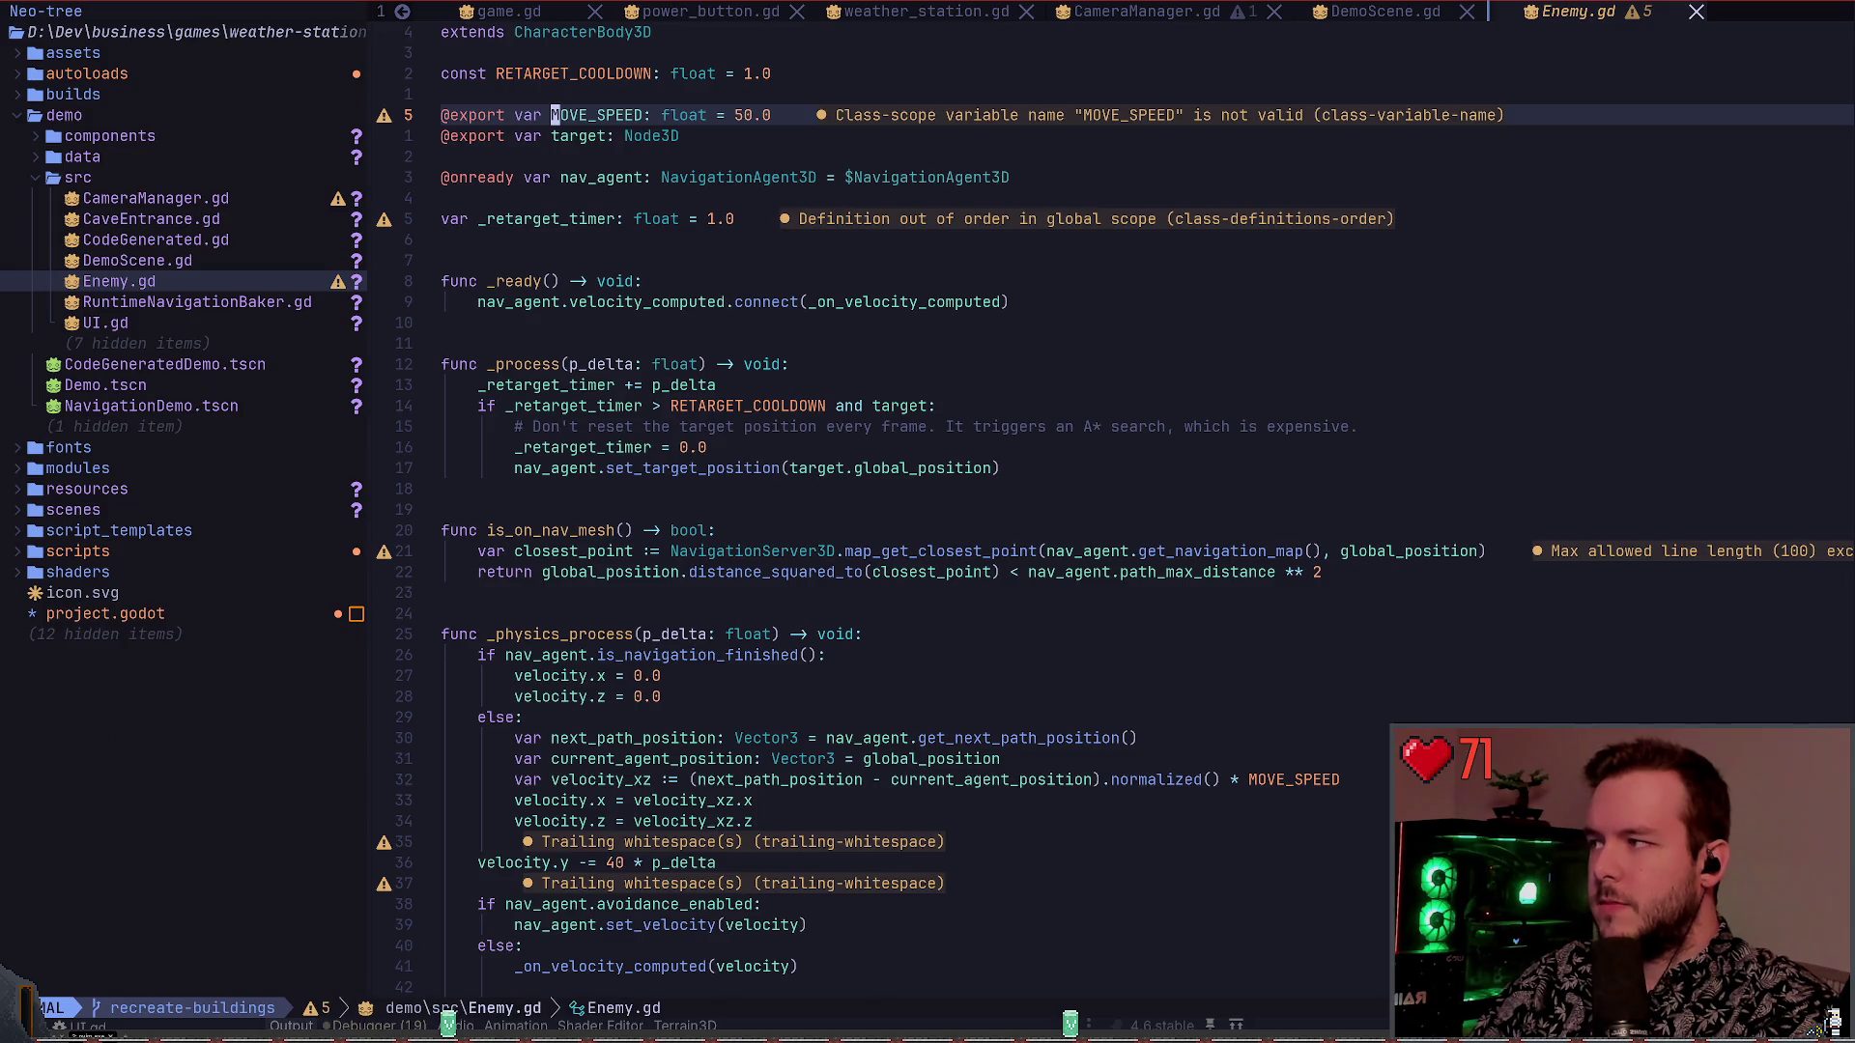
key("space")
type("fg")
type("MOVE_SPE")
type("ED")
key("Down")
key("Down")
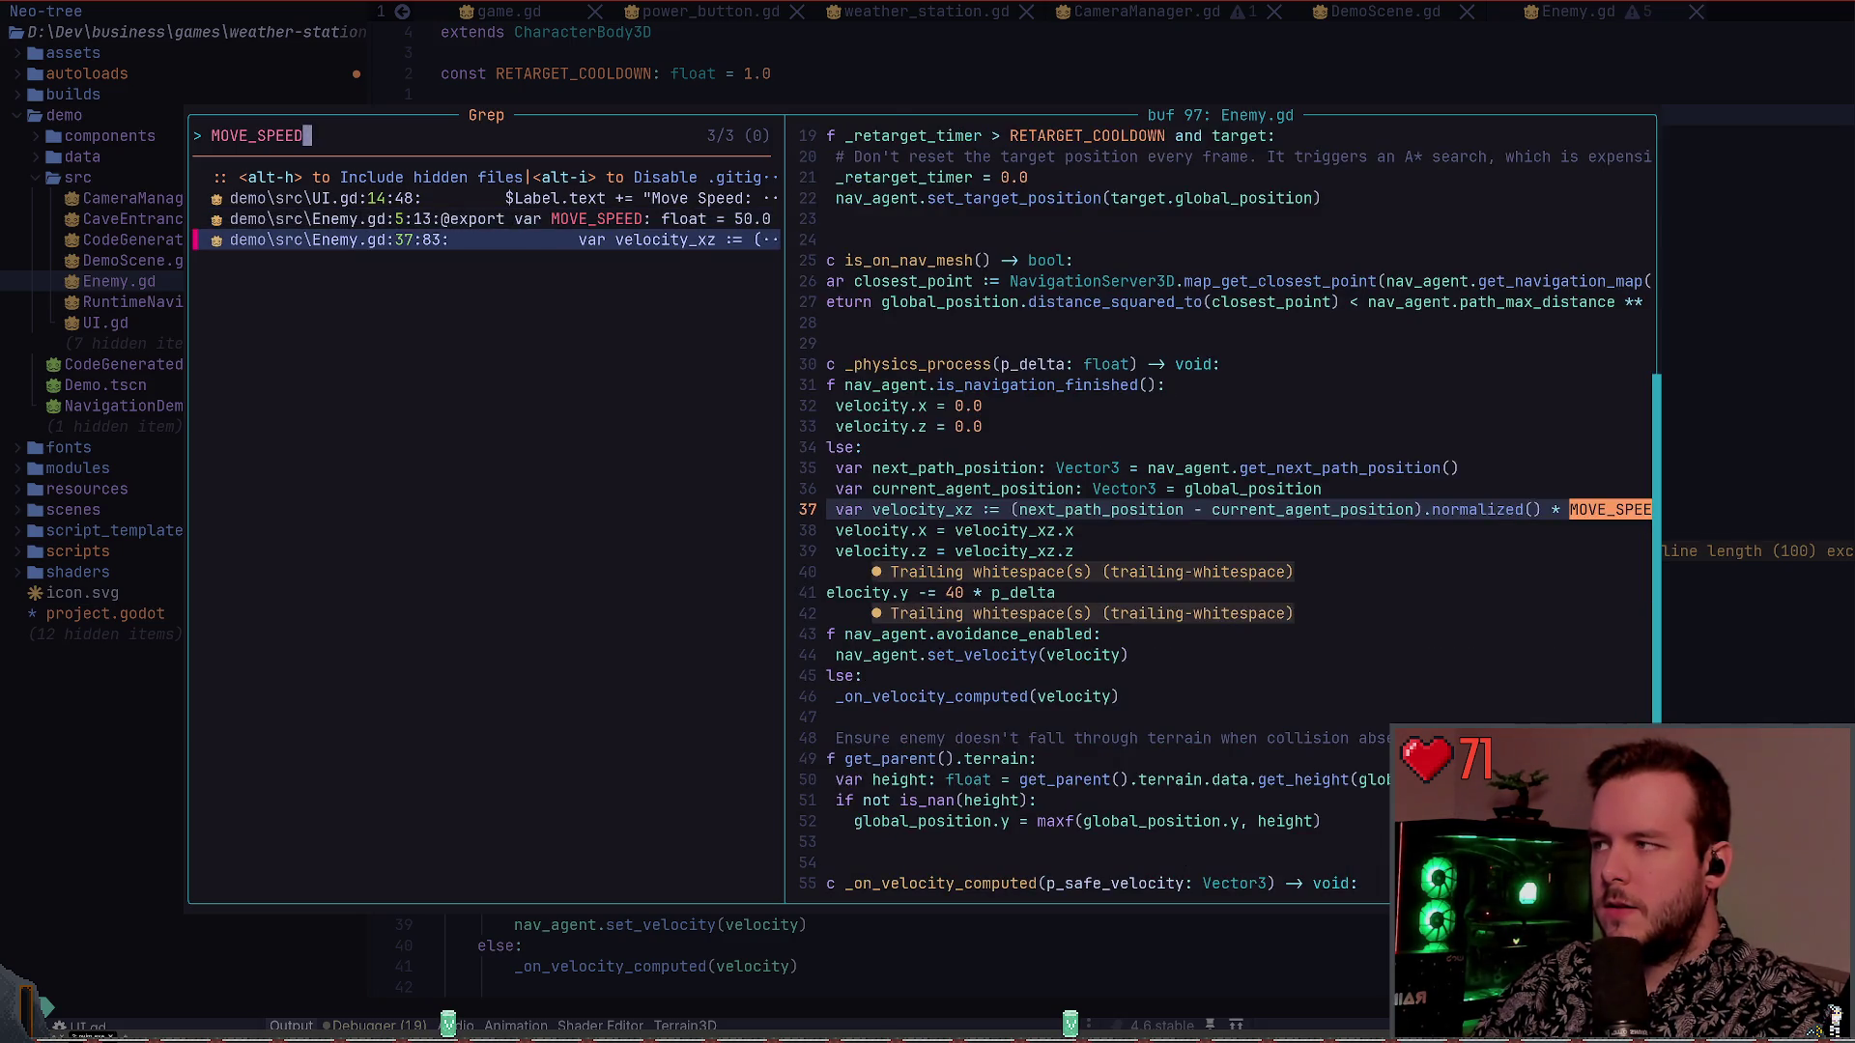
key("Up")
key("Up")
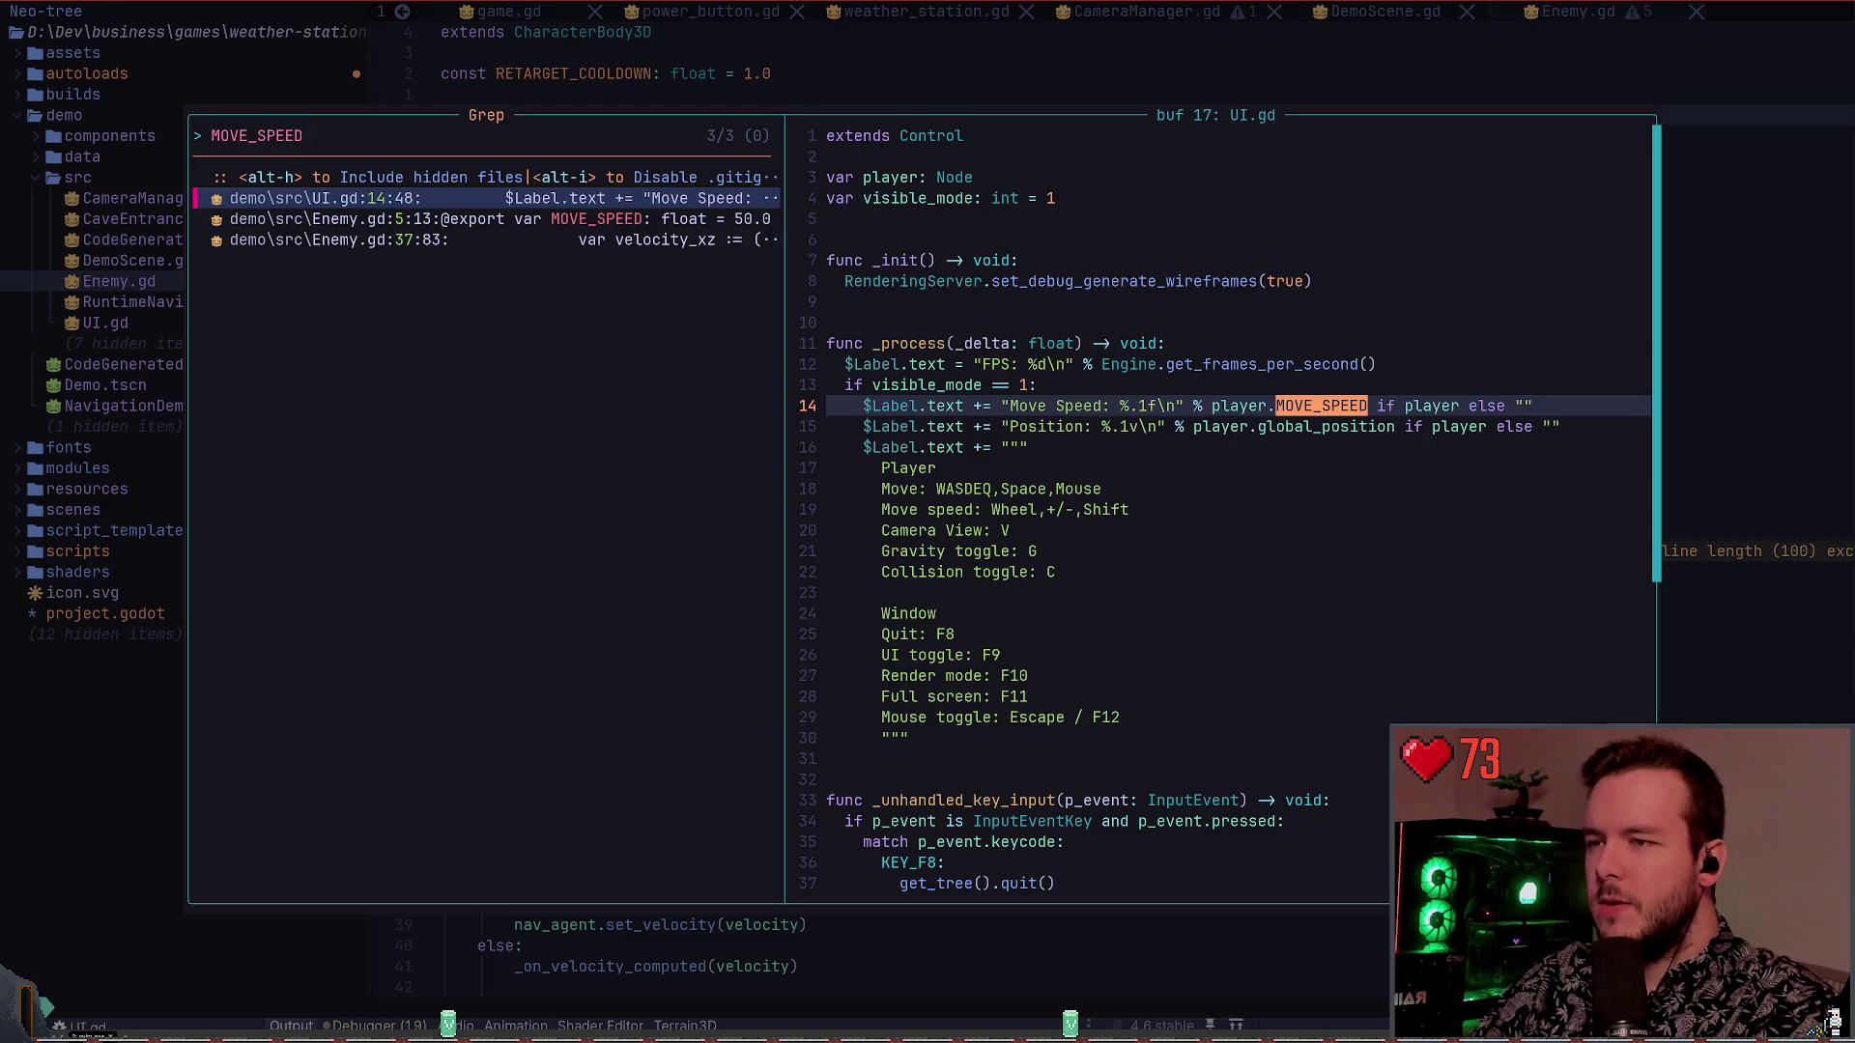
key("Return")
Change MOVE_SPEED to speed with ciw, save UI.gd with :w, and return to Godot
type("ciwspeed")
key("Escape")
key("colon")
key("Escape")
key("colon")
type("w")
key("Return")
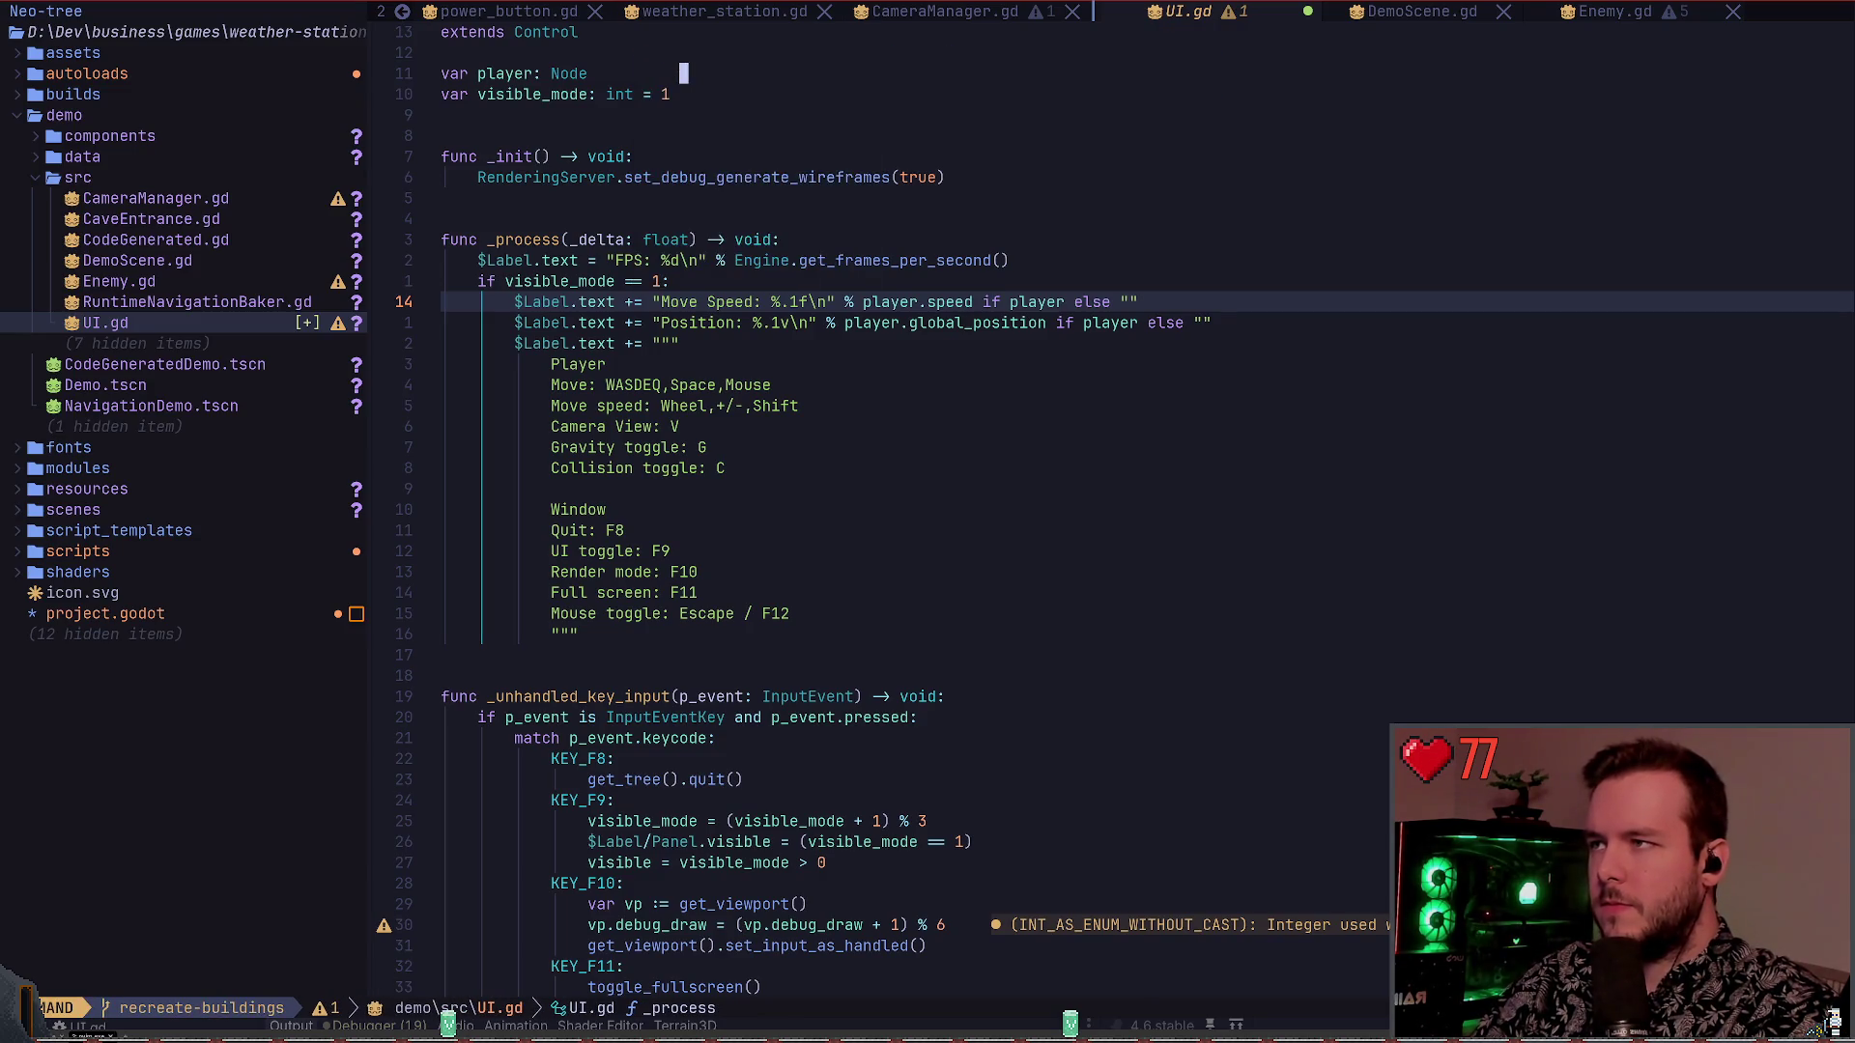
key("alt+Tab")
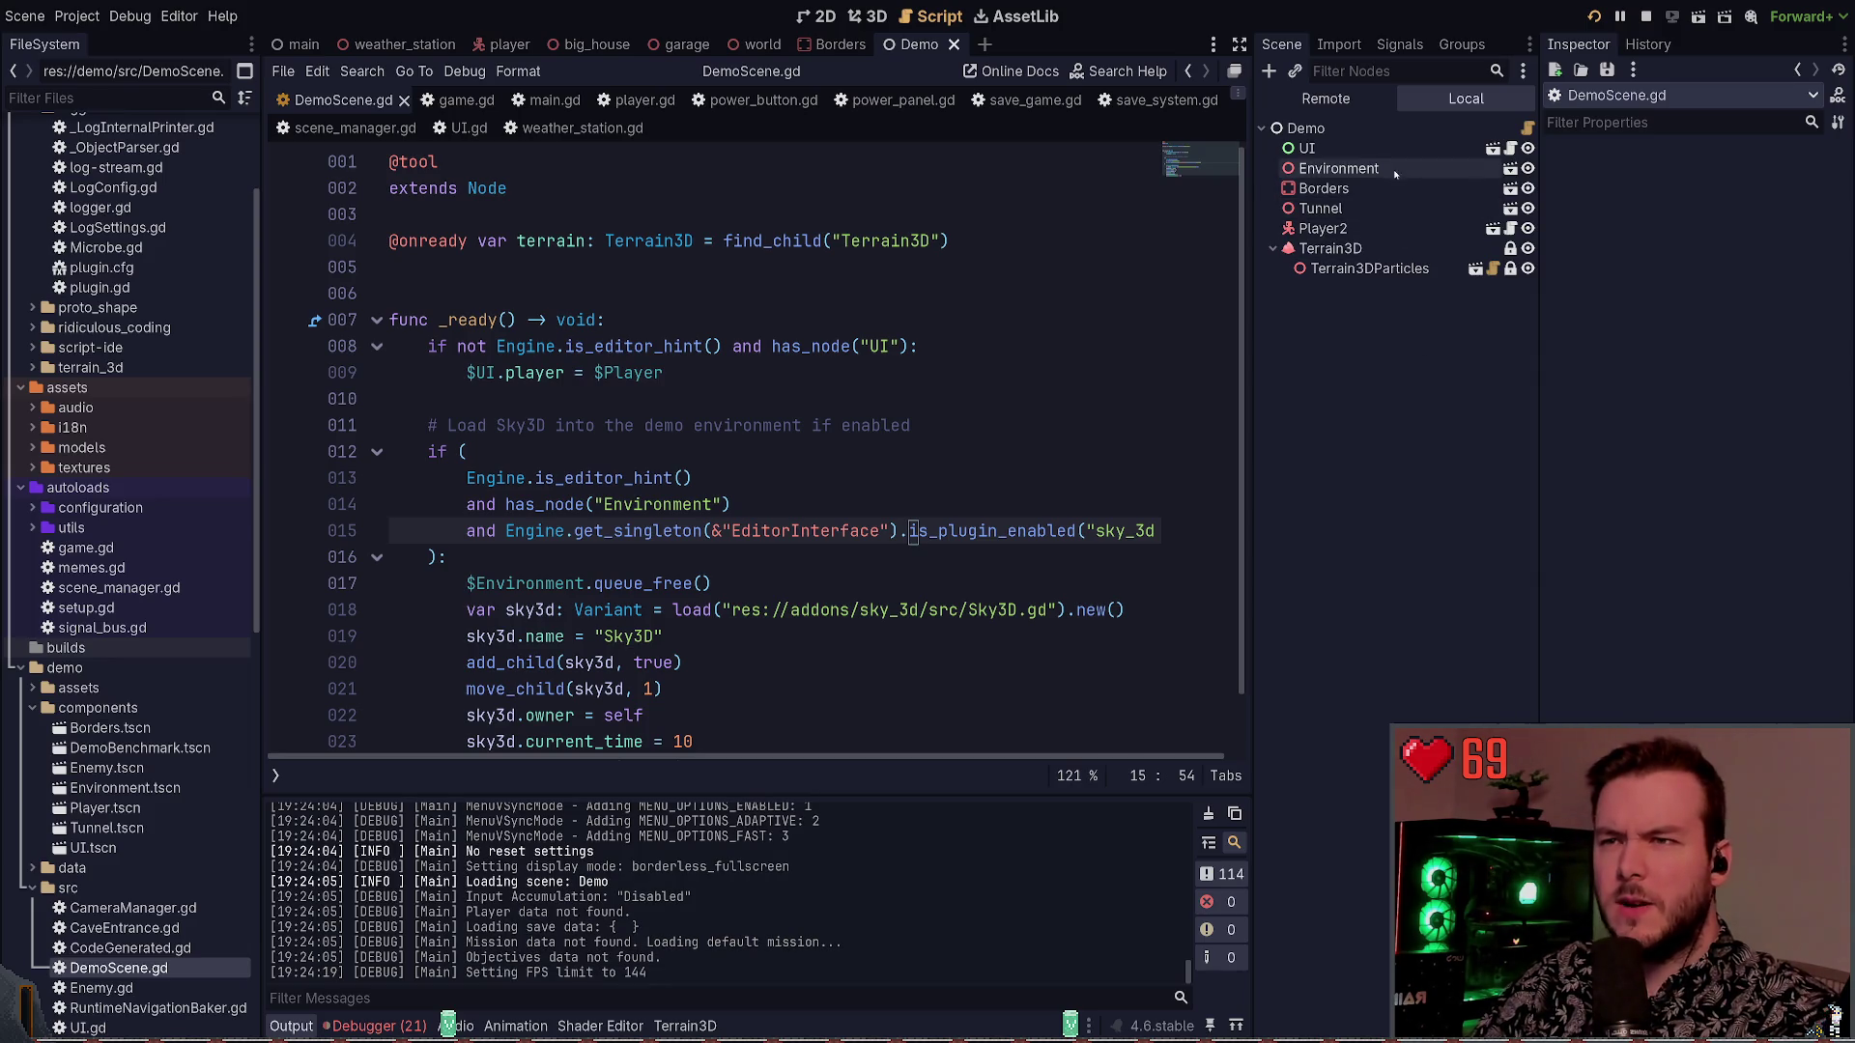
Set the UI node's Mouse Filter to Ignore in the Inspector and save with Ctrl+S
left_click(1306, 148)
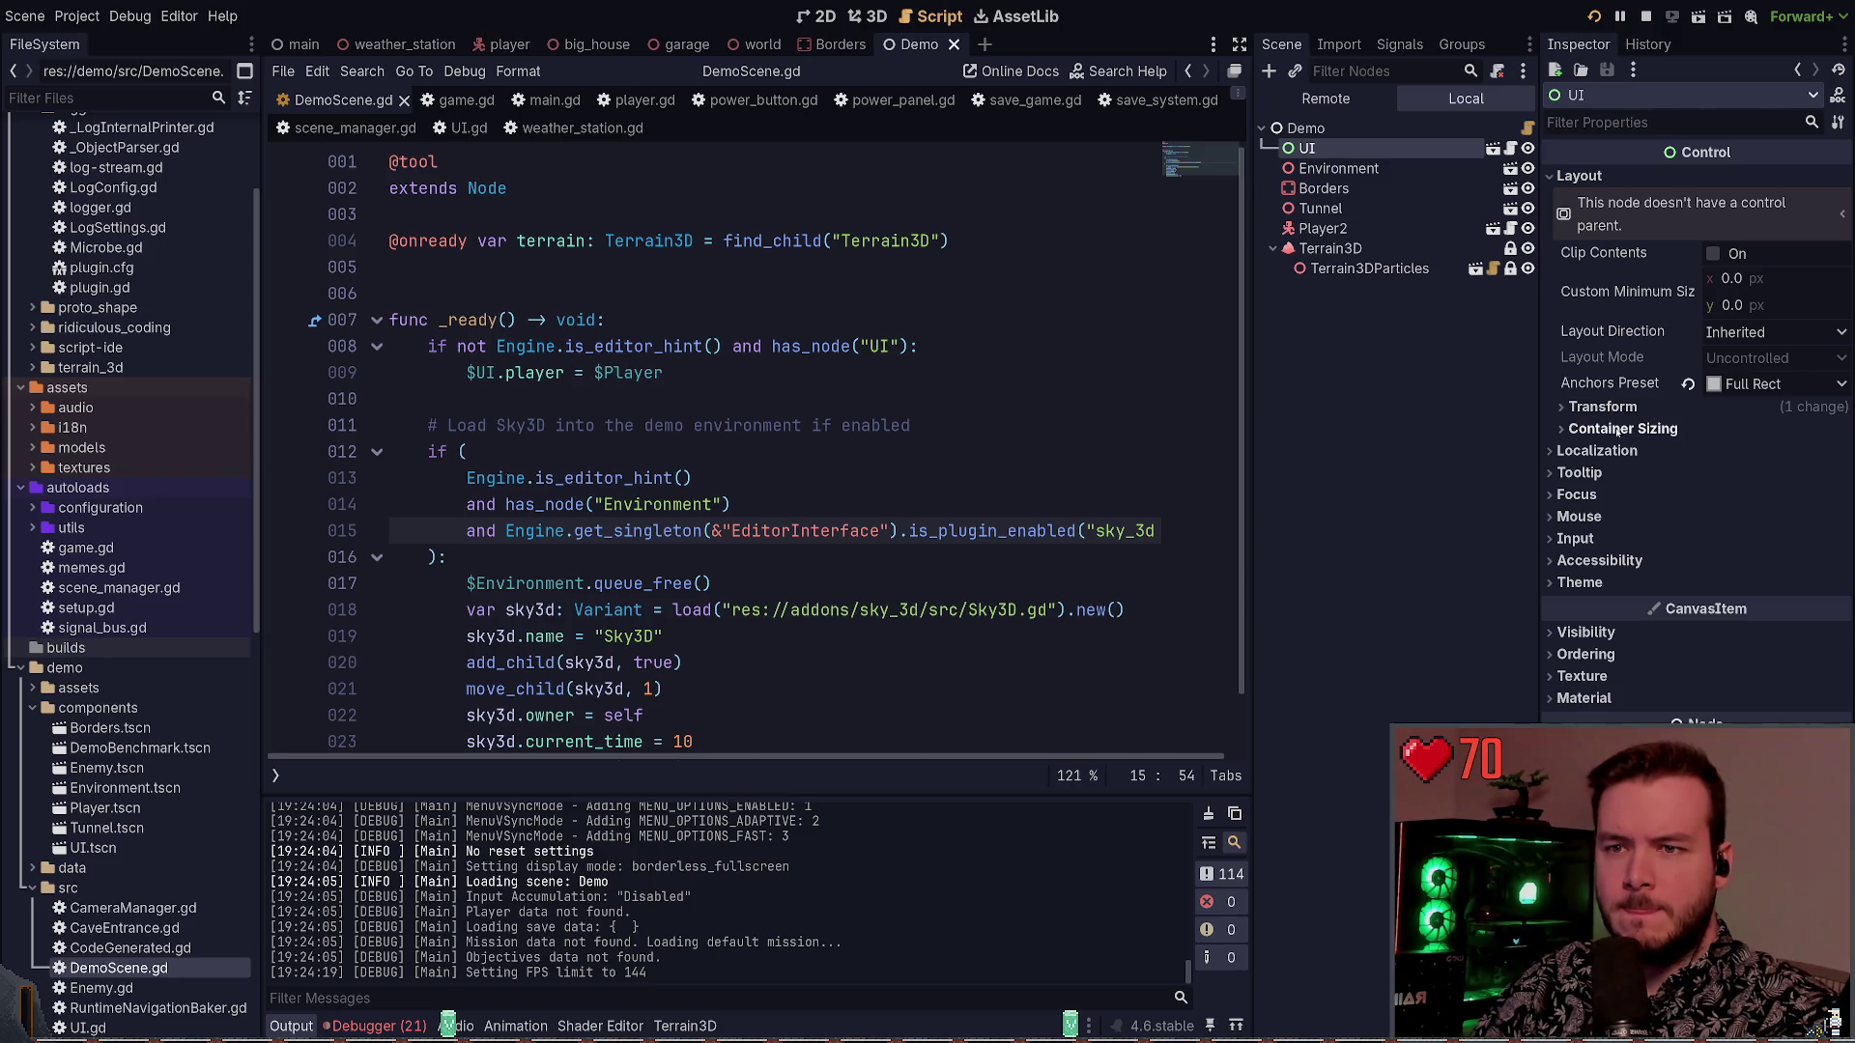
left_click(1578, 175)
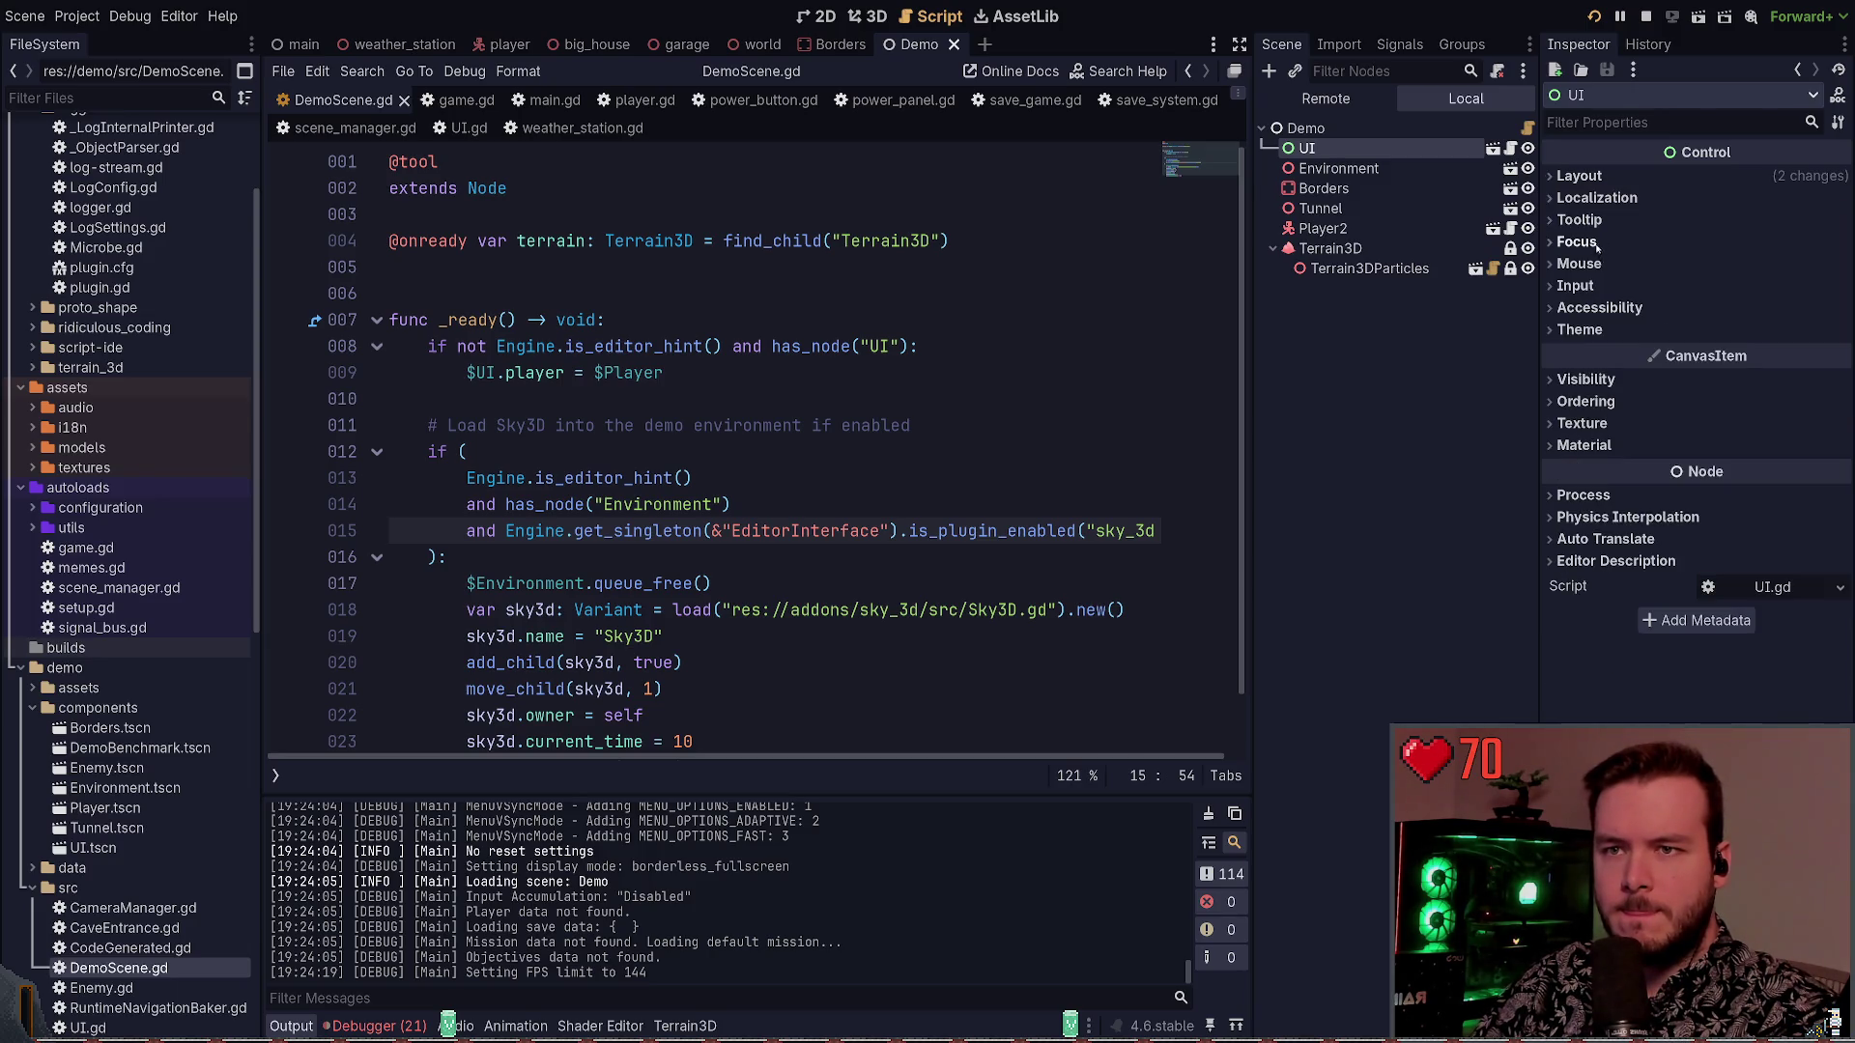
left_click(1578, 263)
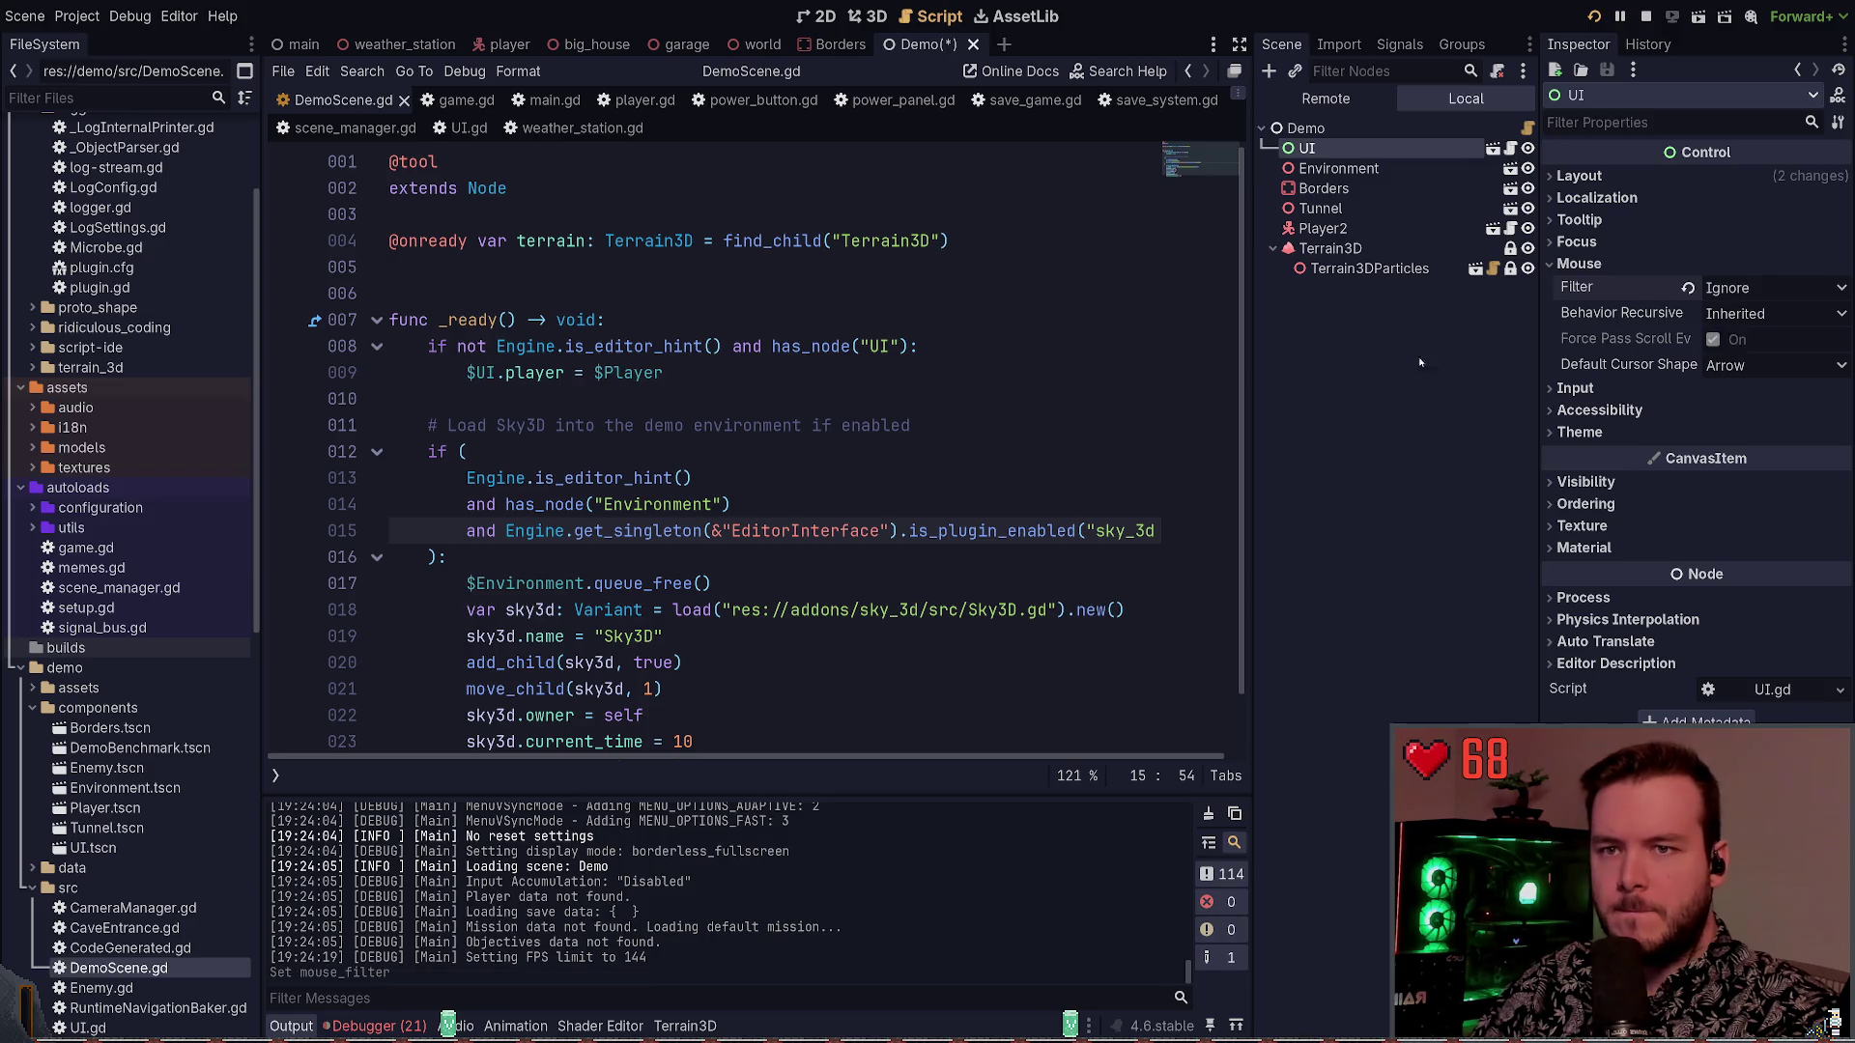
key("ctrl+s")
left_click(1441, 327)
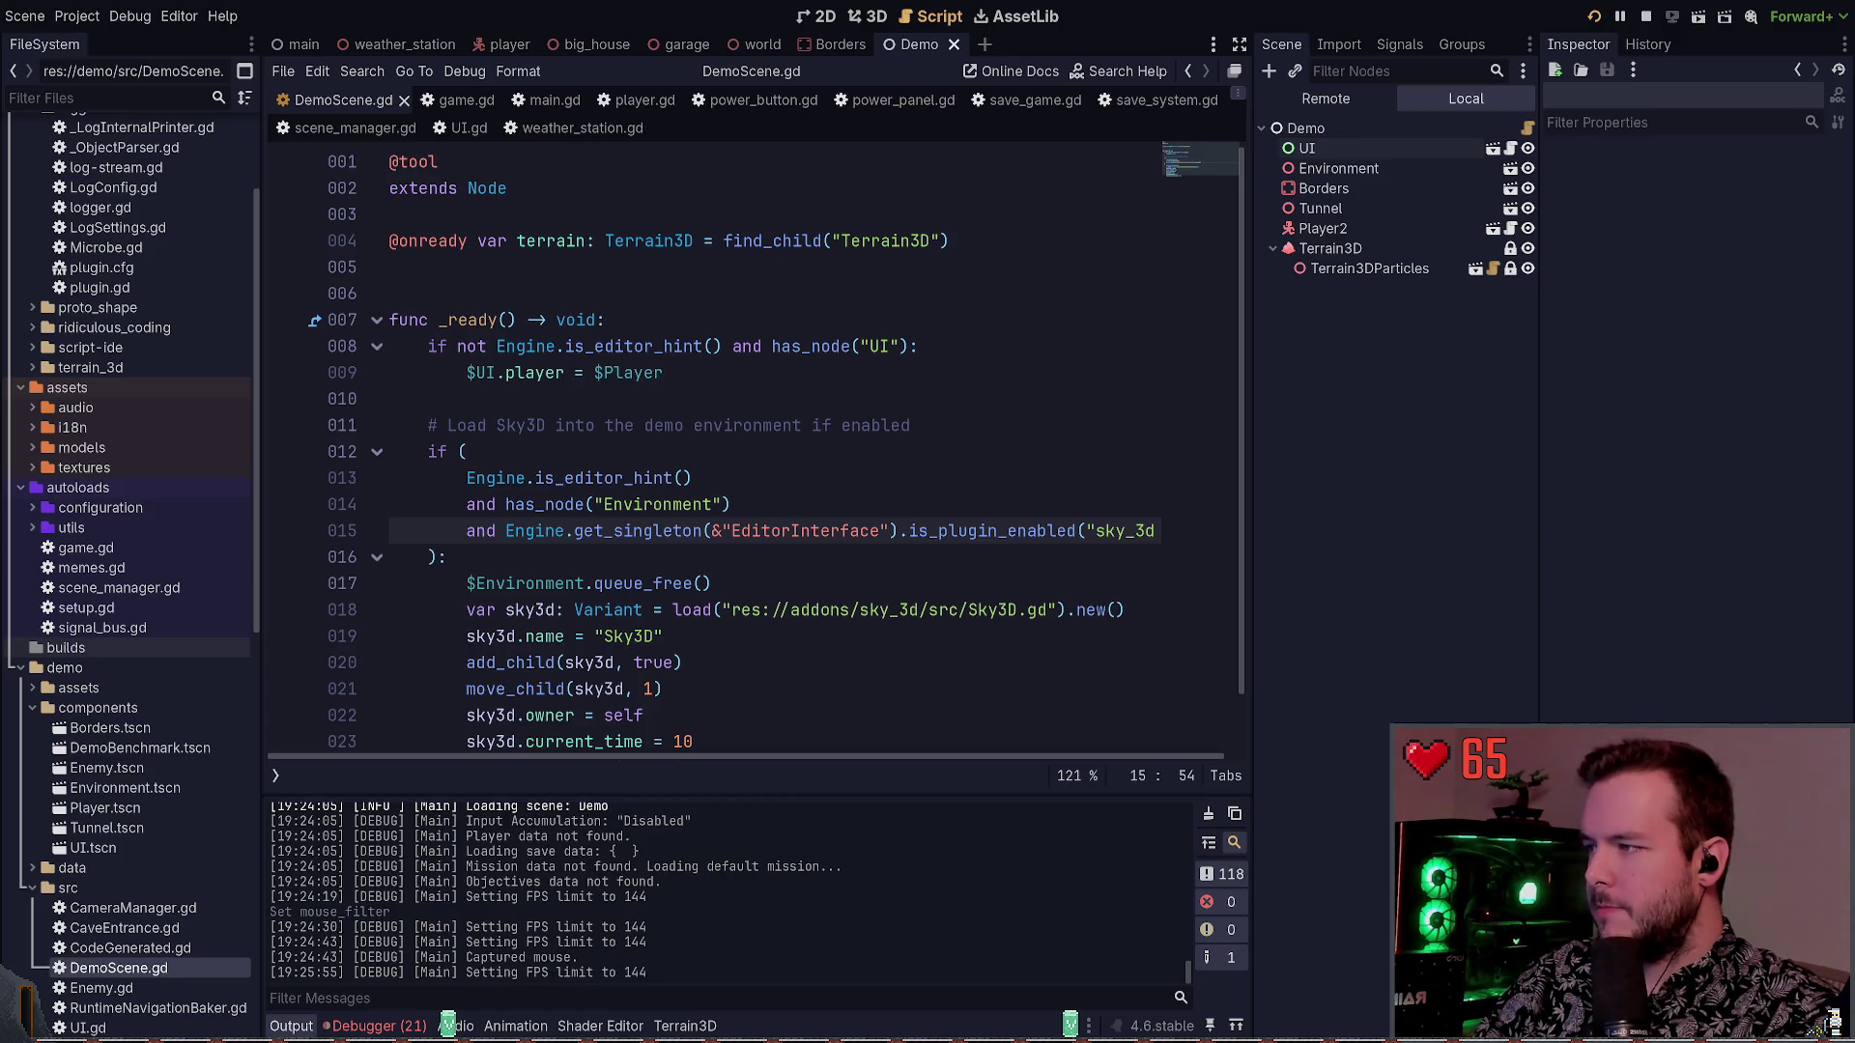
Stop the game with F8, relaunch it with F5, and continue past the main menu
key("F8")
key("F5")
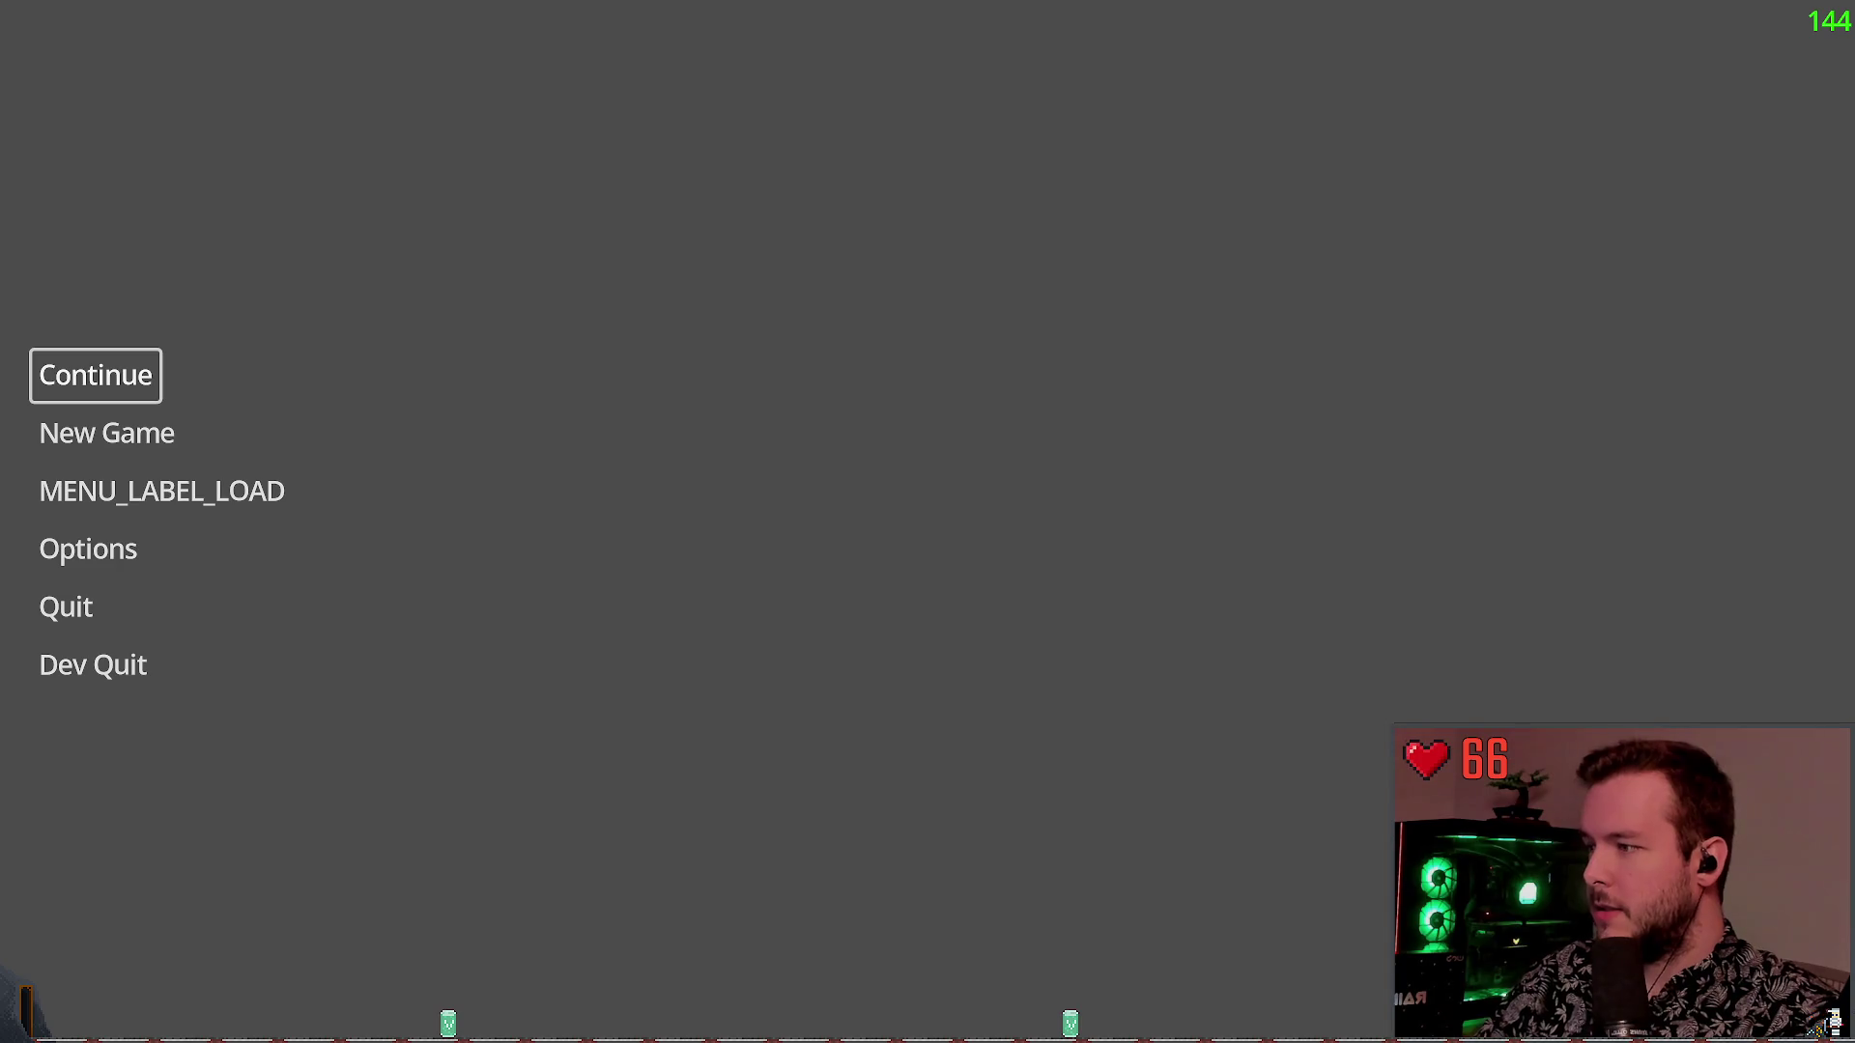
key("Return")
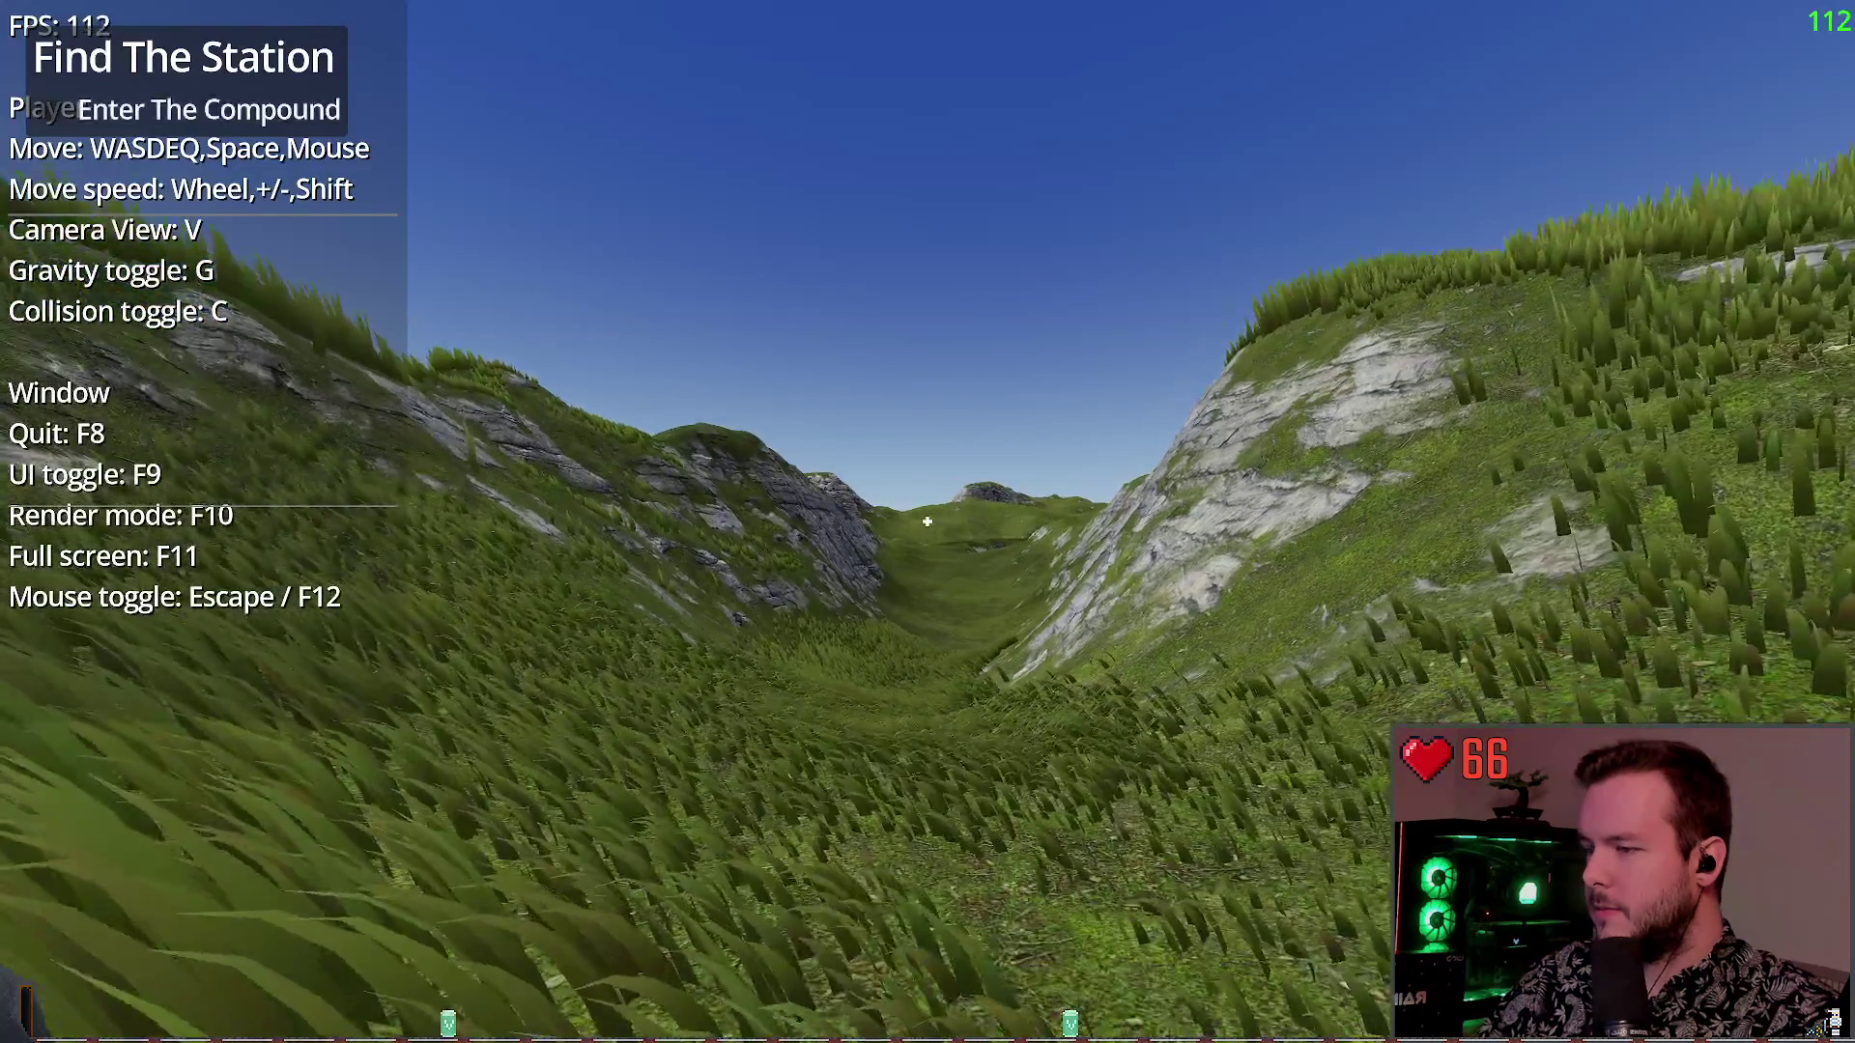
Walk forward through the grassy valley, toggling the controls help panel with F9 and the pause menu
key("w")
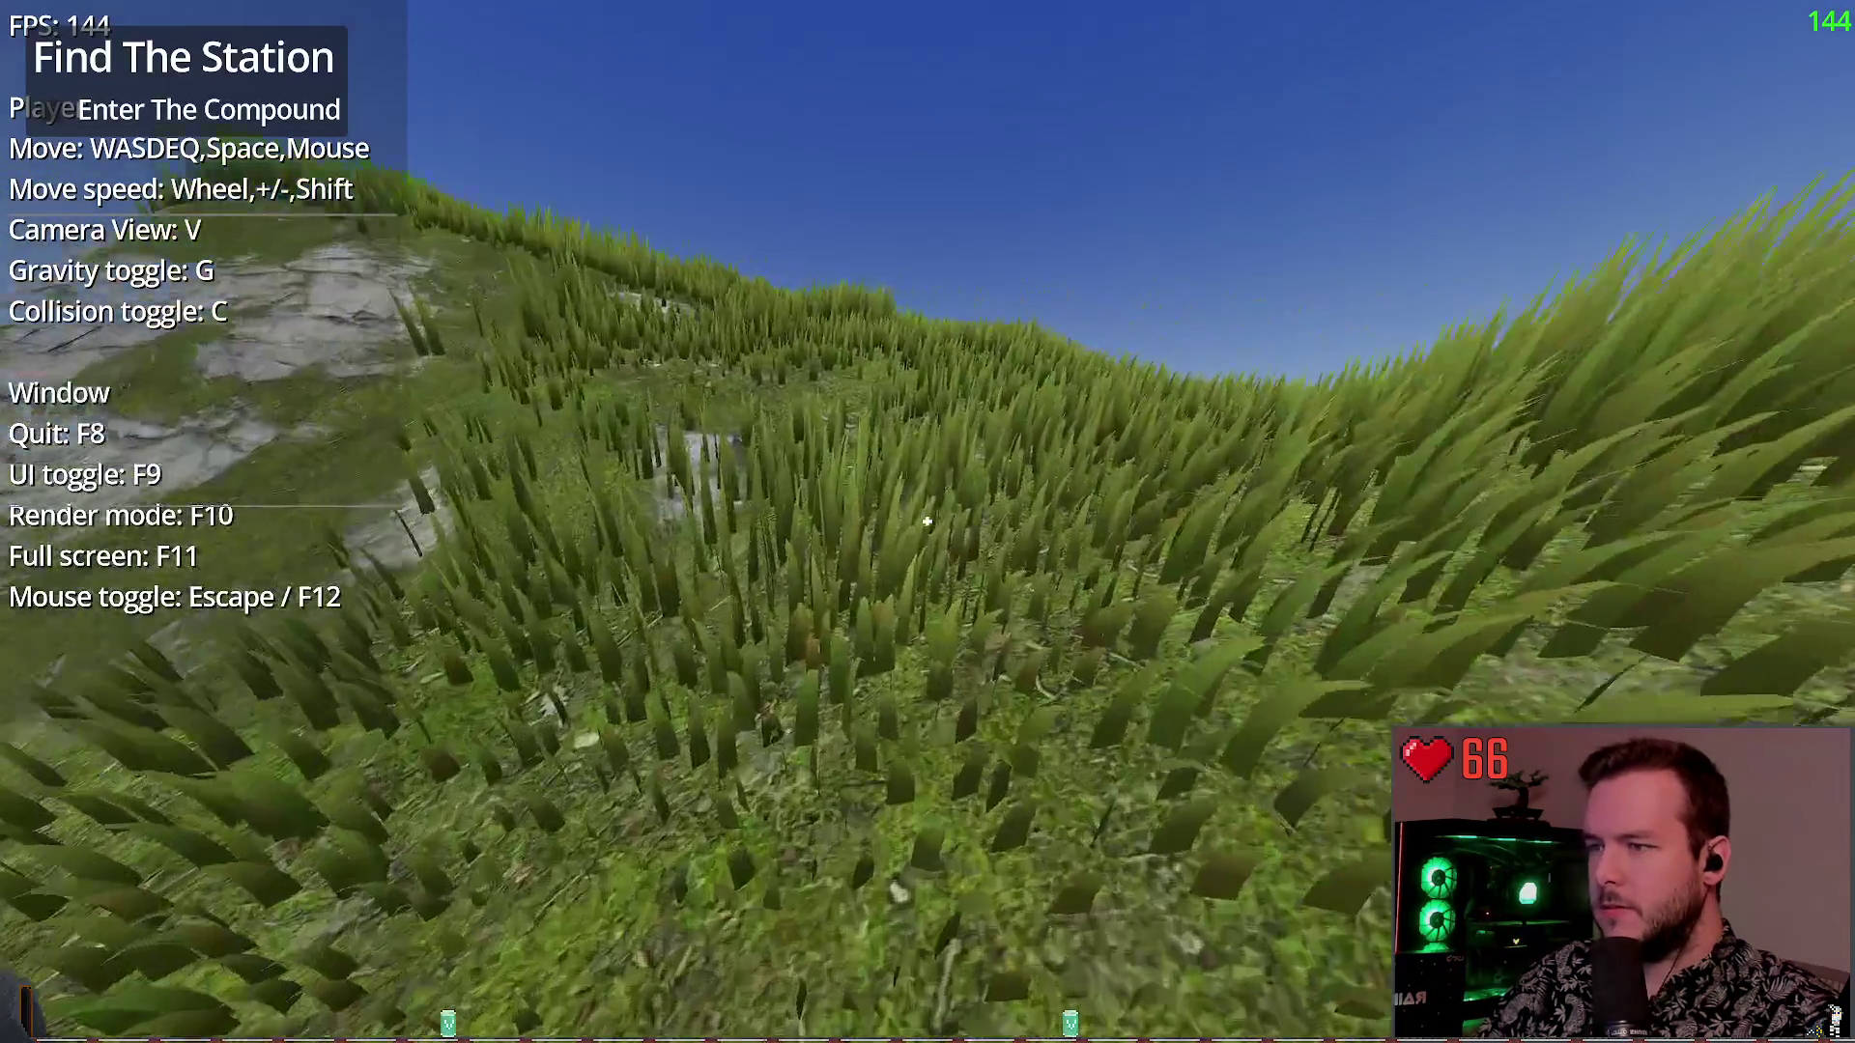
key("w")
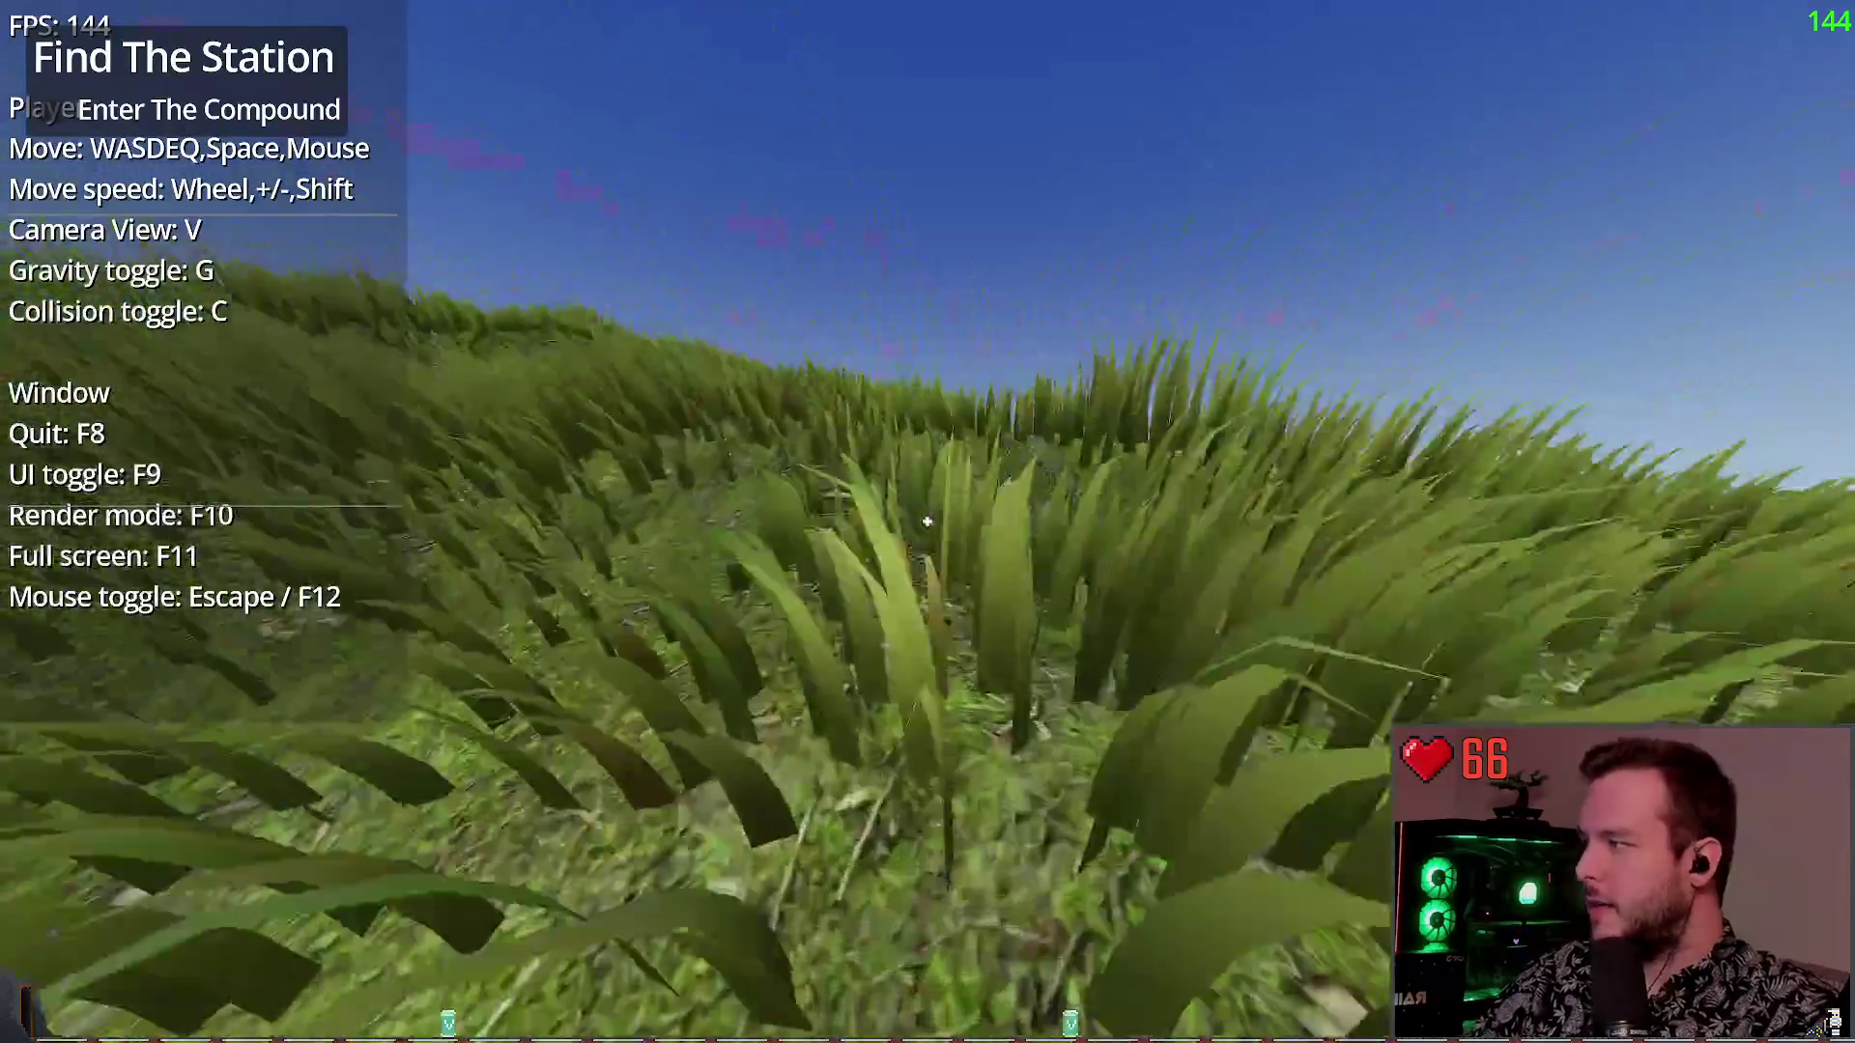
key("w")
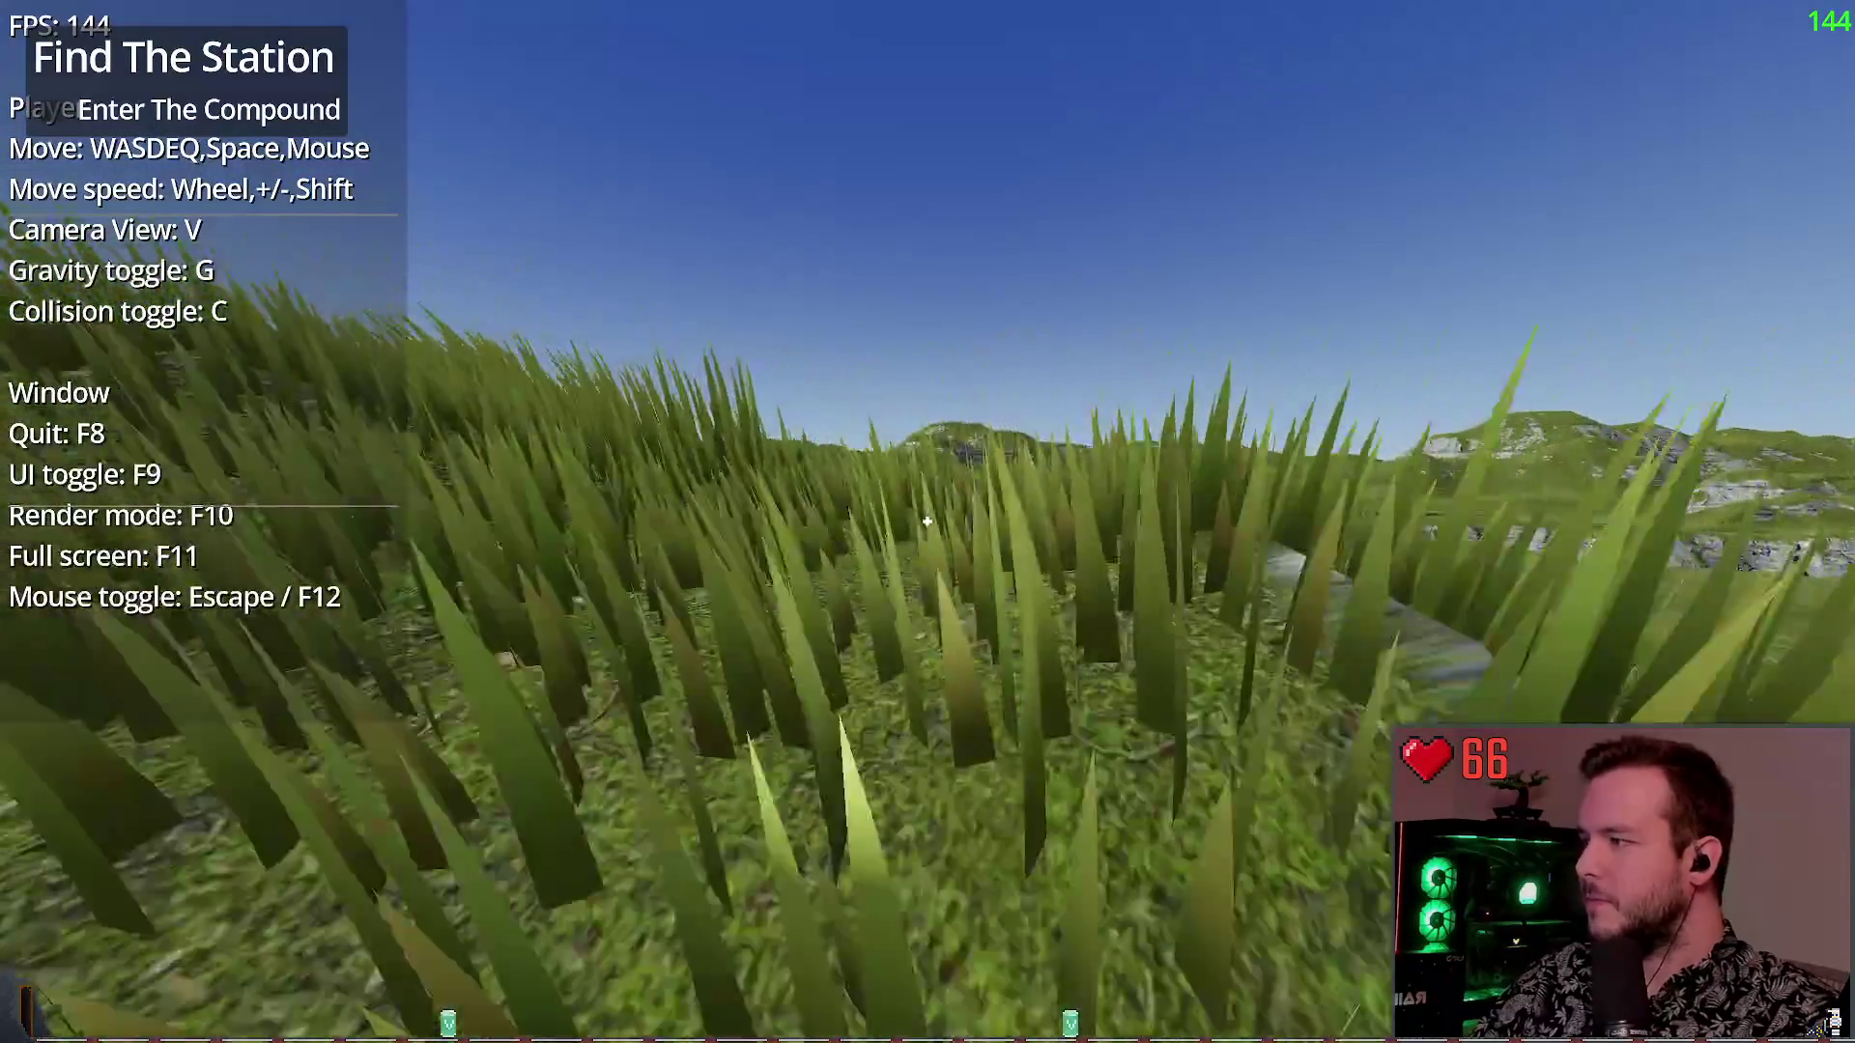
key("w")
key("F9")
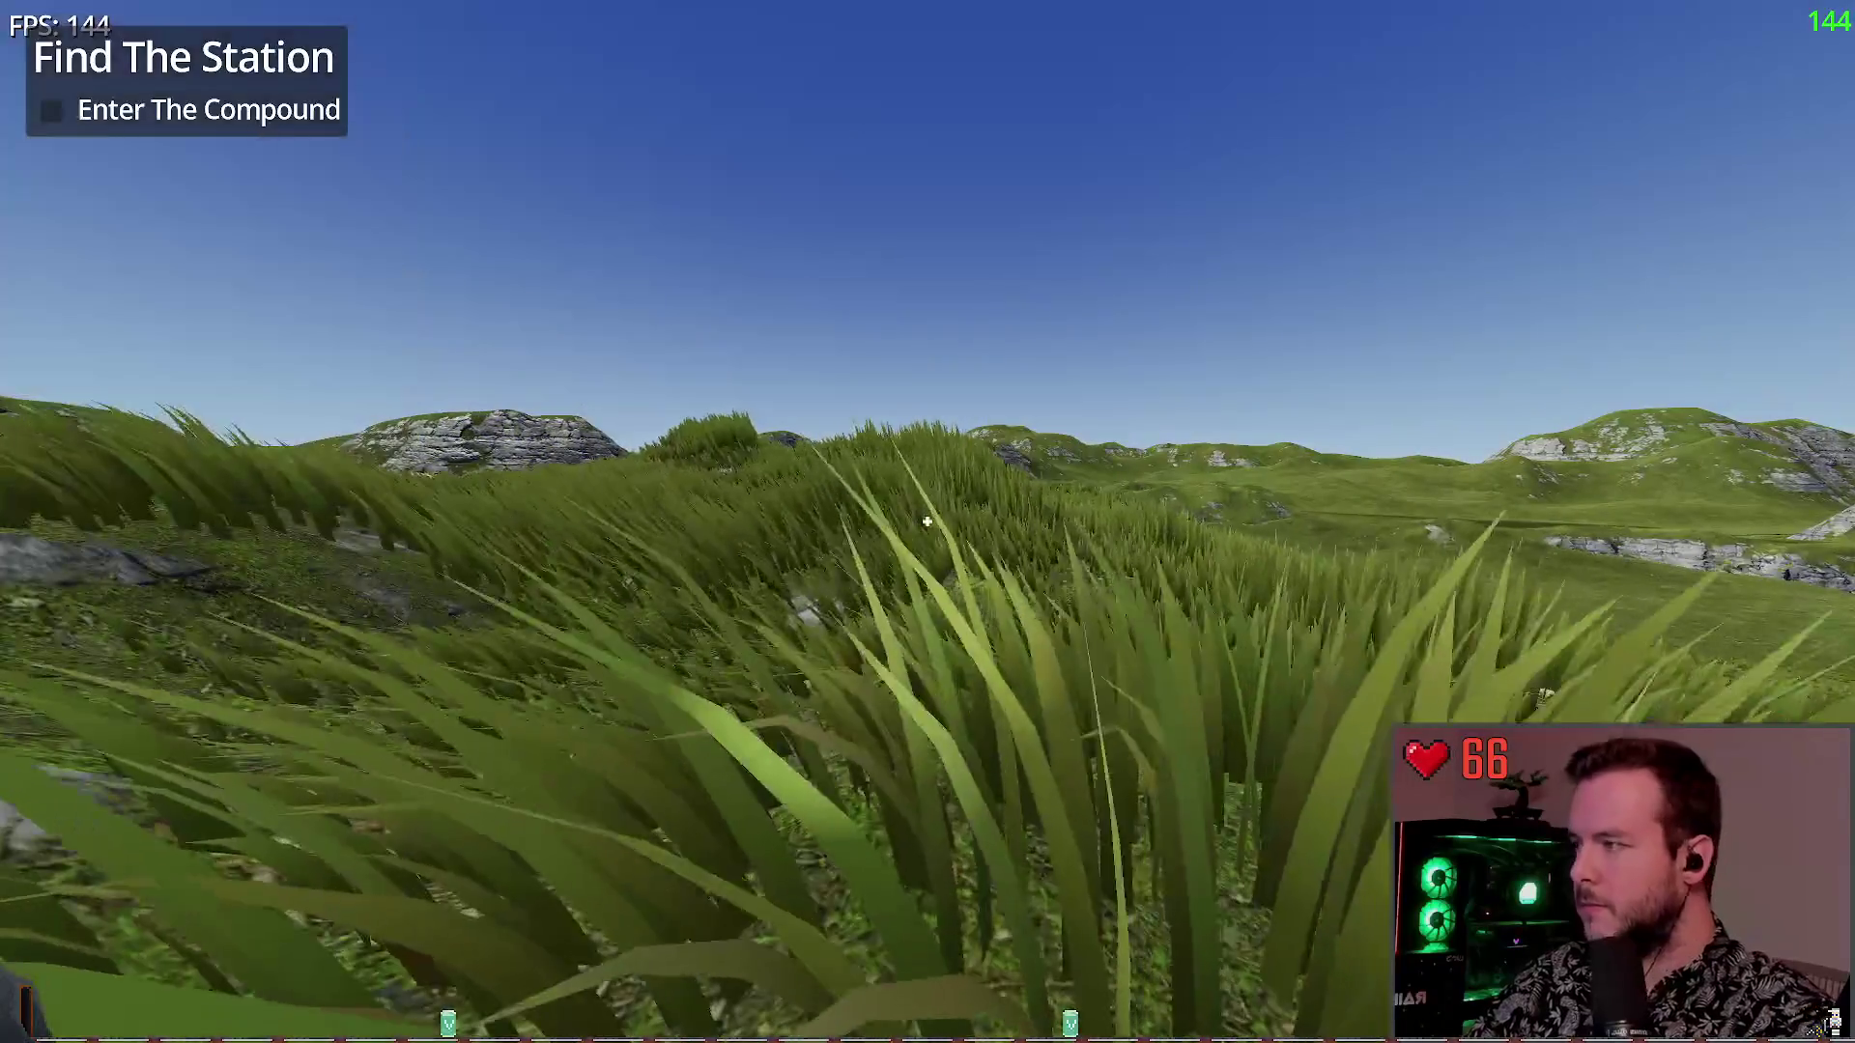
key("w")
key("F9")
key("F9")
key("F9")
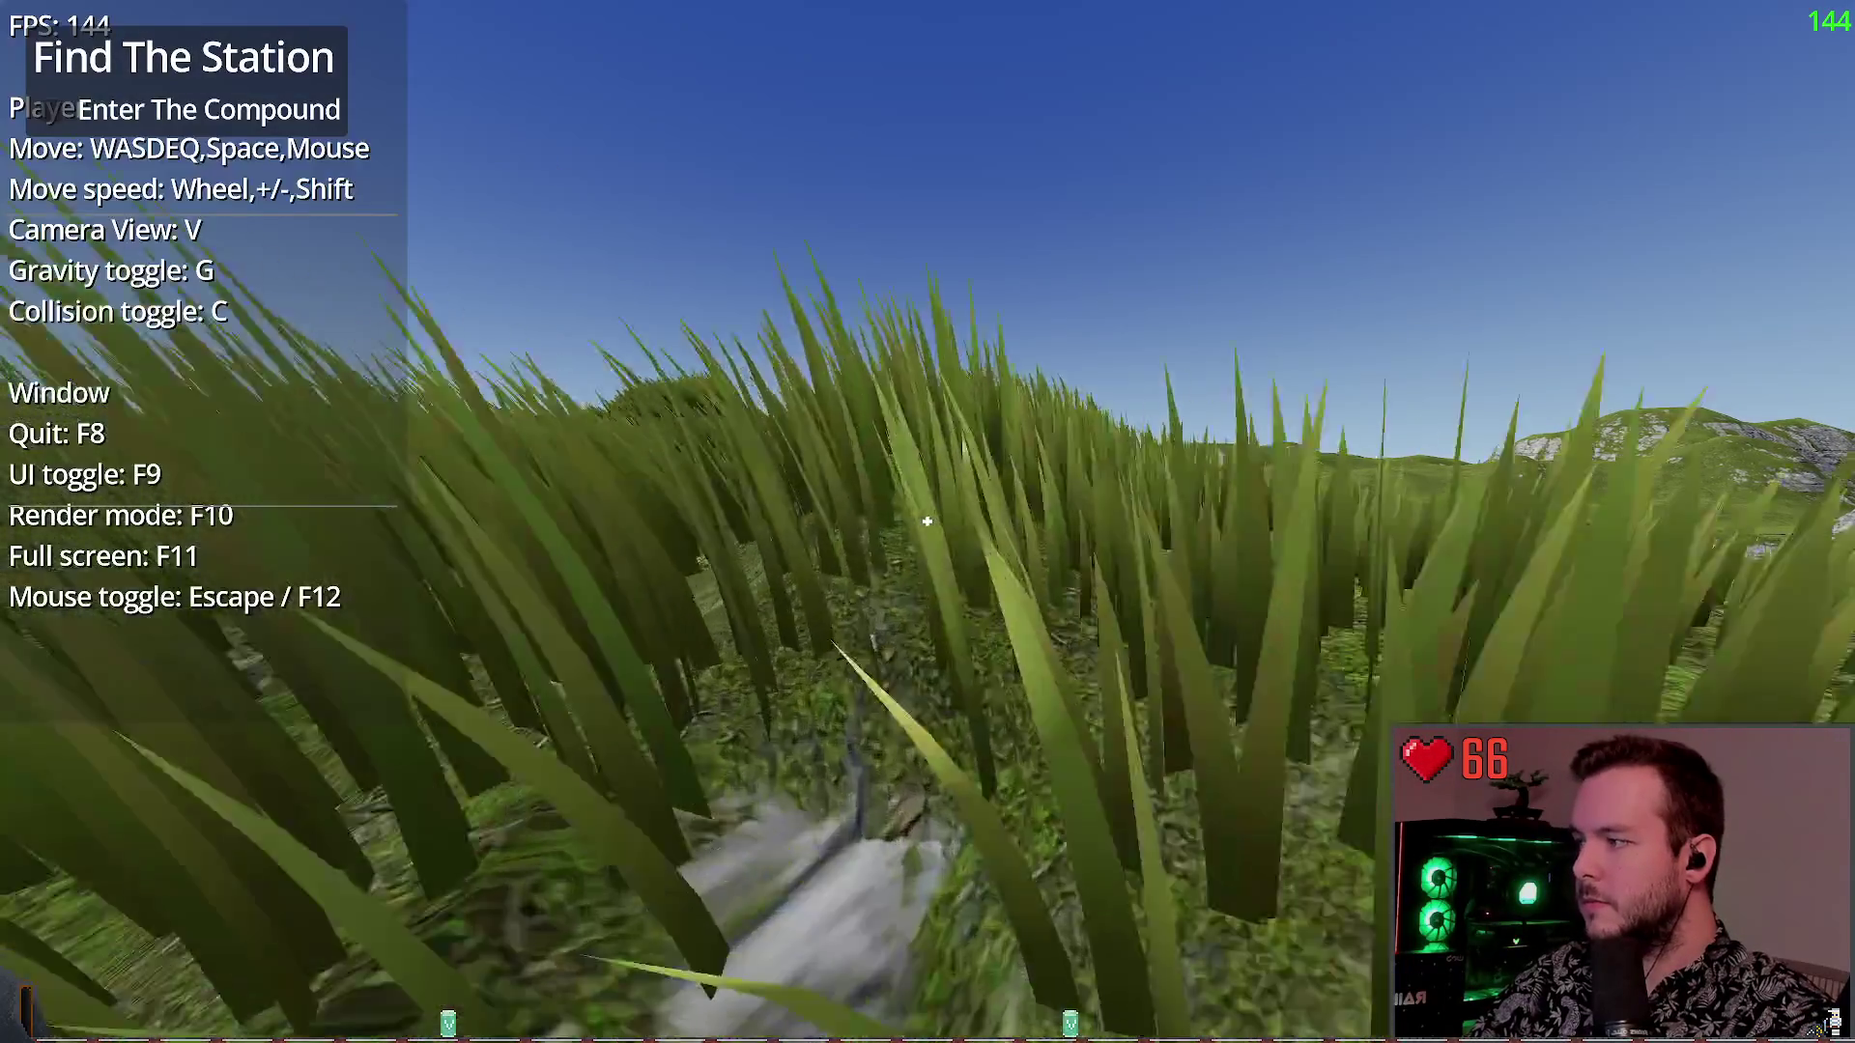
key("w")
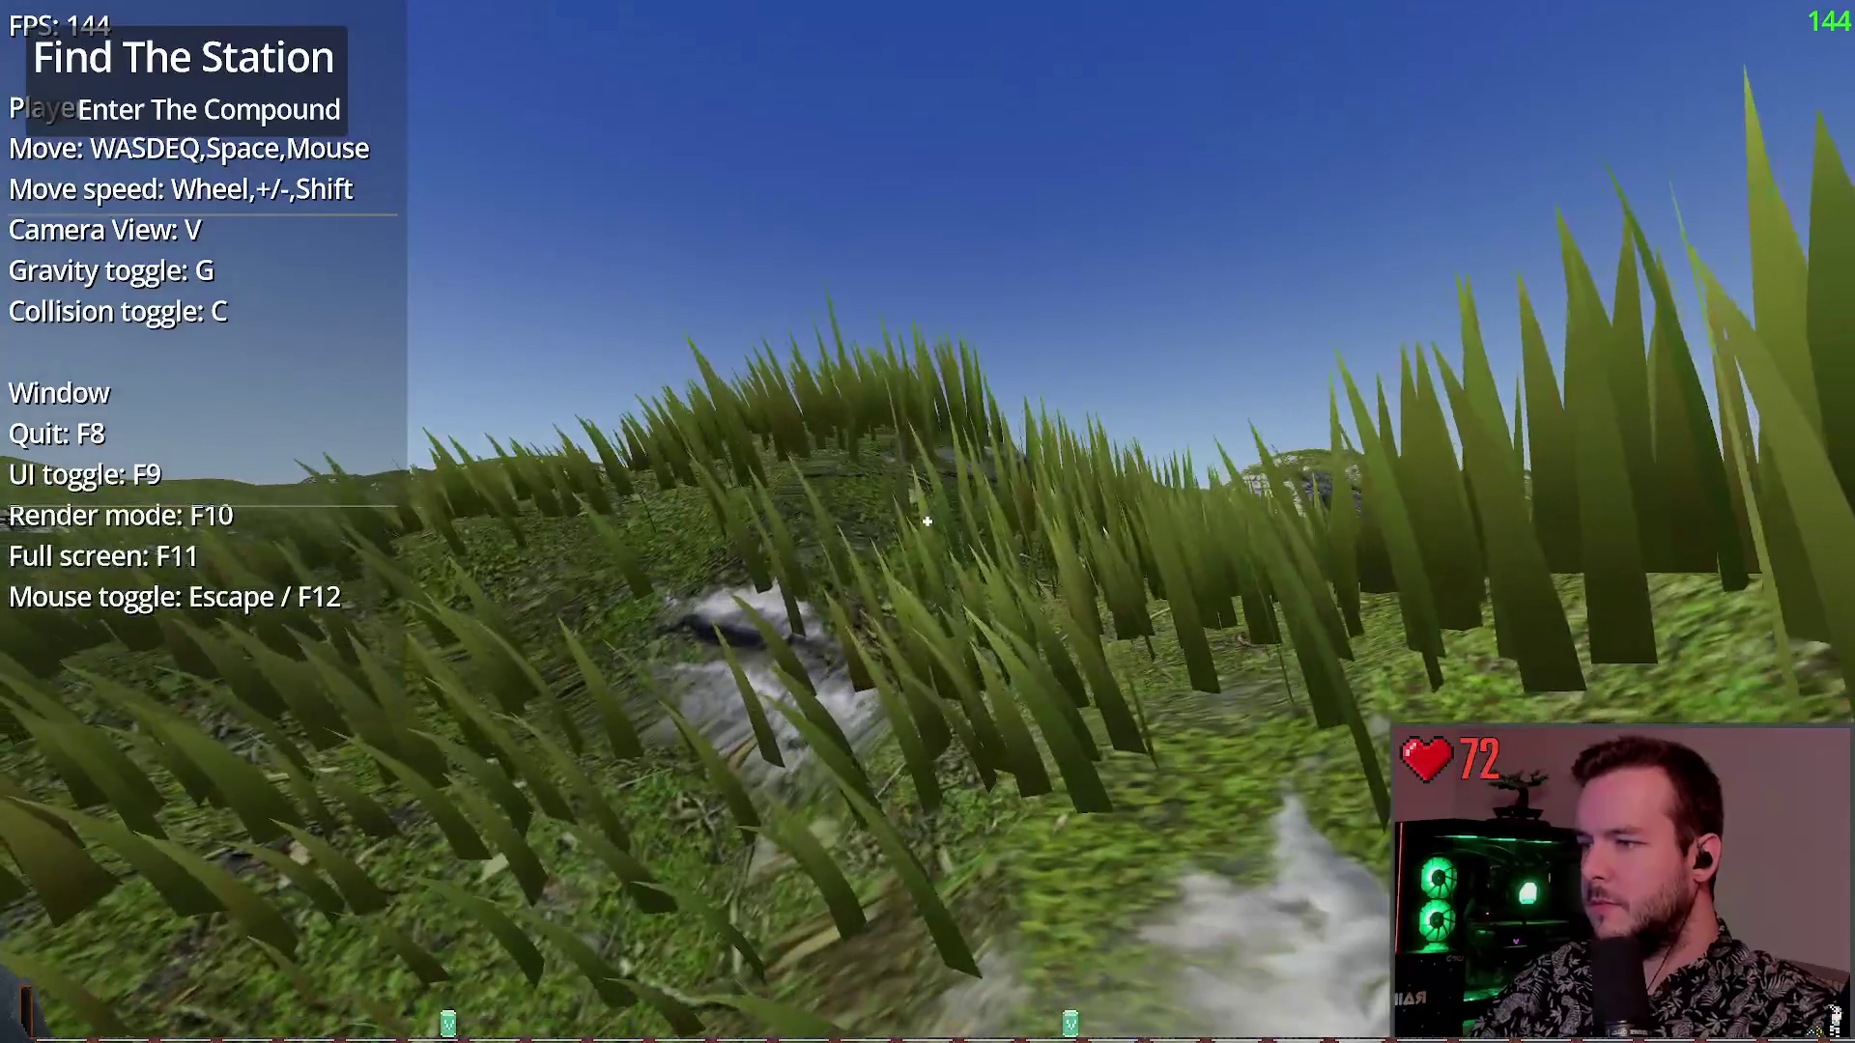
key("Escape")
key("Escape")
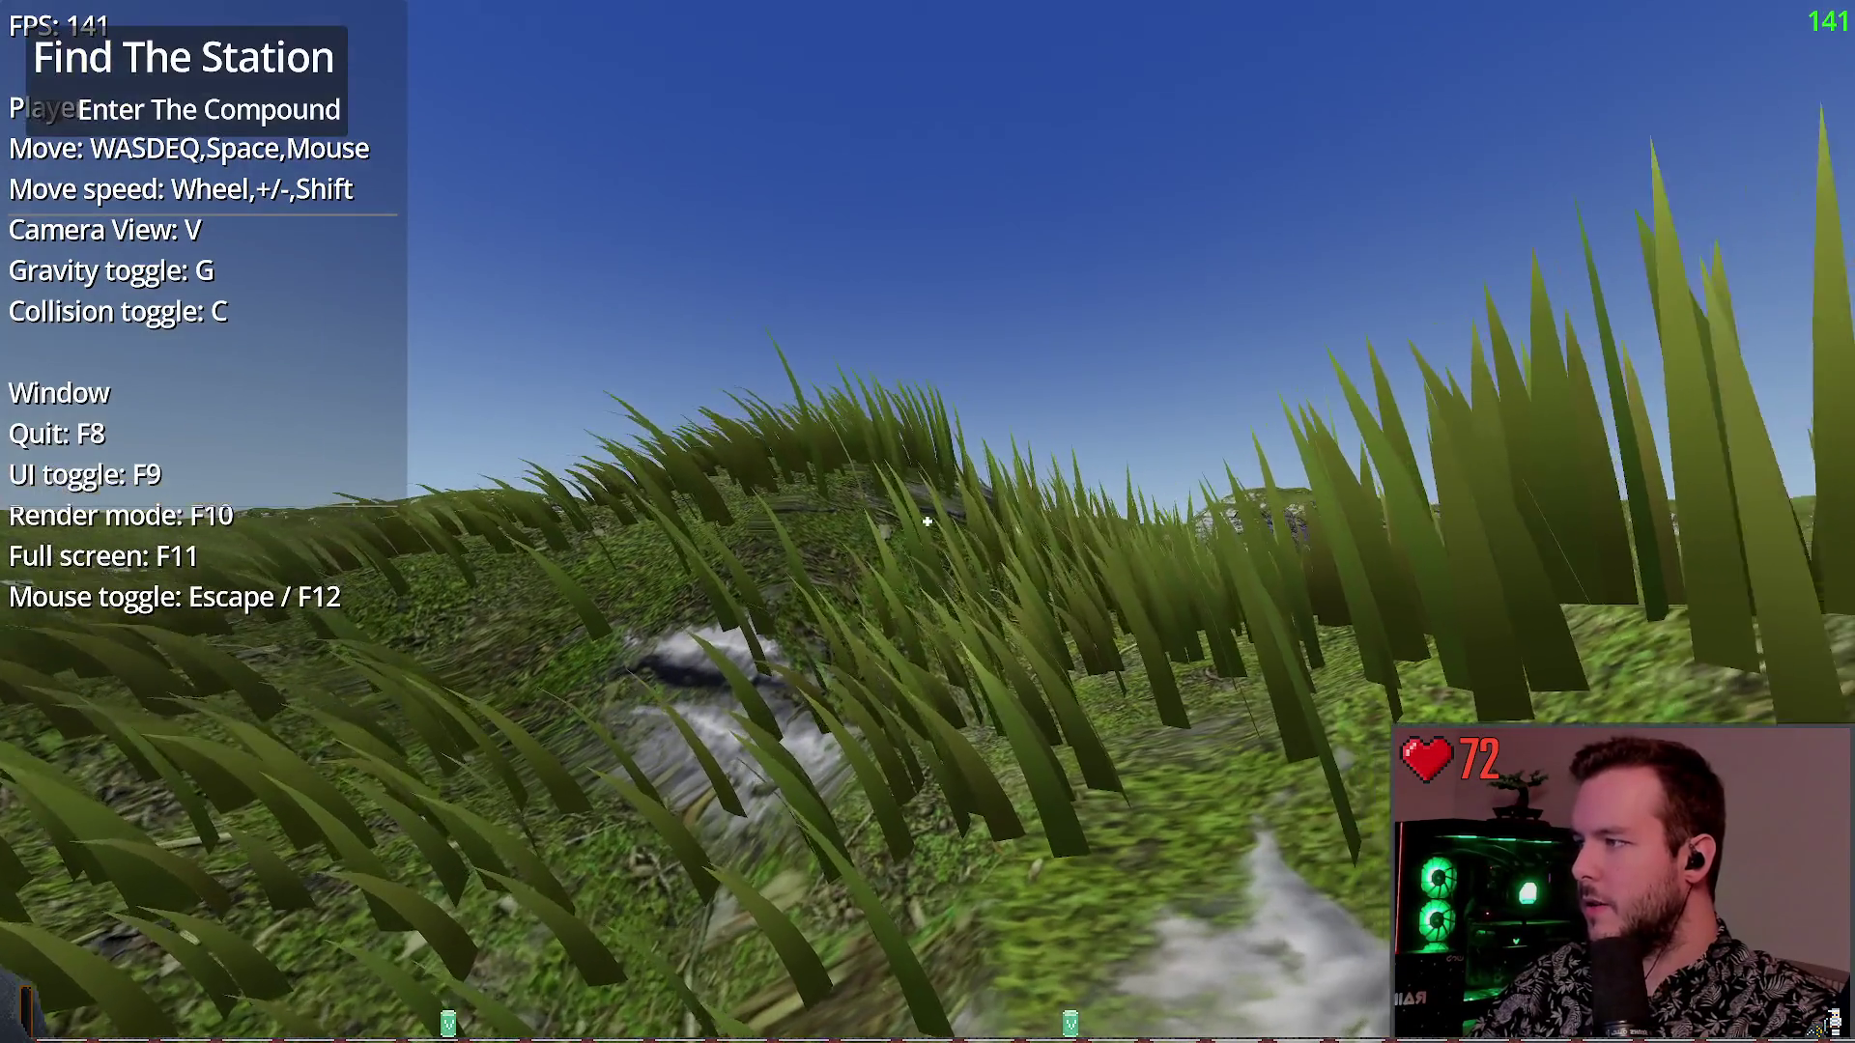
key("w")
key("w")
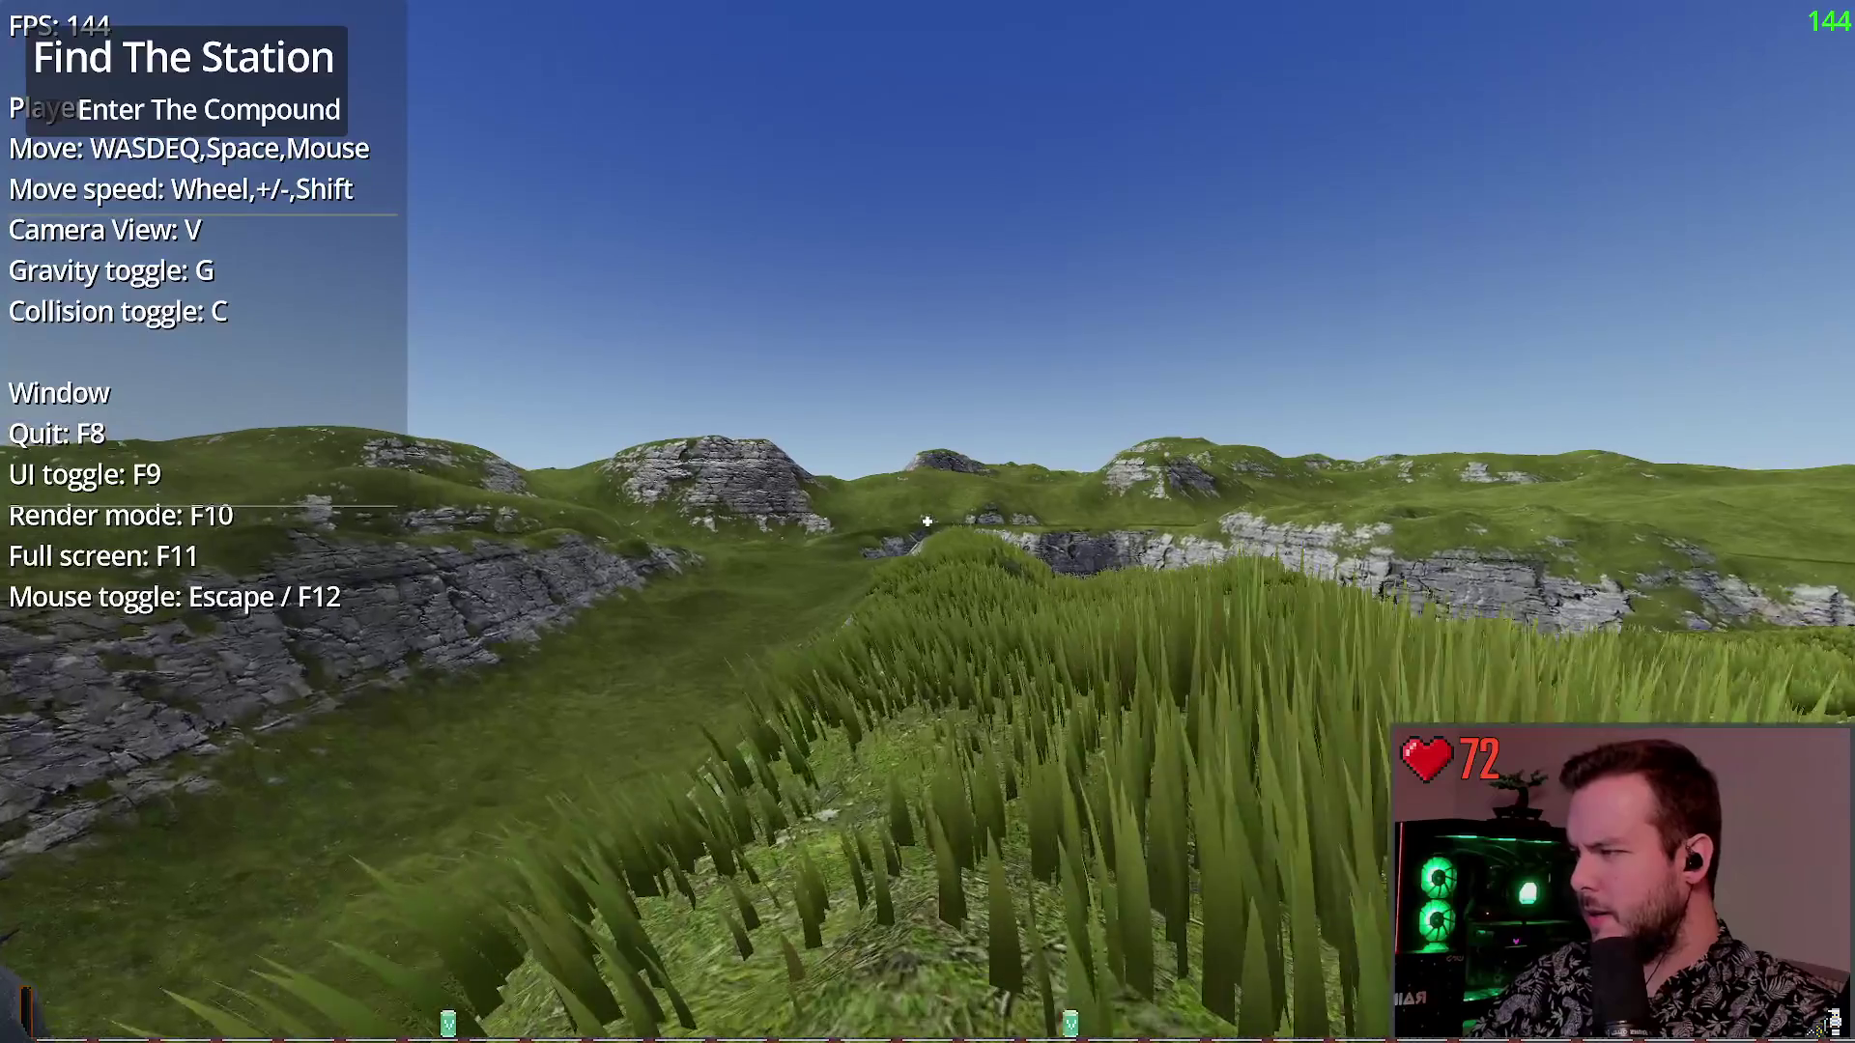
Keep walking through the tall grass, then cycle the render mode twice with F10
key("w")
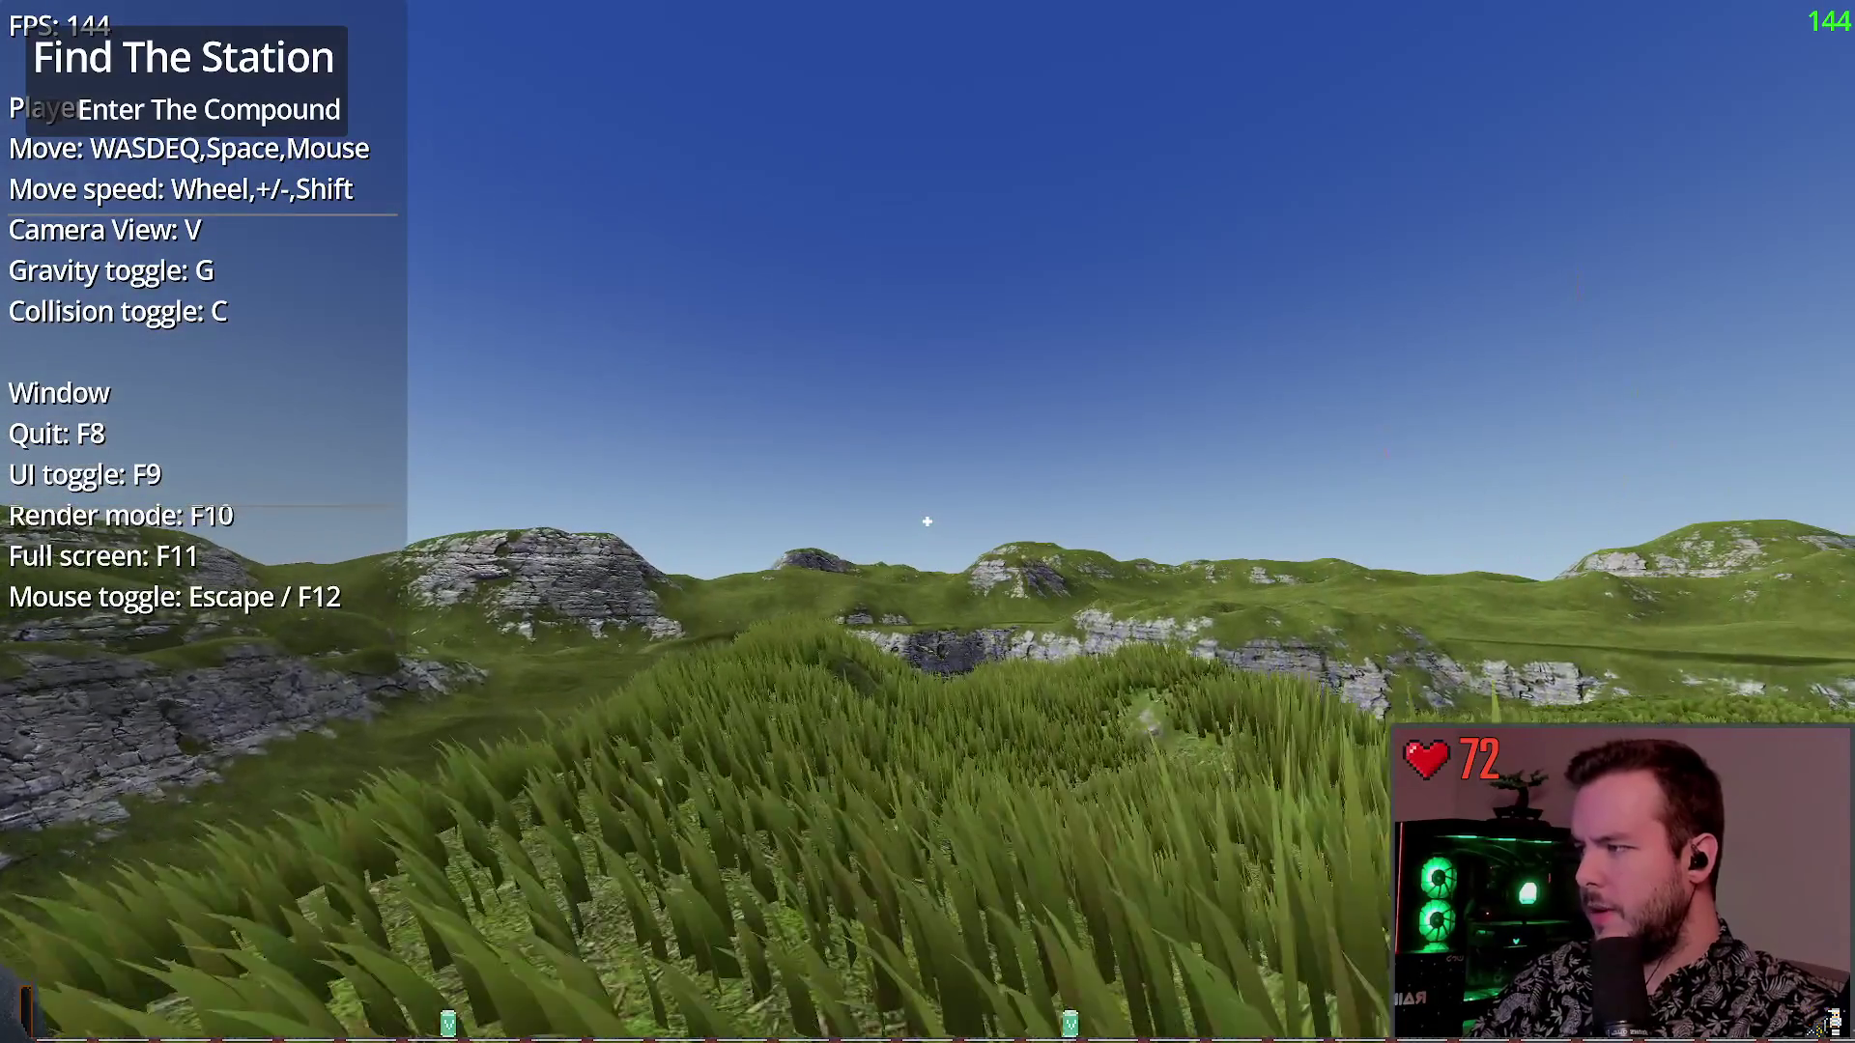
key("w")
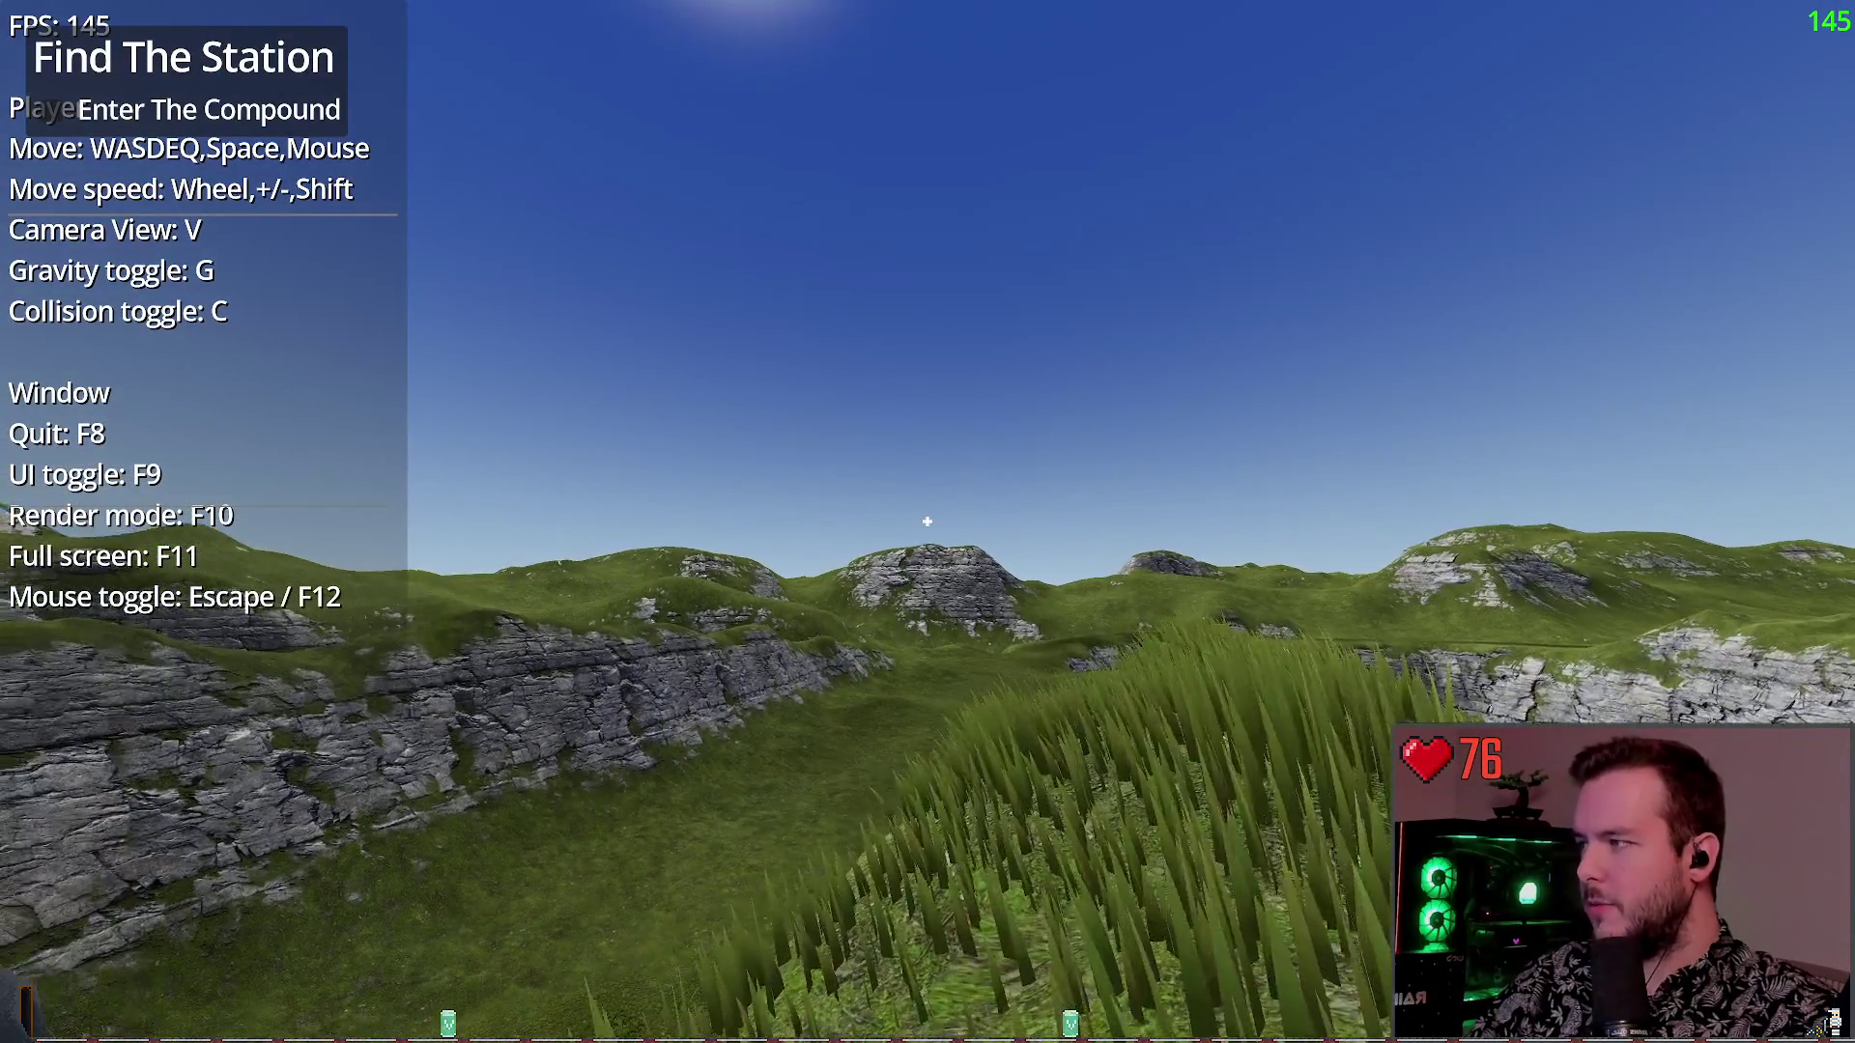
key("w")
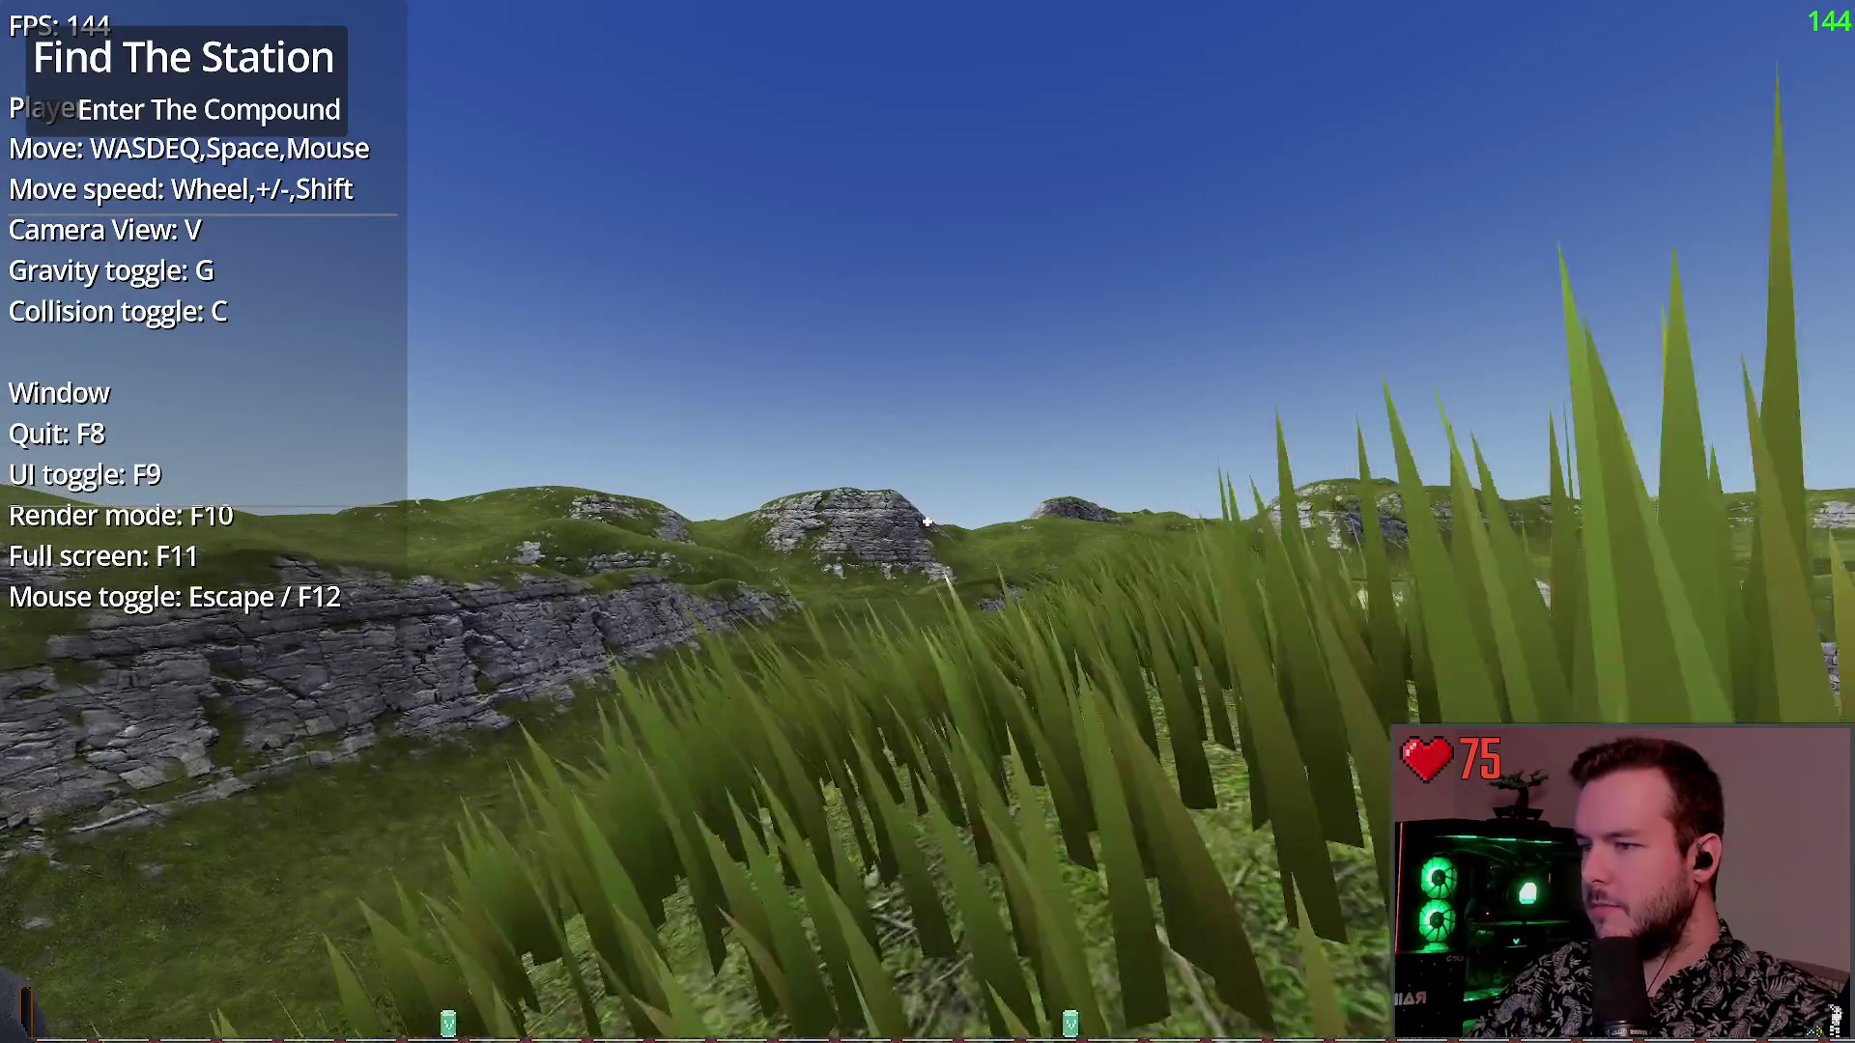
key("w")
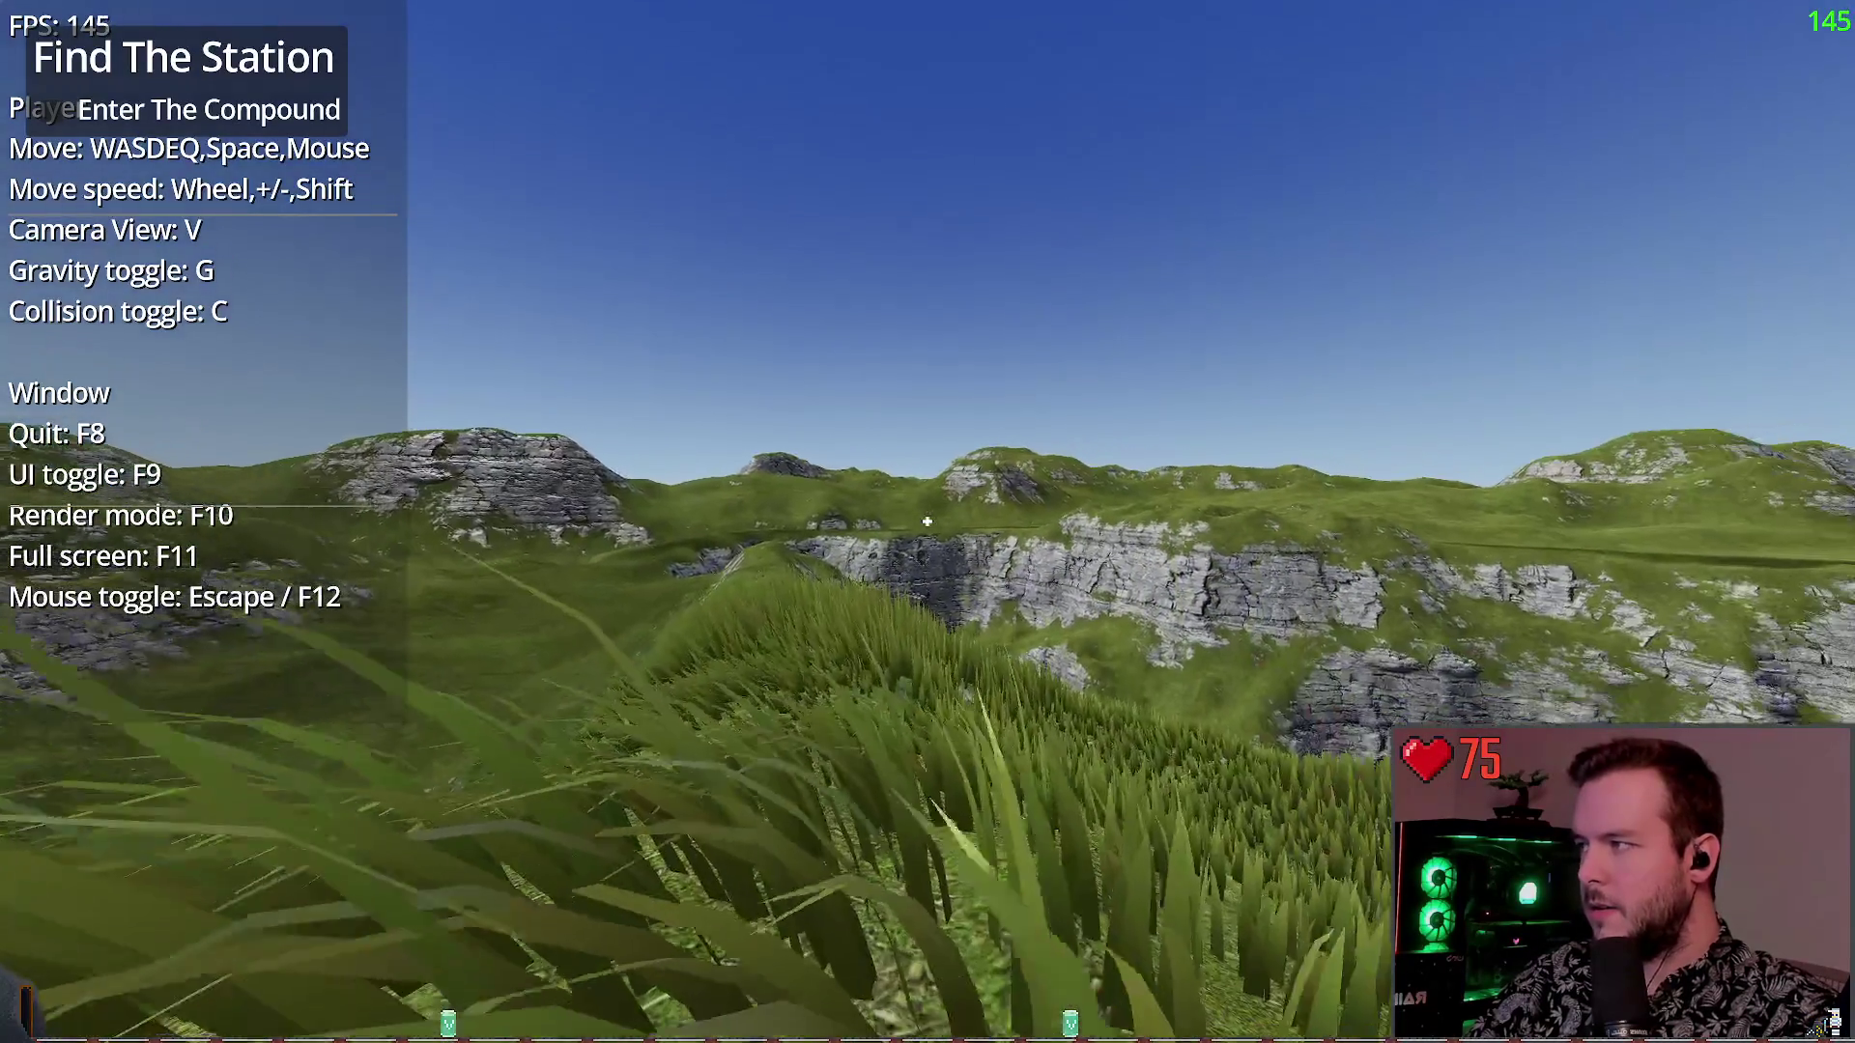
key("w")
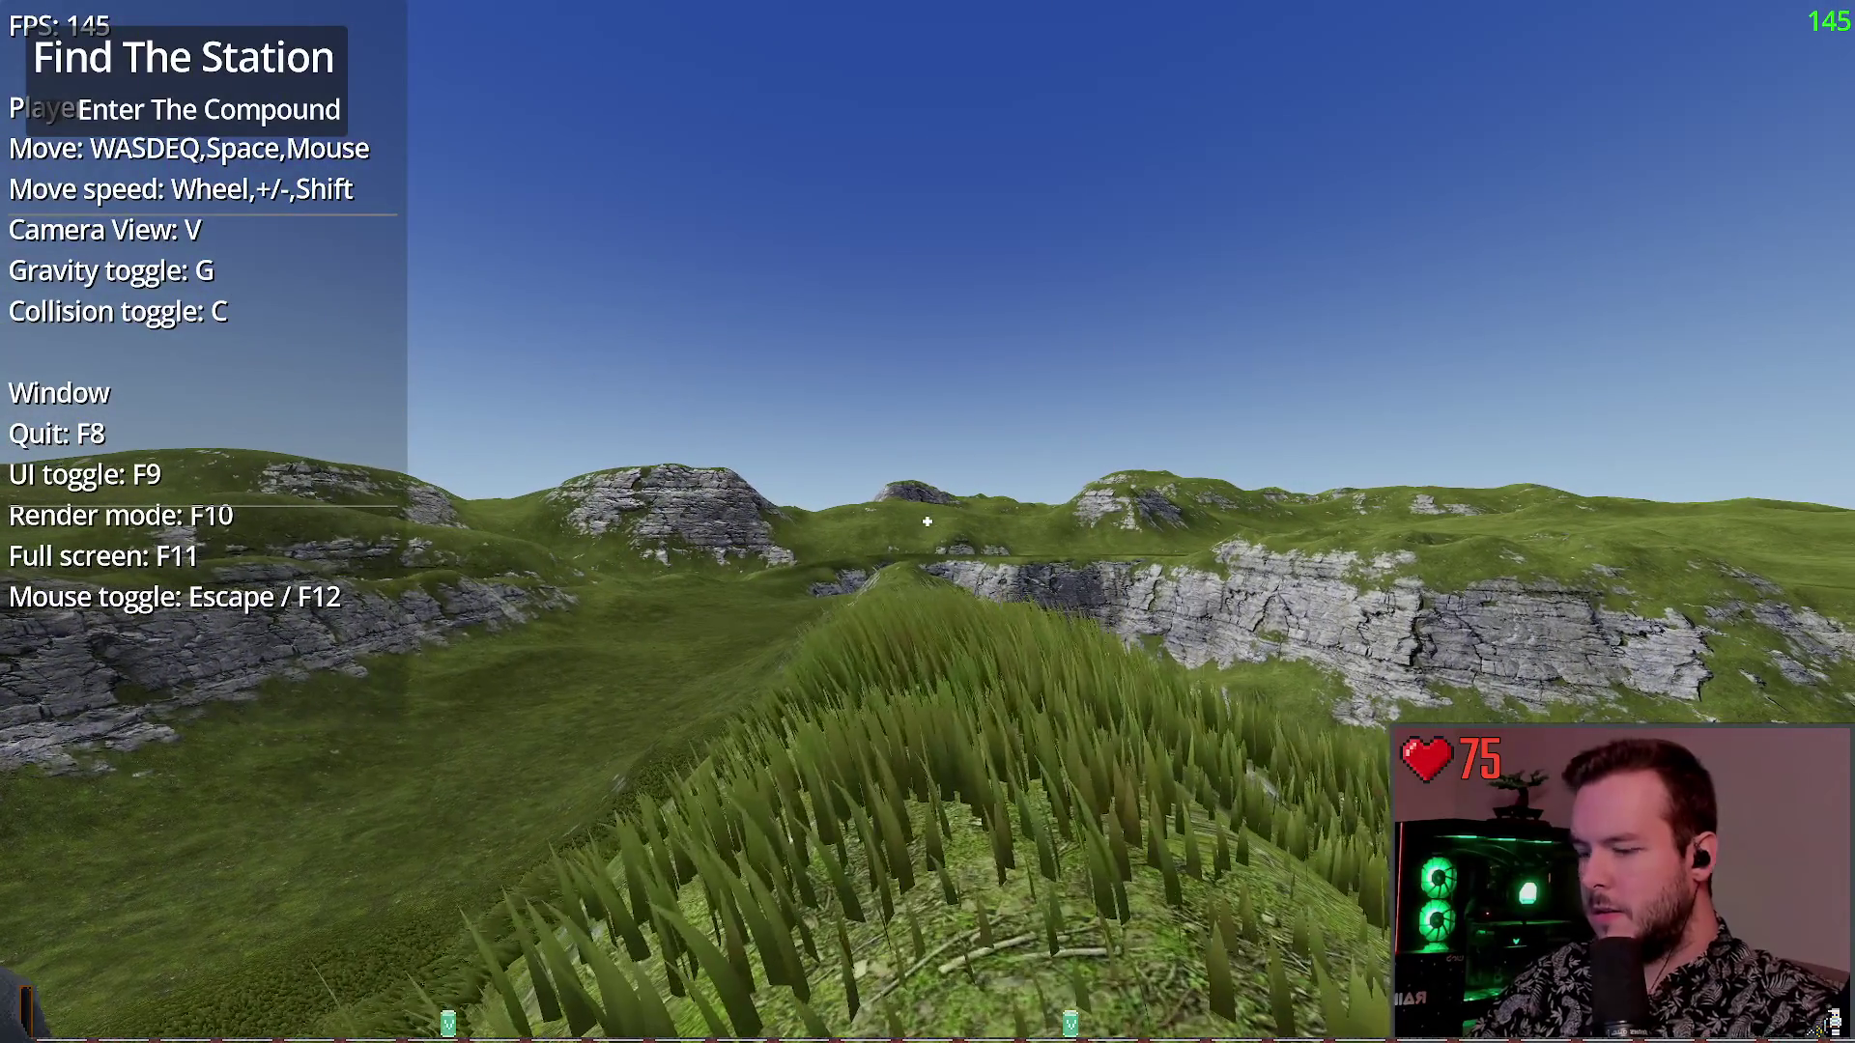
key("F10")
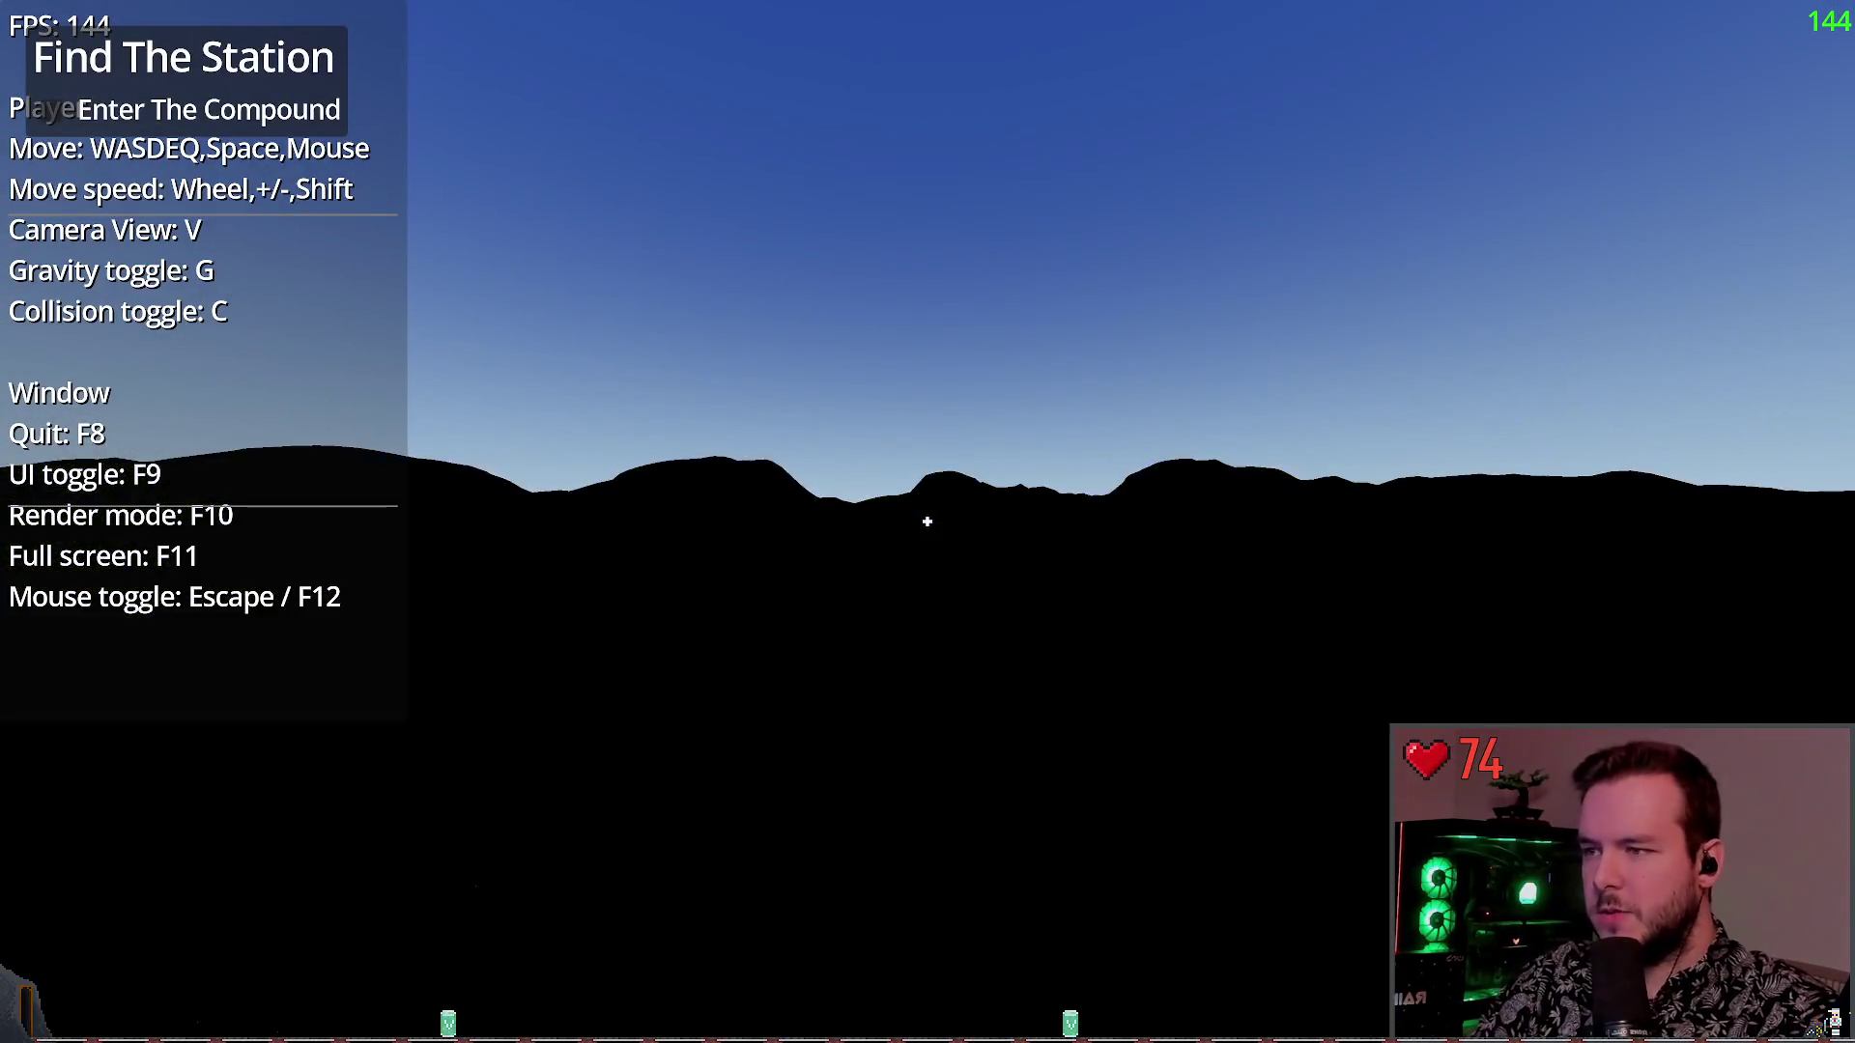
key("F10")
key("F10")
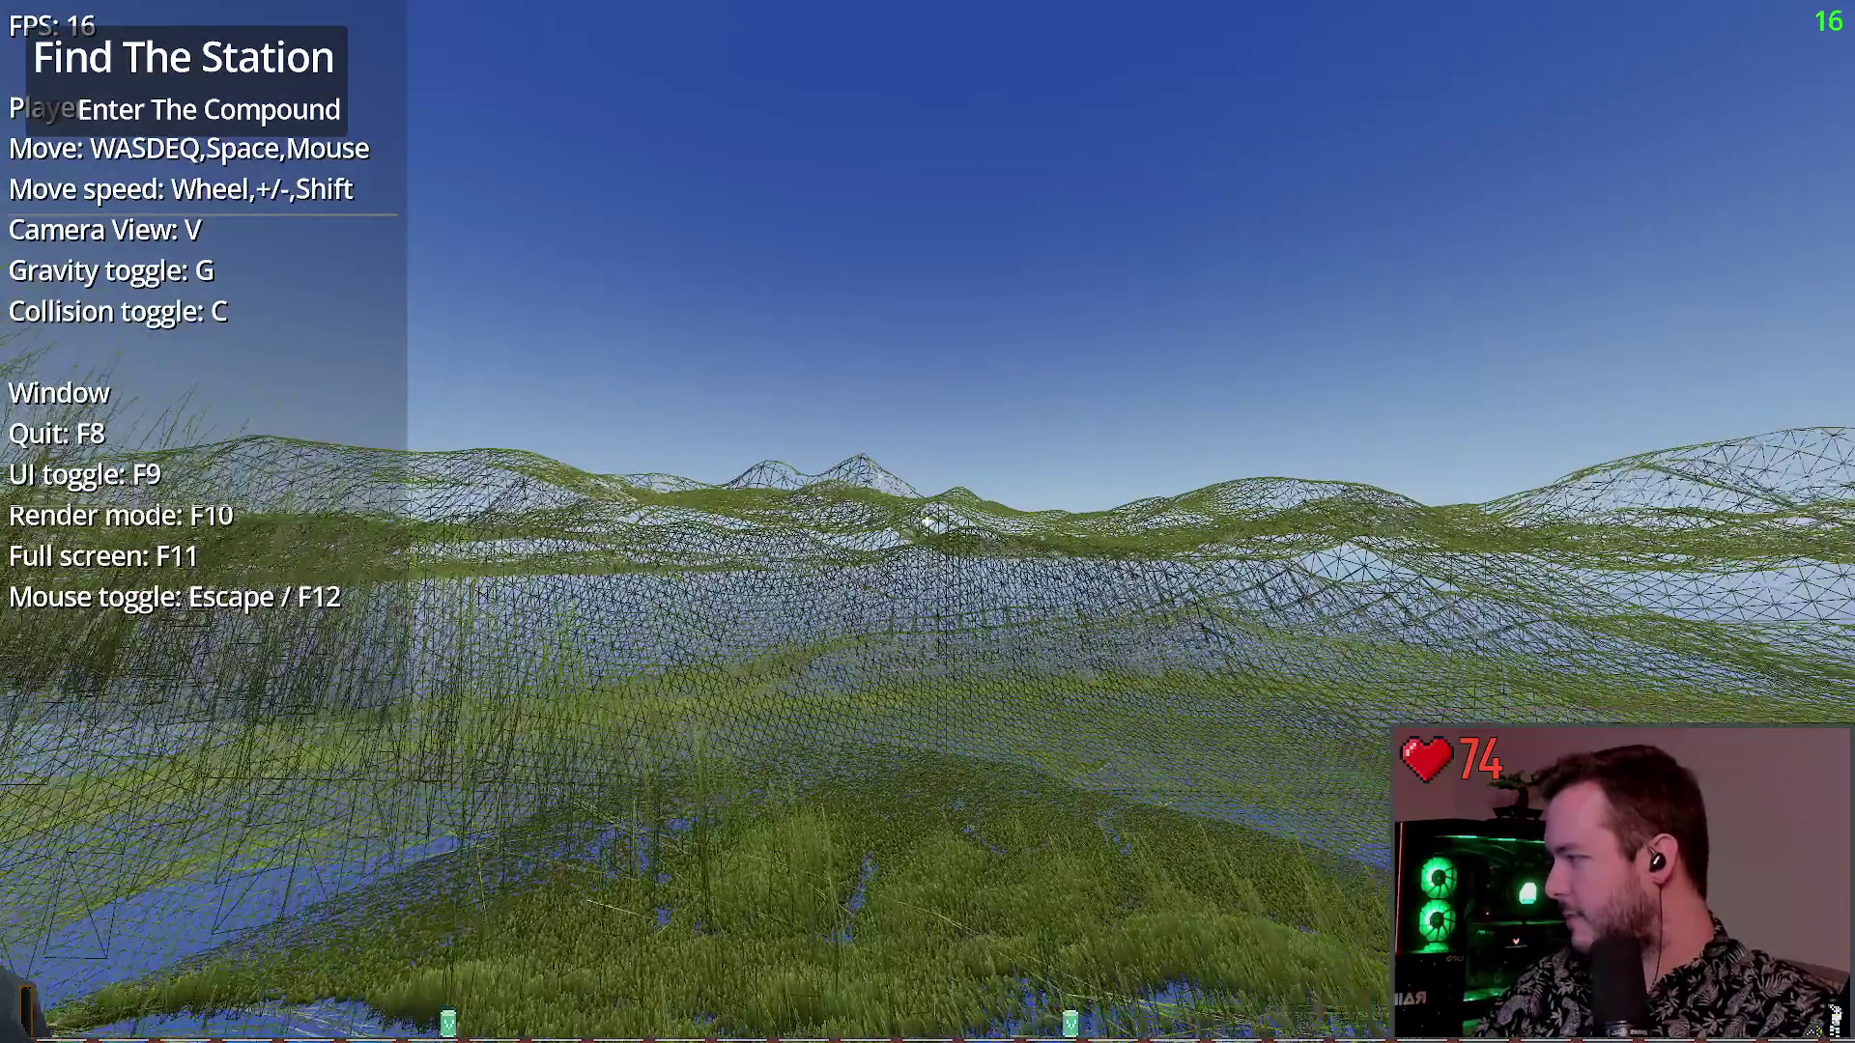
Walk across the wireframe terrain, then switch to the normals render view and move around
key("w")
key("w")
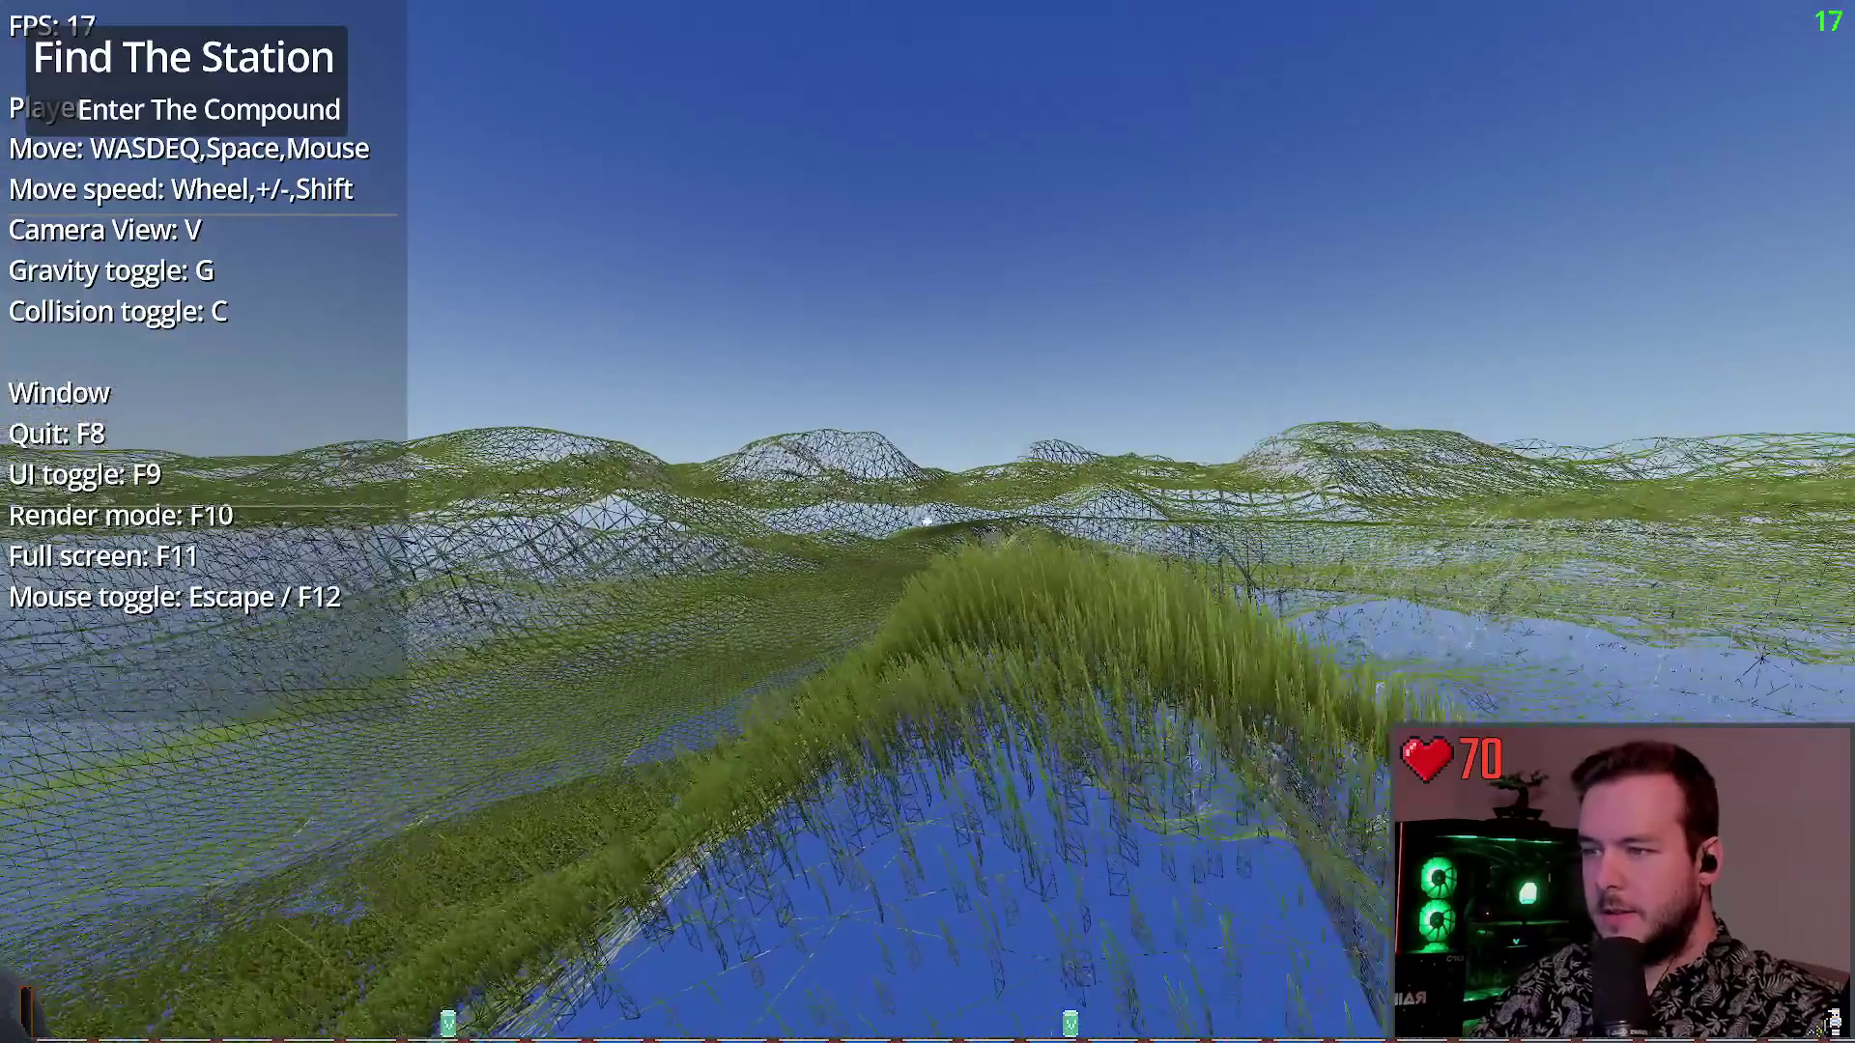
key("w")
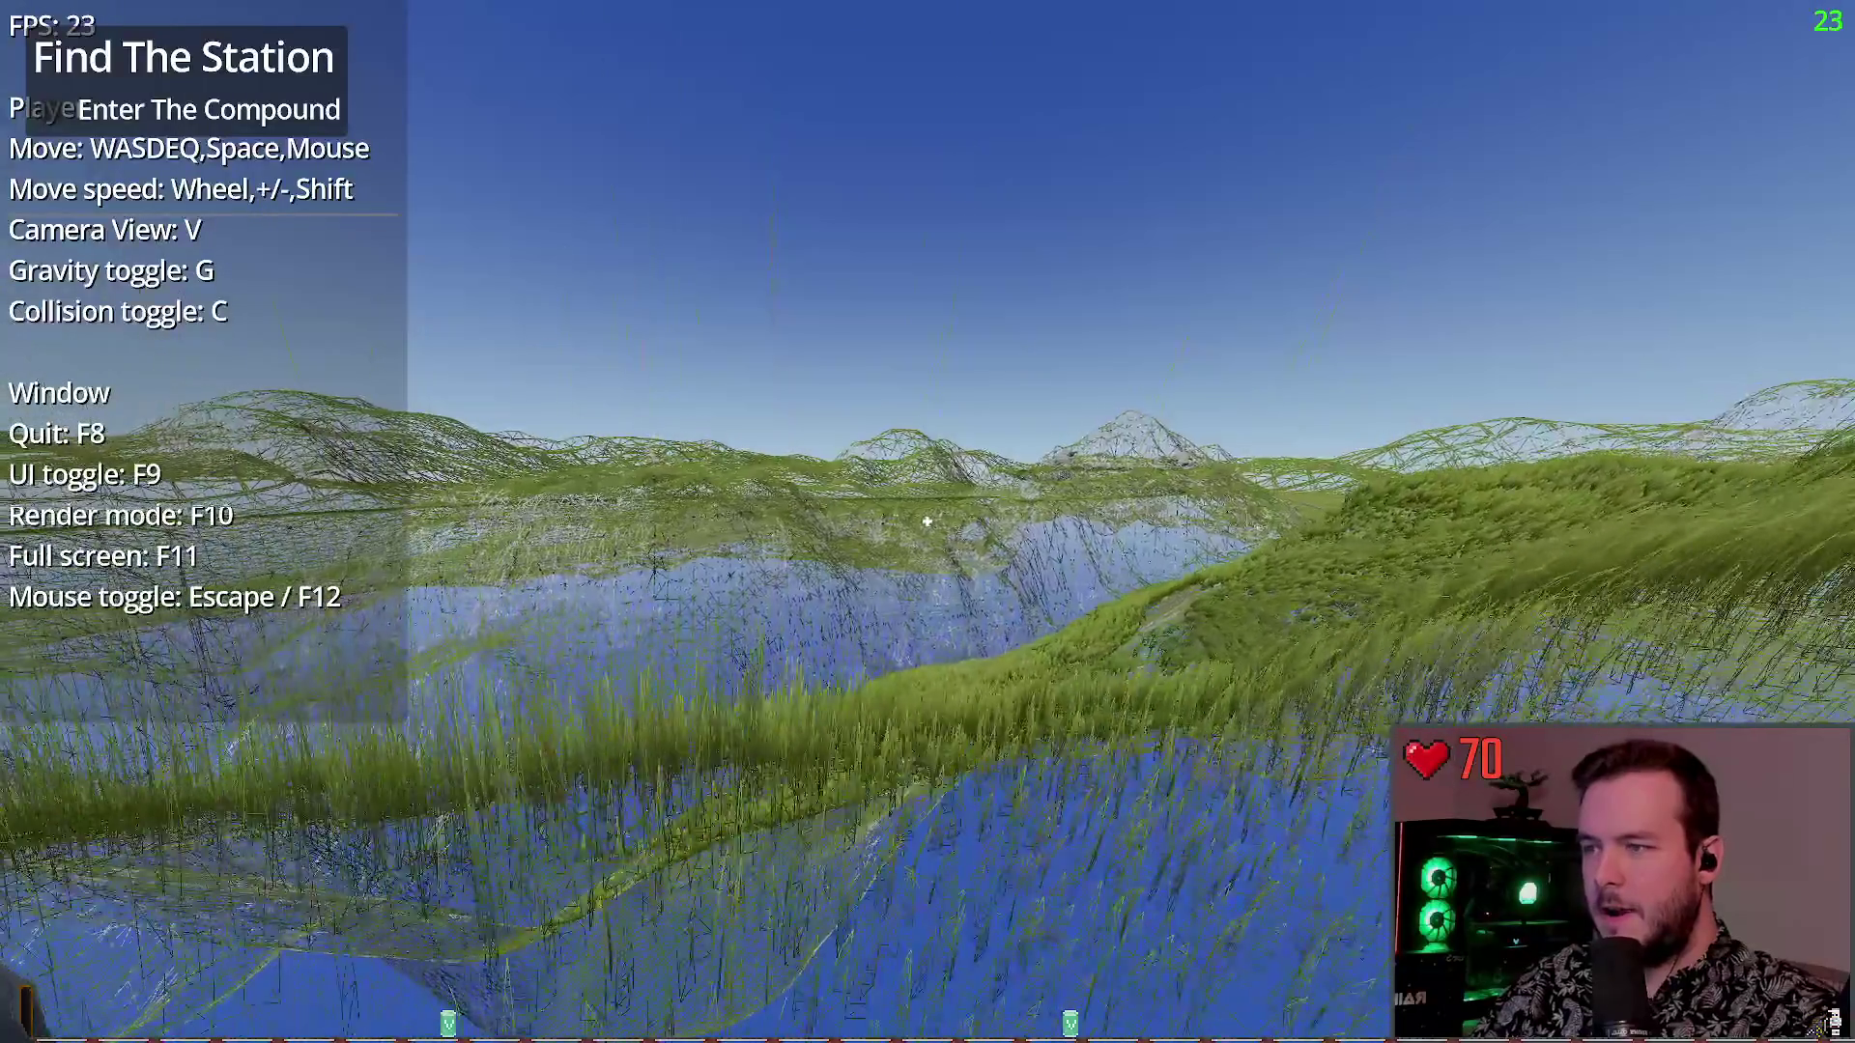
key("w")
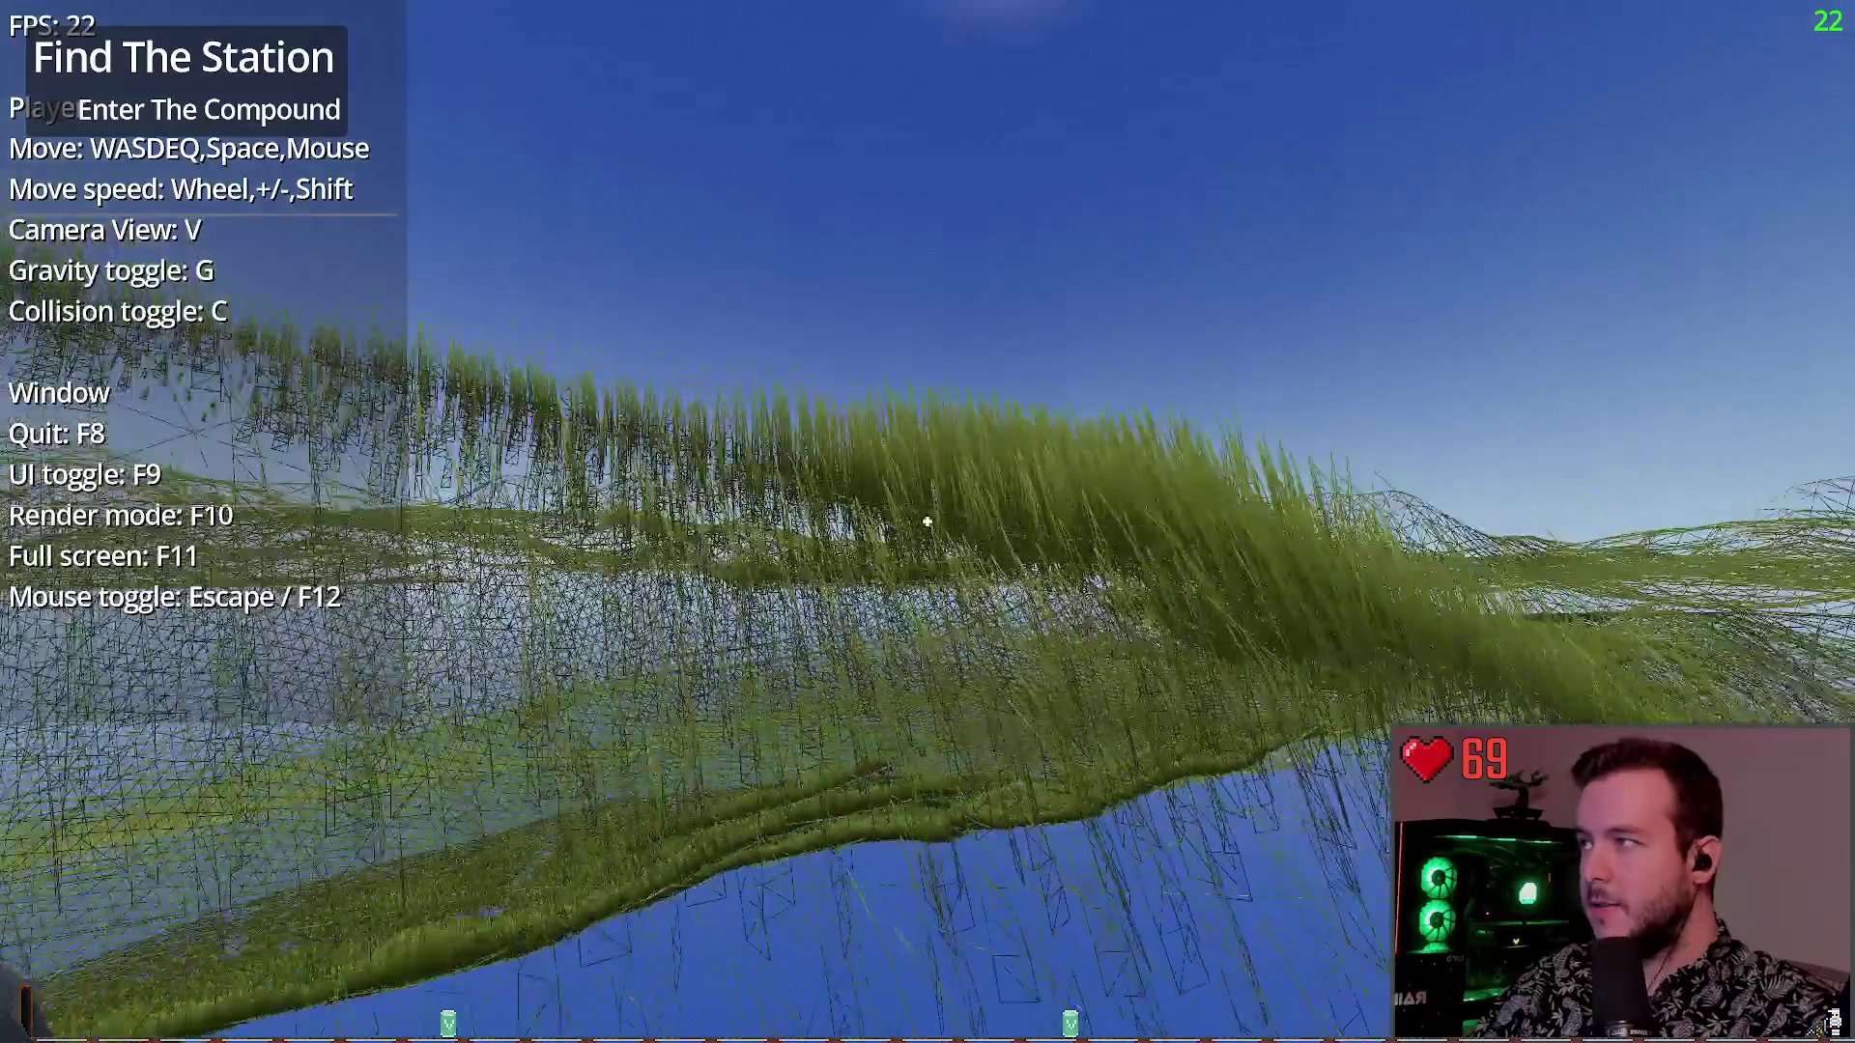
key("F10")
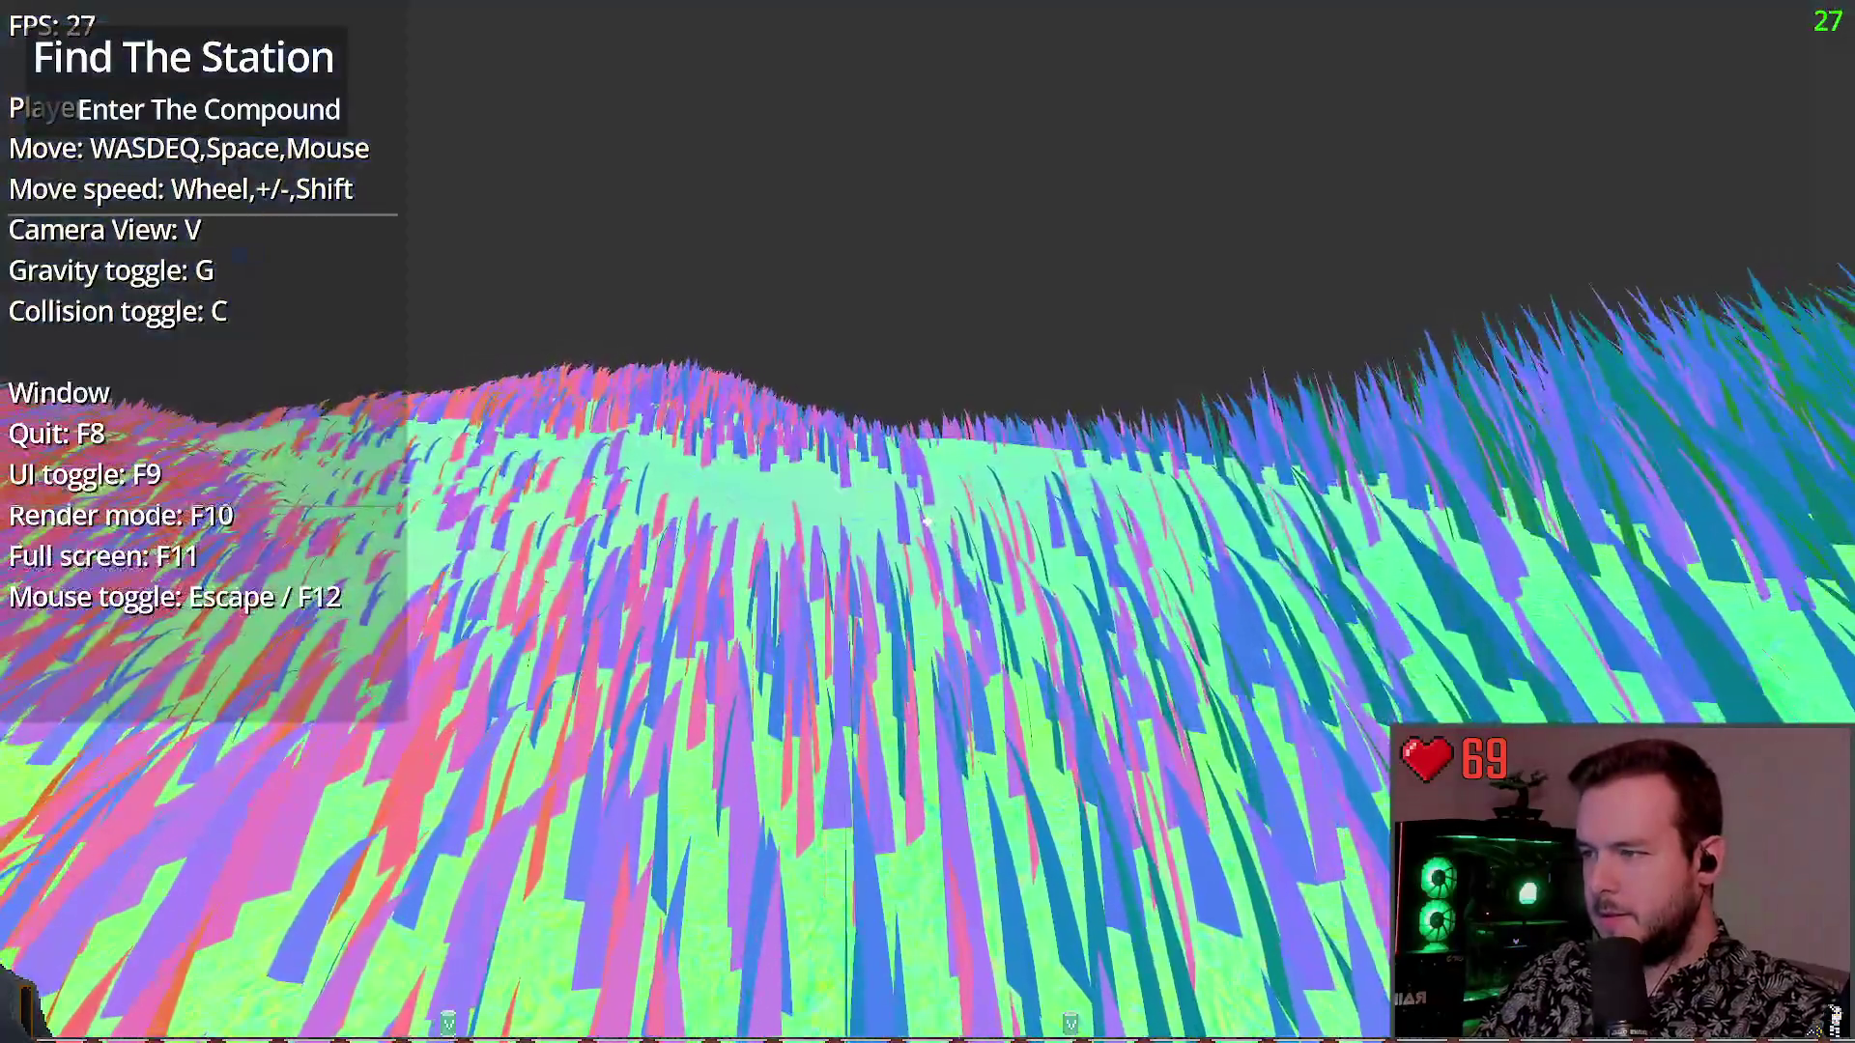
key("w")
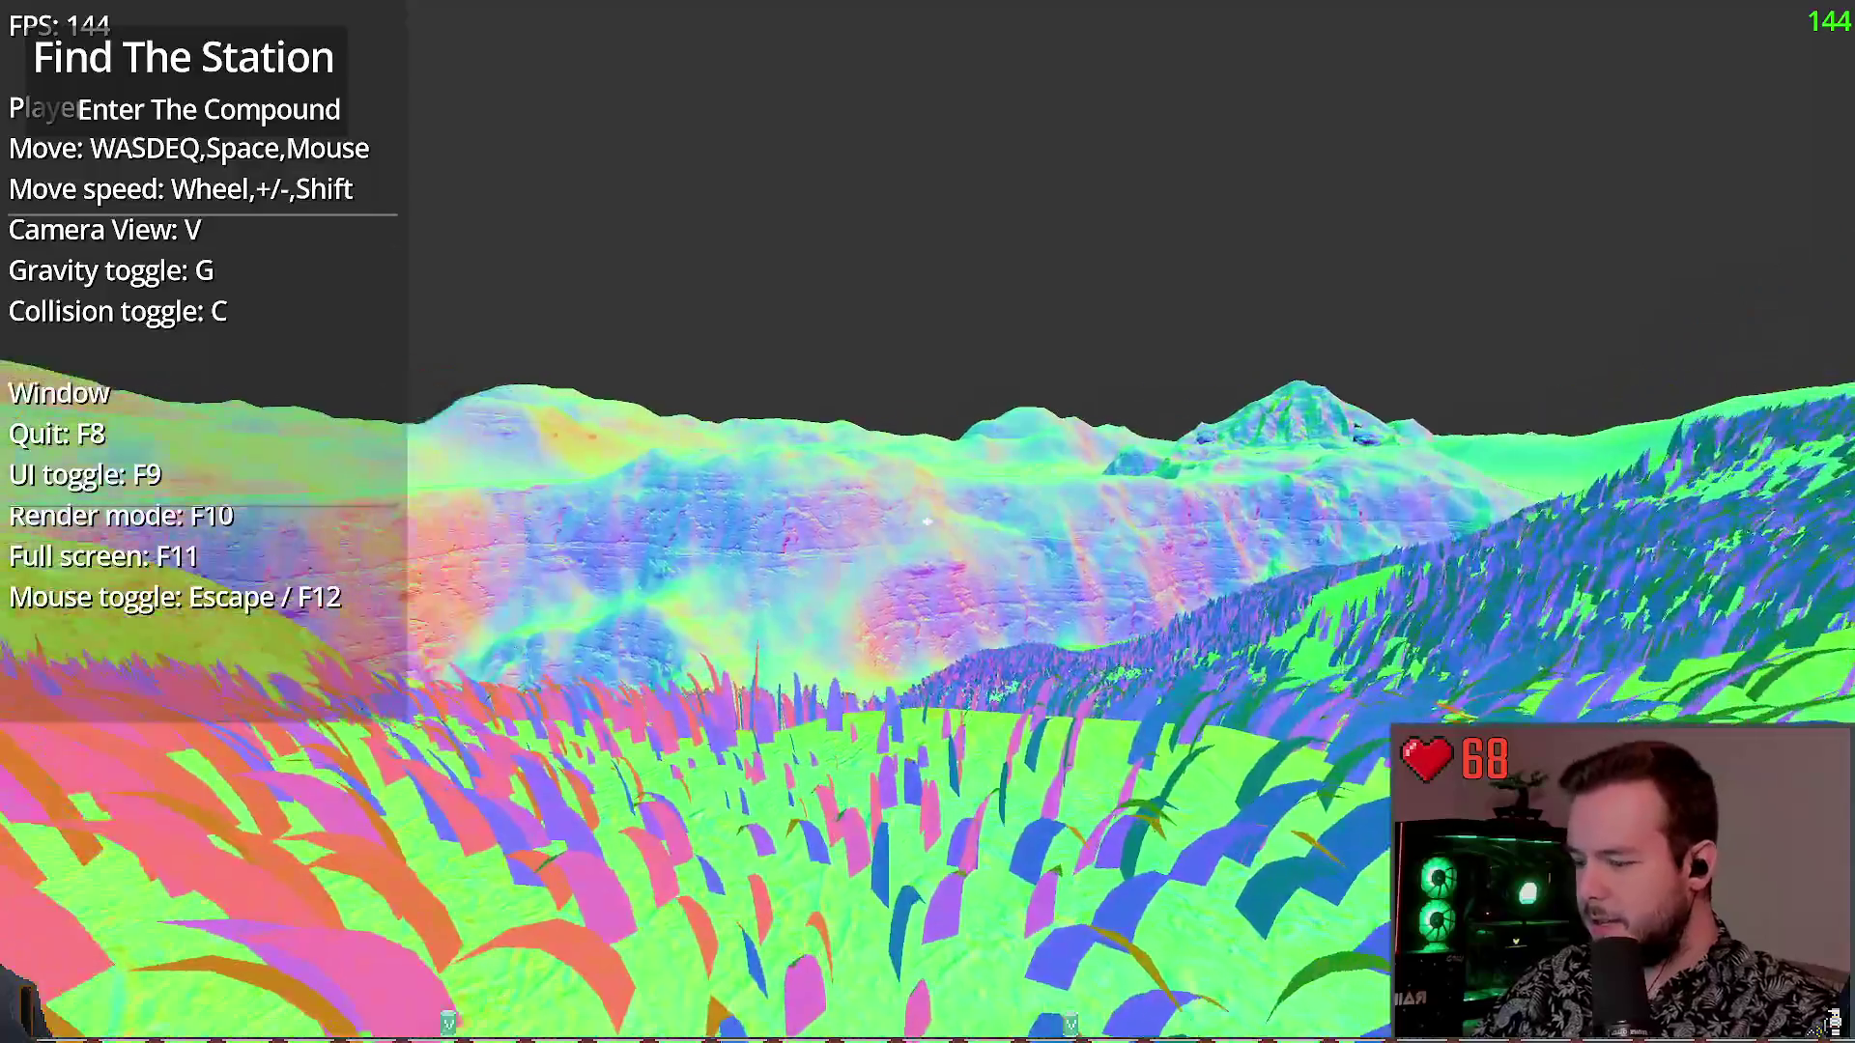
key("s")
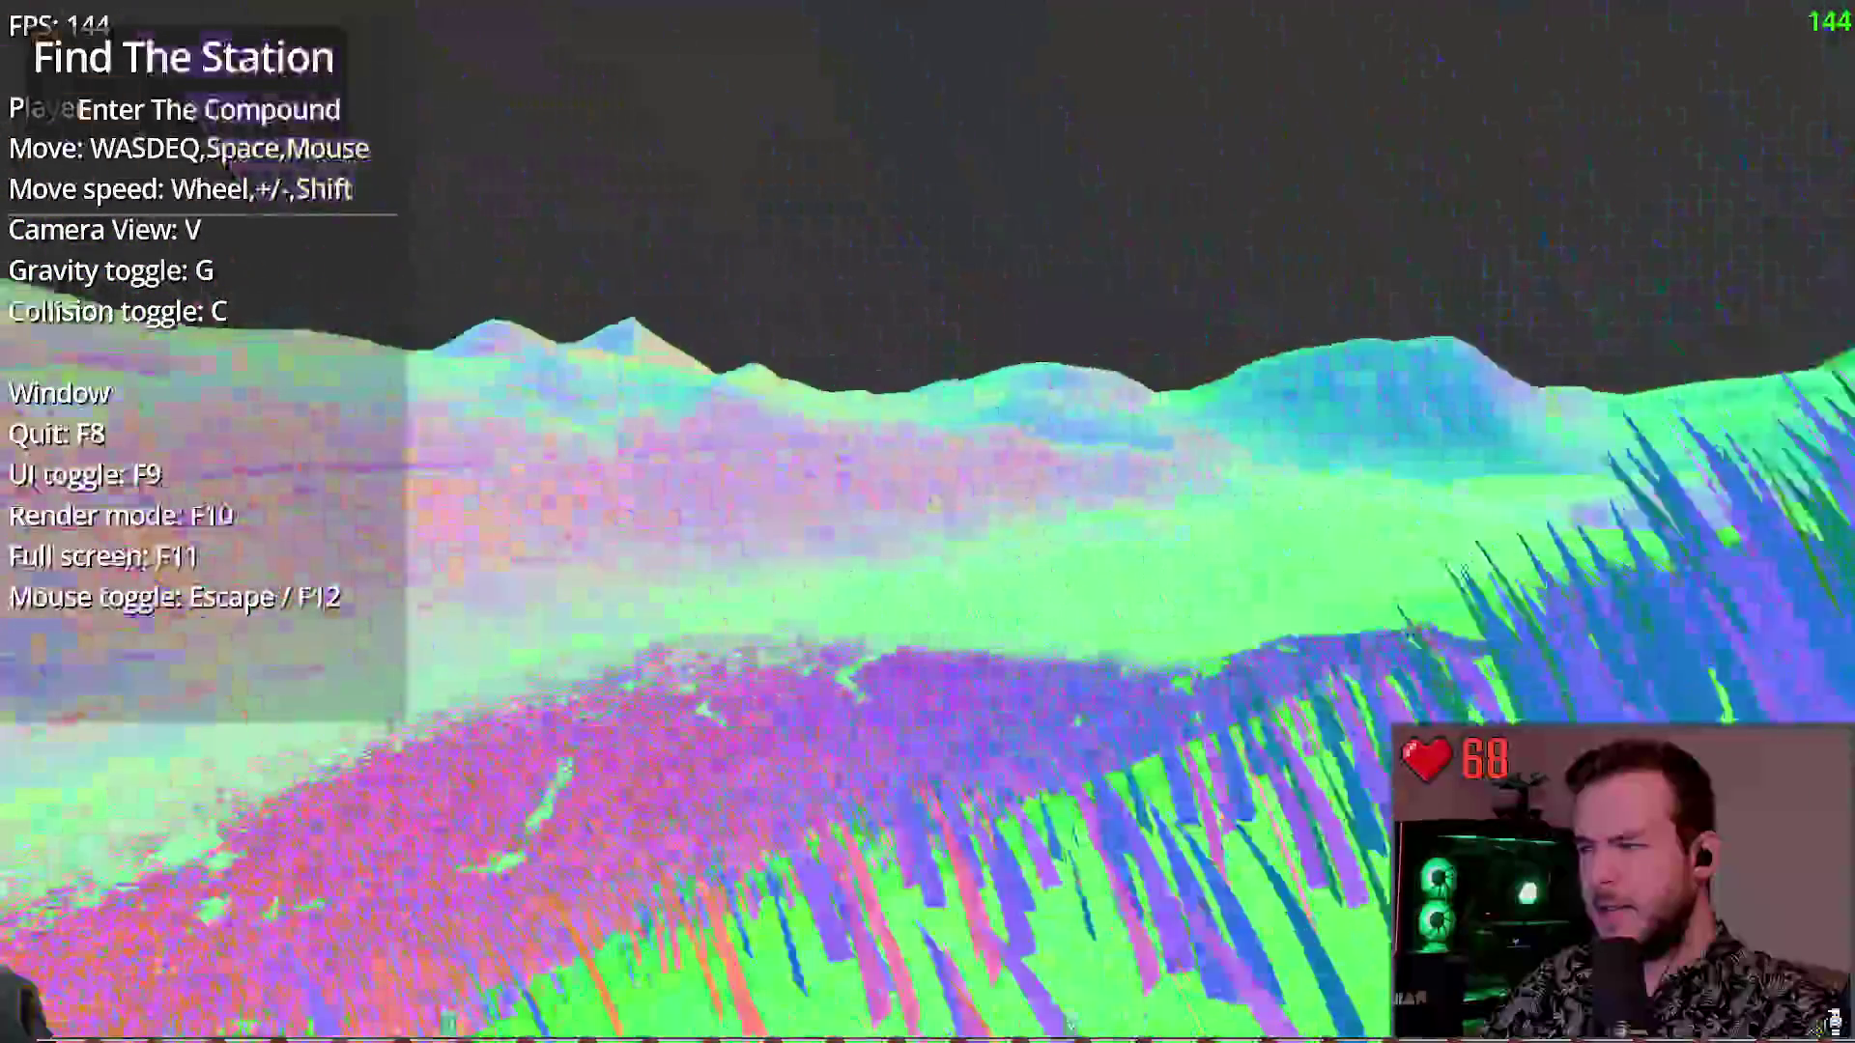
key("w")
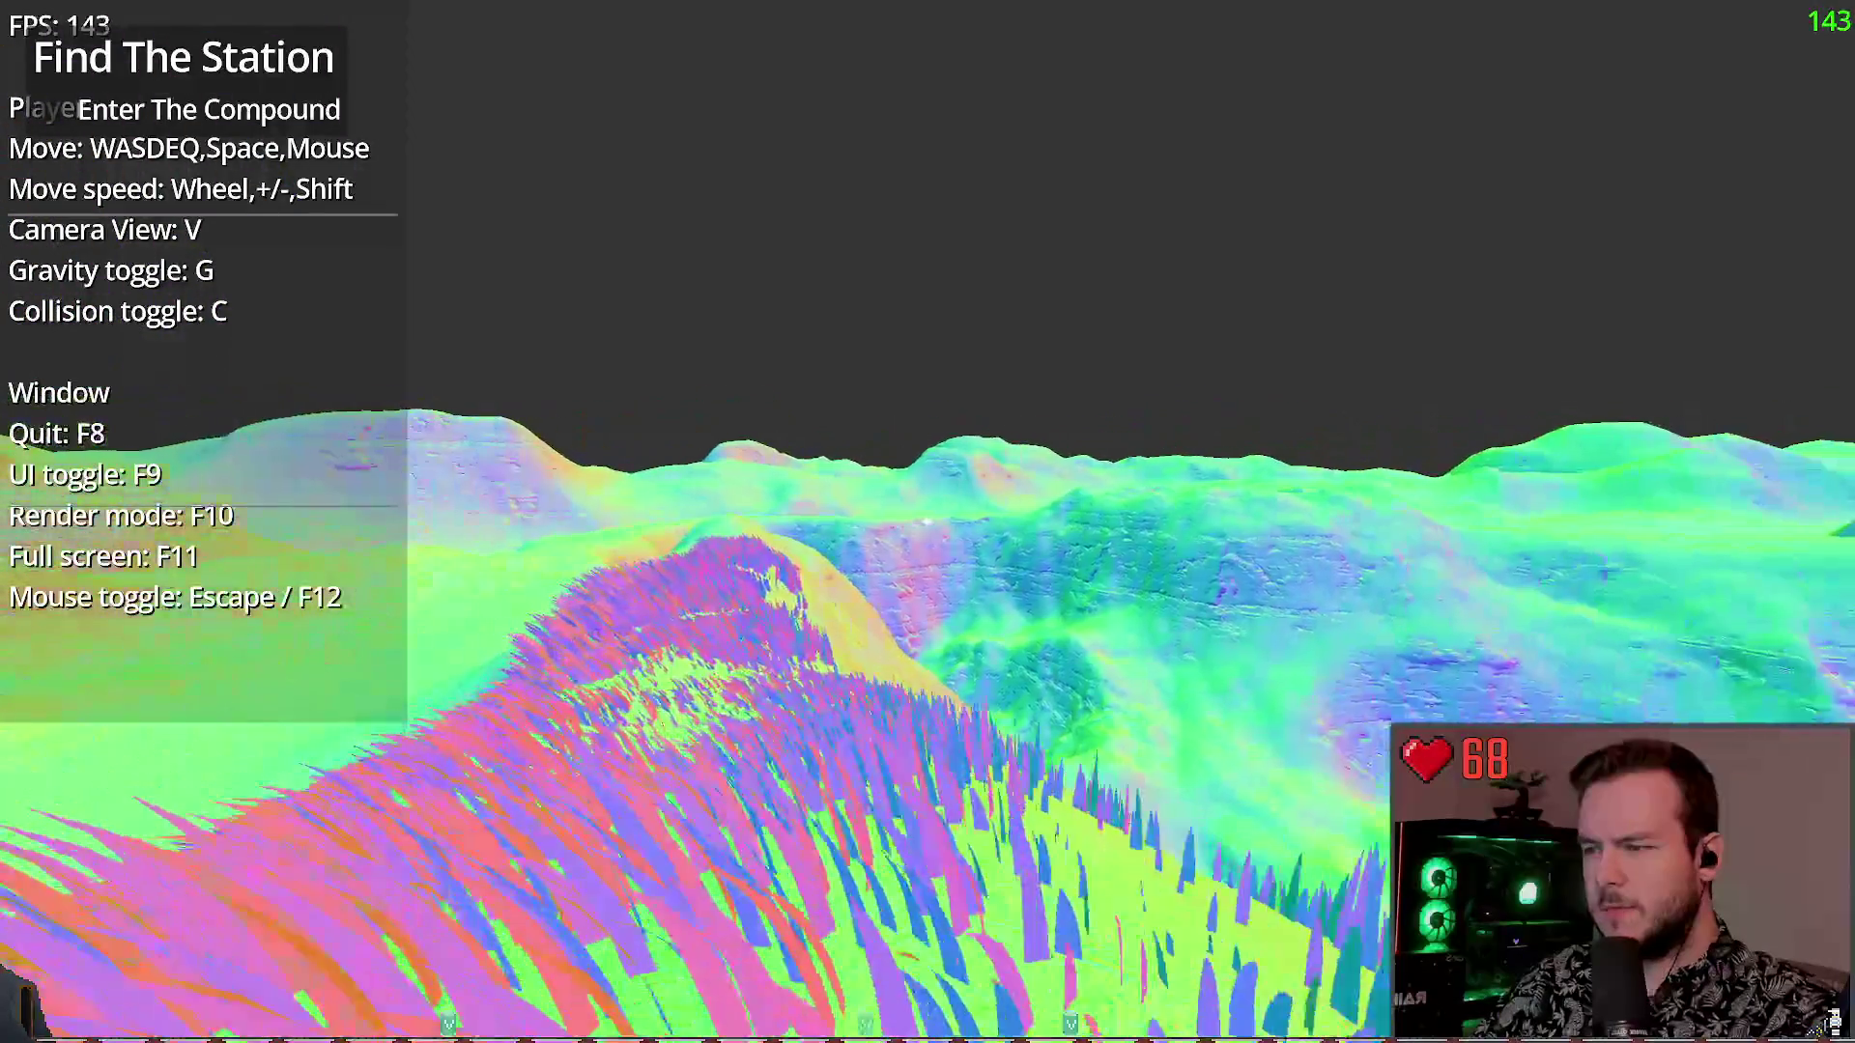
Return to textured rendering, walk on, then pause and click Dev Quit
key("F10")
key("w")
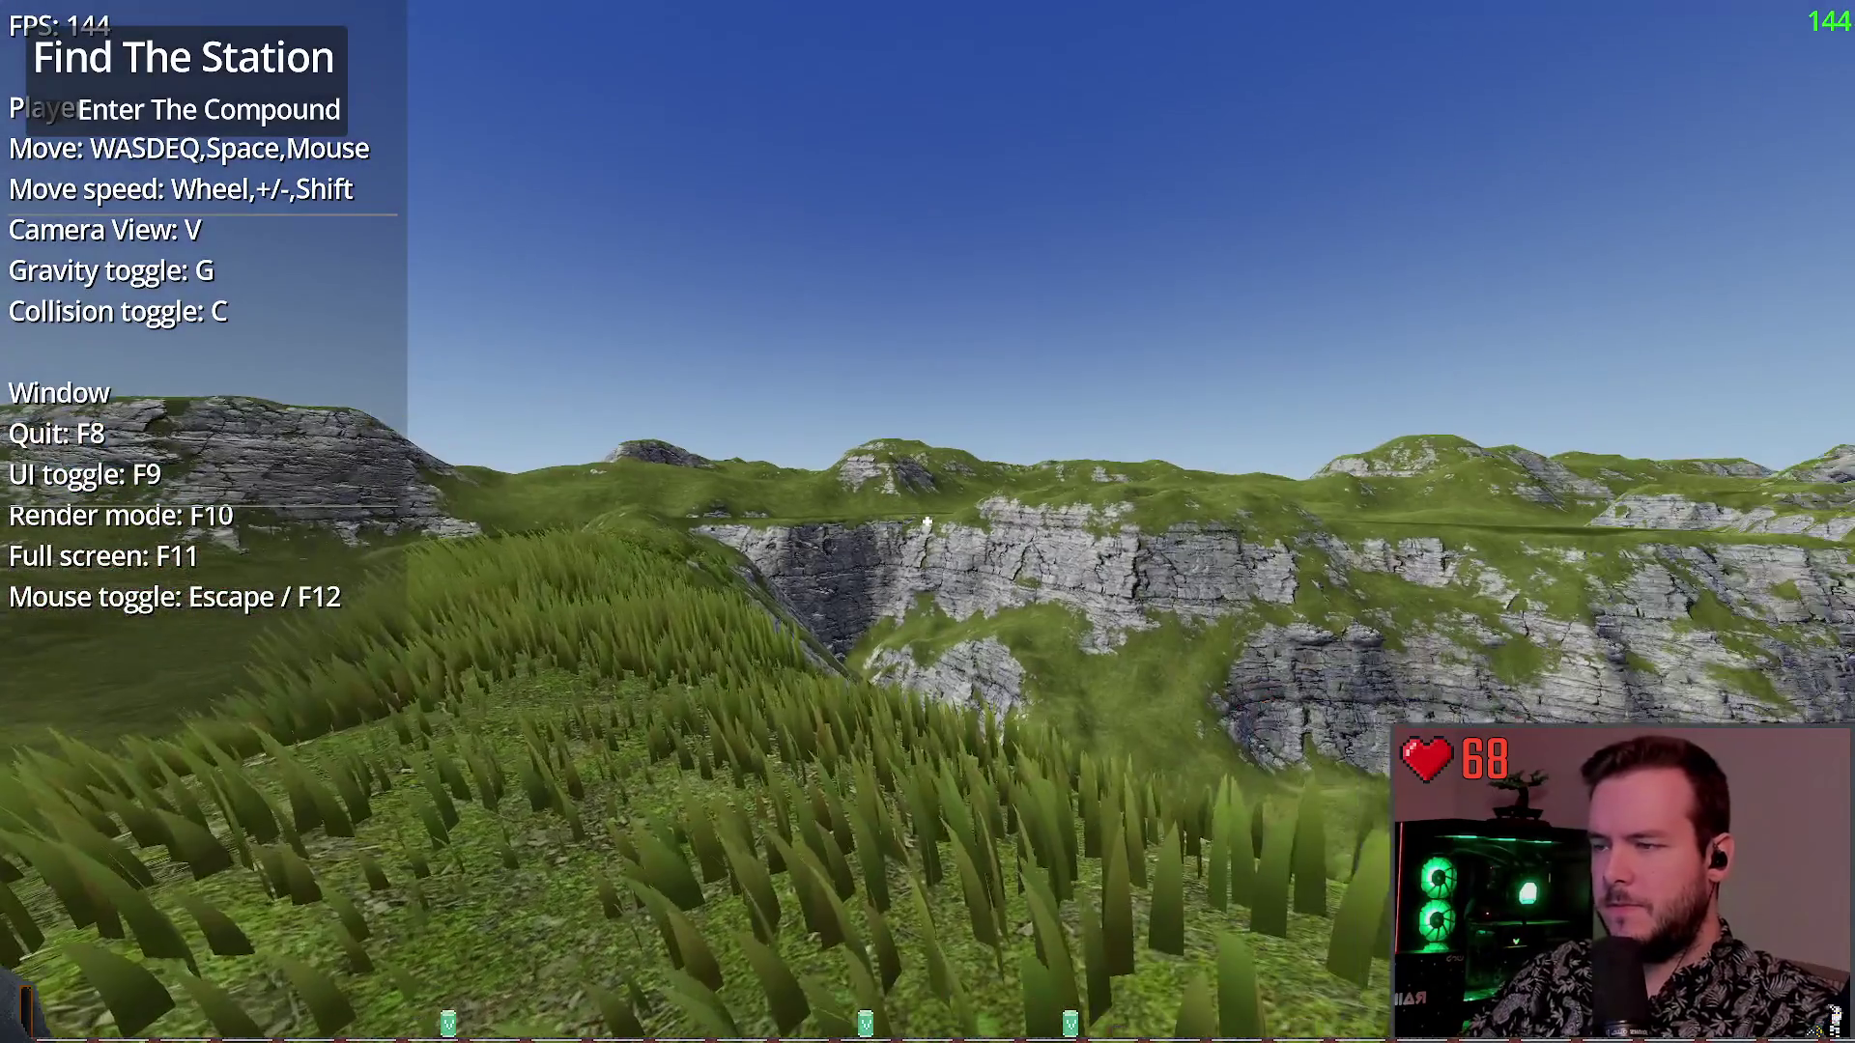
key("w")
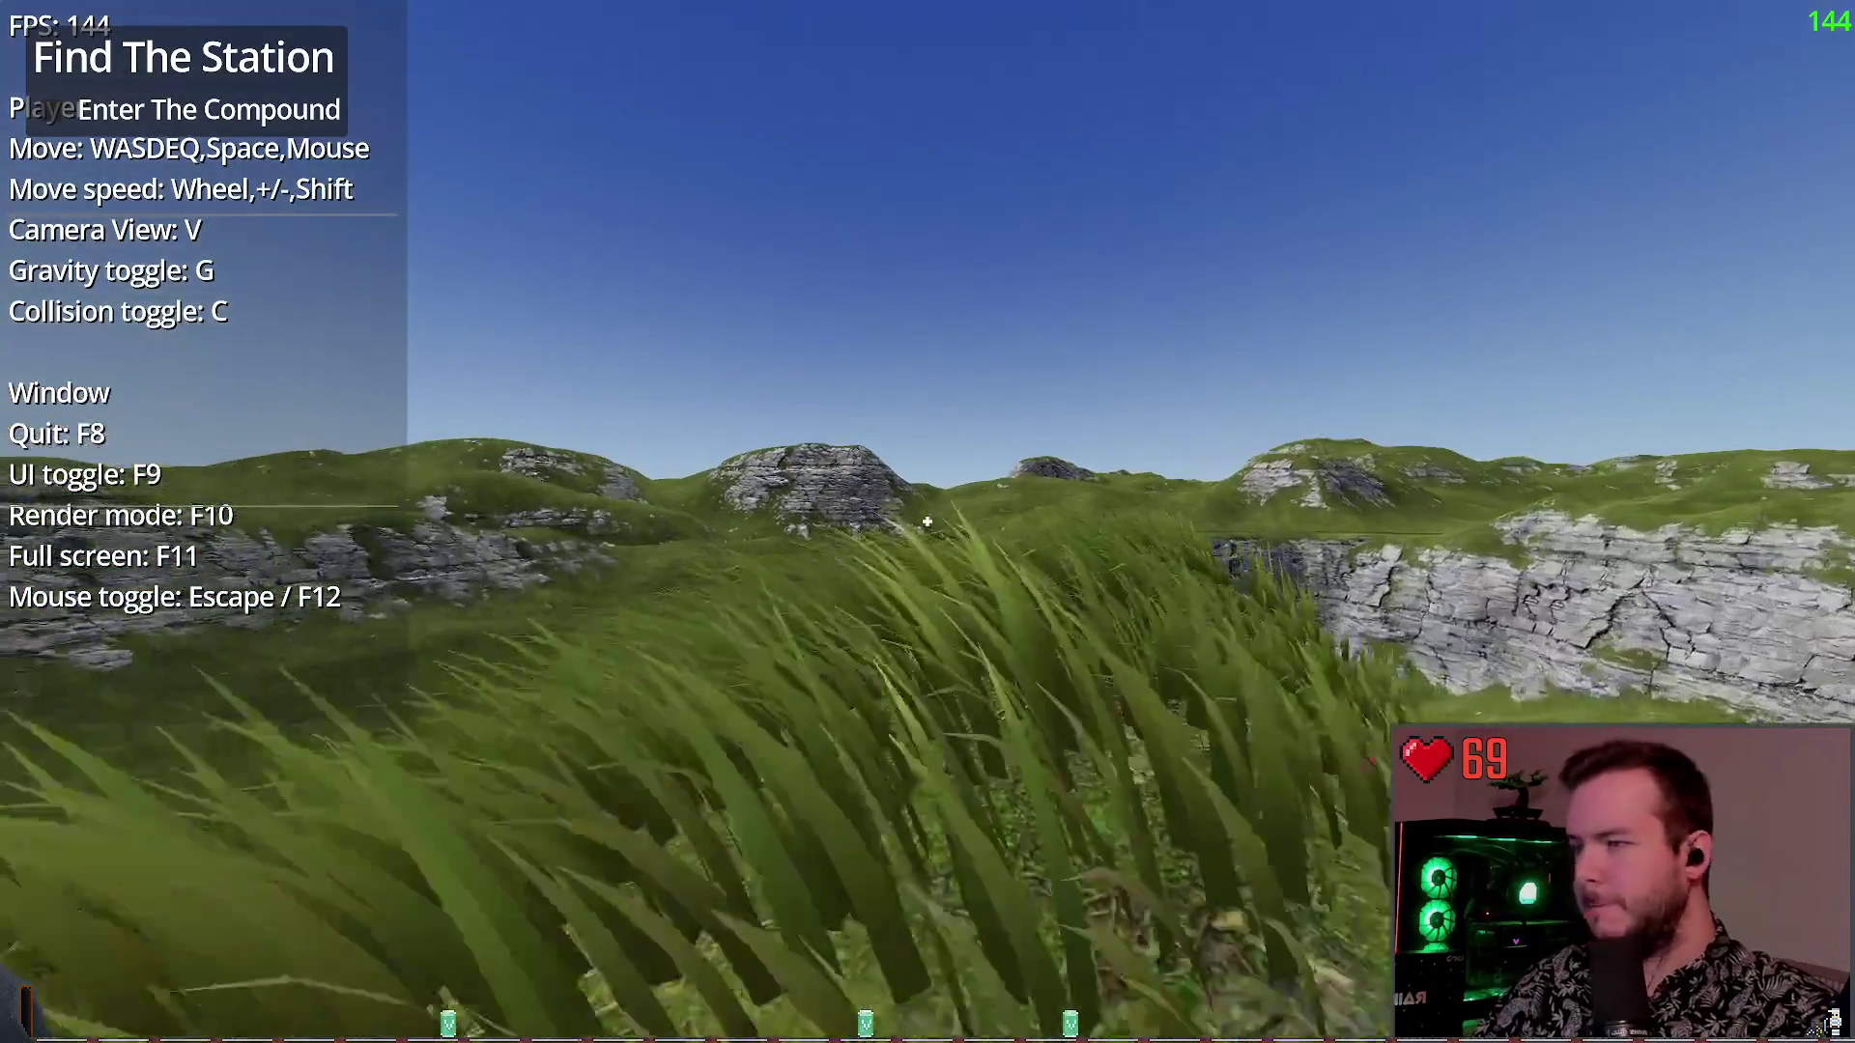
key("w")
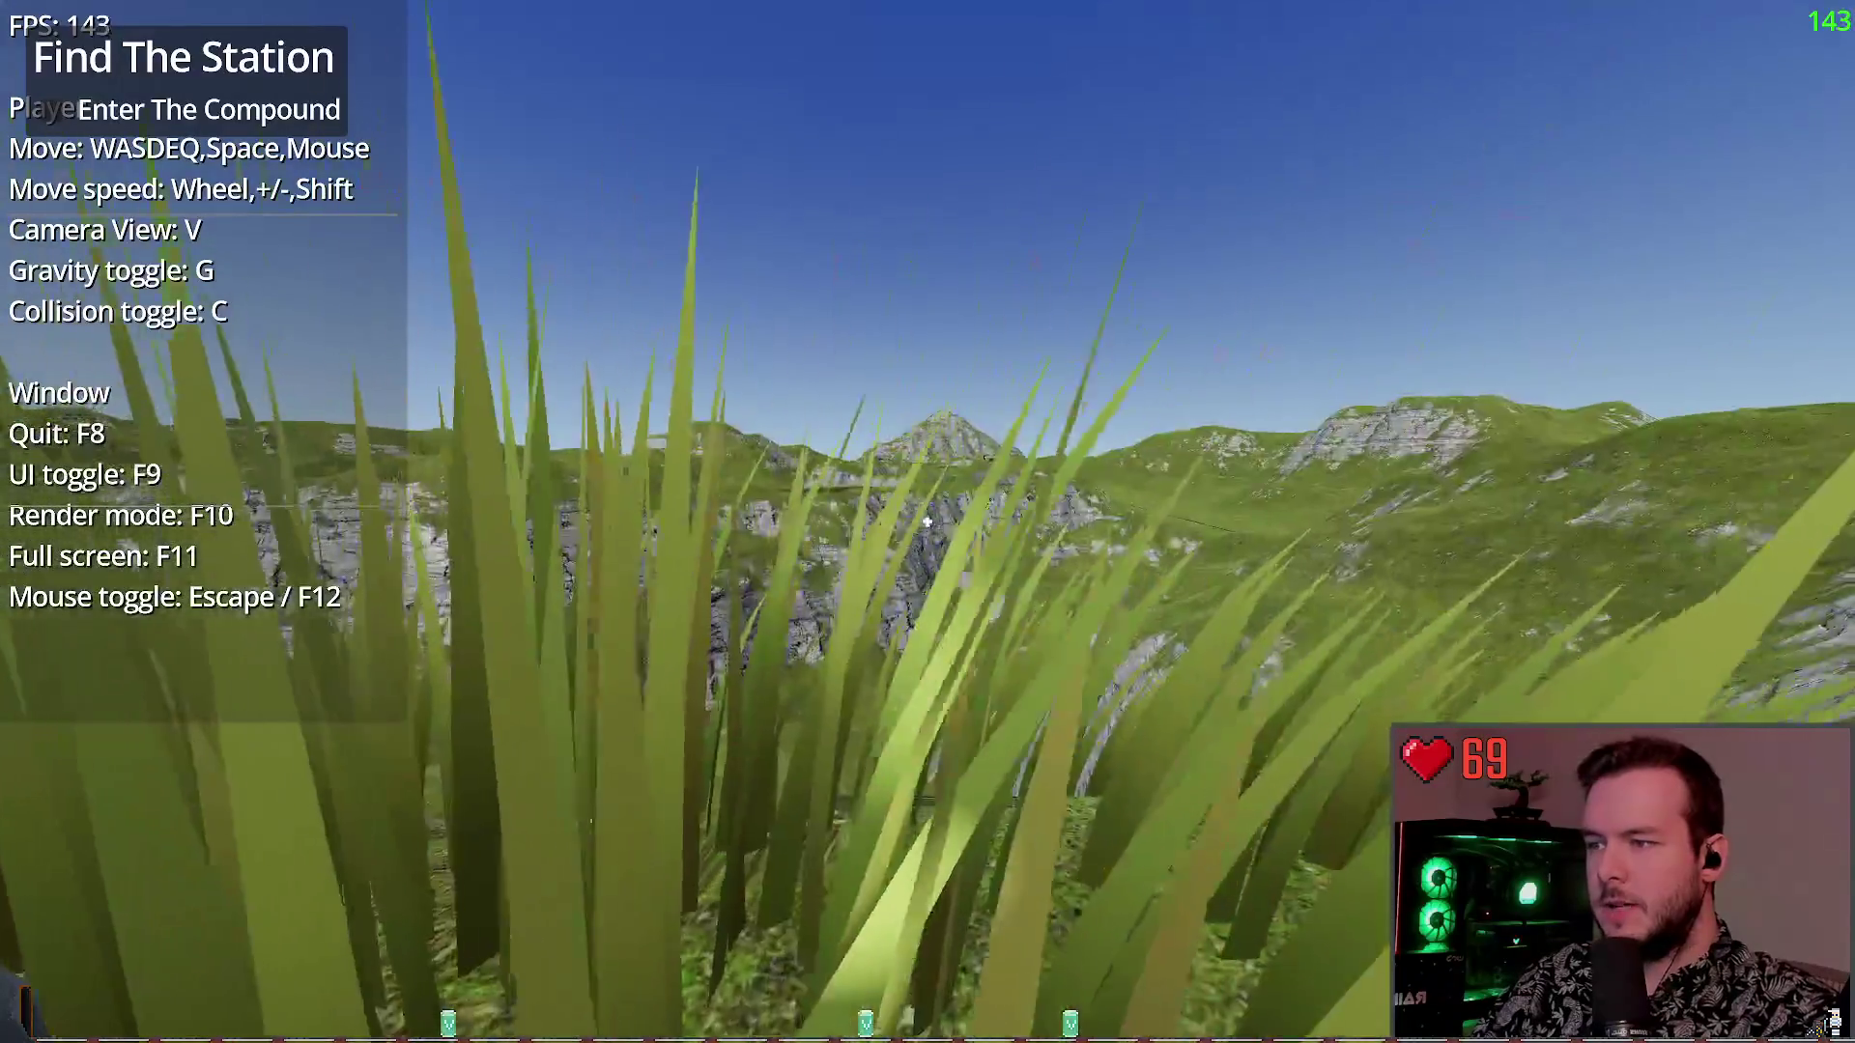
key("Escape")
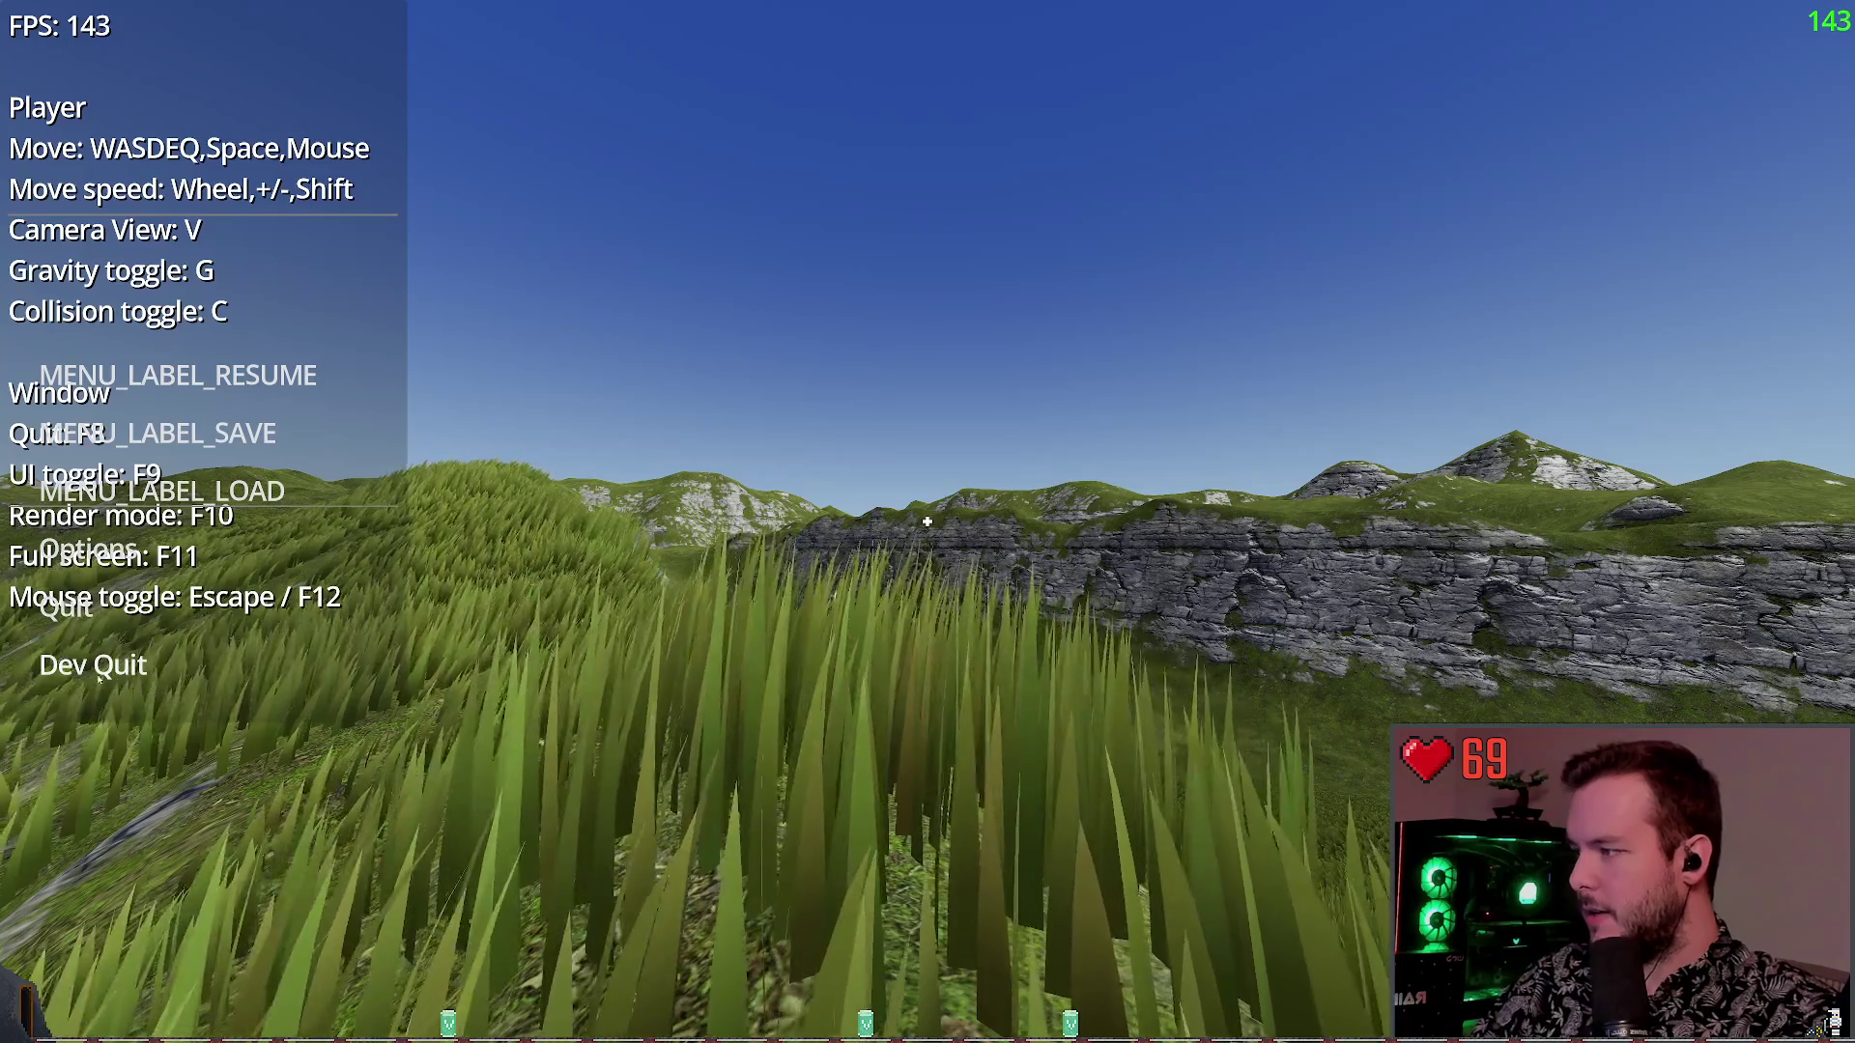
left_click(93, 665)
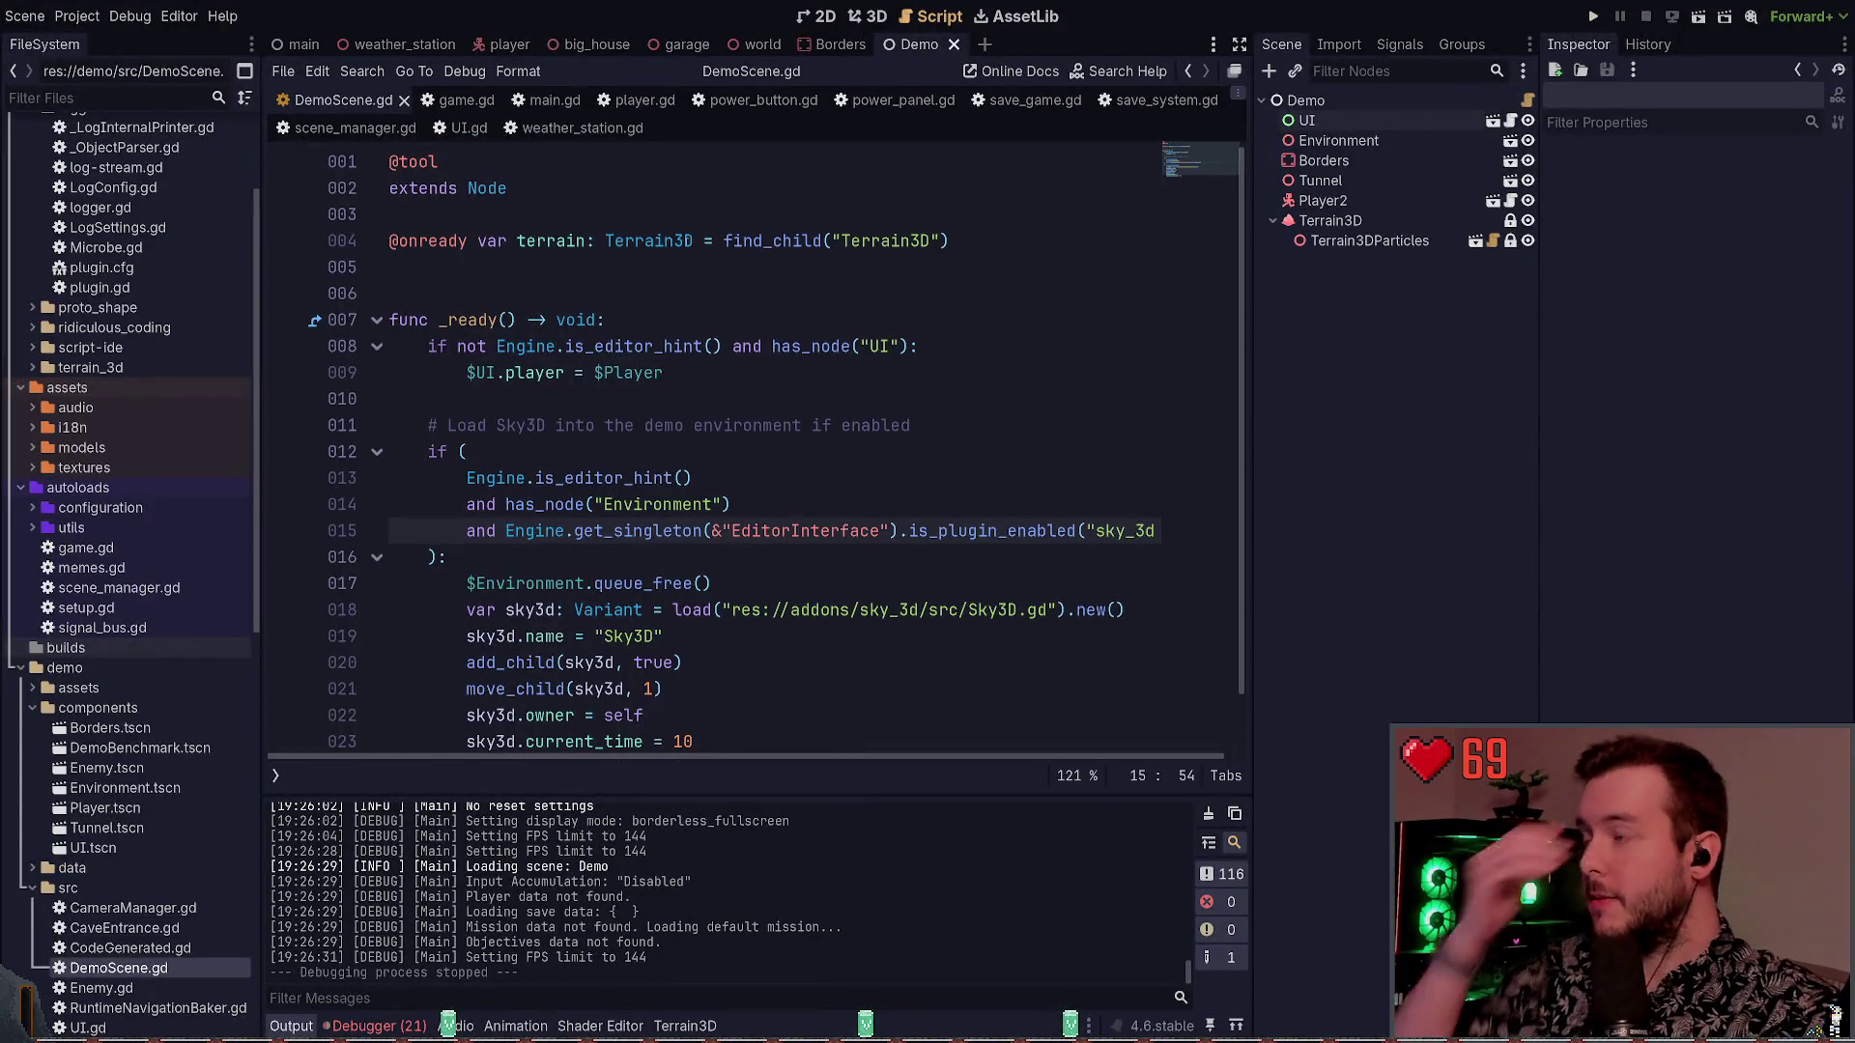
Browse the FileSystem dock, expanding and collapsing the demo folder
scroll(60, 662, "down", 2)
scroll(60, 662, "down", 4)
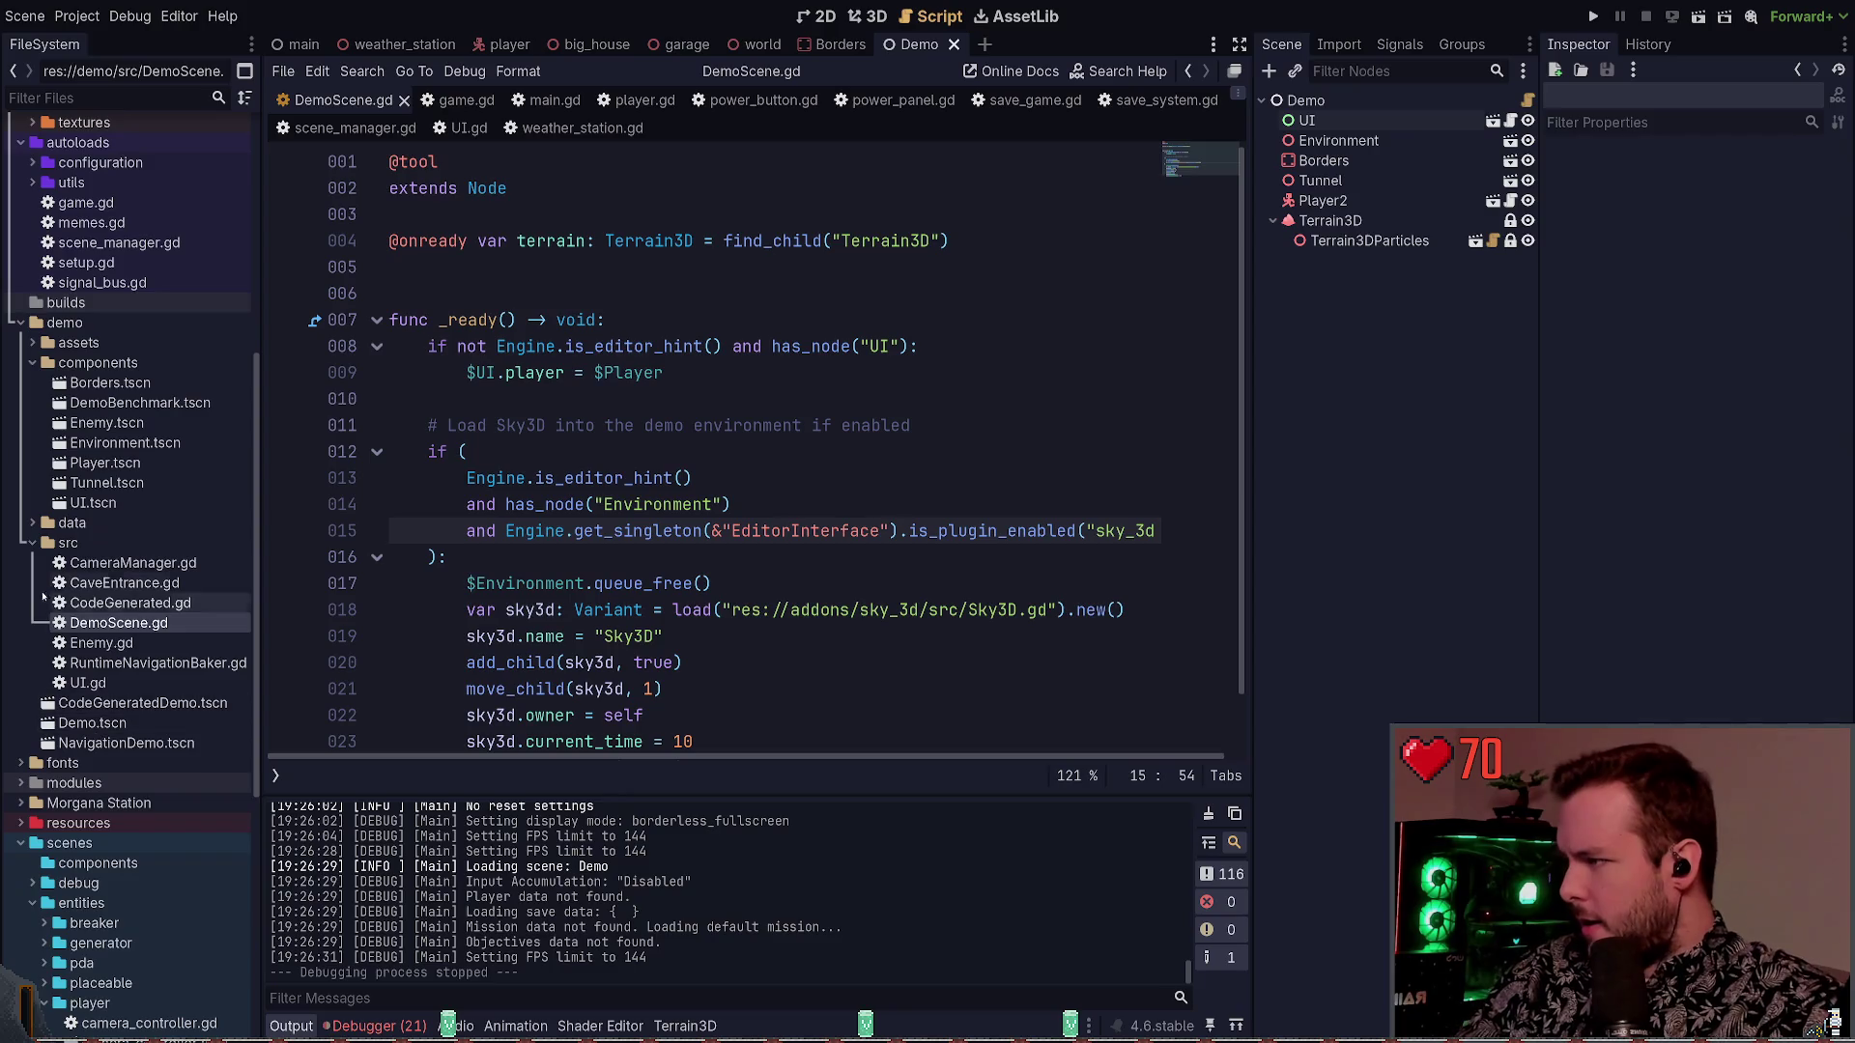
left_click(37, 323)
left_click(20, 323)
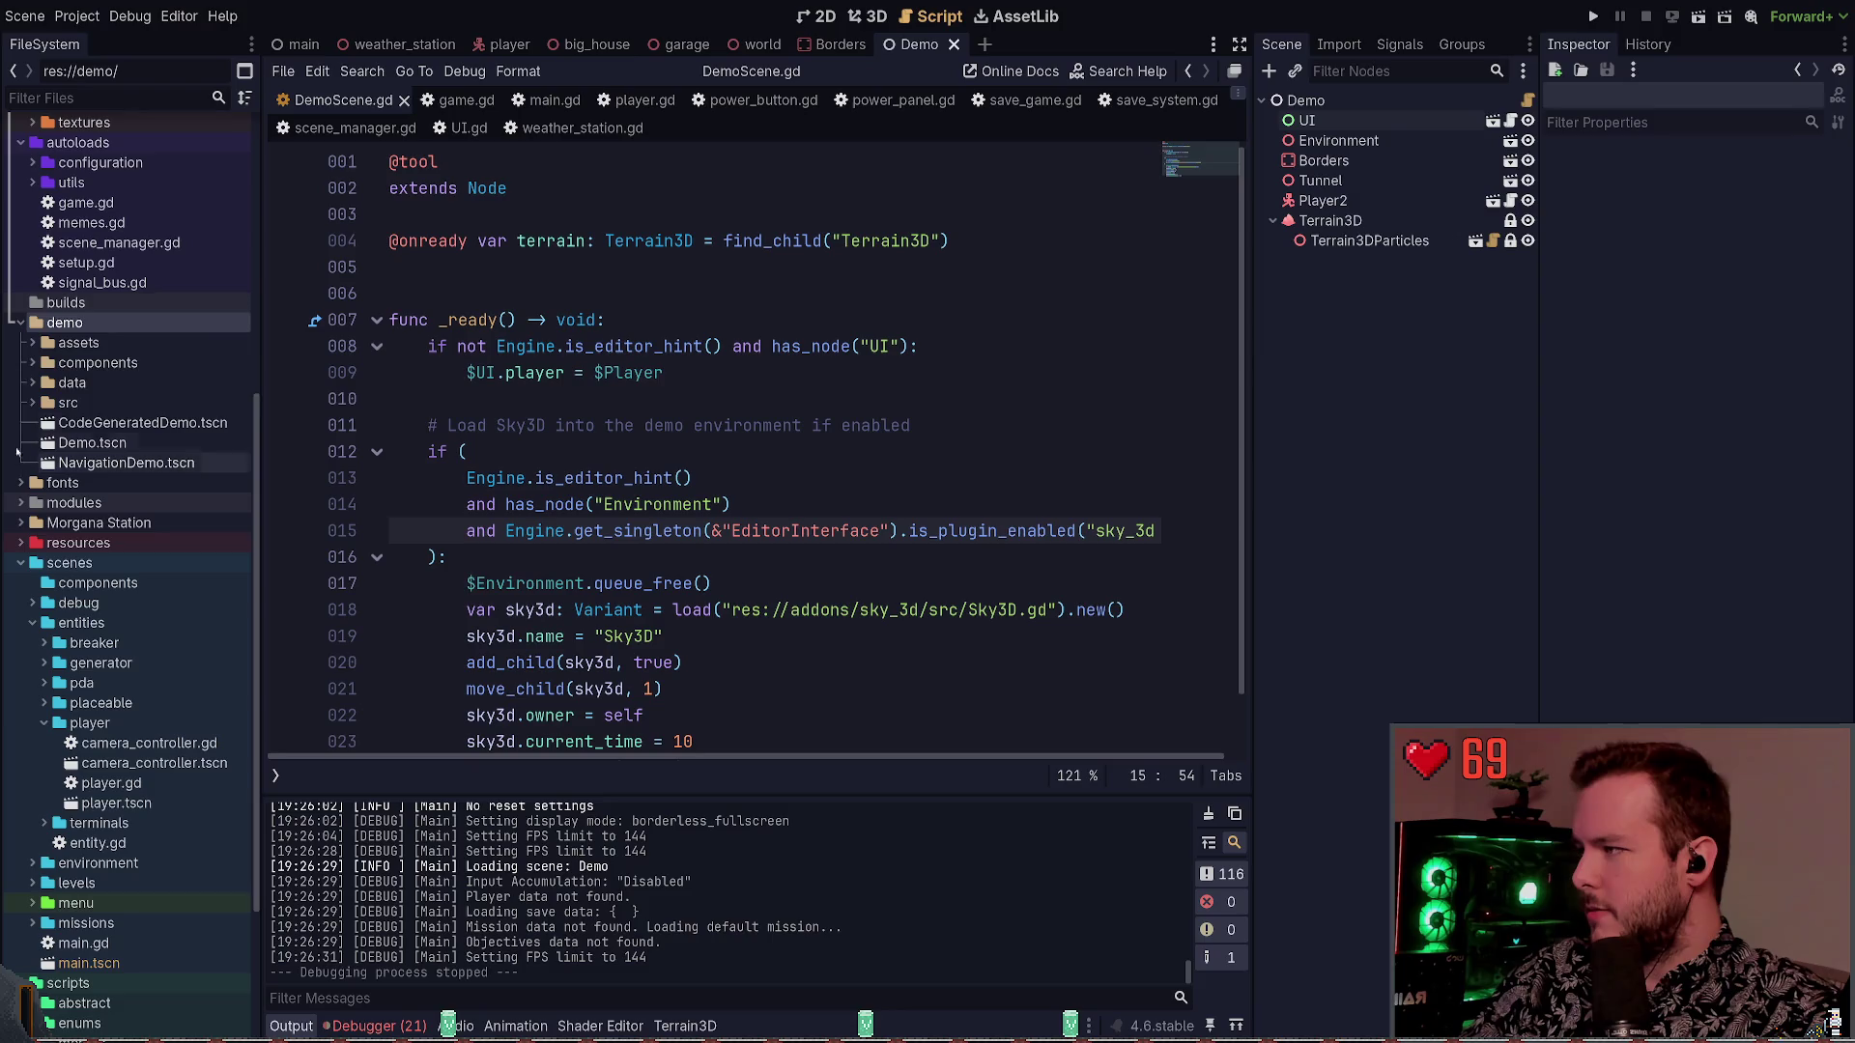
left_click(21, 325)
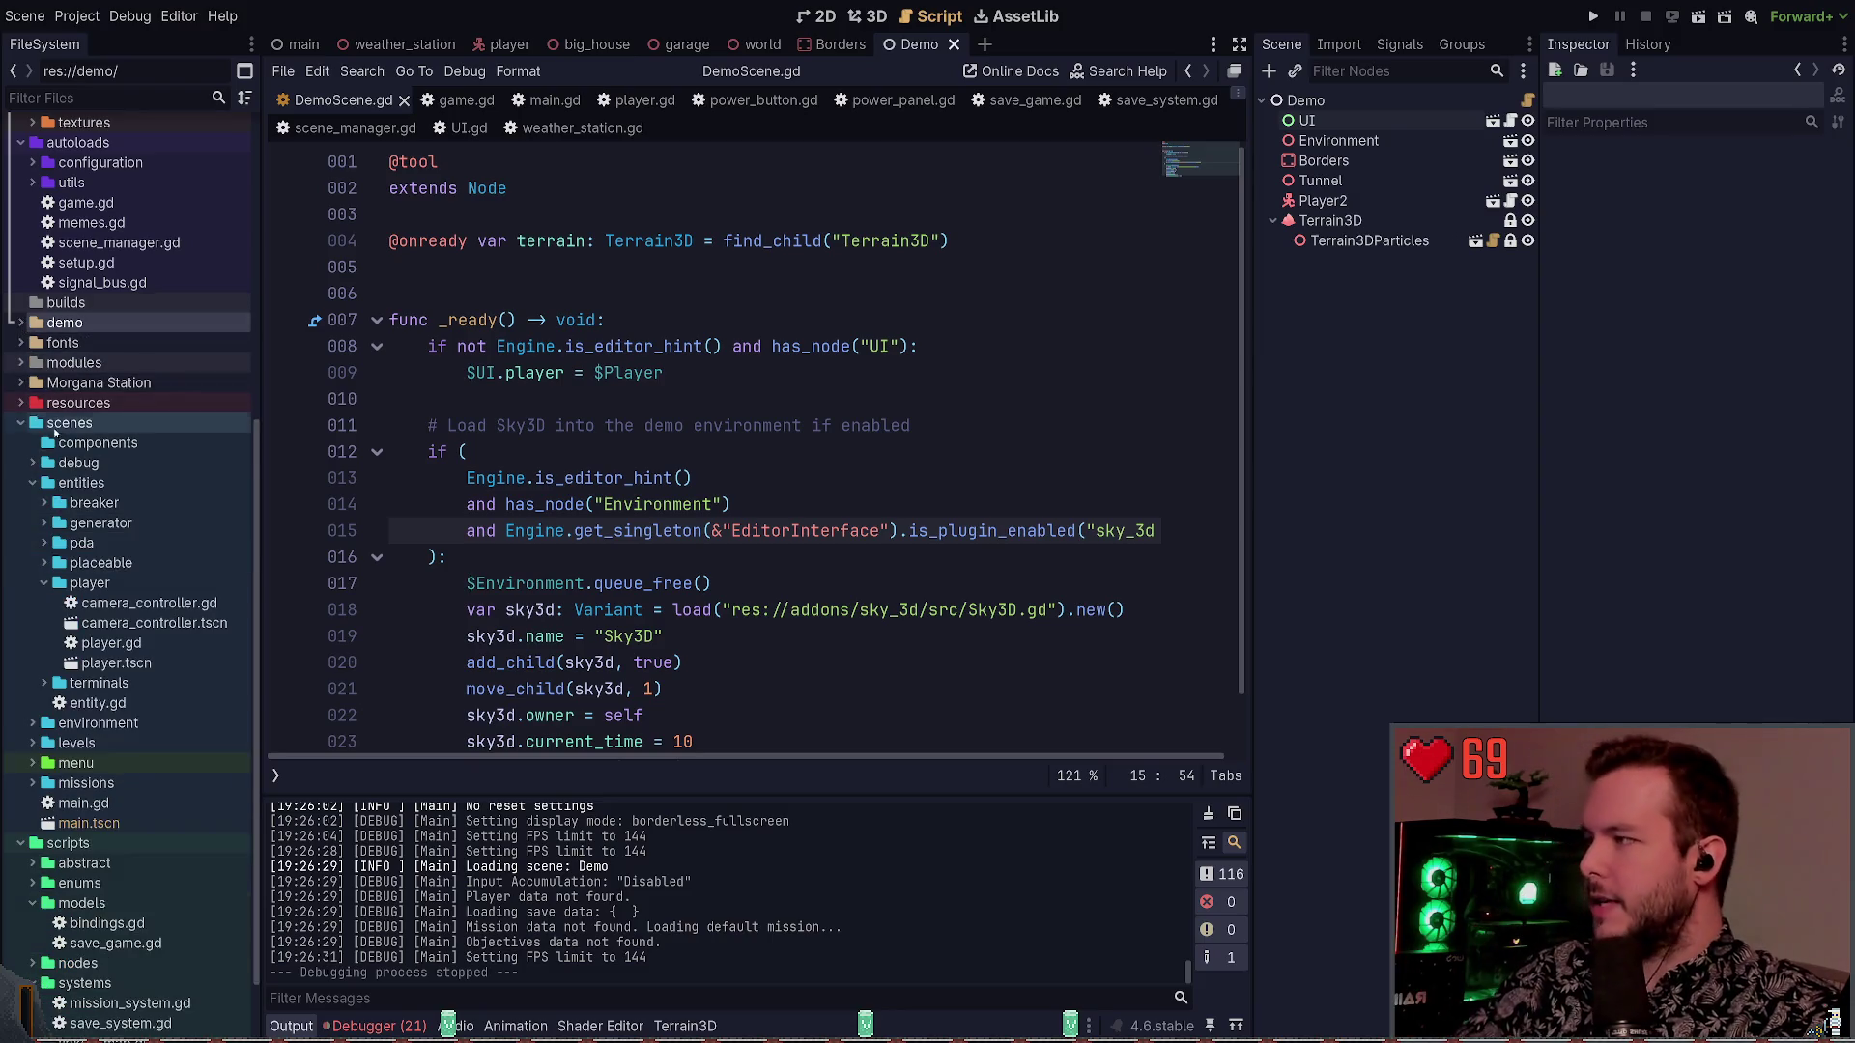
scroll(97, 425, "up", 6)
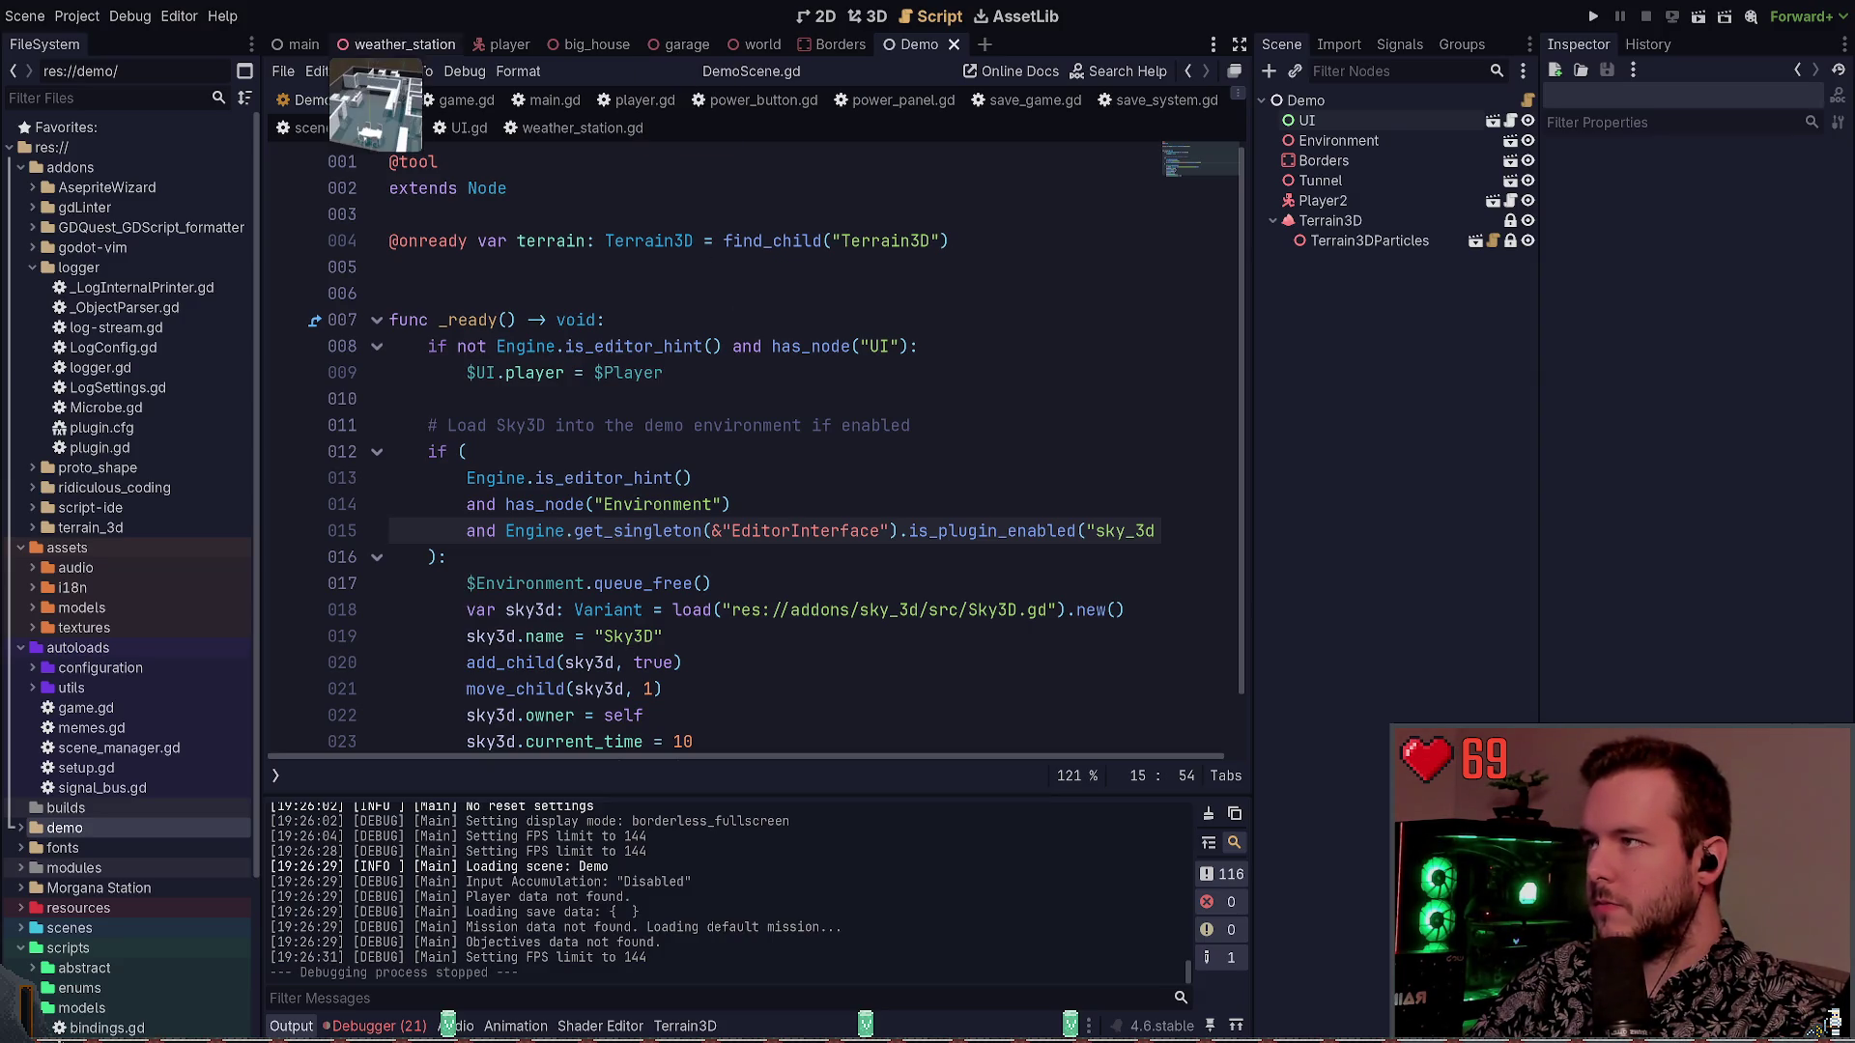
Apply the 3D profile from Editor > Manage Editor Features, then switch to Neovim
left_click(178, 17)
left_click(198, 44)
key("Escape")
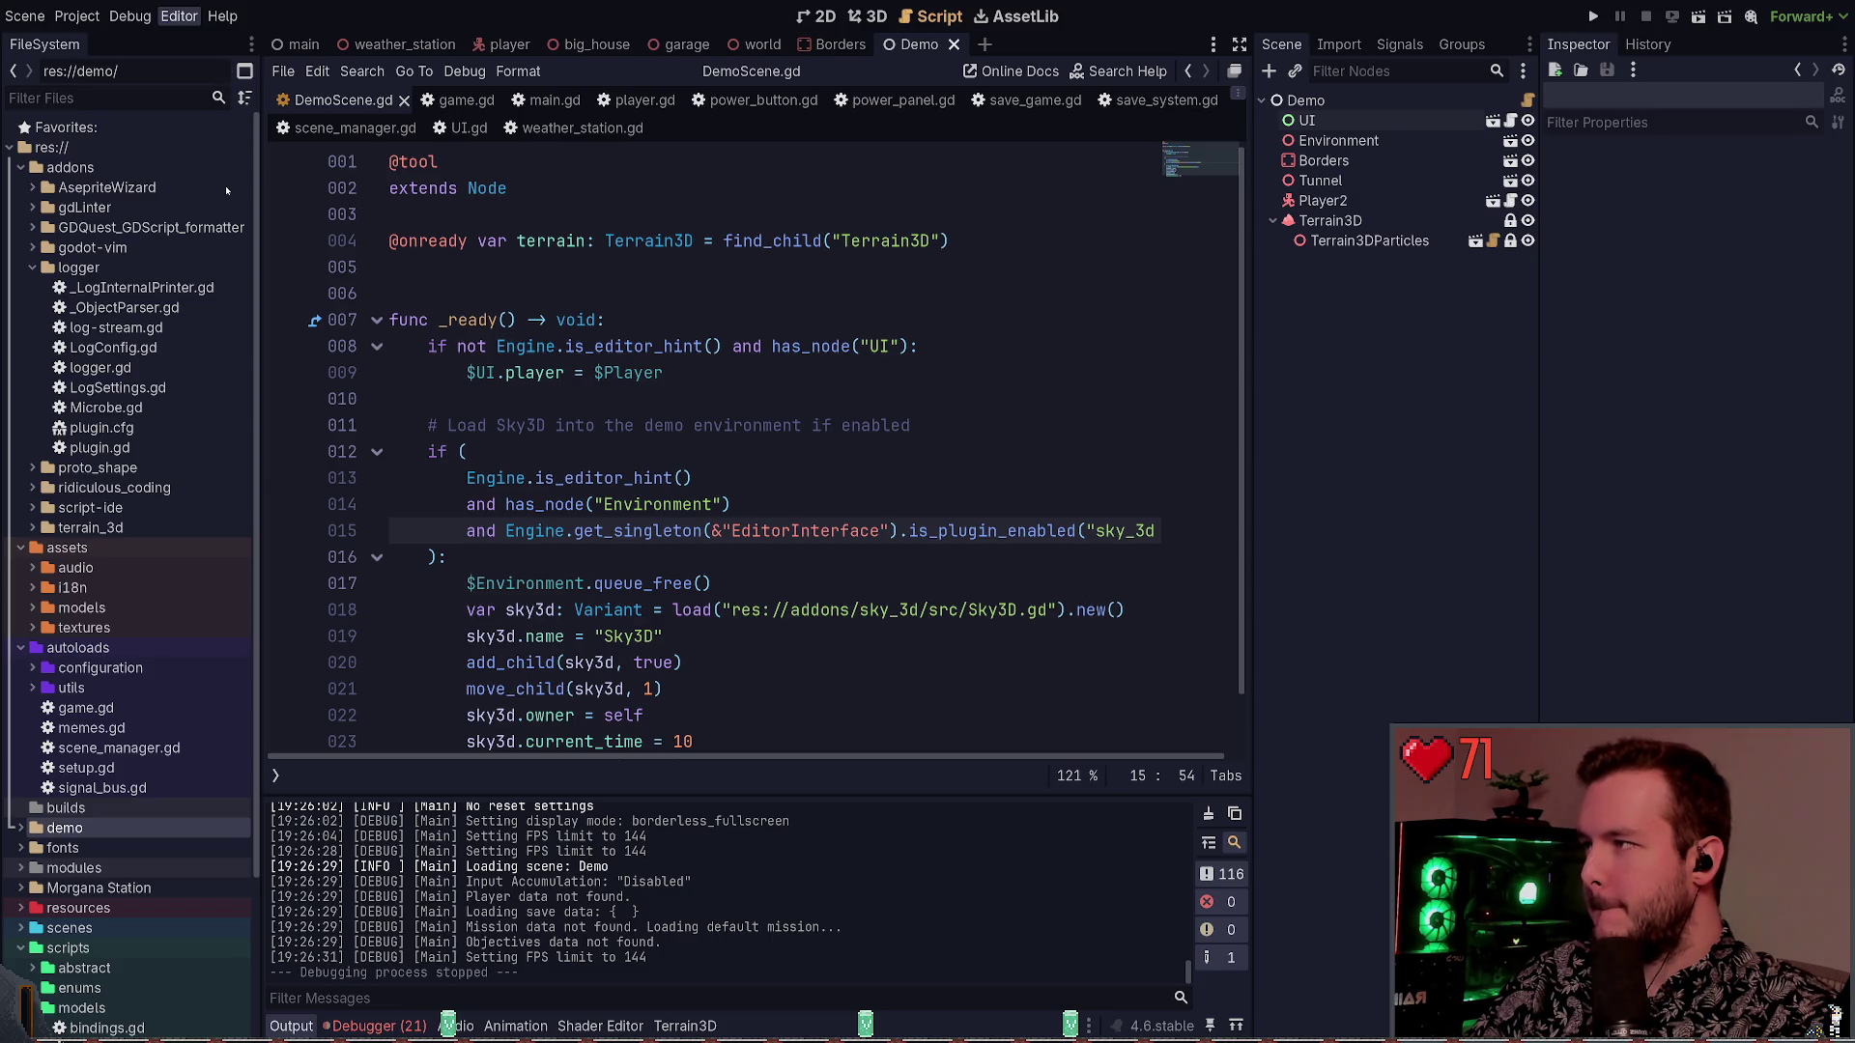
left_click(227, 190)
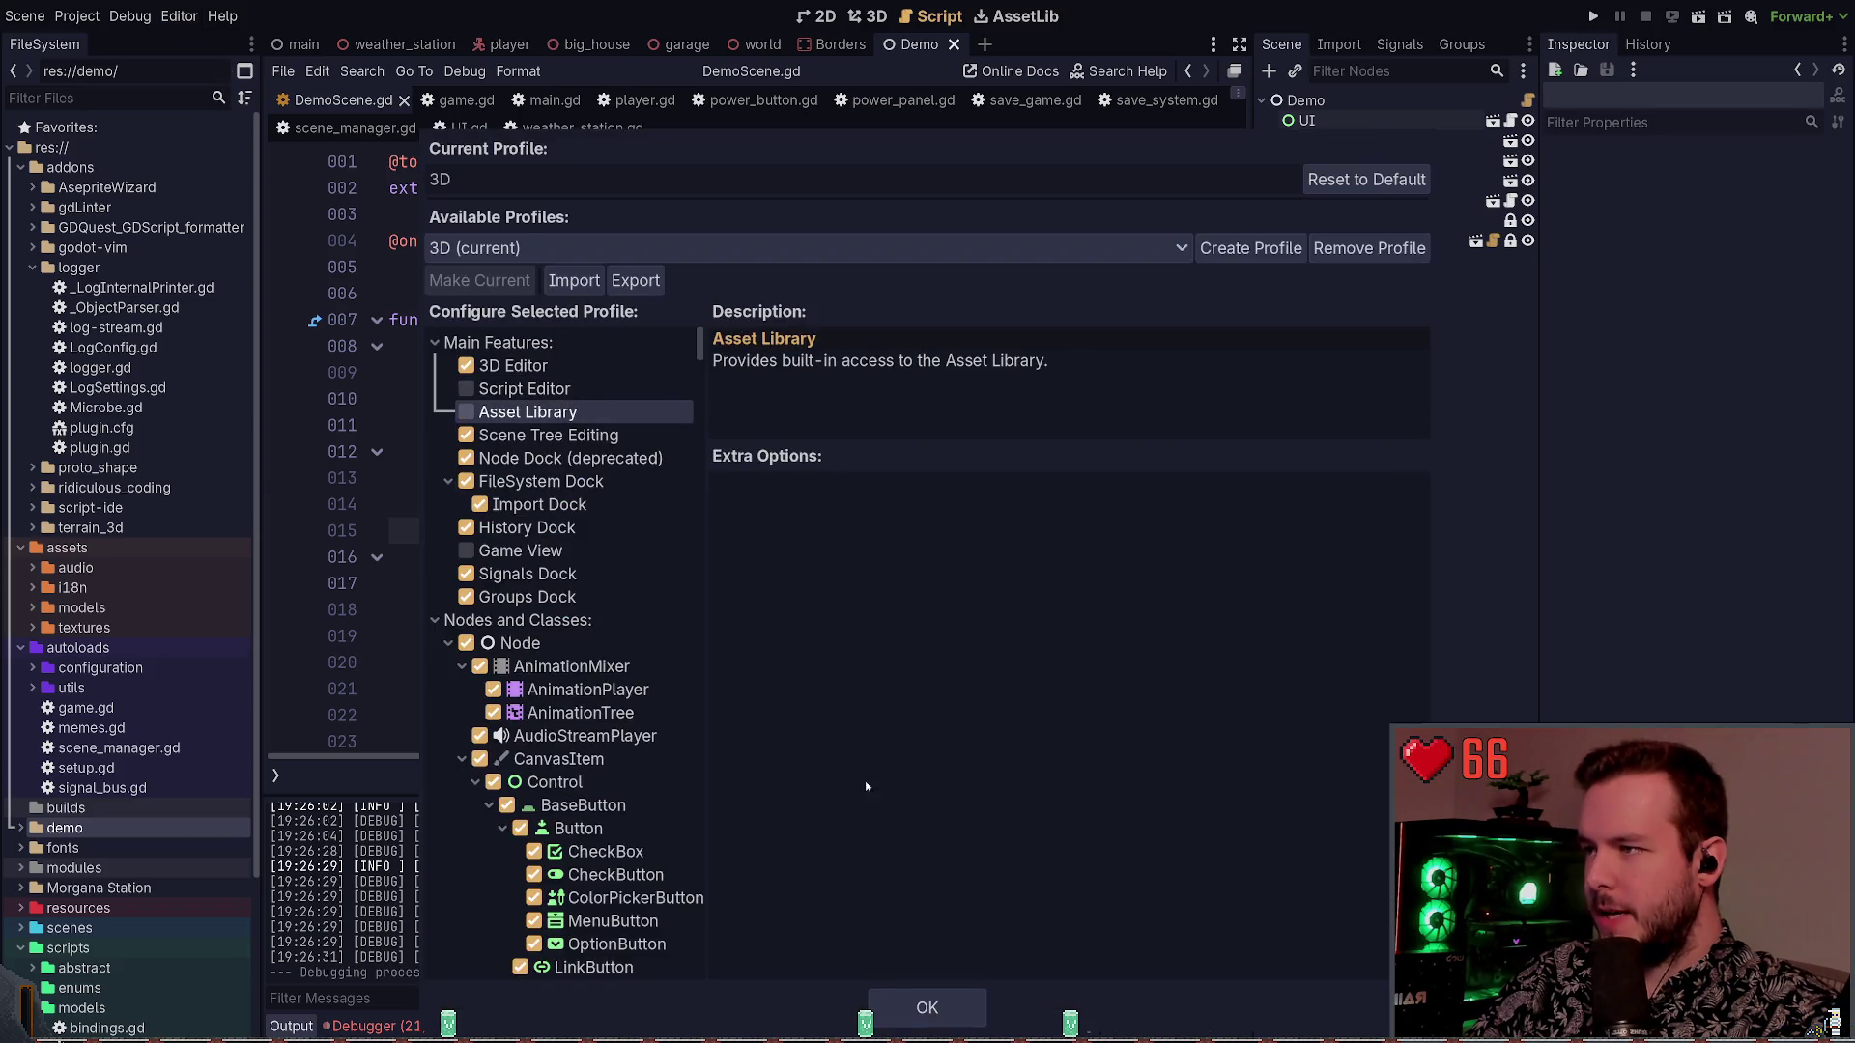
left_click(926, 1007)
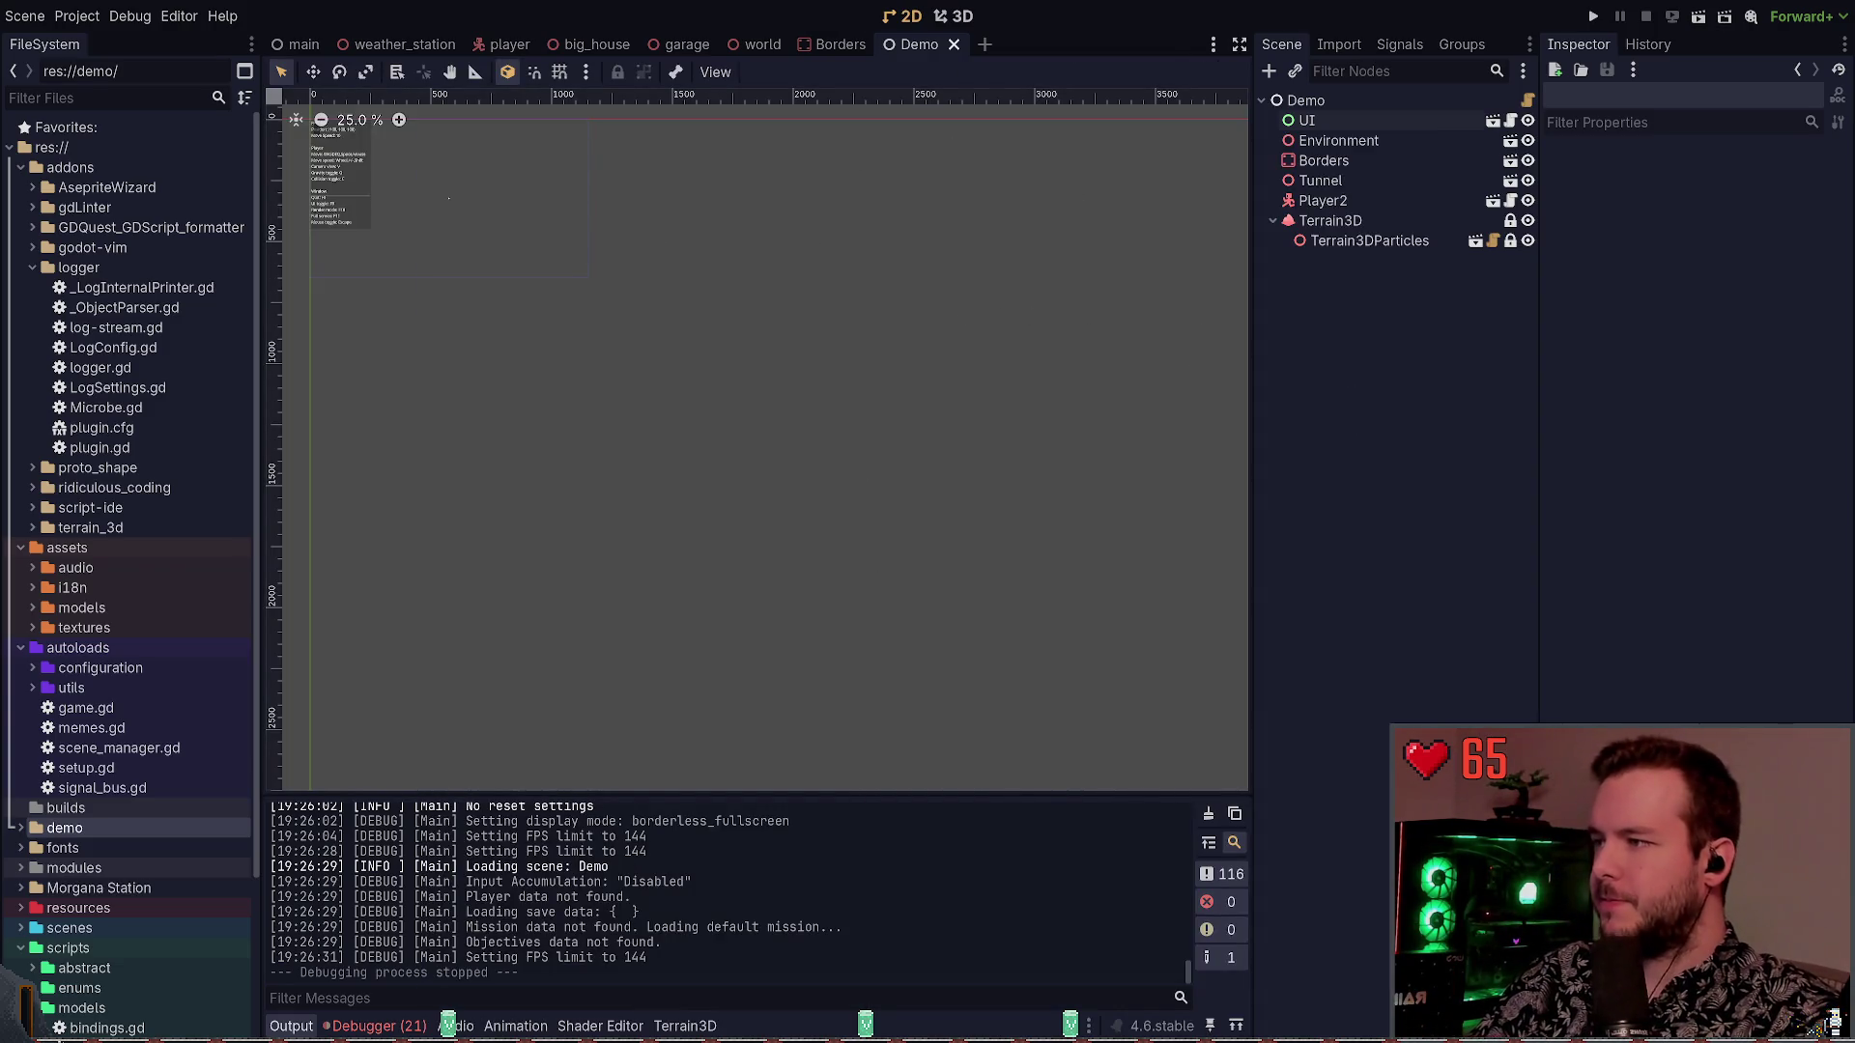
key("alt+Tab")
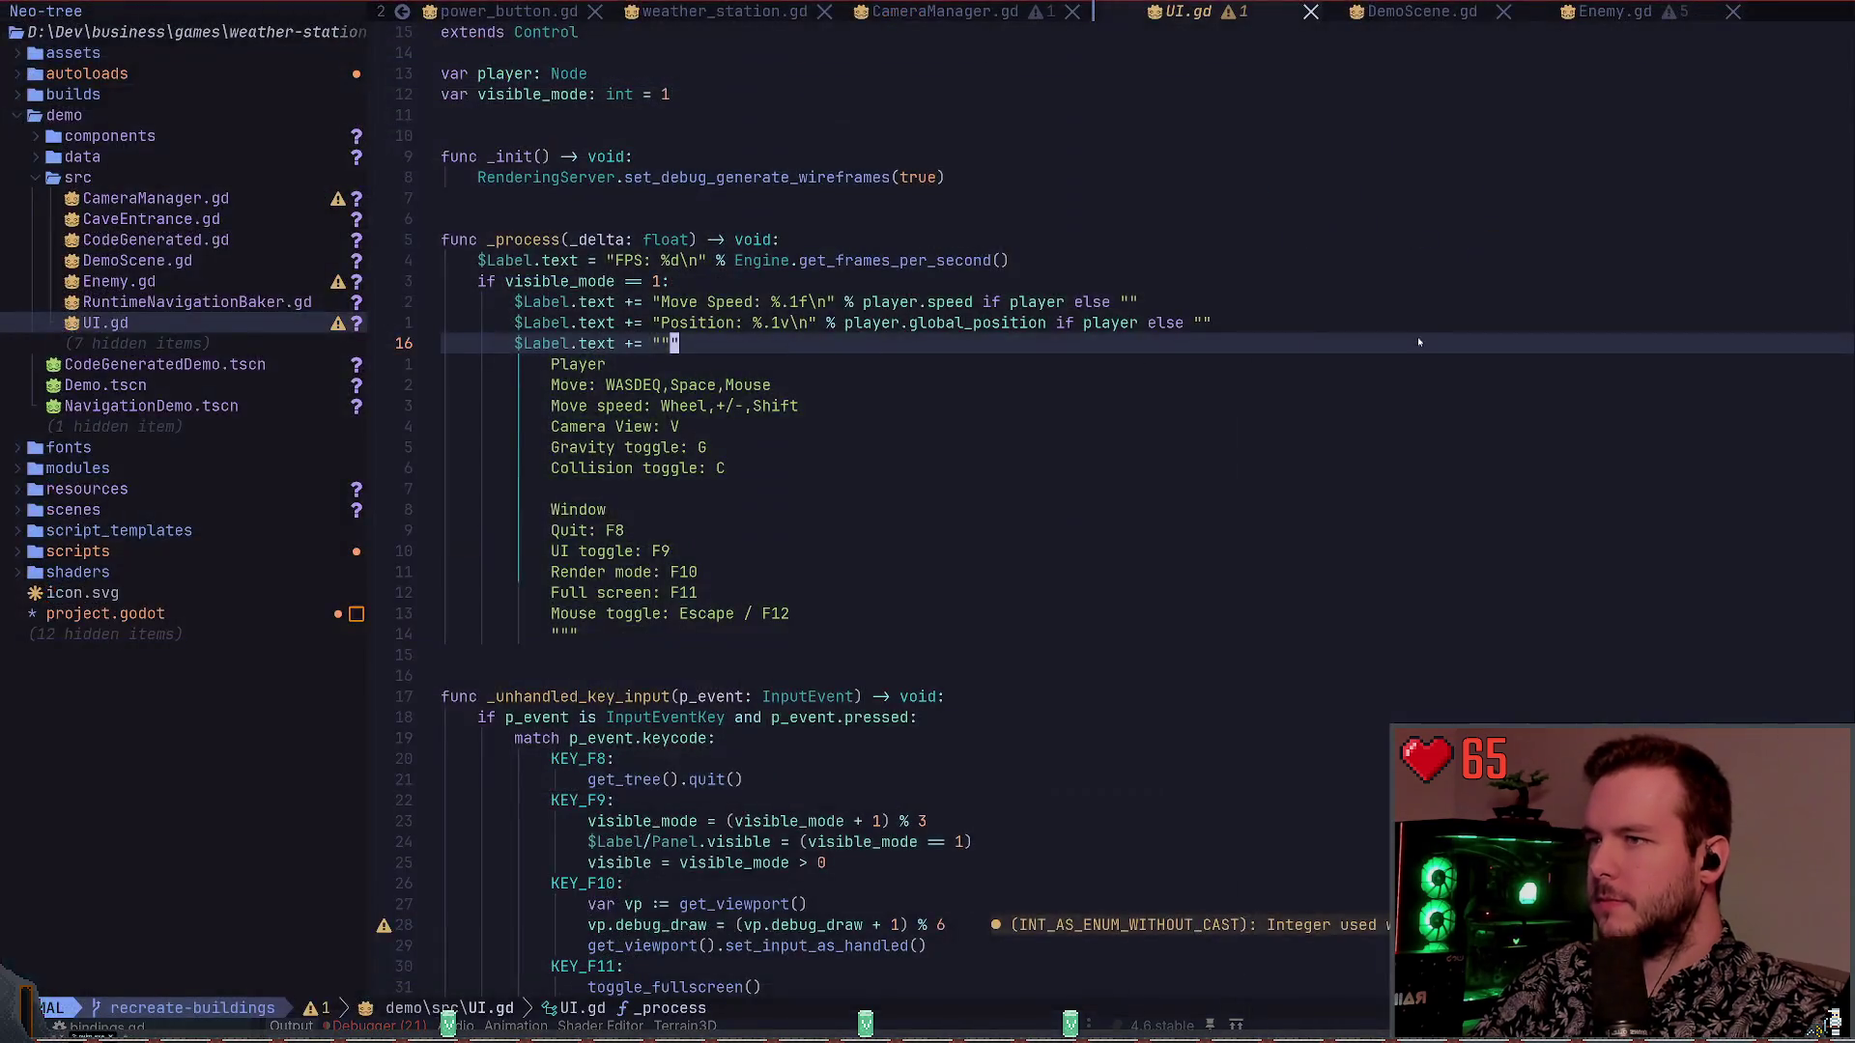
Switch to the game.gd buffer, undo the weather station UID change, and save it
key("shift+h")
key("shift+h")
key("shift+h")
key("shift+l")
key("shift+l")
key("space")
key("b")
key("d")
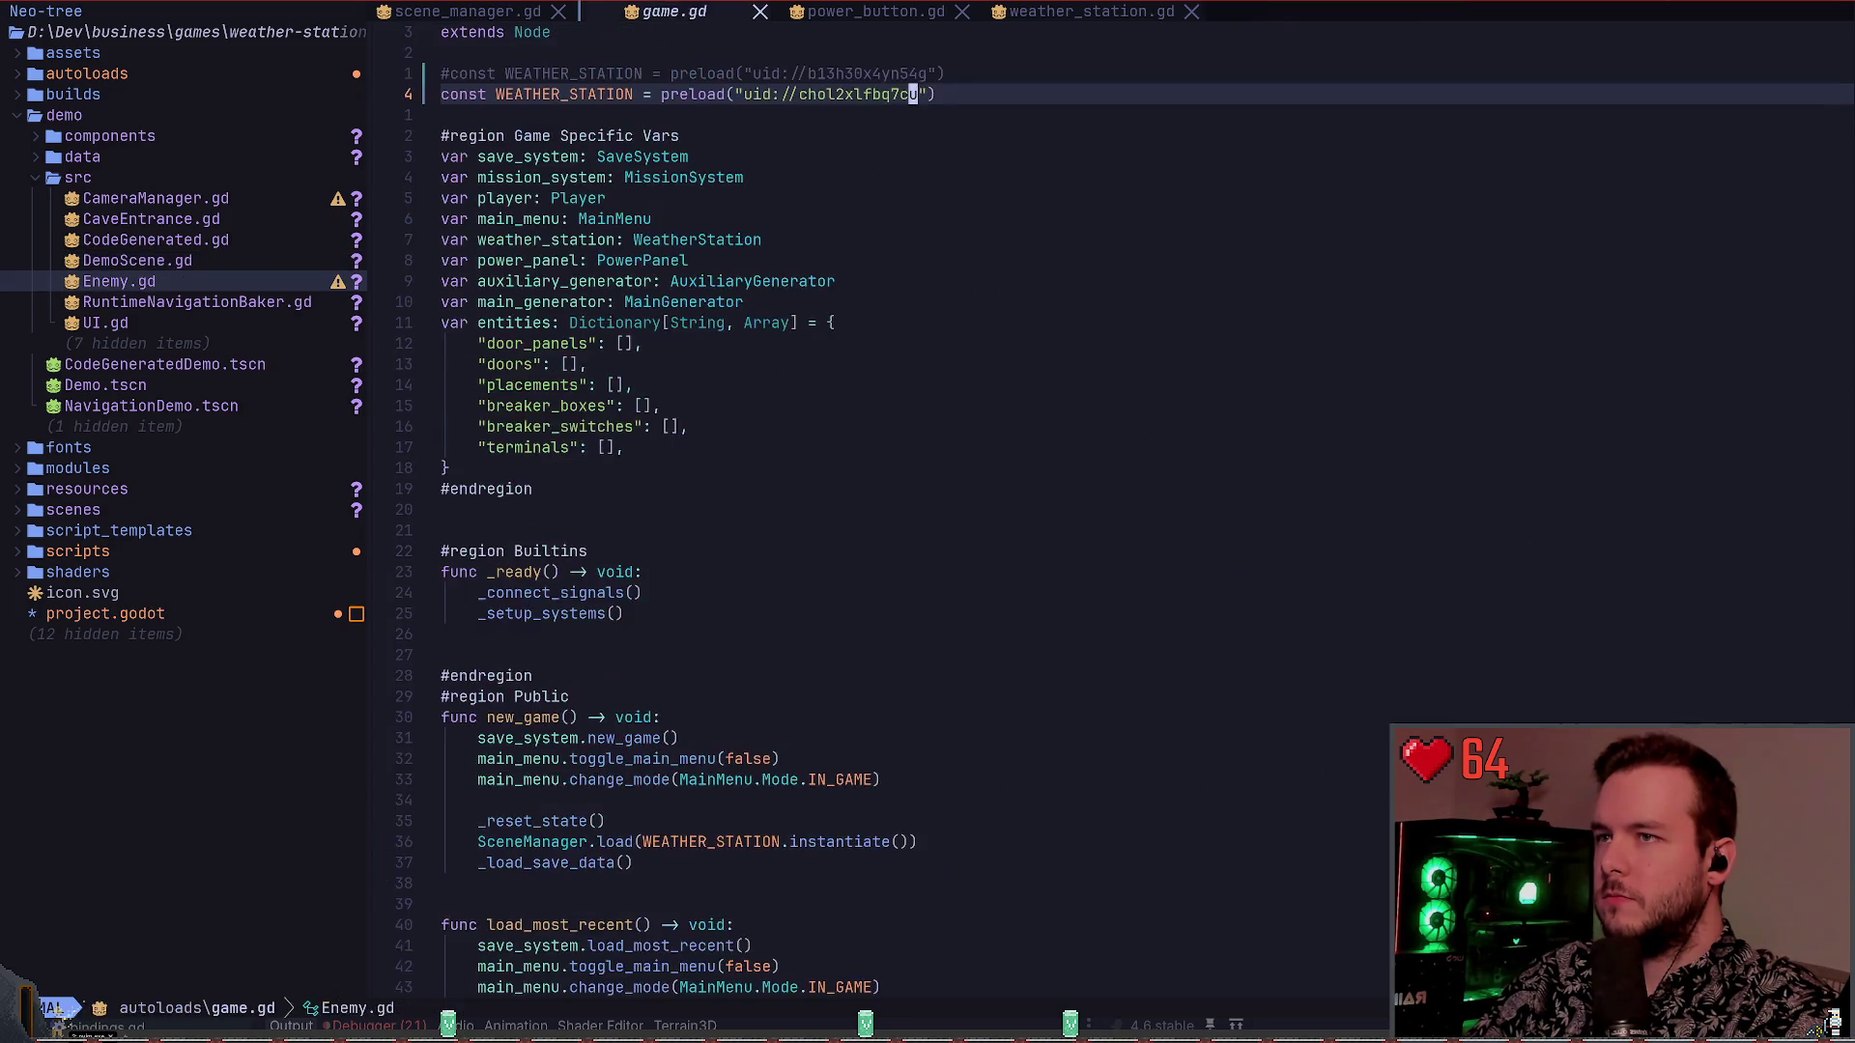
key("u")
key("u")
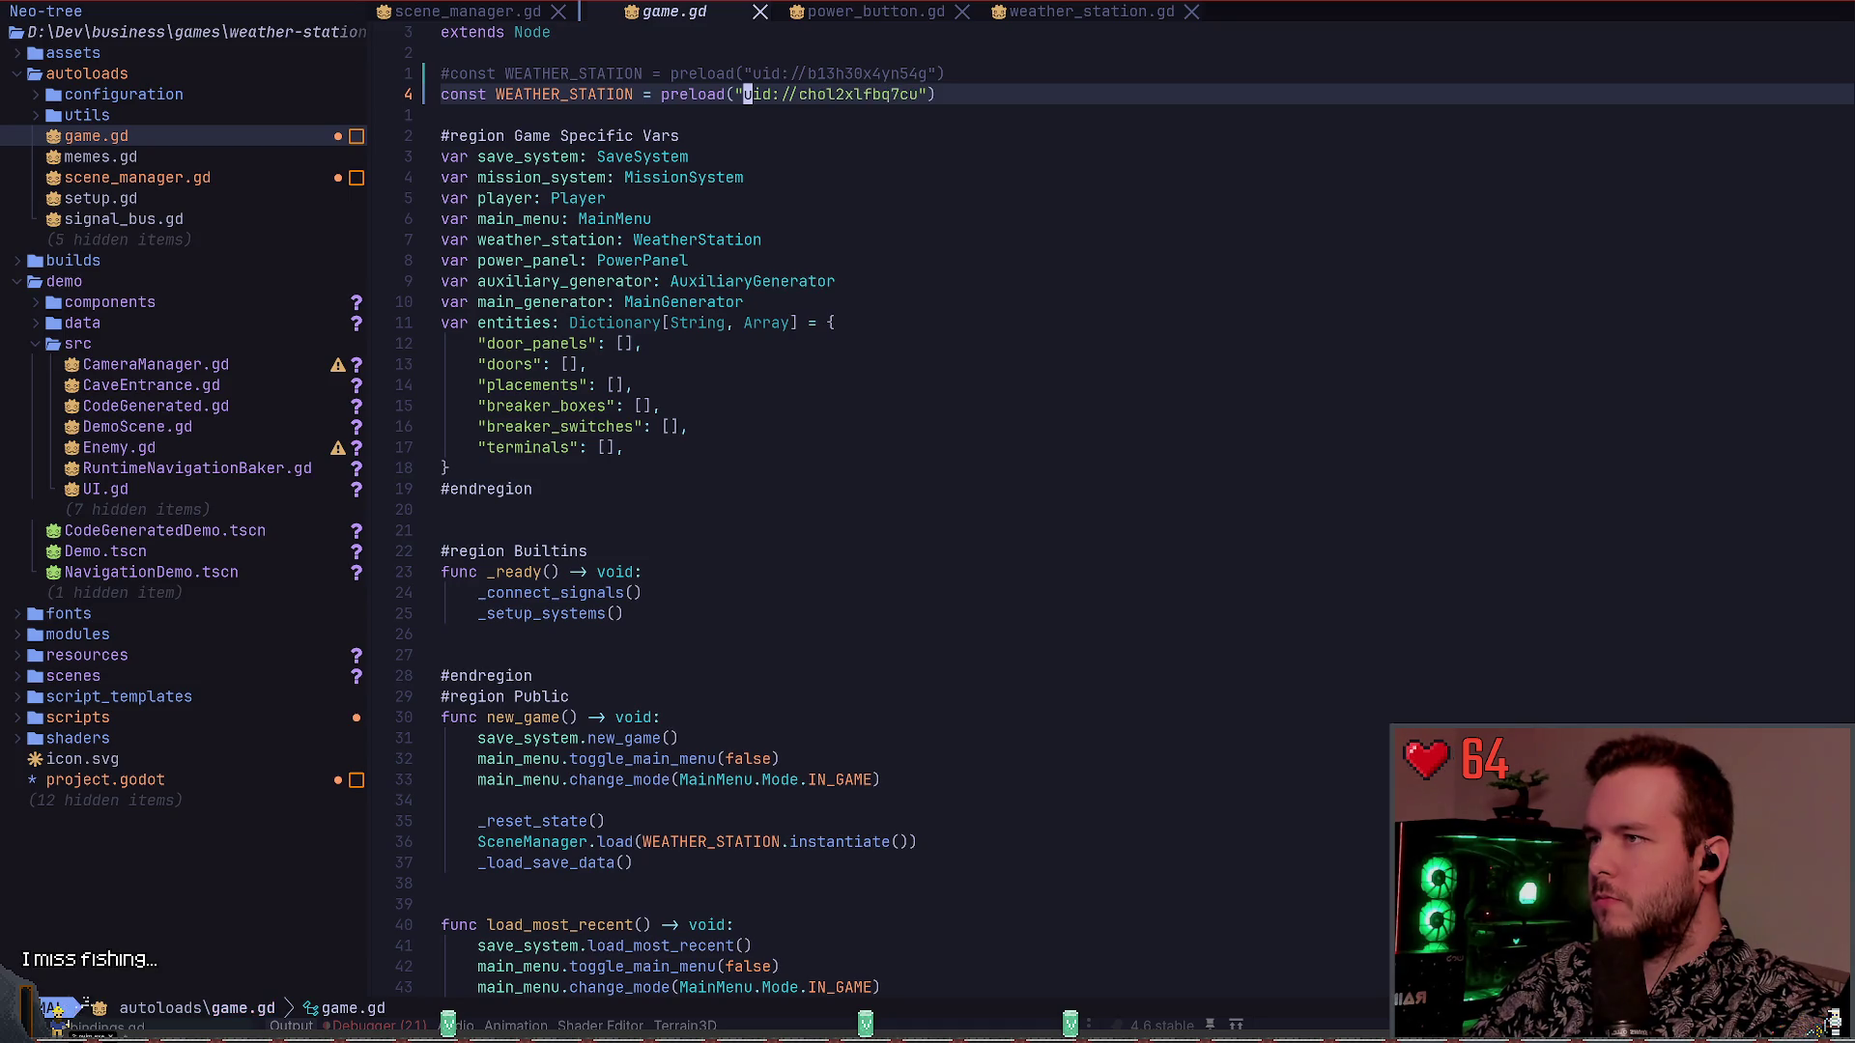
key("u")
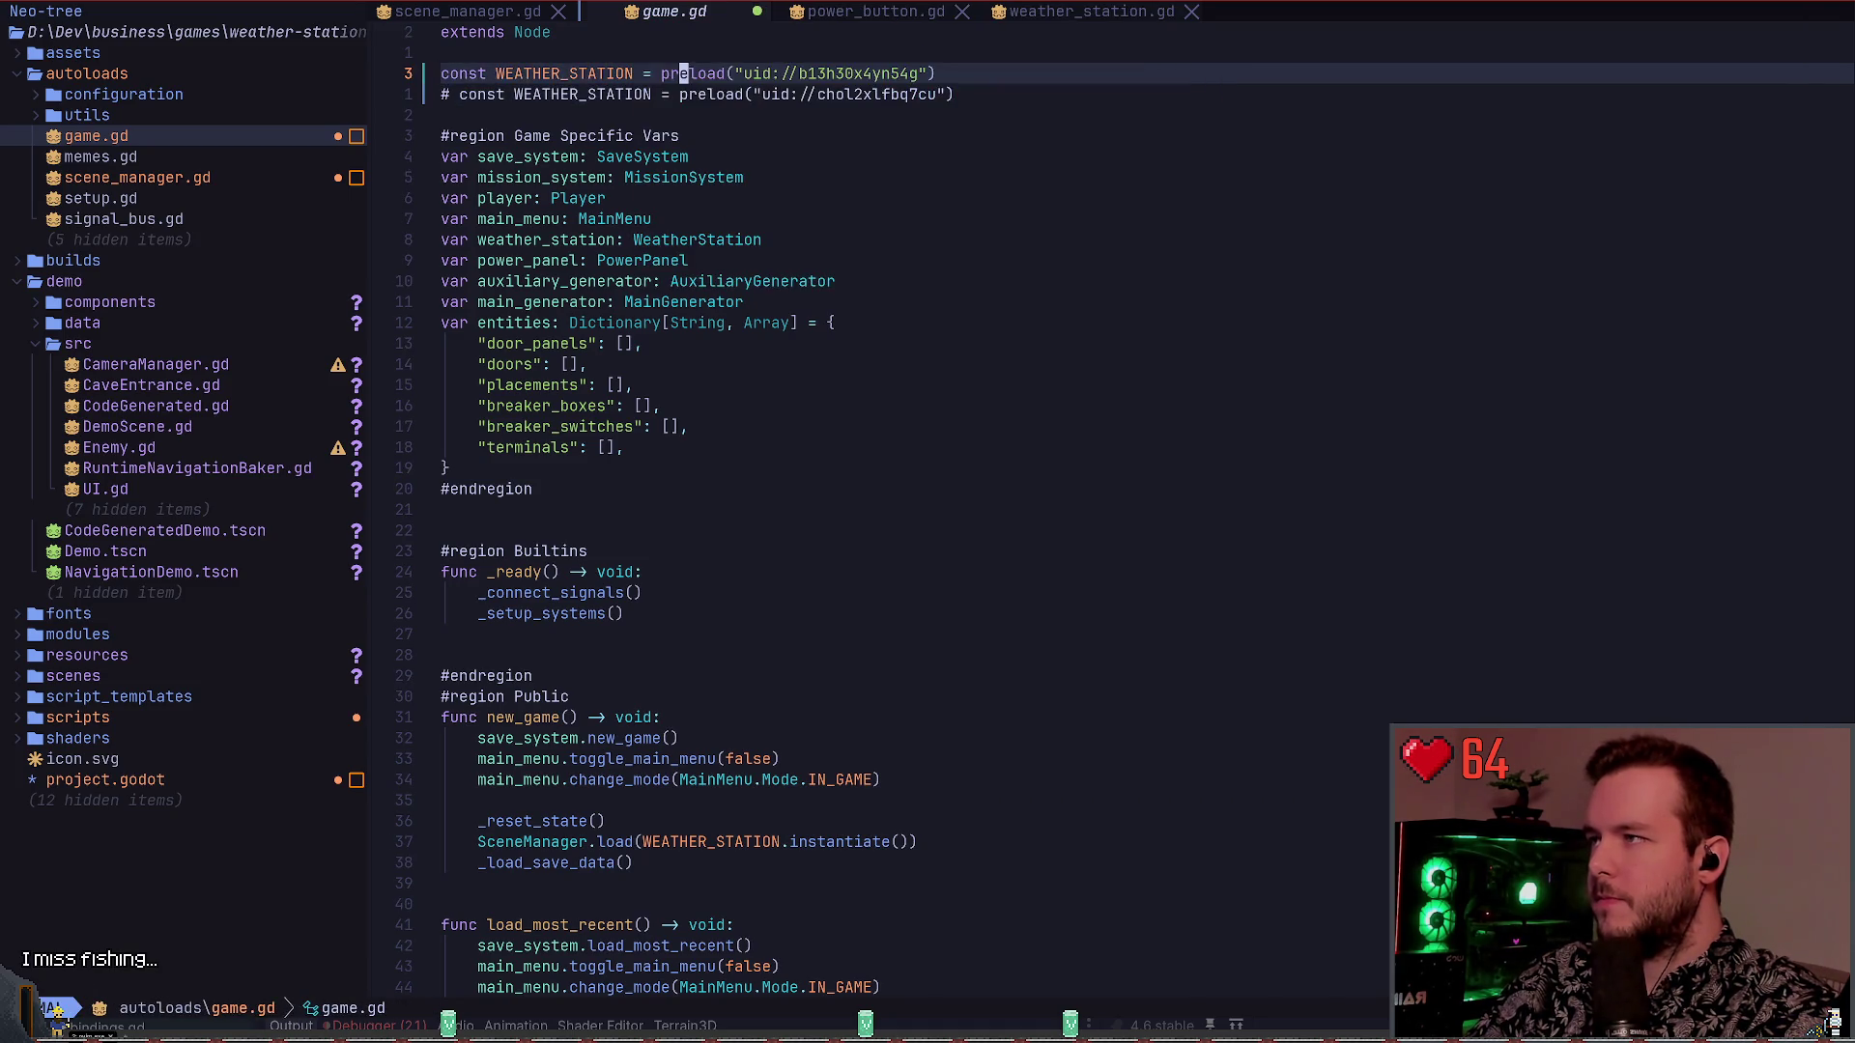
key("ctrl+s")
key("Return")
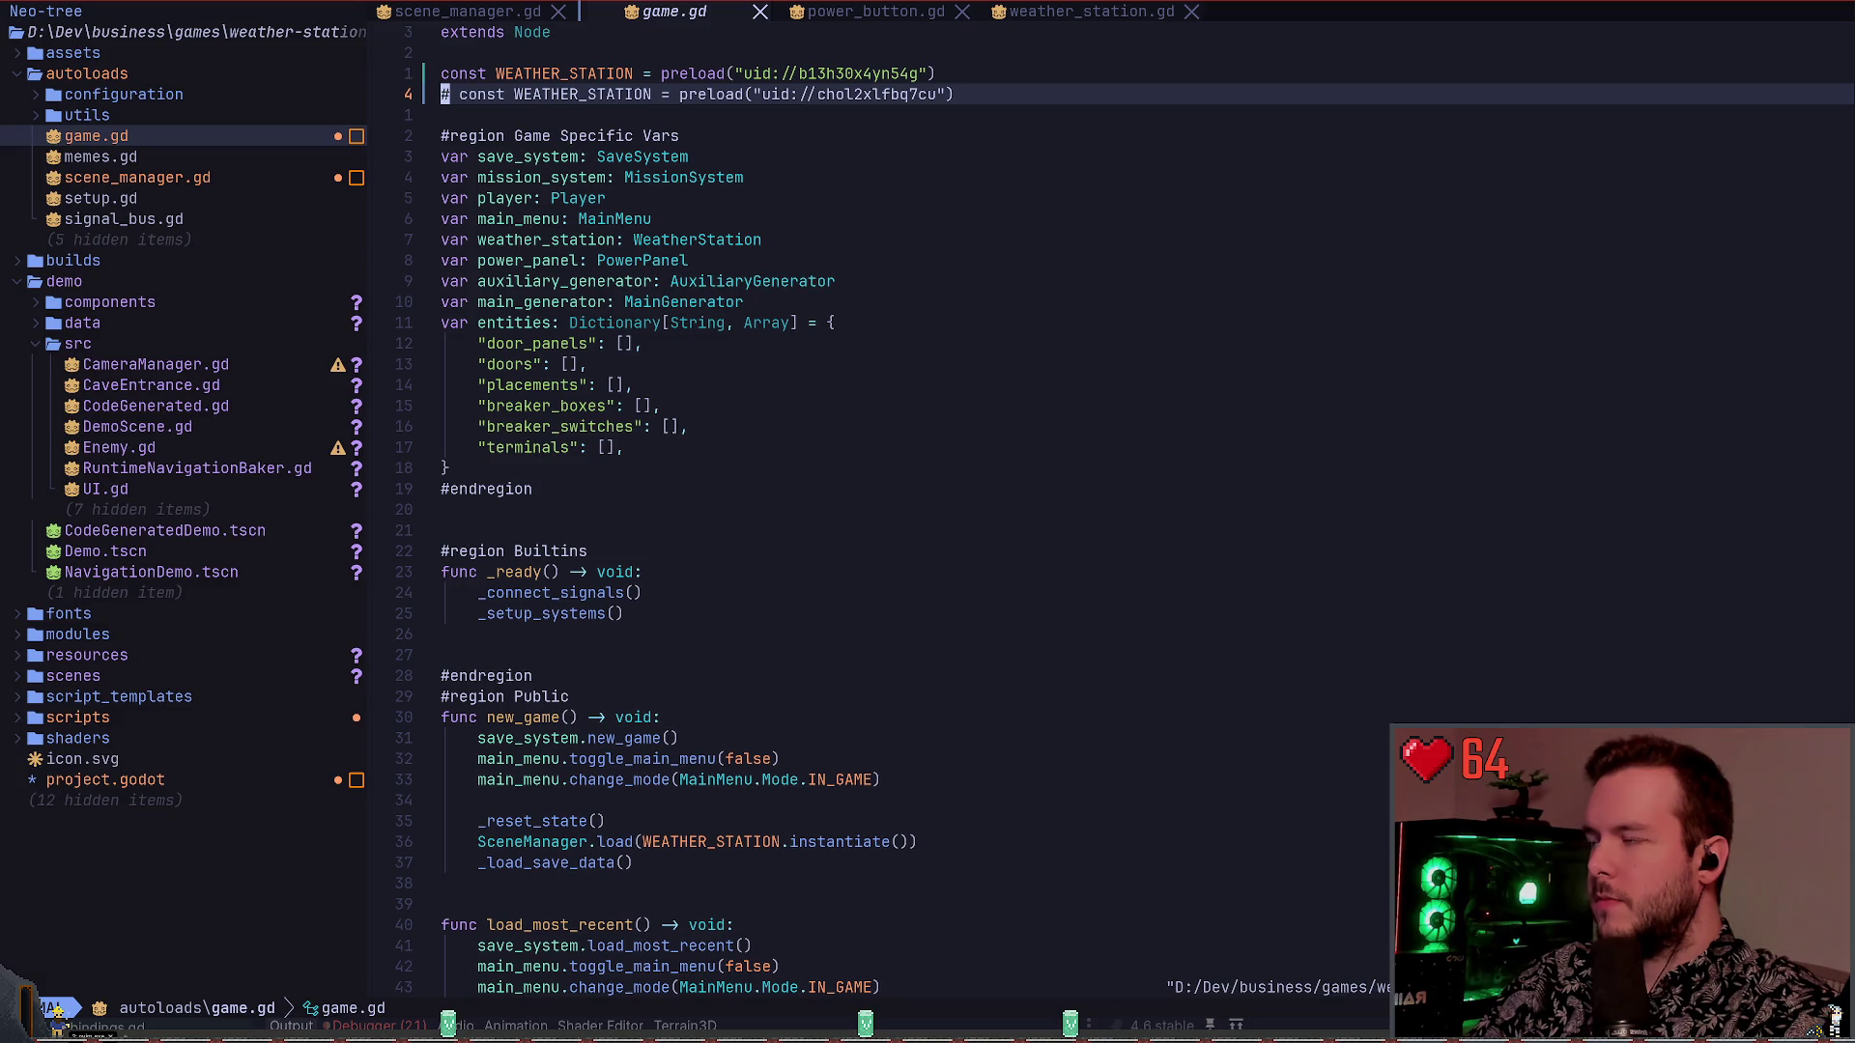
Inspect game.gd's region line, then cycle to weather_station.gd's first #endregion and return to Godot
key("w")
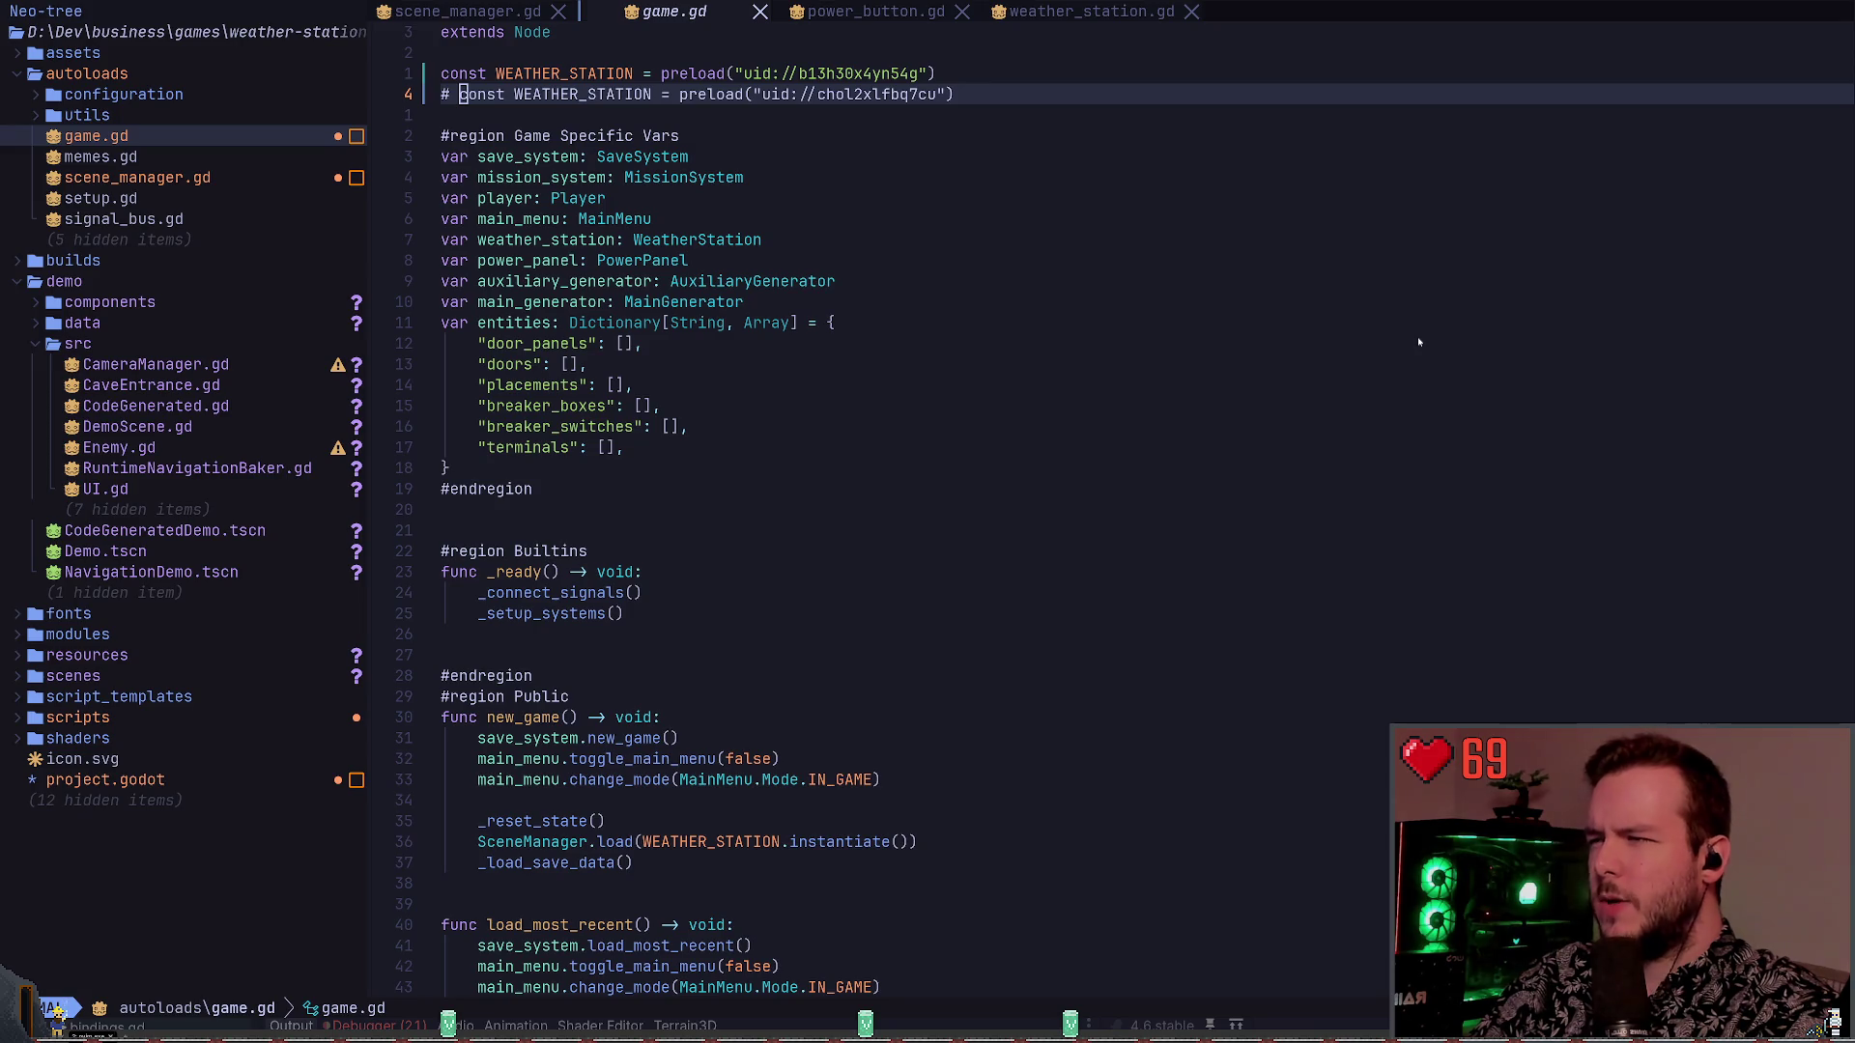
key("j")
key("j")
key("h")
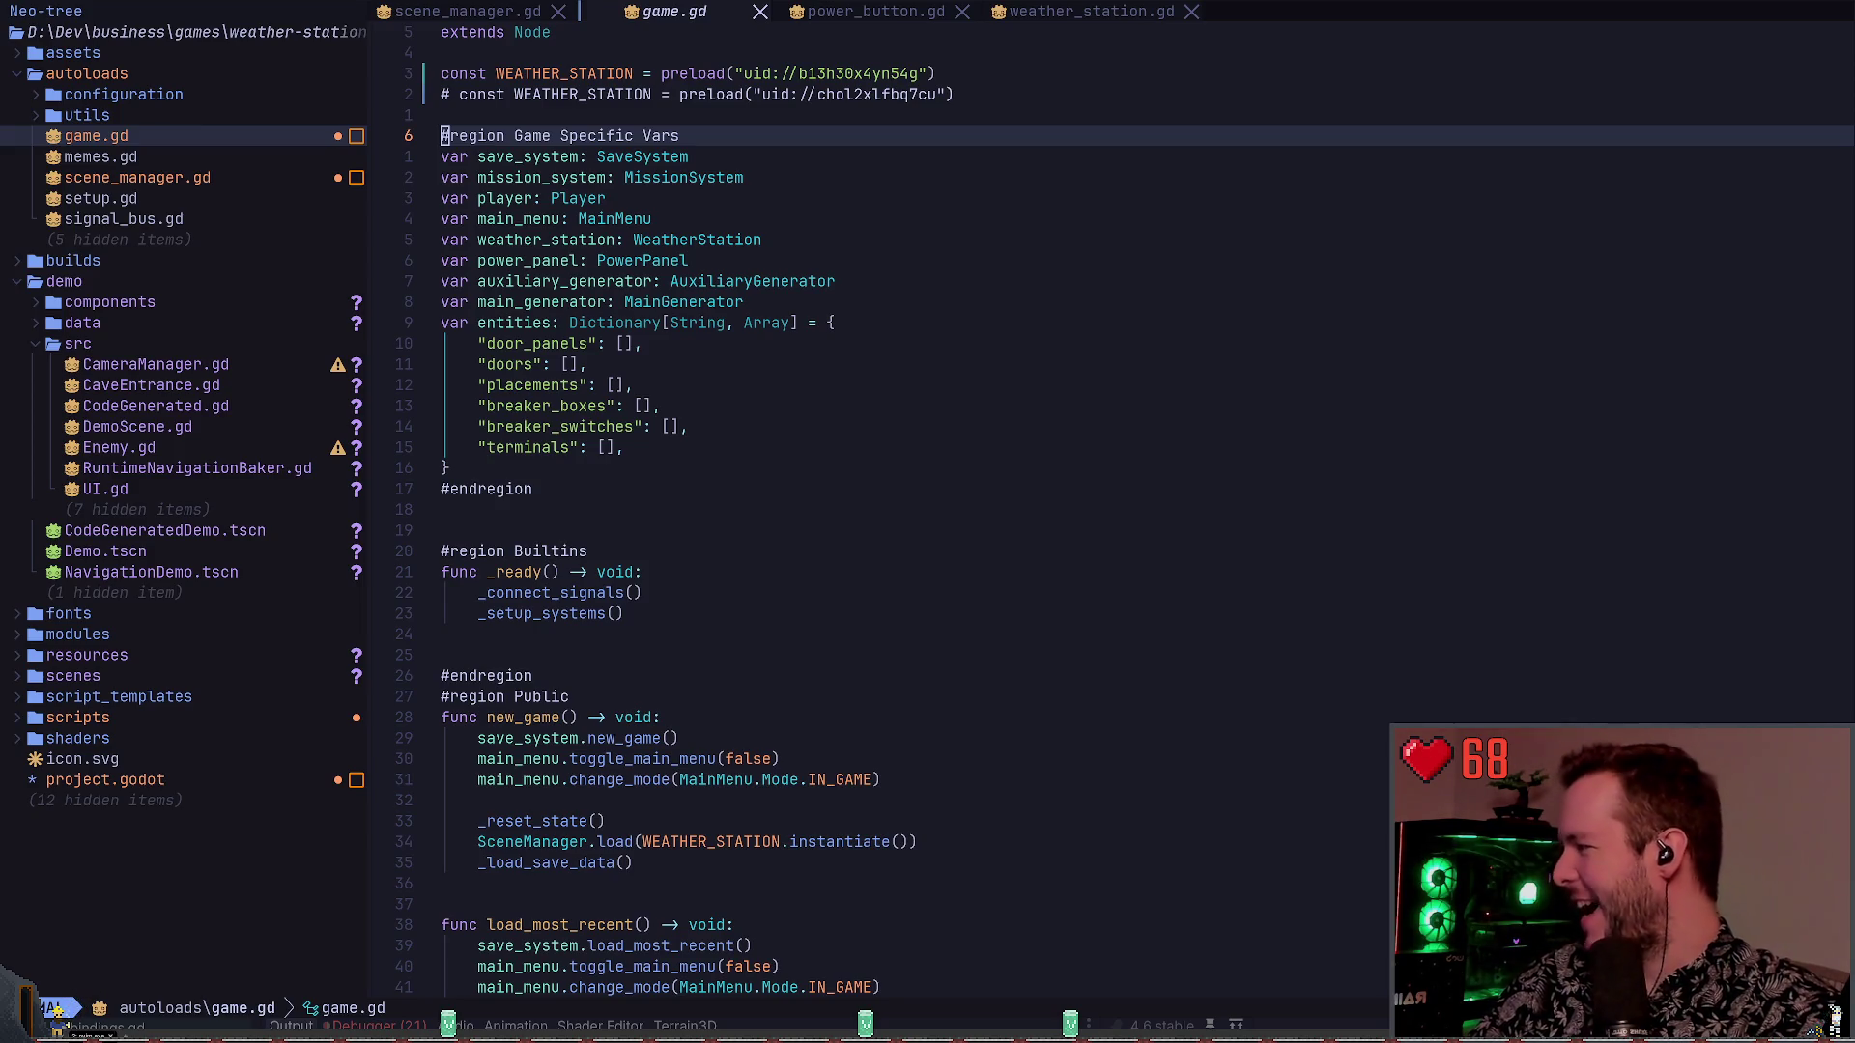
left_click(811, 281)
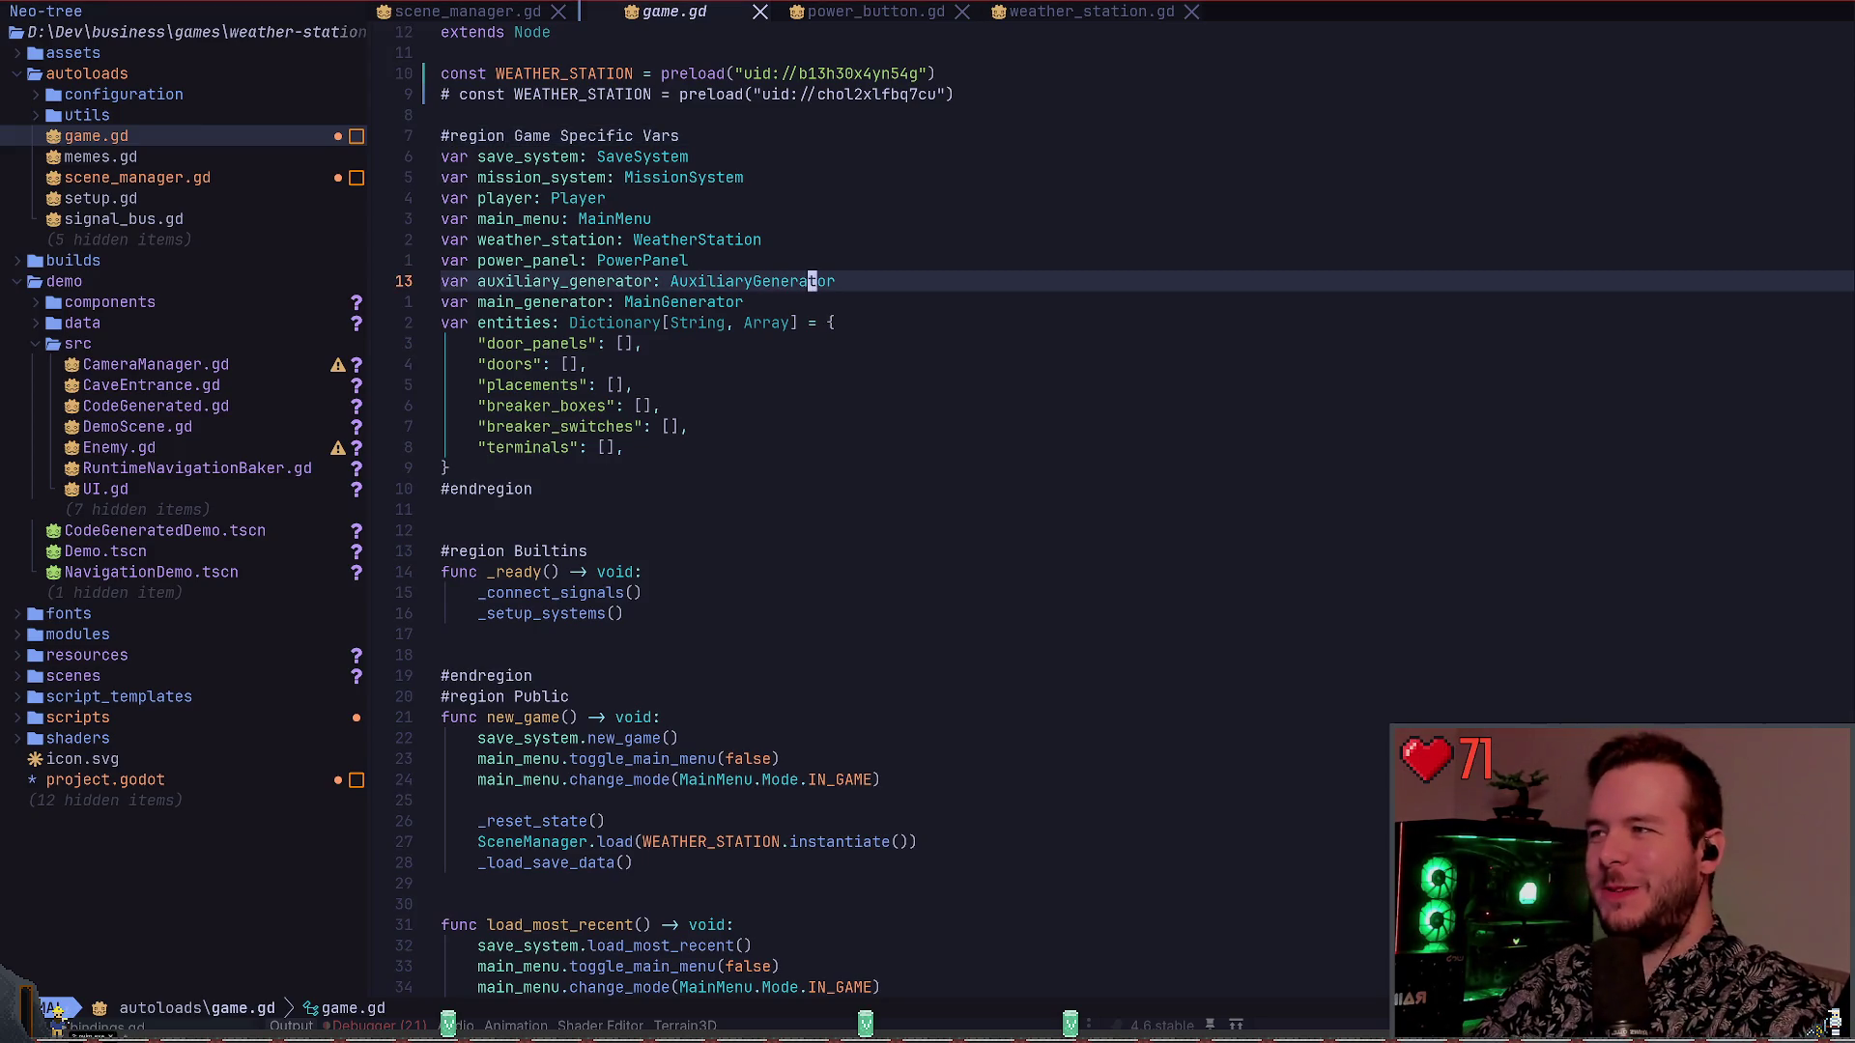
key("shift+h")
key("shift+l")
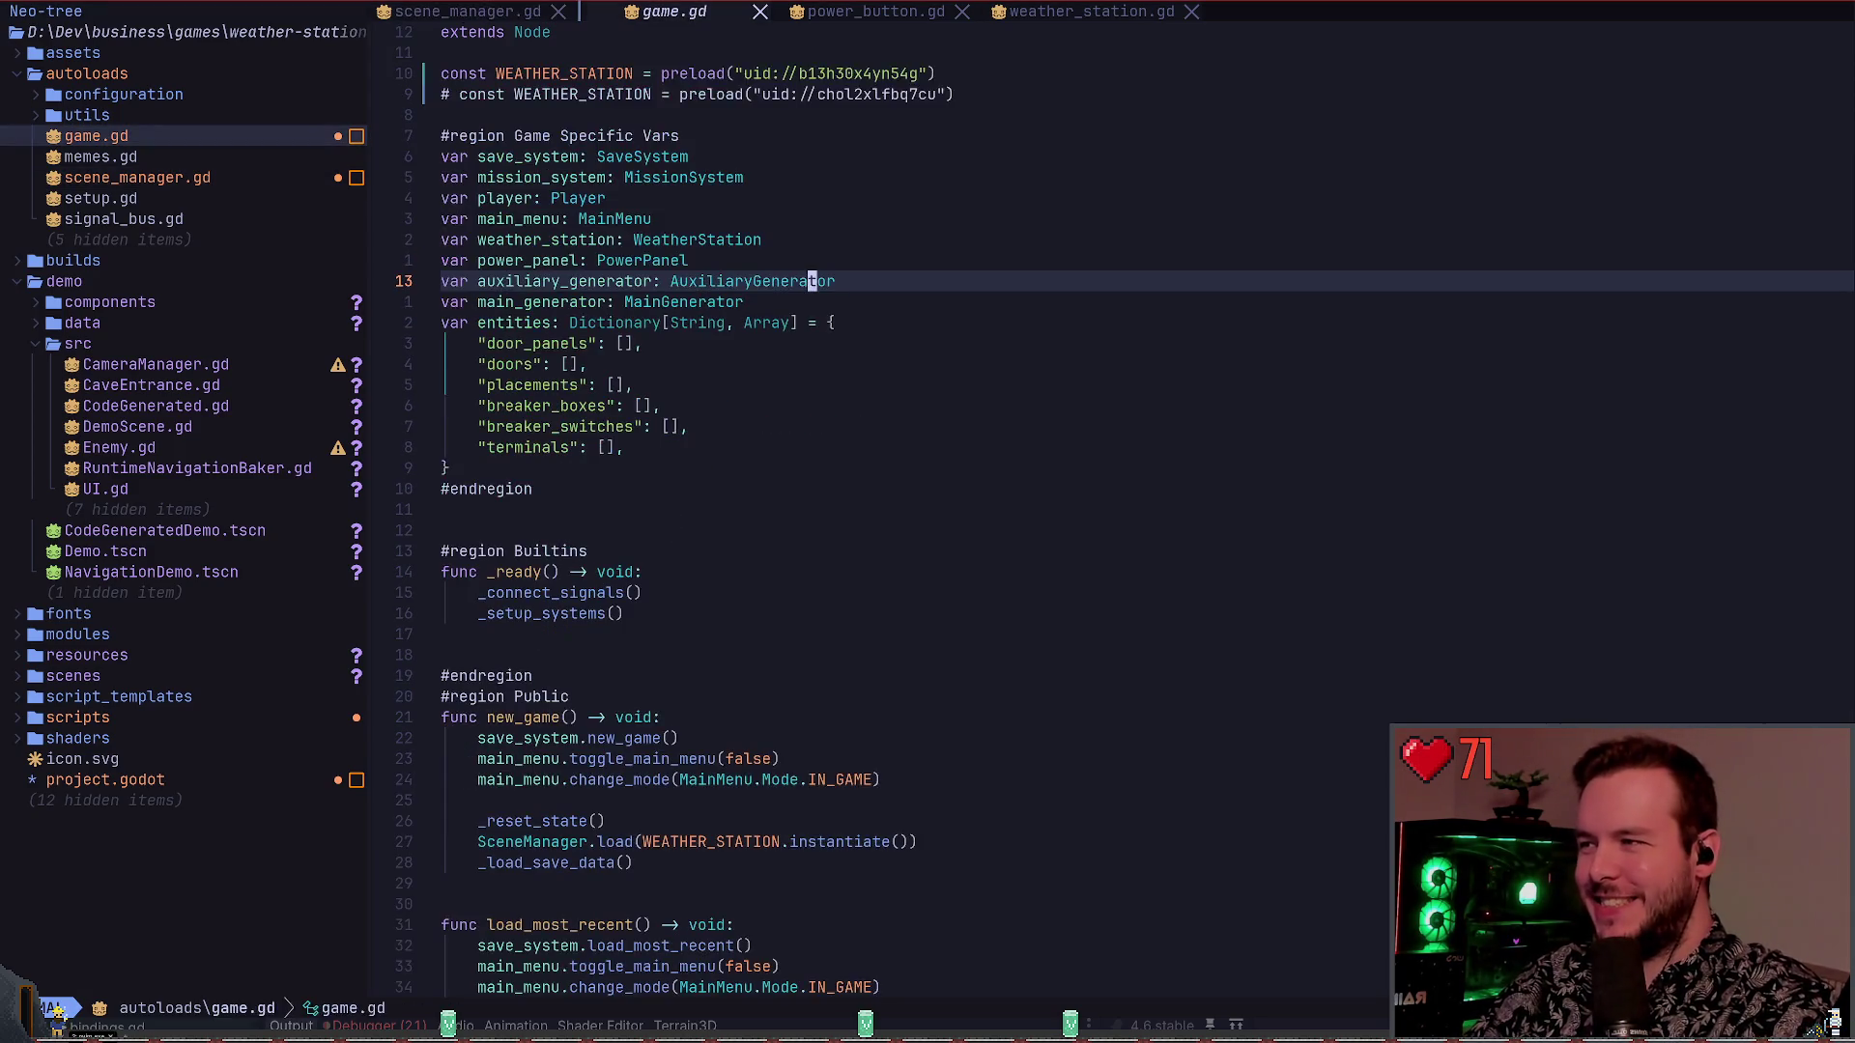
key("shift+l")
key("shift+l")
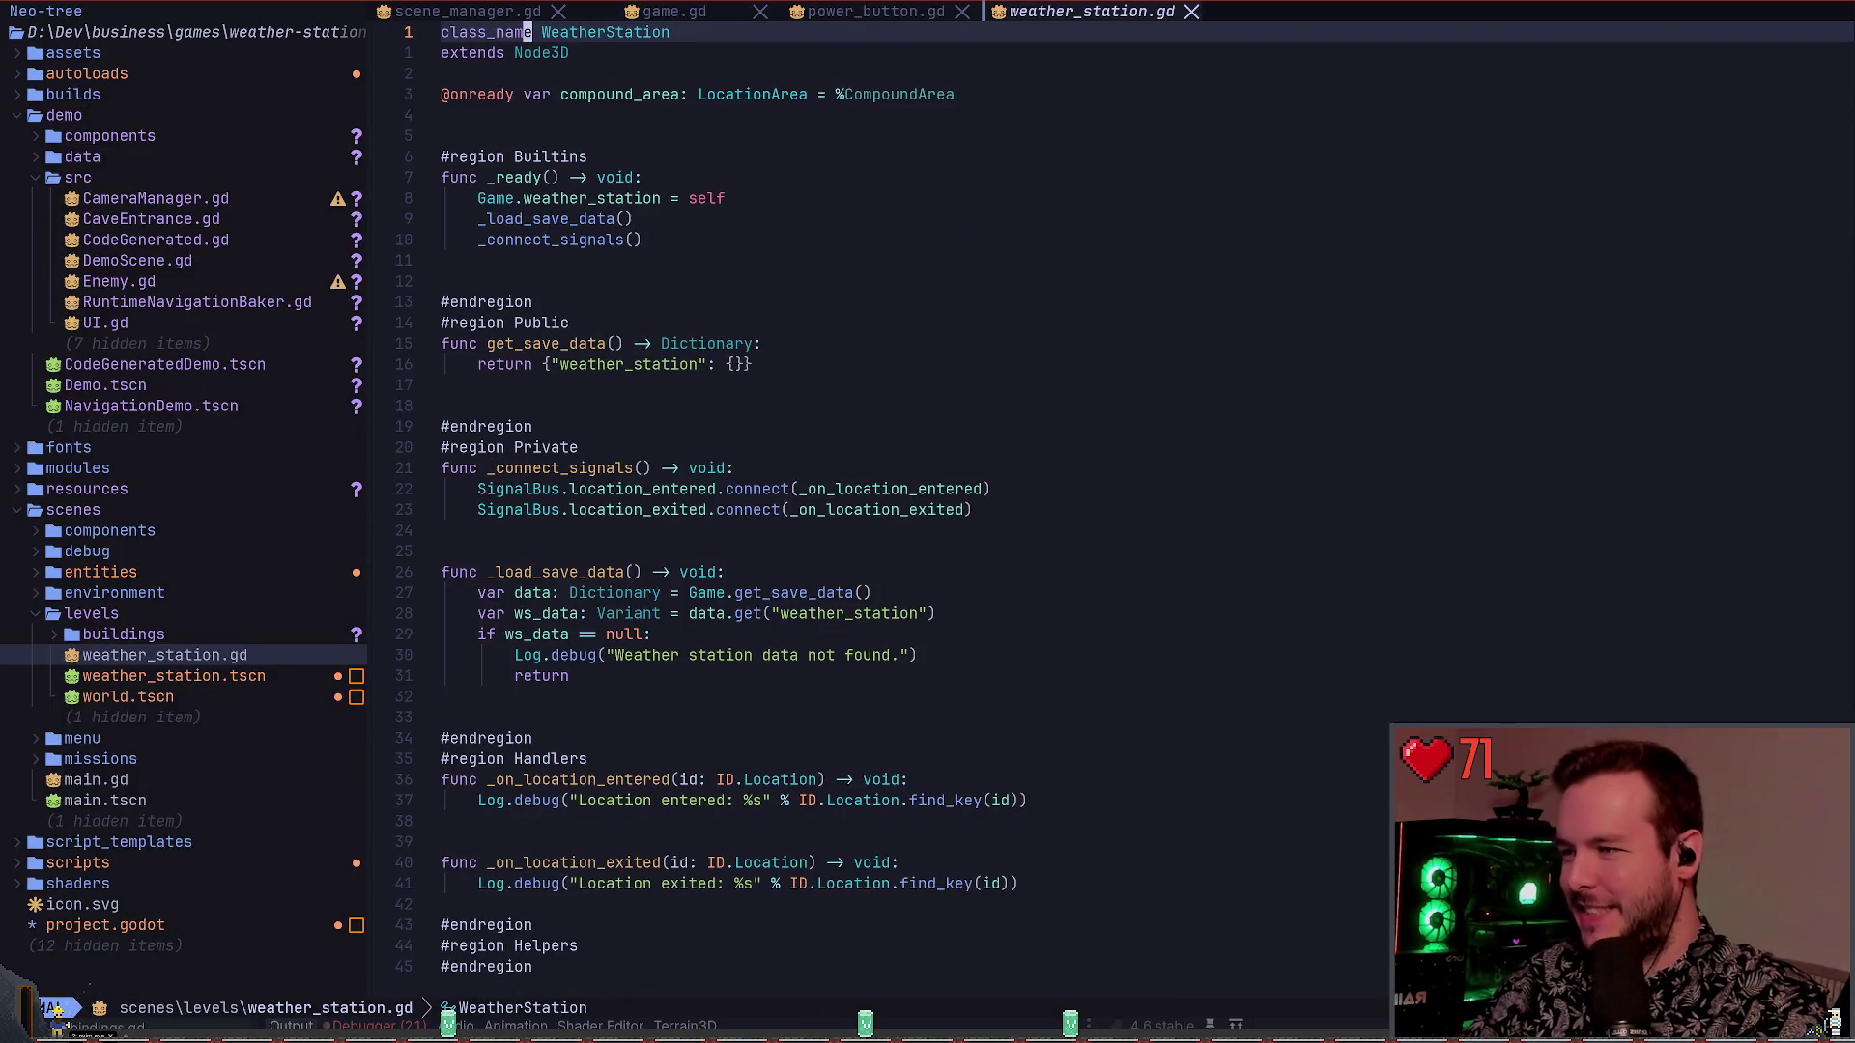
left_click(702, 301)
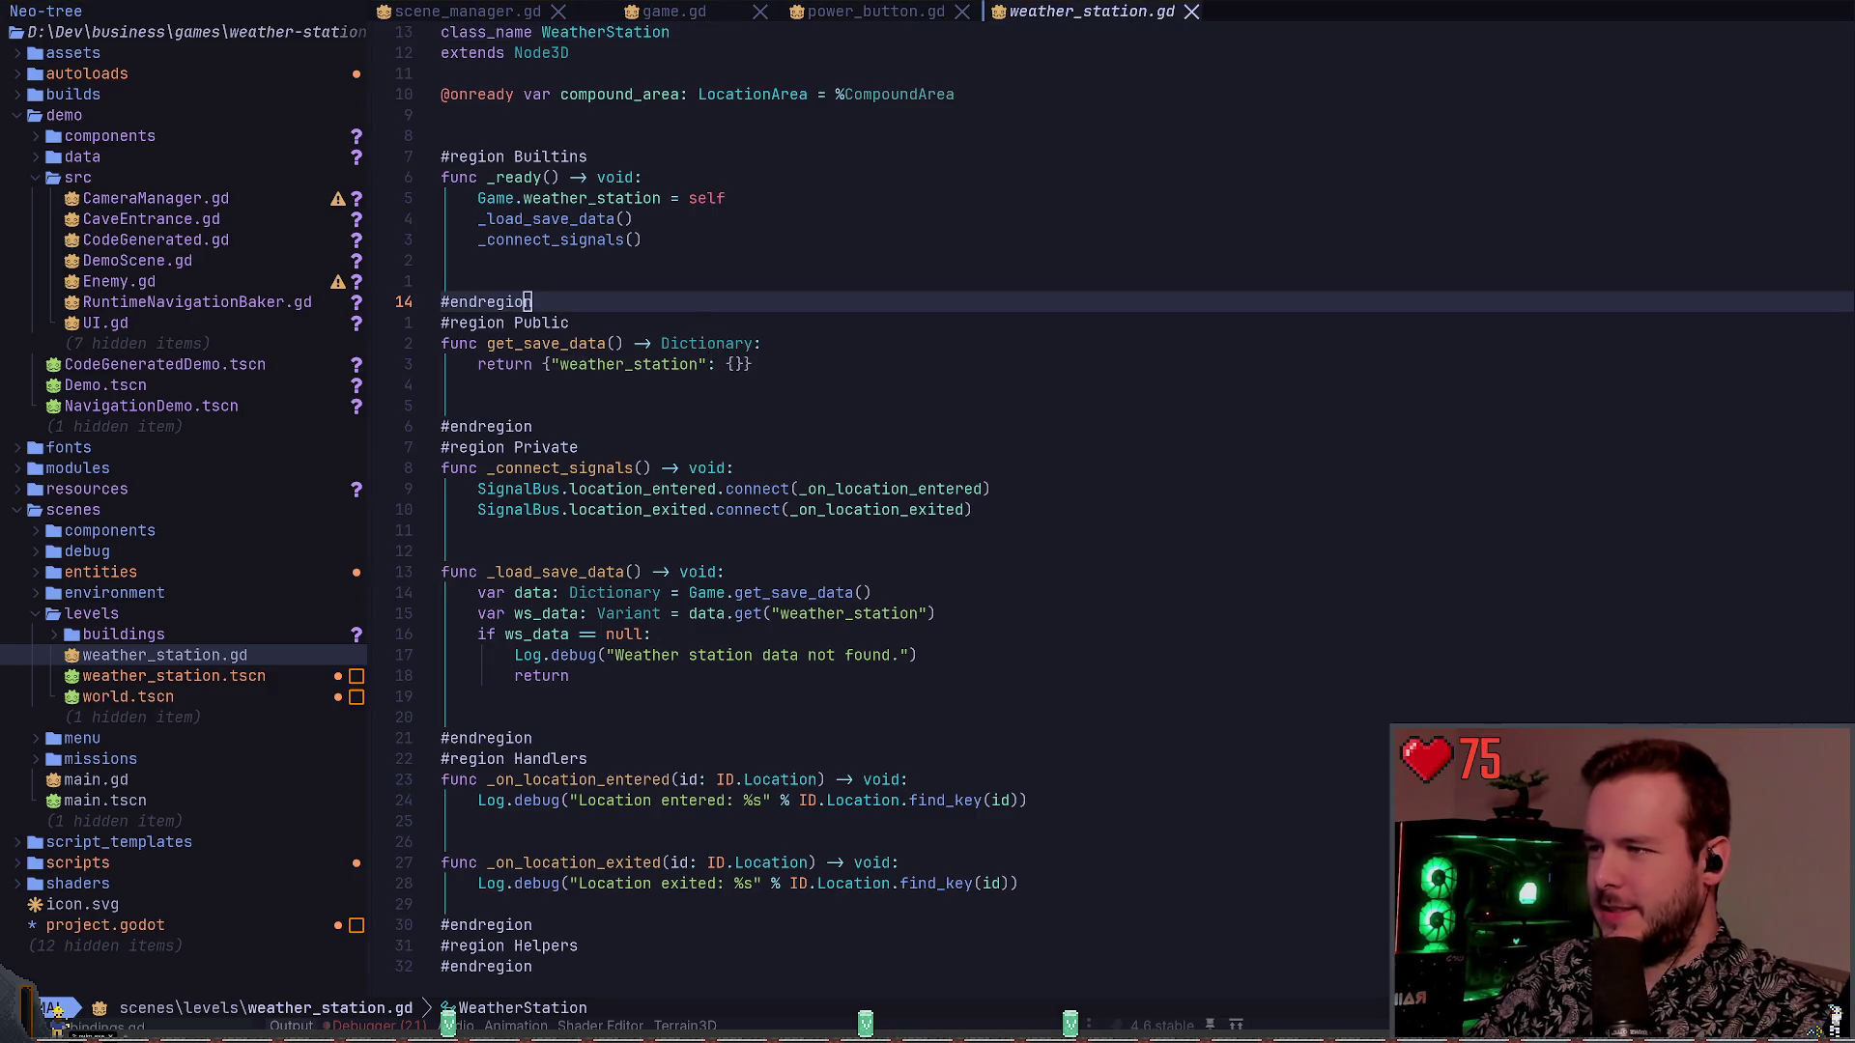
key("alt+Tab")
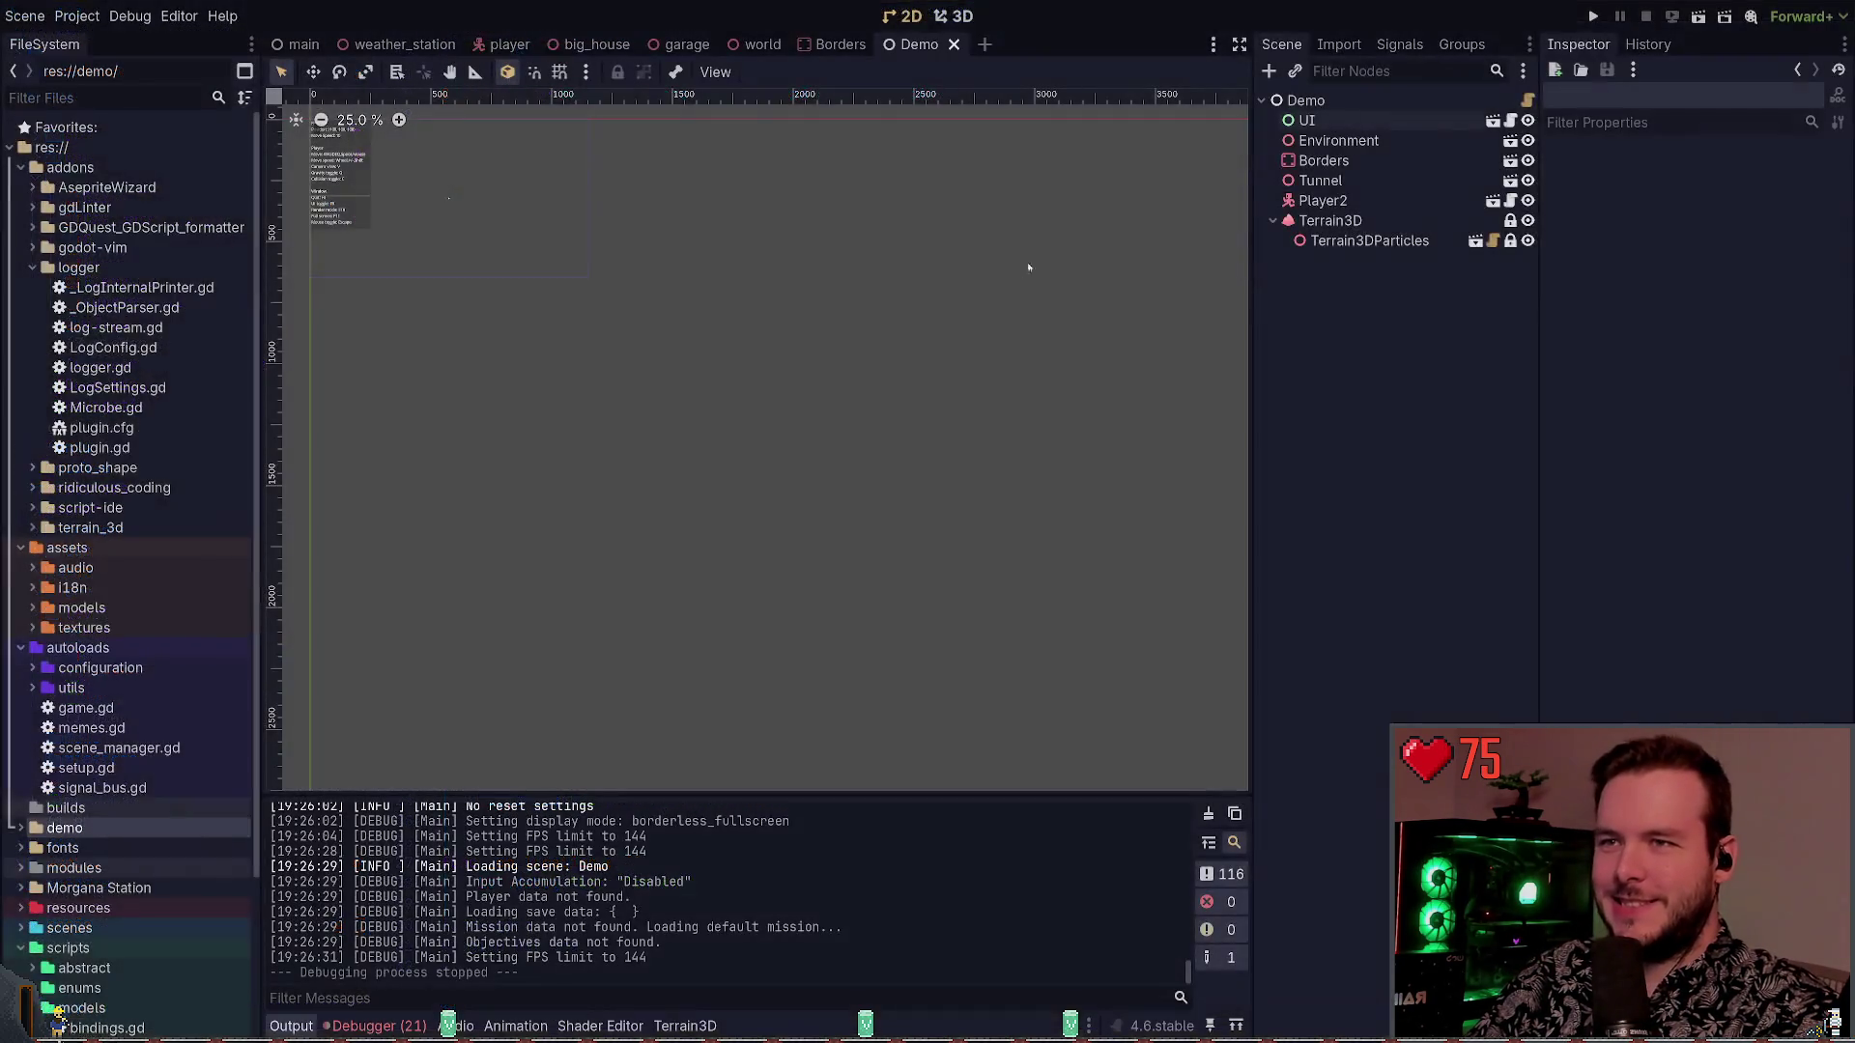
Close the Demo and Borders scene tabs, leaving the world scene open
left_click(953, 43)
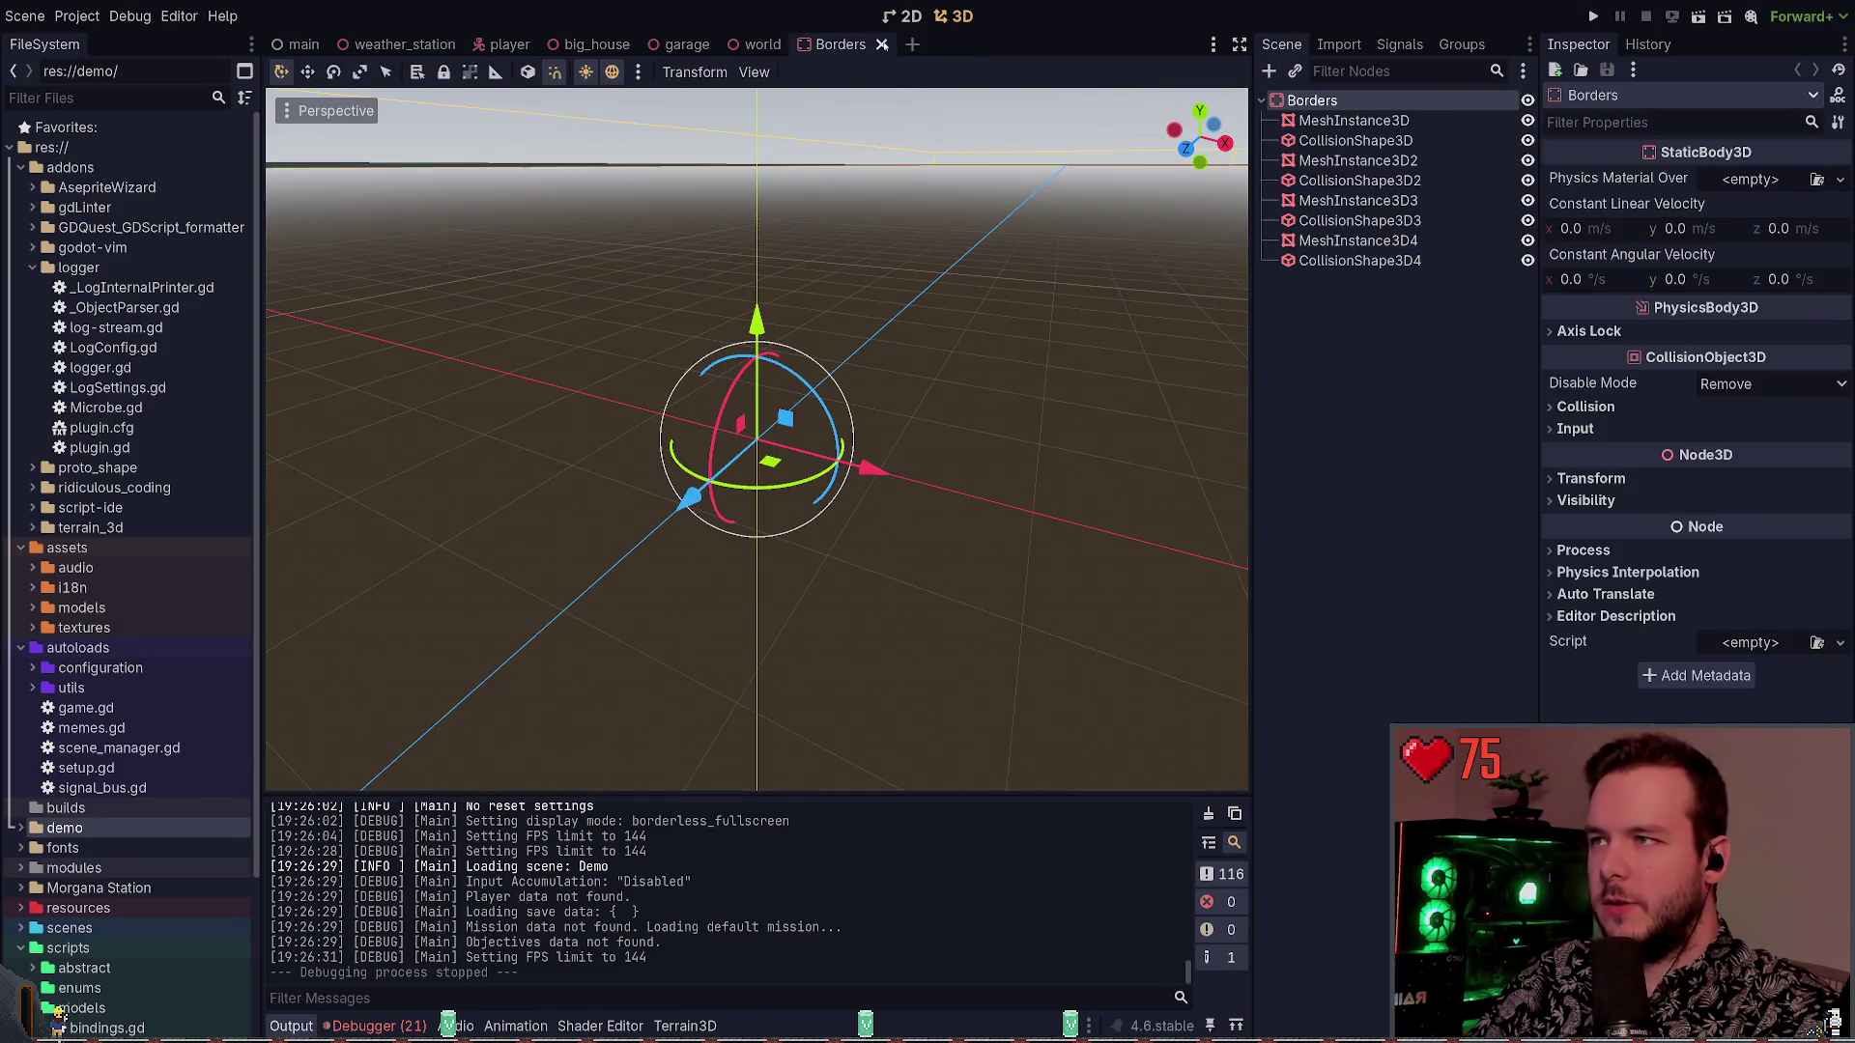
left_click(882, 43)
left_click(1379, 288)
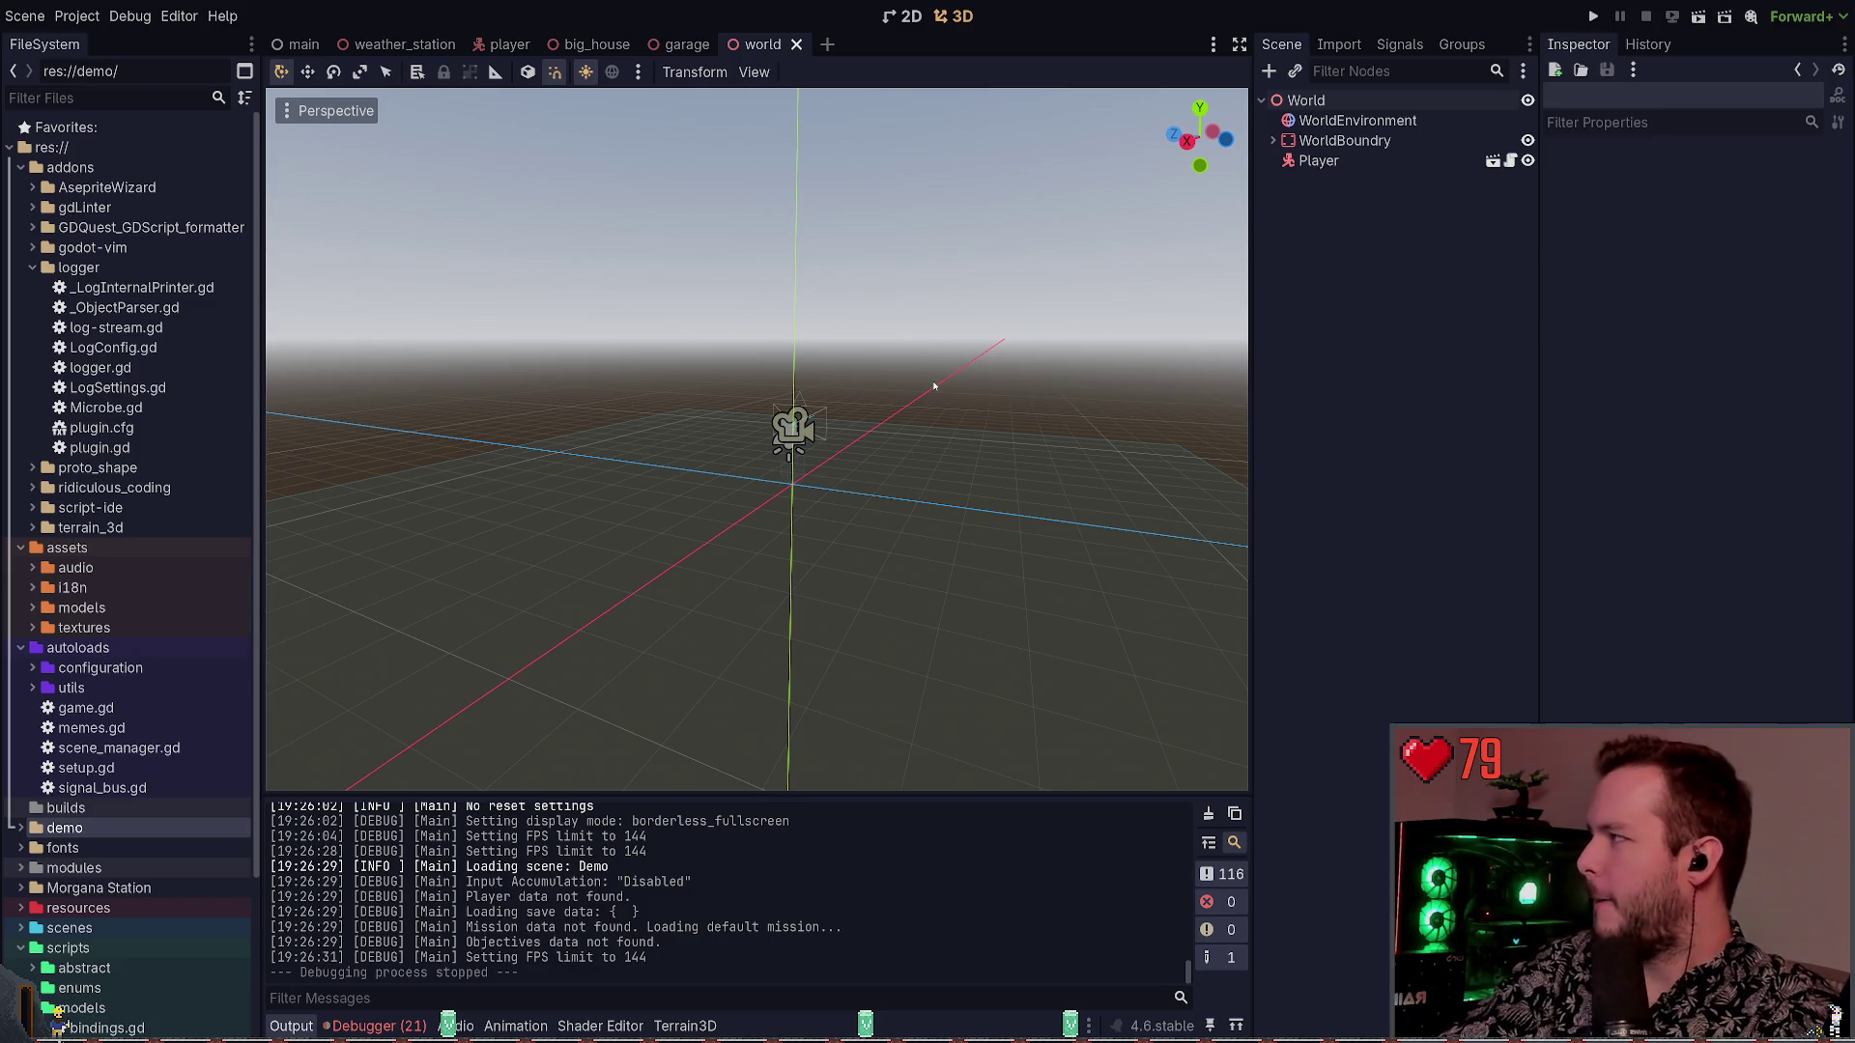
Collapse the logger and addons folders in the FileSystem dock
mouse_move(888, 373)
left_mouse_down()
mouse_move(928, 367)
mouse_move(850, 387)
mouse_move(869, 382)
left_mouse_up()
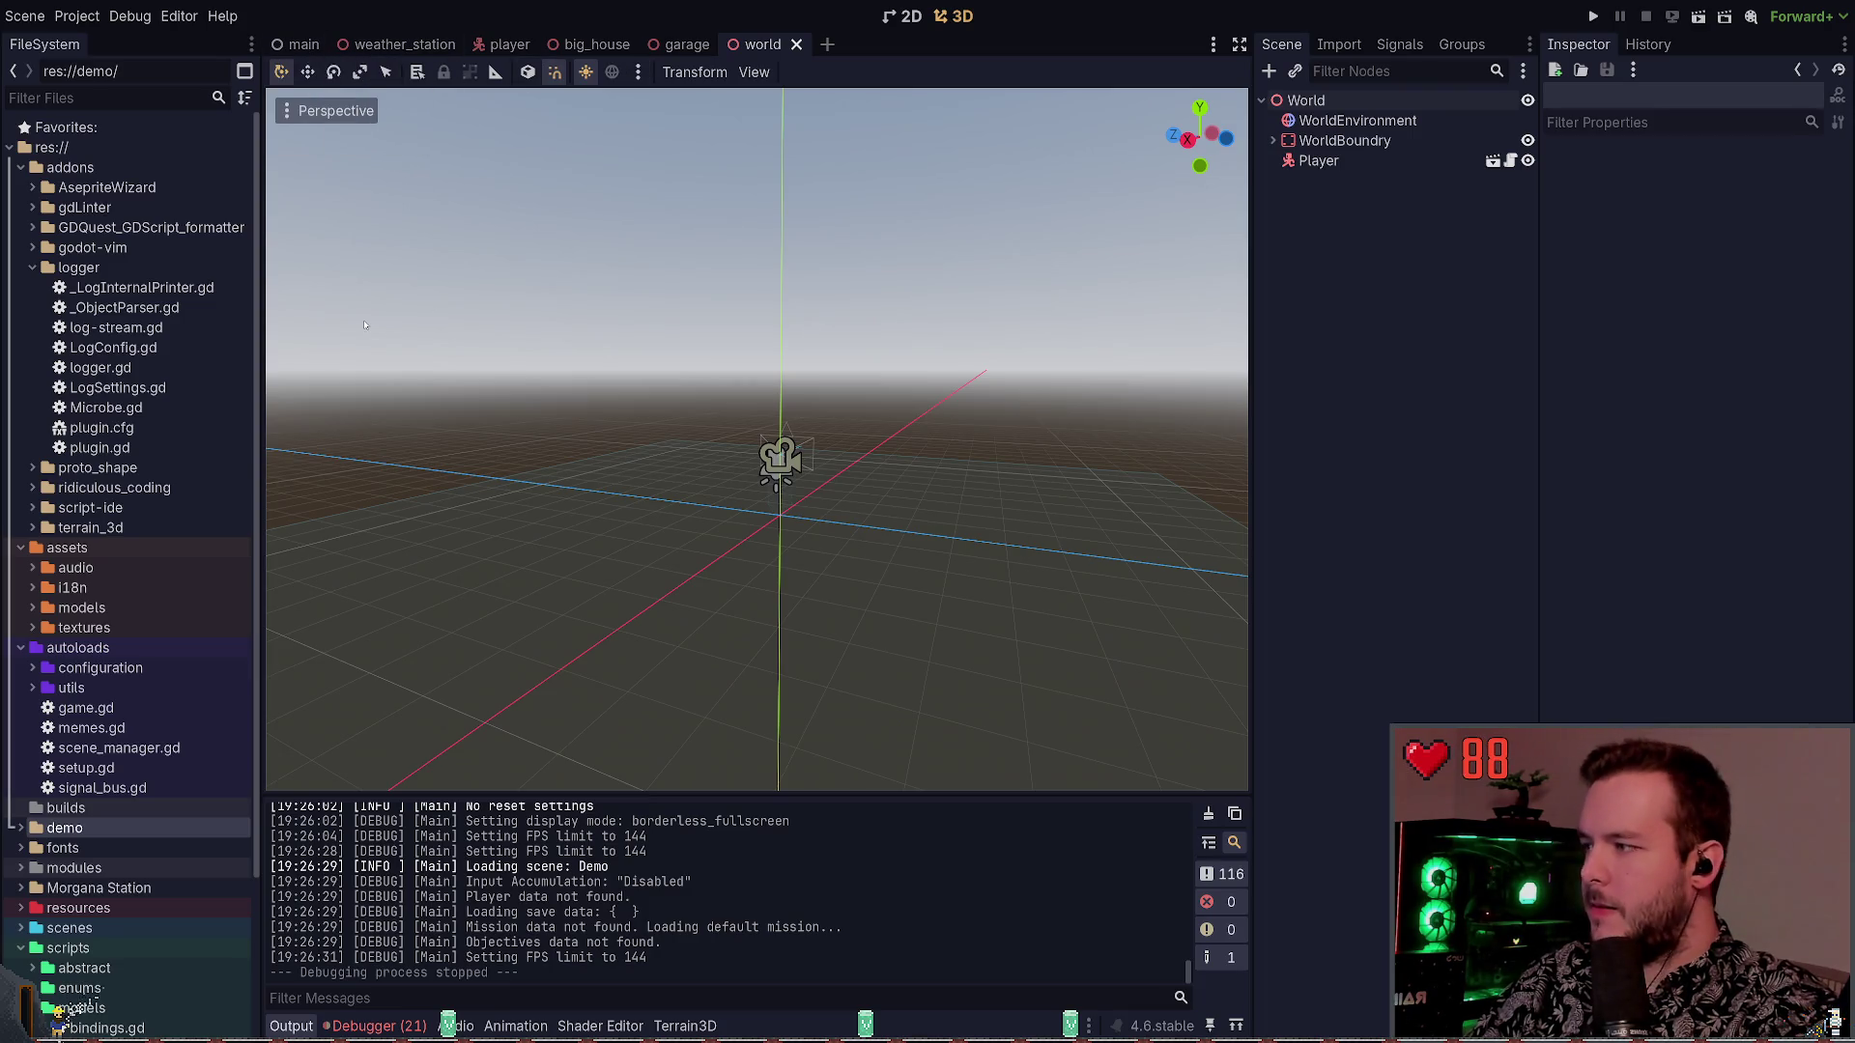
left_click(32, 267)
left_click(19, 168)
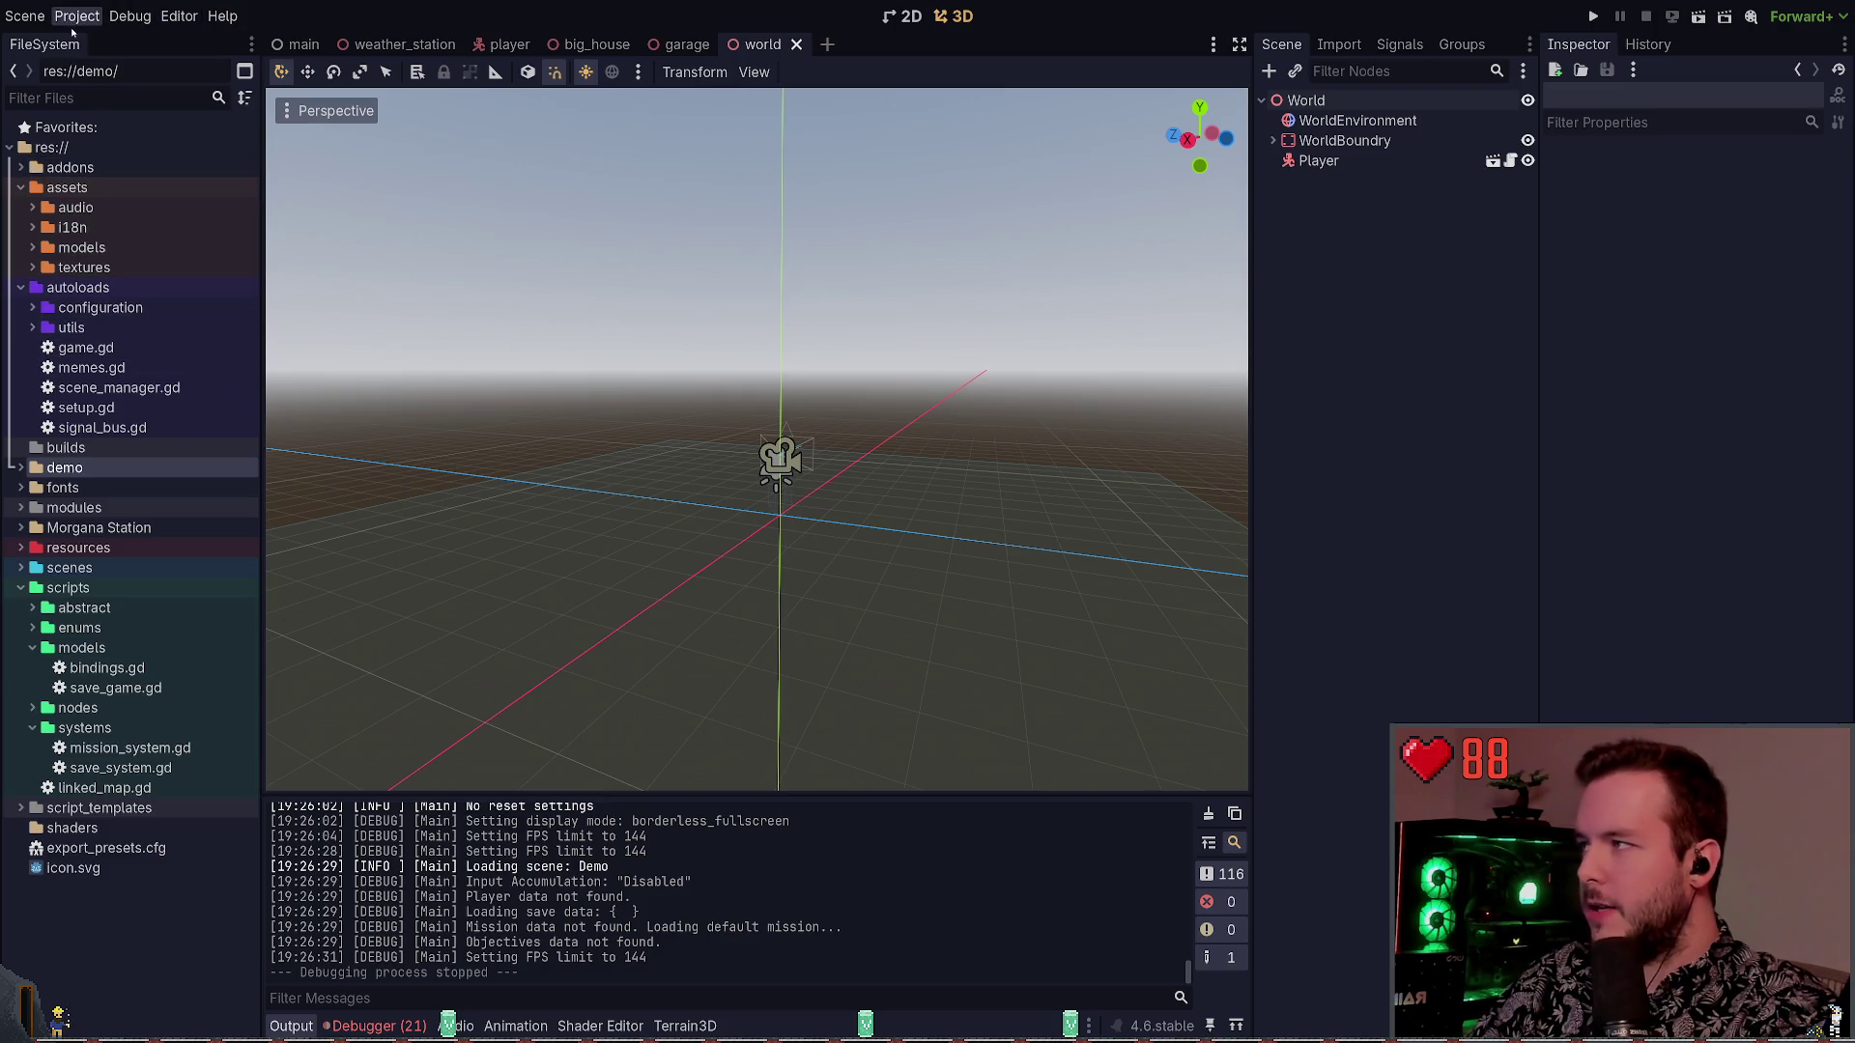
Disable the godot-vim, Script-IDE and GDQuest GDScript Formatter plugins in Project Settings
left_click(77, 16)
left_click(96, 44)
left_click(568, 172)
left_click(271, 306)
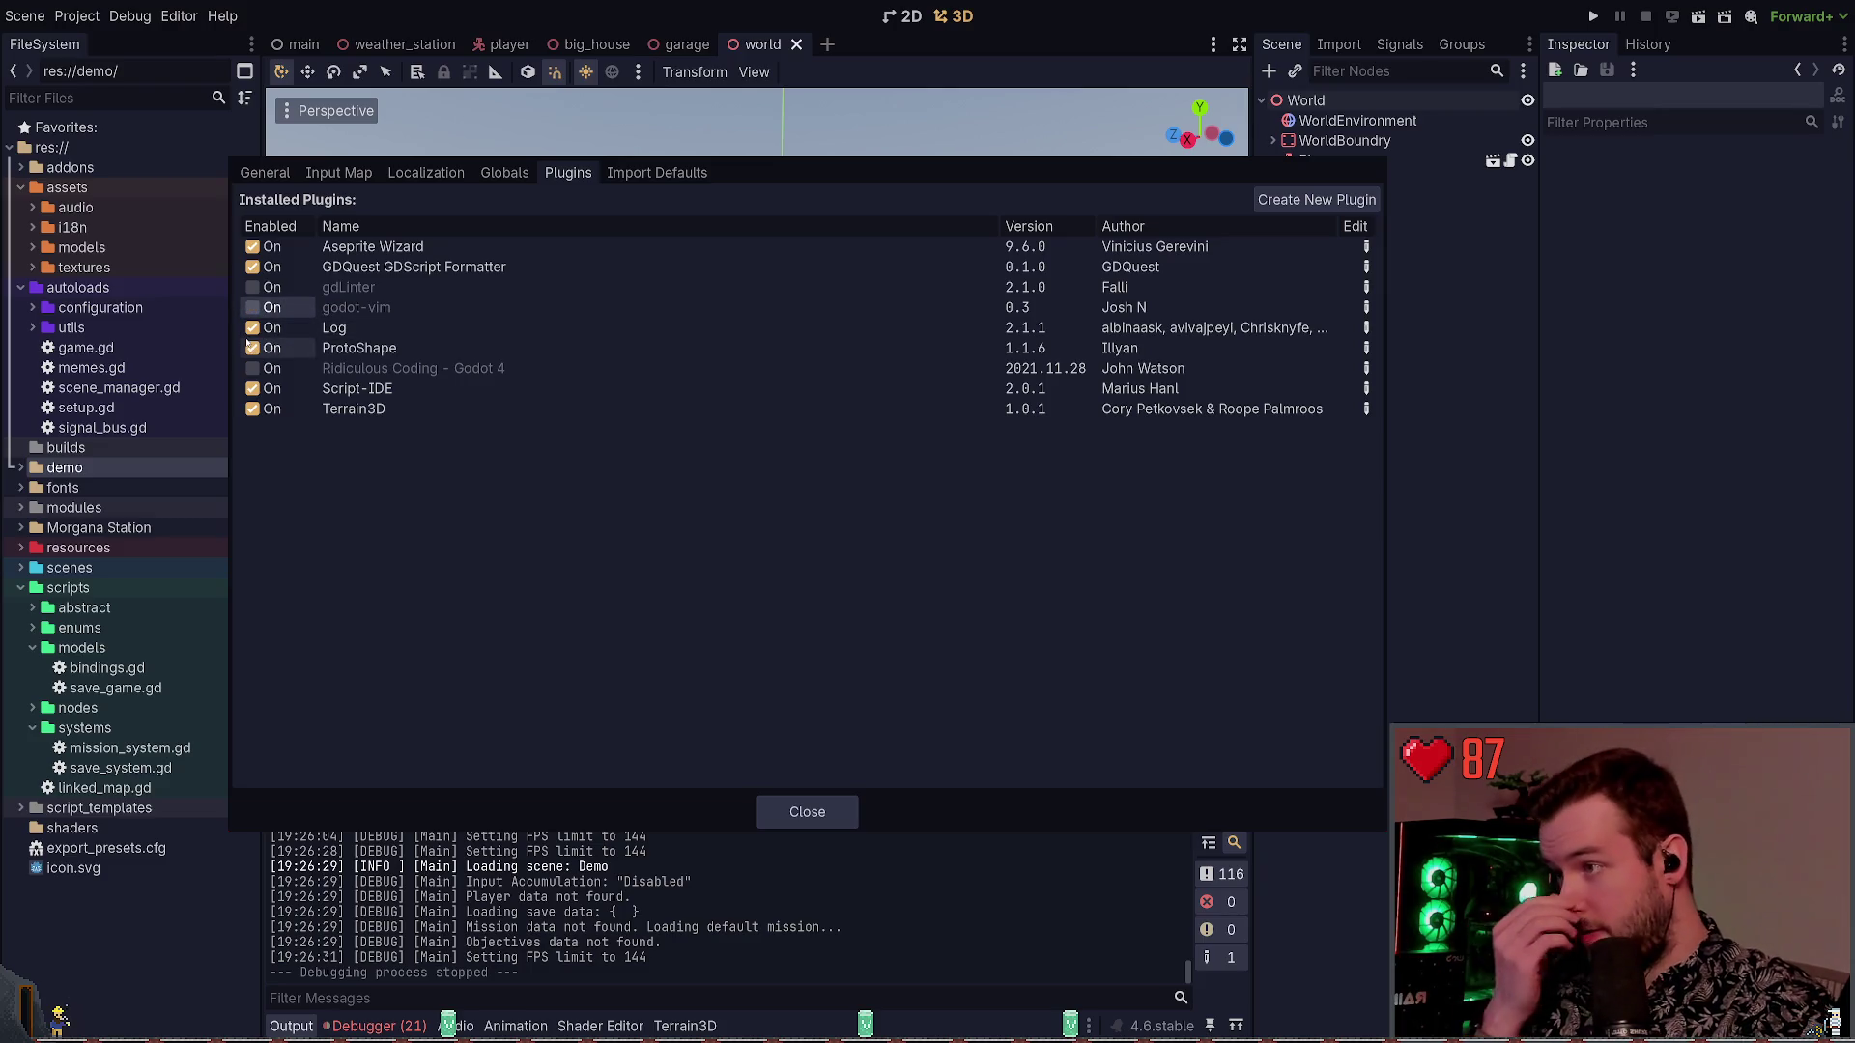
left_click(252, 389)
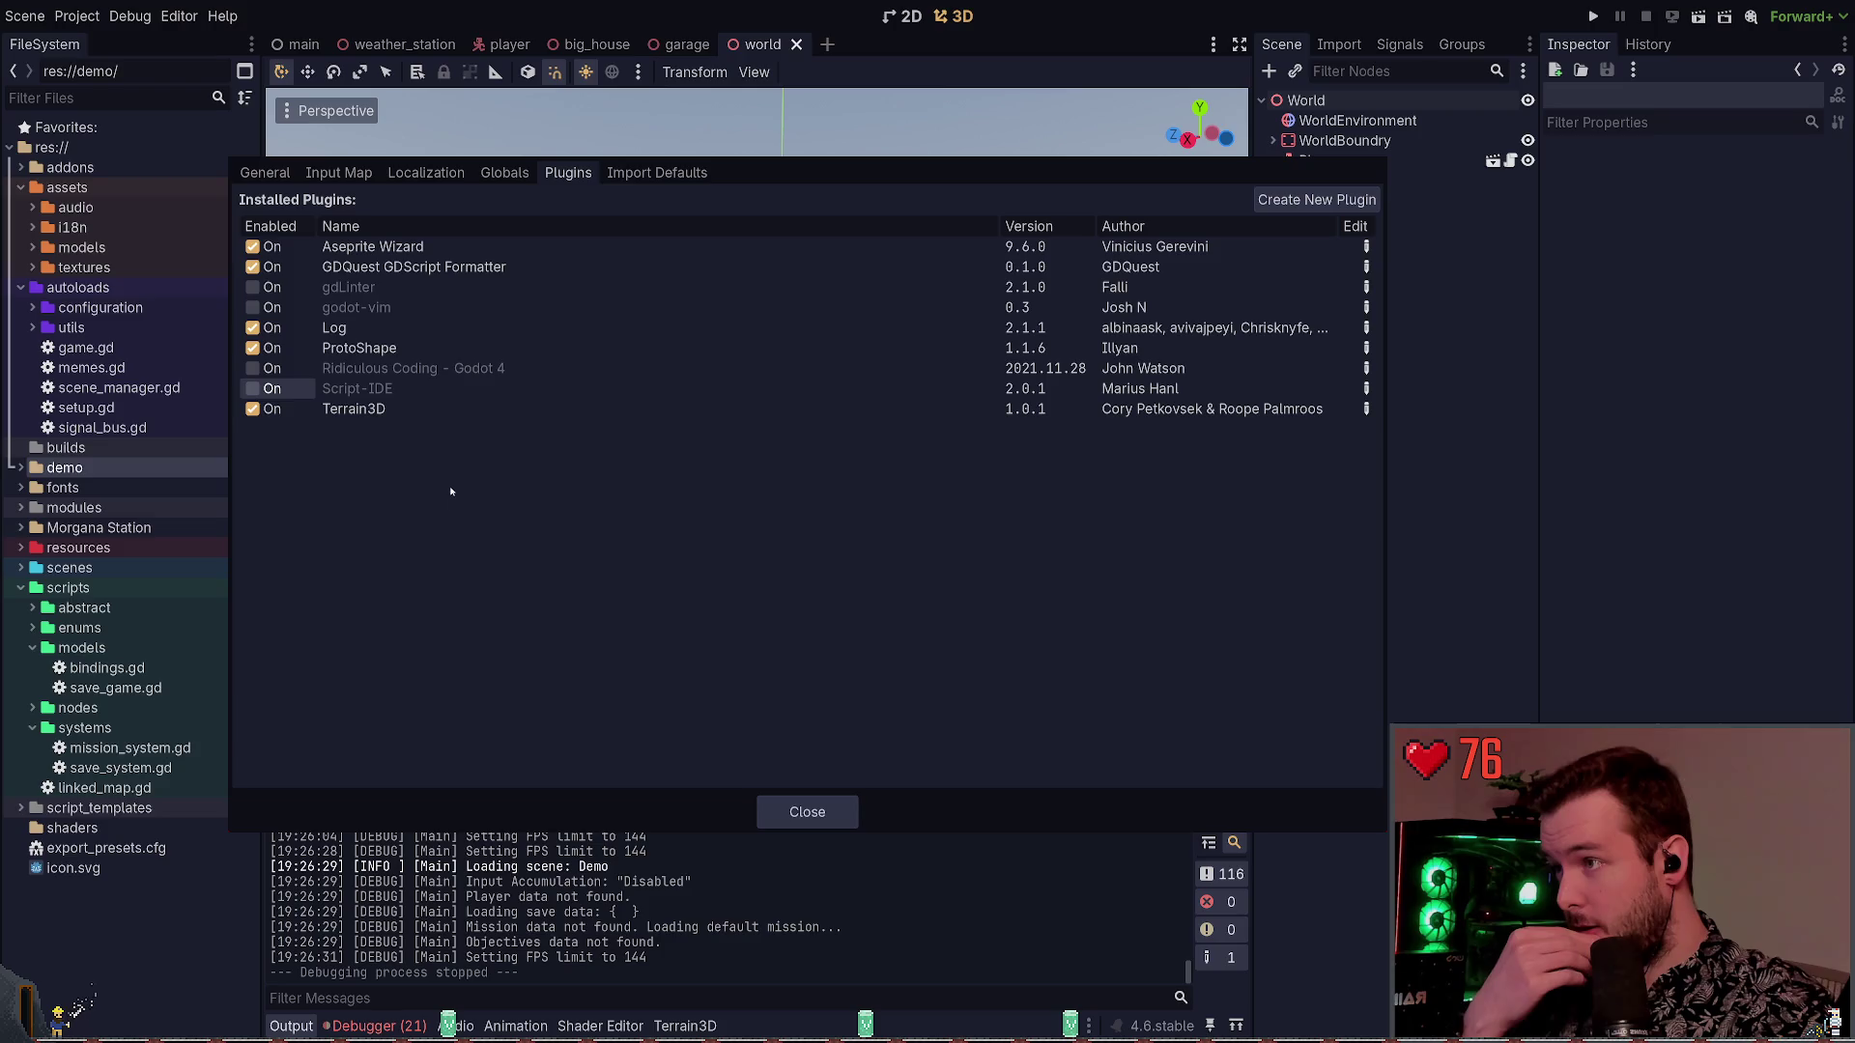
left_click(252, 267)
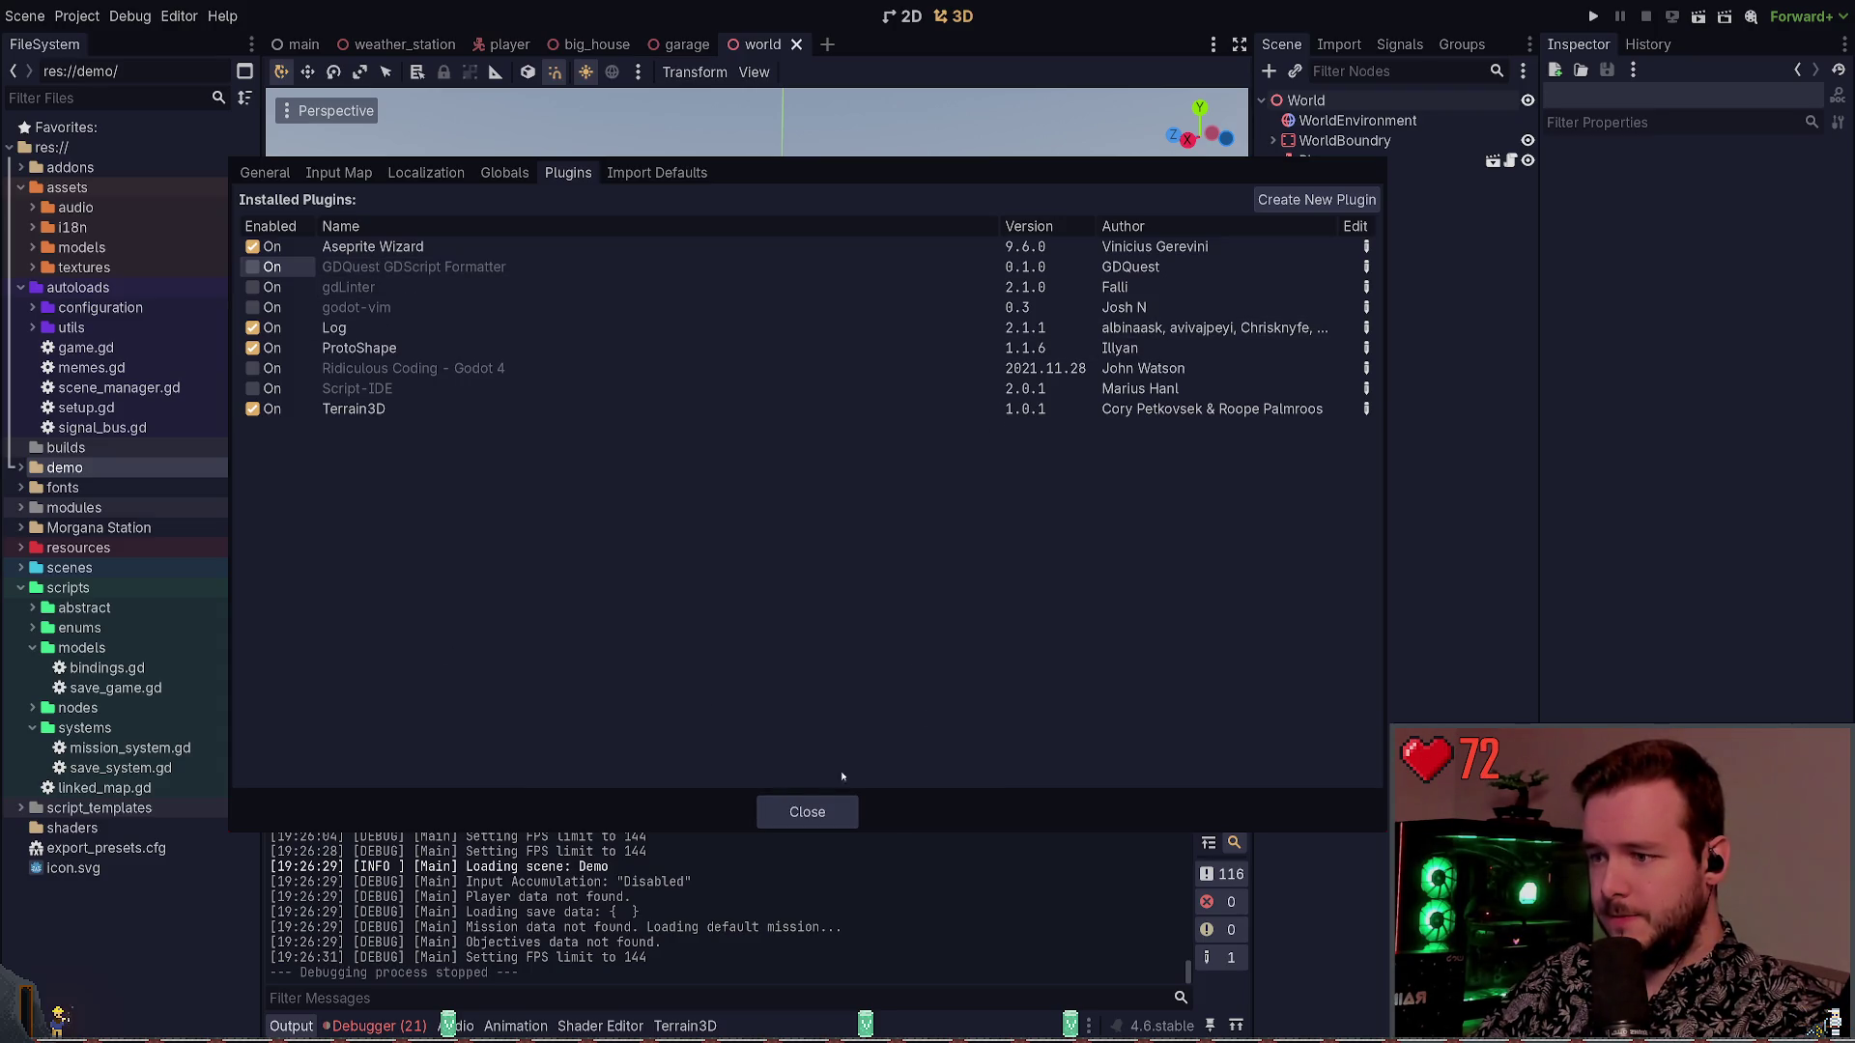
left_click(809, 811)
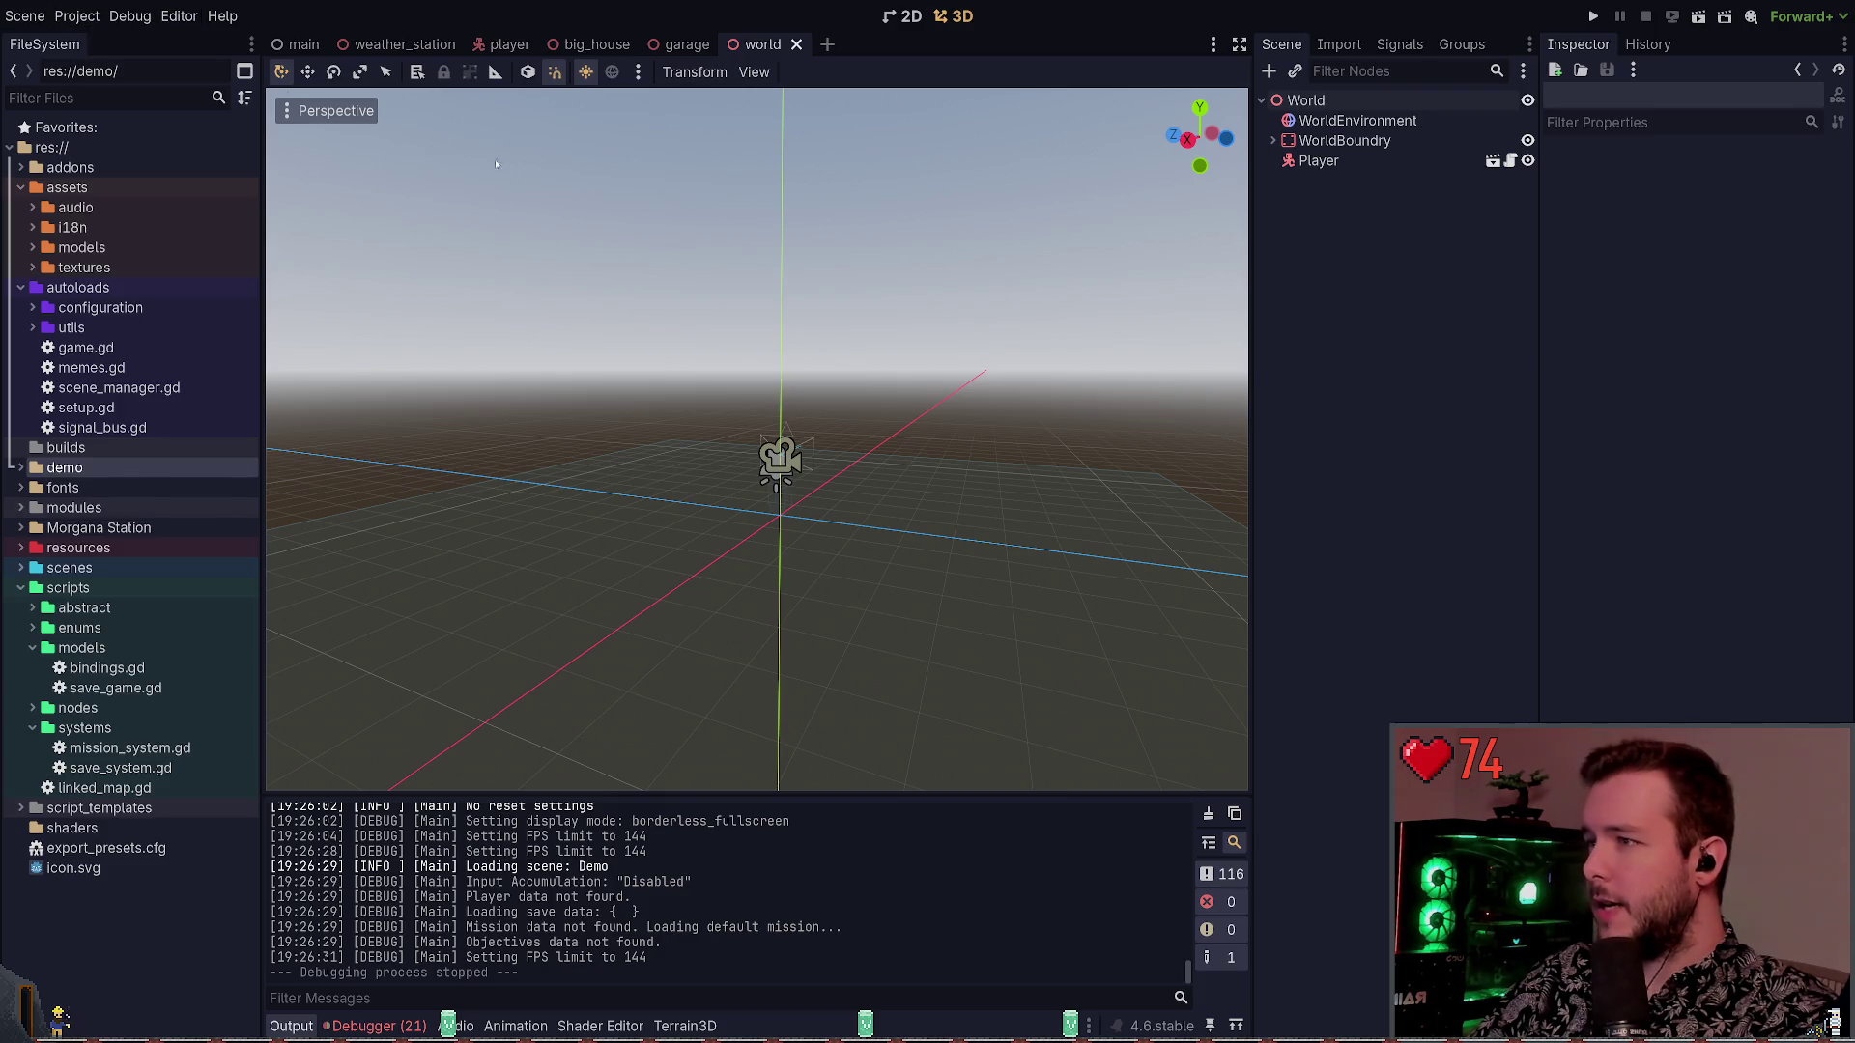
Filter the General project settings for 'format', then close the settings
left_click(77, 16)
left_click(106, 44)
left_click(265, 172)
left_click(335, 211)
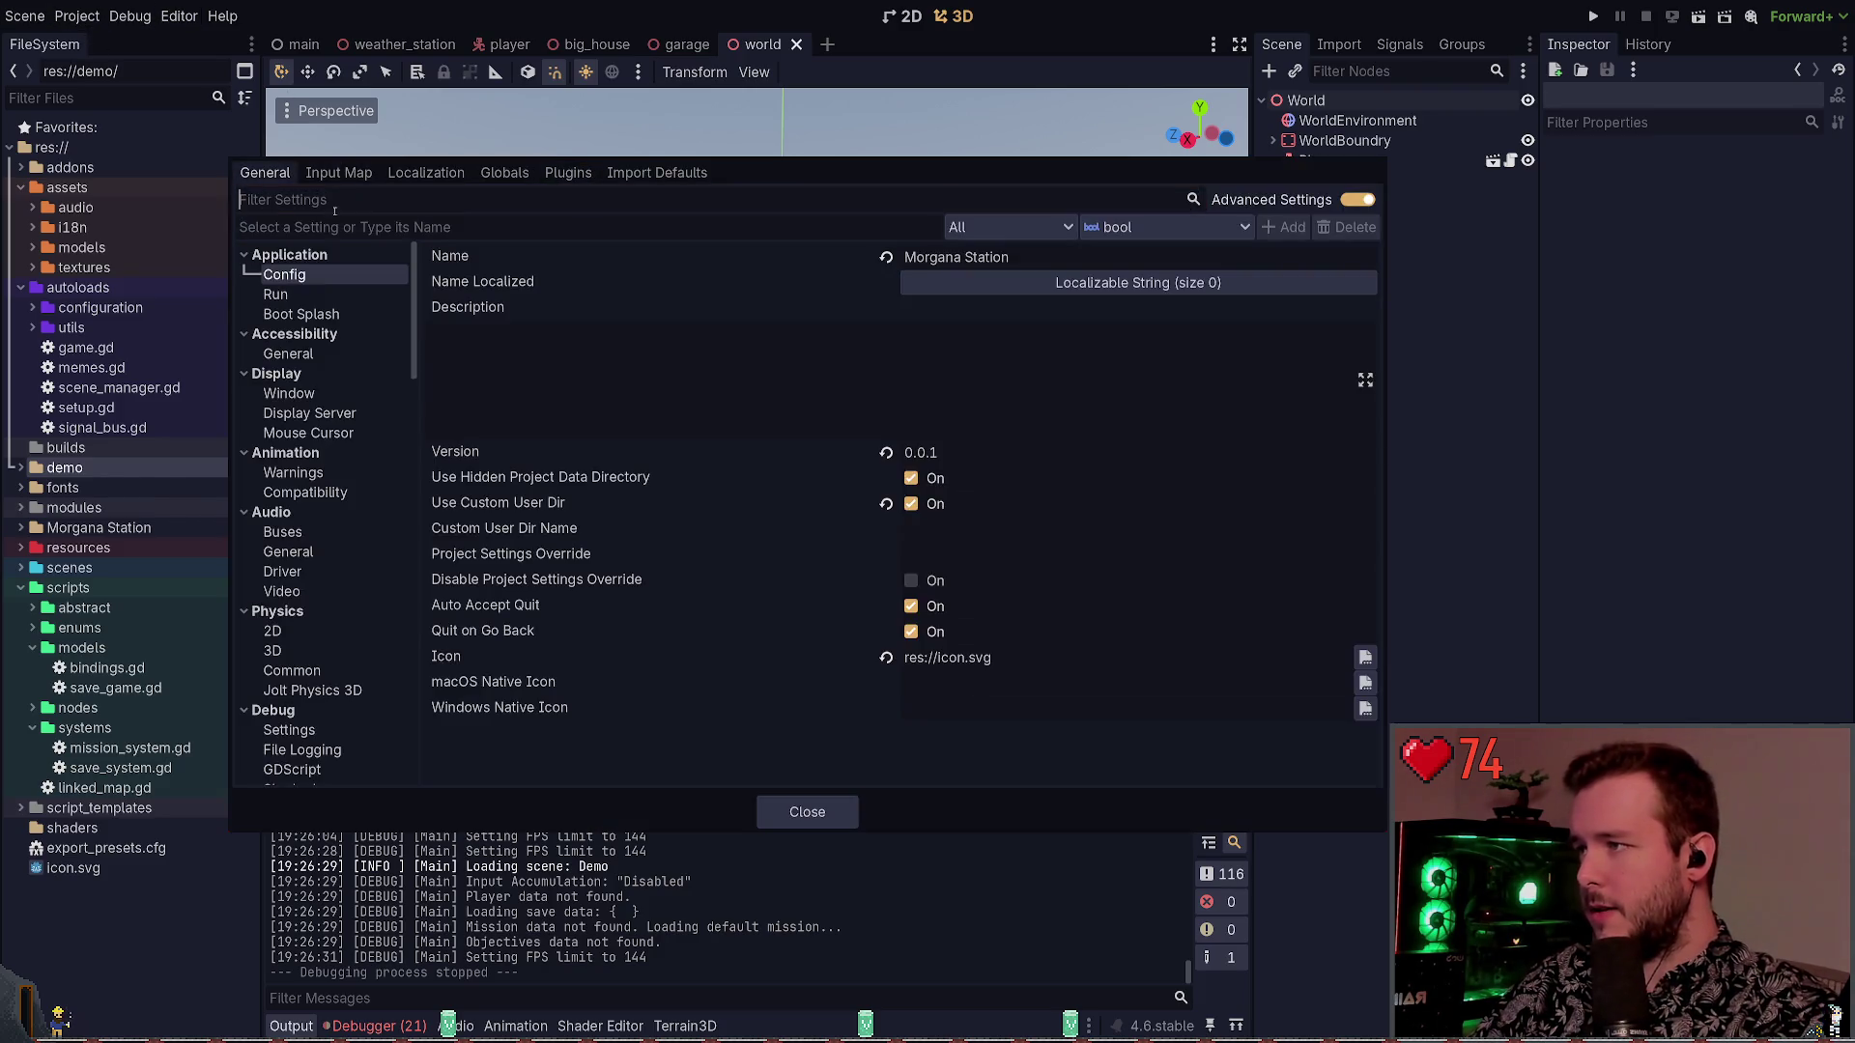
scroll(315, 389, "down", 10)
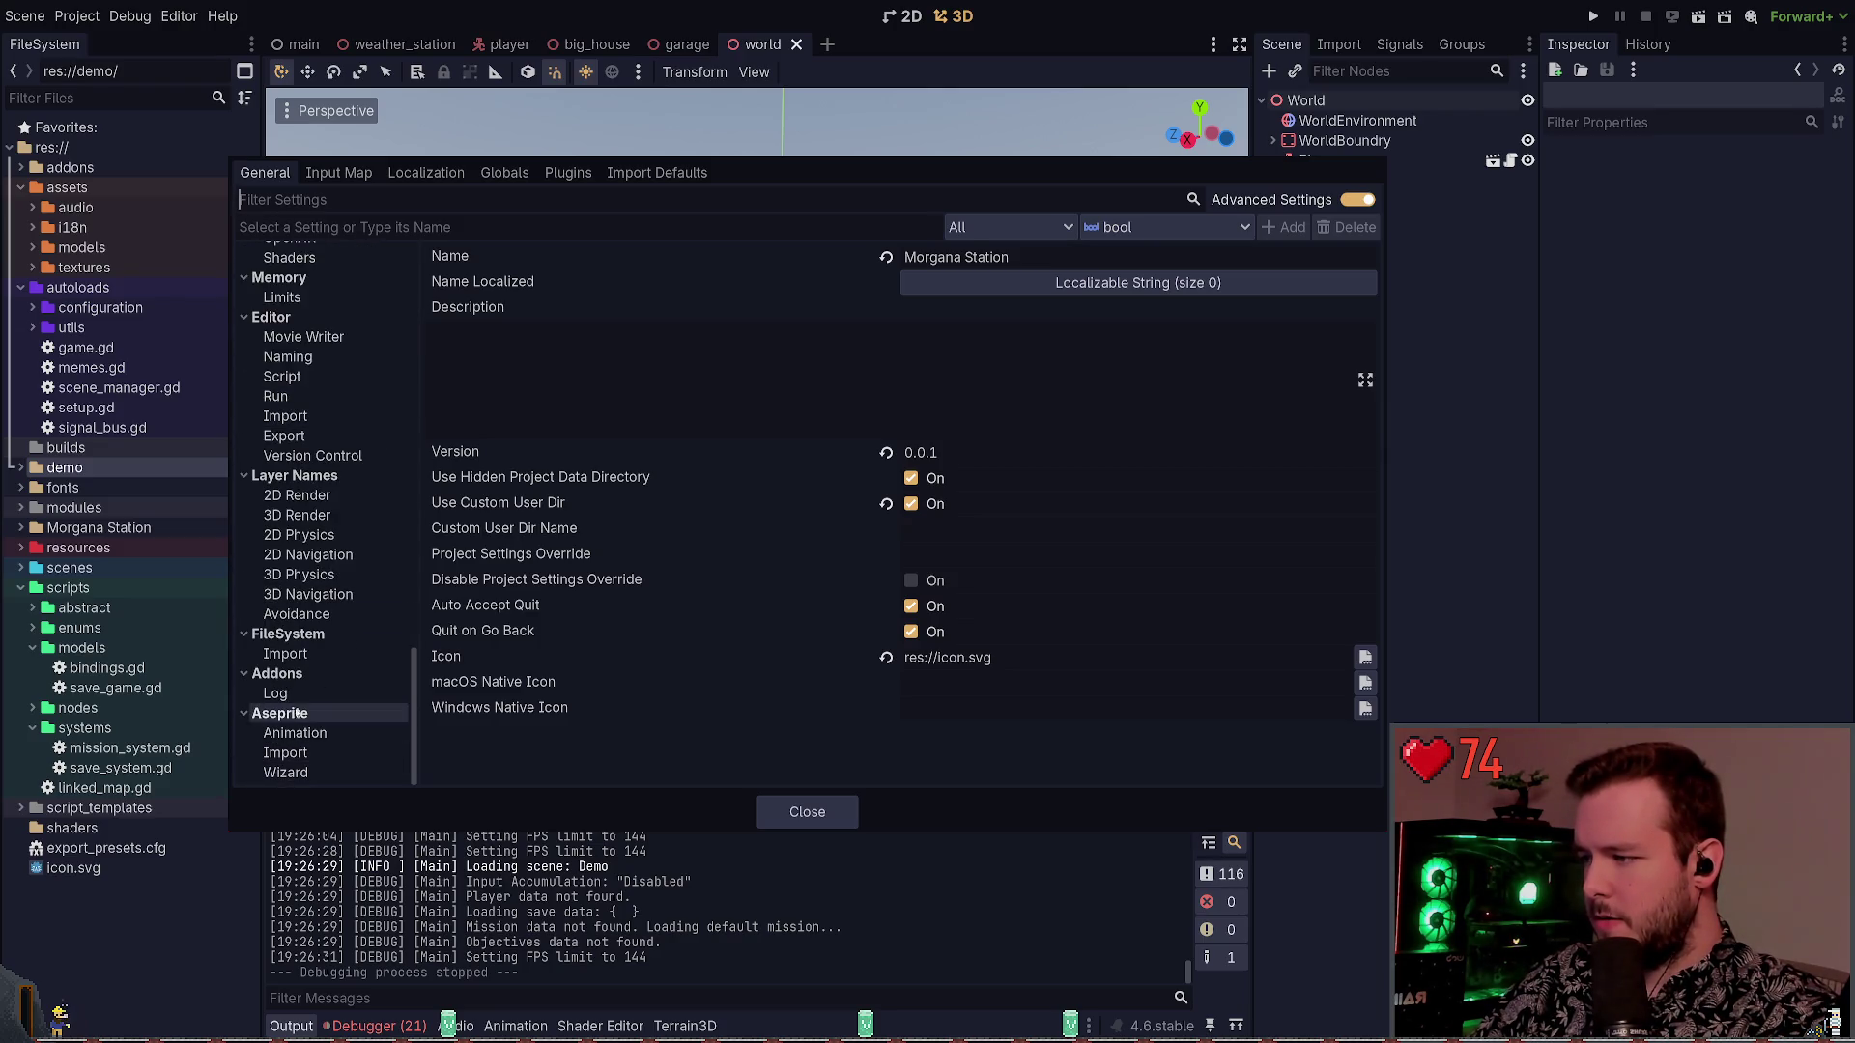
scroll(309, 517, "up", 5)
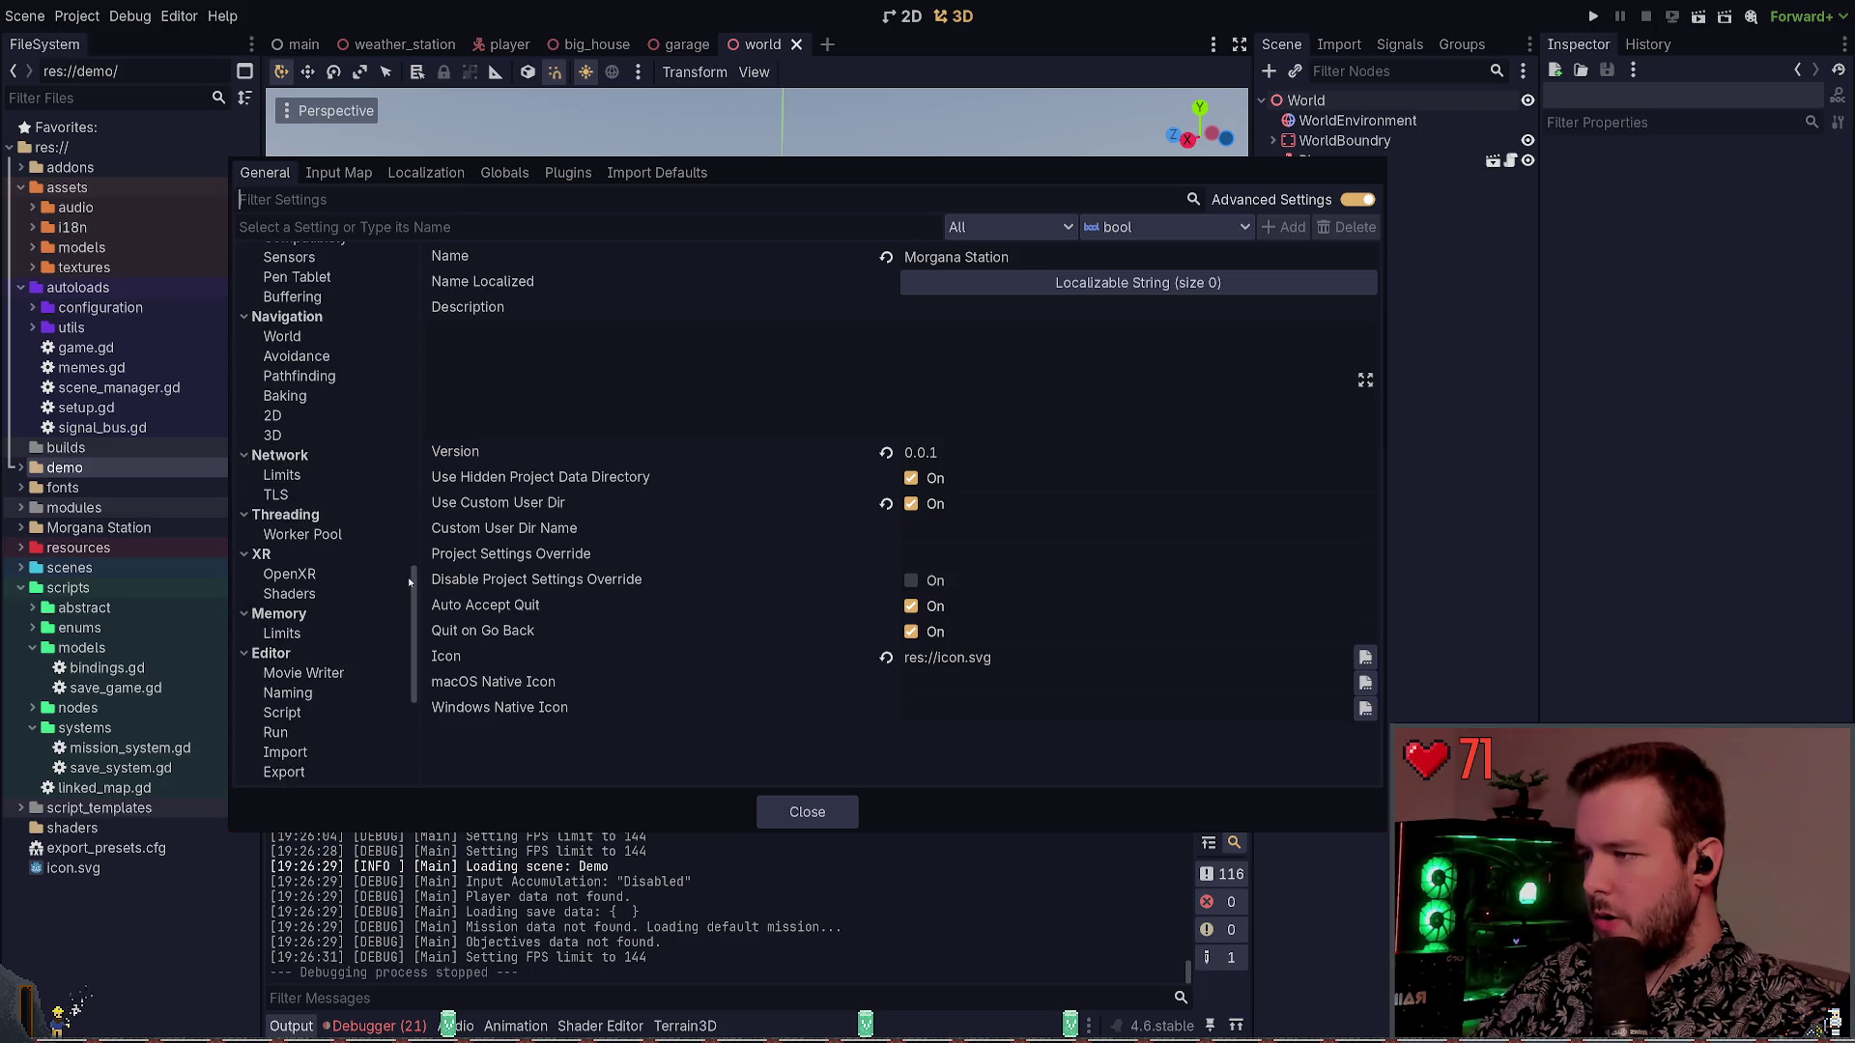
key("ctrl+f")
type("fro")
key("BackSpace")
key("BackSpace")
type("ormat")
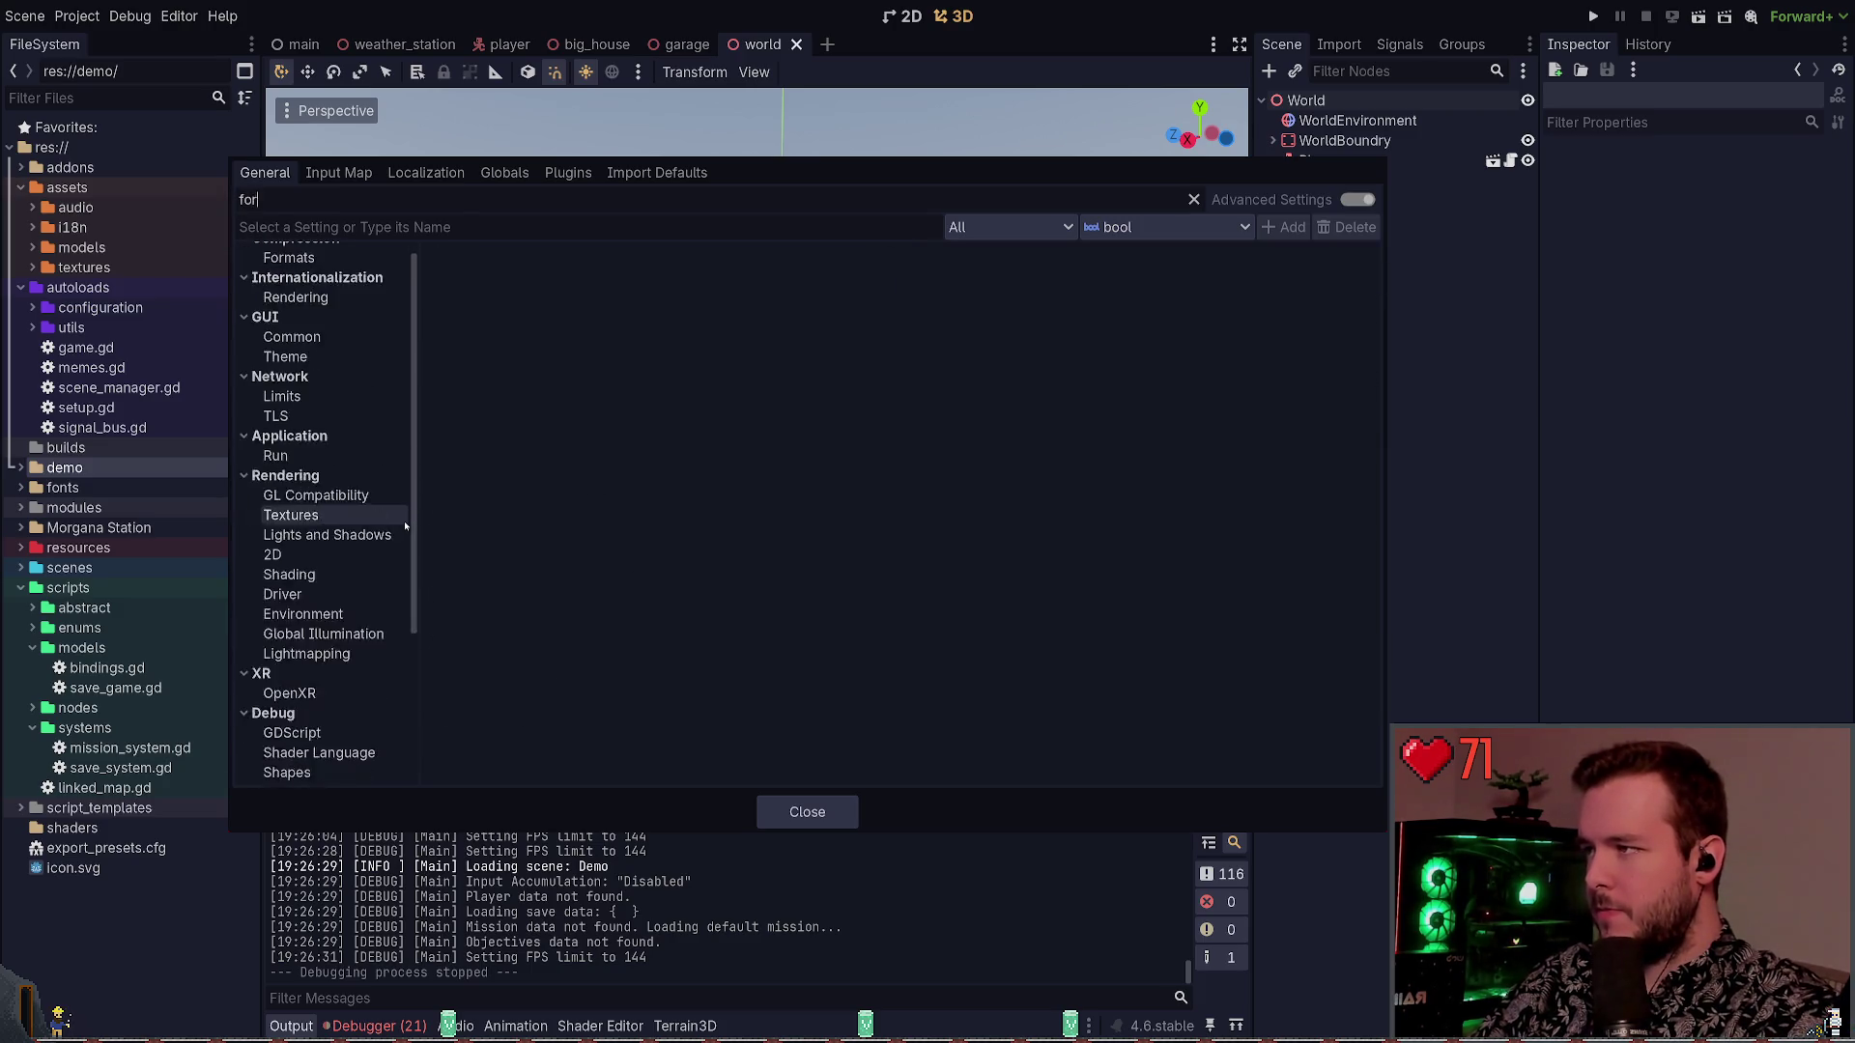
key("Escape")
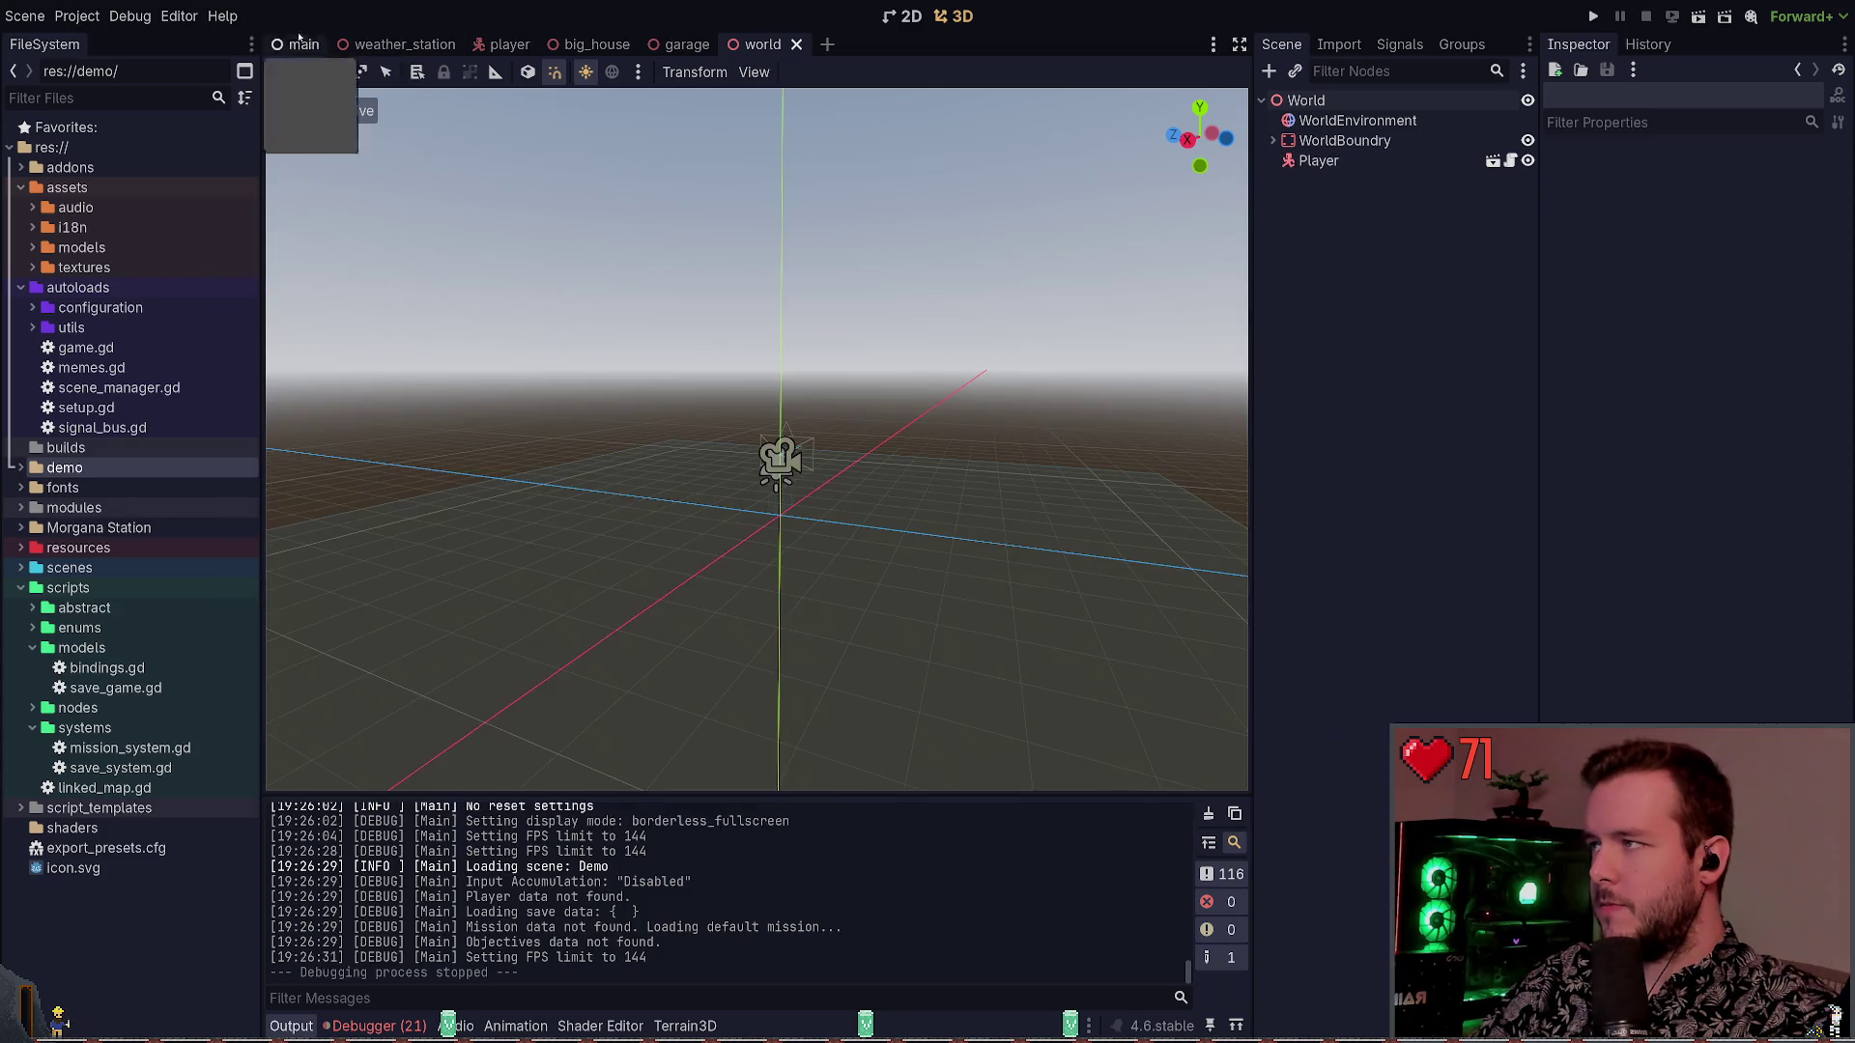
left_click(179, 16)
left_click(207, 43)
type("form")
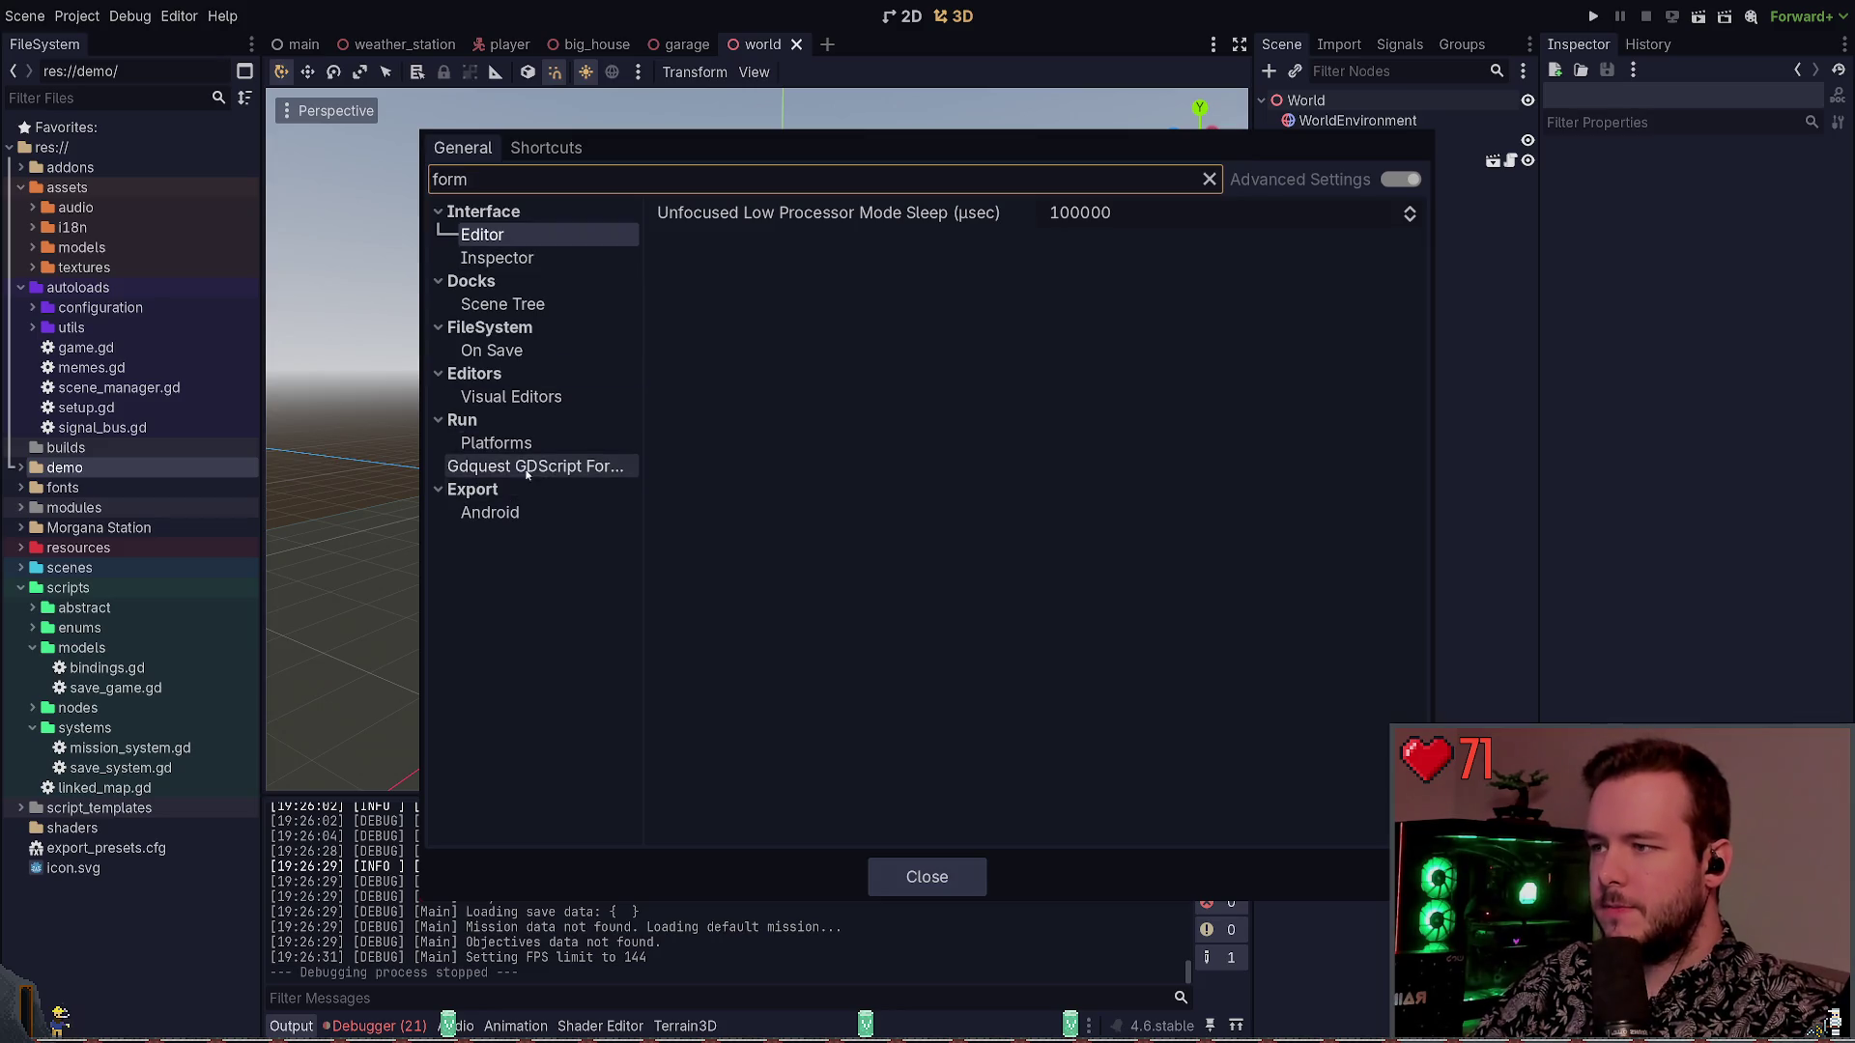
left_click(532, 467)
left_click_drag(1208, 364, 1598, 370)
left_click(1518, 380)
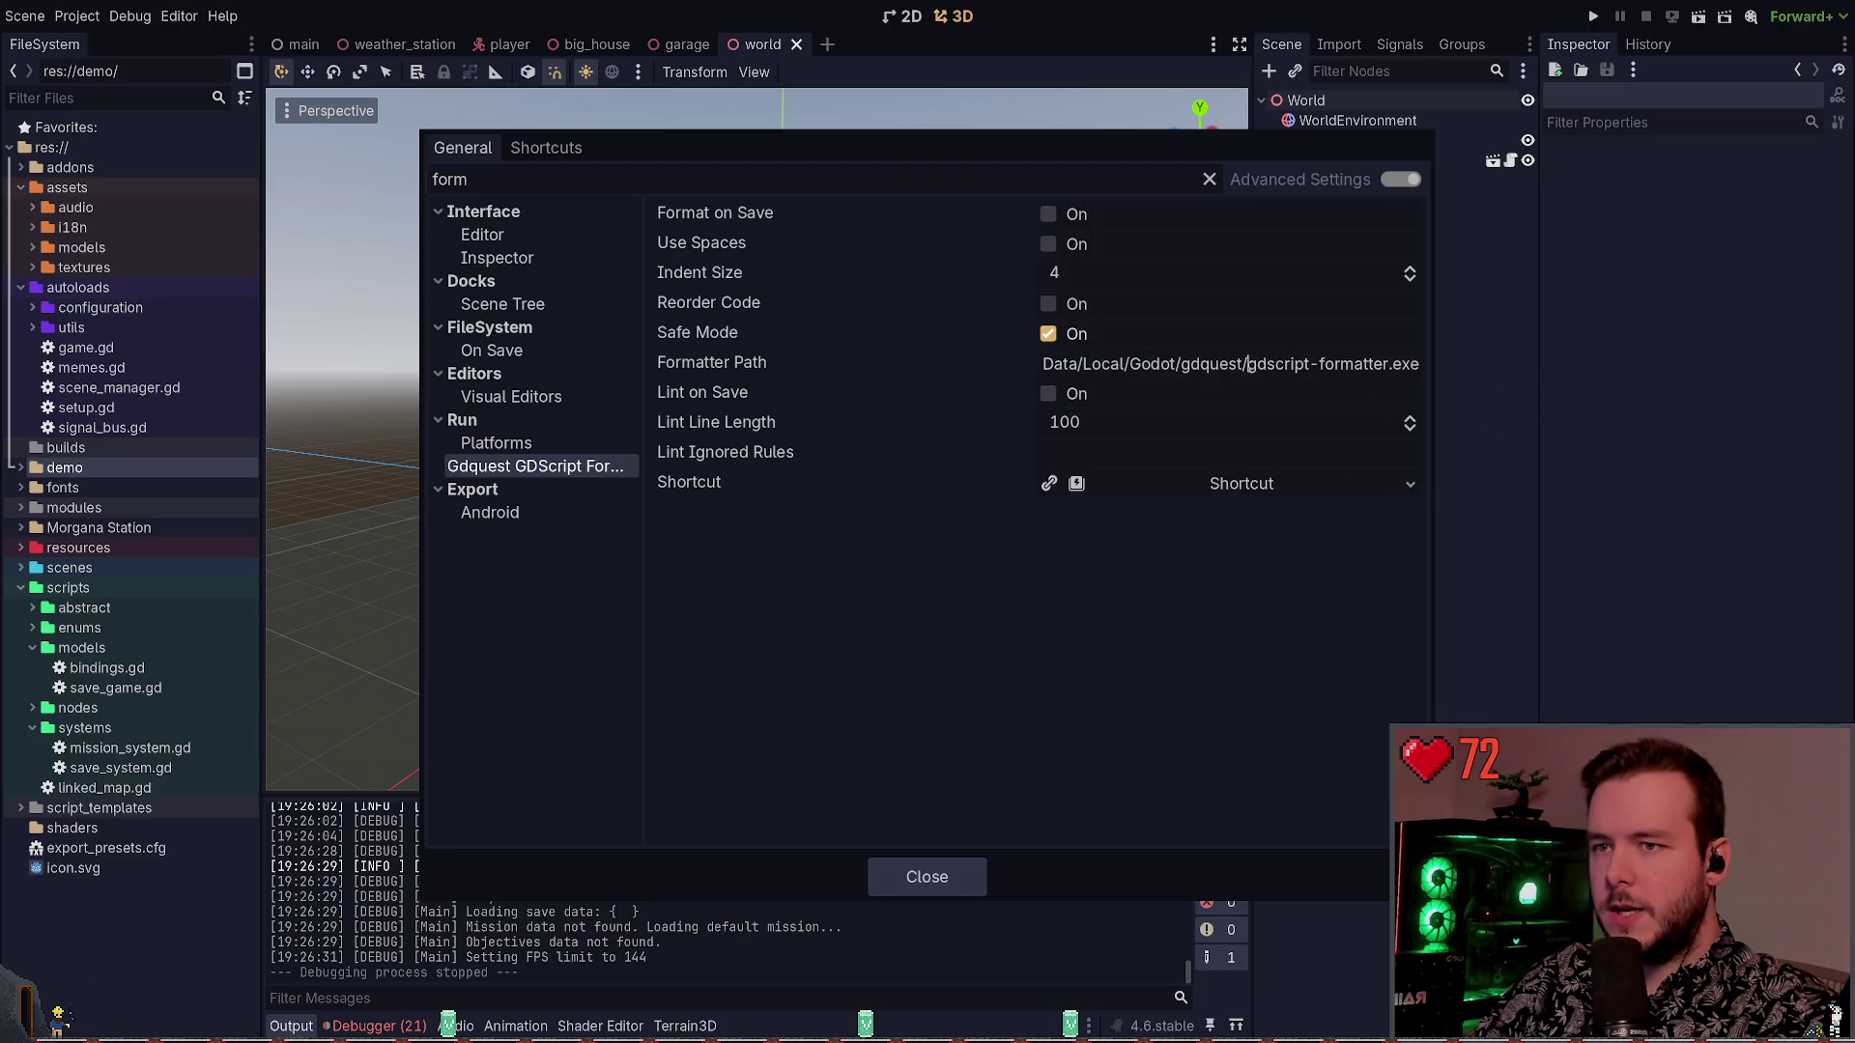
key("ctrl+shift+Right")
key("ctrl+shift+Right")
left_click(1095, 393)
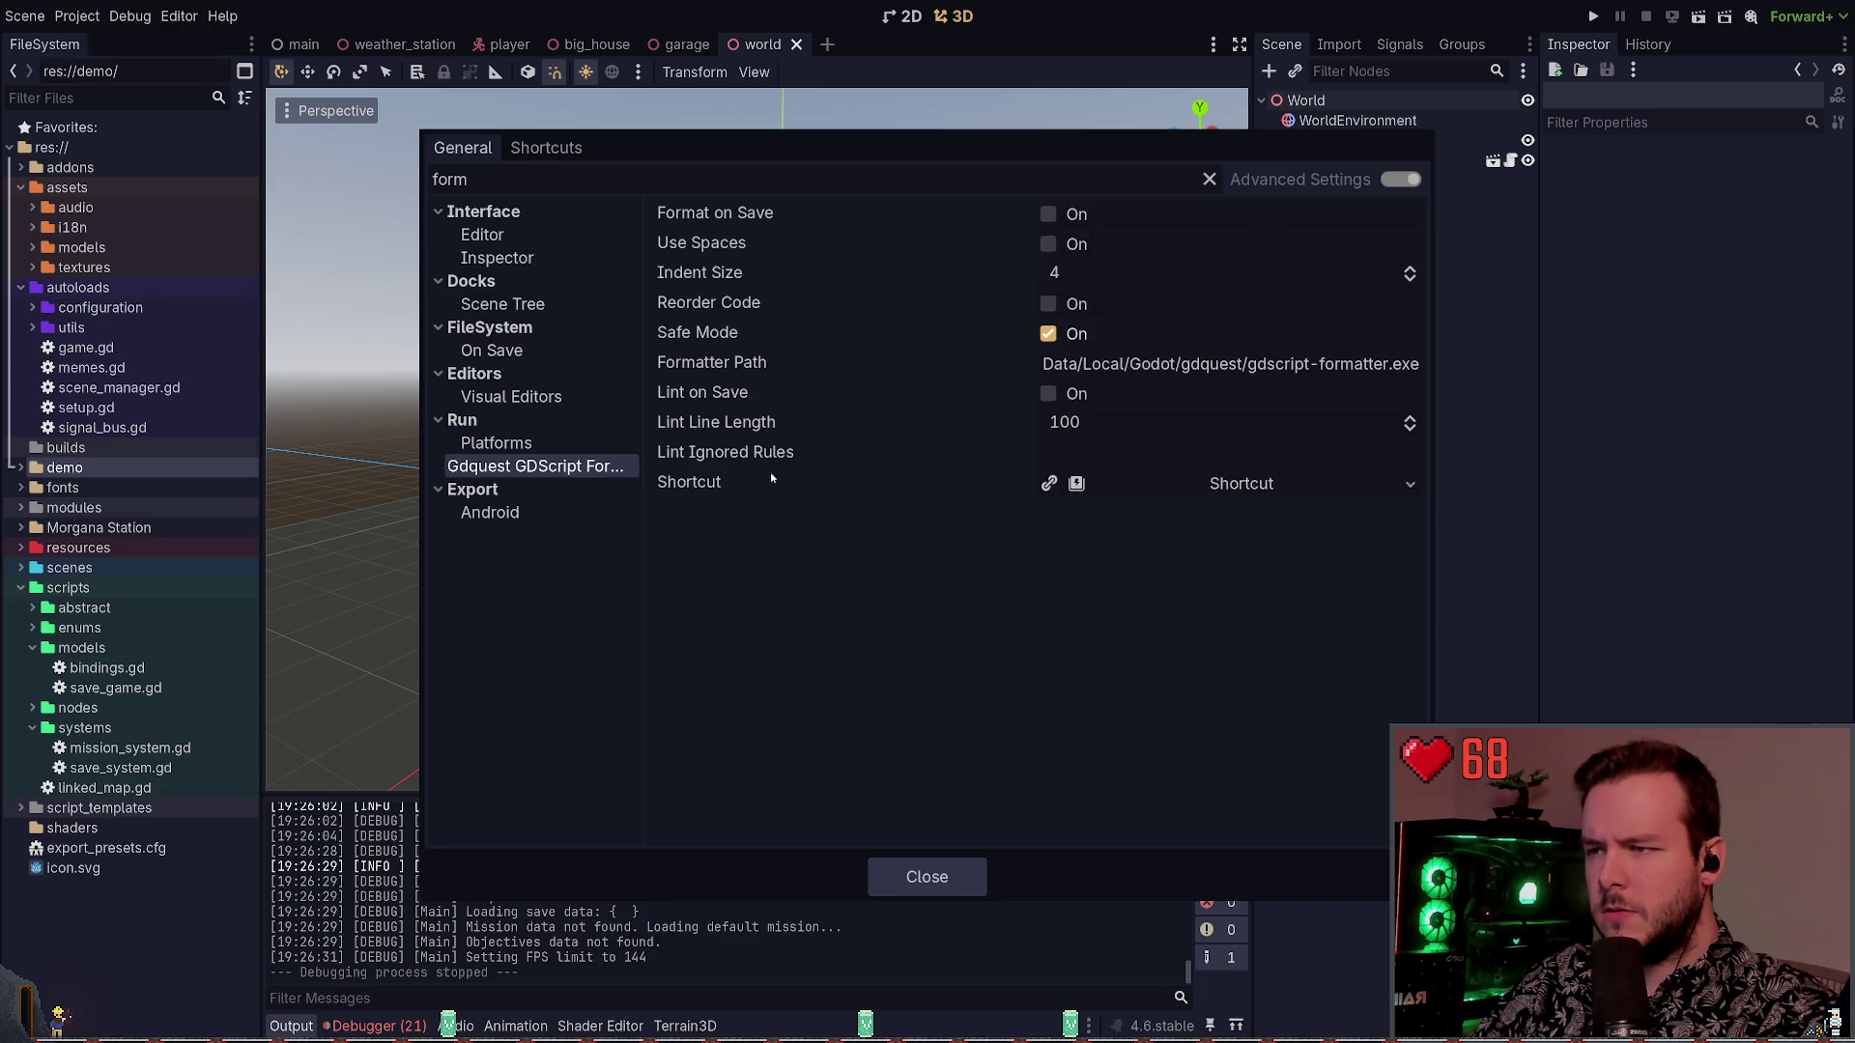
left_click(1118, 481)
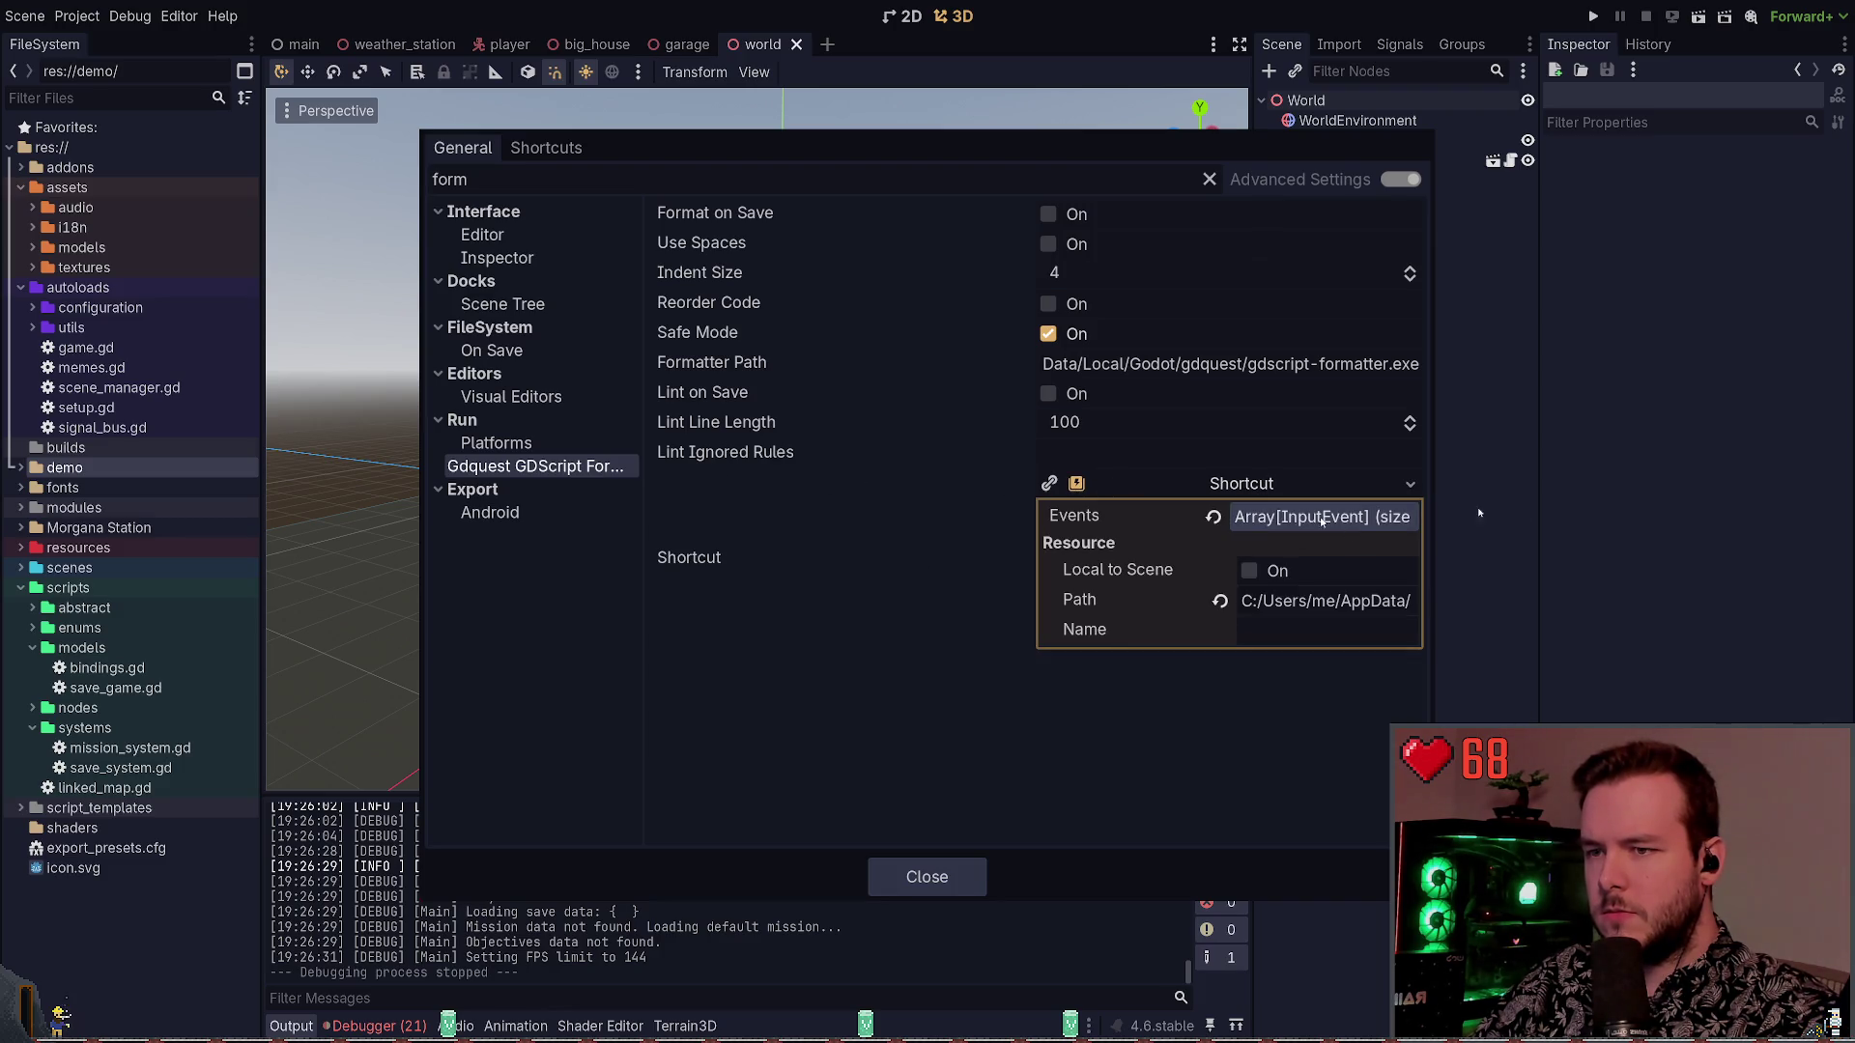
left_click(1159, 483)
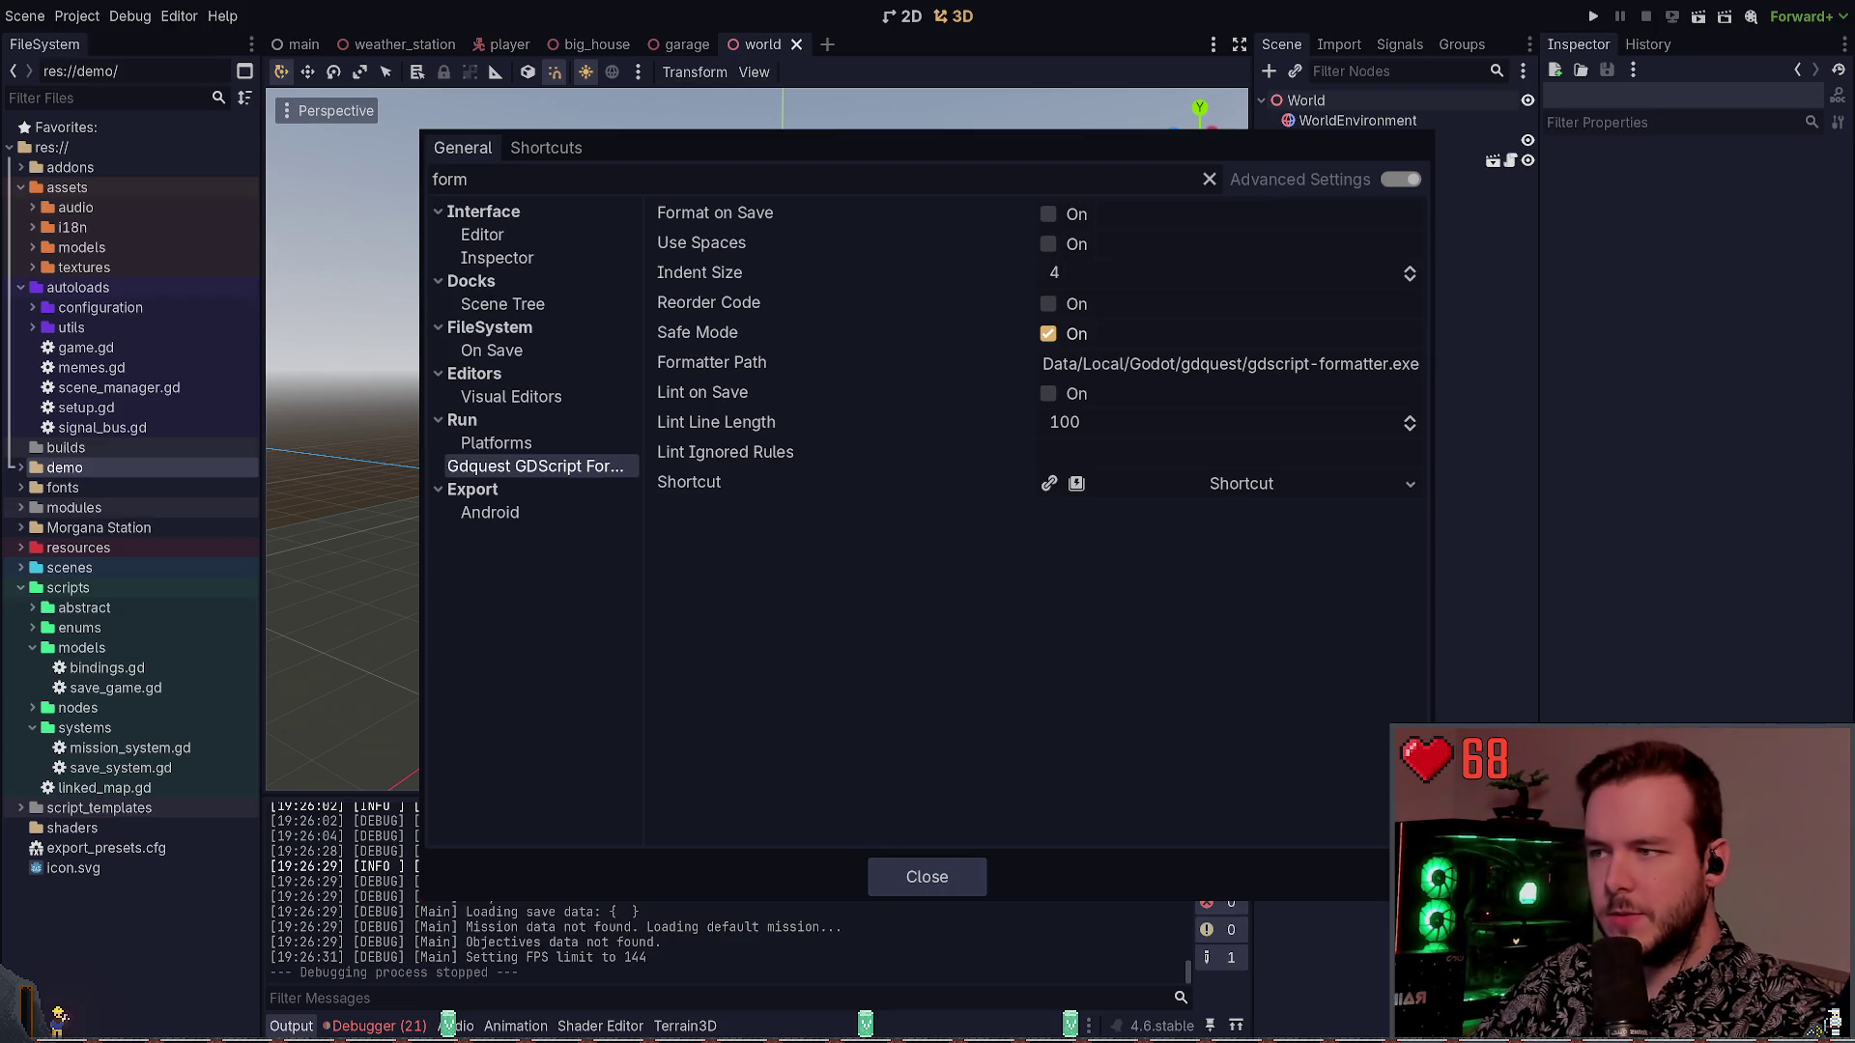
left_click(927, 894)
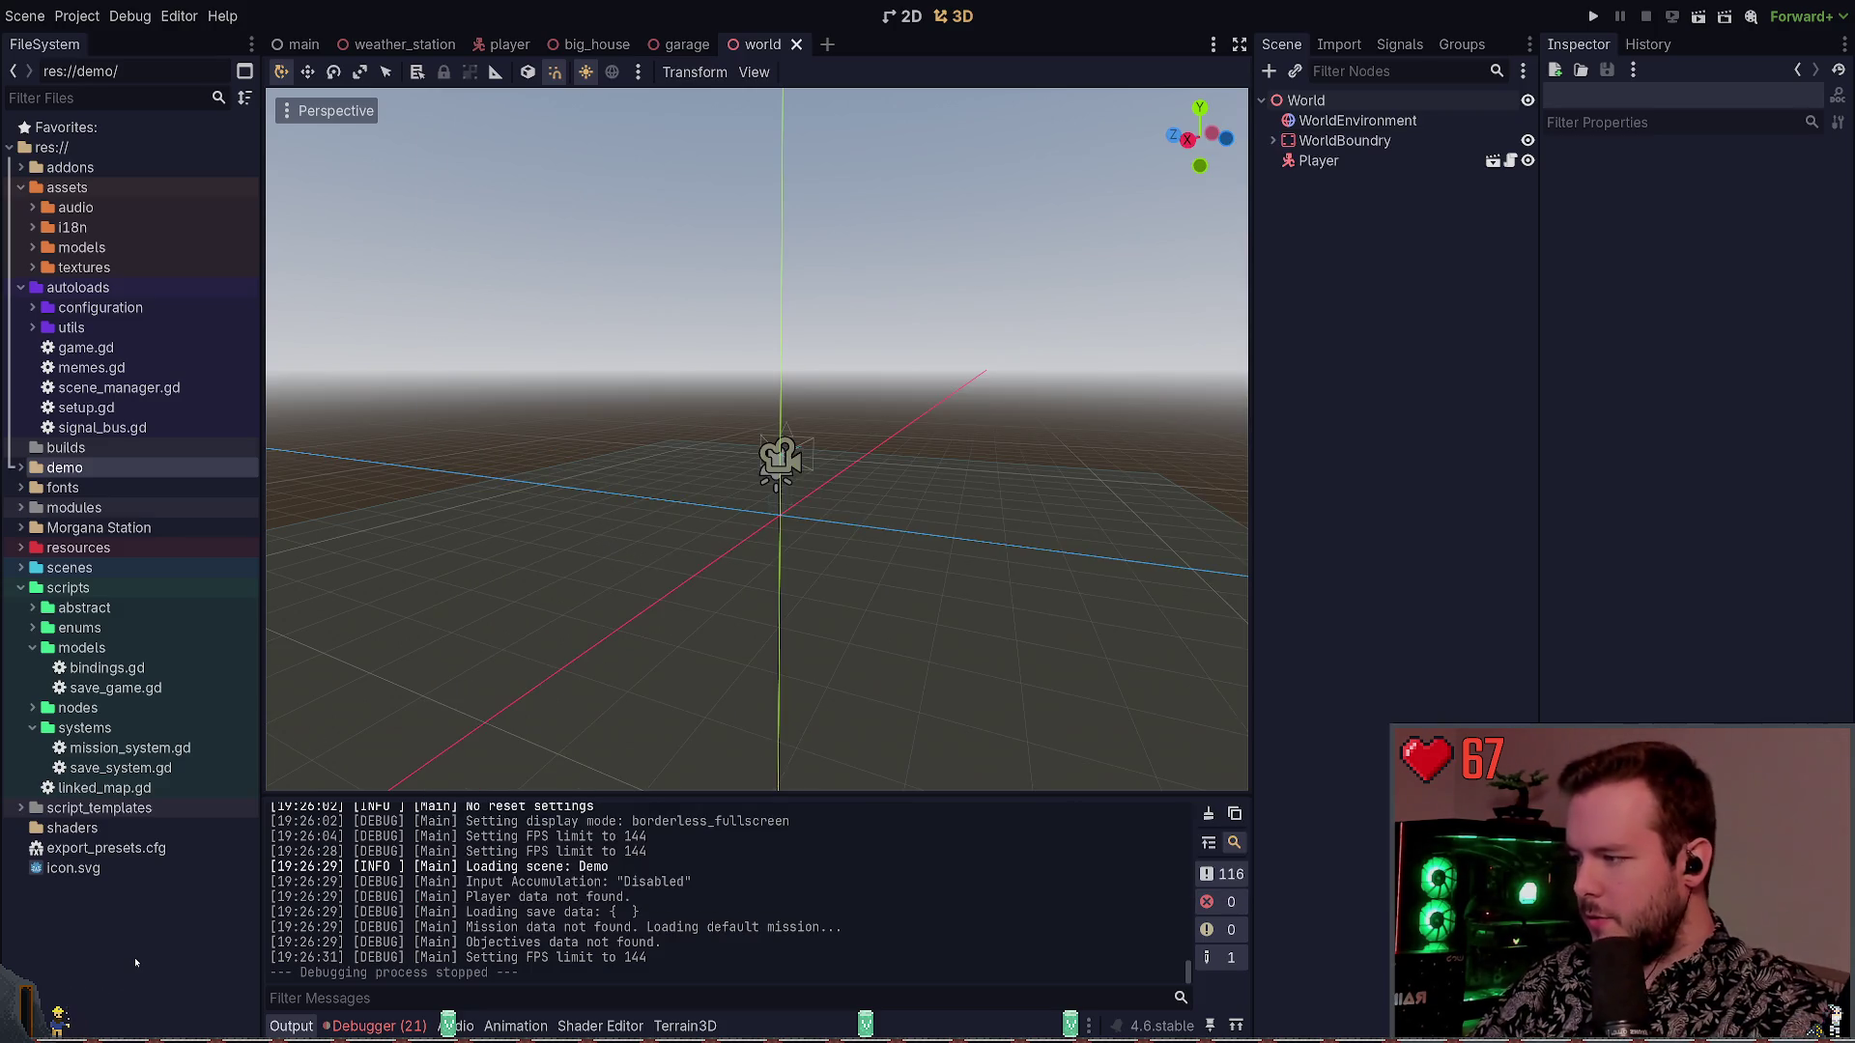
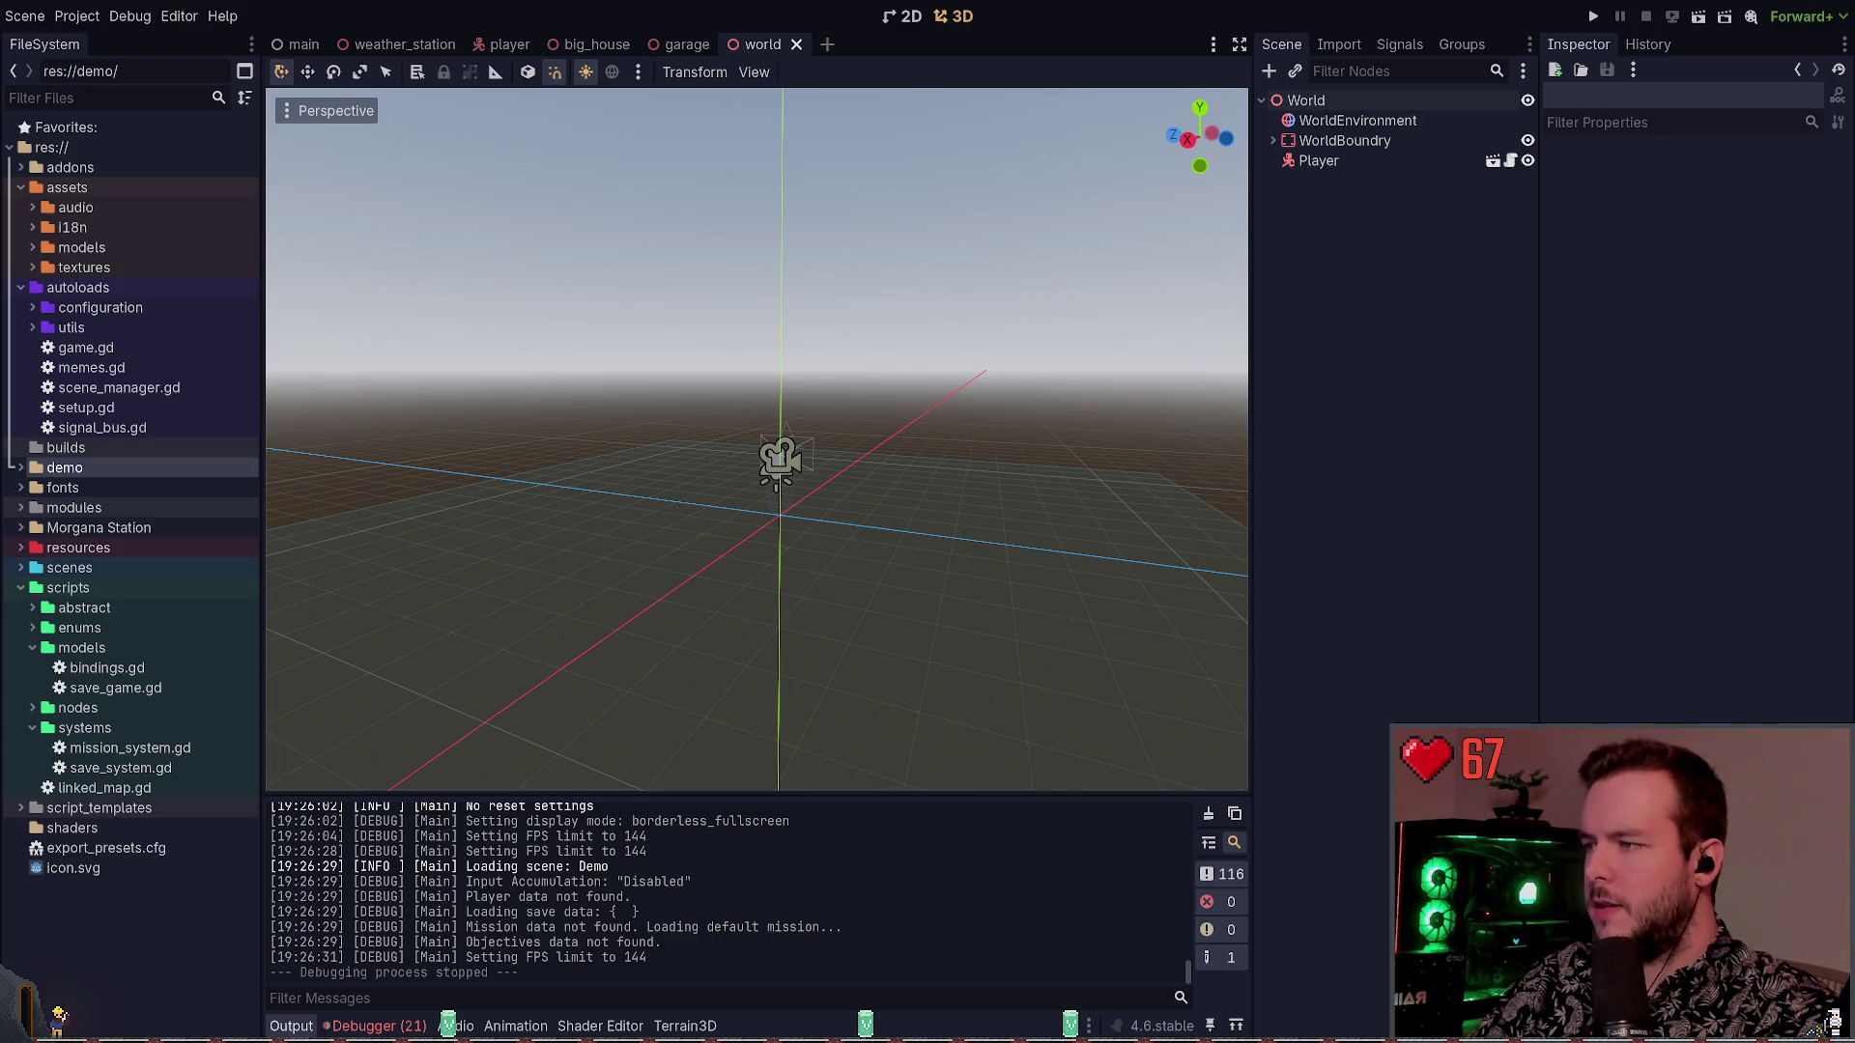
Switch to Neovim and back, then bring up the weather_station scene's compound layout
key("alt+Tab")
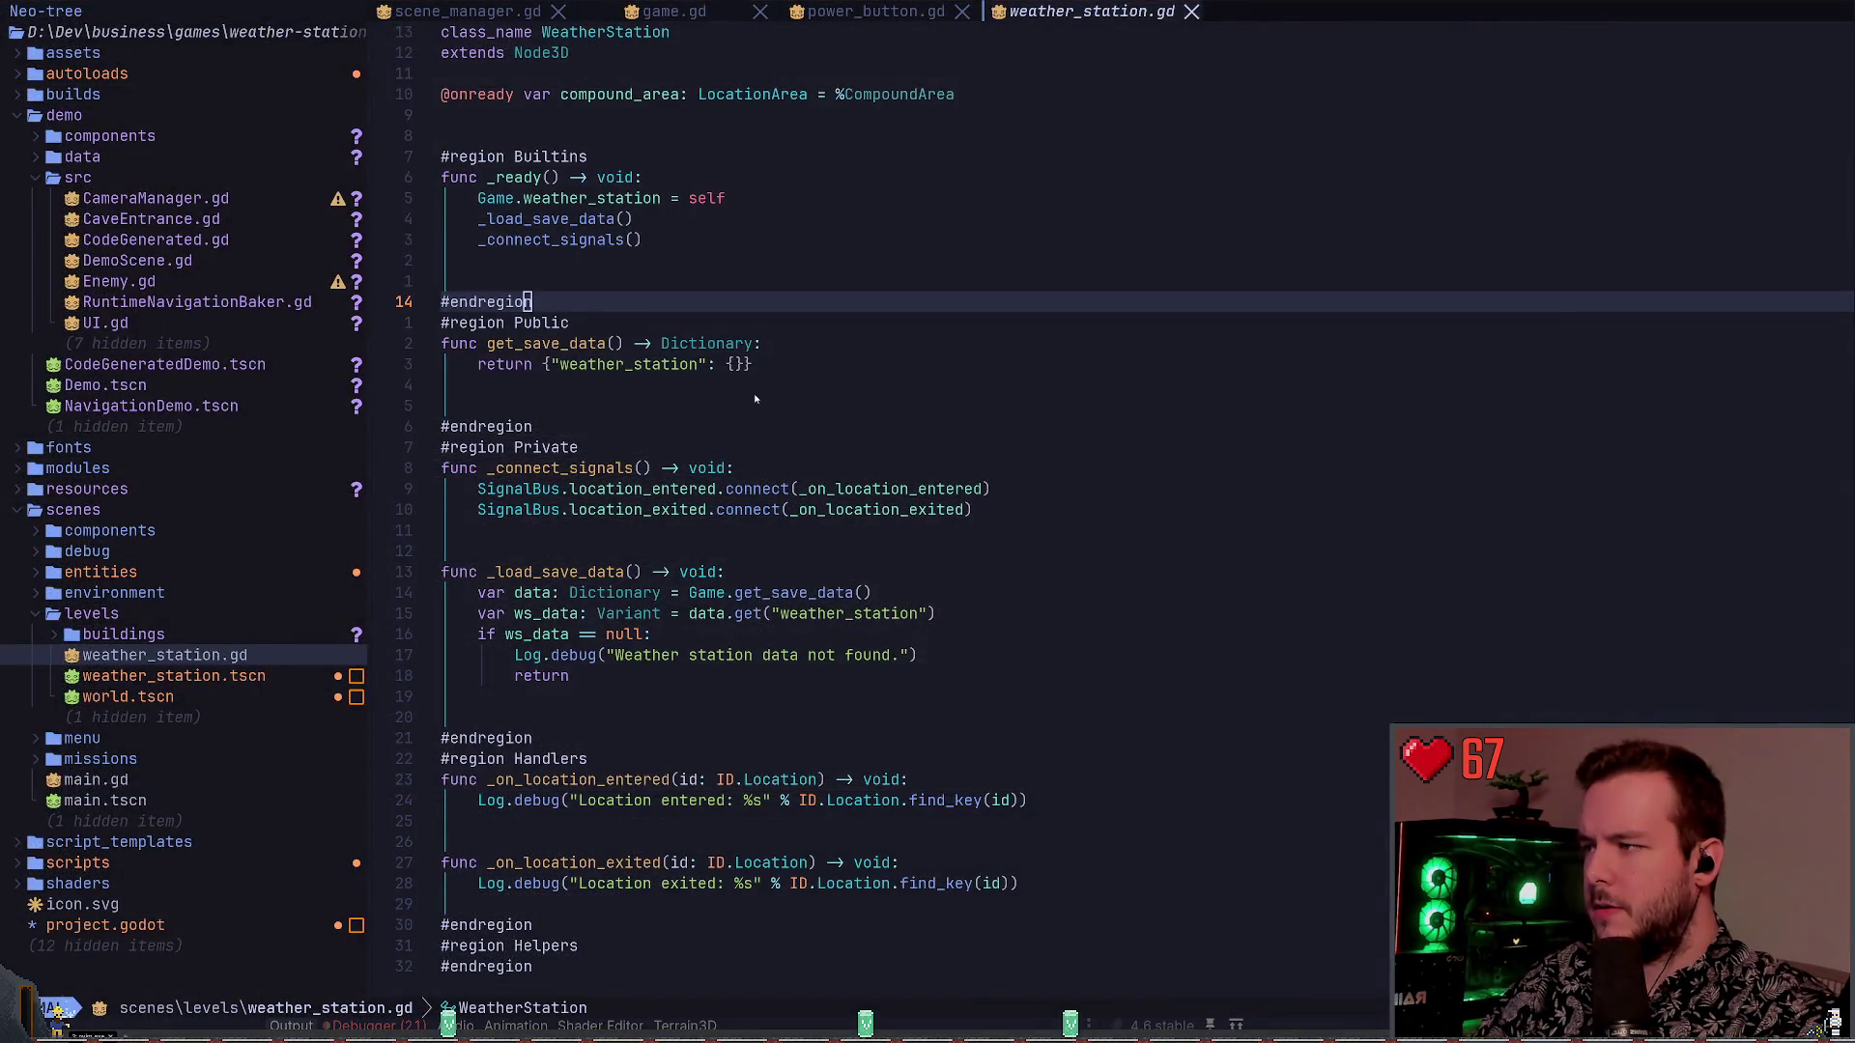
key("alt+Tab")
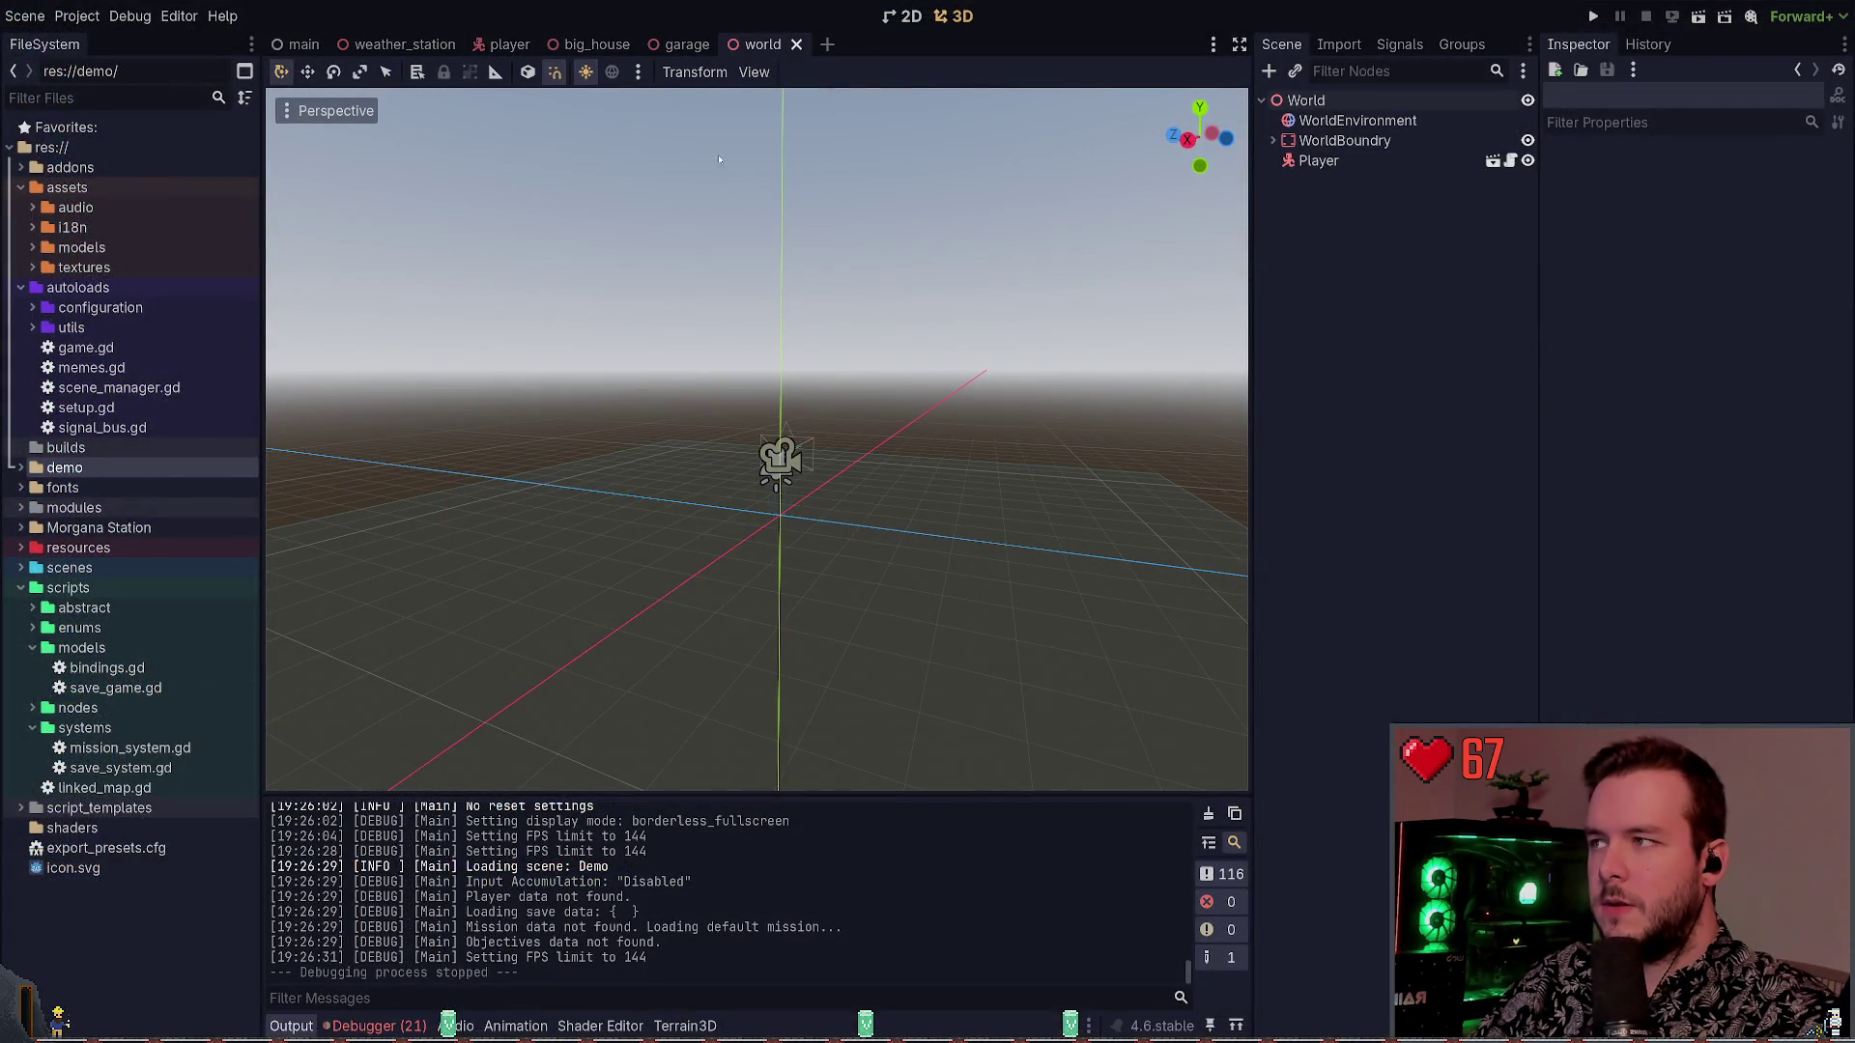
left_click(404, 45)
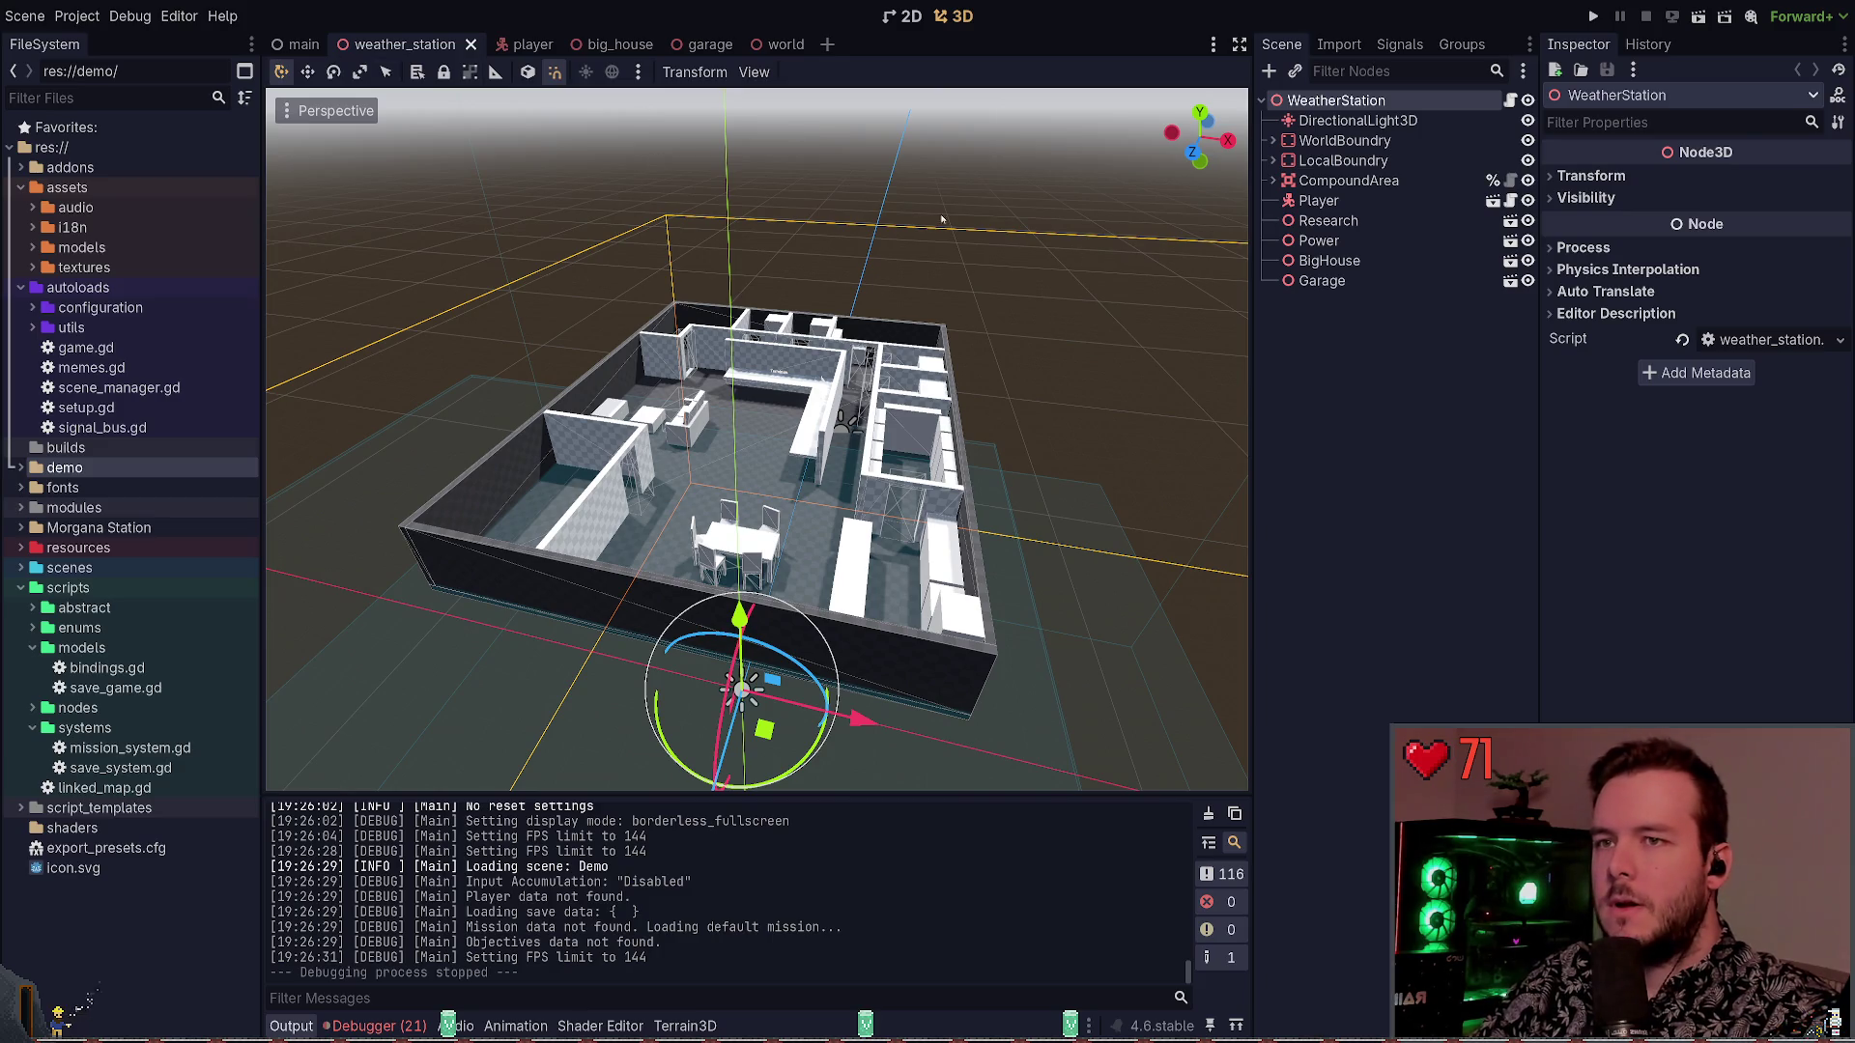
left_click(178, 16)
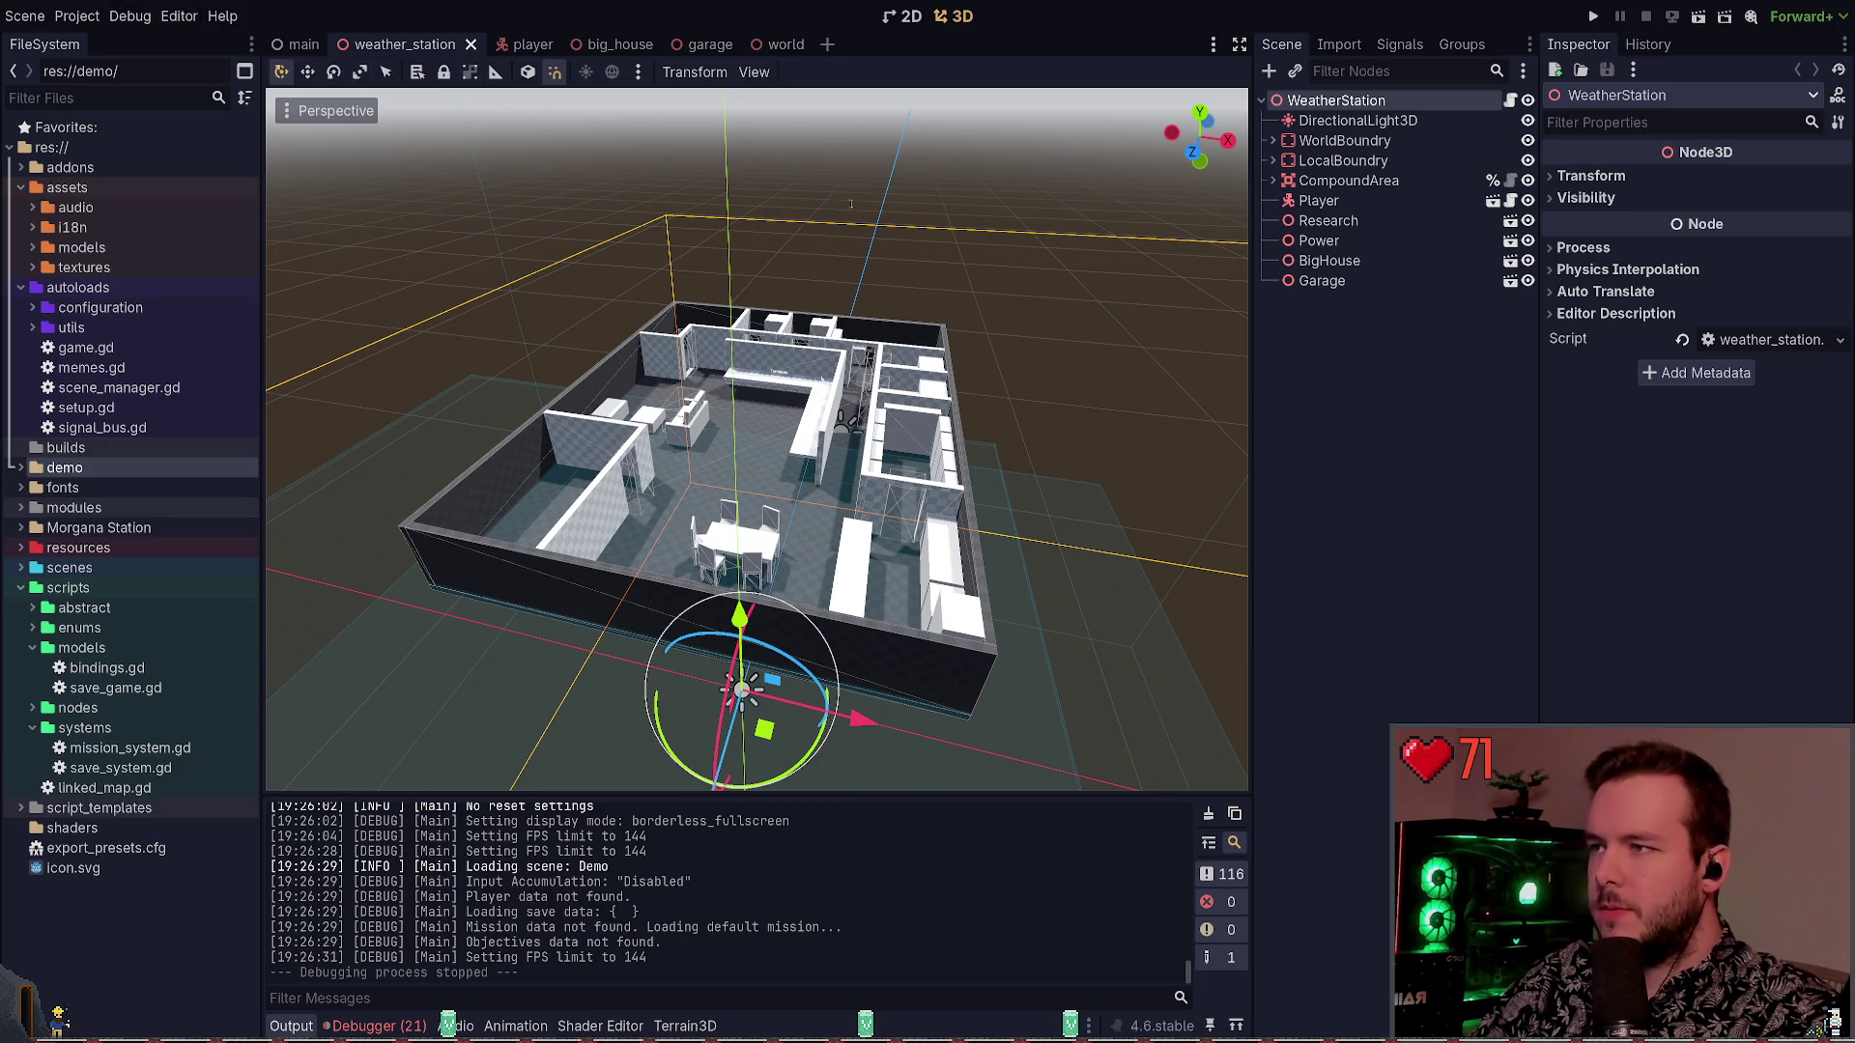
Filter Editor Settings for 'custom' and view the Interface Theme options
left_click(208, 44)
type("custom type")
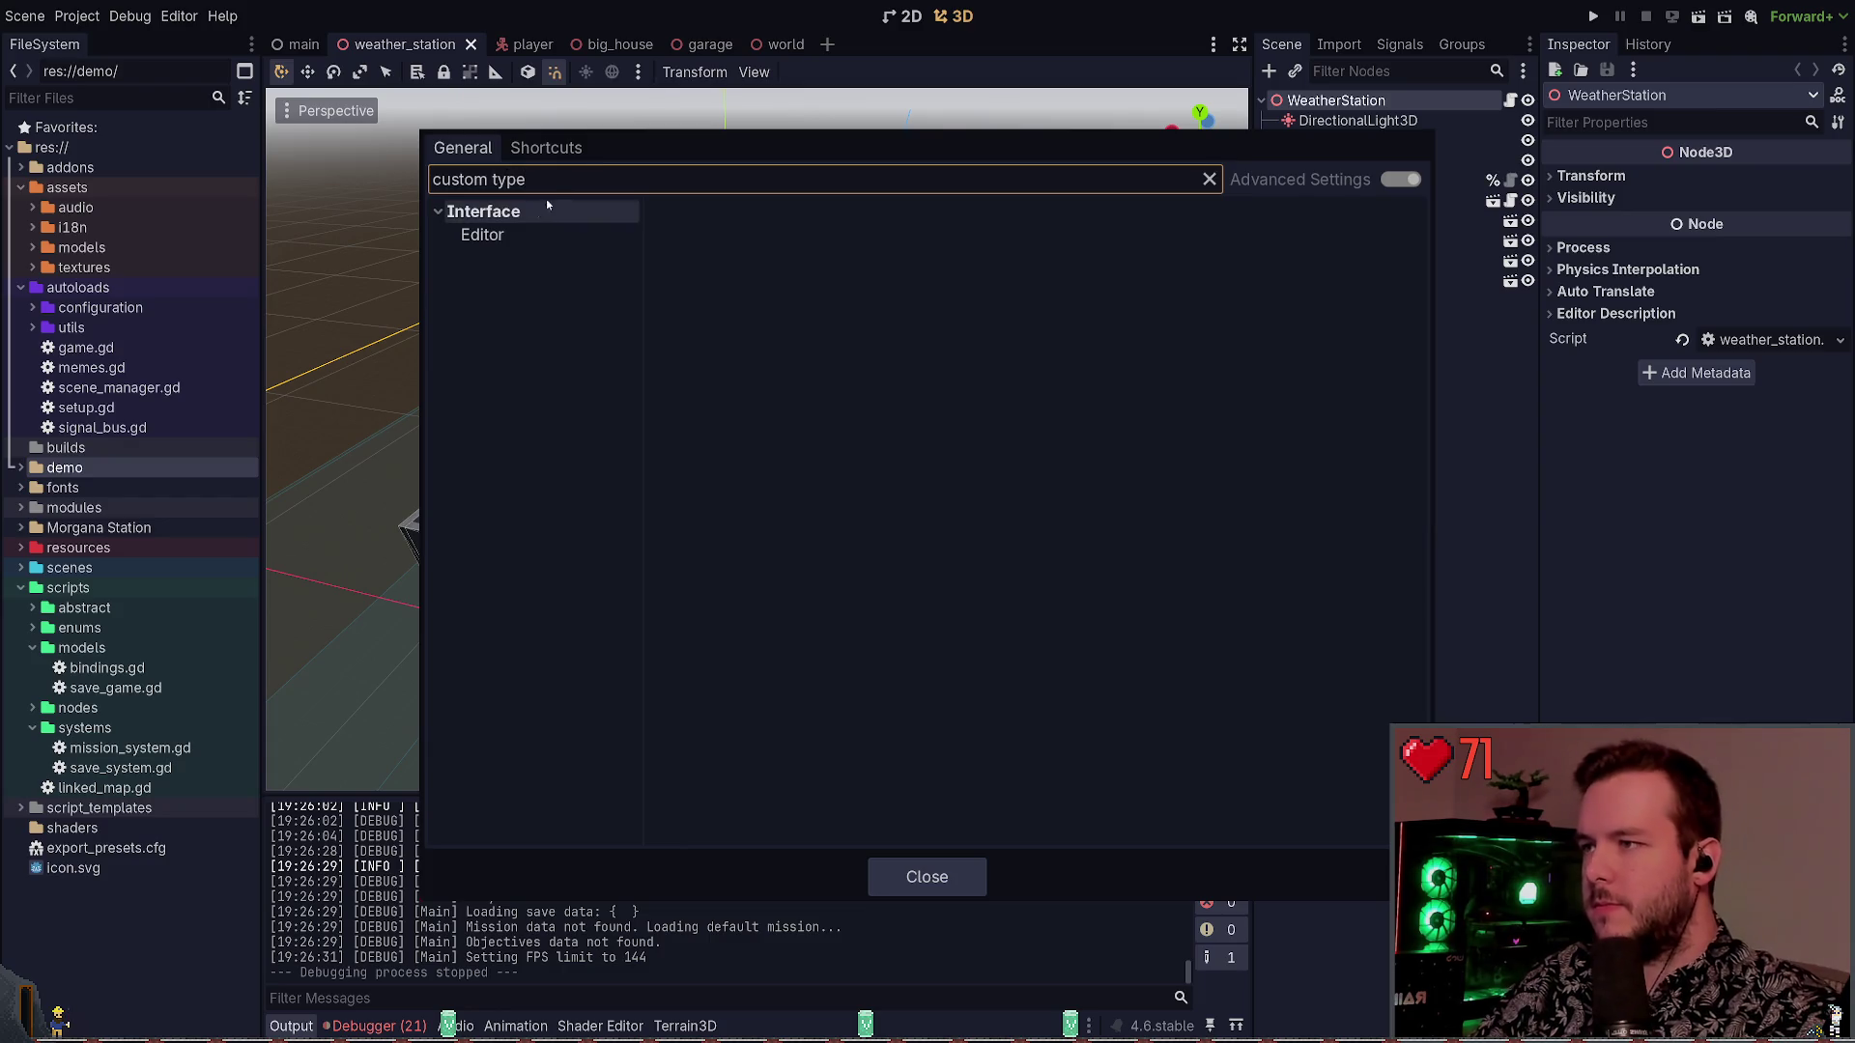
double_click(554, 175)
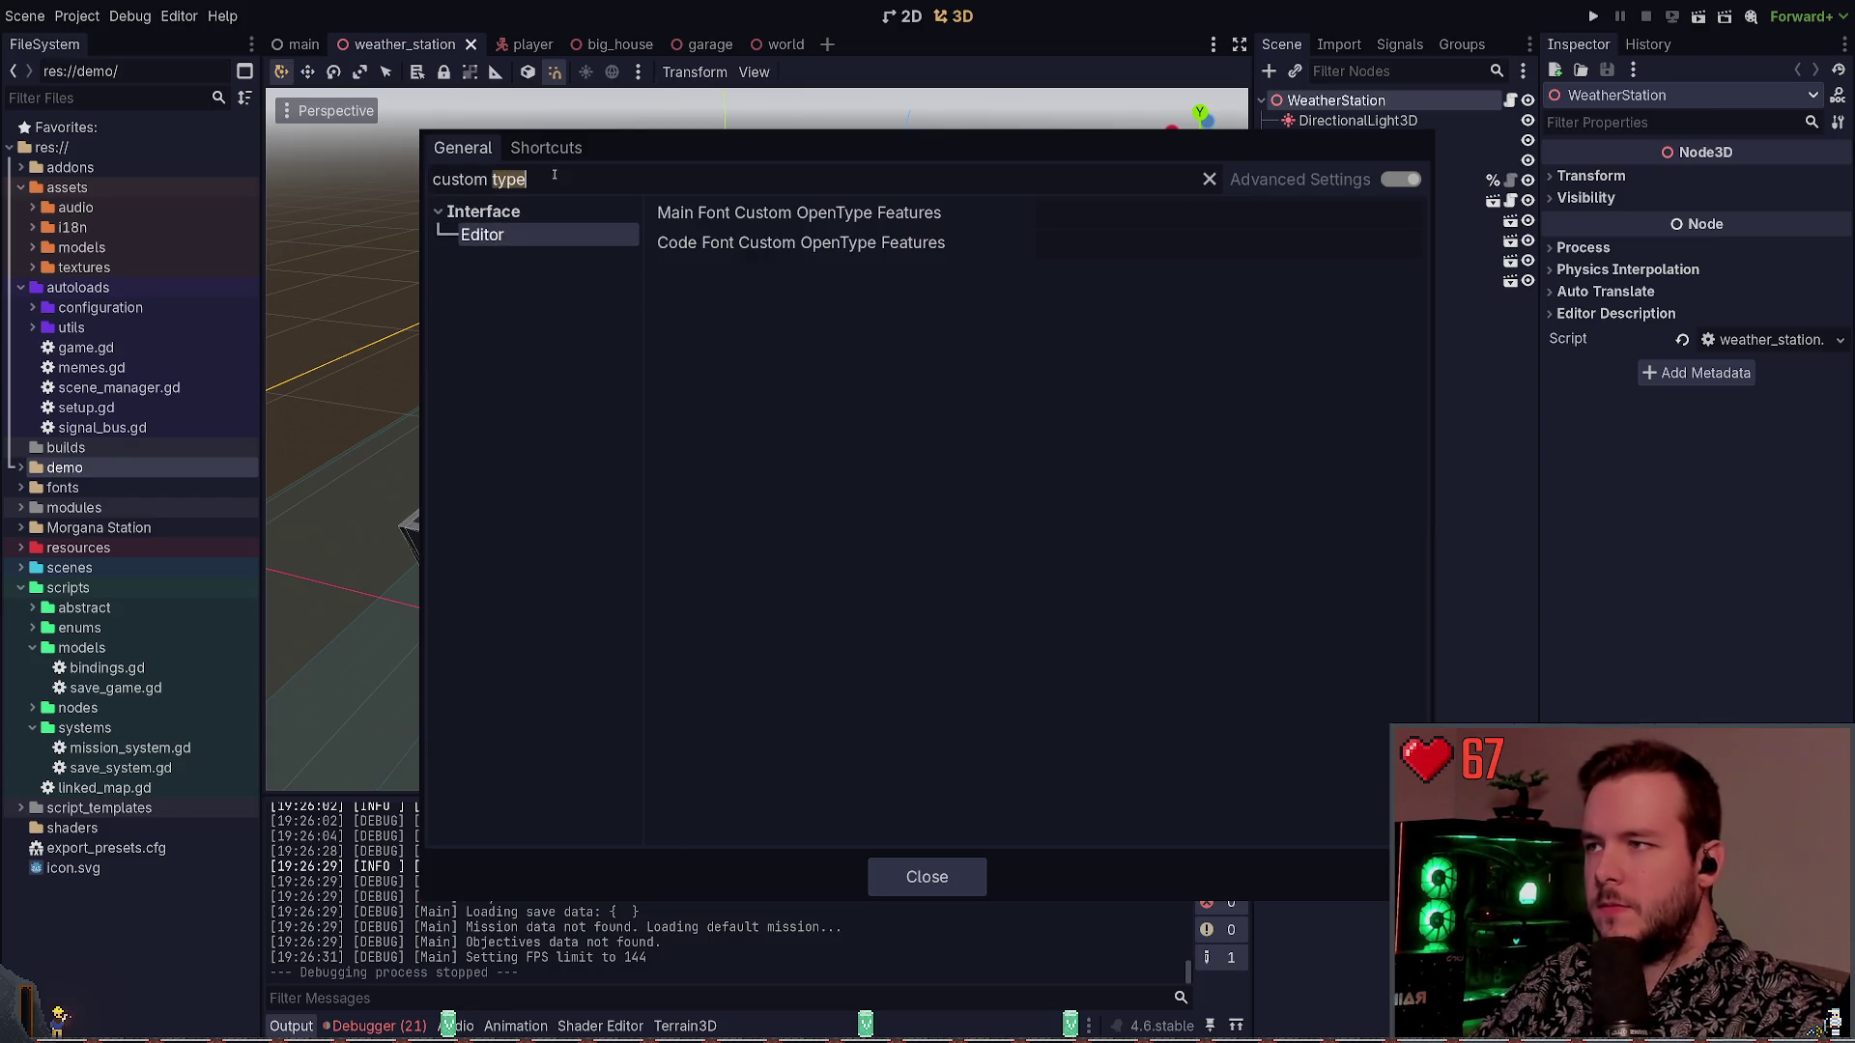
key("BackSpace")
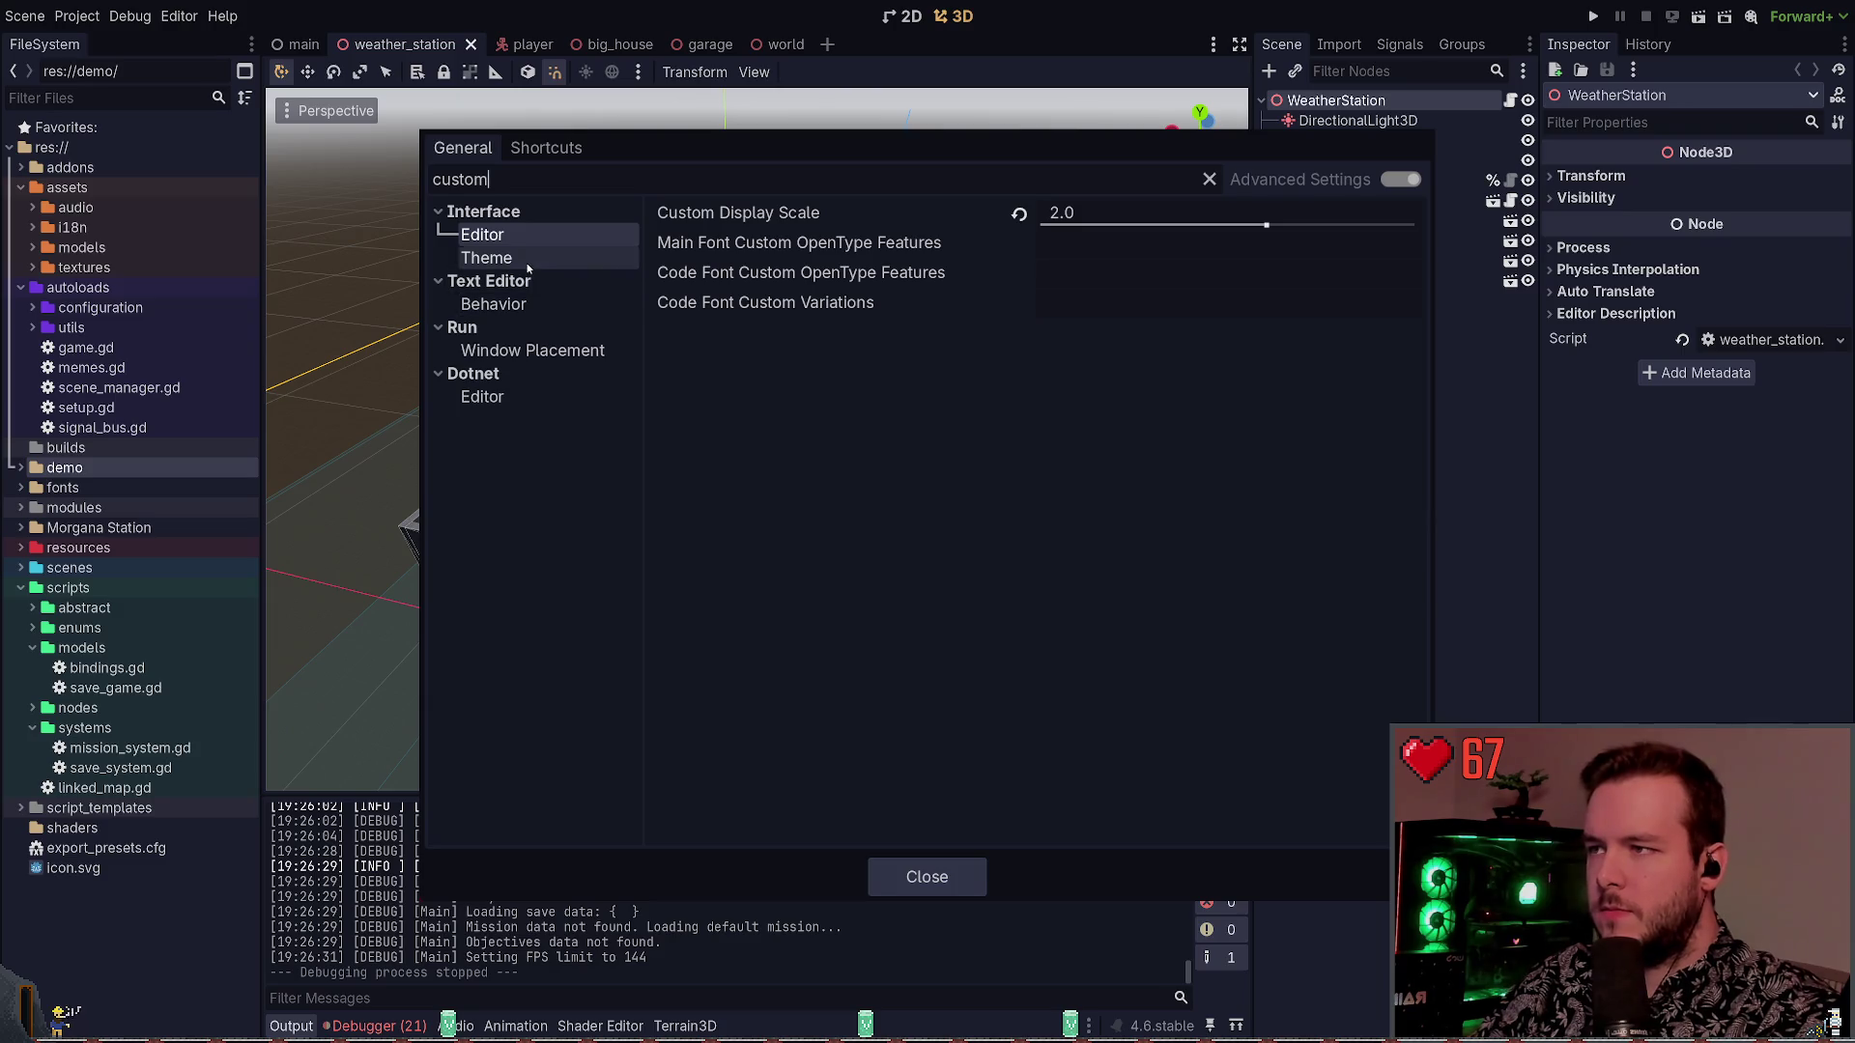
left_click(526, 261)
Refilter for 'theme', browse Text Editor Theme and Behavior, then close Editor Settings
double_click(460, 179)
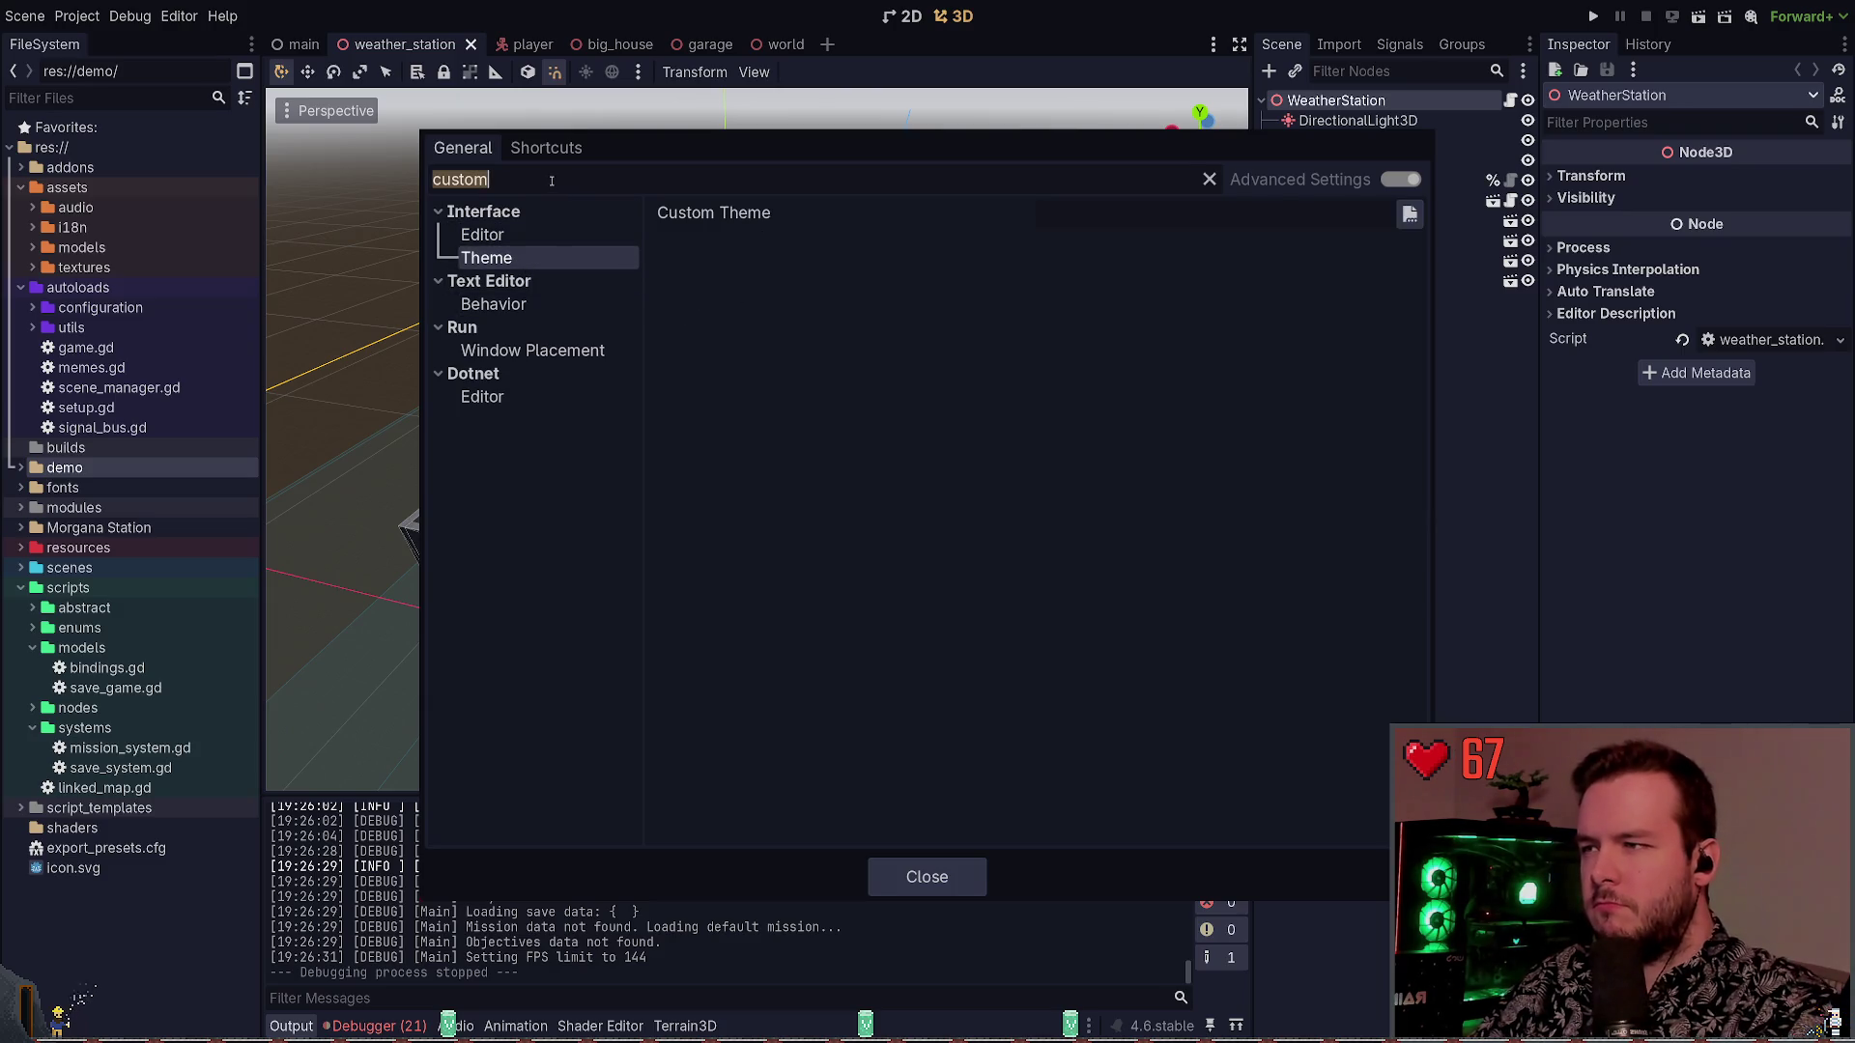
key("BackSpace")
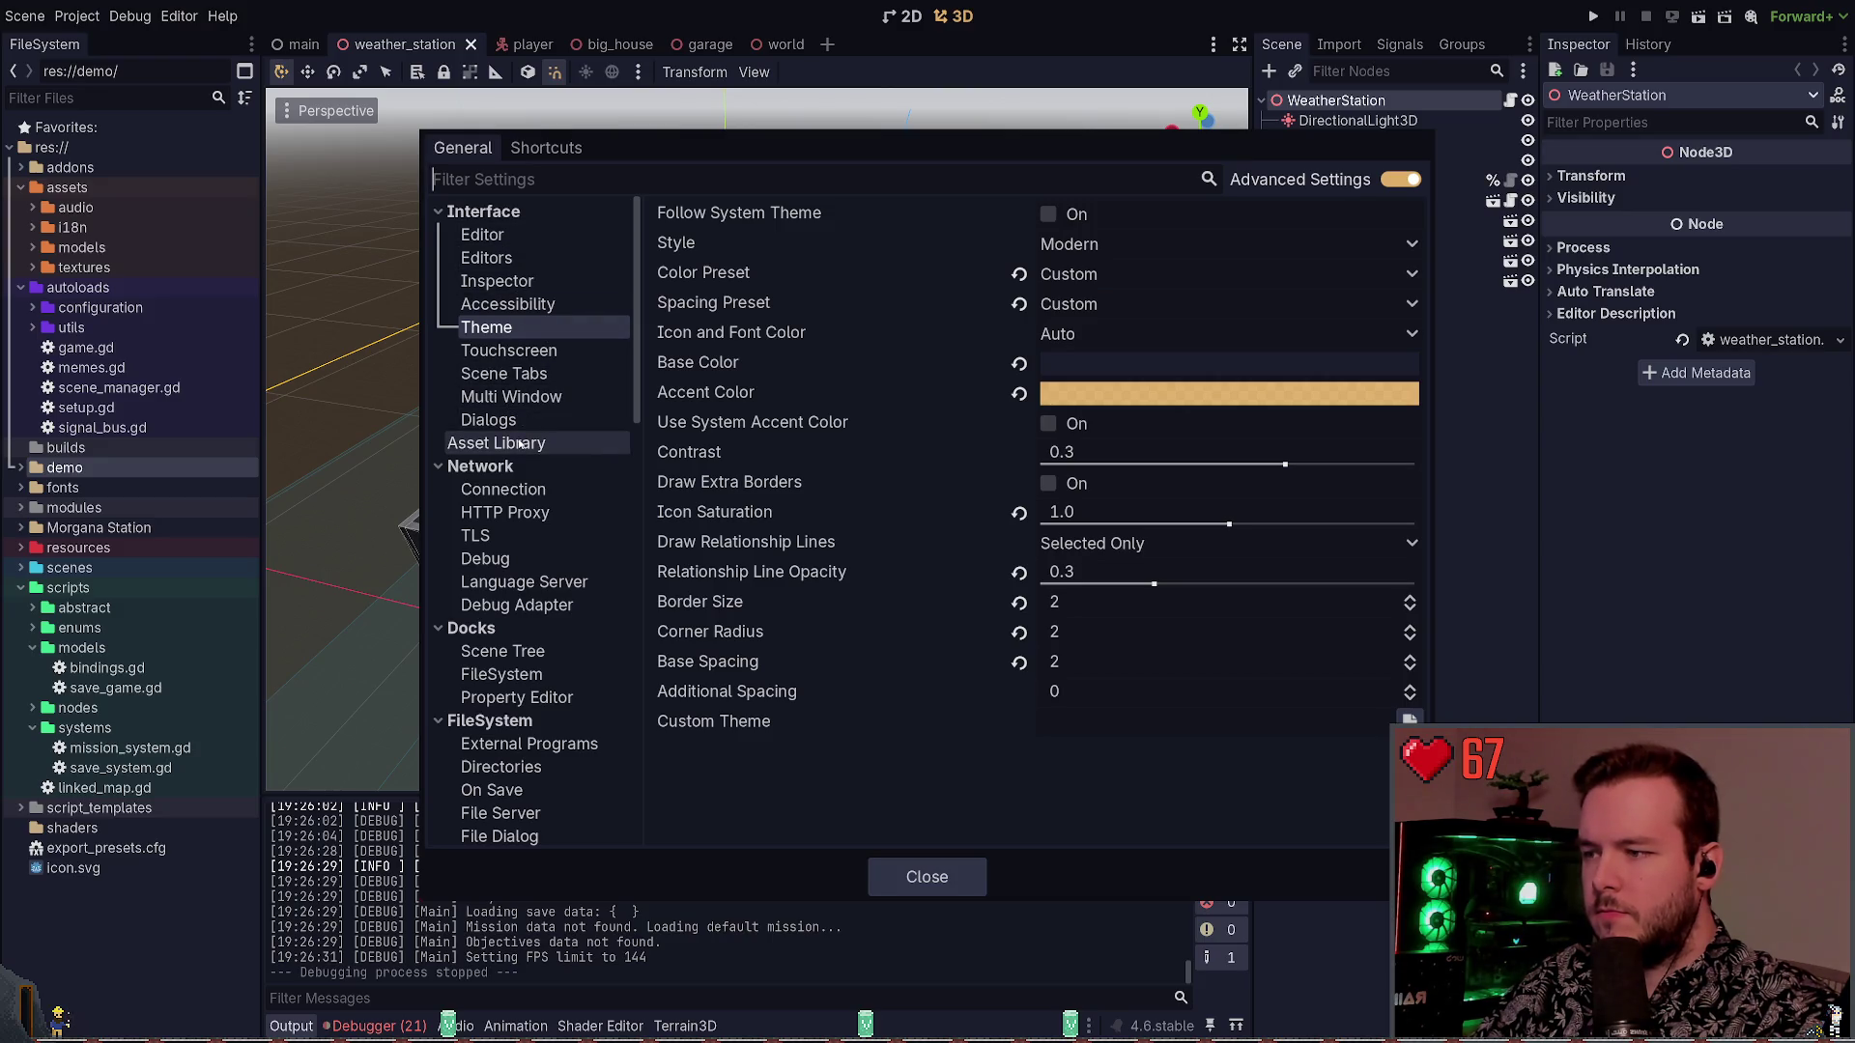
type("theme")
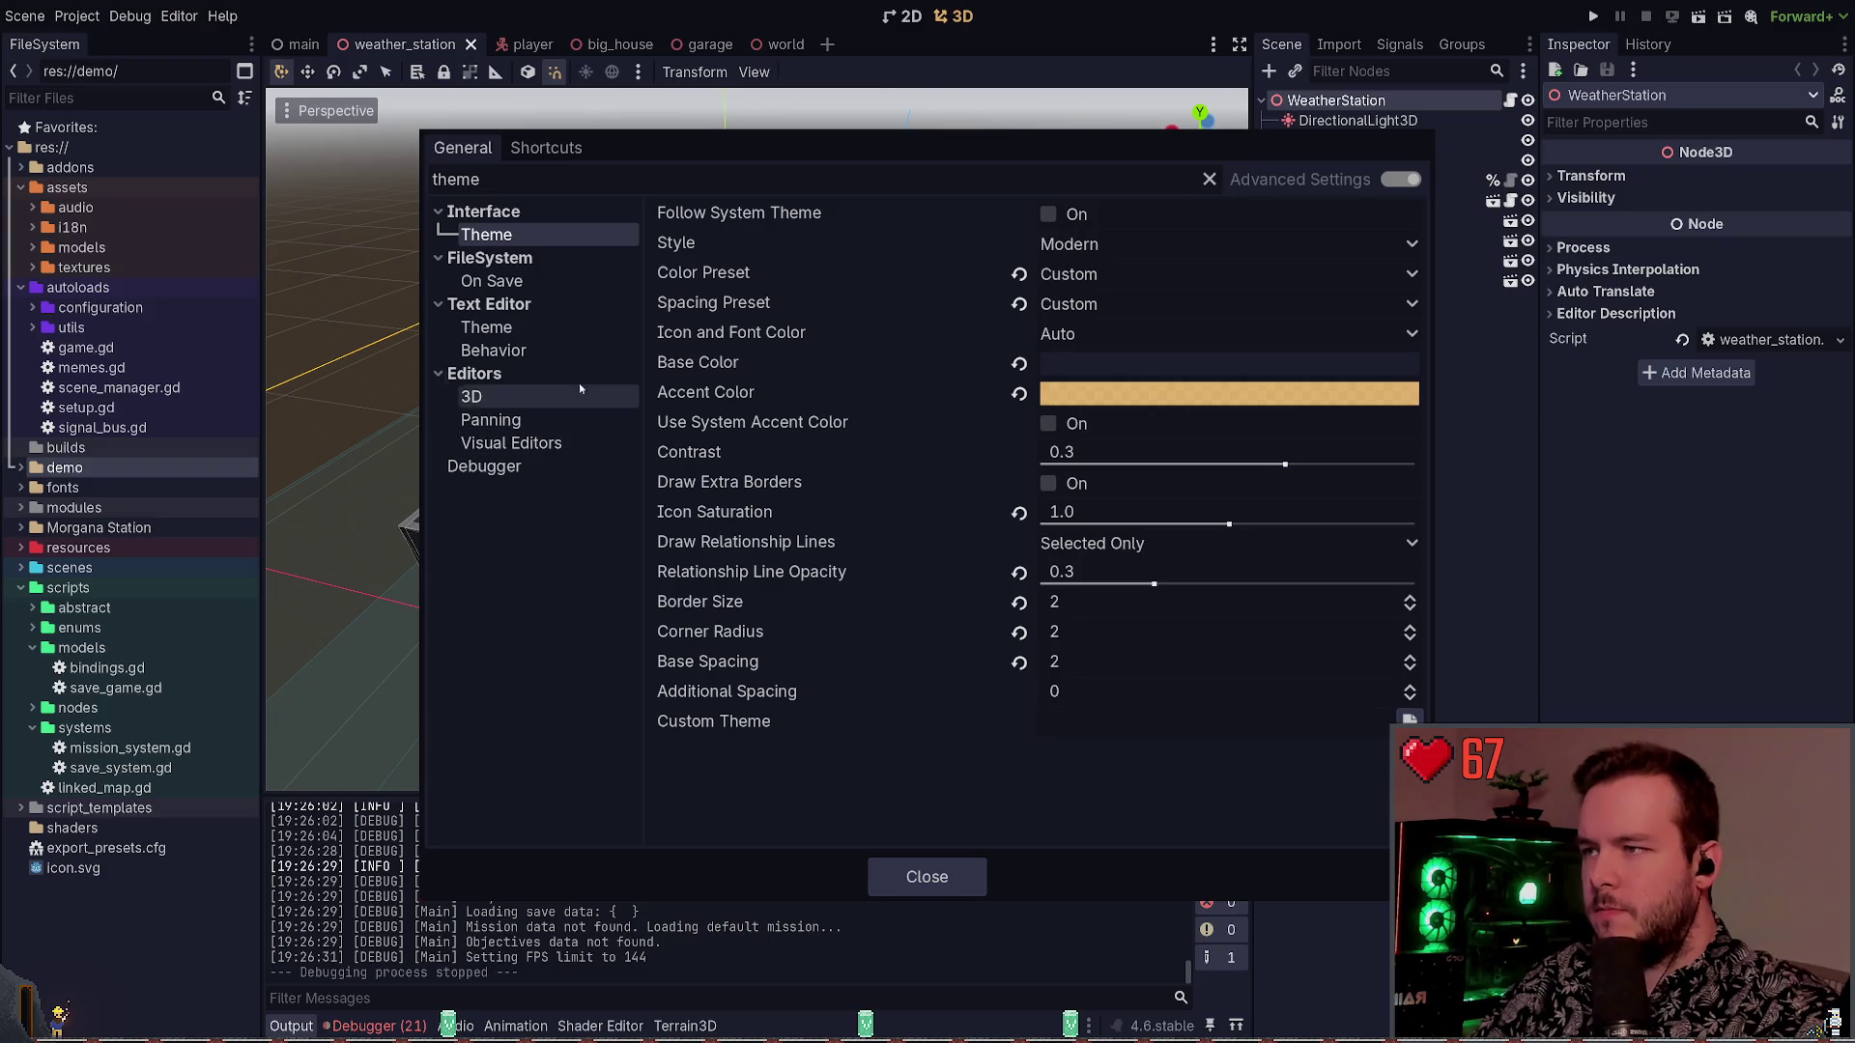
left_click(540, 333)
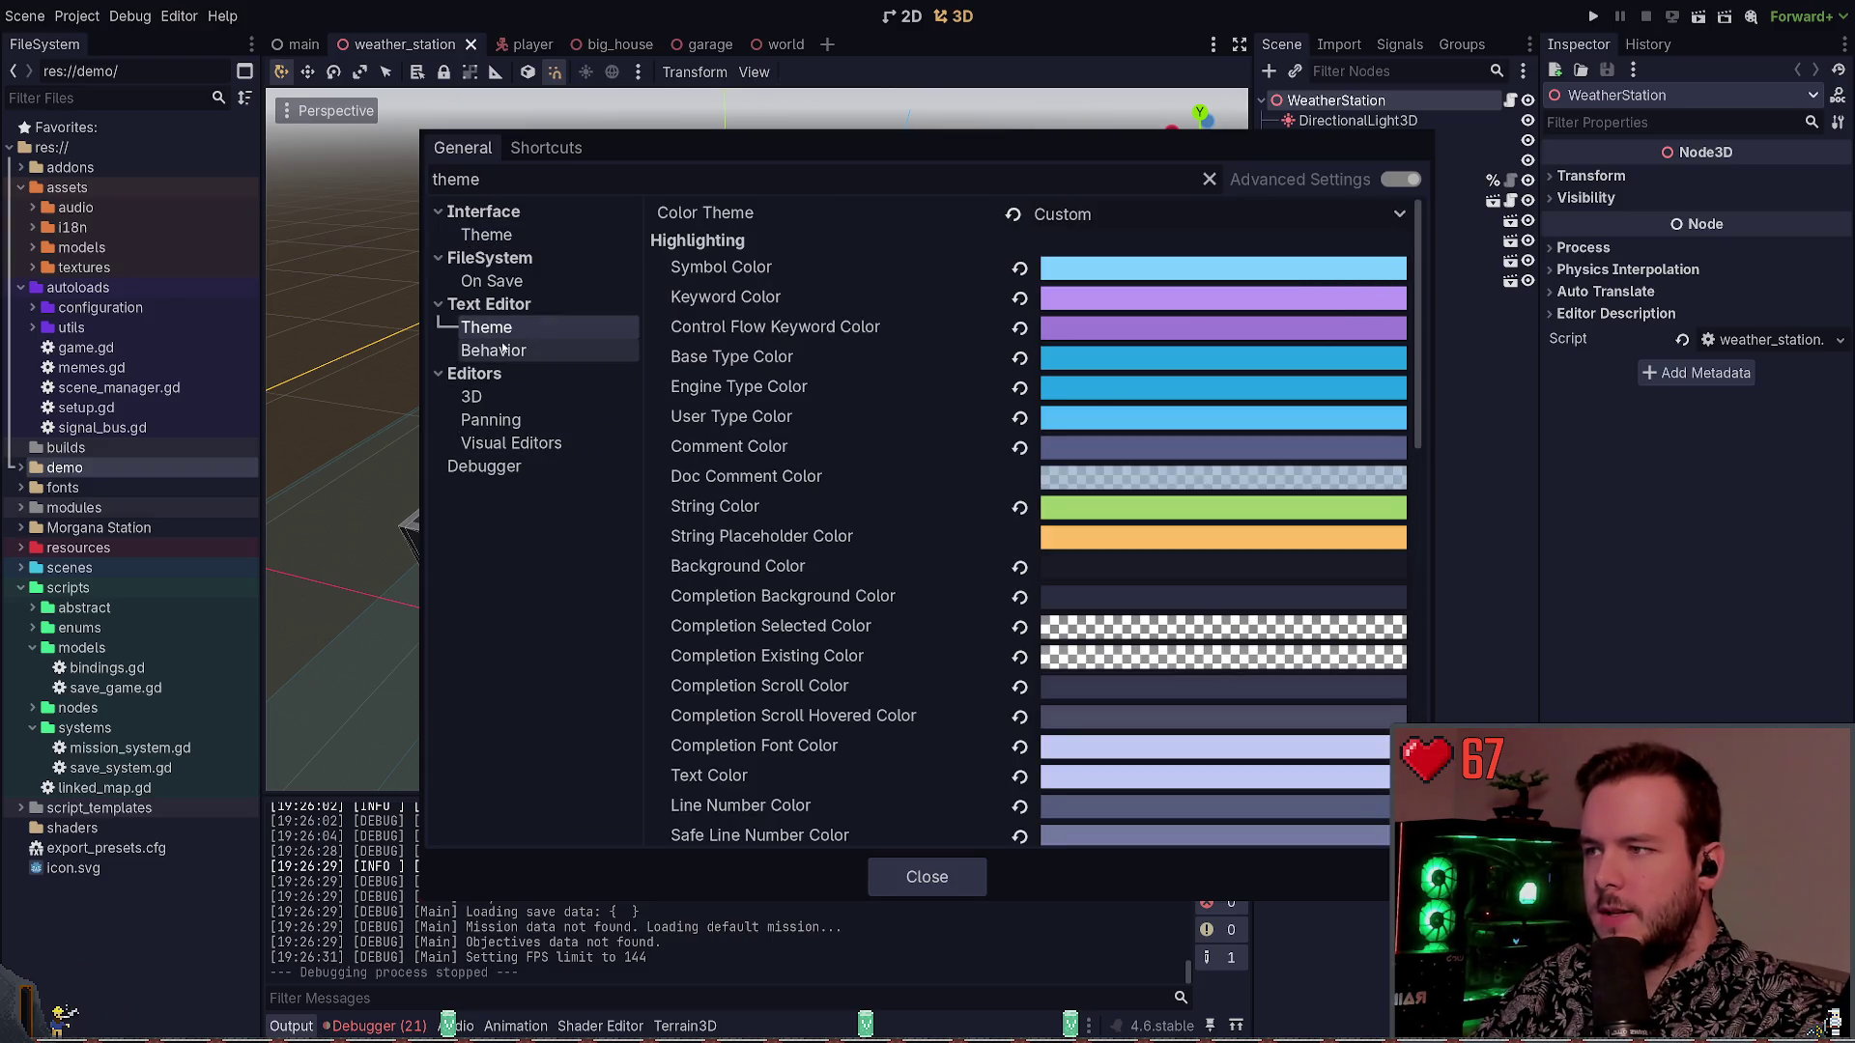
left_click(503, 349)
left_click(524, 231)
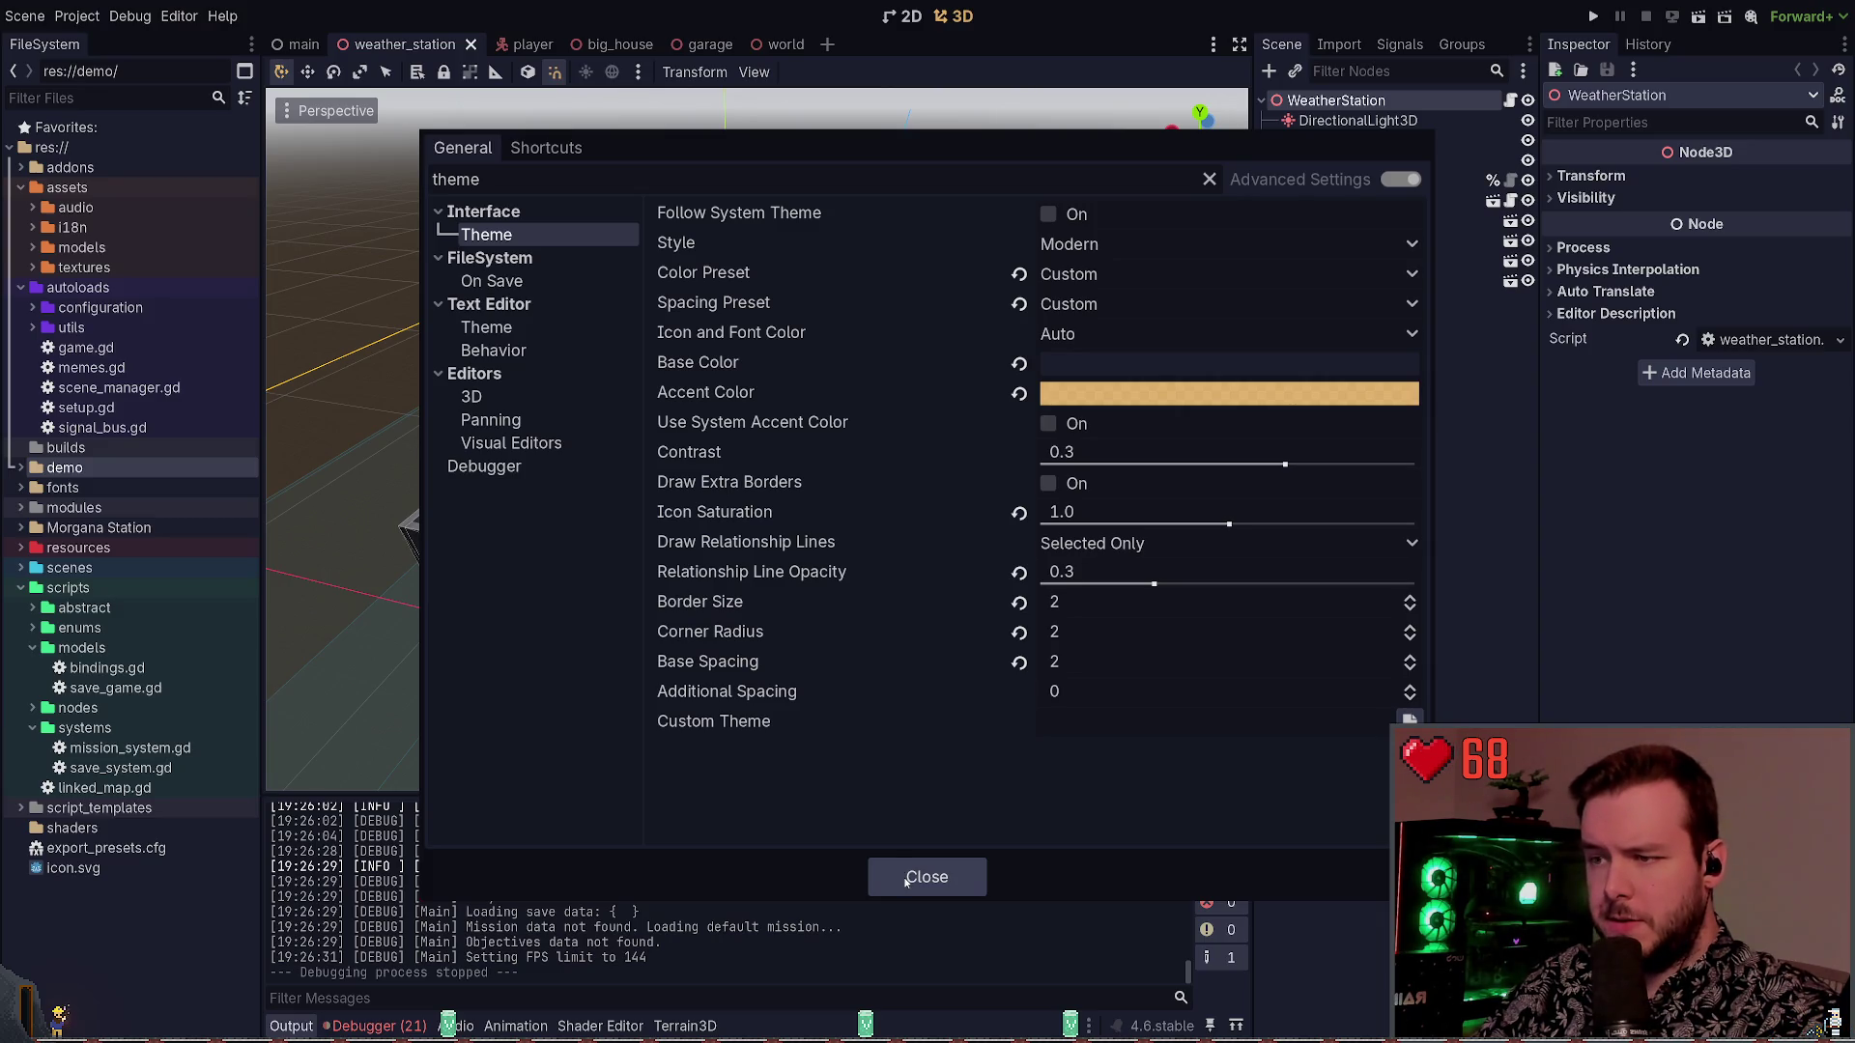
left_click(908, 881)
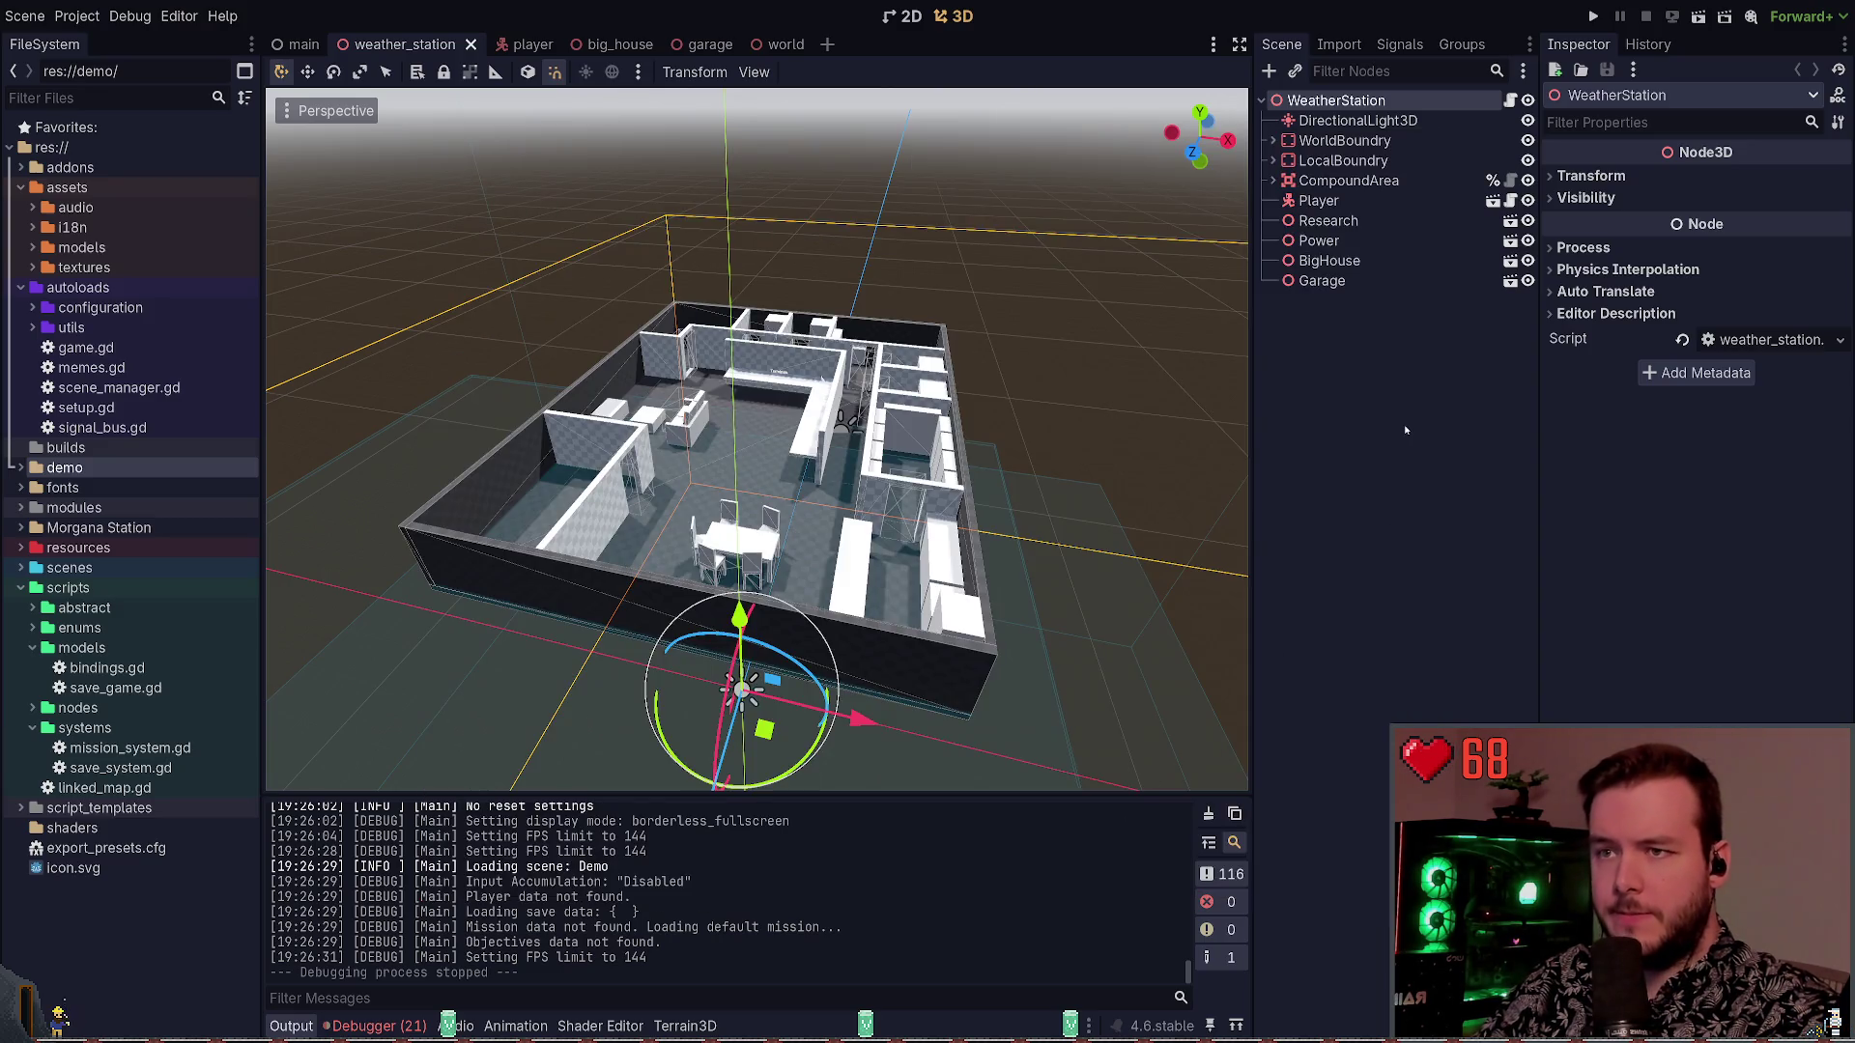
Collapse the autoloads, assets, models, systems and scripts folders in the FileSystem dock
left_click(20, 287)
left_click(20, 188)
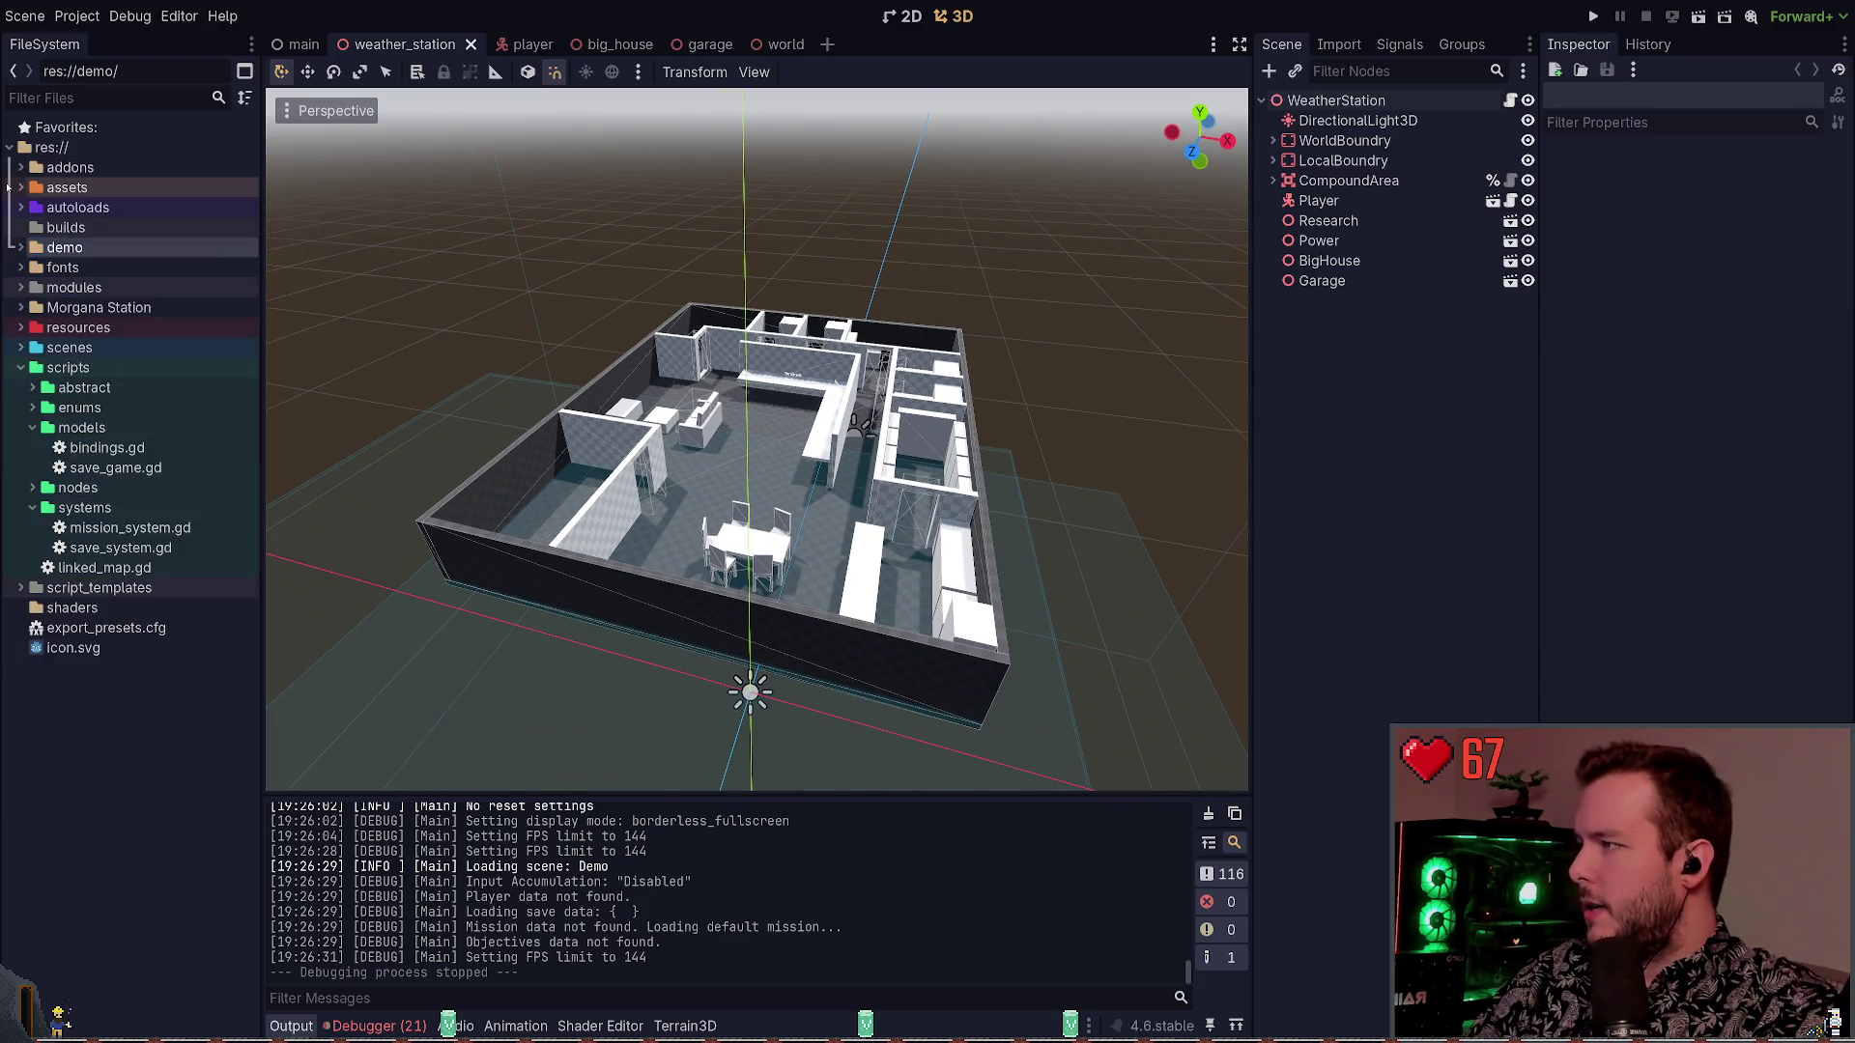
left_click(33, 427)
left_click(33, 468)
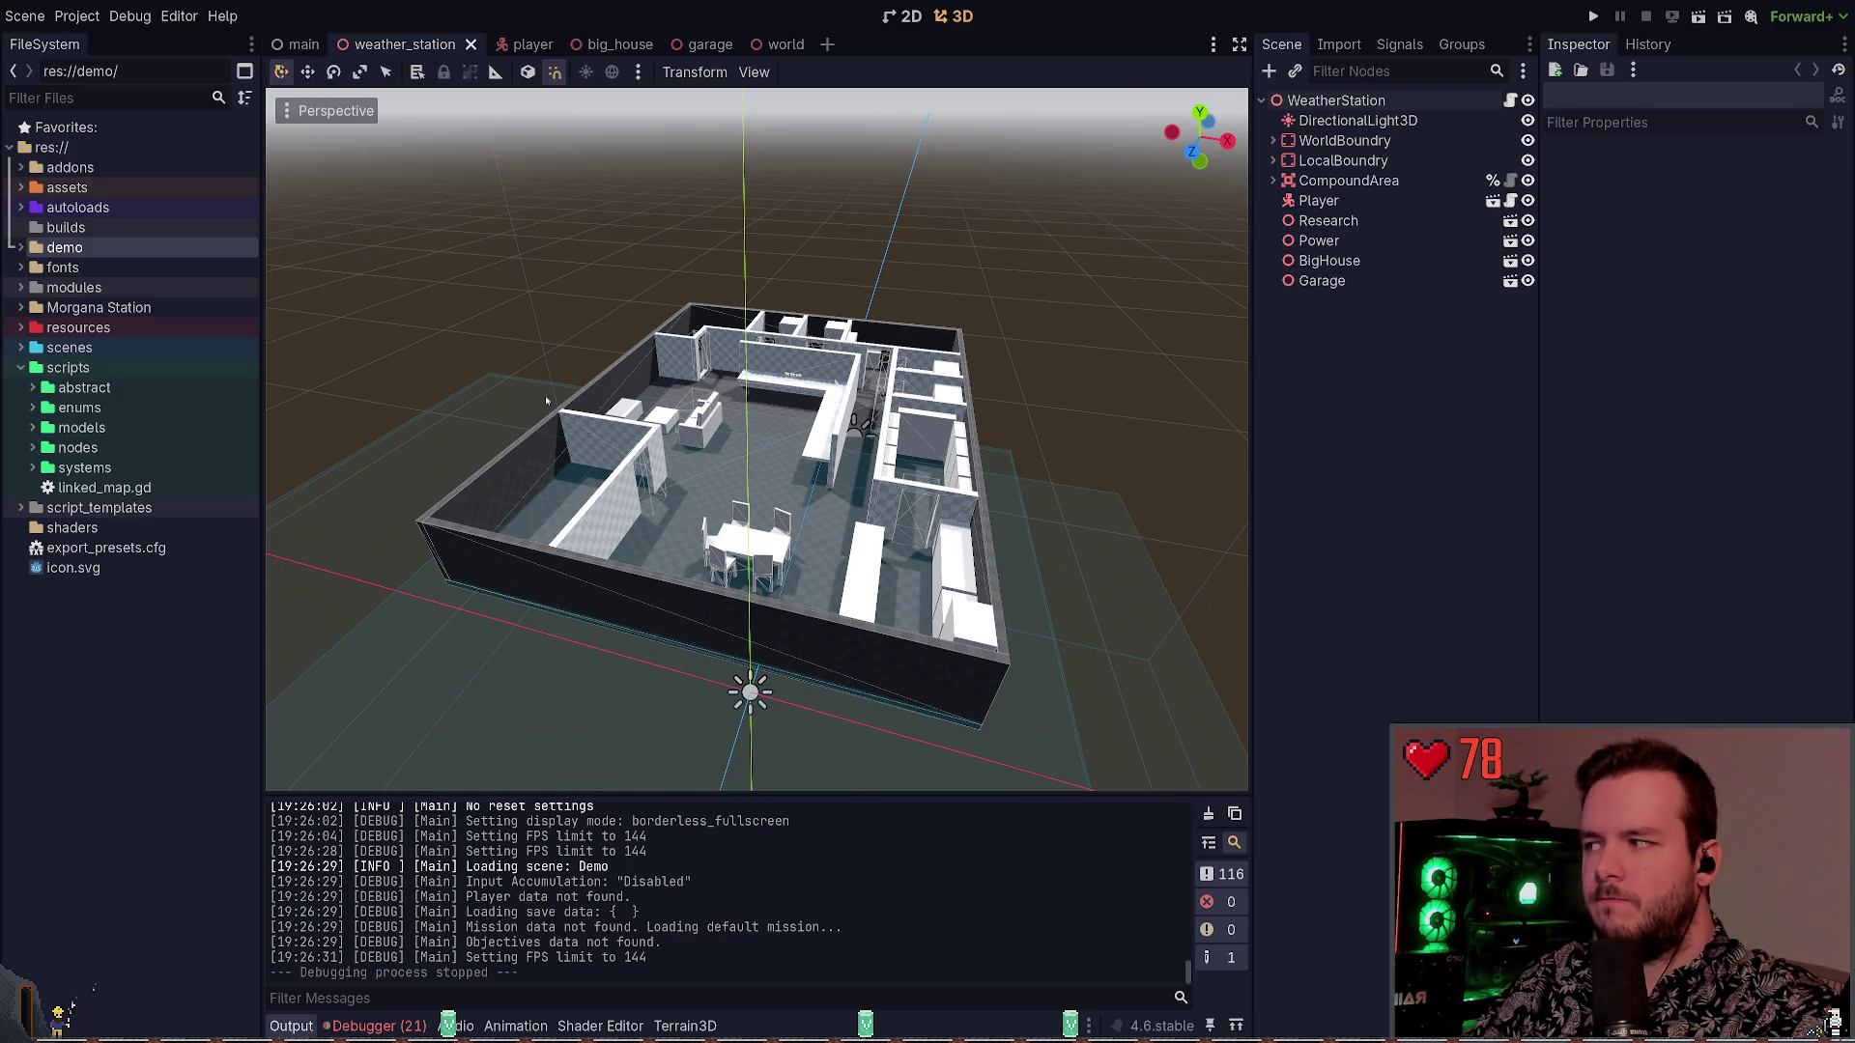
left_click(20, 367)
Expand scenes > levels and open world.tscn
left_click(20, 350)
left_click(21, 406)
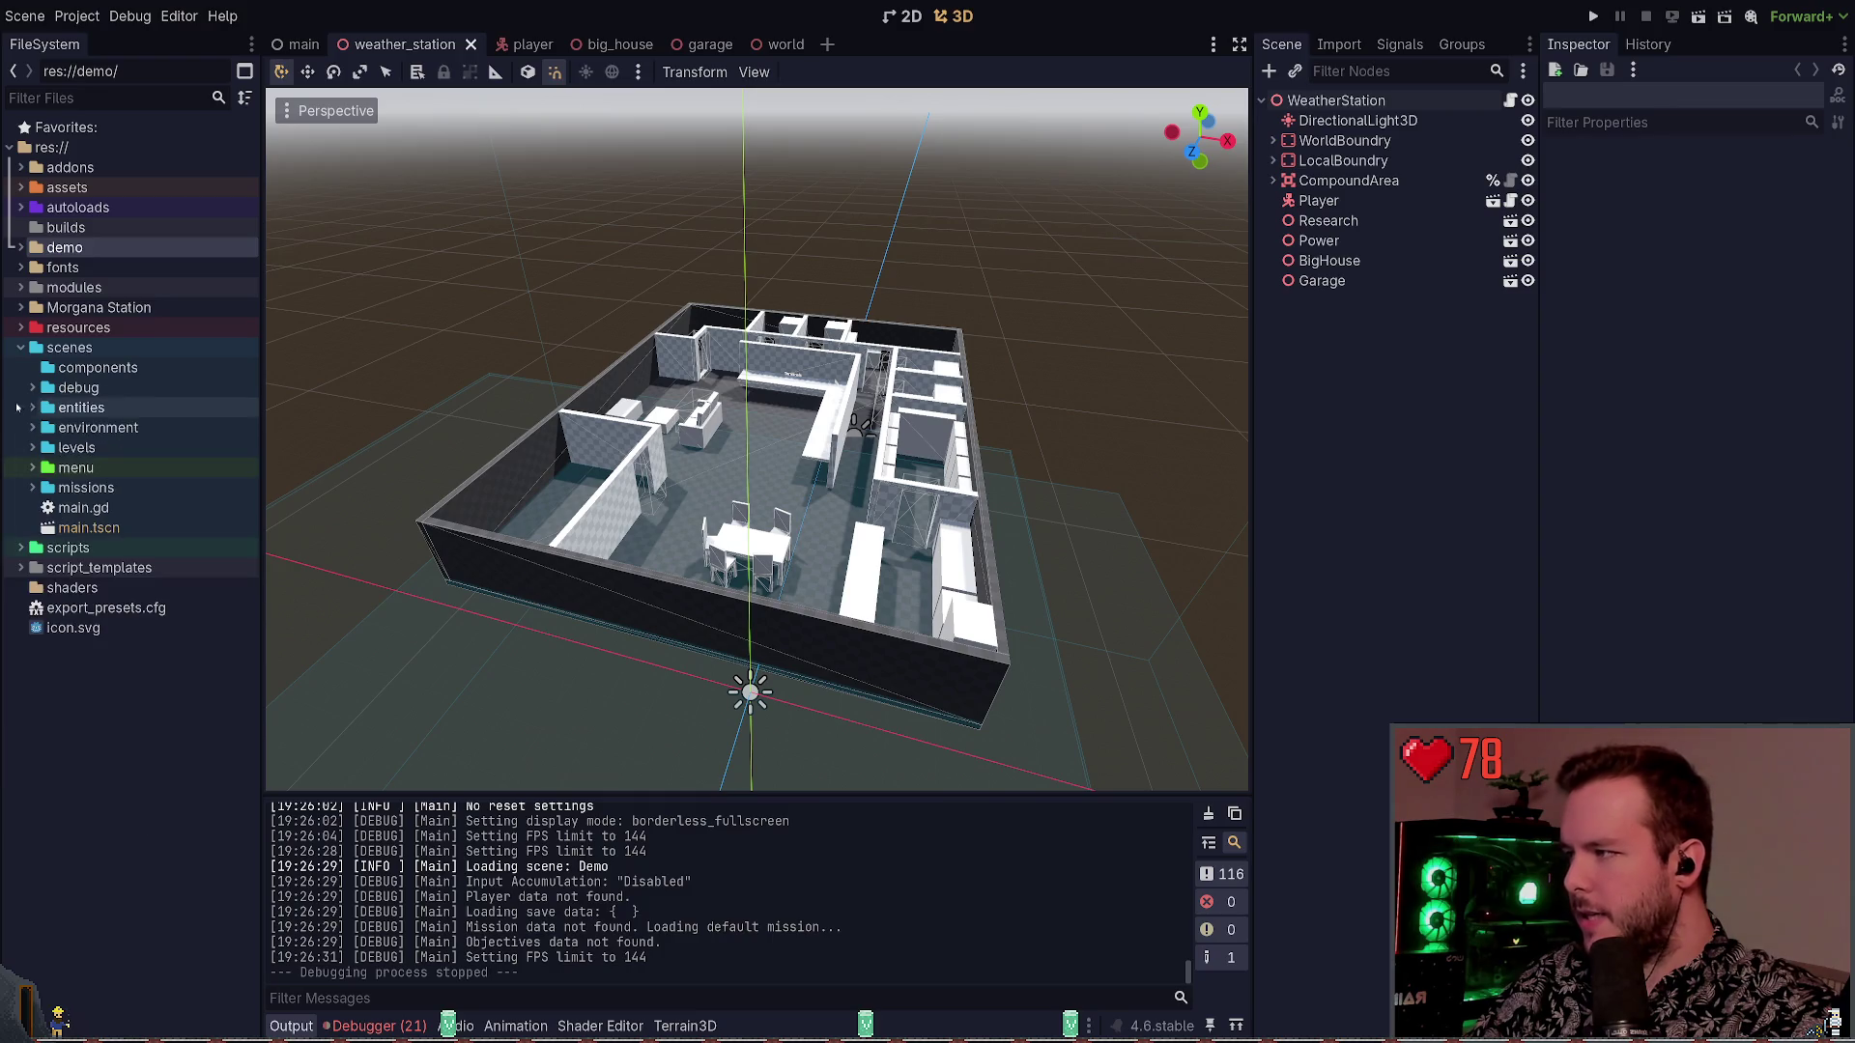
left_click(19, 448)
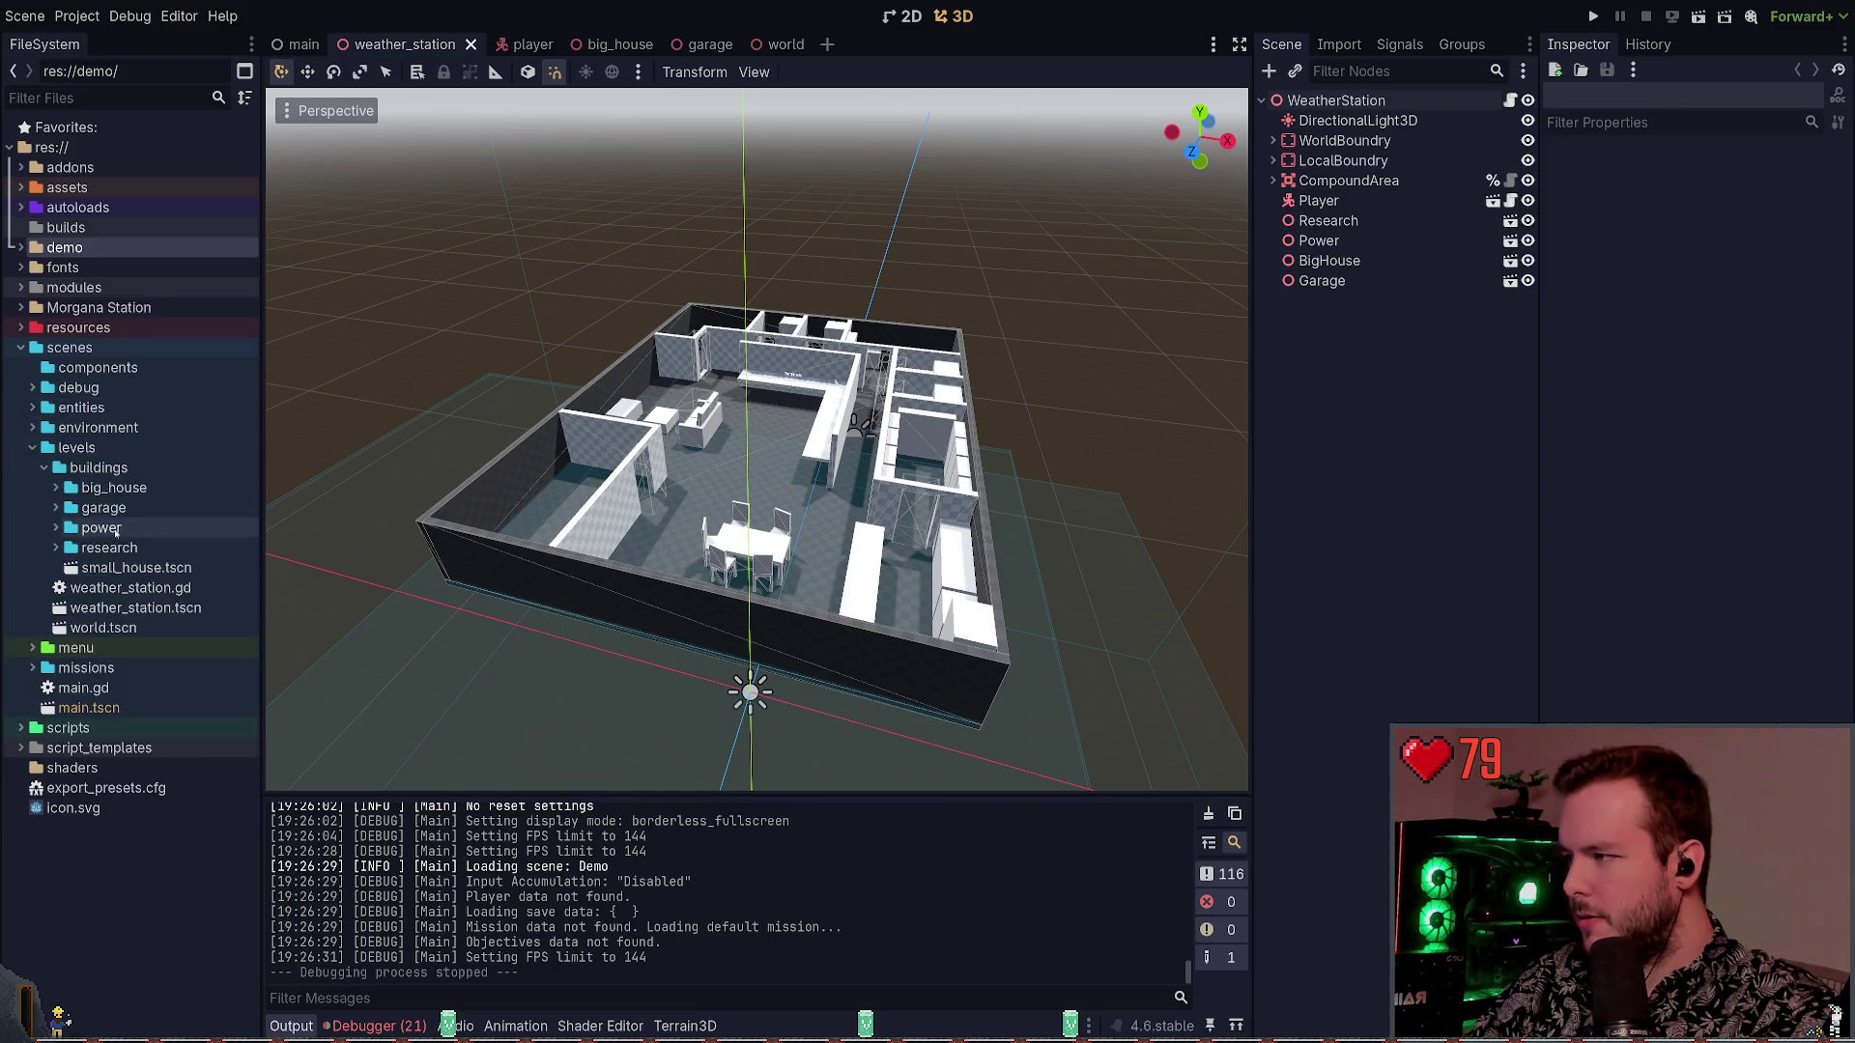
left_click(44, 468)
left_click(118, 530)
double_click(118, 529)
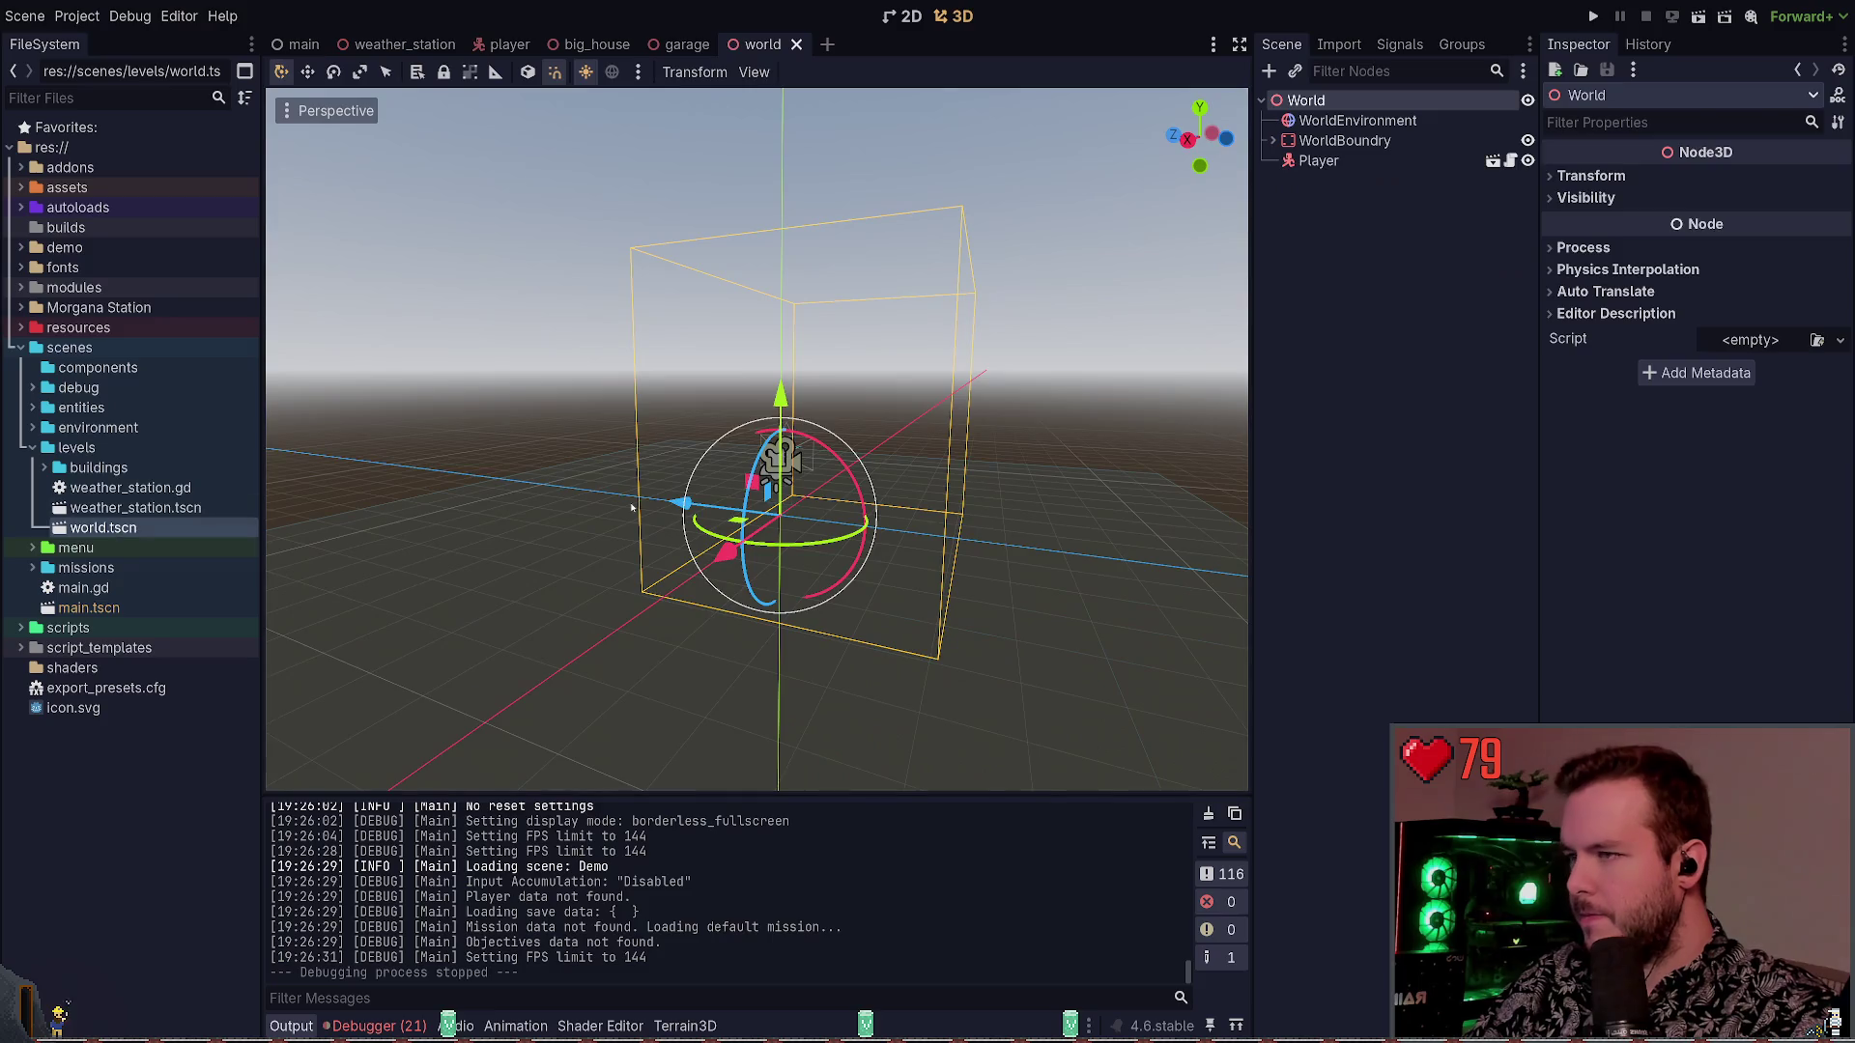
Select the buildings, world.tscn and finally the levels folder in the FileSystem dock
left_click(46, 468)
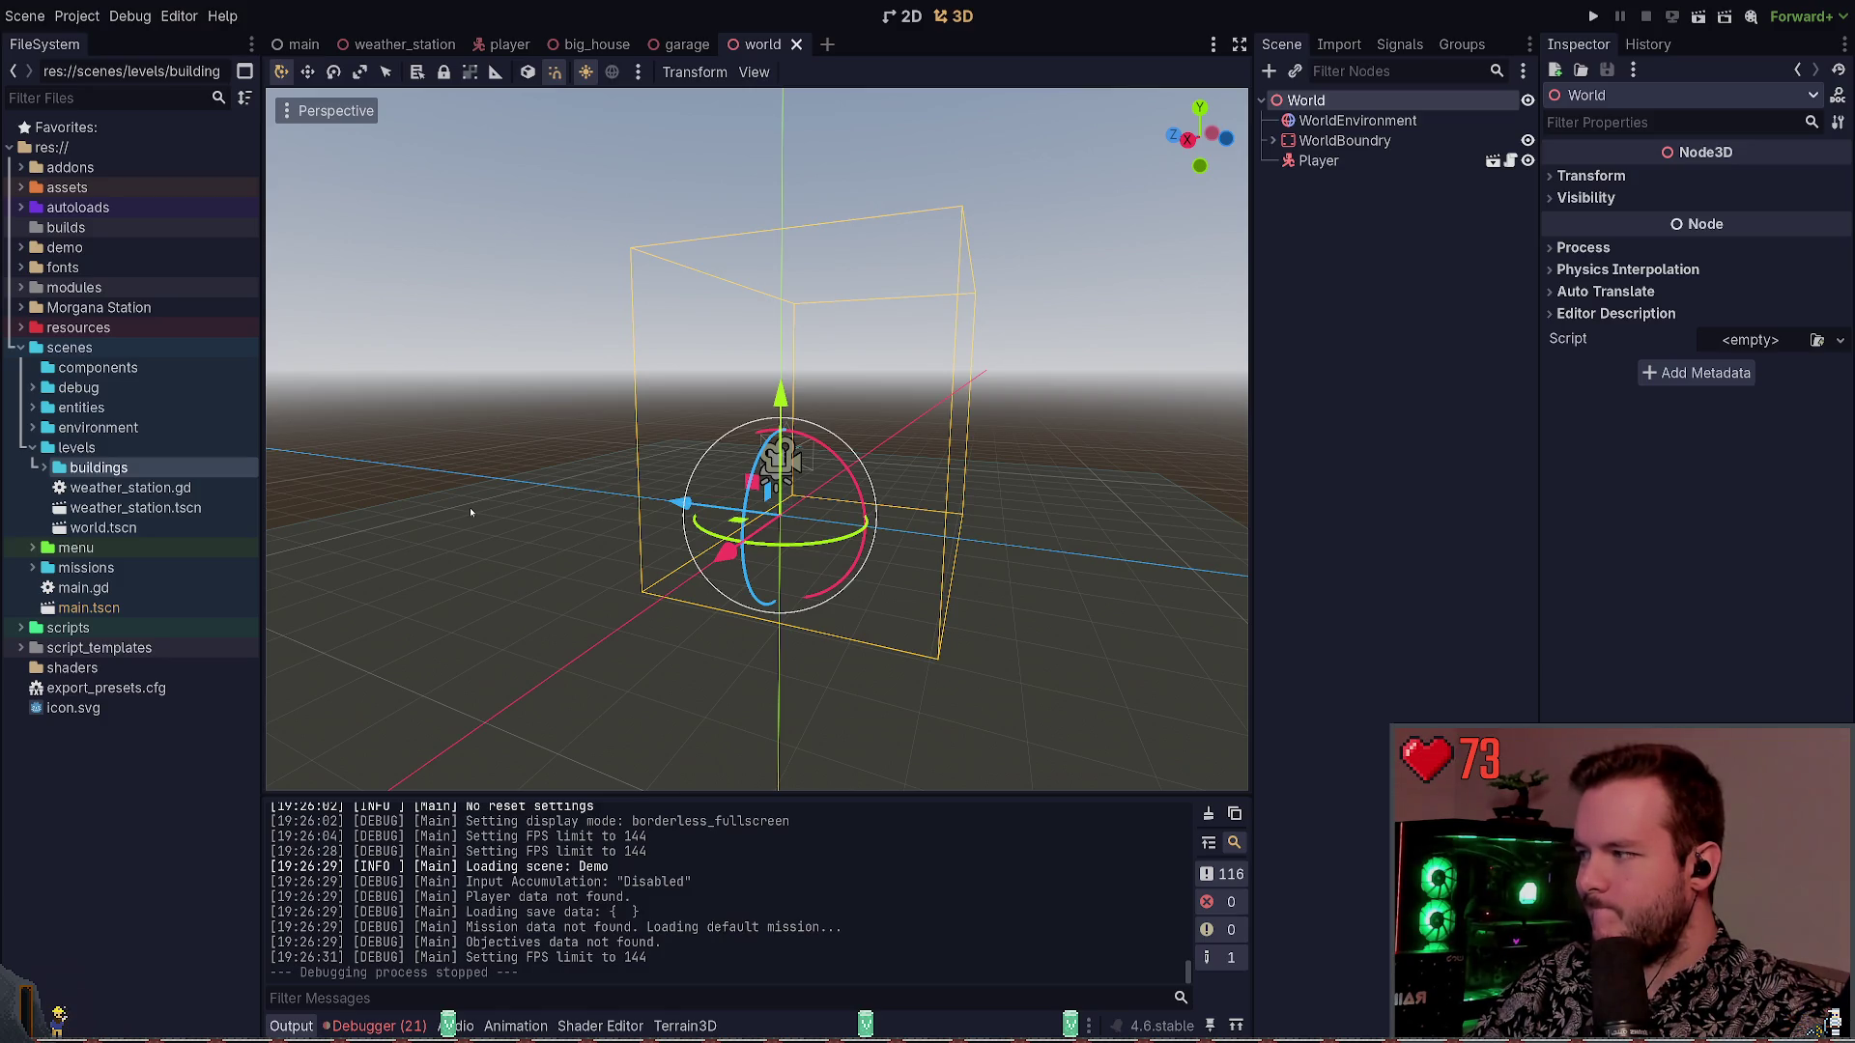
left_click(193, 528)
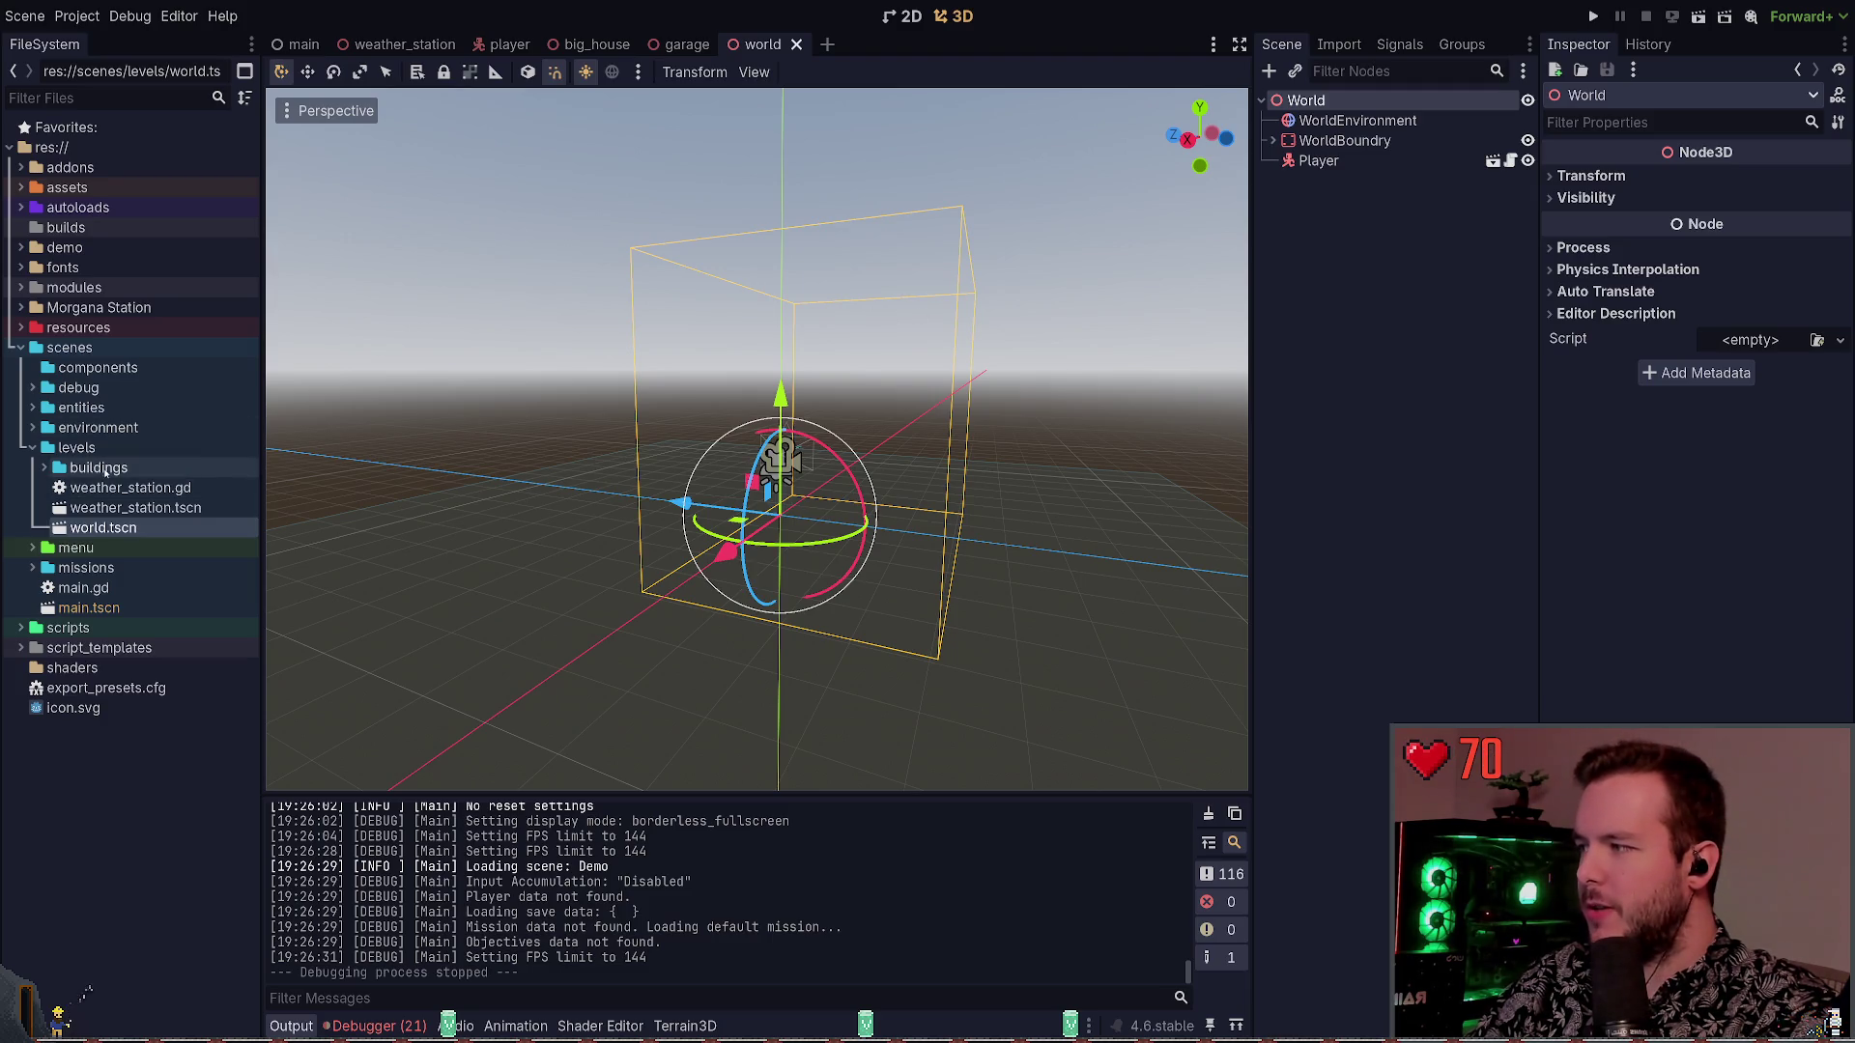
left_click(93, 450)
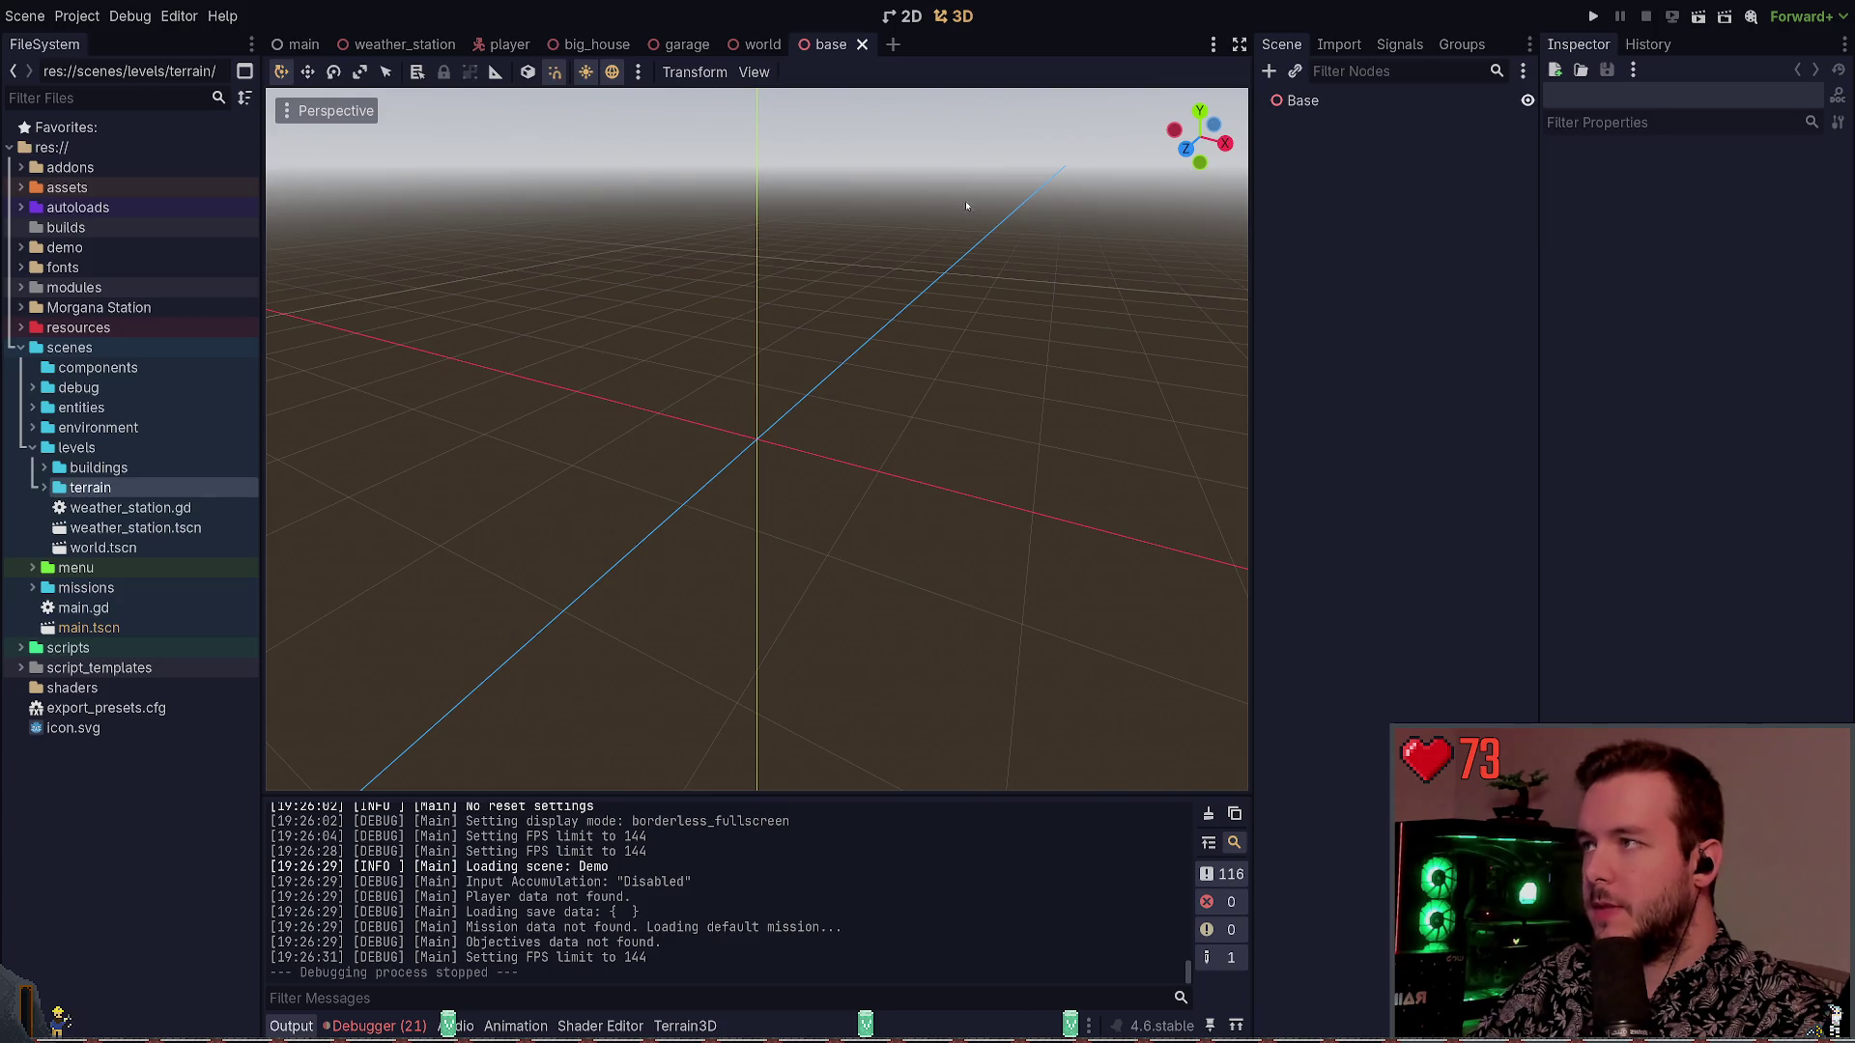
Add a Terrain3D node under Base and save the base scene
left_click(1372, 101)
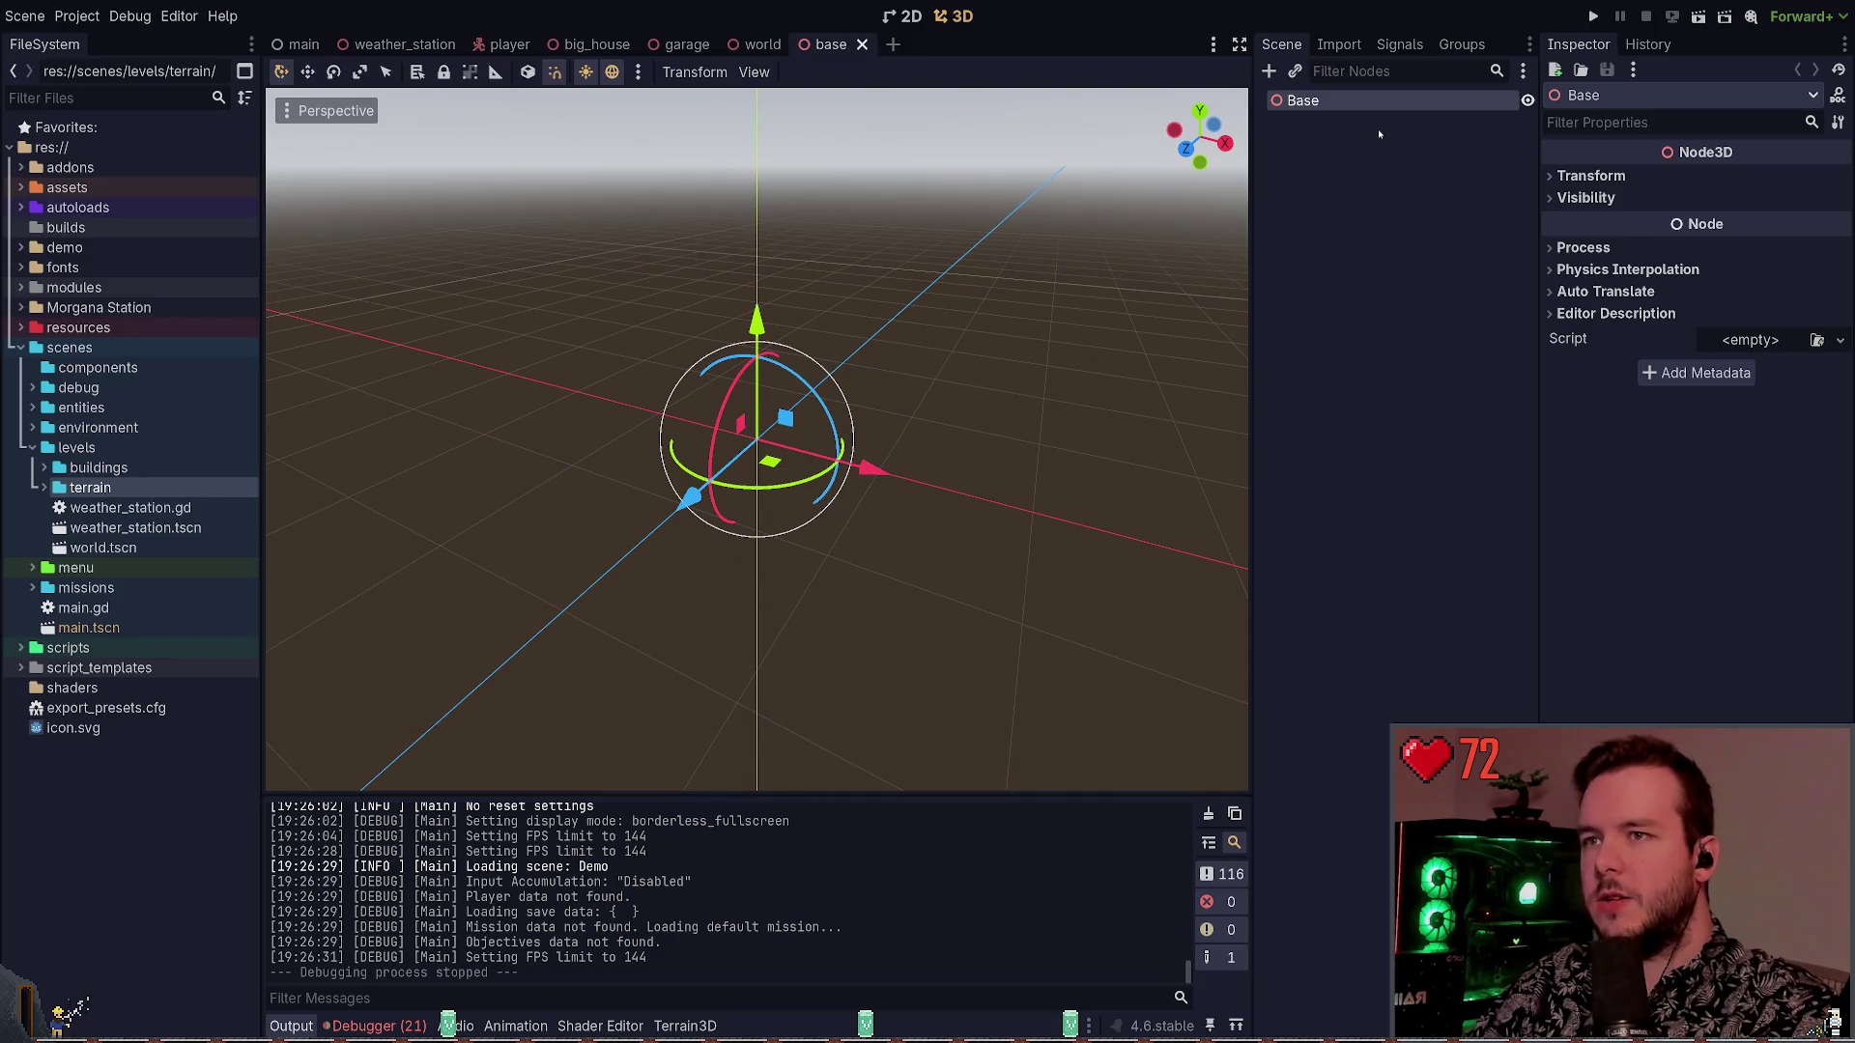
key("ctrl+v")
scroll(1116, 219, "down", 10)
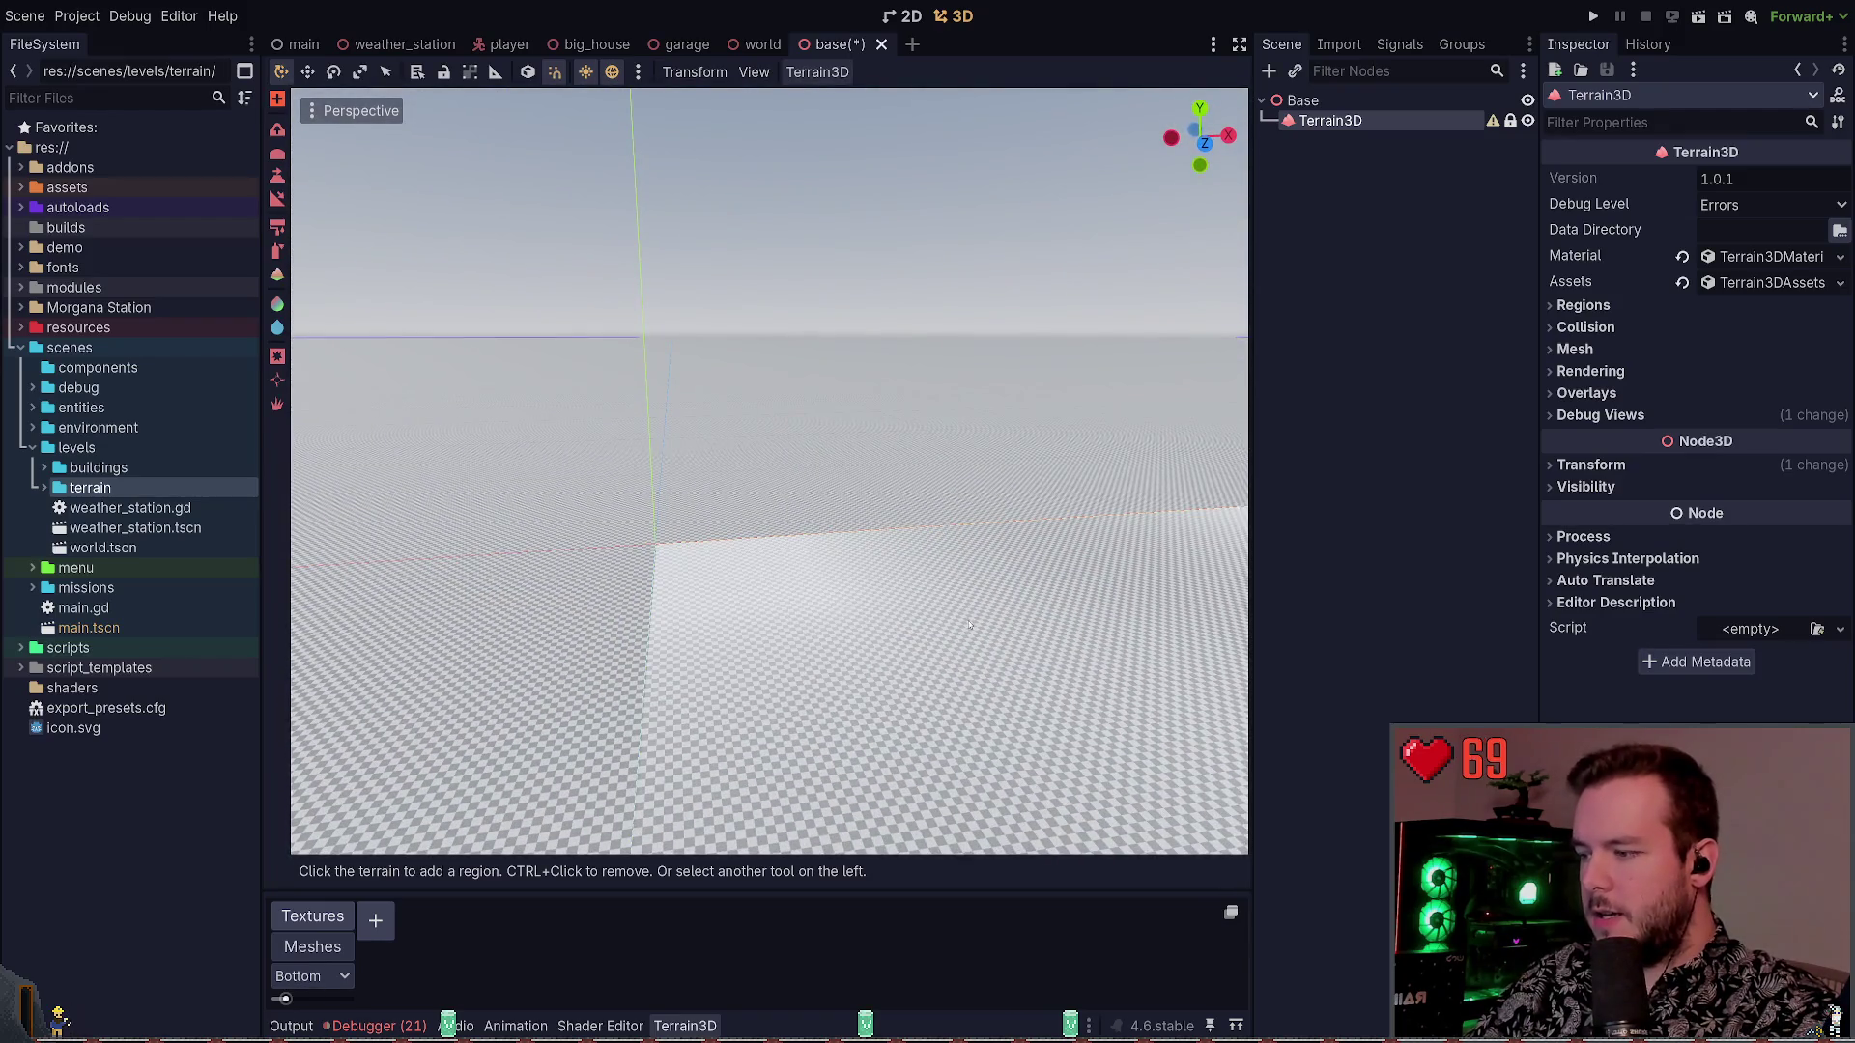
key("ctrl+s")
Clear the Debugger errors and set Terrain3D's data directory to a res://scenes/levels folder
left_click(381, 1026)
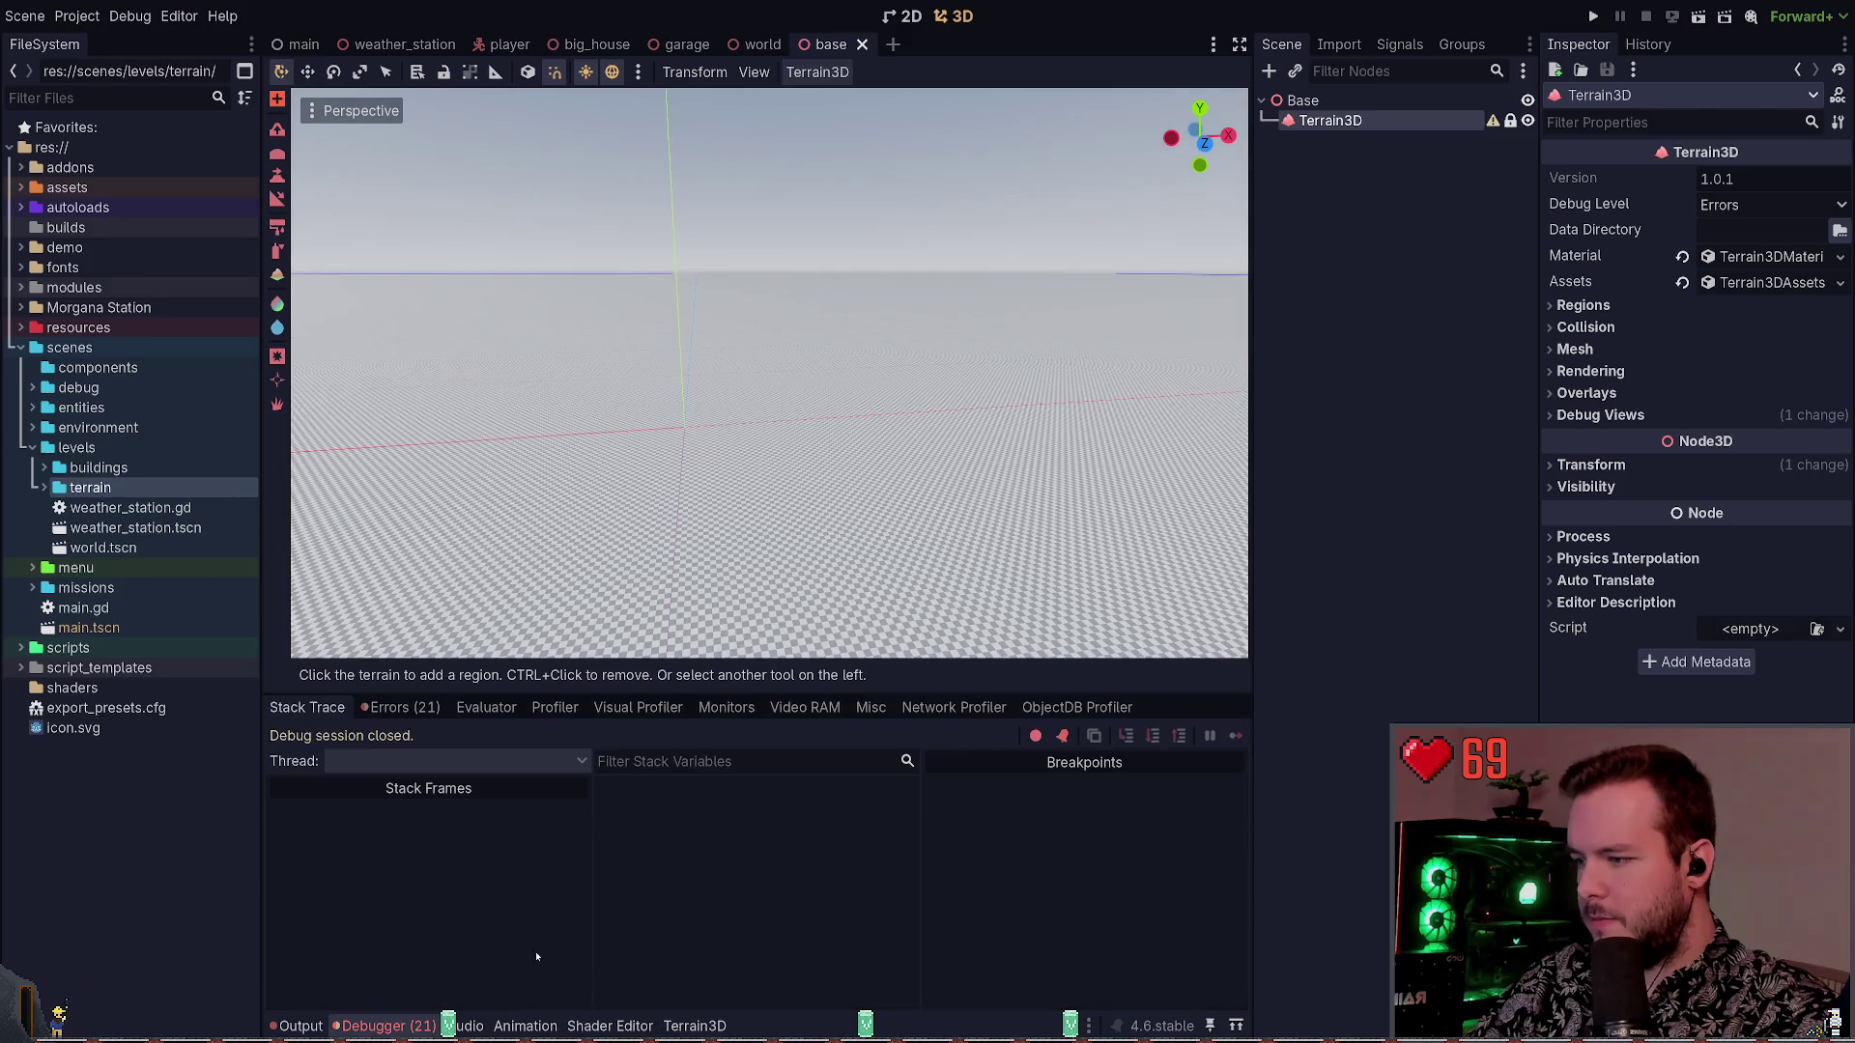
left_click(400, 707)
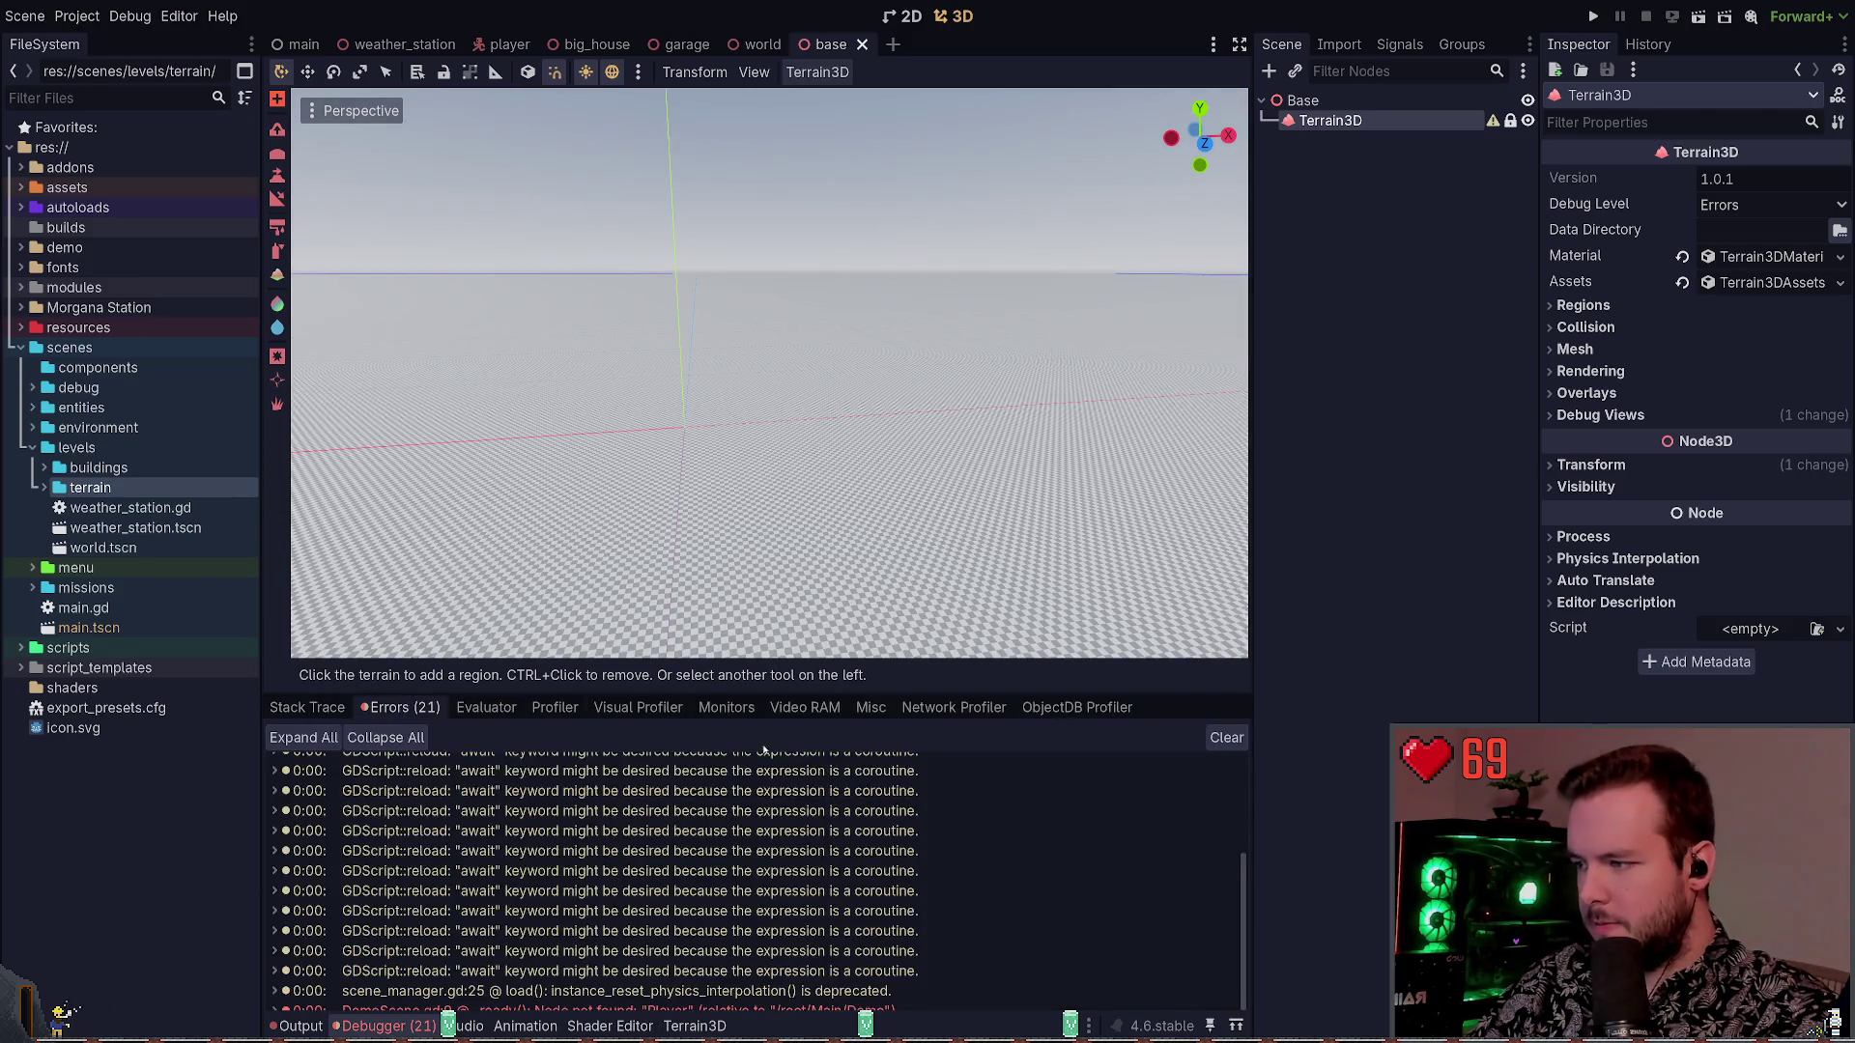
left_click(1225, 737)
left_click(300, 1026)
left_click(687, 736)
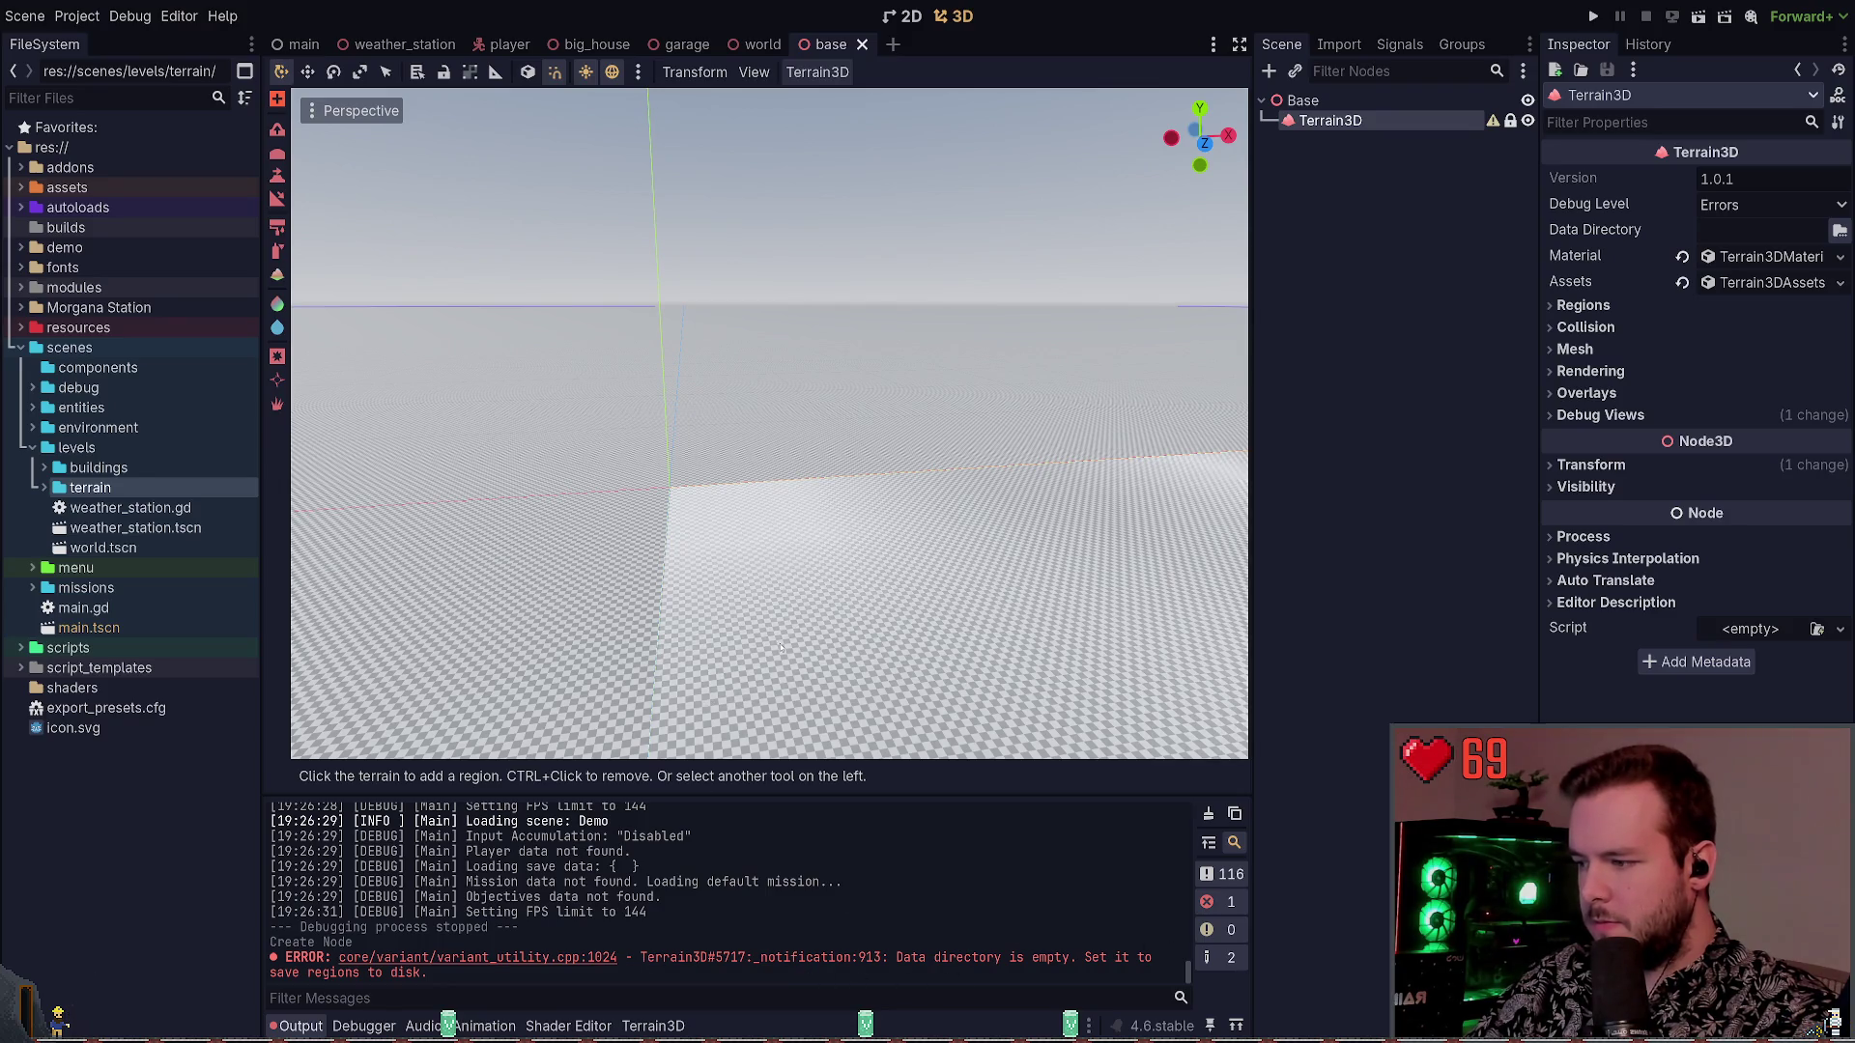
left_click_drag(869, 579, 830, 579)
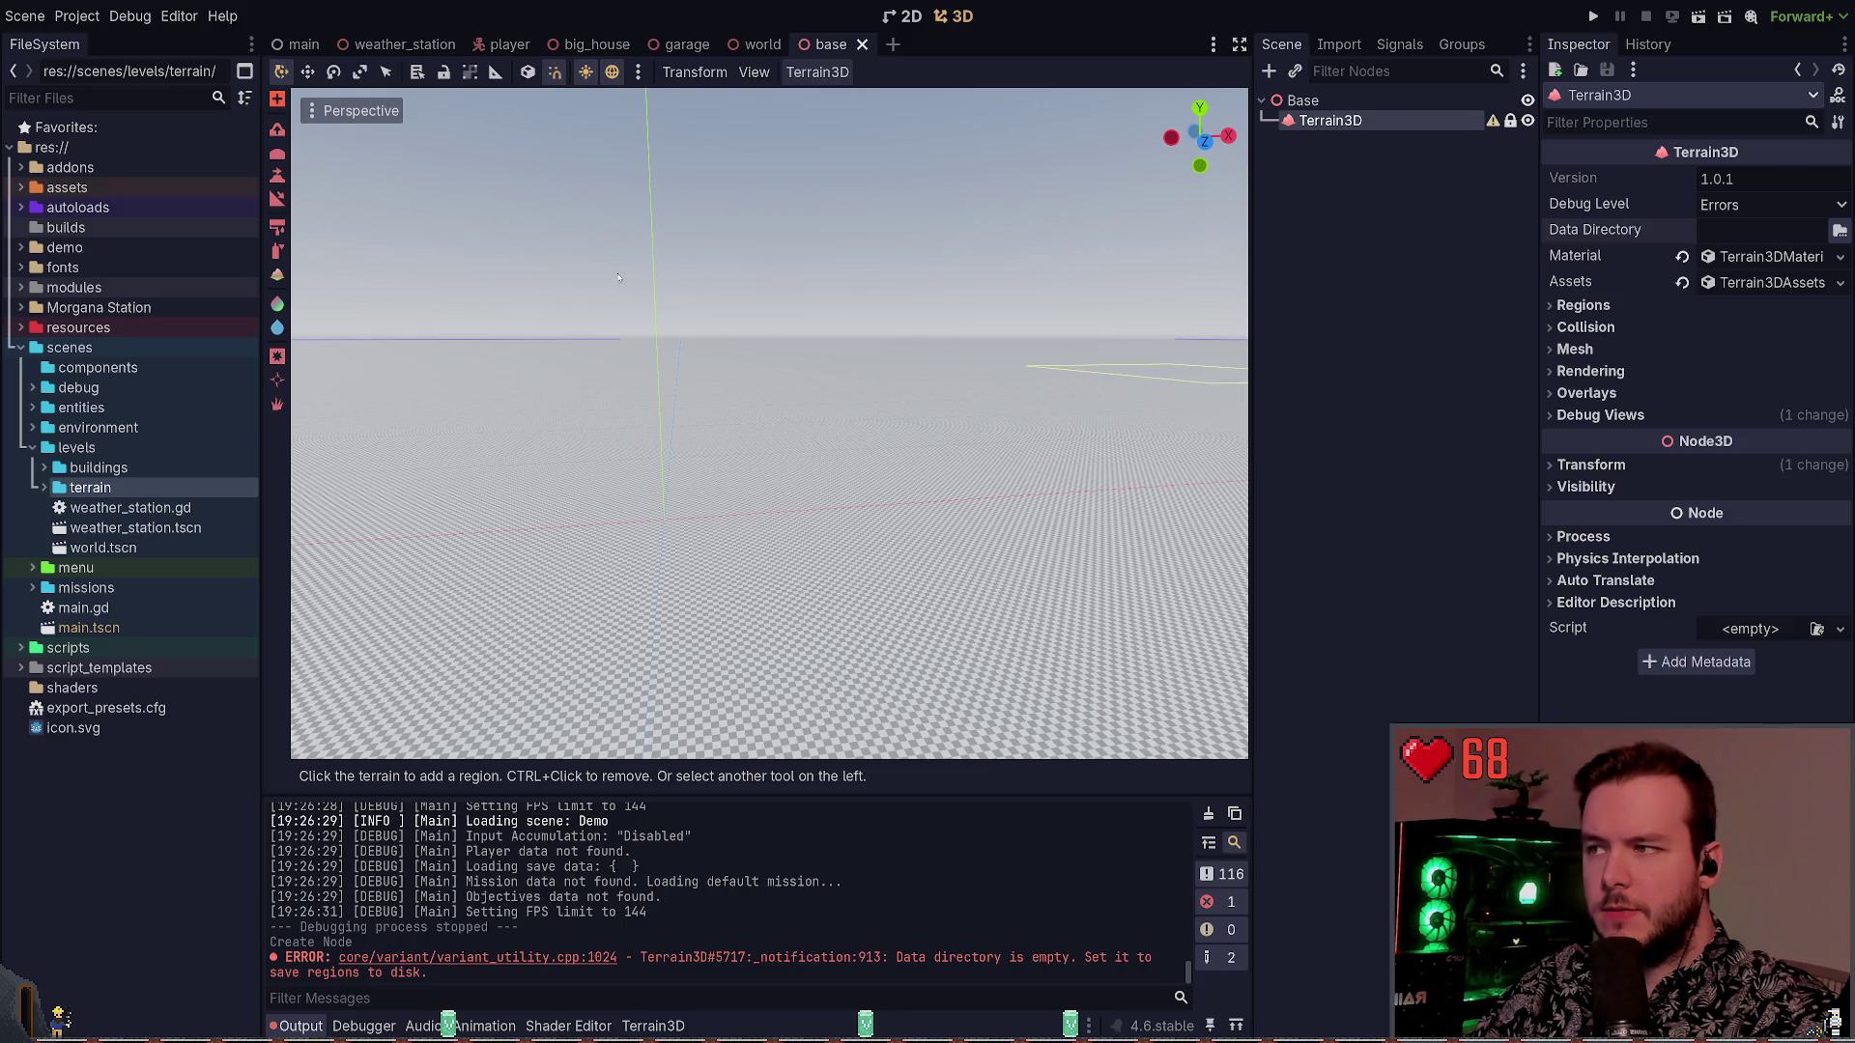
left_click(706, 350)
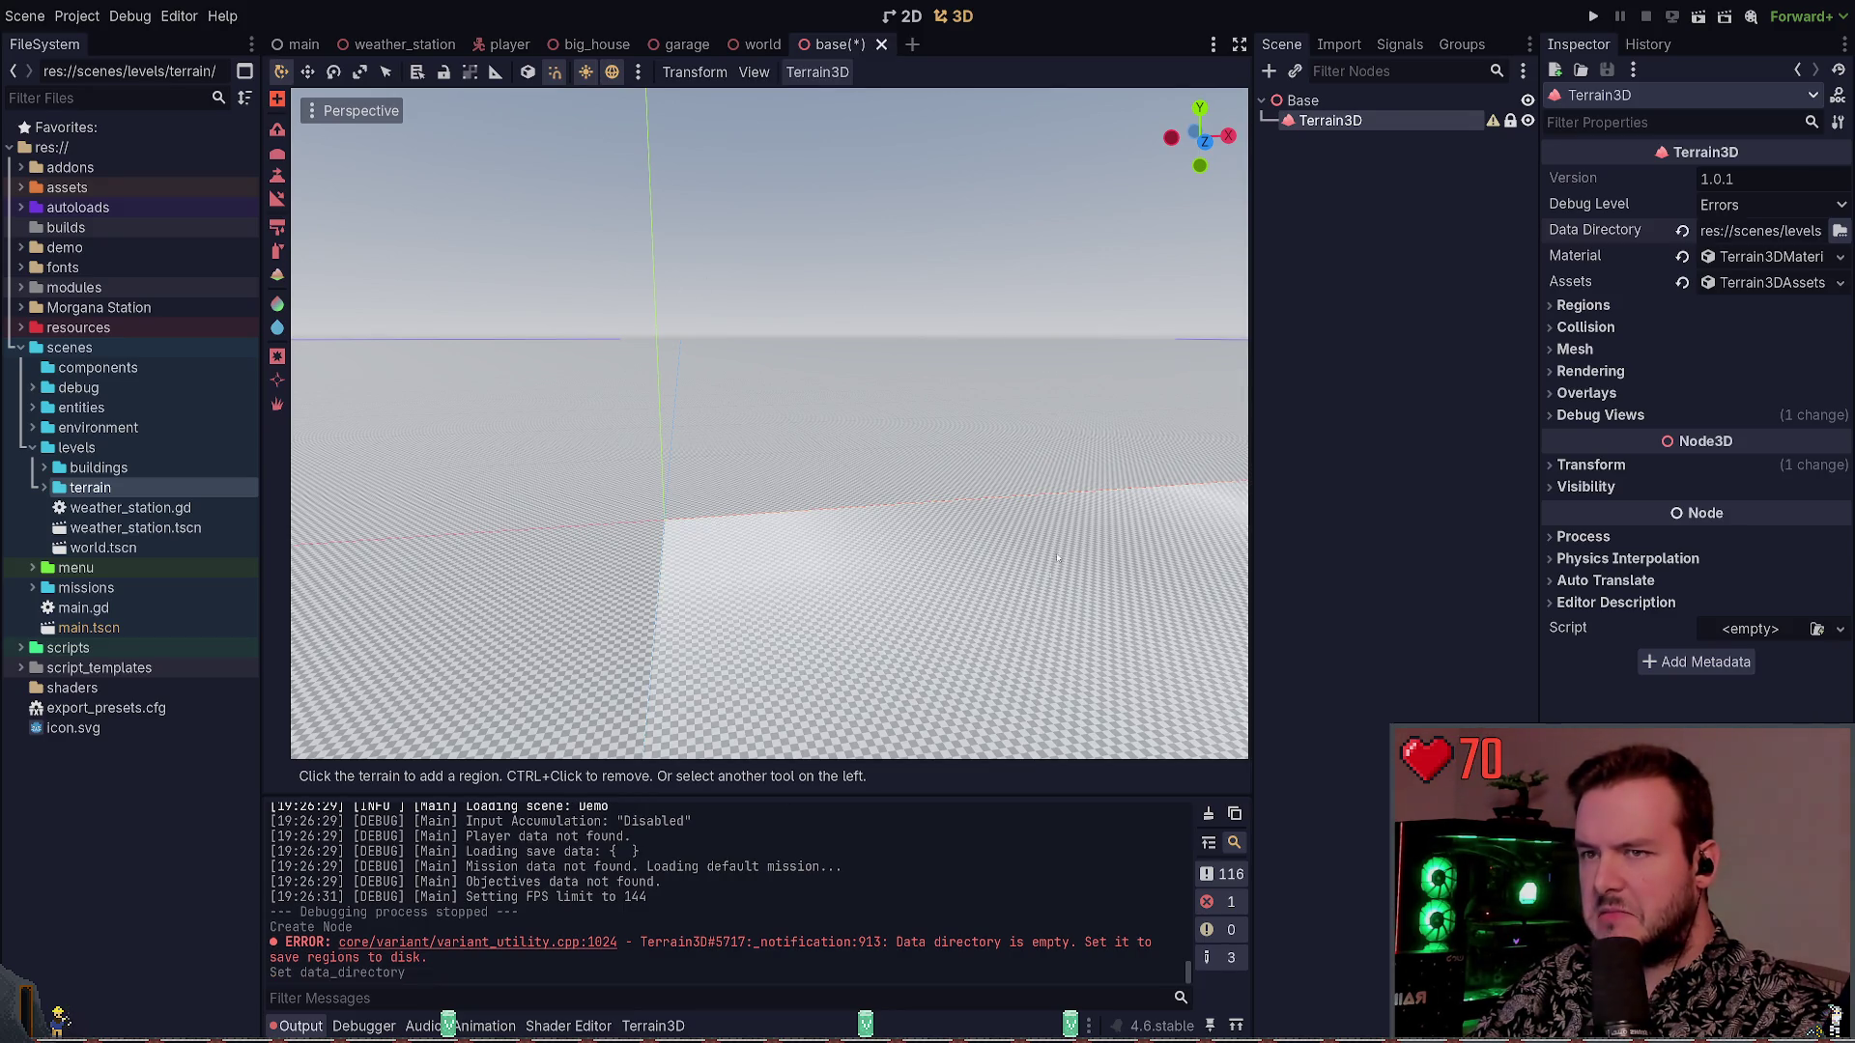
Replace the old terrain region with a new one right of centre and expand the material settings
key("ctrl+s")
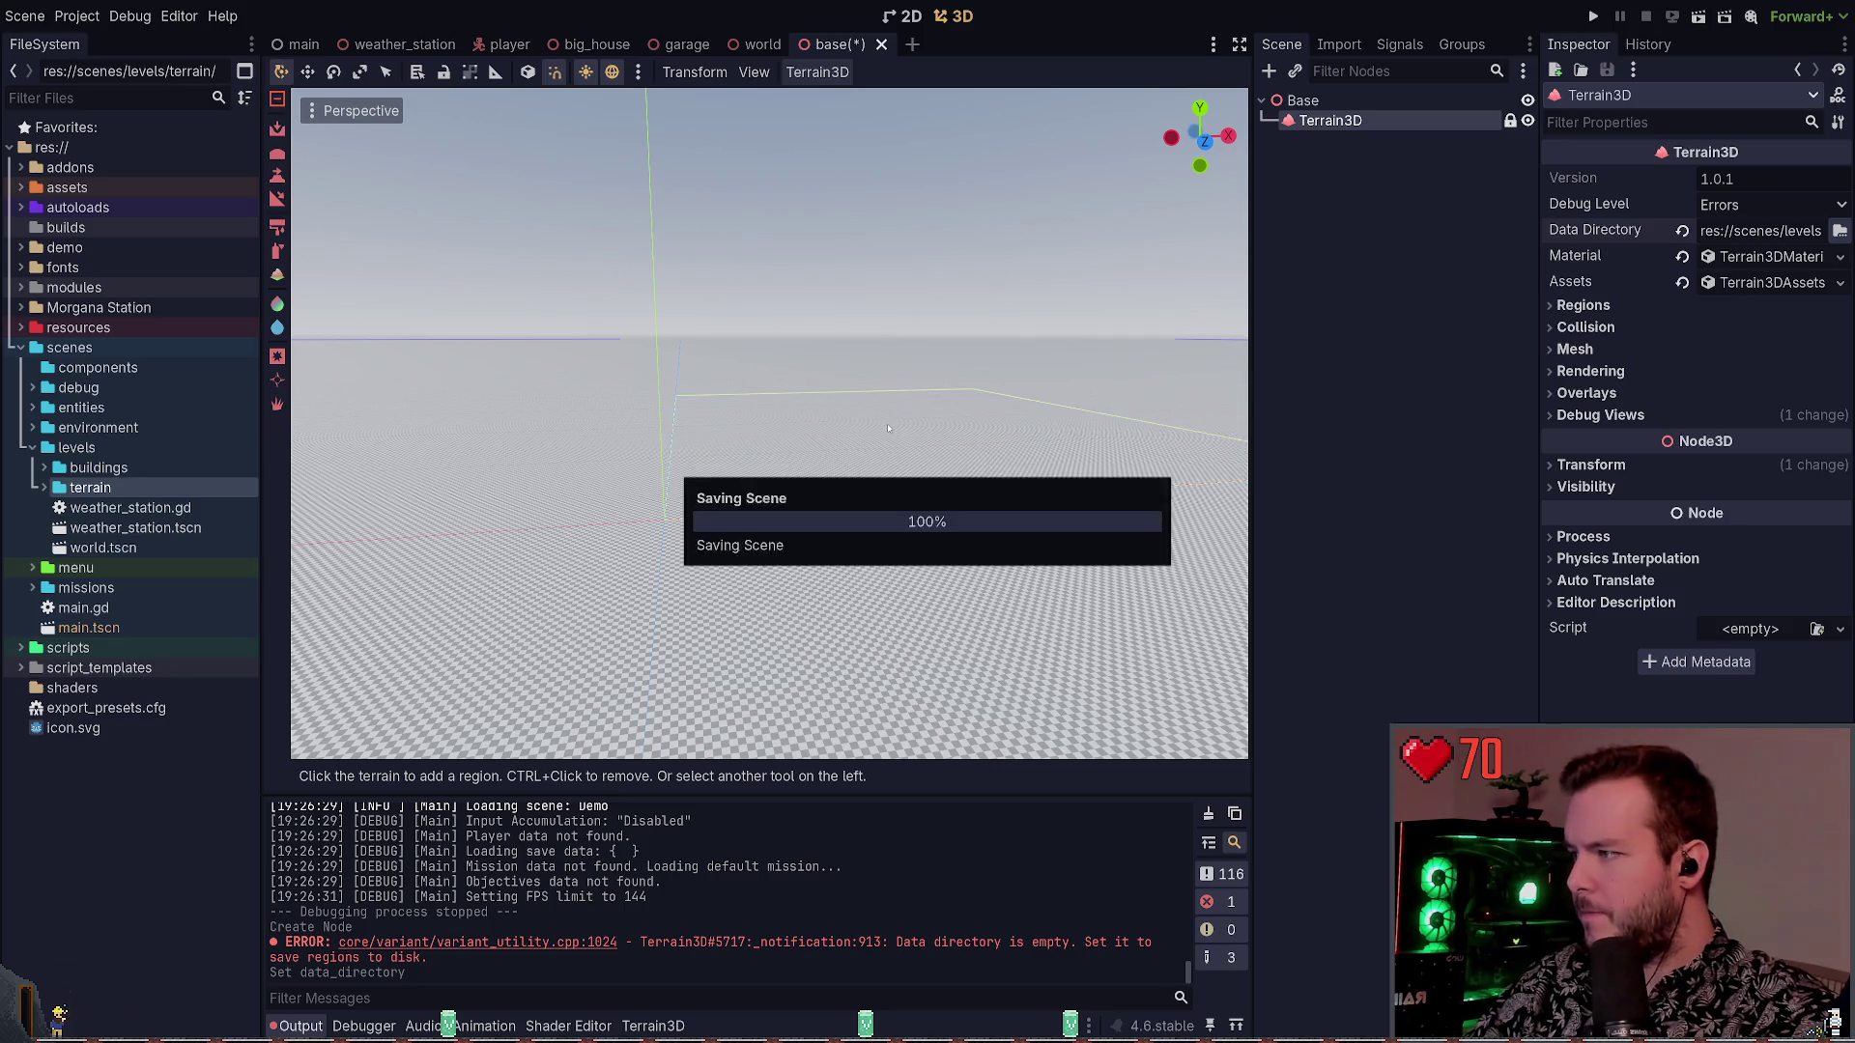
left_click(44, 487)
left_click(1015, 541)
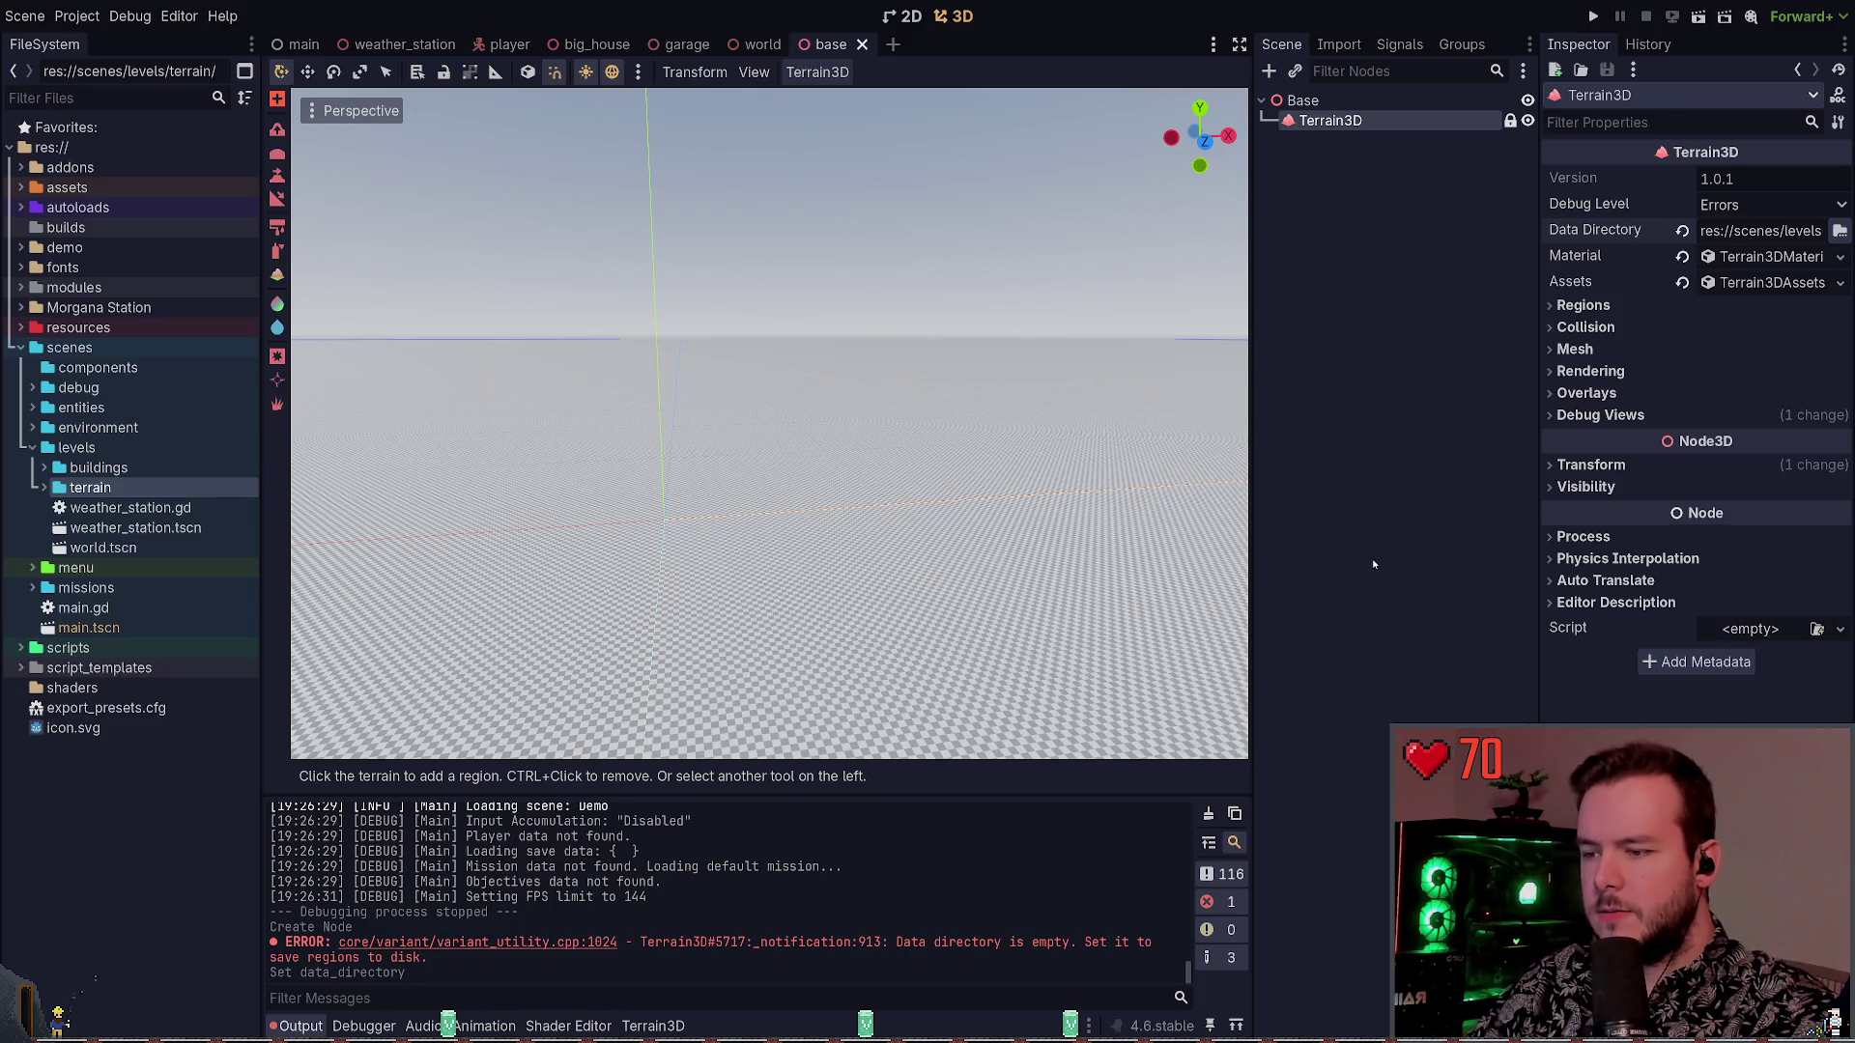
left_click(1226, 567, "ctrl")
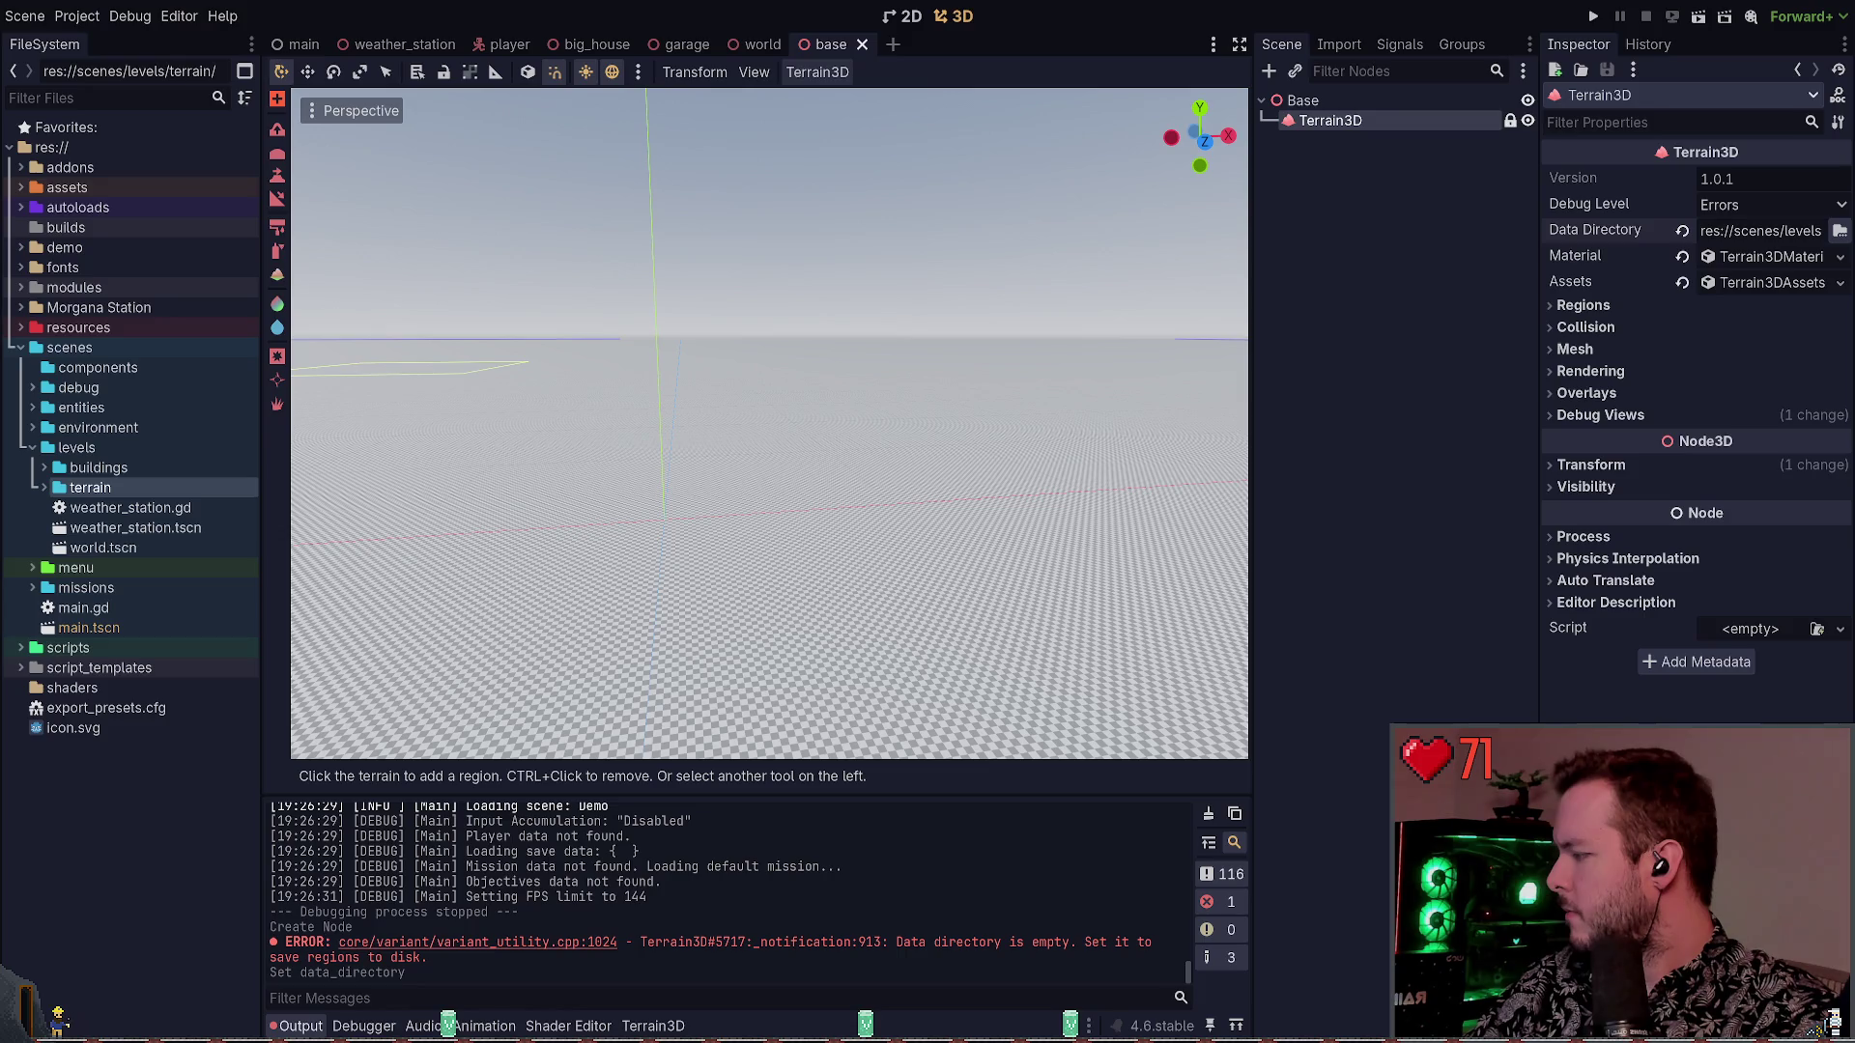
left_click(927, 444)
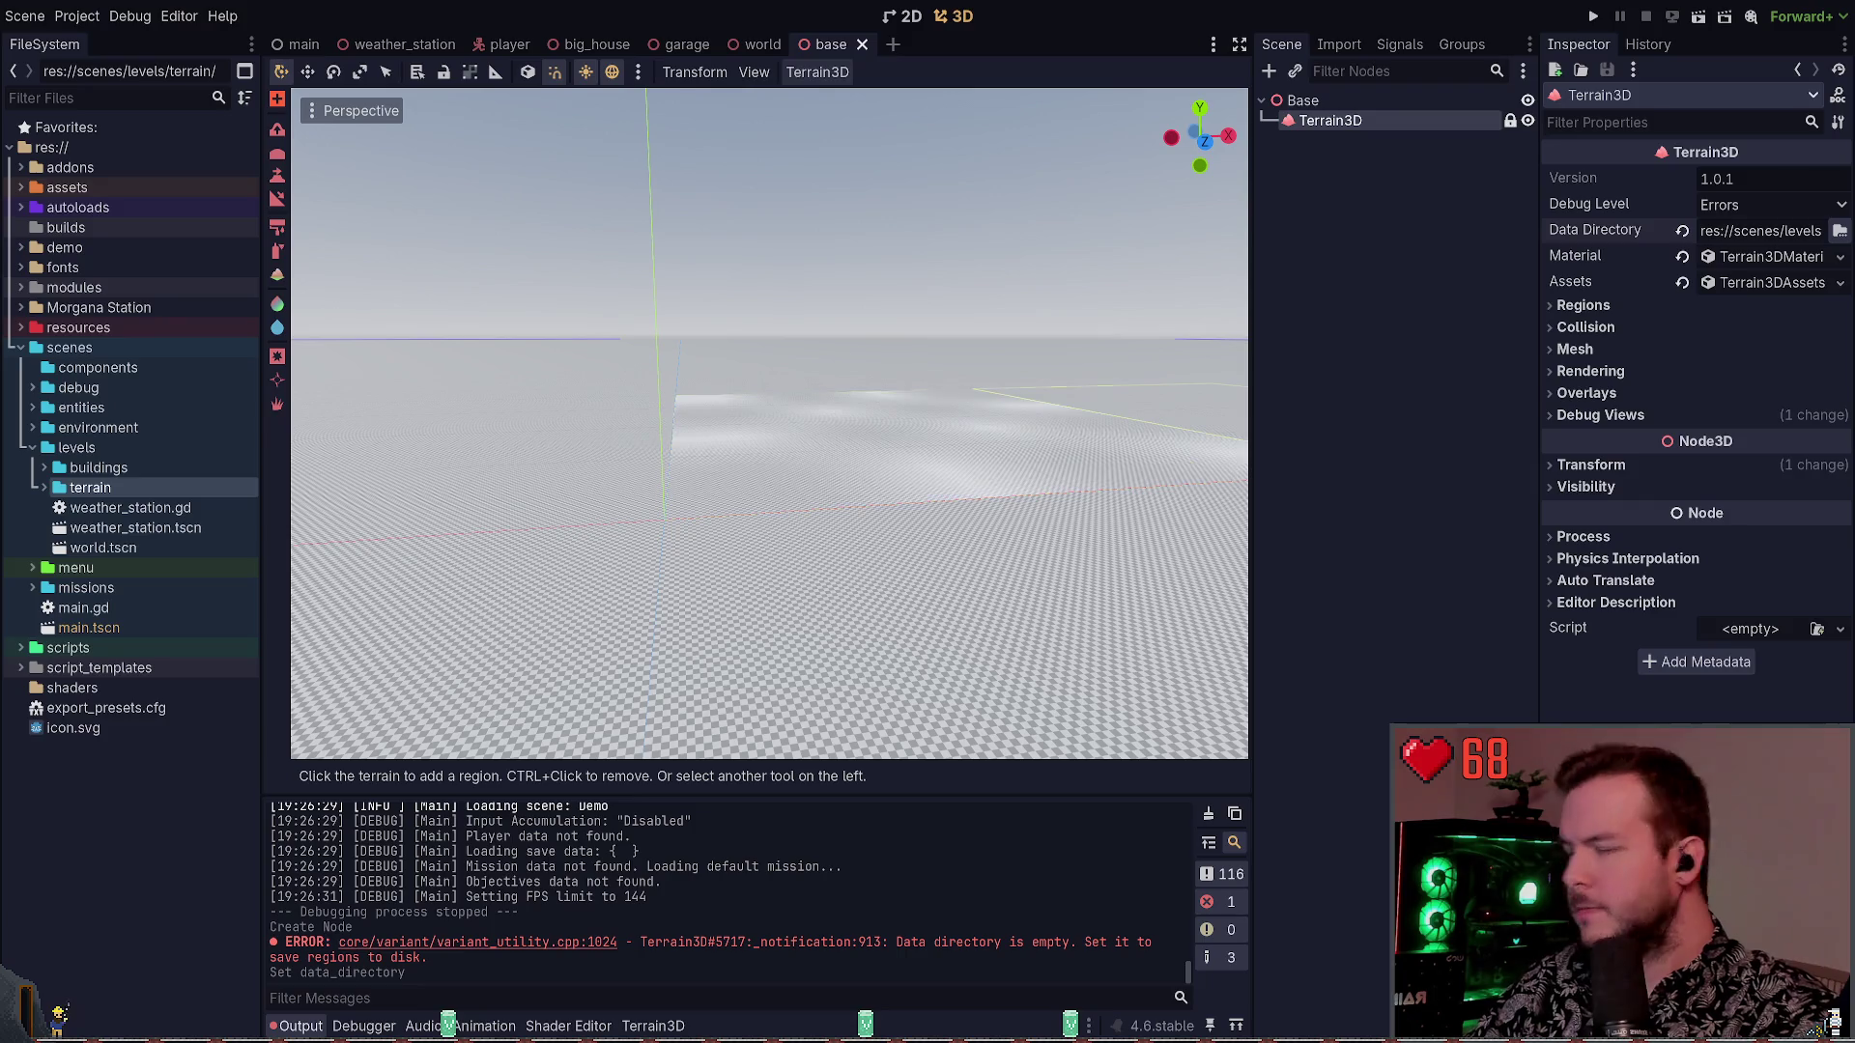
left_click(1767, 257)
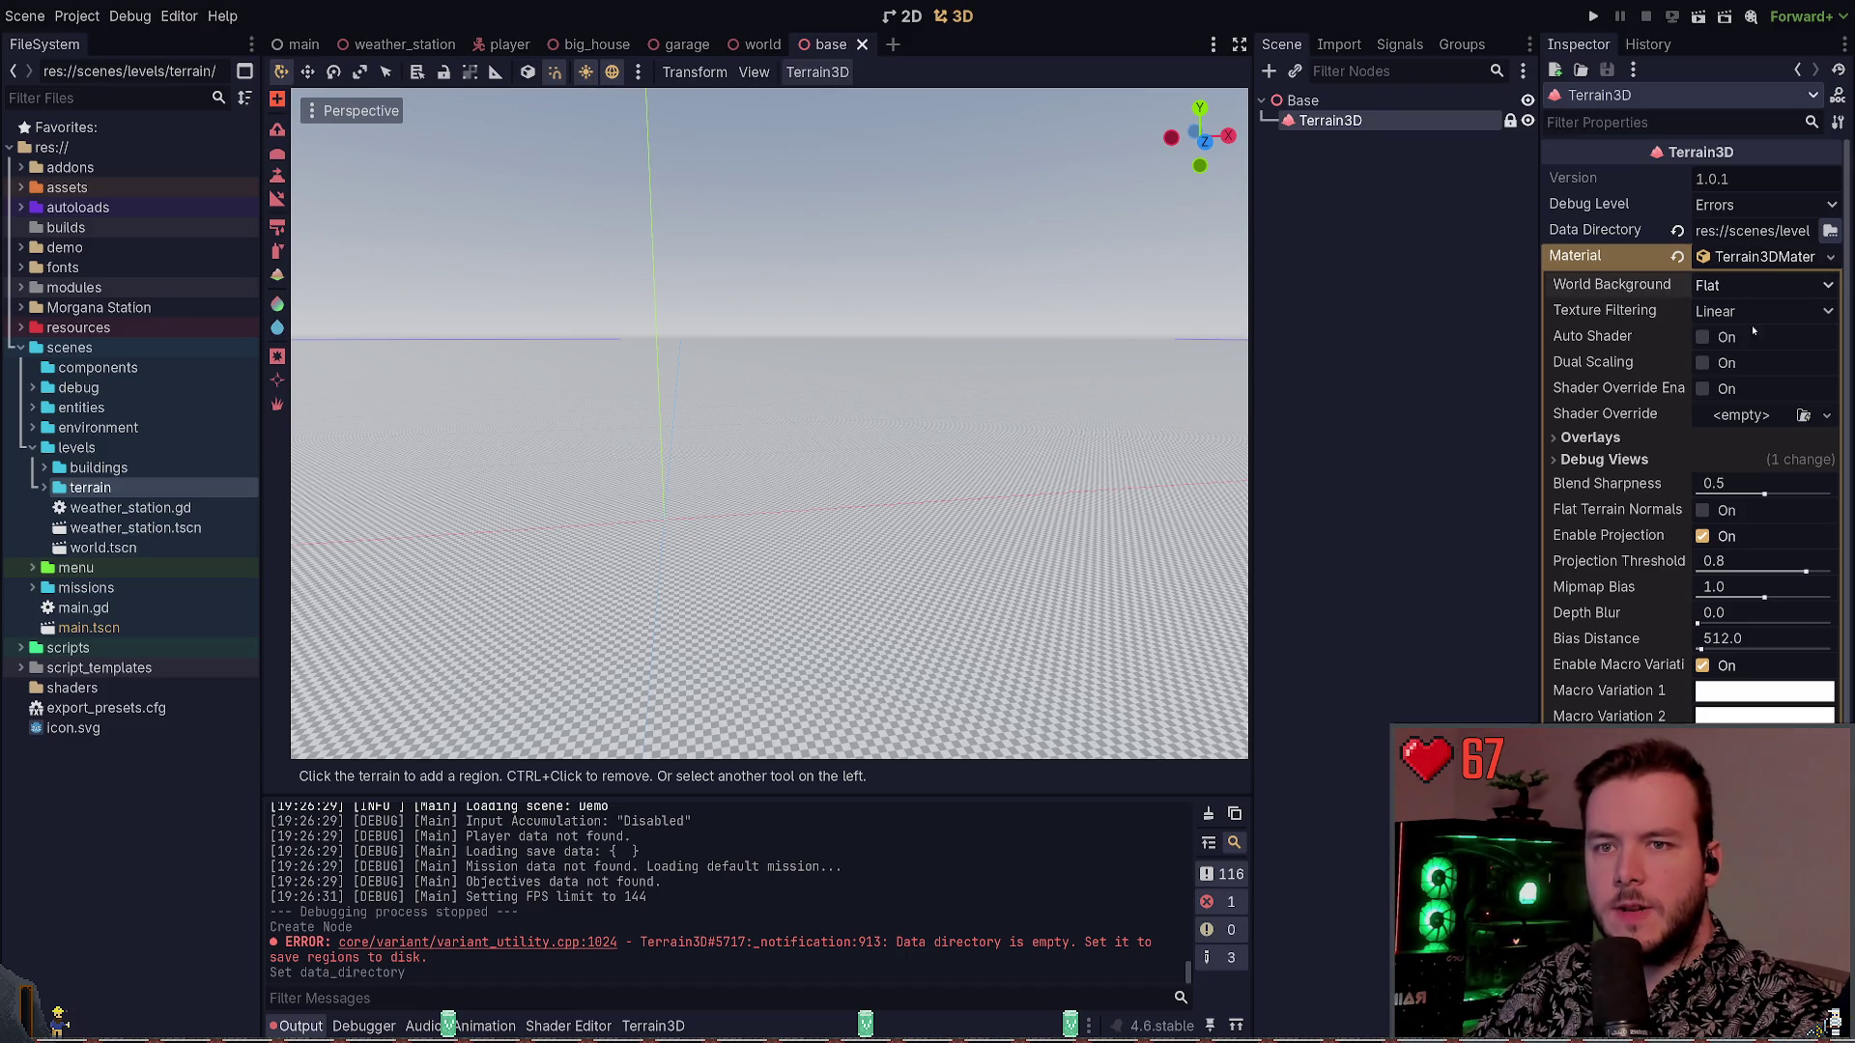
Collapse the material settings, deselect Terrain3D, and switch to the Terrain3D documentation
left_click(1750, 257)
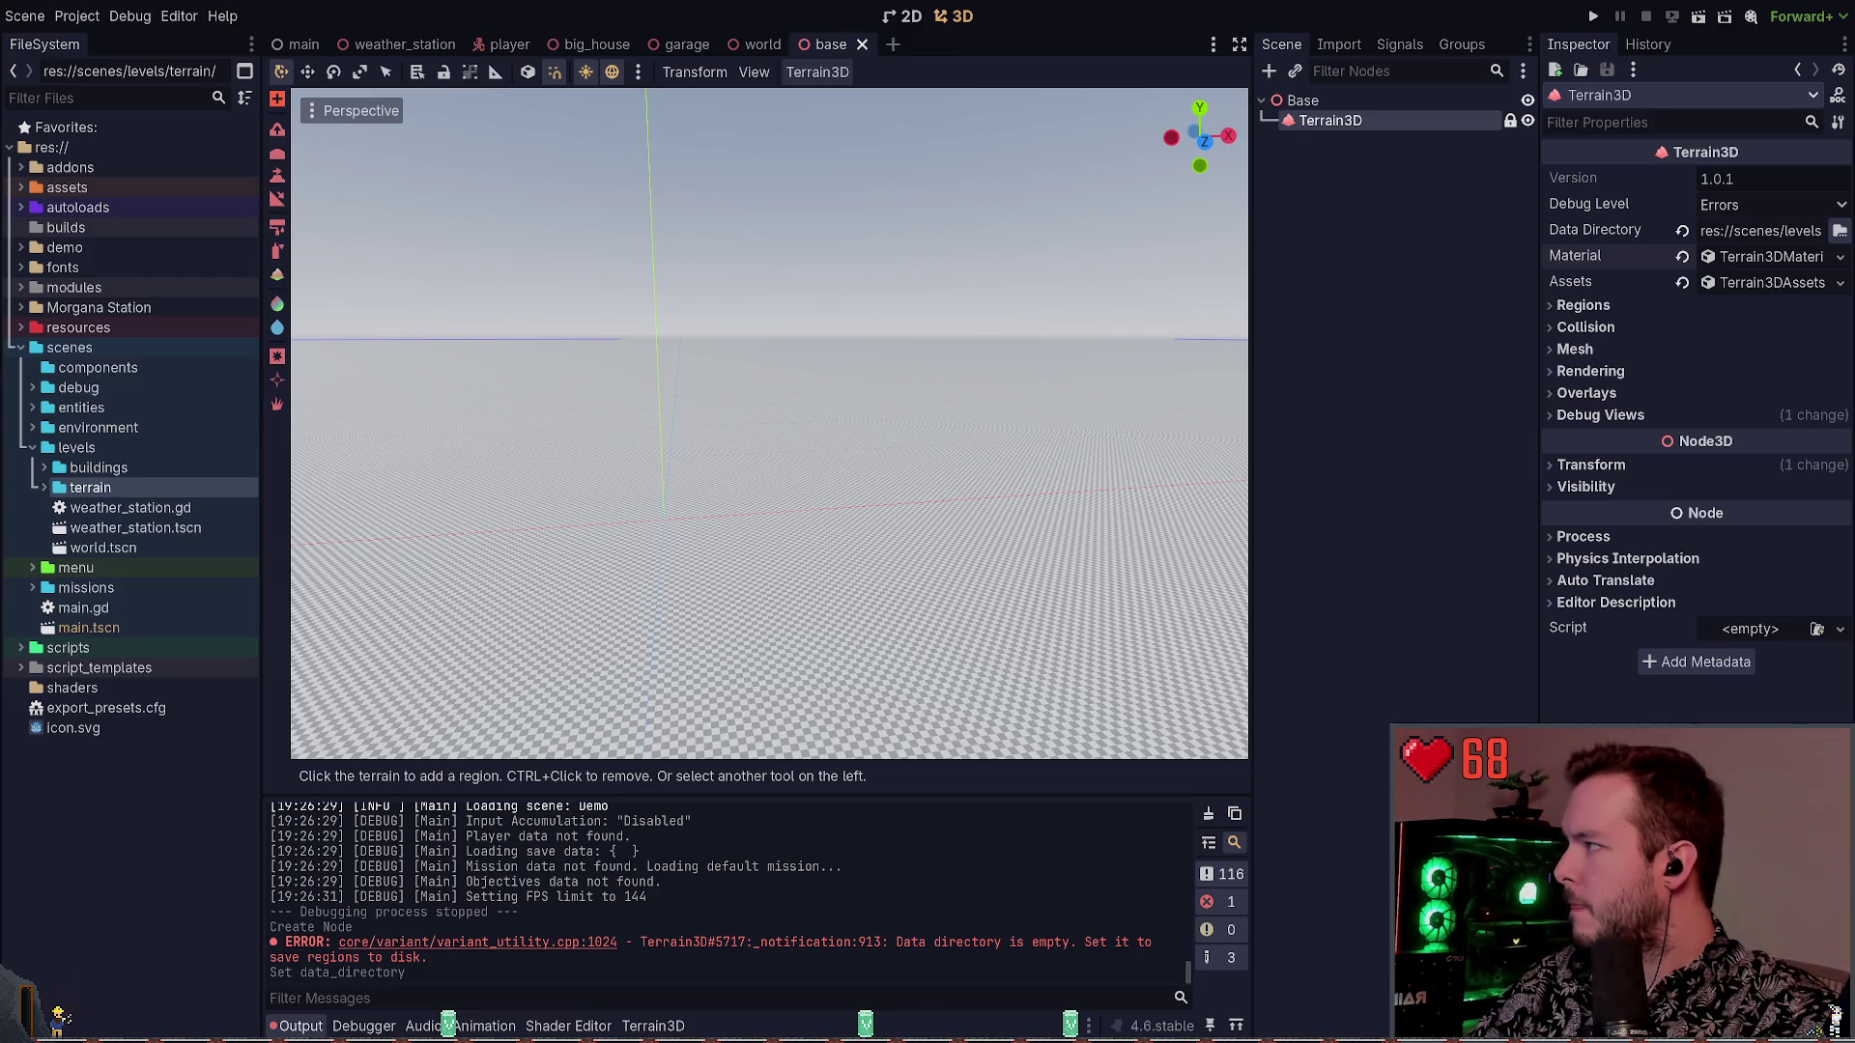
left_click(1312, 323)
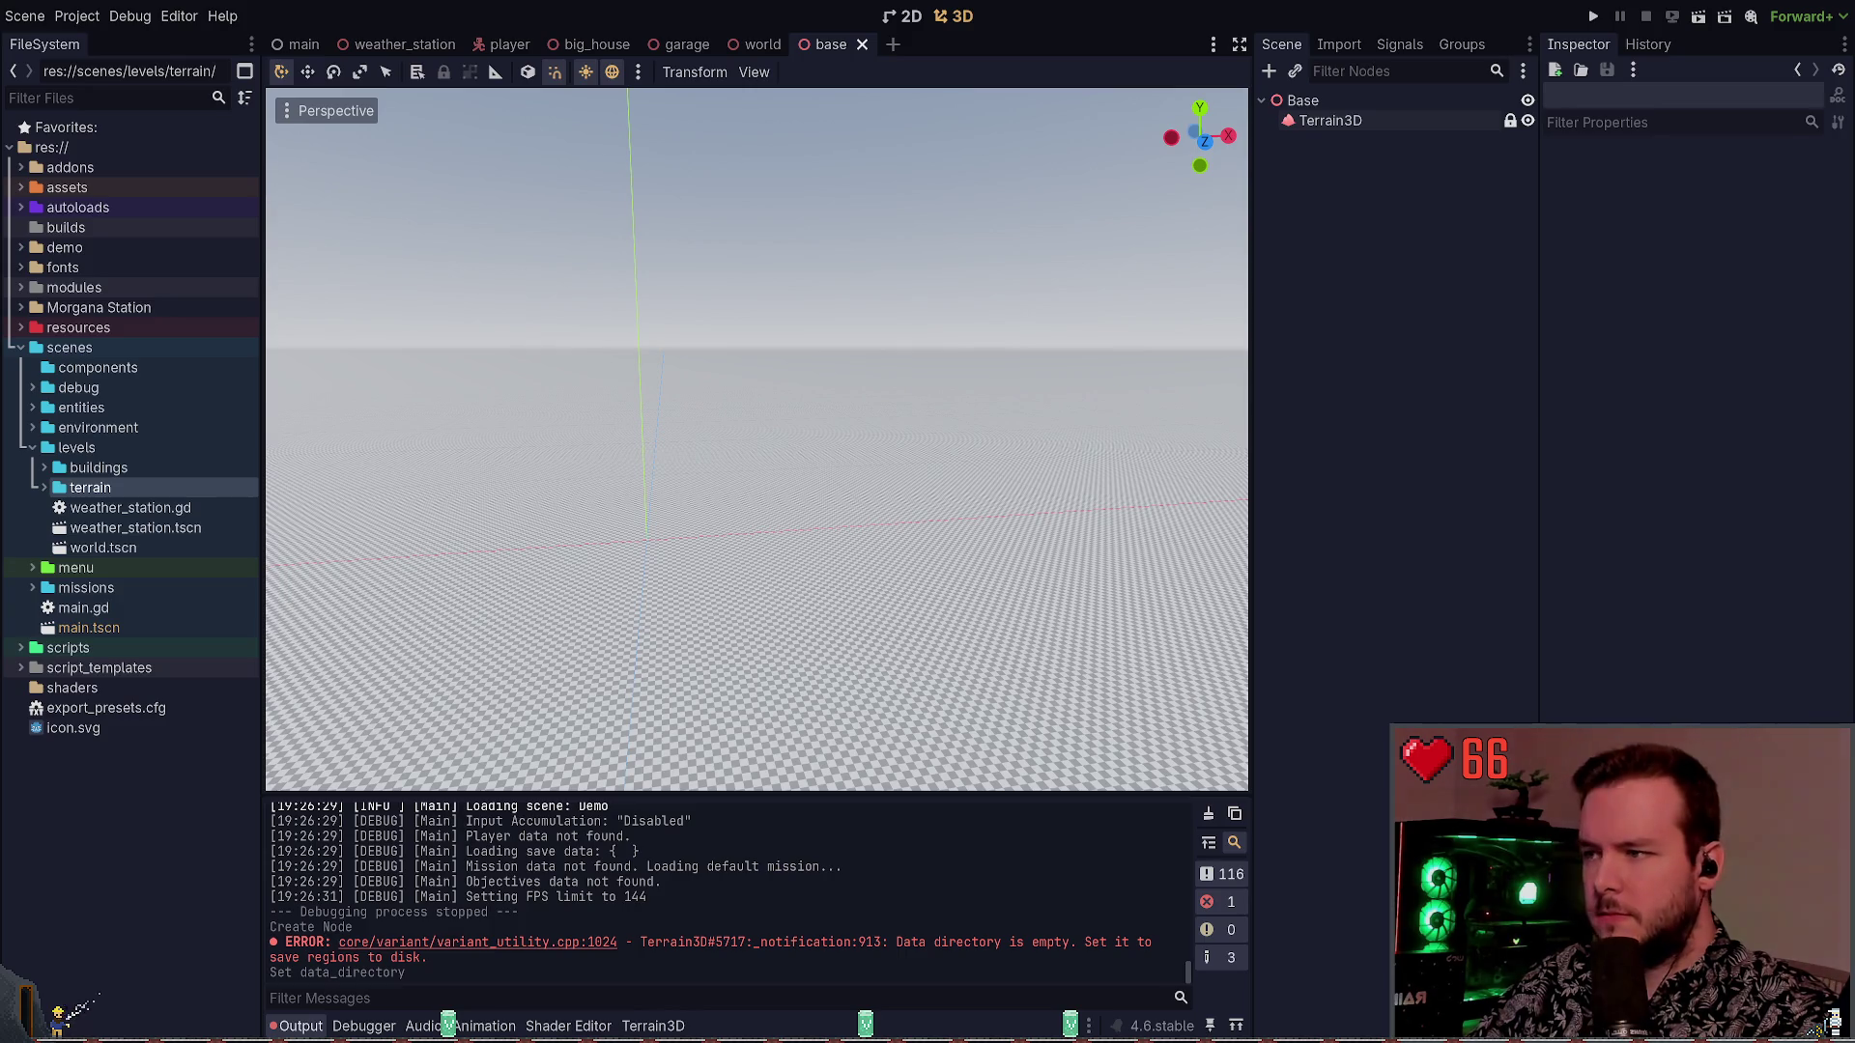
key("alt+Tab")
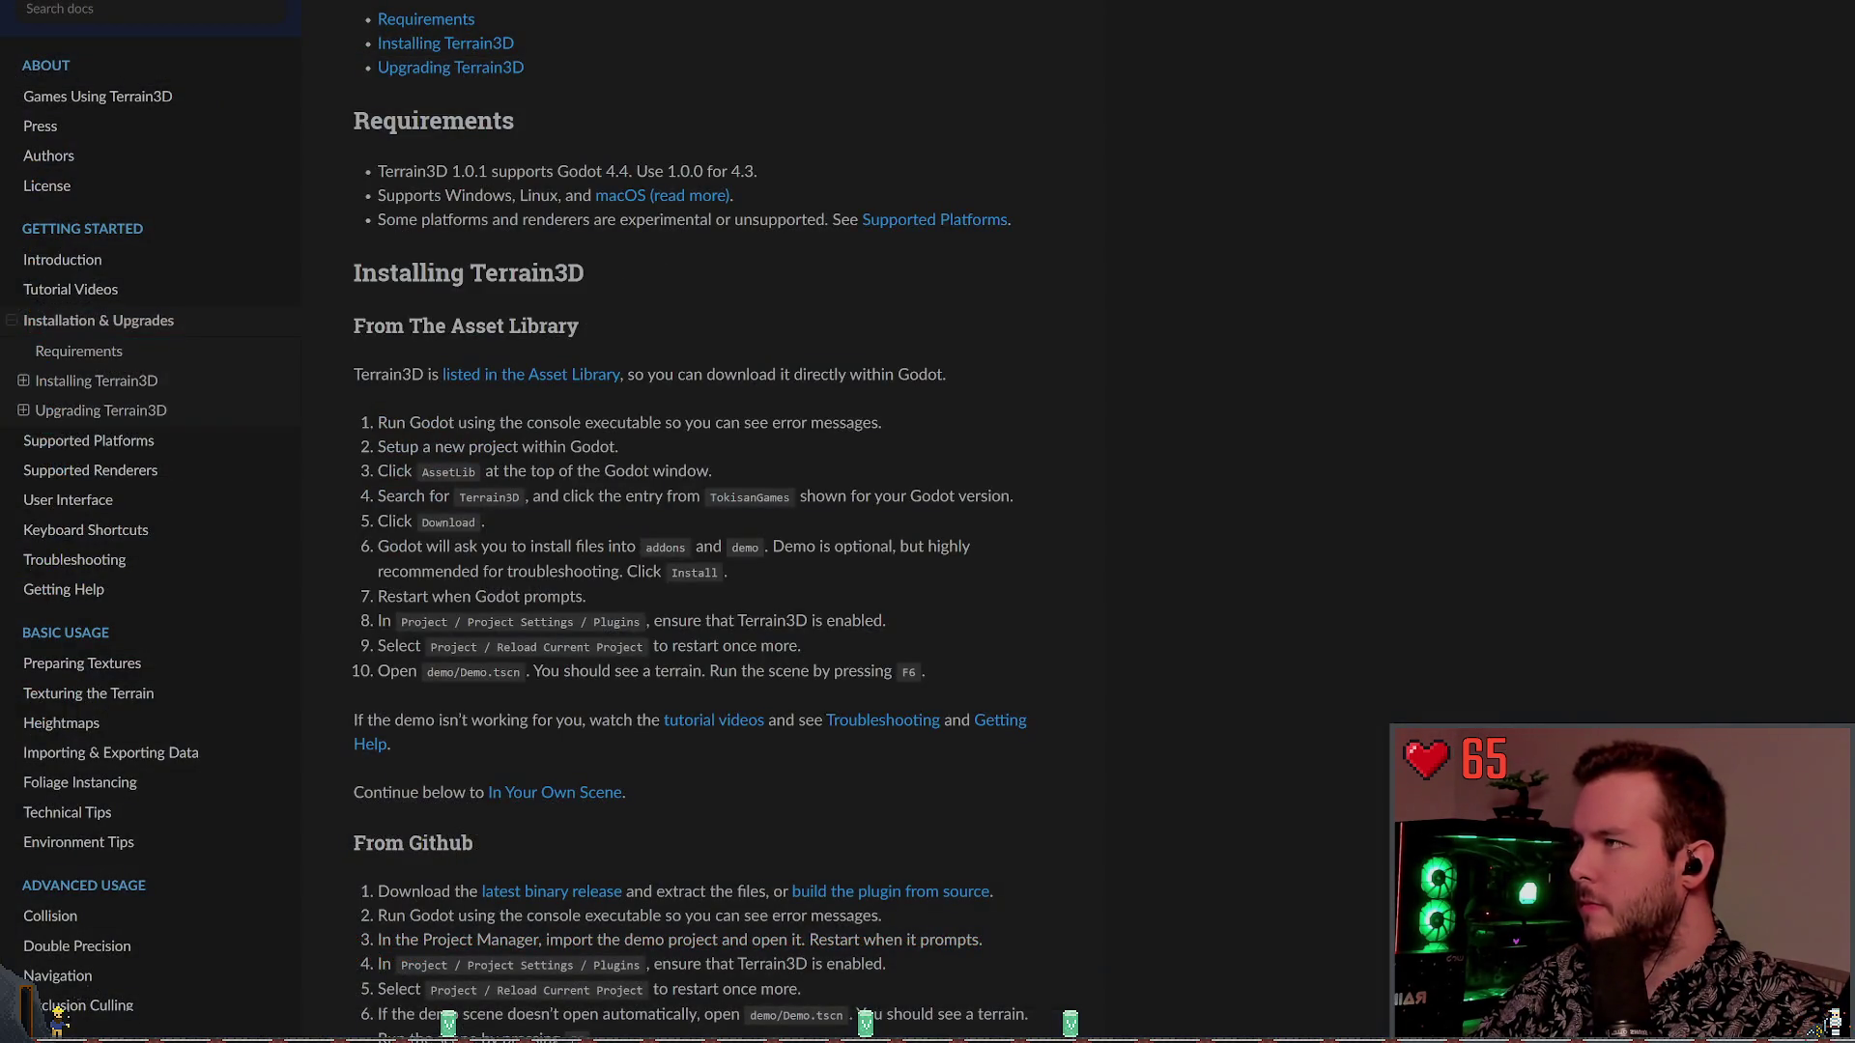
Return to the Introduction page and read the Clipmap Terrain explanation
key("alt+Left")
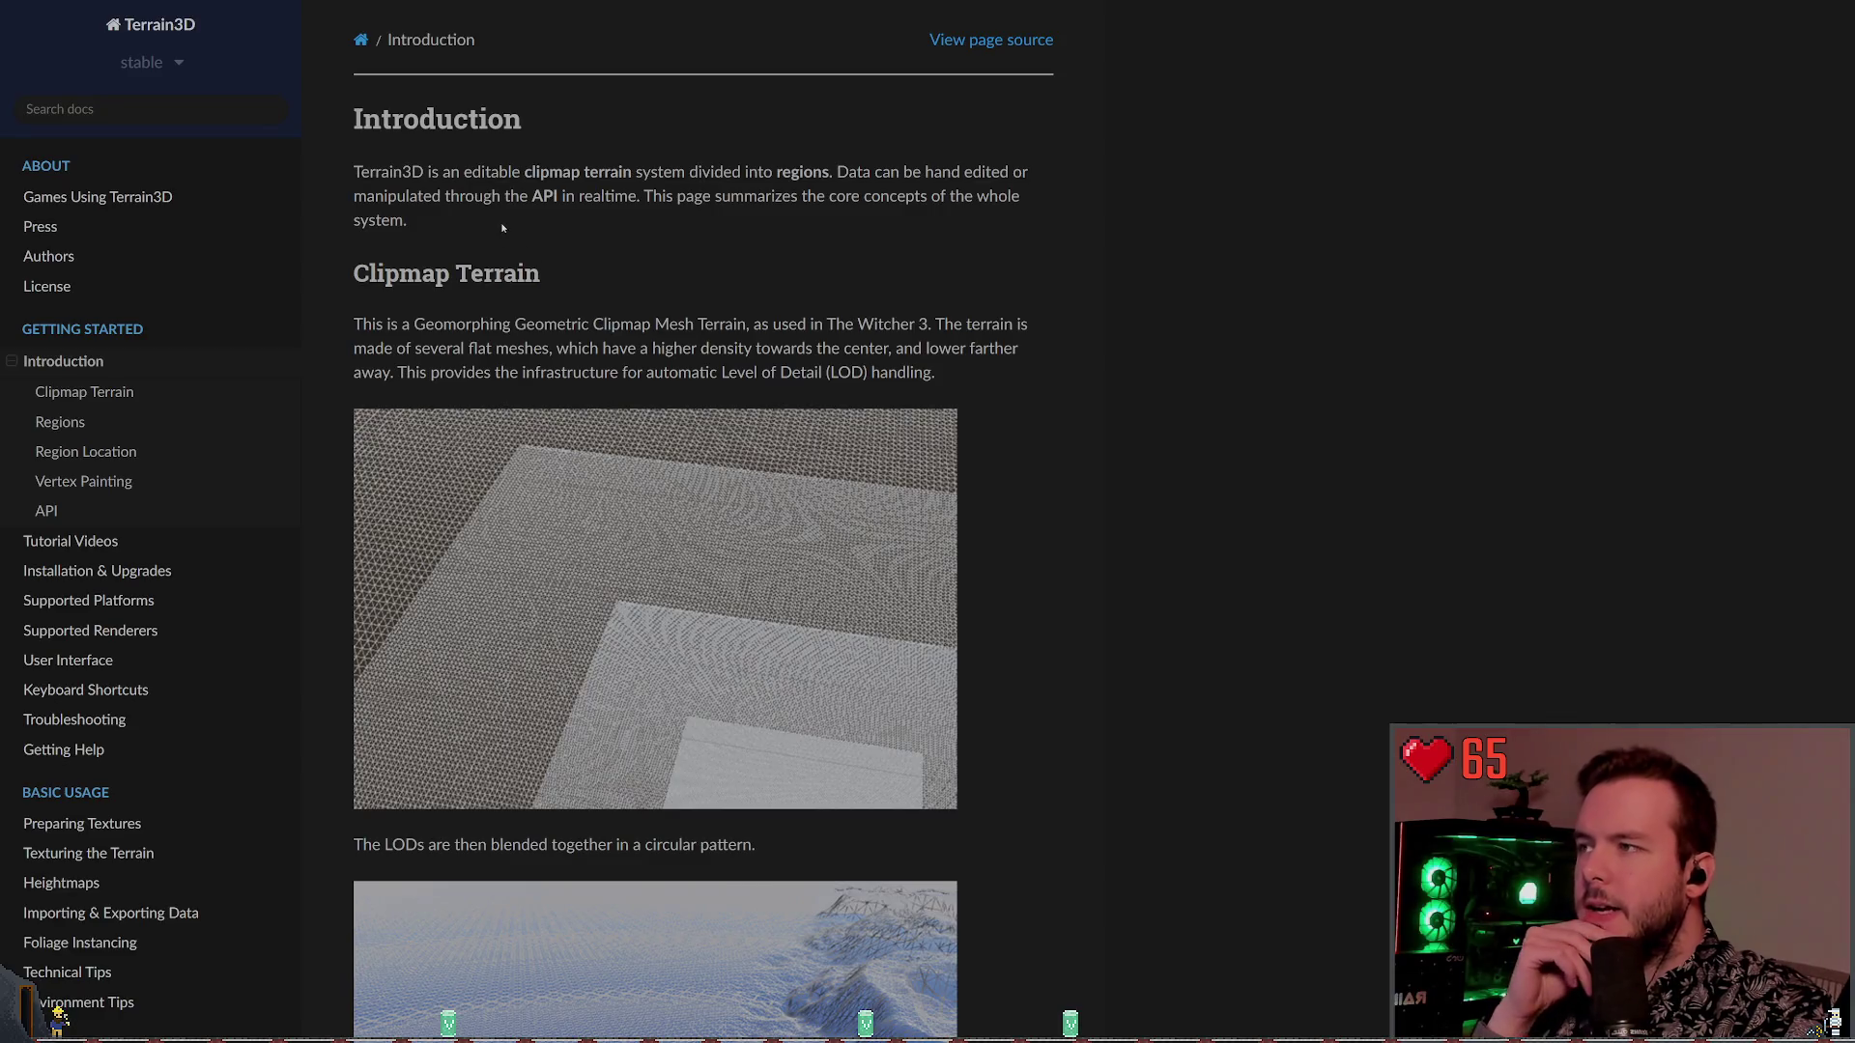
left_click_drag(699, 171, 831, 172)
left_click(871, 200)
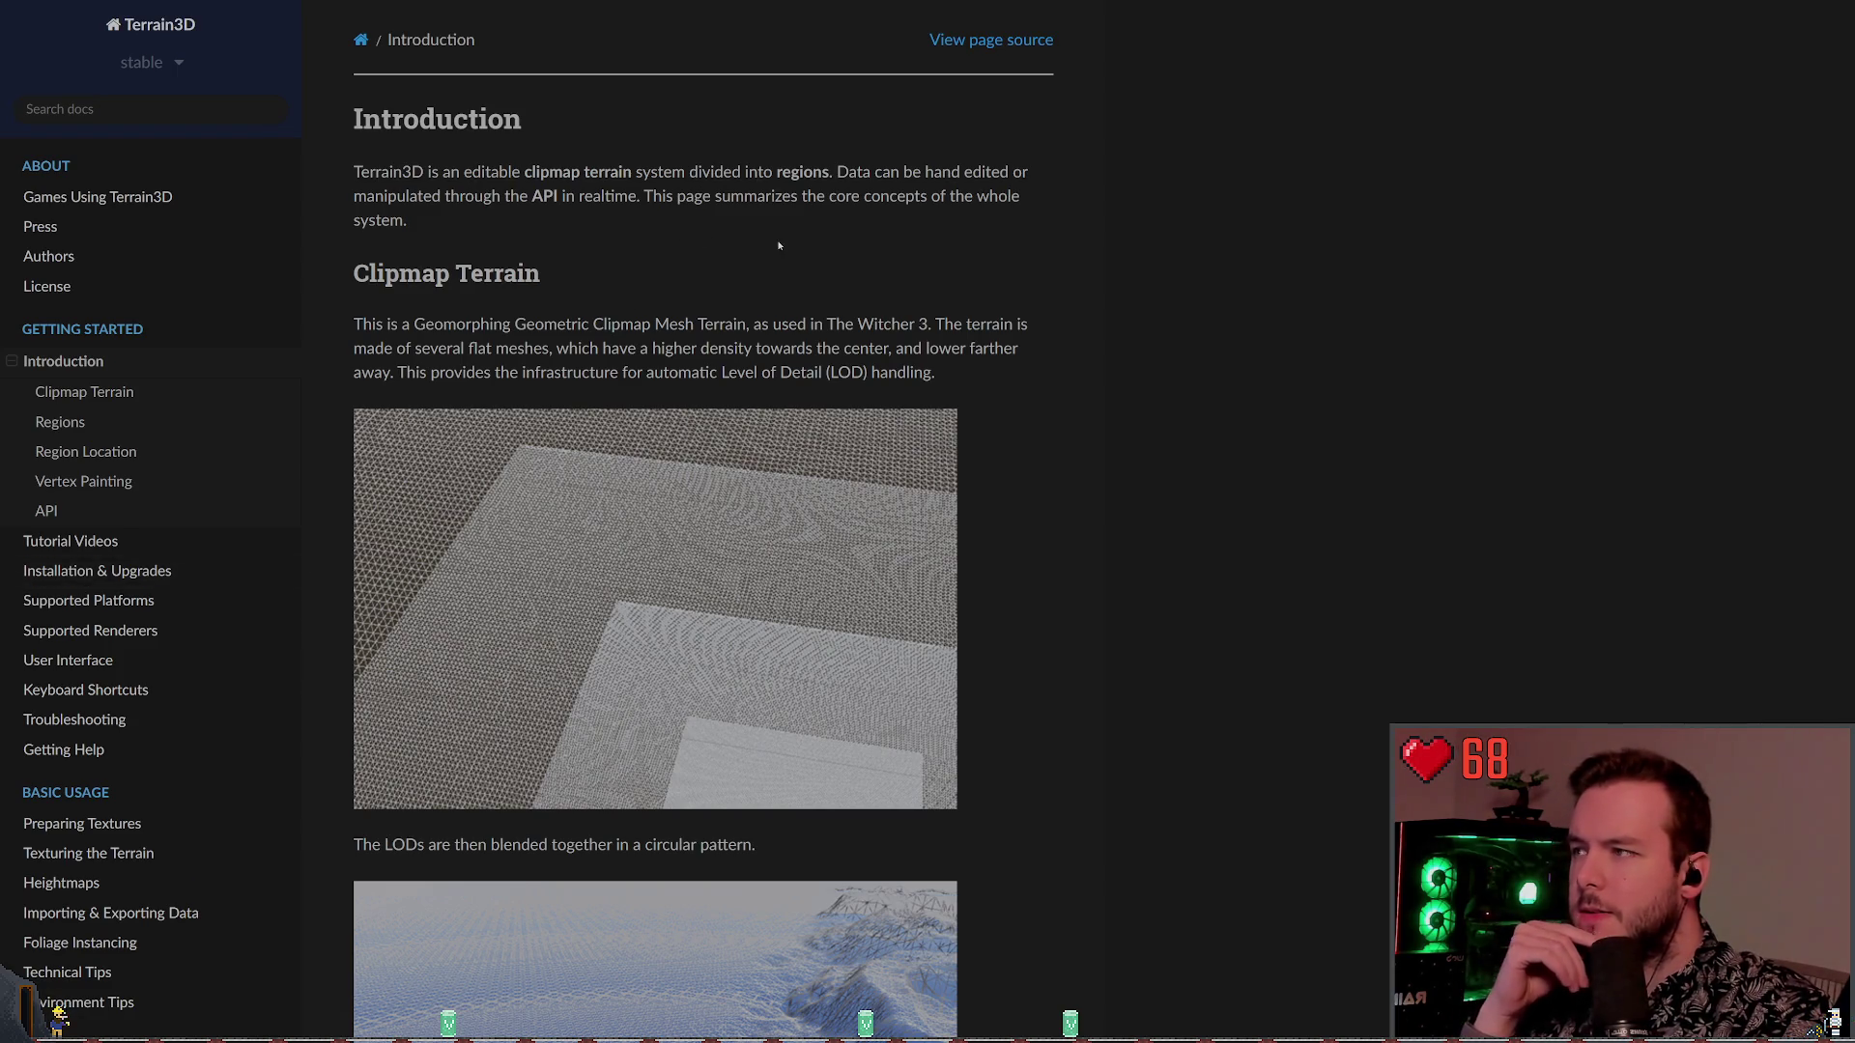
scroll(778, 246, "down", 3)
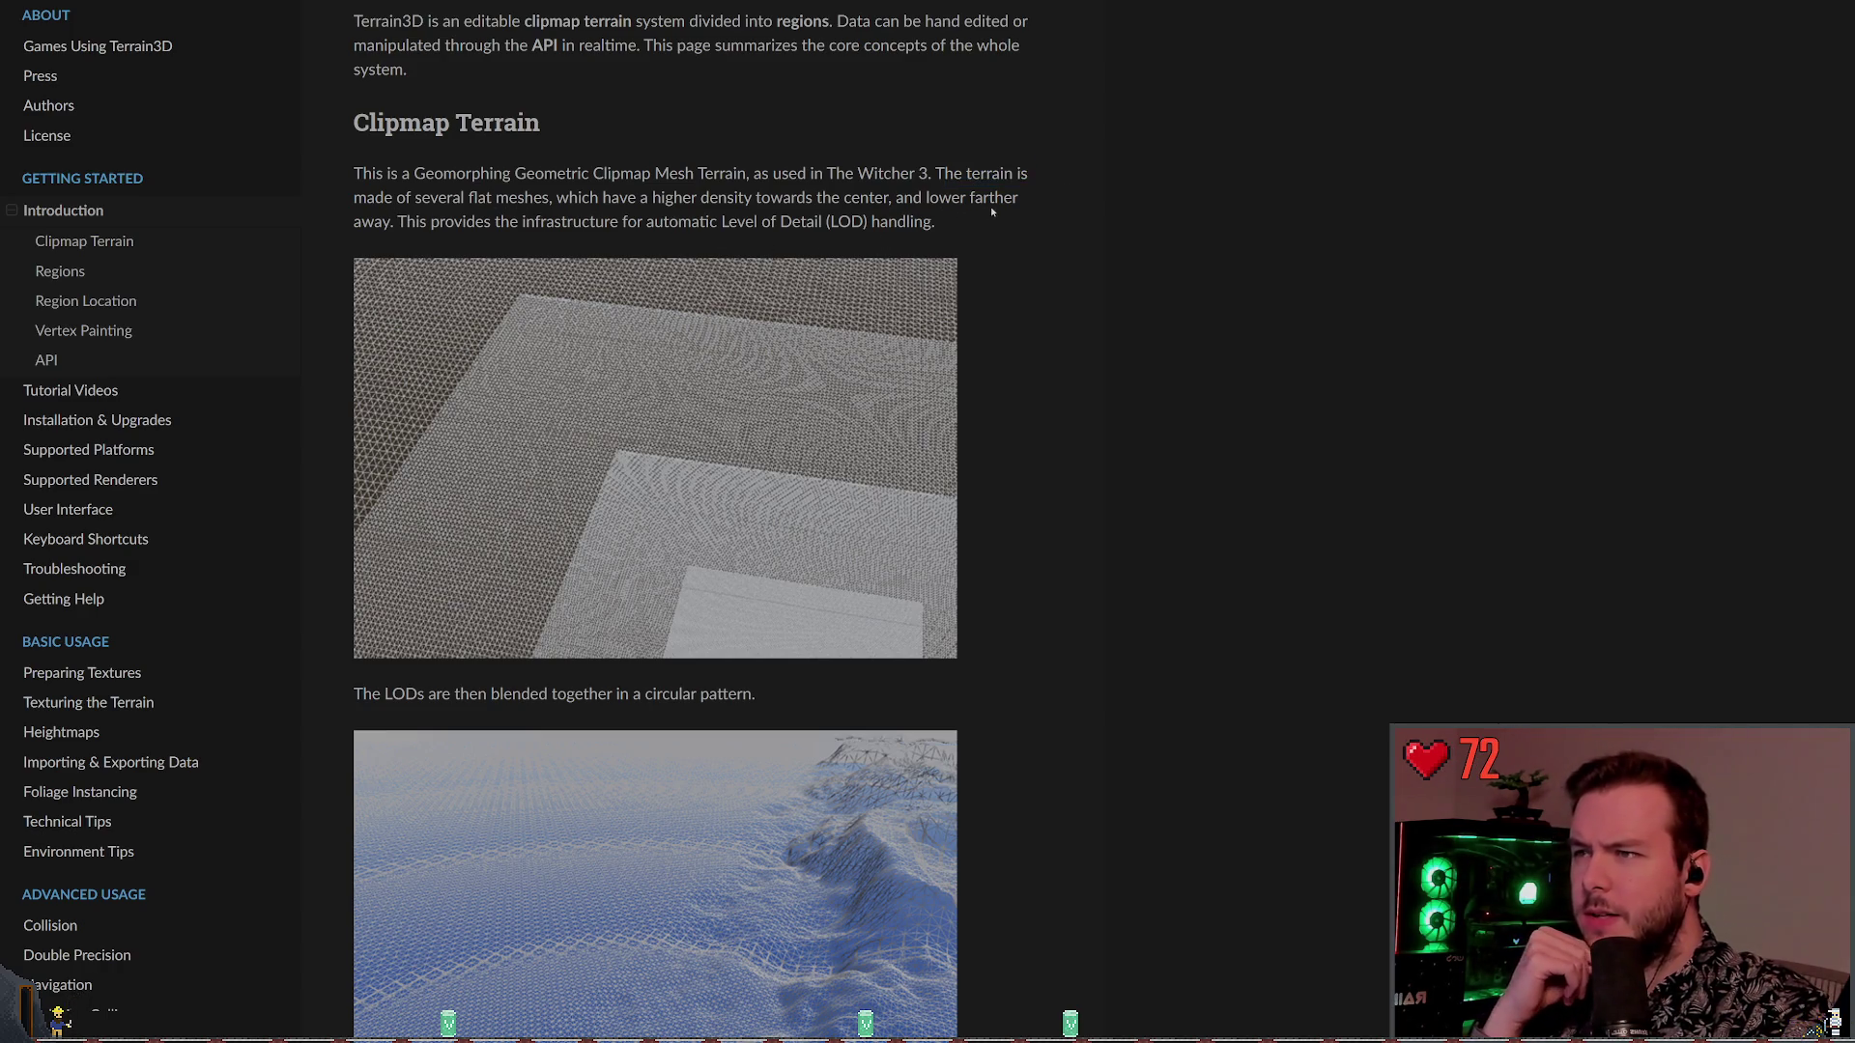
left_click_drag(491, 240, 828, 236)
left_click(869, 237)
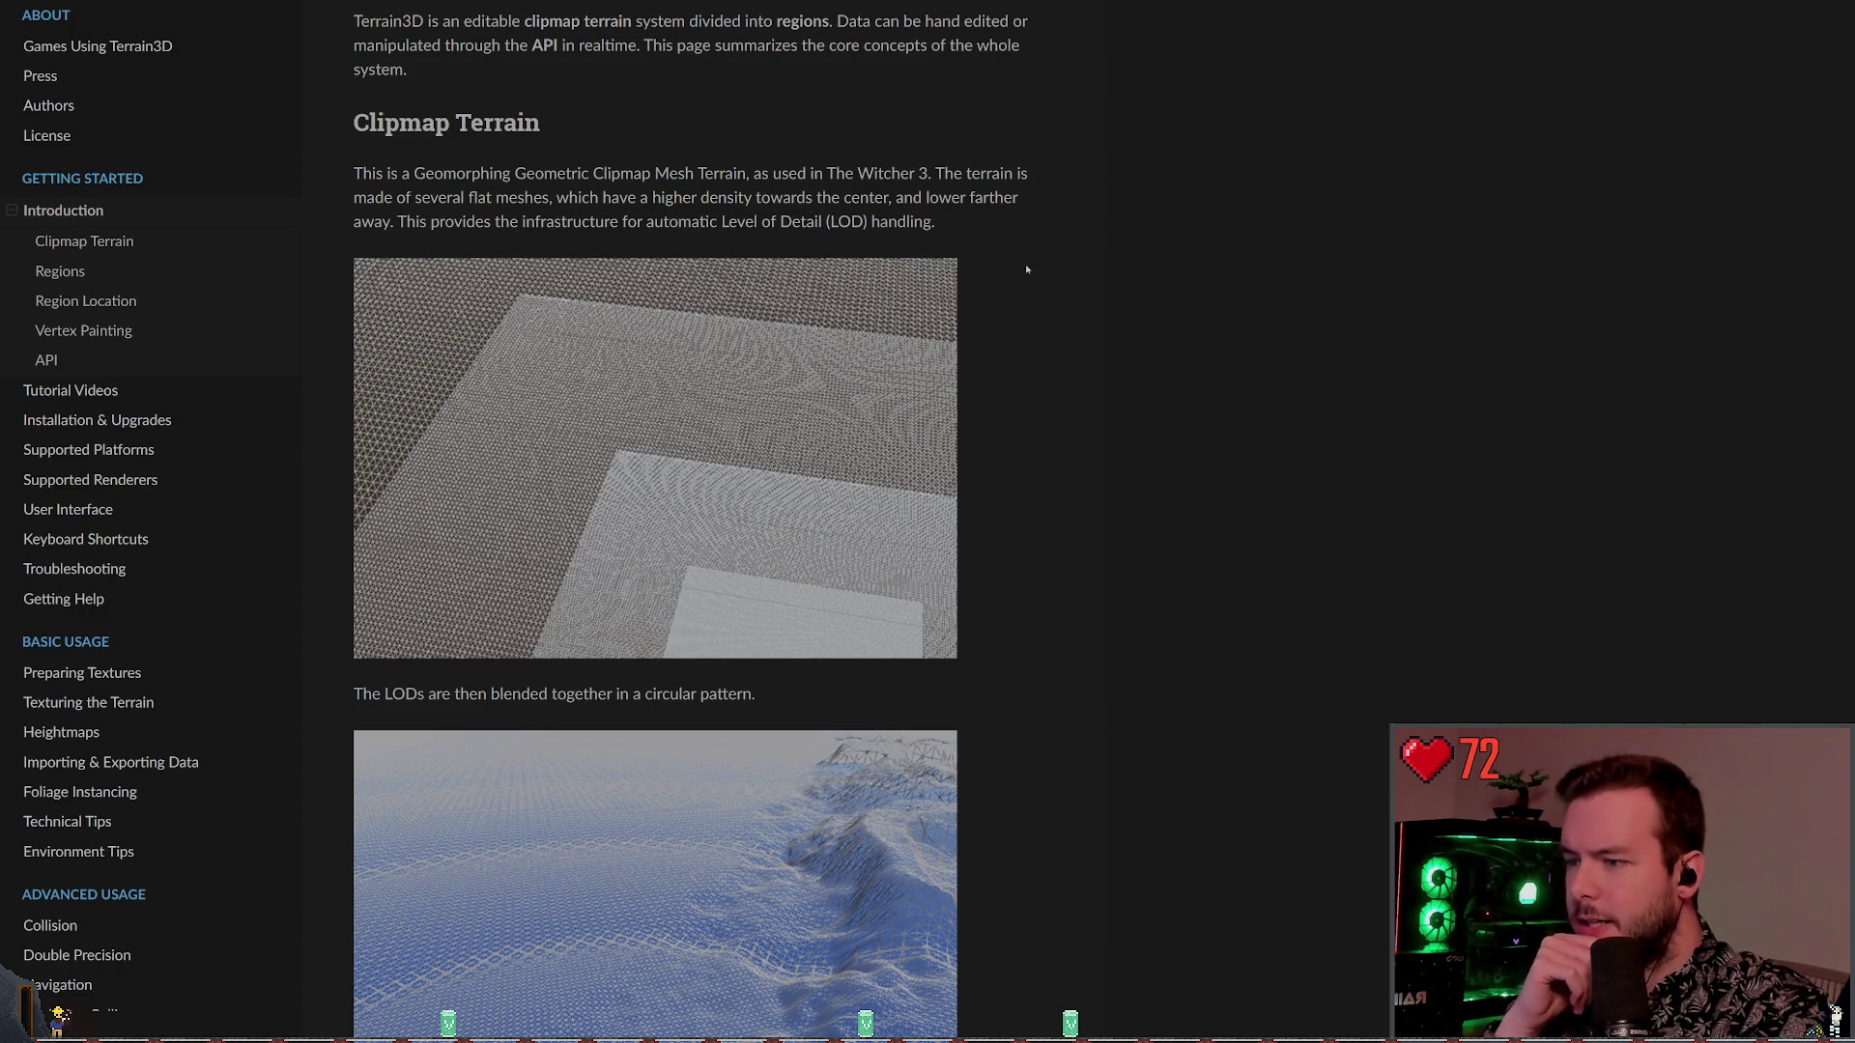
Mark the line about LODs being blended and scroll down to the Regions section
scroll(1026, 277, "down", 4)
mouse_move(663, 292)
left_mouse_down()
mouse_move(397, 292)
mouse_move(623, 292)
left_mouse_up()
left_click(829, 307)
left_click(720, 320)
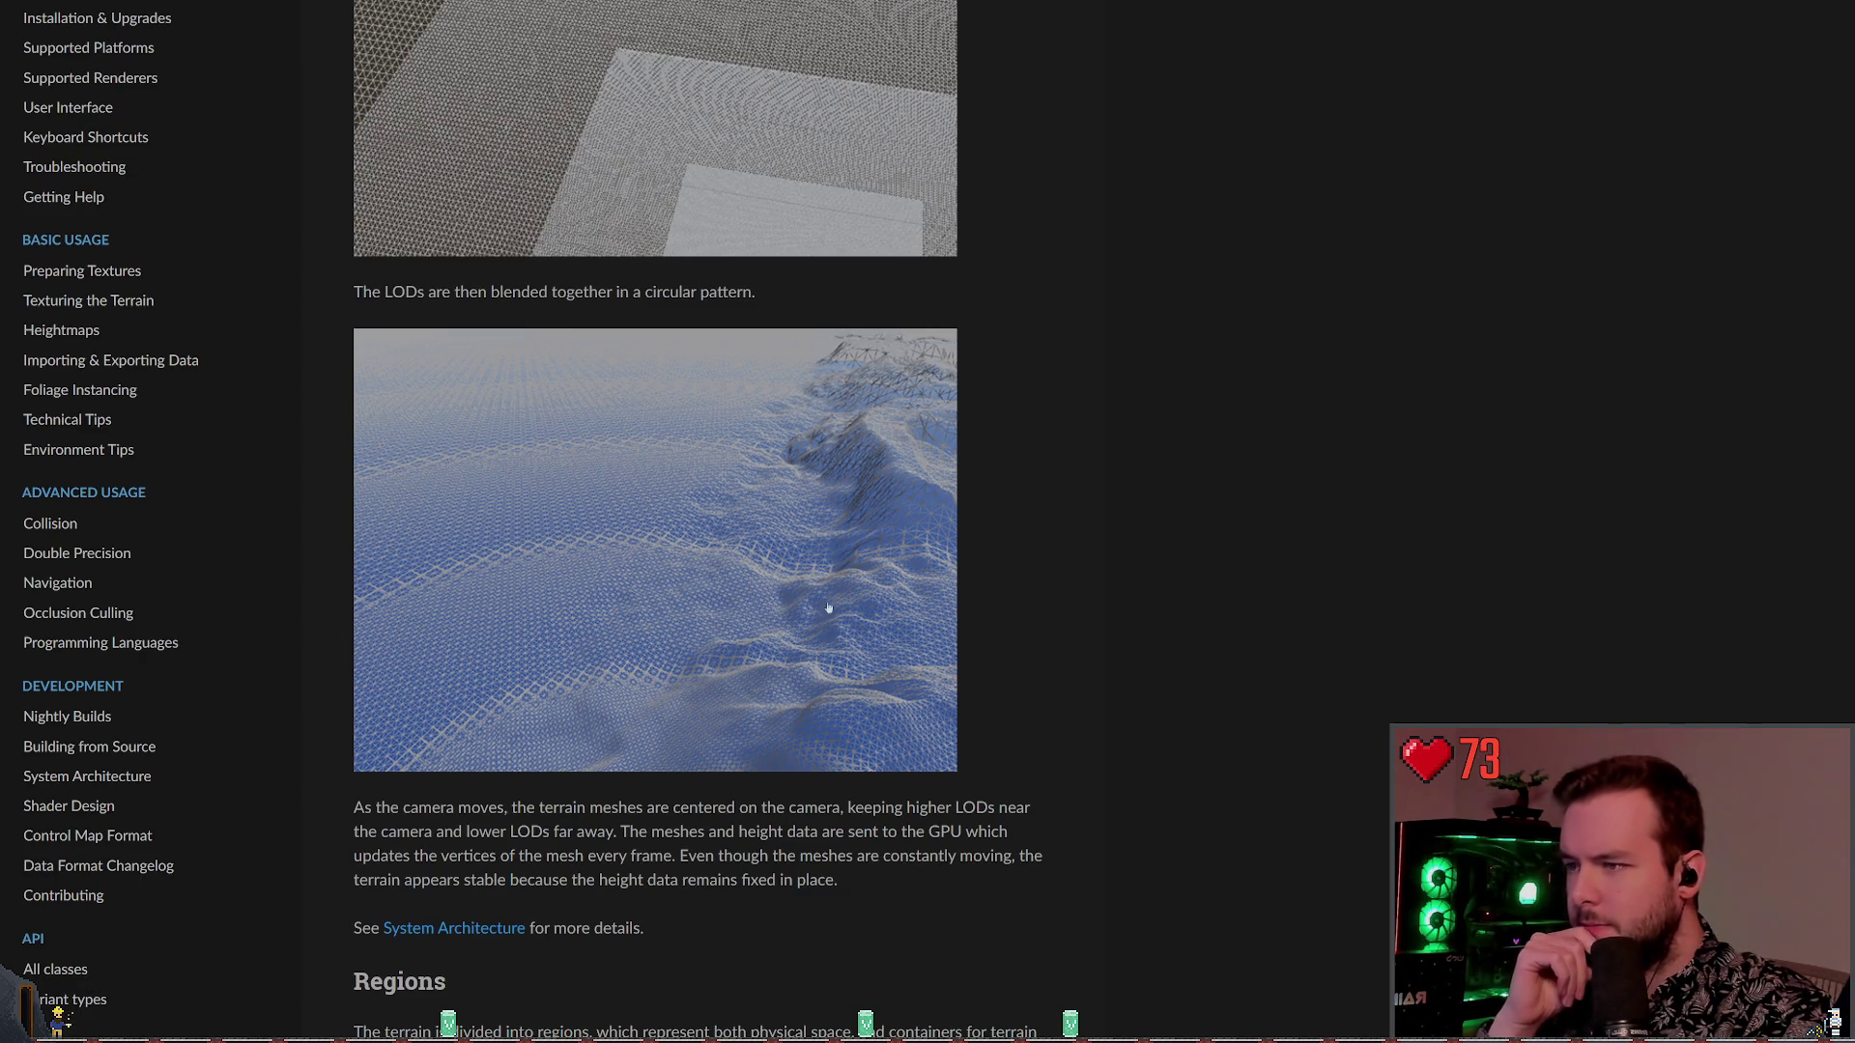
scroll(895, 640, "down", 3)
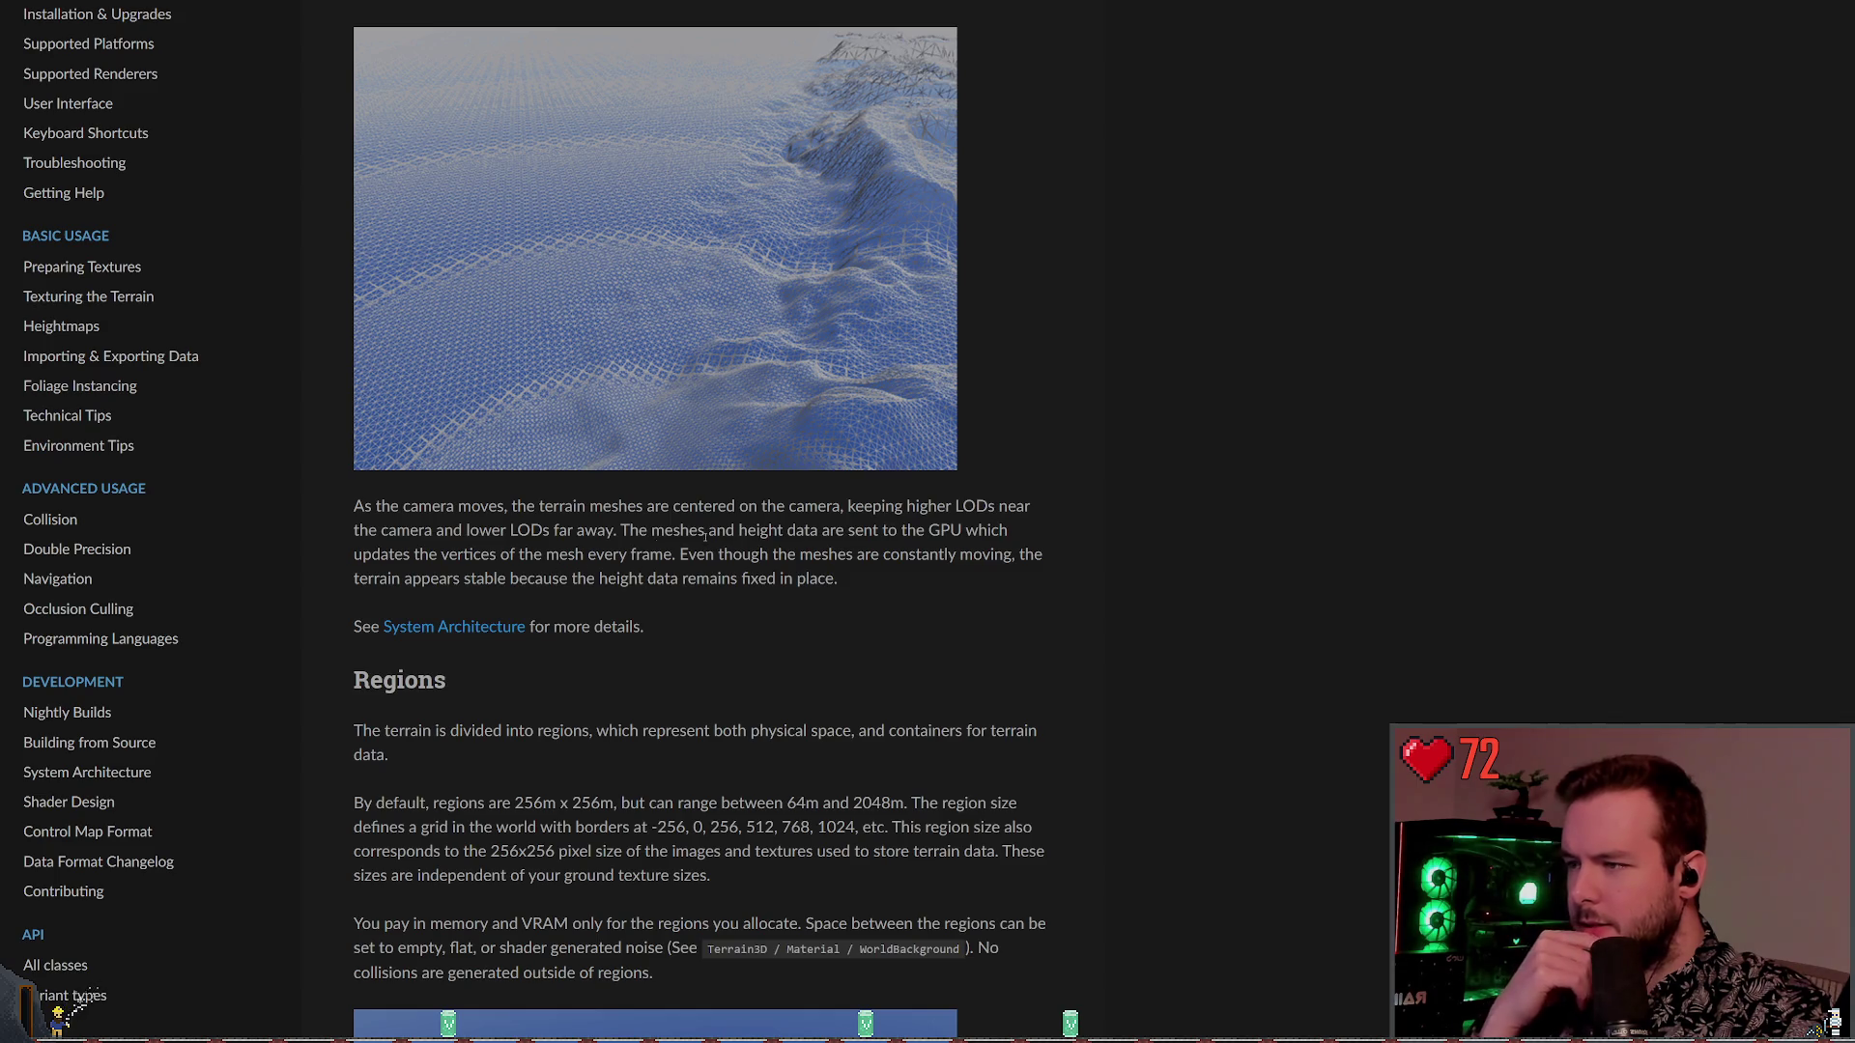
scroll(663, 576, "down", 1)
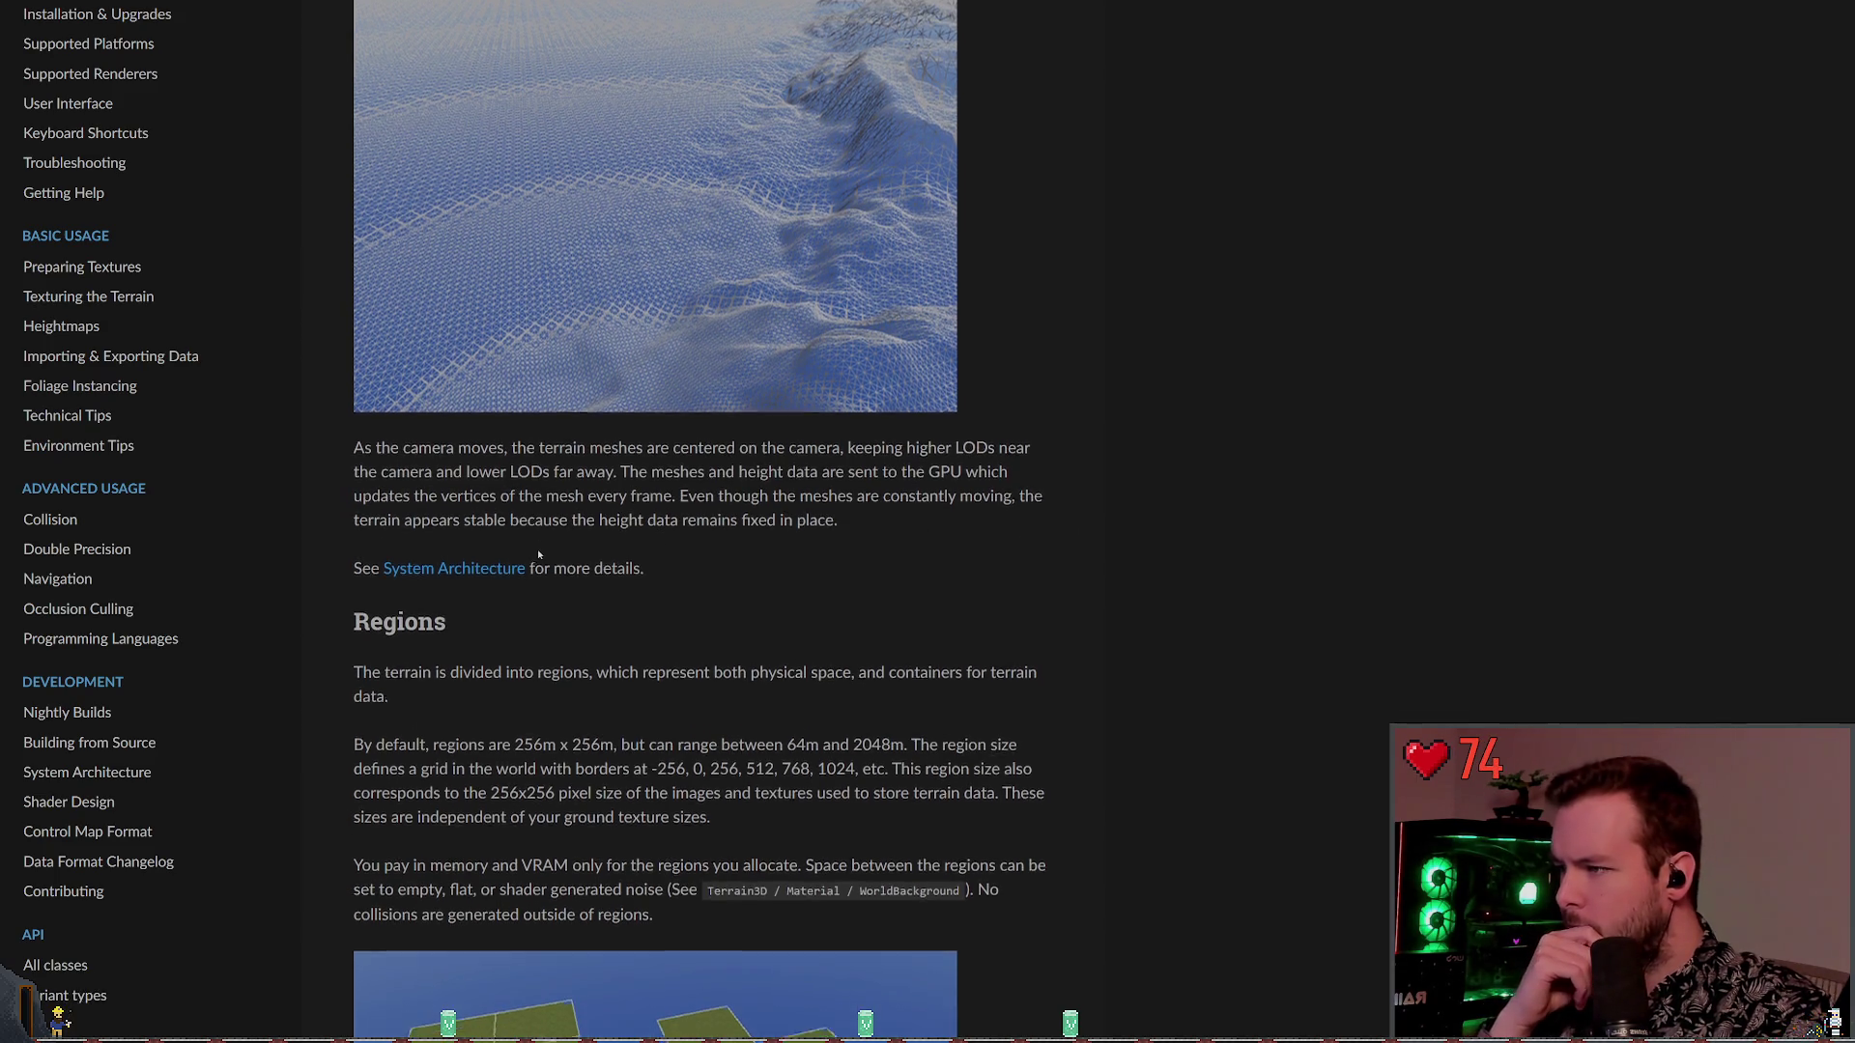
scroll(720, 425, "down", 2)
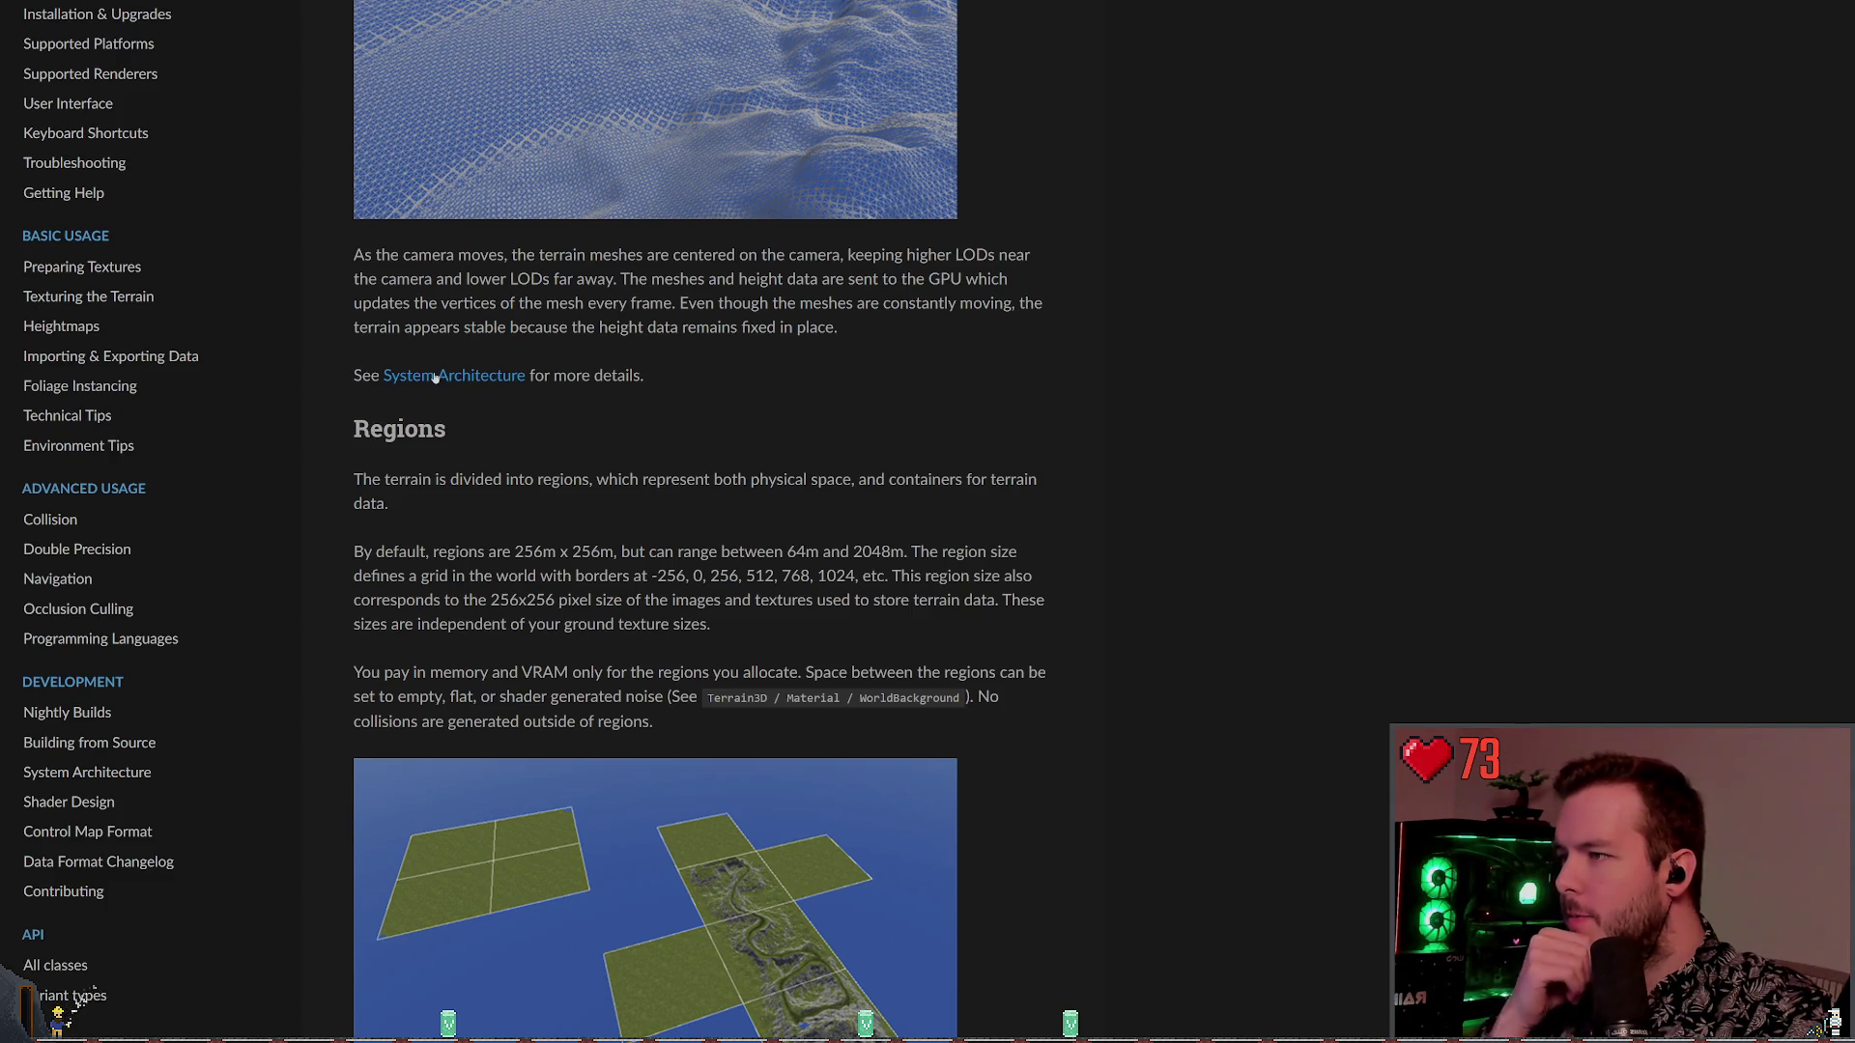
scroll(448, 378, "down", 2)
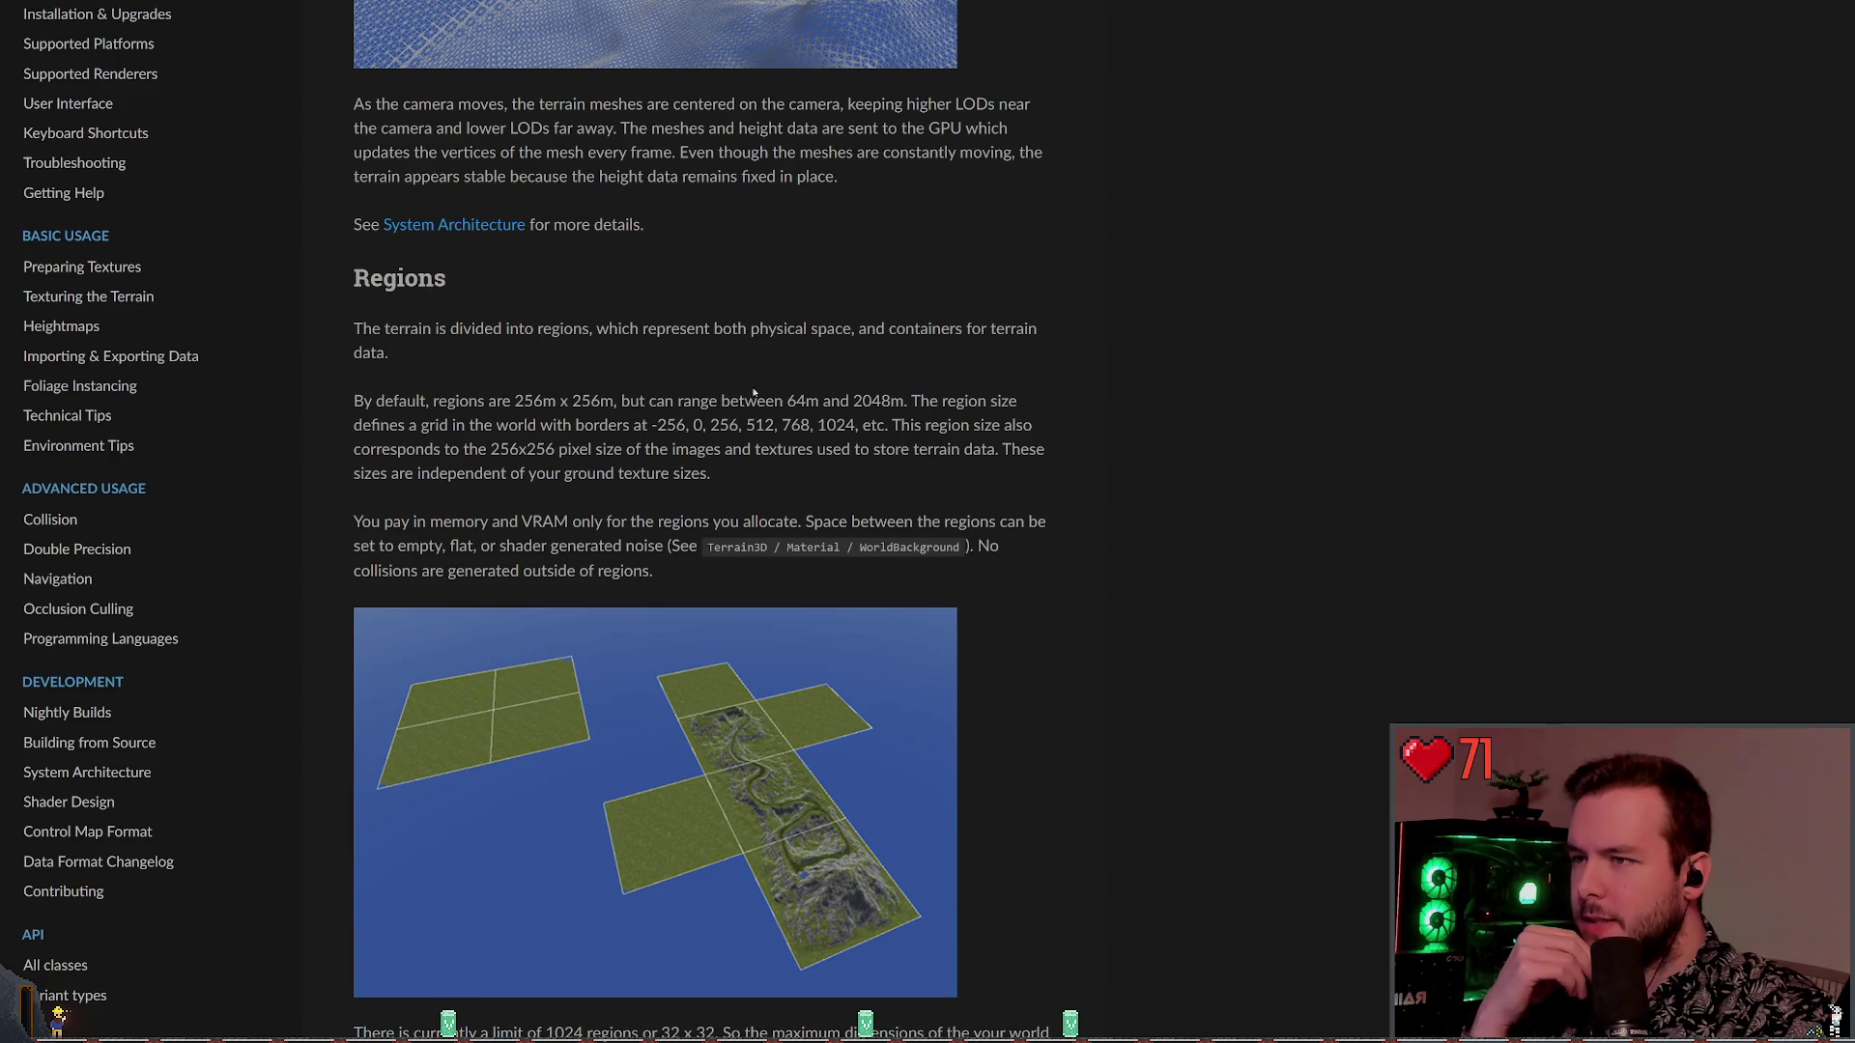
scroll(580, 333, "down", 1)
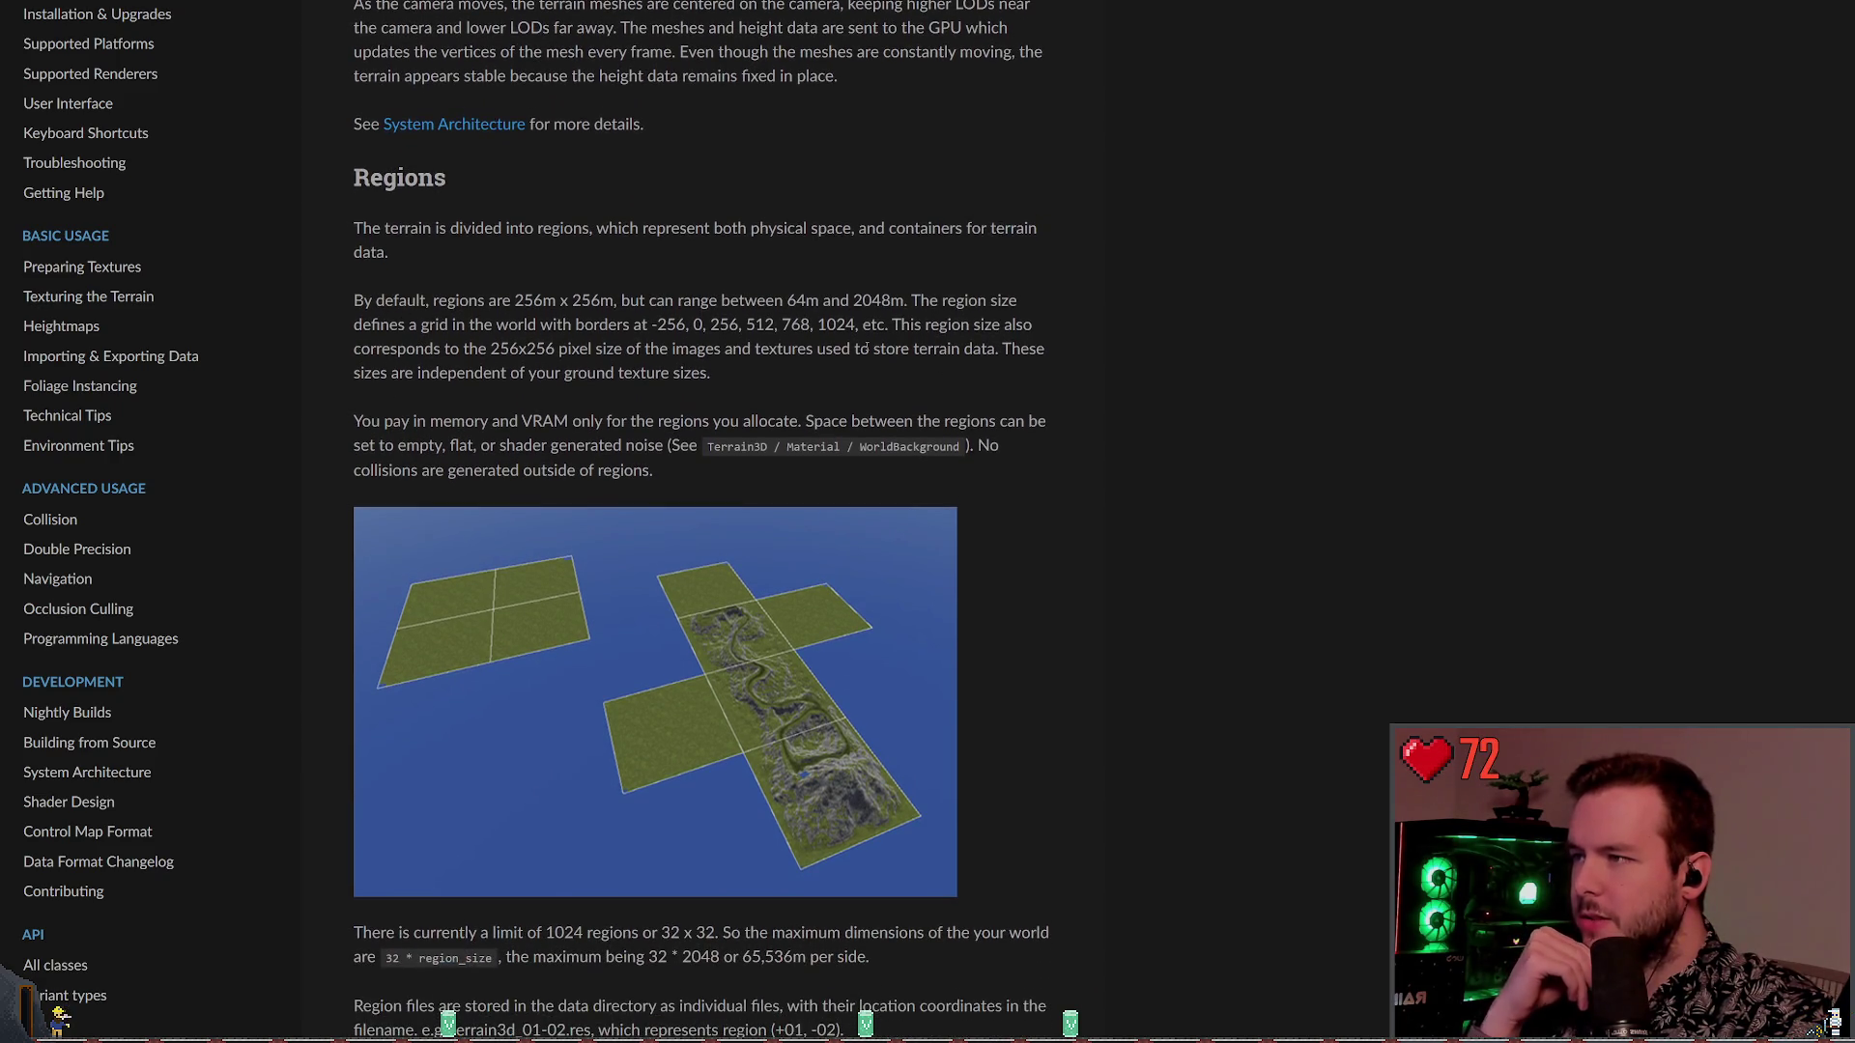
left_click_drag(788, 302, 904, 303)
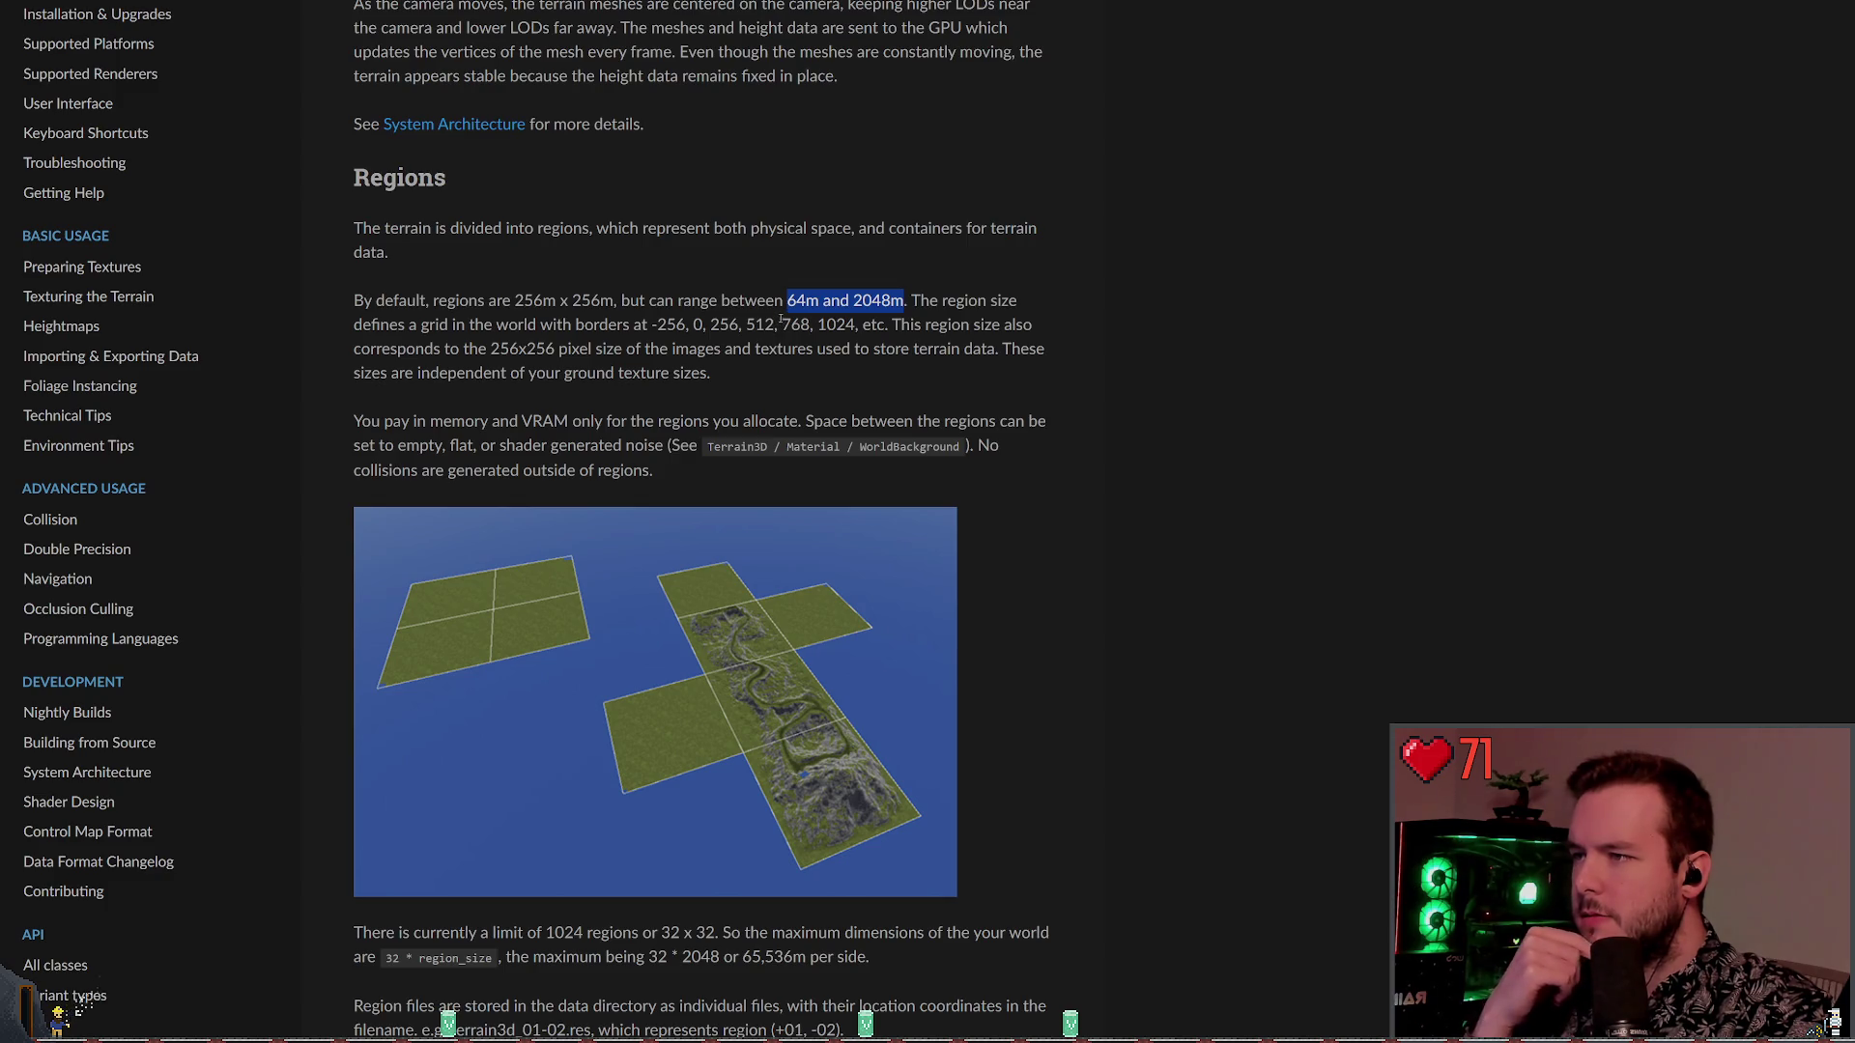
left_click(593, 351)
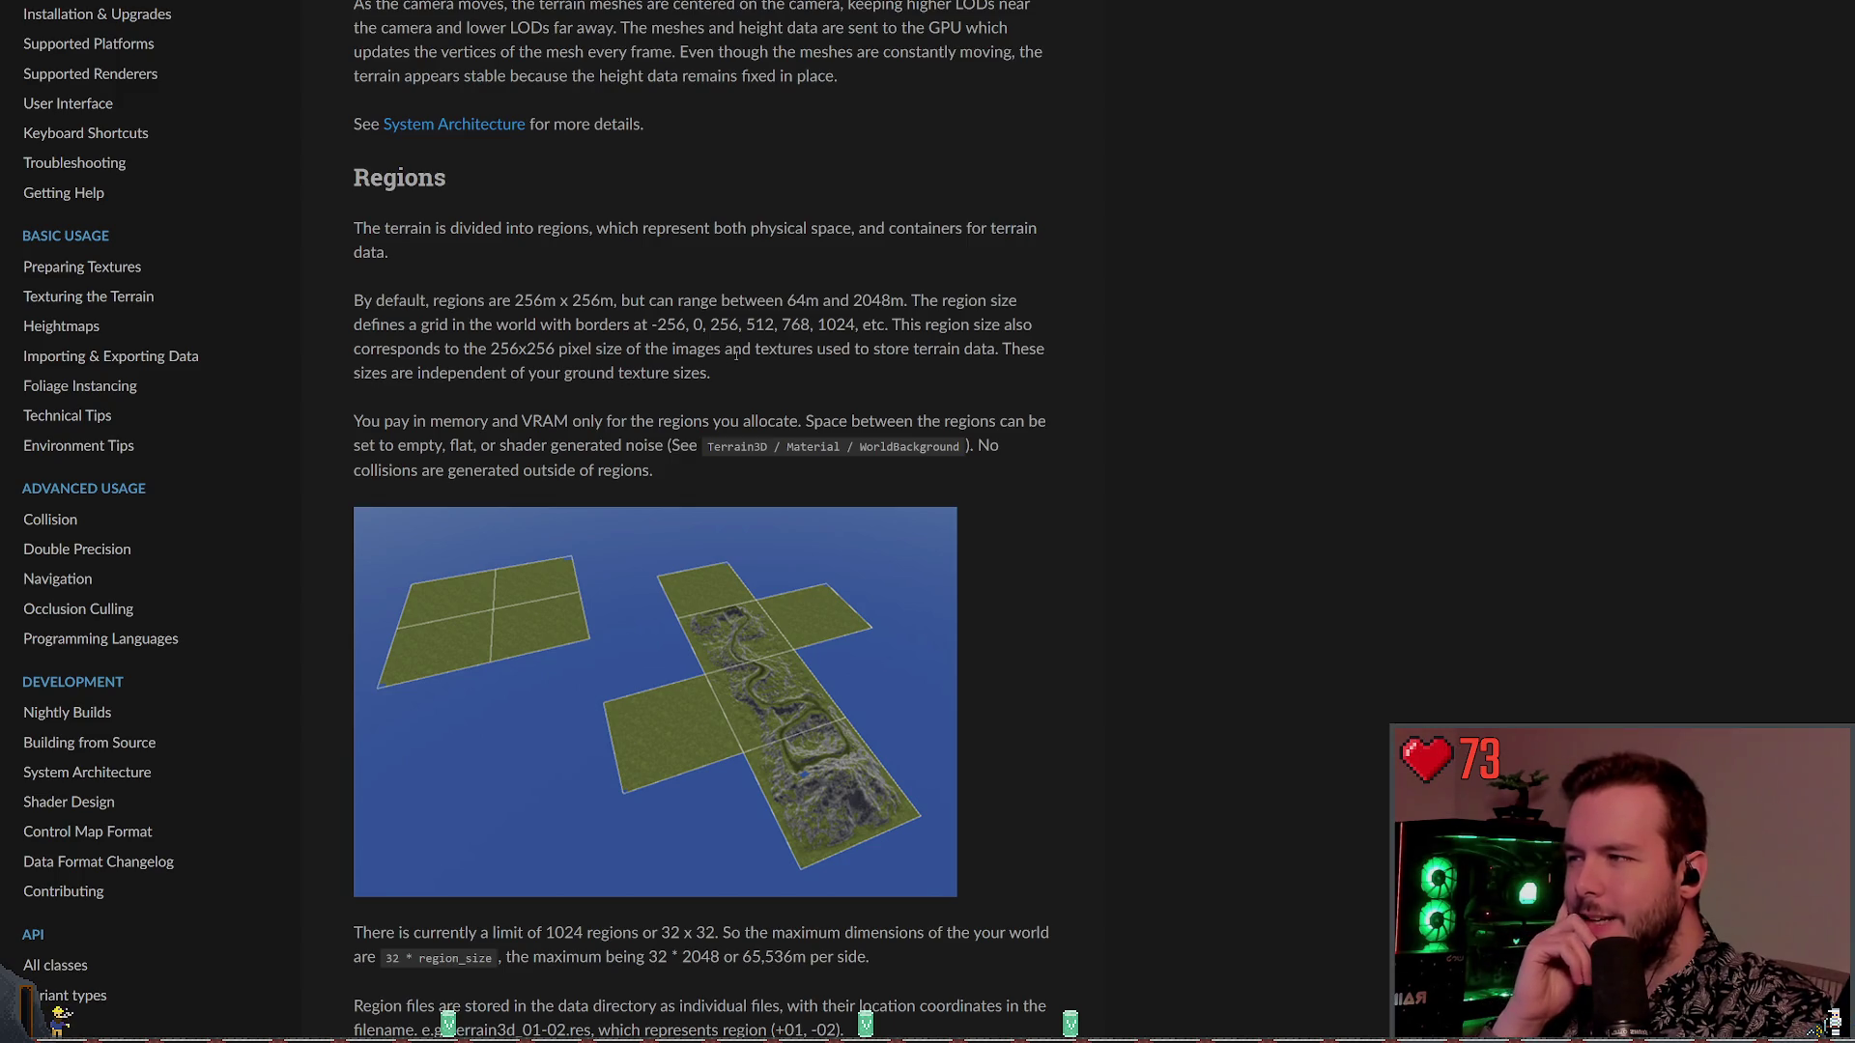
mouse_move(736, 355)
left_mouse_down()
mouse_move(731, 430)
mouse_move(736, 355)
left_mouse_up()
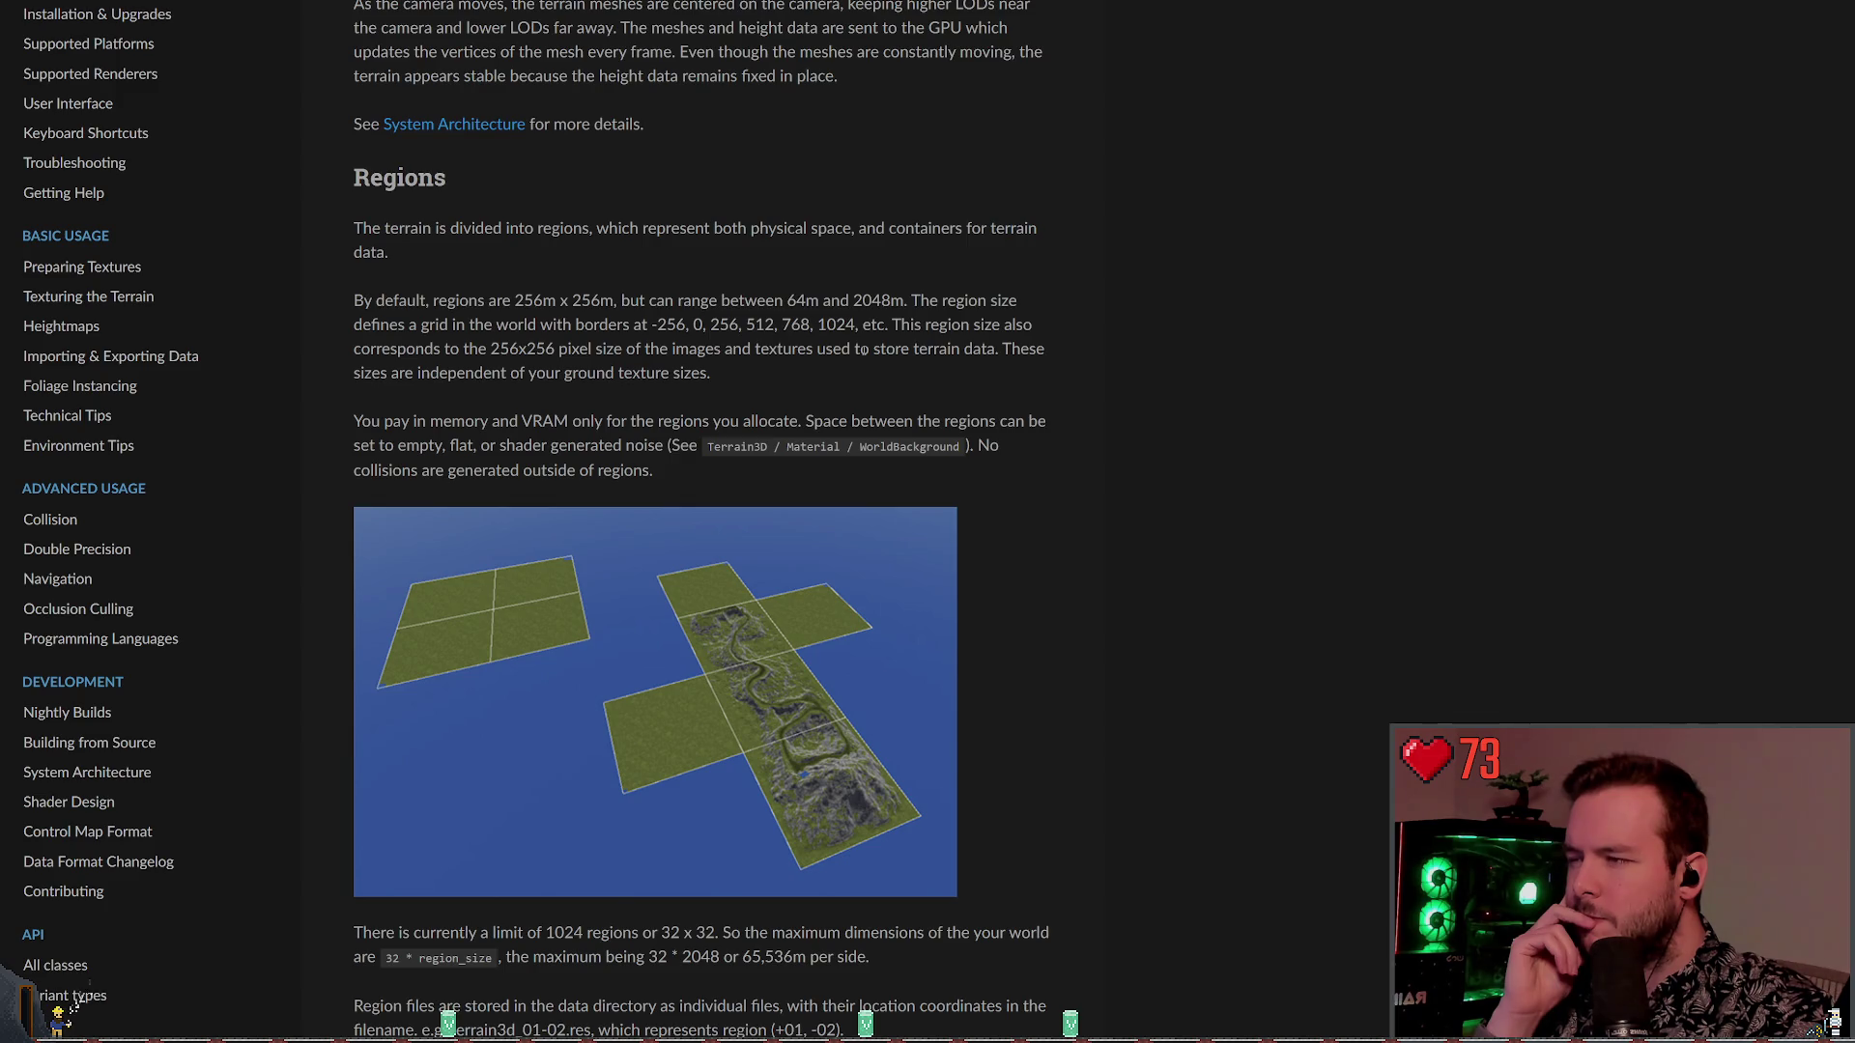
scroll(820, 349, "down", 1)
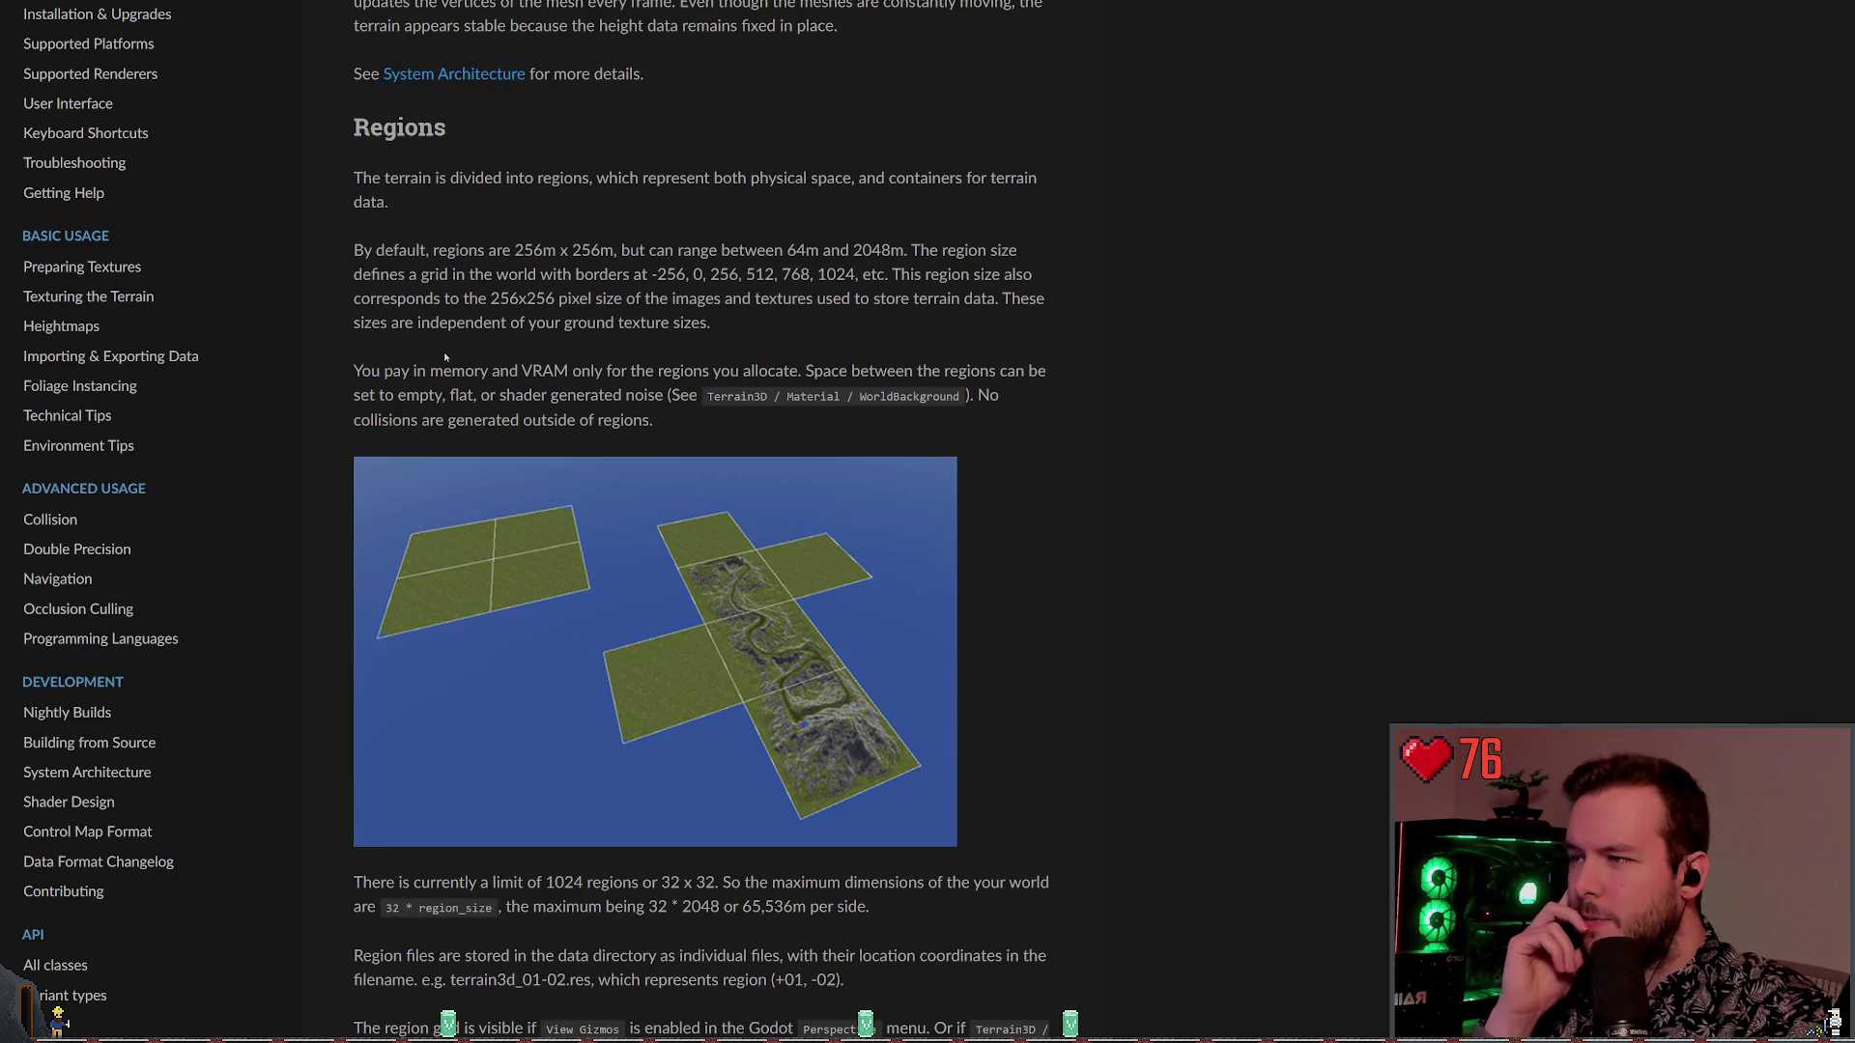
scroll(677, 410, "down", 2)
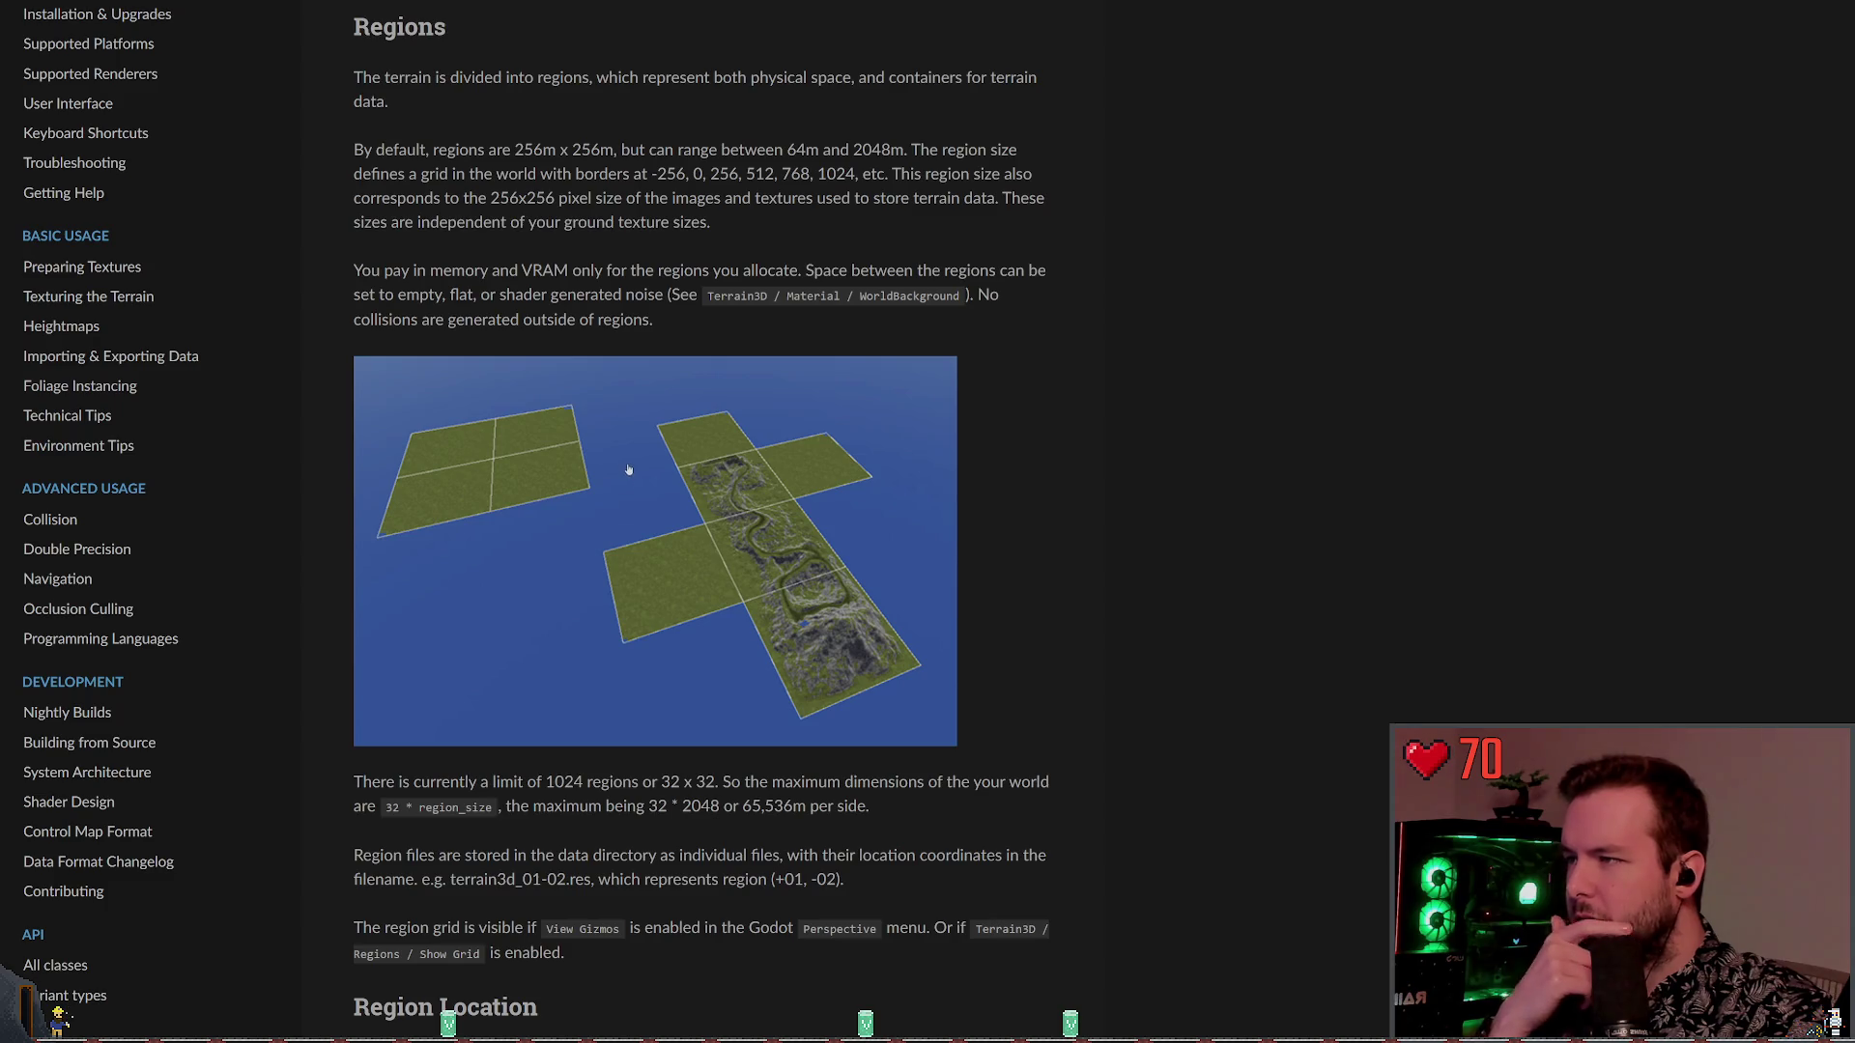
scroll(629, 472, "down", 1)
scroll(700, 487, "down", 2)
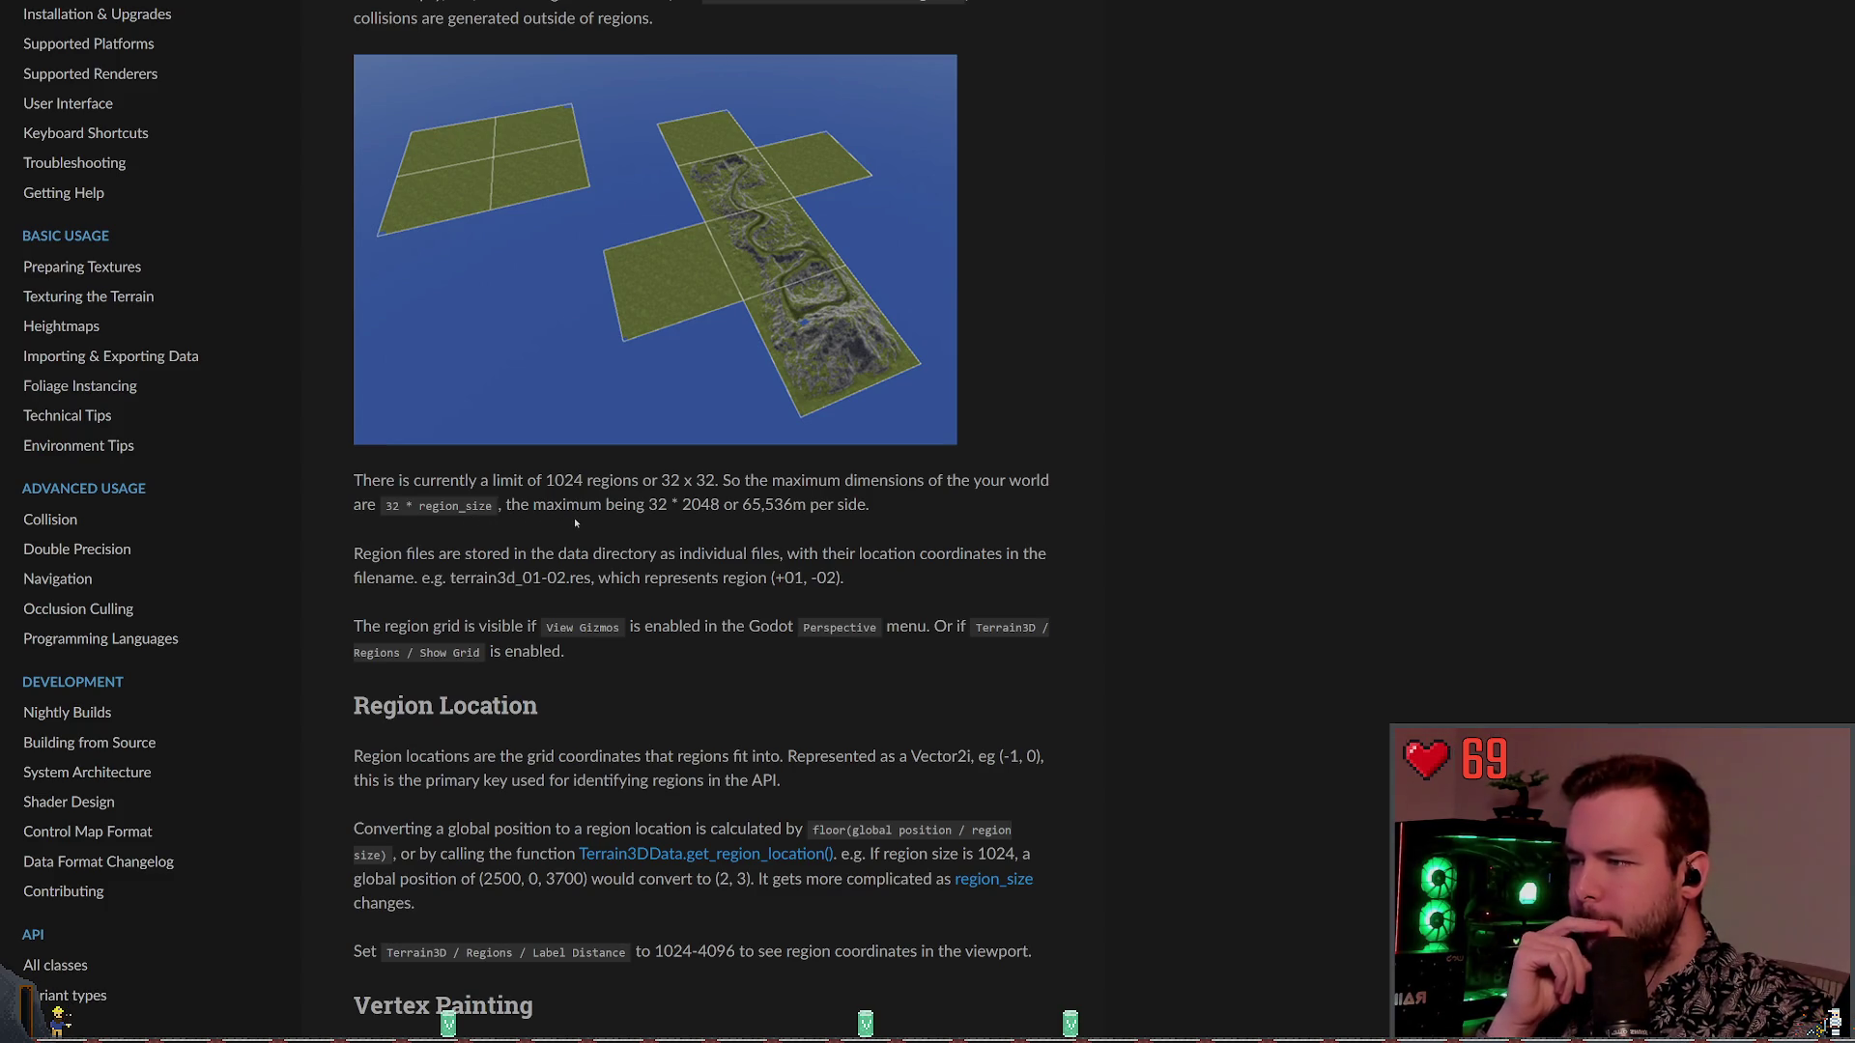
scroll(578, 523, "down", 1)
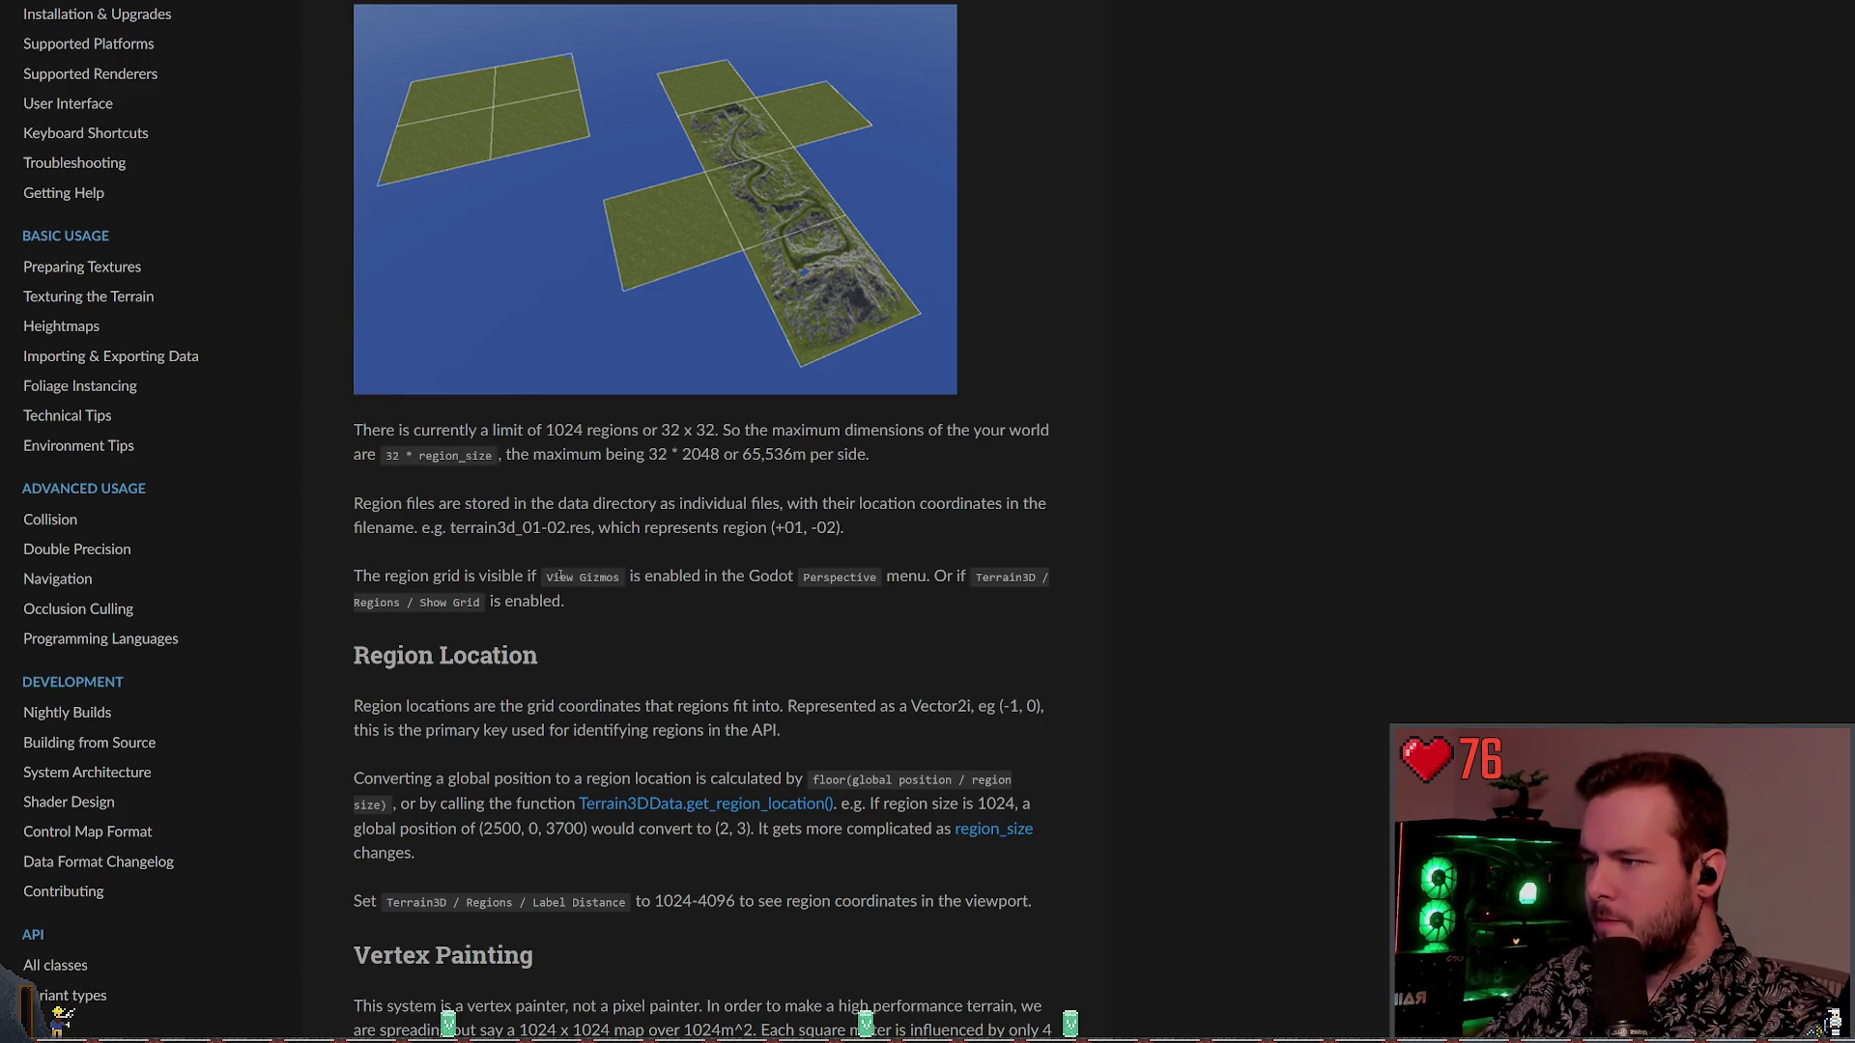
key("alt+Tab")
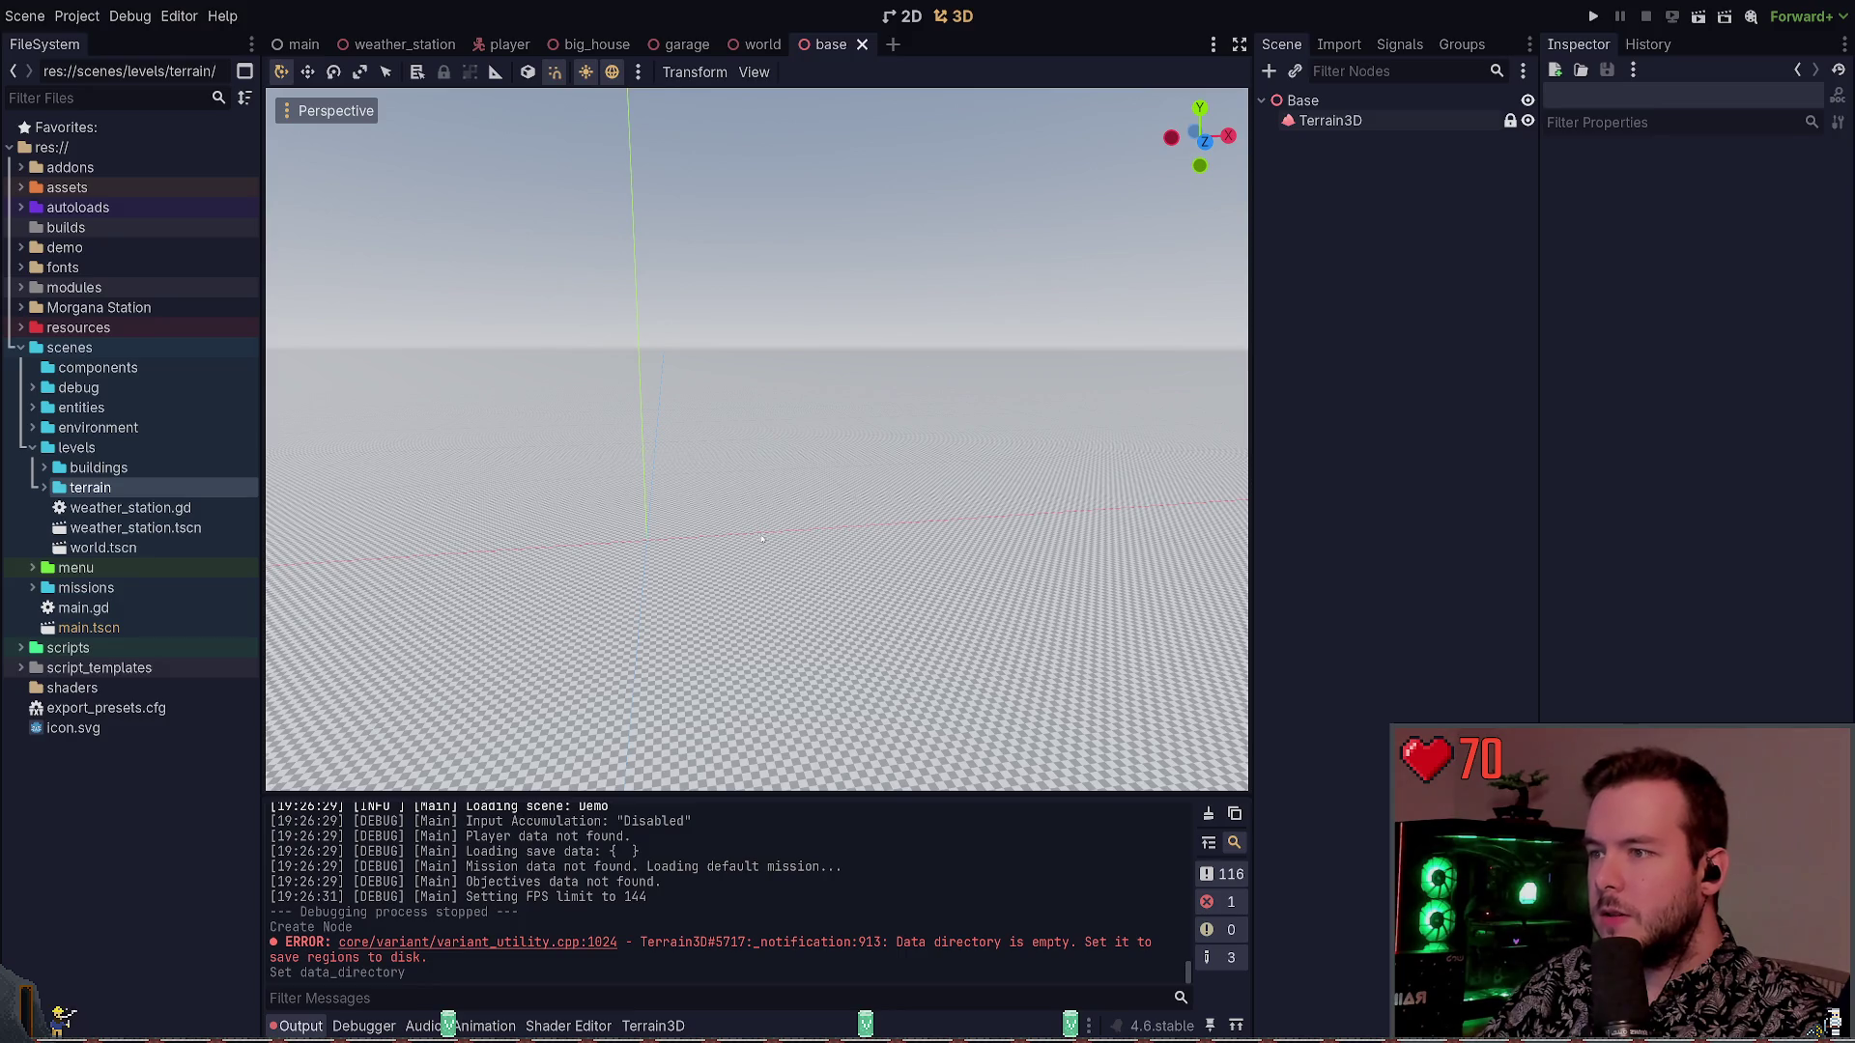
Orbit across the ground, reselect Terrain3D, and add a yellow-outlined region on the ground
left_click_drag(614, 497, 906, 682)
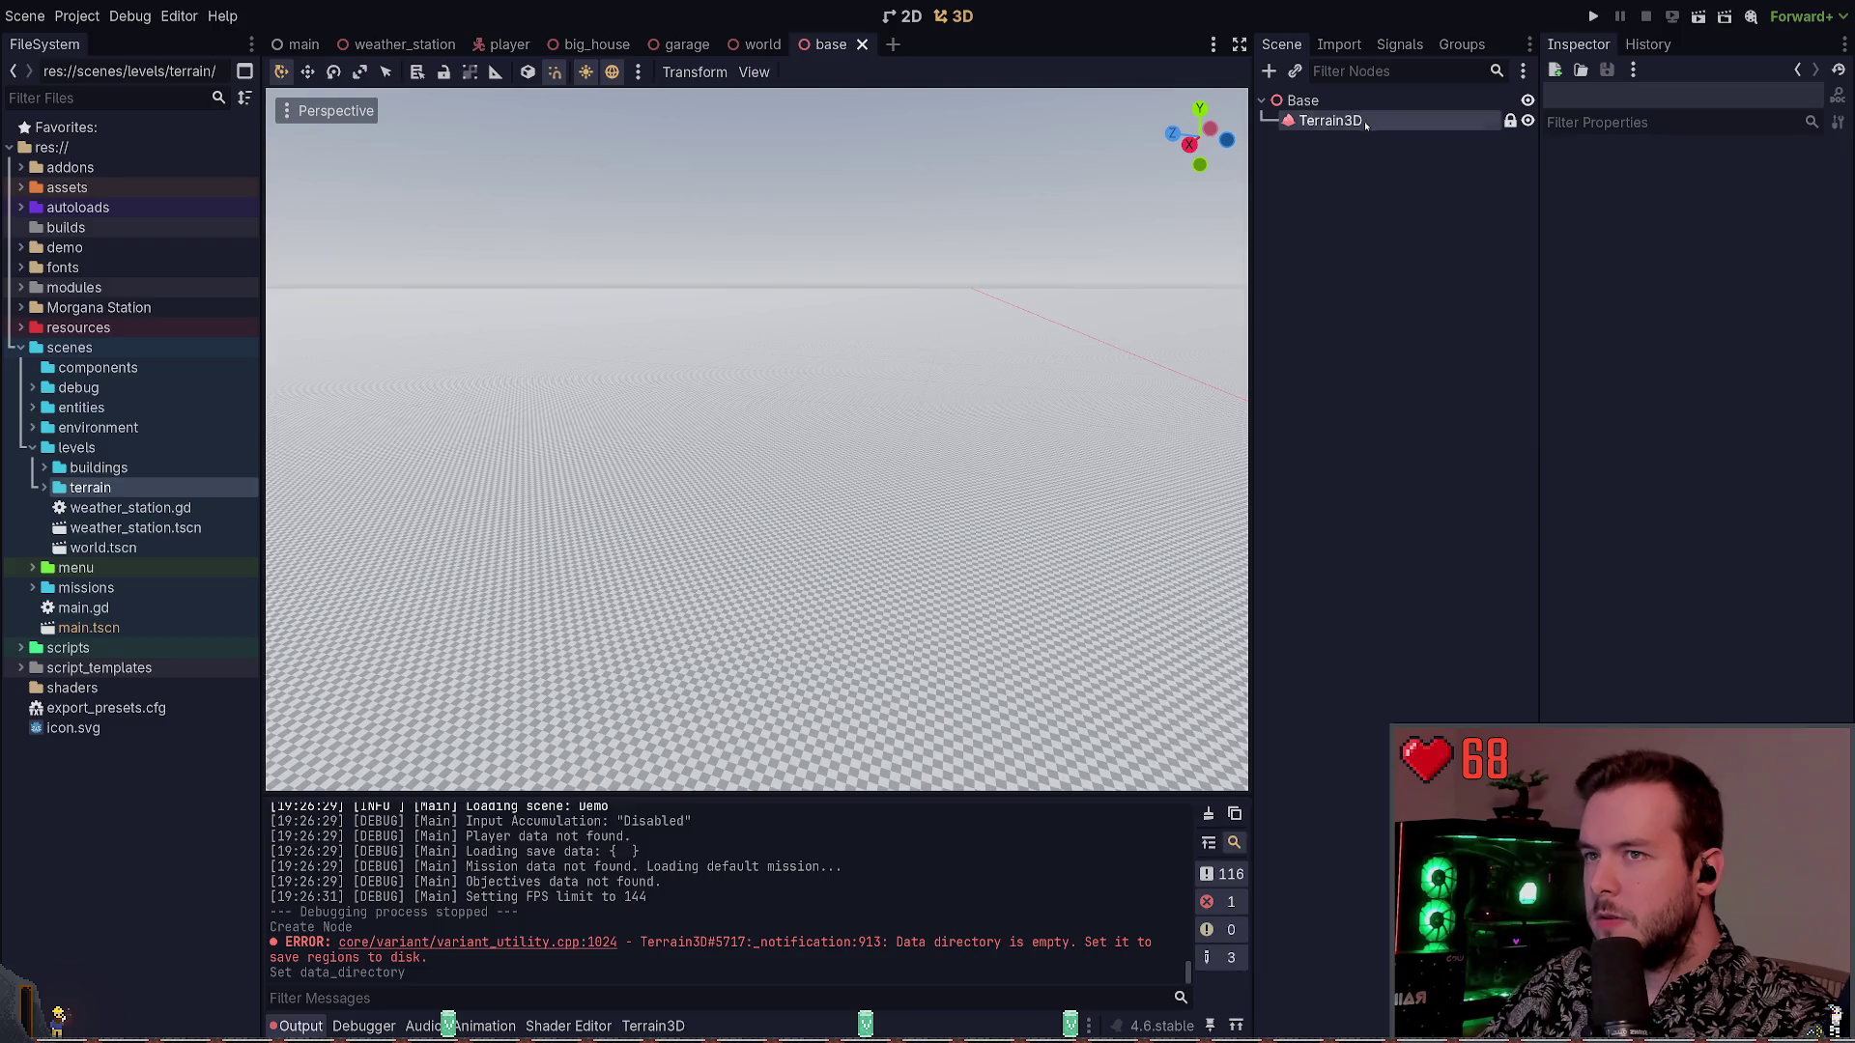
left_click(1330, 120)
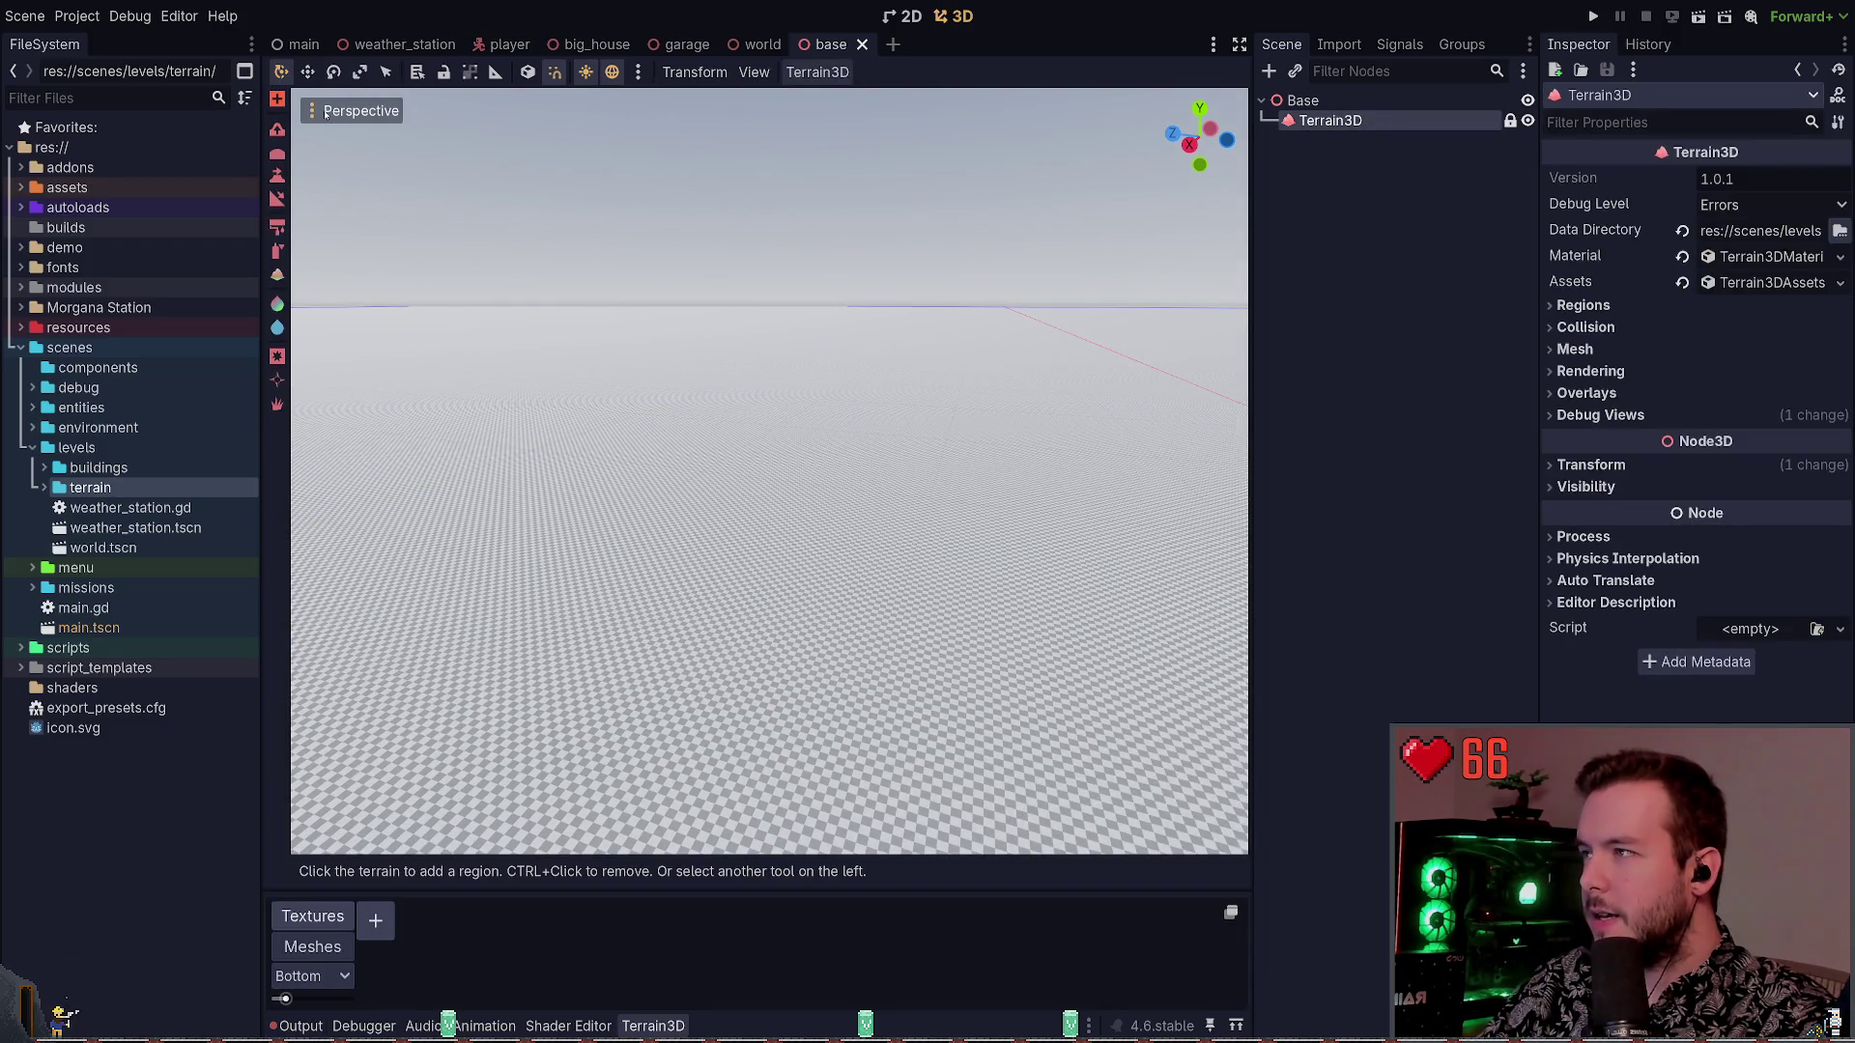
left_click(1347, 140)
left_click(1330, 120)
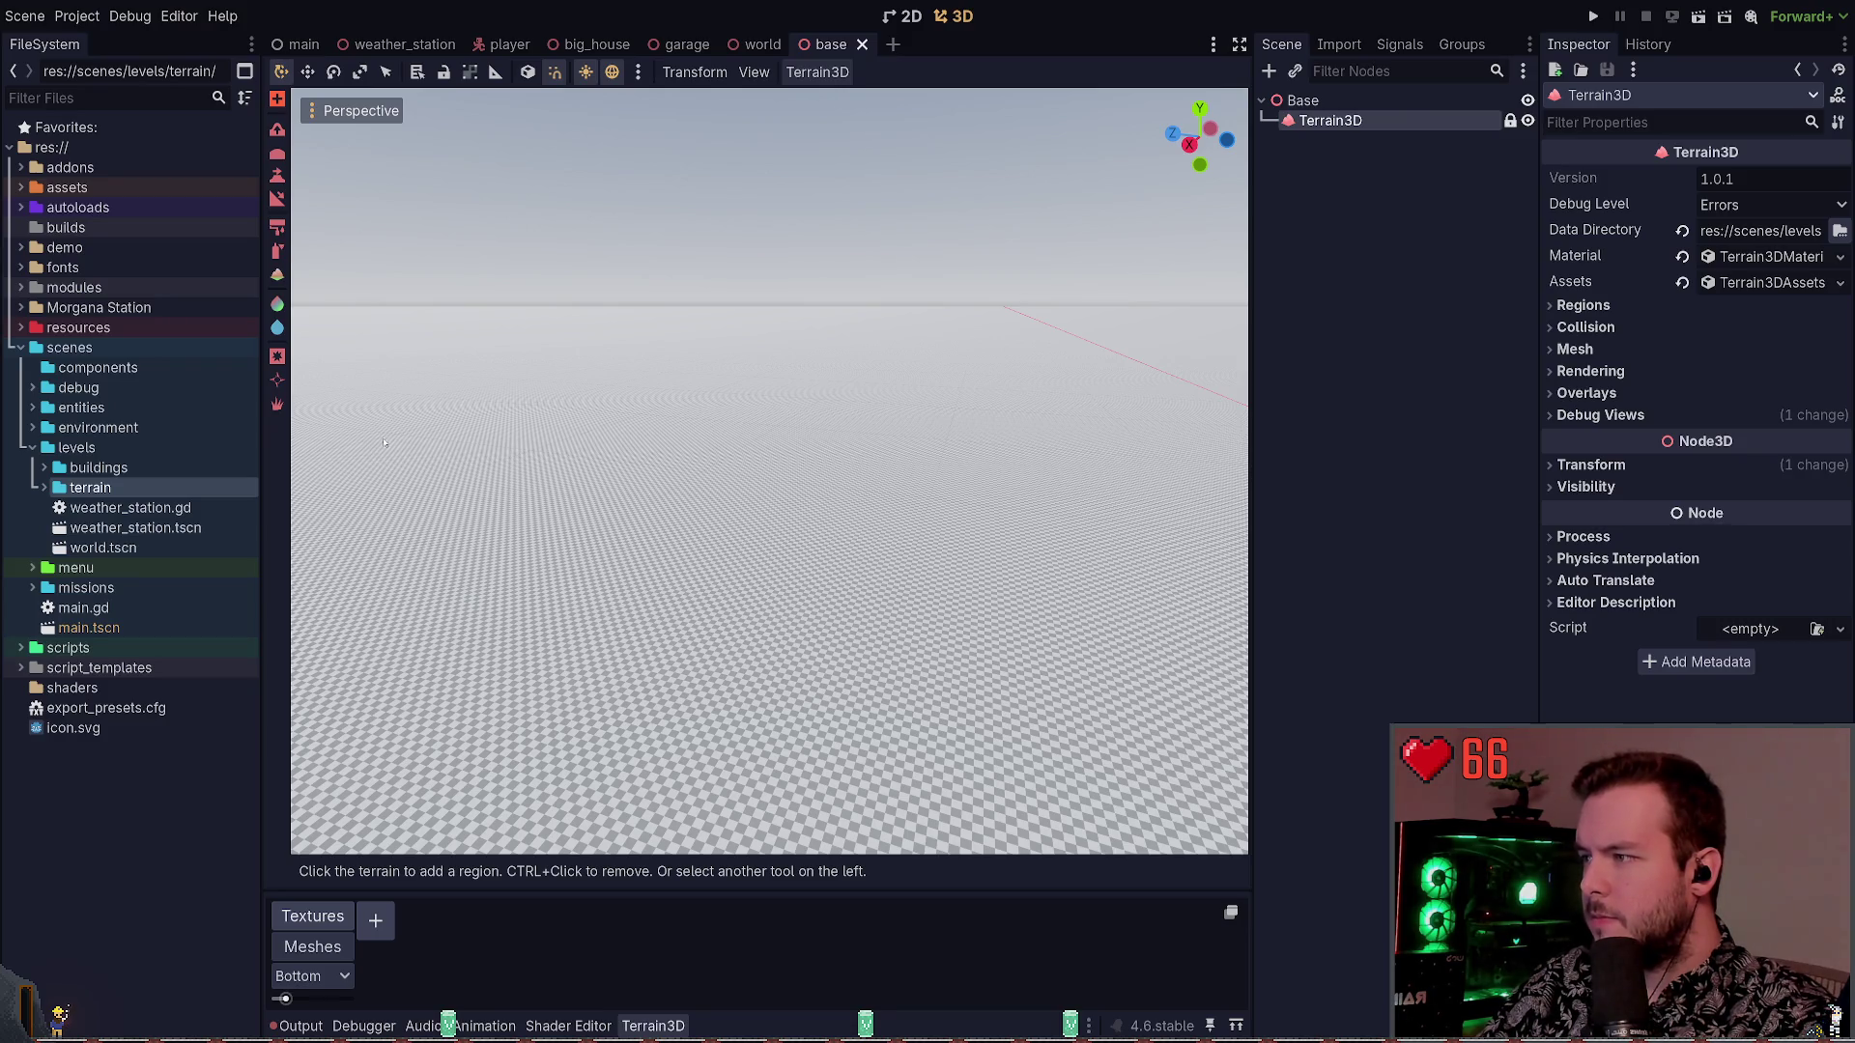
left_click(975, 392)
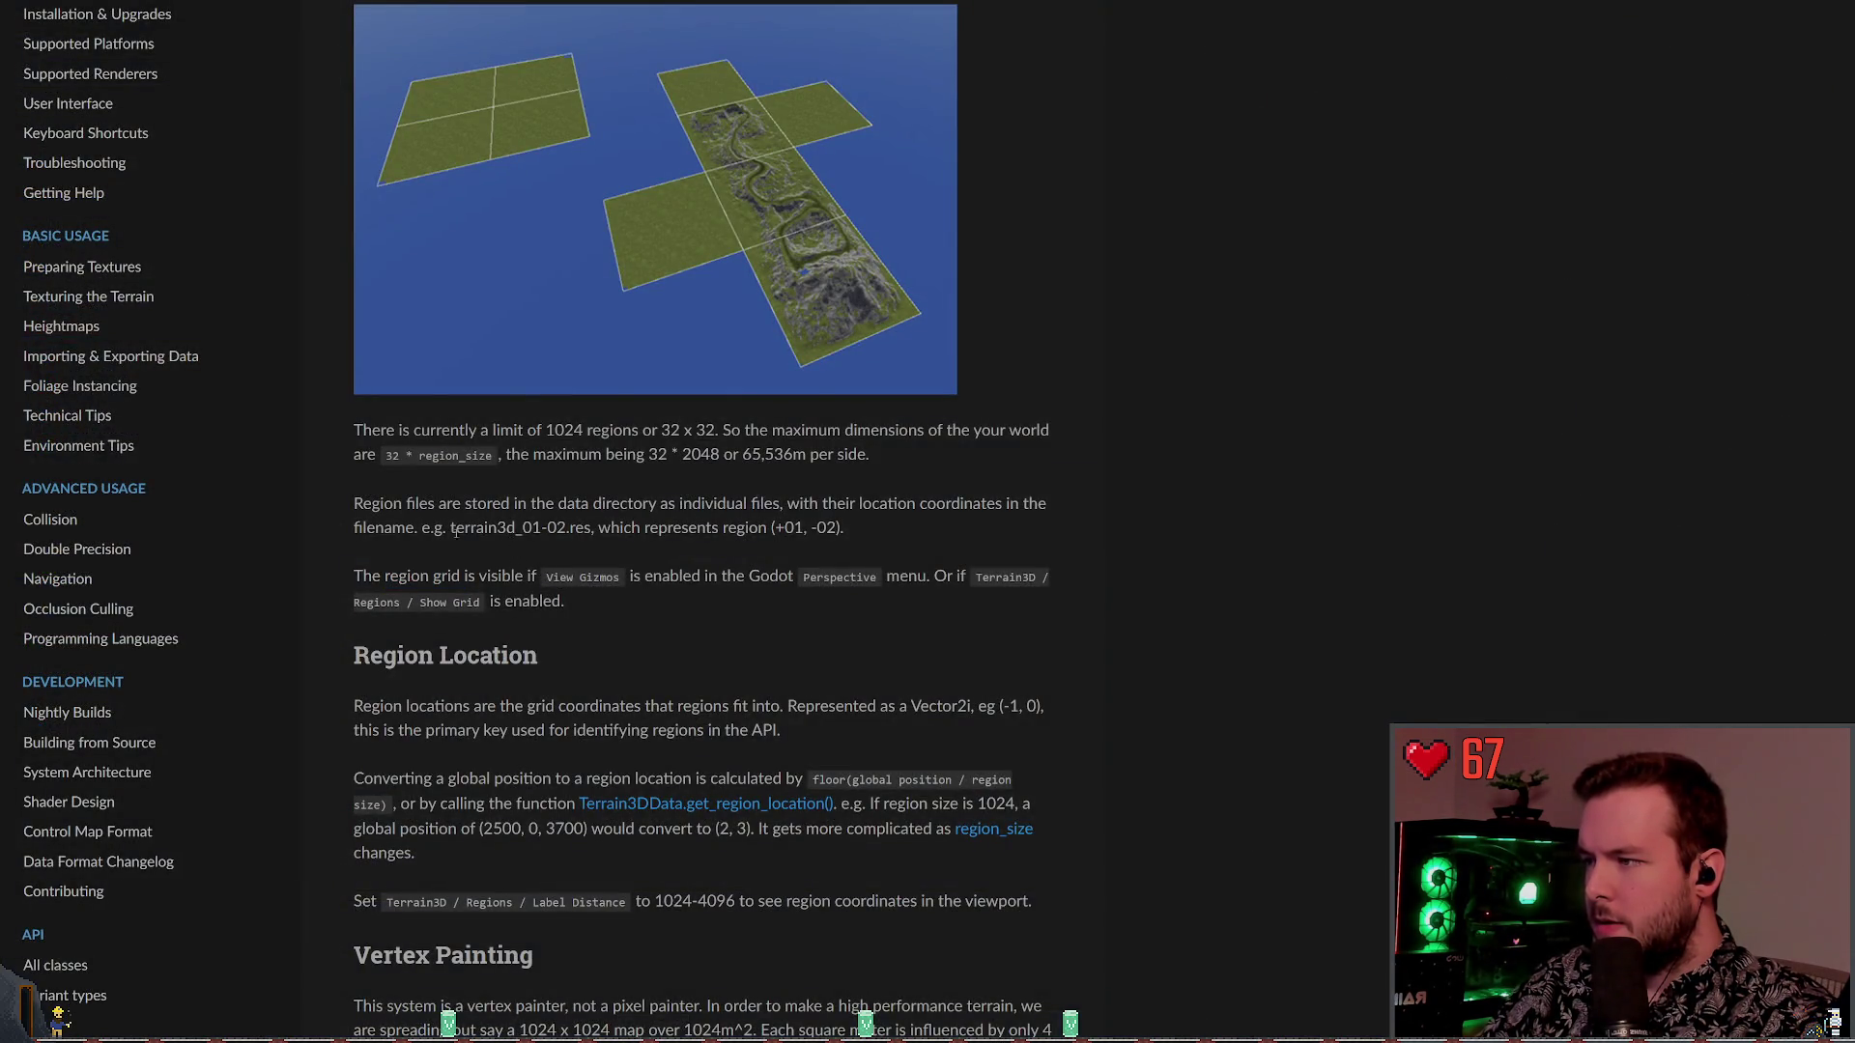
left_click_drag(357, 575, 542, 580)
left_click(711, 616)
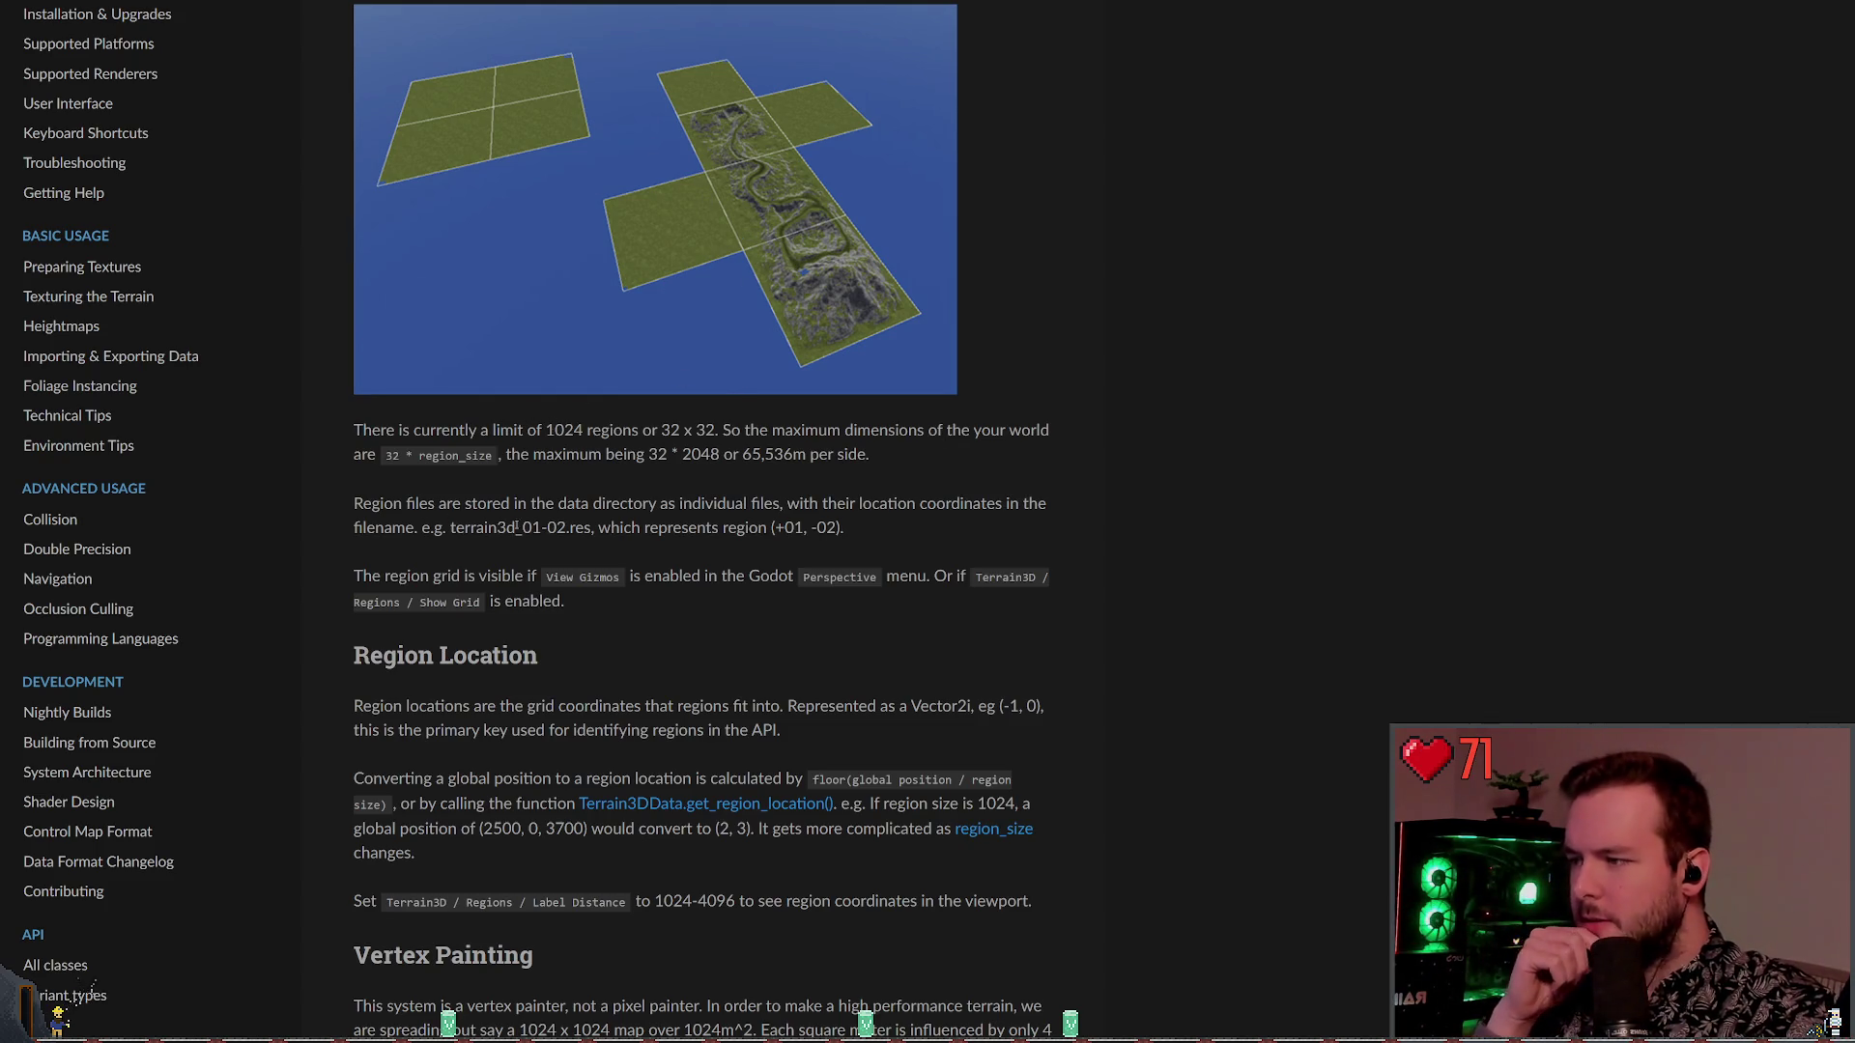
scroll(580, 483, "down", 4)
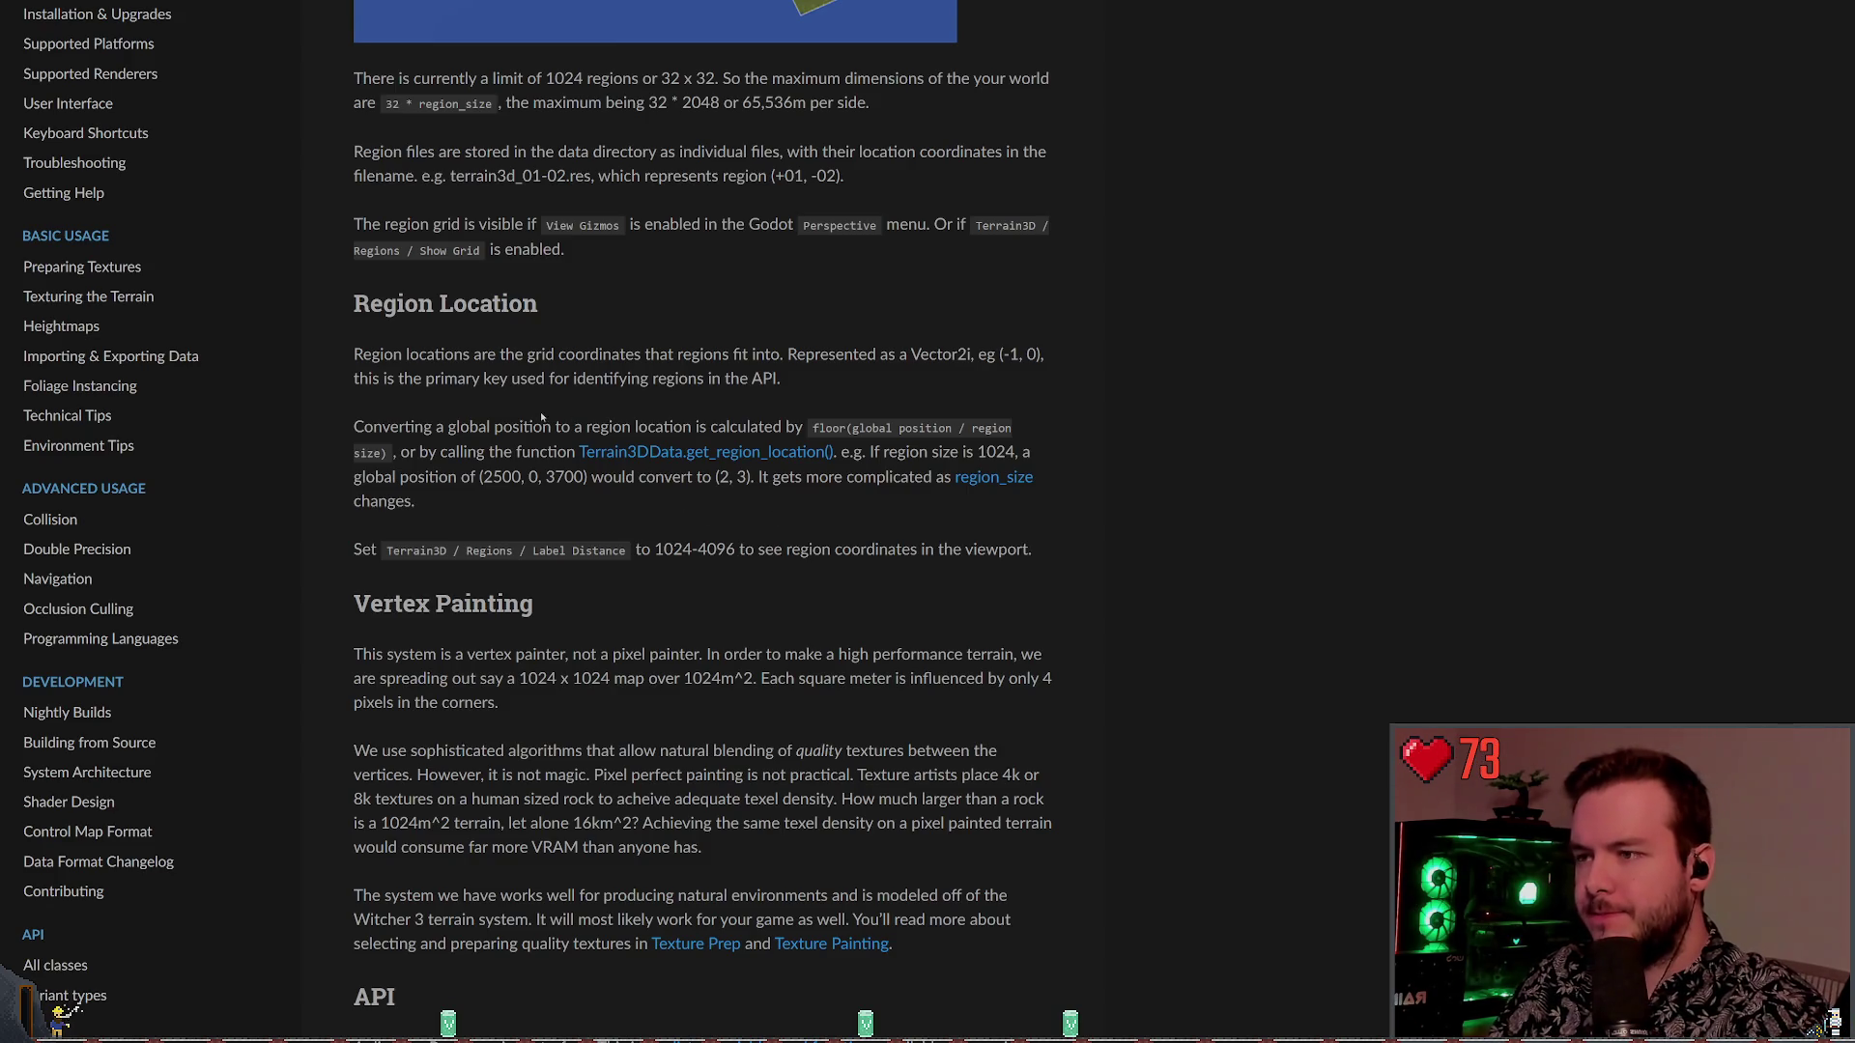
Read to the end of the introduction and open All classes, listing Terrain3D through Terrain3DUtil
scroll(609, 600, "down", 2)
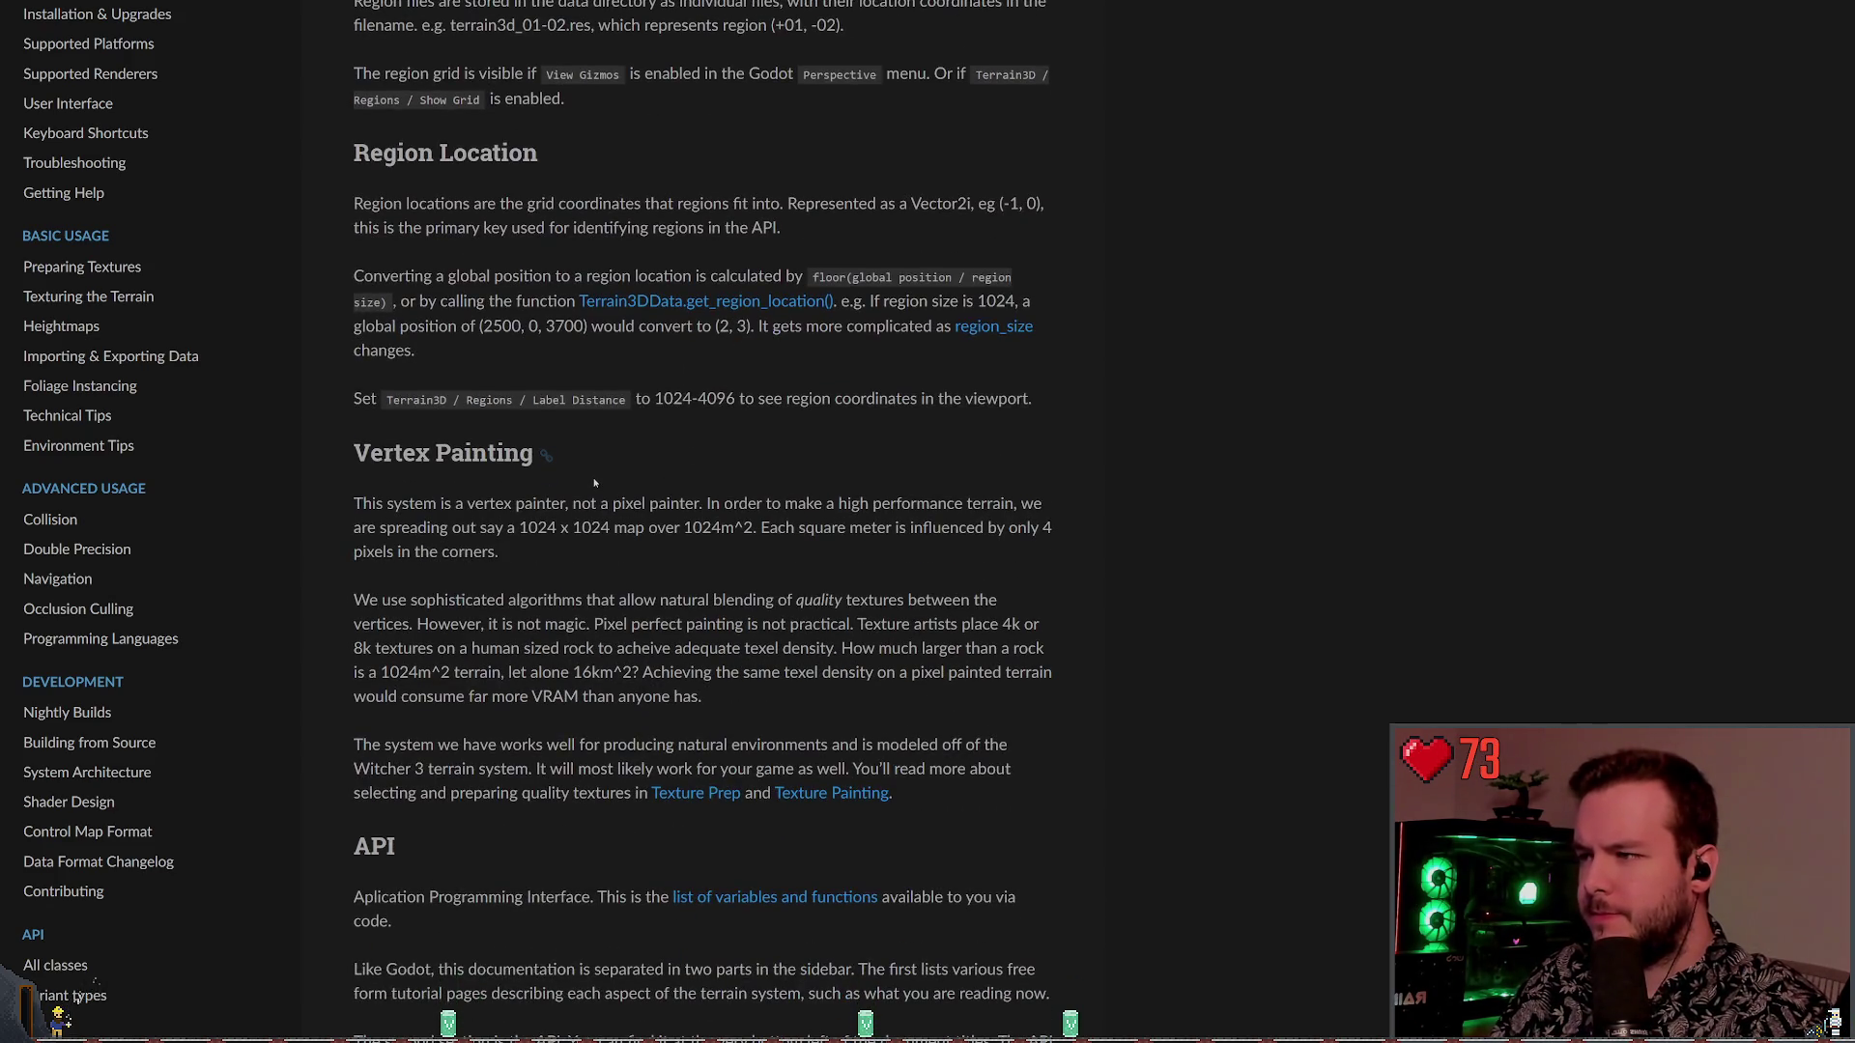
scroll(355, 459, "down", 1)
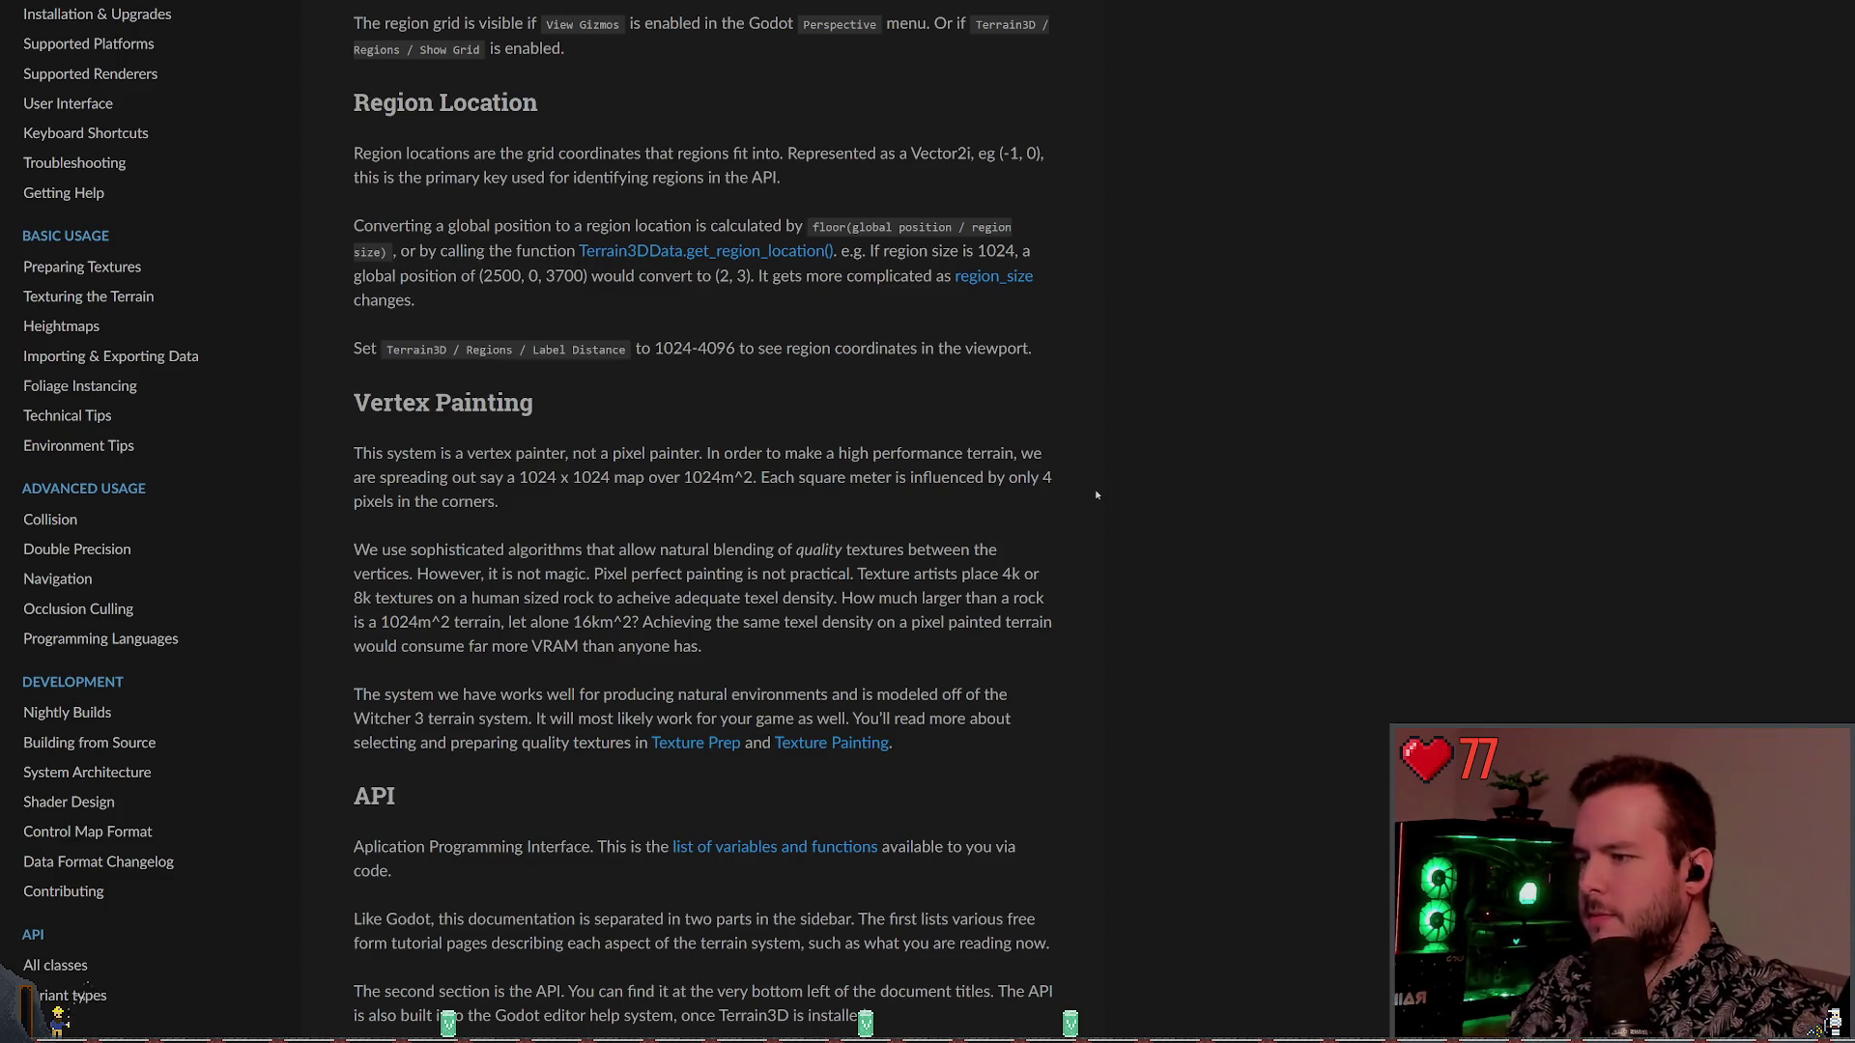
scroll(578, 570, "down", 2)
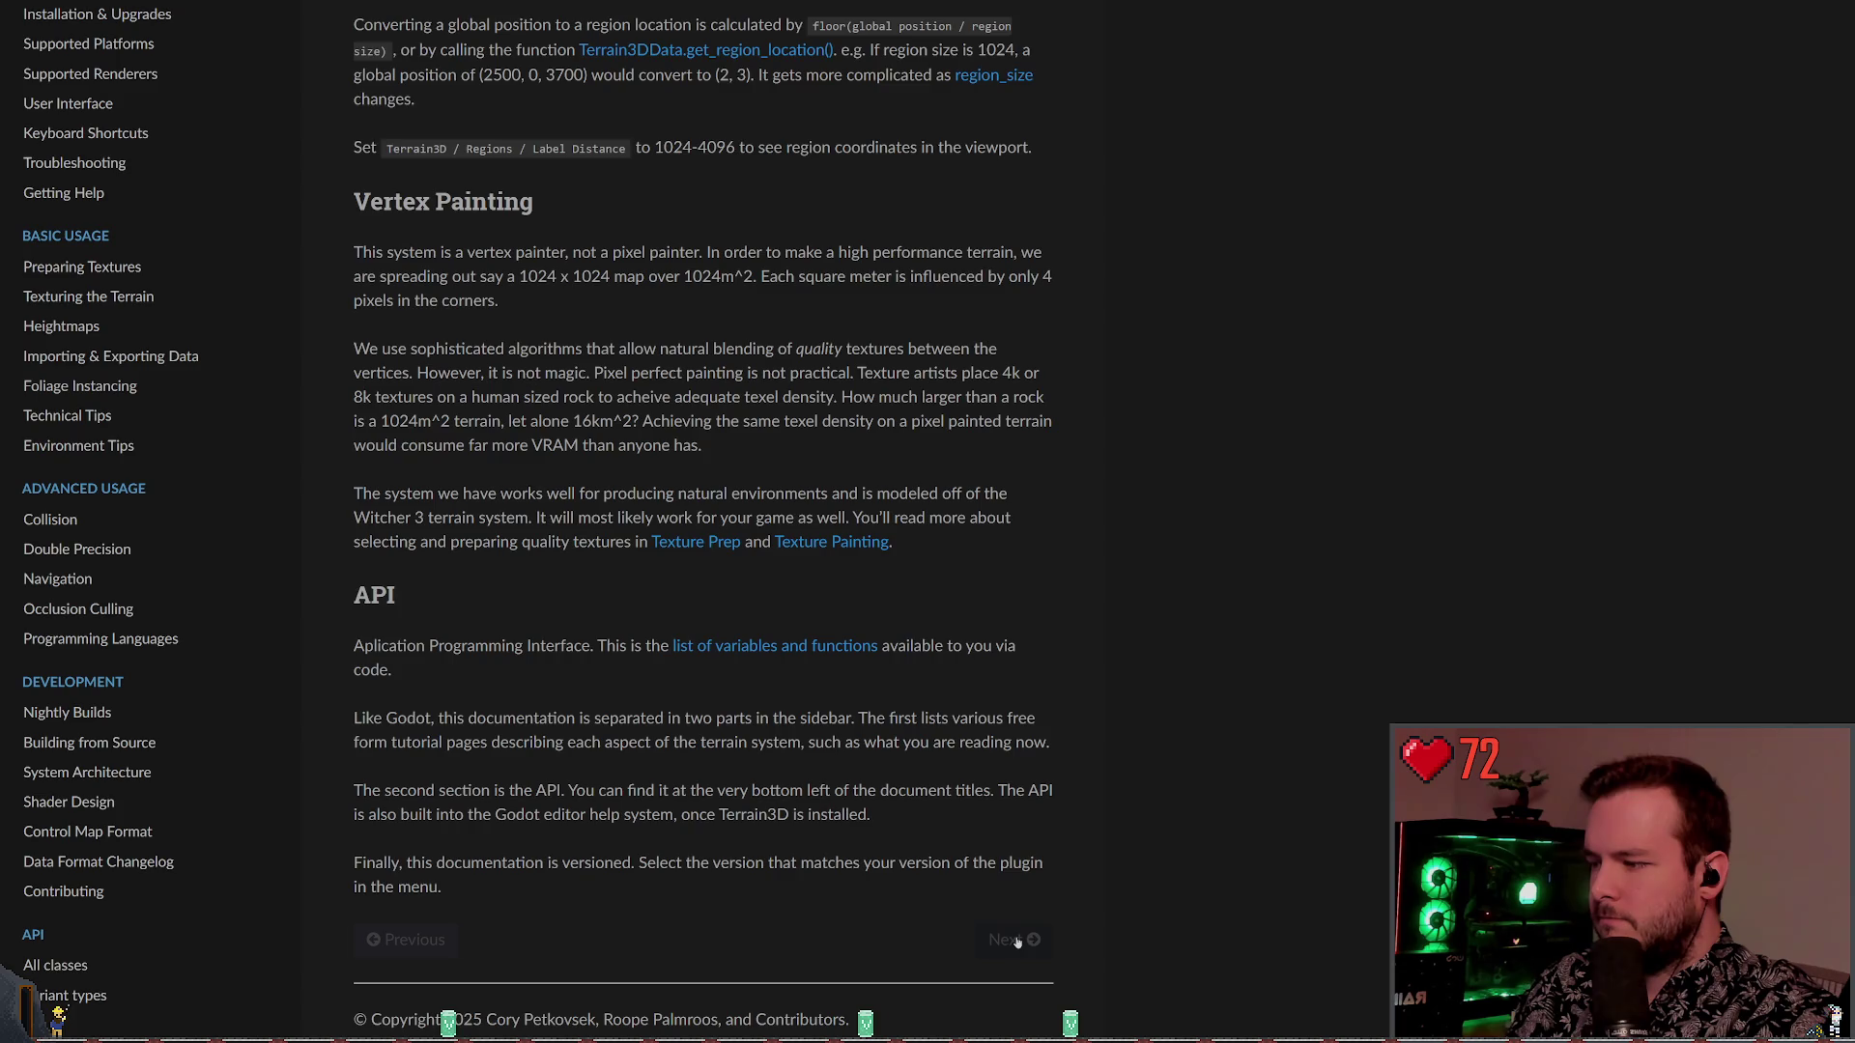
scroll(373, 548, "down", 1)
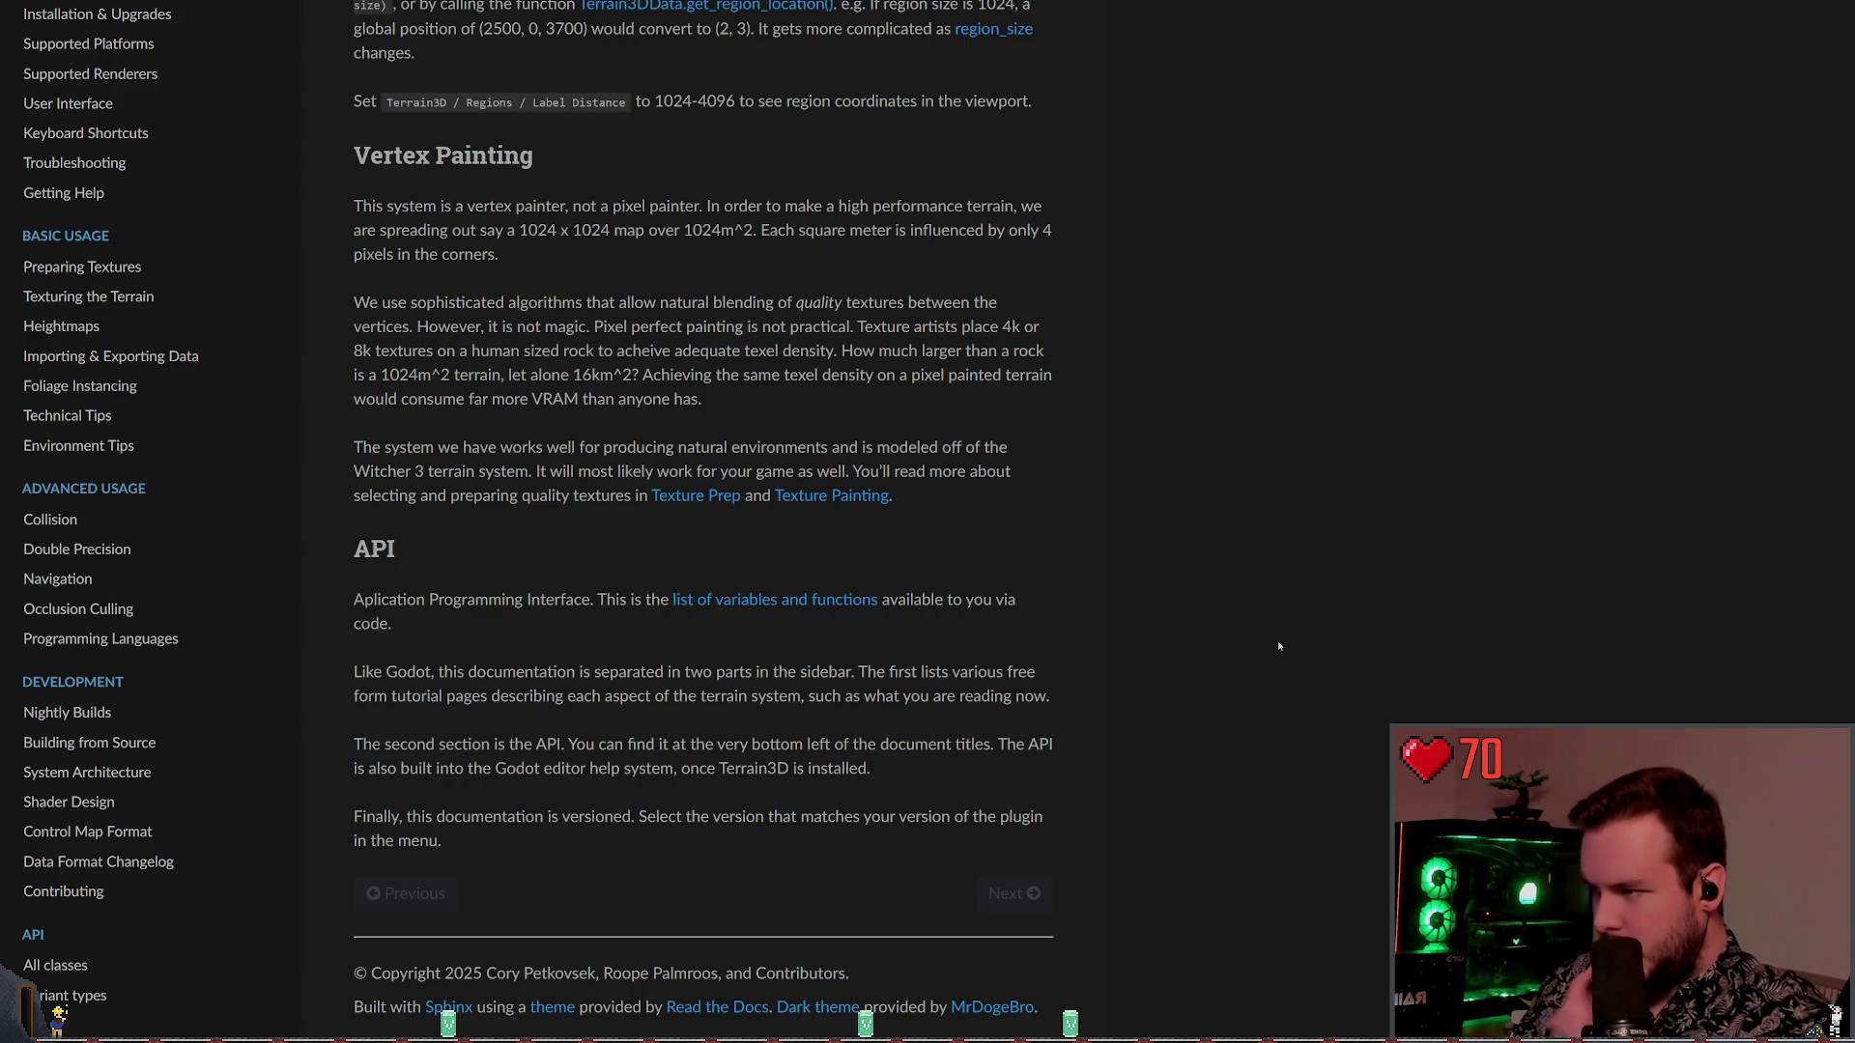
double_click(389, 599)
left_click(425, 592)
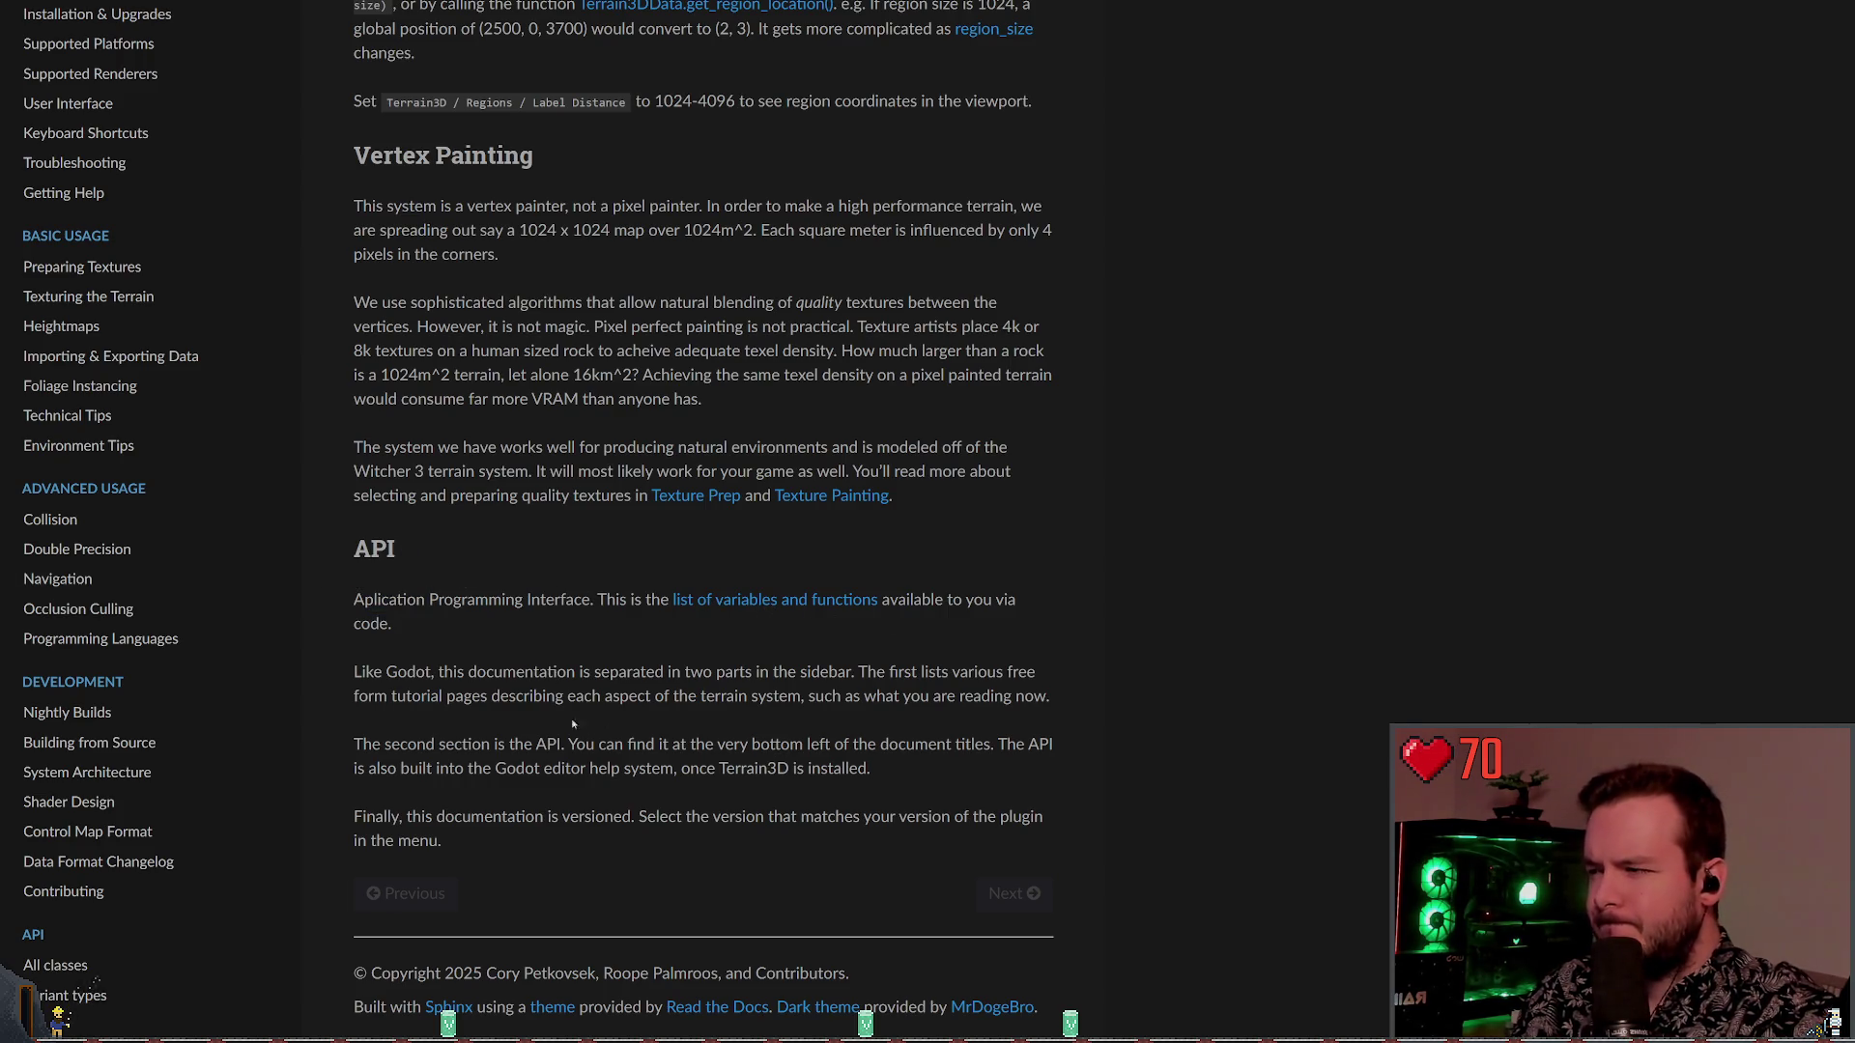
left_click(819, 605)
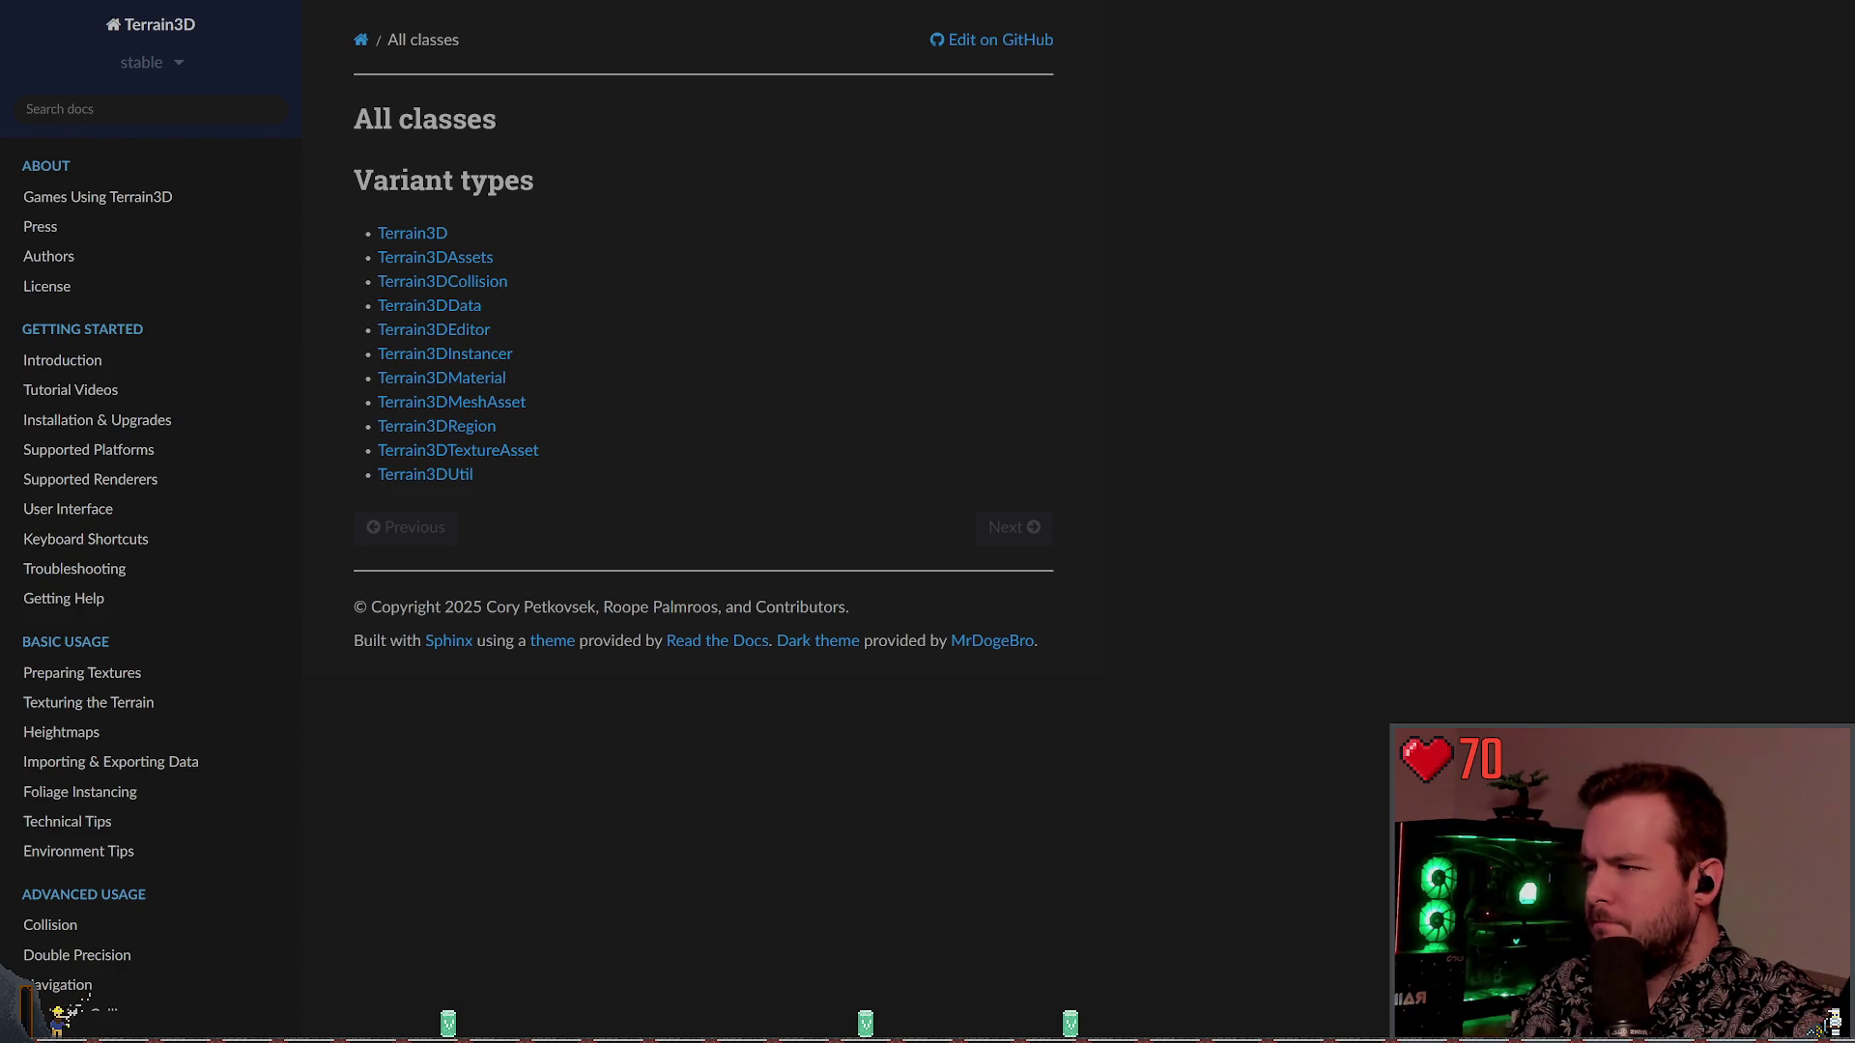
Browse the Terrain3DUtil class reference's Methods table, then return to the Introduction page
left_click(432, 474)
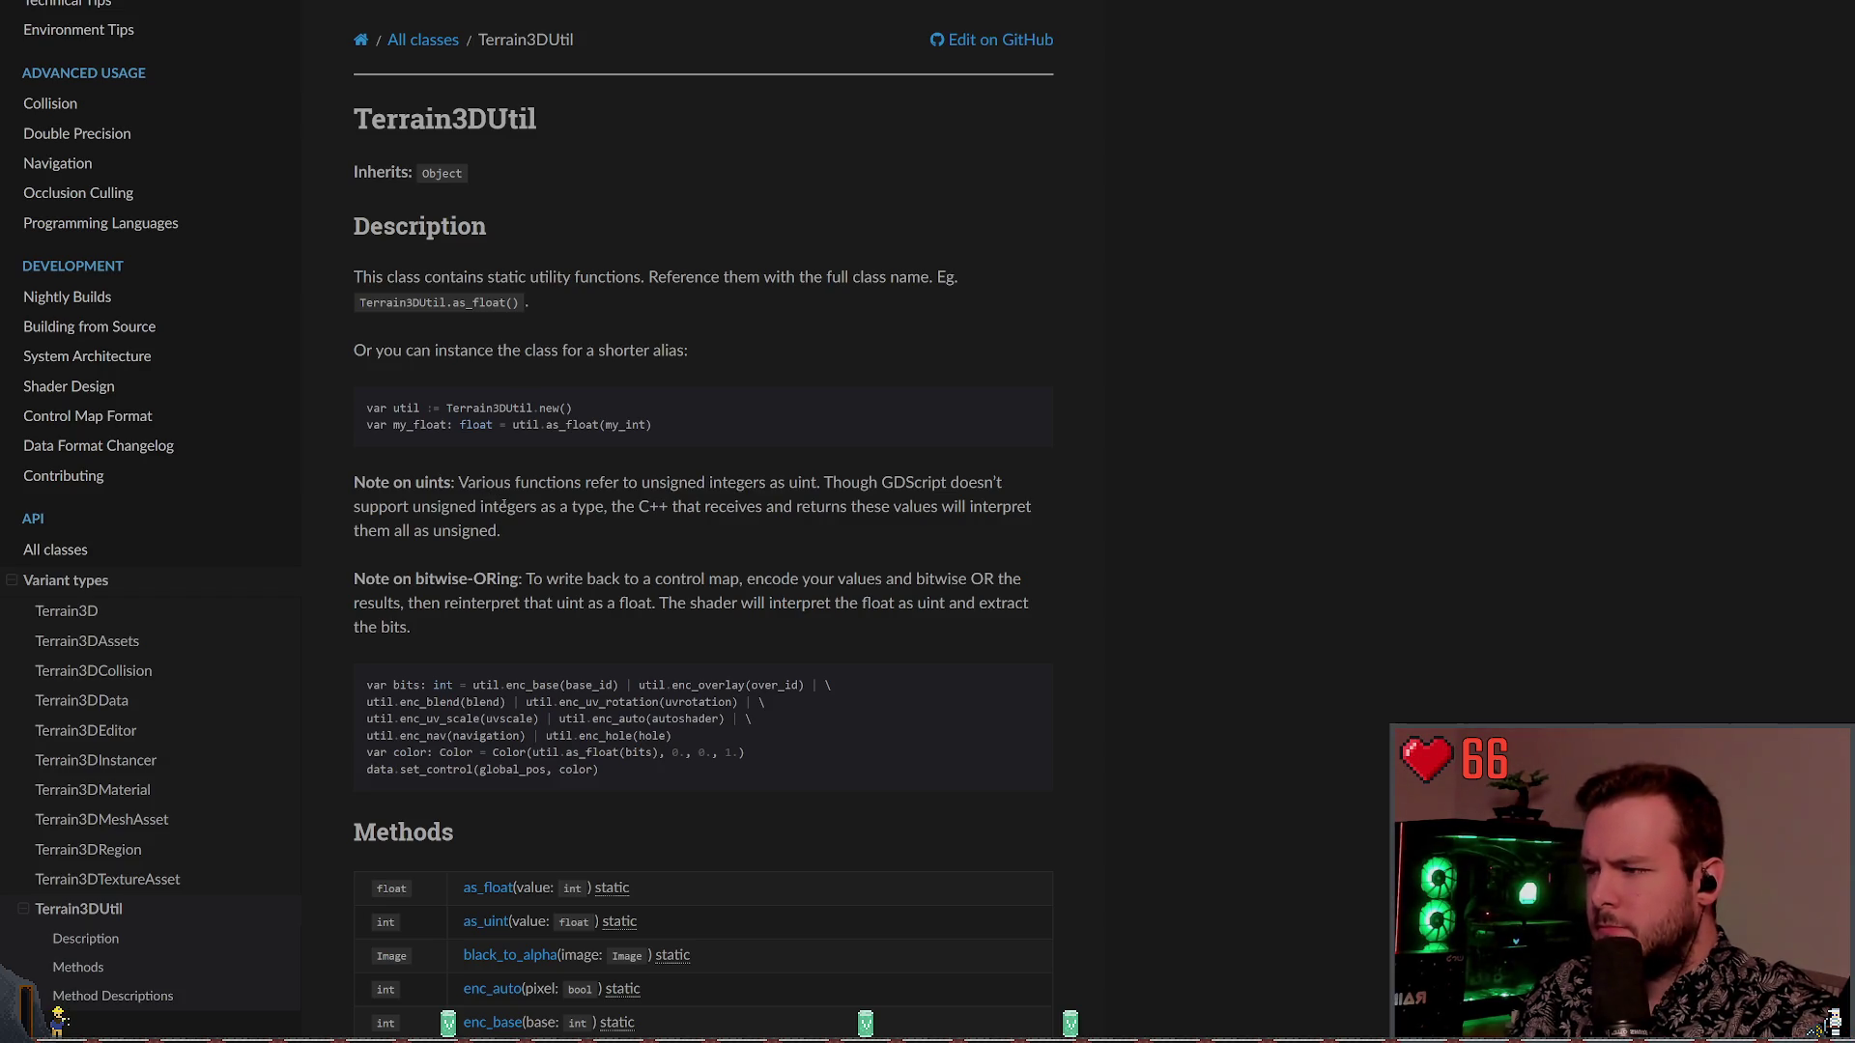
scroll(492, 501, "down", 8)
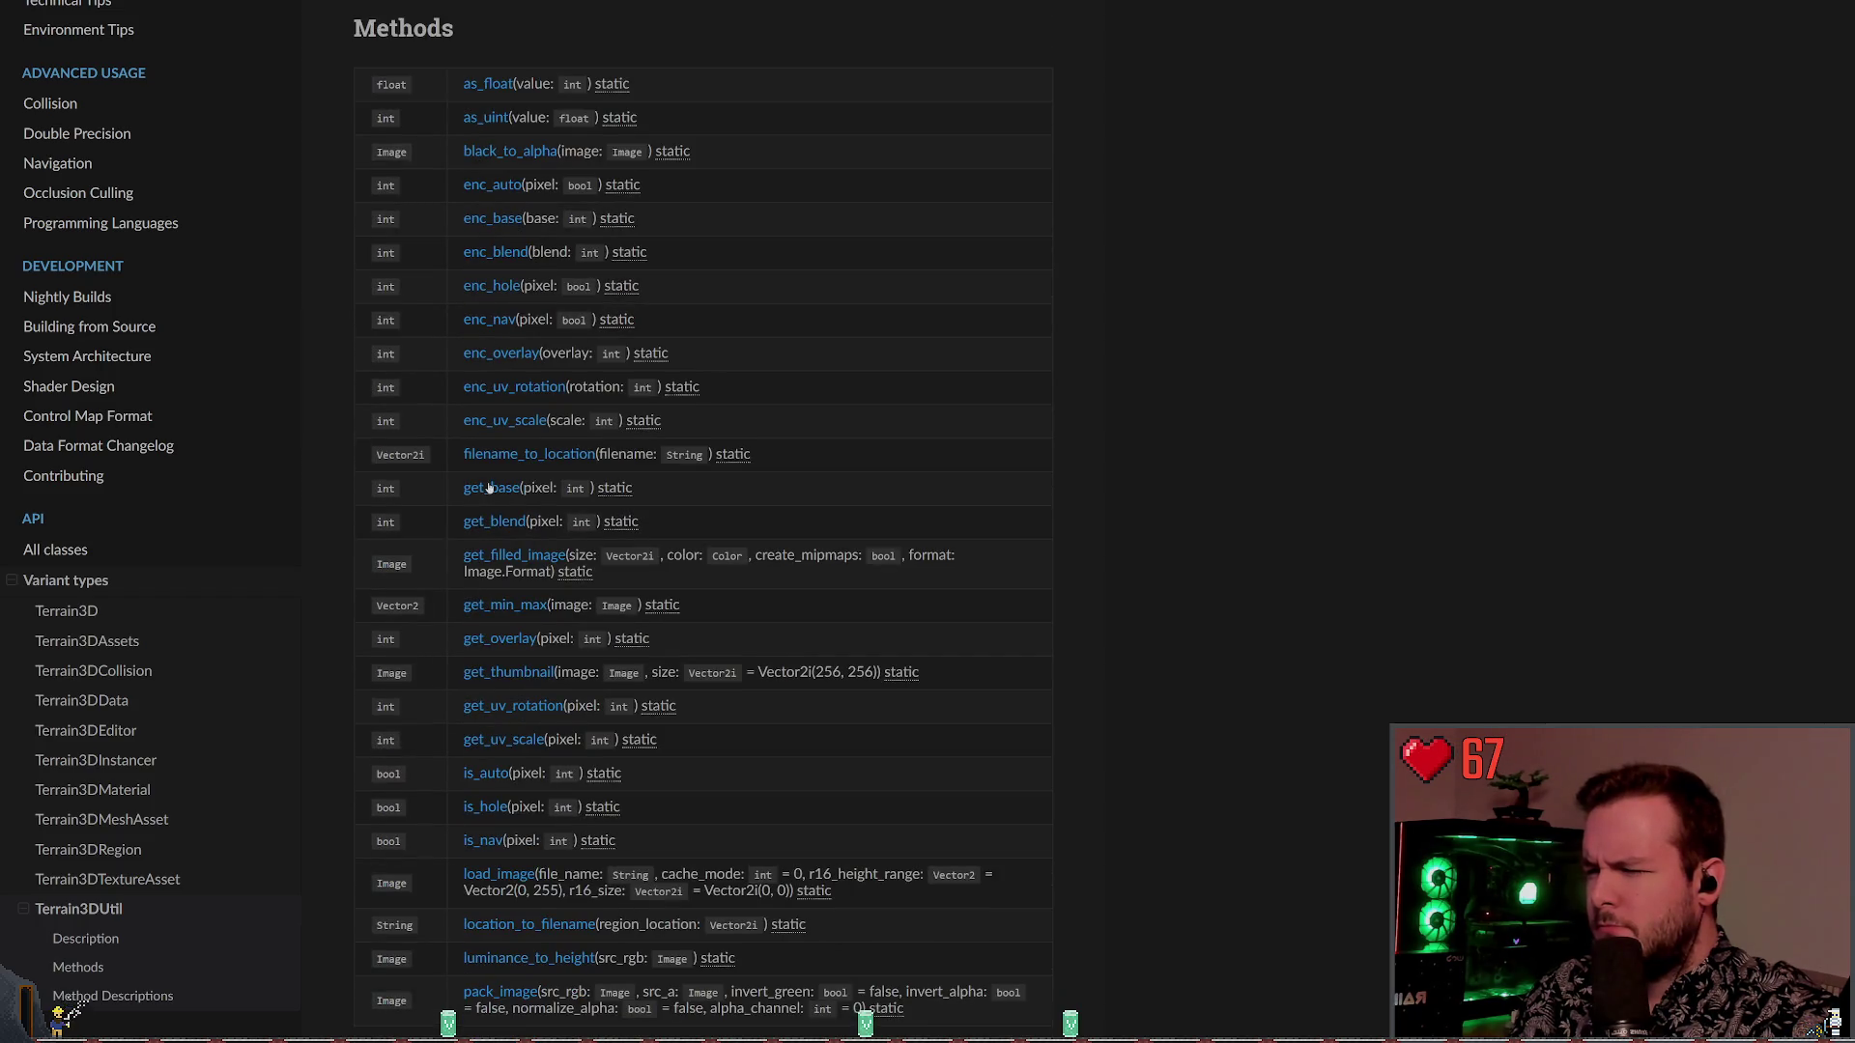
scroll(490, 488, "down", 9)
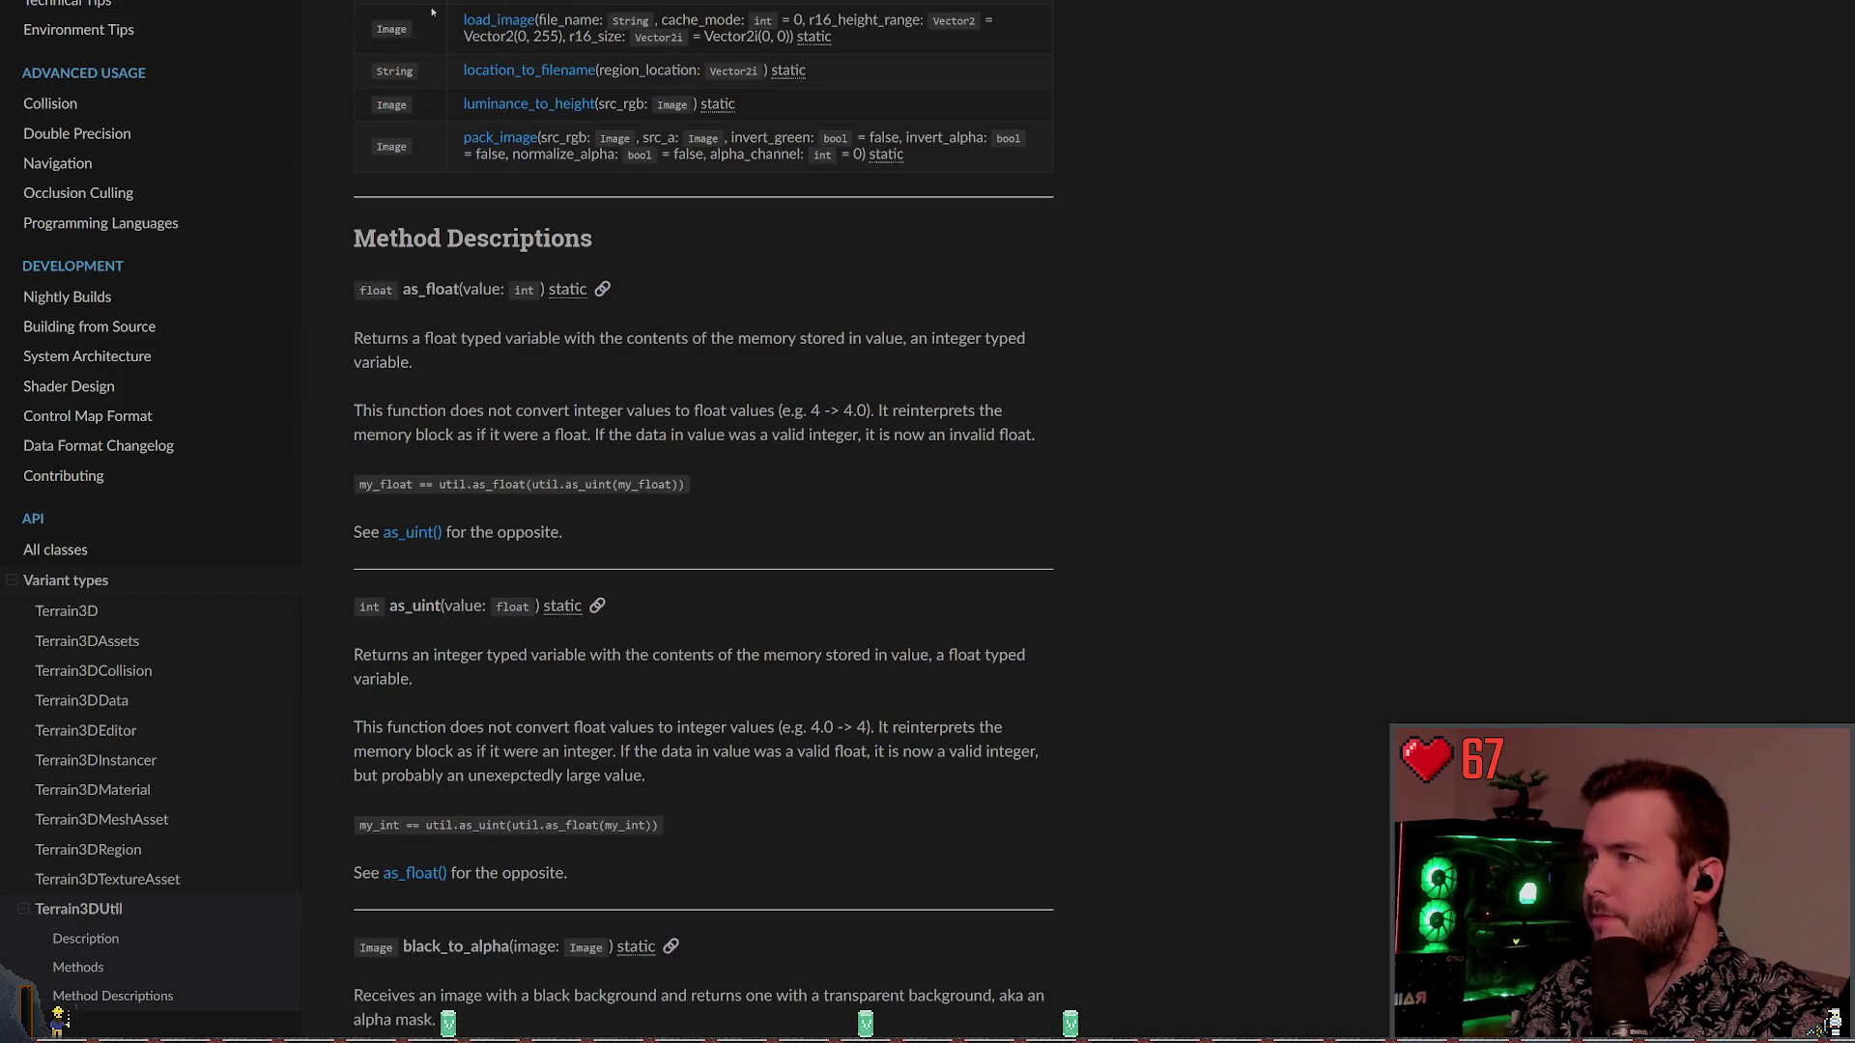
key("alt+Left")
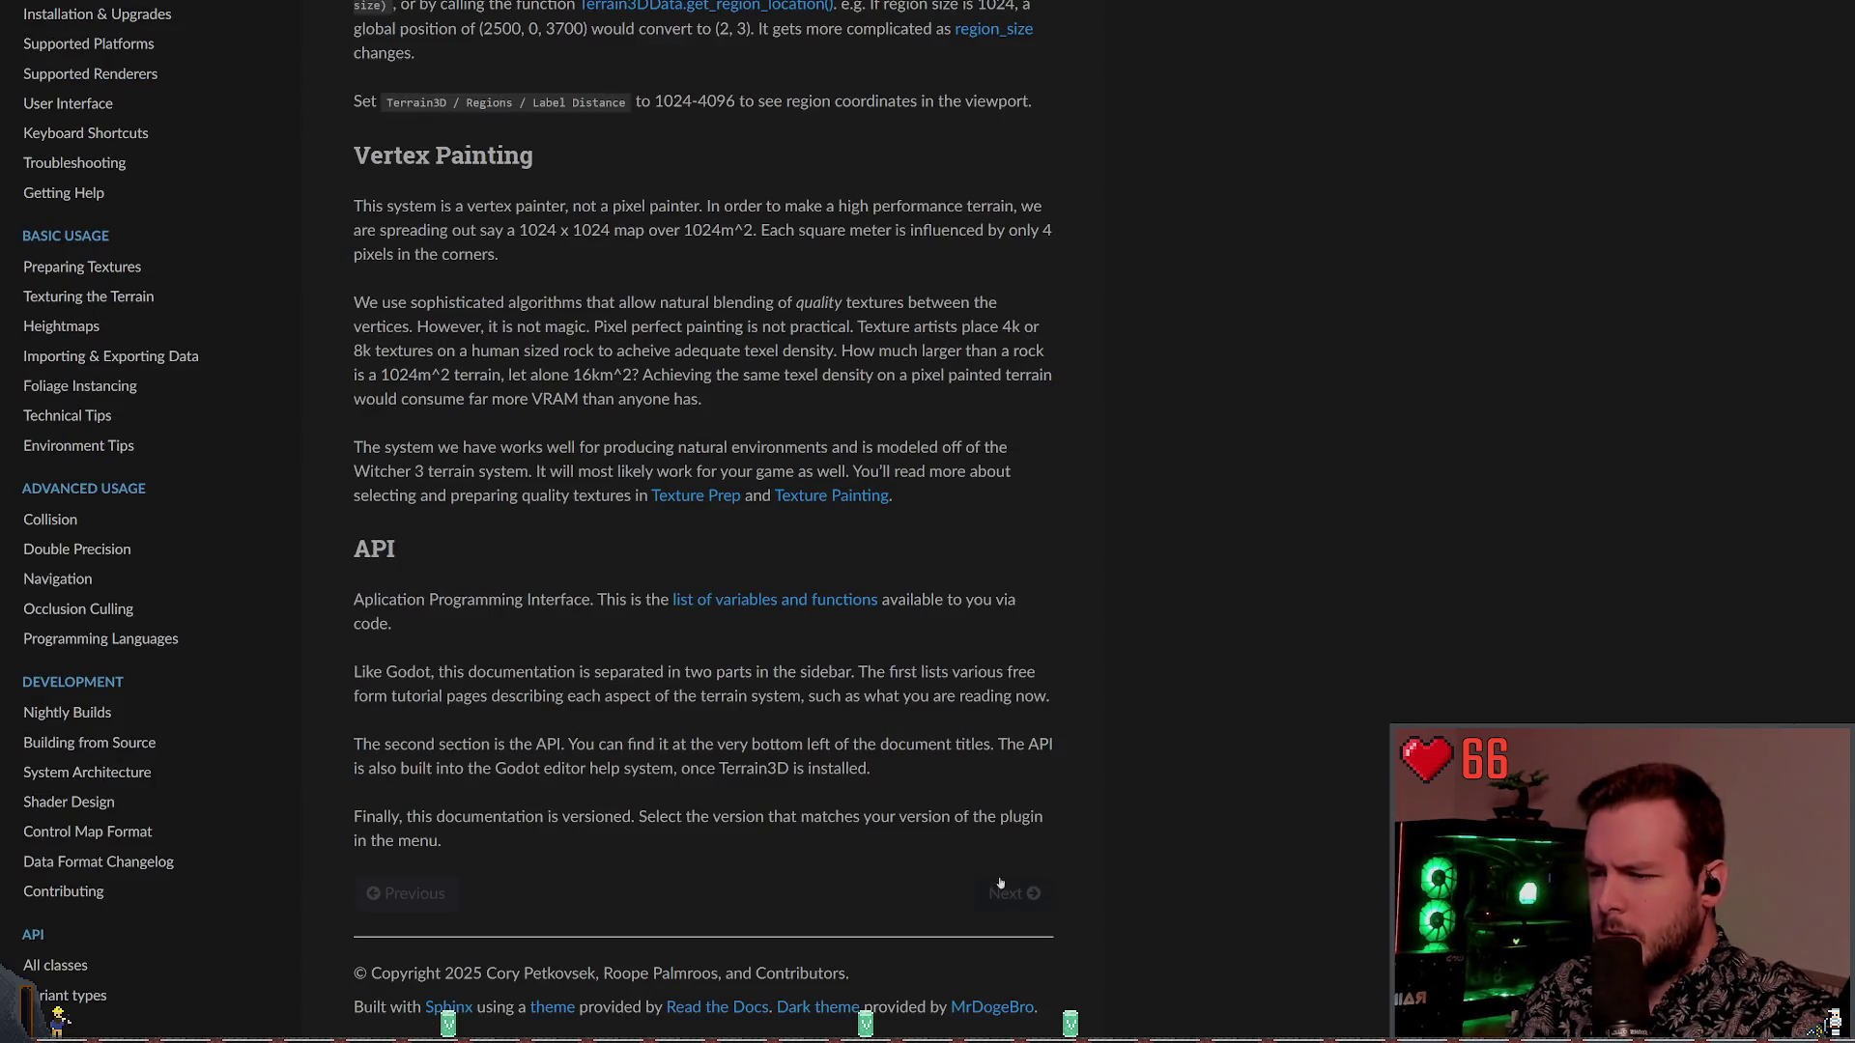
Go back to Tutorial Videos, highlight the outdated-instructions note, and scroll to the v0.9.3a Tutorial 3 video
key("alt+Left")
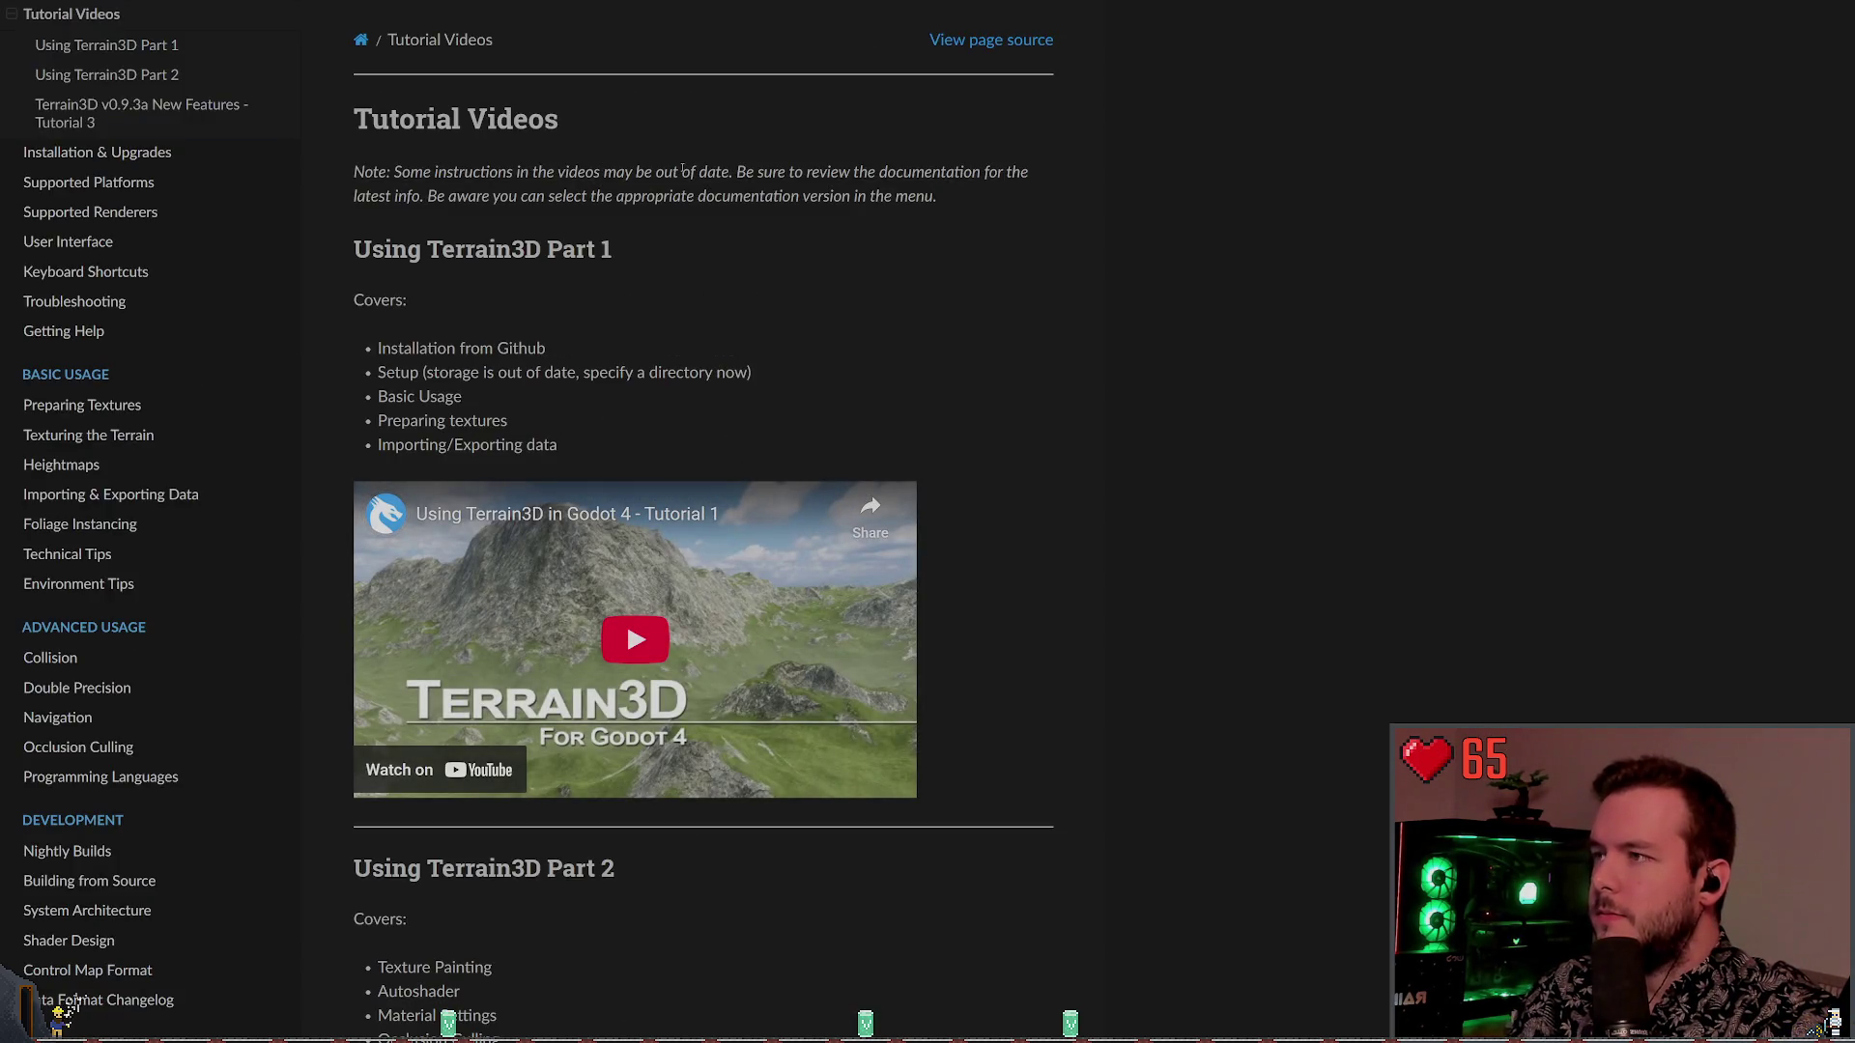
mouse_move(884, 196)
left_mouse_down()
mouse_move(481, 196)
mouse_move(895, 196)
left_mouse_up()
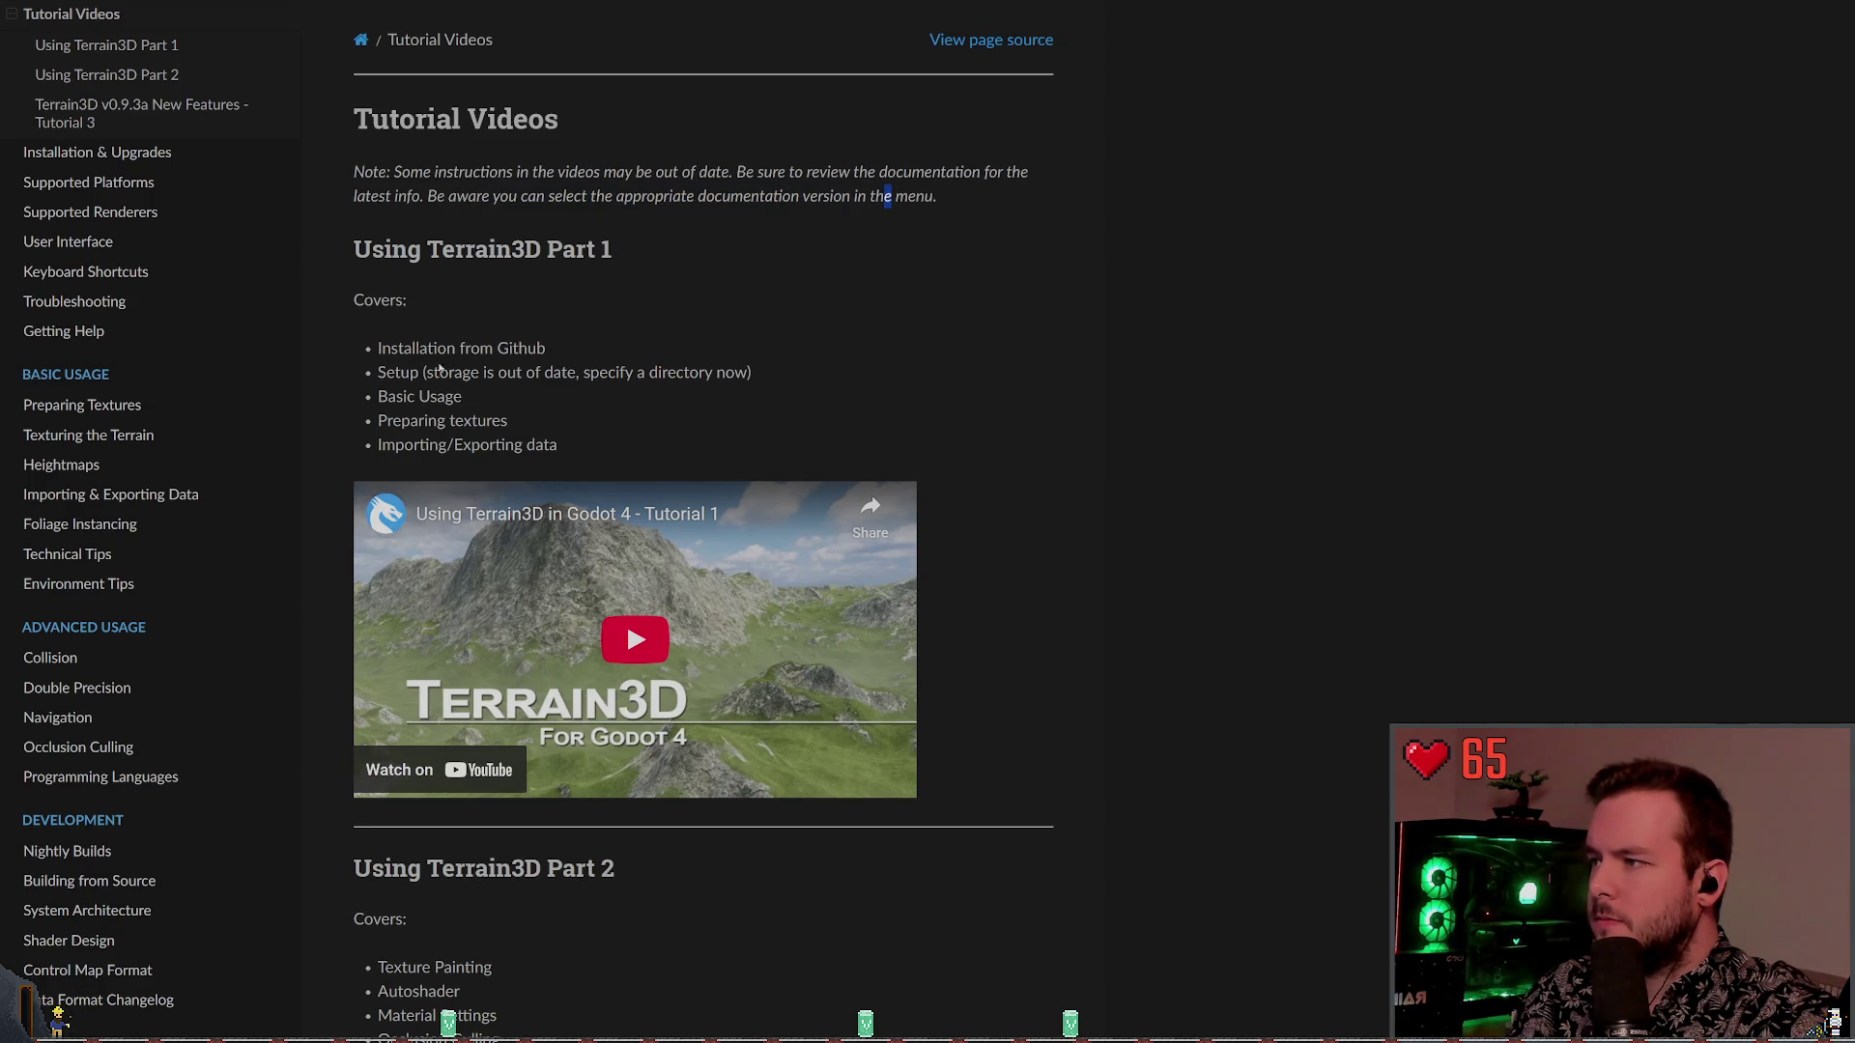
scroll(437, 389, "down", 8)
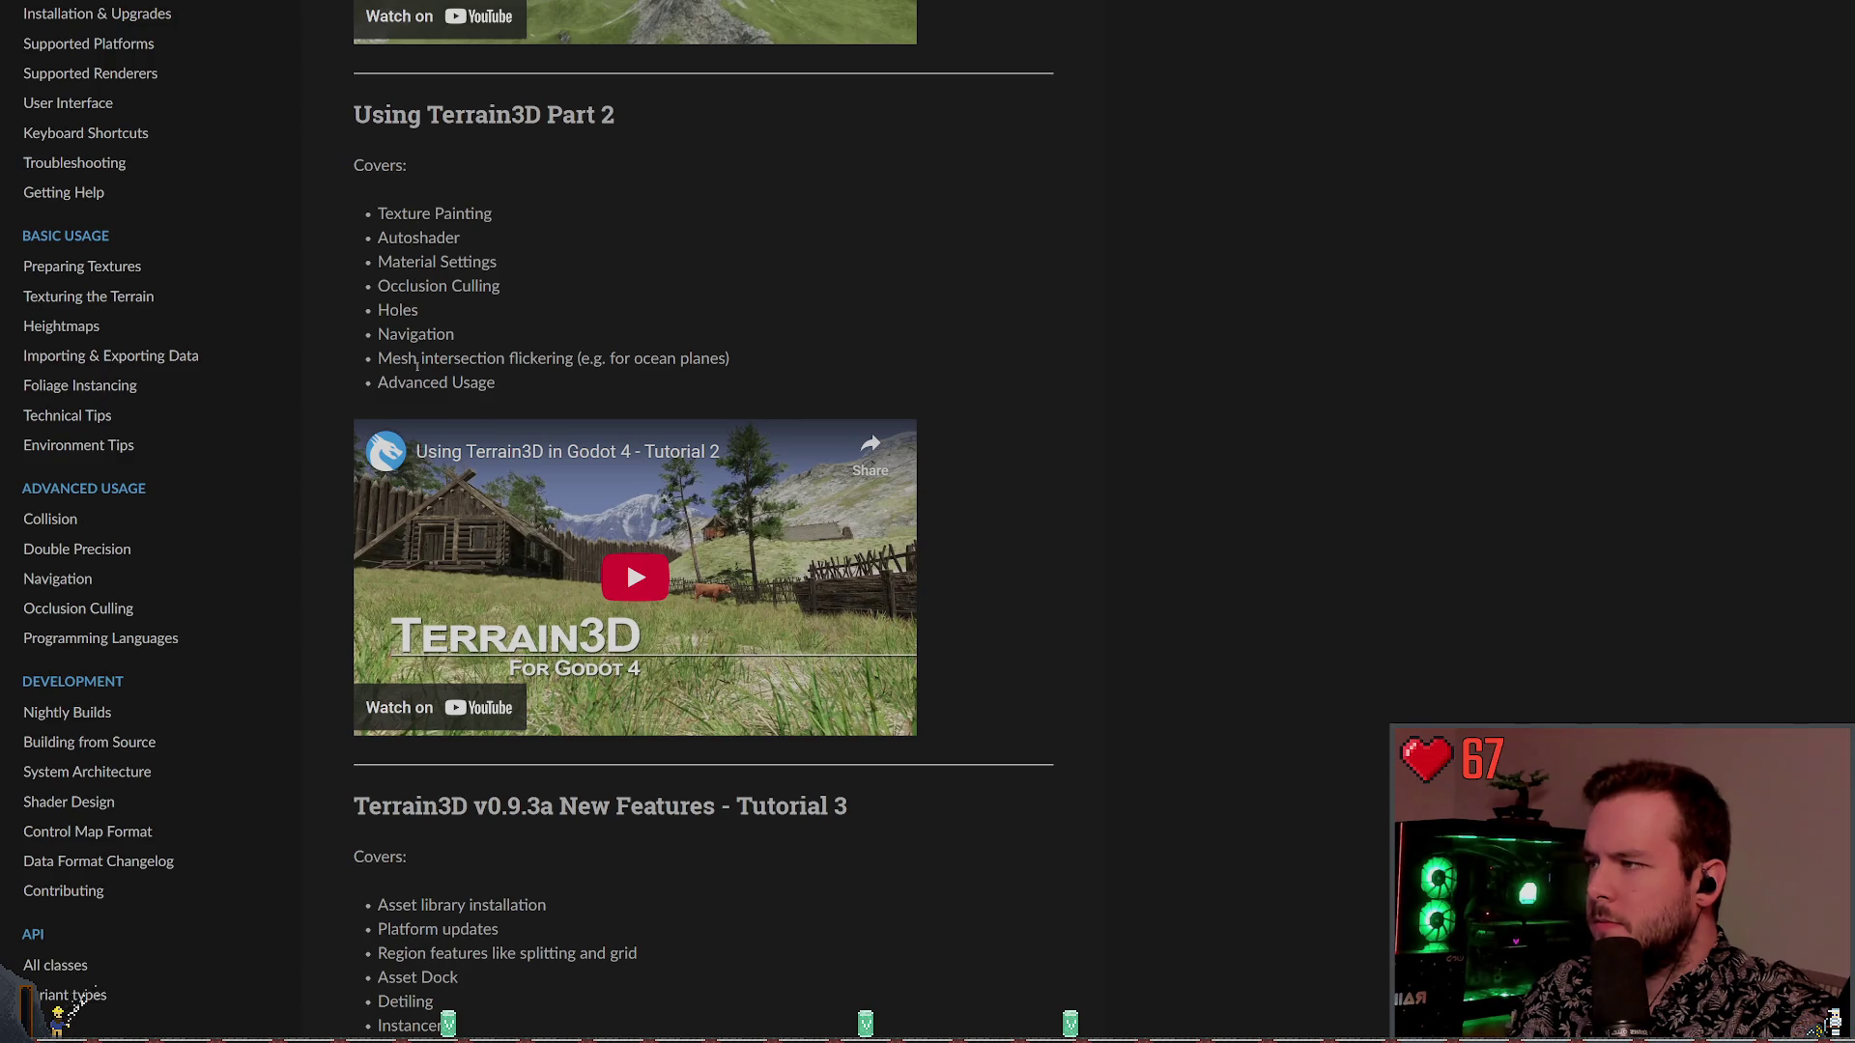
scroll(418, 360, "down", 6)
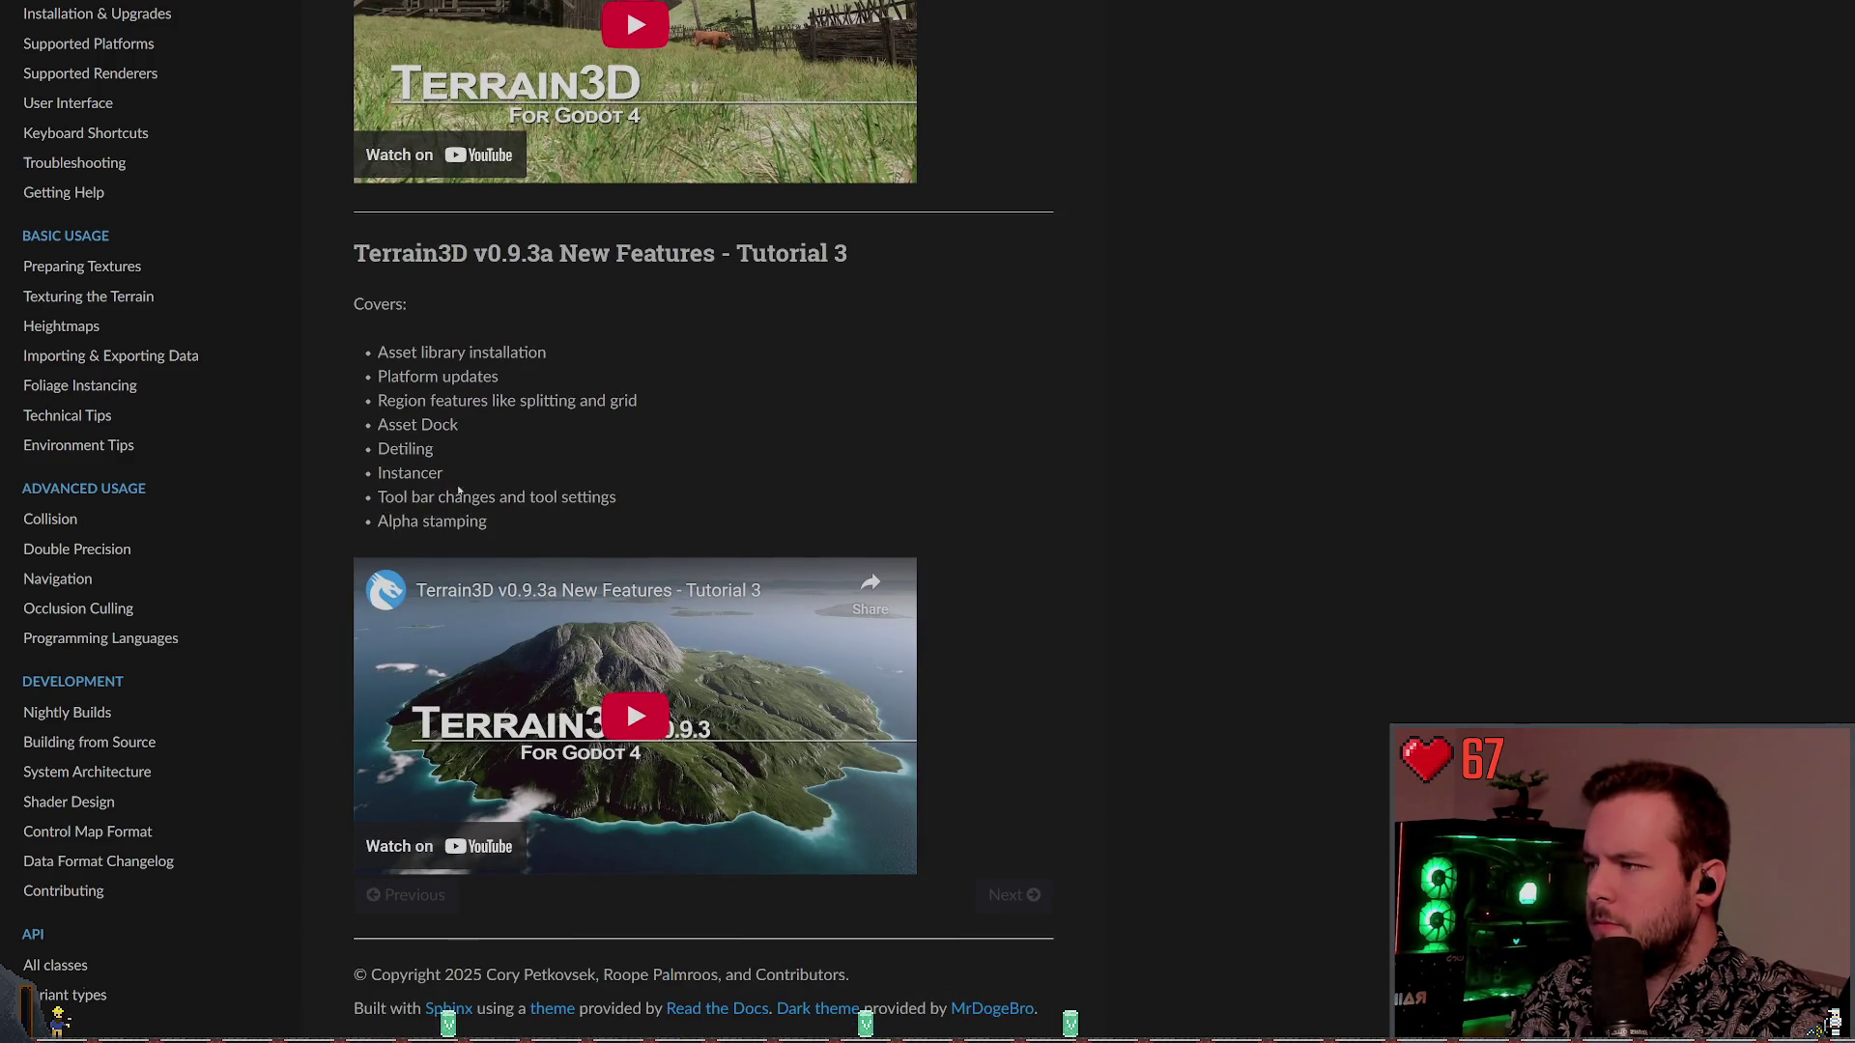
Advance to the Installation & Upgrades page and read down through it
left_click(1026, 897)
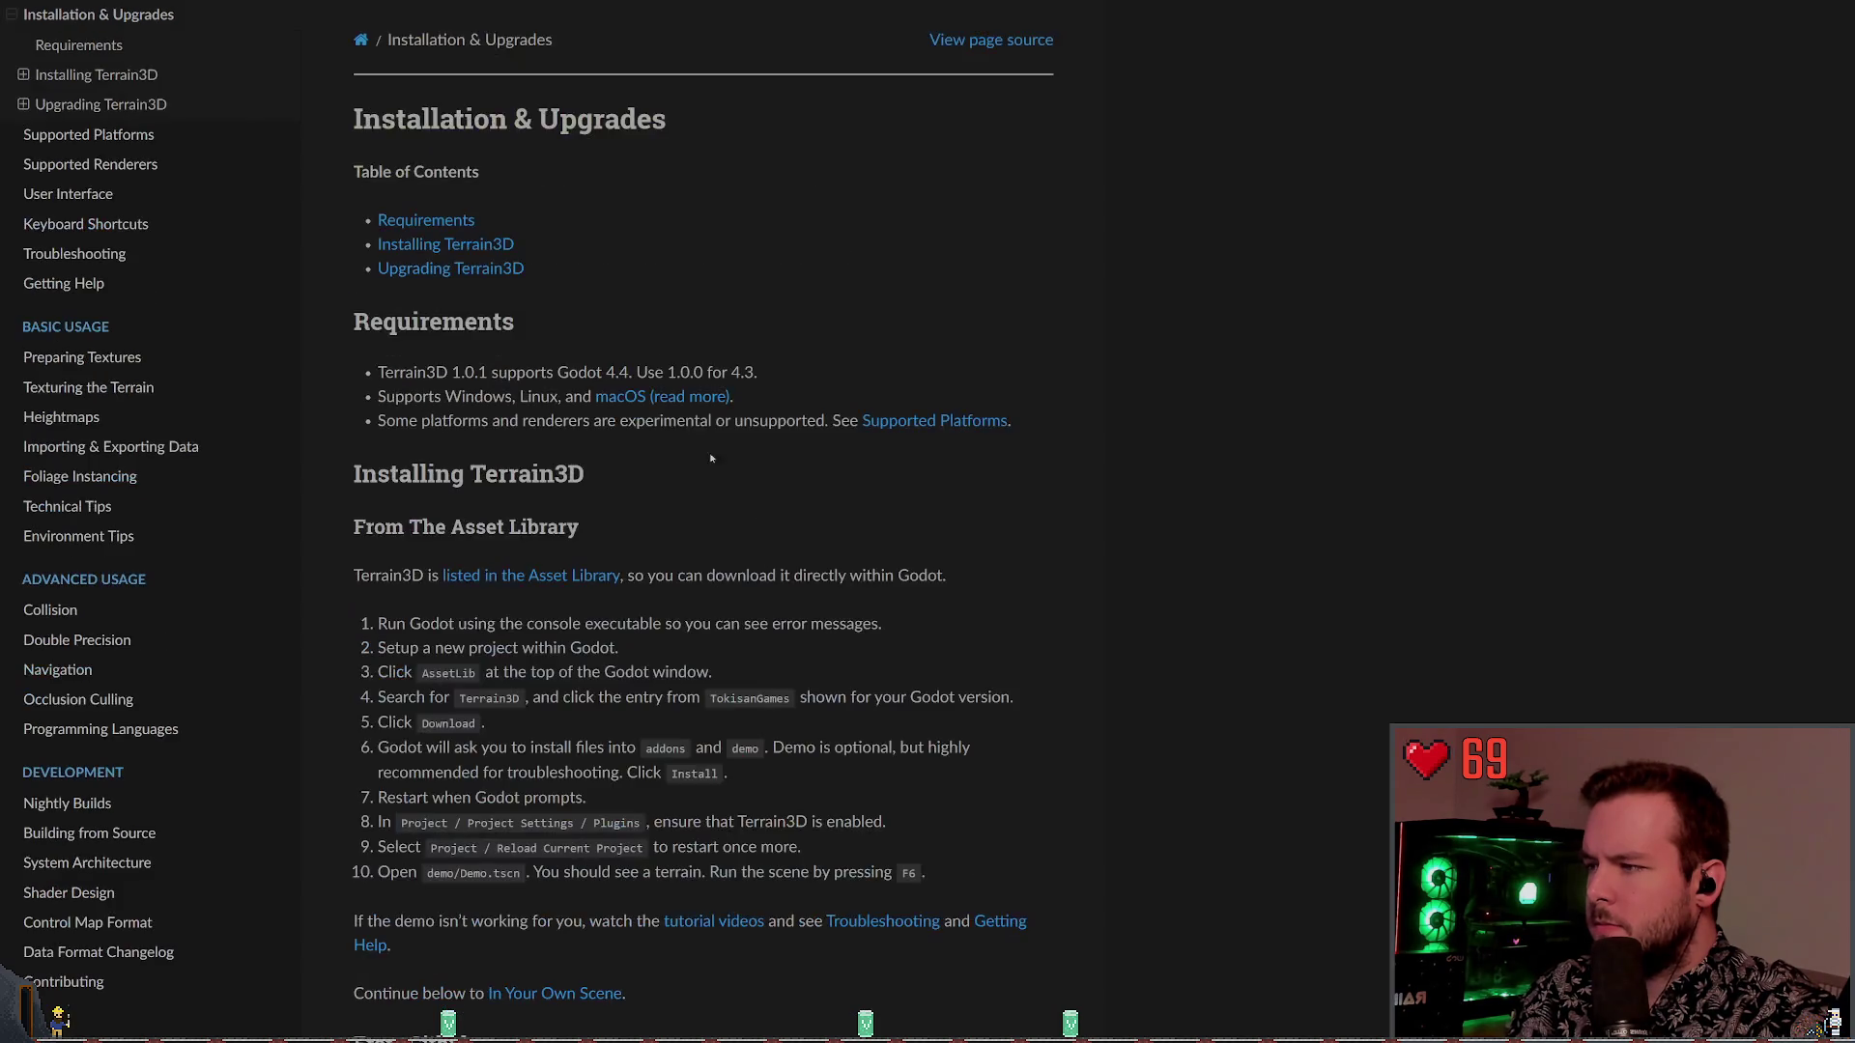
scroll(519, 462, "down", 5)
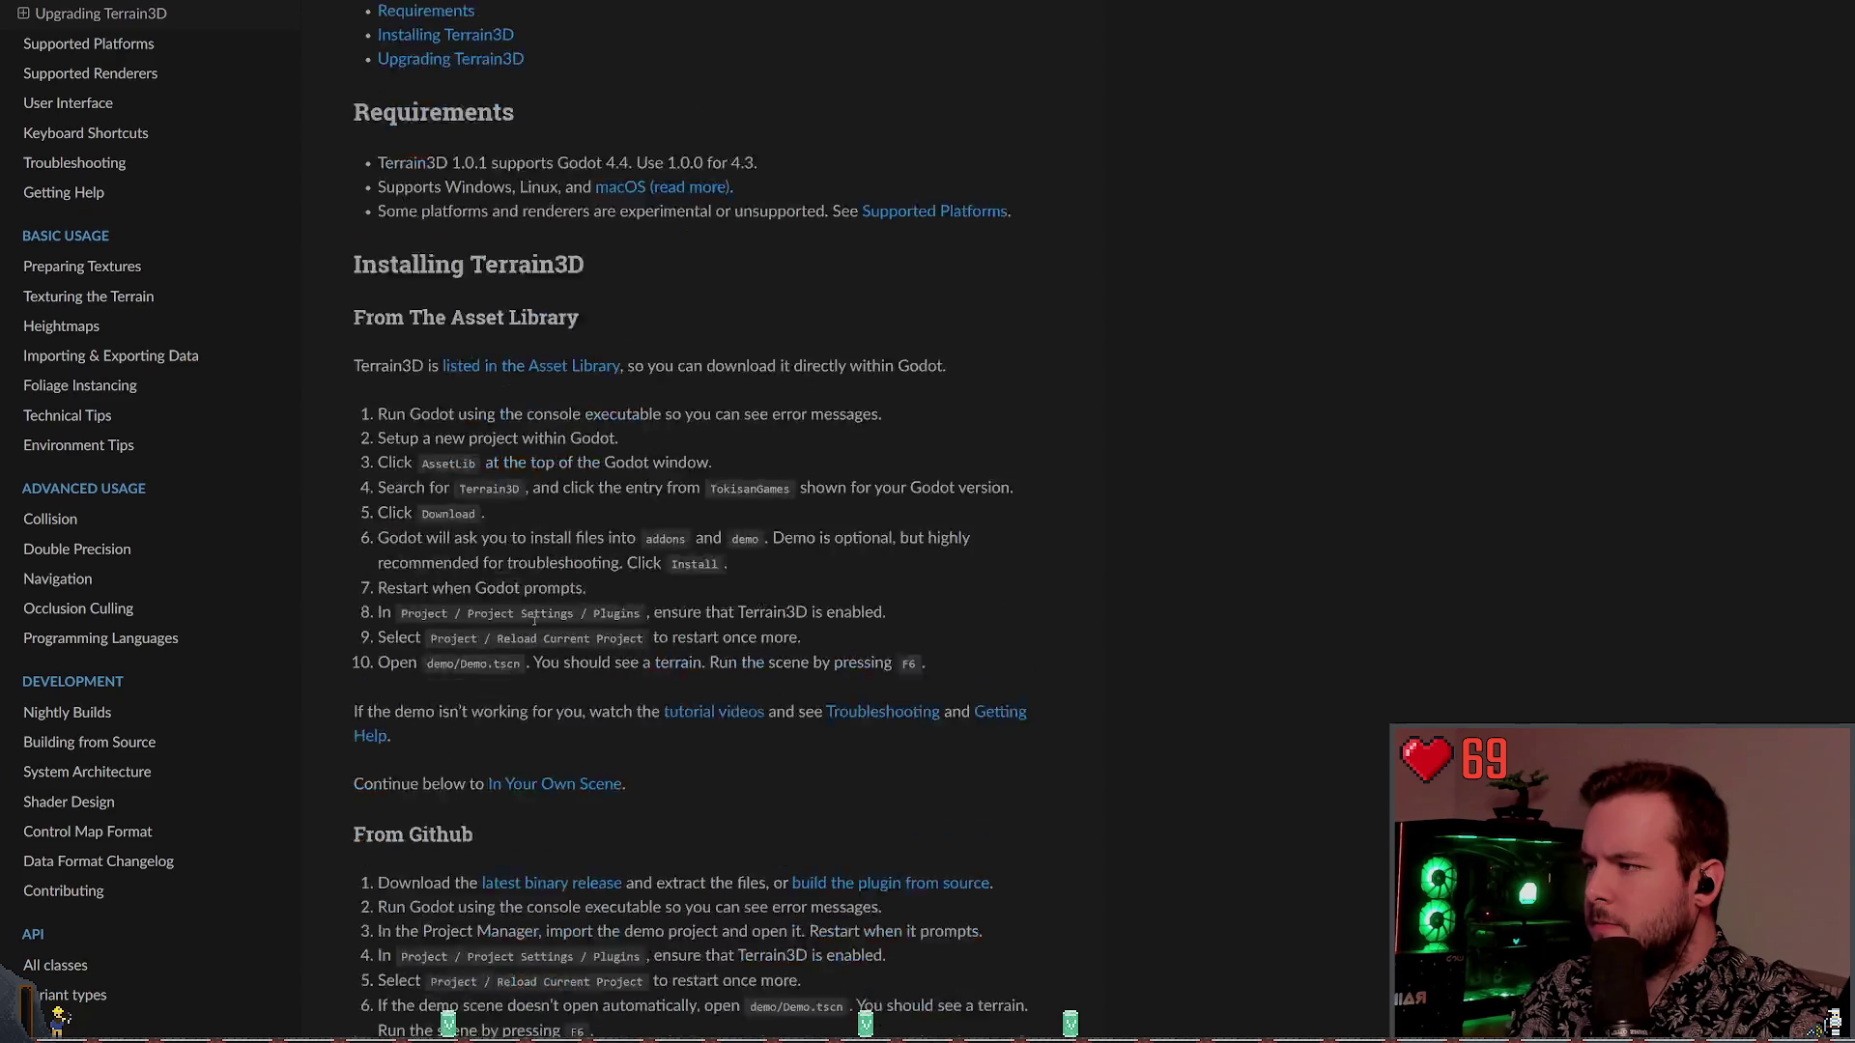
scroll(662, 658, "down", 3)
scroll(661, 658, "down", 9)
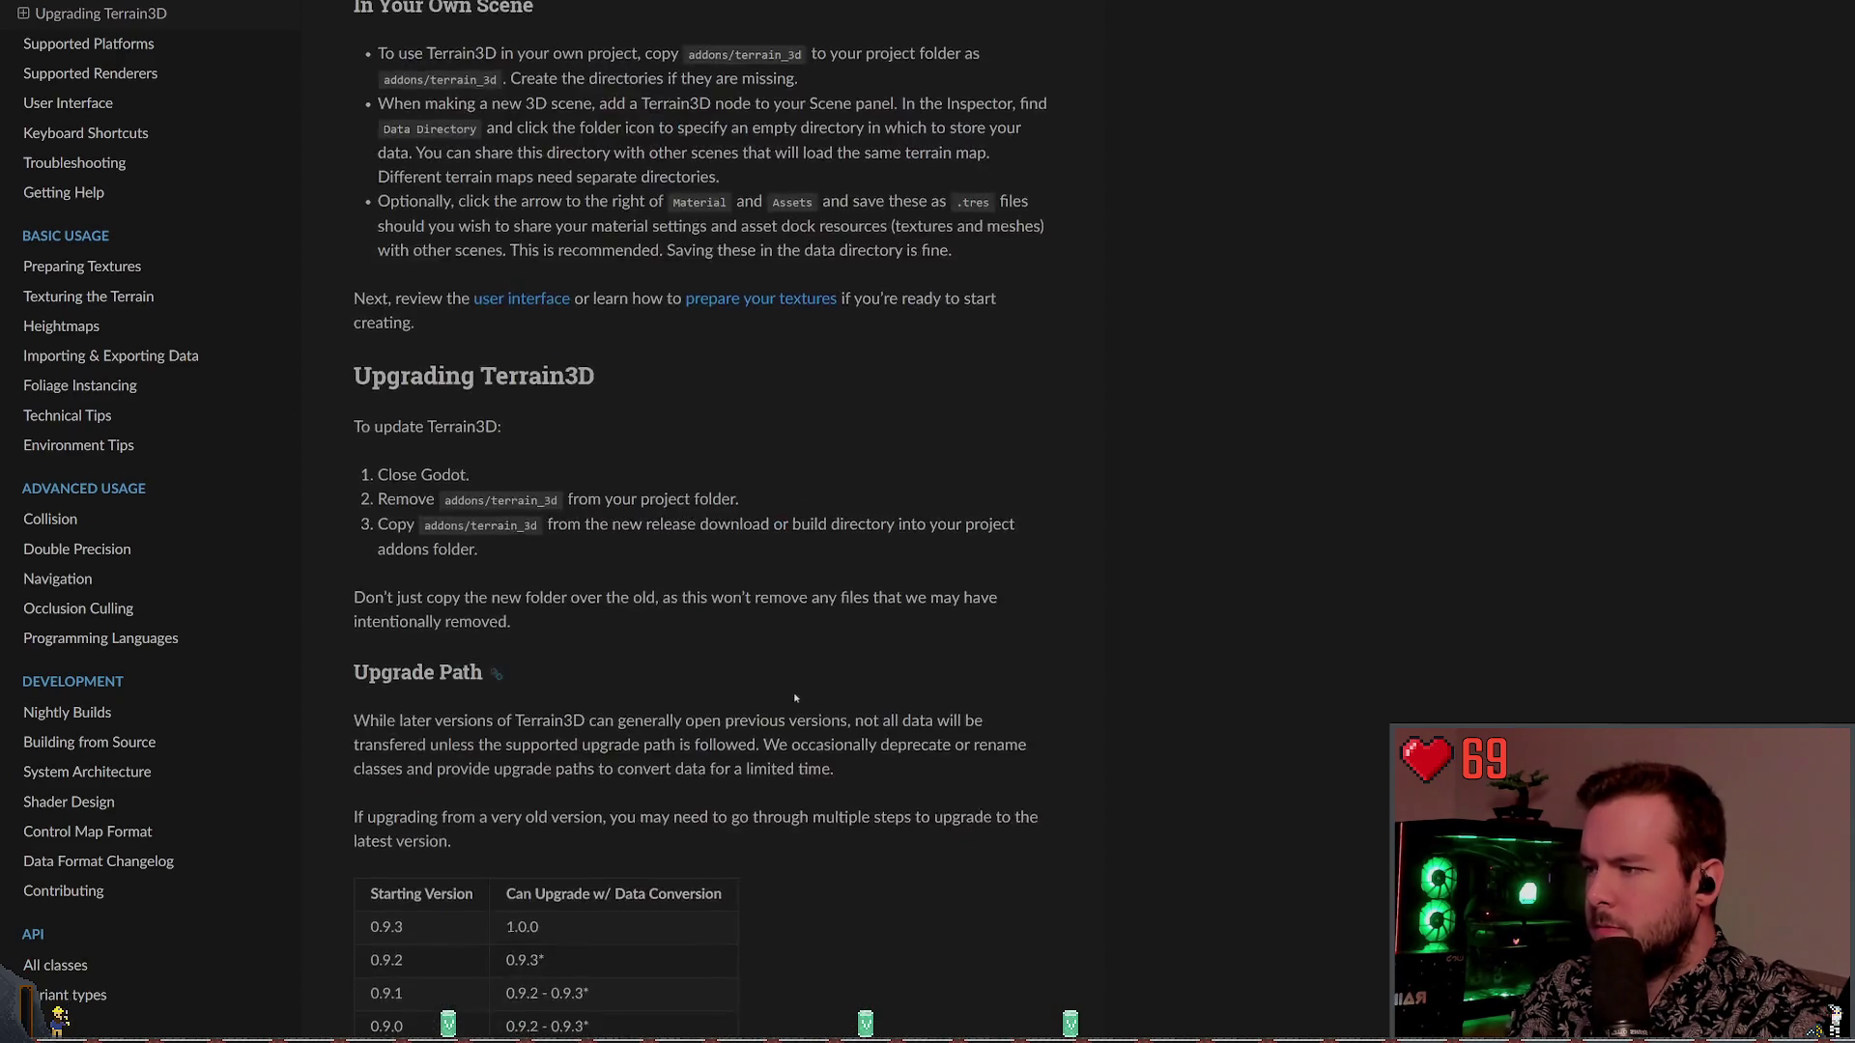
scroll(801, 614, "down", 2)
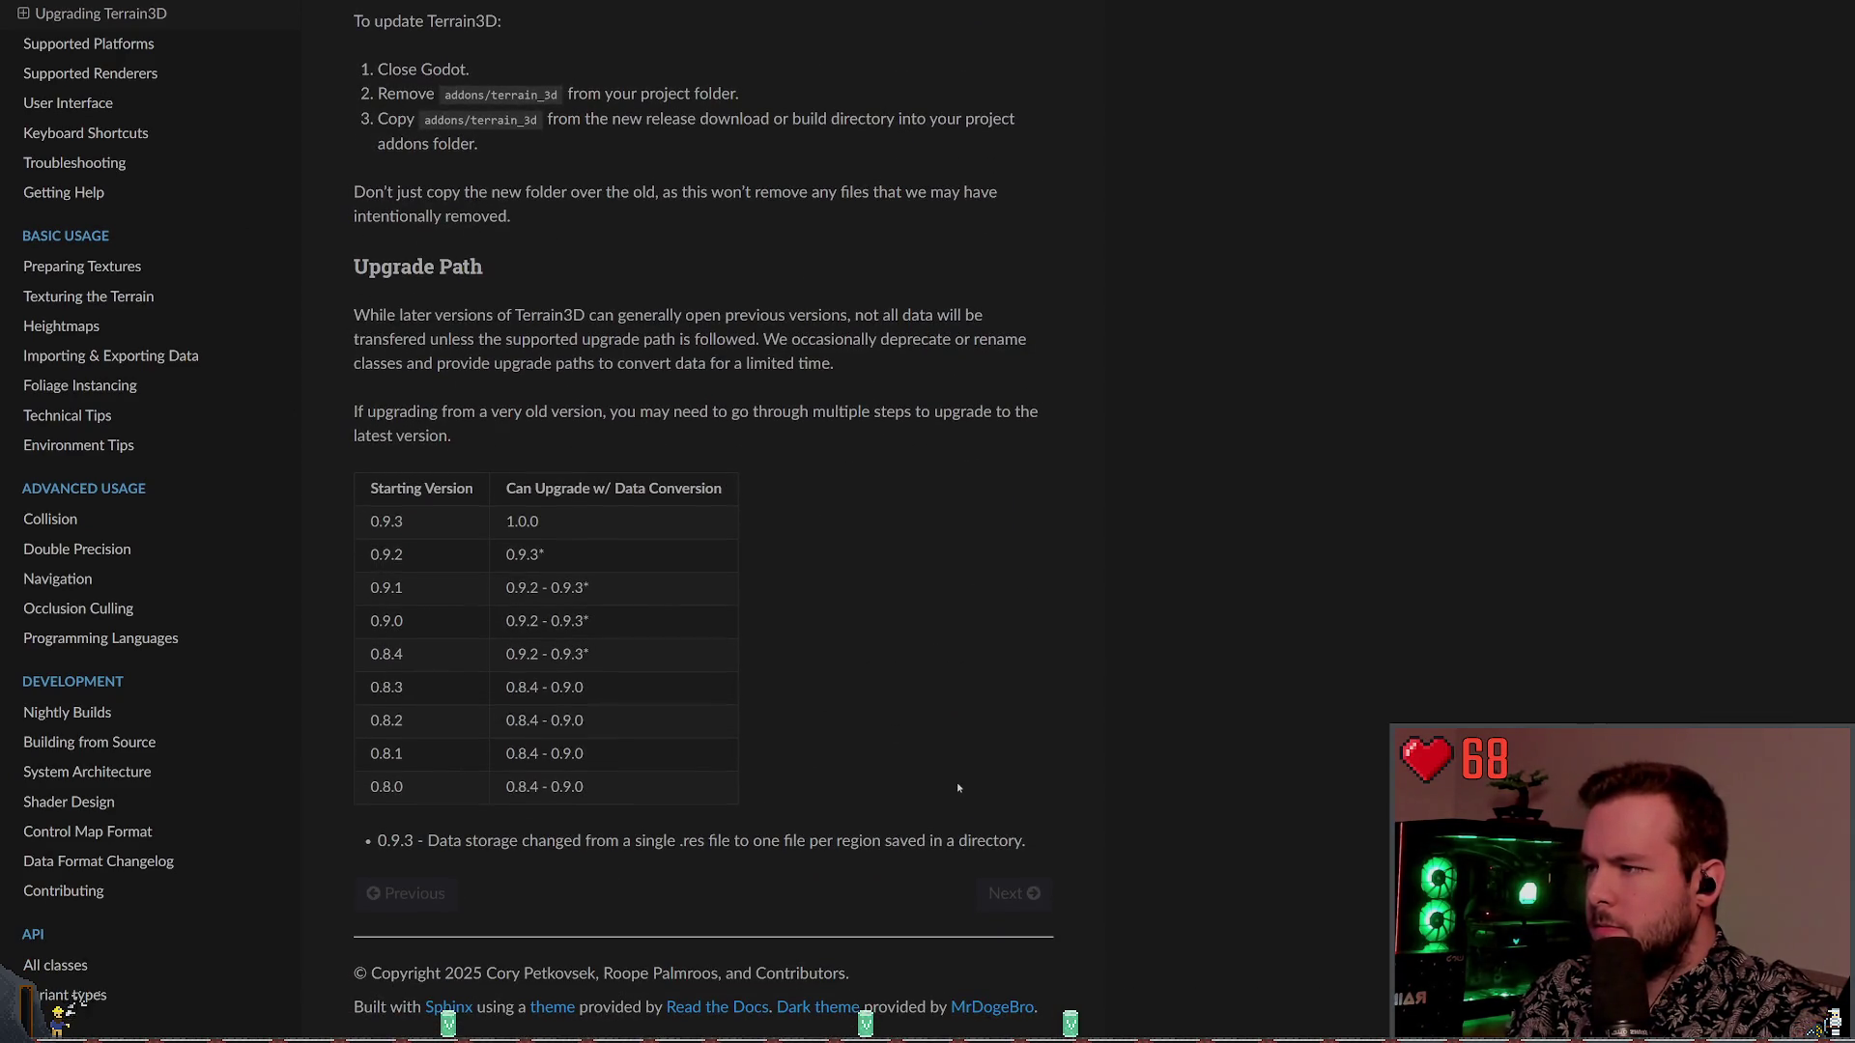
Read Supported Platforms down to its Supported Renderers list, then continue to User Interface
left_click(1029, 891)
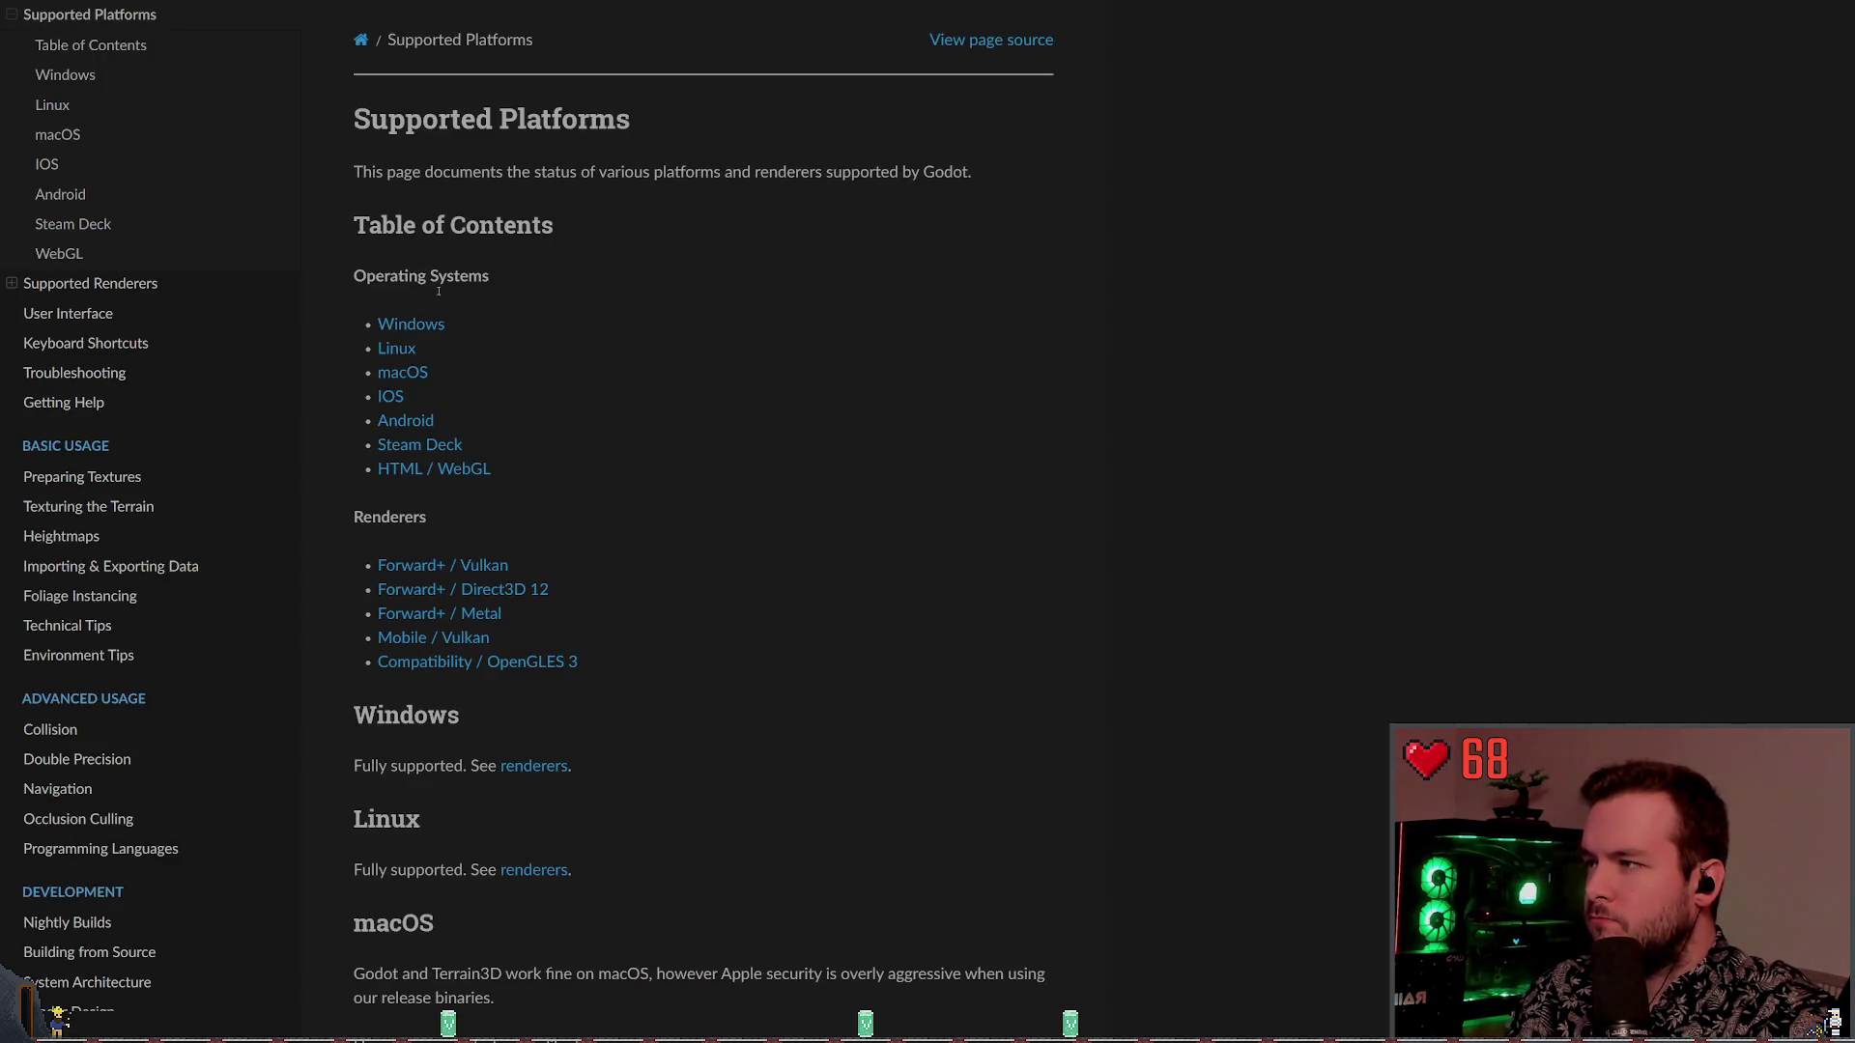
scroll(751, 491, "down", 3)
scroll(752, 491, "down", 15)
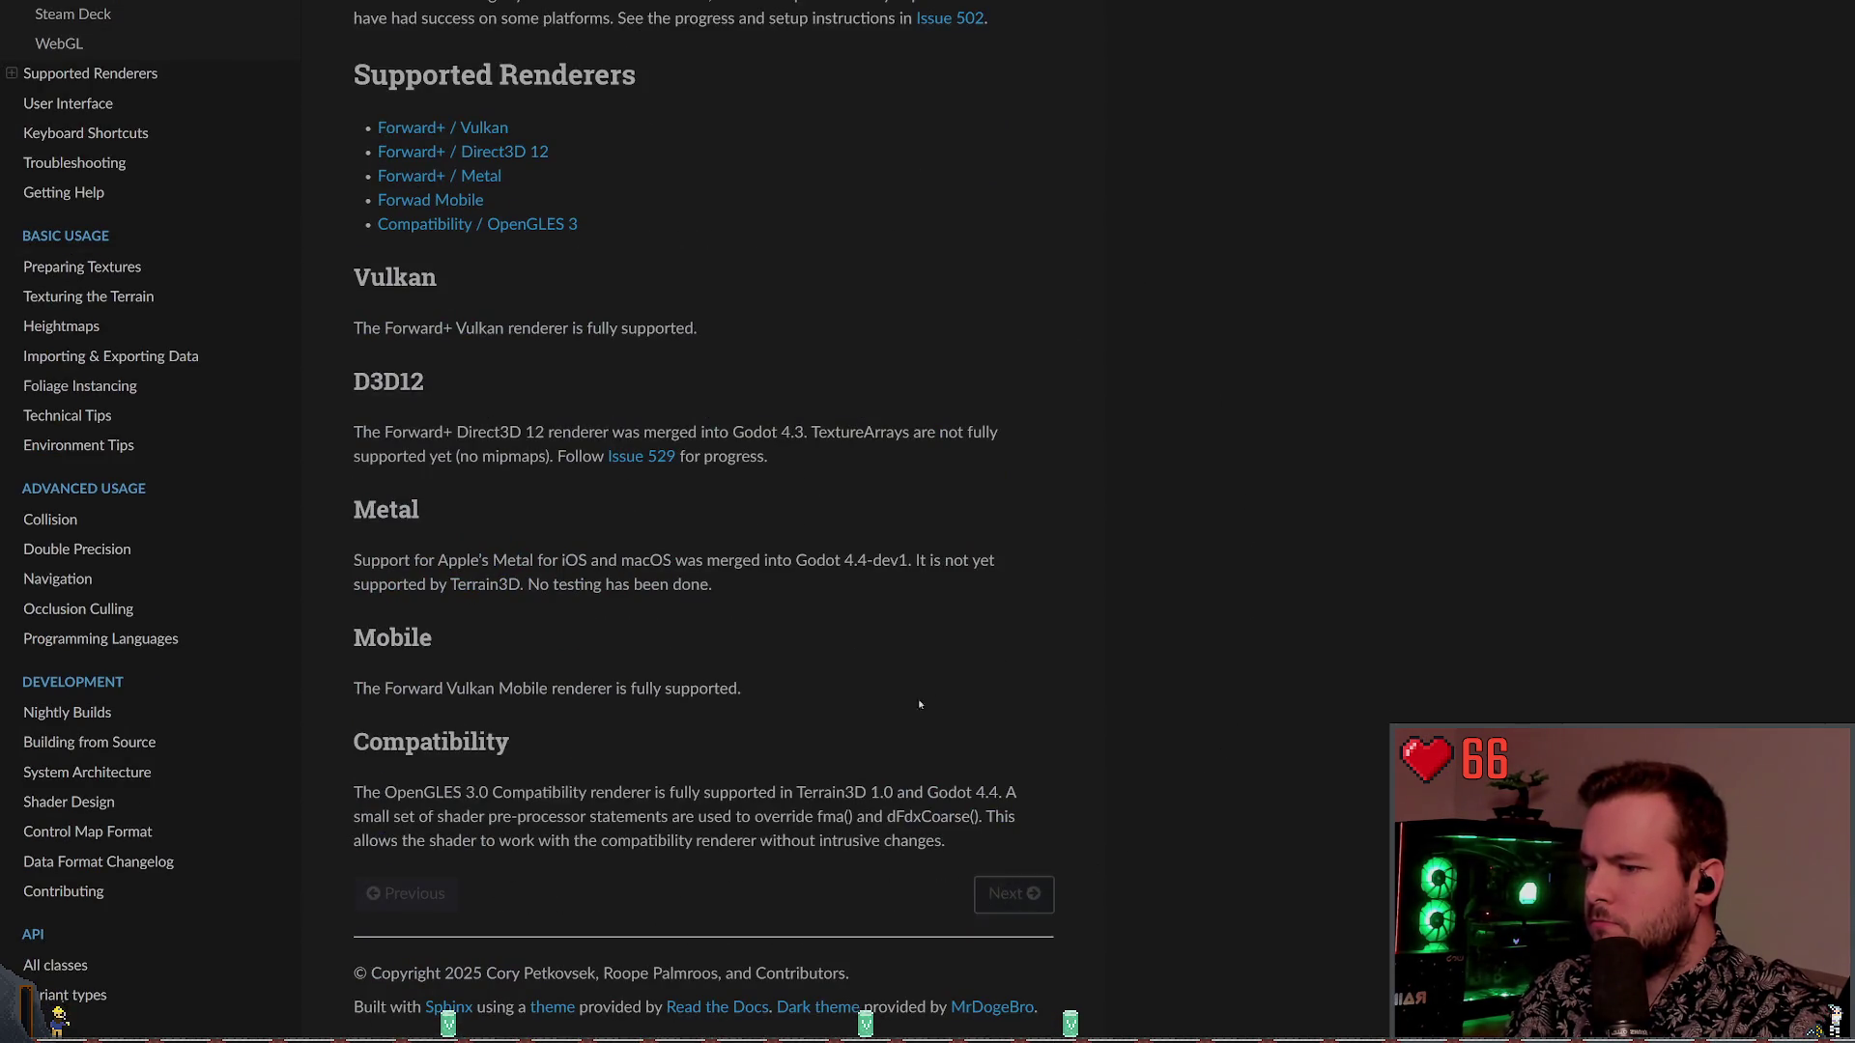
left_click(1014, 890)
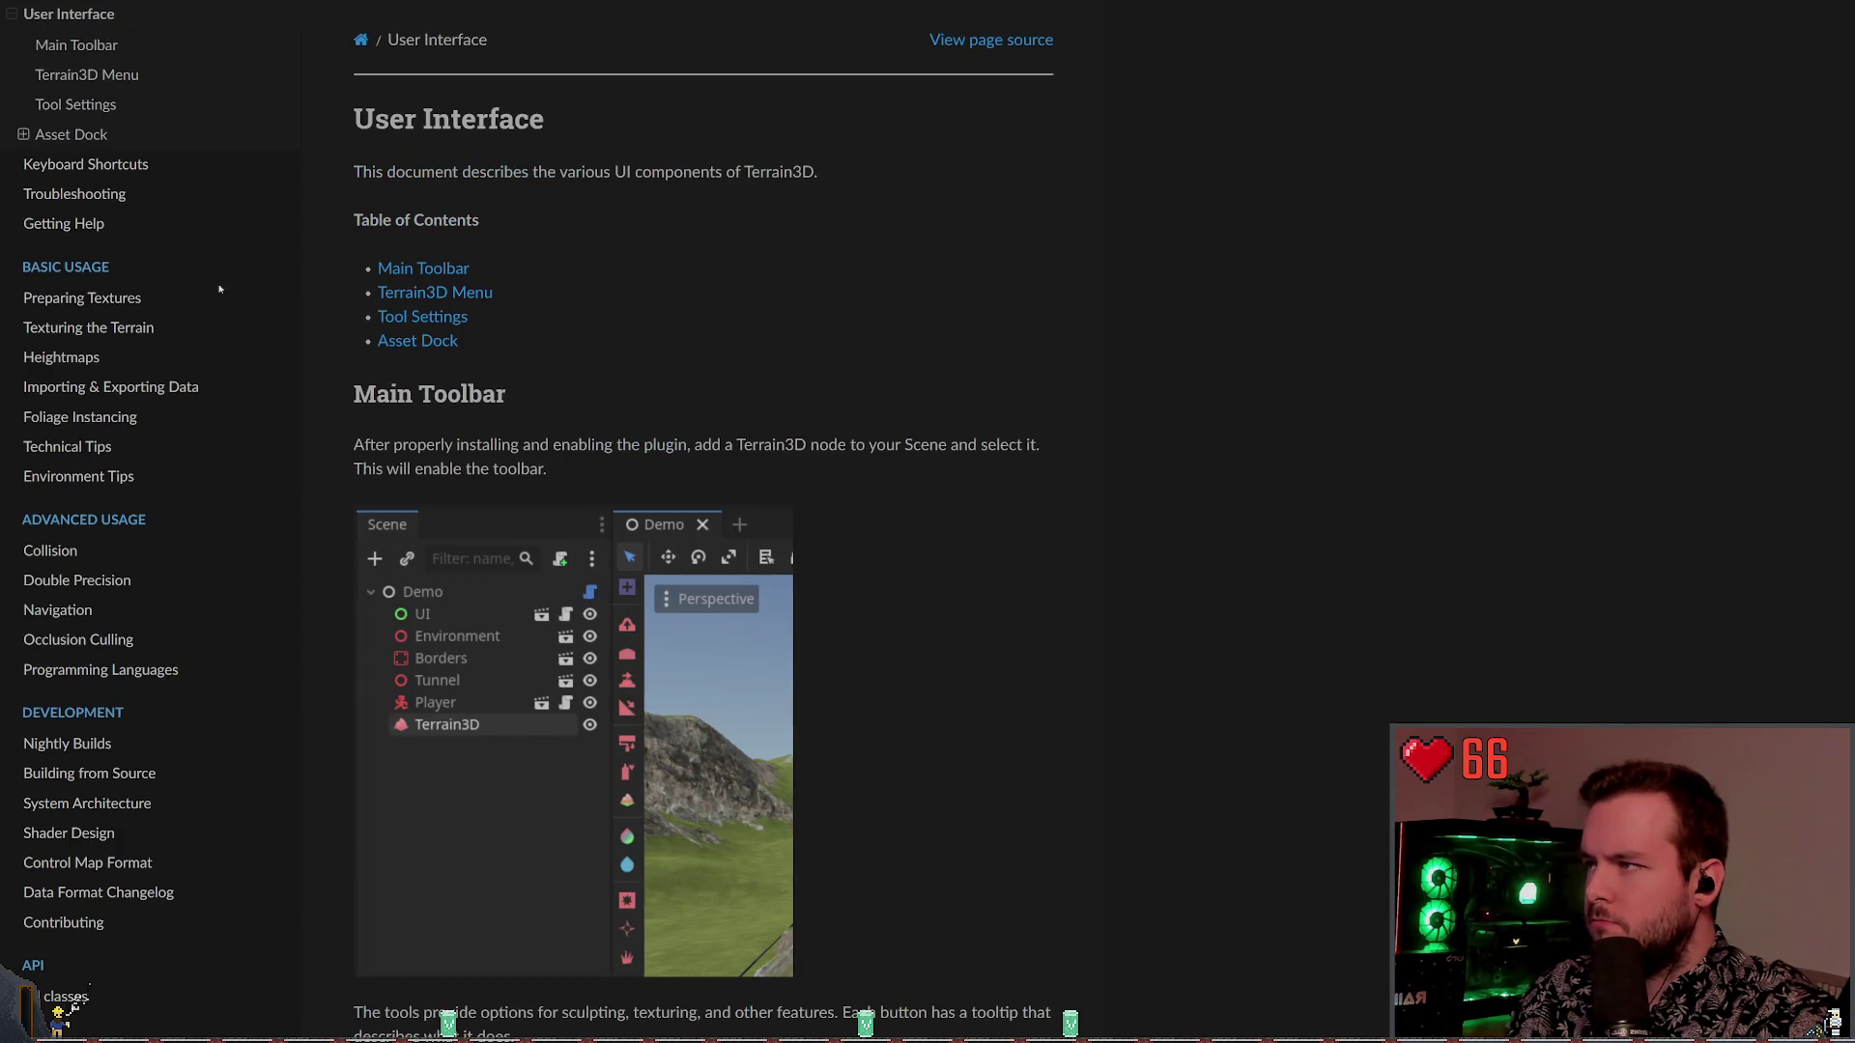
Scroll down the User Interface page through its toolbar and Tool Settings notes
scroll(265, 276, "up", 5)
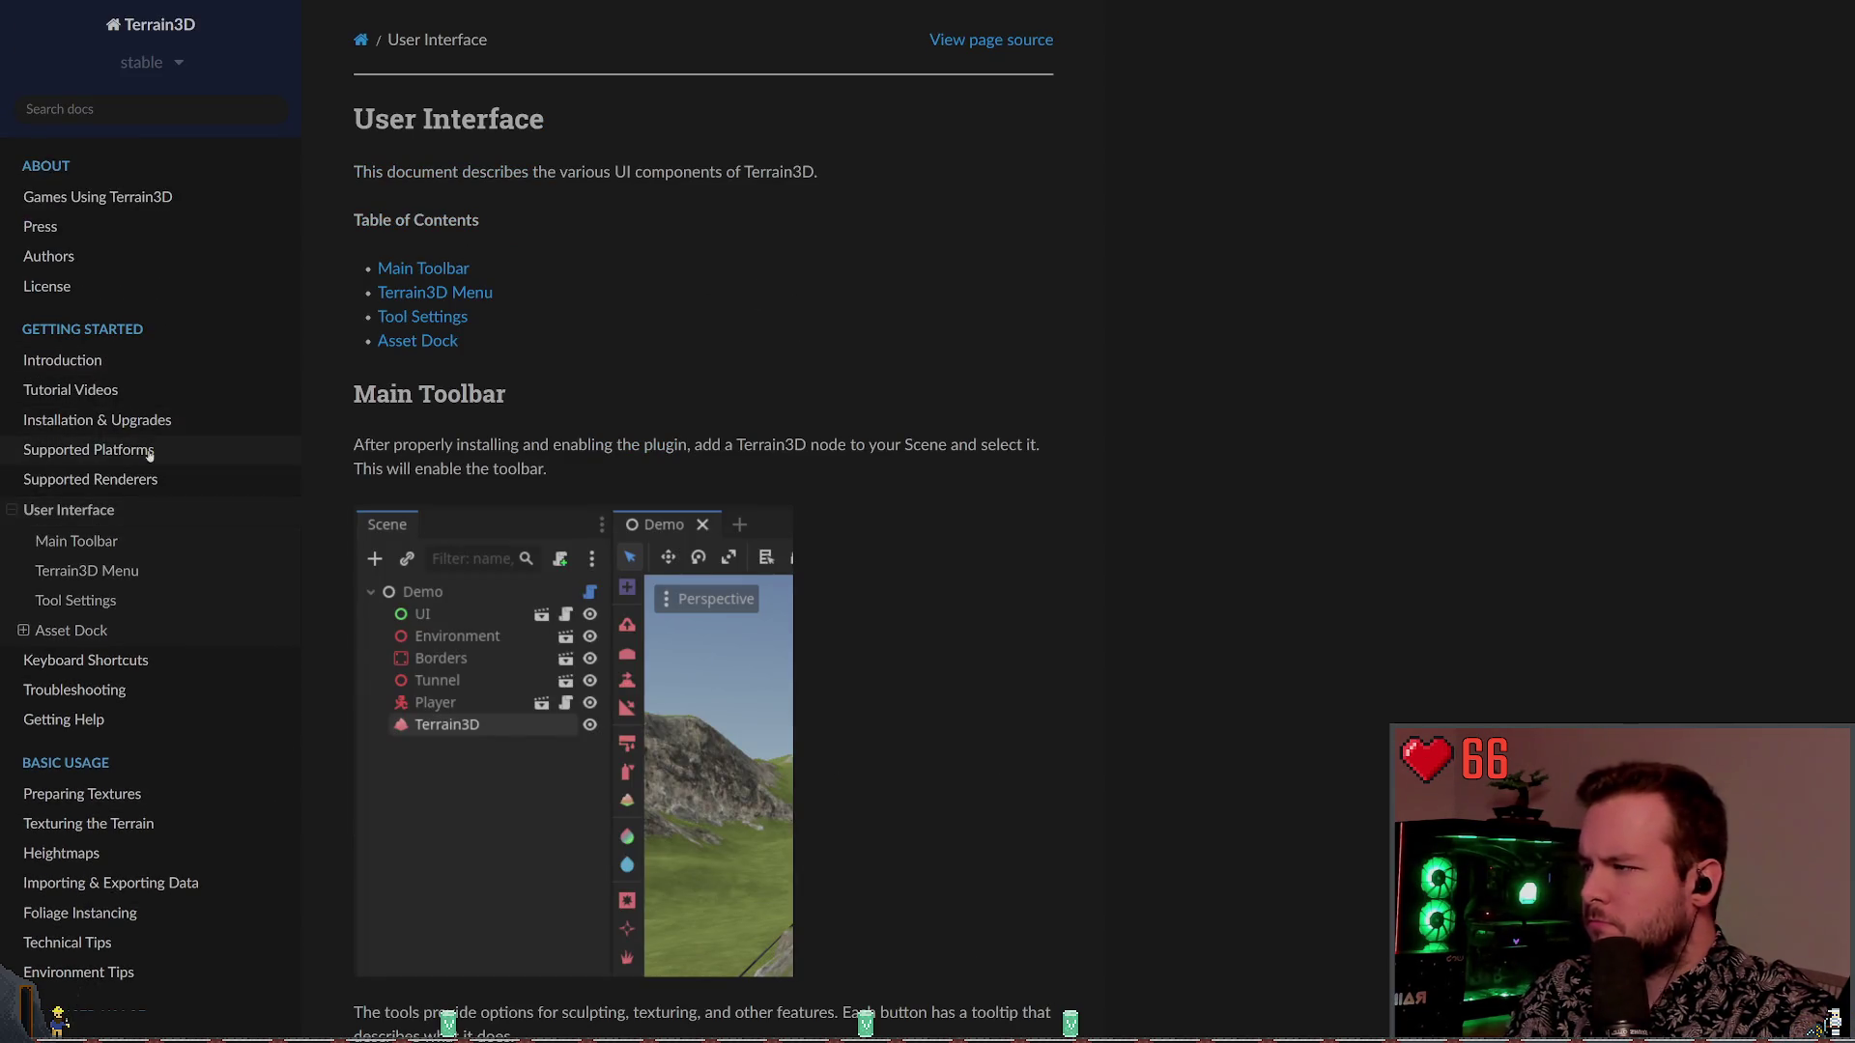
scroll(112, 468, "down", 1)
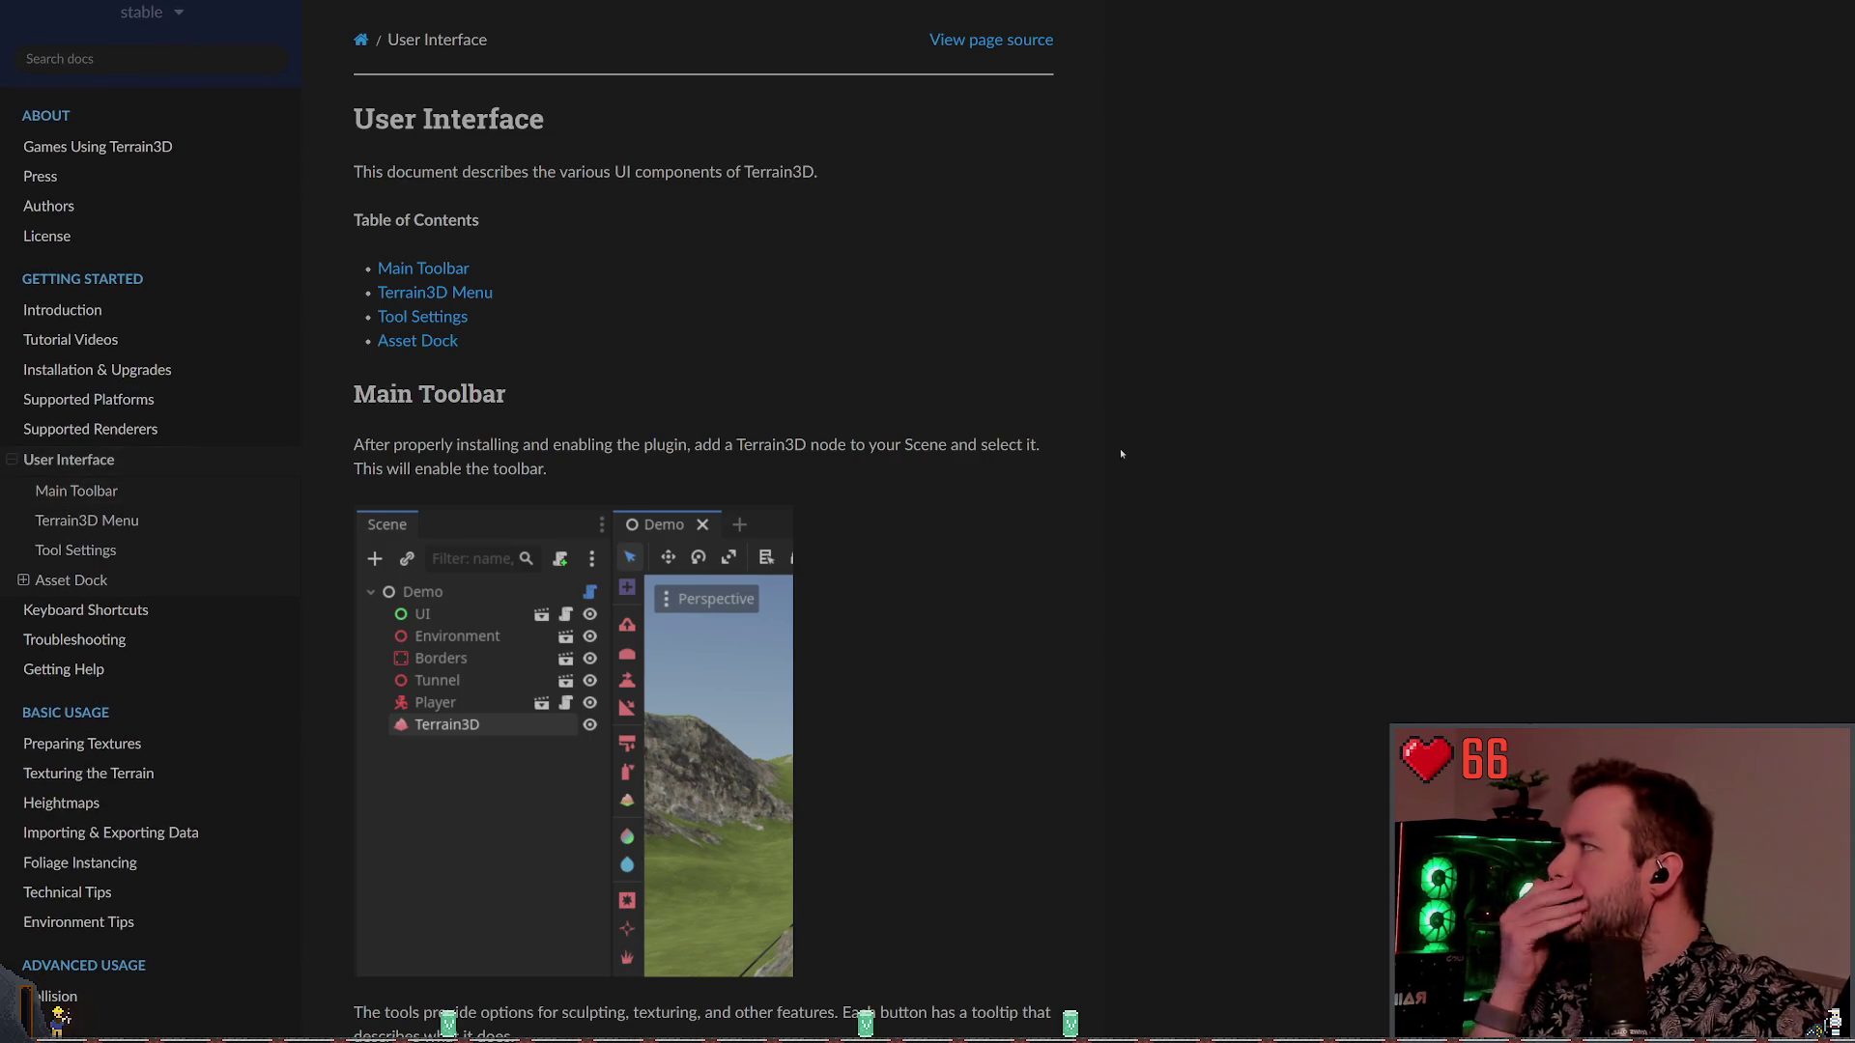
scroll(743, 342, "down", 3)
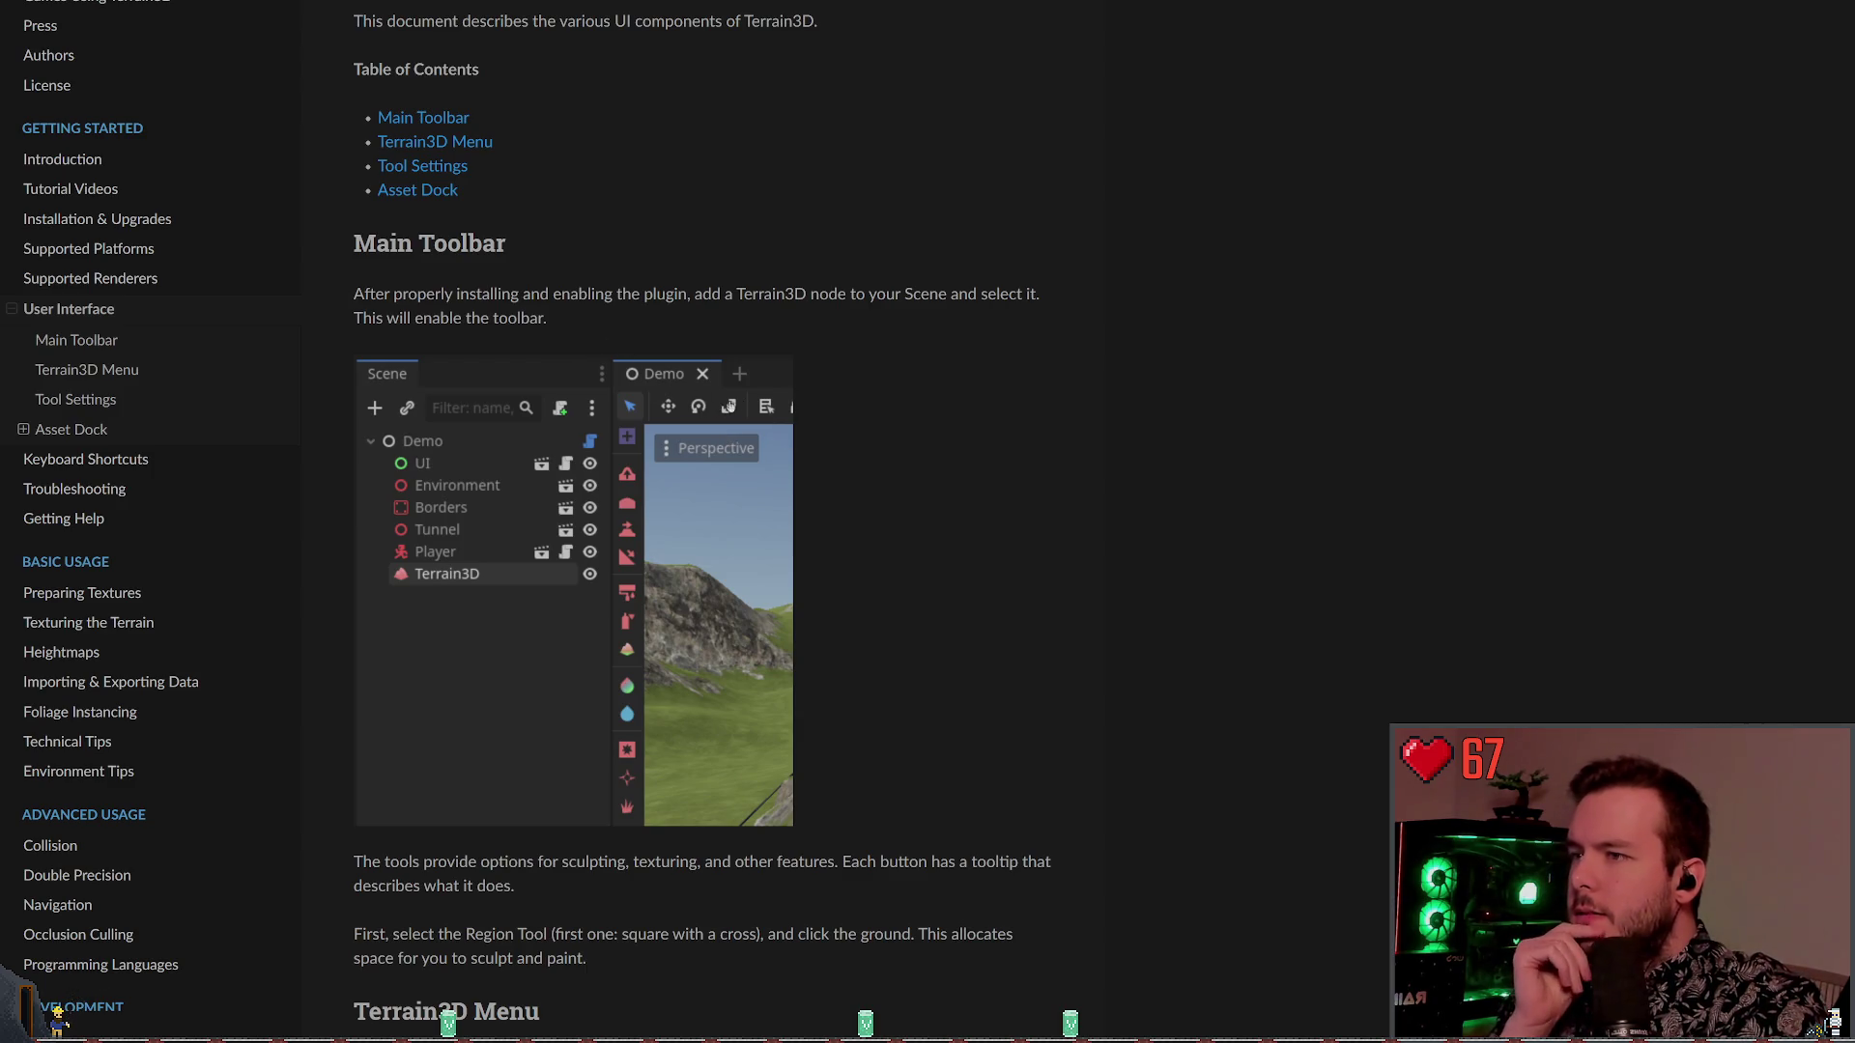
scroll(686, 415, "down", 6)
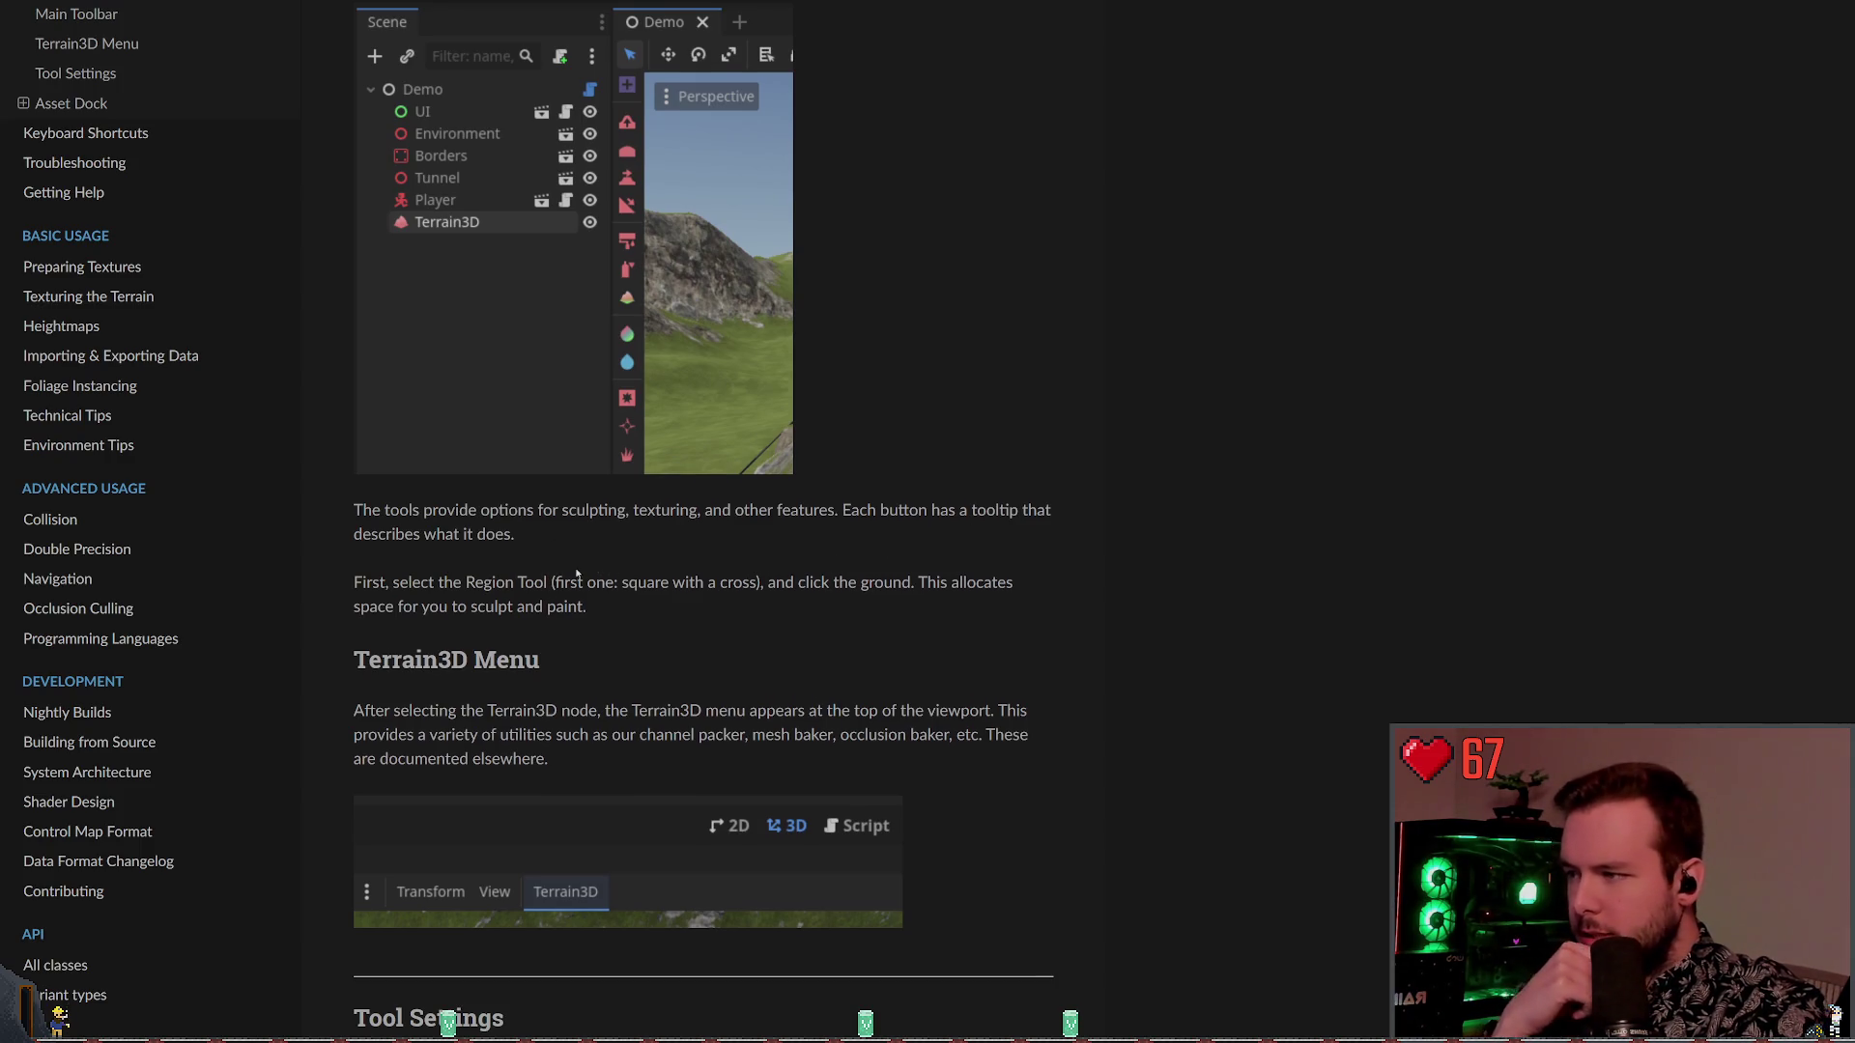
scroll(576, 572, "down", 2)
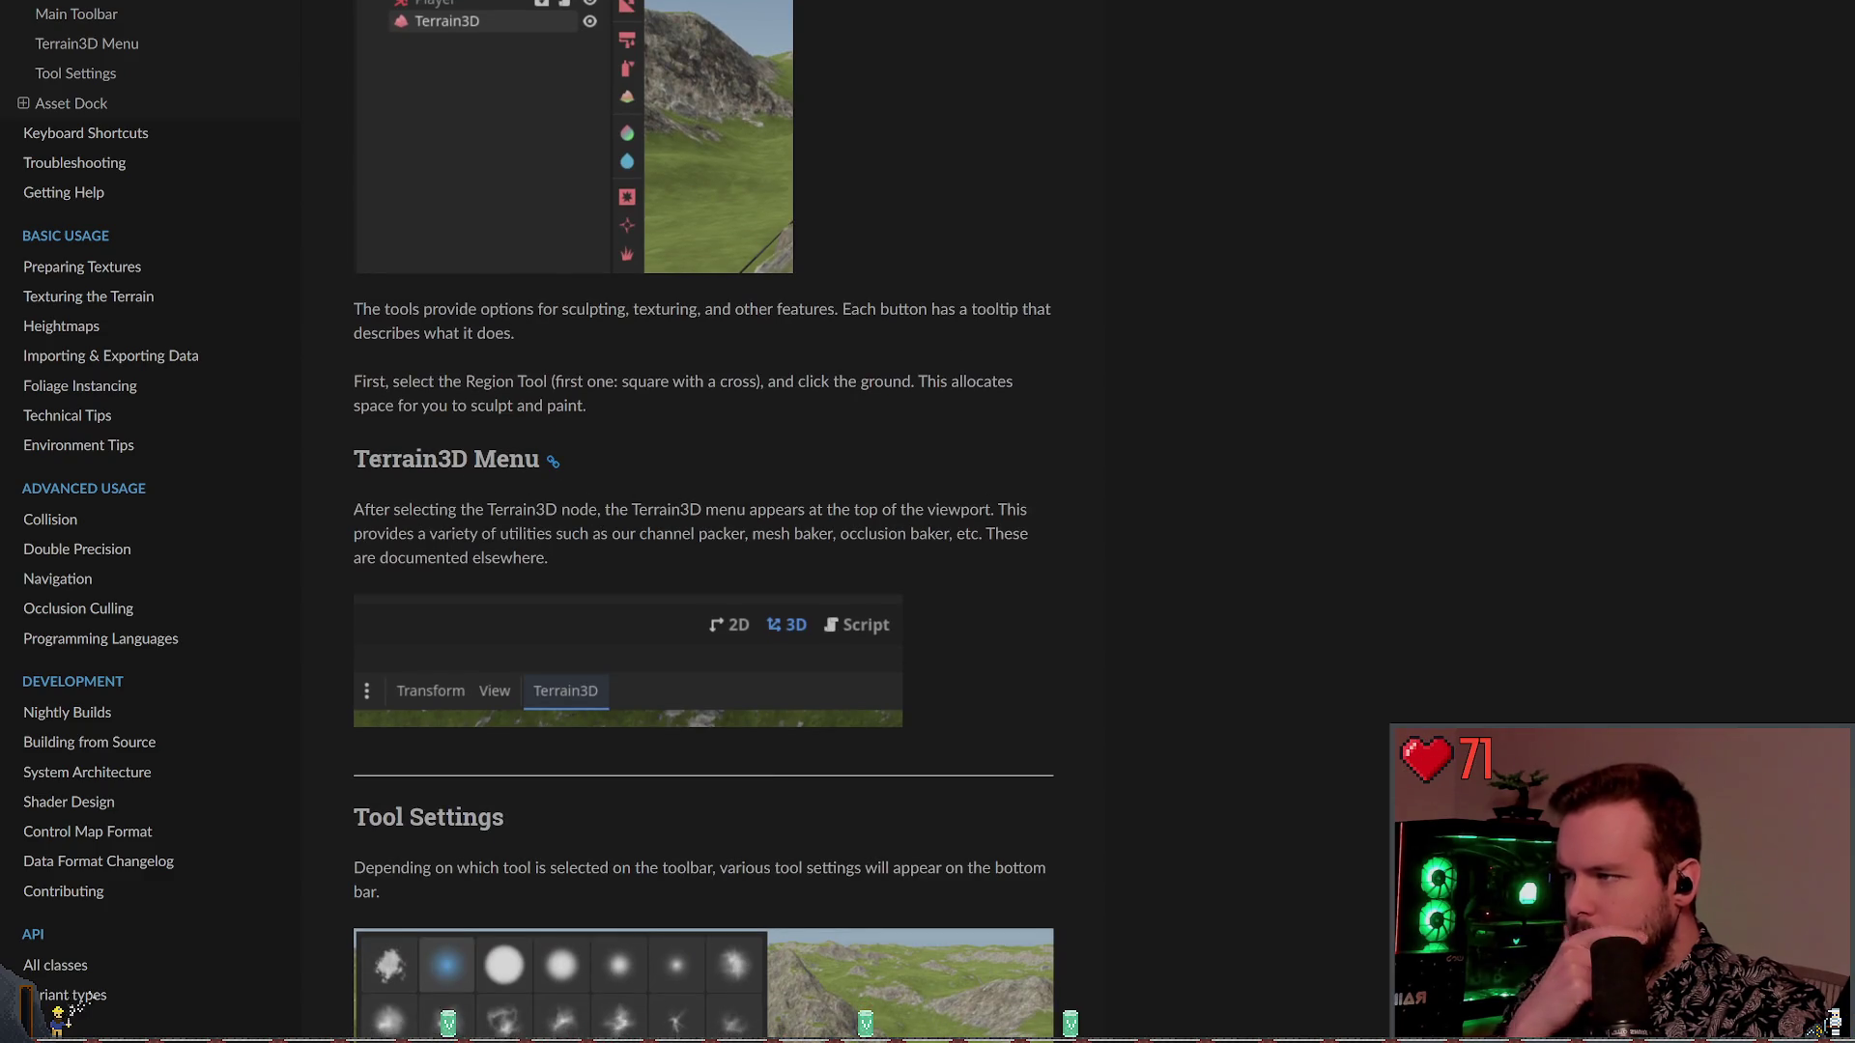
scroll(384, 412, "down", 1)
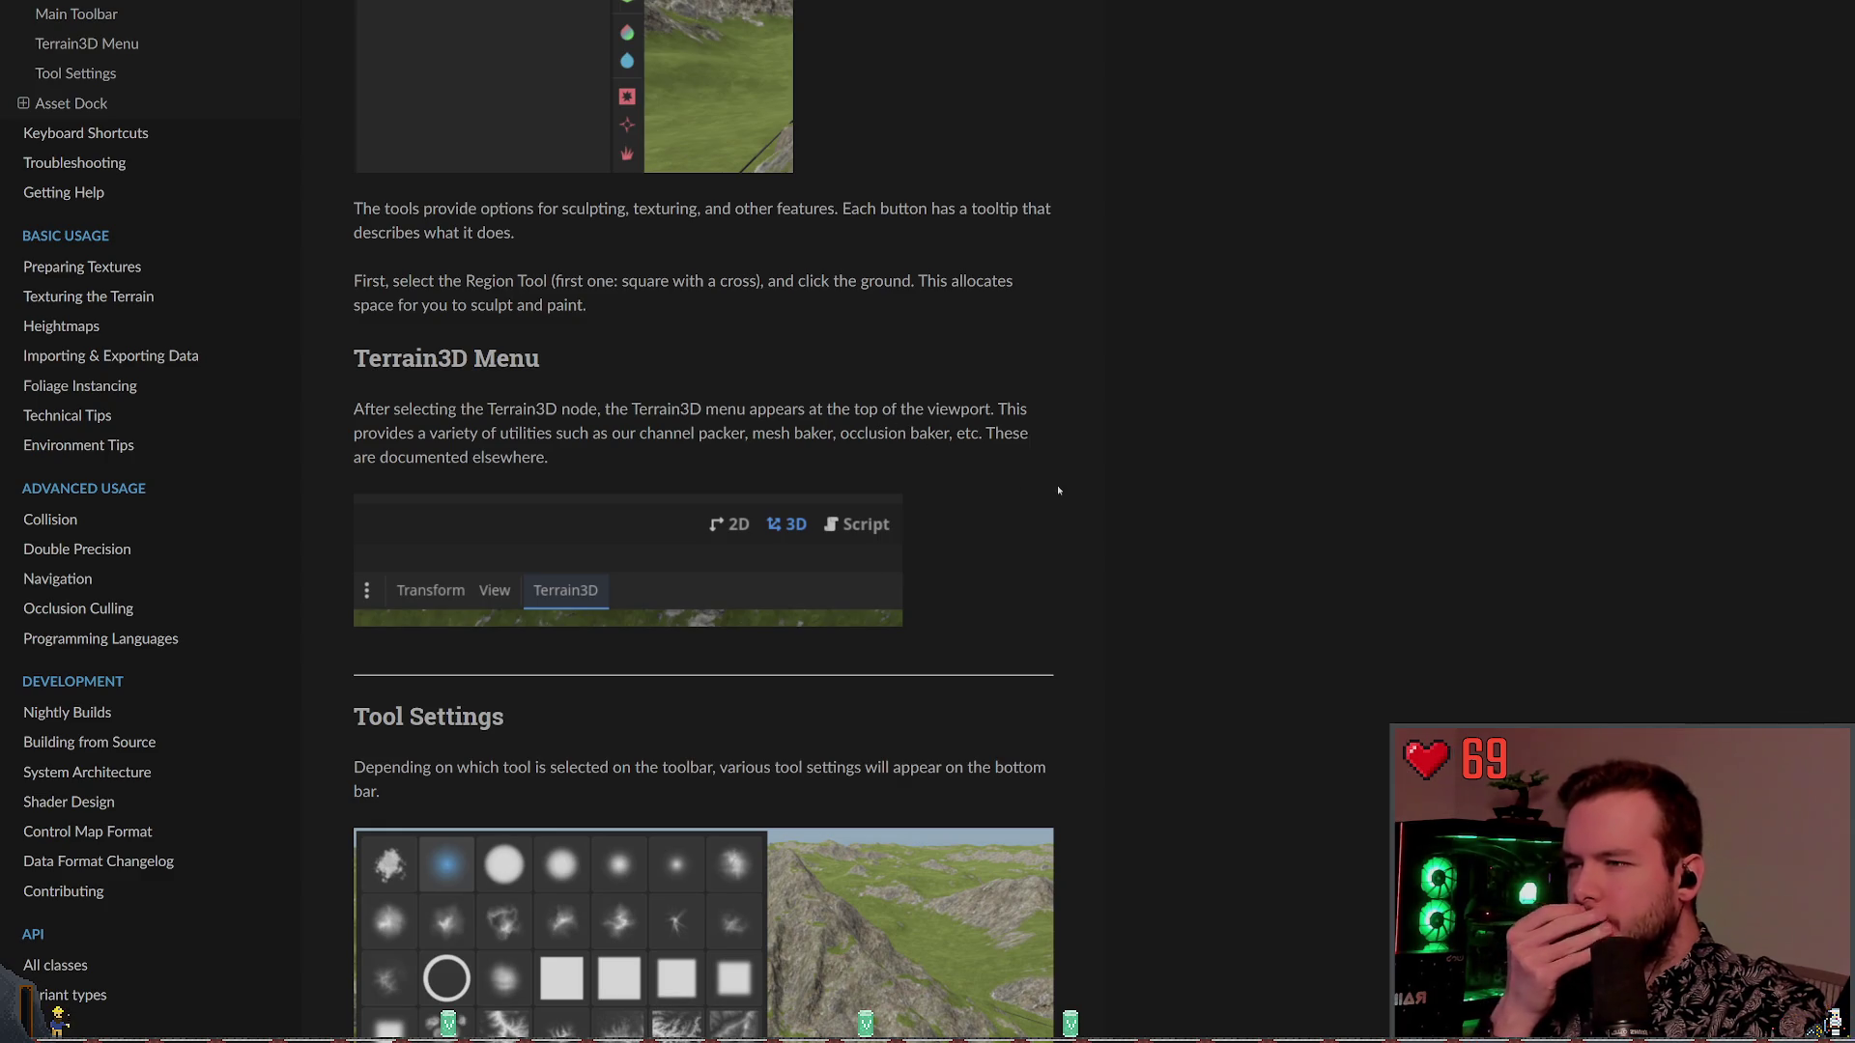
scroll(983, 435, "down", 2)
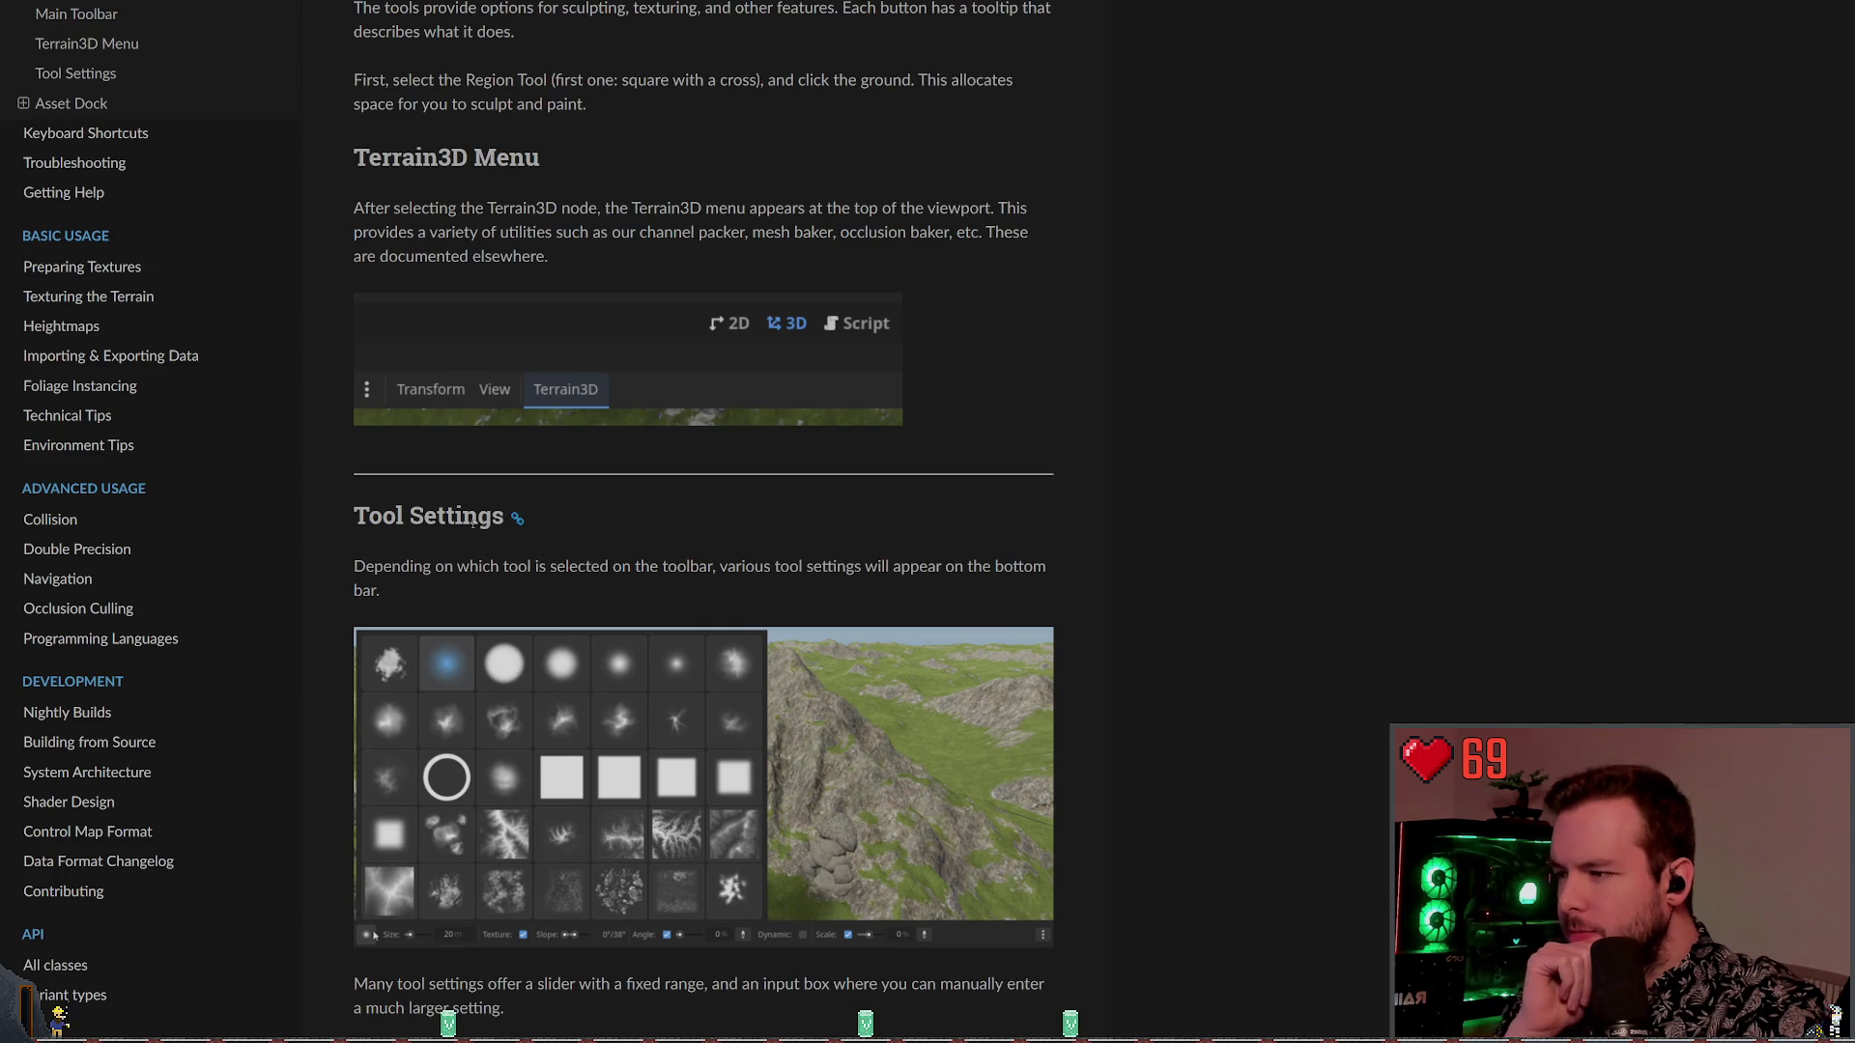
scroll(508, 520, "down", 2)
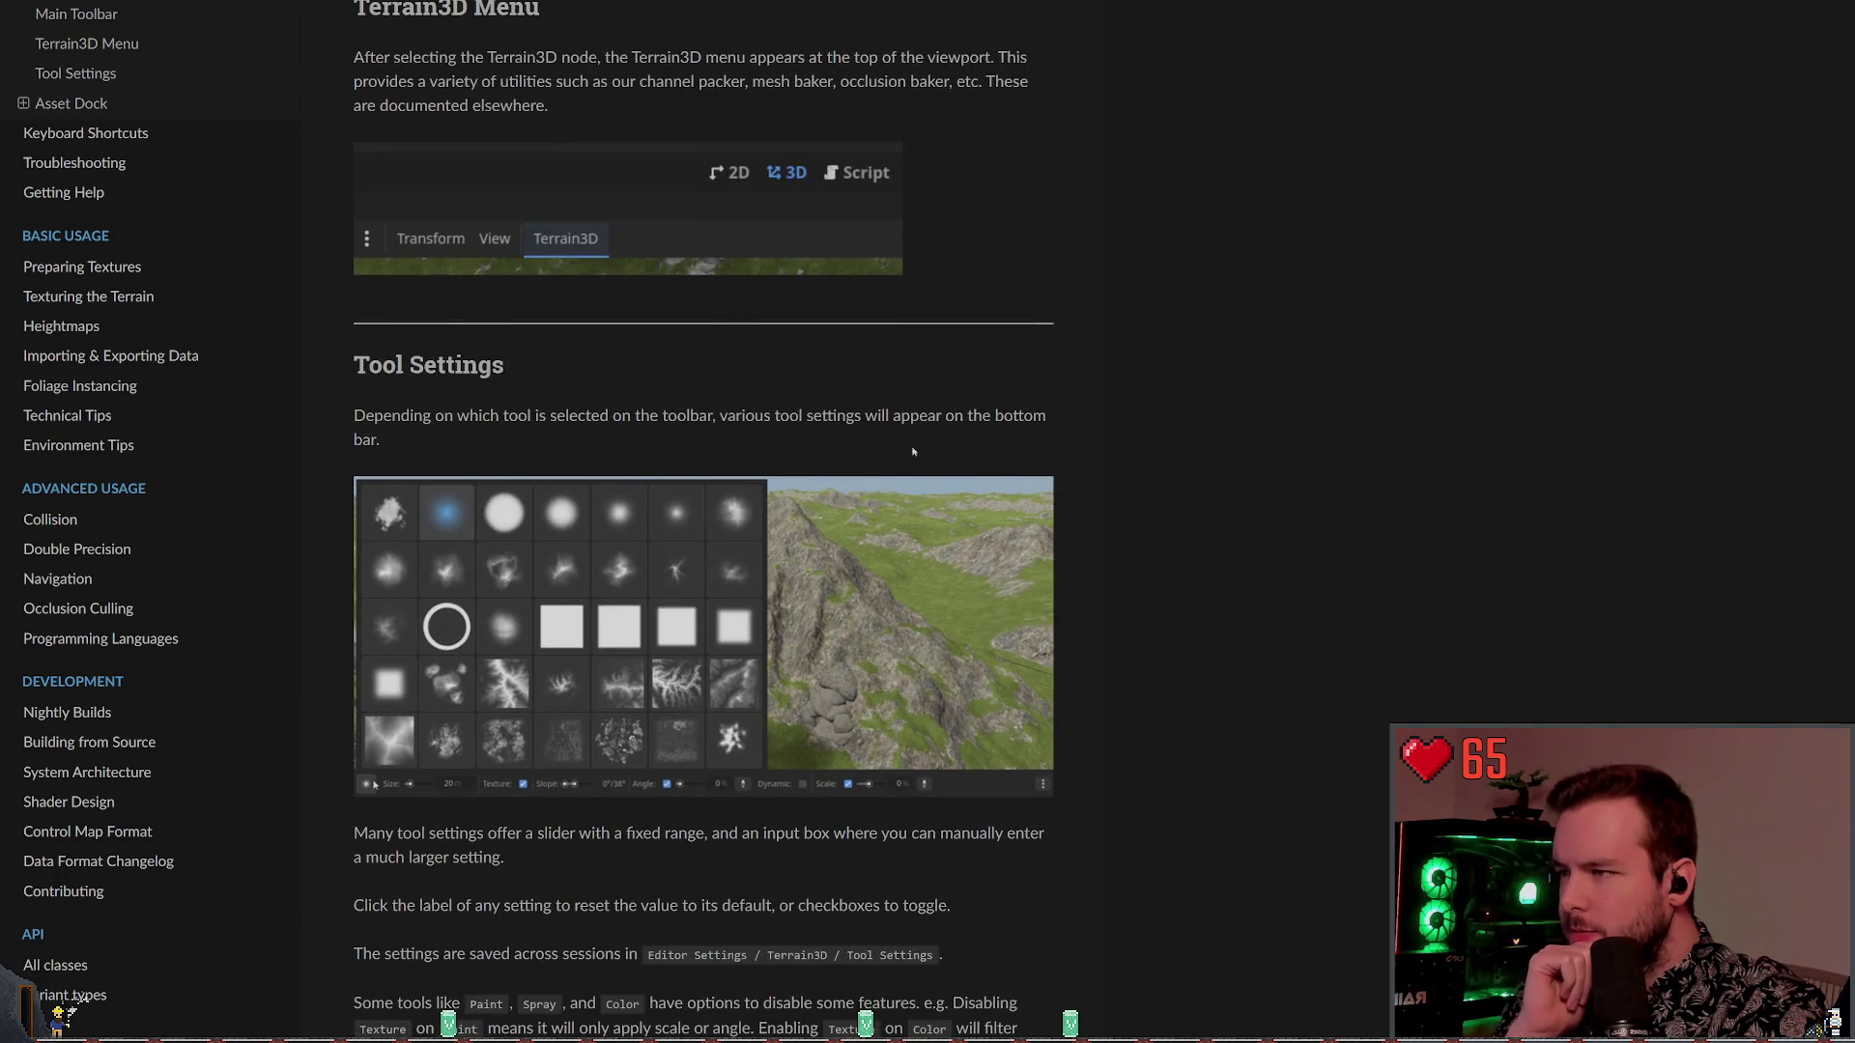
scroll(920, 449, "down", 1)
scroll(699, 605, "down", 2)
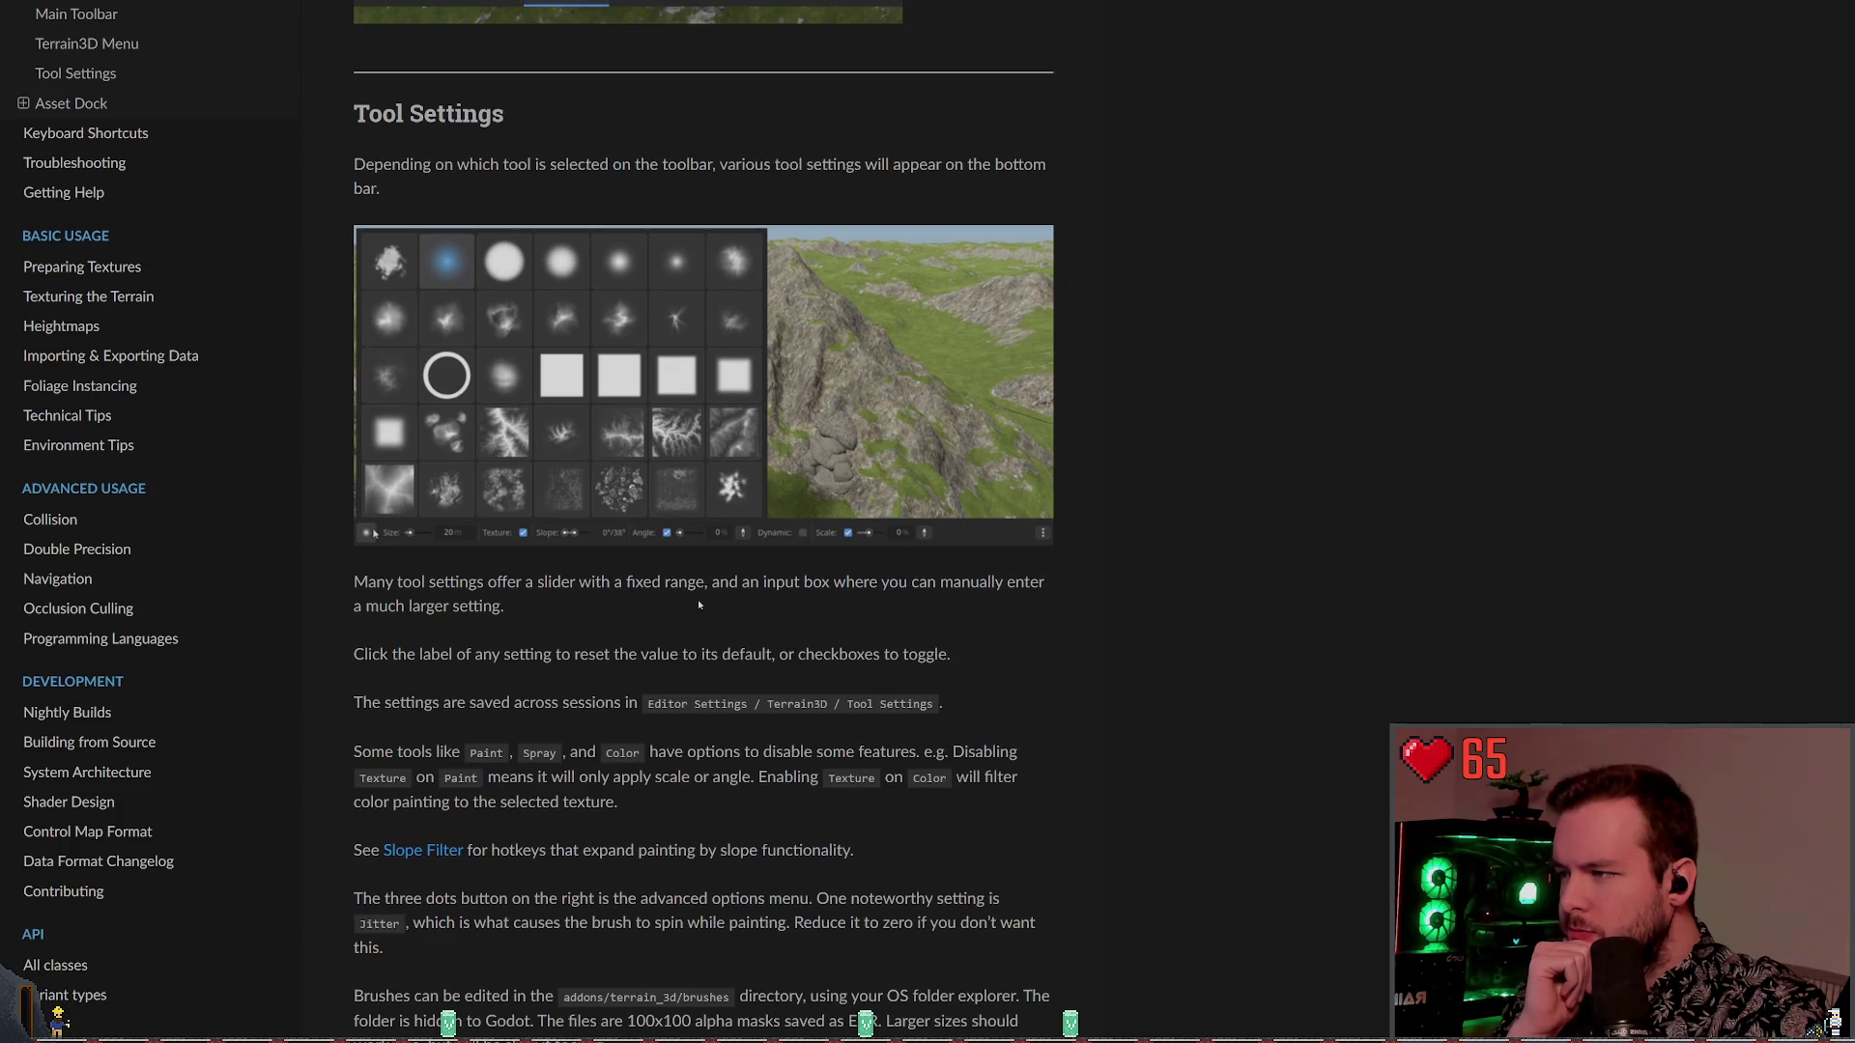
Highlight the Jitter sentence about brush spinning, then scroll on to the Asset Dock section
scroll(595, 617, "down", 2)
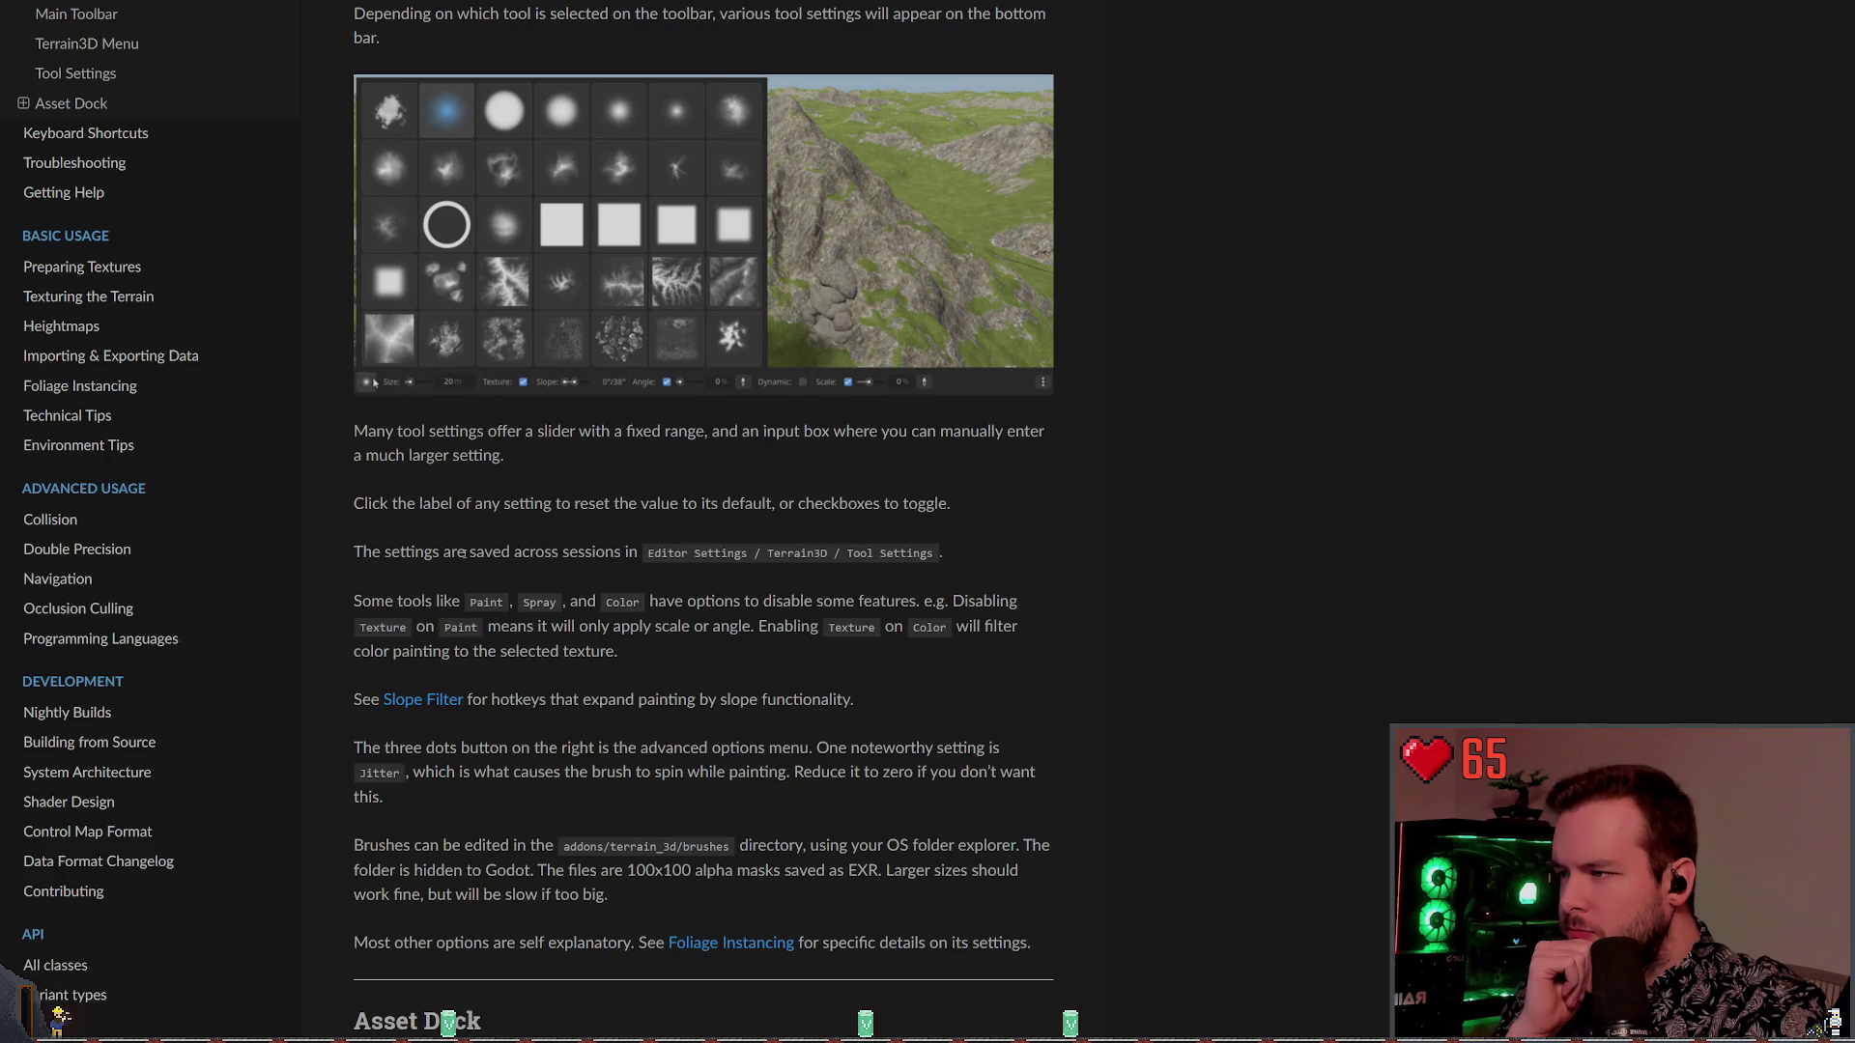
scroll(685, 607, "down", 1)
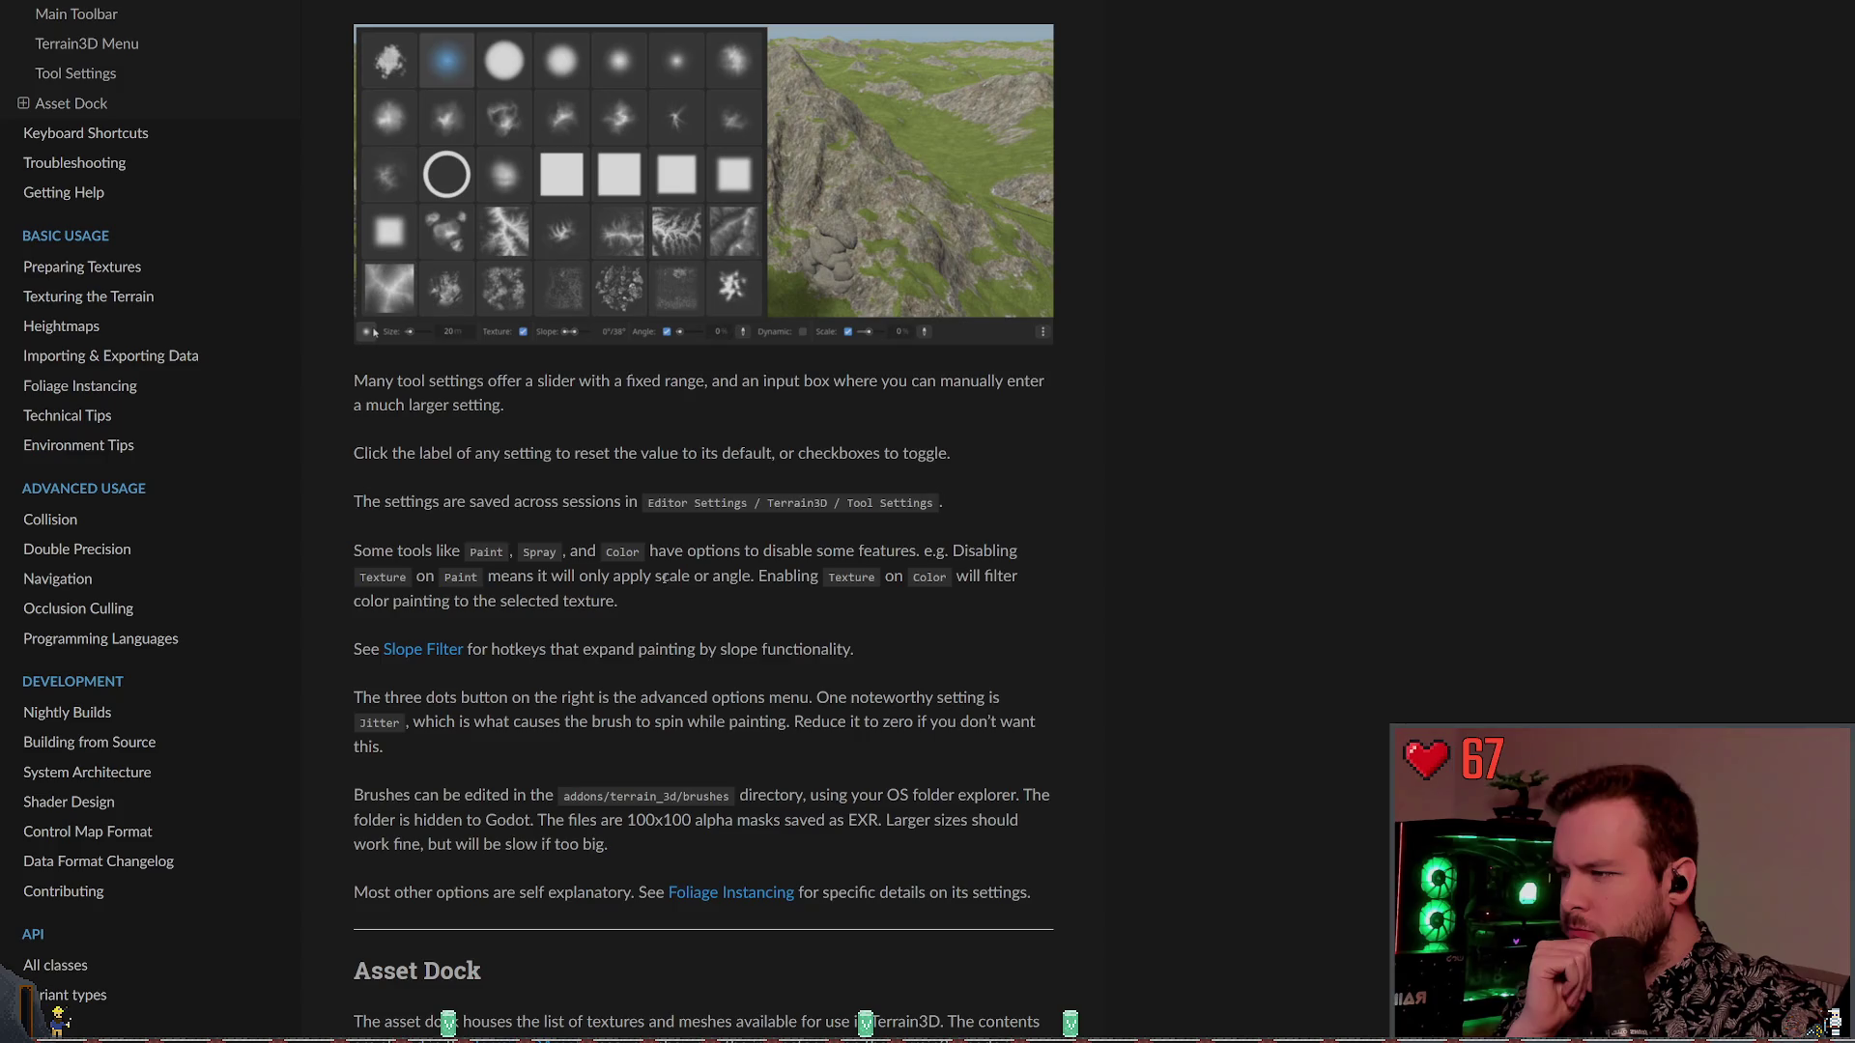
scroll(666, 577, "down", 1)
scroll(448, 543, "down", 2)
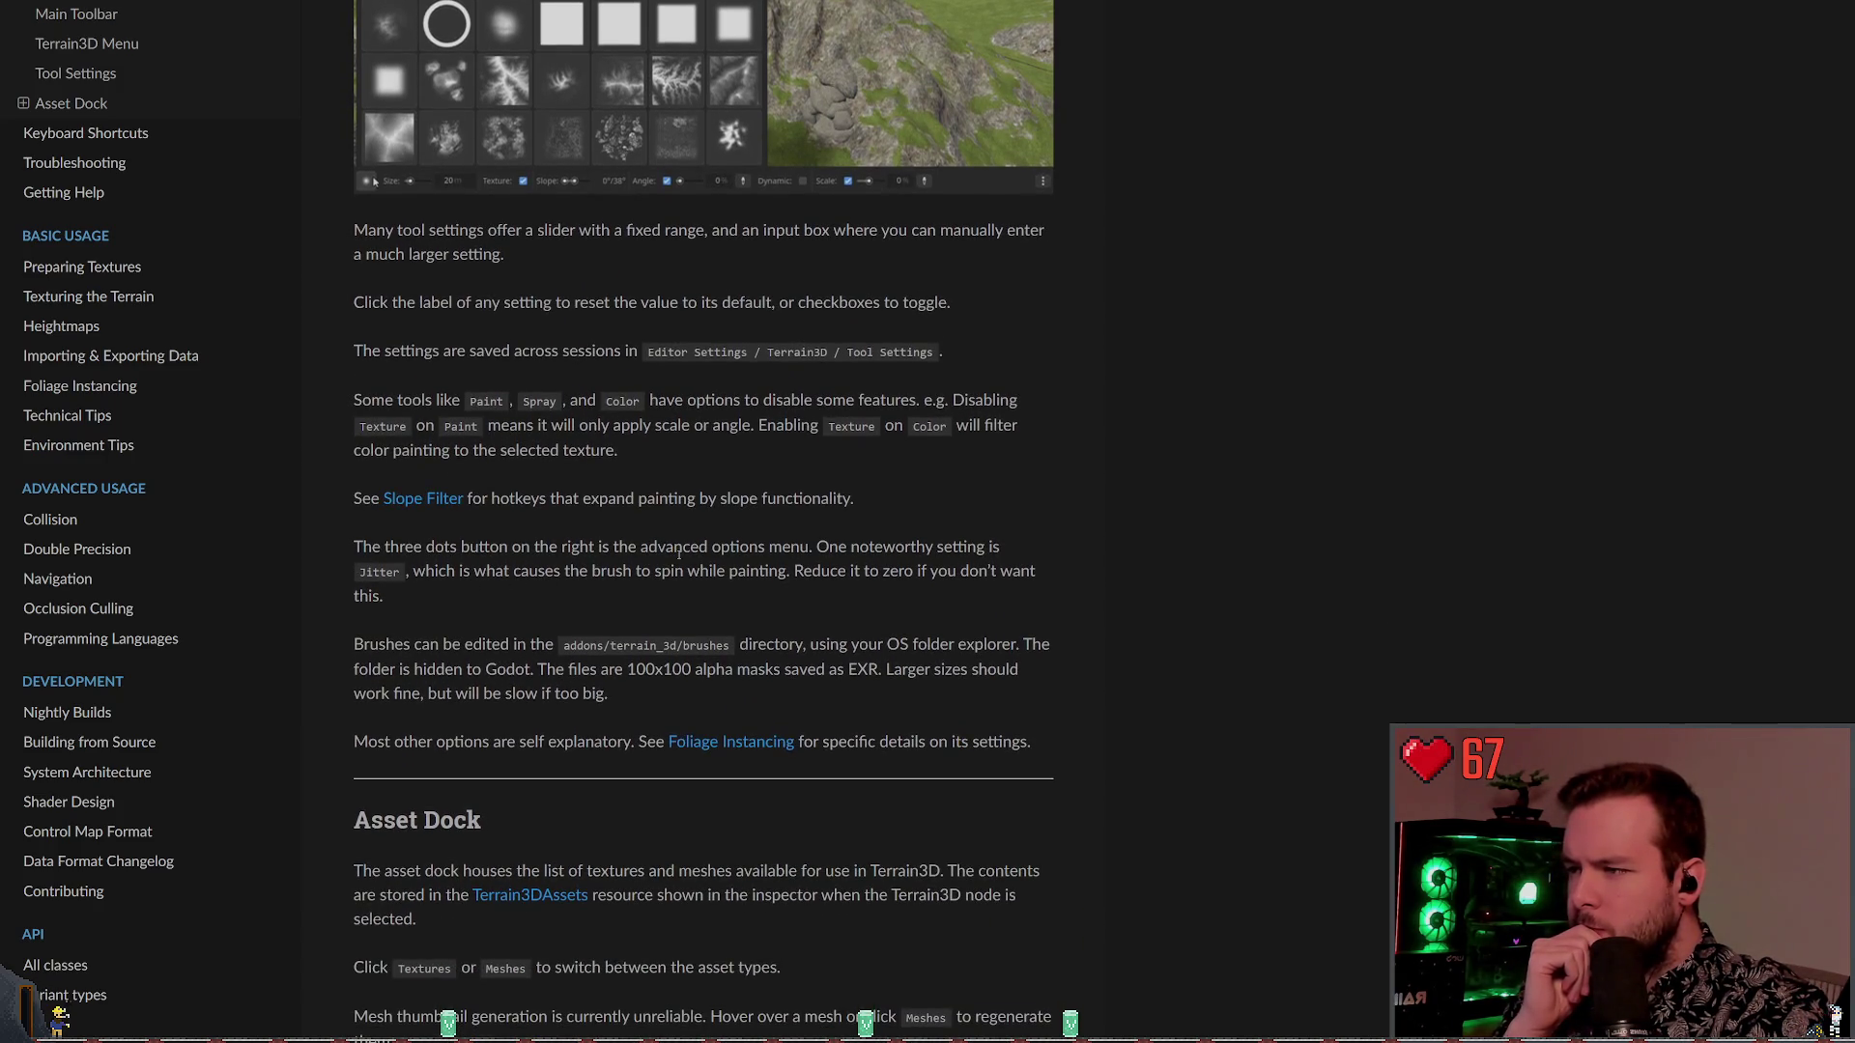
left_click_drag(412, 571, 783, 571)
left_click(853, 584)
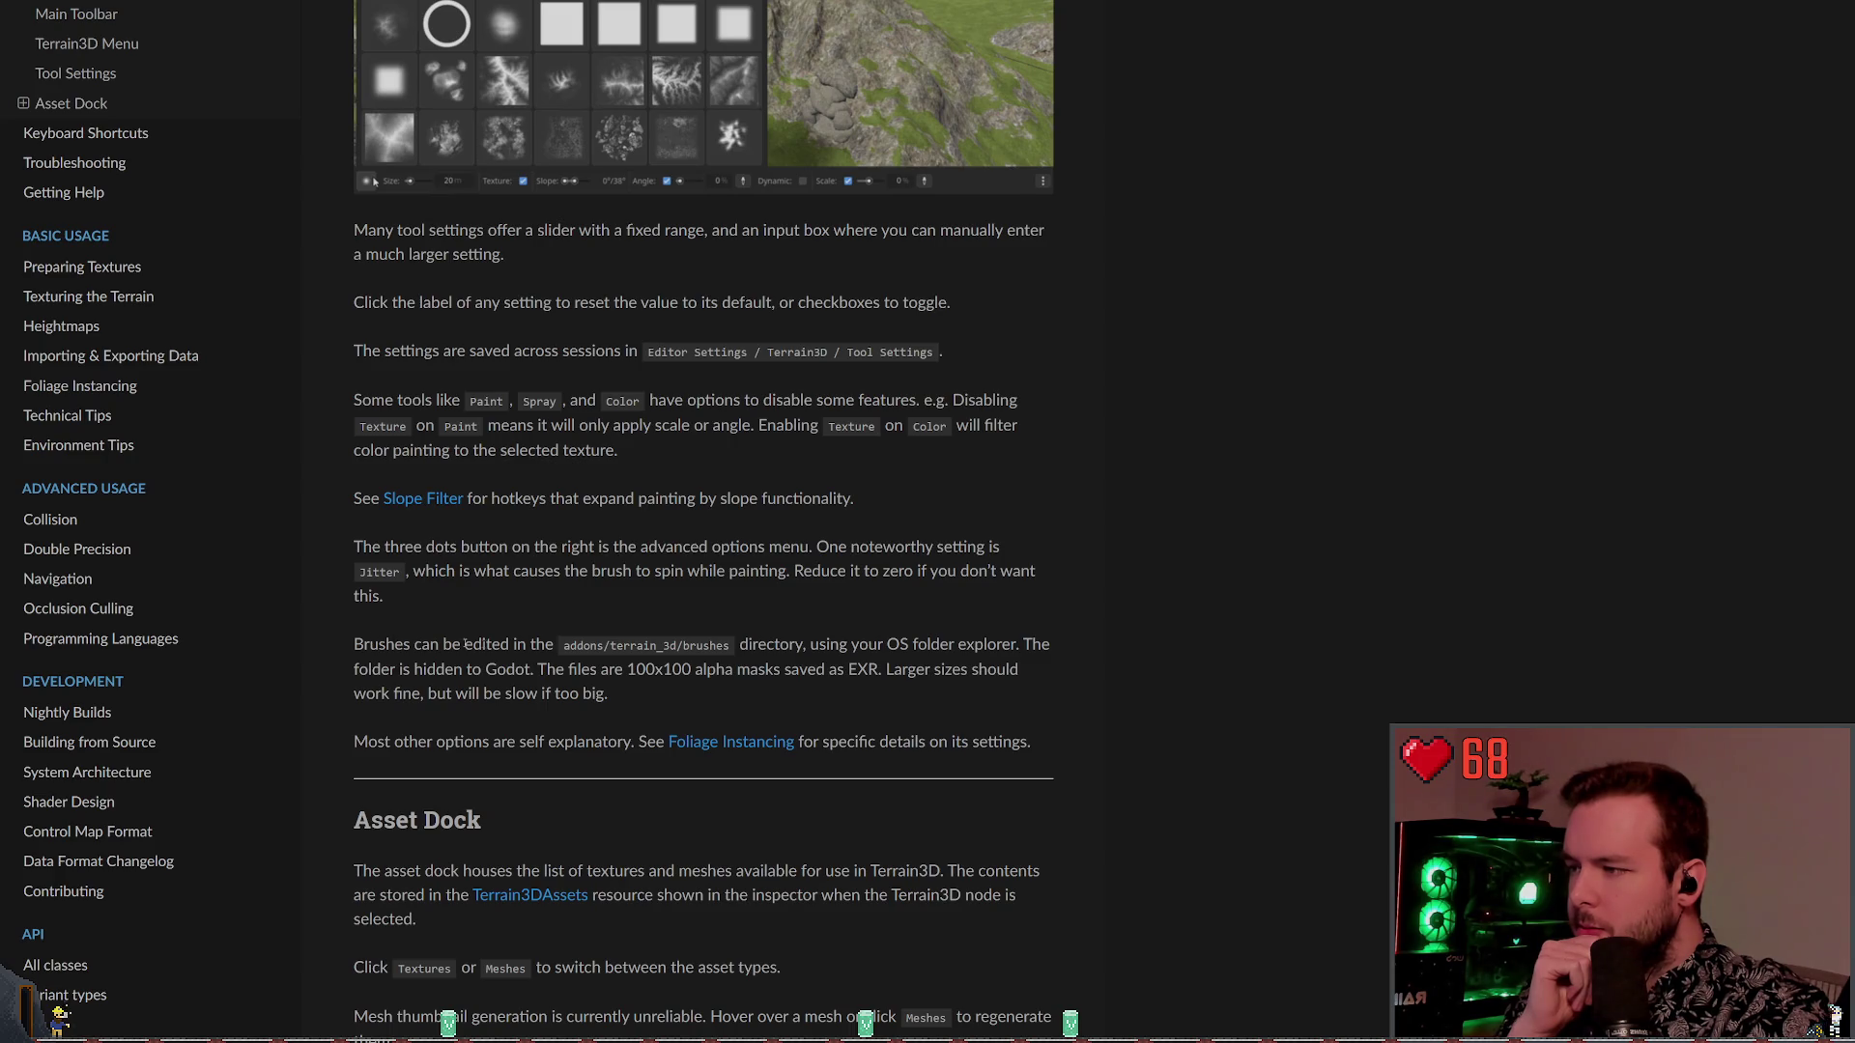
scroll(516, 645, "down", 3)
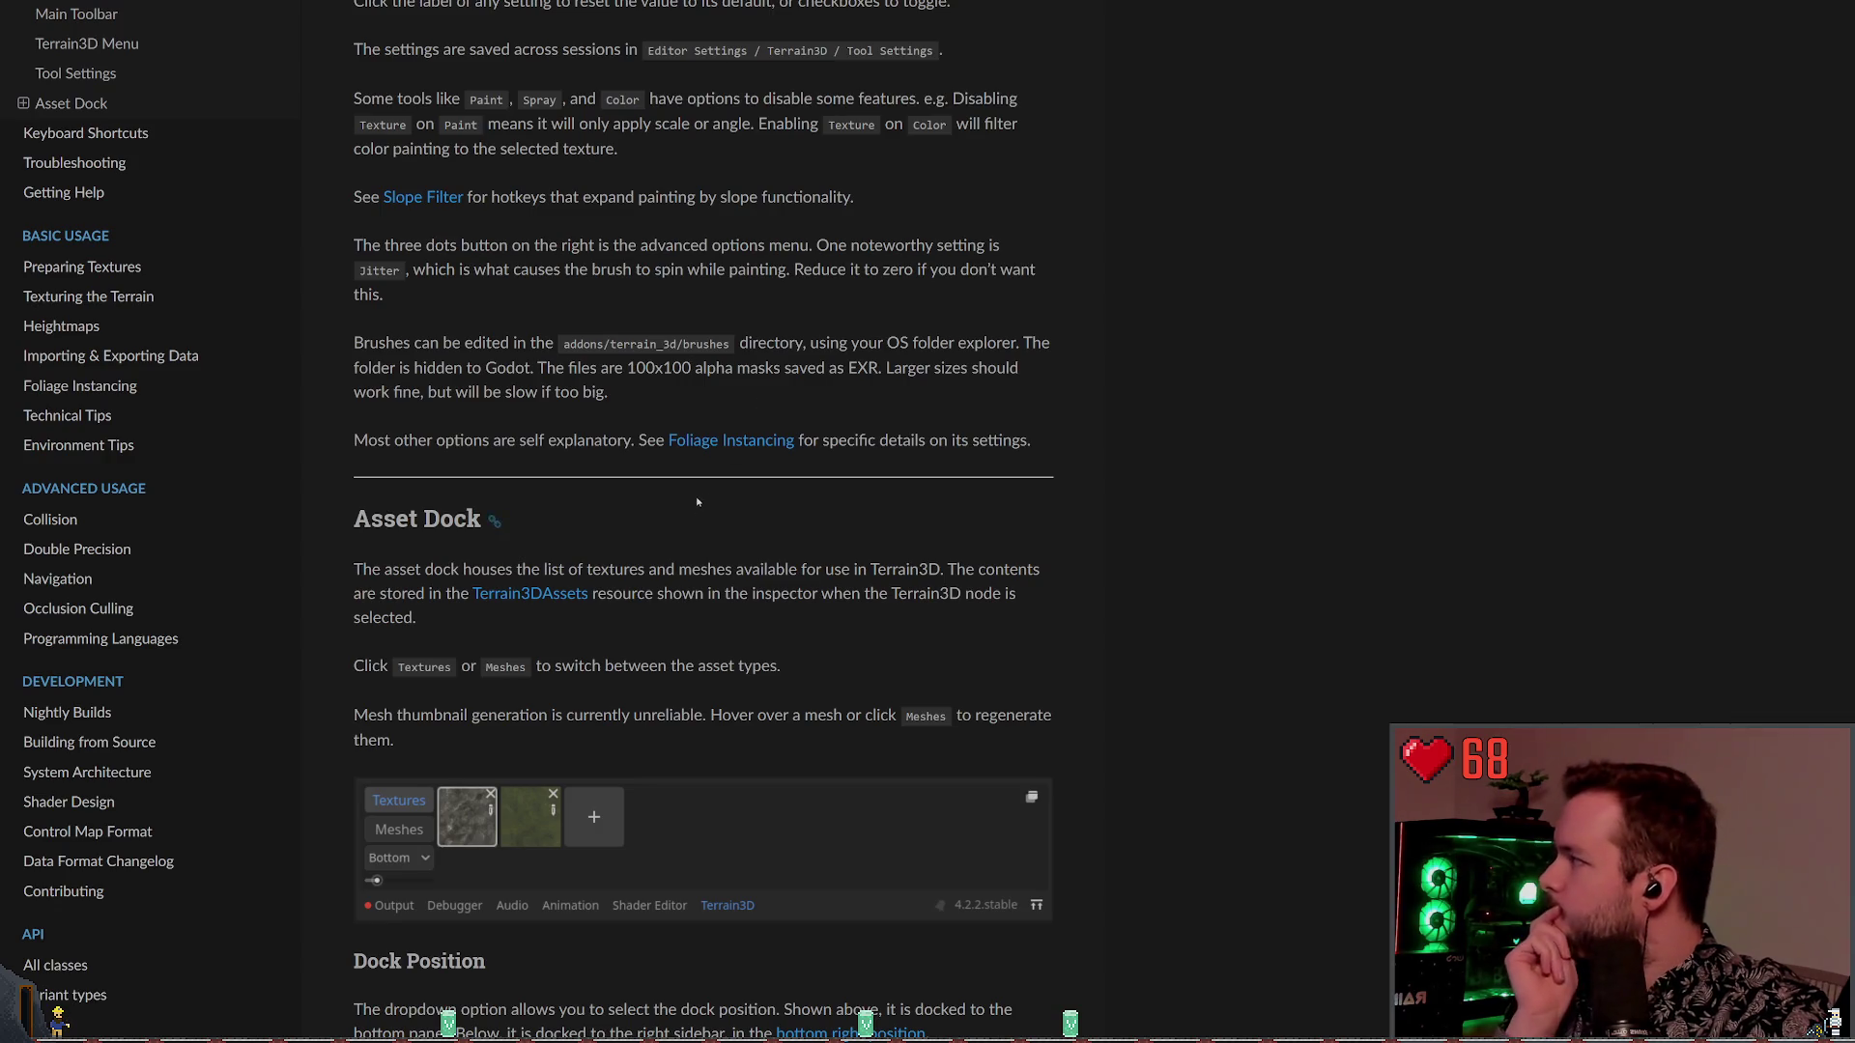
Read through Dock Position, Adding Assets and Dock Operations to the footer, then back up slightly
scroll(623, 561, "down", 1)
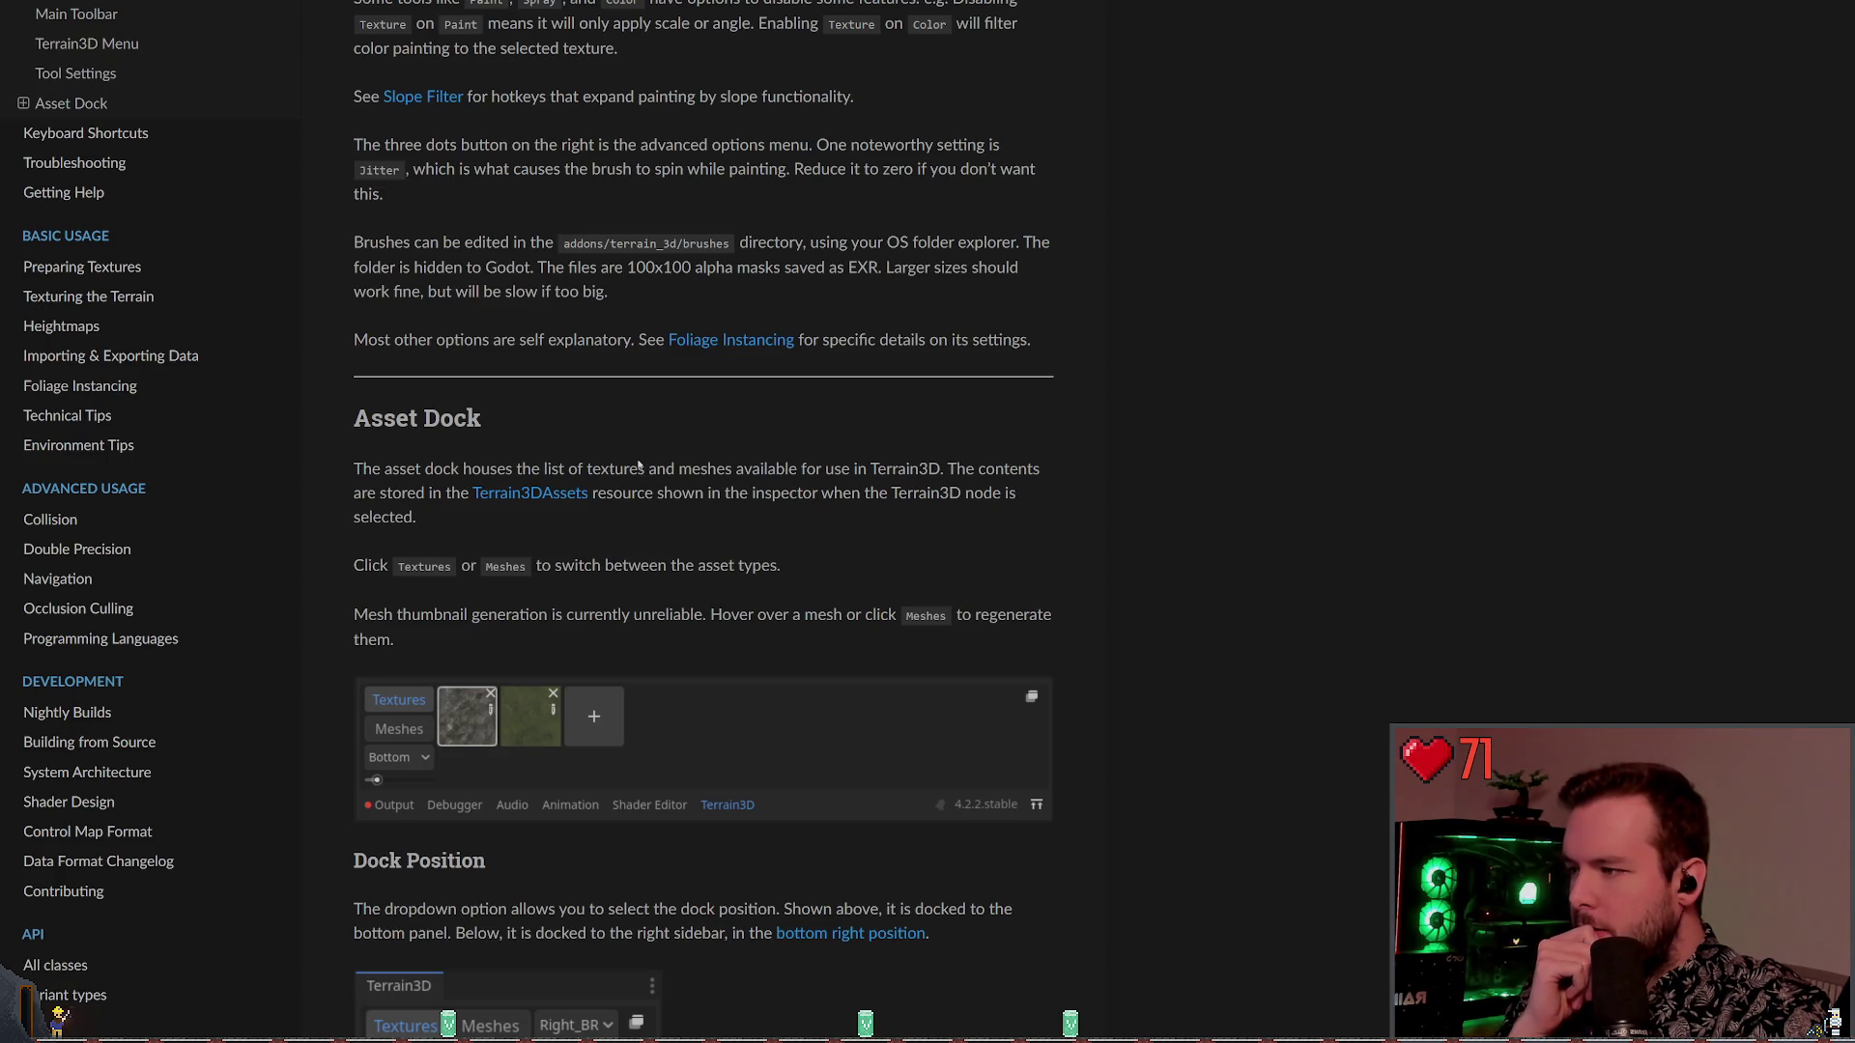
scroll(732, 552, "down", 4)
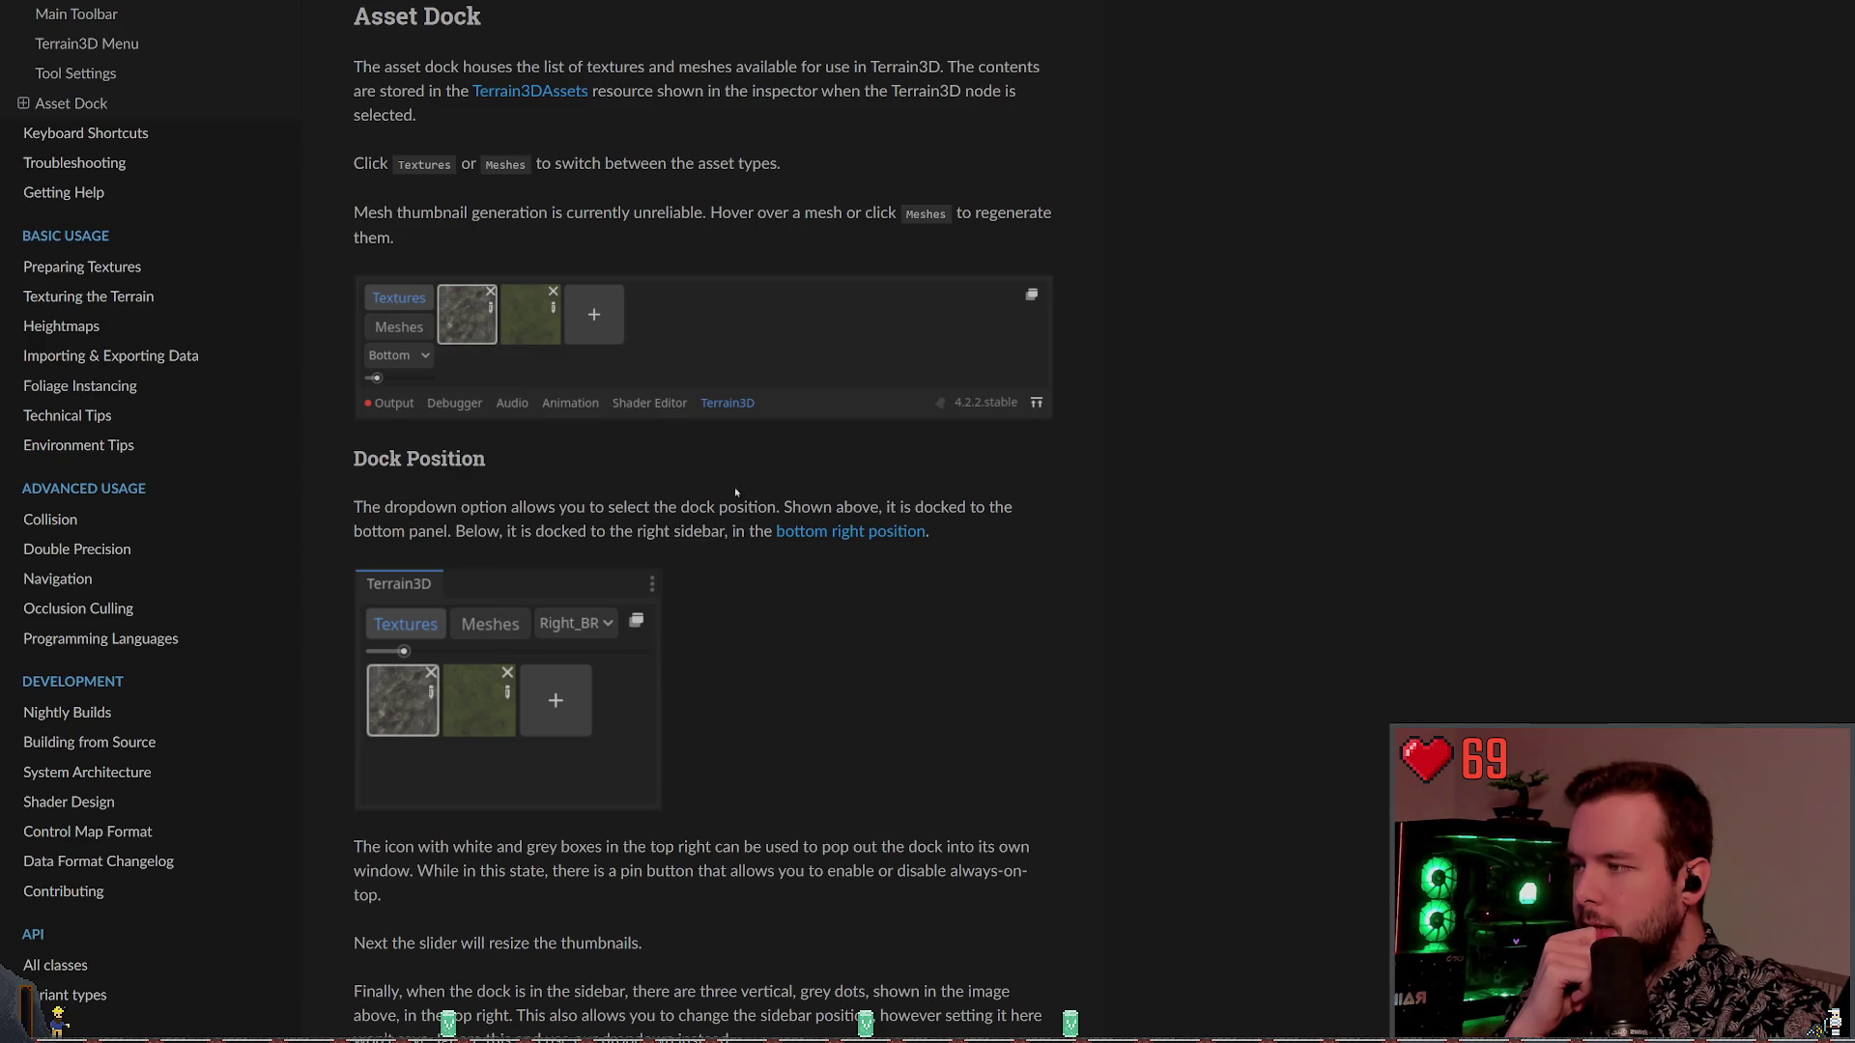
scroll(721, 589, "down", 5)
scroll(715, 582, "down", 2)
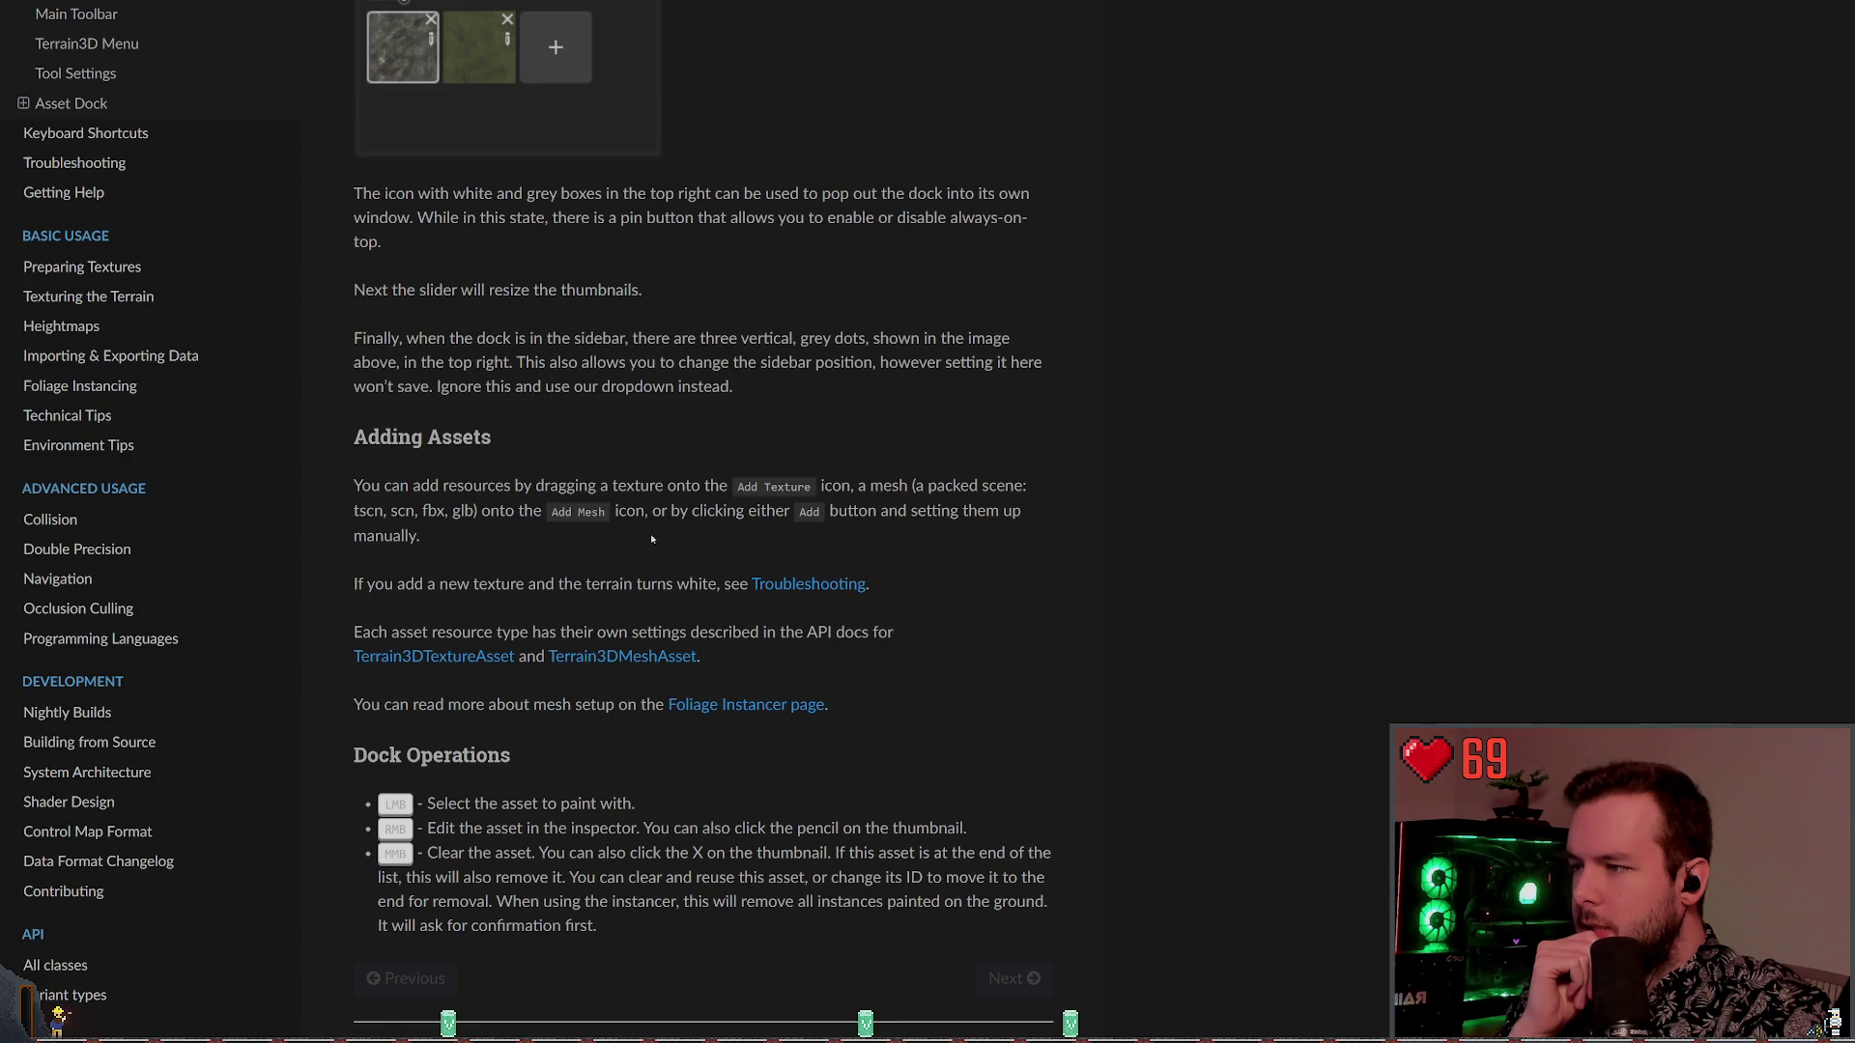
scroll(652, 539, "down", 1)
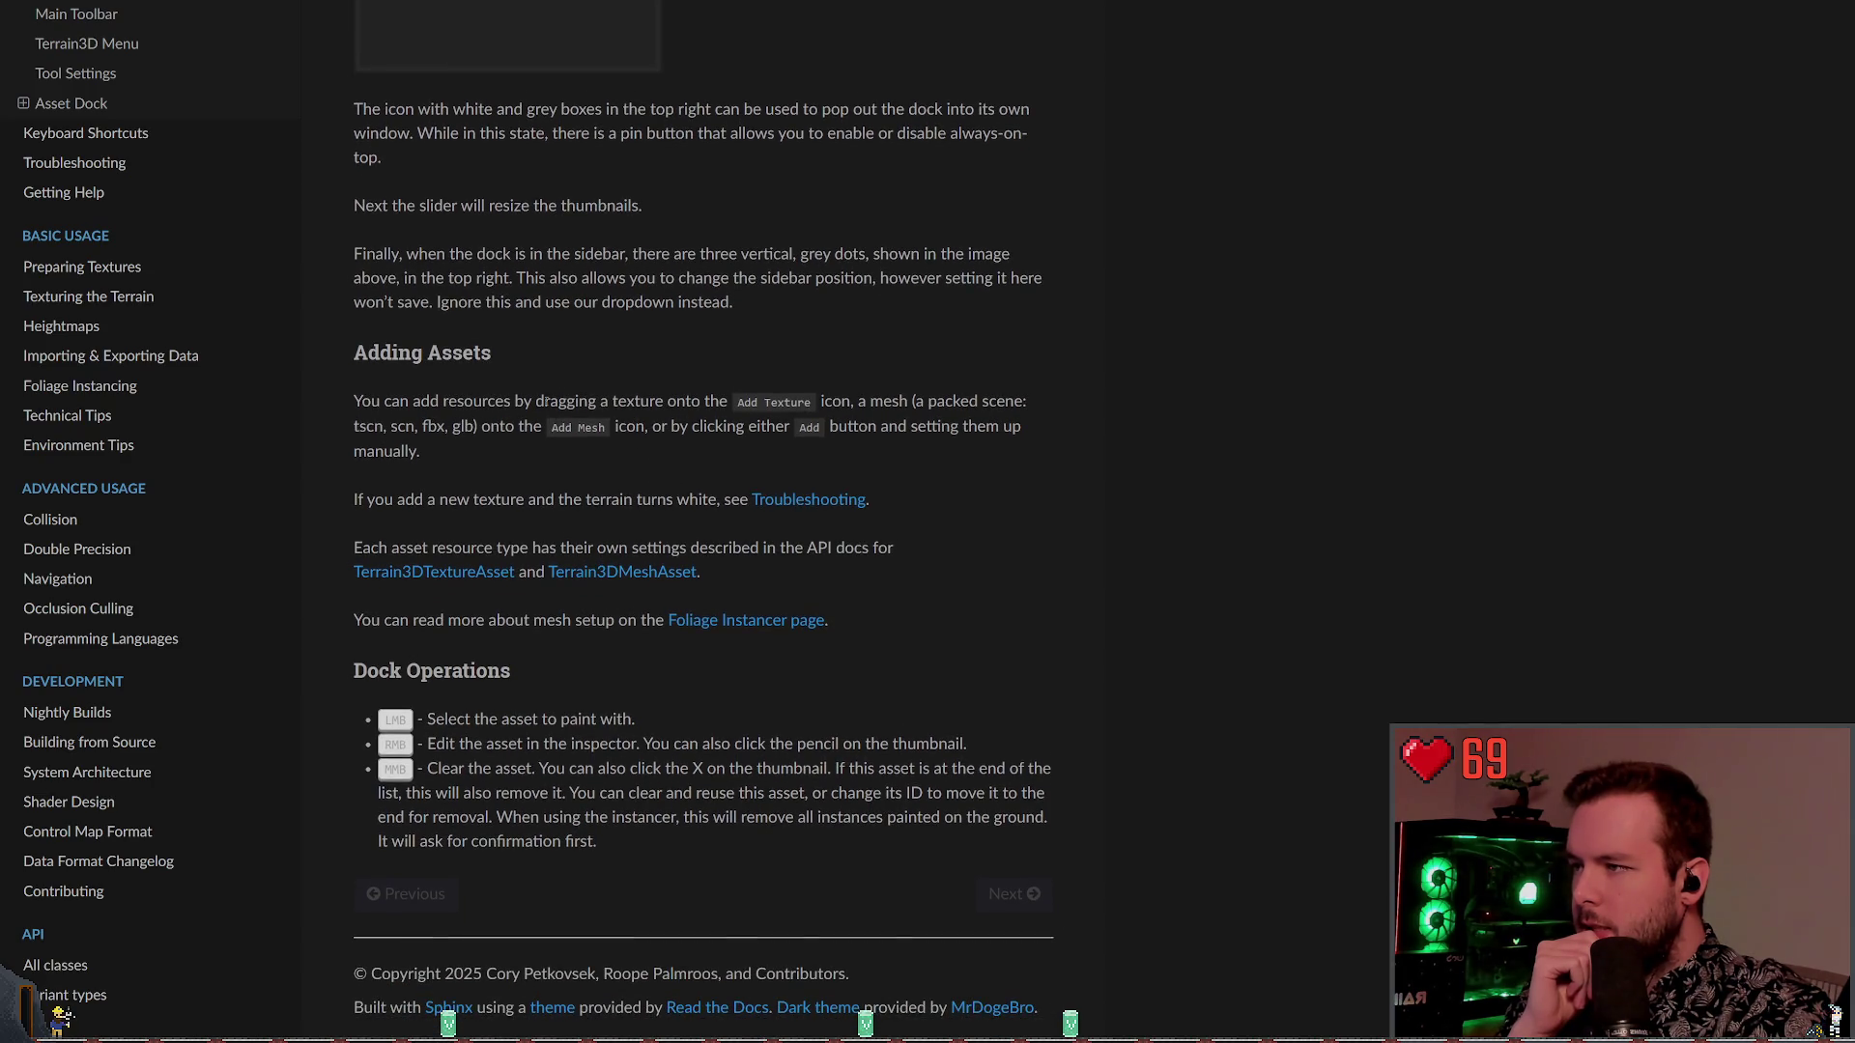
scroll(800, 439, "up", 3)
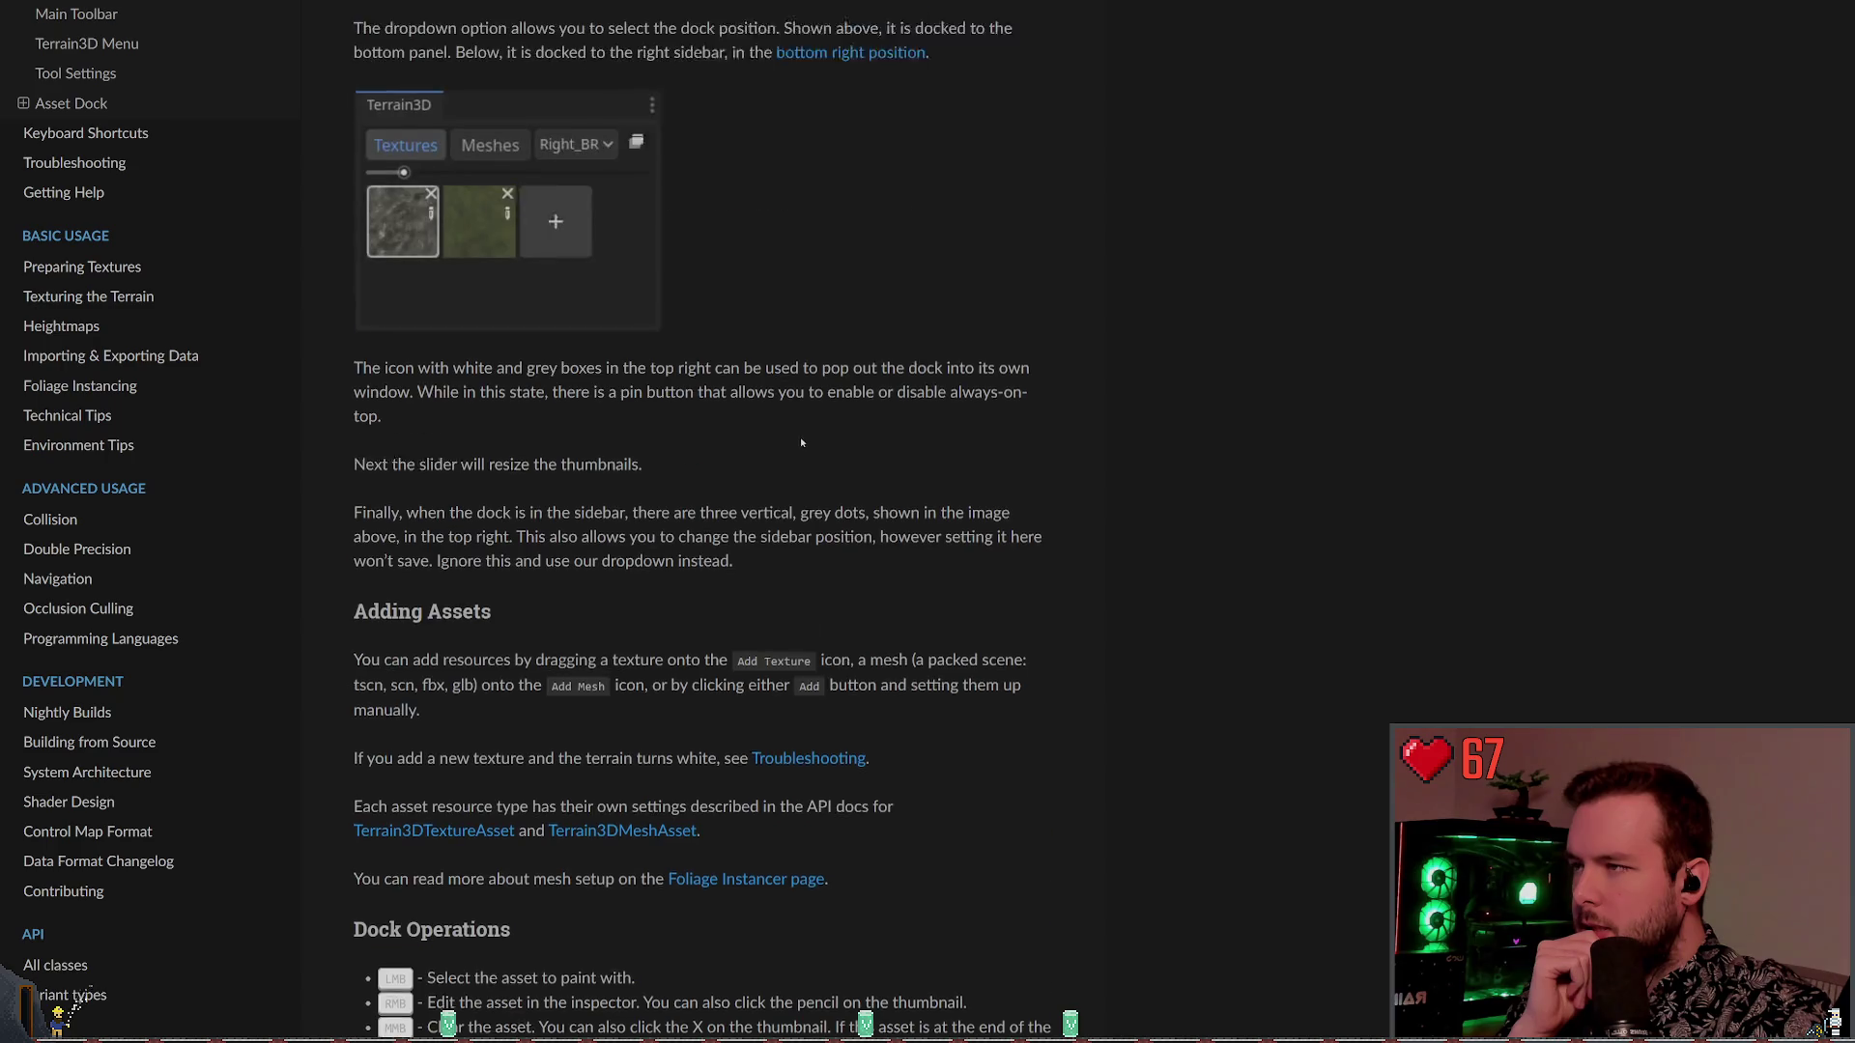
scroll(800, 439, "down", 3)
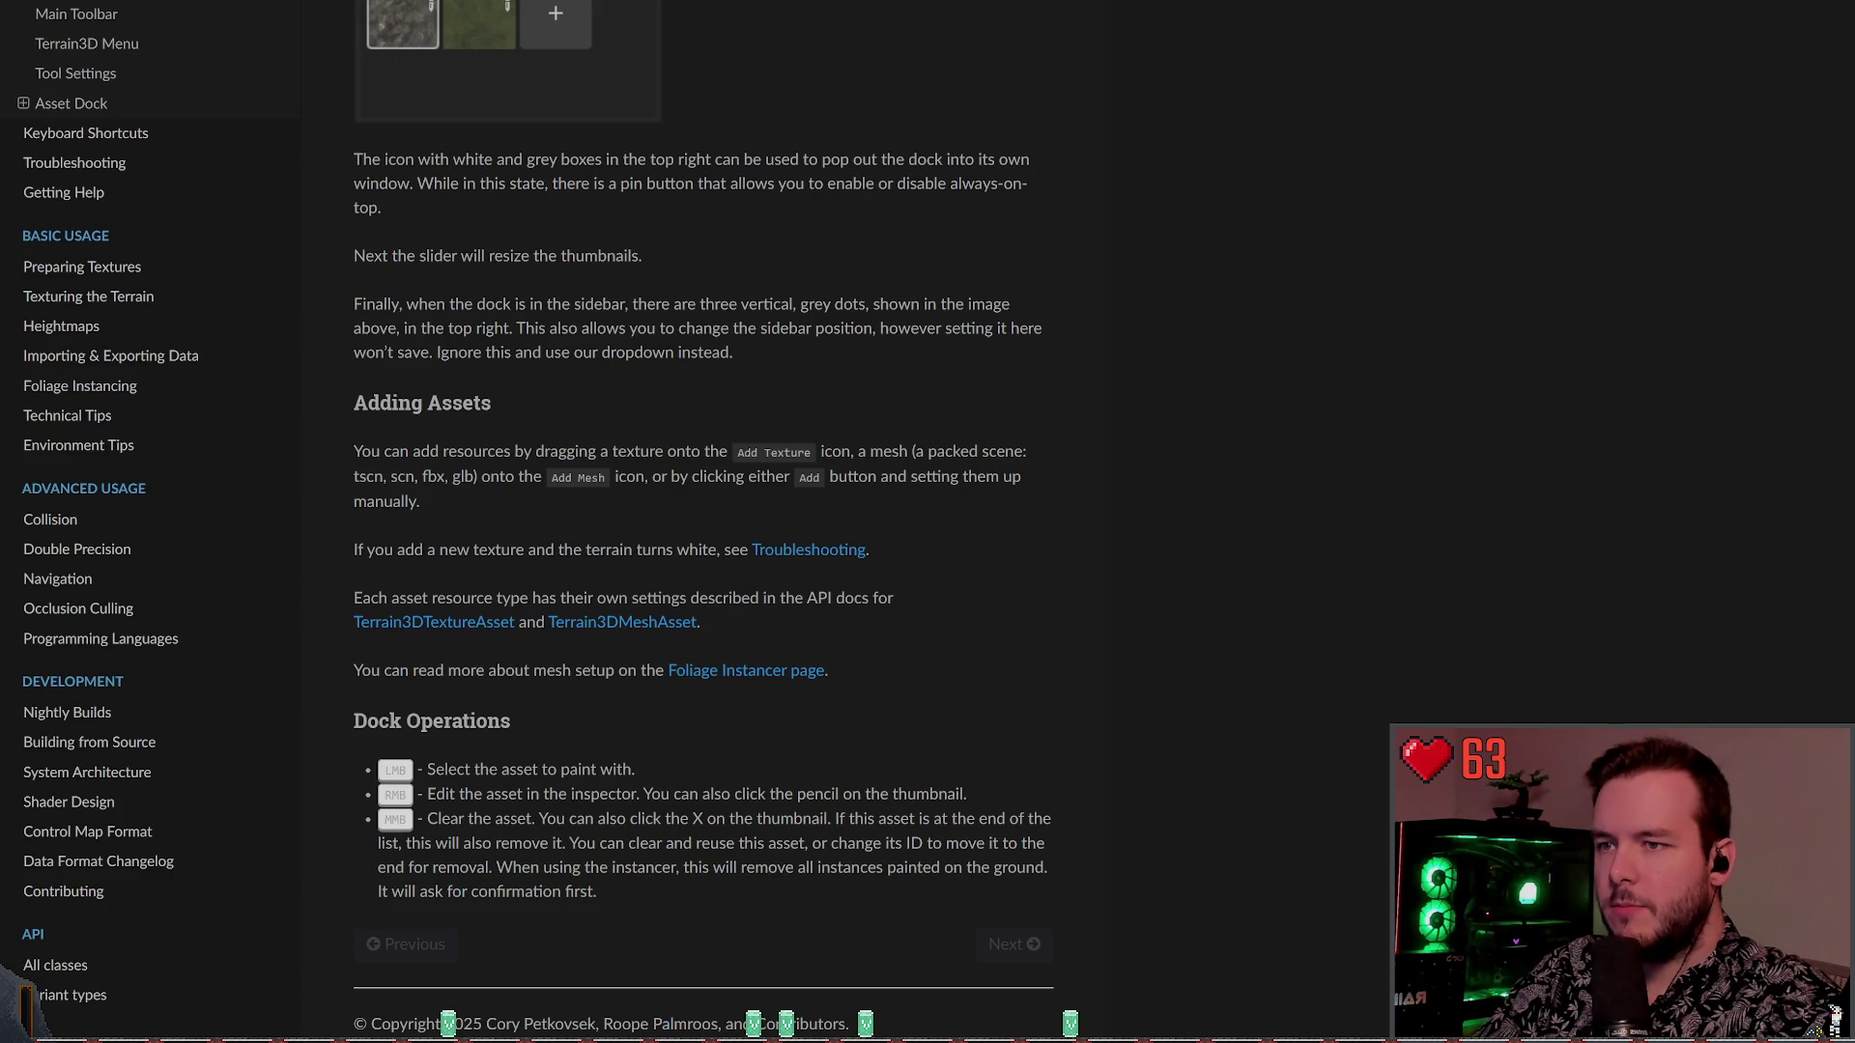
Switch from the documentation back to the Godot editor showing the Terrain3D scene
key("alt+Tab")
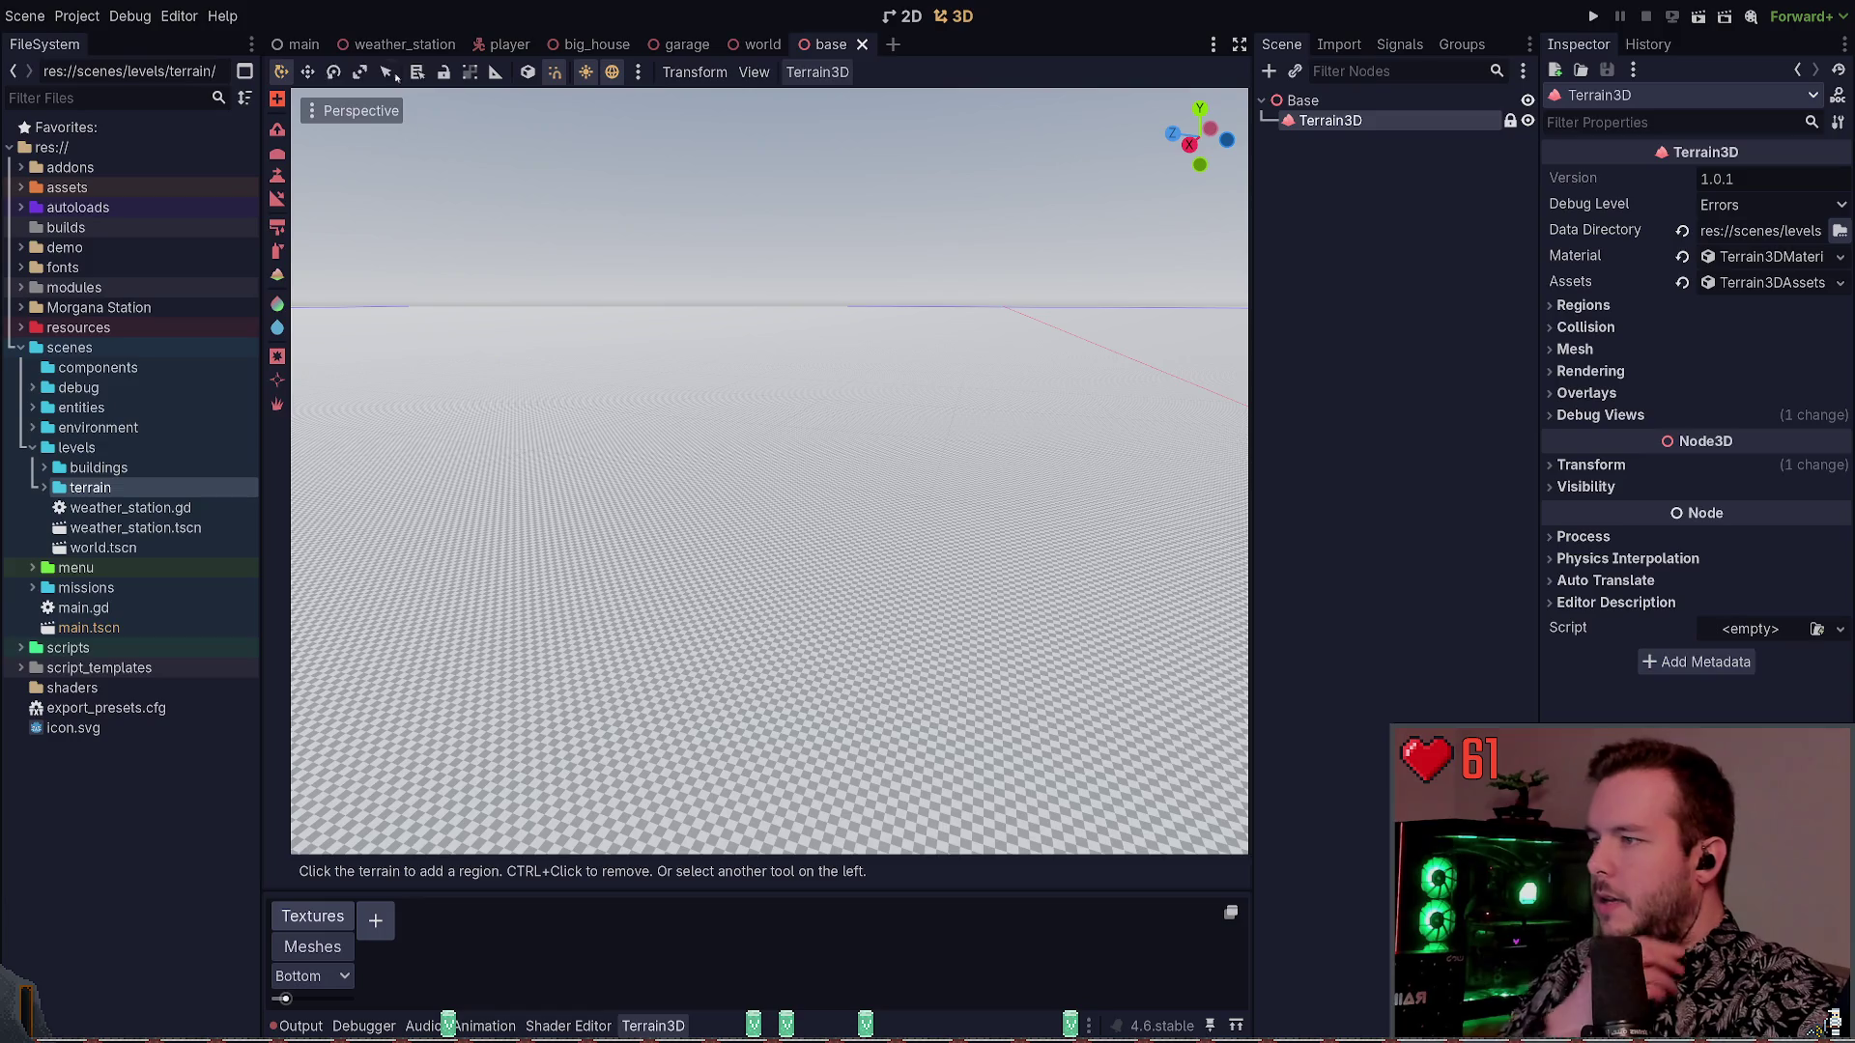
Expand assets > textures > terrain > tomek in the FileSystem dock
left_click(20, 187)
left_click(32, 268)
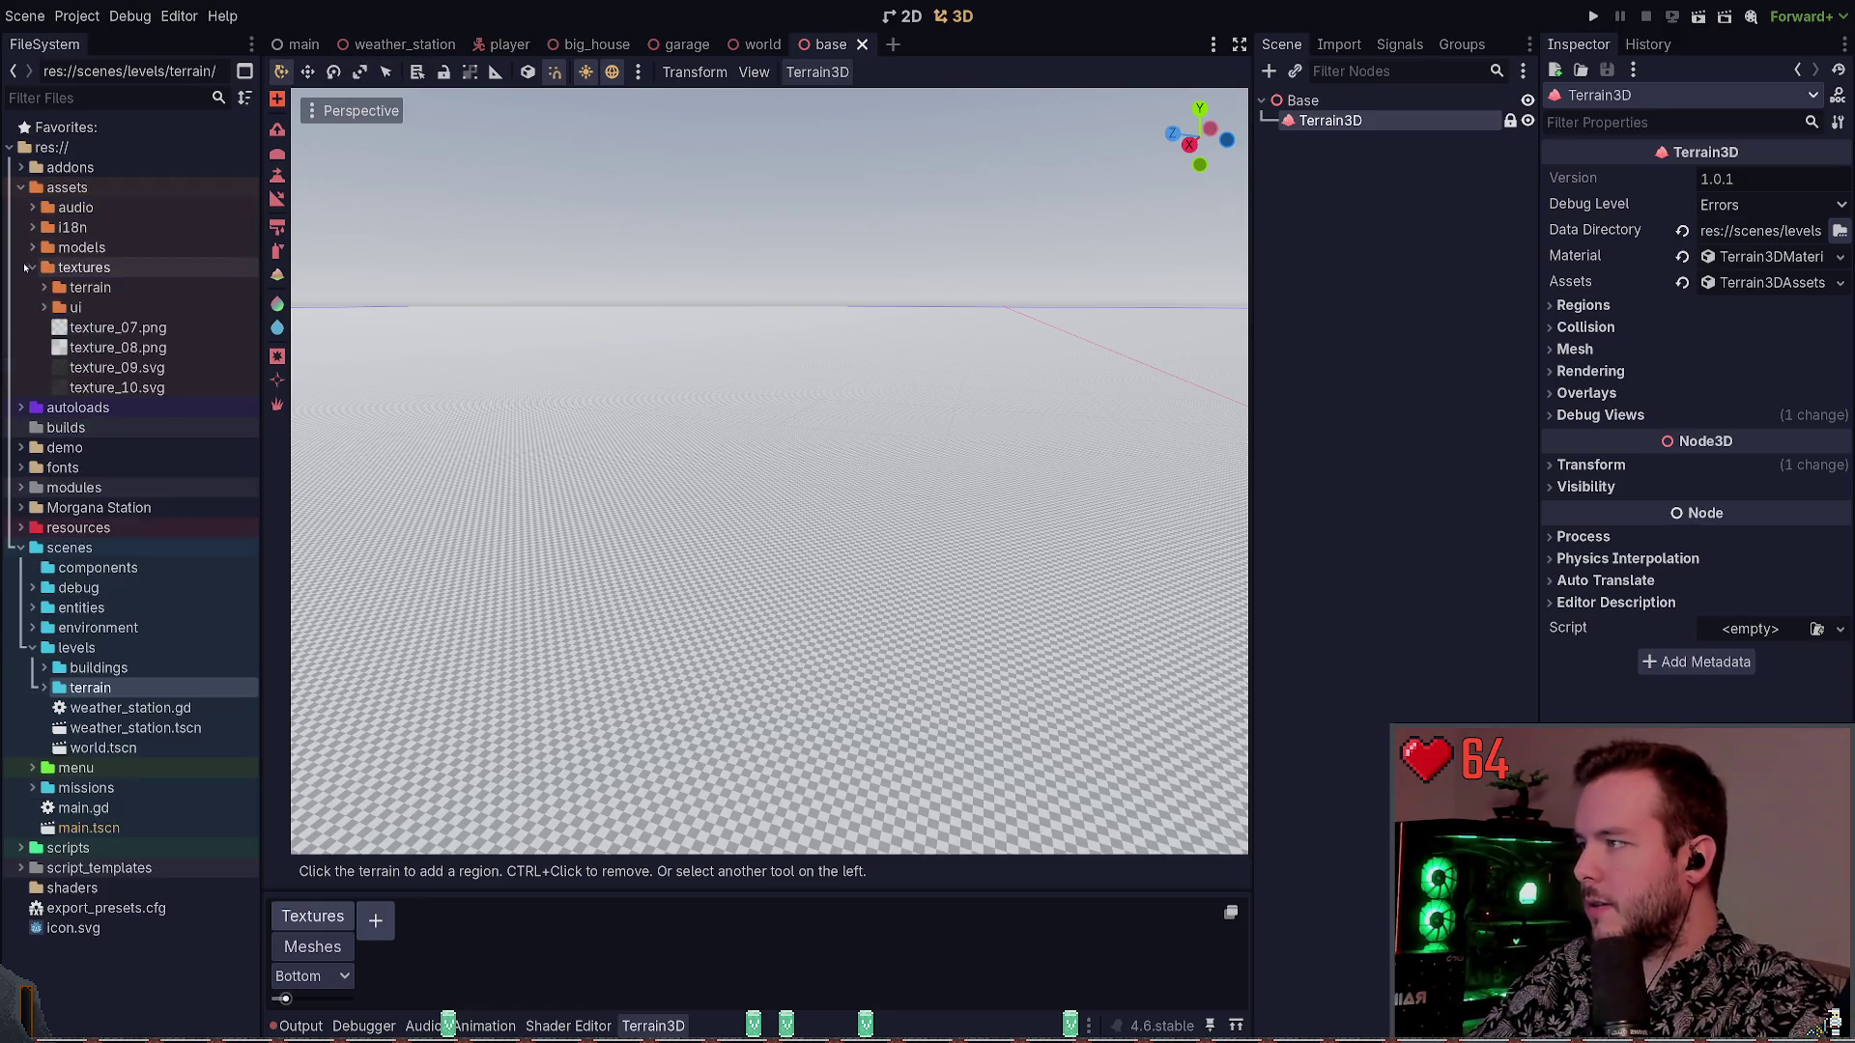
left_click(43, 288)
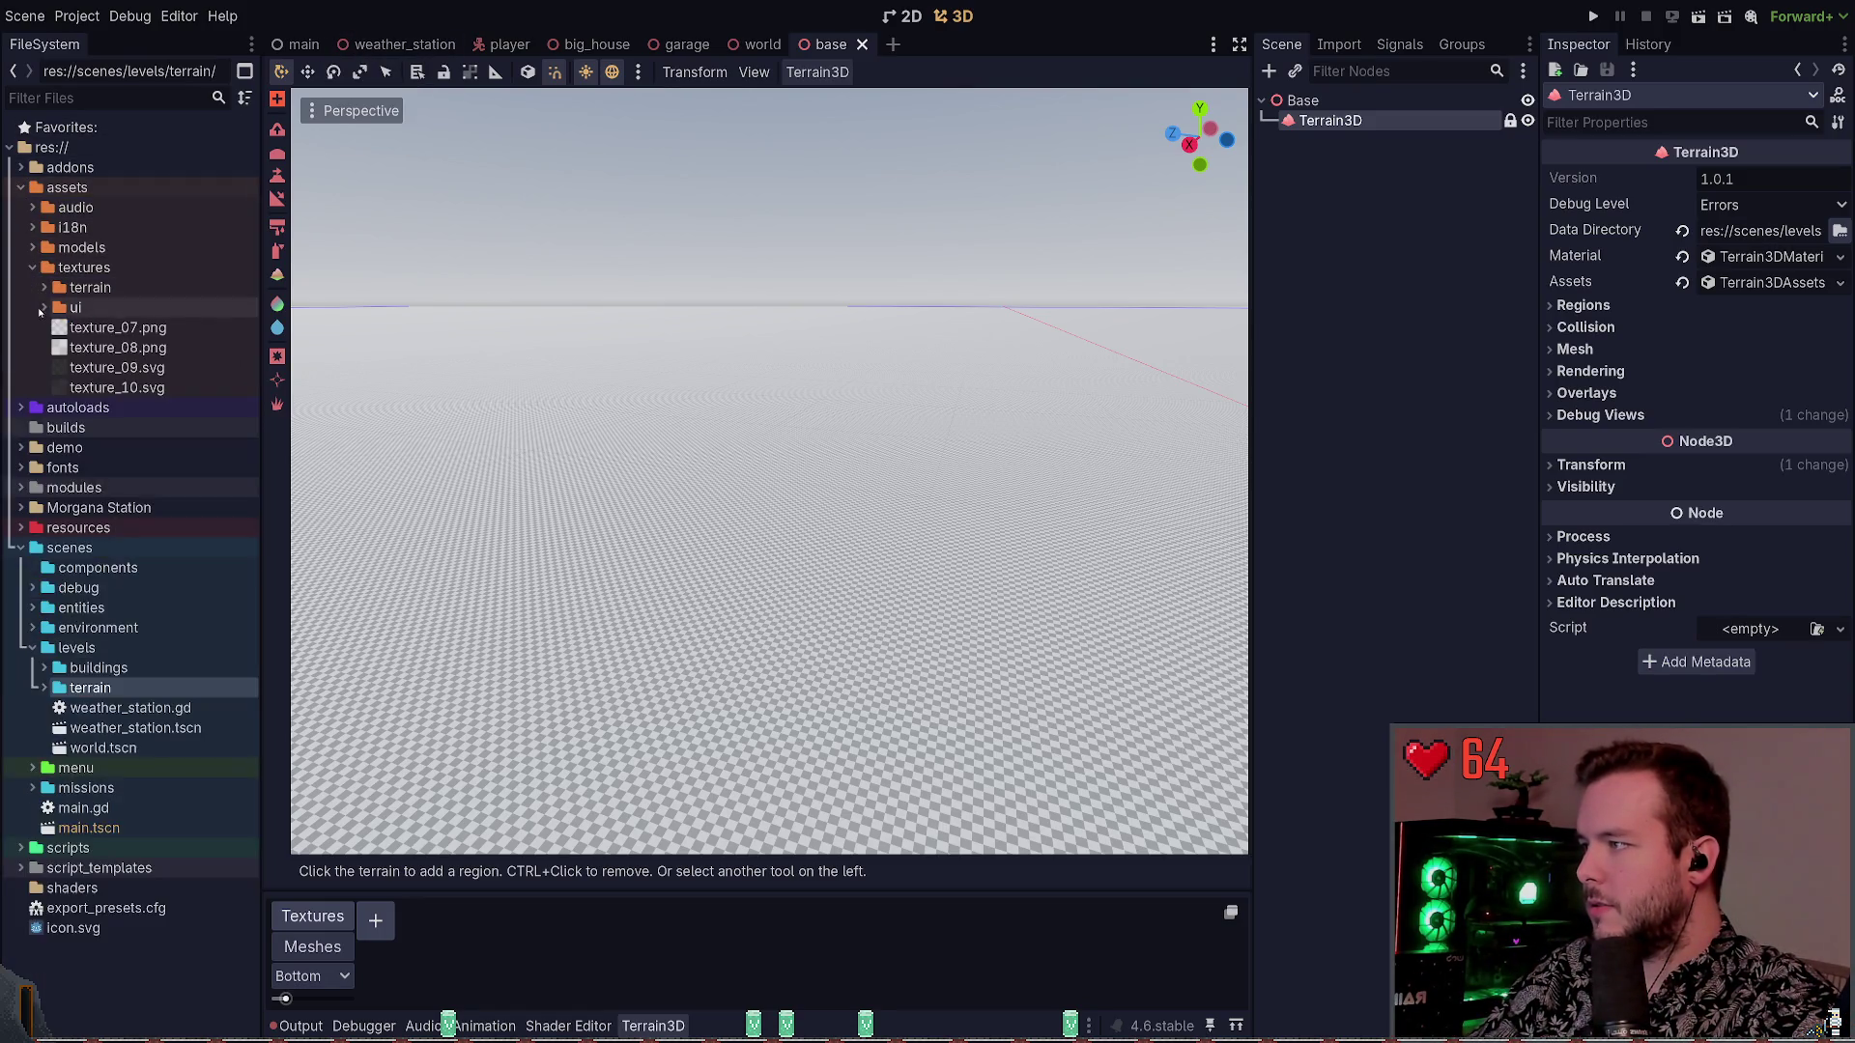
left_click(45, 307)
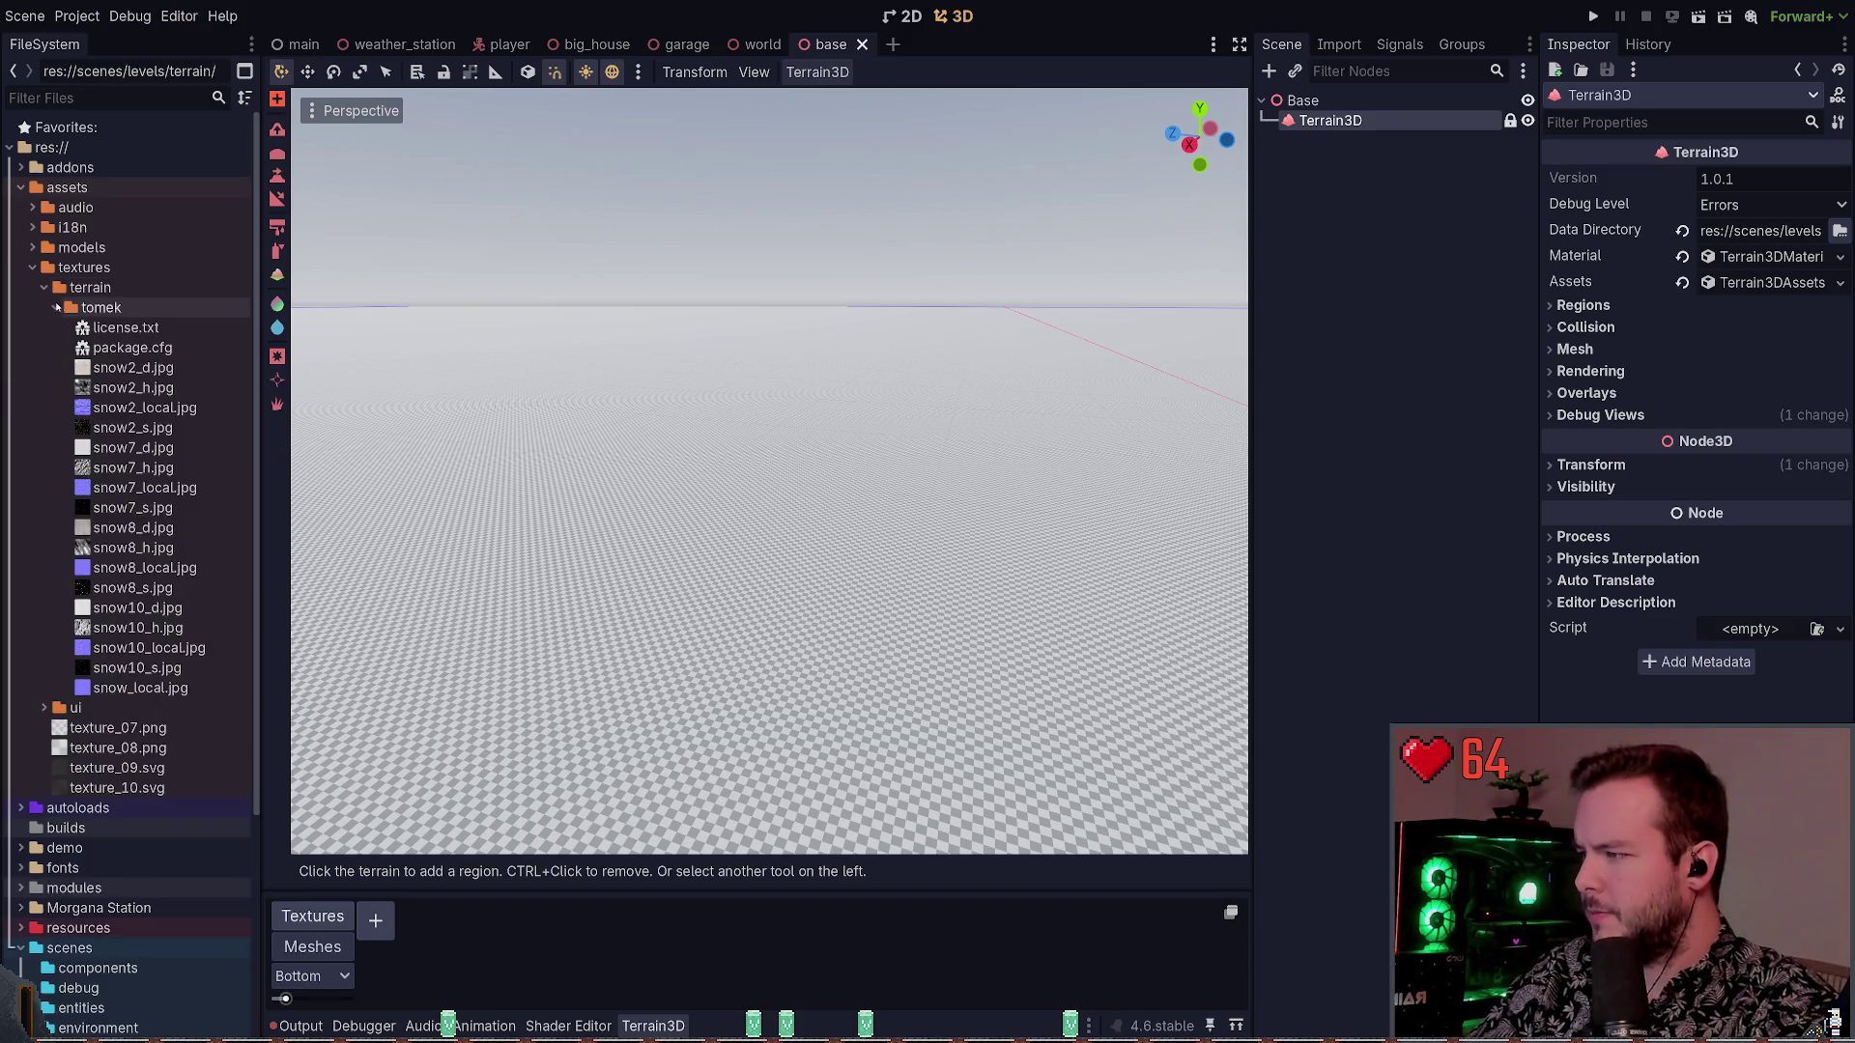
scroll(145, 772, "down", 2)
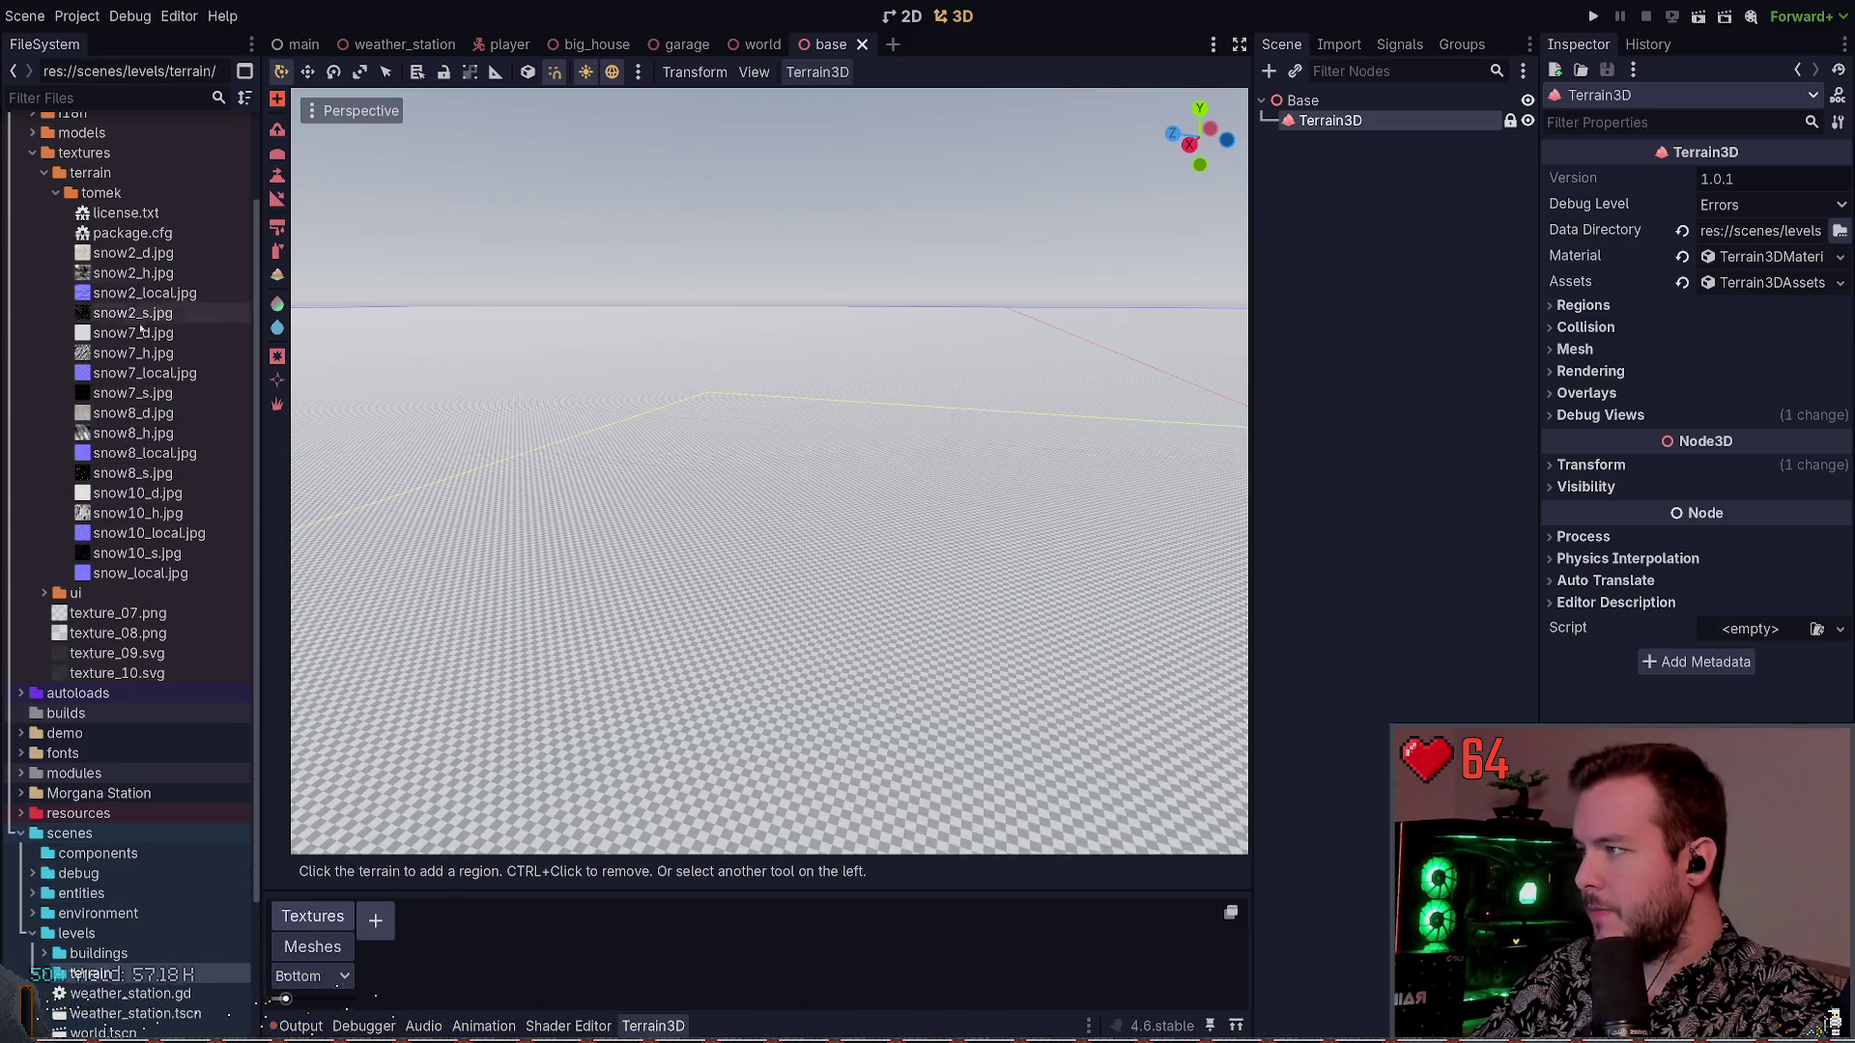
Add snow10_d.jpg to the Terrain3D asset dock as texture ID 0
left_click(136, 513)
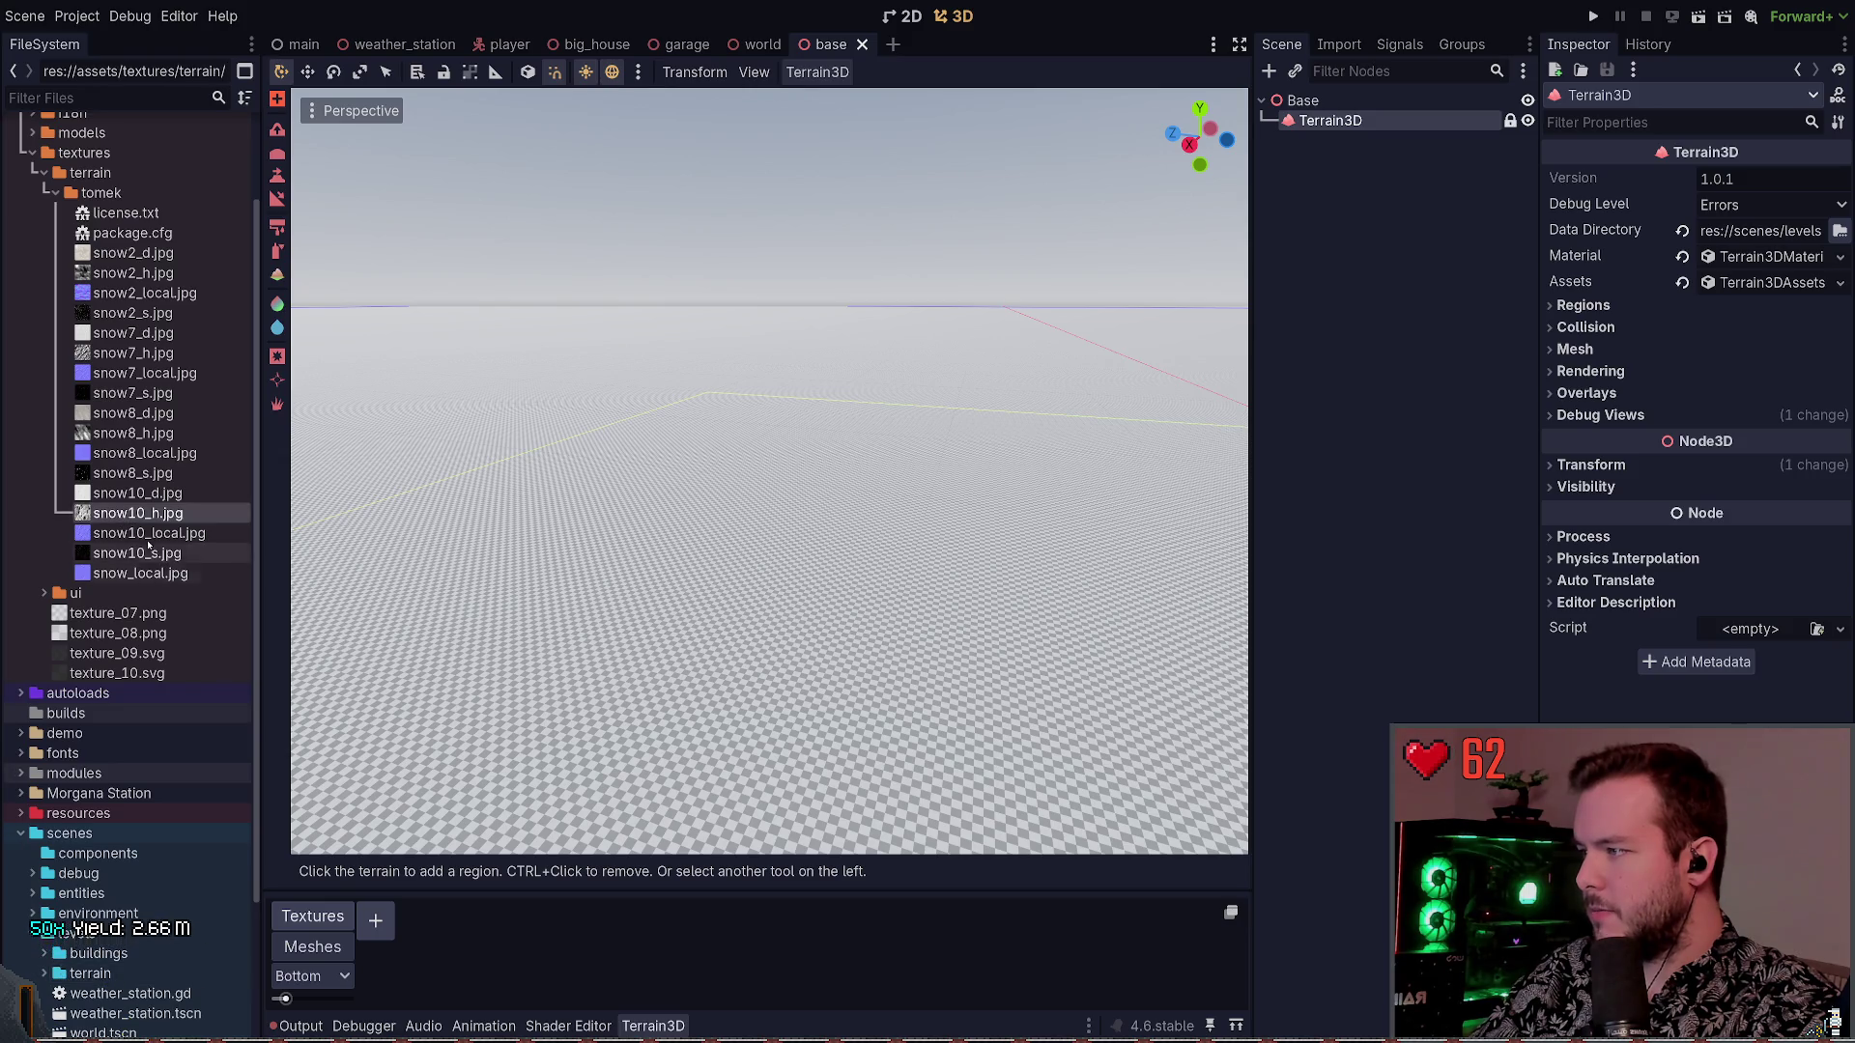
left_click(142, 494)
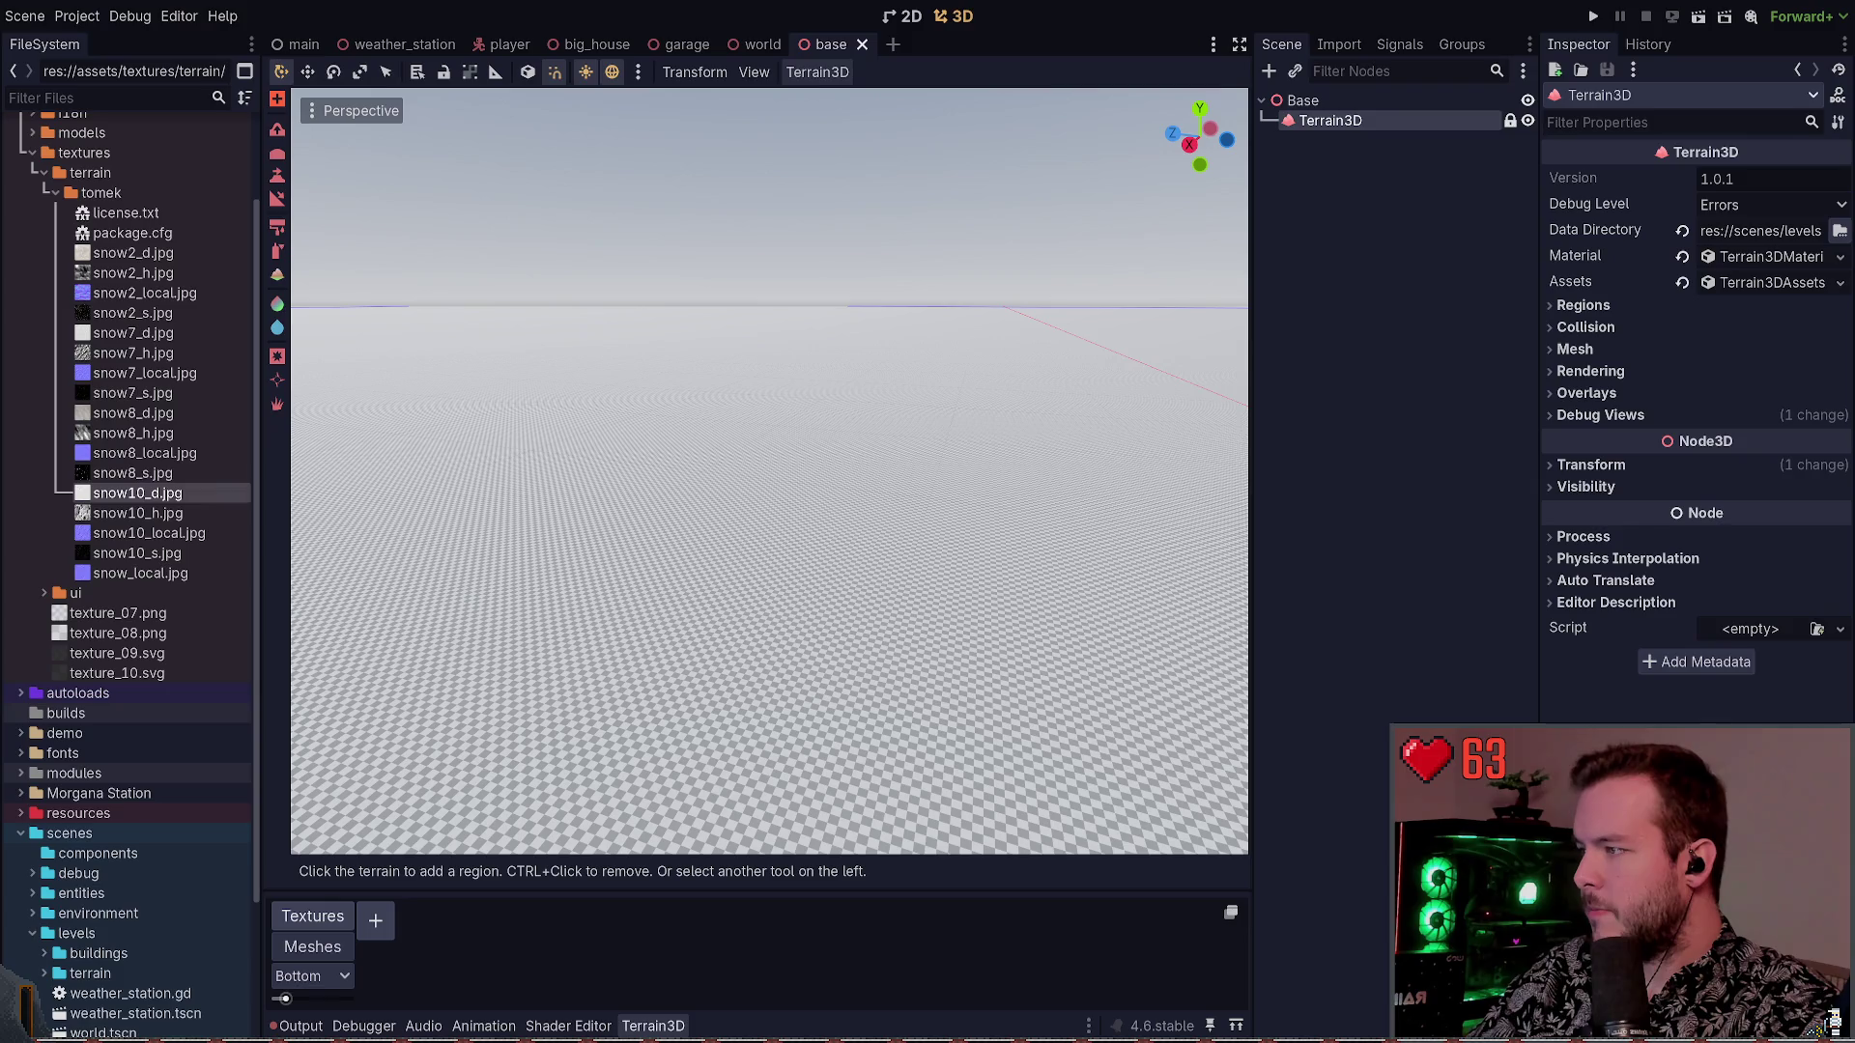
mouse_move(137, 494)
left_mouse_down()
mouse_move(280, 799)
mouse_move(376, 923)
left_mouse_up()
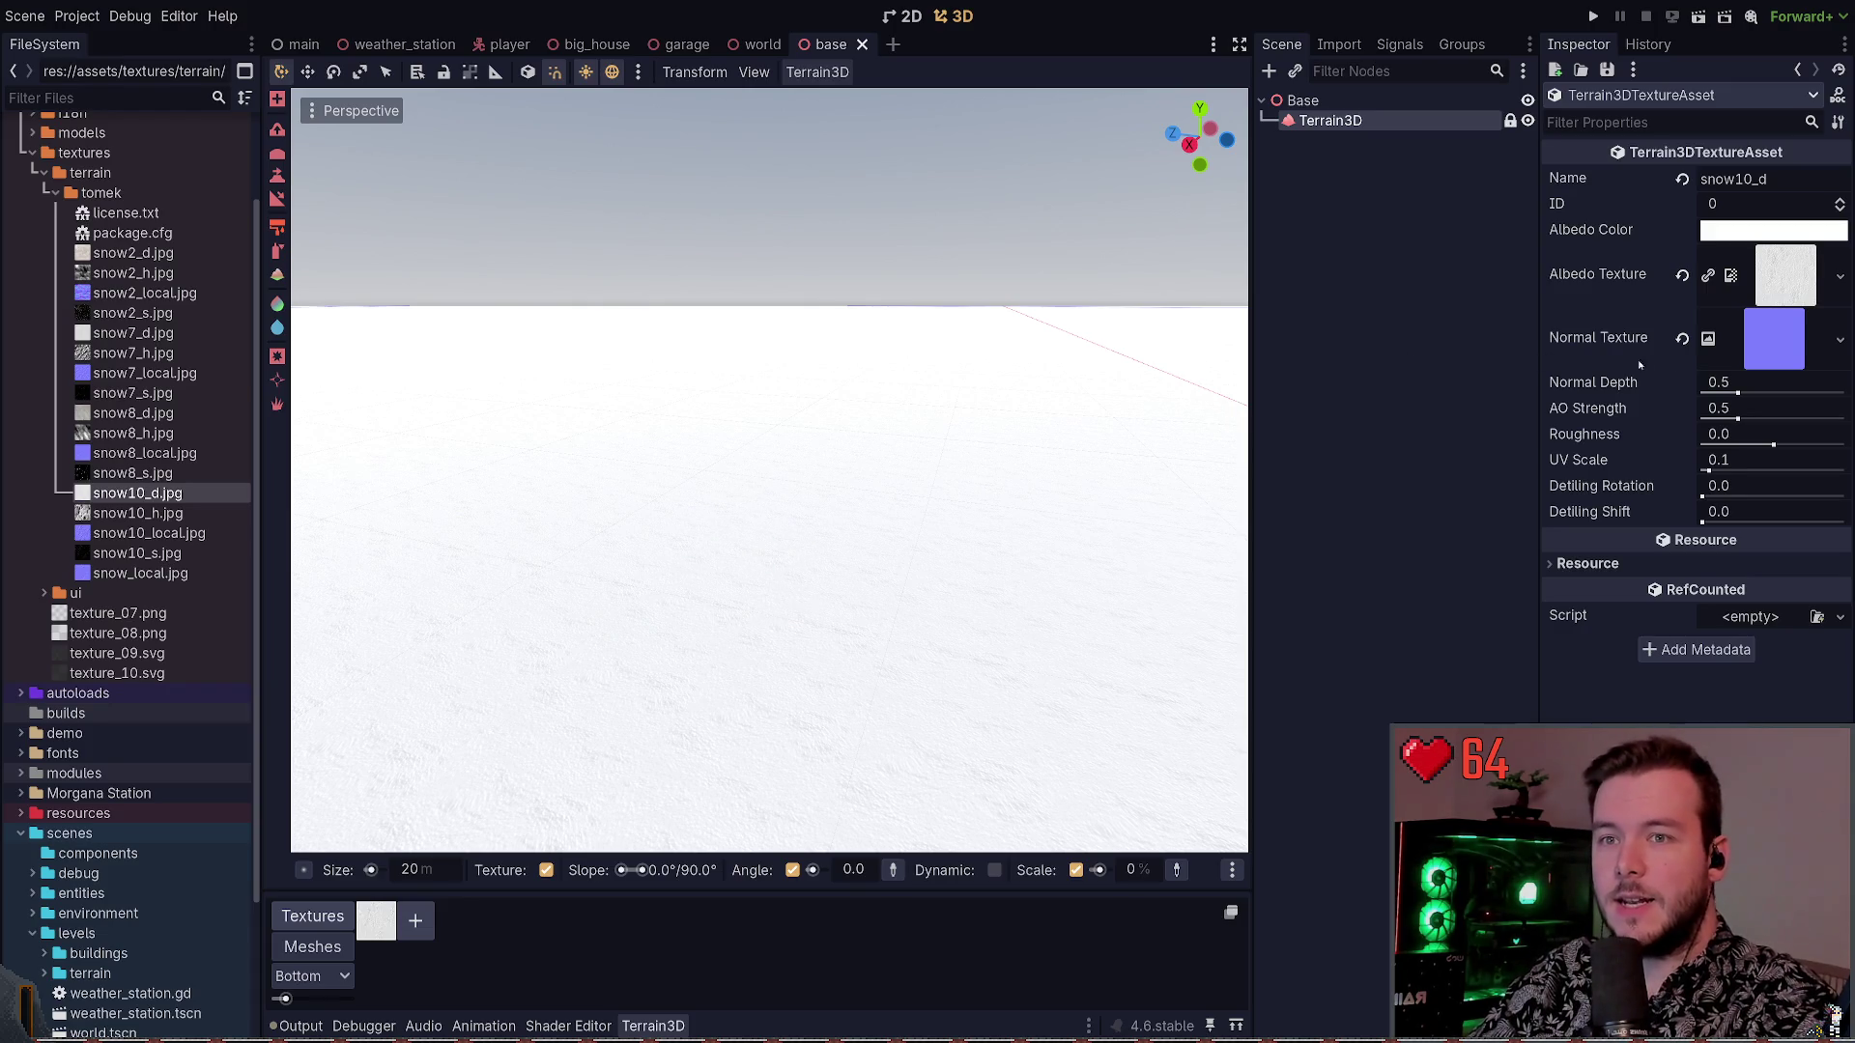
Assign snow10_local.jpg as the snow asset's normal texture, then return to the documentation
left_click(1792, 345)
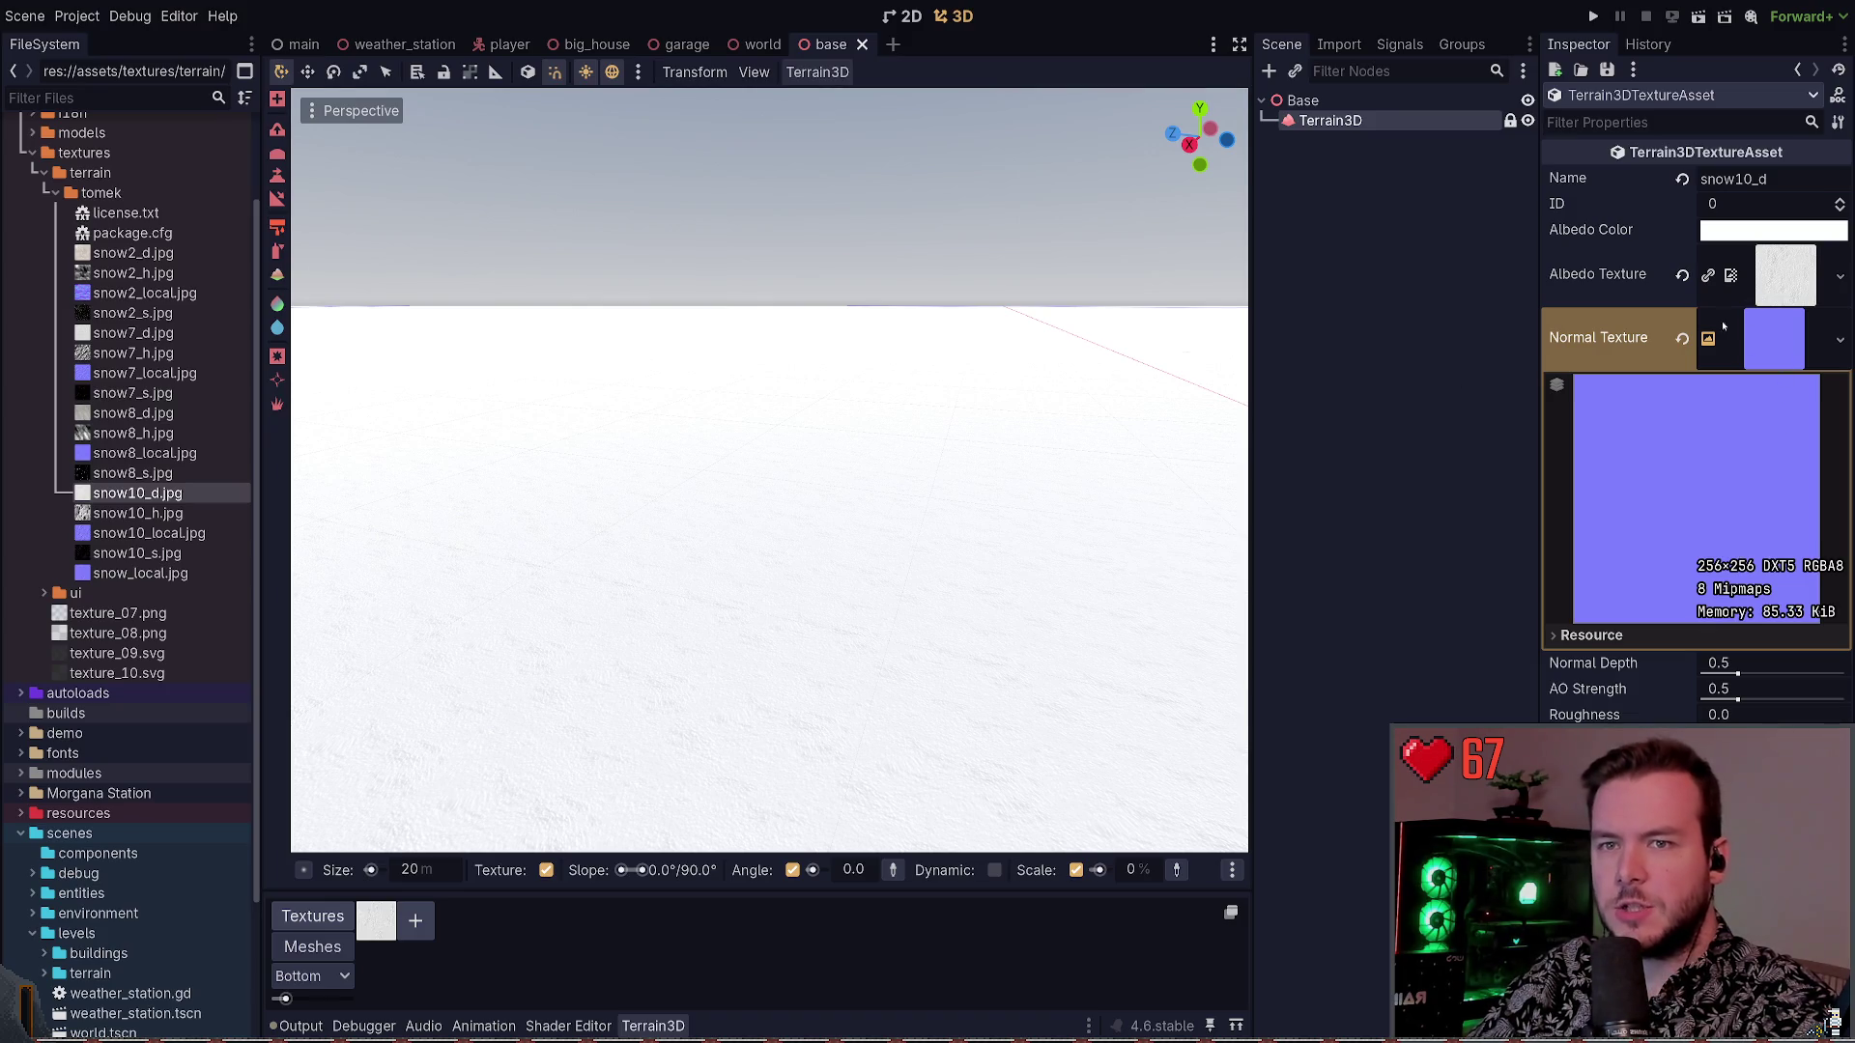
left_click(121, 535)
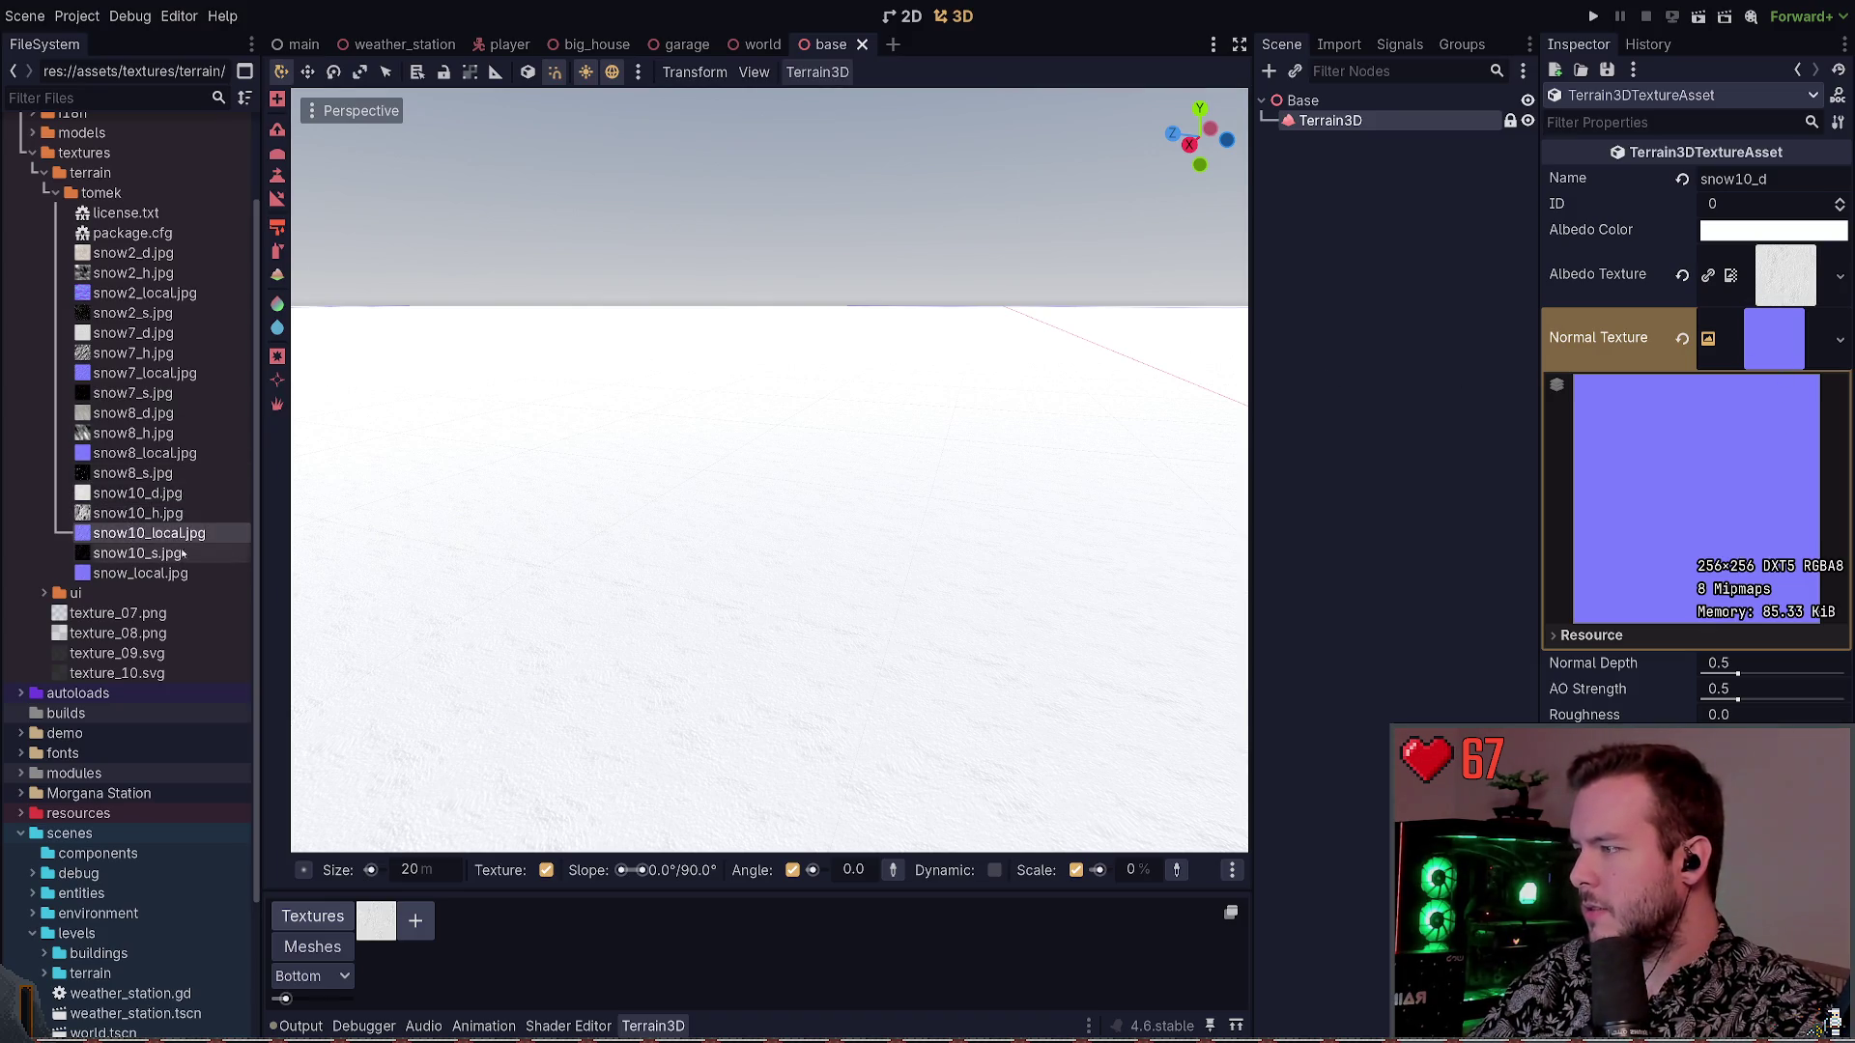
mouse_move(120, 535)
left_mouse_down()
mouse_move(1545, 476)
mouse_move(1744, 452)
mouse_move(1787, 365)
mouse_move(1778, 343)
left_mouse_up()
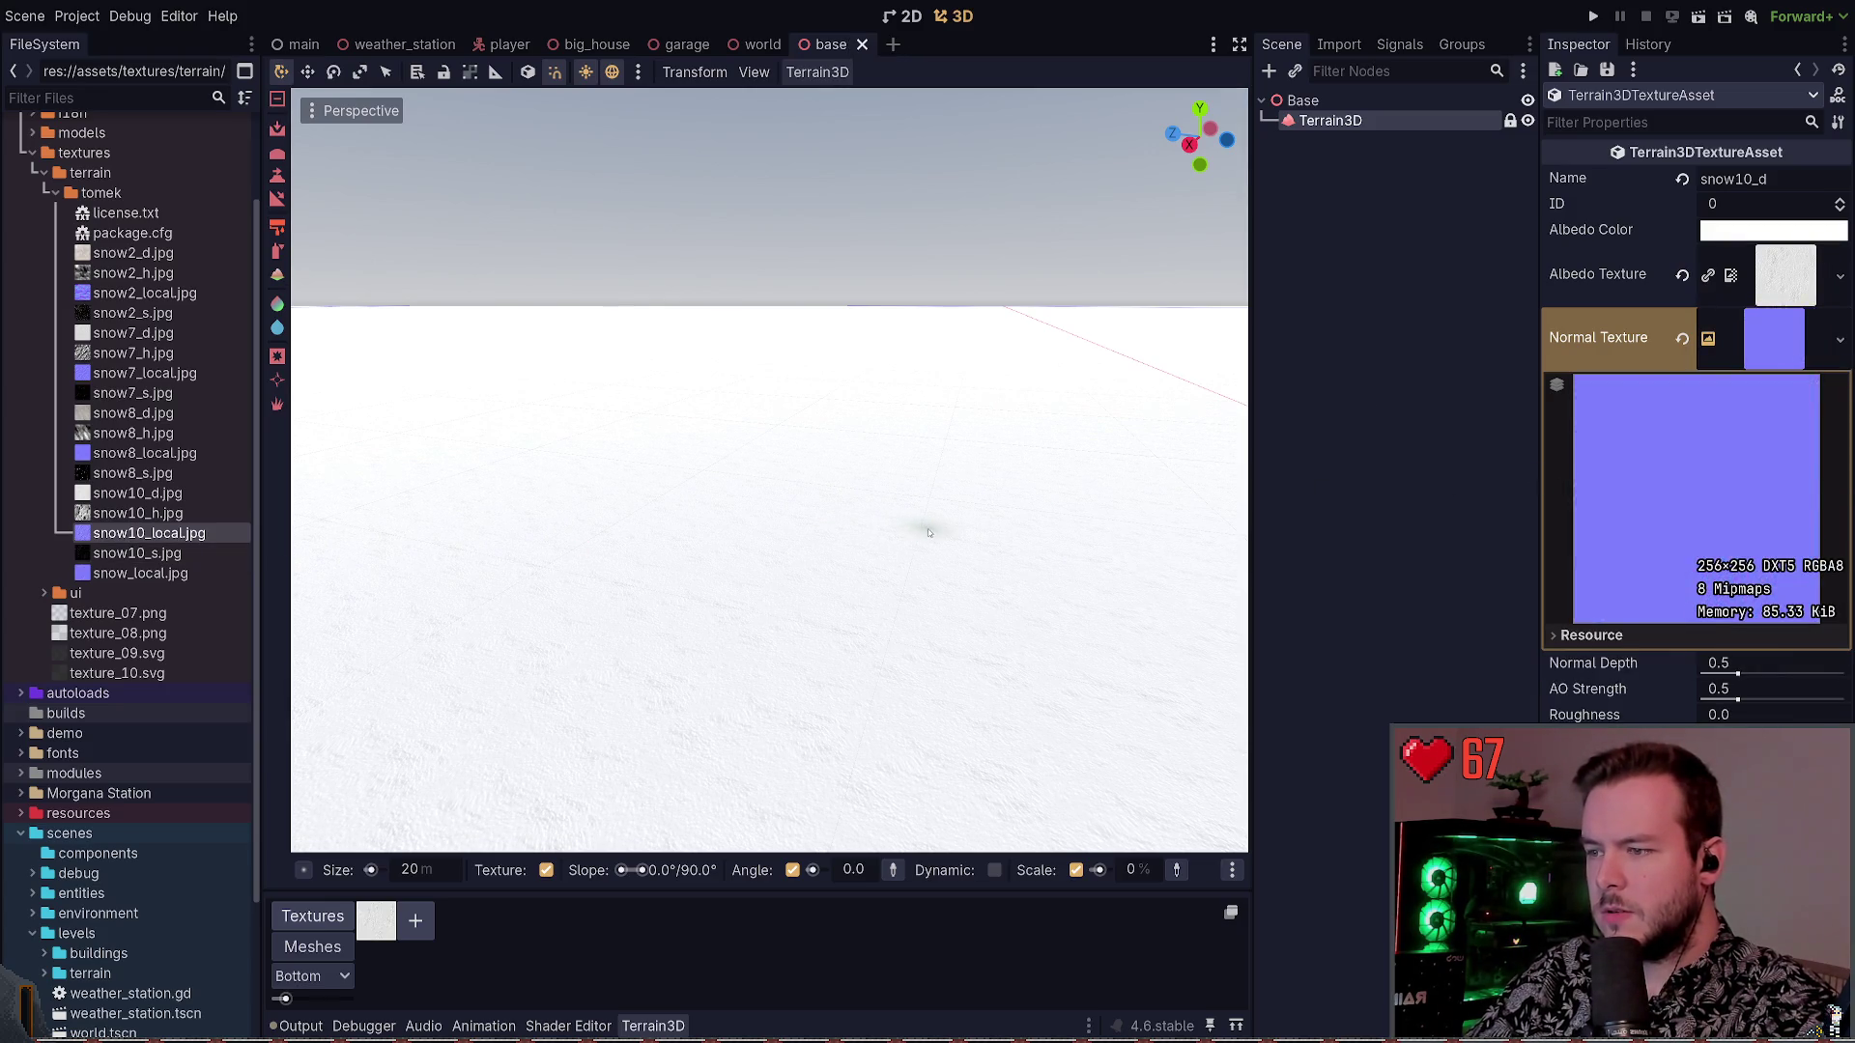
key("KP_8")
key("KP_8")
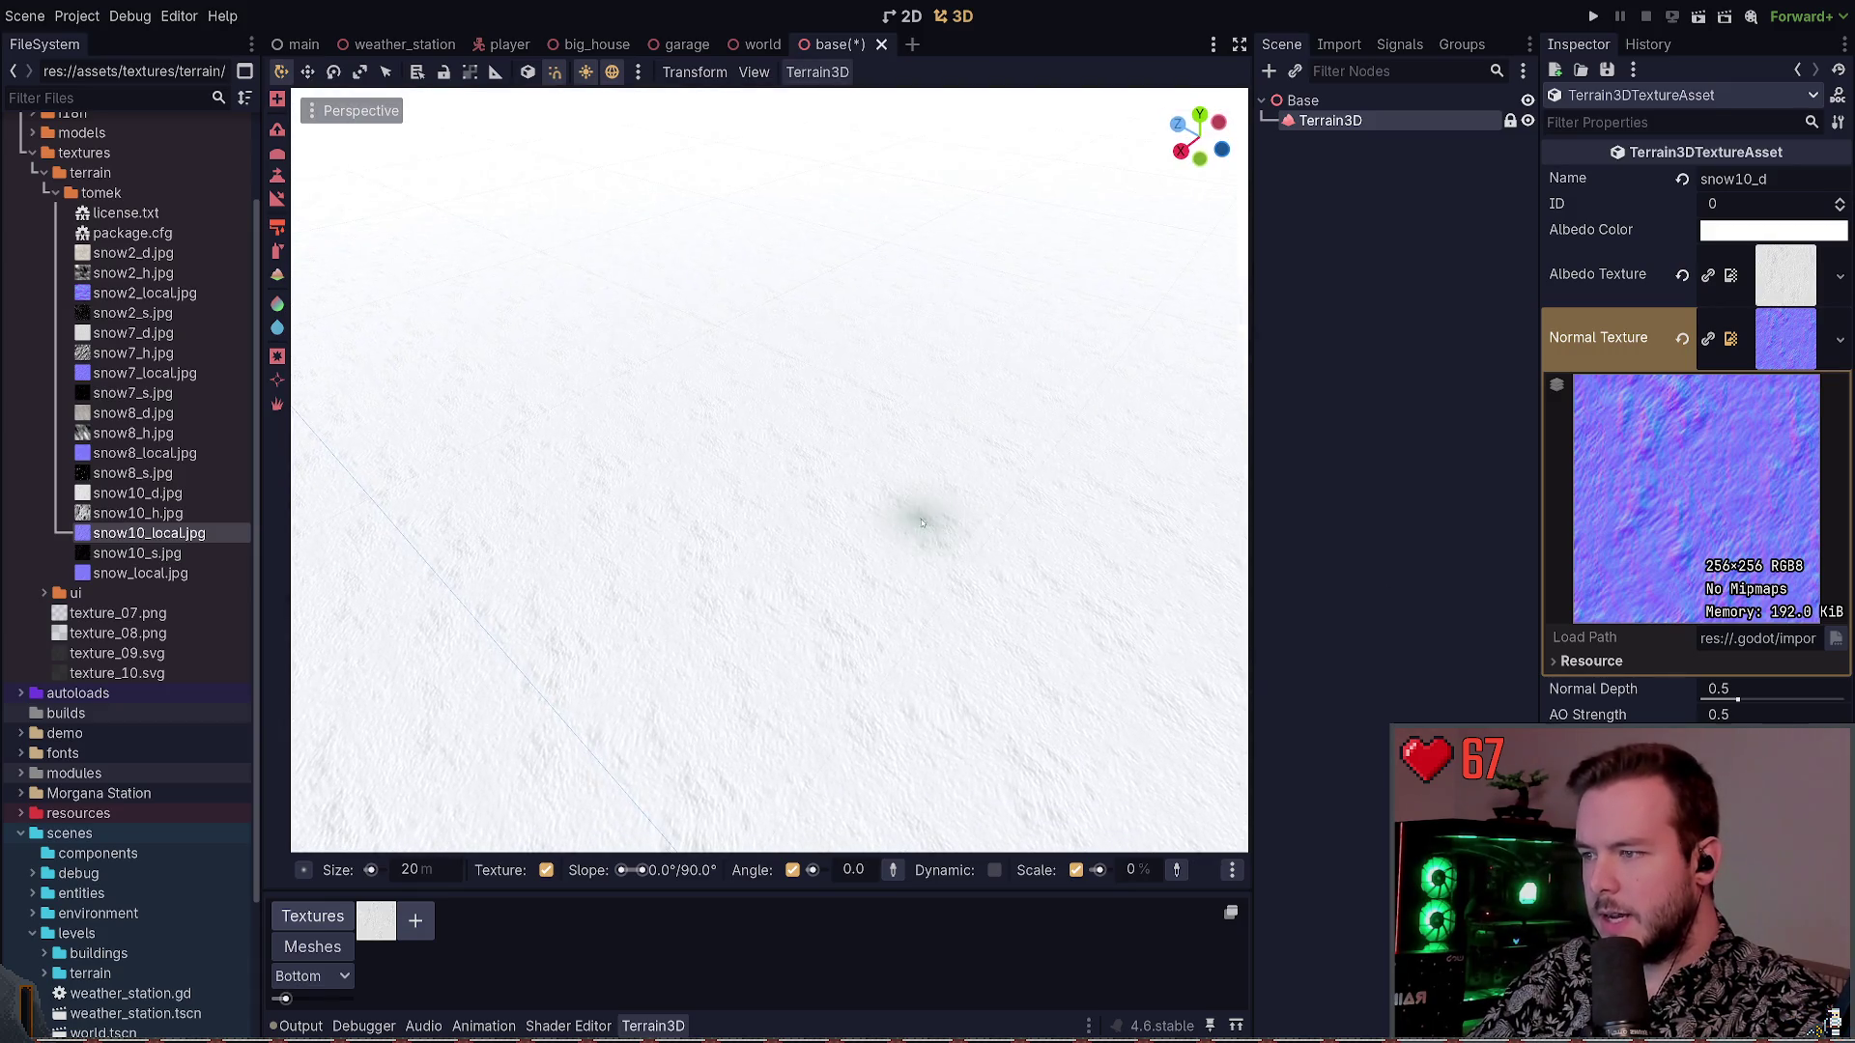
left_click(1795, 328)
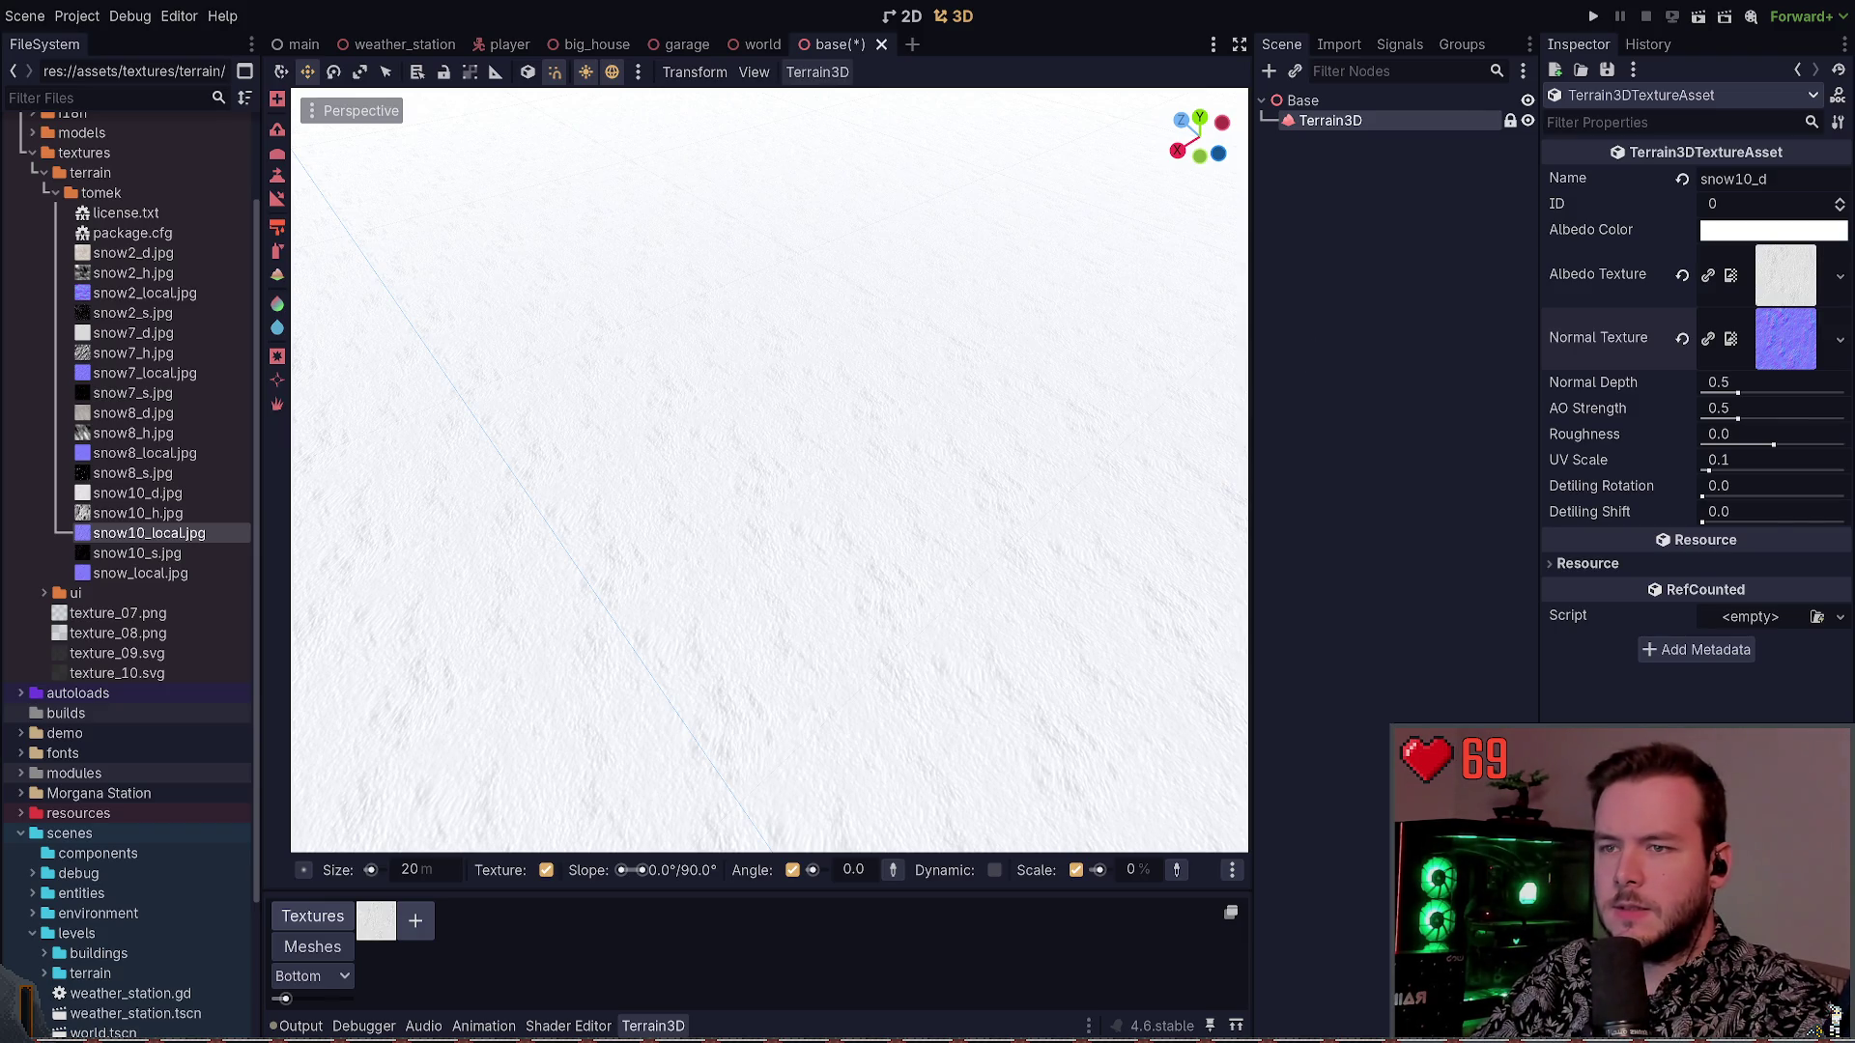
key("alt+Tab")
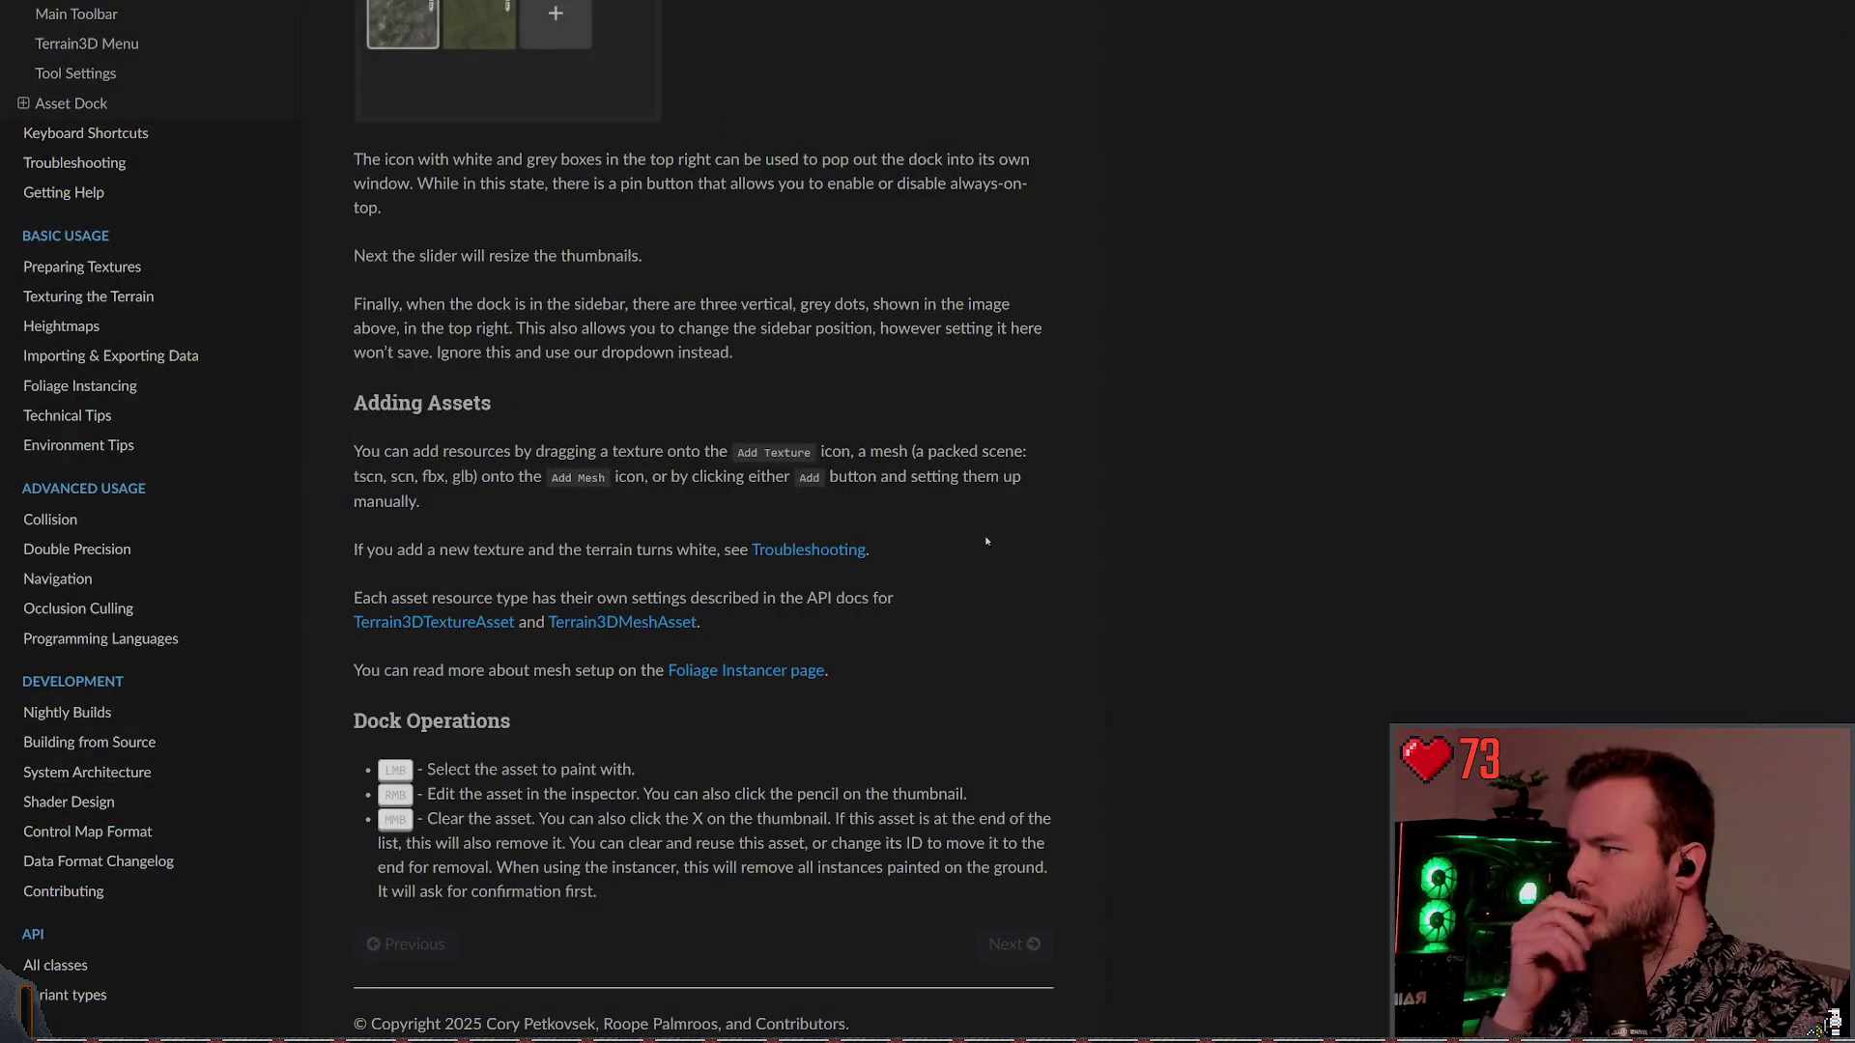
Read further down the Adding Assets notes, then go back to the Asset Dock page
scroll(570, 493, "down", 1)
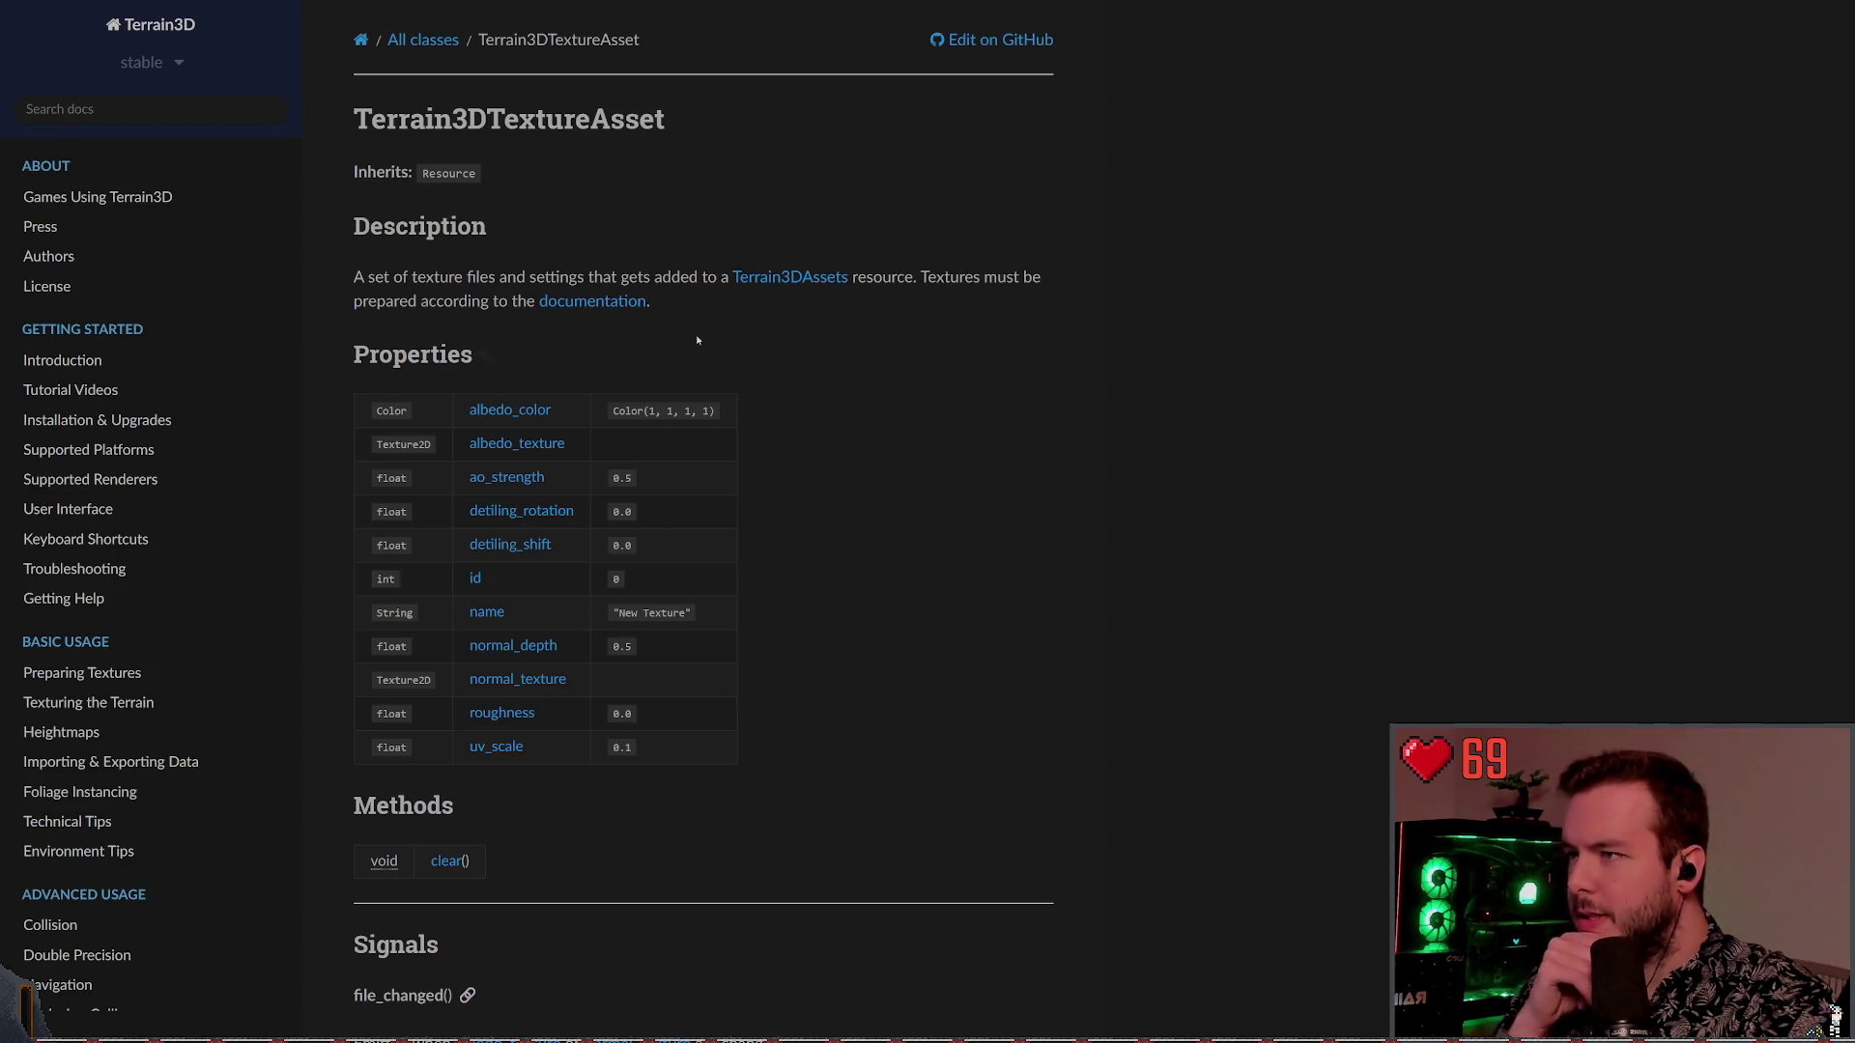
scroll(693, 360, "down", 5)
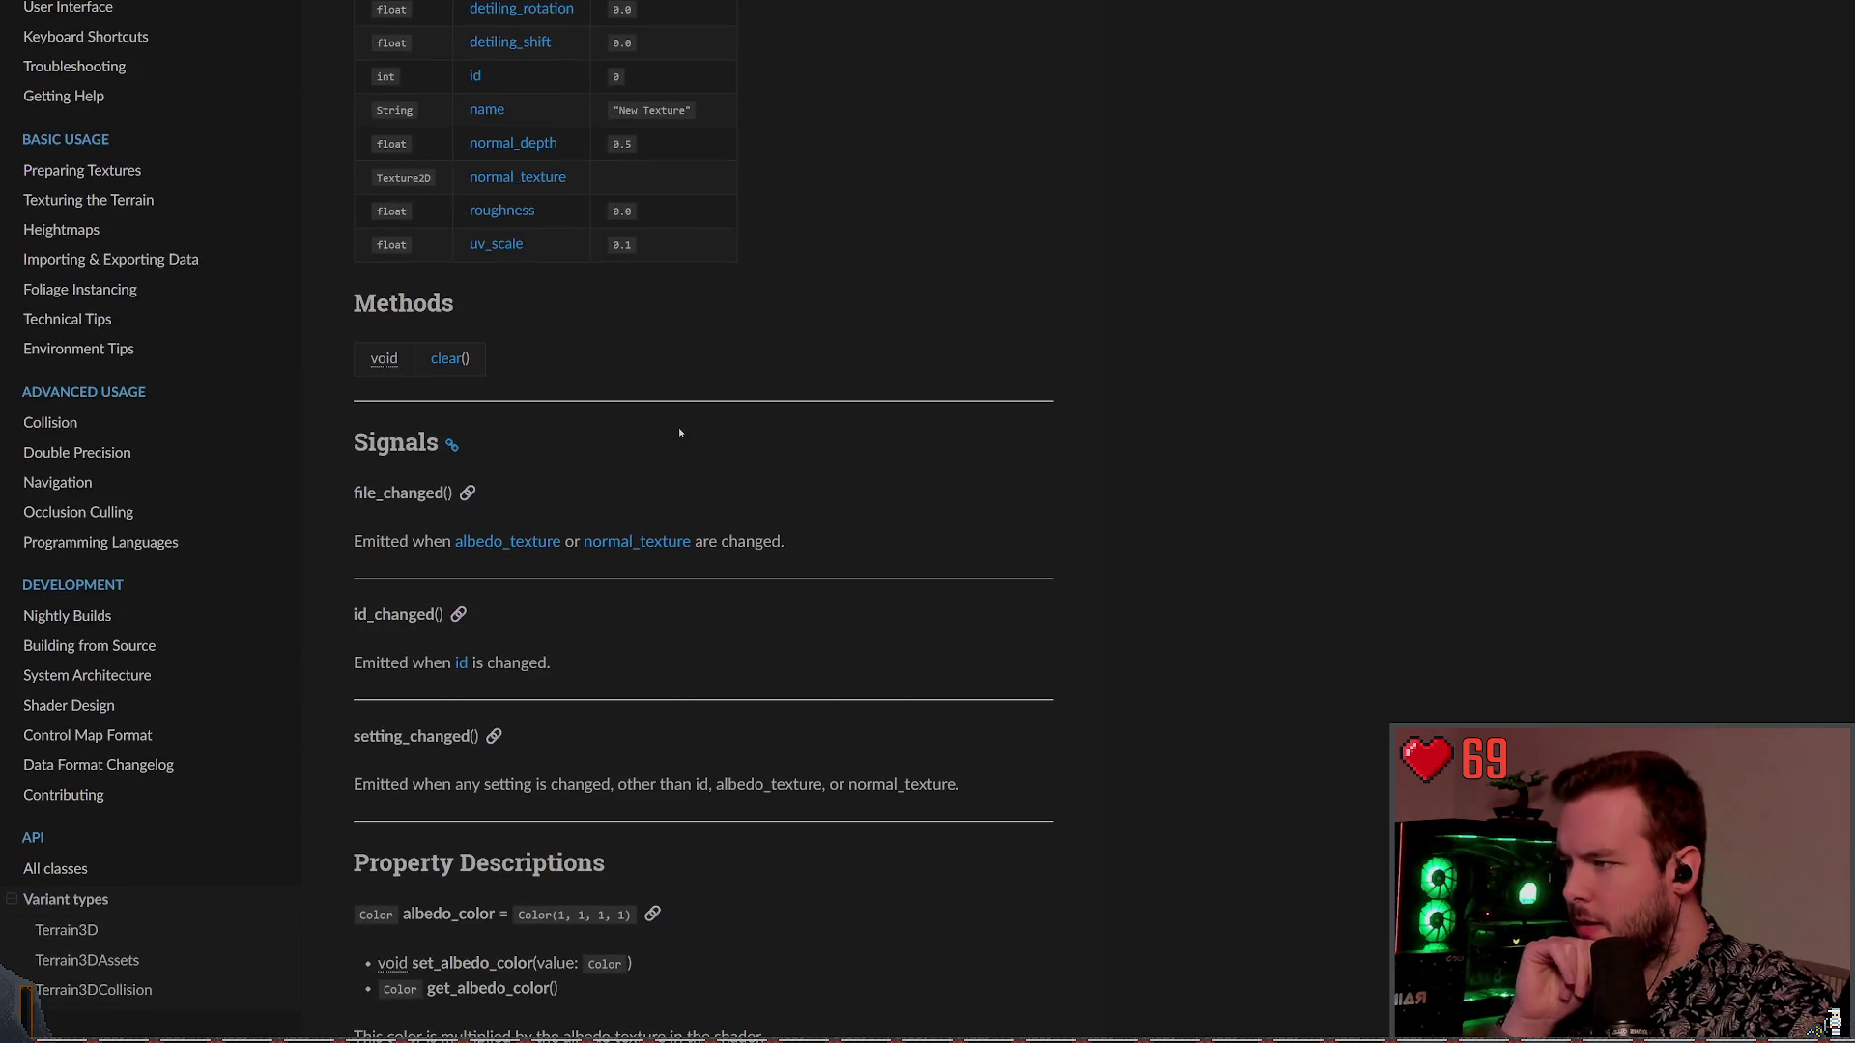
scroll(679, 433, "down", 3)
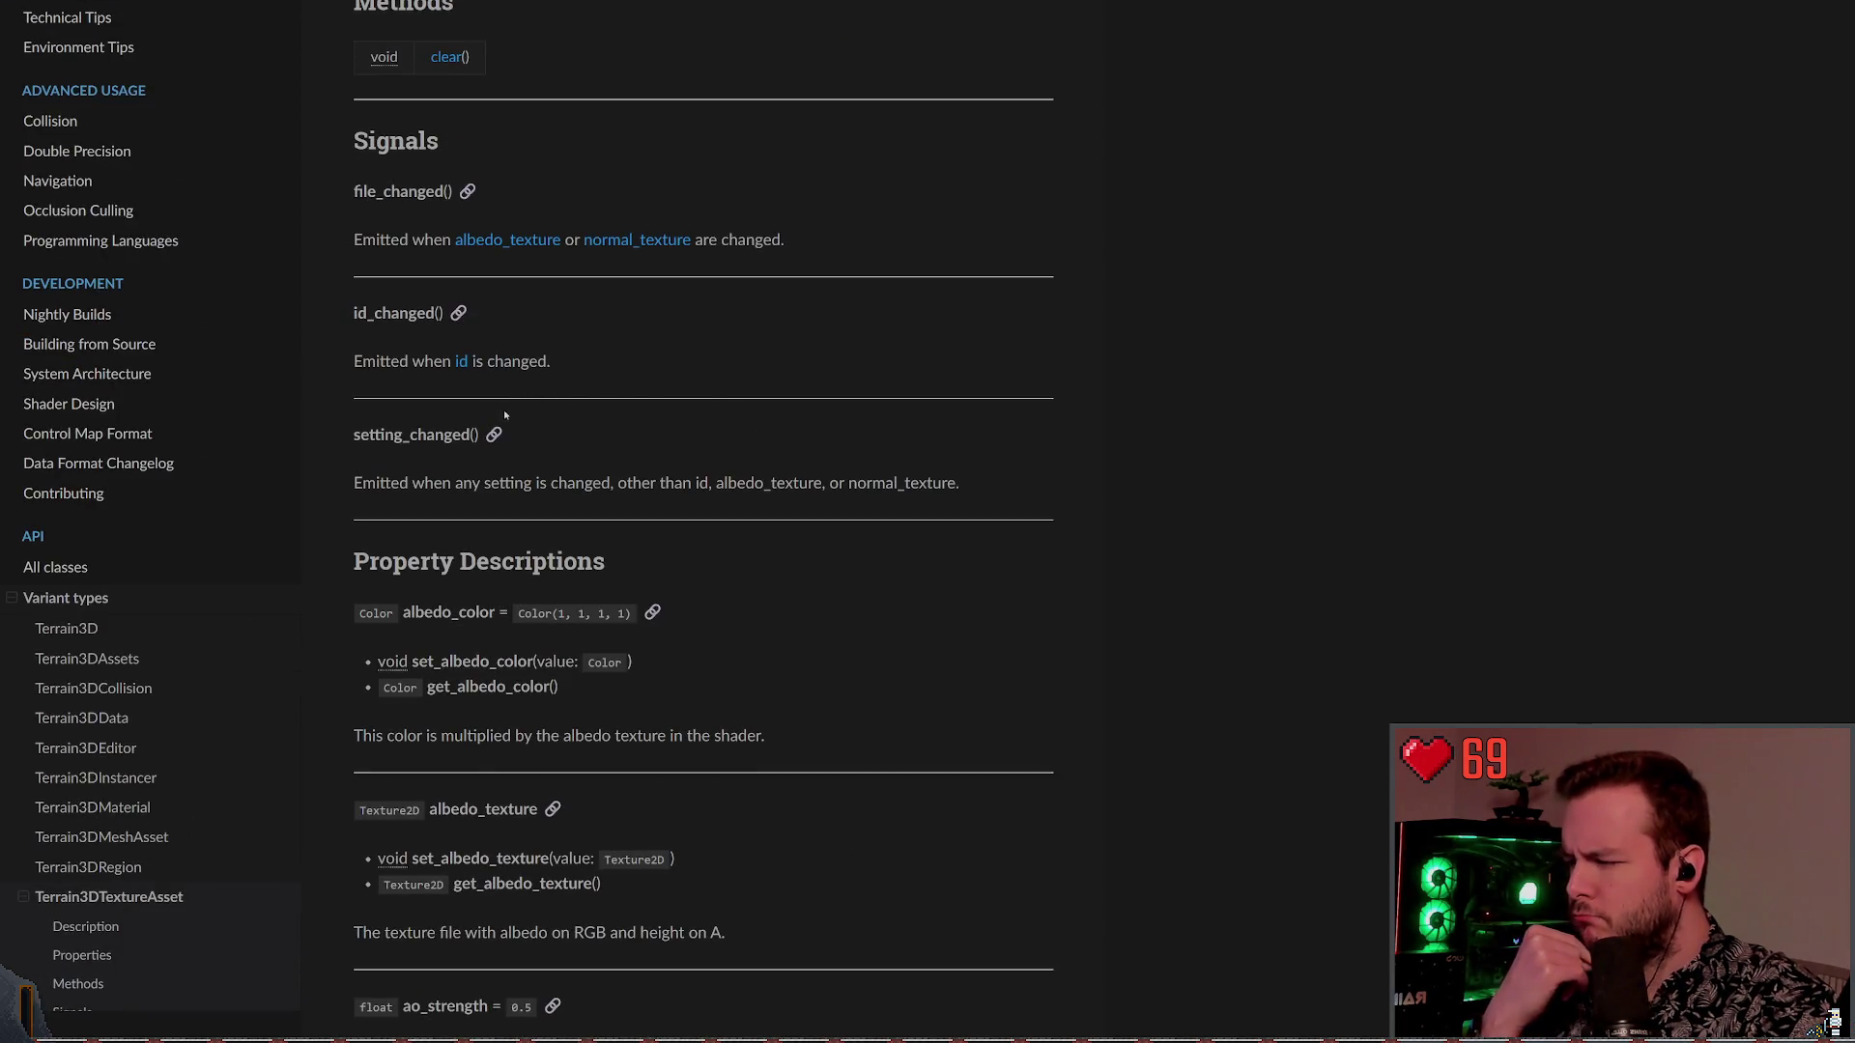
scroll(571, 330, "down", 5)
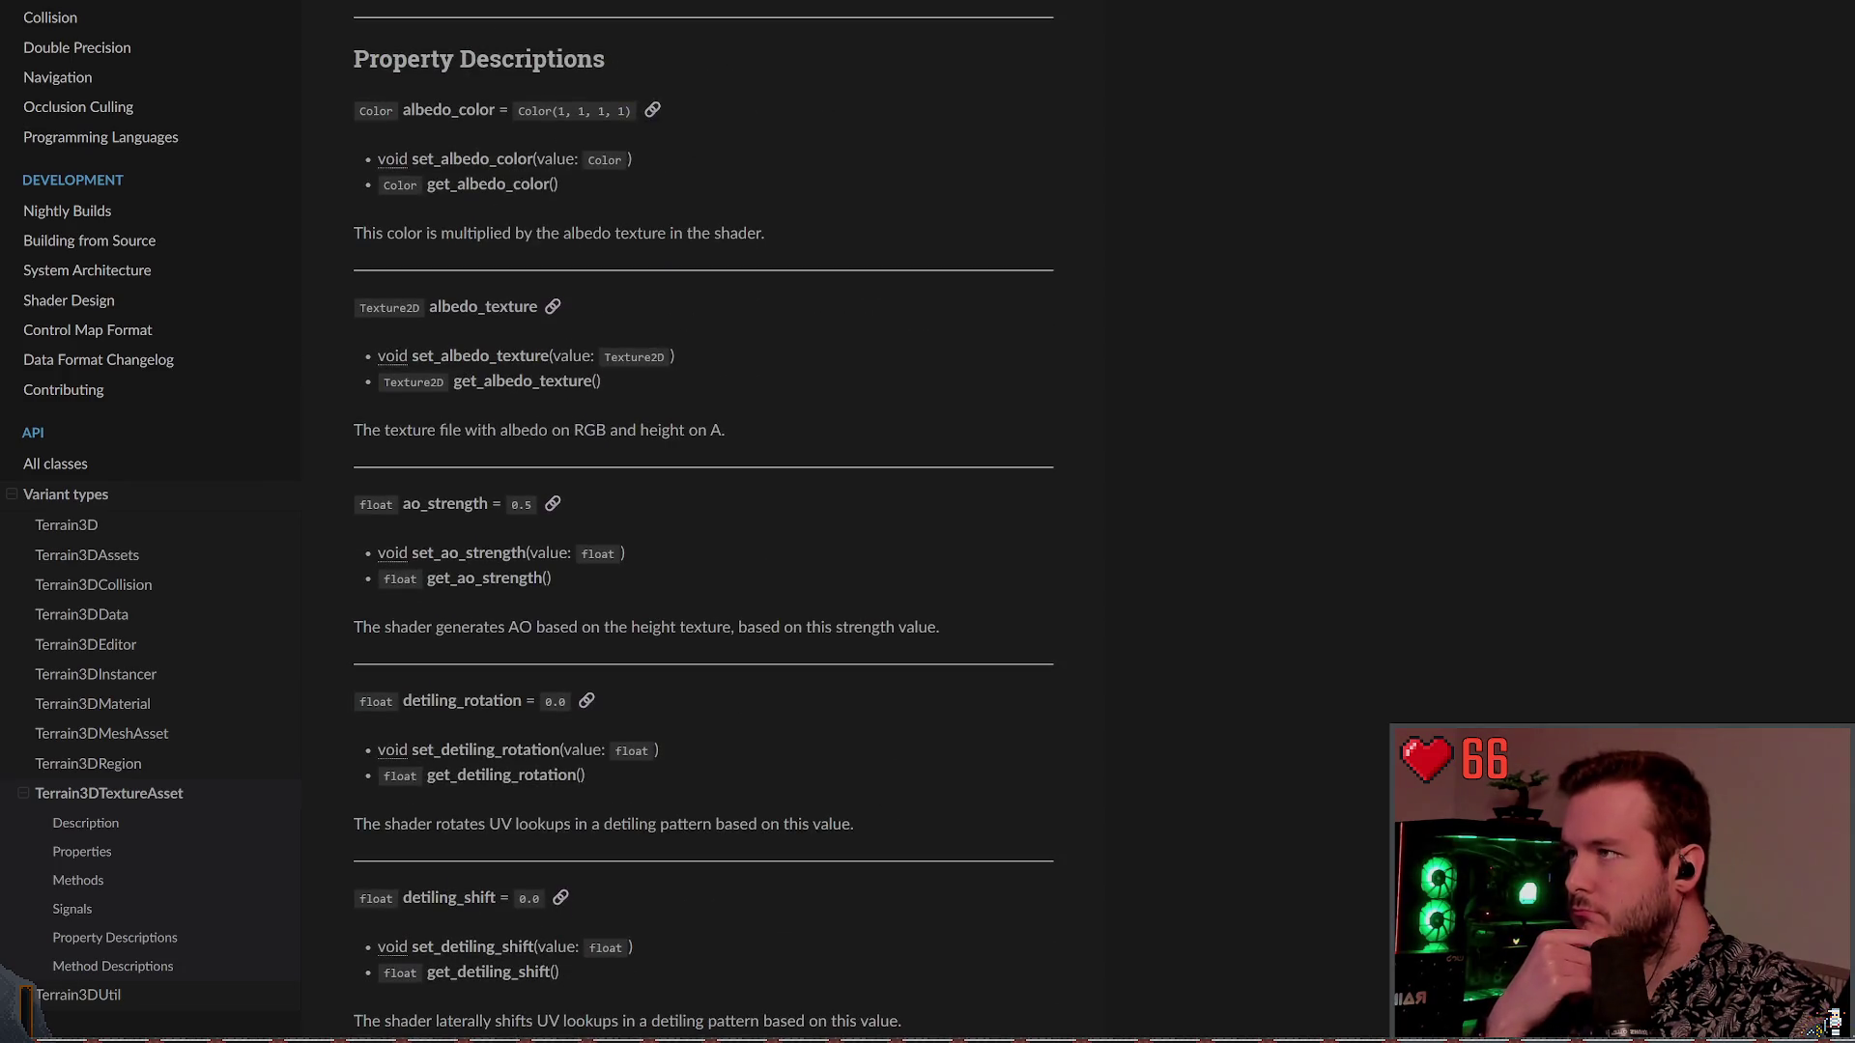
key("alt+Left")
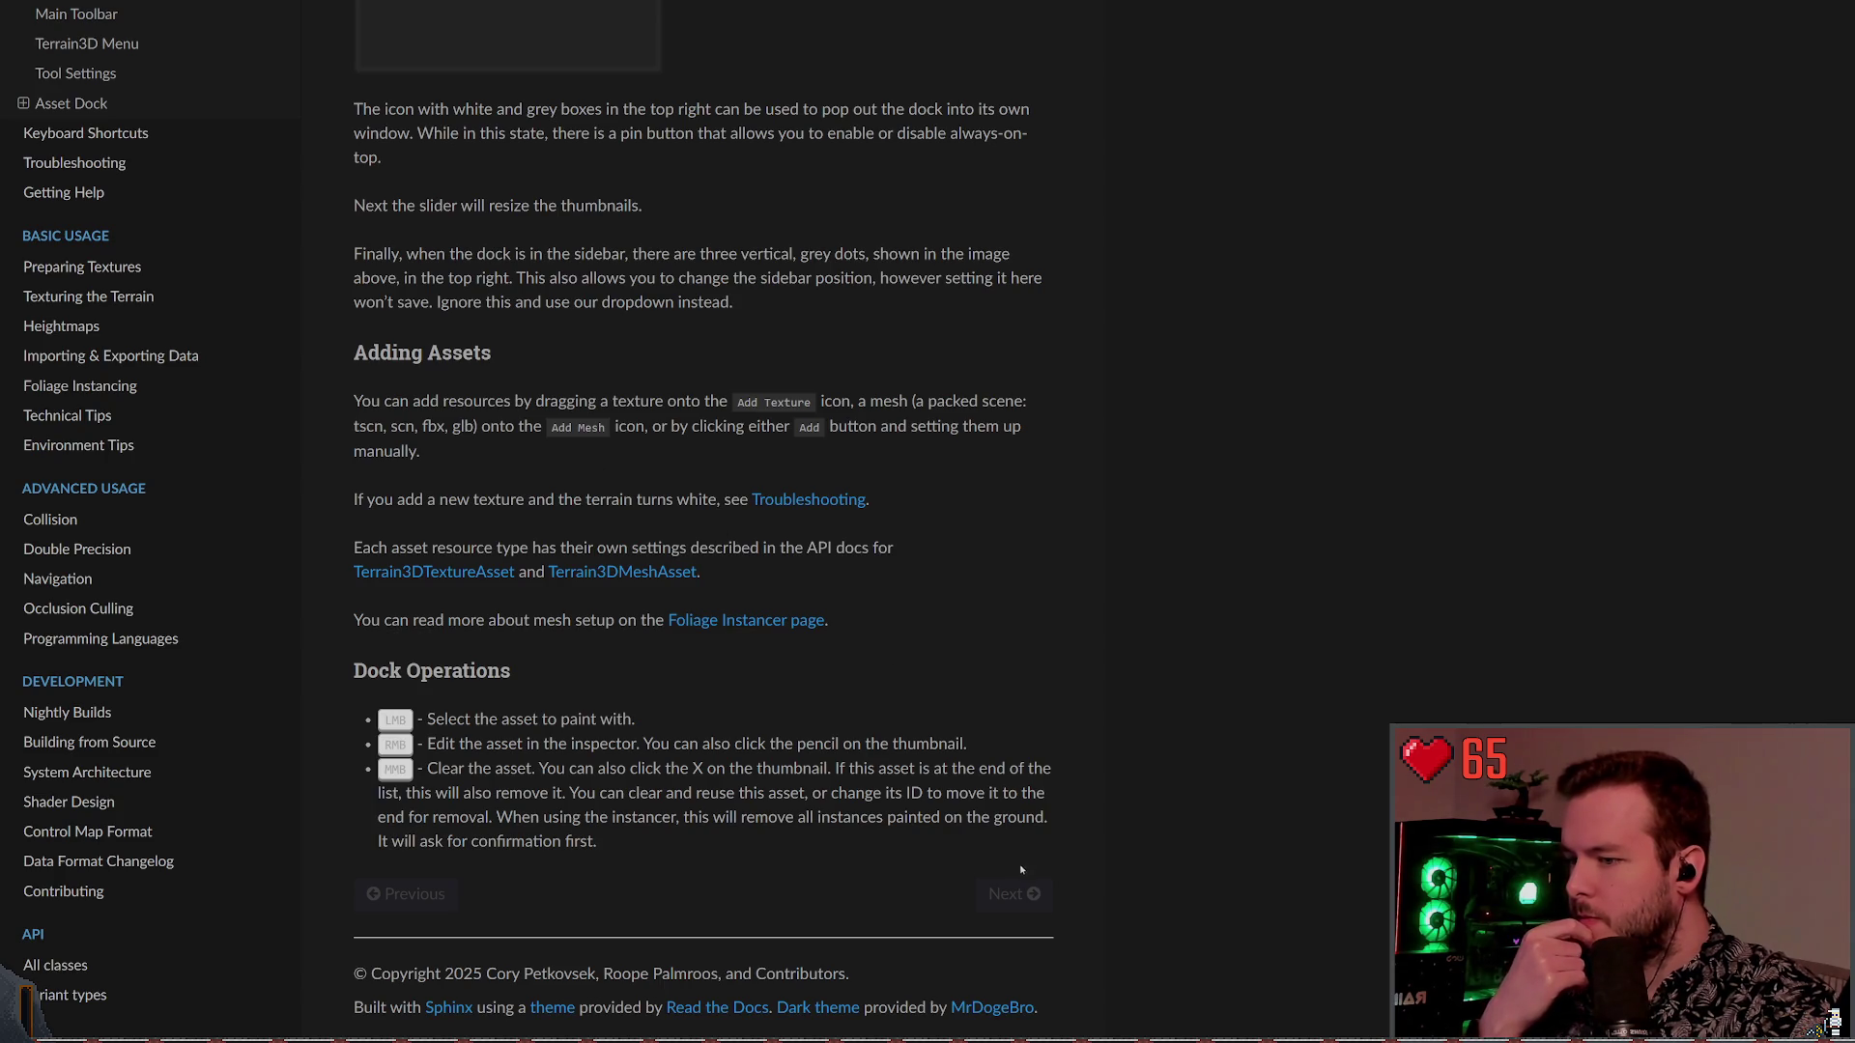
Open the Preparing Textures page from the Basic Usage sidebar section
scroll(222, 368, "up", 2)
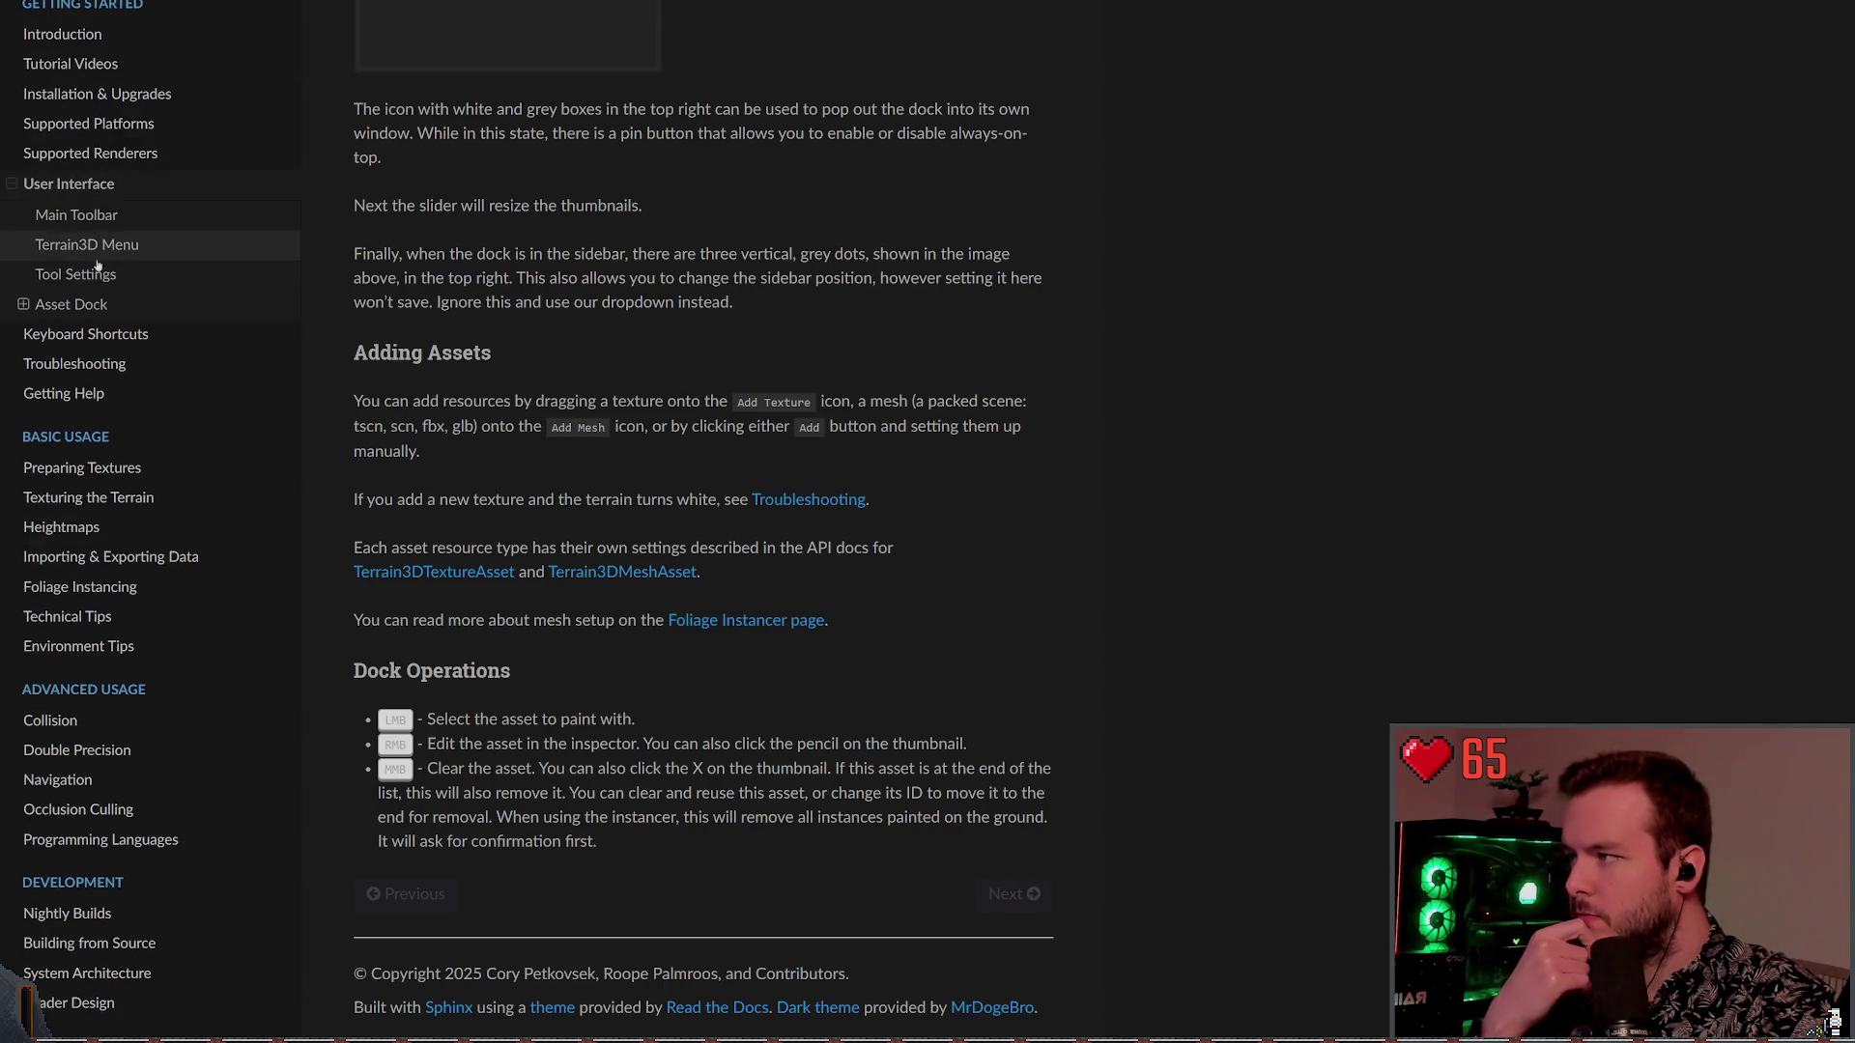
left_click(24, 305)
left_click(24, 305)
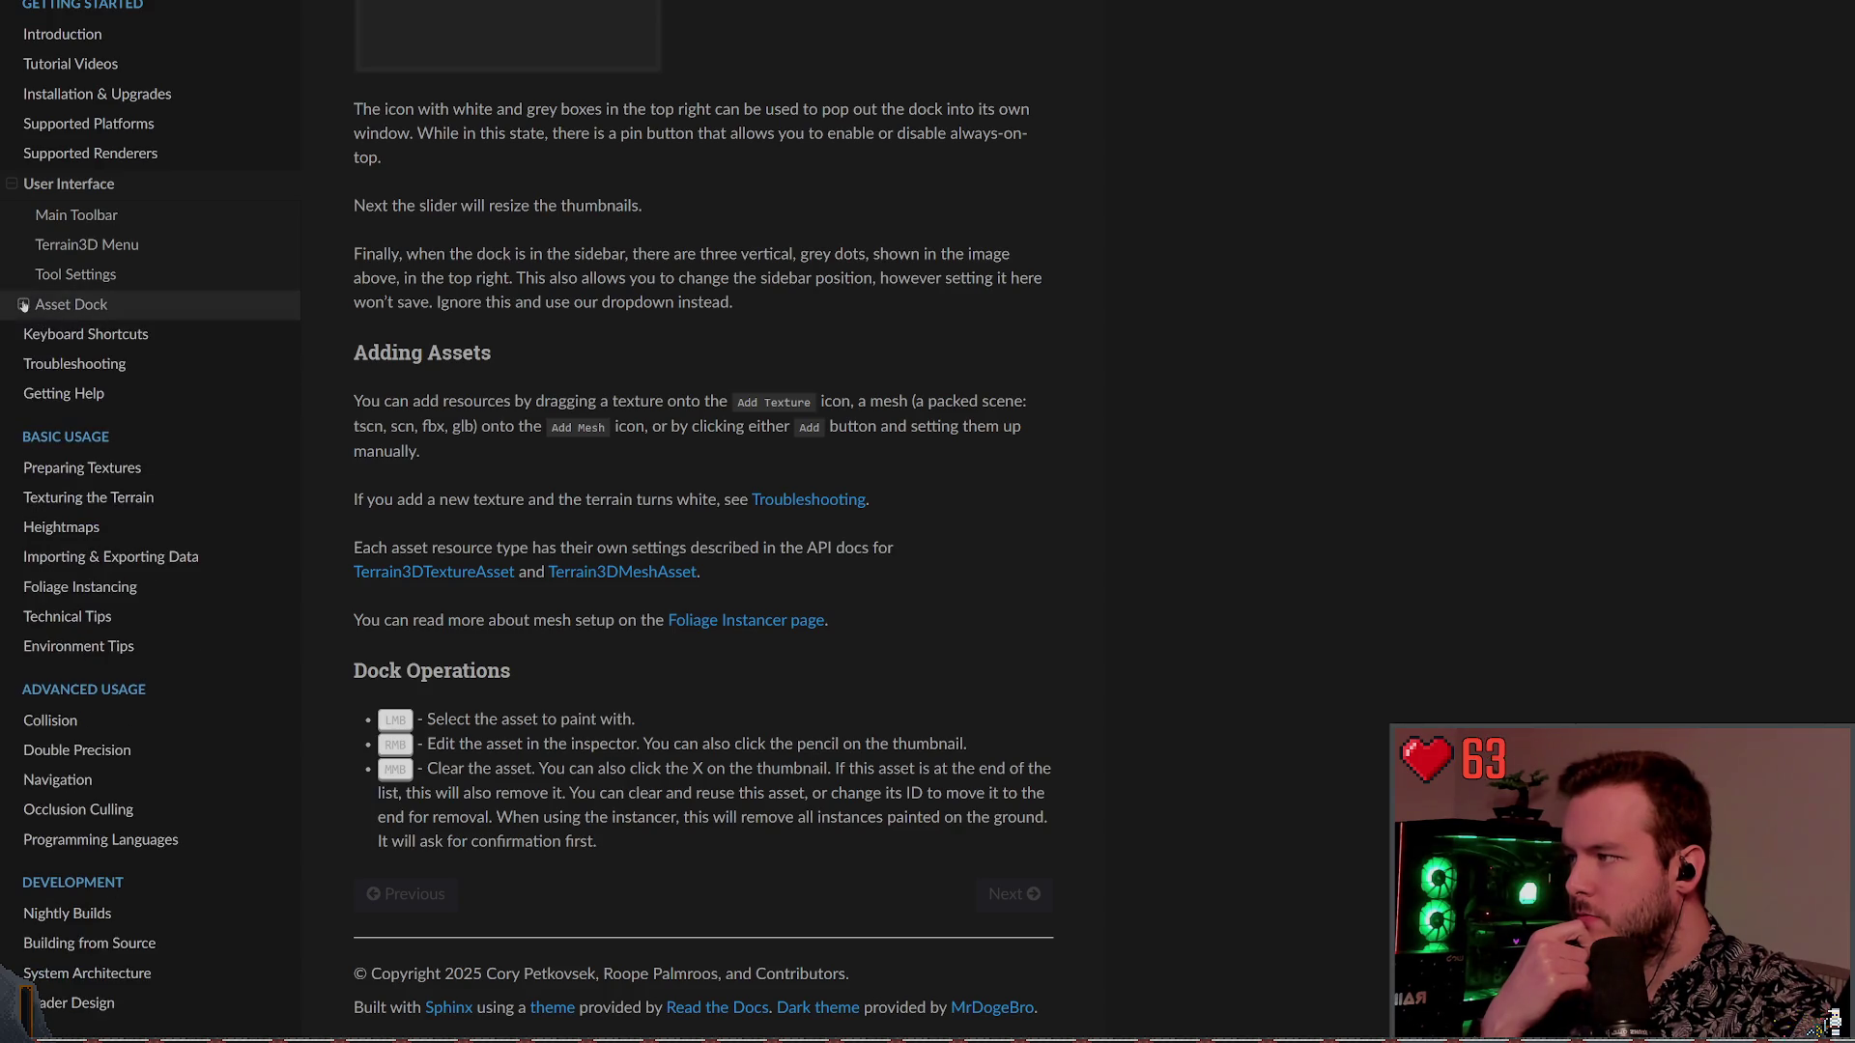
left_click(187, 466)
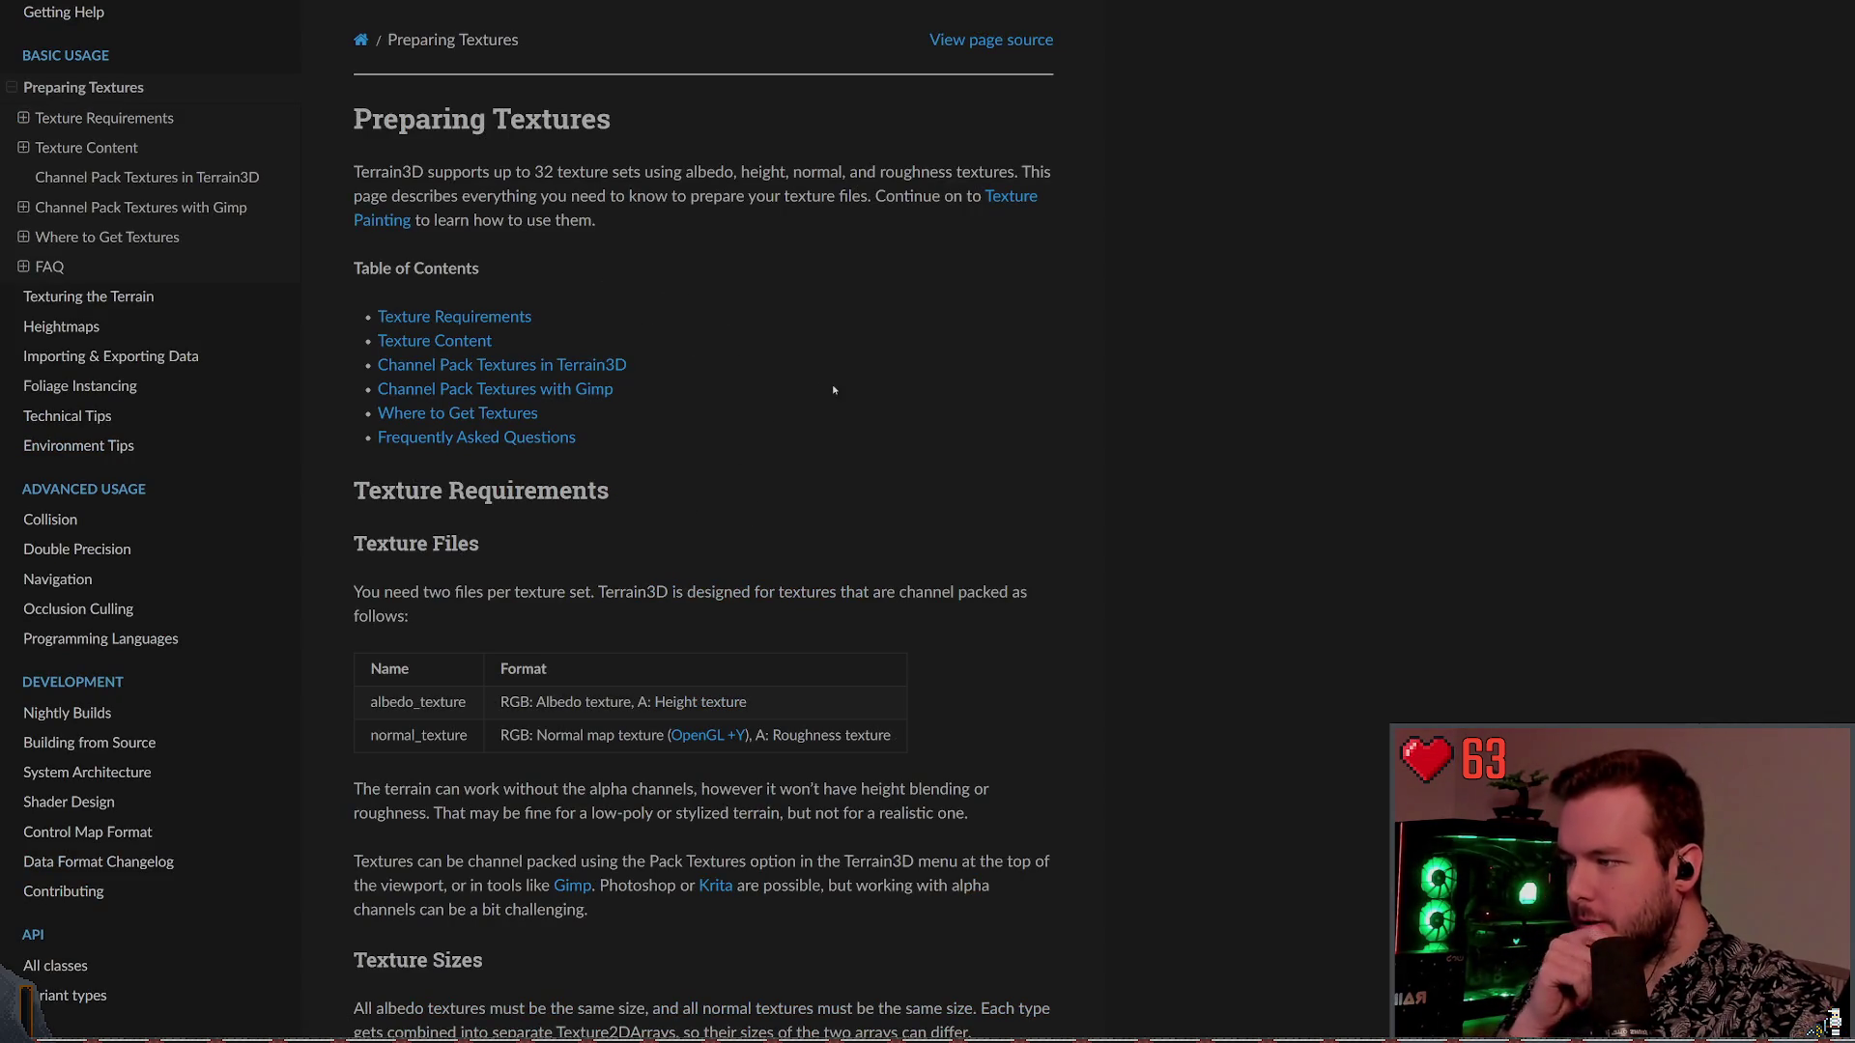
Read Texture Sizes and Compression Format, down to the Normal Map Format DirectX/OpenGL table
scroll(764, 329, "down", 3)
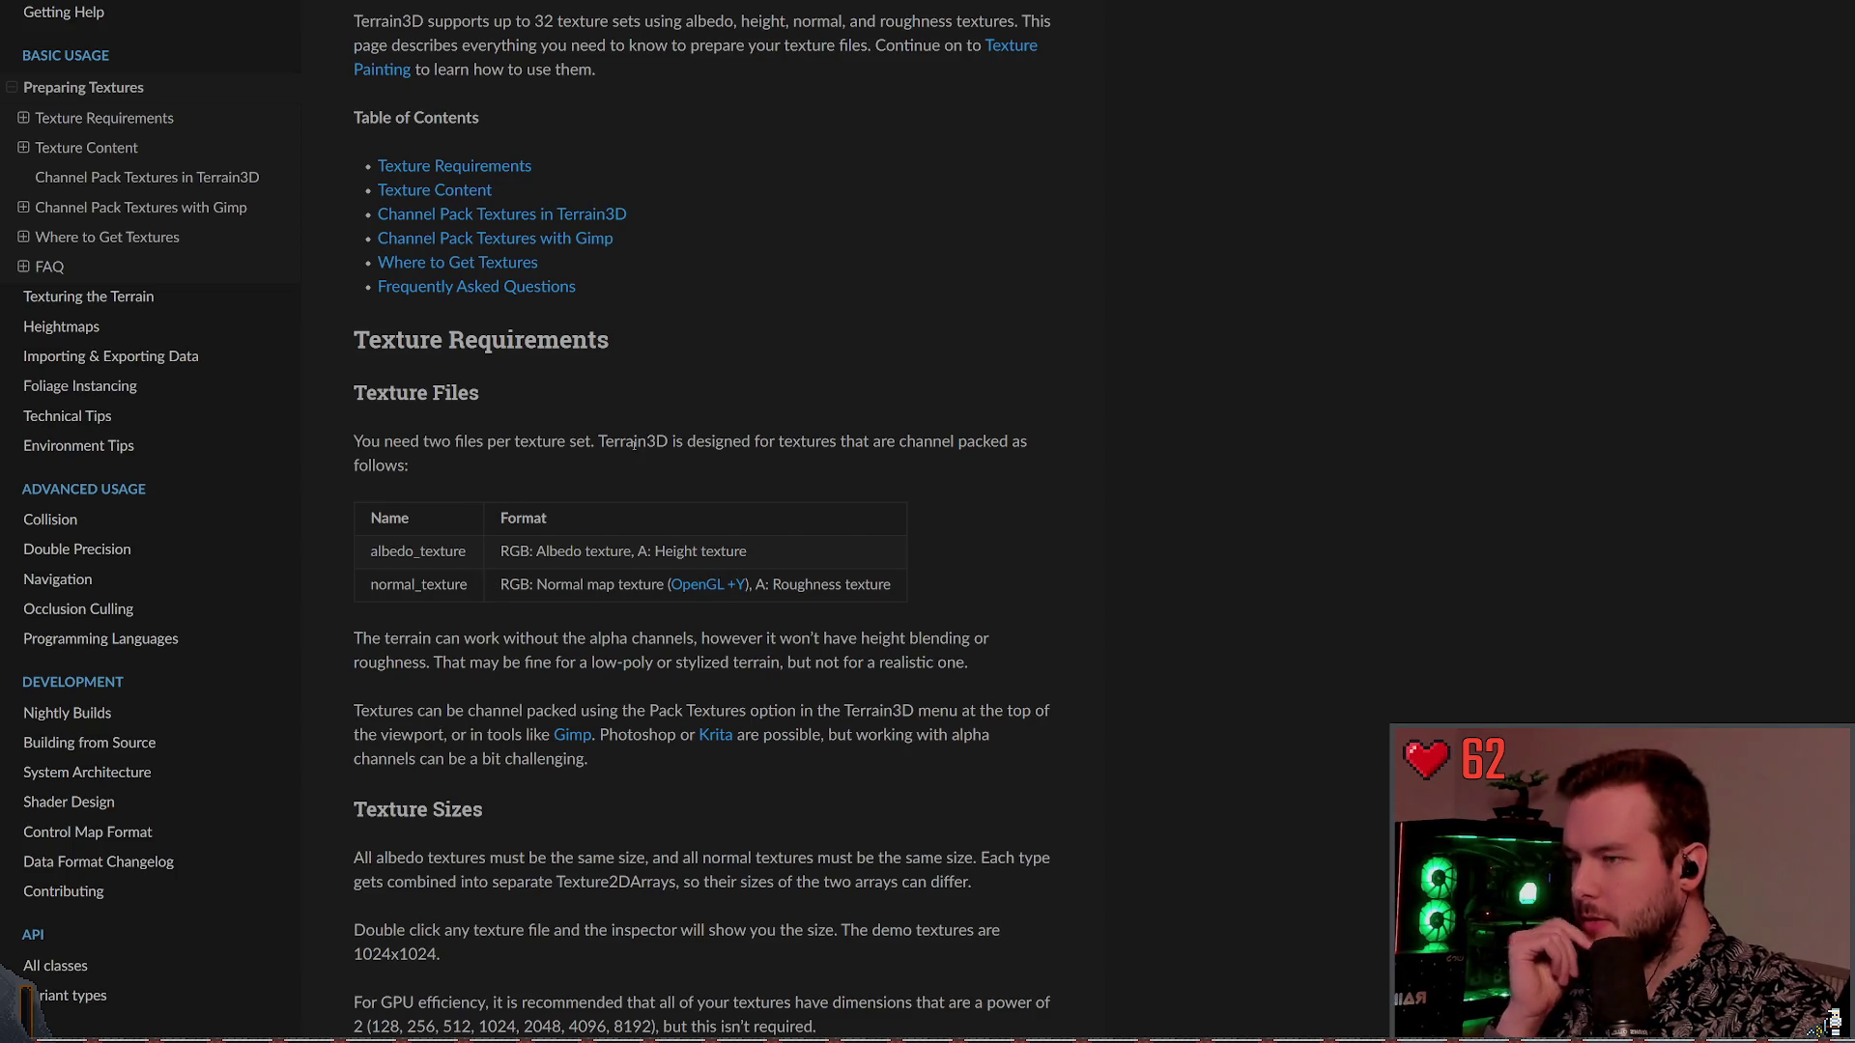
scroll(614, 422, "down", 1)
scroll(446, 552, "down", 1)
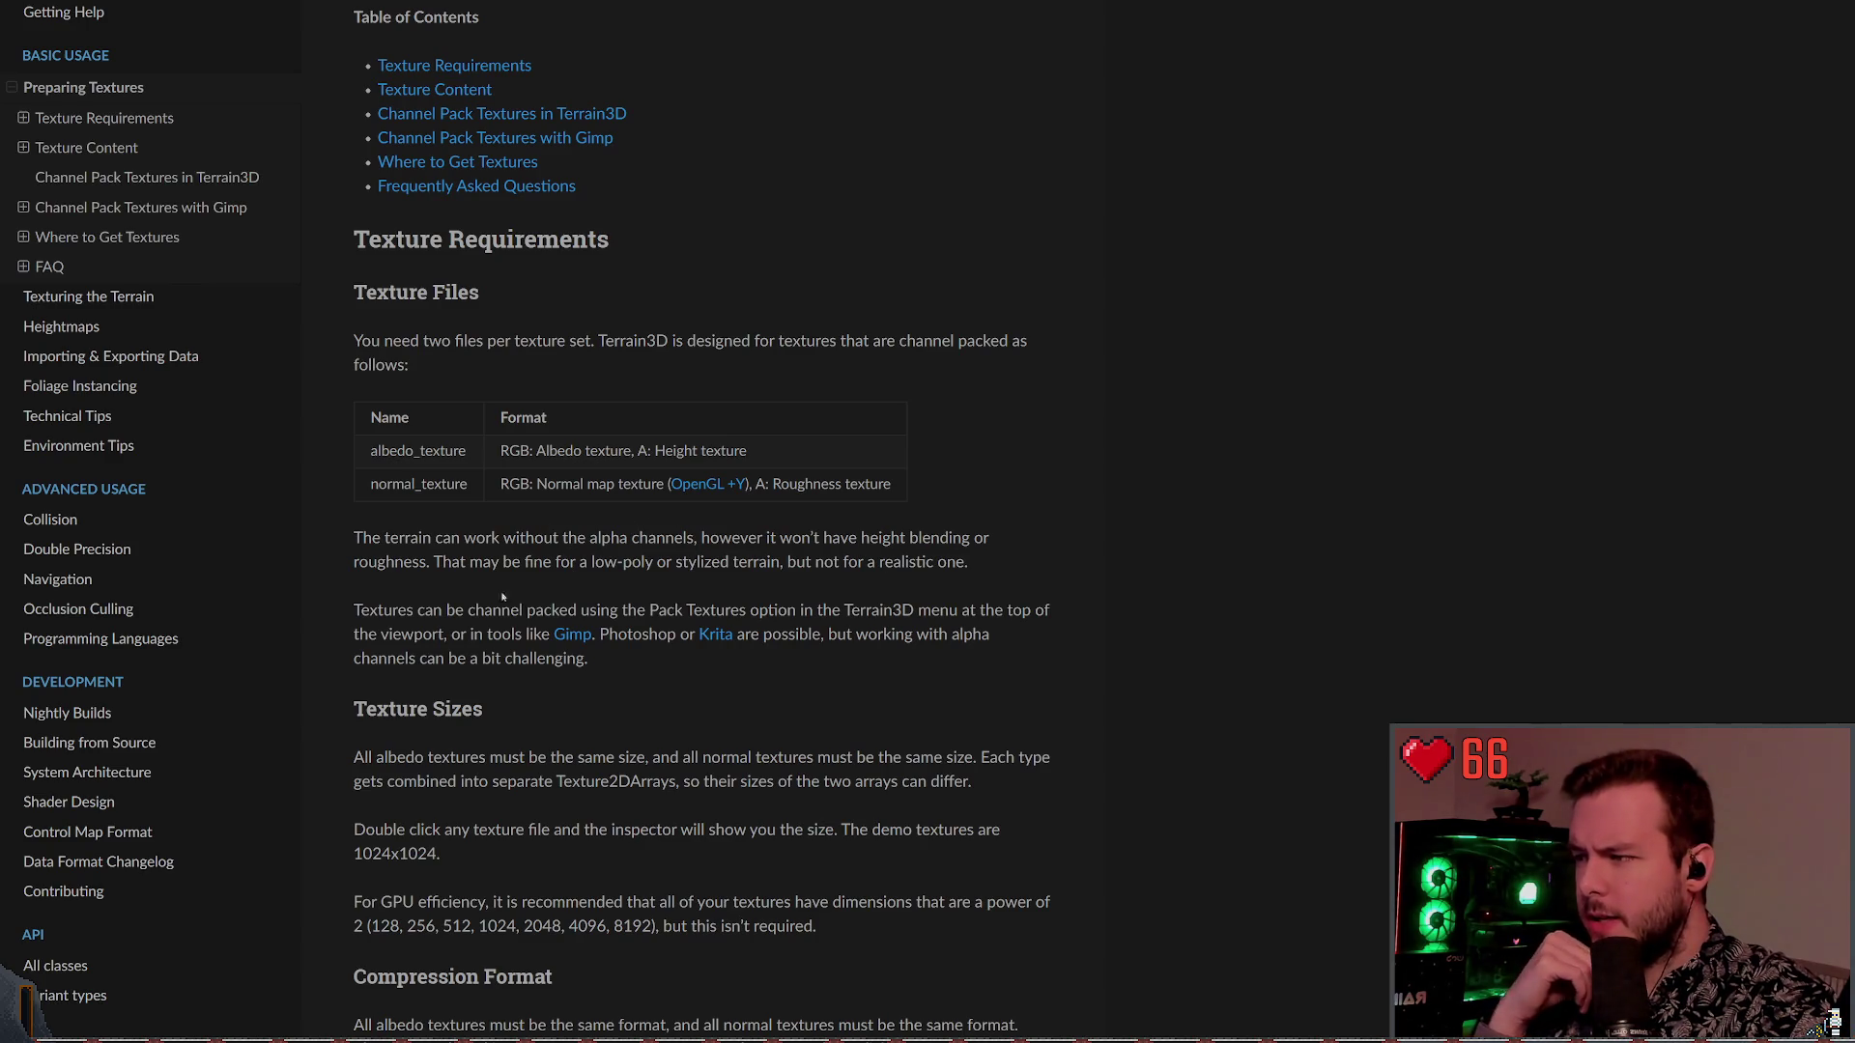
scroll(593, 593, "down", 2)
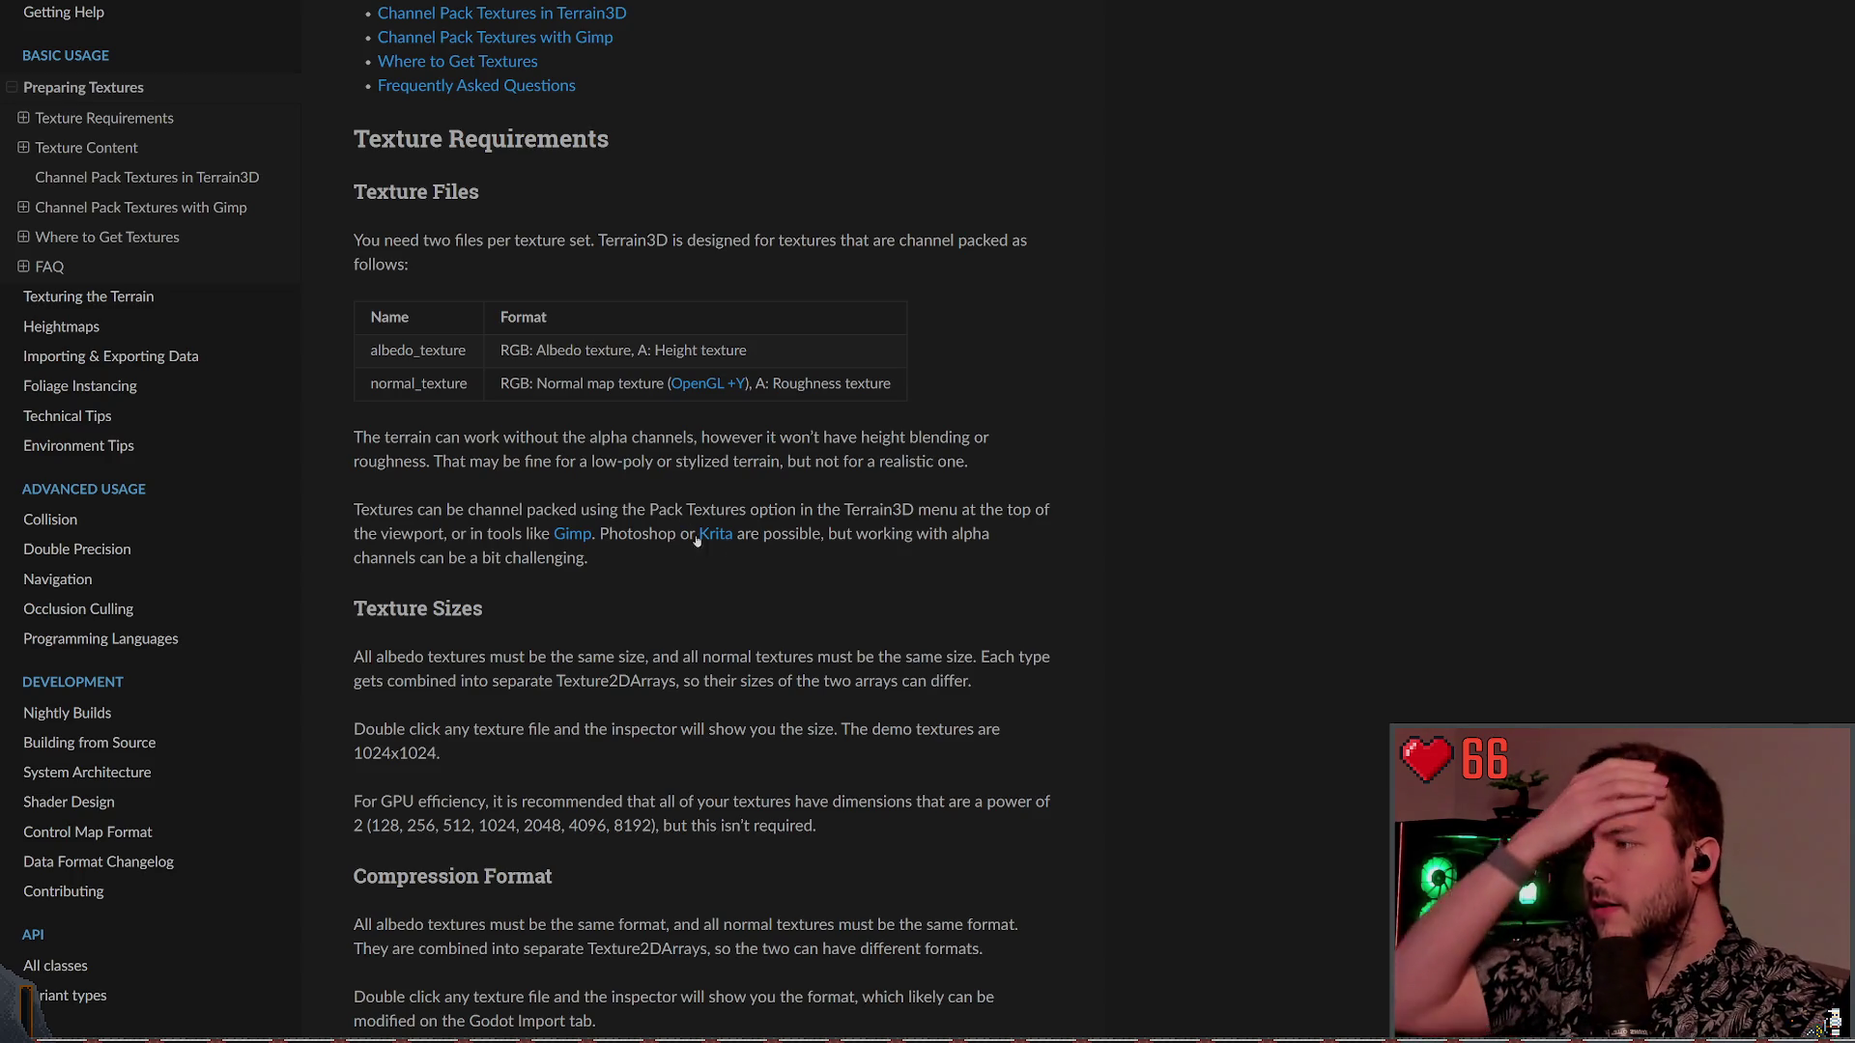
scroll(567, 496, "down", 4)
scroll(567, 496, "down", 2)
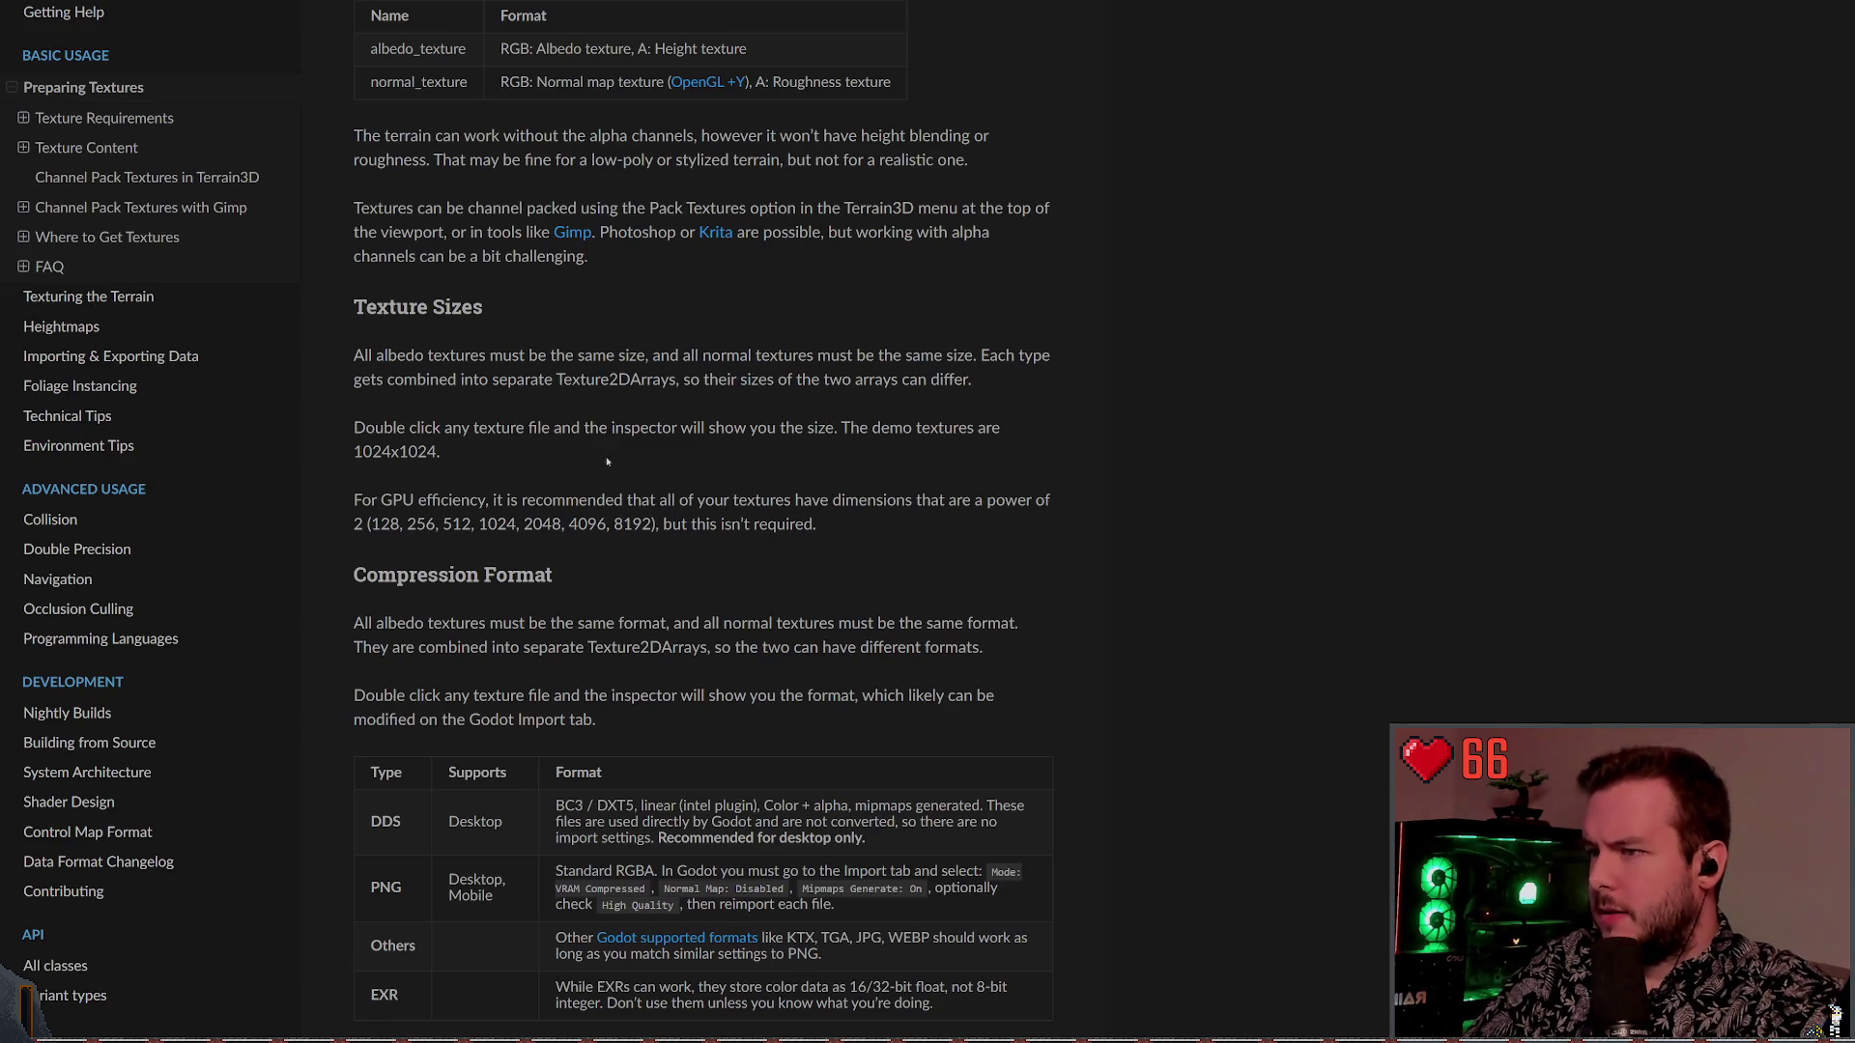
scroll(628, 457, "down", 10)
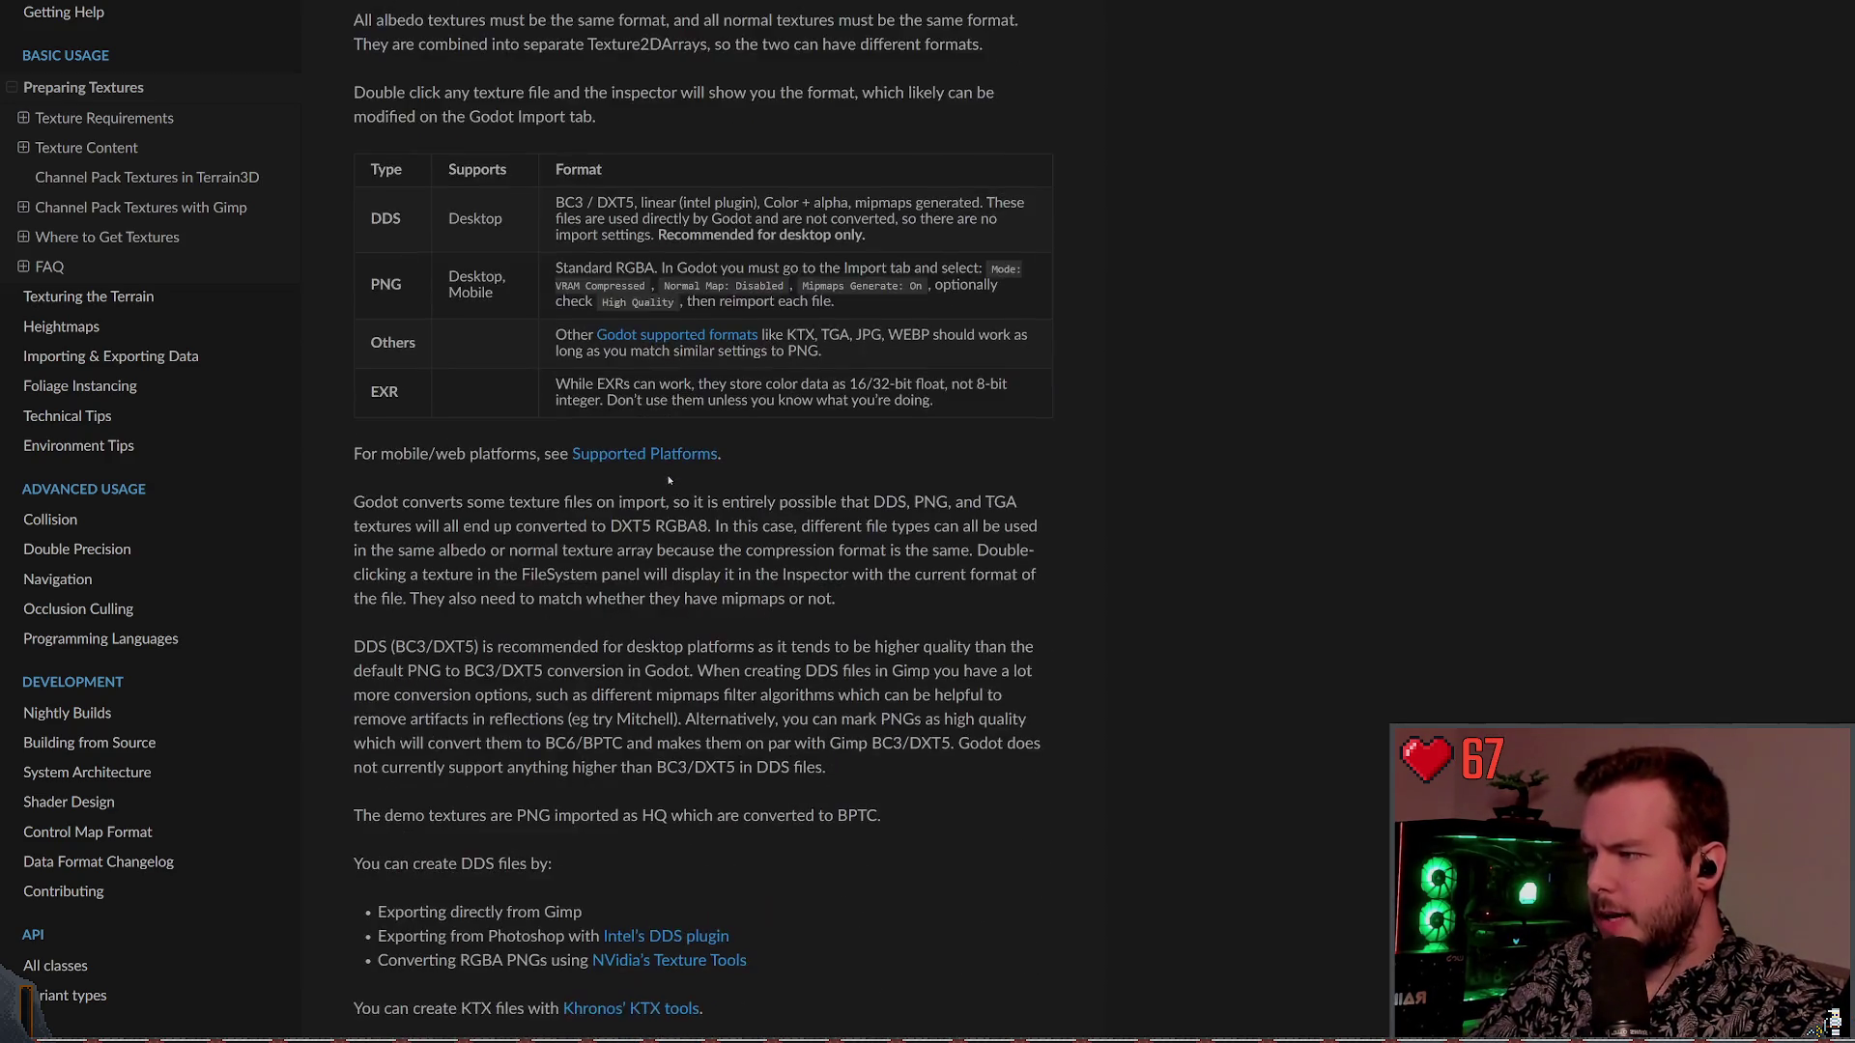
scroll(669, 480, "down", 6)
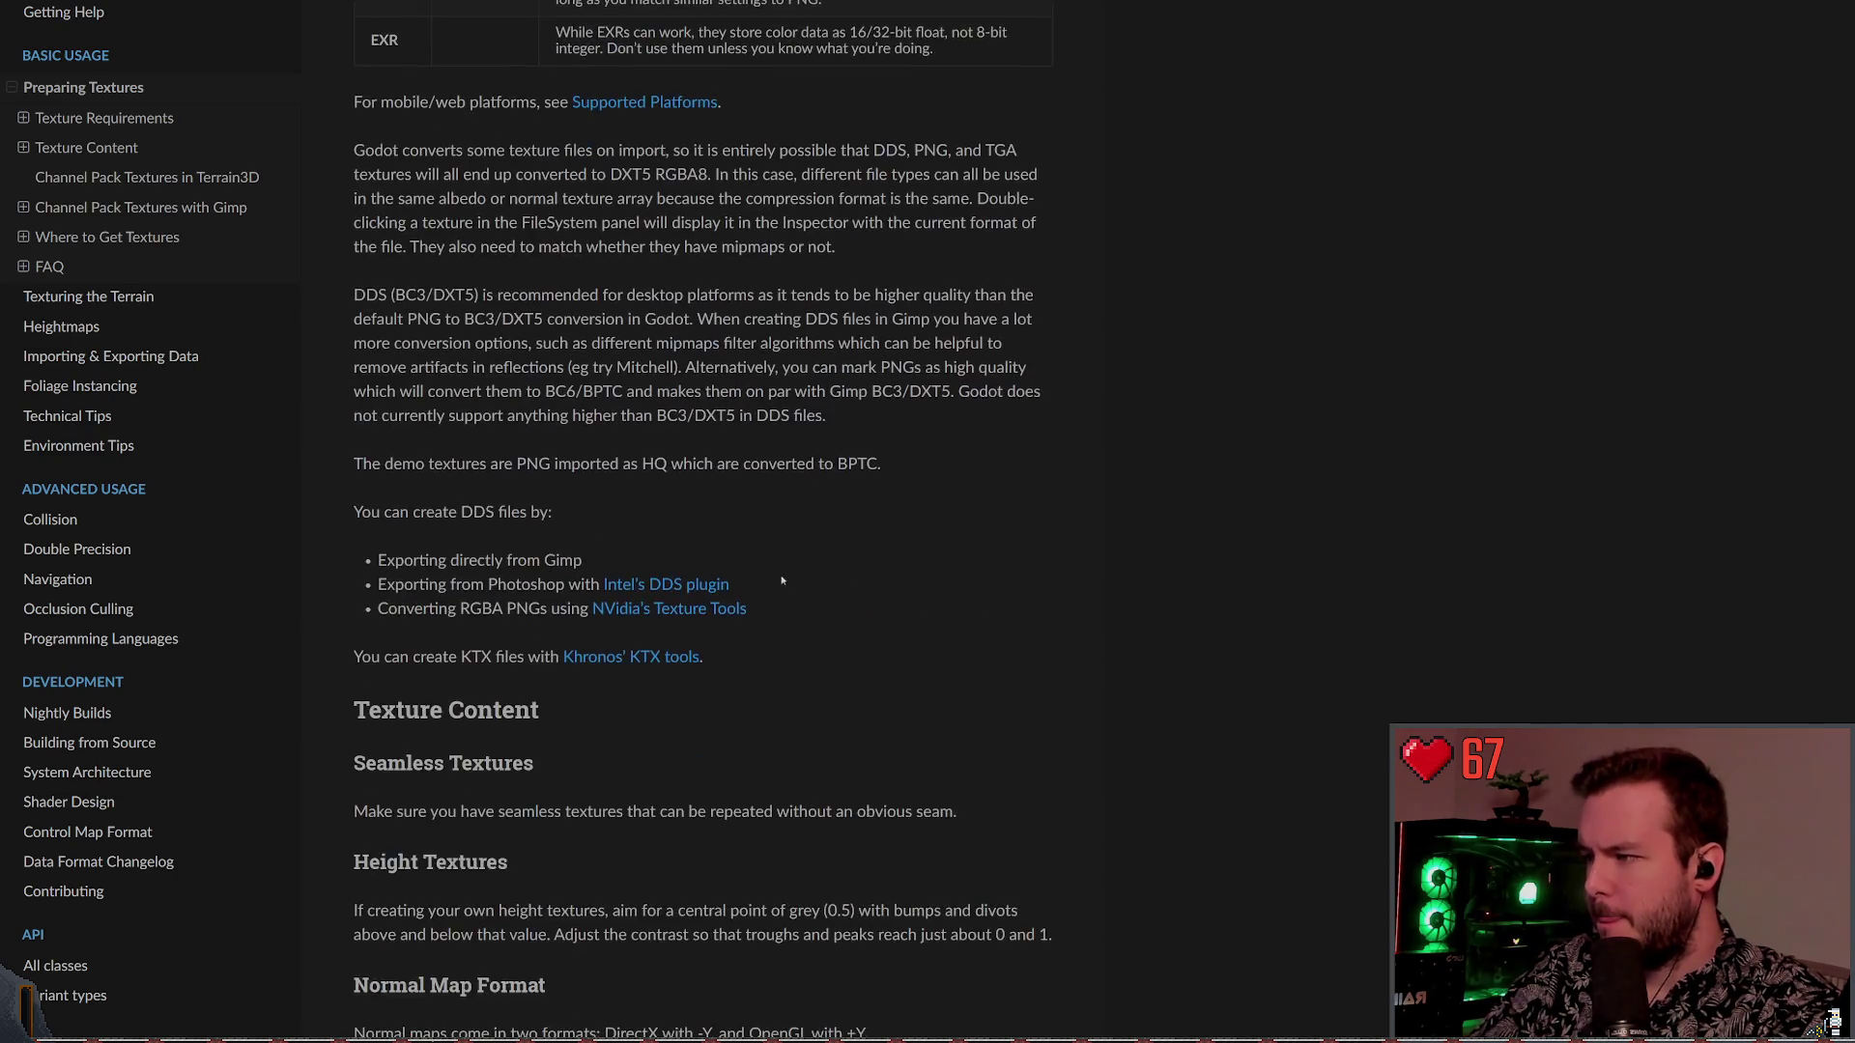
scroll(777, 574, "down", 8)
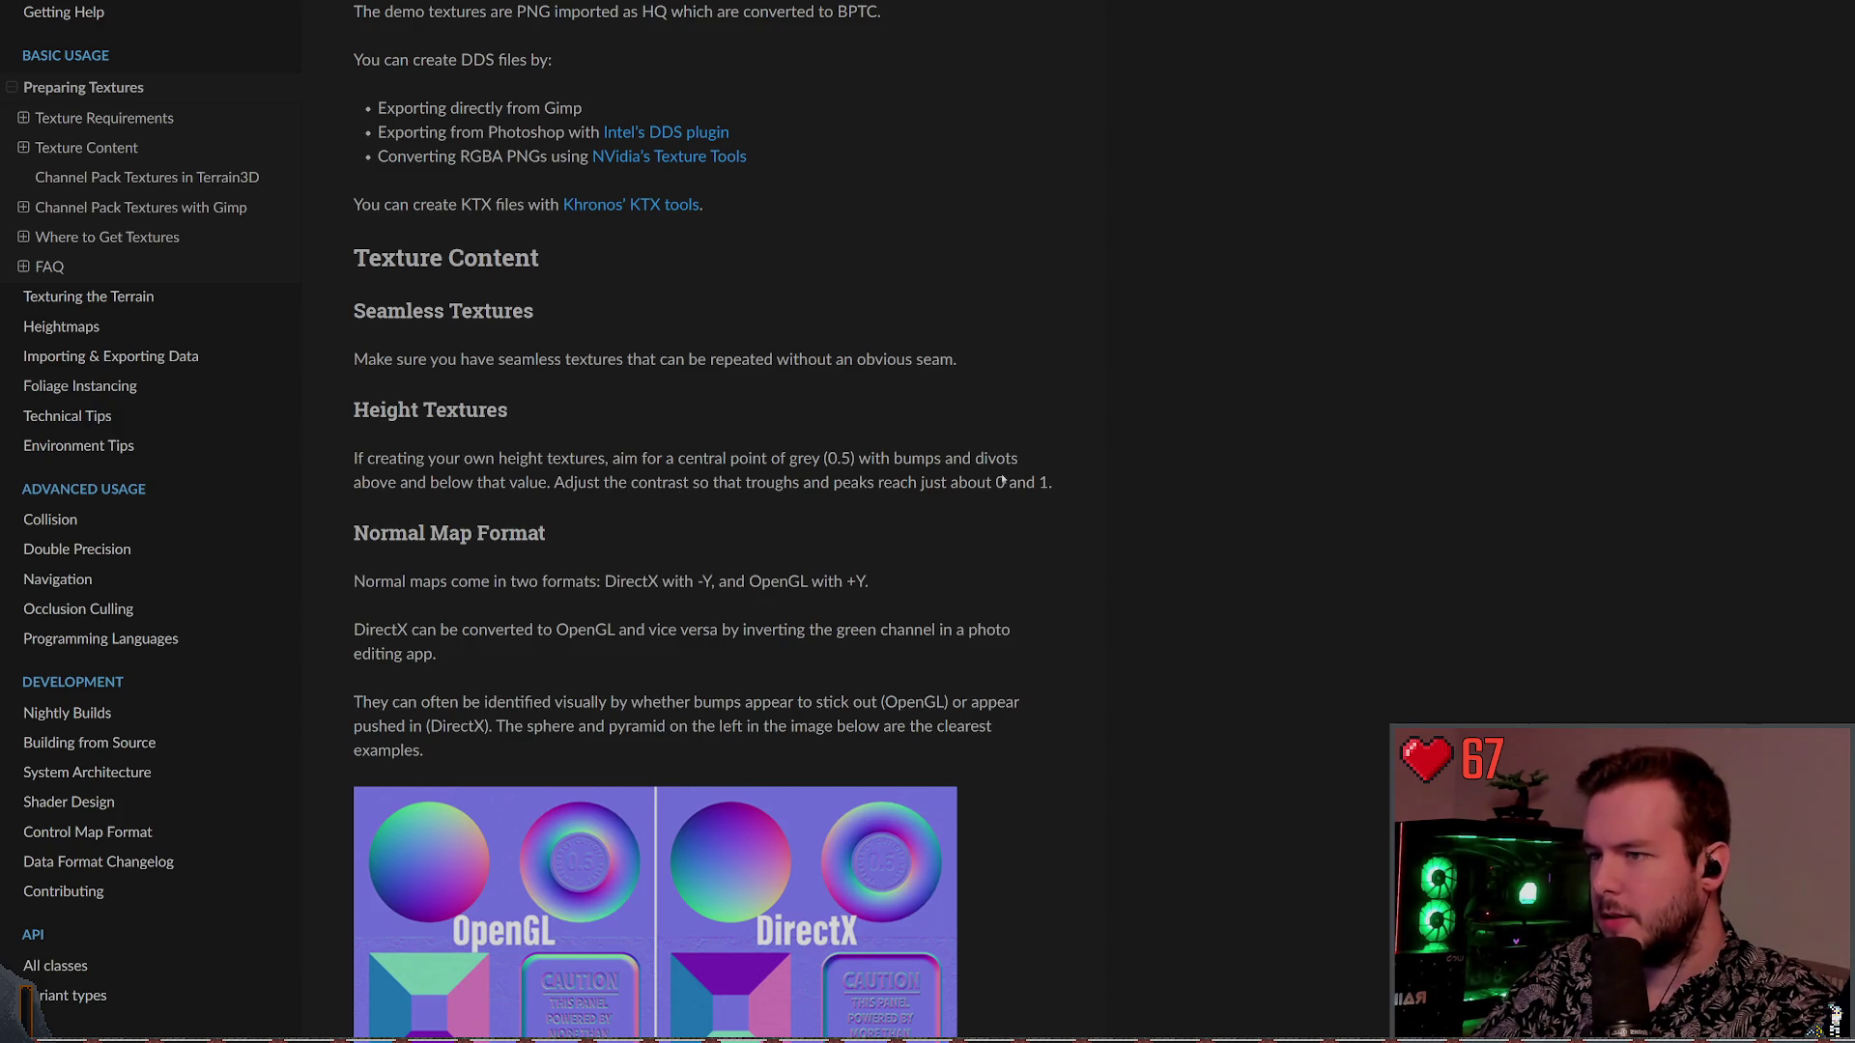
scroll(1001, 480, "down", 3)
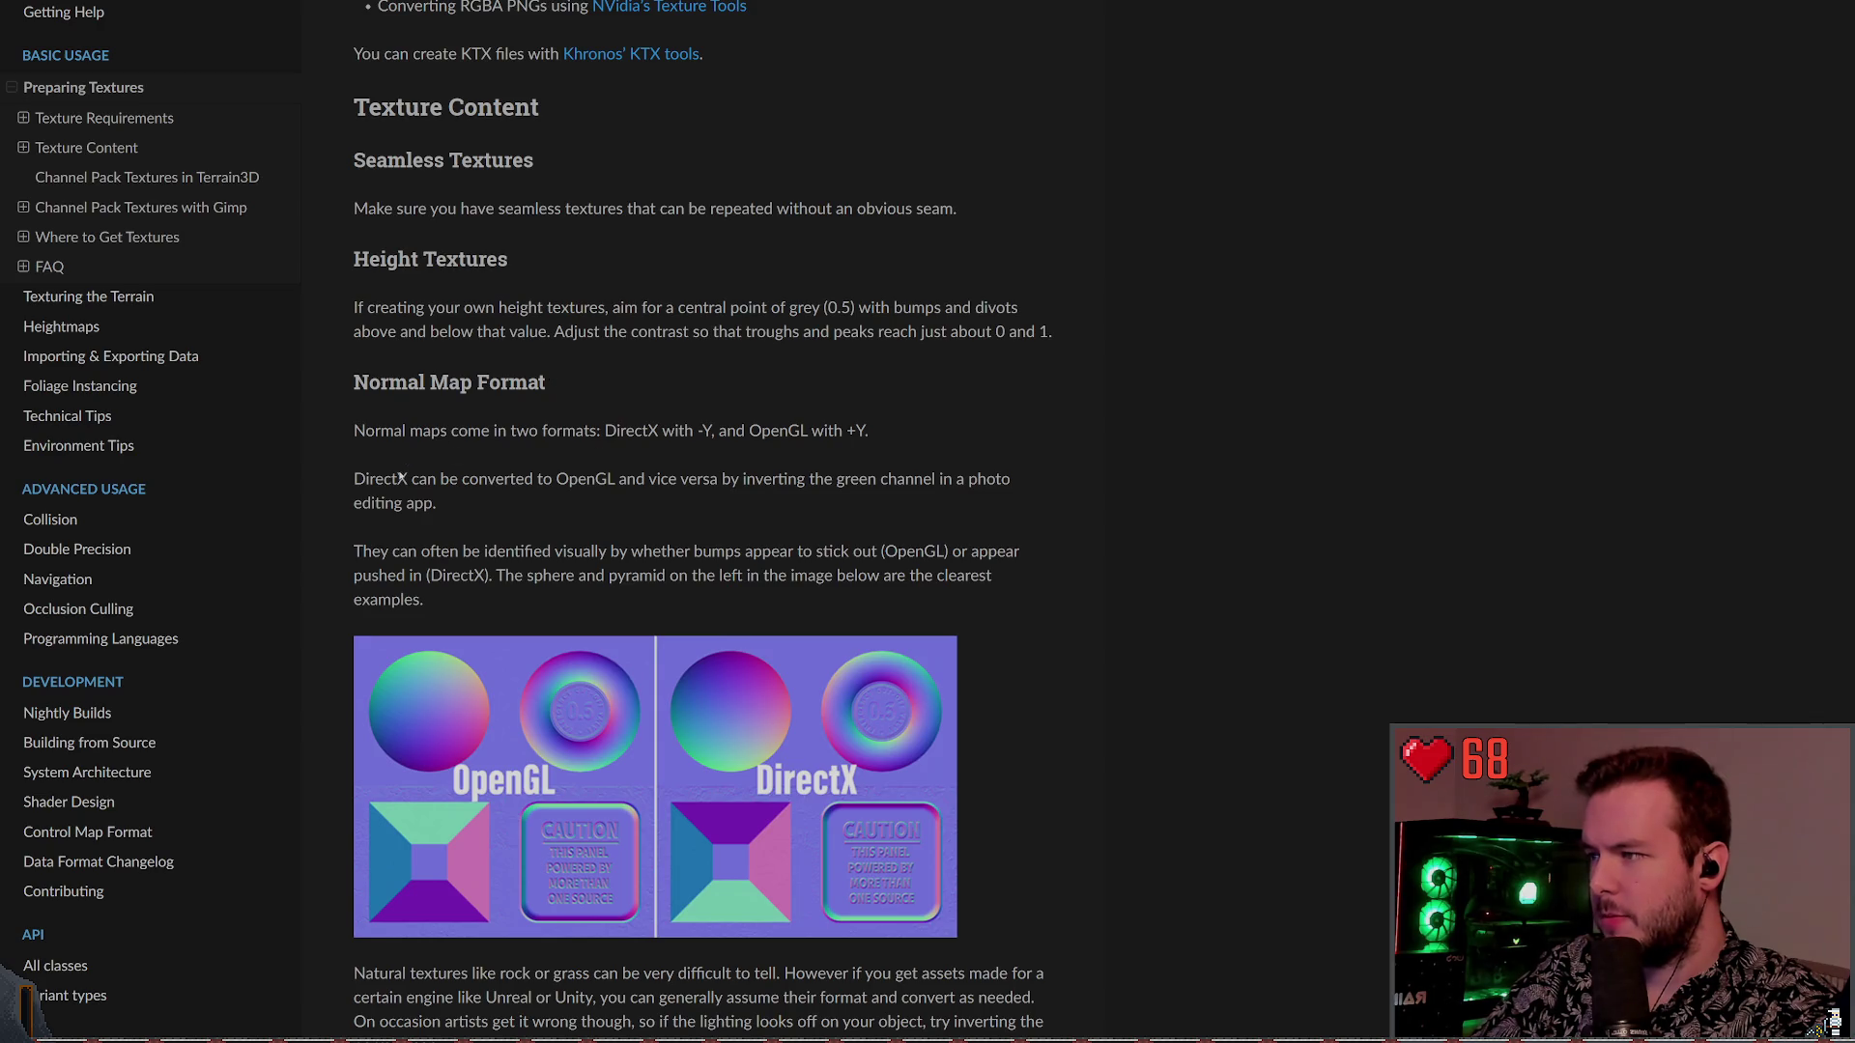
scroll(693, 485, "down", 5)
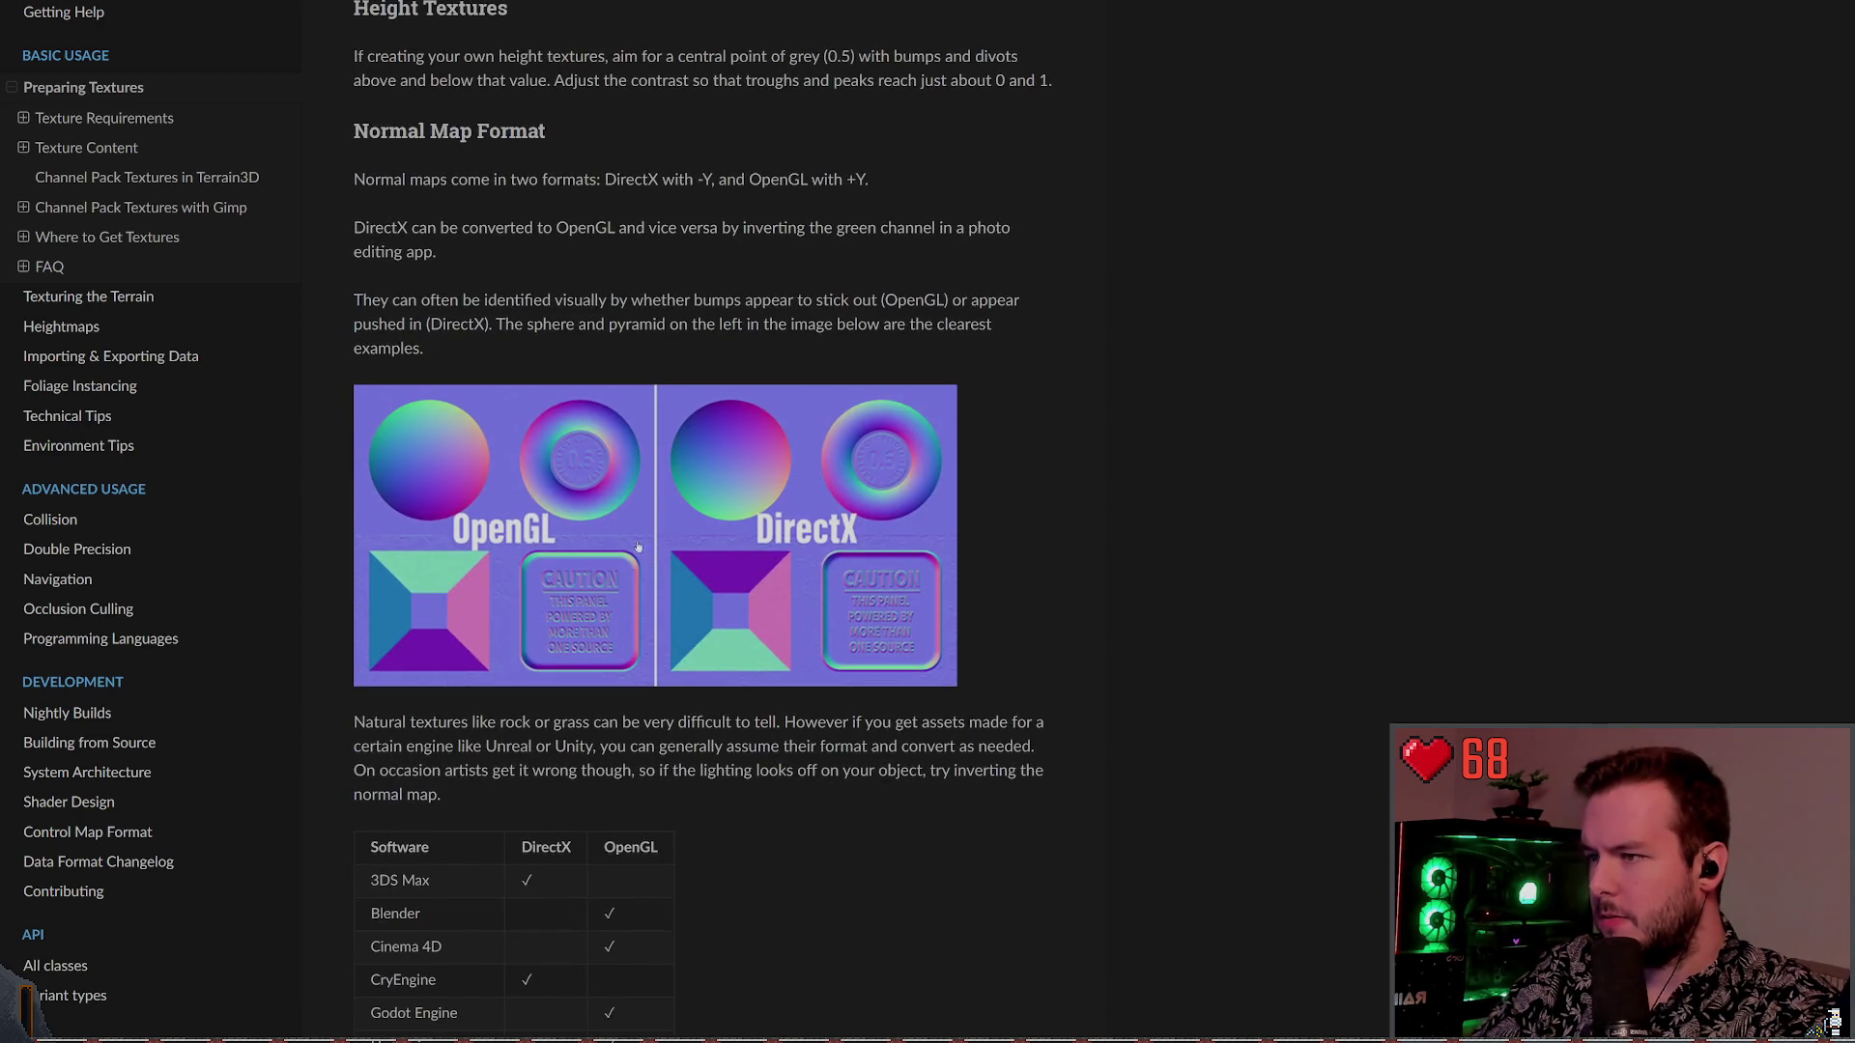
scroll(666, 537, "down", 2)
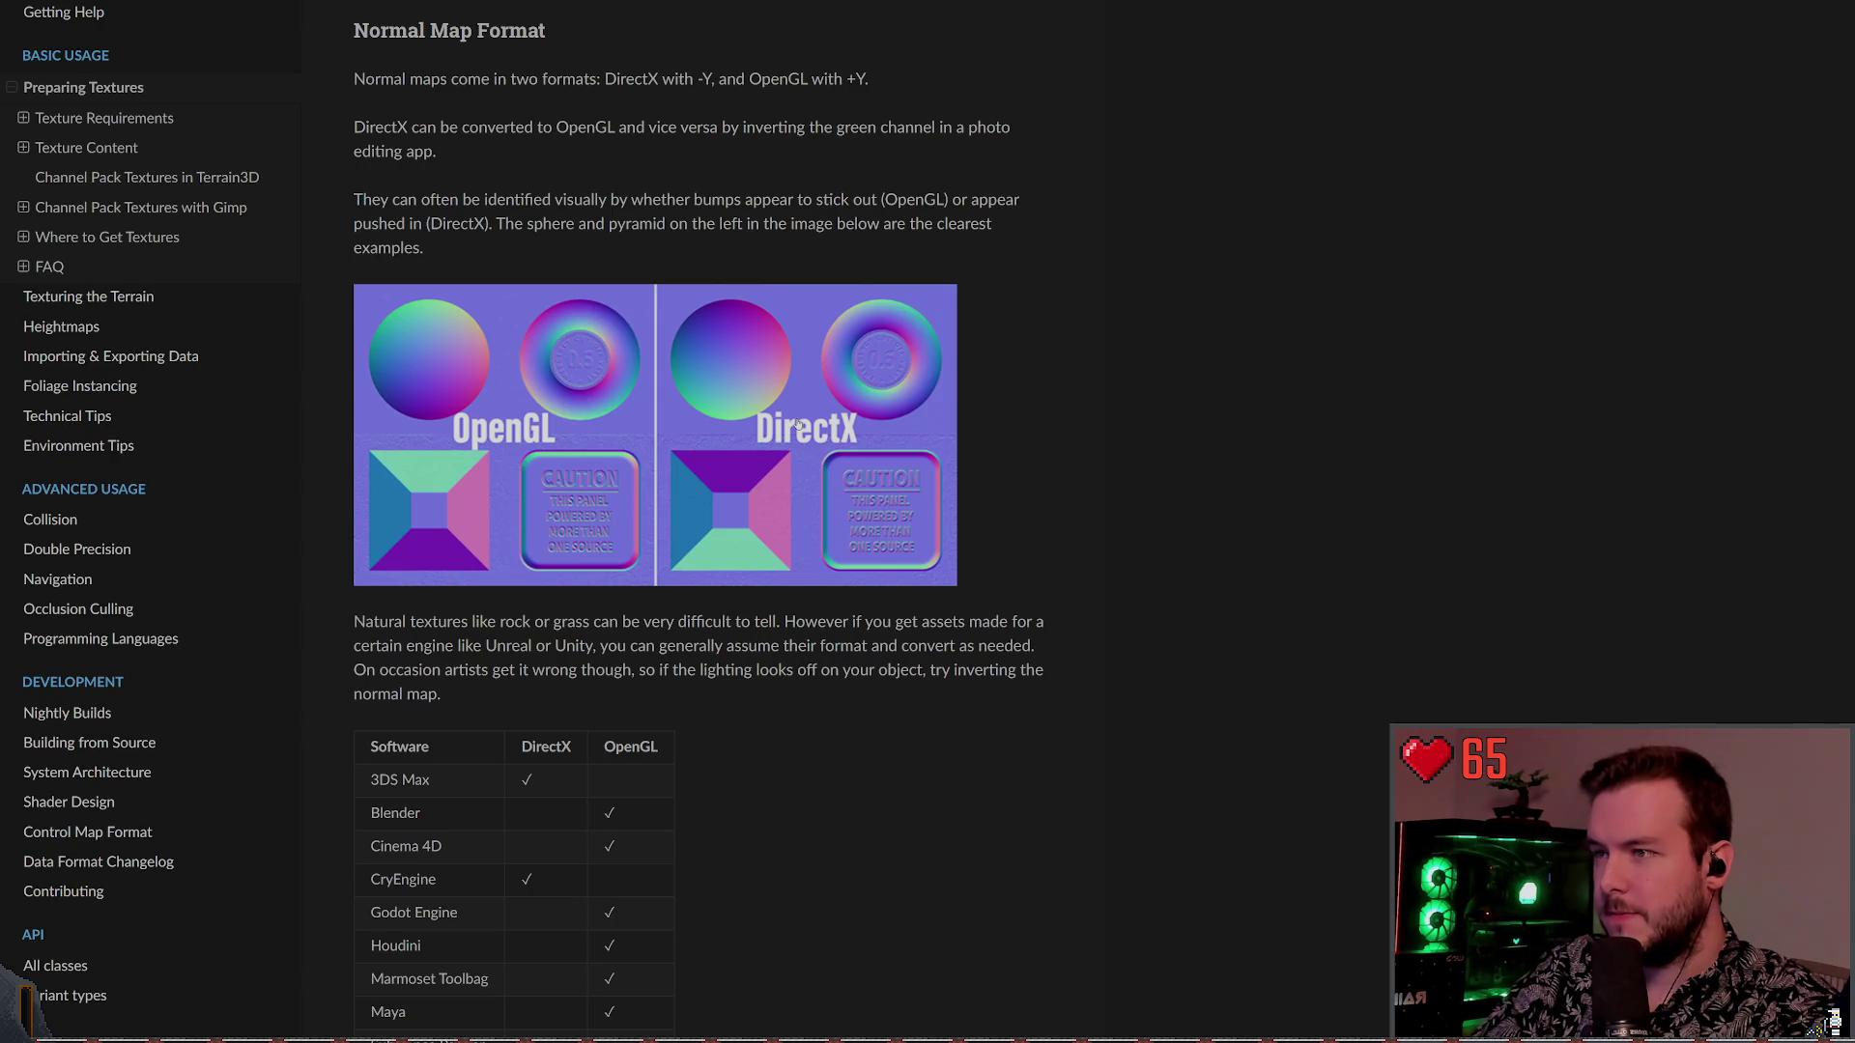
scroll(735, 548, "down", 2)
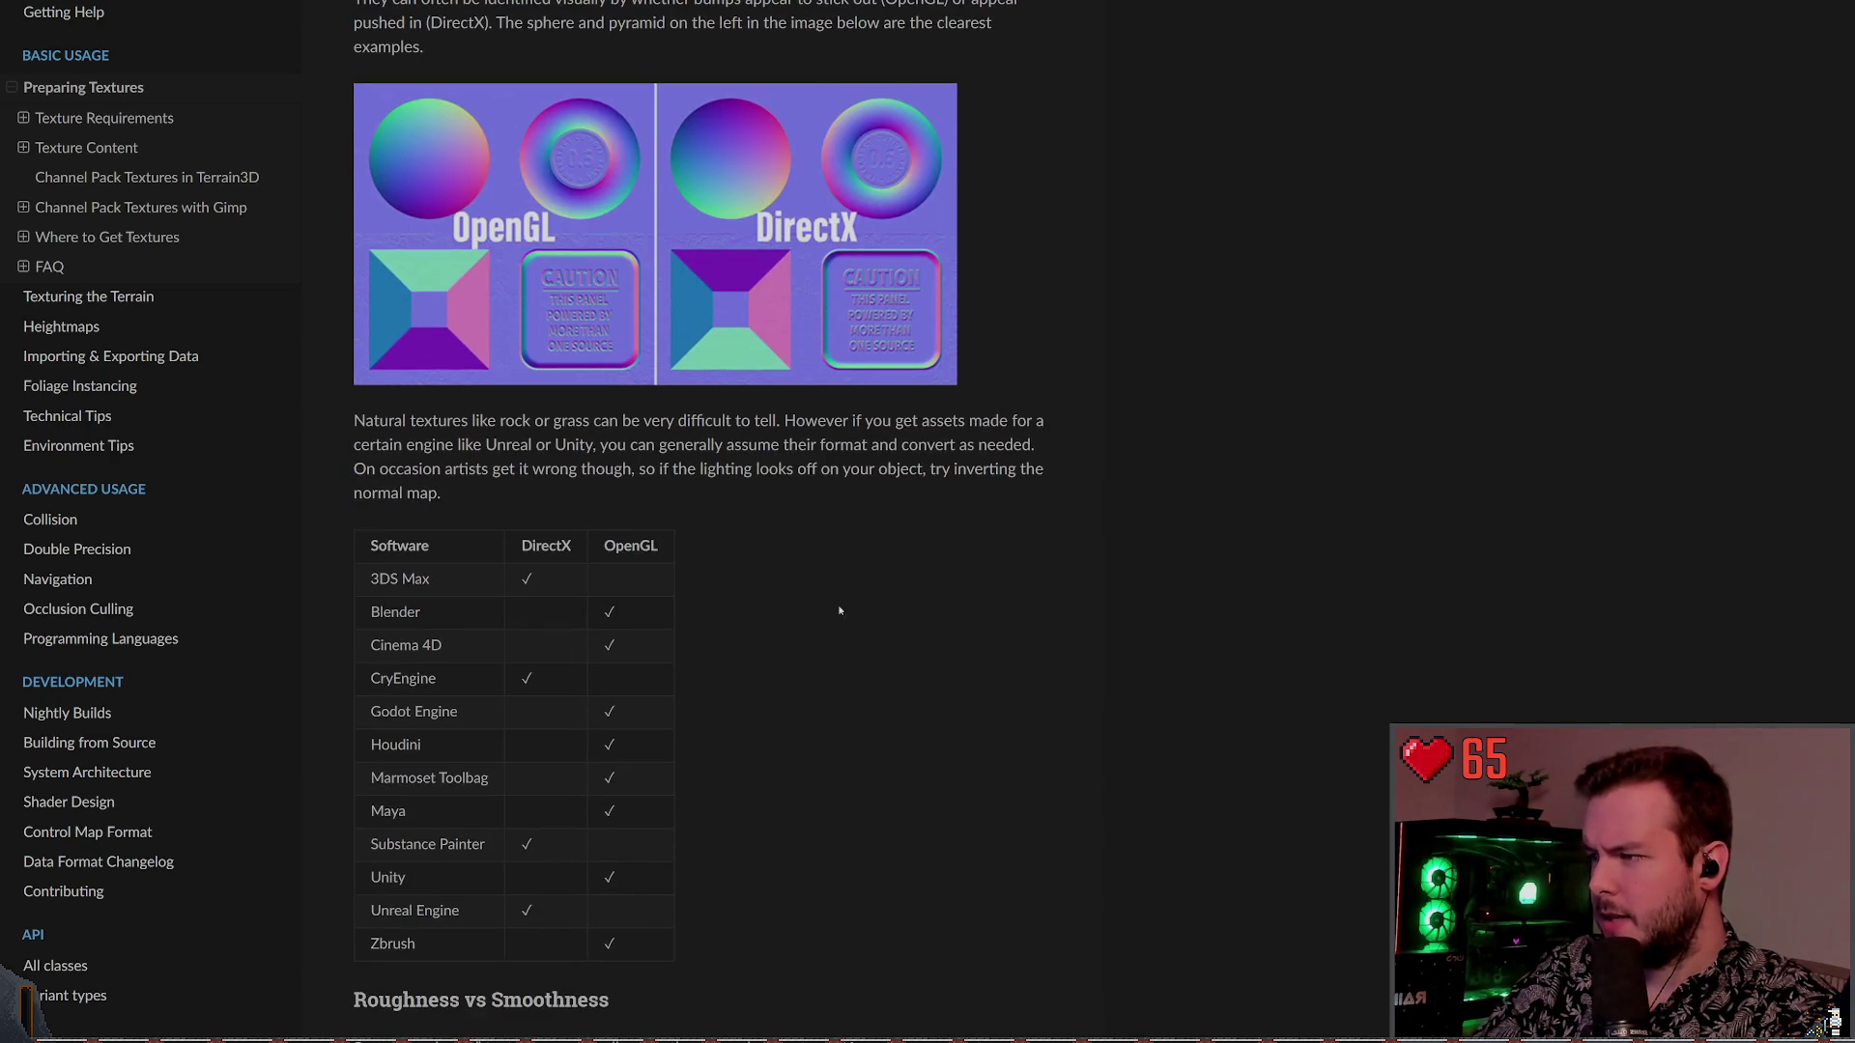
scroll(780, 582, "down", 5)
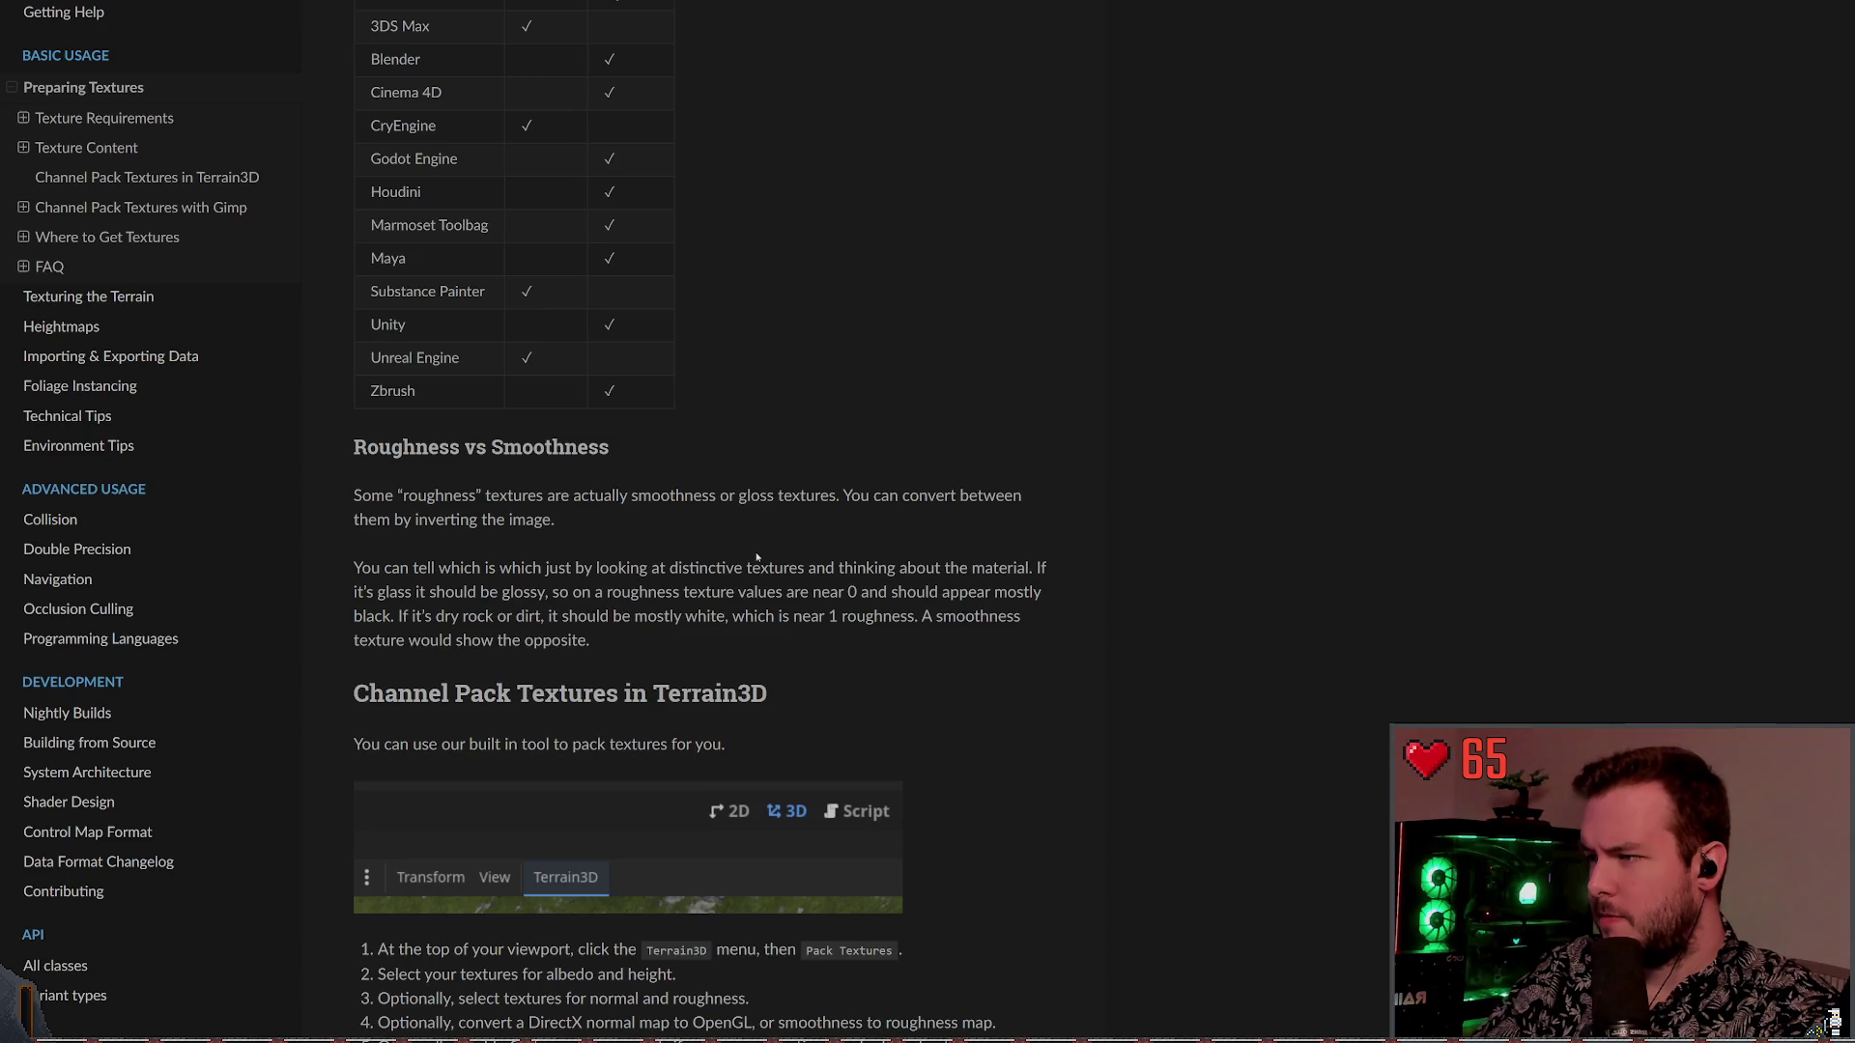
Read down to the normal and height map note, then follow the PolyHaven download link
scroll(758, 557, "down", 3)
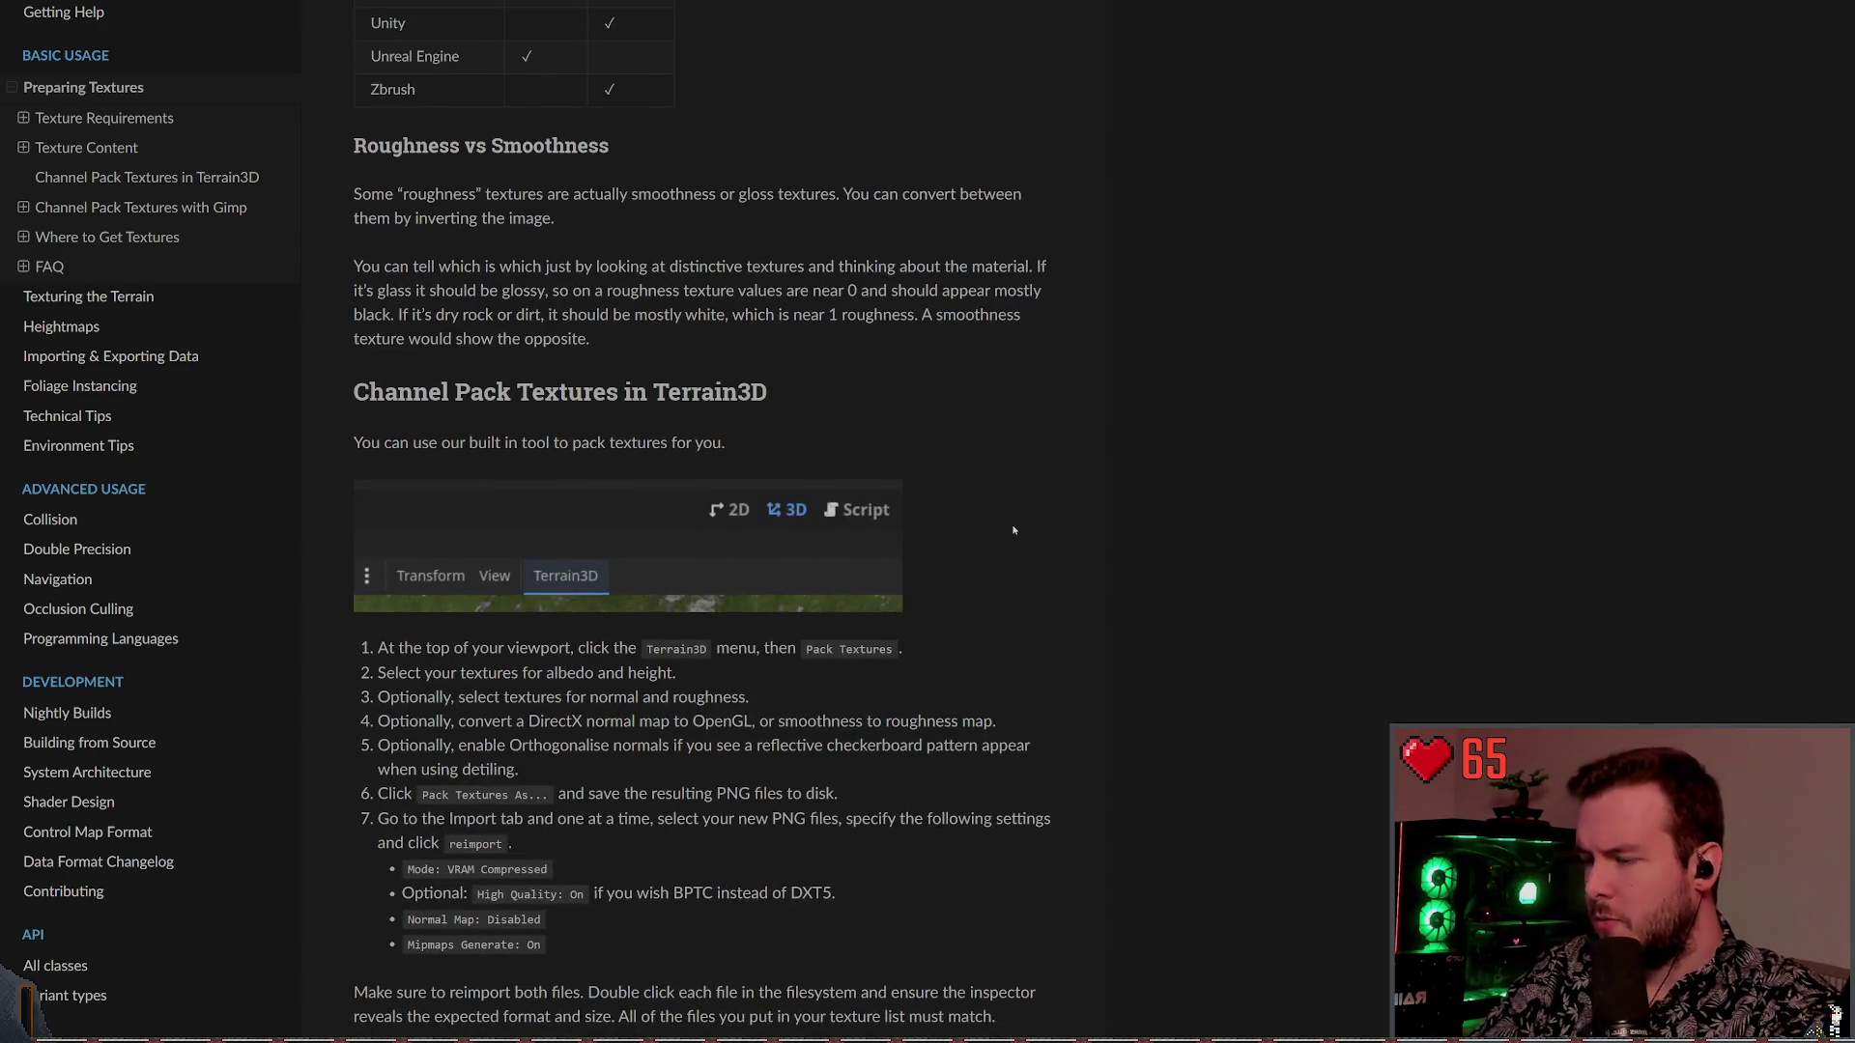
scroll(1005, 514, "down", 5)
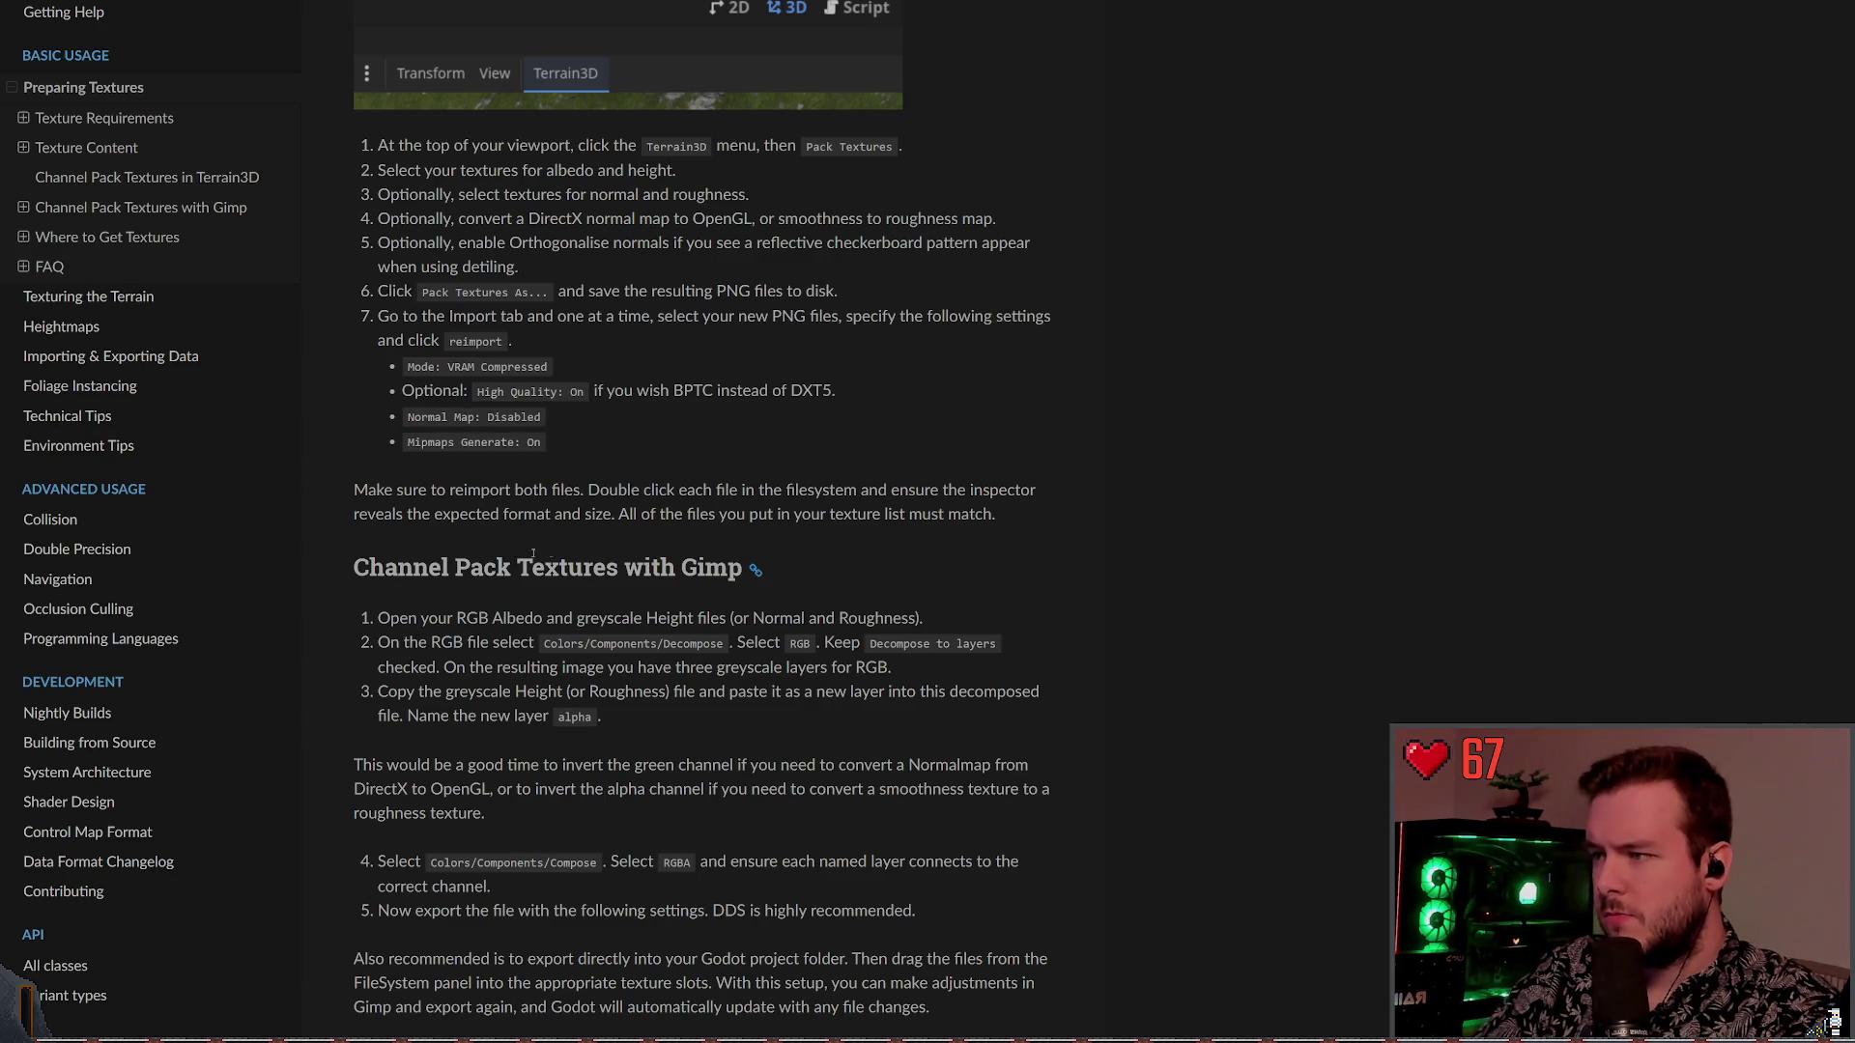
scroll(515, 553, "down", 13)
scroll(811, 568, "down", 11)
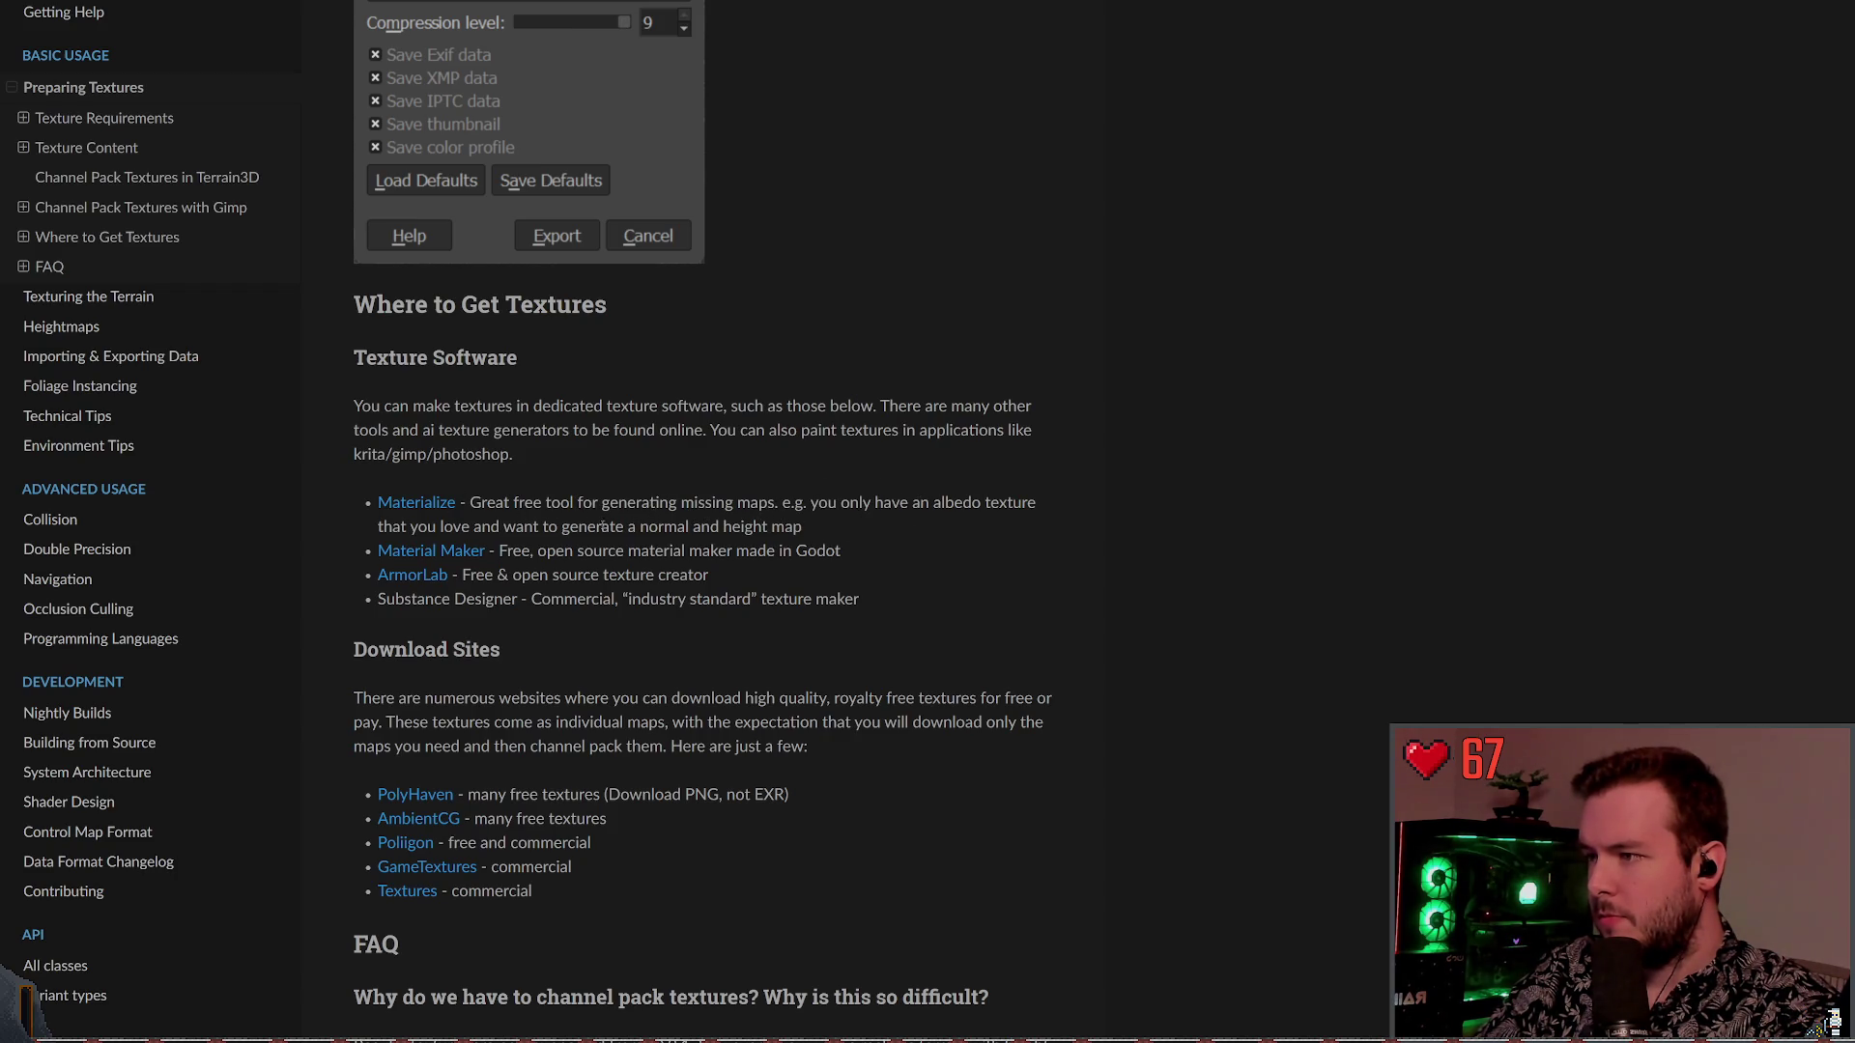
left_click_drag(576, 527, 807, 527)
left_click(676, 541)
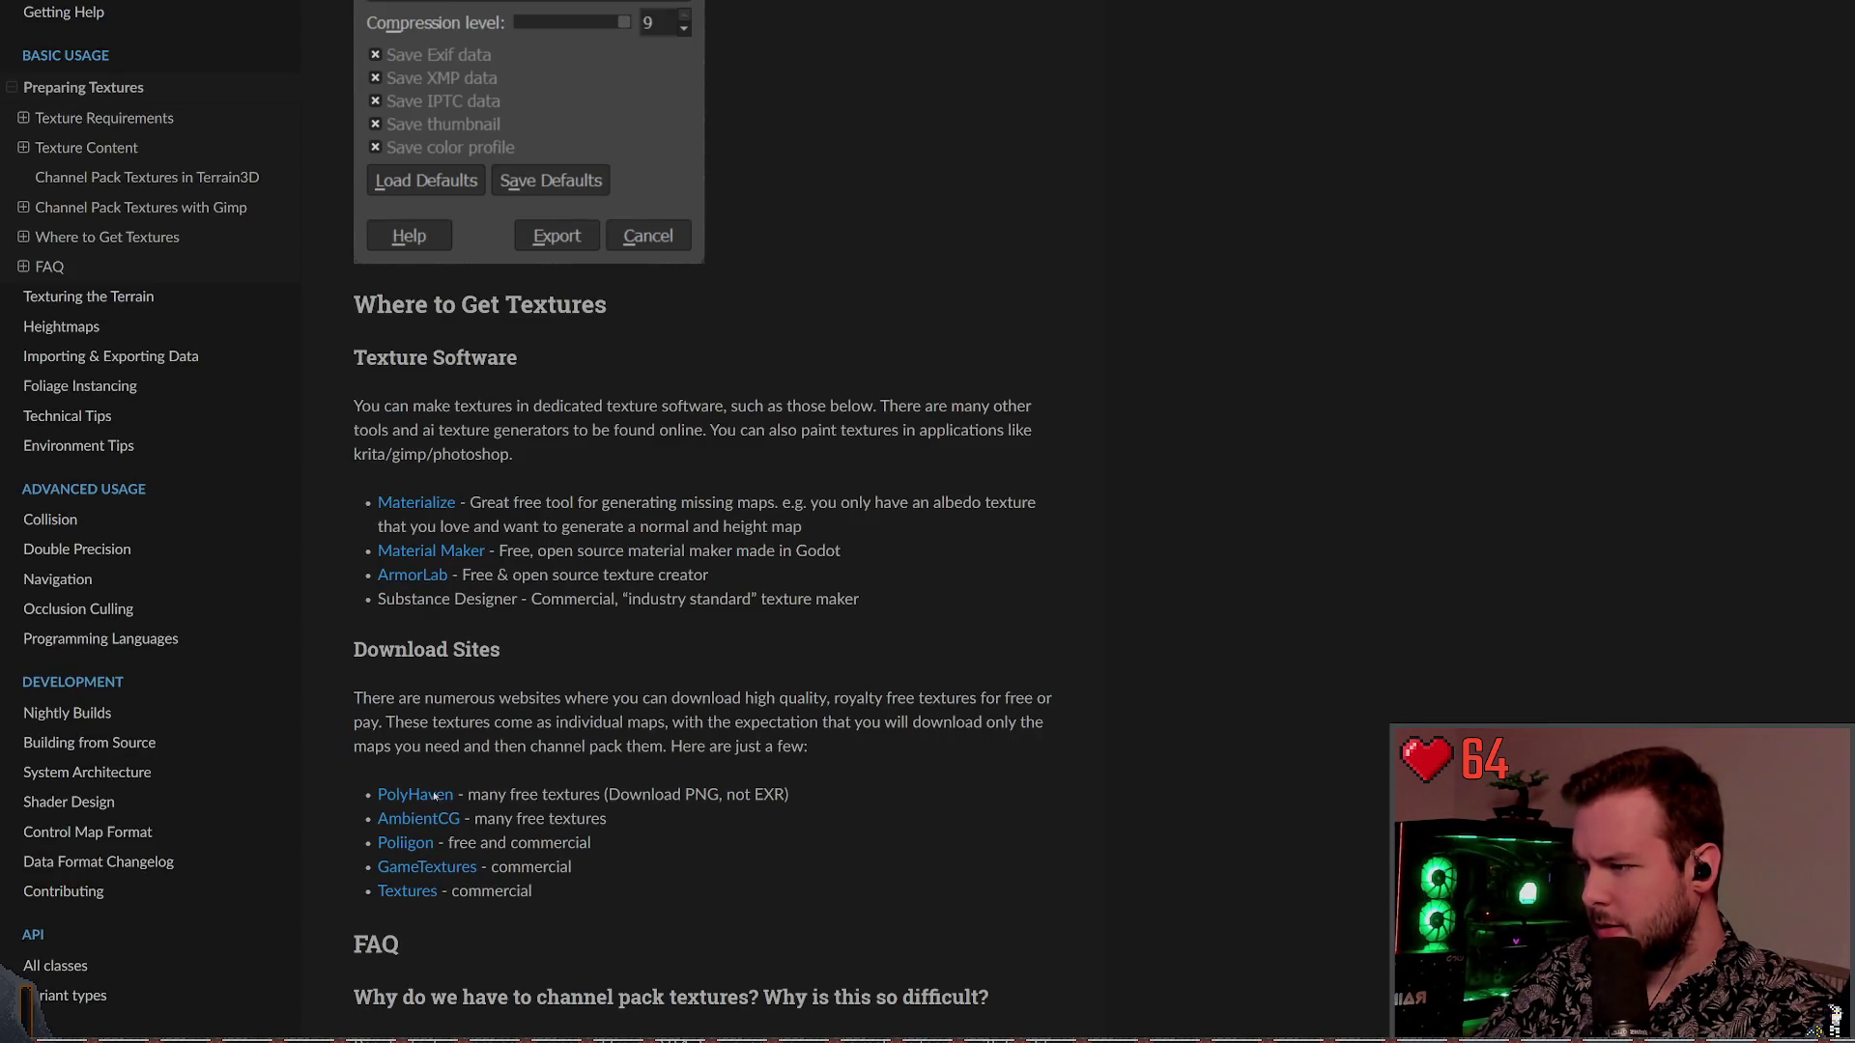
left_click(434, 796)
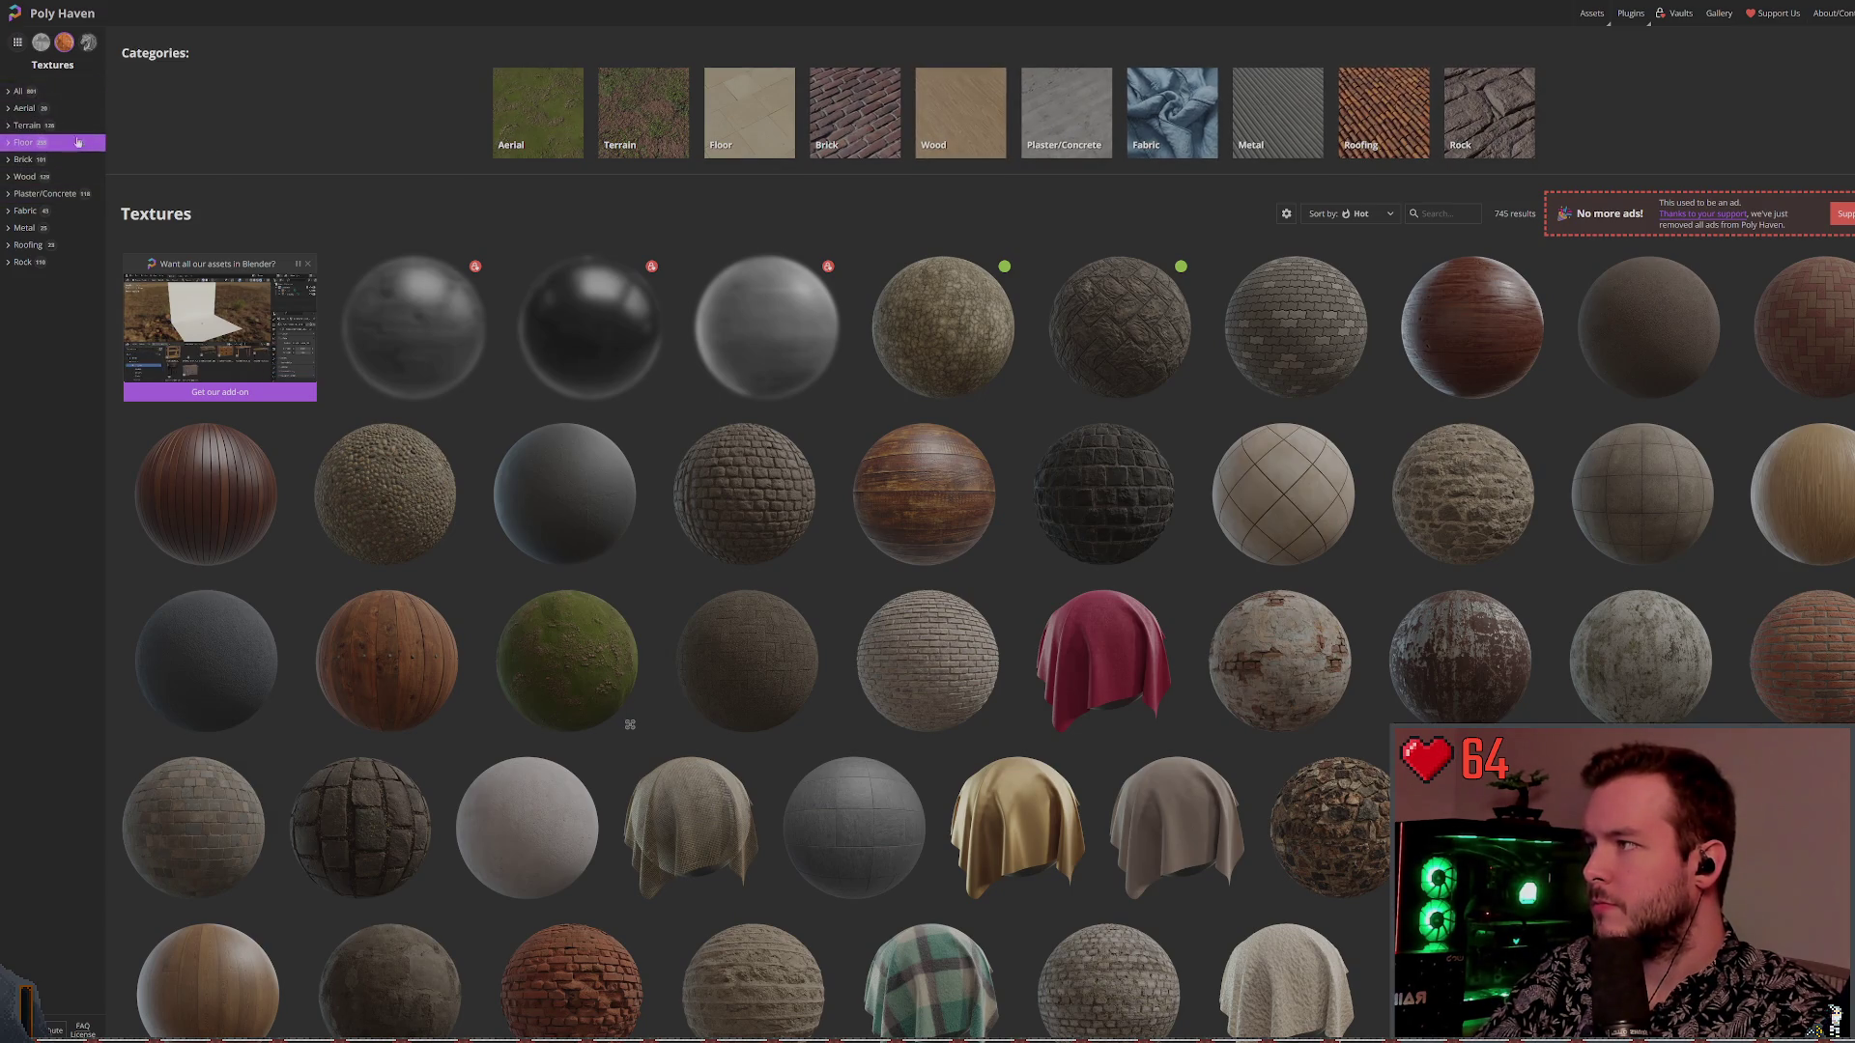
Filter textures to Terrain > Snow, open Snow 02, and compare its two preview images
left_click(78, 127)
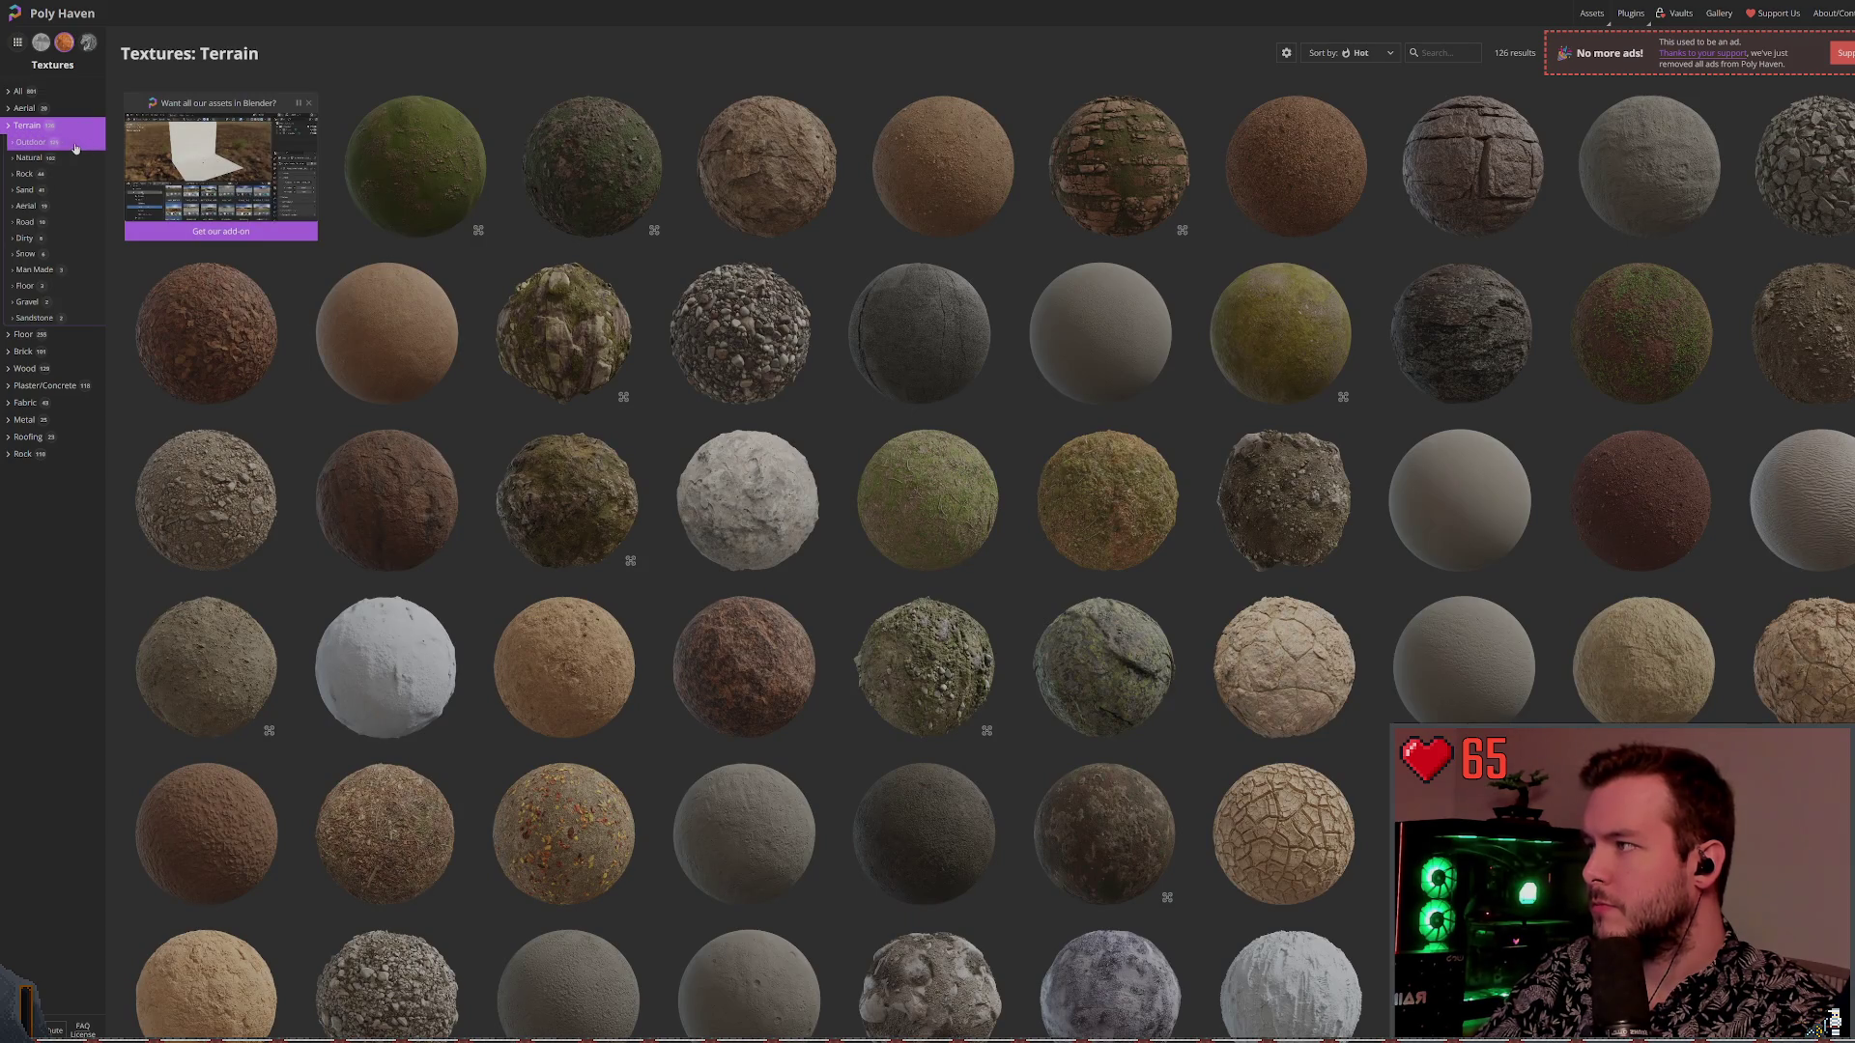
left_click(66, 253)
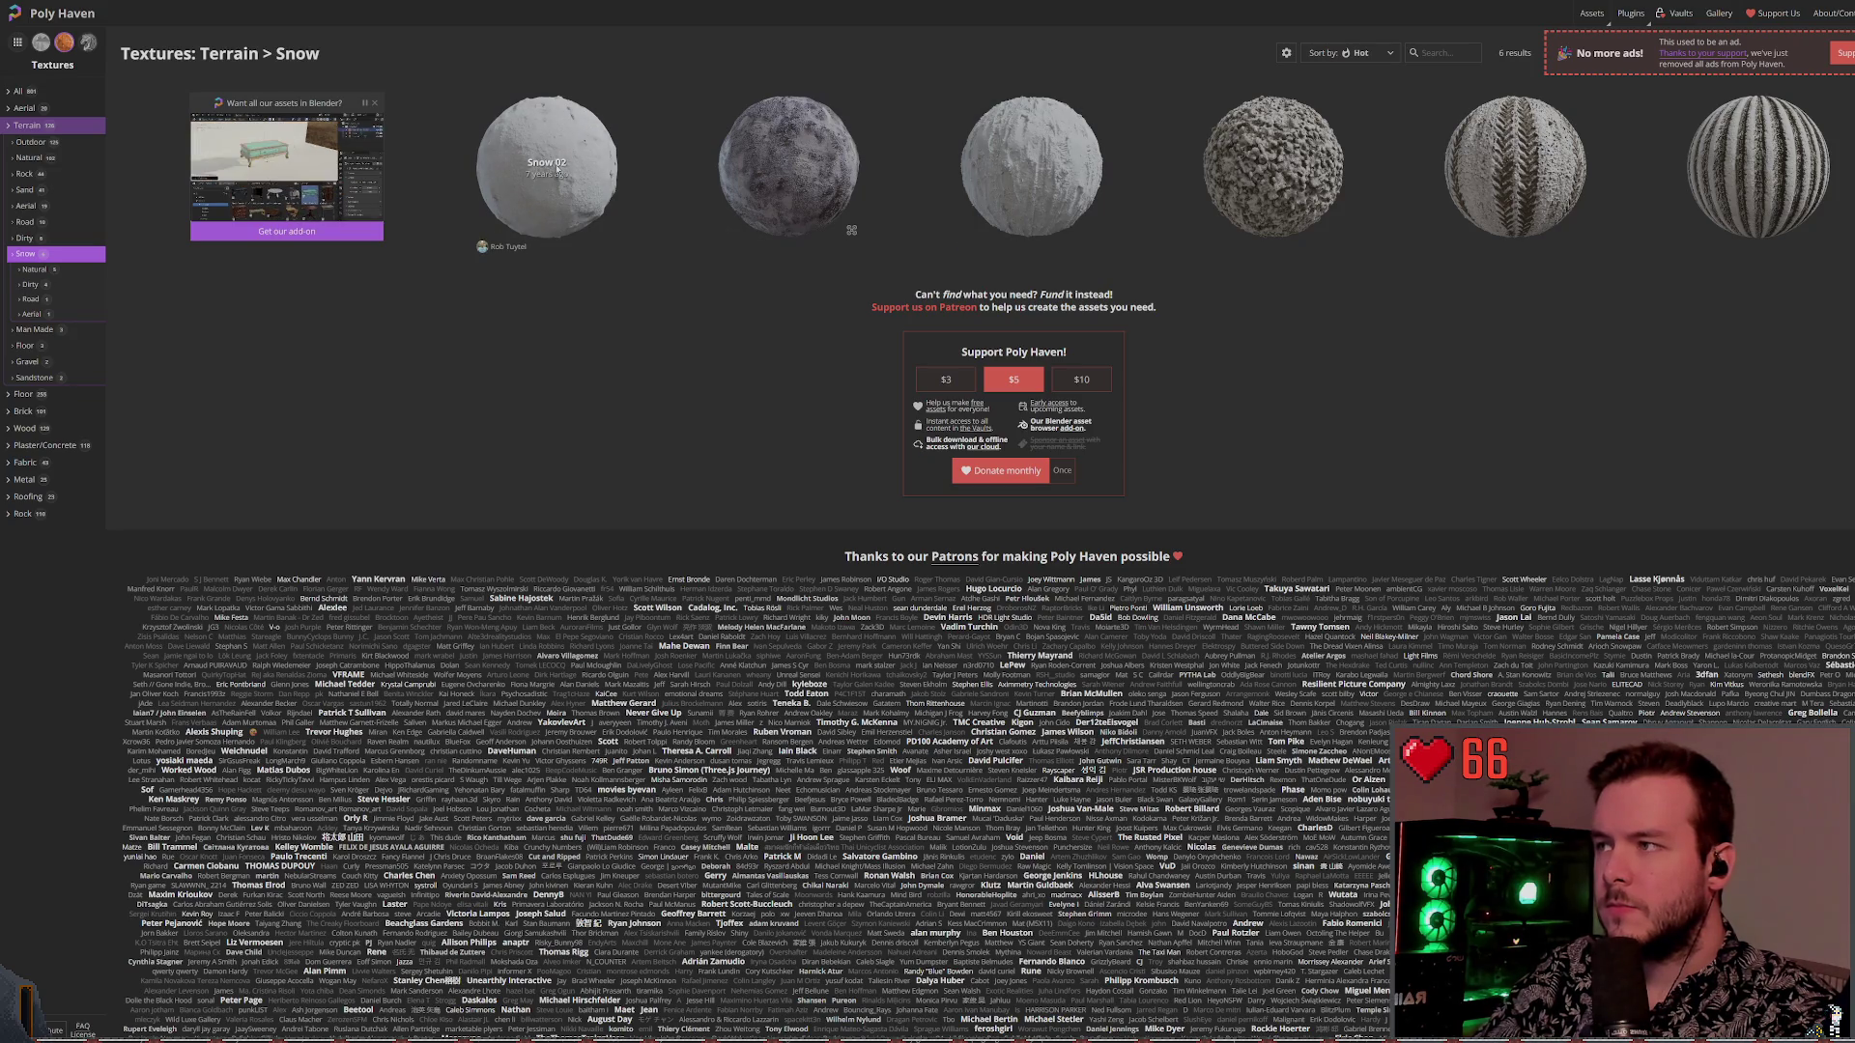
left_click(789, 164)
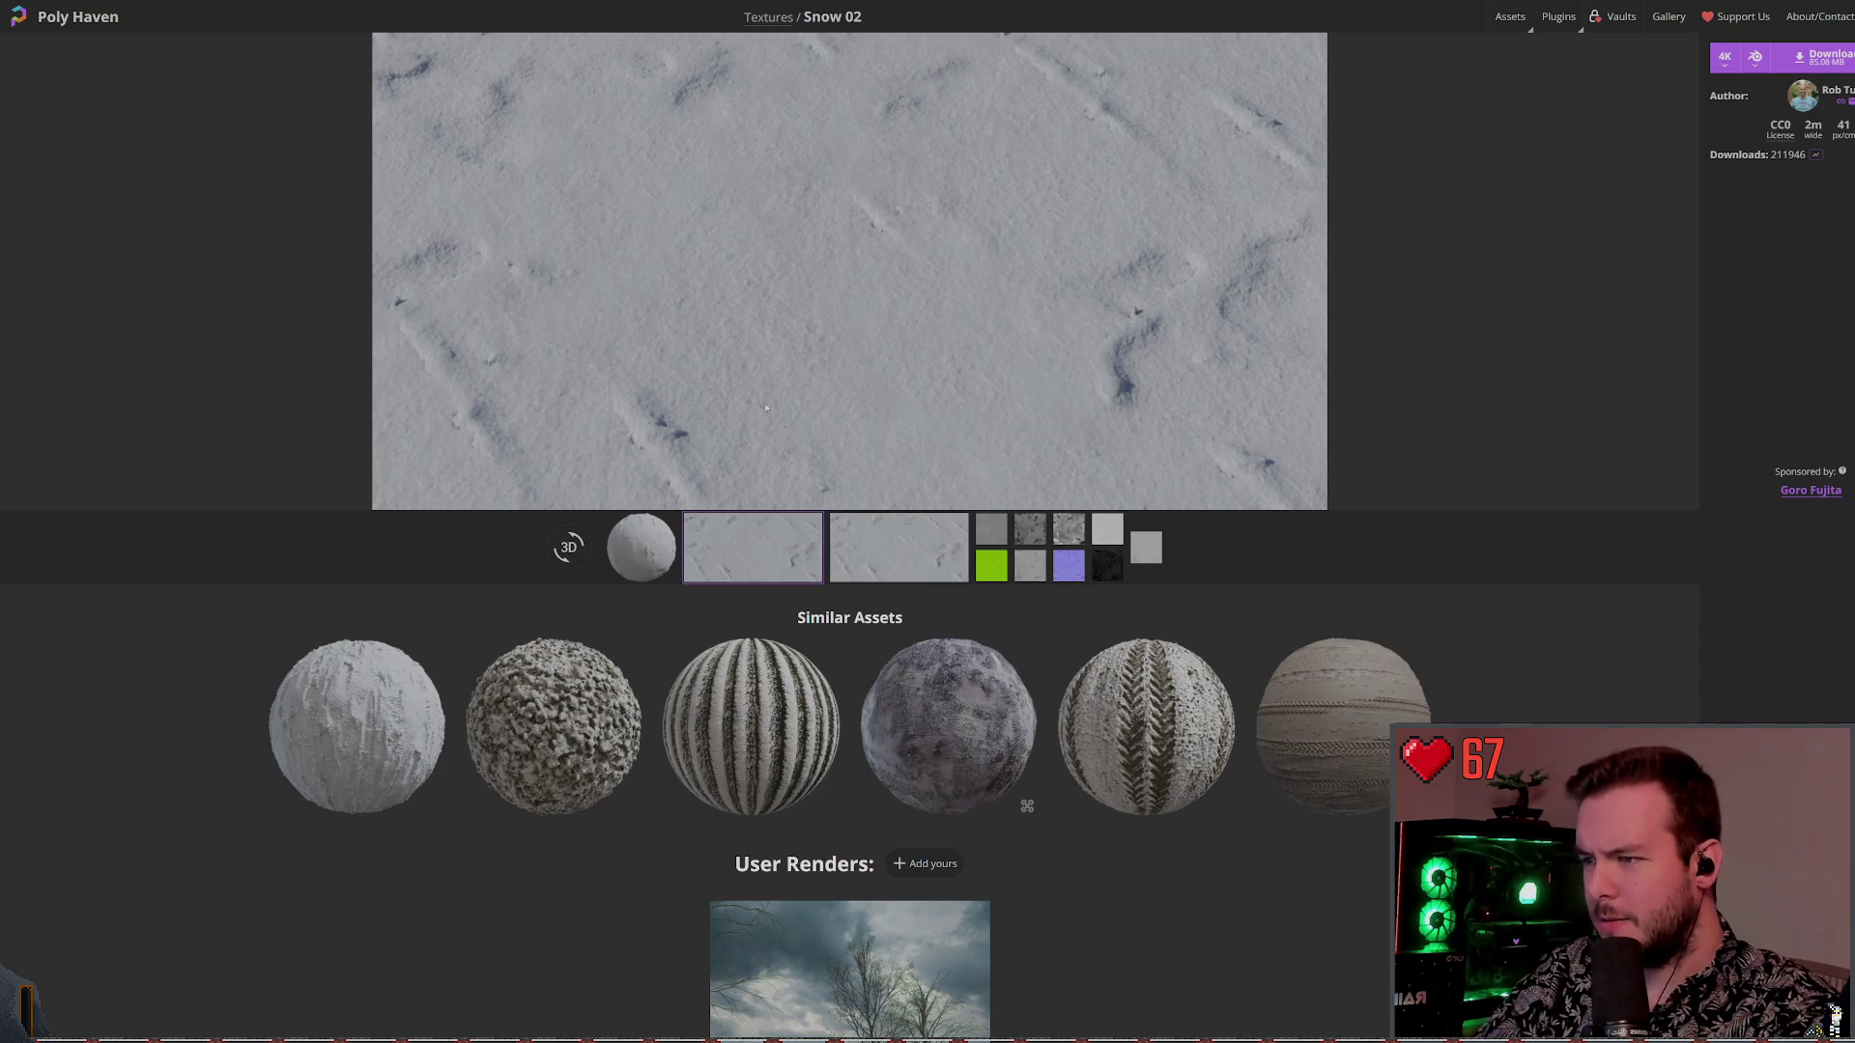
left_click(762, 560)
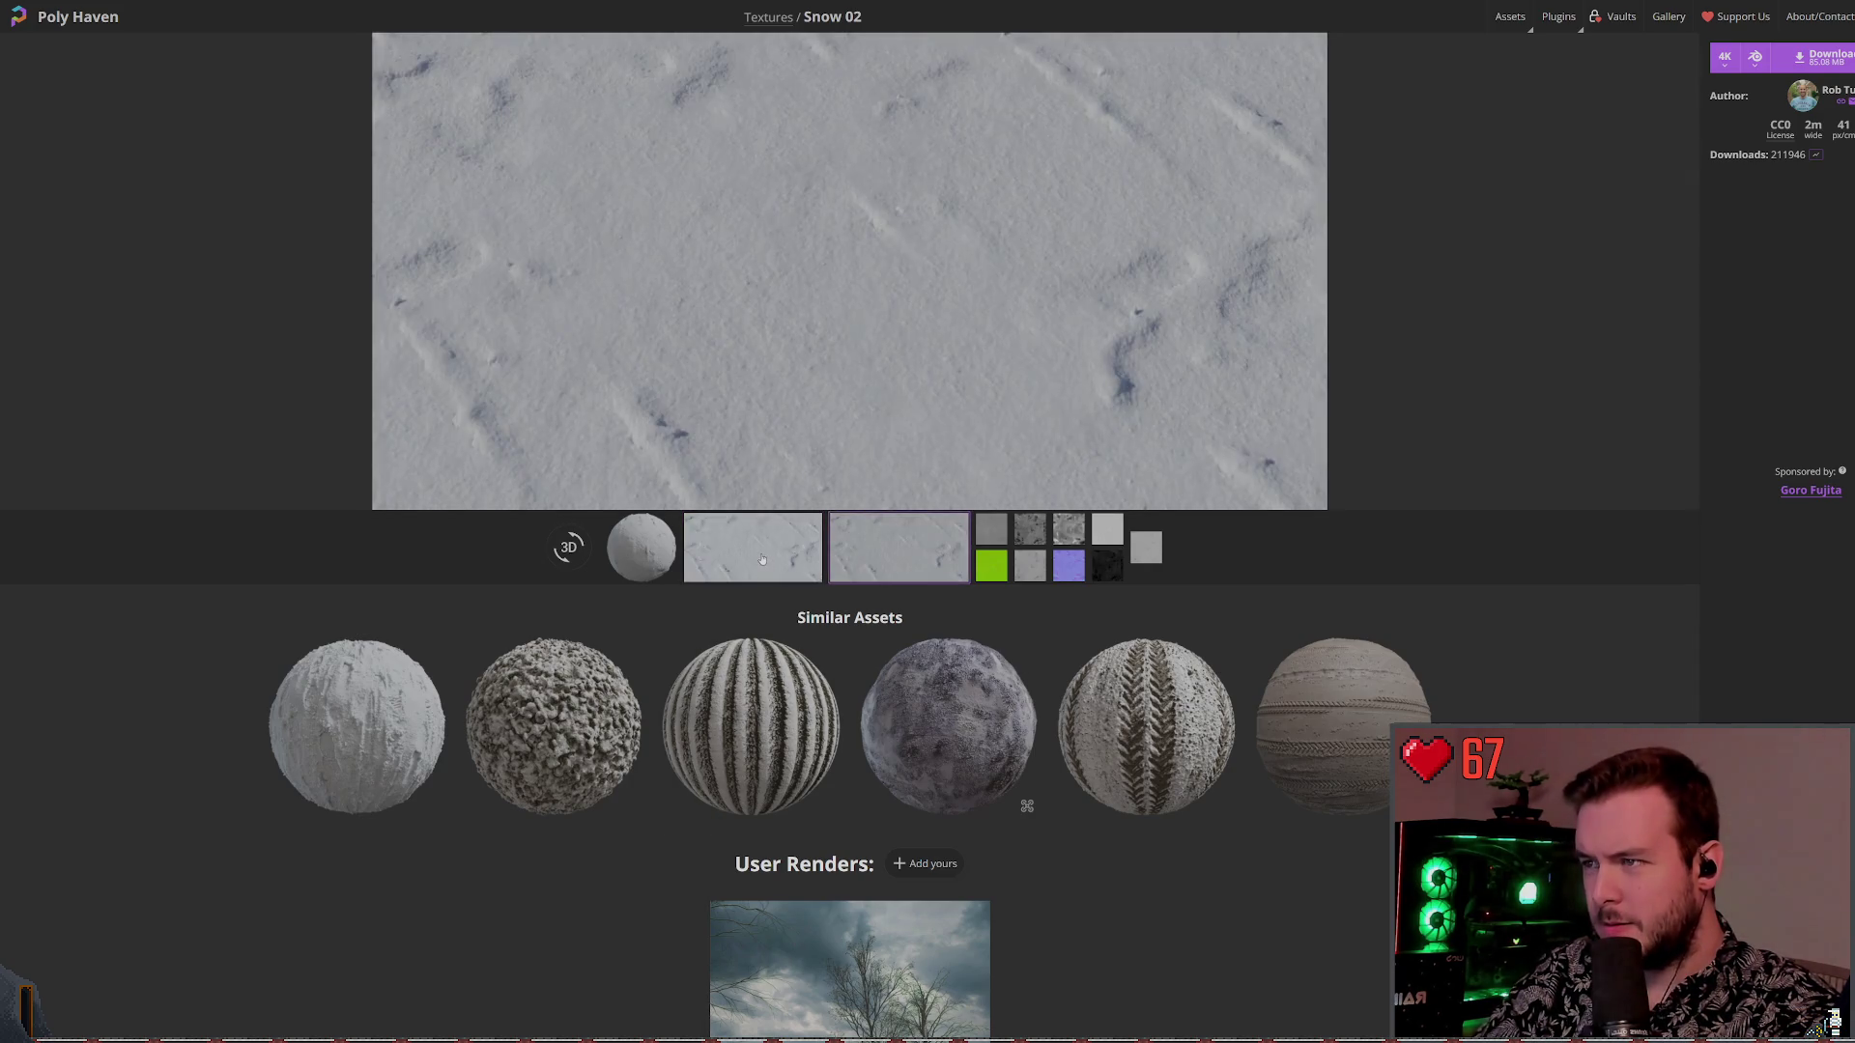
left_click(762, 561)
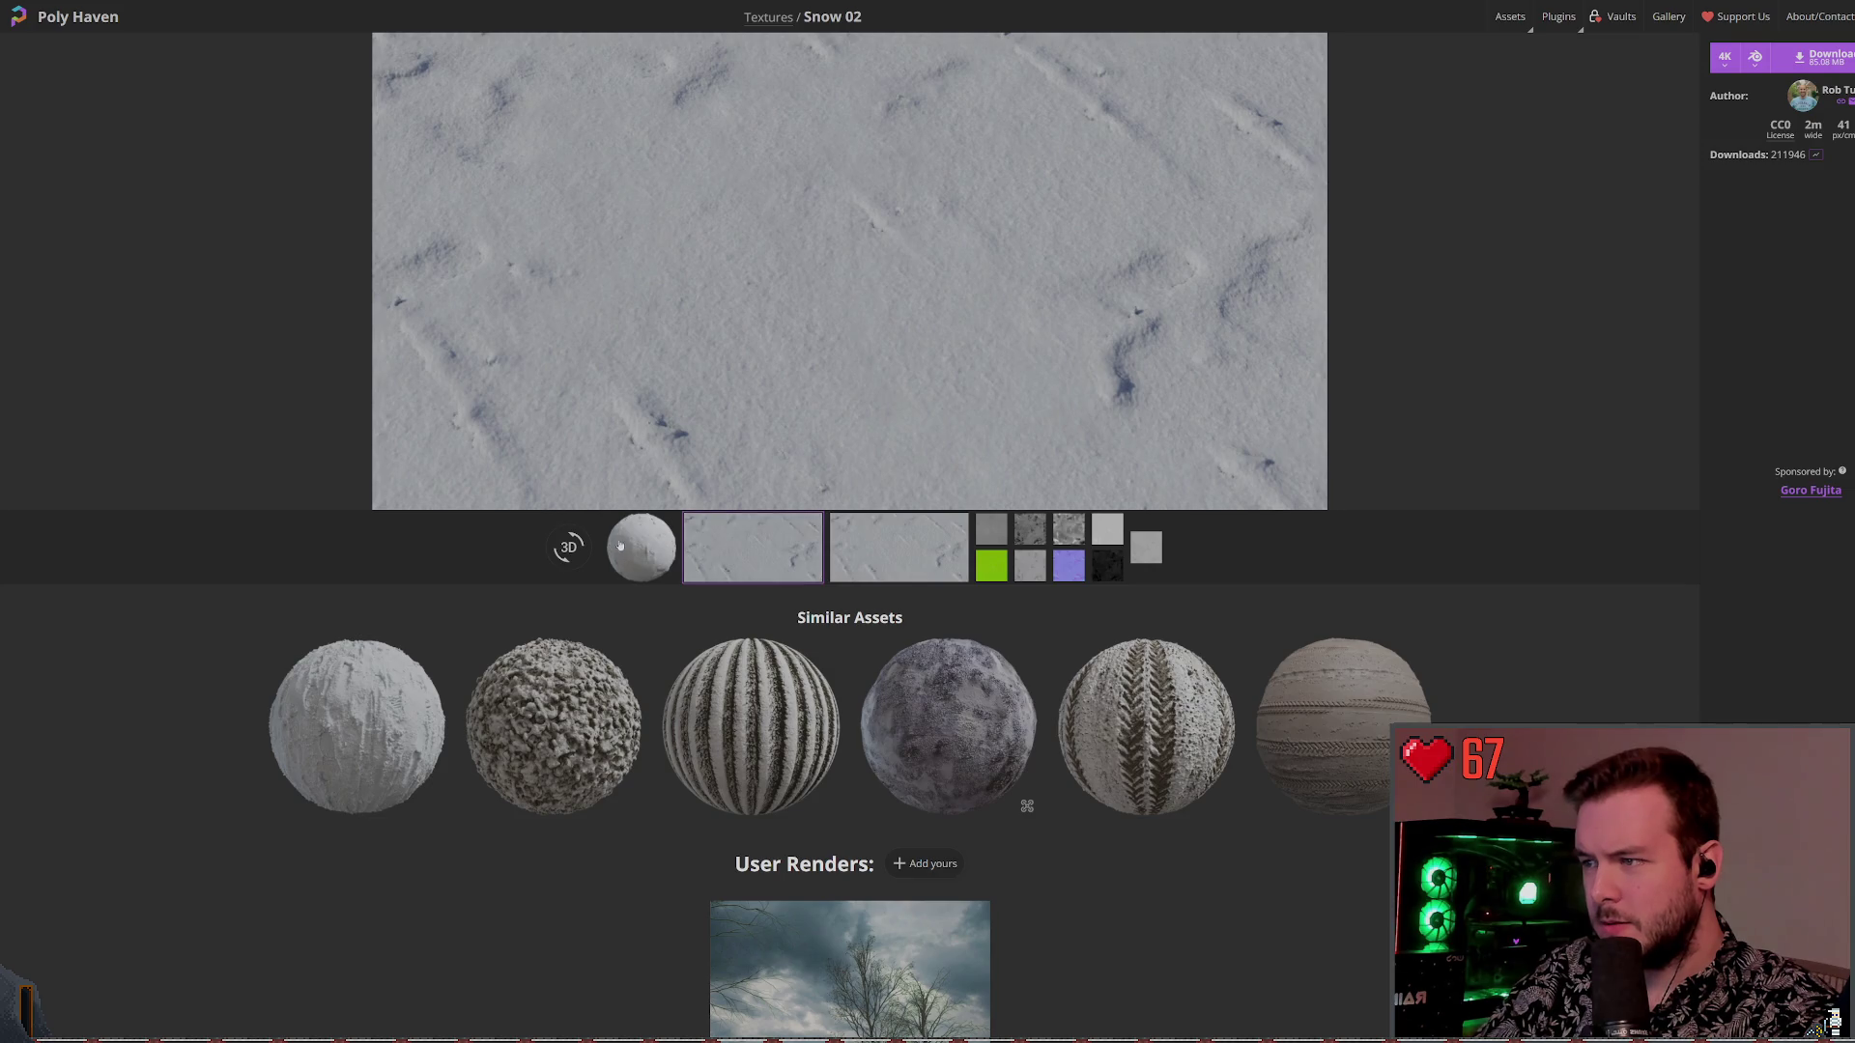